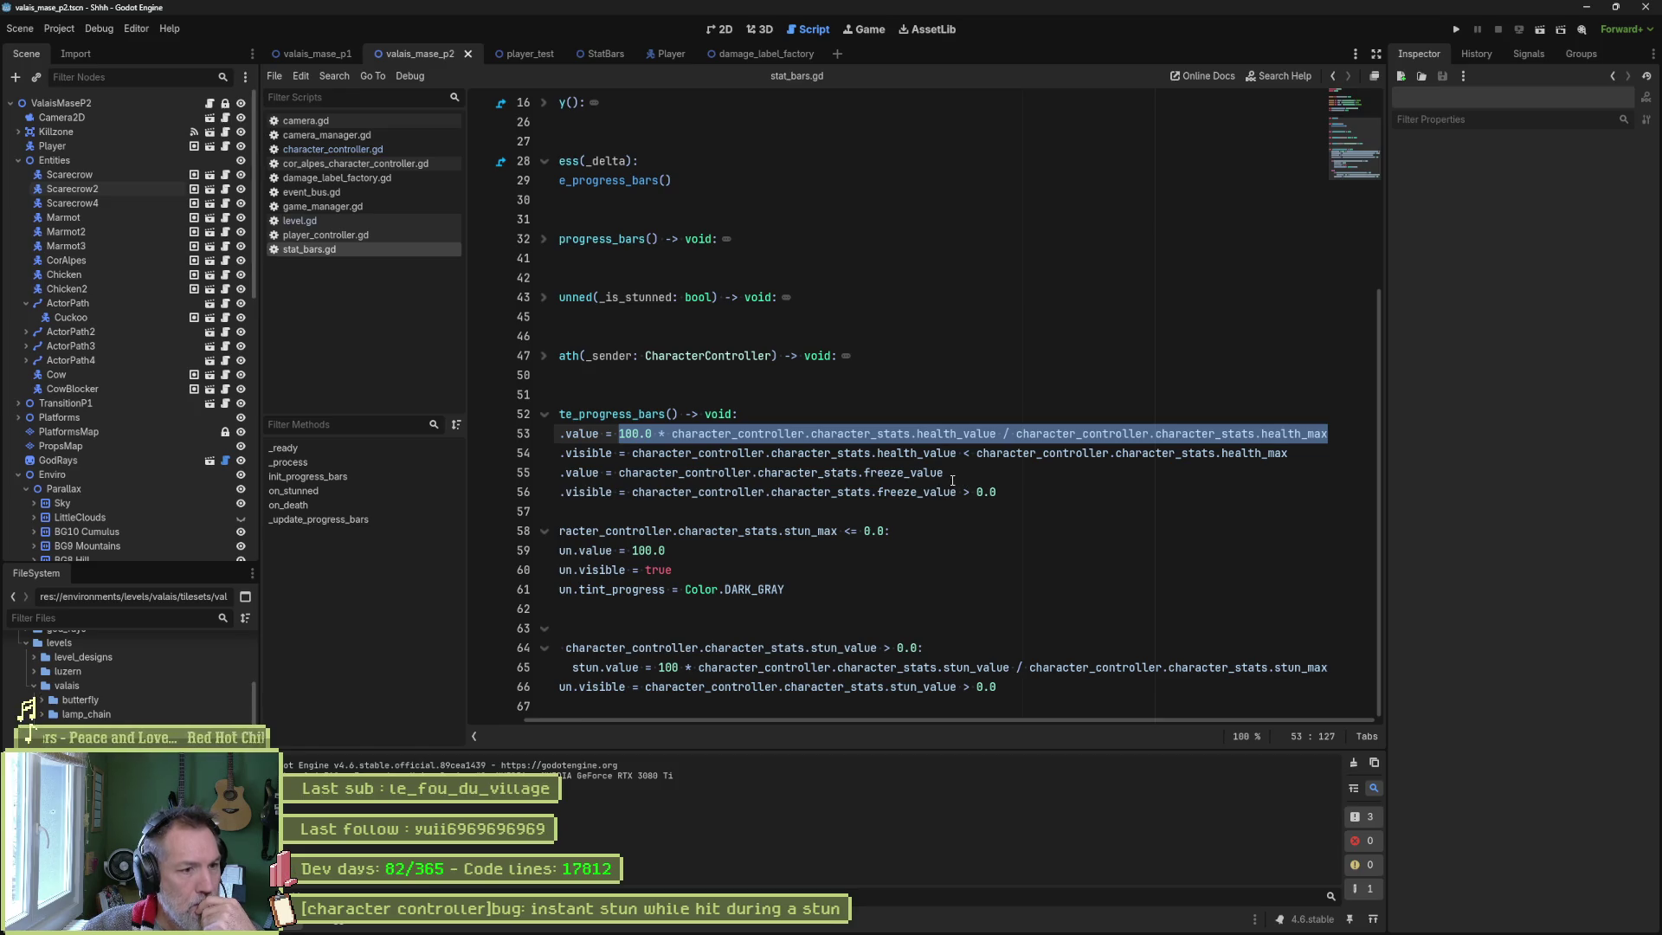
Open the StatBars scene and its stat_bars_label.gd script to examine how label.text uses value.
left_click_drag(933, 720, 824, 713)
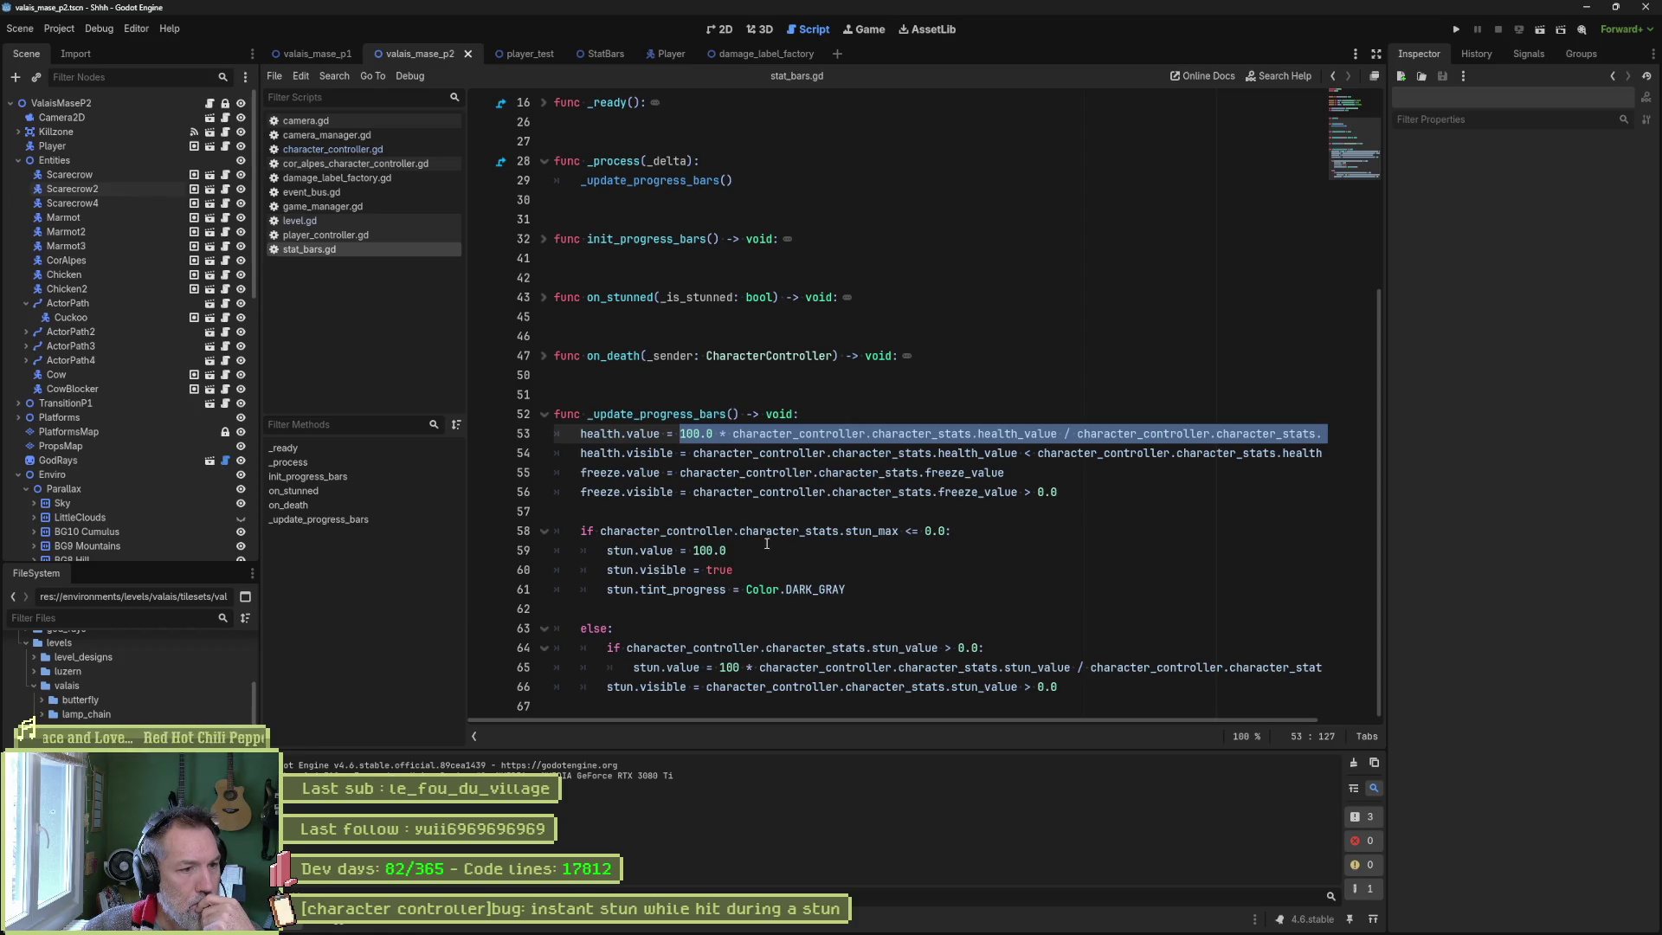
left_click(590, 58)
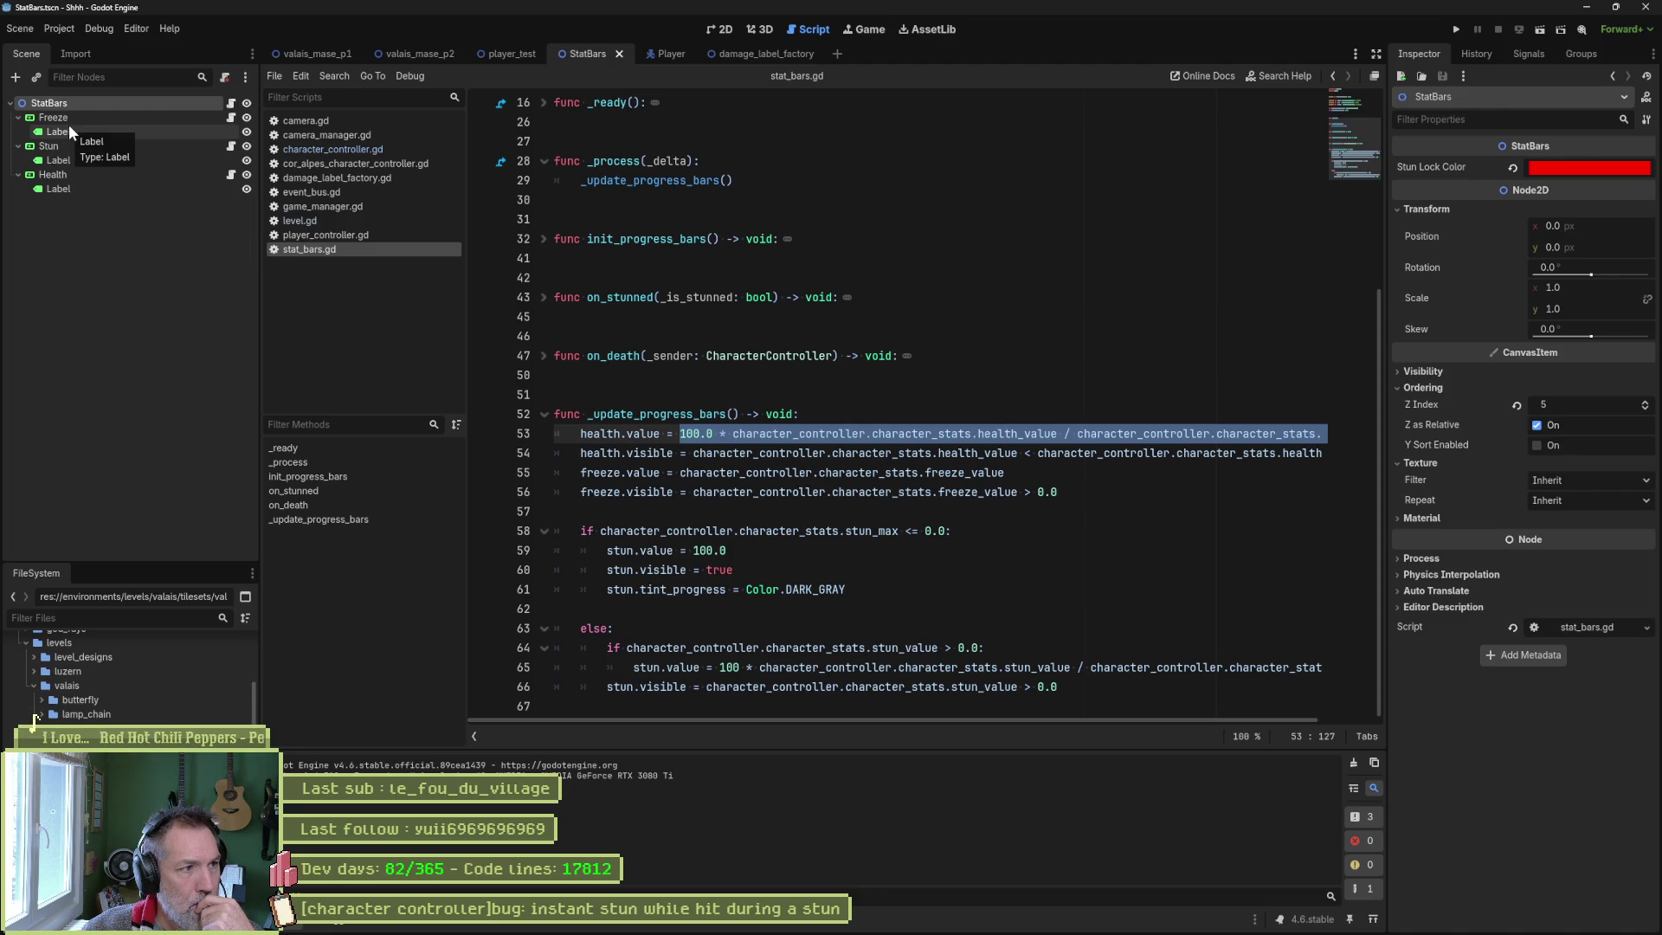
left_click(231, 176)
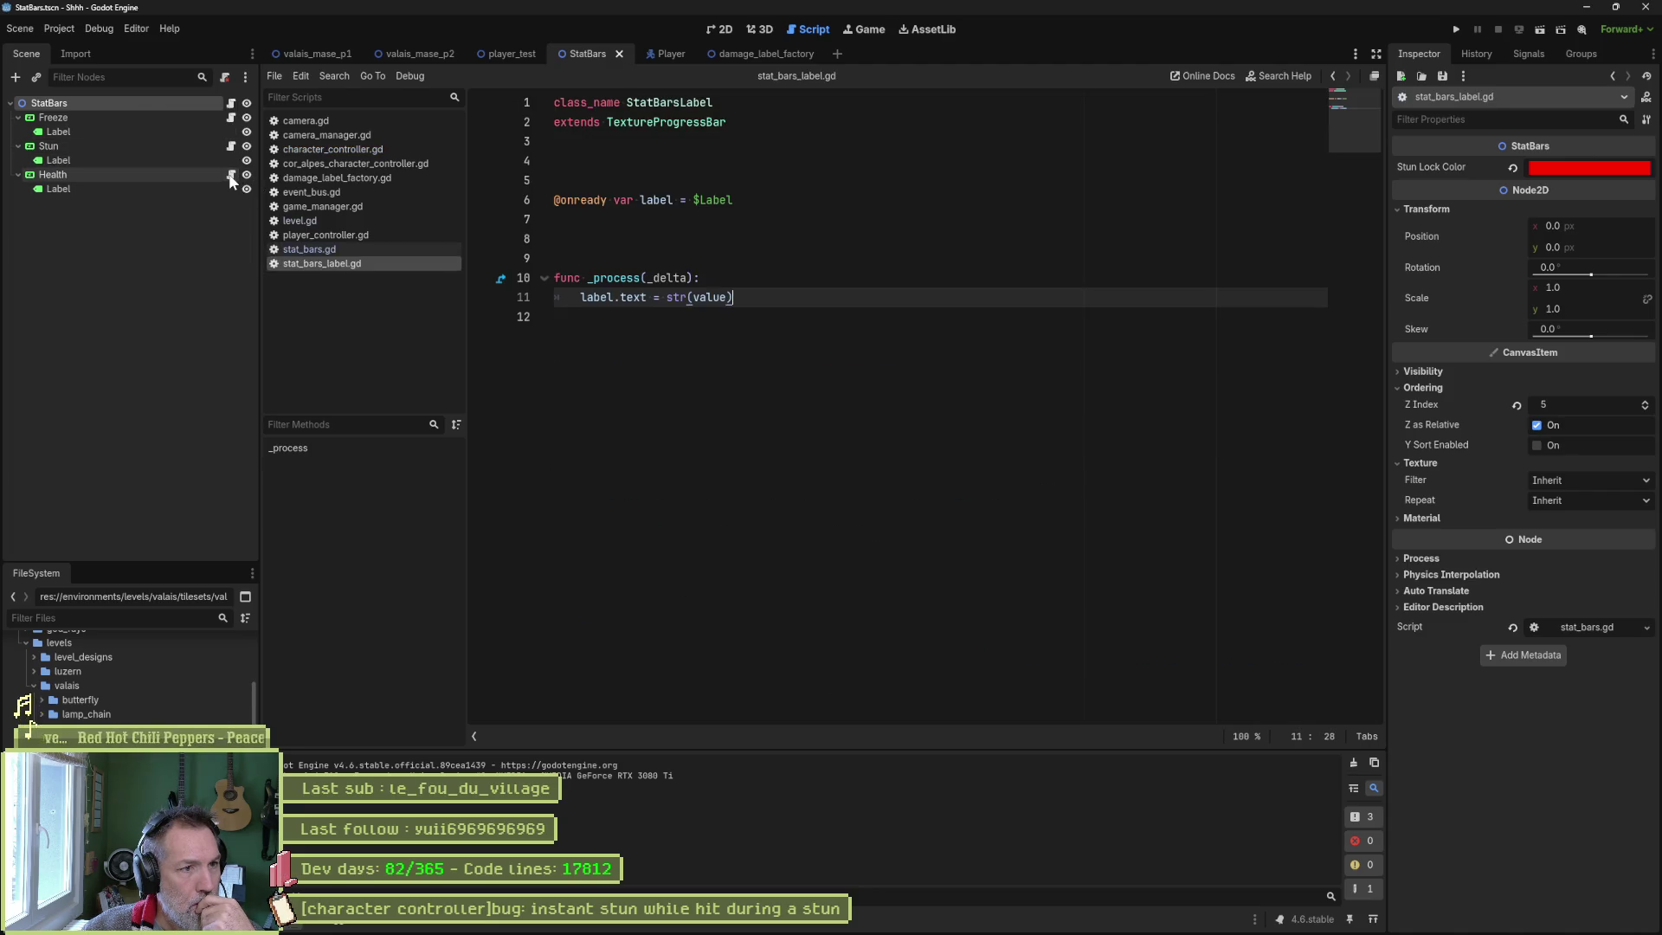
double_click(710, 297)
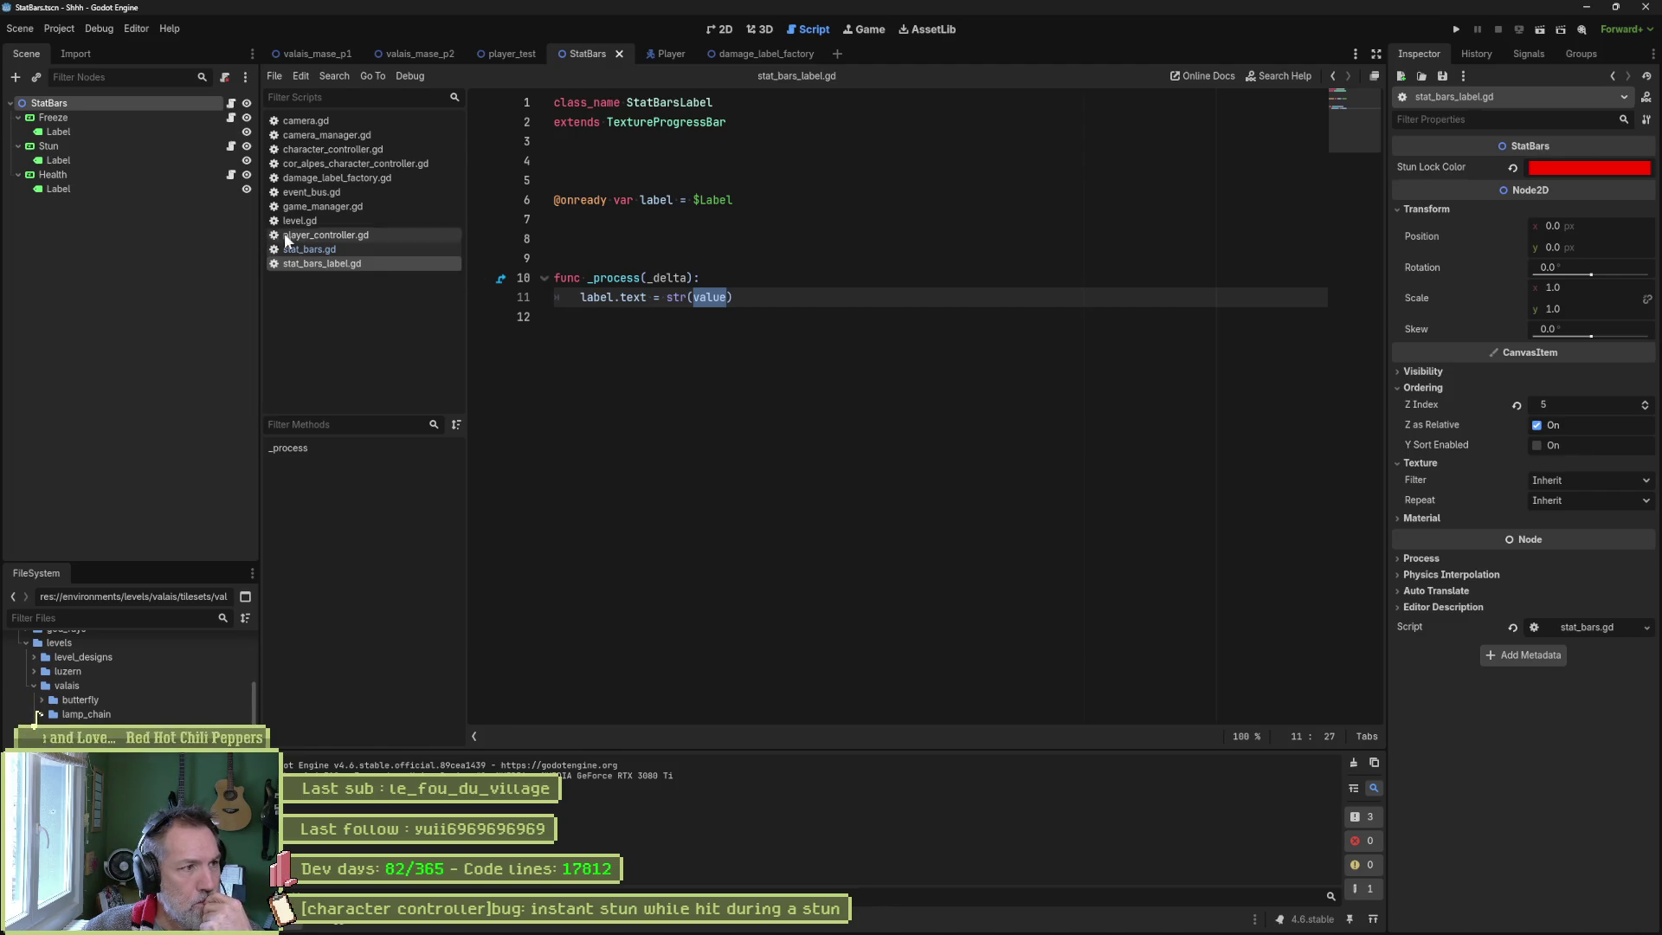
left_click(82, 122)
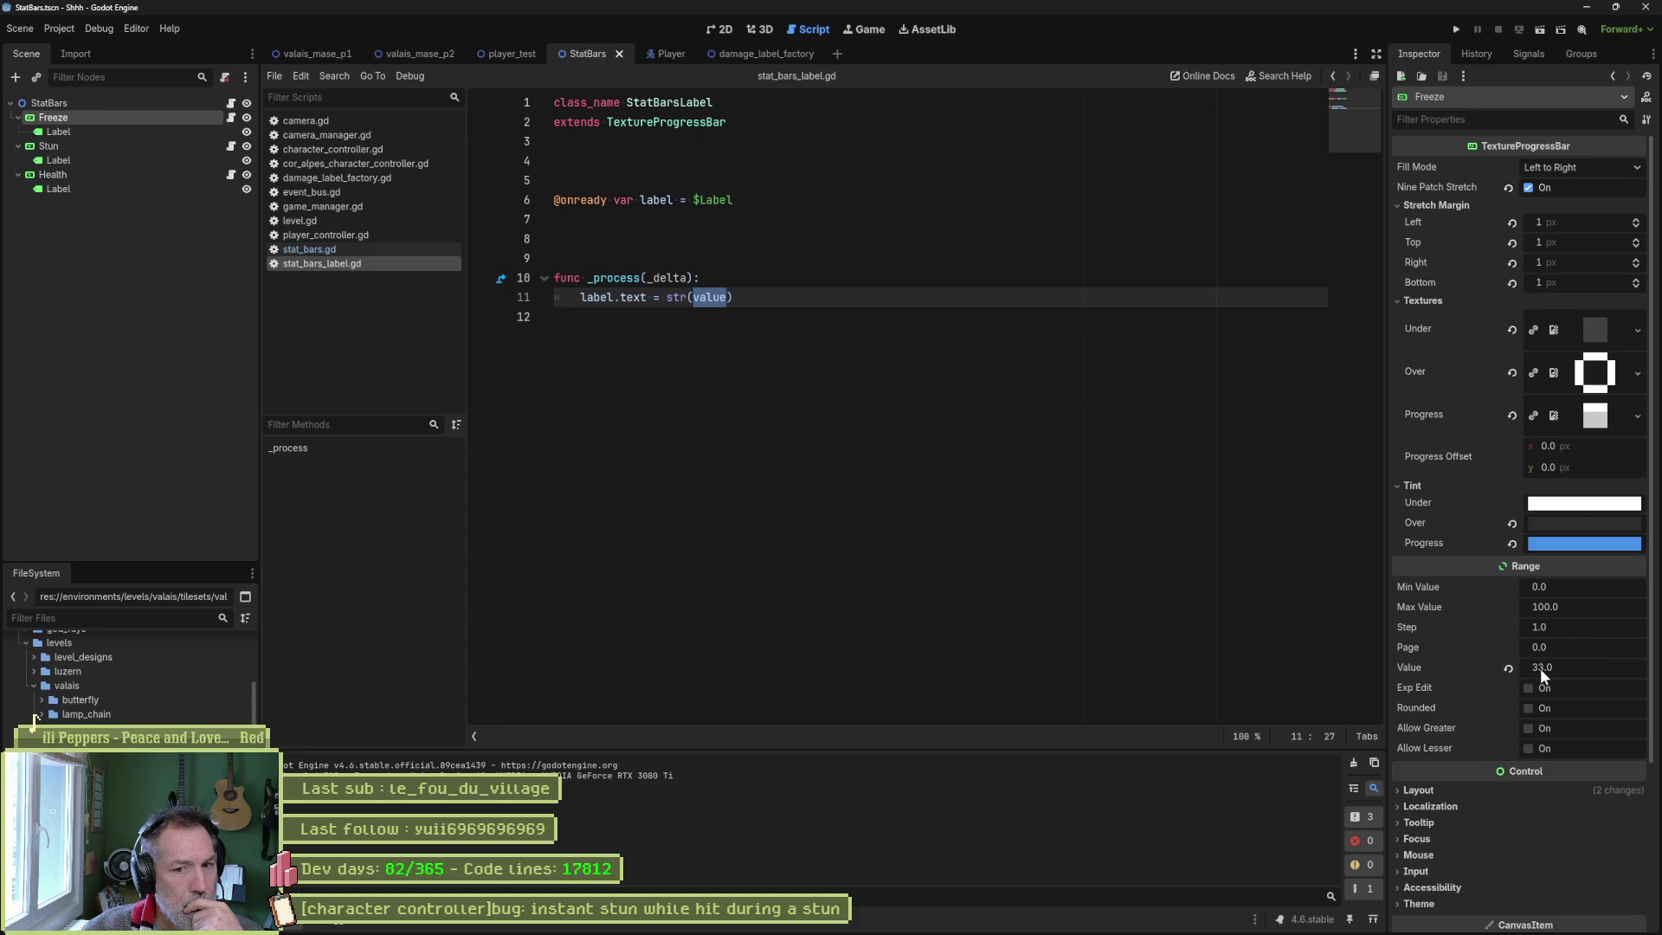
Check the Freeze bar's Value property, then go back to the stat_bars.gd script.
mouse_move(1411, 667)
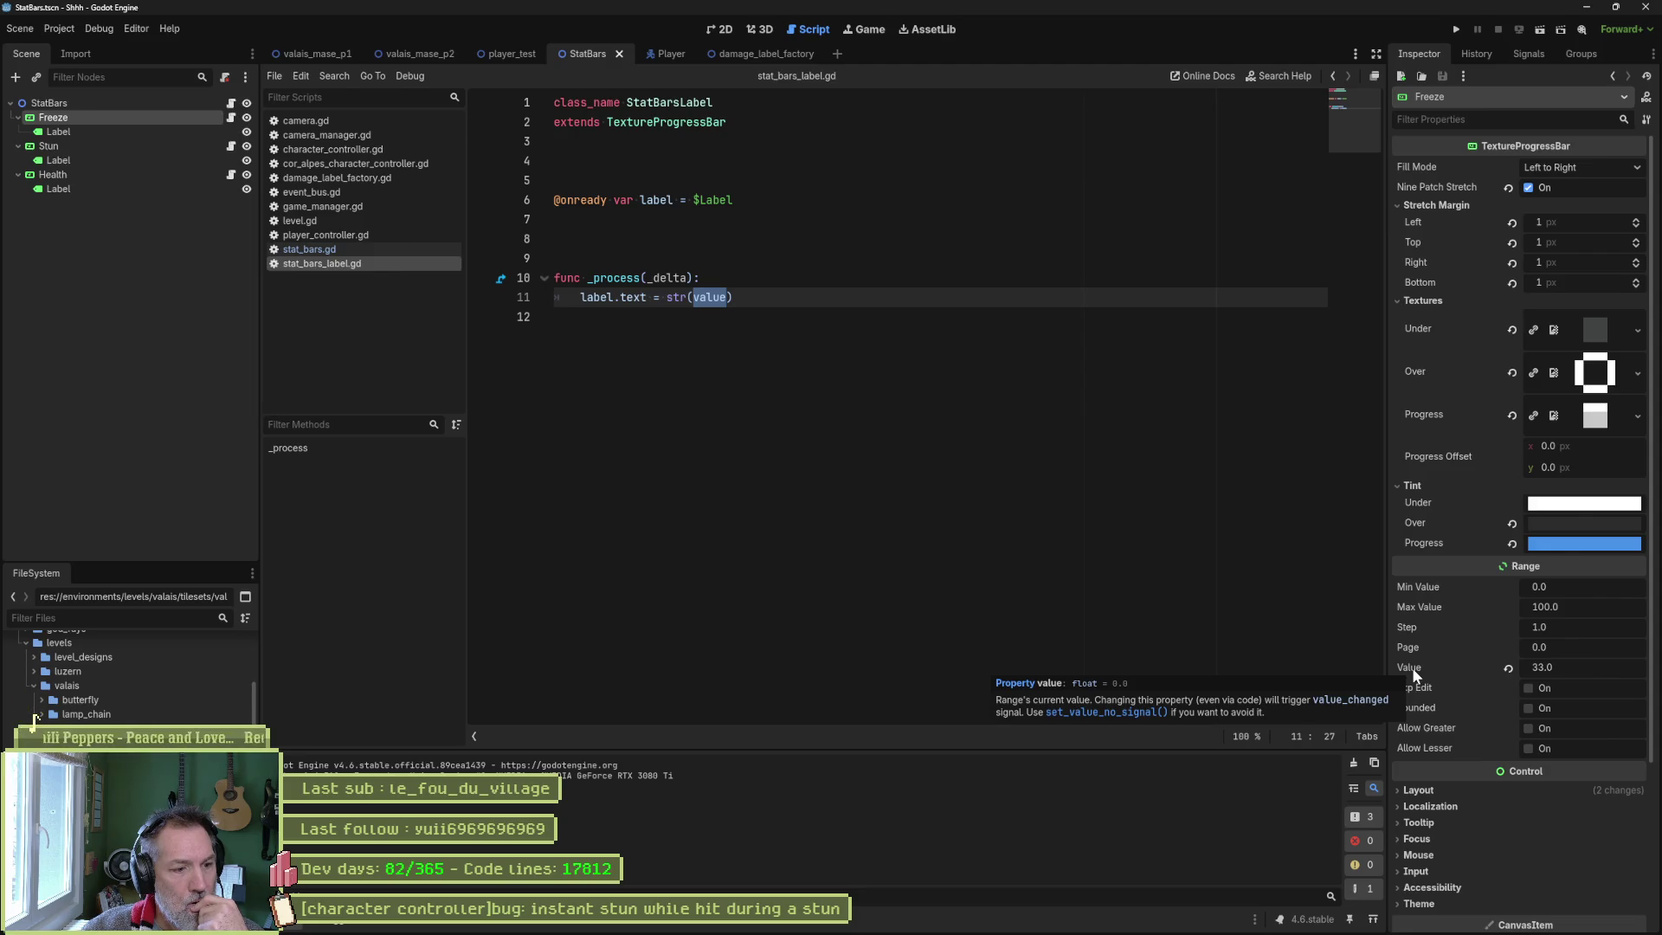
left_click(350, 251)
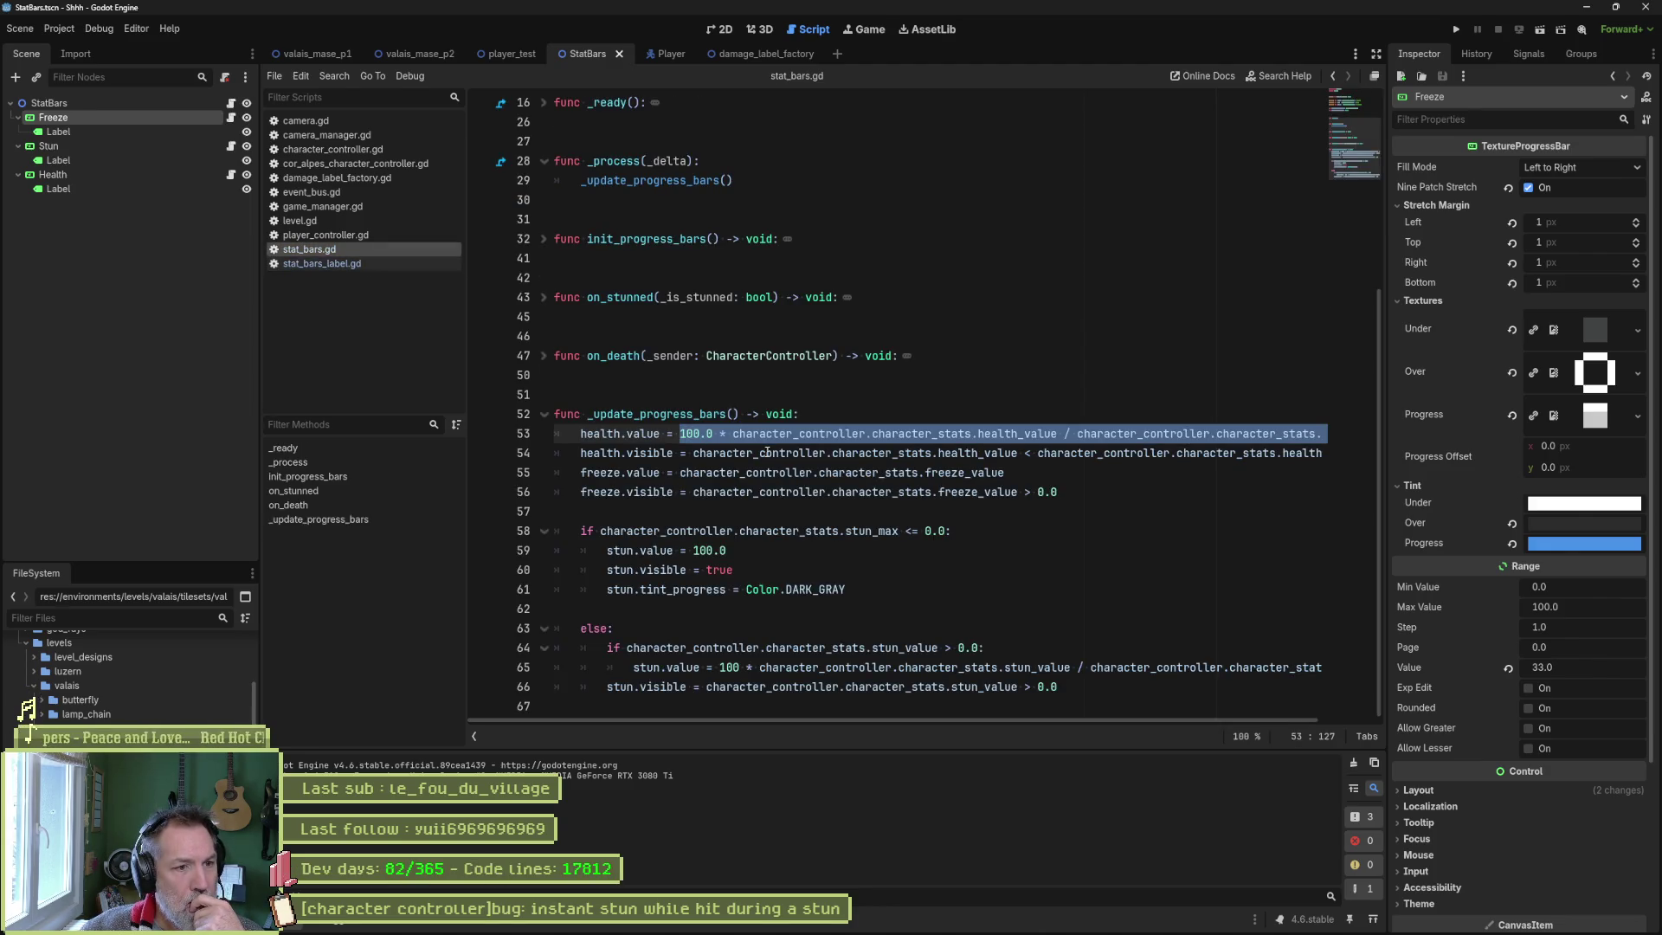
Search all scripts for health_value from line 53, finding 21 matches in 10 files.
left_click_drag(680, 433, 712, 433)
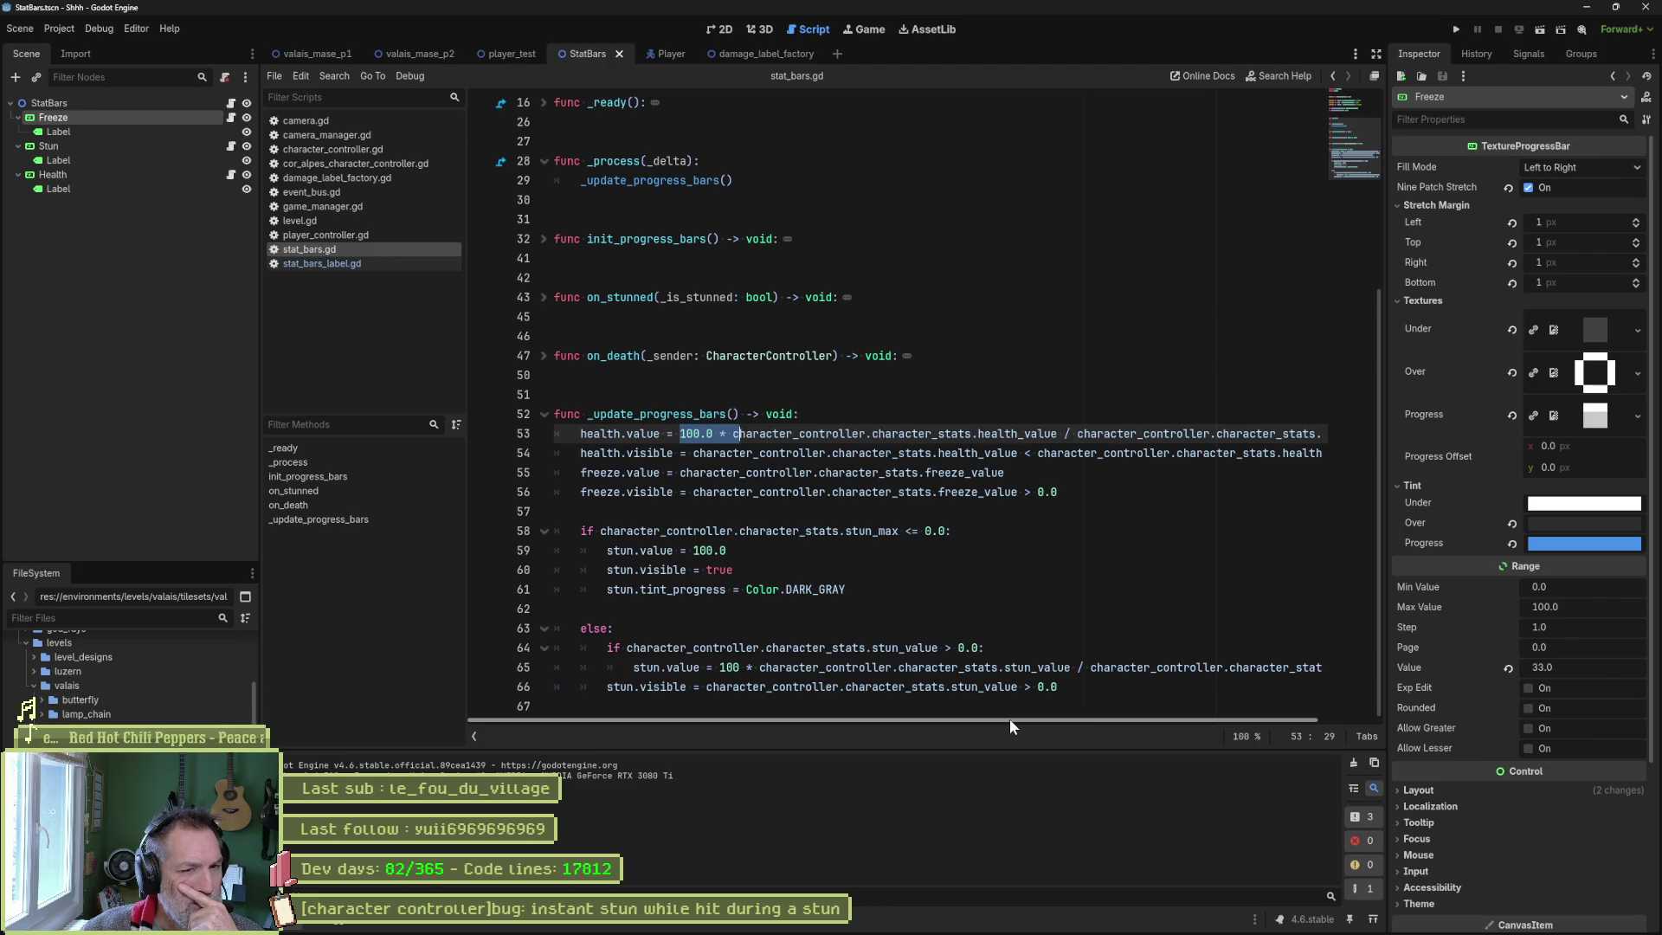
left_click_drag(1009, 718, 1083, 715)
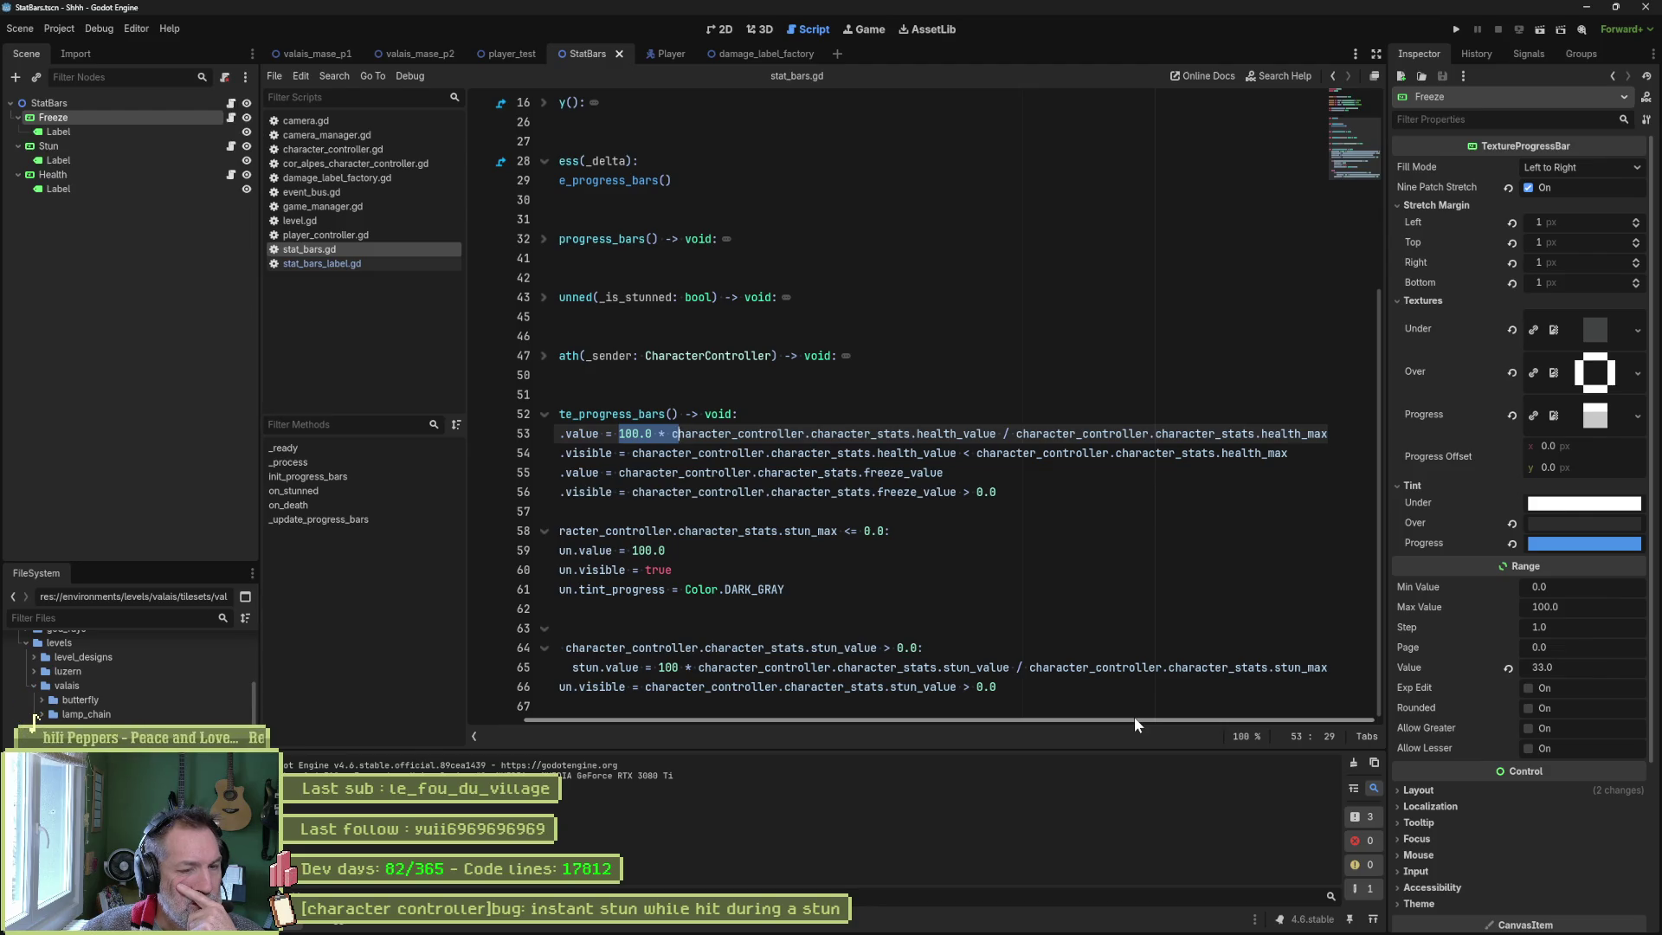
double_click(971, 435)
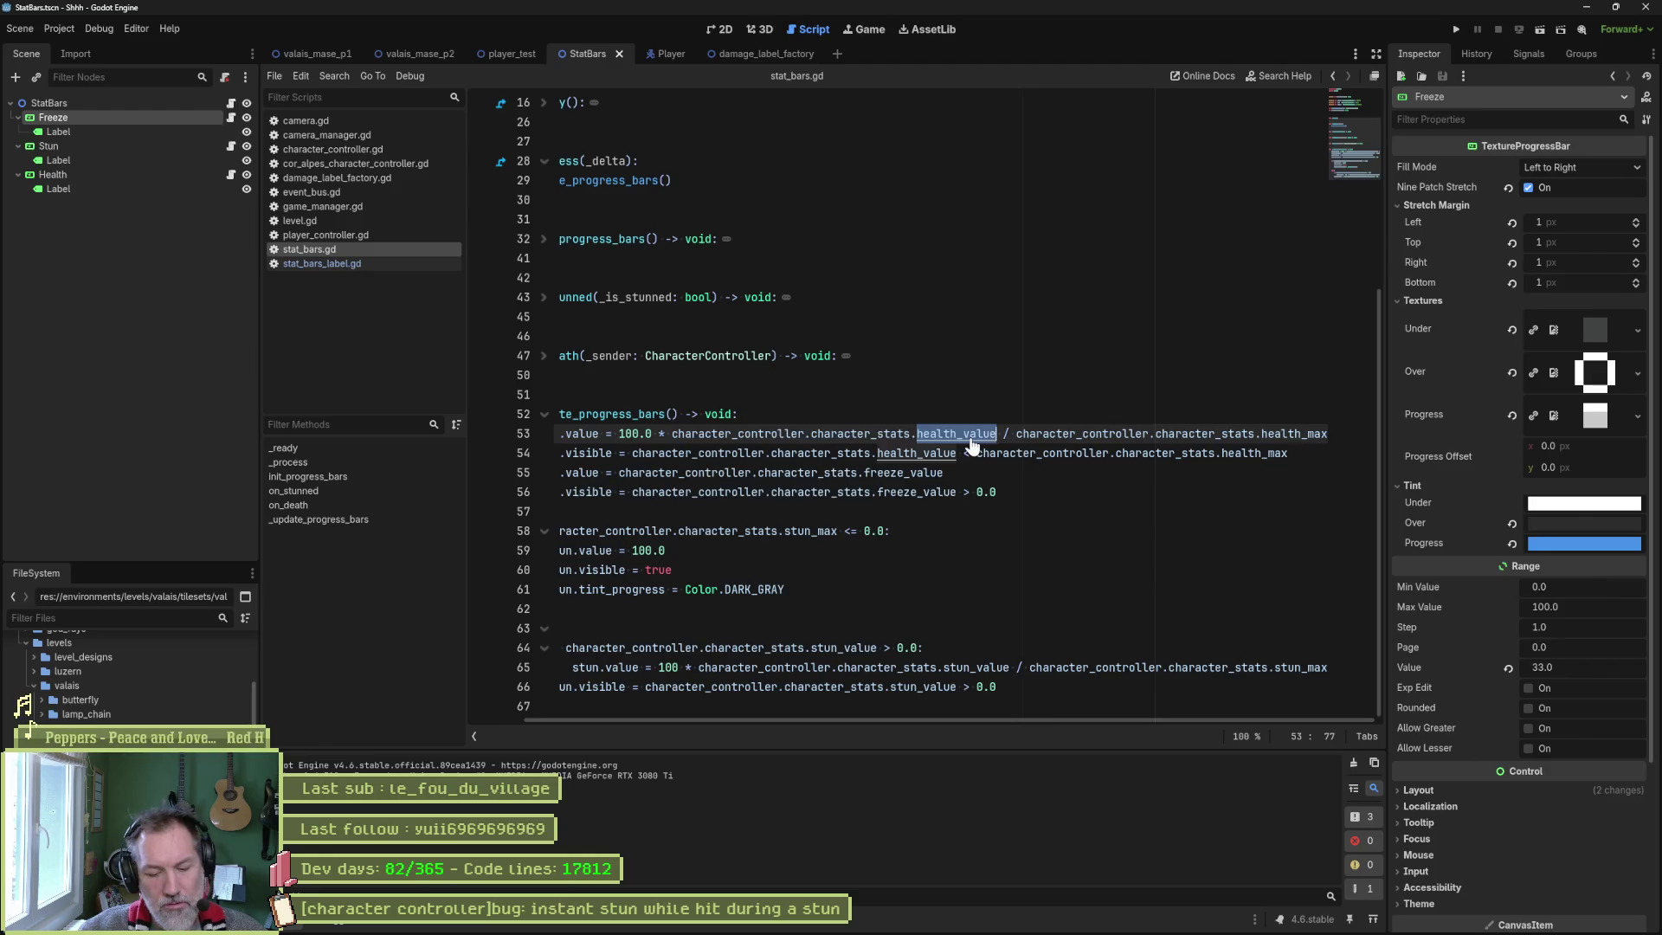
key("ctrl+shift+f")
left_click(838, 533)
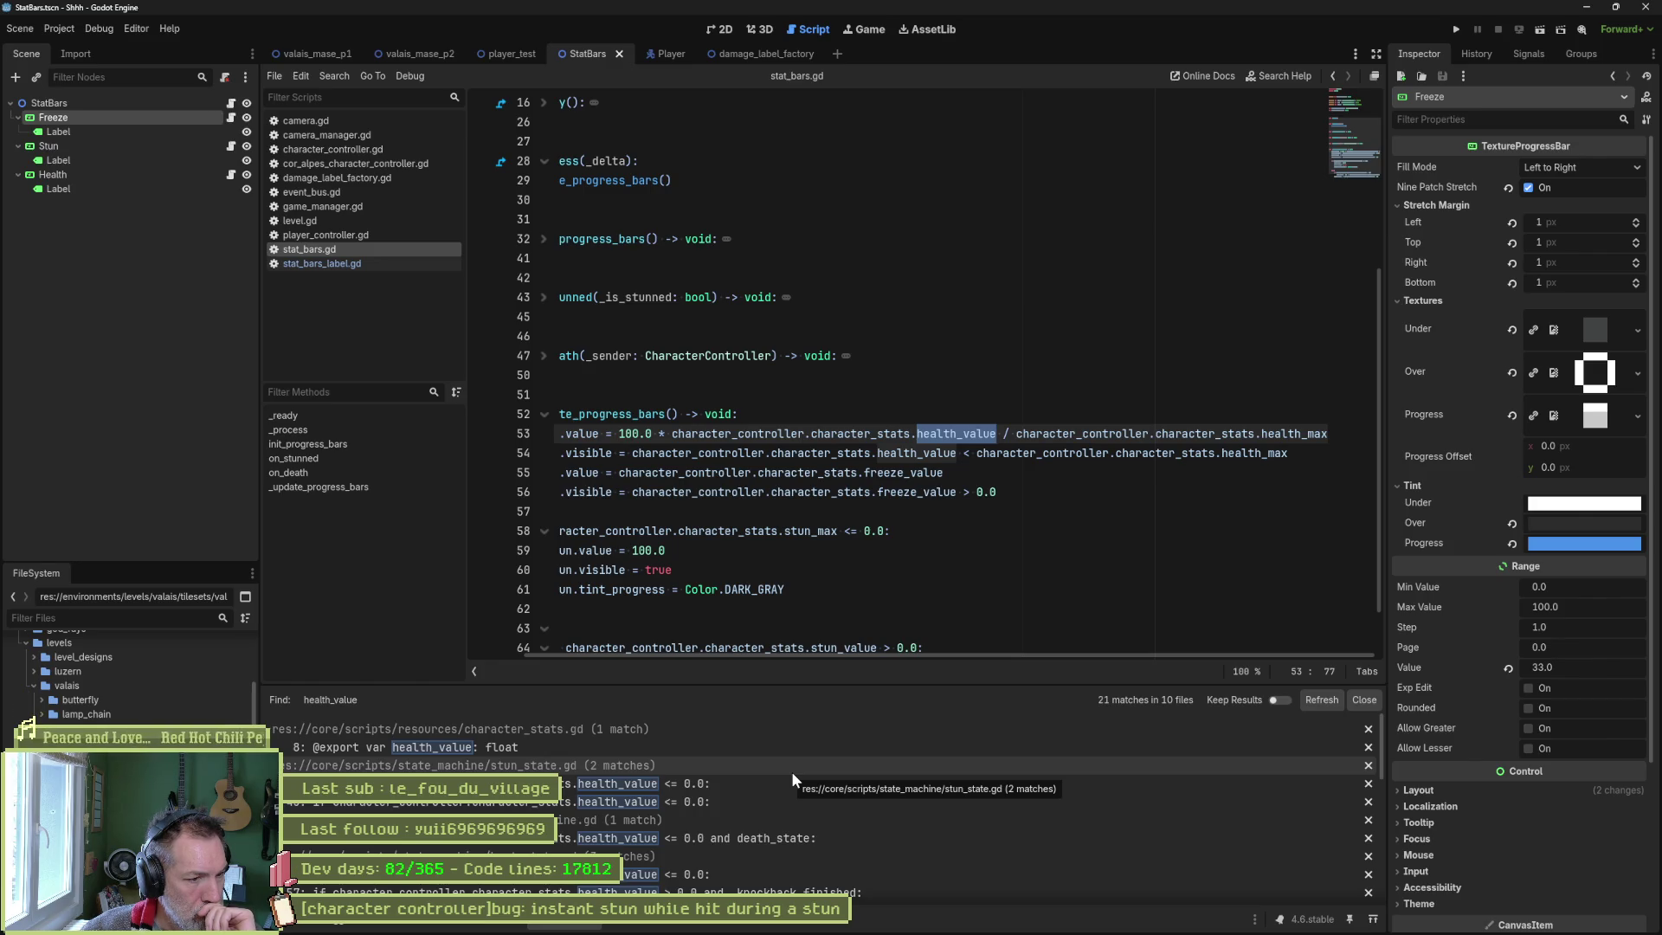
scroll(791, 771, "down", 5)
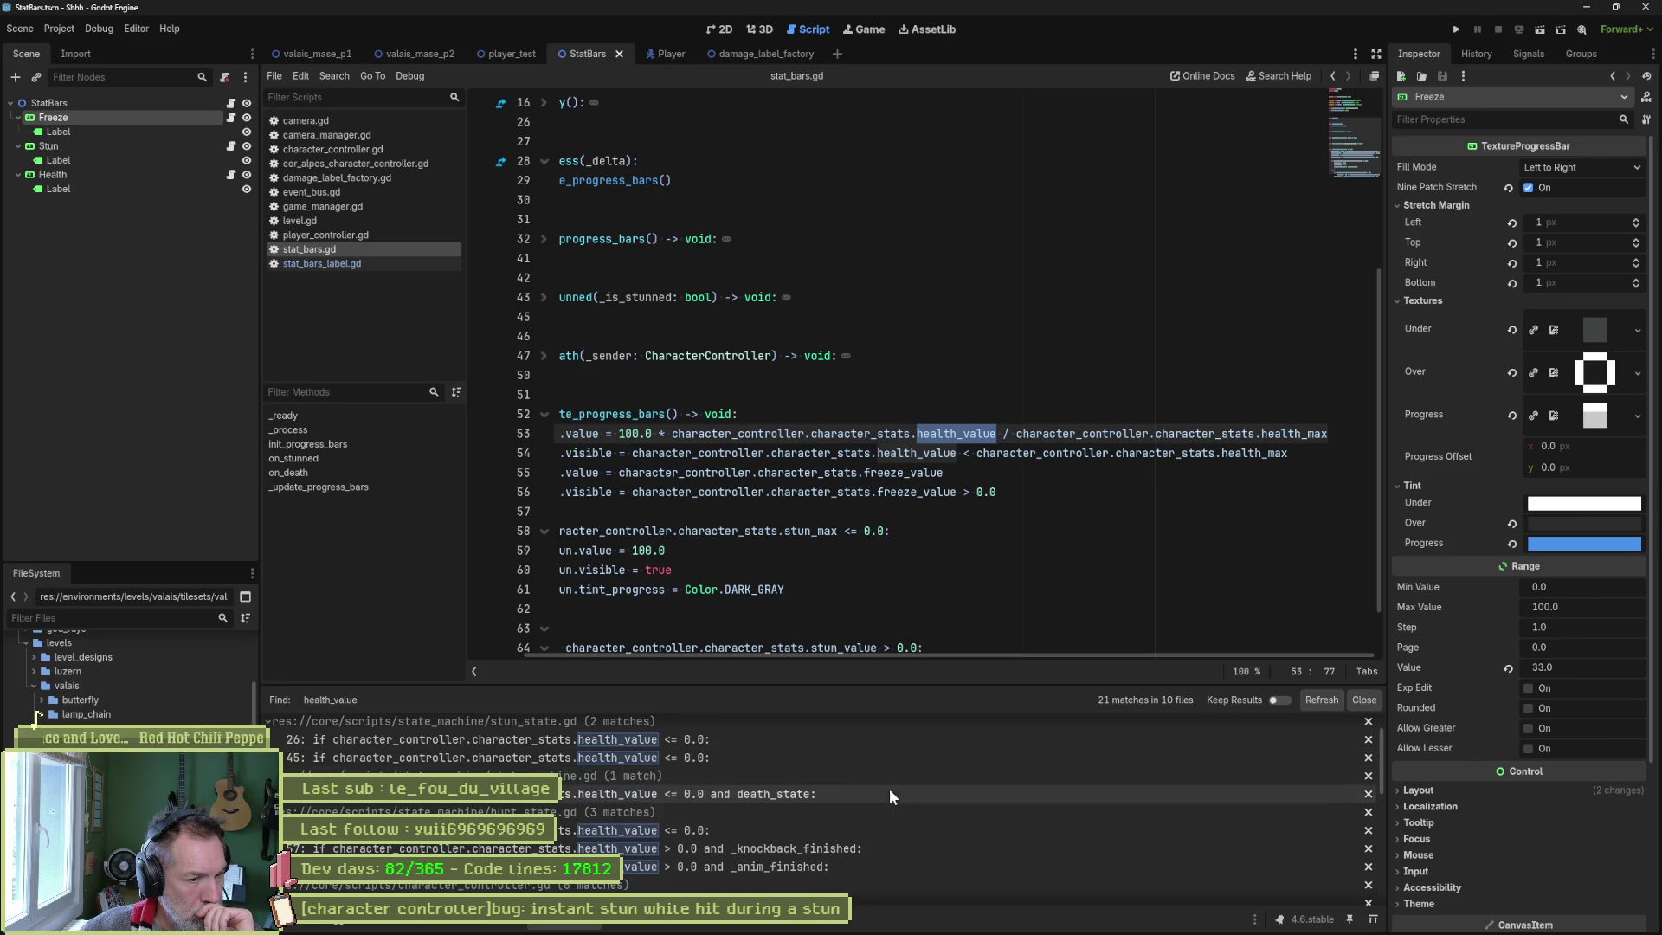
scroll(884, 794, "down", 1)
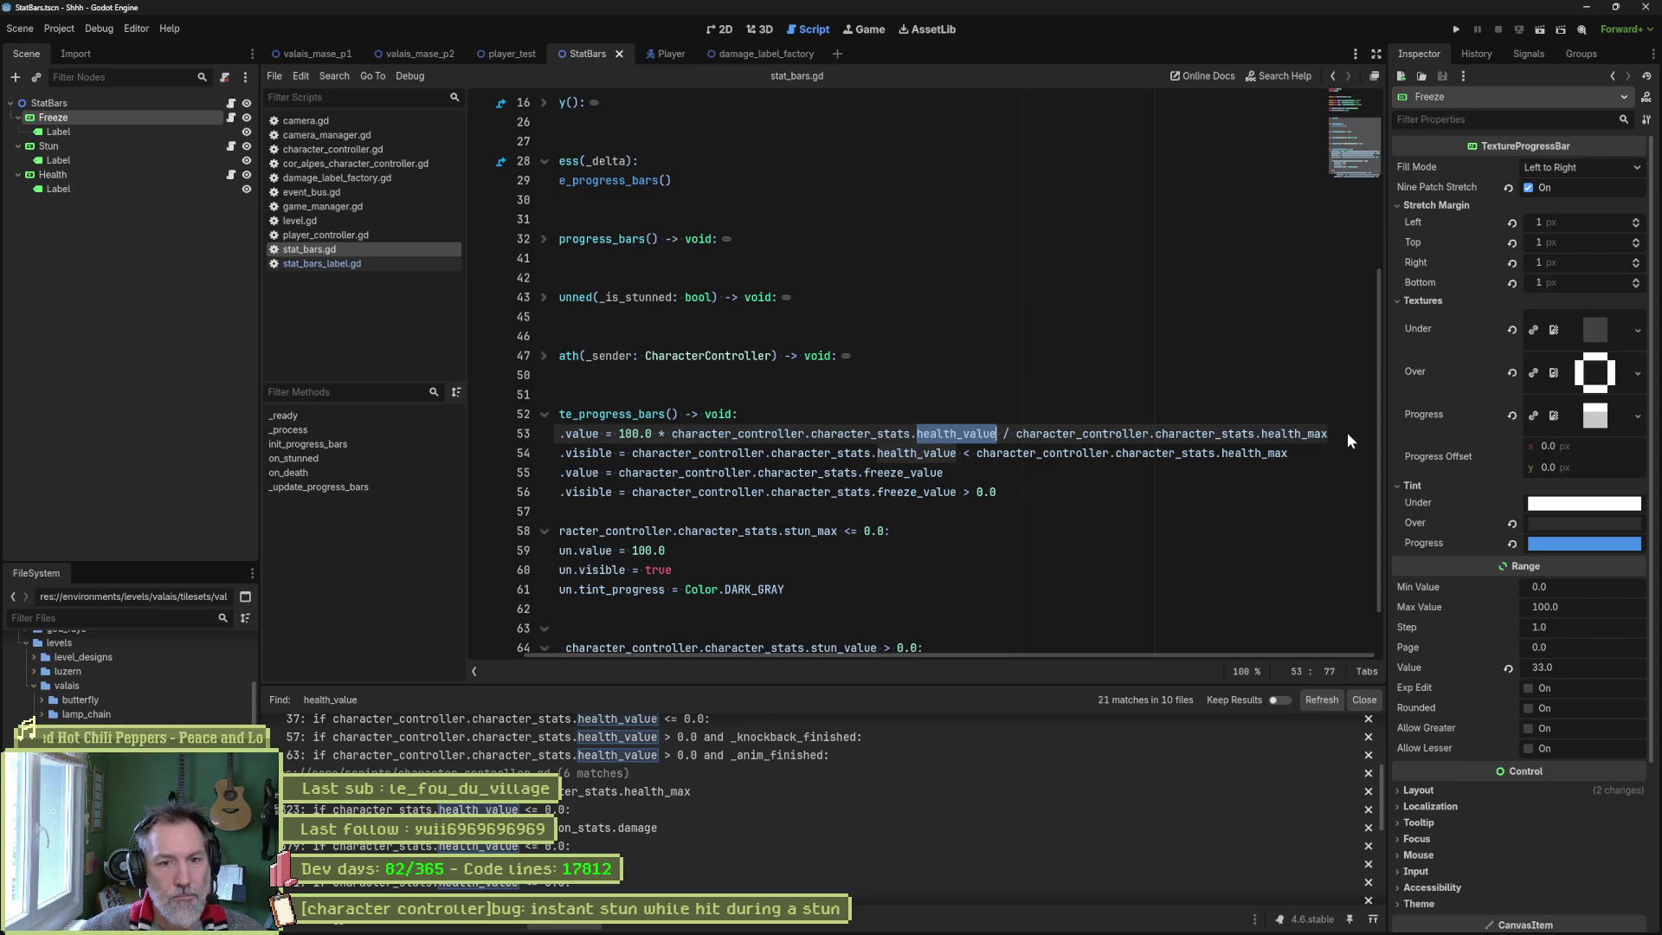
left_click_drag(1328, 433, 1325, 423)
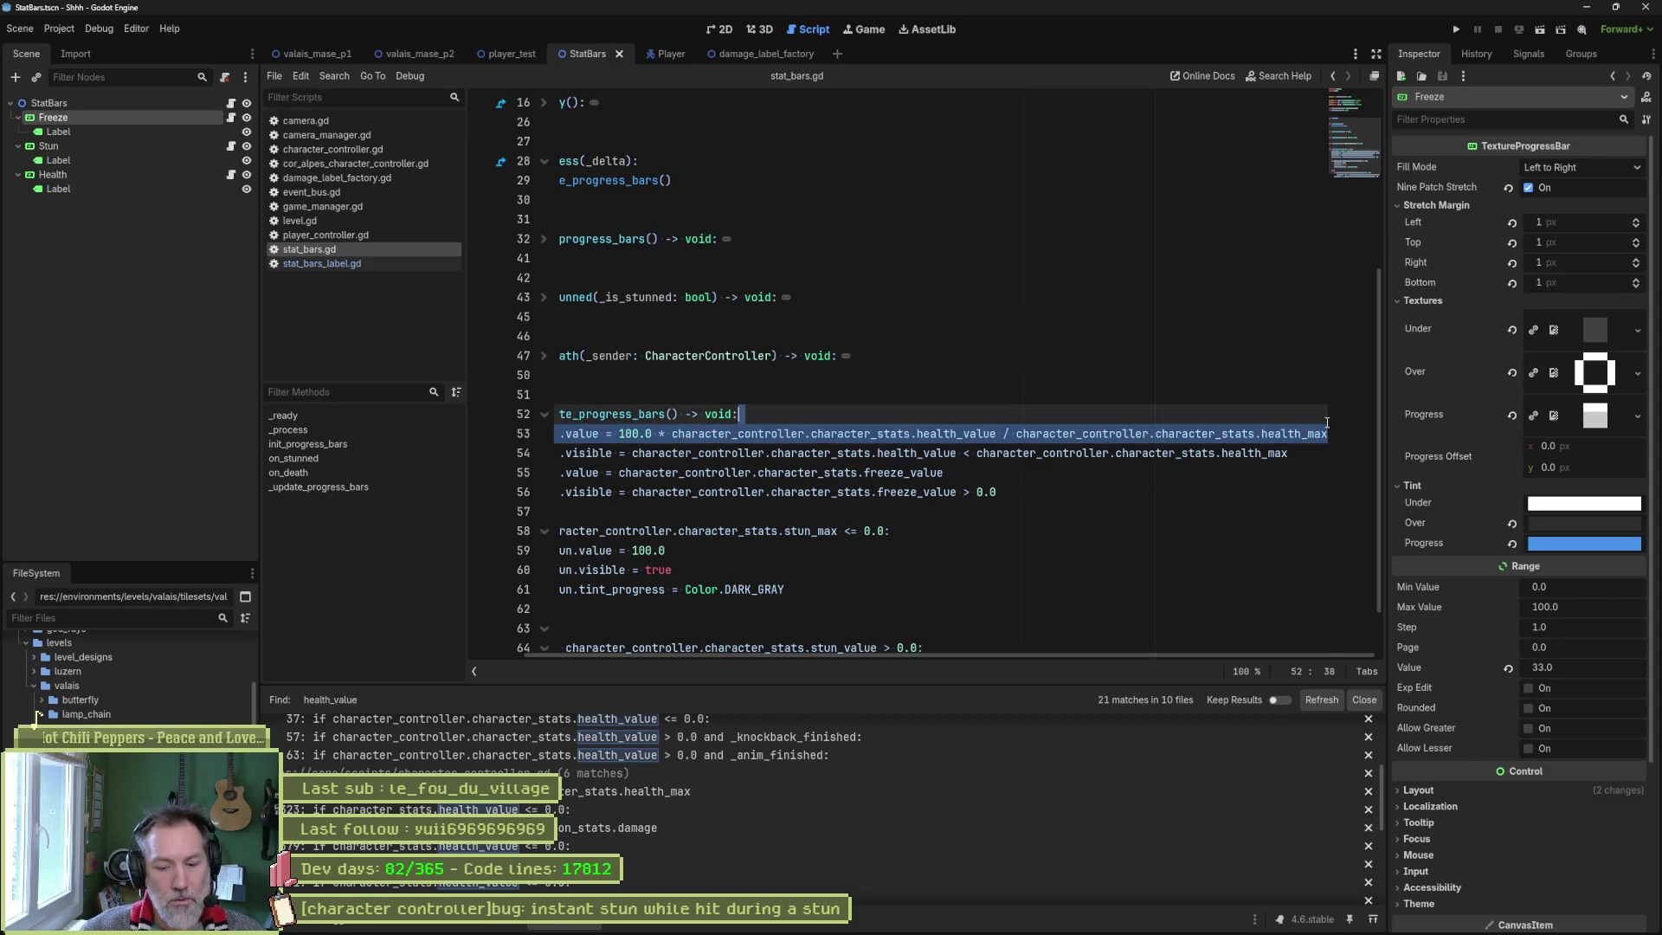
Duplicate the health.value line, comment out the original, and remove the 100.0 multiplier and health_max division.
left_click(1323, 433)
key("ctrl+shift+d")
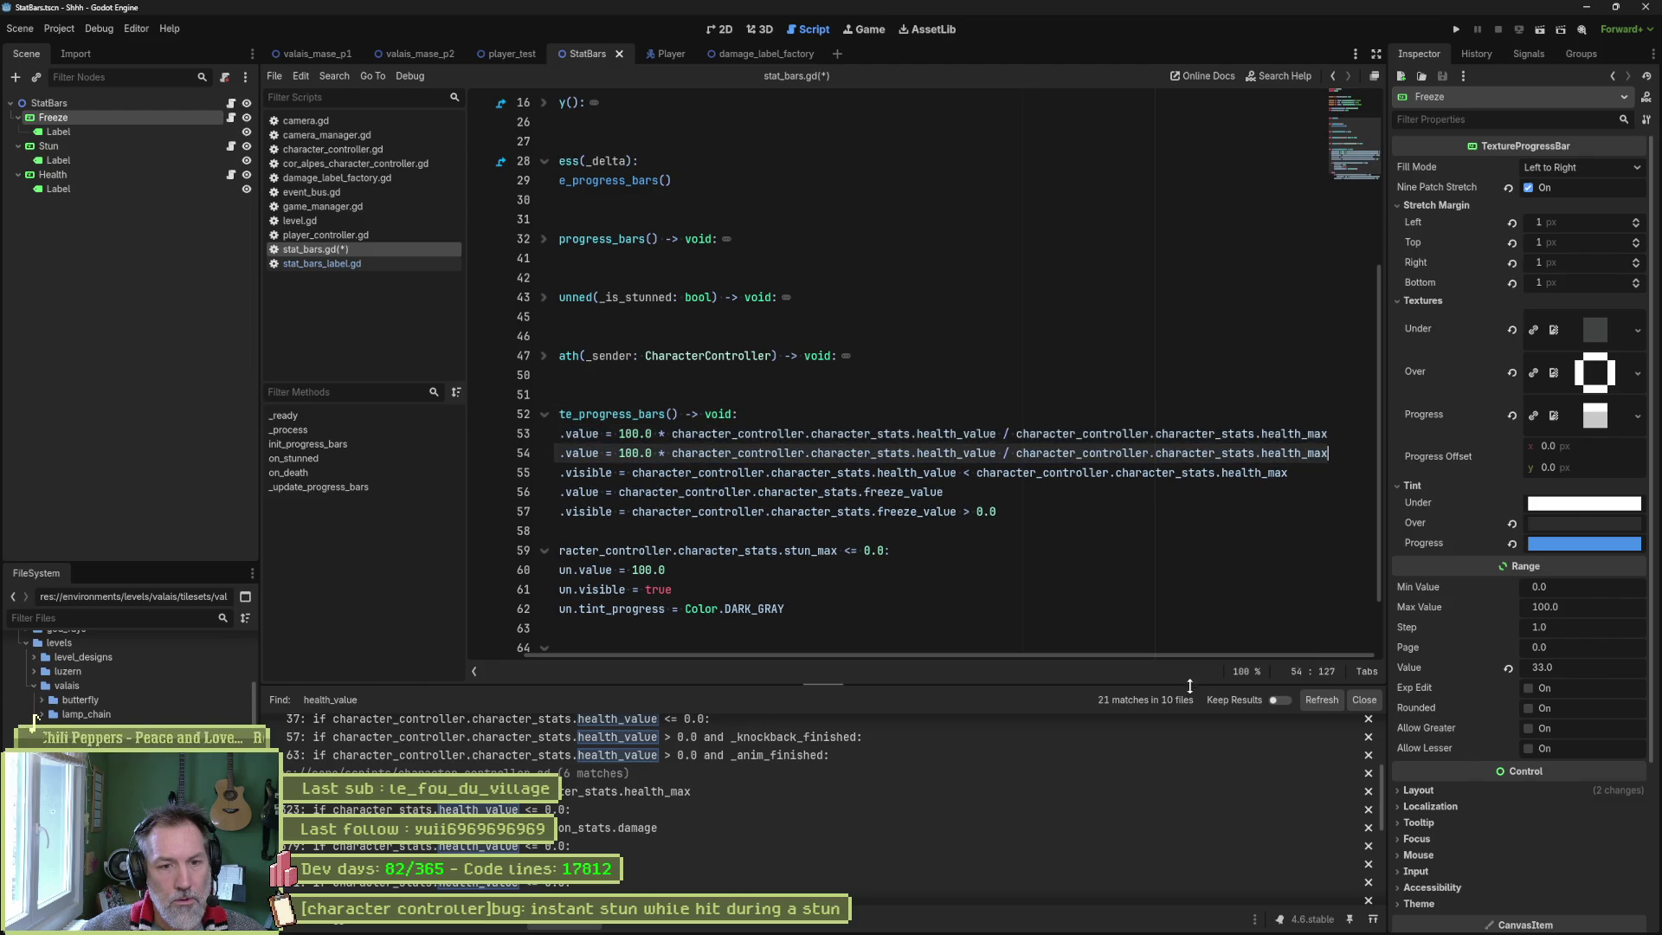
left_click(593, 435)
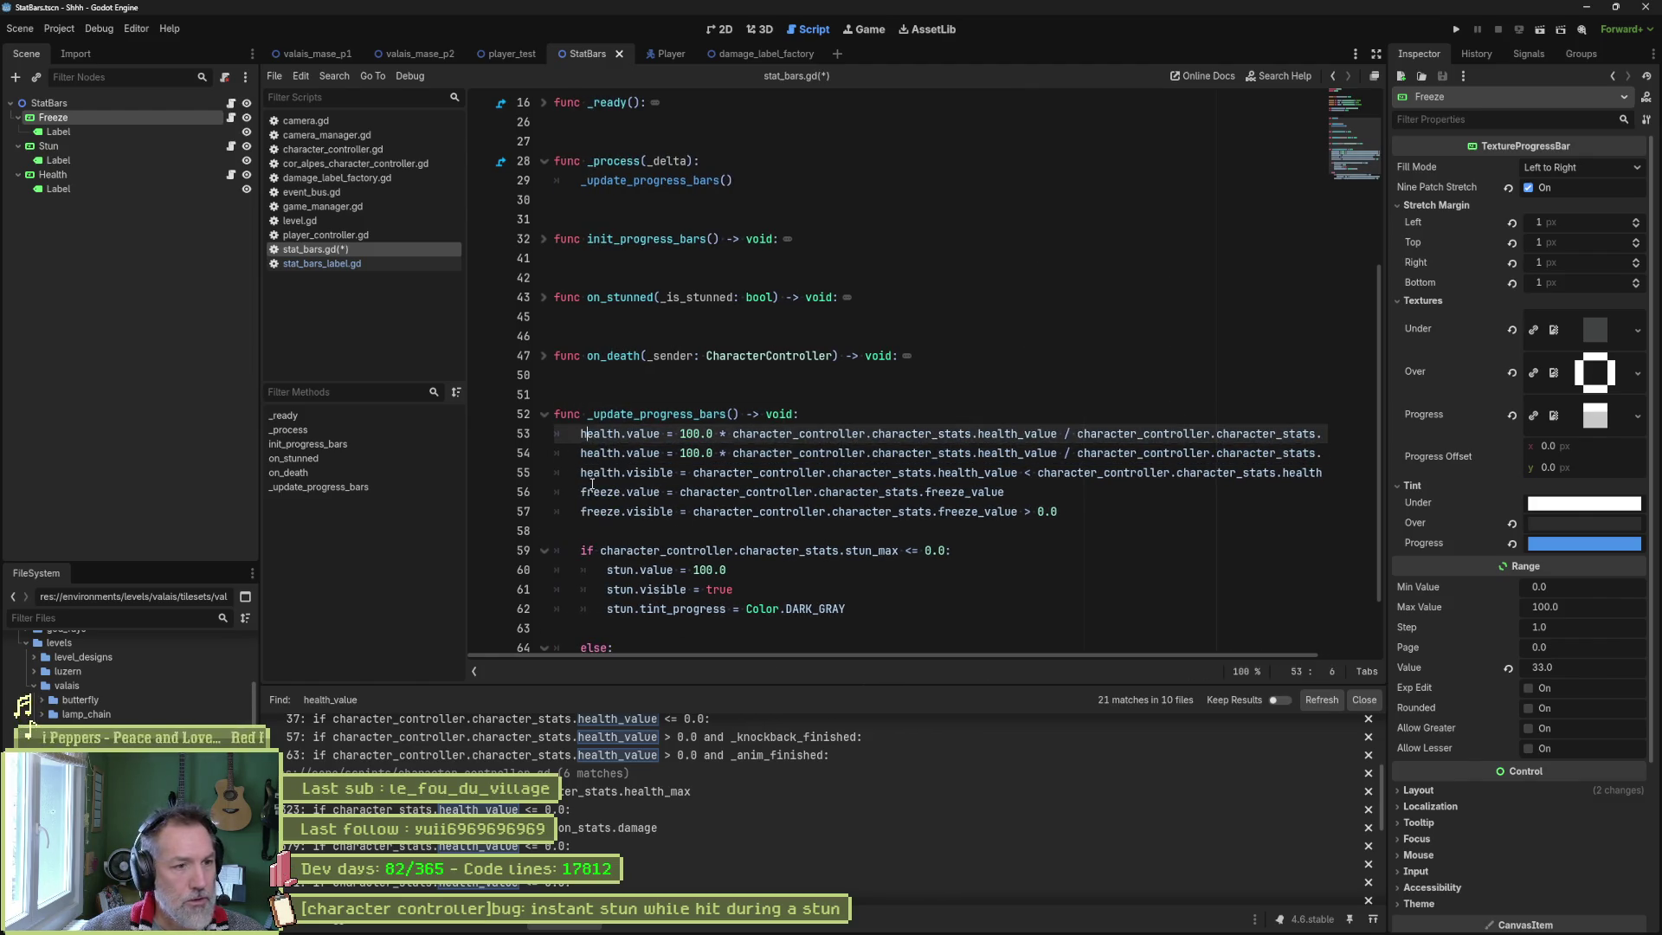
key("ctrl+k")
mouse_move(680, 453)
left_mouse_down()
mouse_move(800, 453)
mouse_move(733, 453)
left_mouse_up()
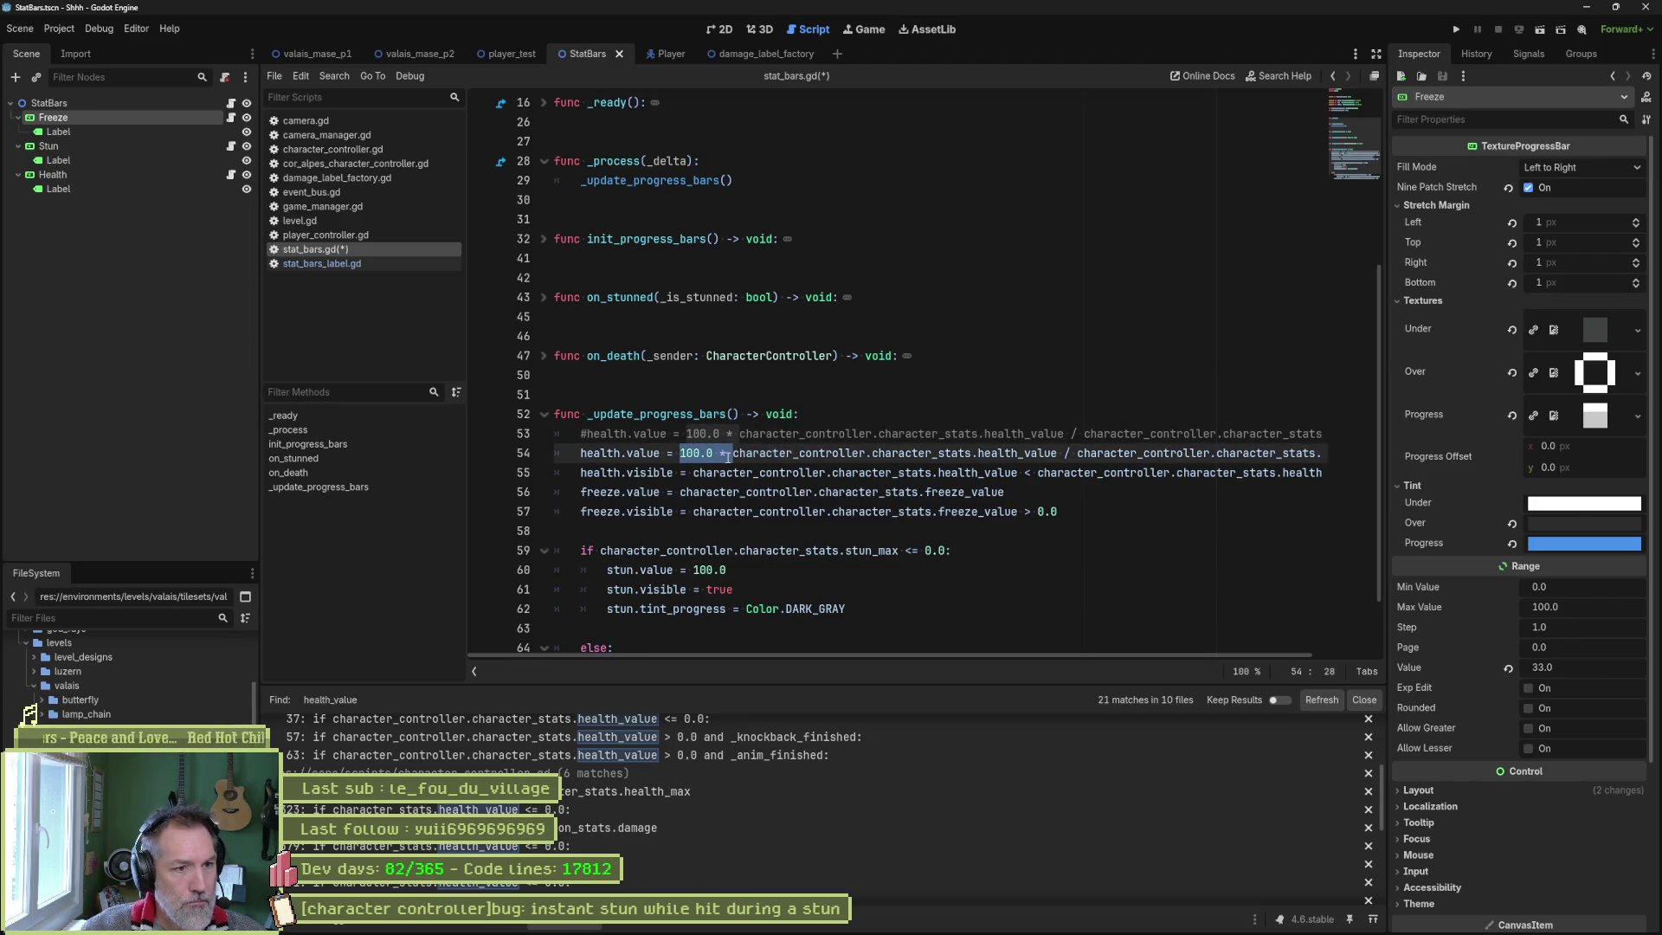
key("BackSpace")
left_click_drag(1004, 453, 1319, 450)
key("BackSpace")
Test-run the game, stop it, then run the valais_mase_p2 level scene.
key("F5")
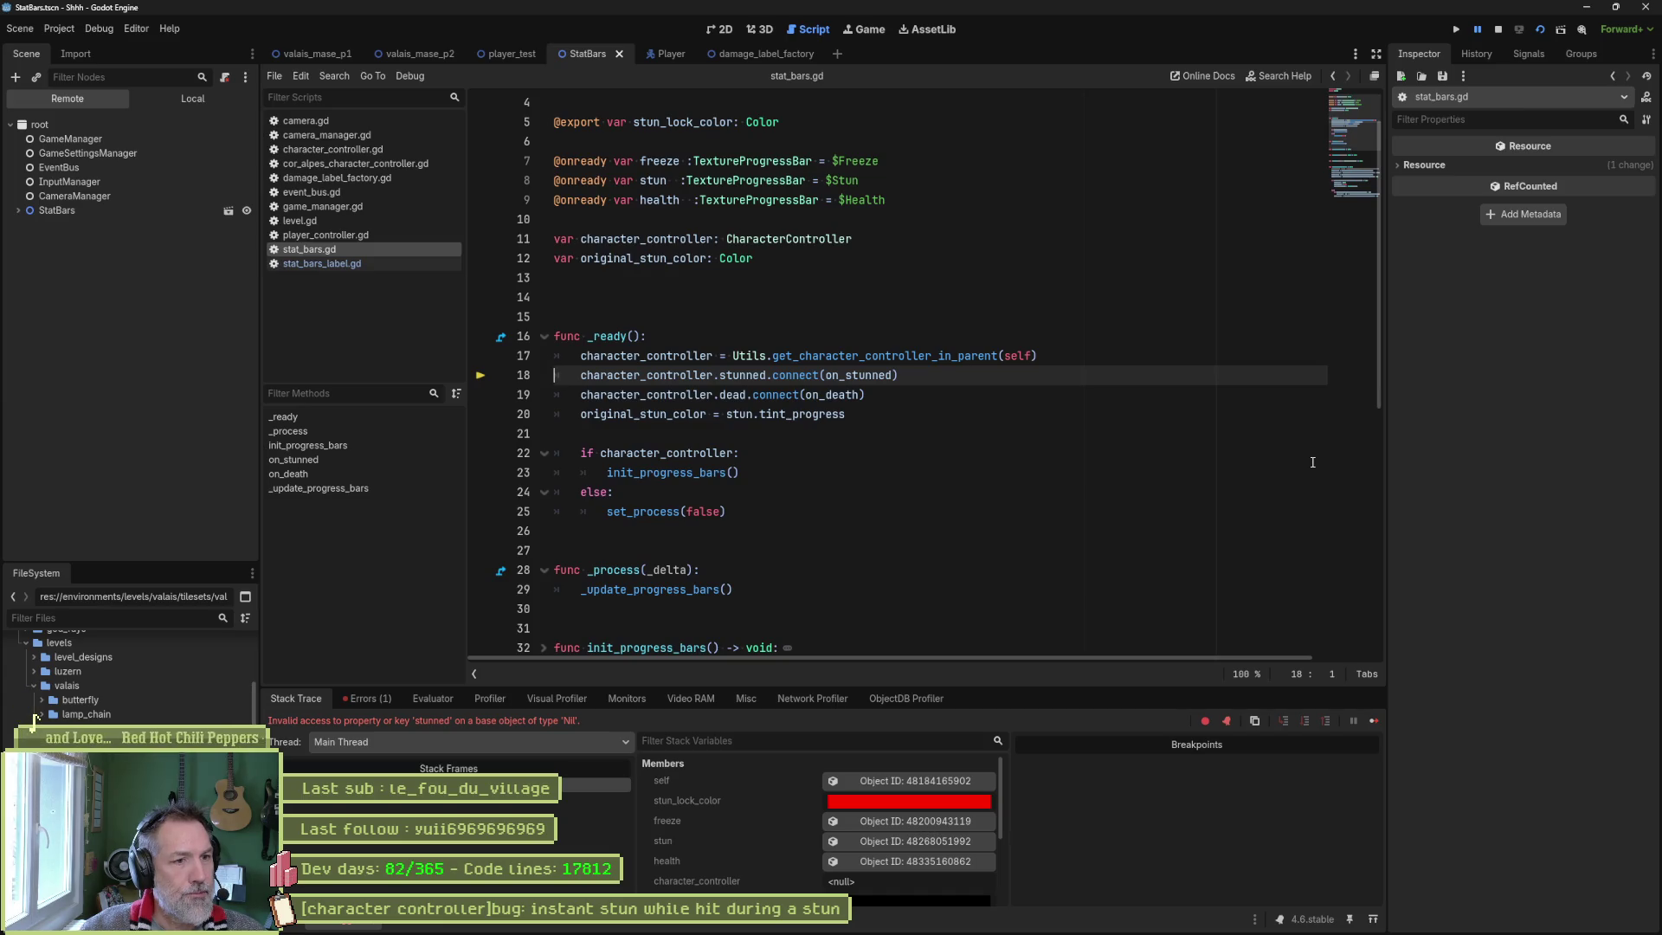
key("F8")
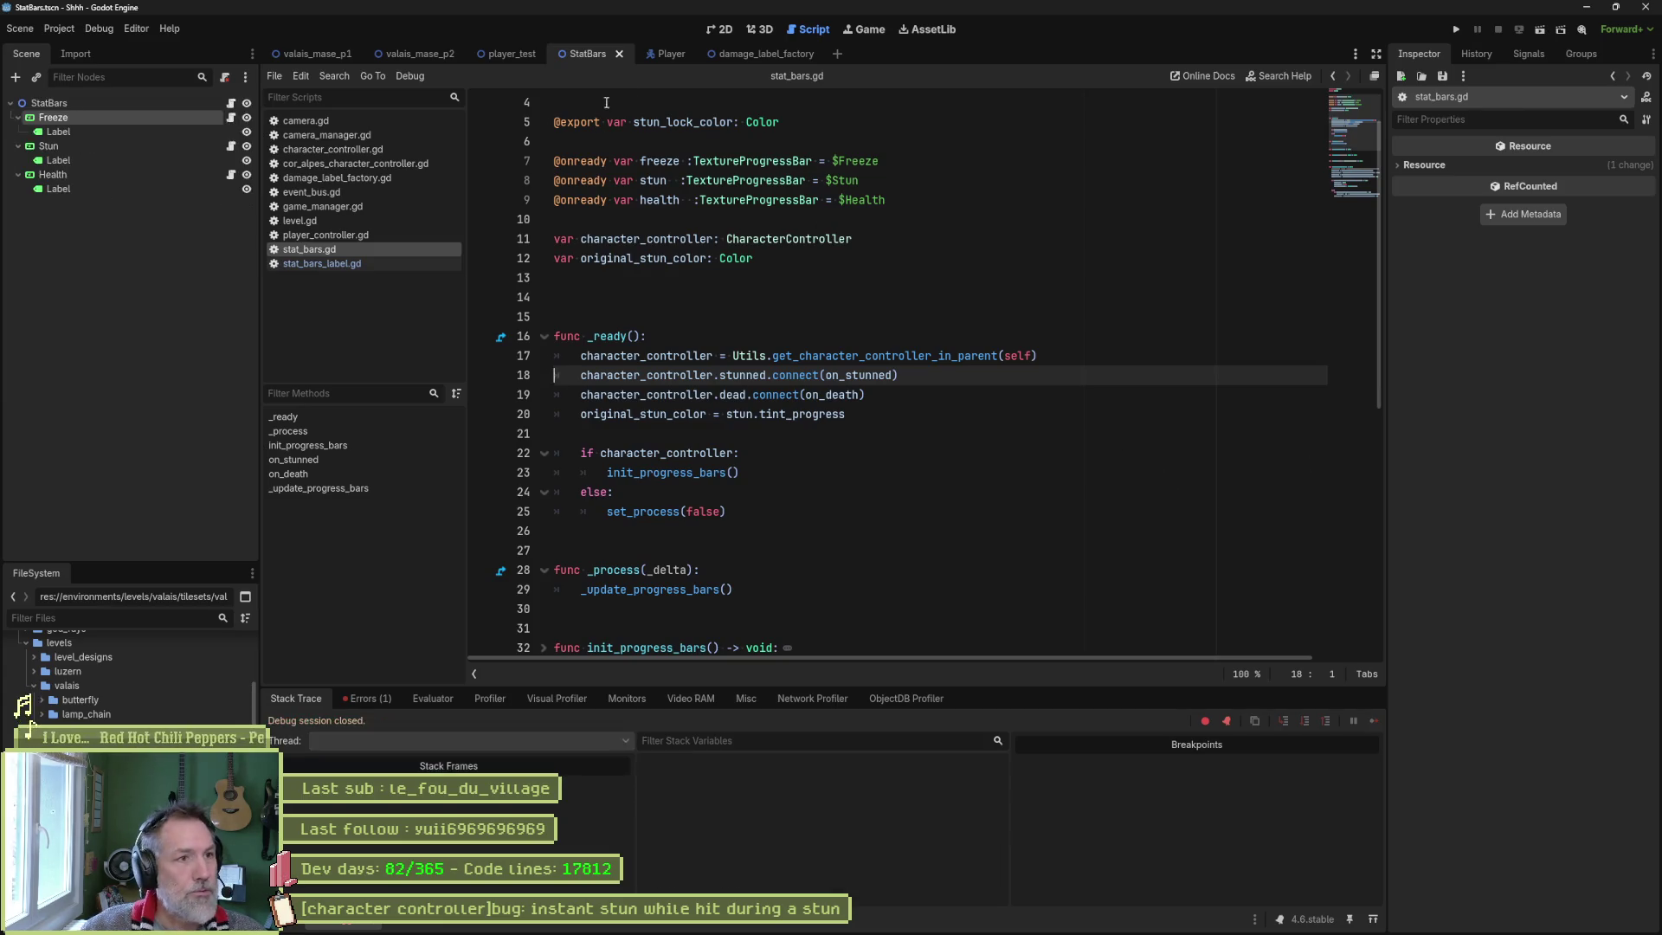
left_click(433, 56)
key("F5")
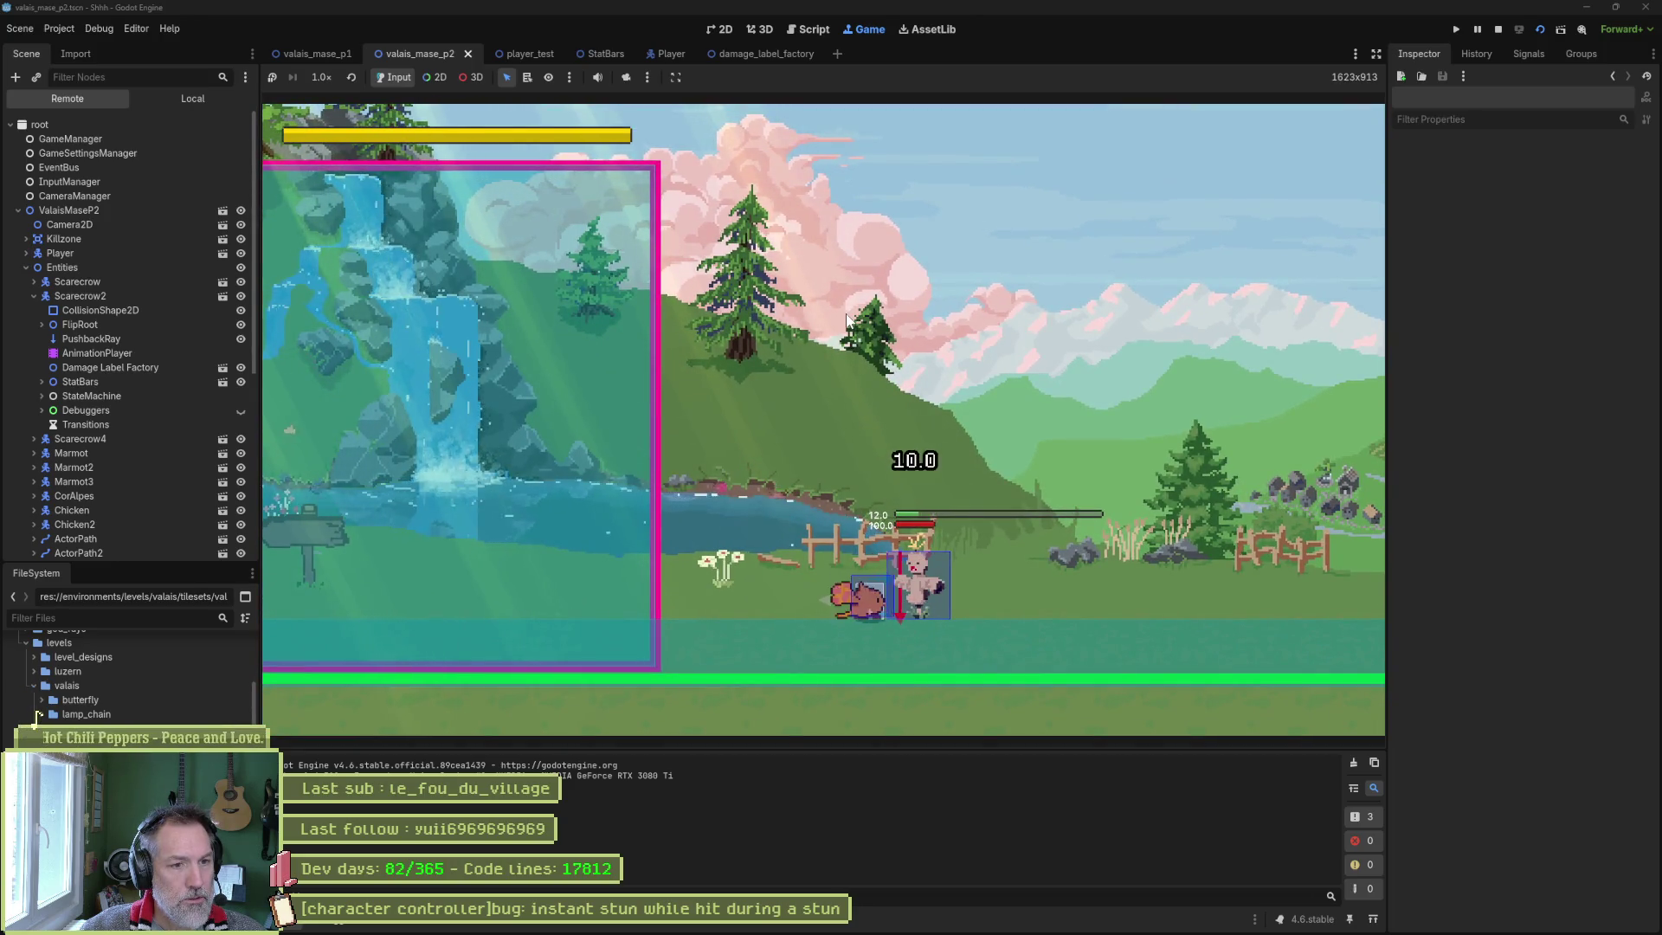
Fight the scarecrow, pause, confirm Scarecrow2's live health is 907 of 1000, then stop.
key("Right")
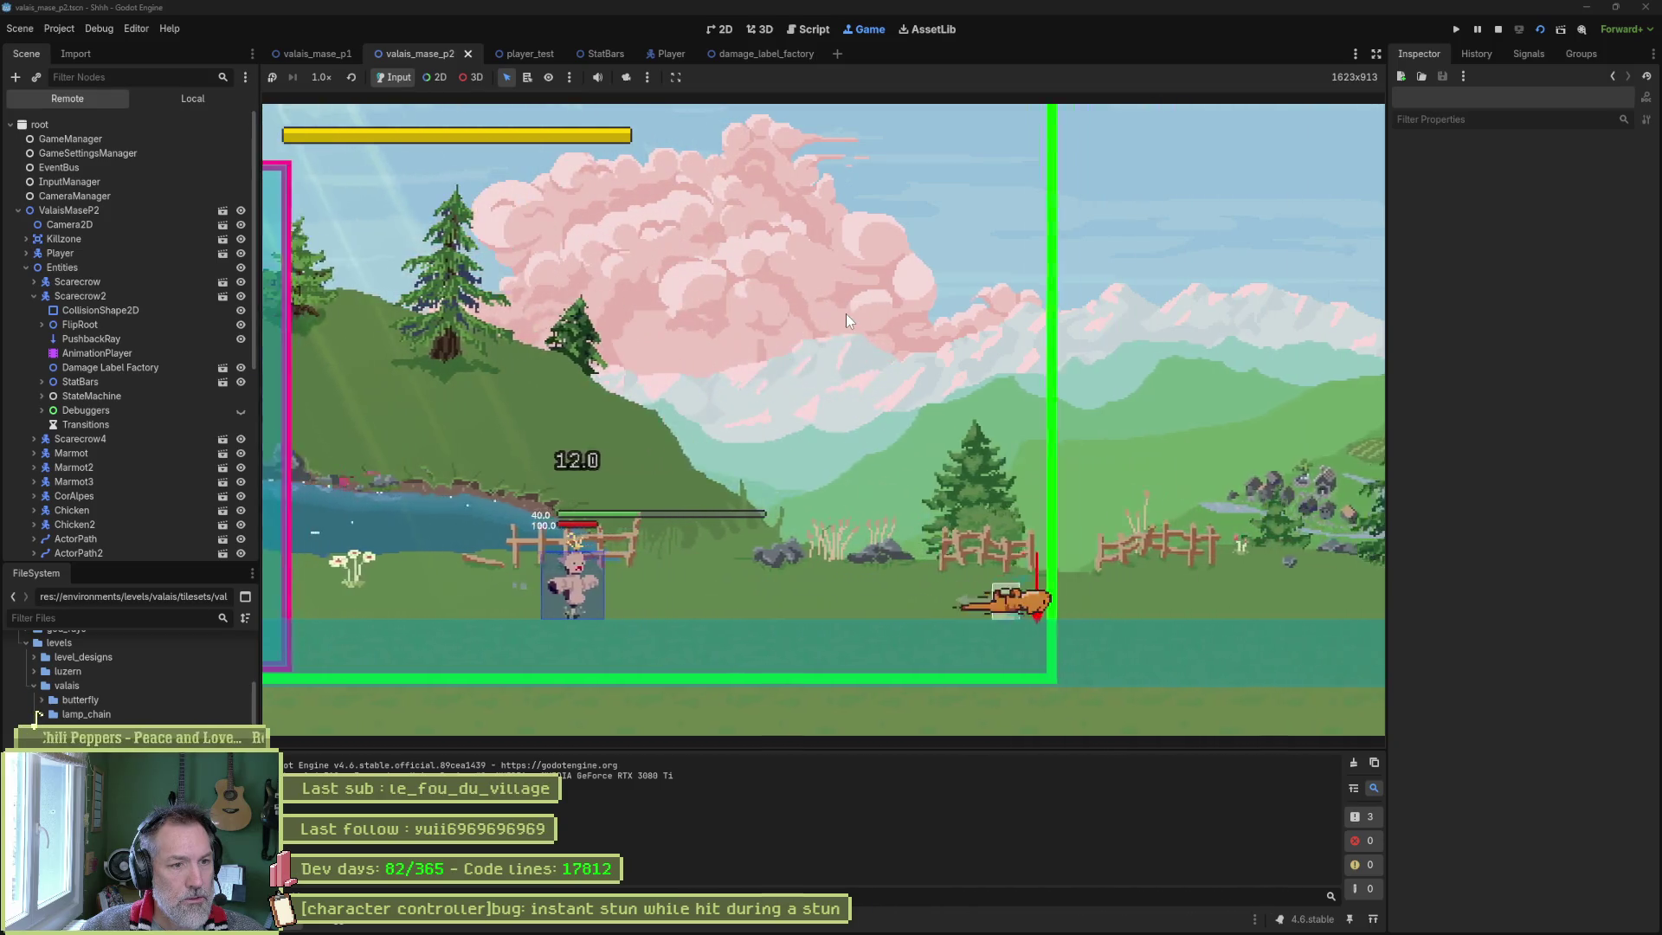
key("Right")
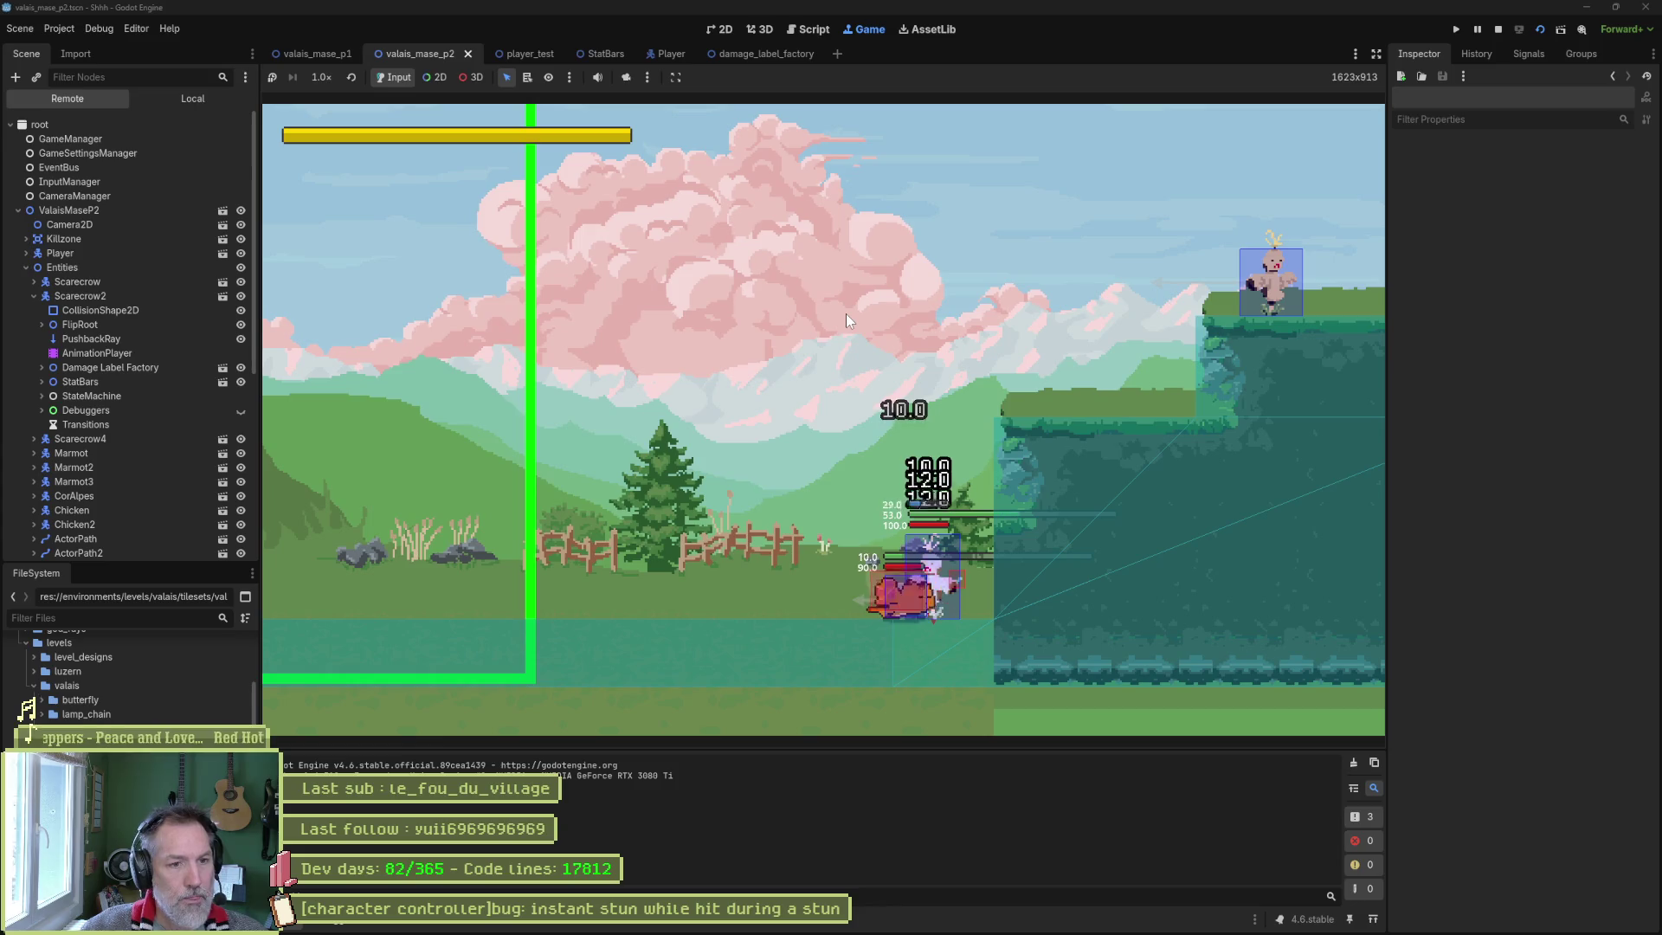
left_click(1477, 30)
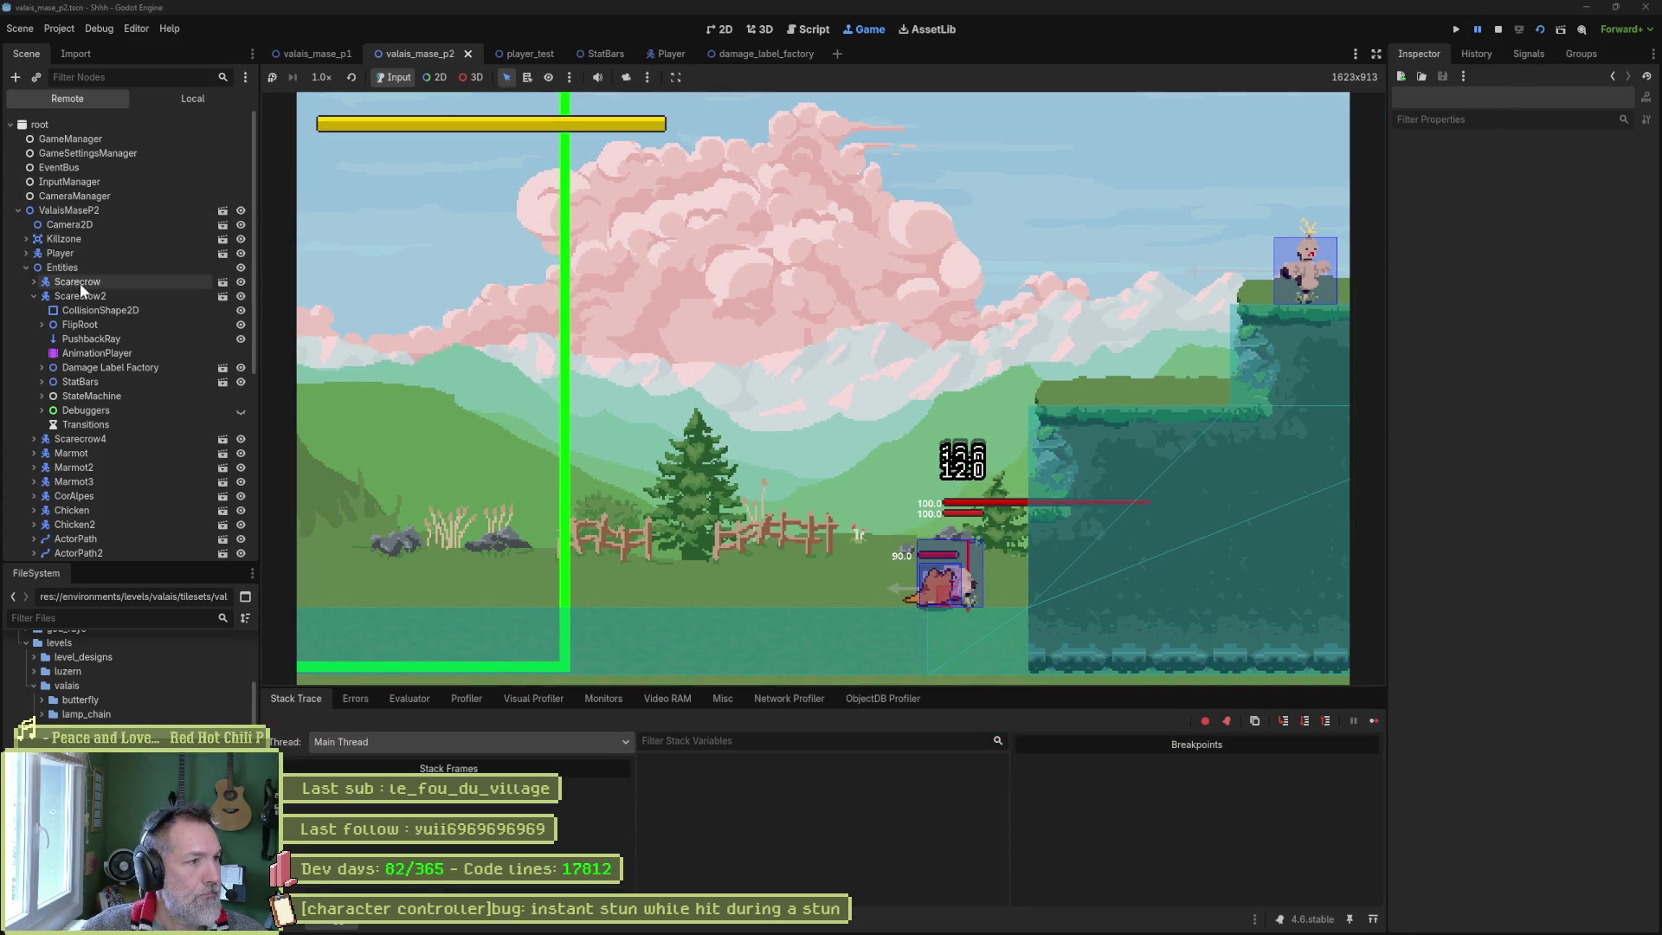
left_click(111, 296)
scroll(1556, 599, "down", 3)
left_click(1551, 605)
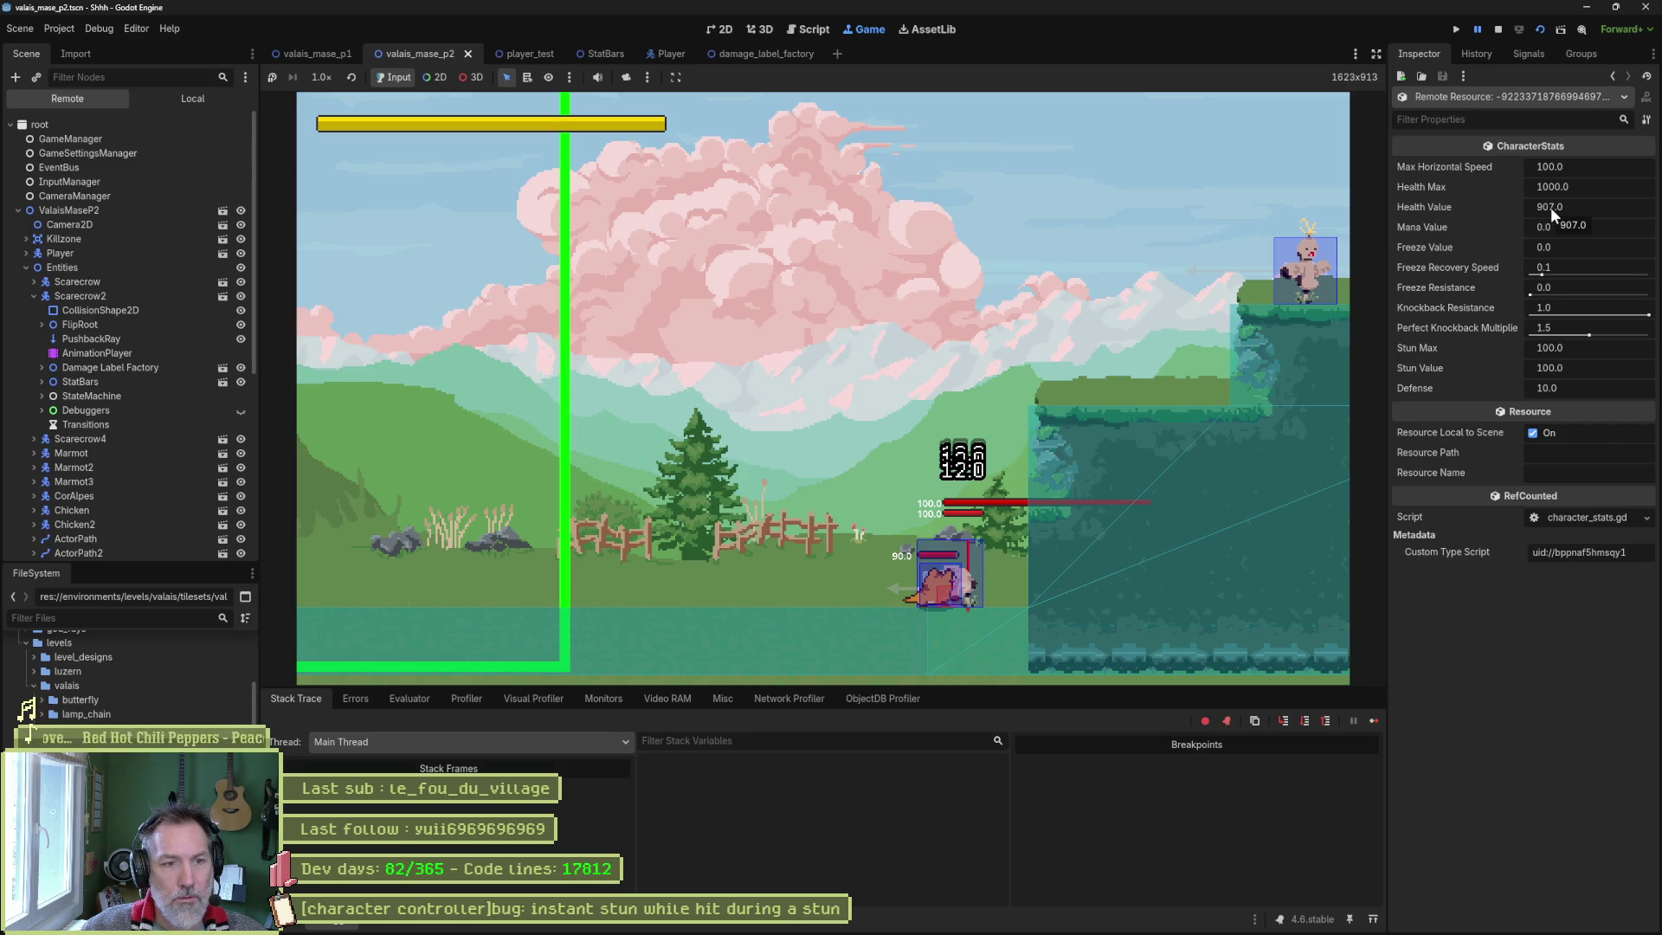
left_click(1498, 31)
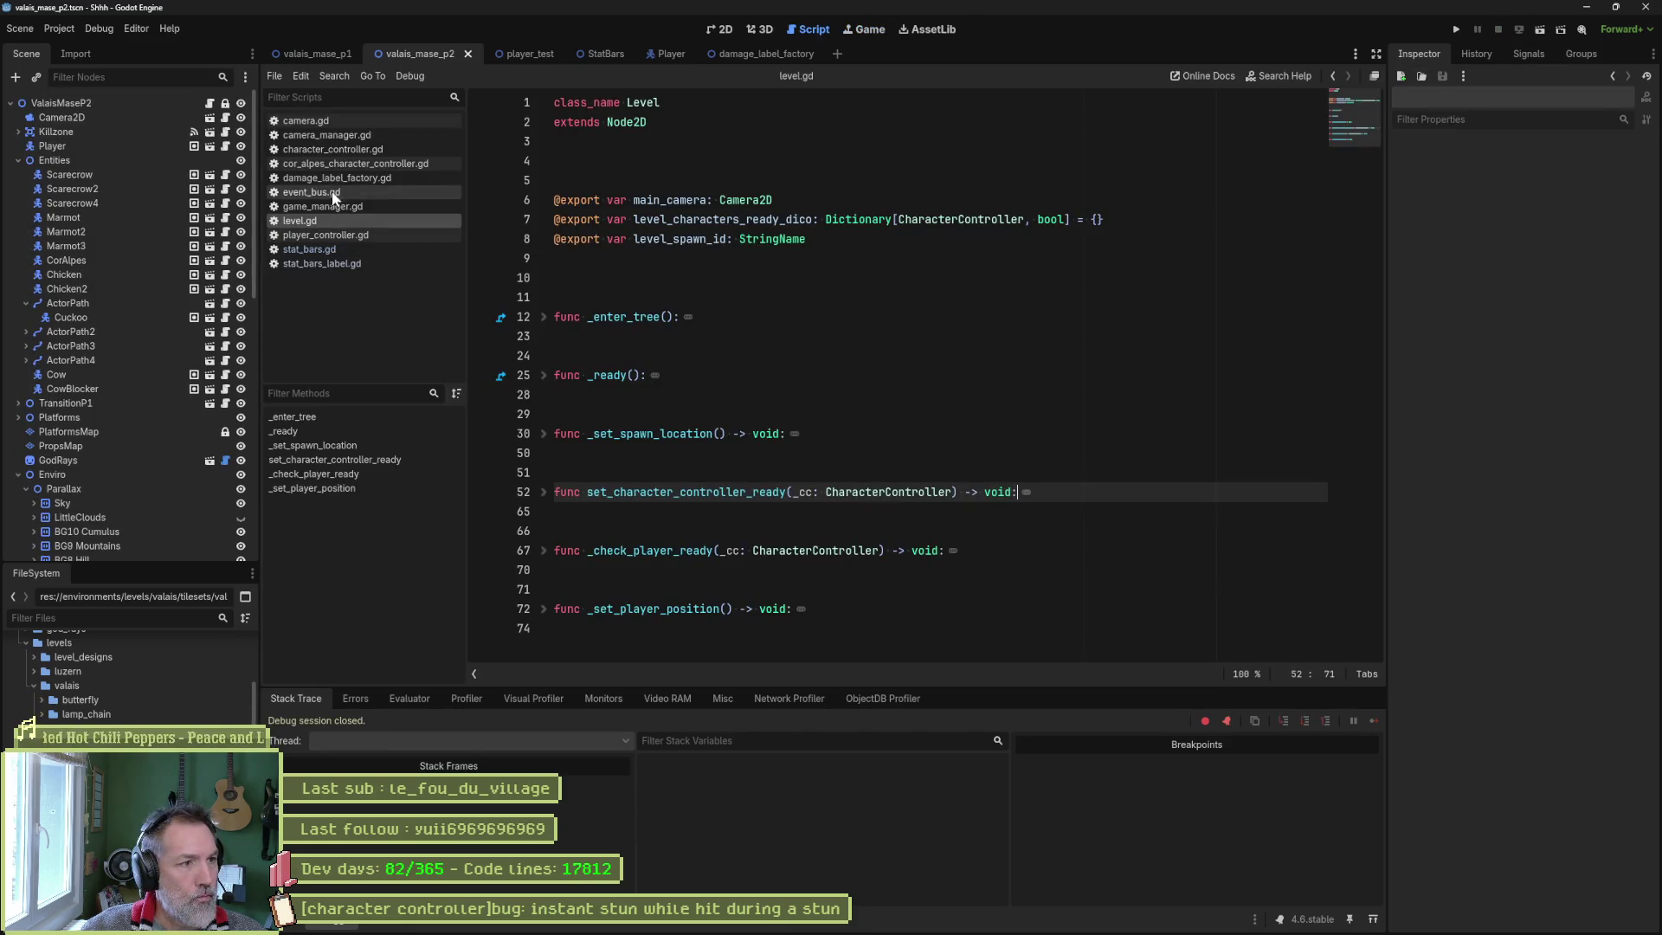
Revisit the health_value matches in game_manager.gd's persist_player_stats and in stat_bars.gd.
left_click(308, 248)
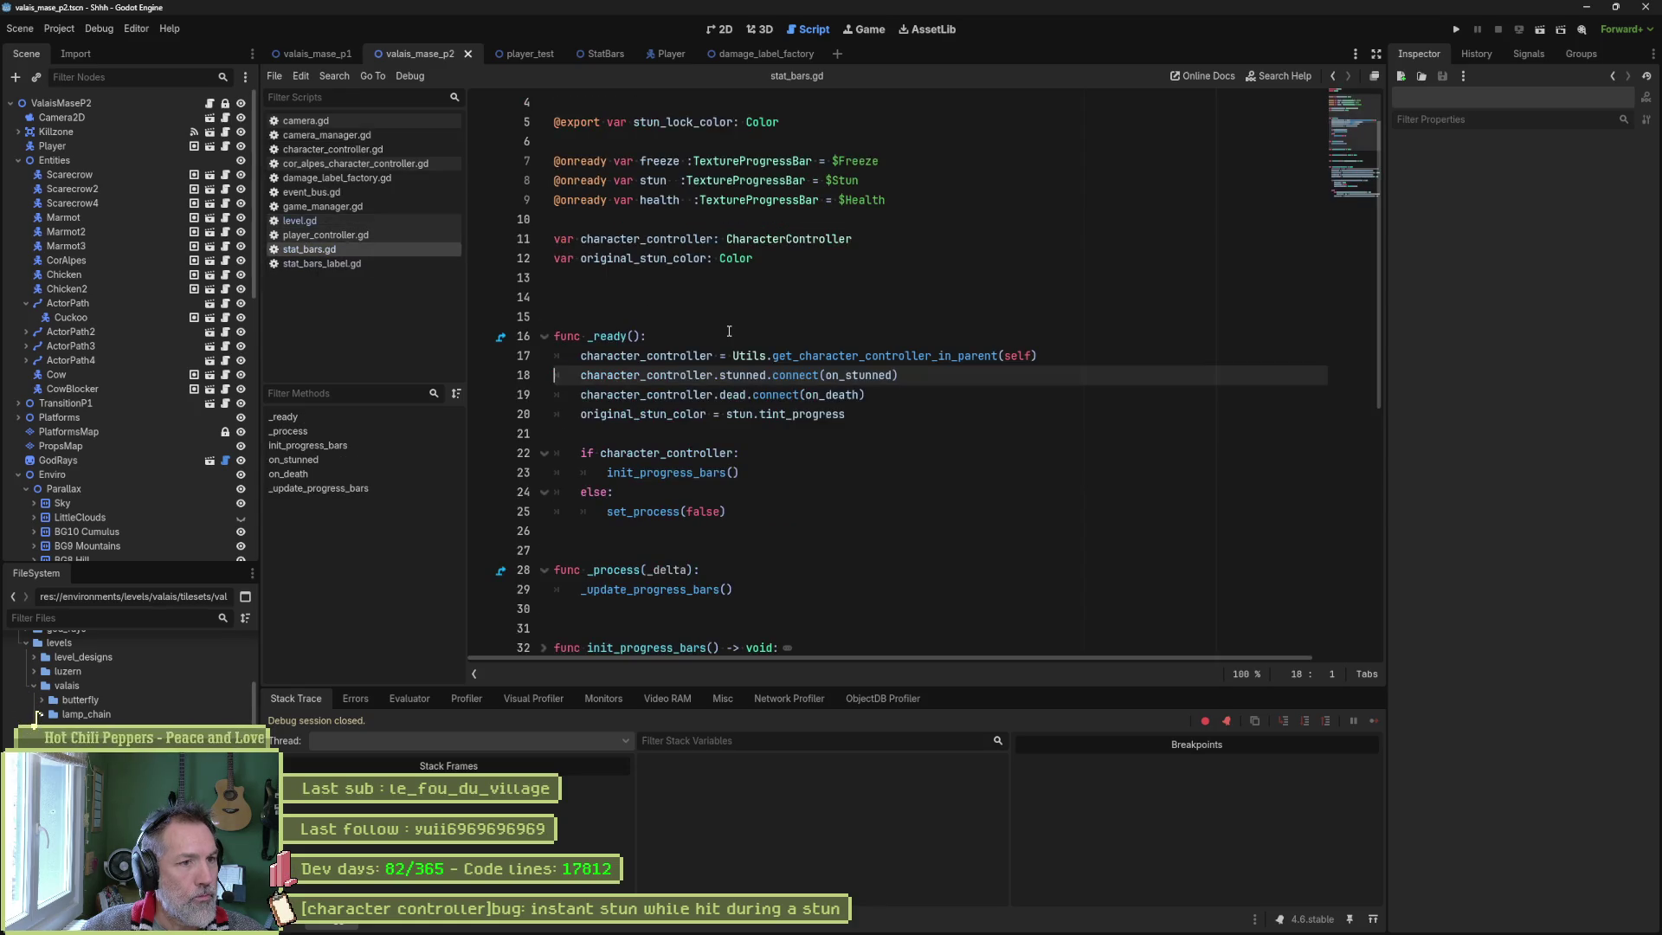
left_click(564, 926)
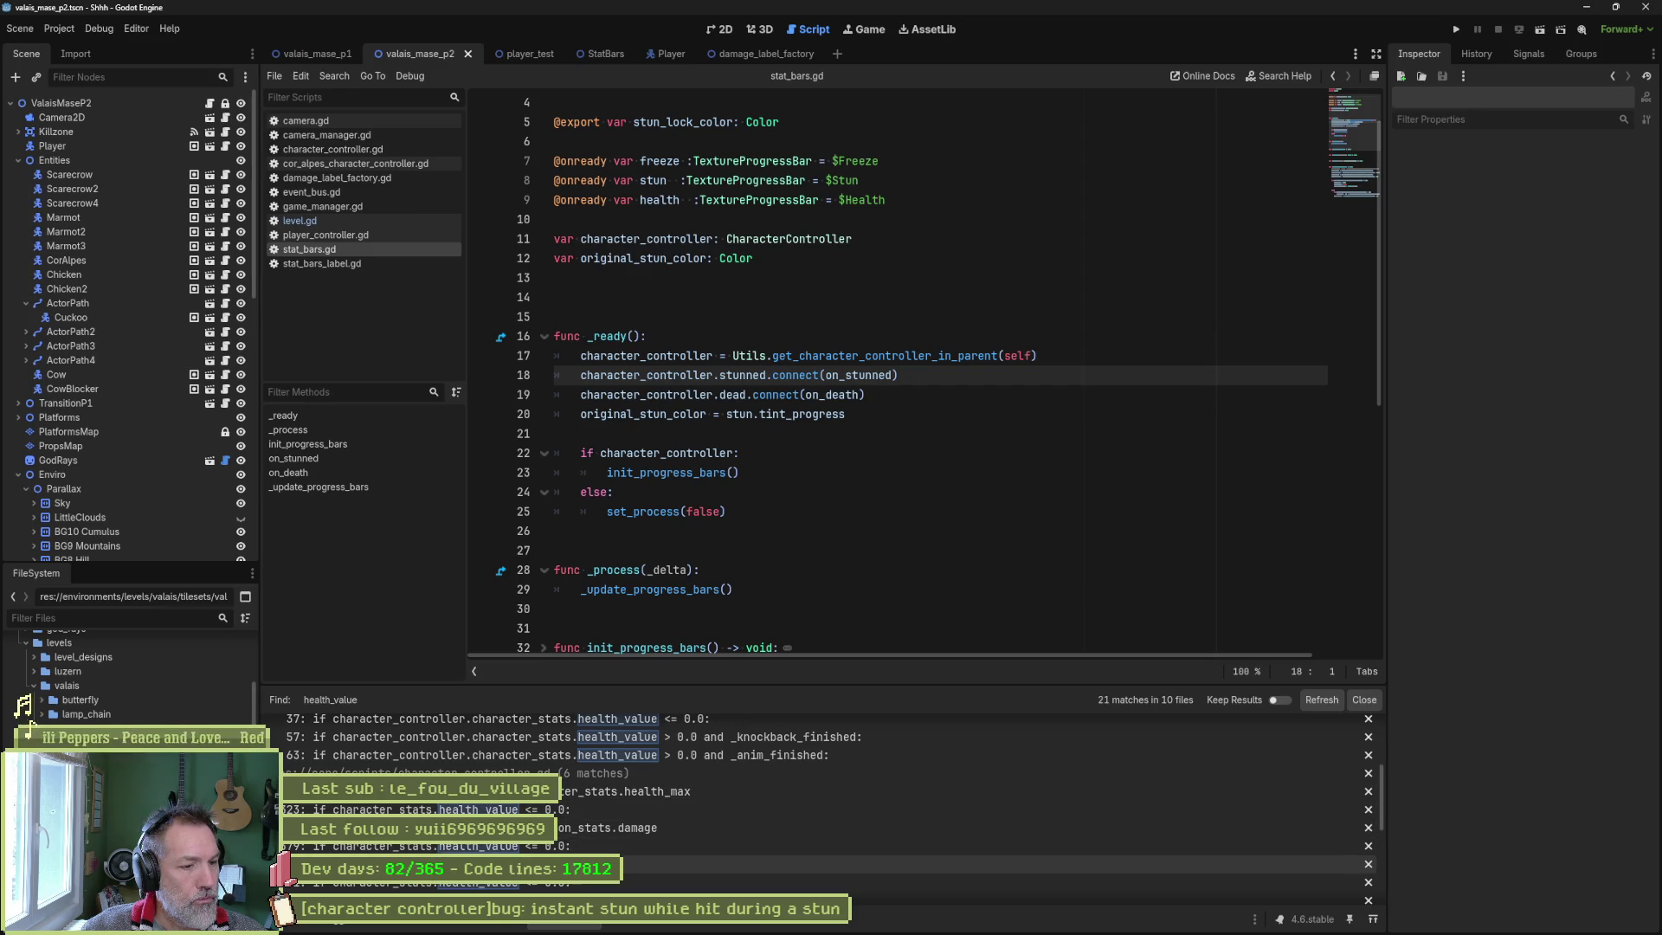
scroll(822, 889, "down", 5)
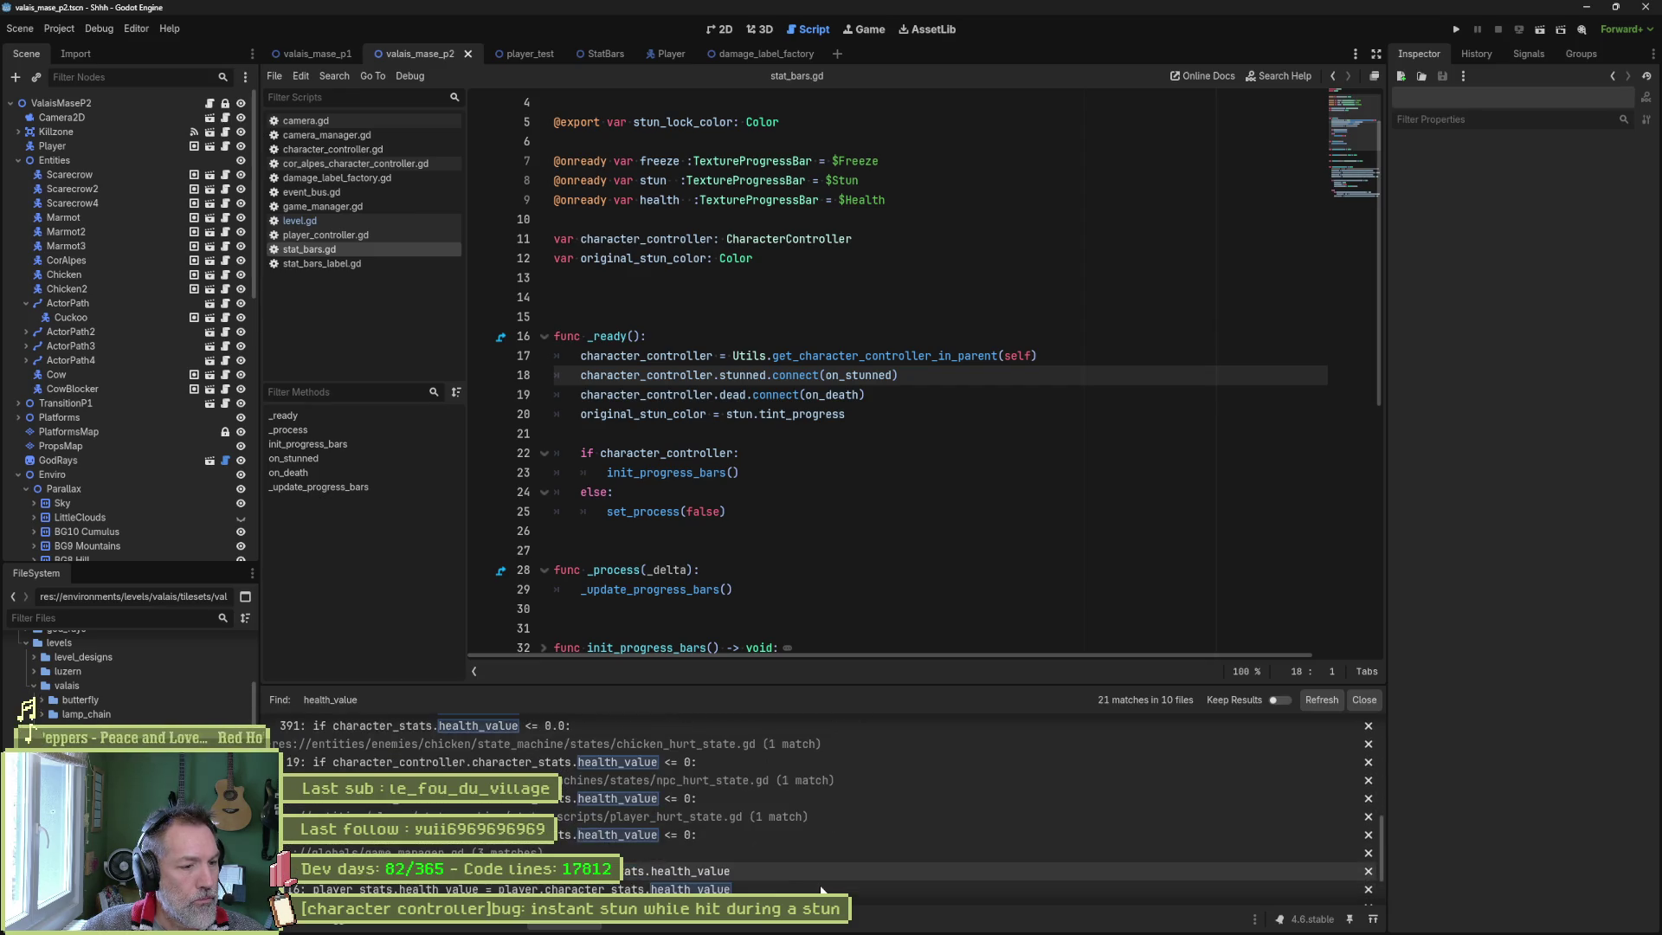
scroll(823, 891, "down", 2)
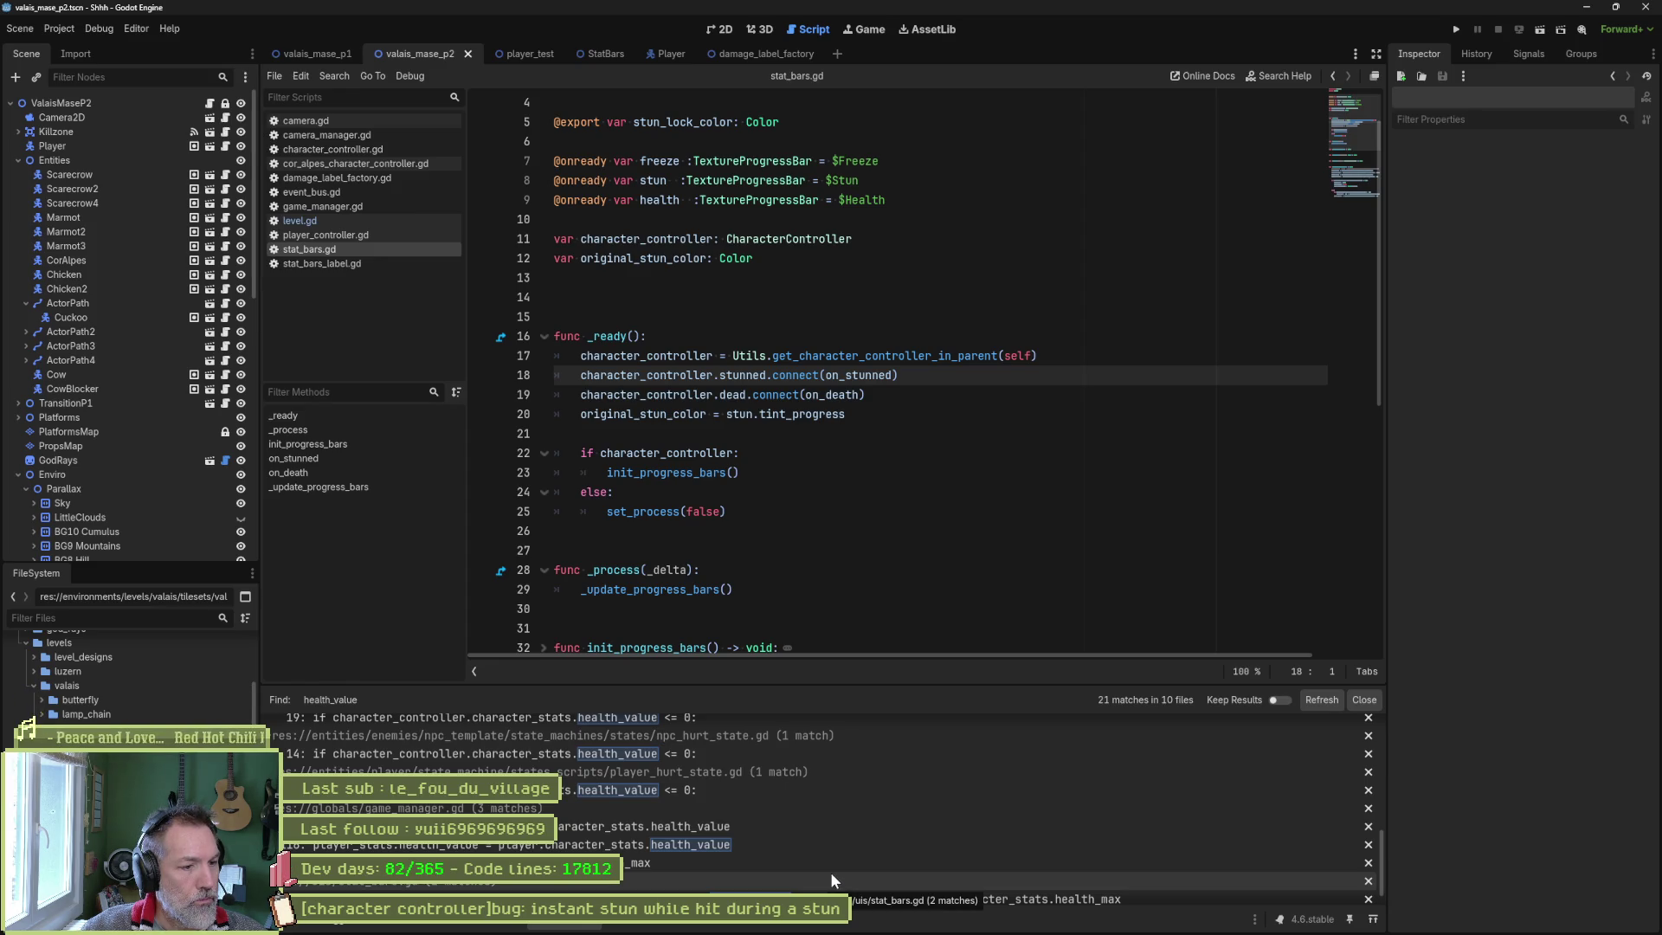
left_click(637, 826)
scroll(751, 540, "up", 3)
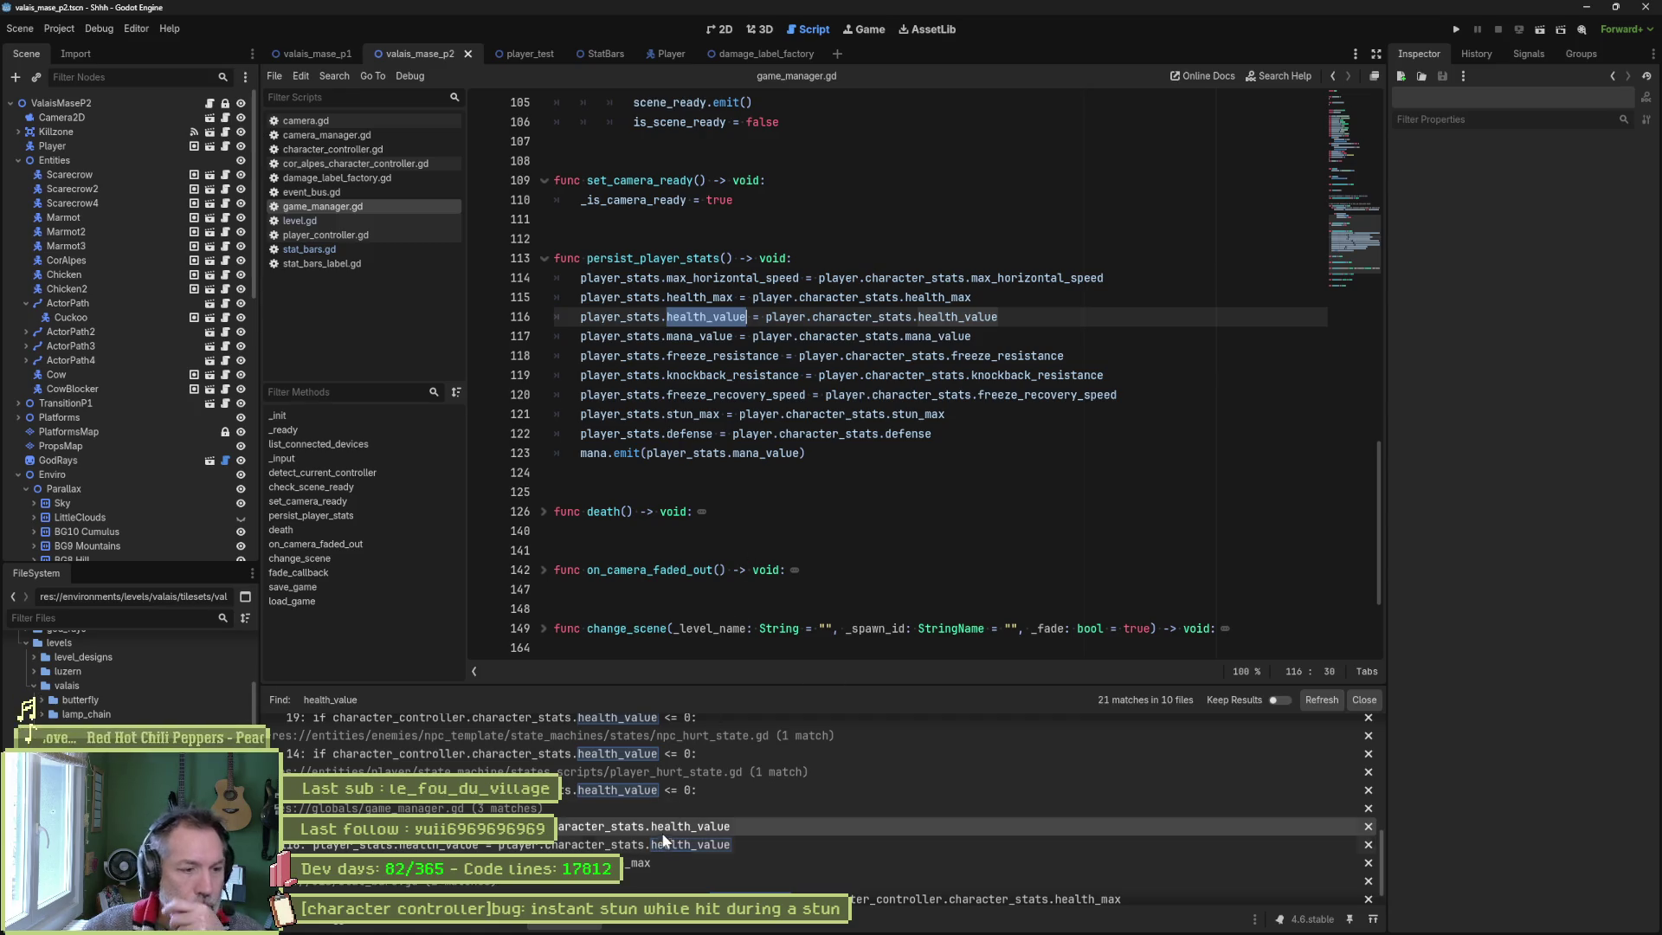
scroll(660, 834, "down", 1)
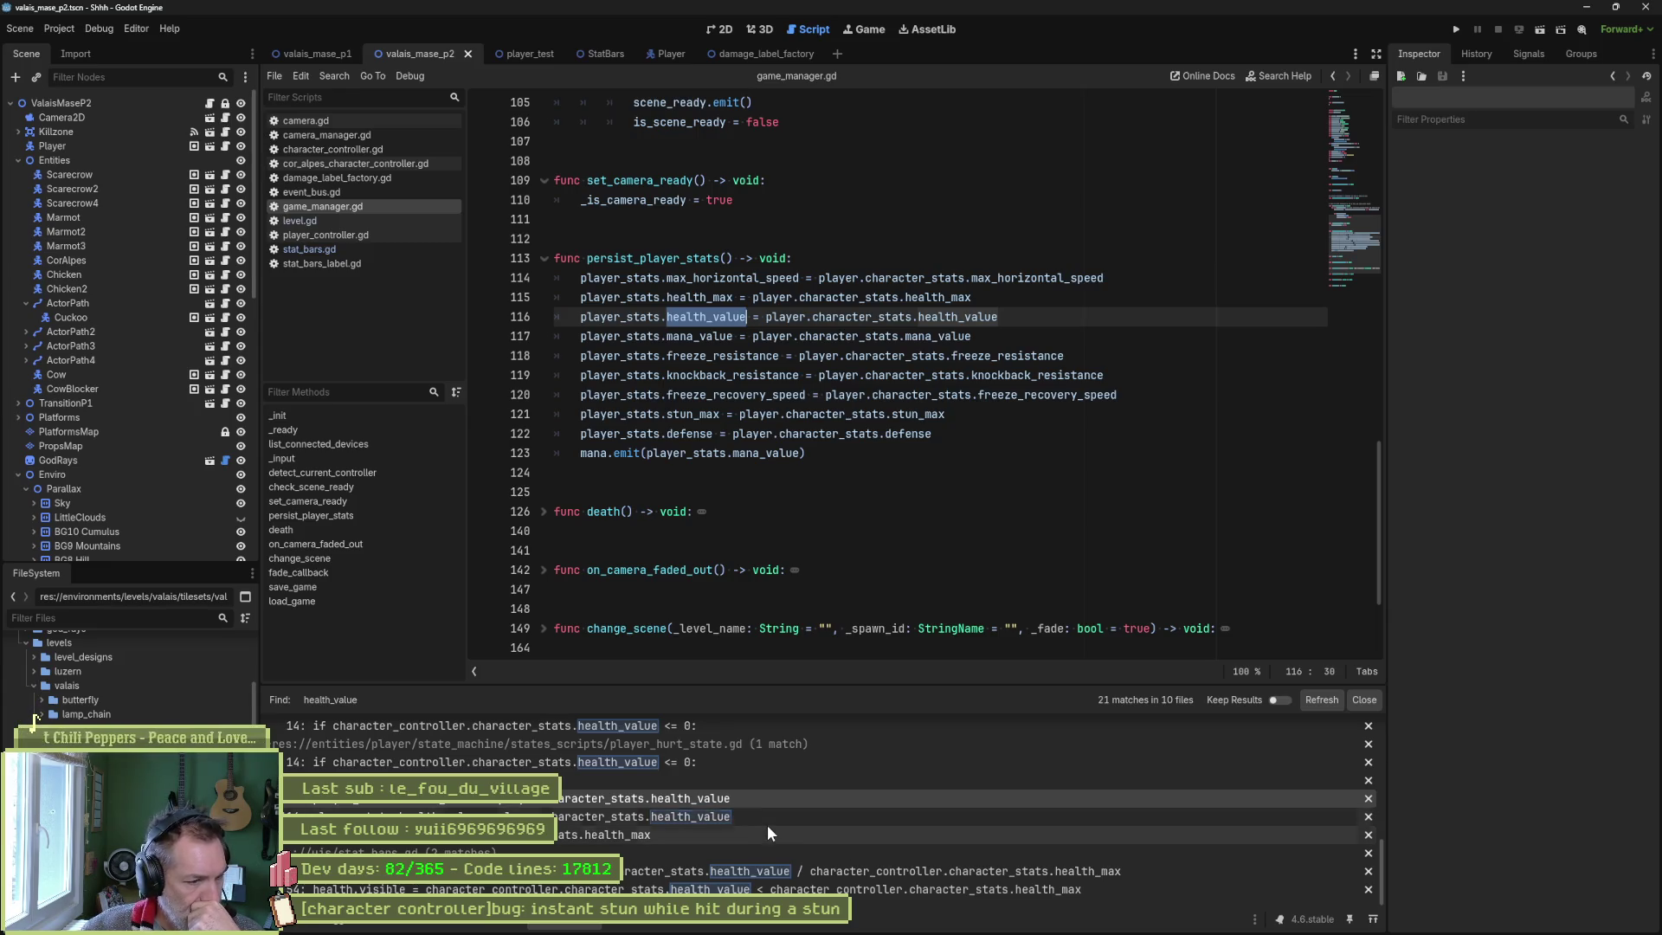
left_click(743, 868)
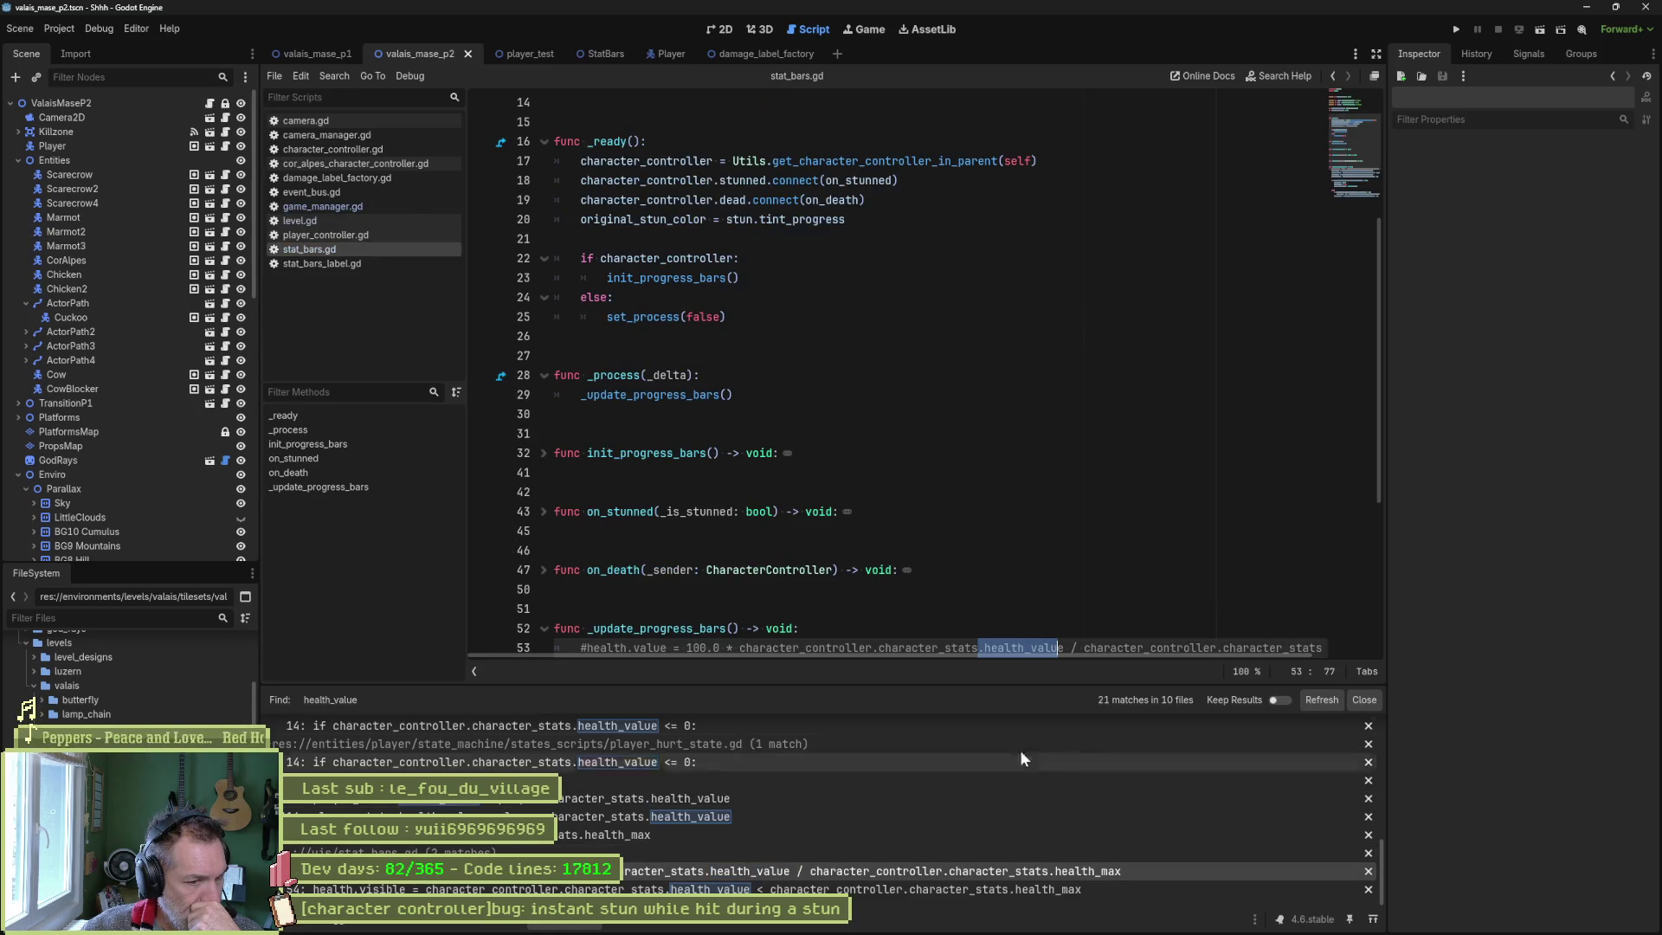
Refresh the health_value search results and jump to its use on line 54.
left_click(1323, 699)
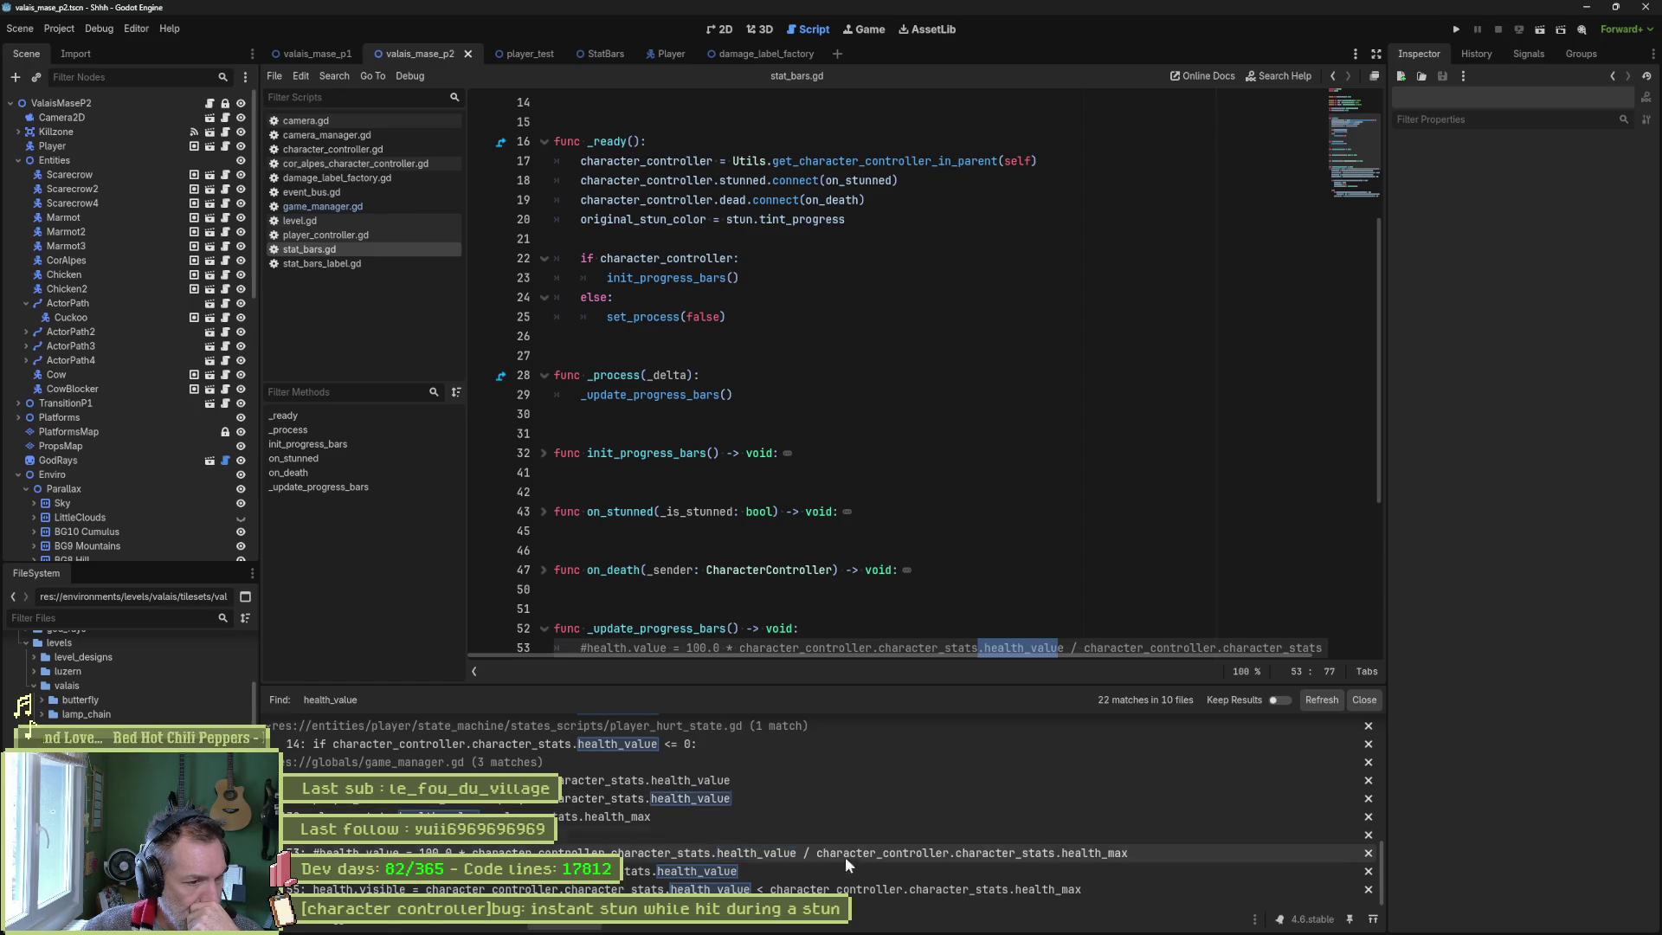
left_click(822, 869)
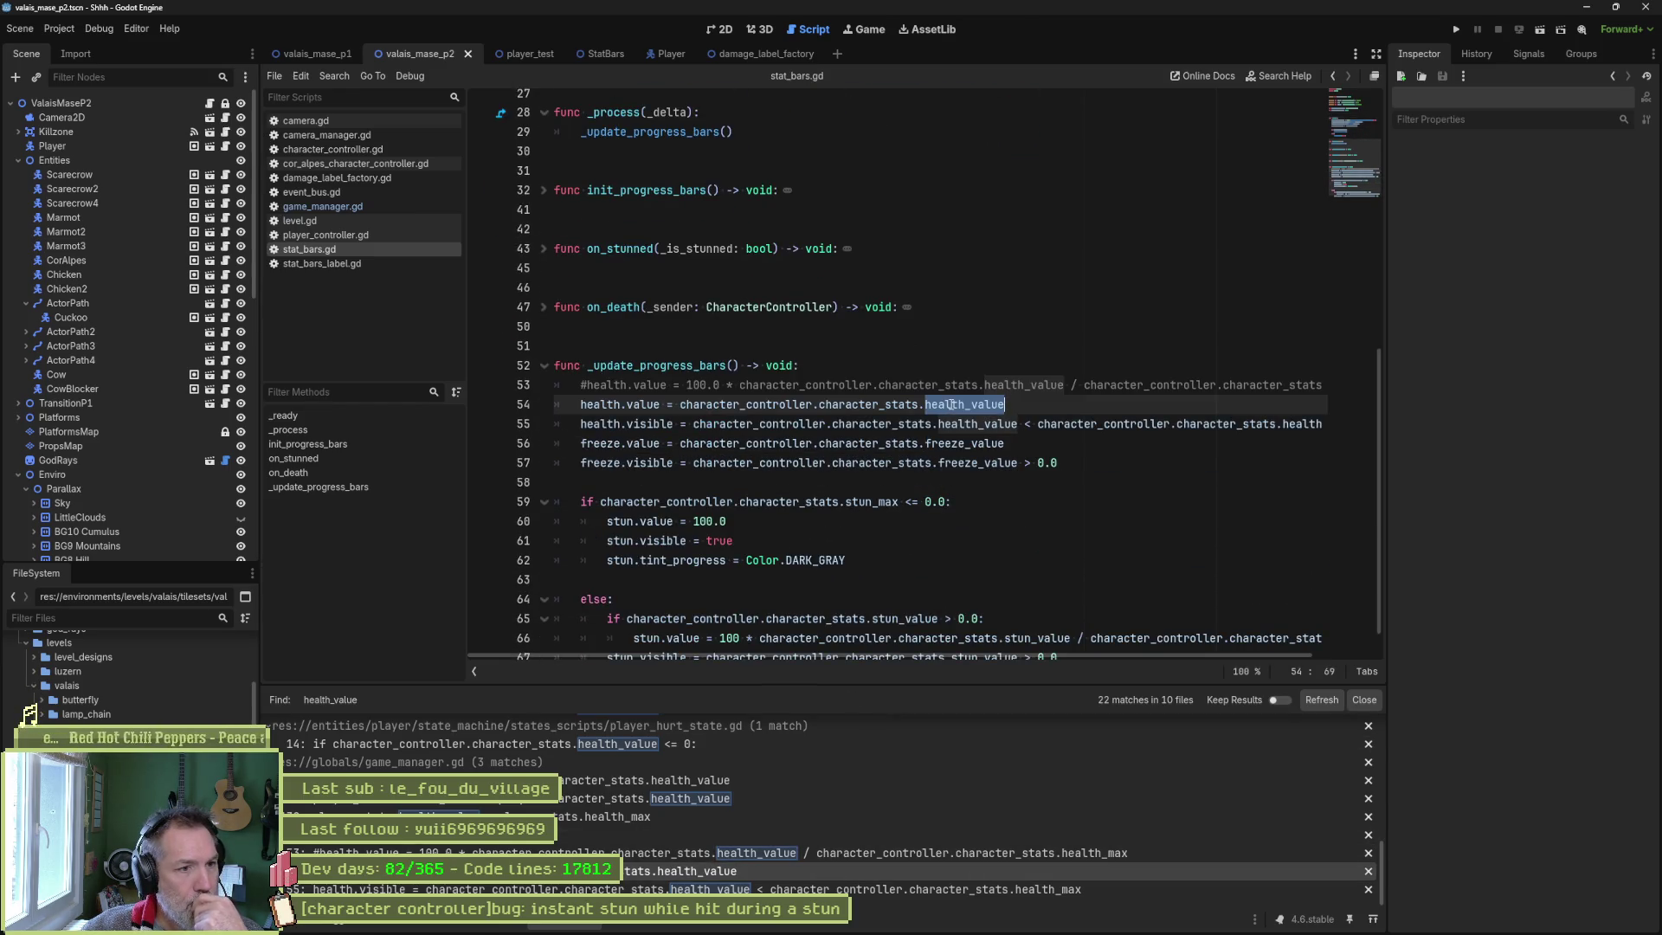
mouse_move(950, 404)
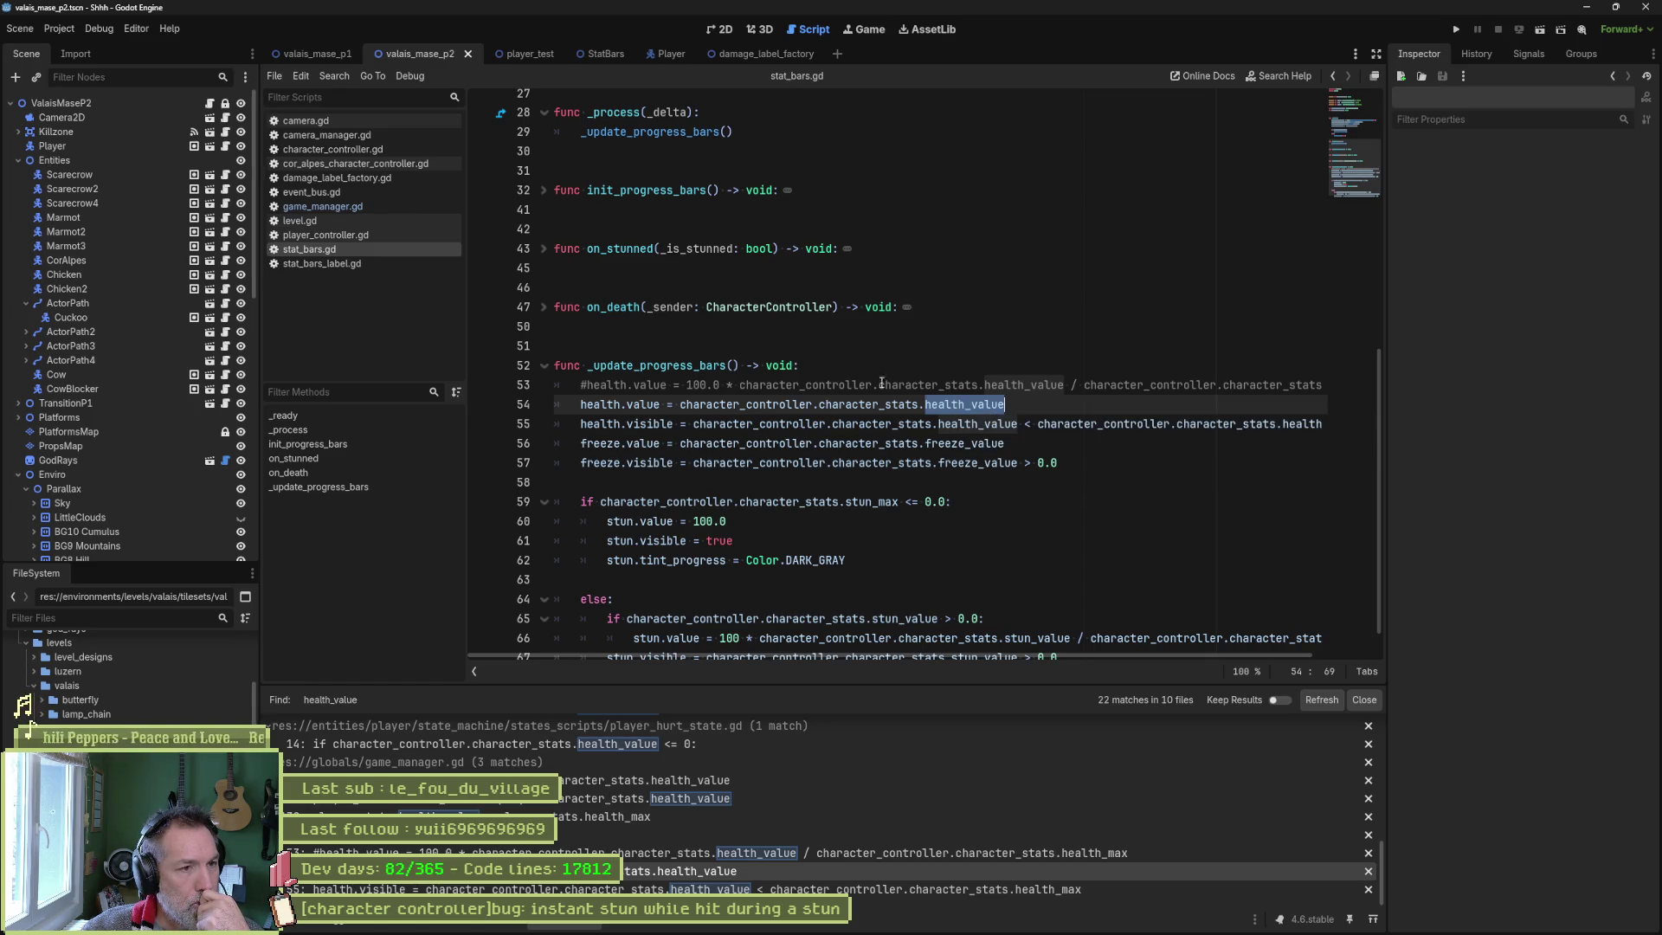
Replace the fixed 100.0 on line 33 with character_controller.character_stats.health_value.
left_click(544, 192)
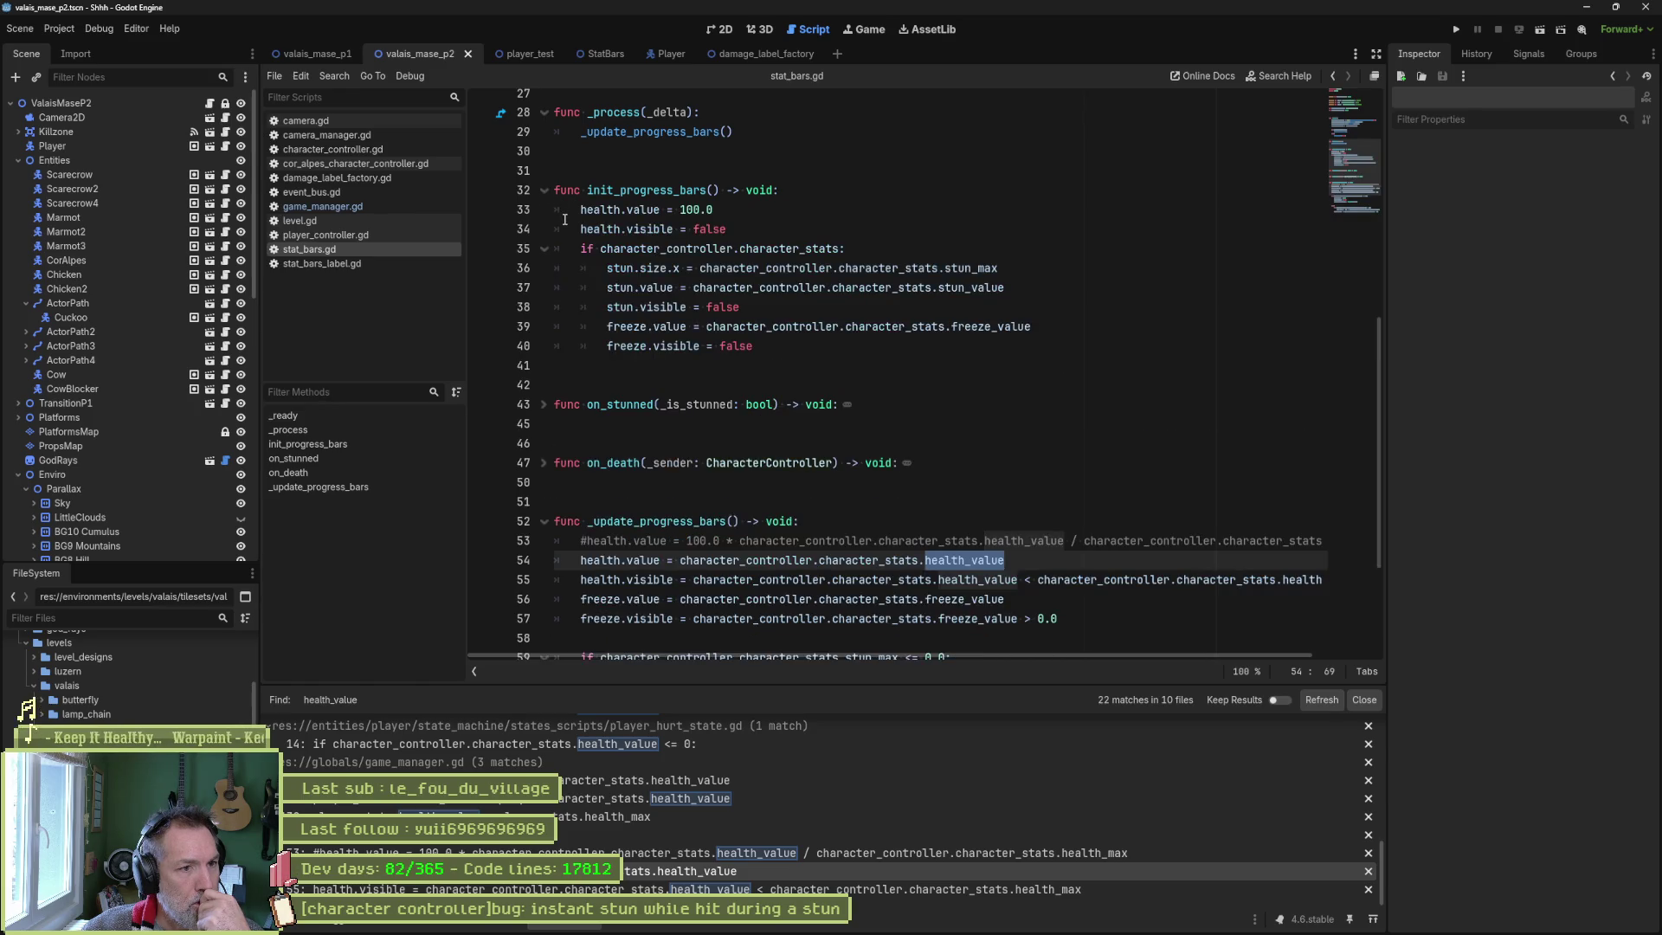
double_click(692, 210)
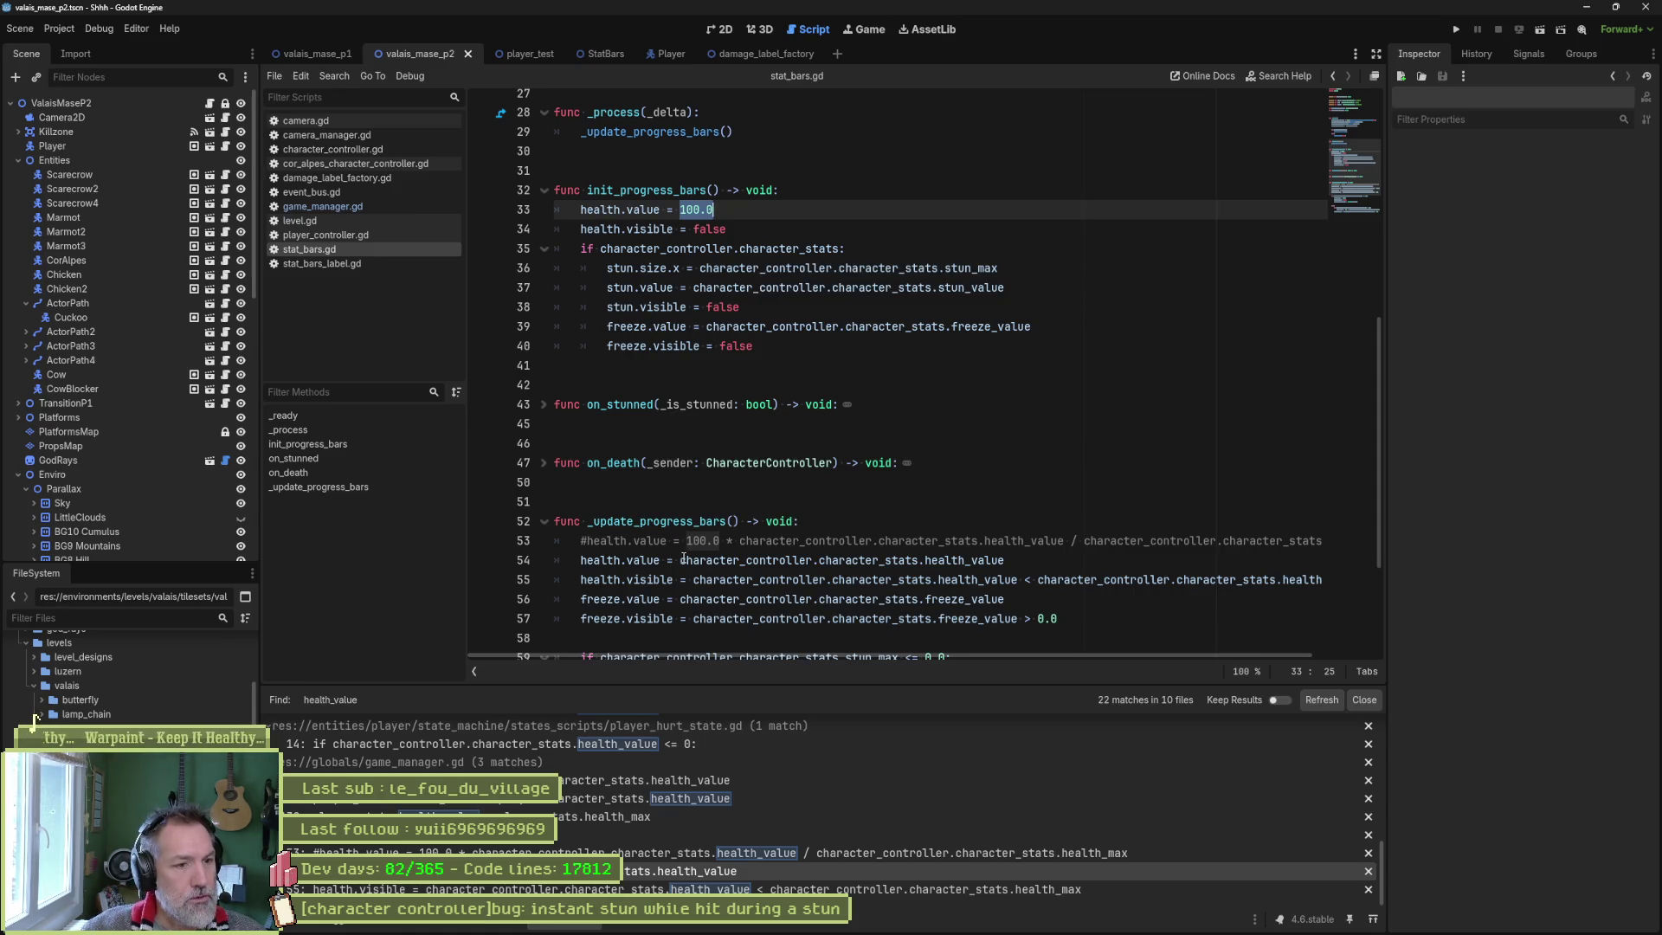
left_click_drag(680, 560, 1006, 561)
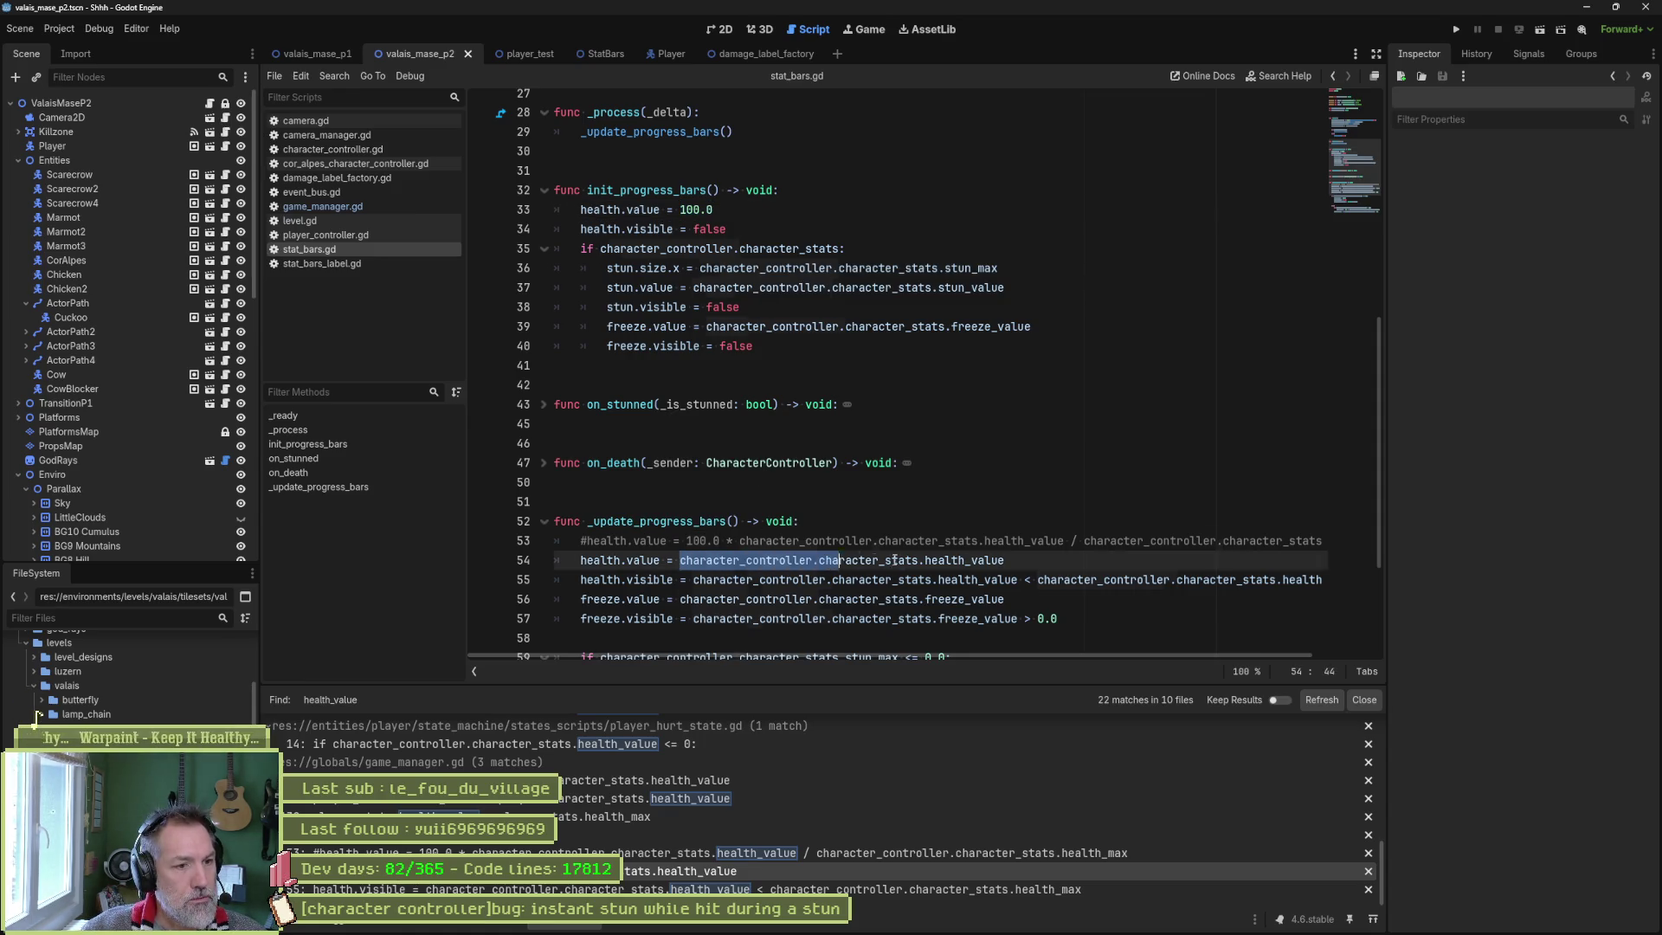
key("ctrl+c")
double_click(694, 209)
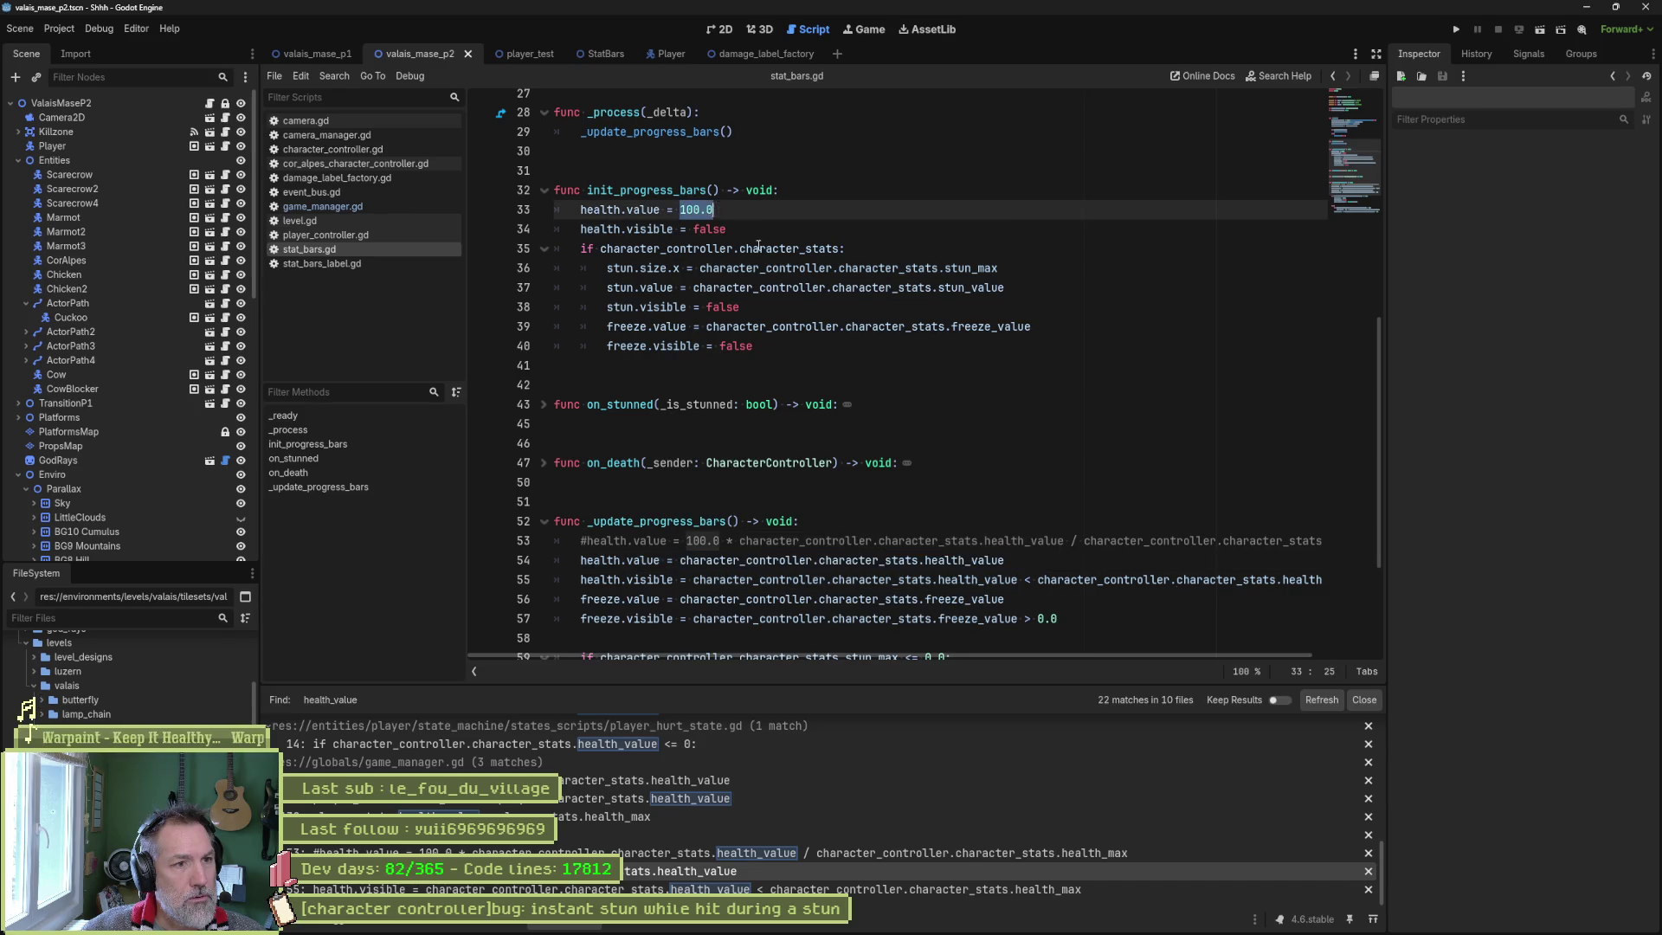
key("ctrl+v")
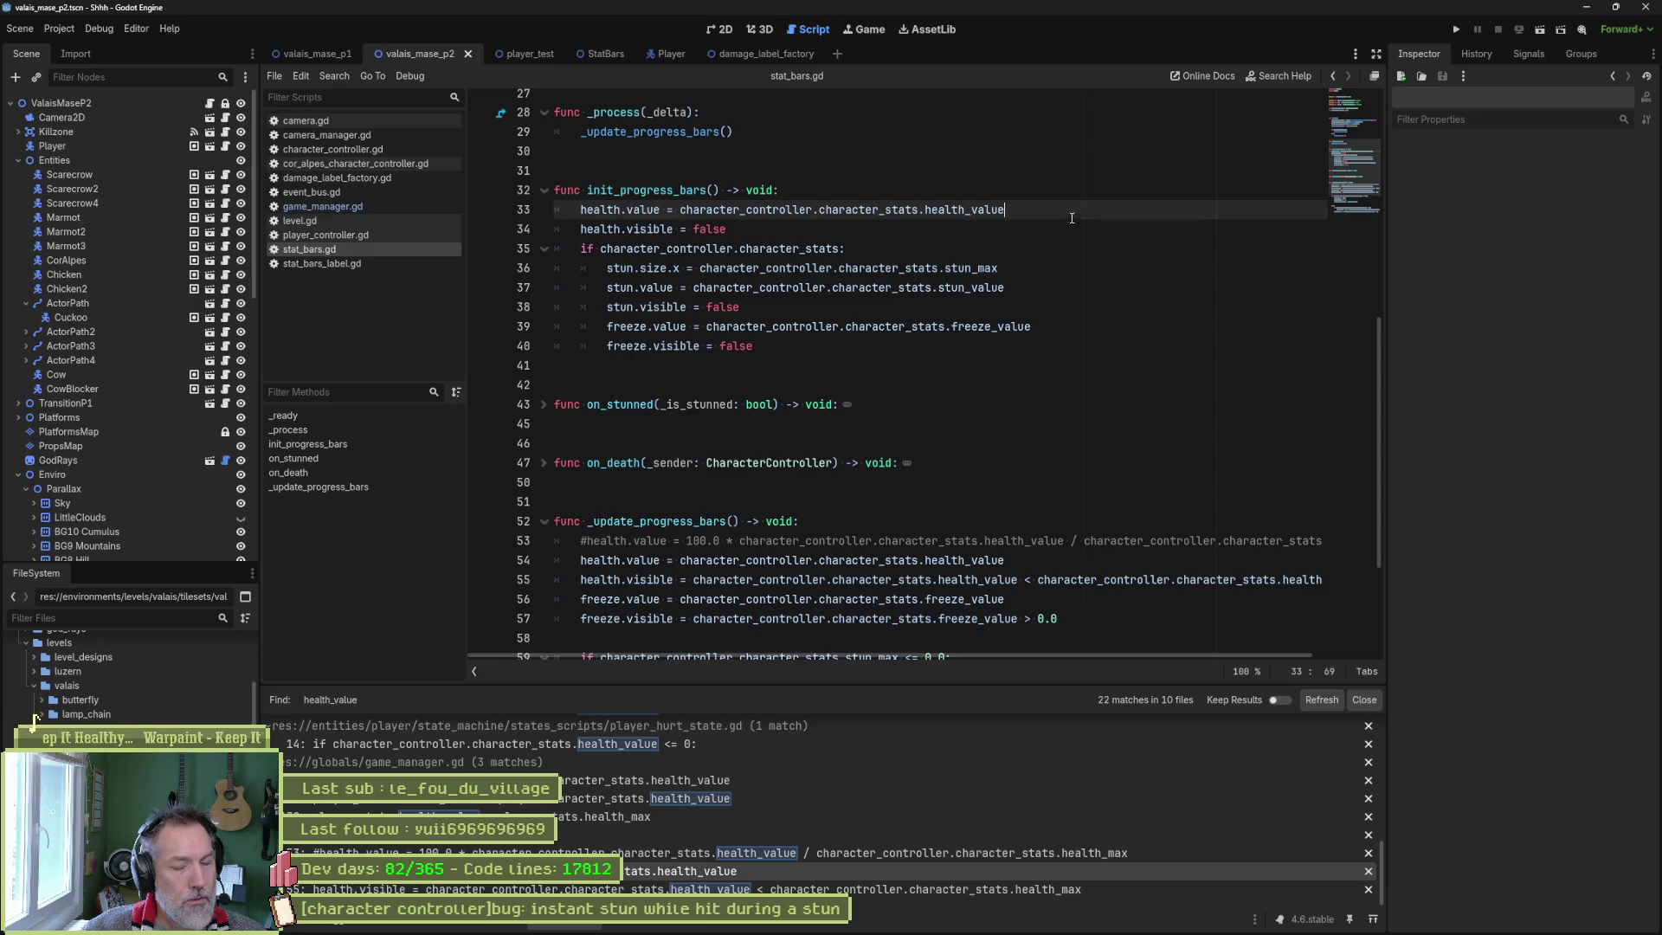
key("F5")
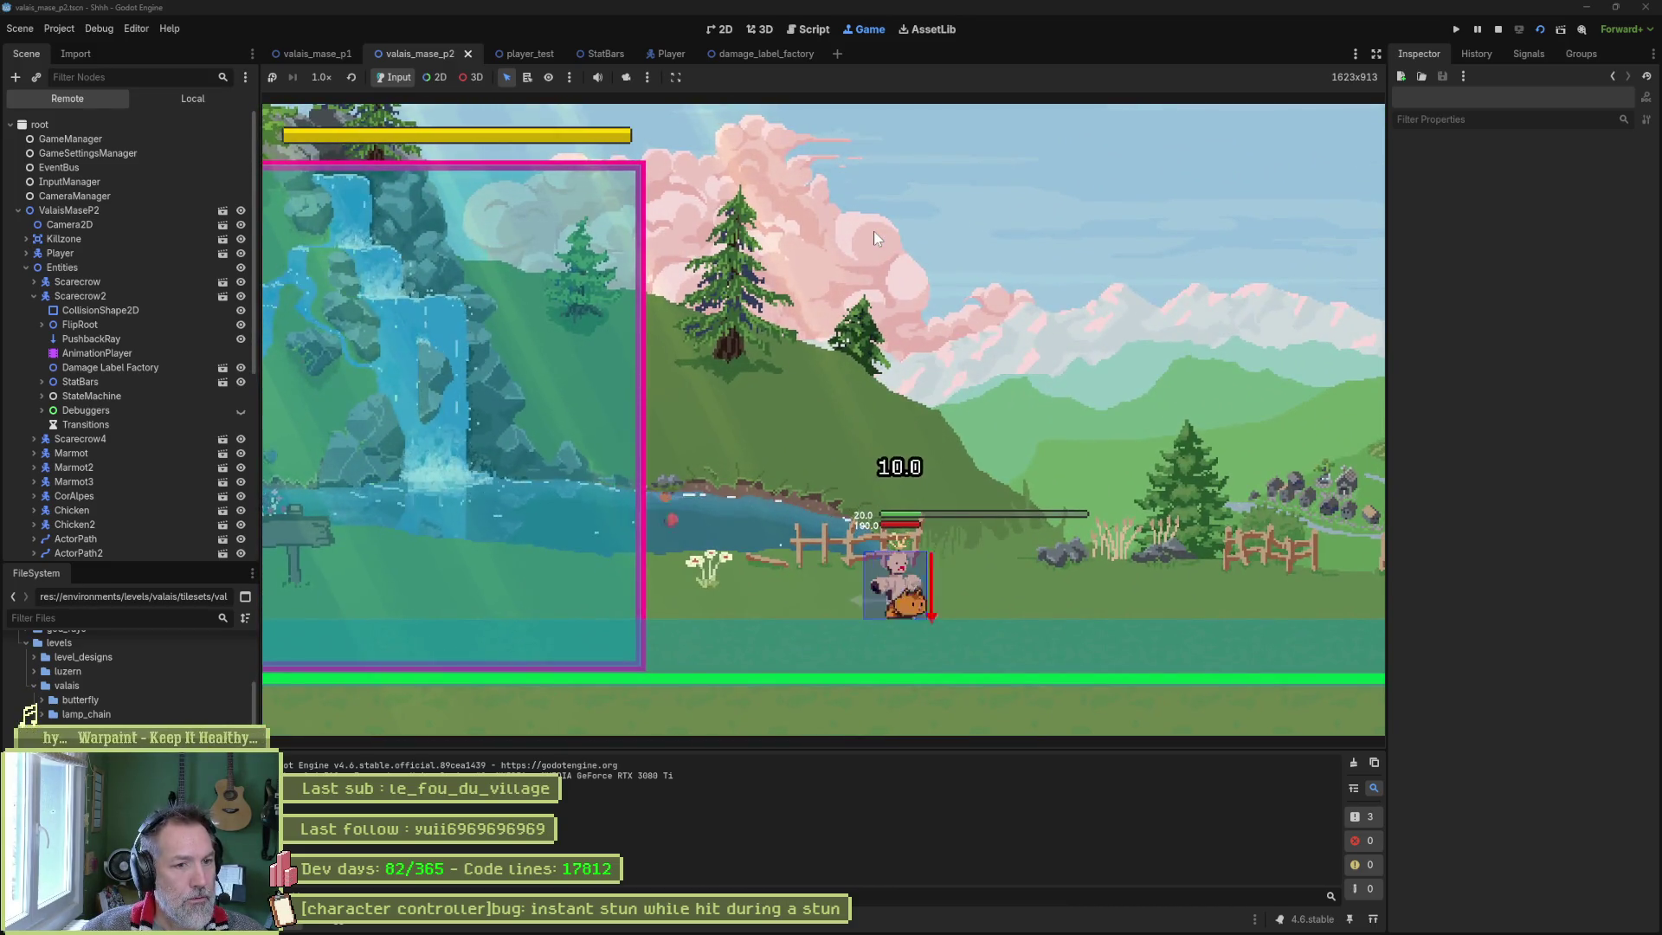
key("d")
key("d")
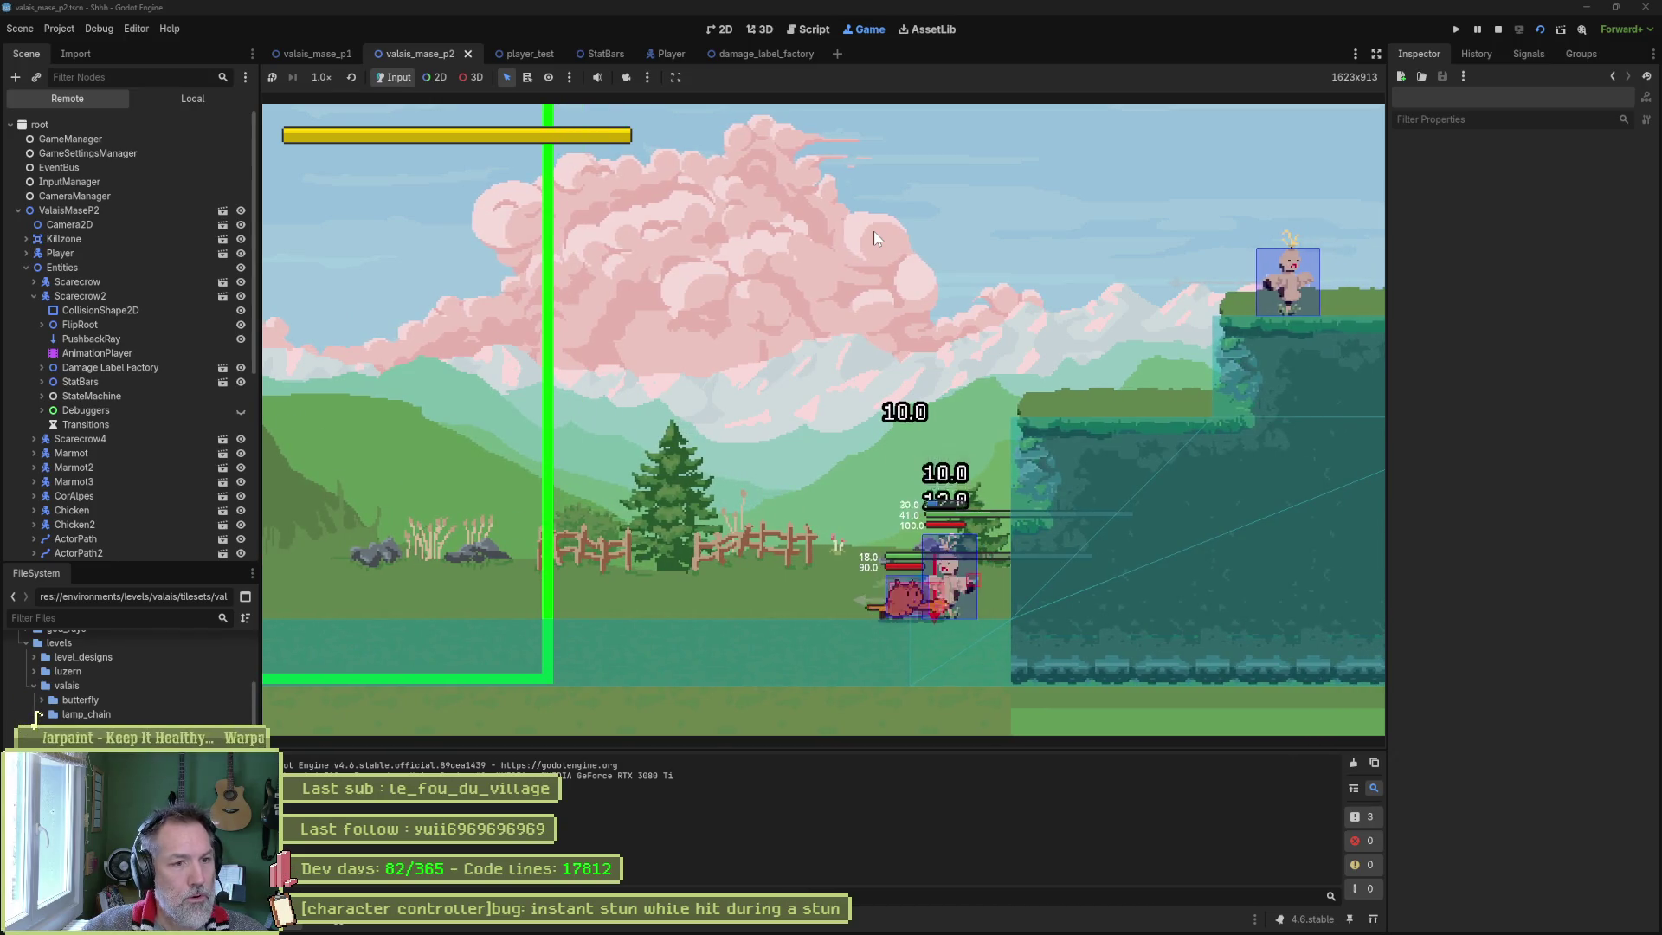
key("F8")
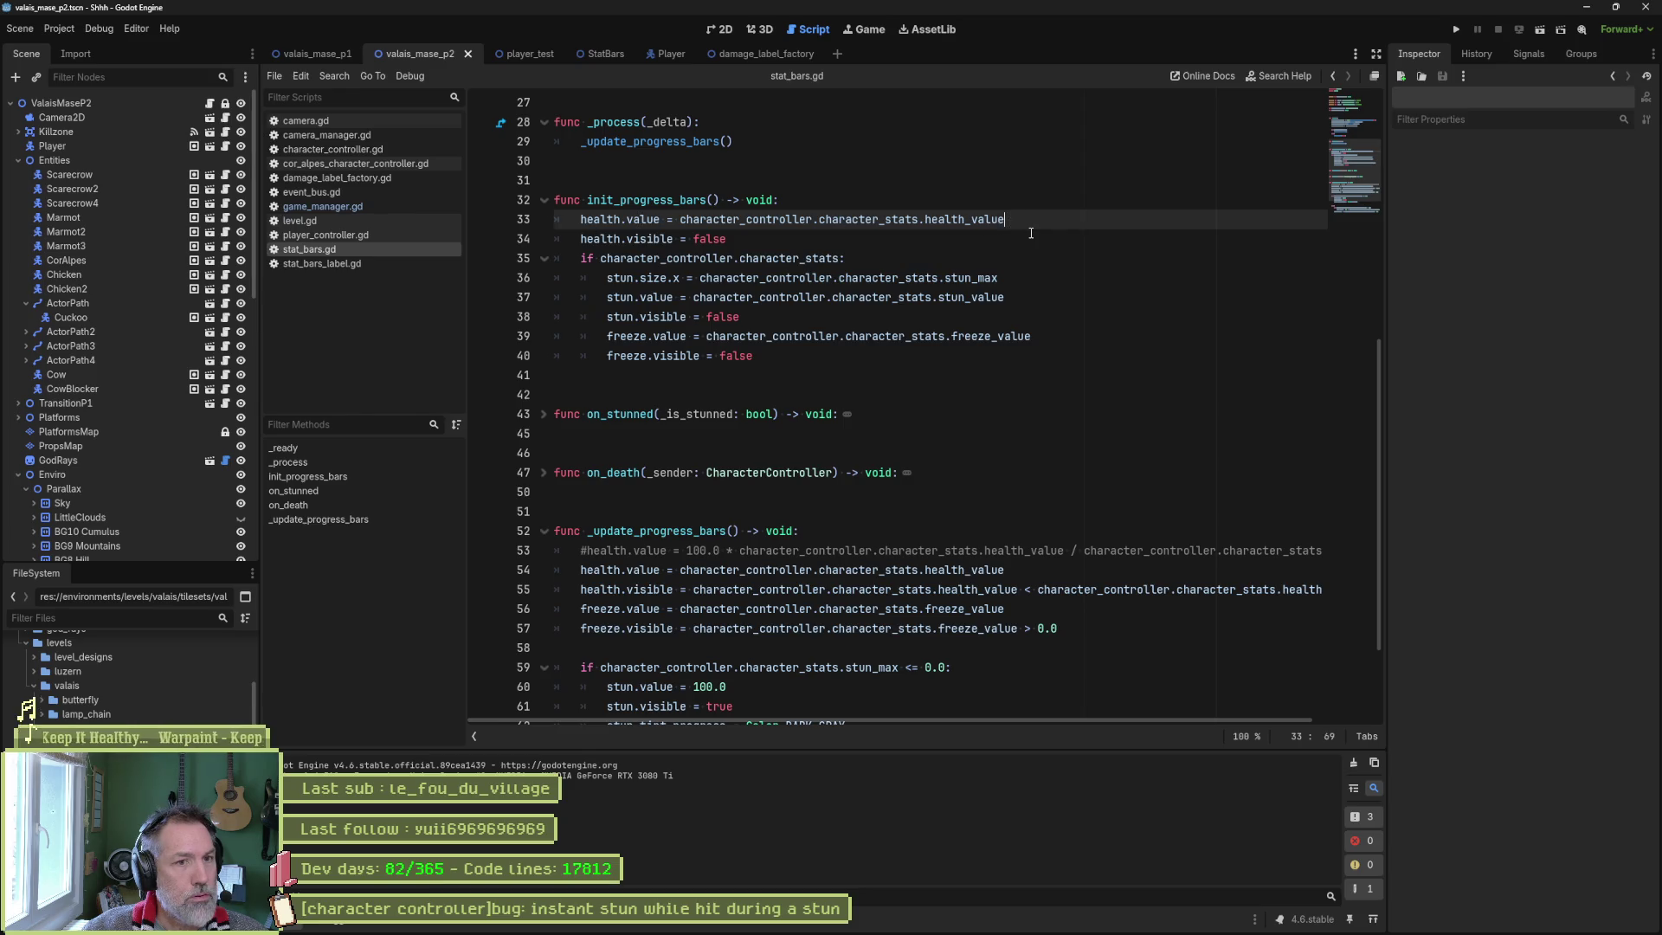
Add print_debug(self, " init health bar value: ", health.value) after line 33 and run the scene.
key("Return")
type("print_d")
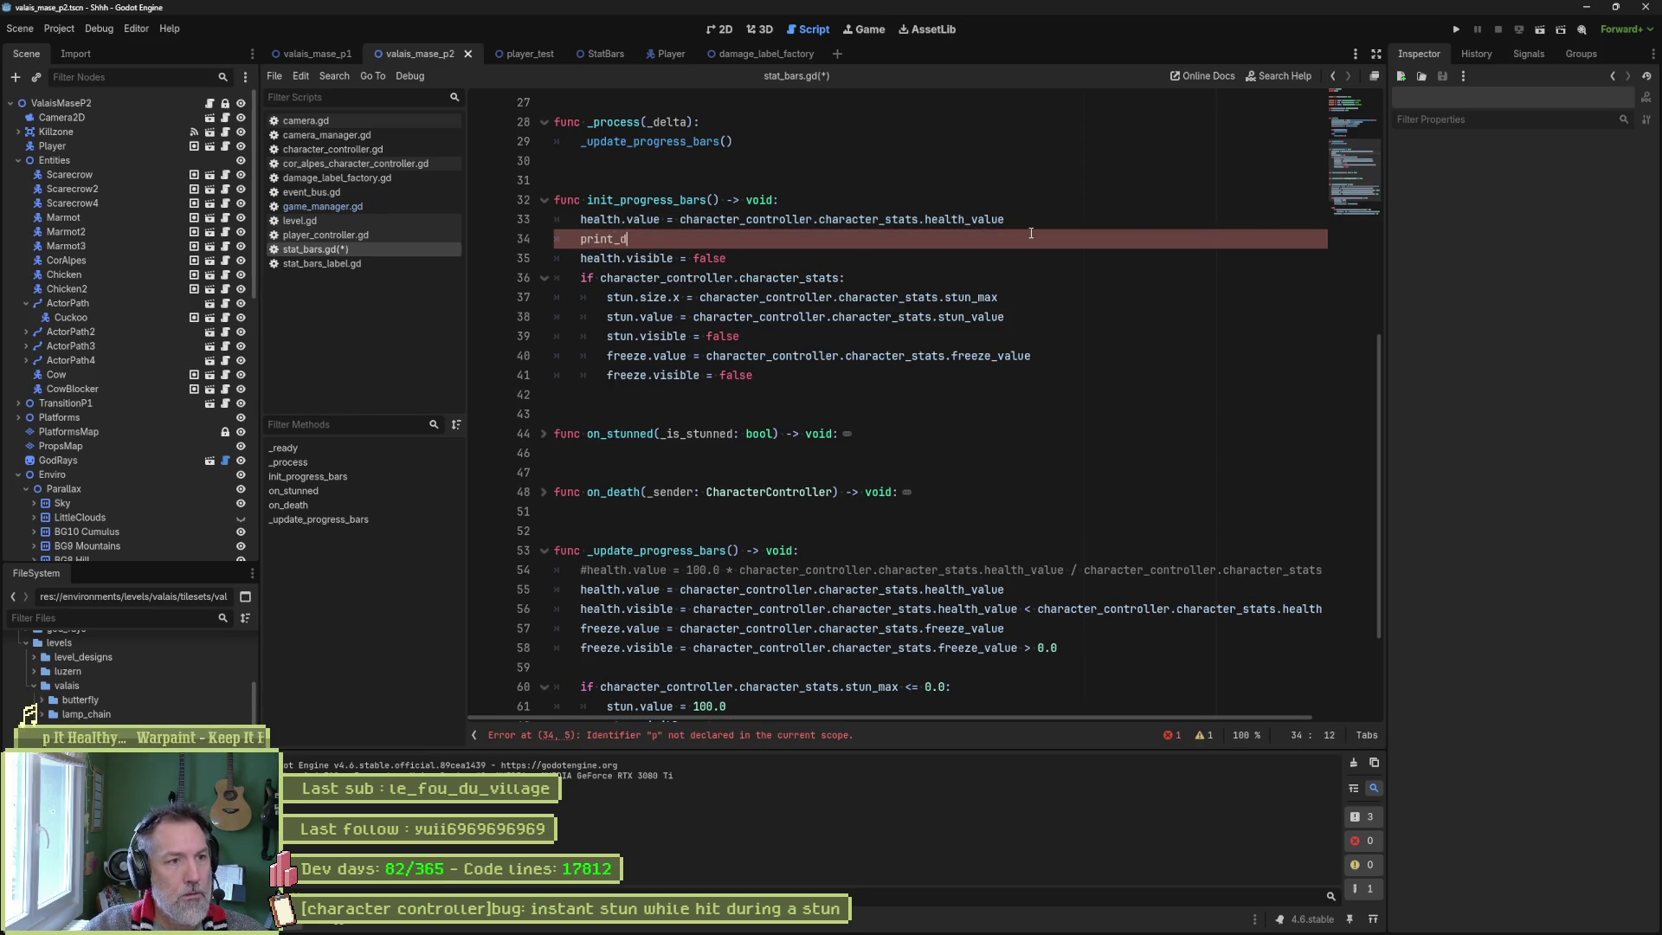
type("ebug(sefl")
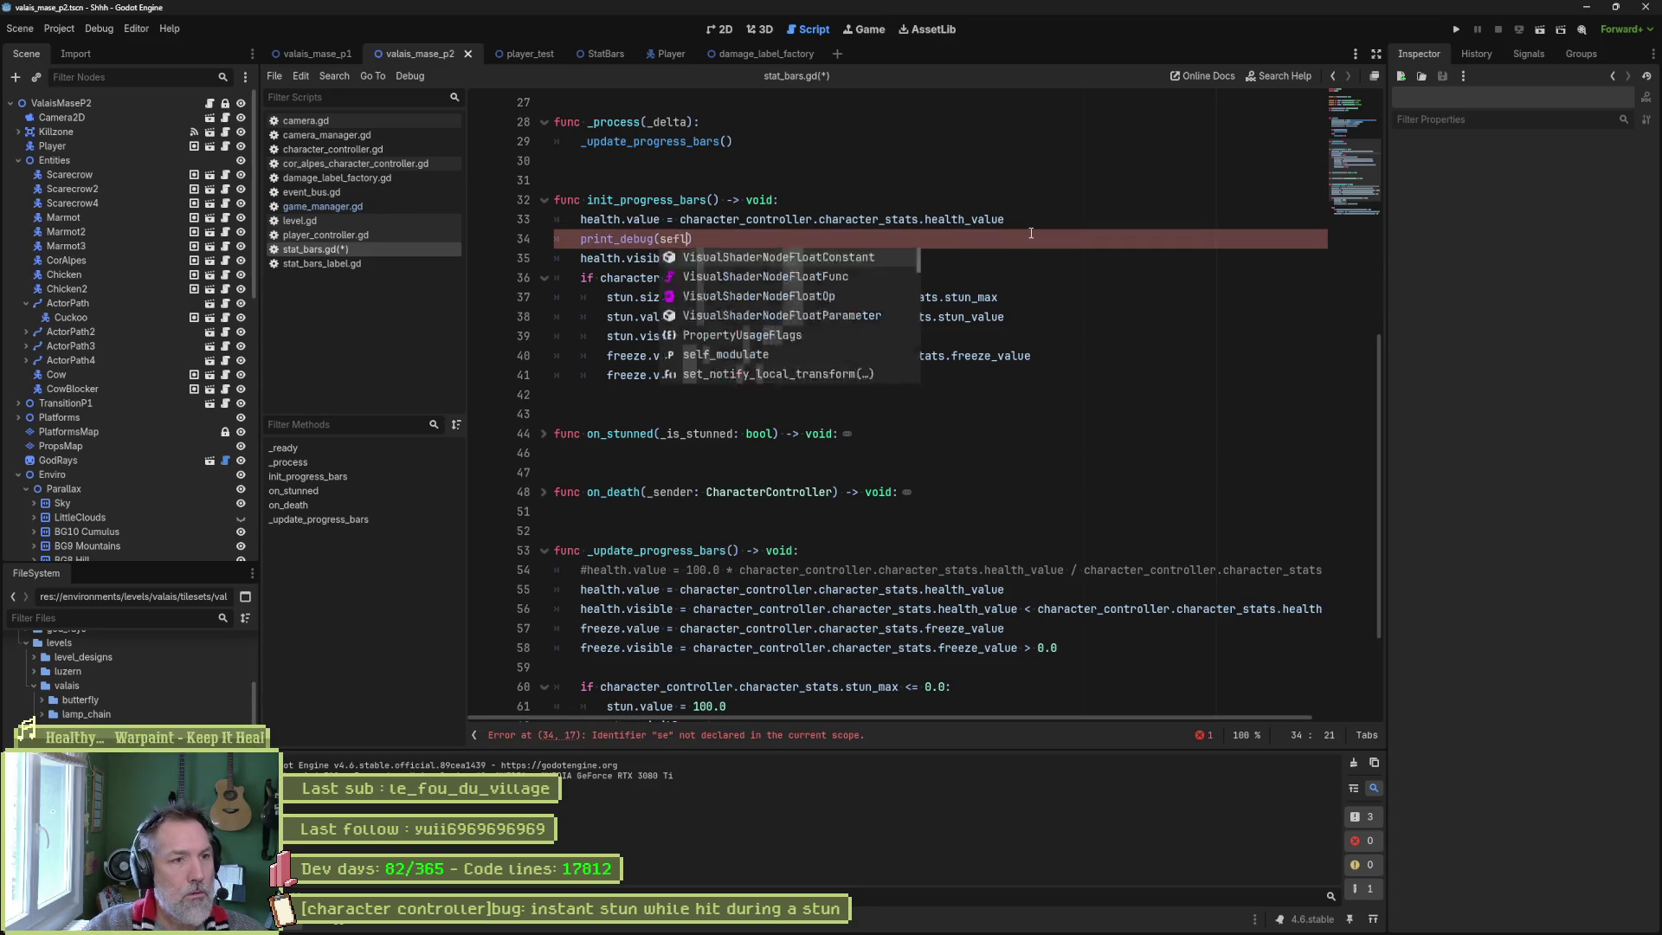
key("BackSpace")
key("BackSpace")
type("lf, \" init health")
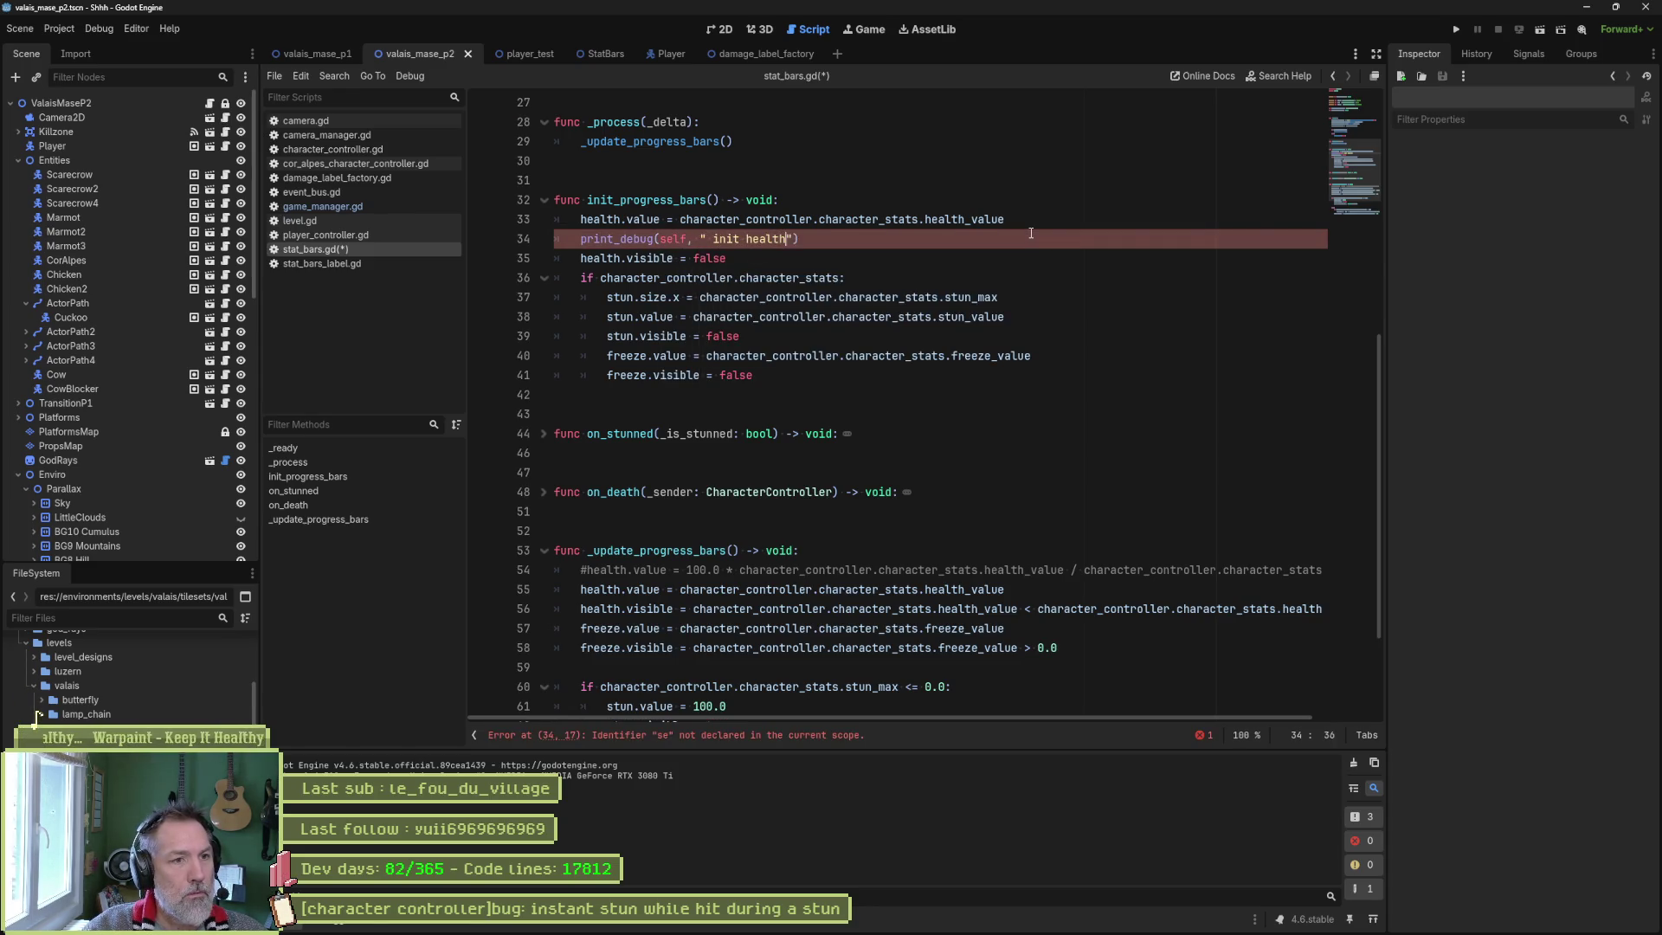
type(" bar value: \", h")
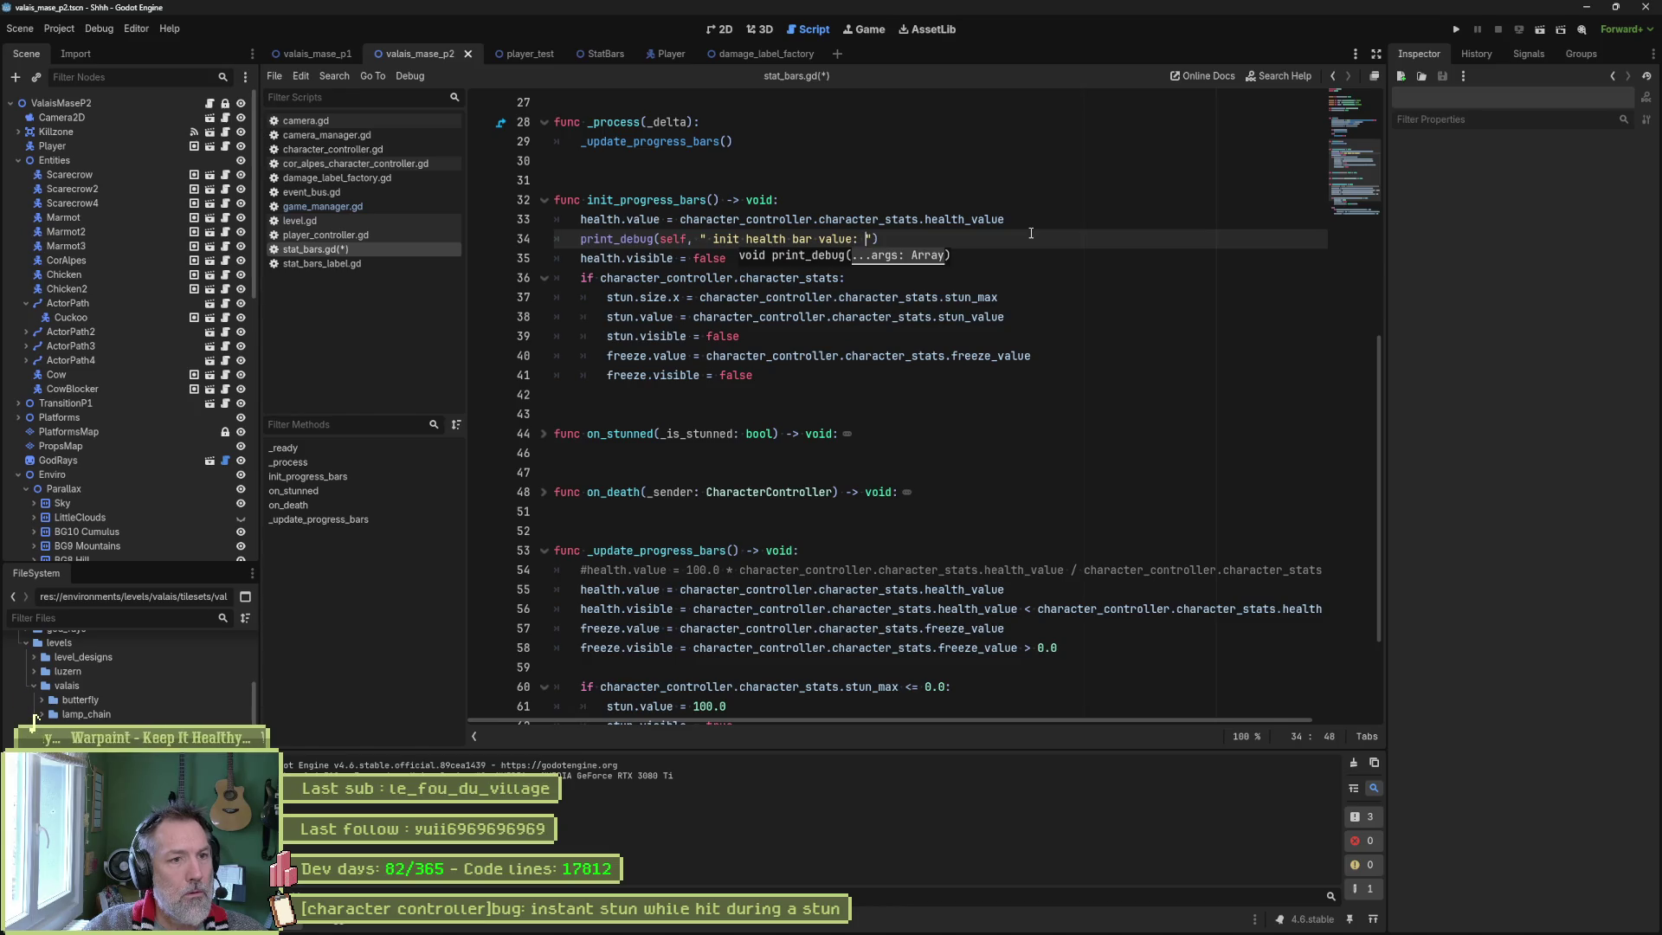
type("ealth.v")
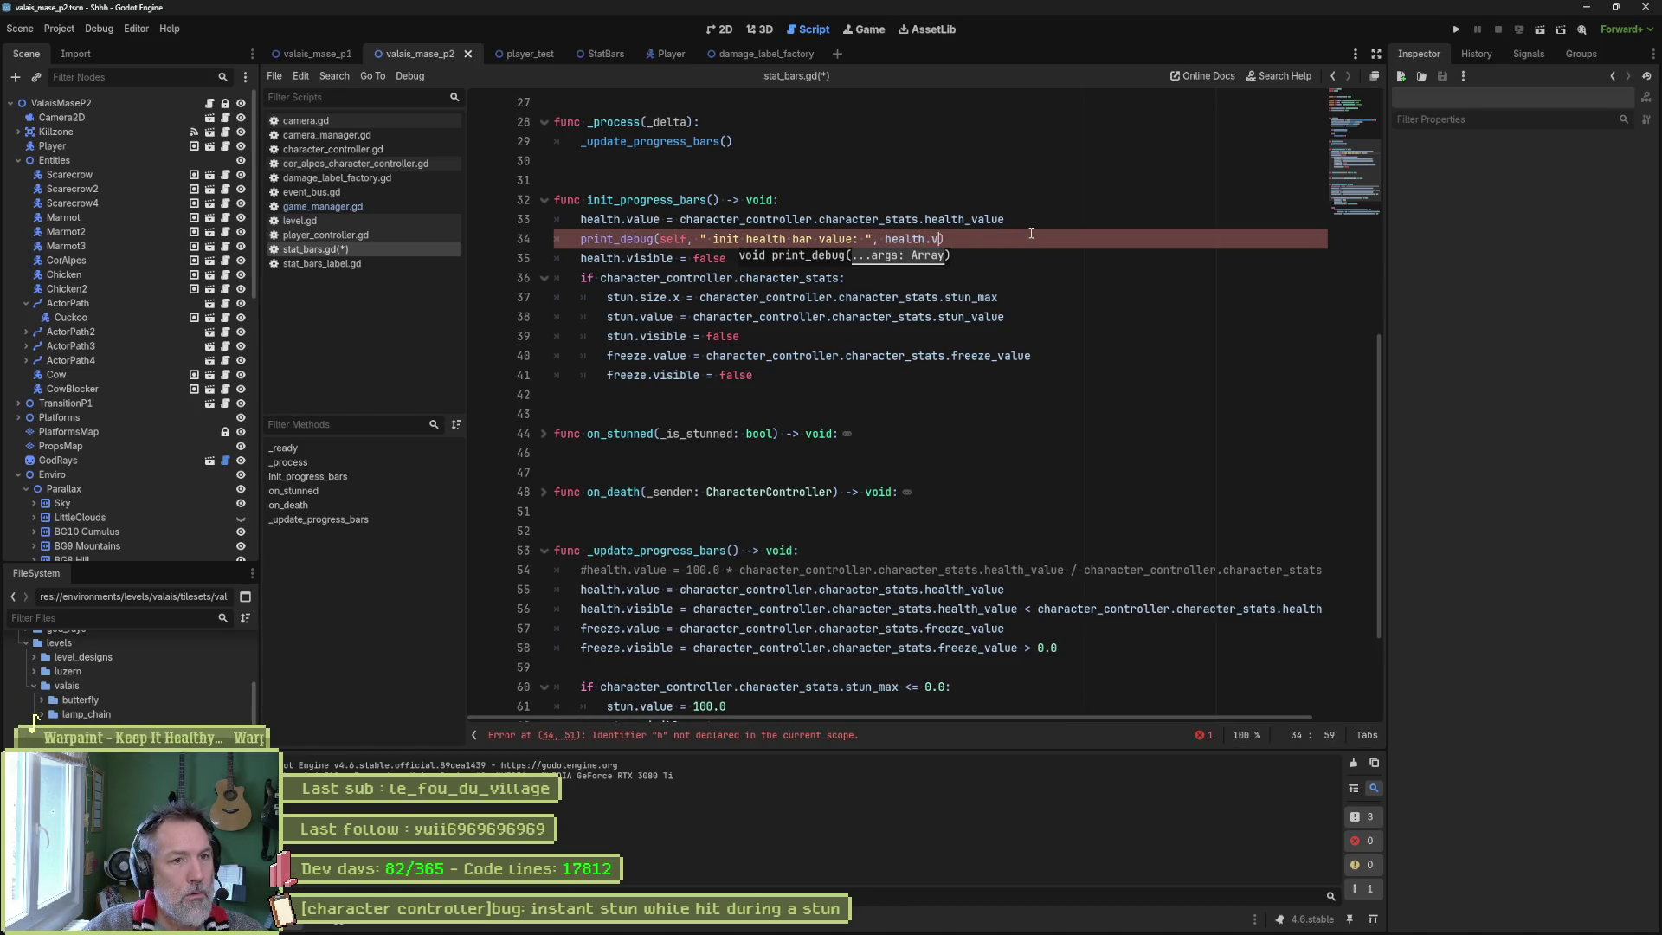
key("F6")
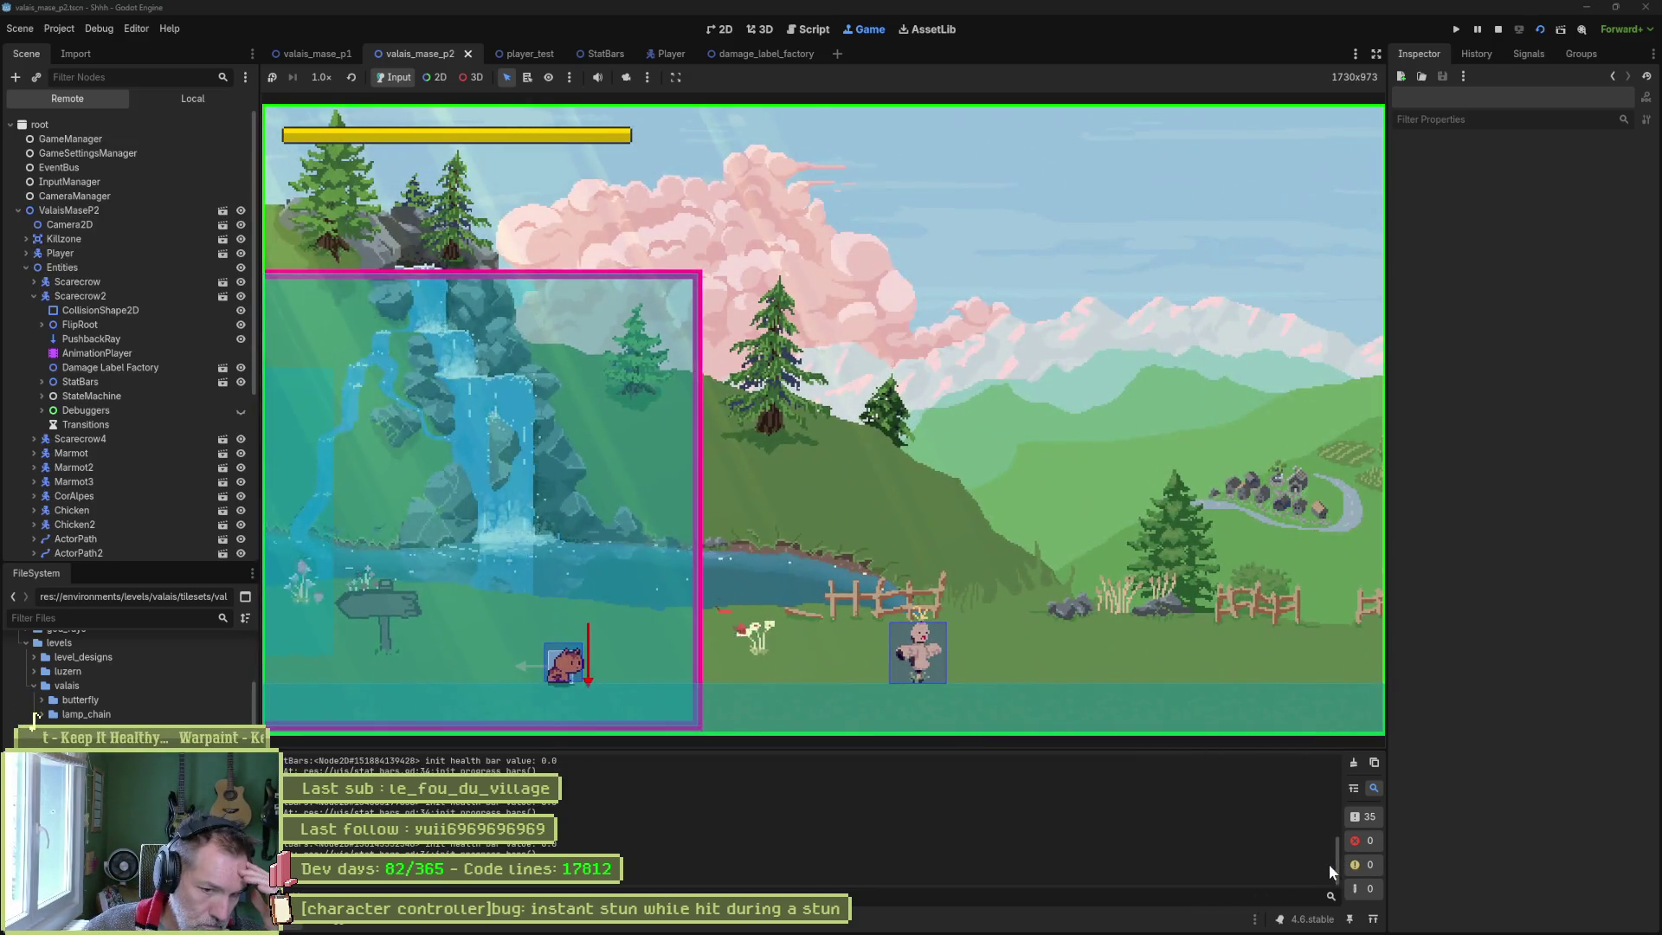
Read the repeated 'init health bar value: 0.0' output lines, then stop the game.
left_click_drag(1327, 863, 1332, 735)
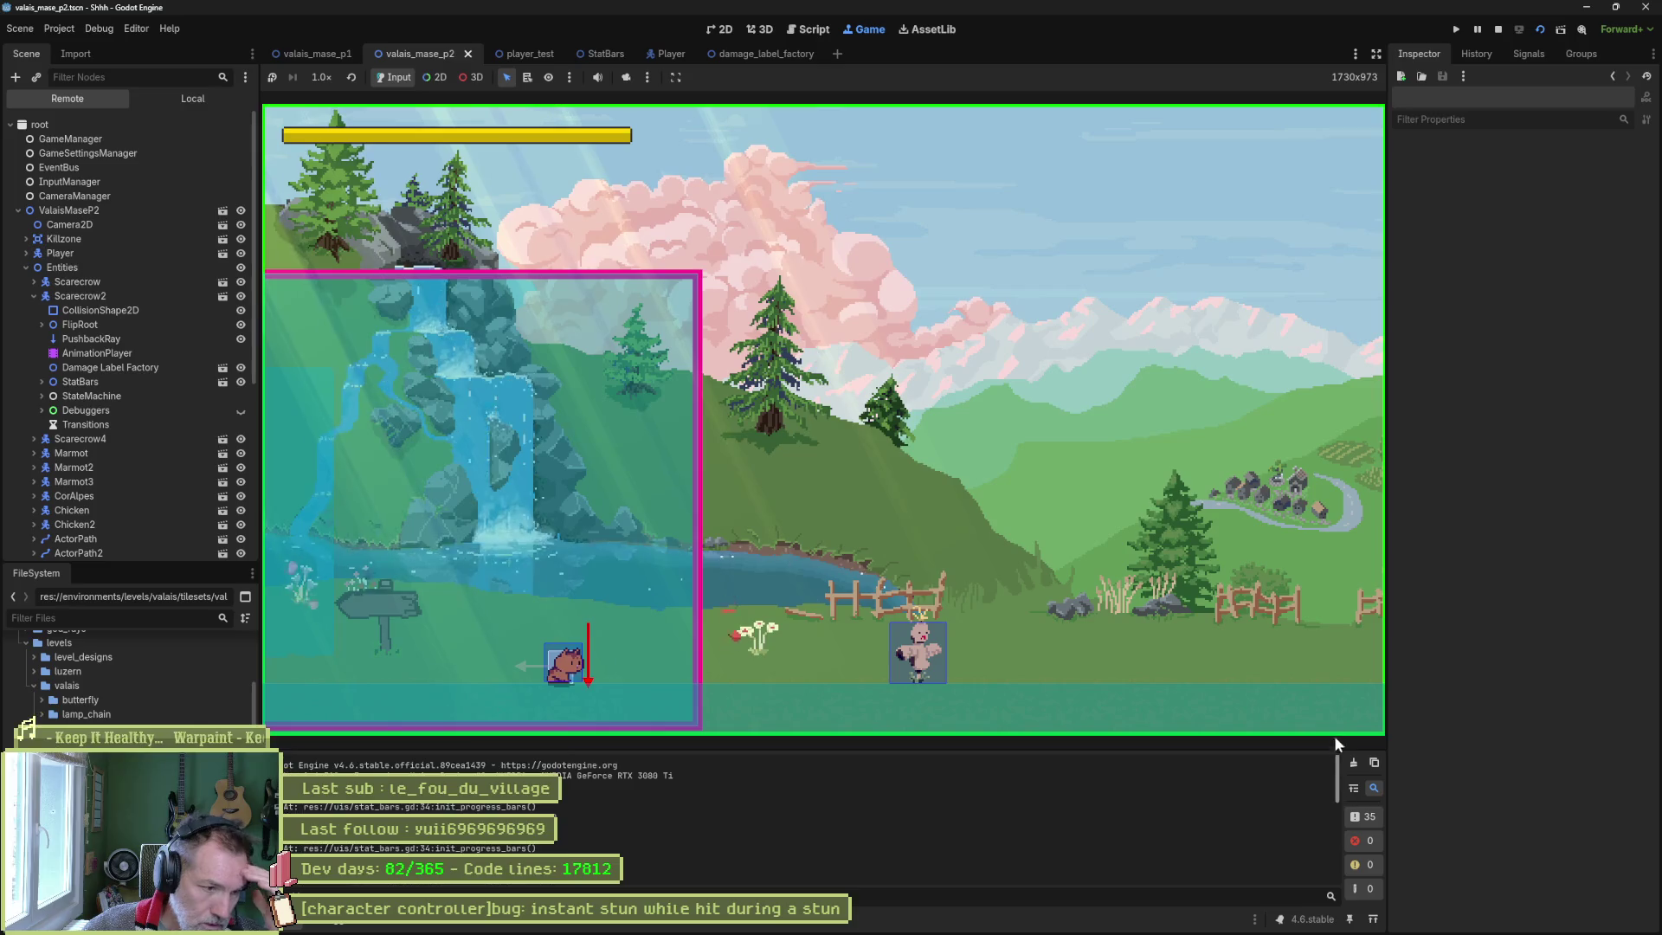
scroll(1322, 859, "down", 3)
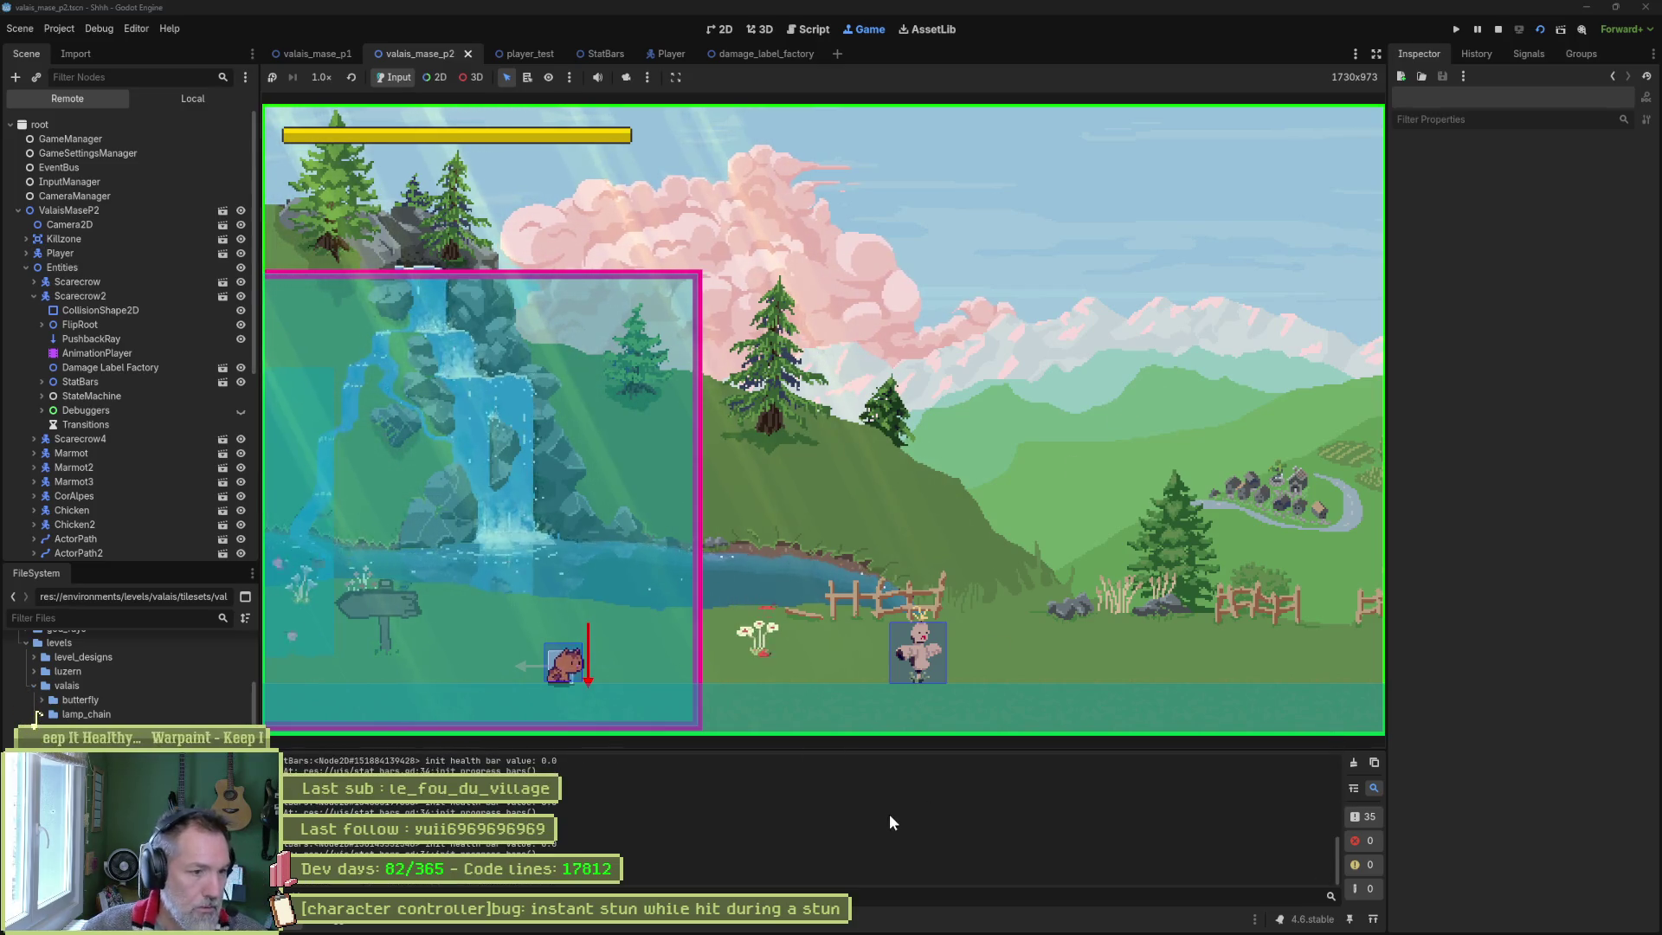
scroll(884, 819, "down", 3)
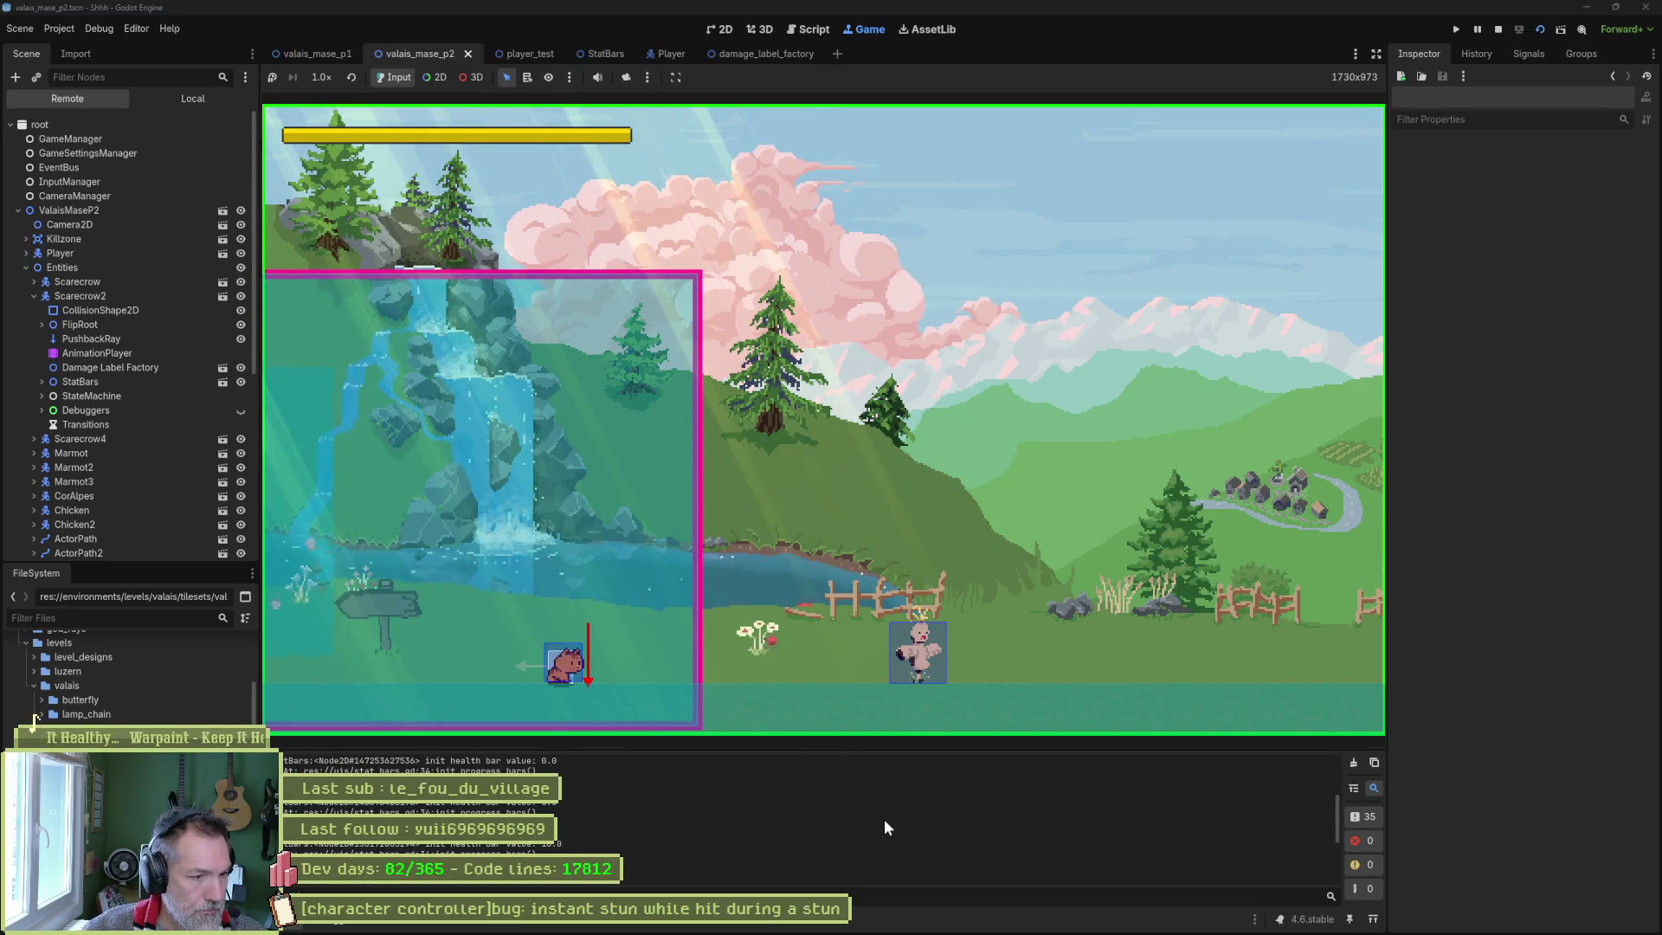
key("F8")
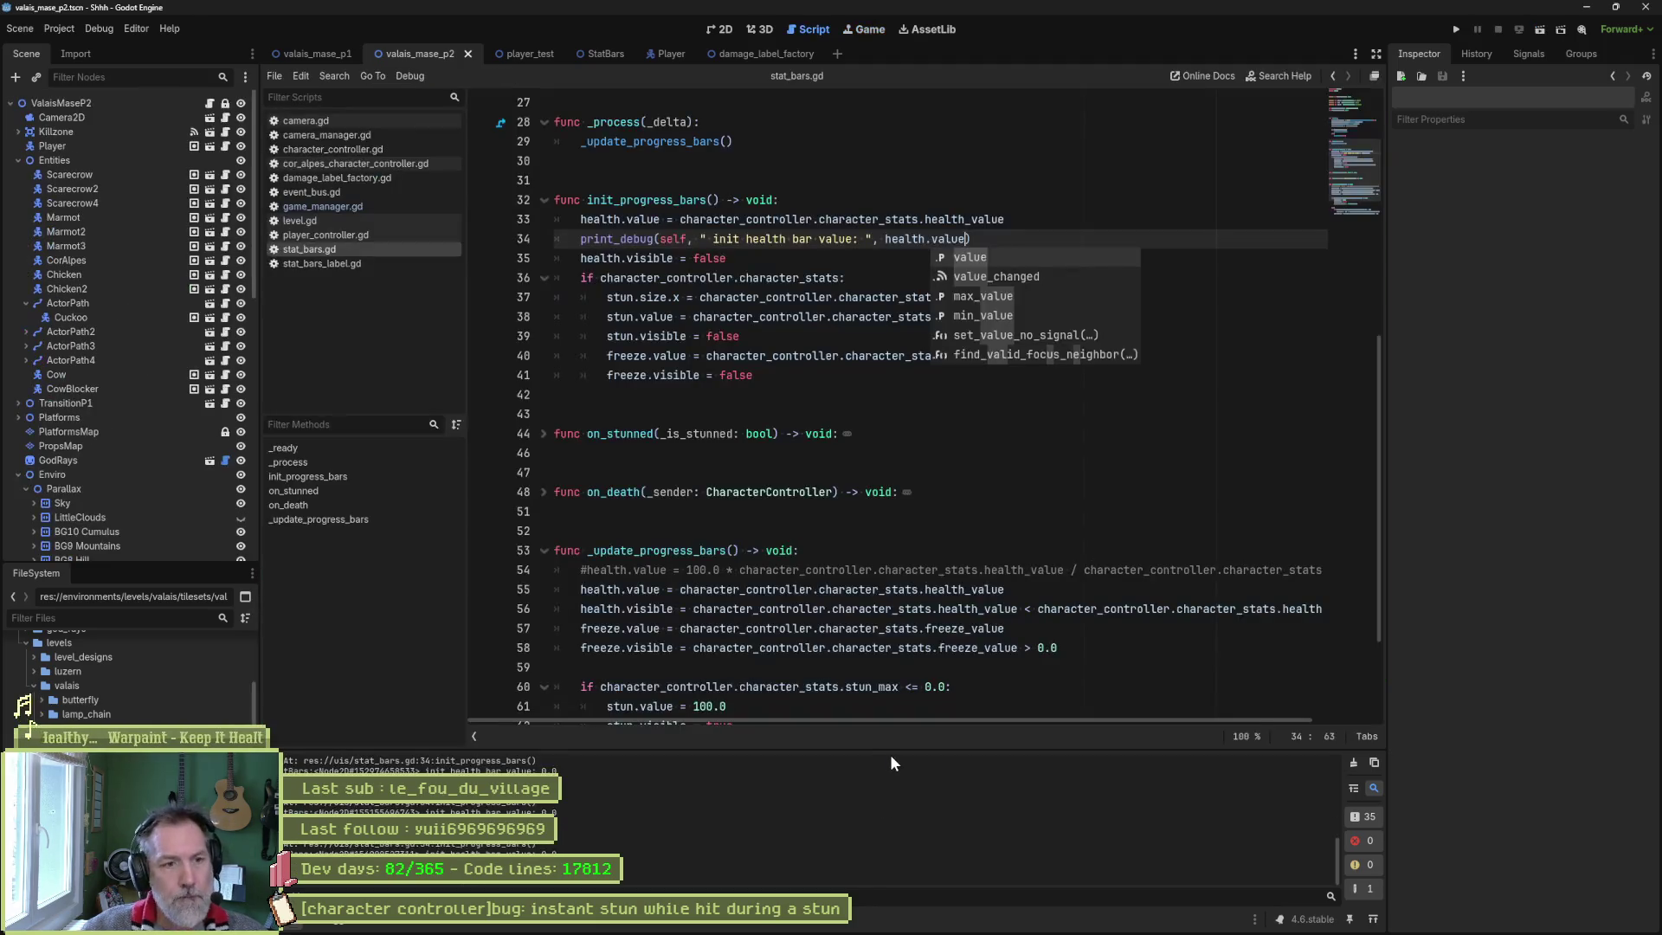
Delete the debug print from init_progress_bars, then run the scene to halt at line 34.
left_click(699, 241)
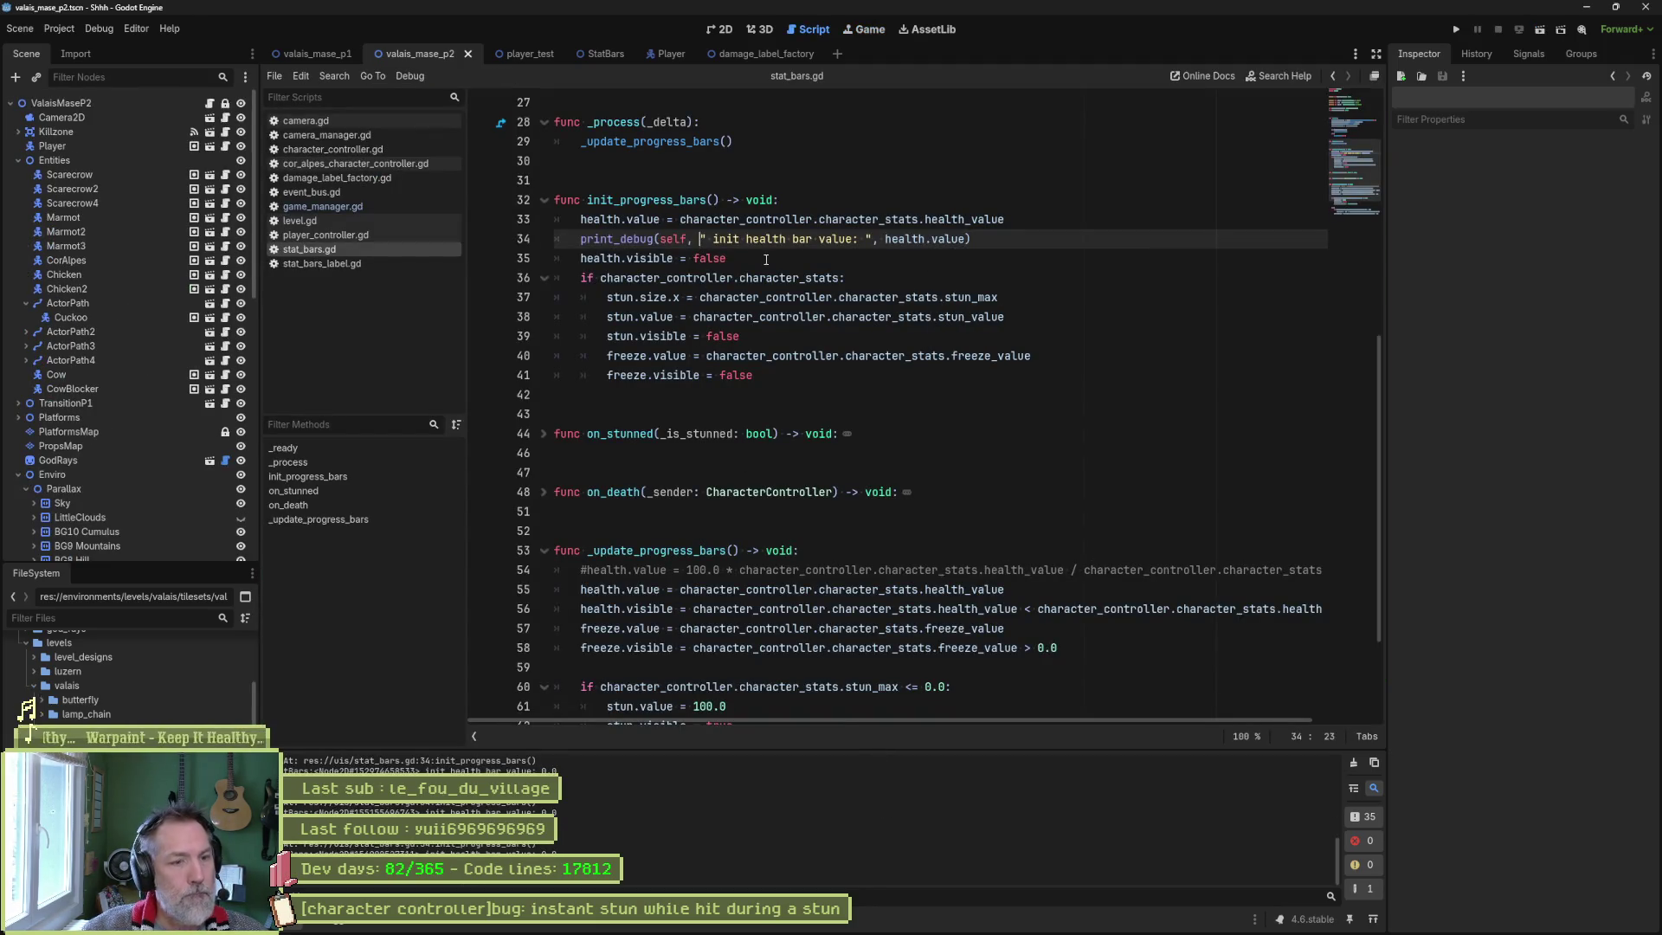
key("ctrl+shift+k")
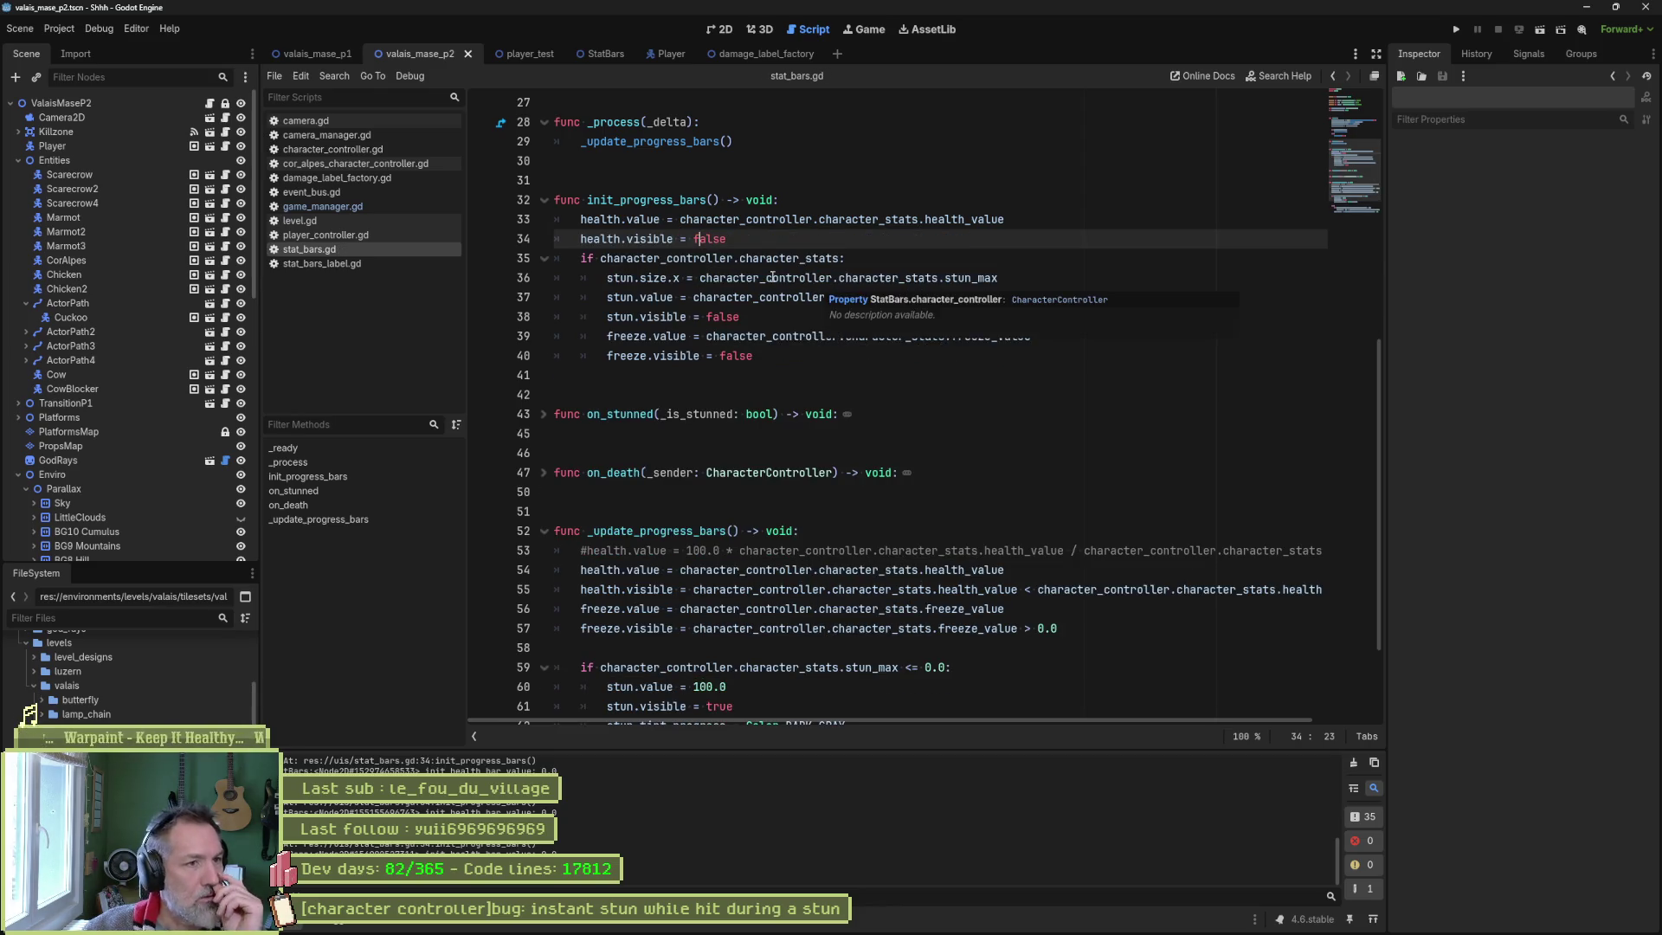
double_click(688, 202)
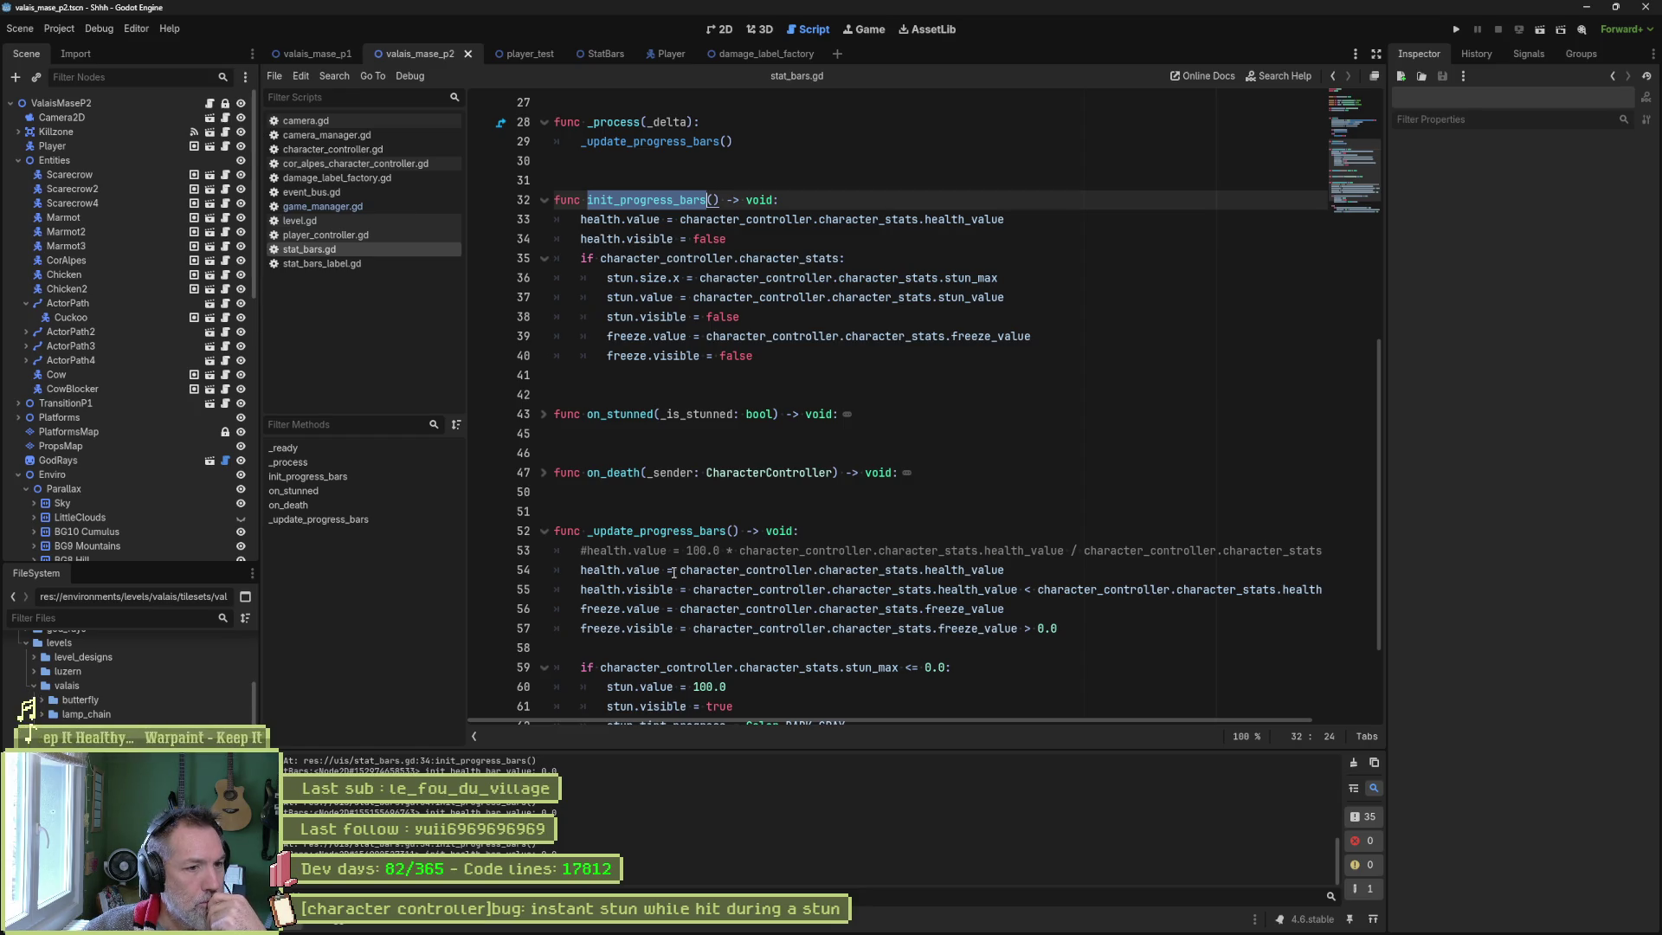
left_click_drag(676, 571, 1010, 573)
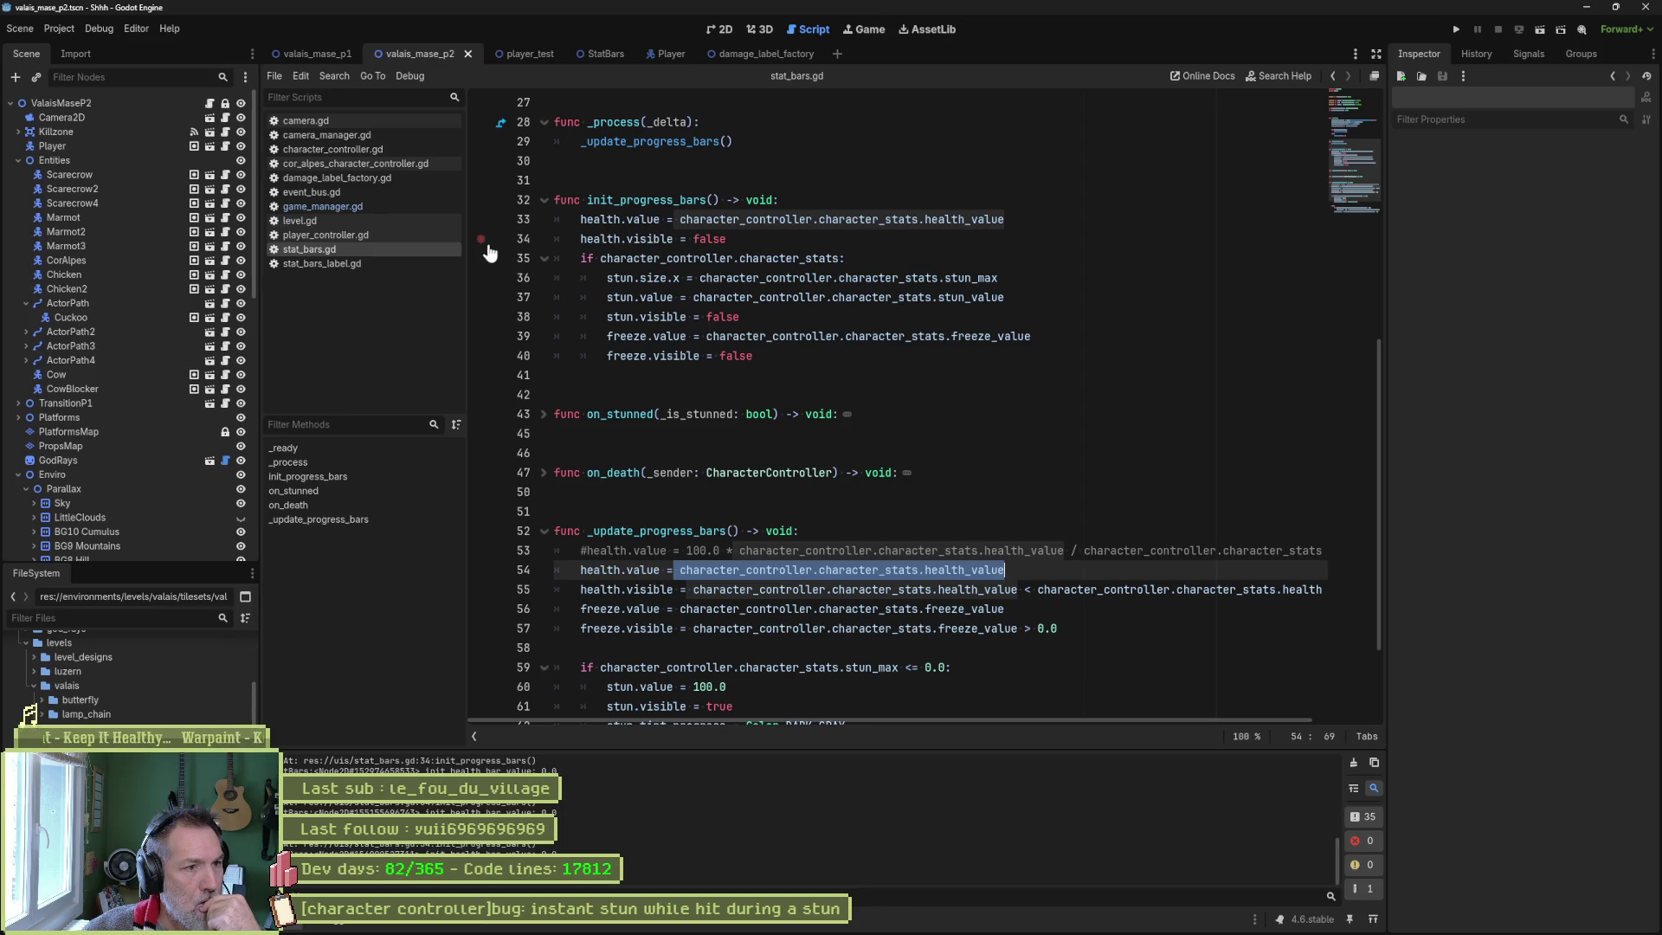
key("F6")
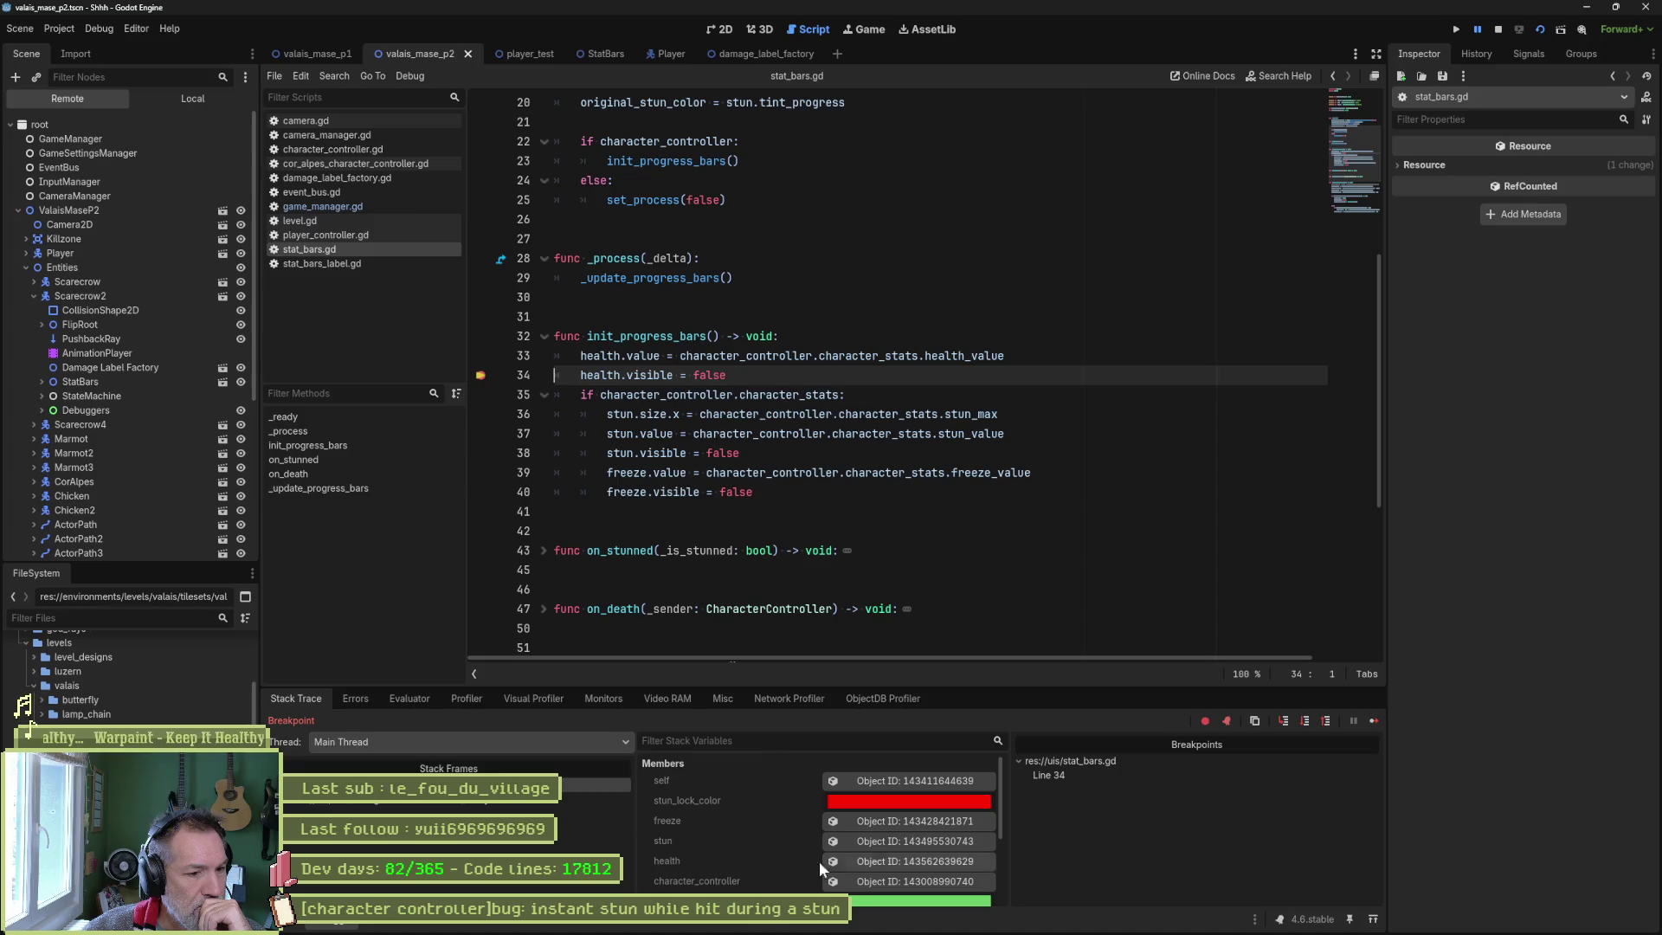
Expand the paused player's Character Stats, showing Health Value 0.0 of Health Max 100, then stop debugging.
left_click(865, 881)
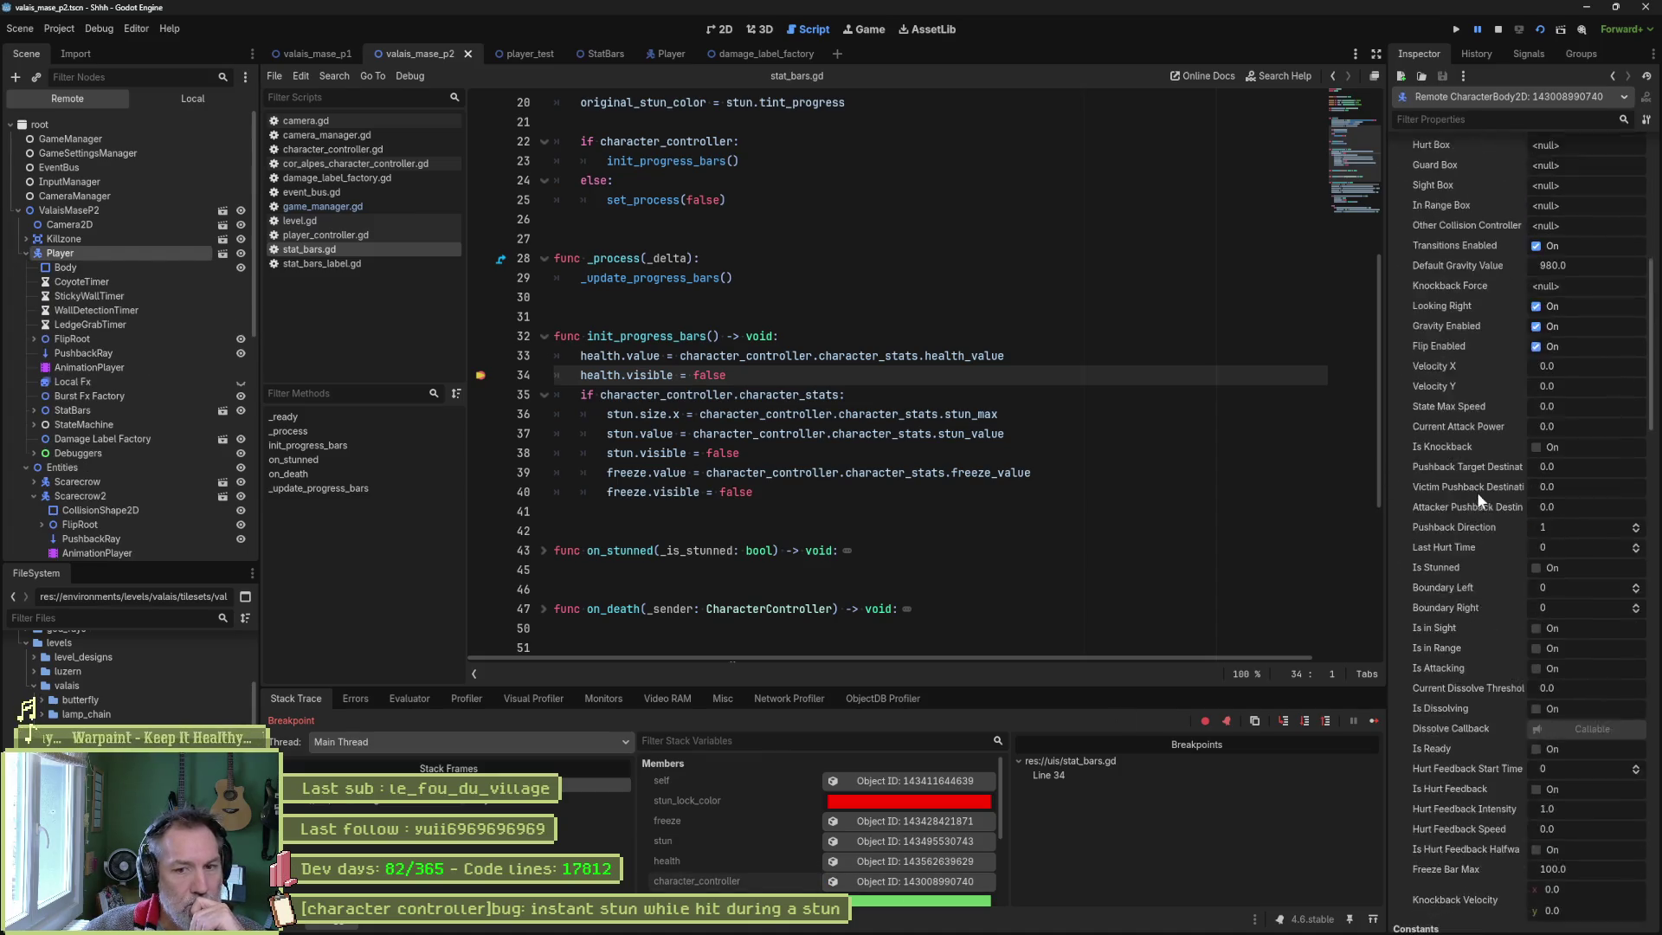
scroll(1477, 492, "down", 6)
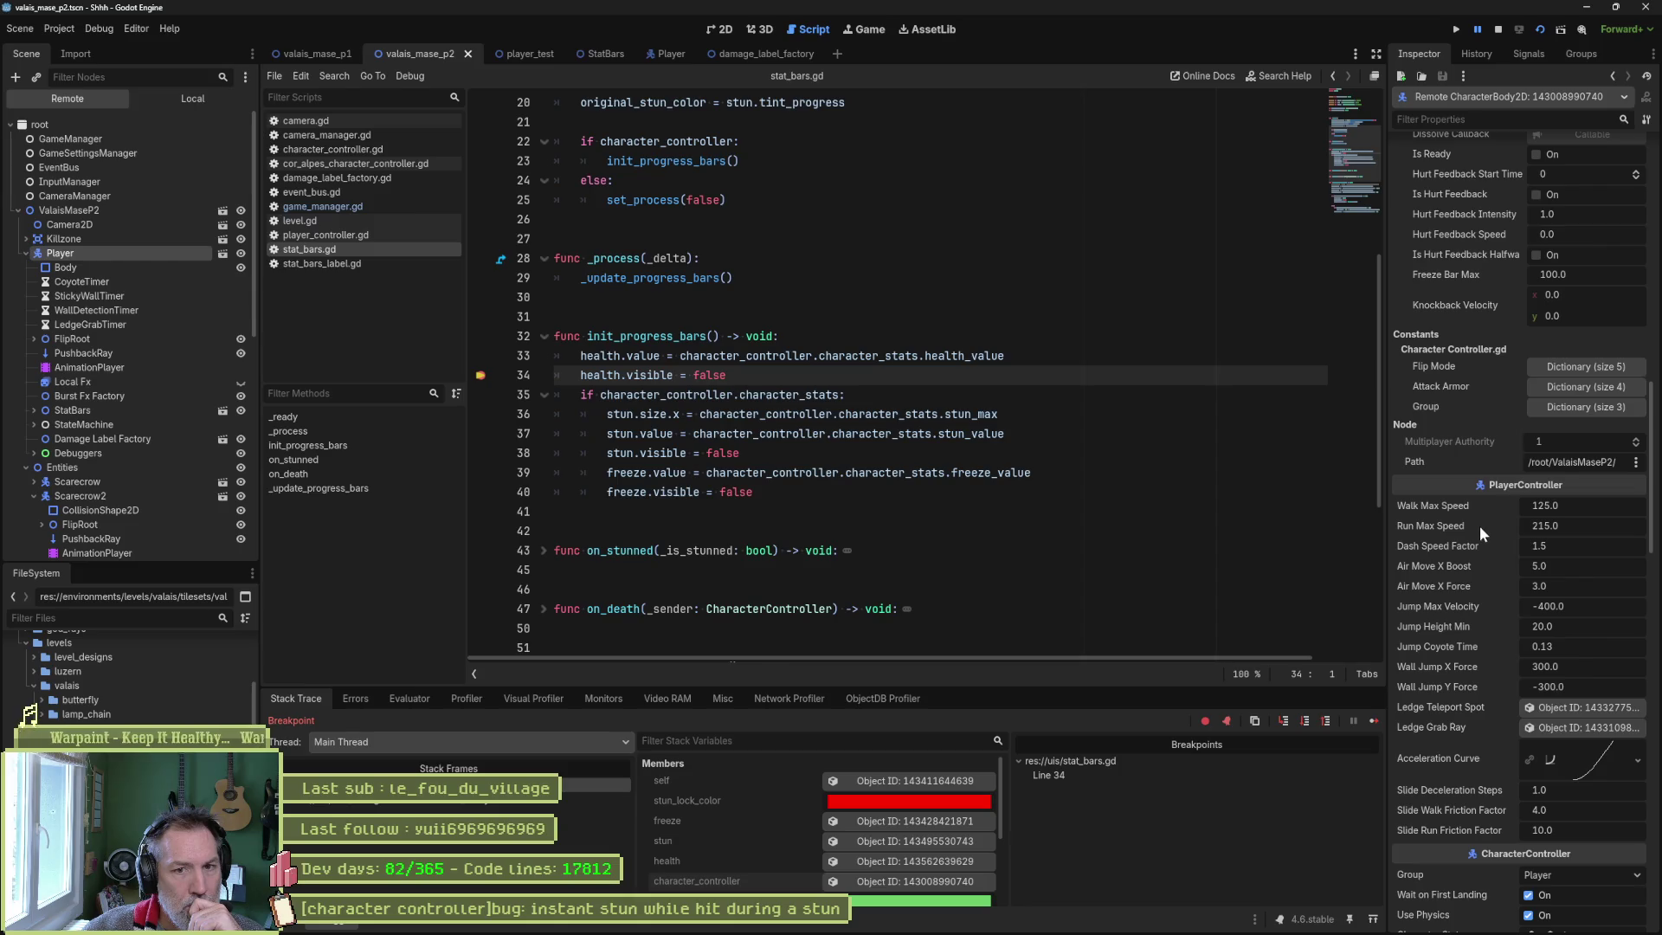
scroll(1477, 522, "down", 6)
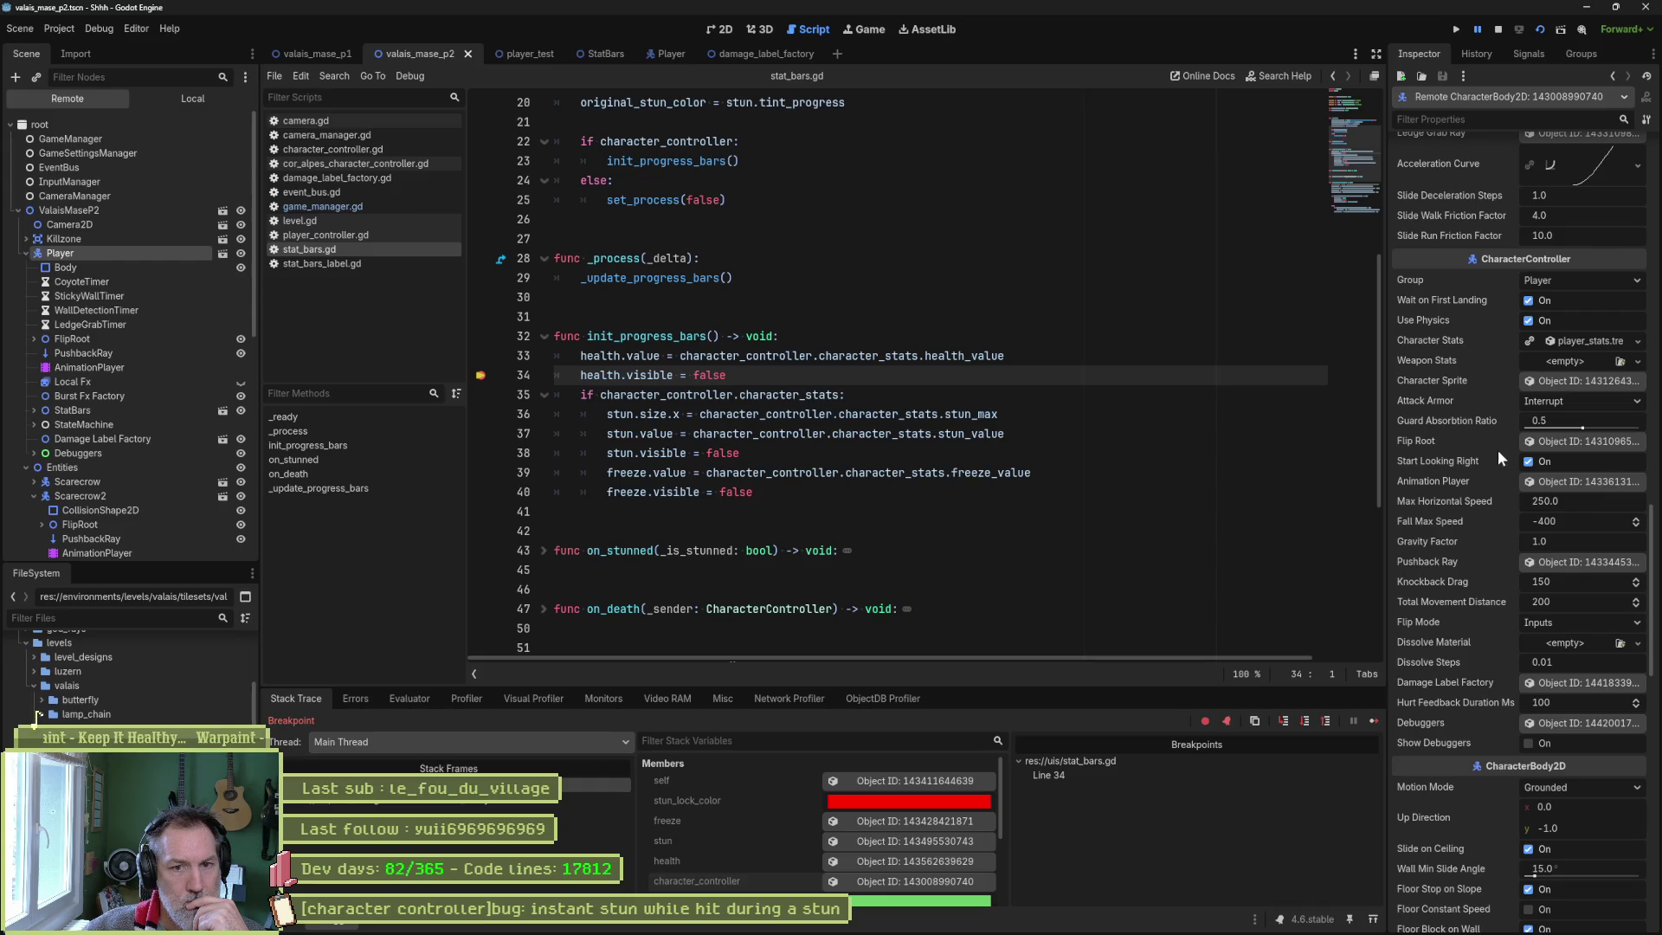
scroll(1480, 484, "down", 6)
scroll(1441, 502, "down", 6)
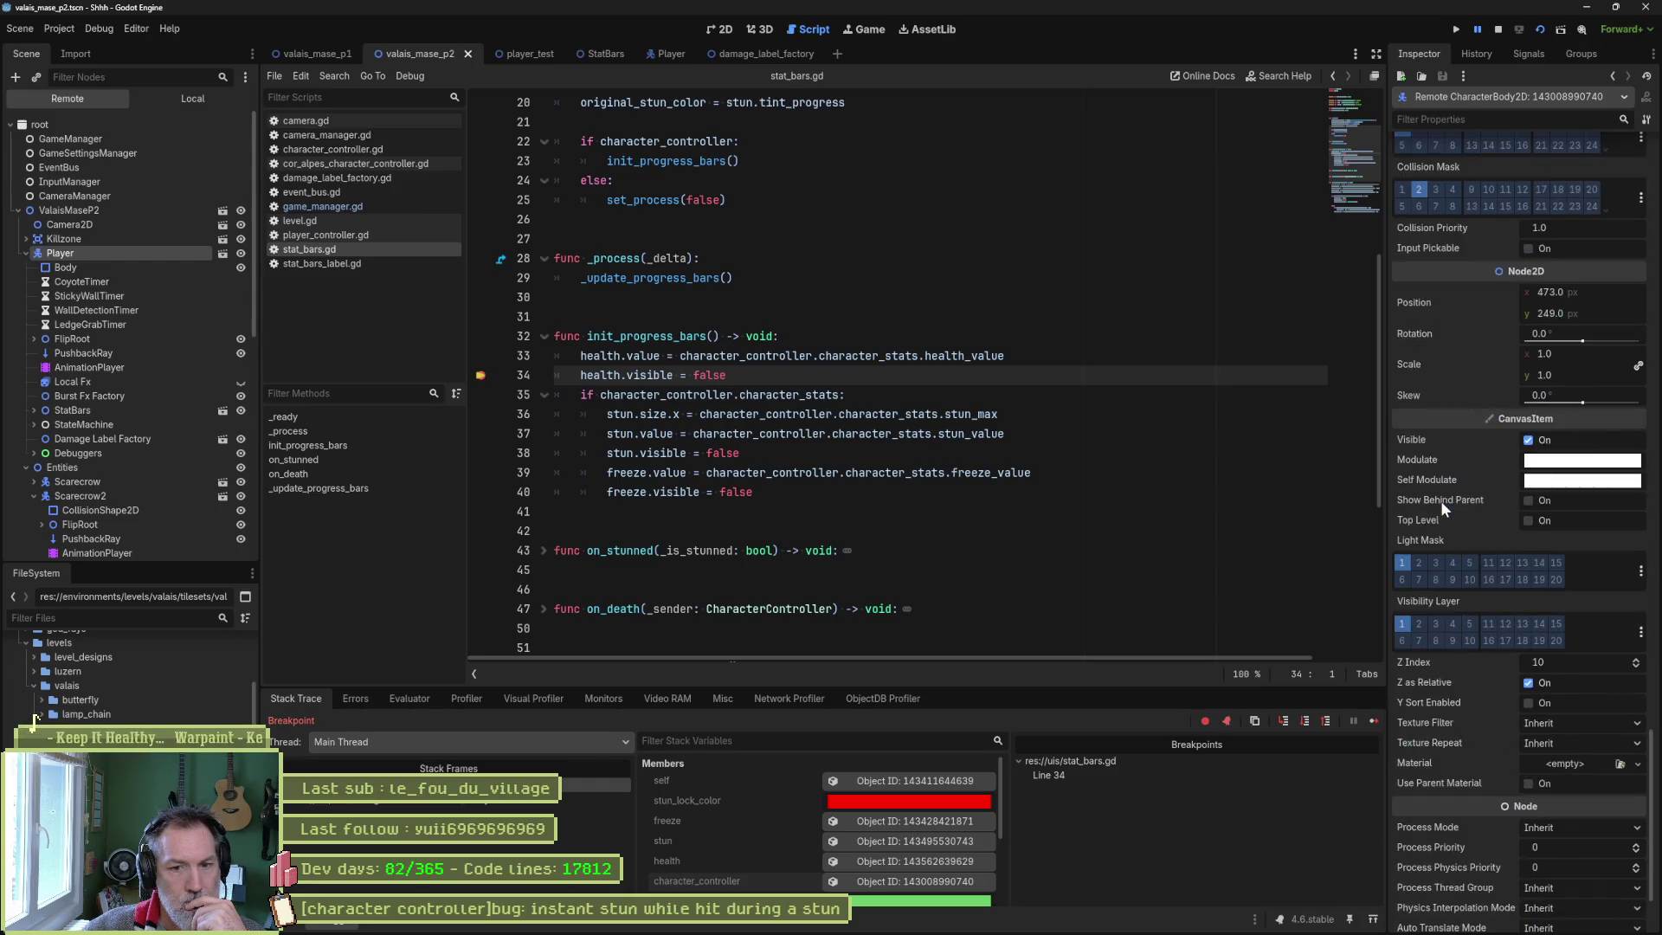
scroll(1440, 500, "up", 9)
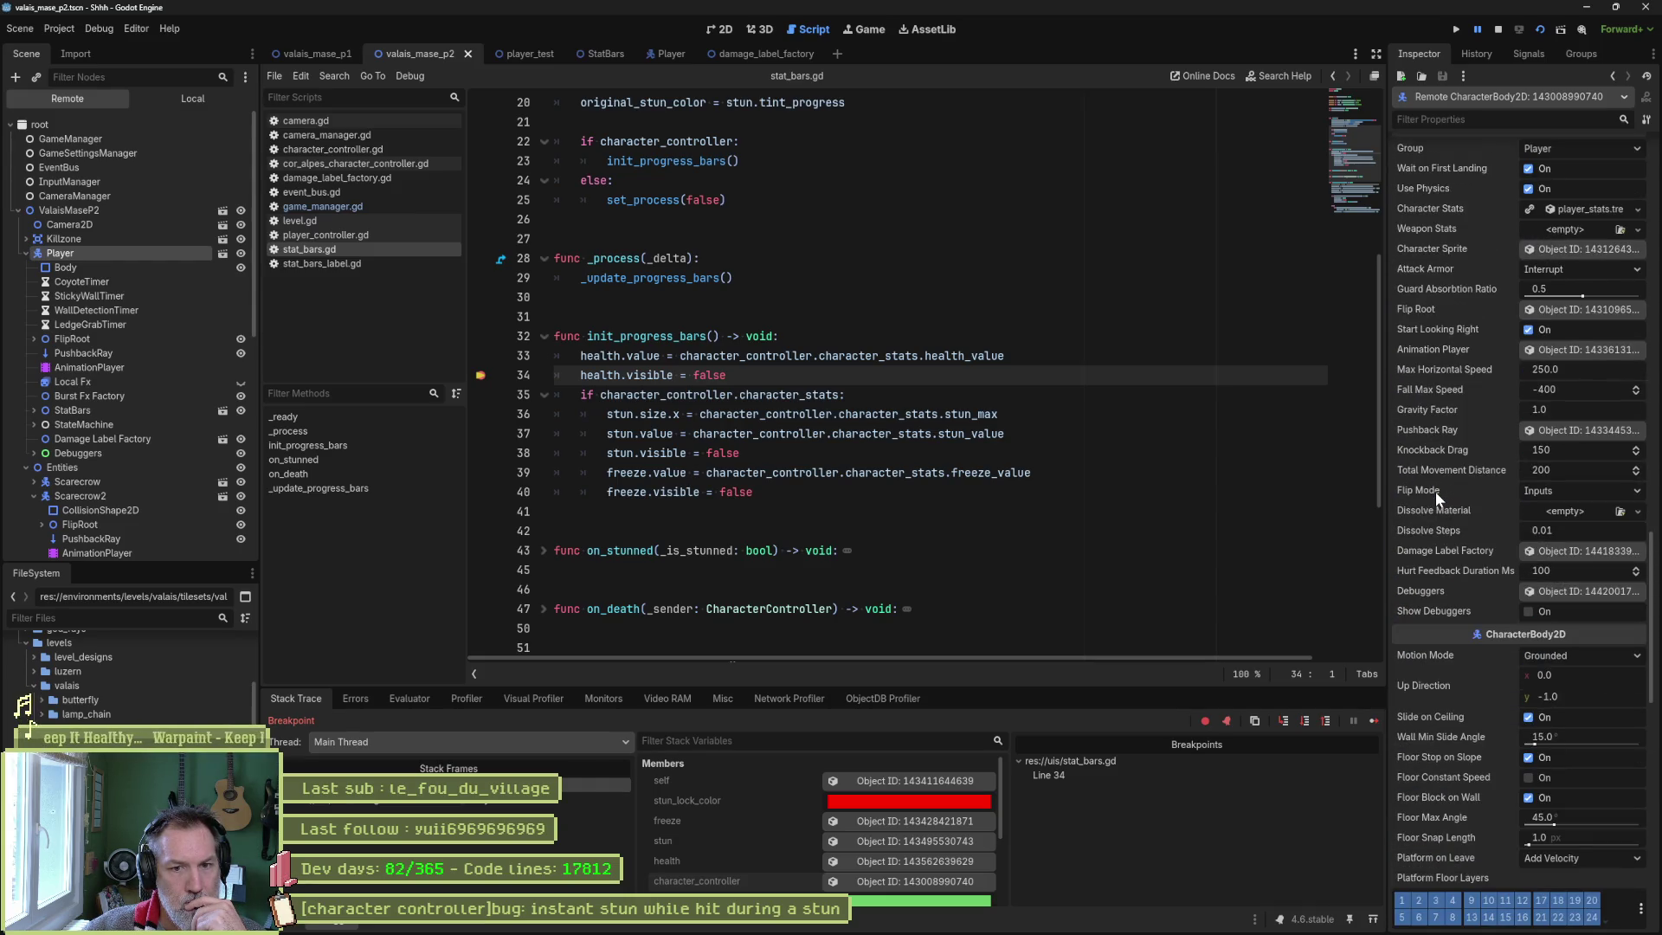
scroll(1435, 492, "up", 5)
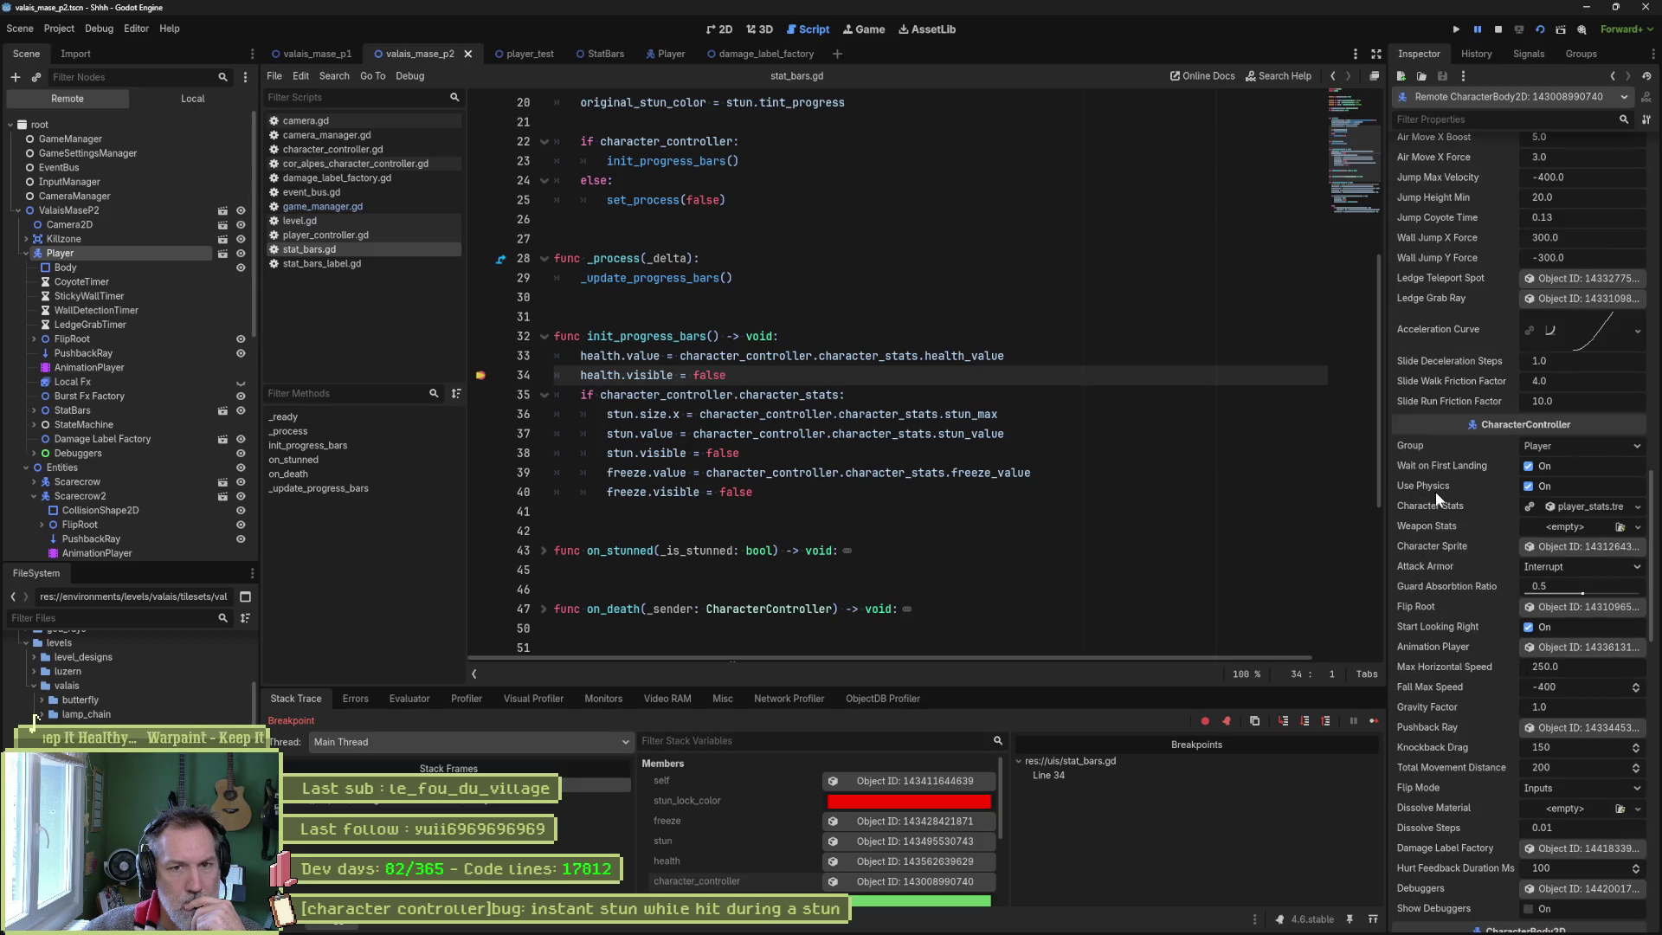
left_click(1572, 508)
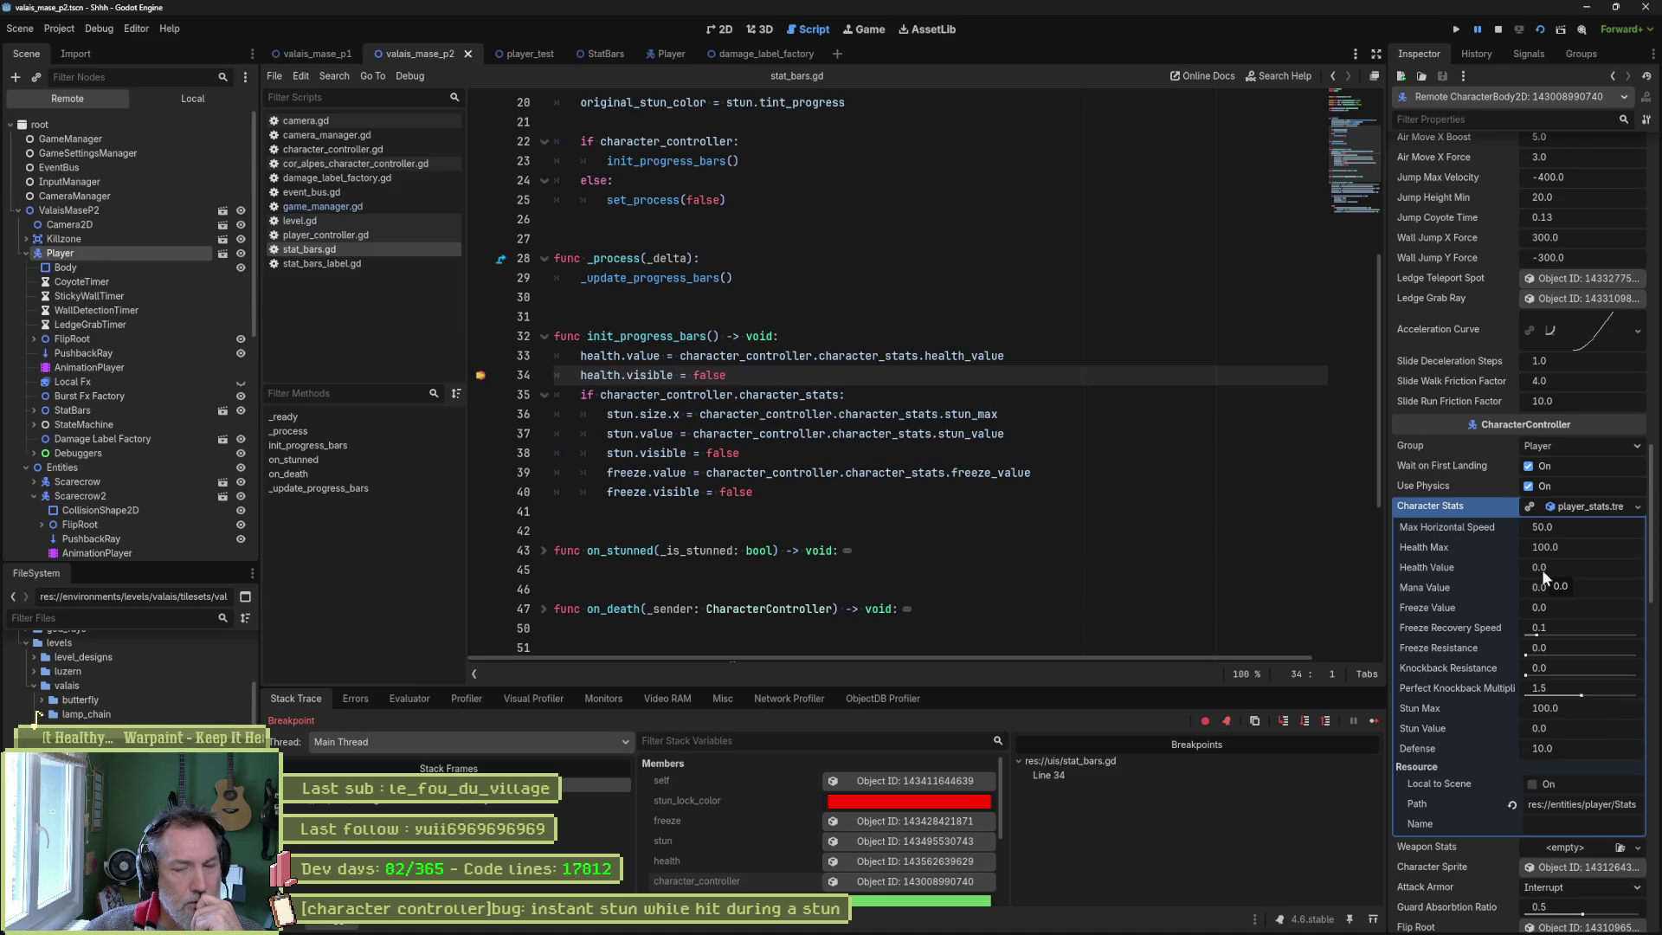
left_click(1498, 29)
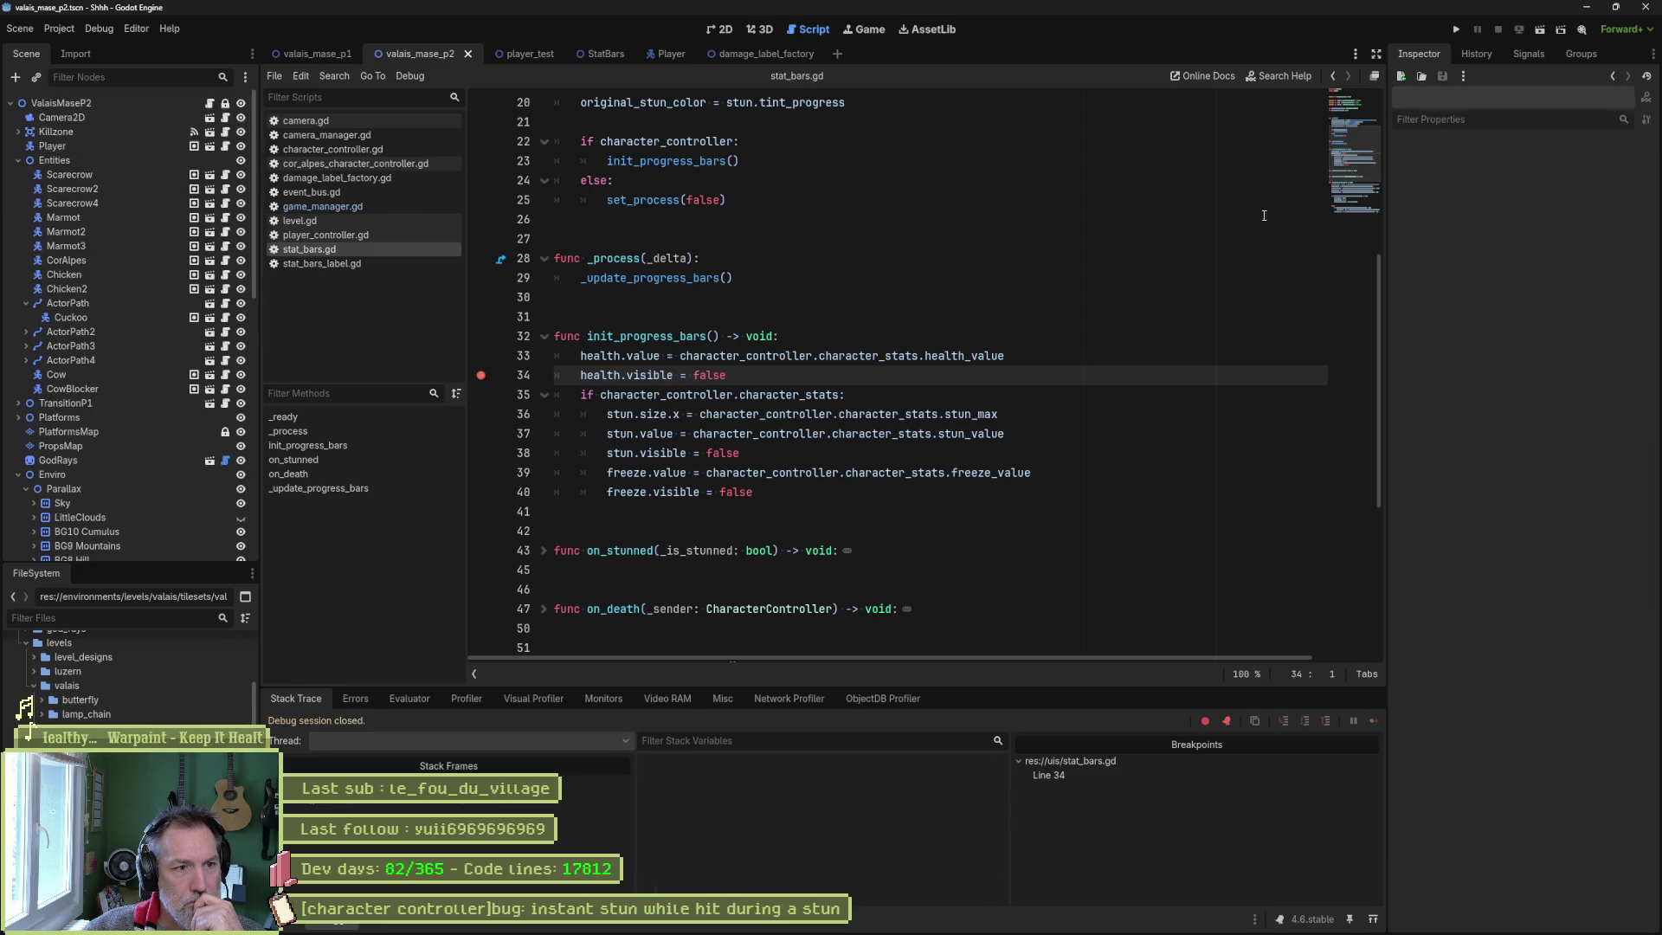
Change line 33 of stat_bars.gd to use health_max instead of health_value and relaunch the game.
left_click(1003, 355)
key("BackSpace")
key("BackSpace")
key("BackSpace")
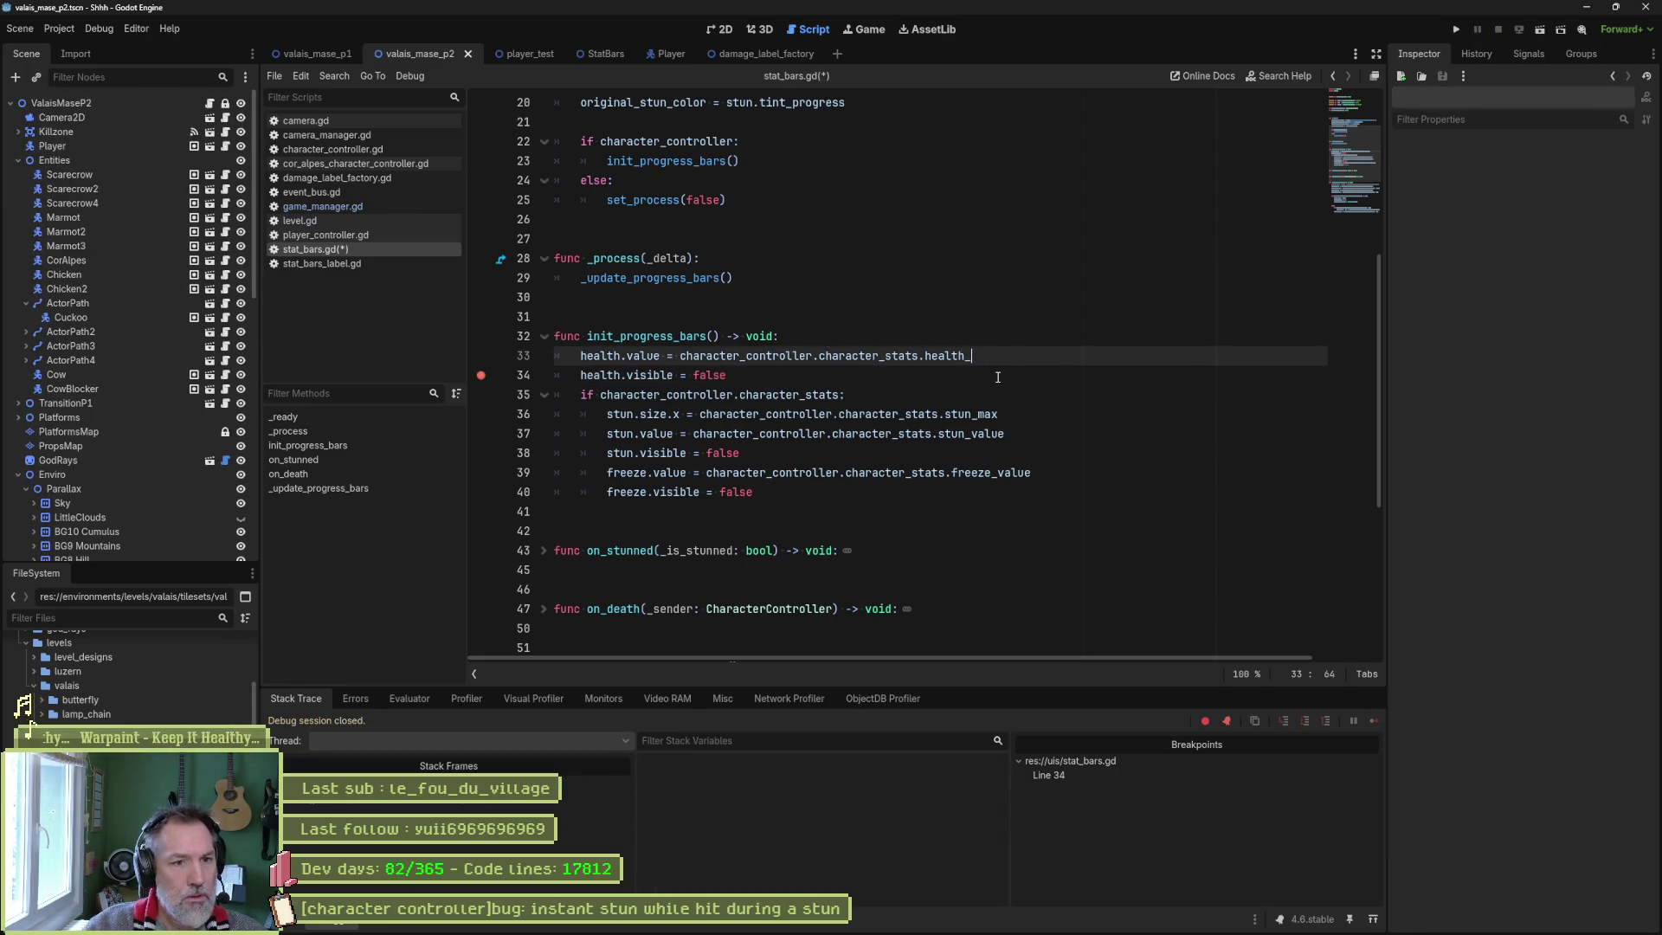
type("max")
key("F6")
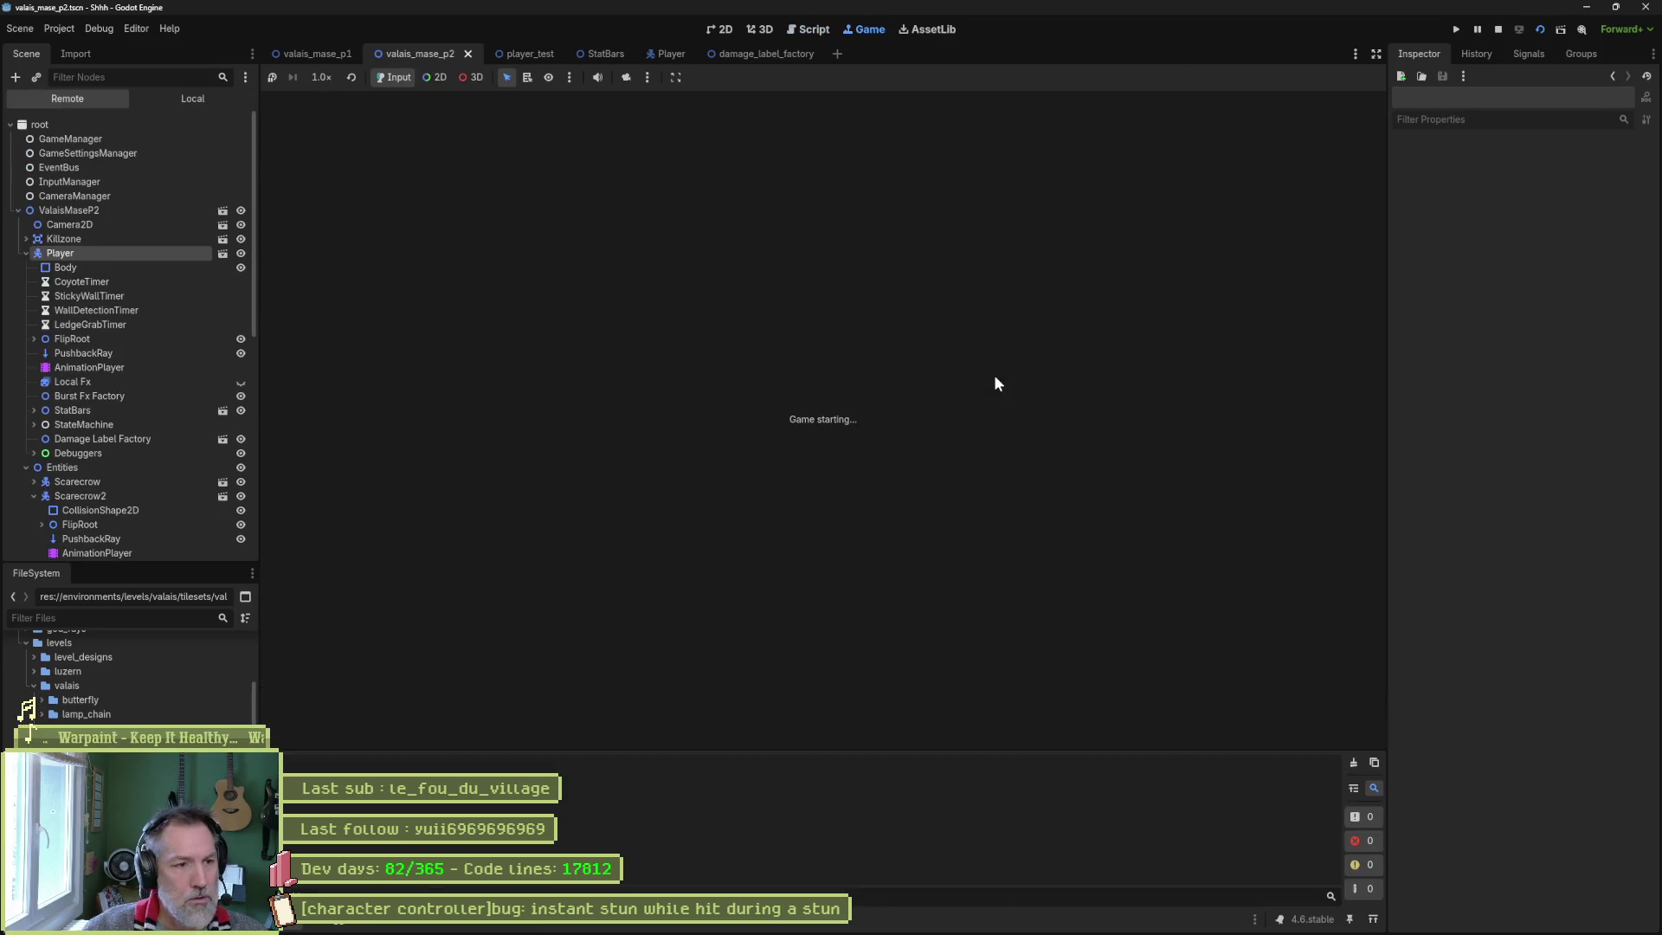
key("F8")
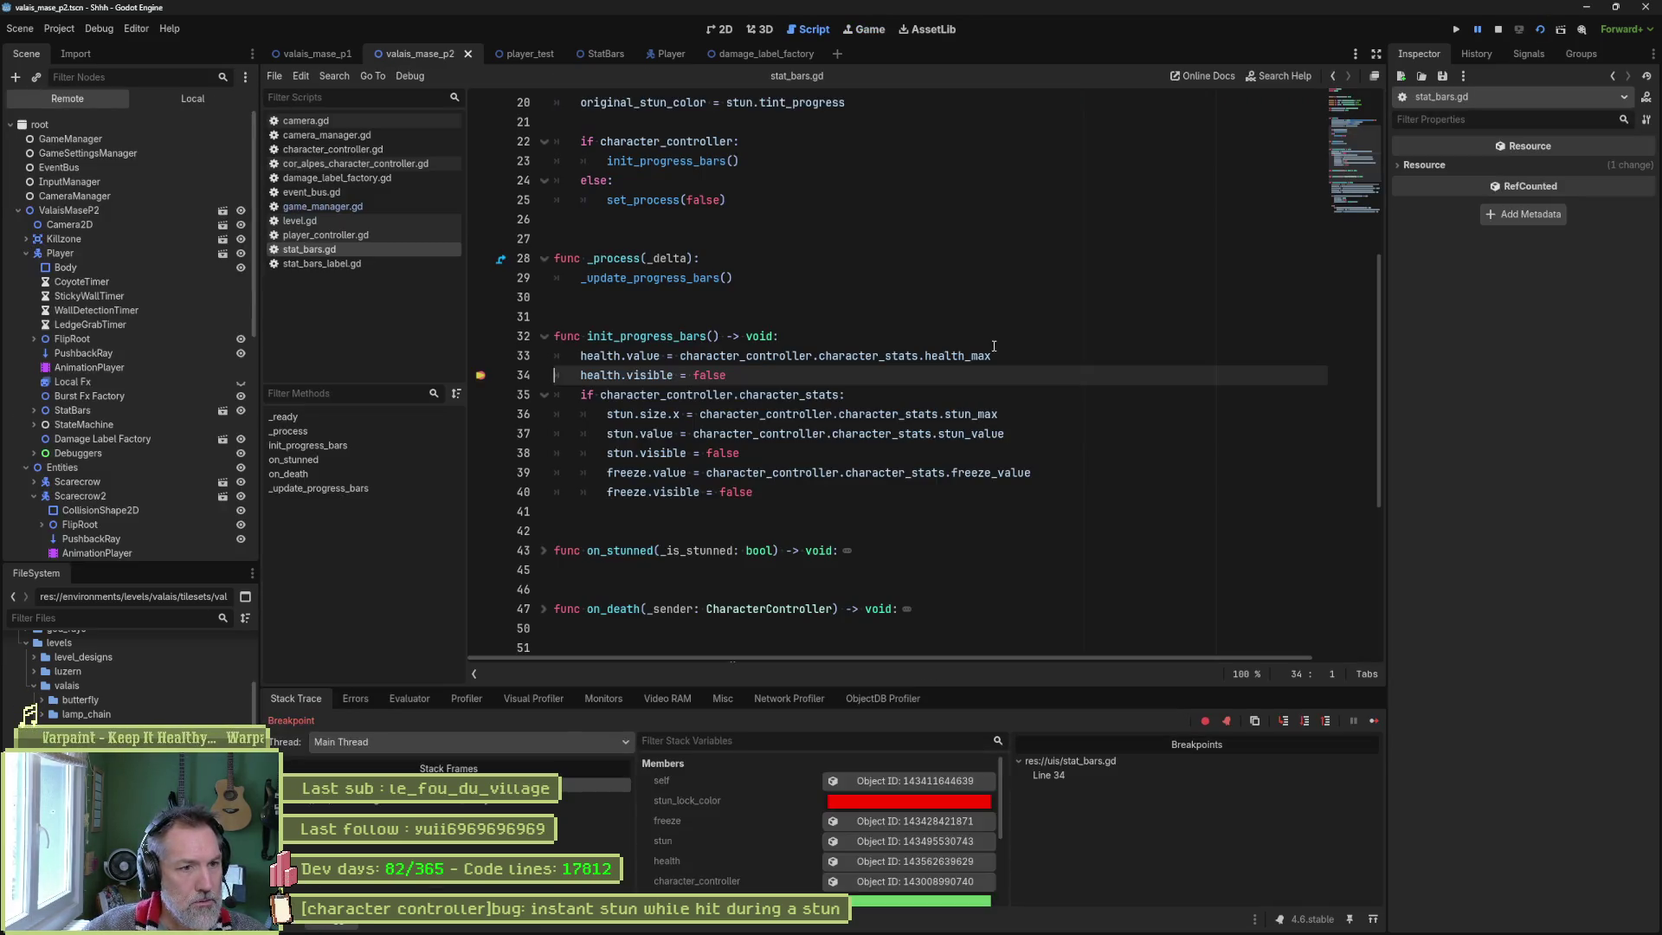
key("F6")
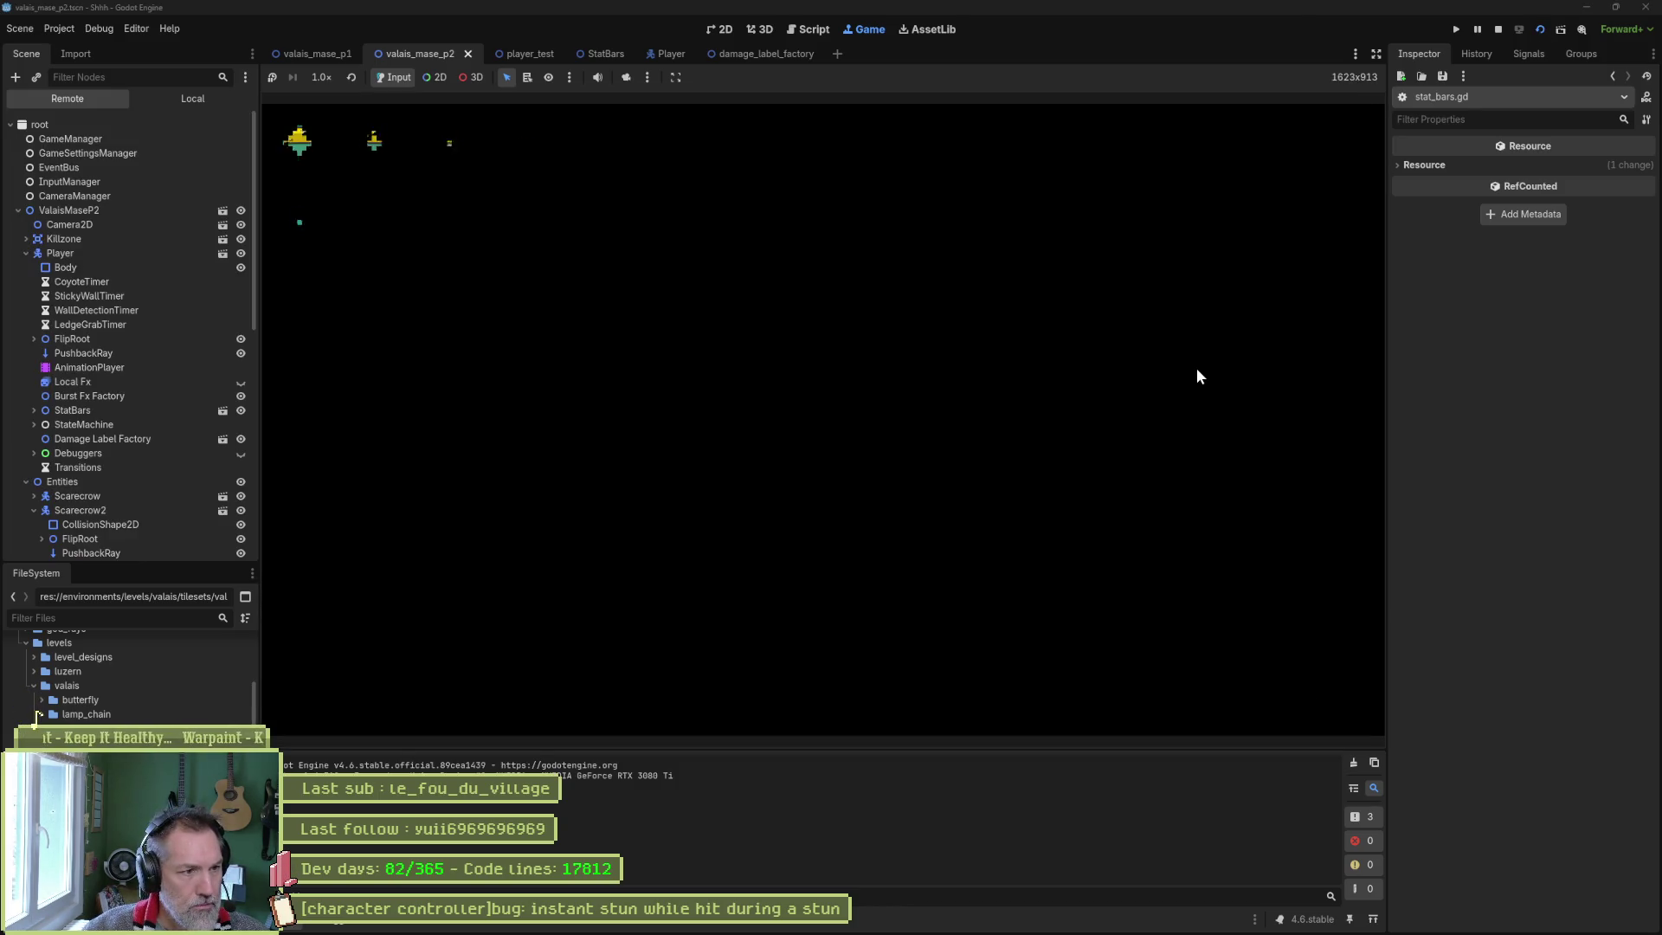
Walk to the scarecrow and check its live stats, 999990.0 of 1000000.0 health, then stop the game.
key("Right")
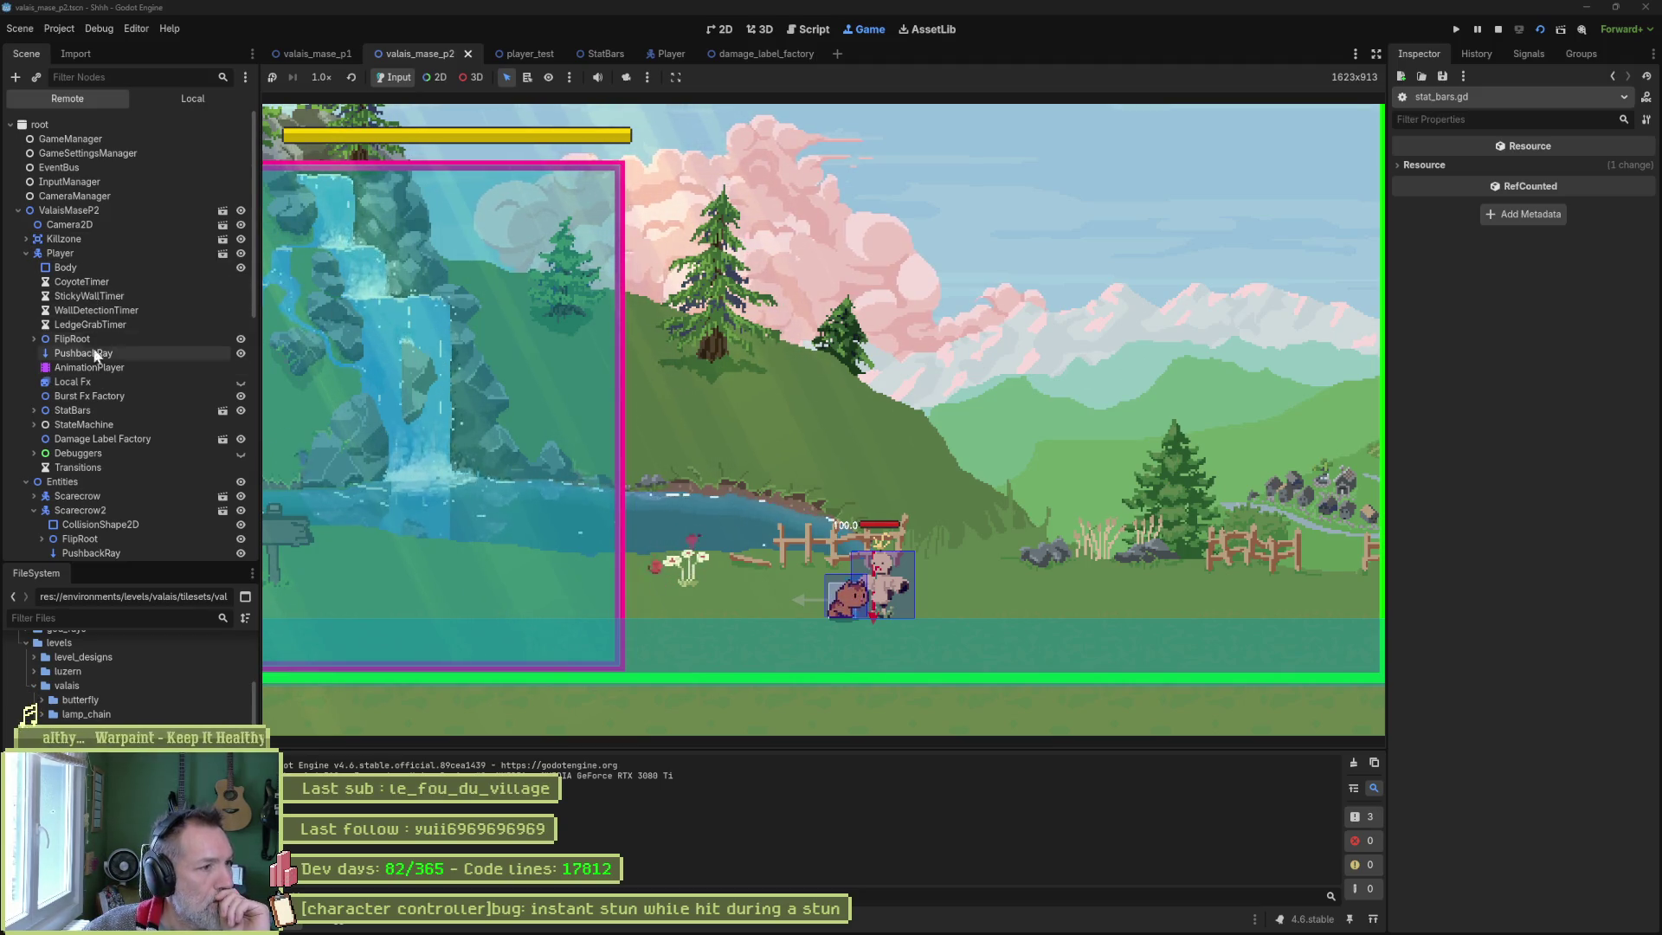
left_click(163, 491)
scroll(1482, 391, "down", 5)
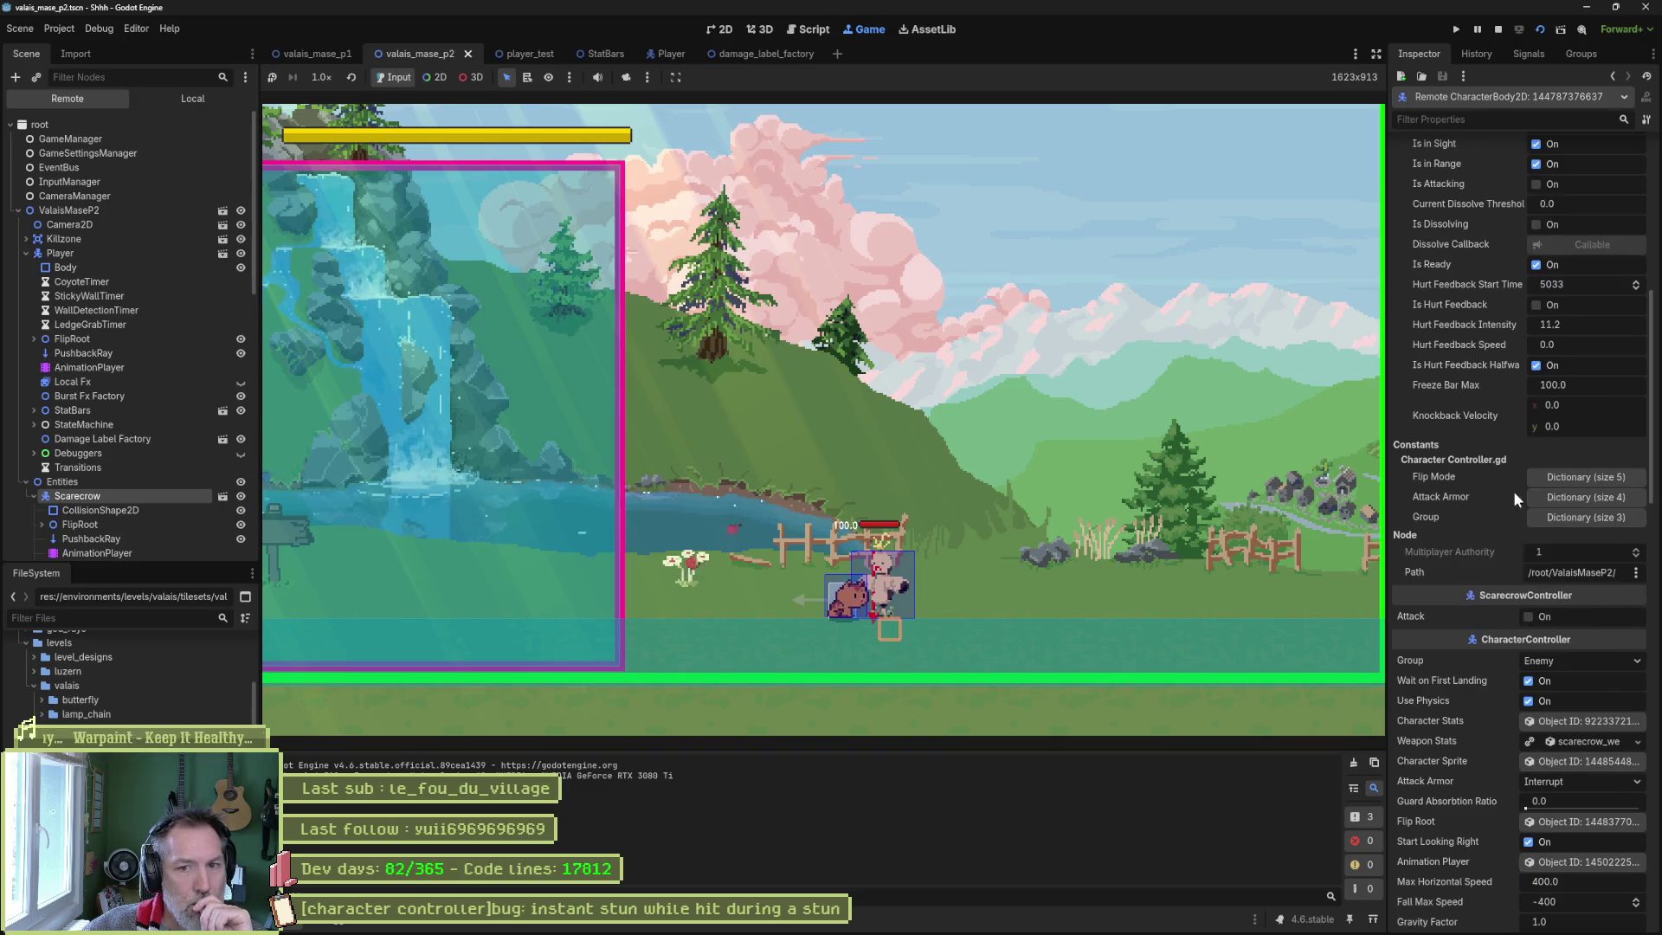
left_click(1576, 718)
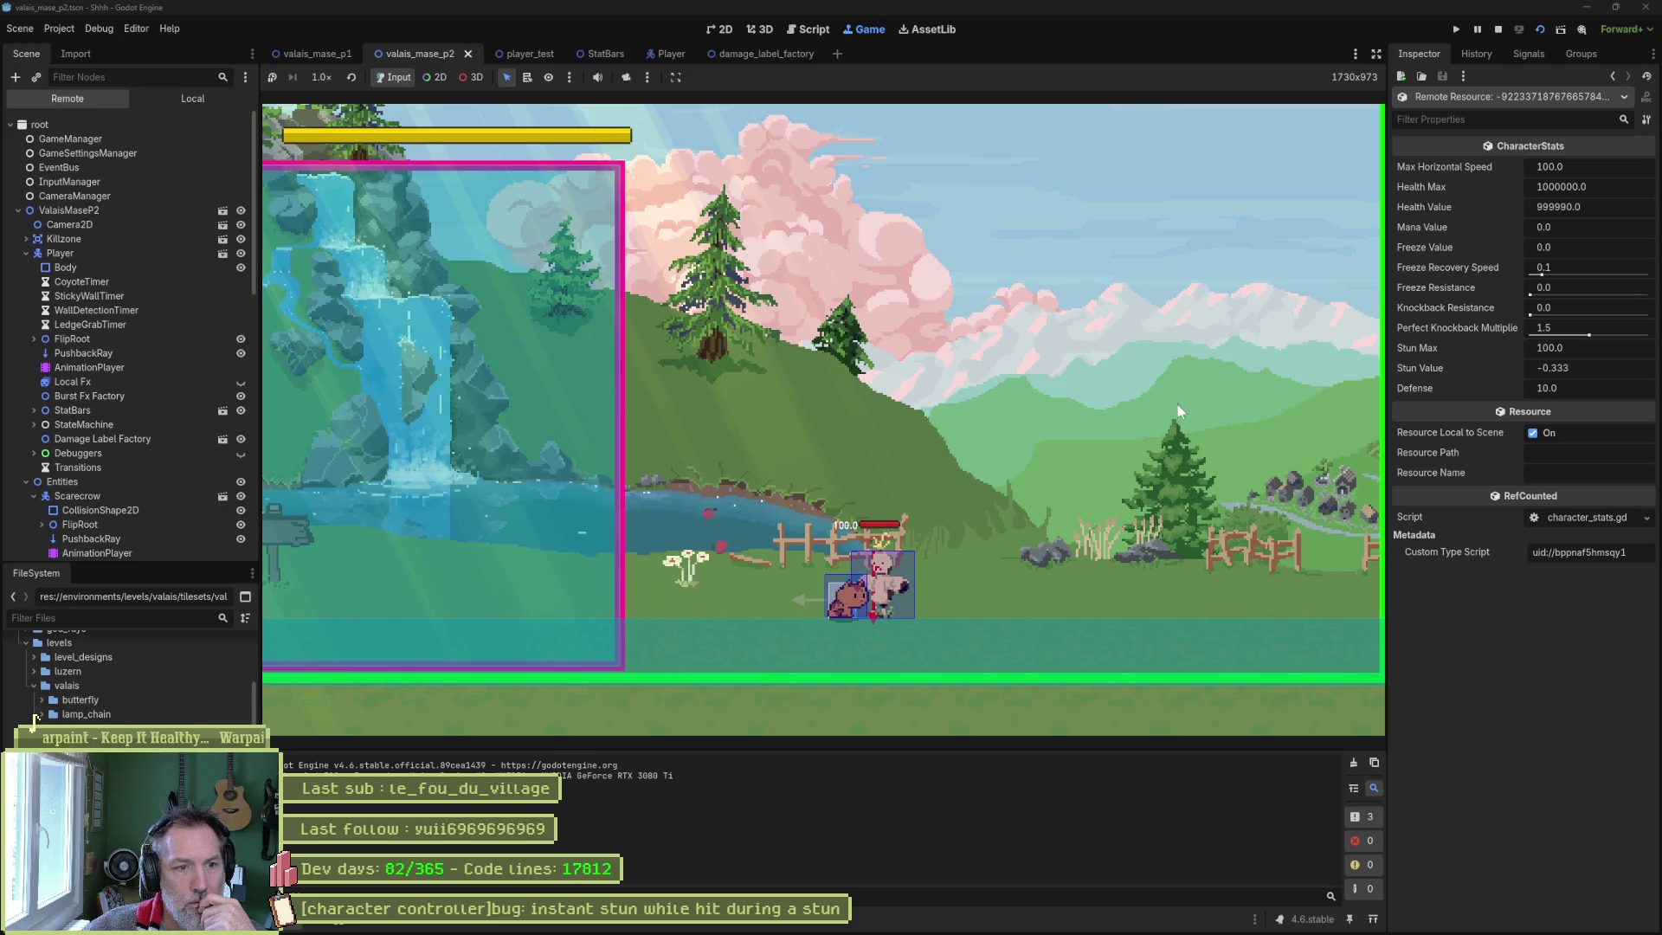
key("F8")
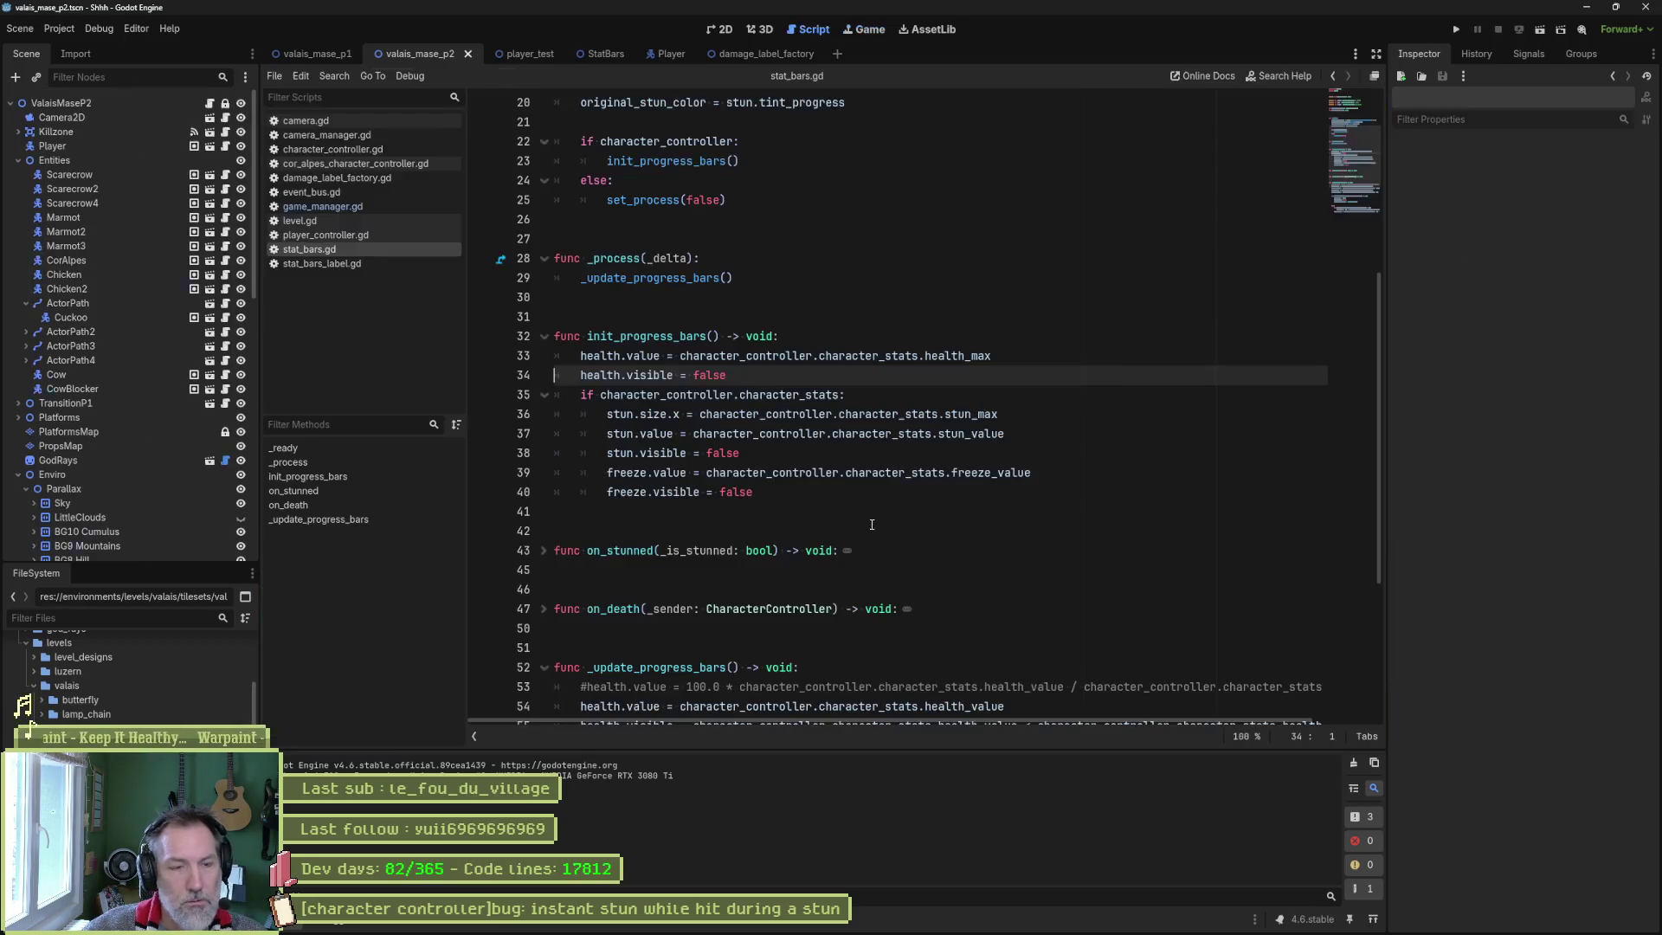
Add a line 34 print logging a 'health.value:' label with health.value, then run the game.
mouse_move(826, 414)
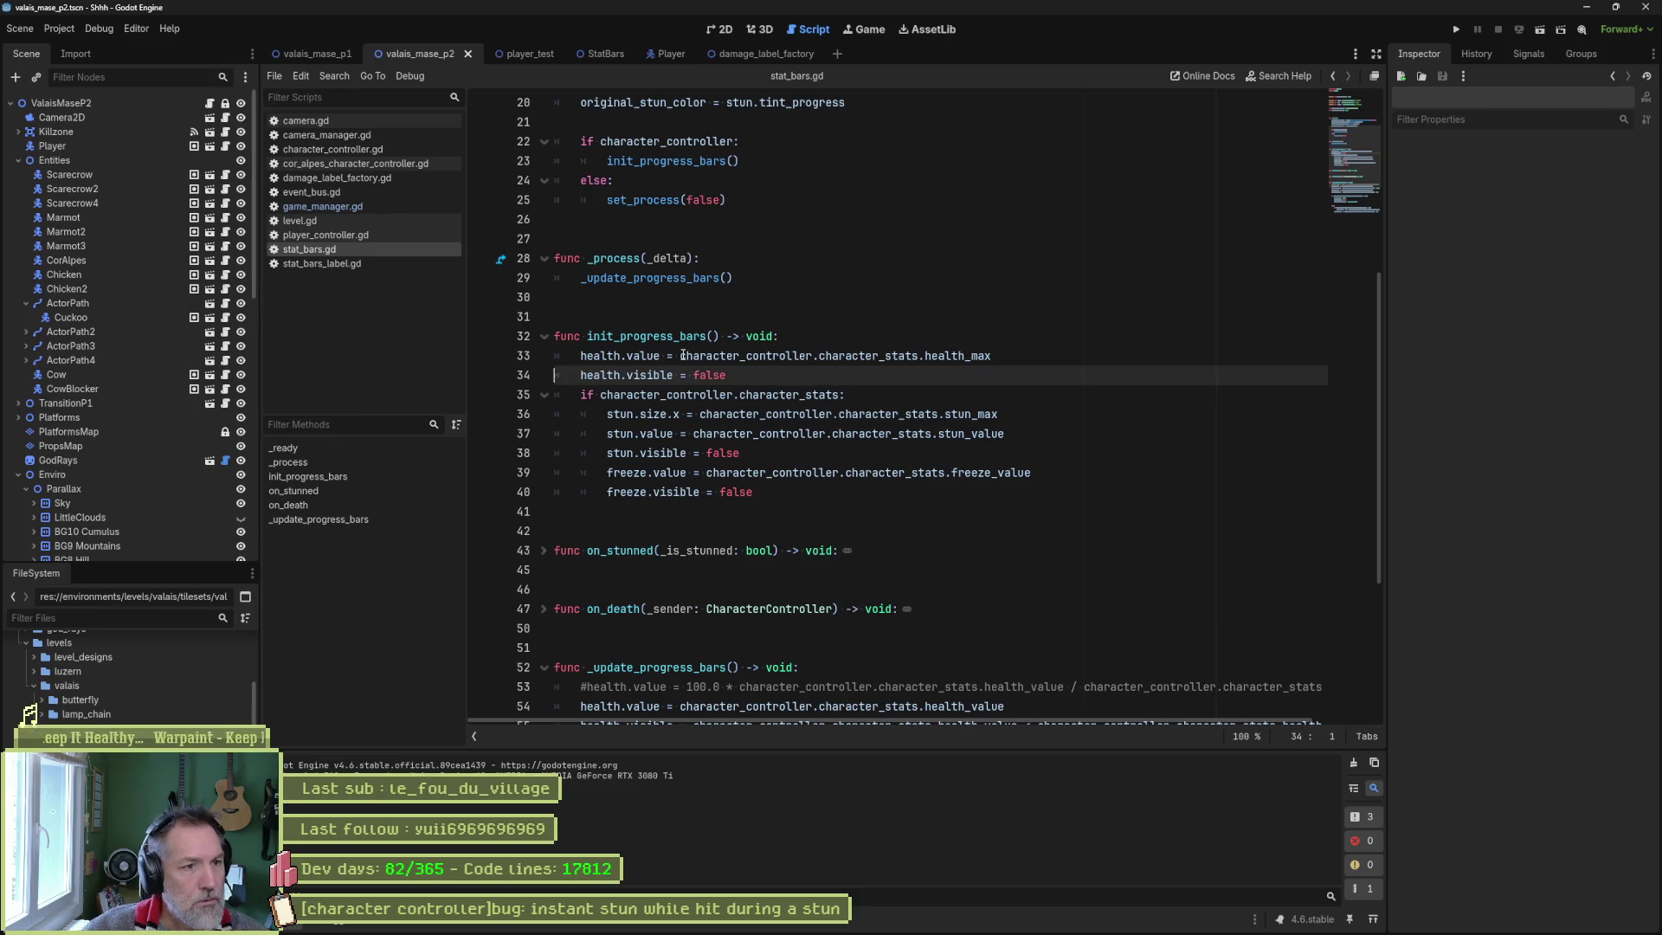
left_click(1008, 357)
key("Return")
type("print()")
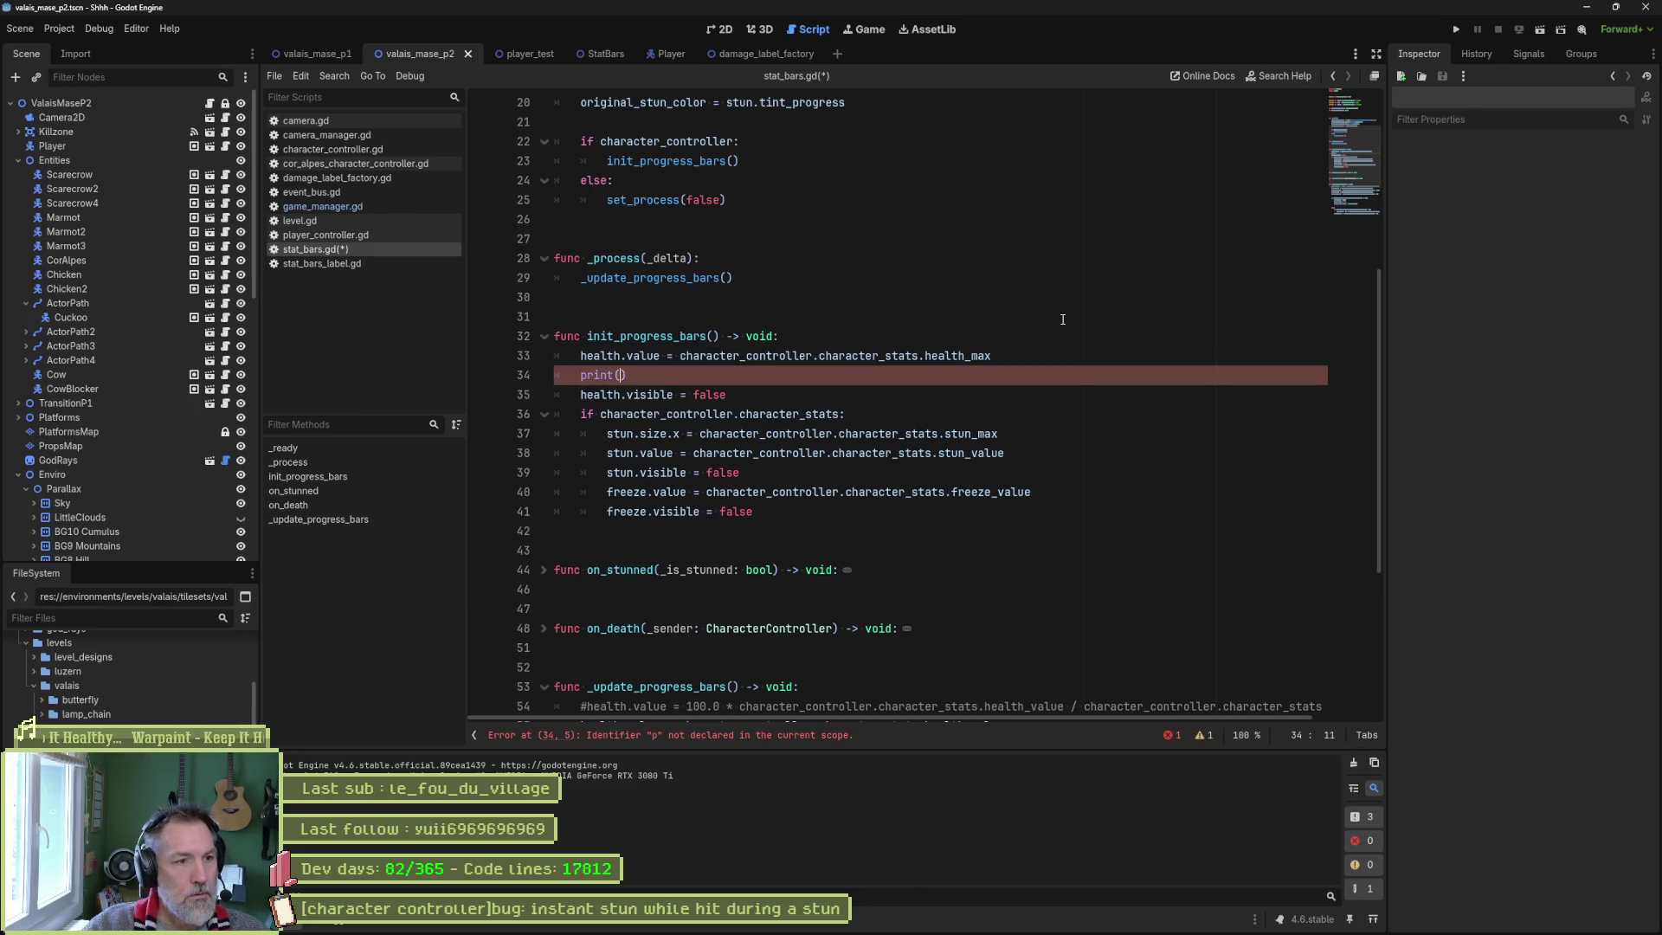
key("Up")
key("Home")
key("ctrl+shift+Right")
key("ctrl+shift+Right")
key("ctrl+c")
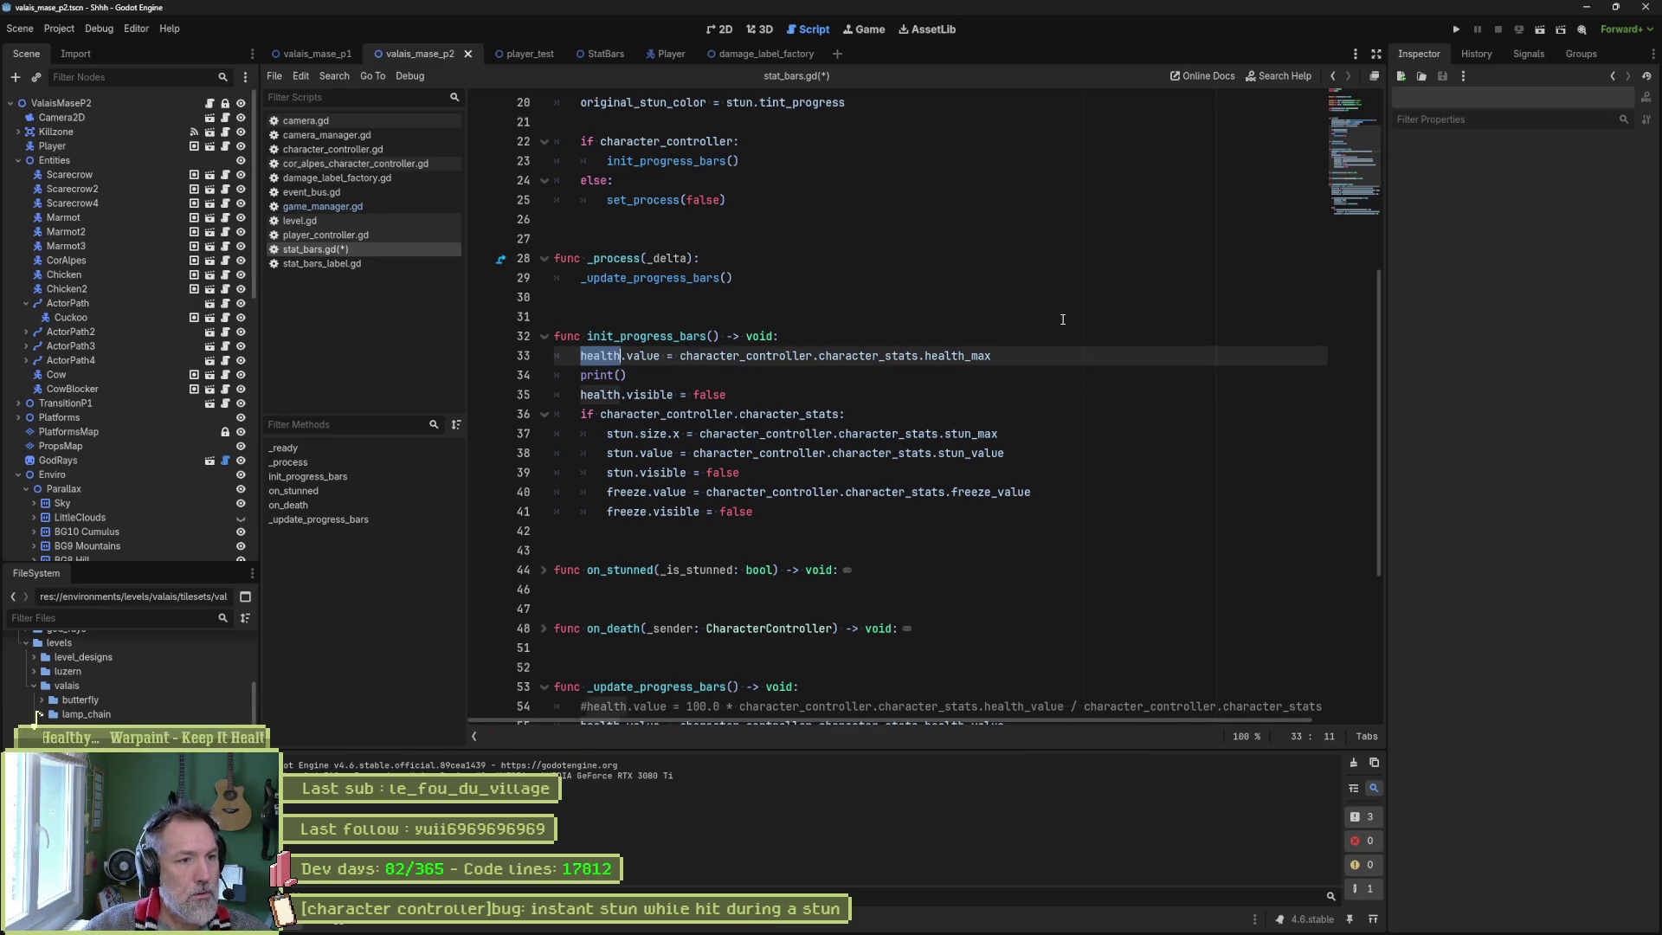
key("Down")
key("Left")
key("ctrl+v")
type(":")
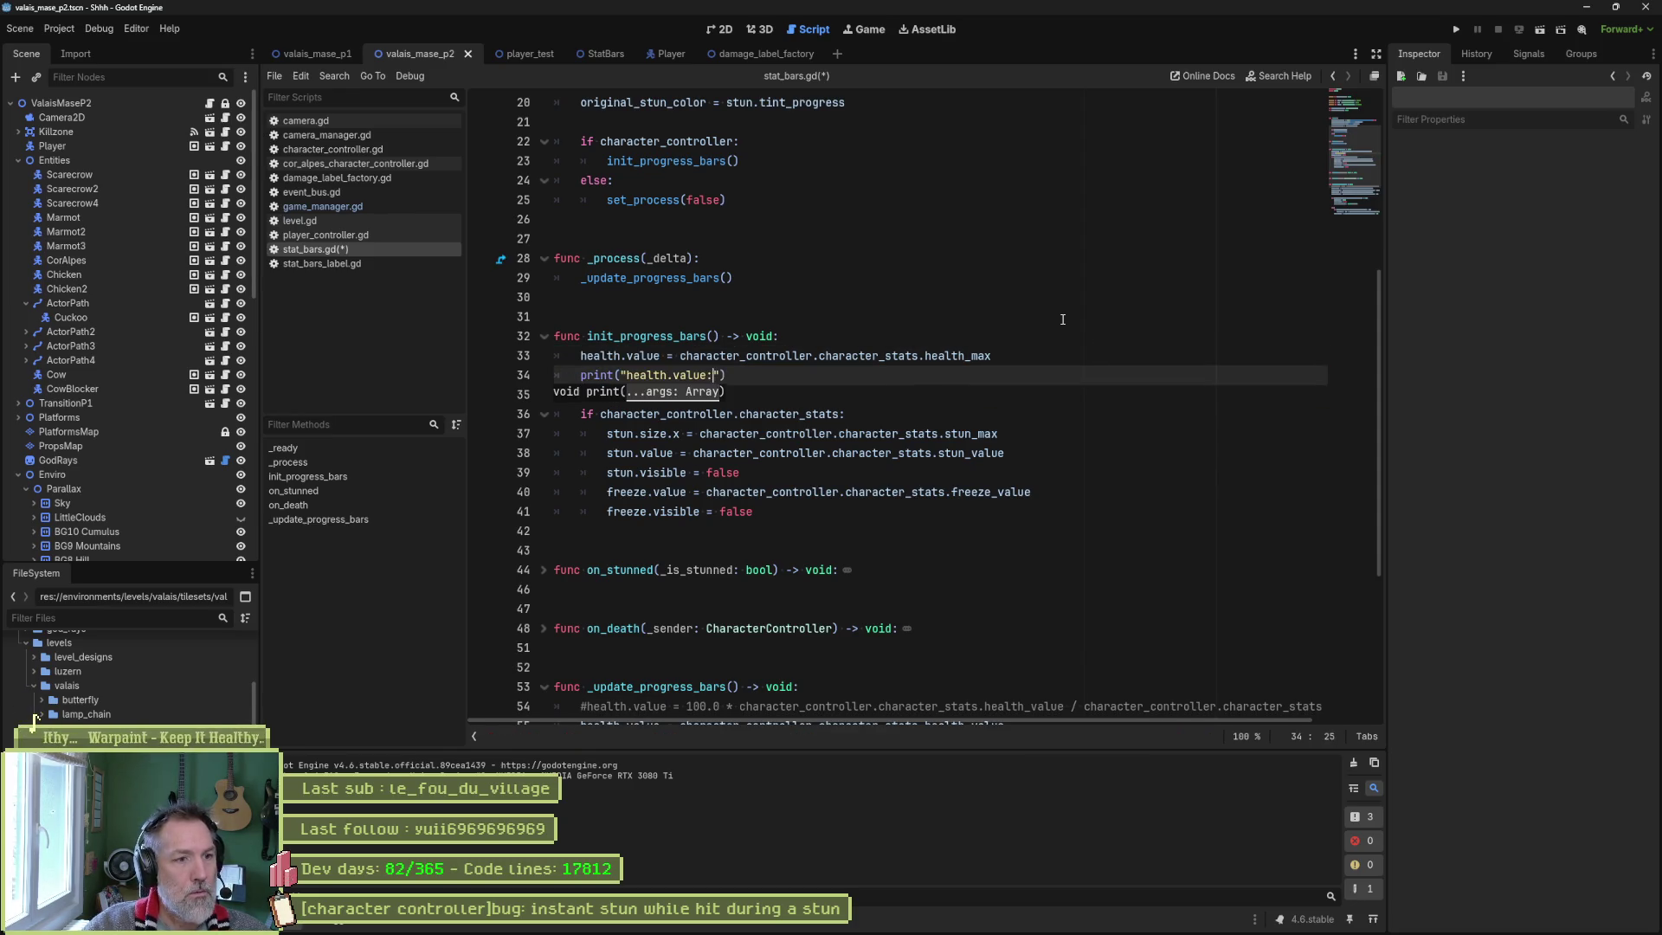
type(",")
key("ctrl+v")
key("F5")
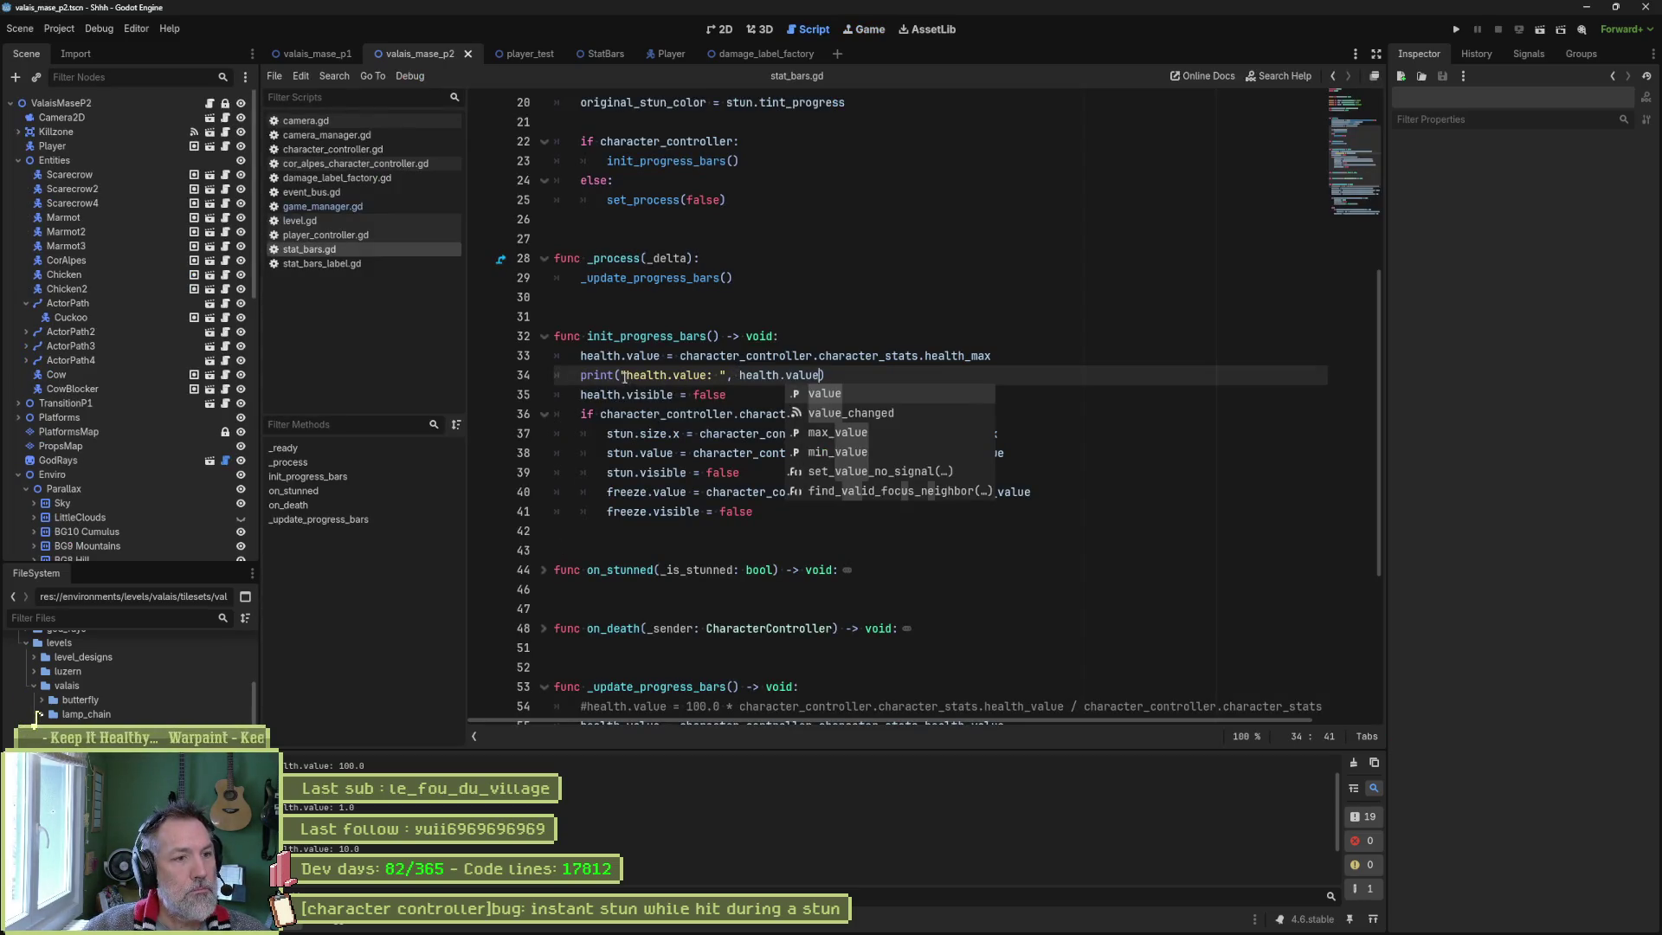
Prepend character_controller.name to the print's arguments and run the scene again.
left_click(622, 376)
type("ha ")
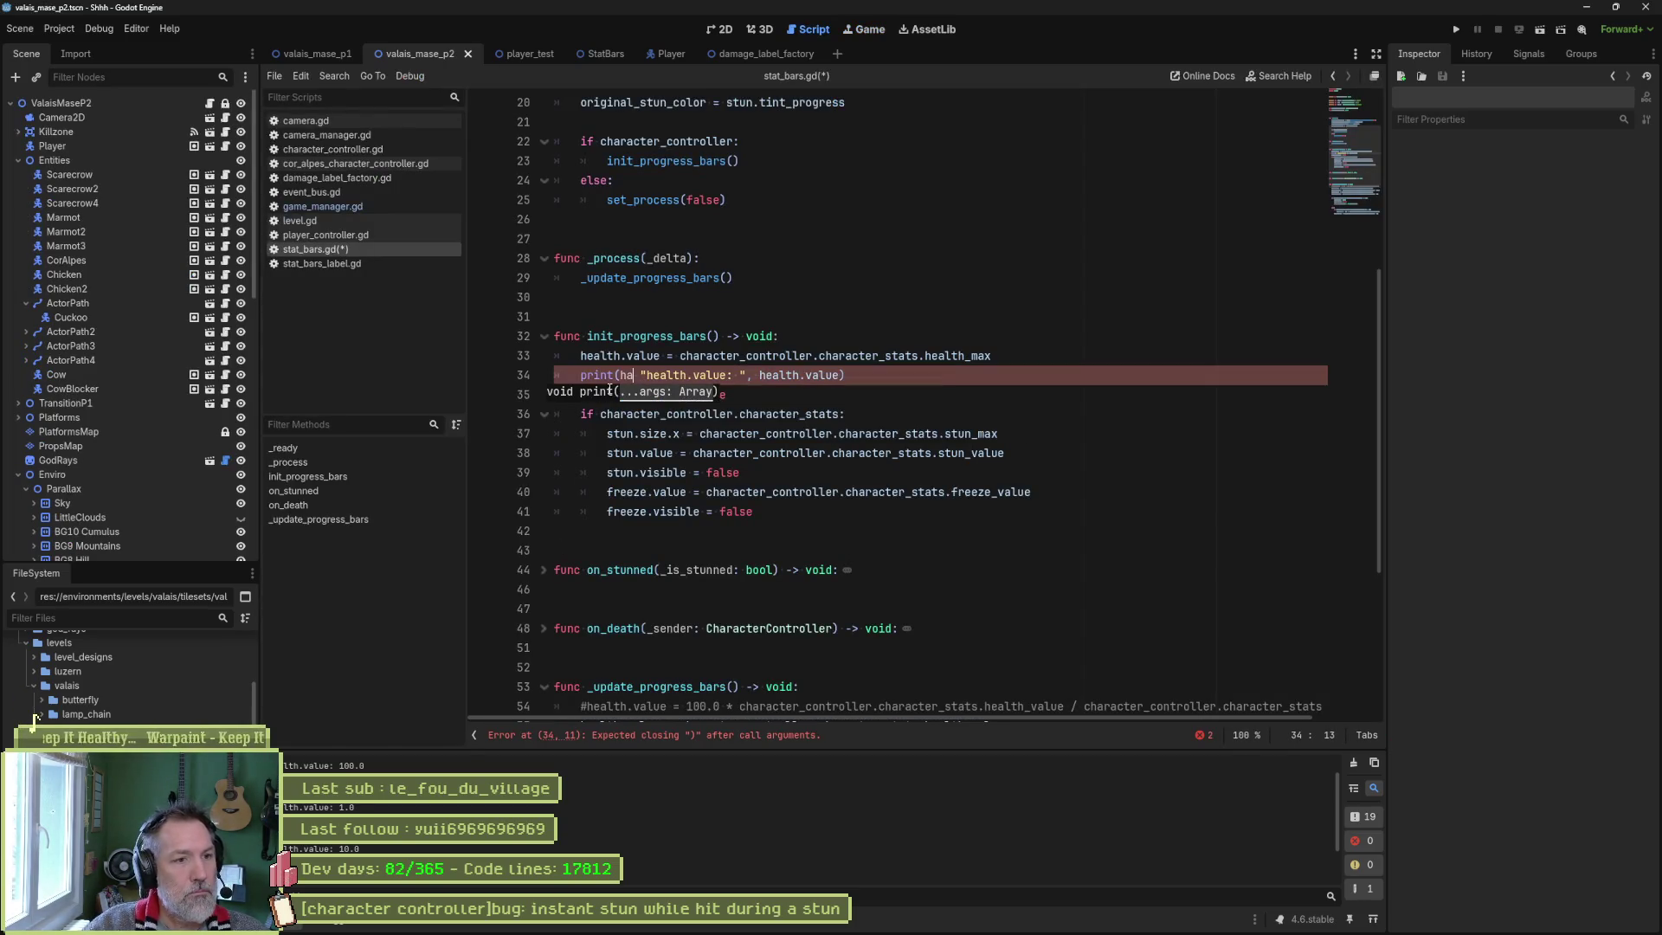
type("racter_controller.")
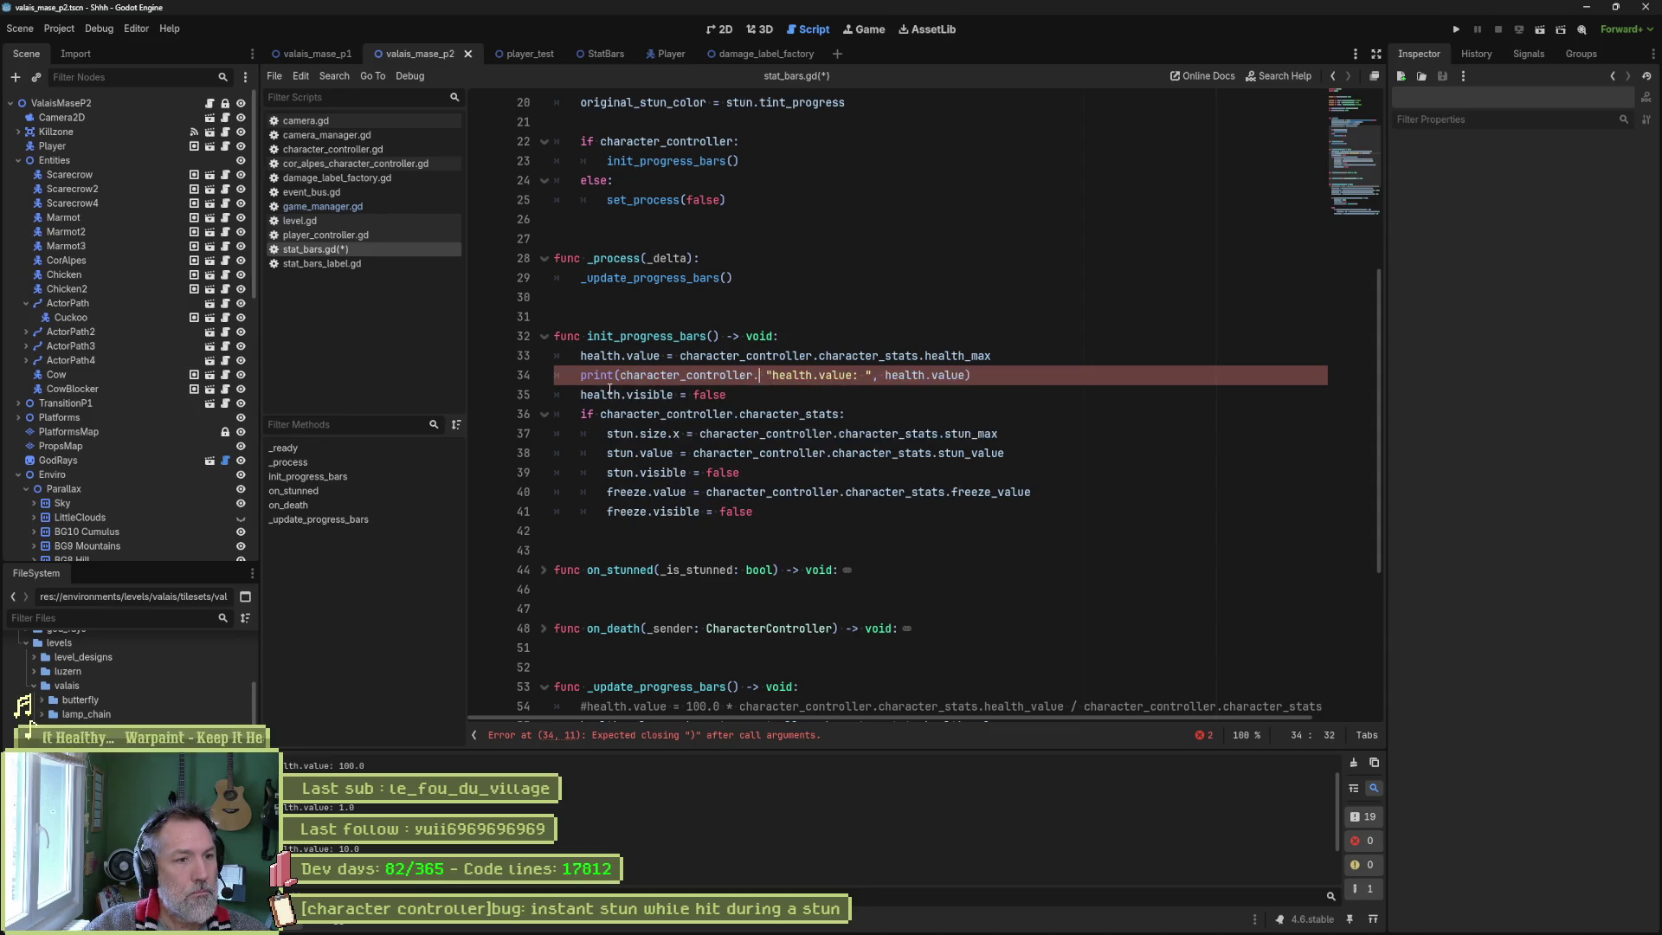
type("name,")
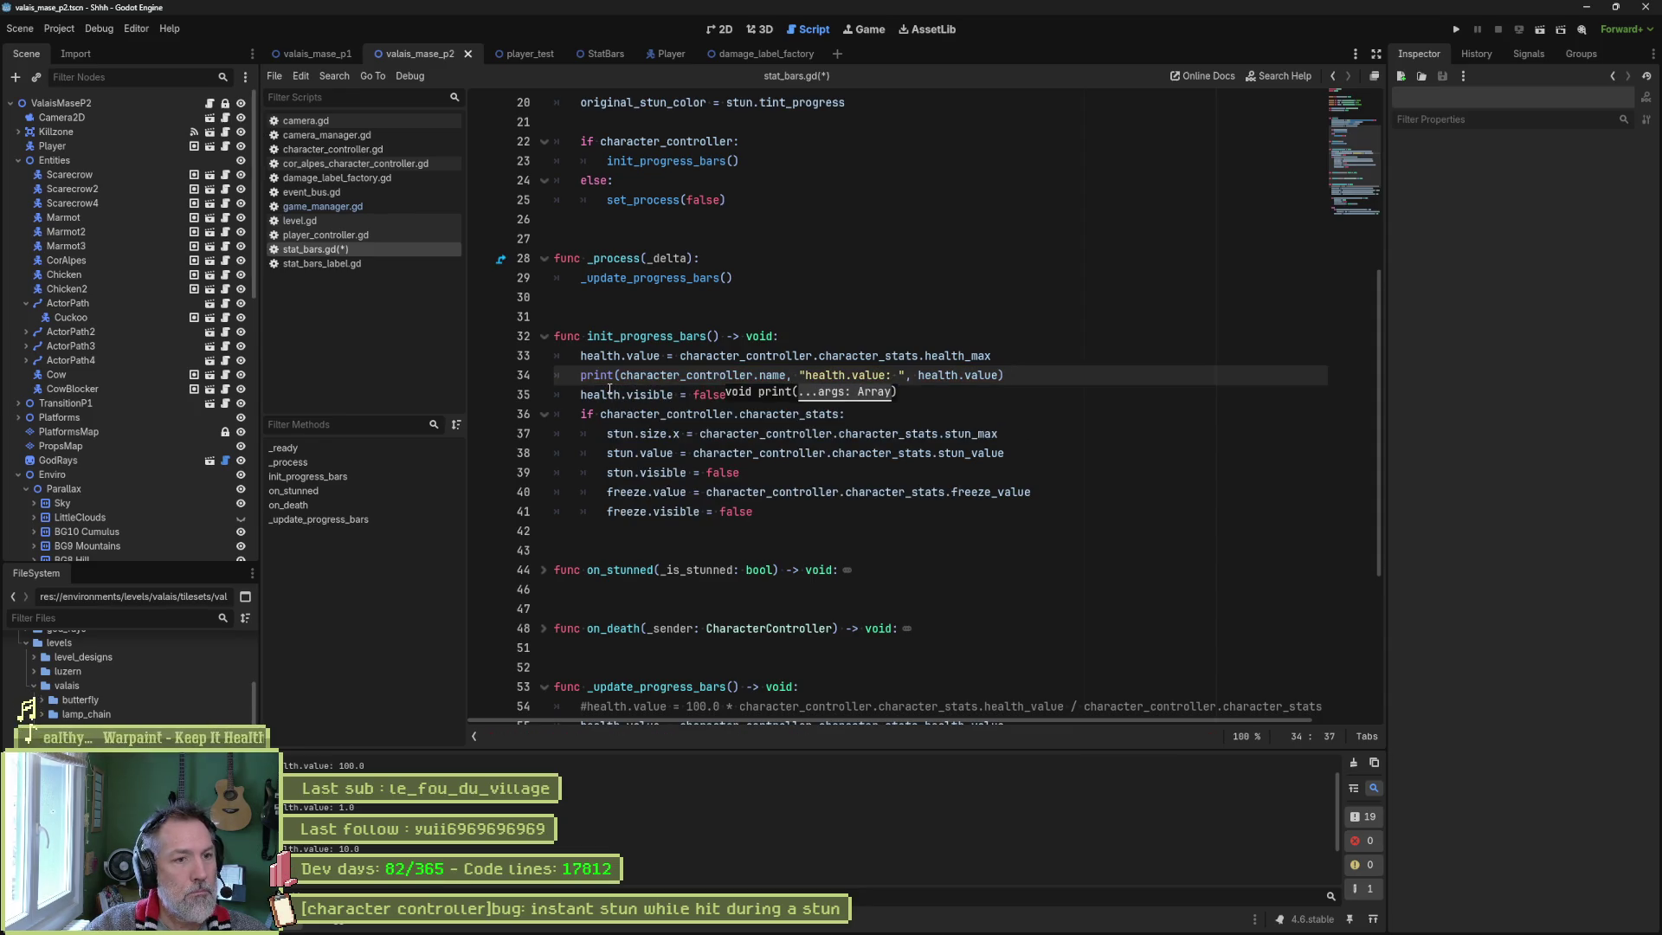
key("F6")
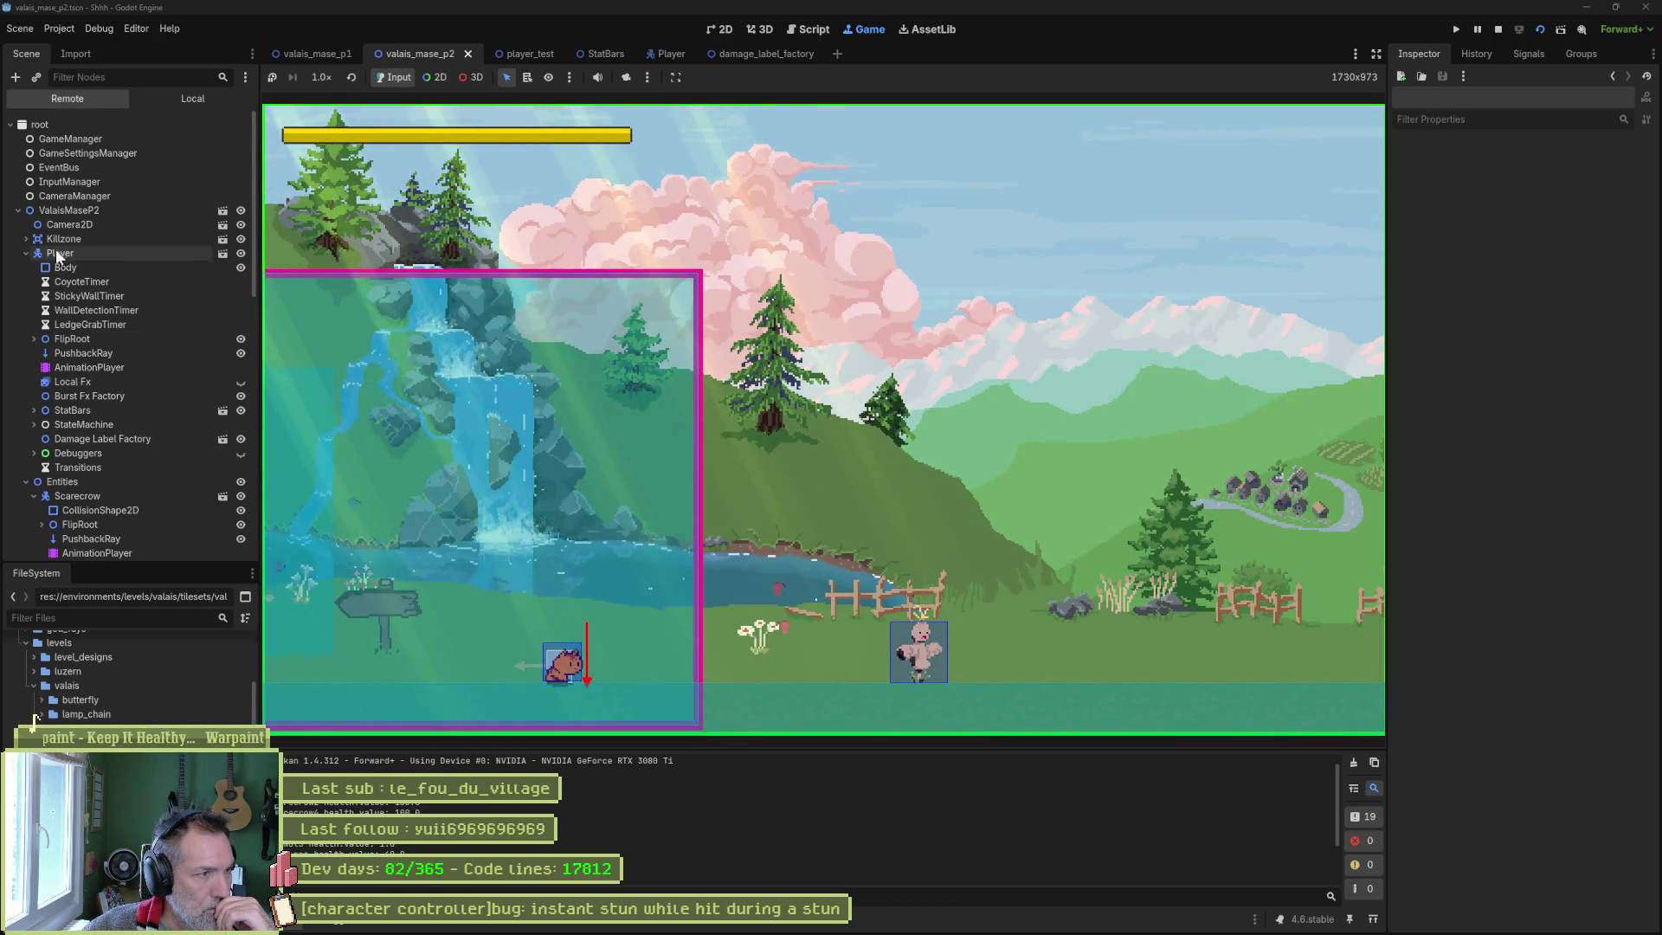
Inspect the Scarecrow's live Character Stats, confirming 1000000.0 of 1000000.0 health and zero stun, then stop.
left_click(27, 253)
left_click(92, 279)
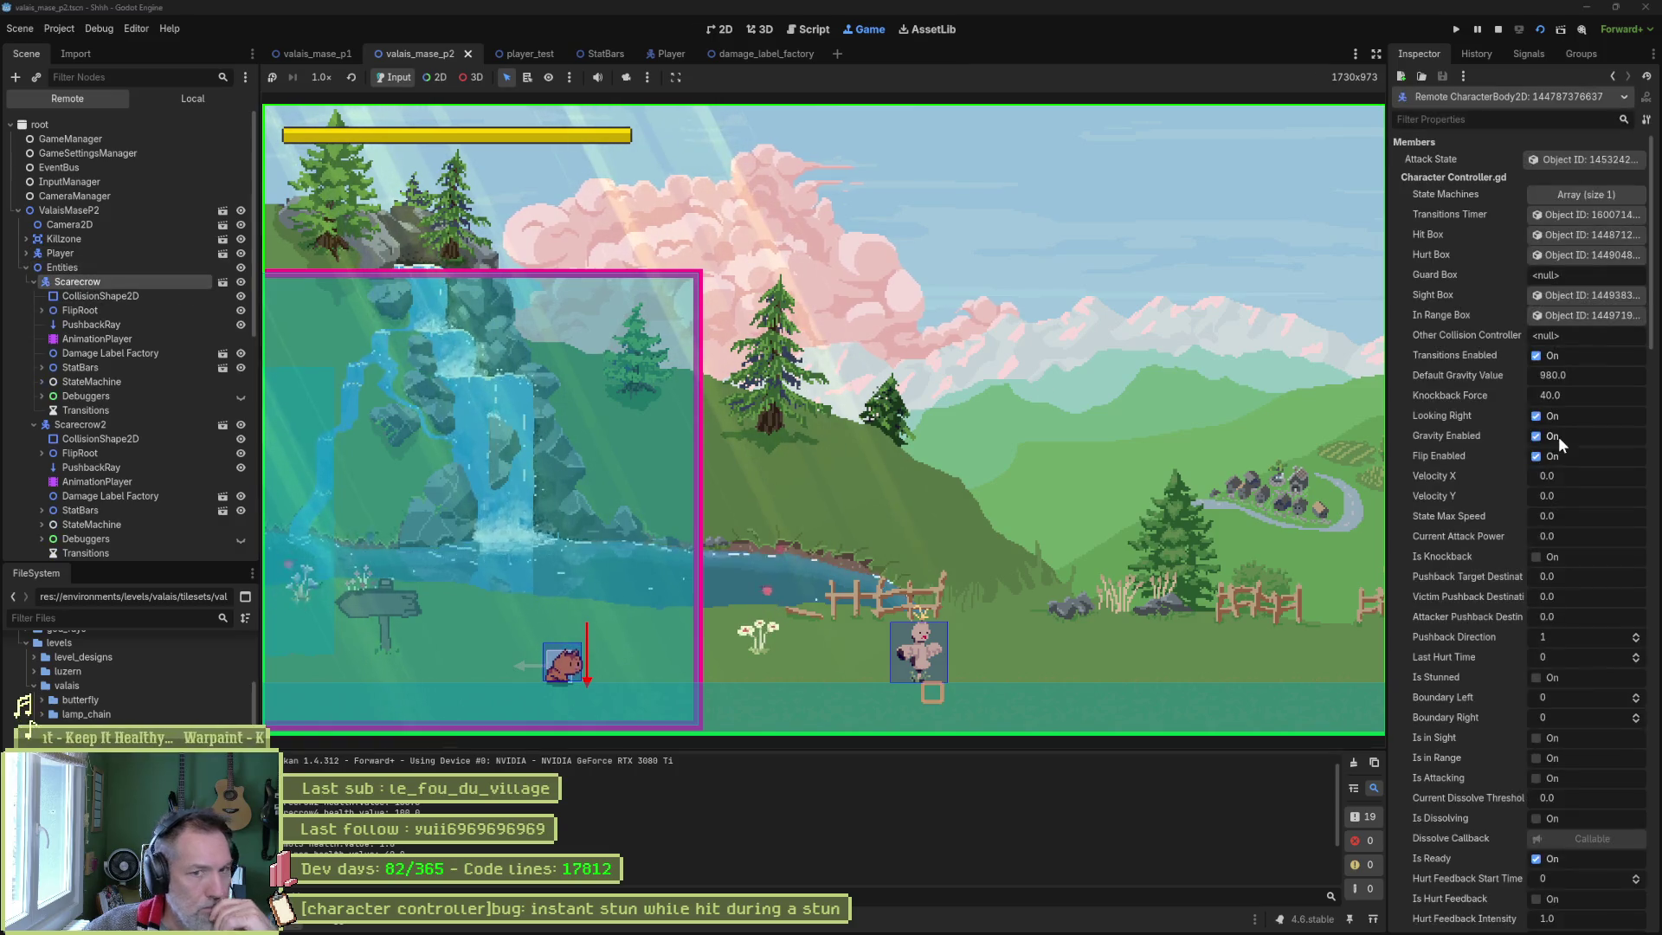
scroll(1523, 532, "down", 10)
left_click(1574, 724)
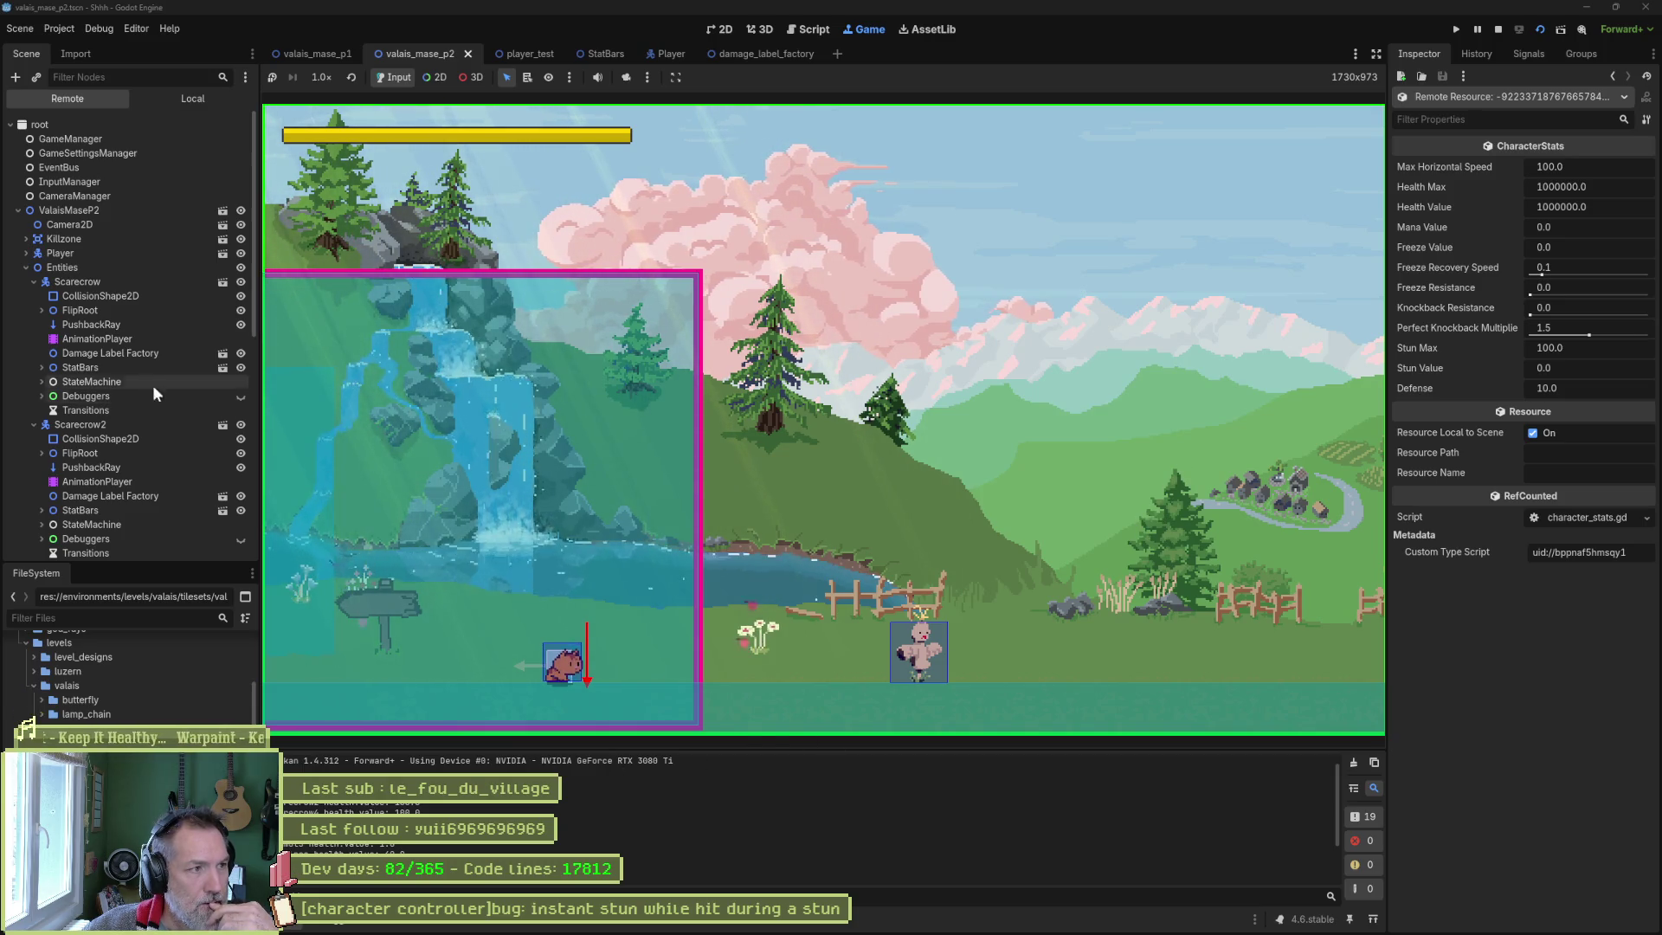
left_click(78, 283)
scroll(1506, 528, "down", 5)
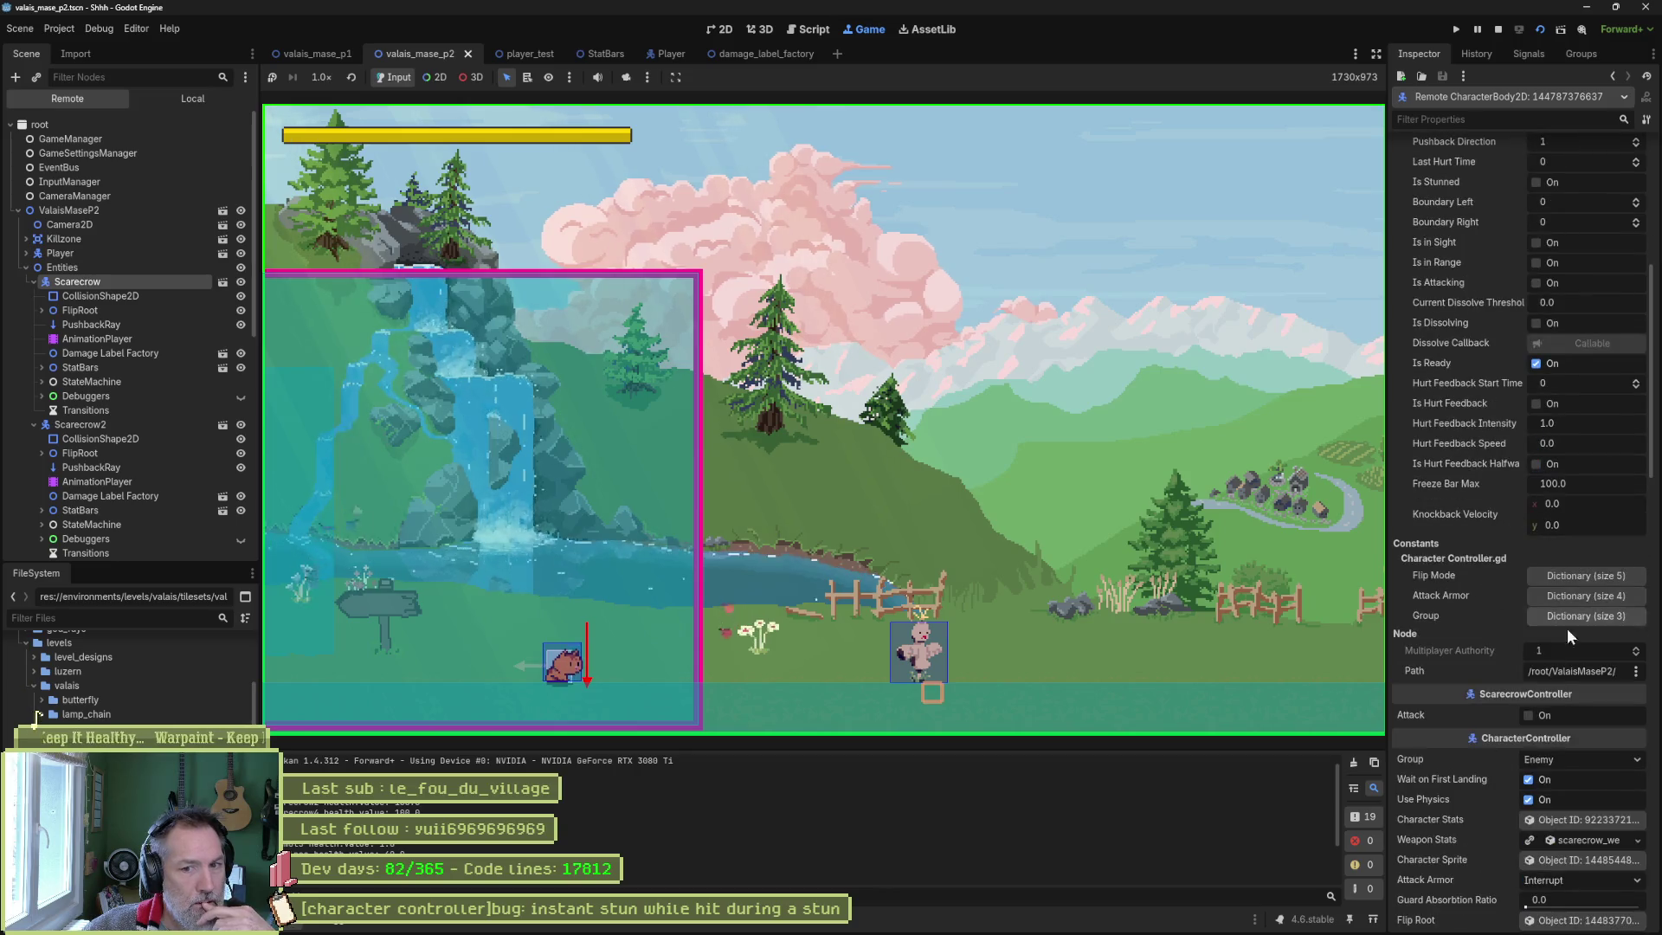
left_click(1571, 819)
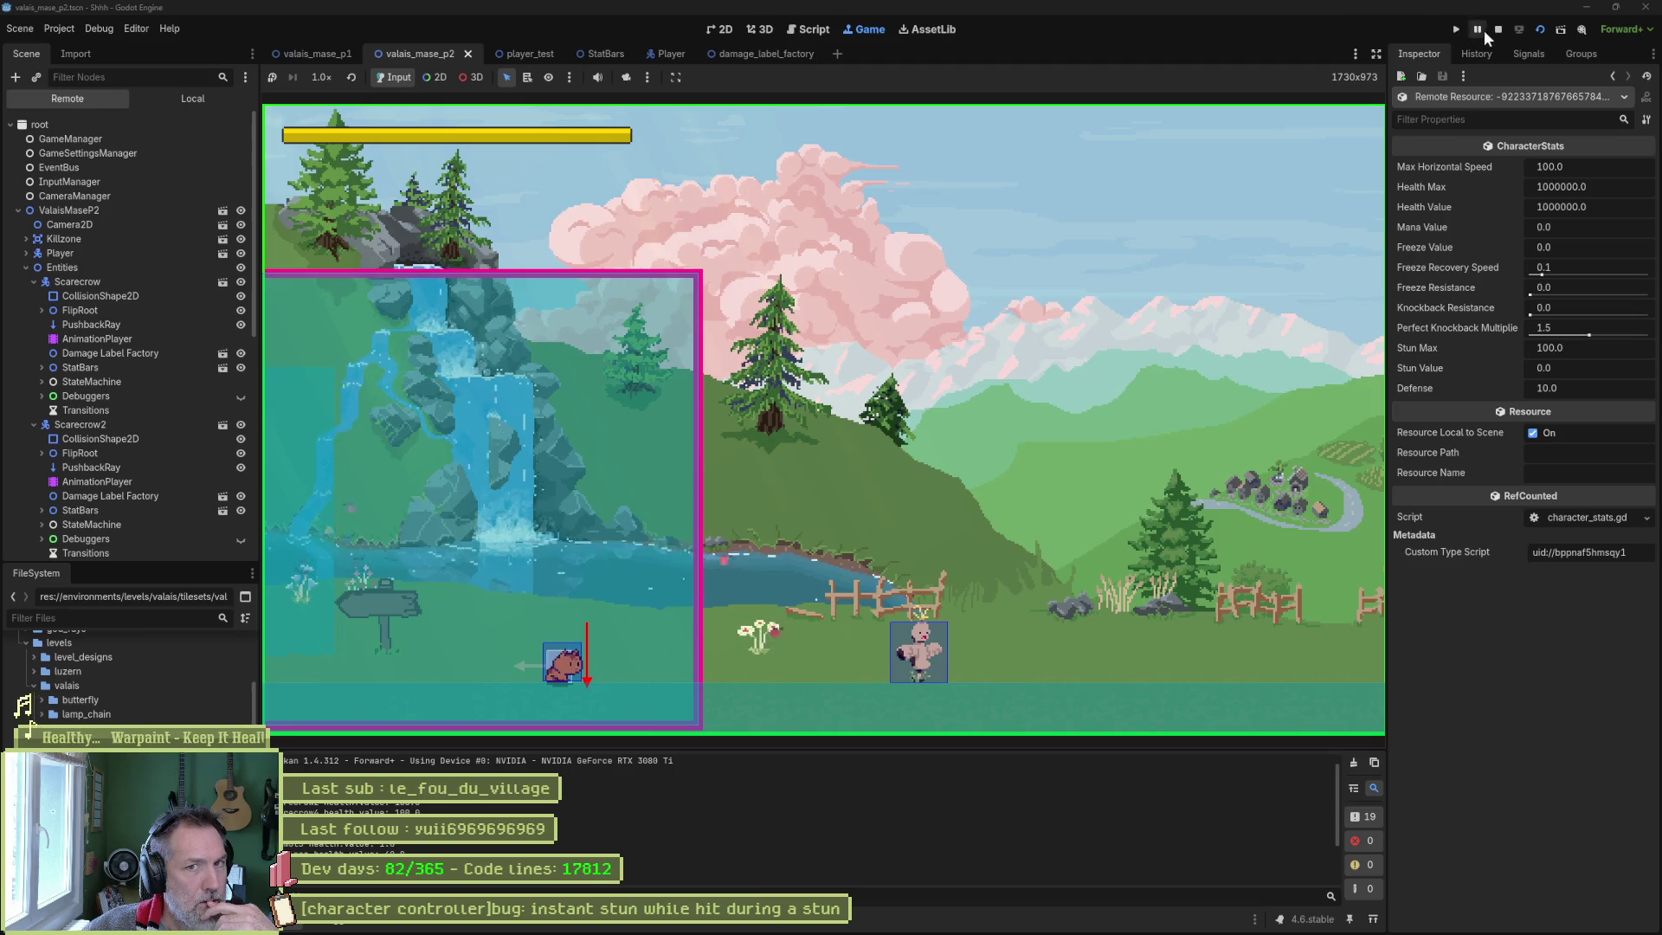
key("F8")
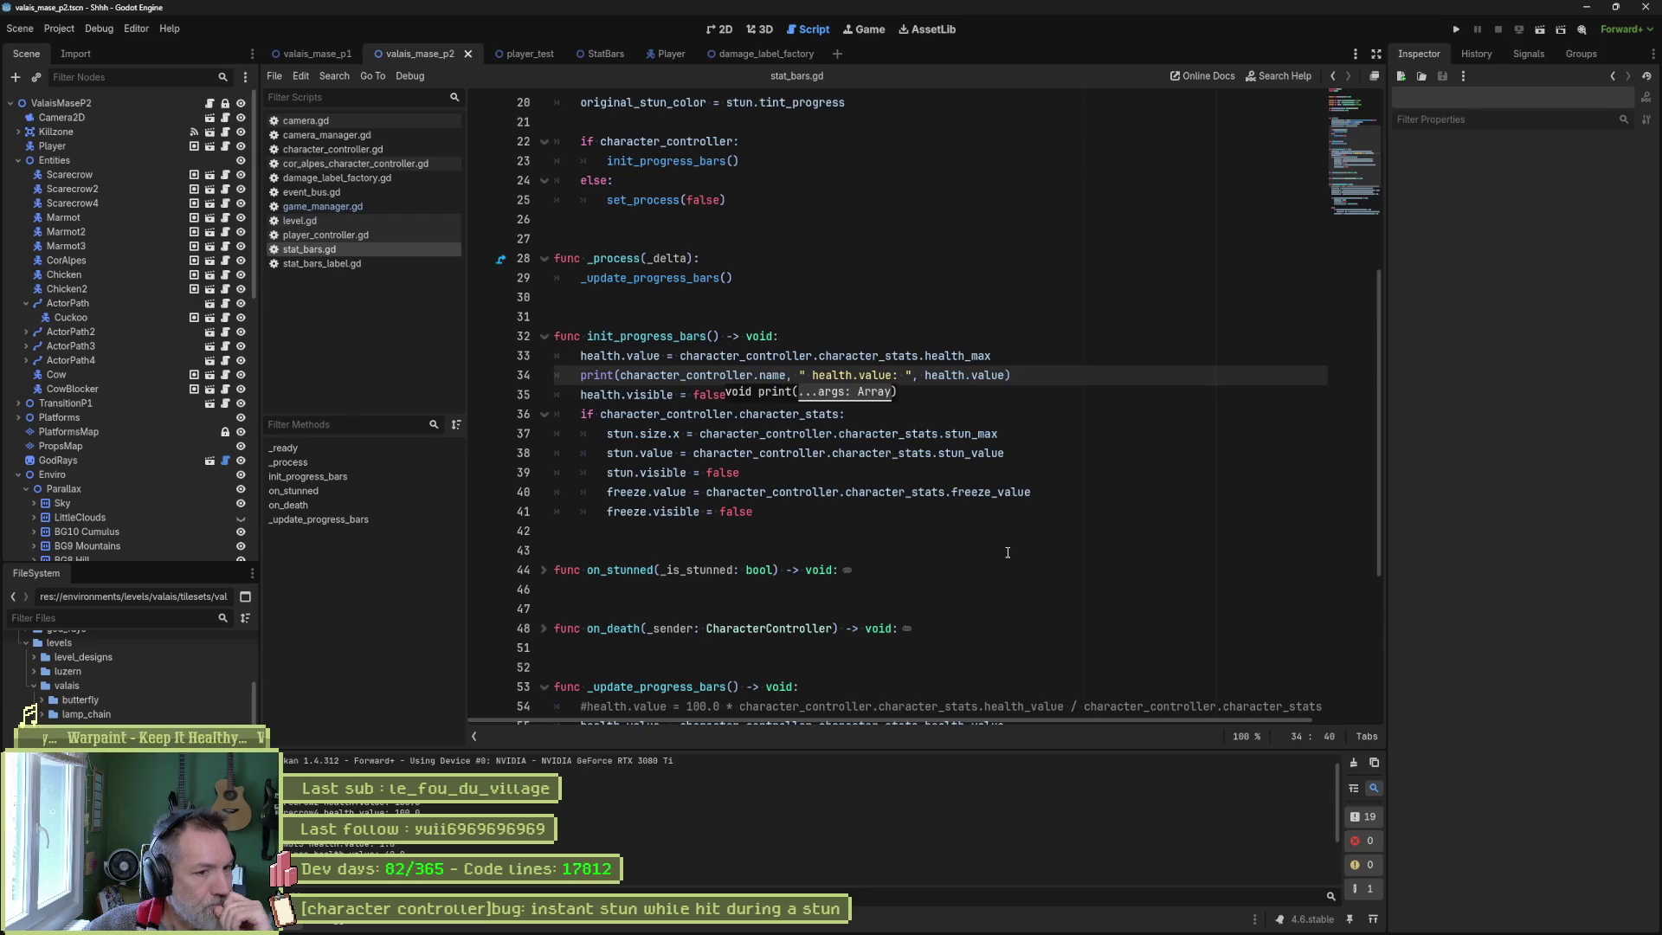
Search all project files for health_value and step through the game_manager.gd matches, including the line 138 reset.
scroll(1007, 553, "down", 3)
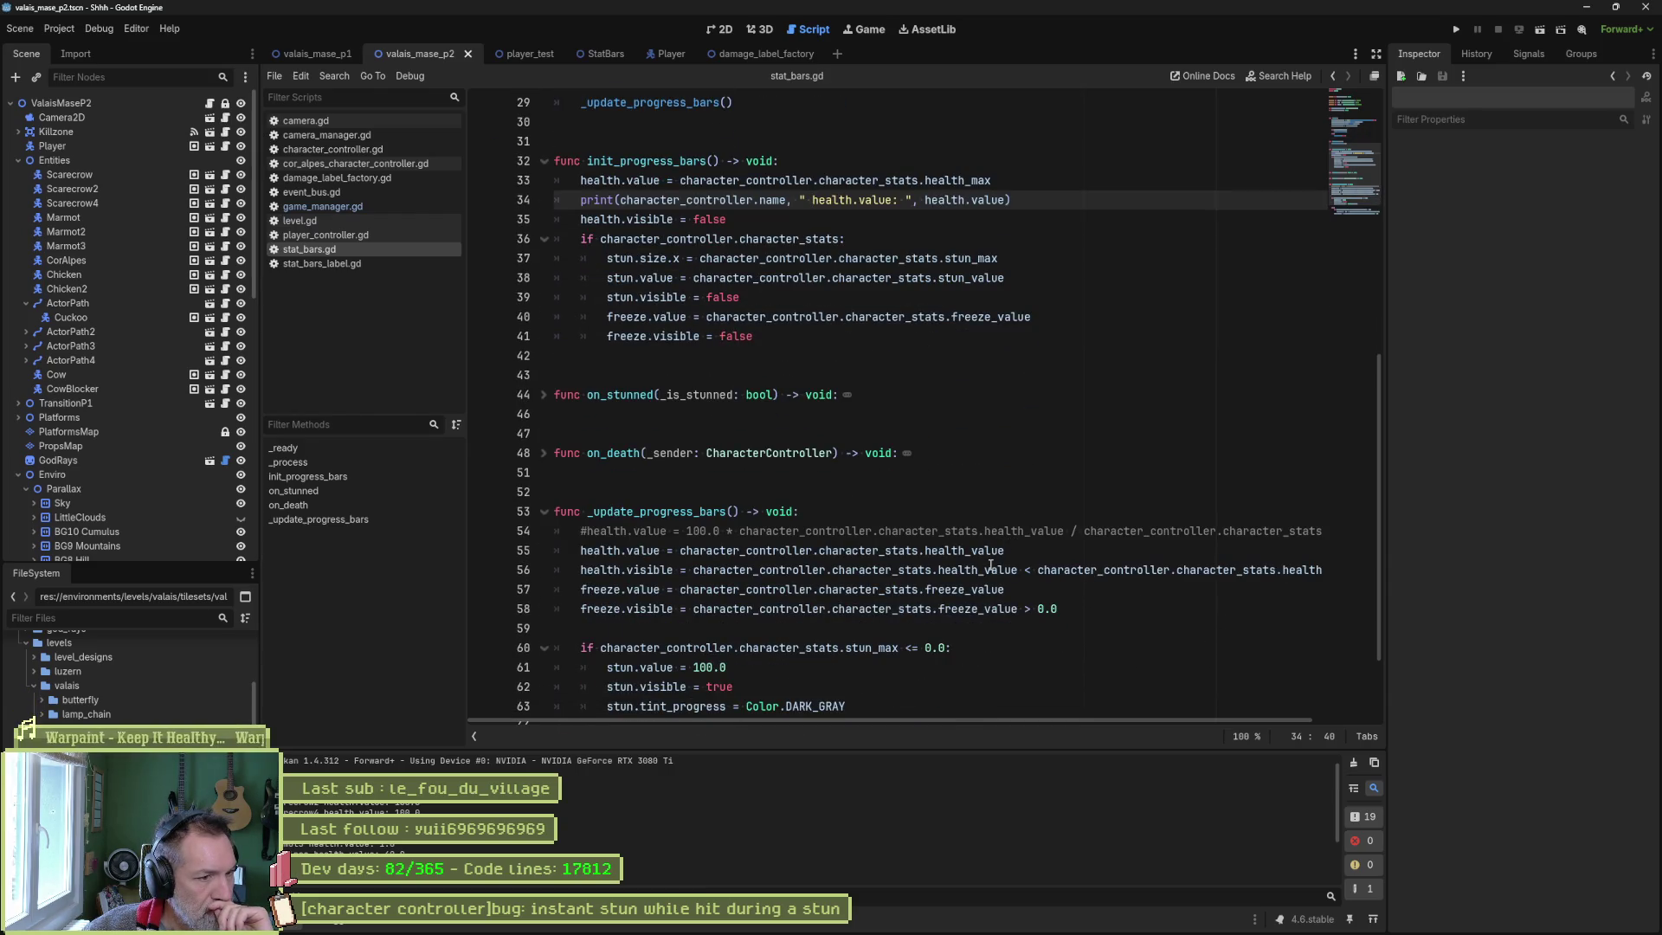
mouse_move(987, 614)
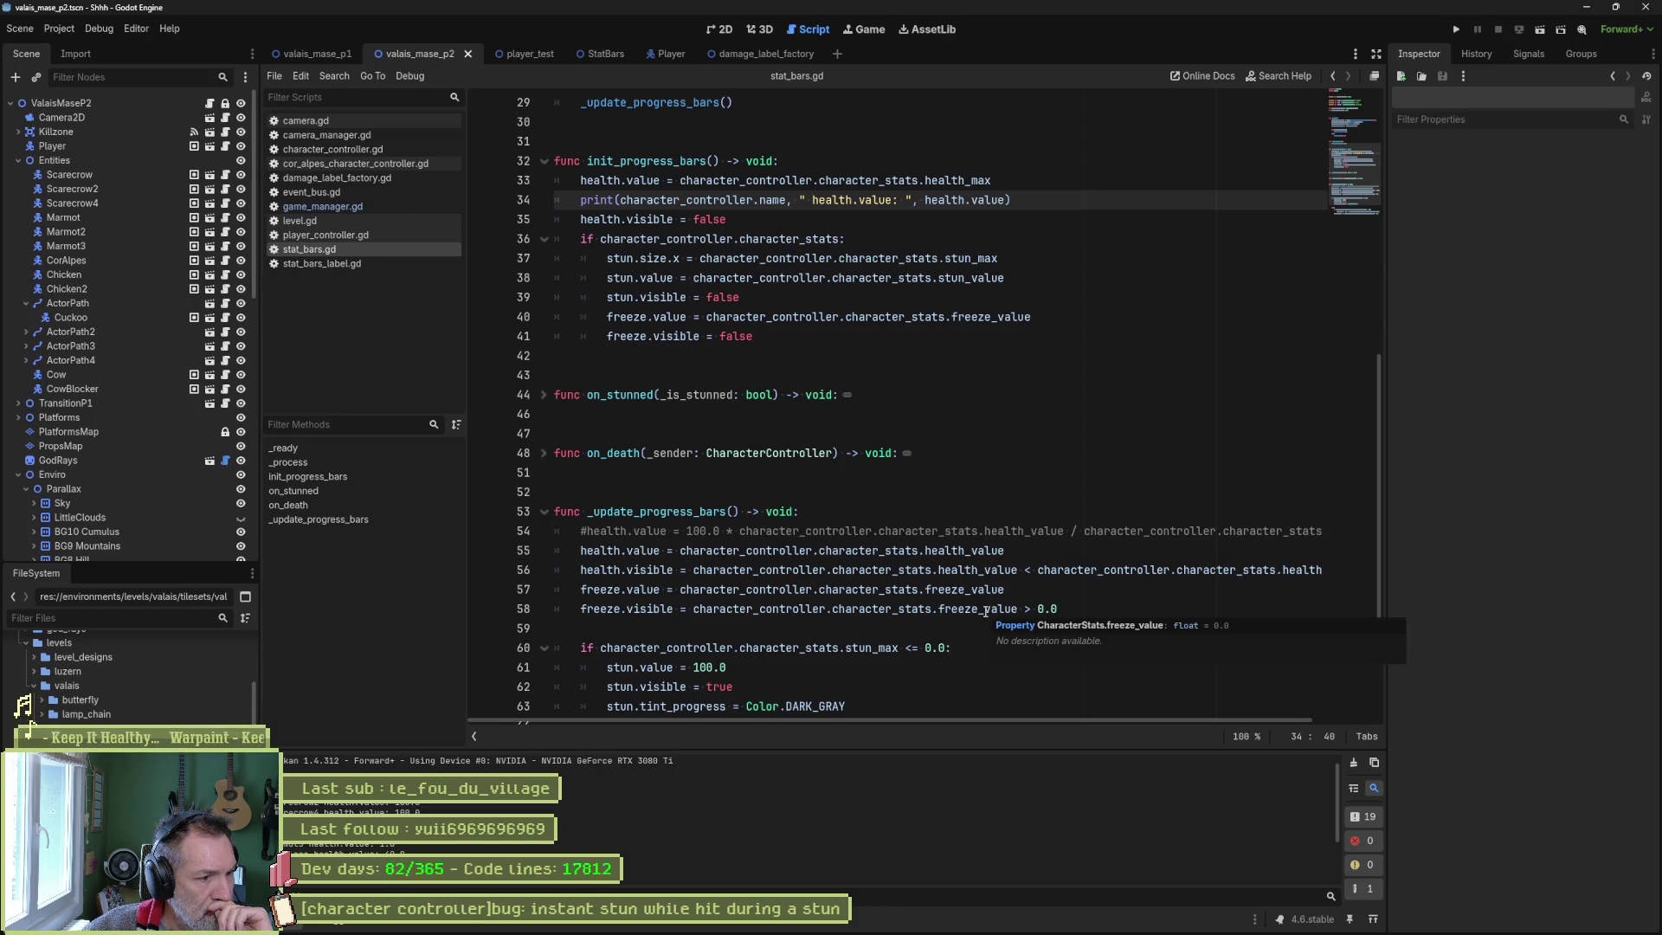
key("ctrl+shift+f")
key("Return")
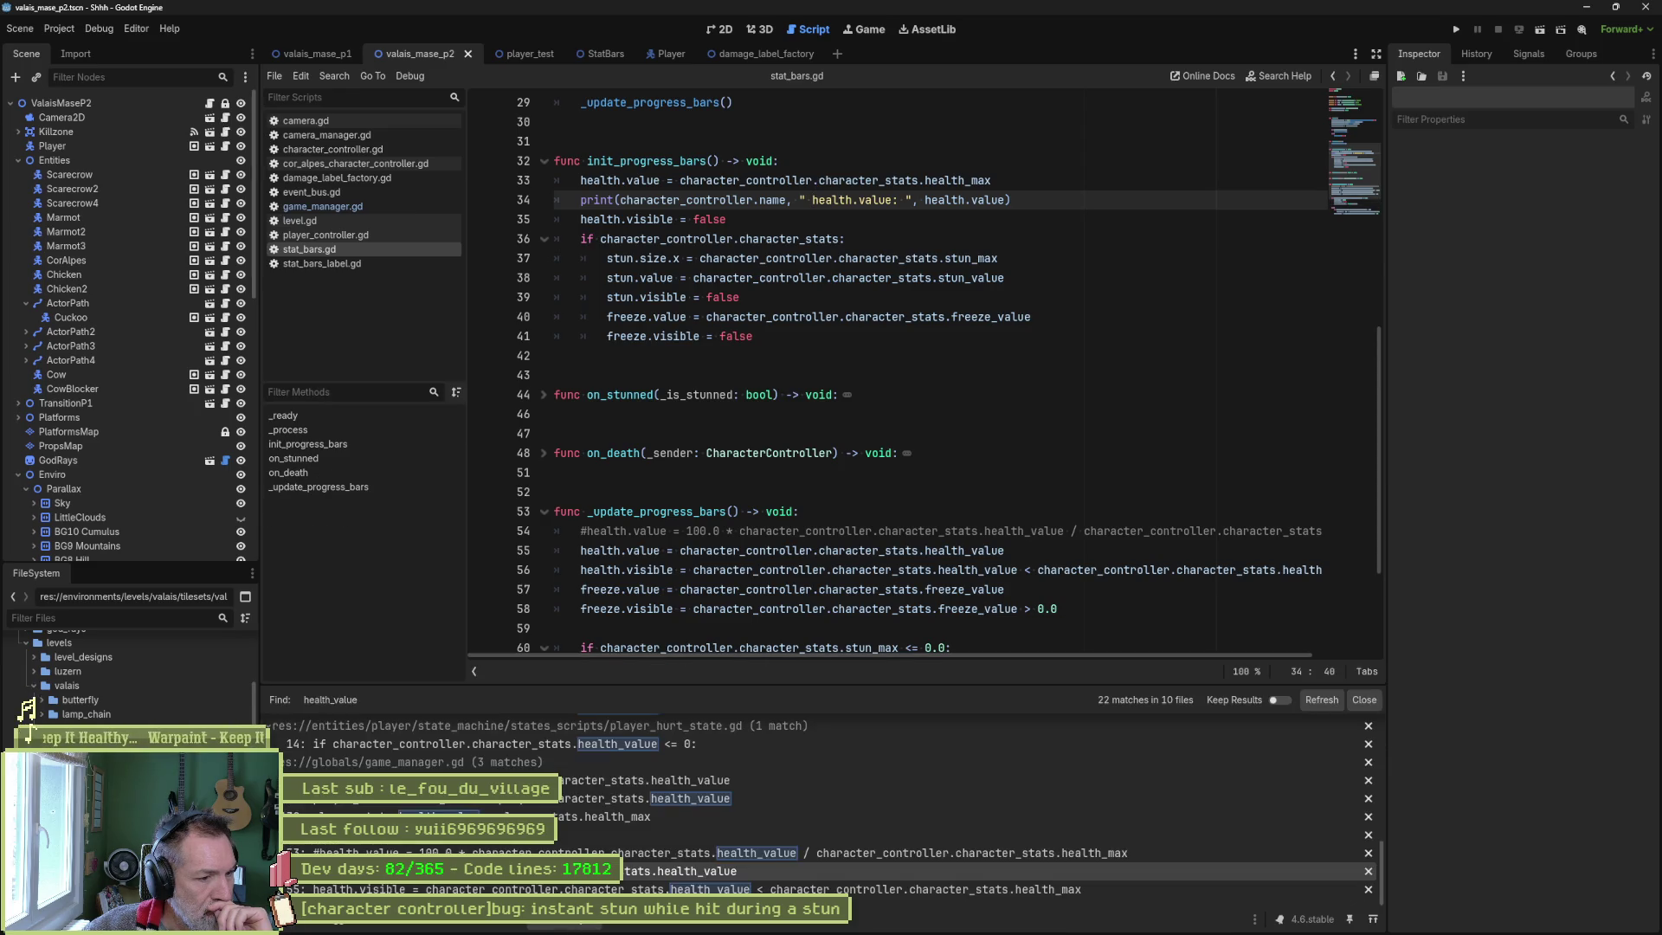
left_click(656, 781)
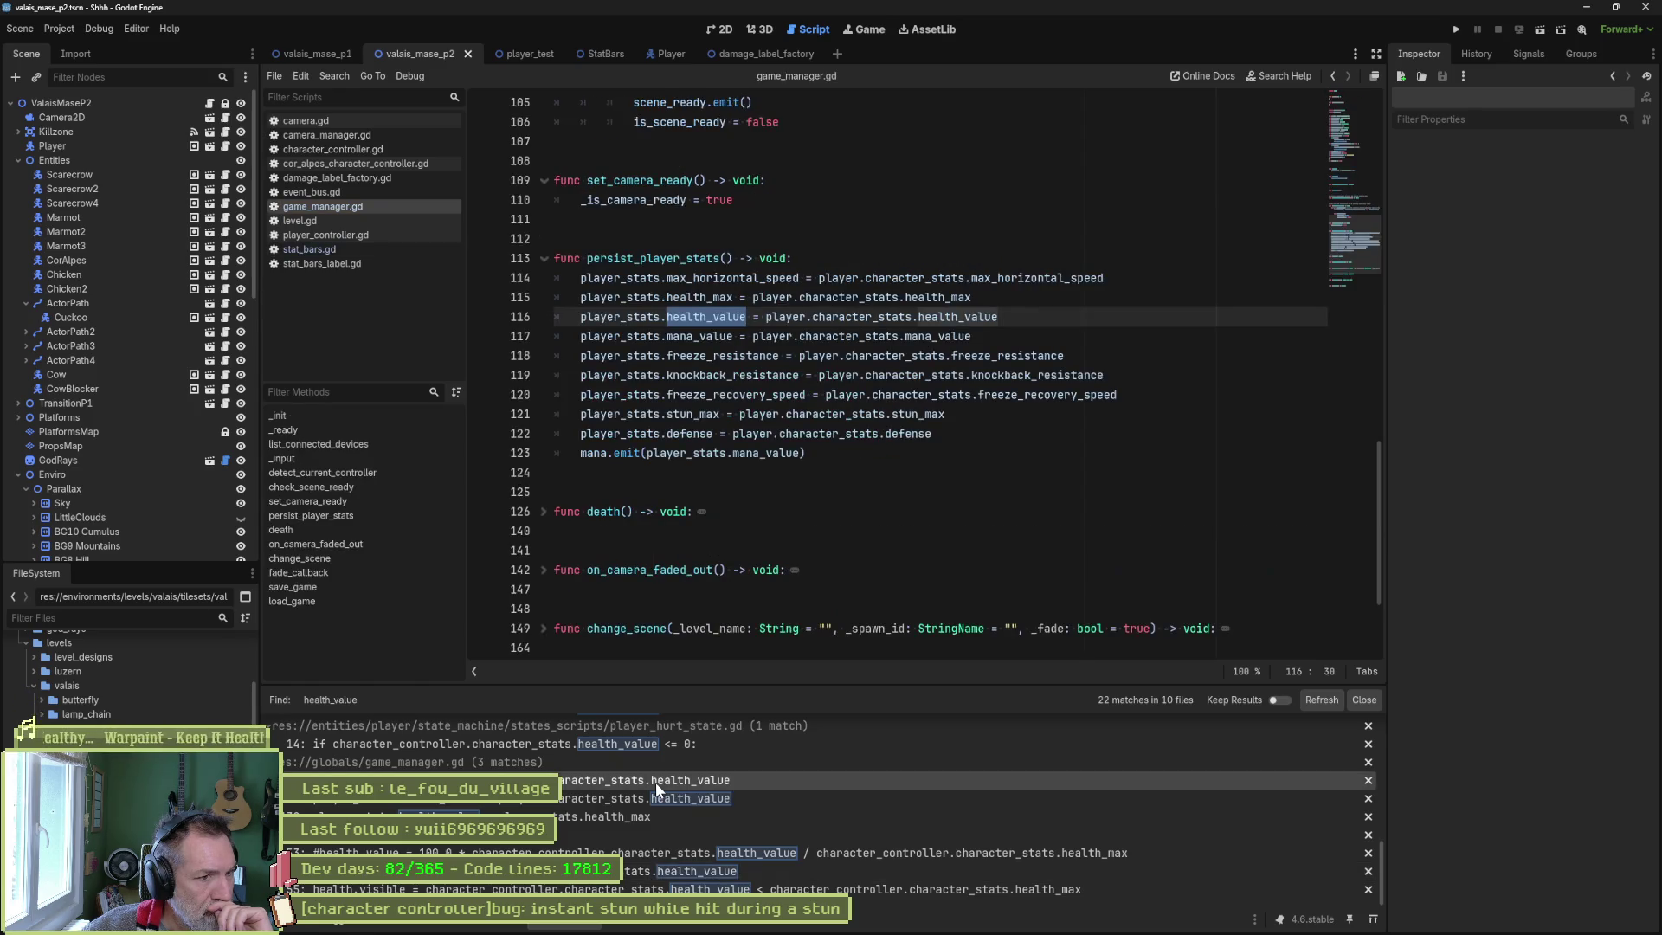
left_click(656, 798)
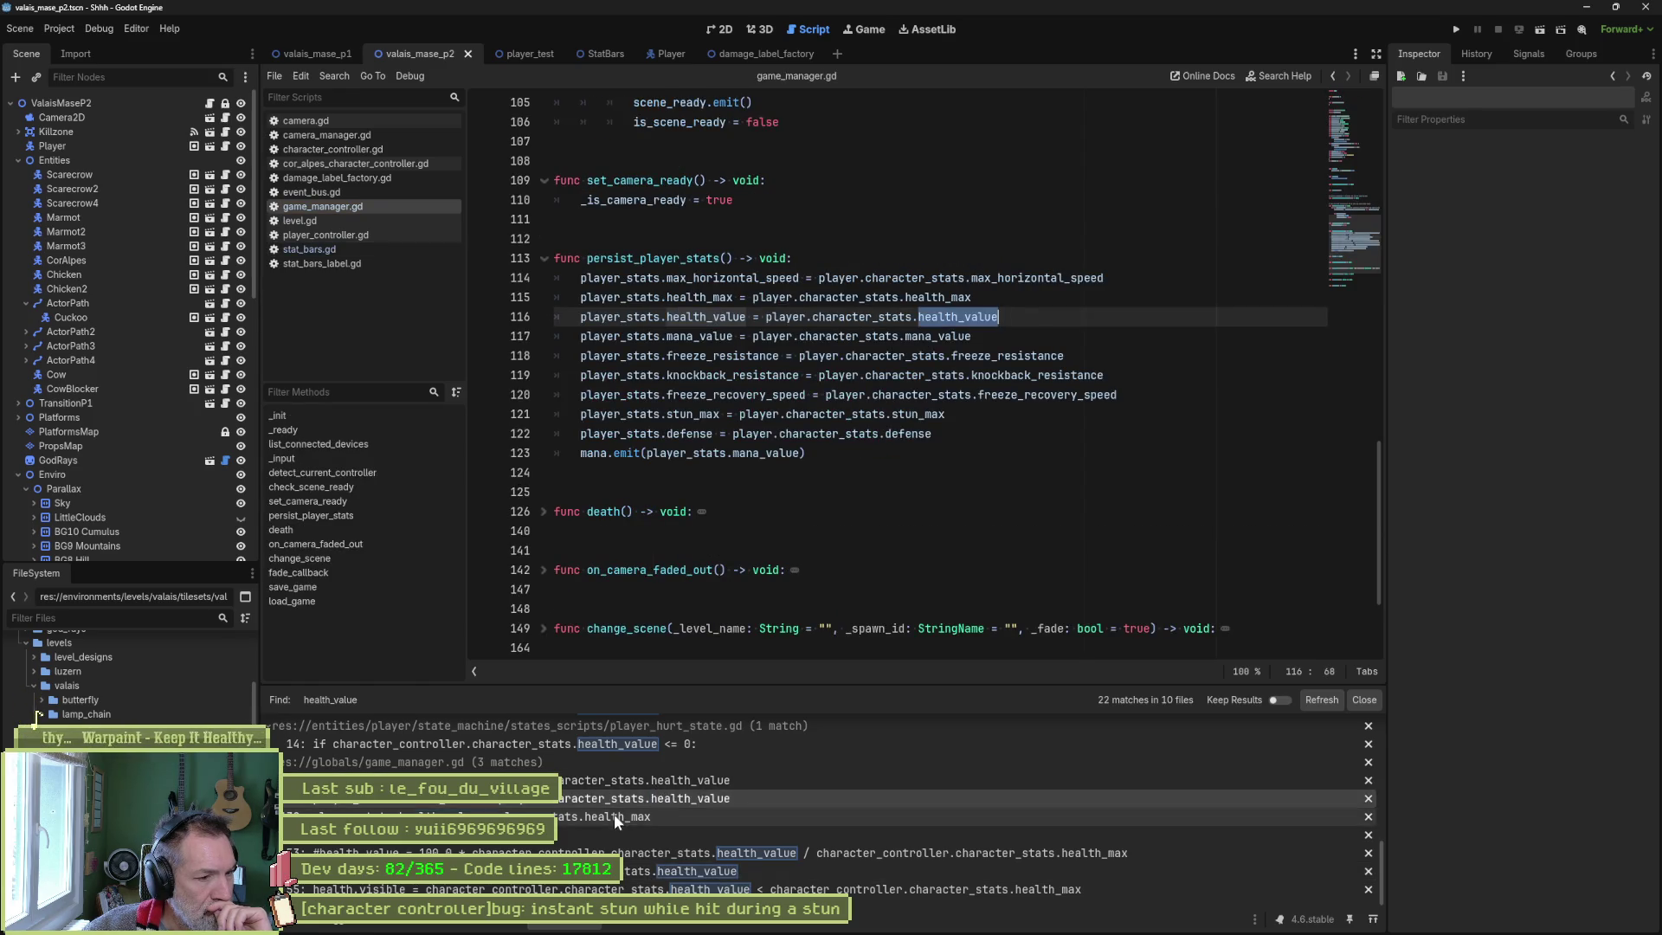
left_click(615, 816)
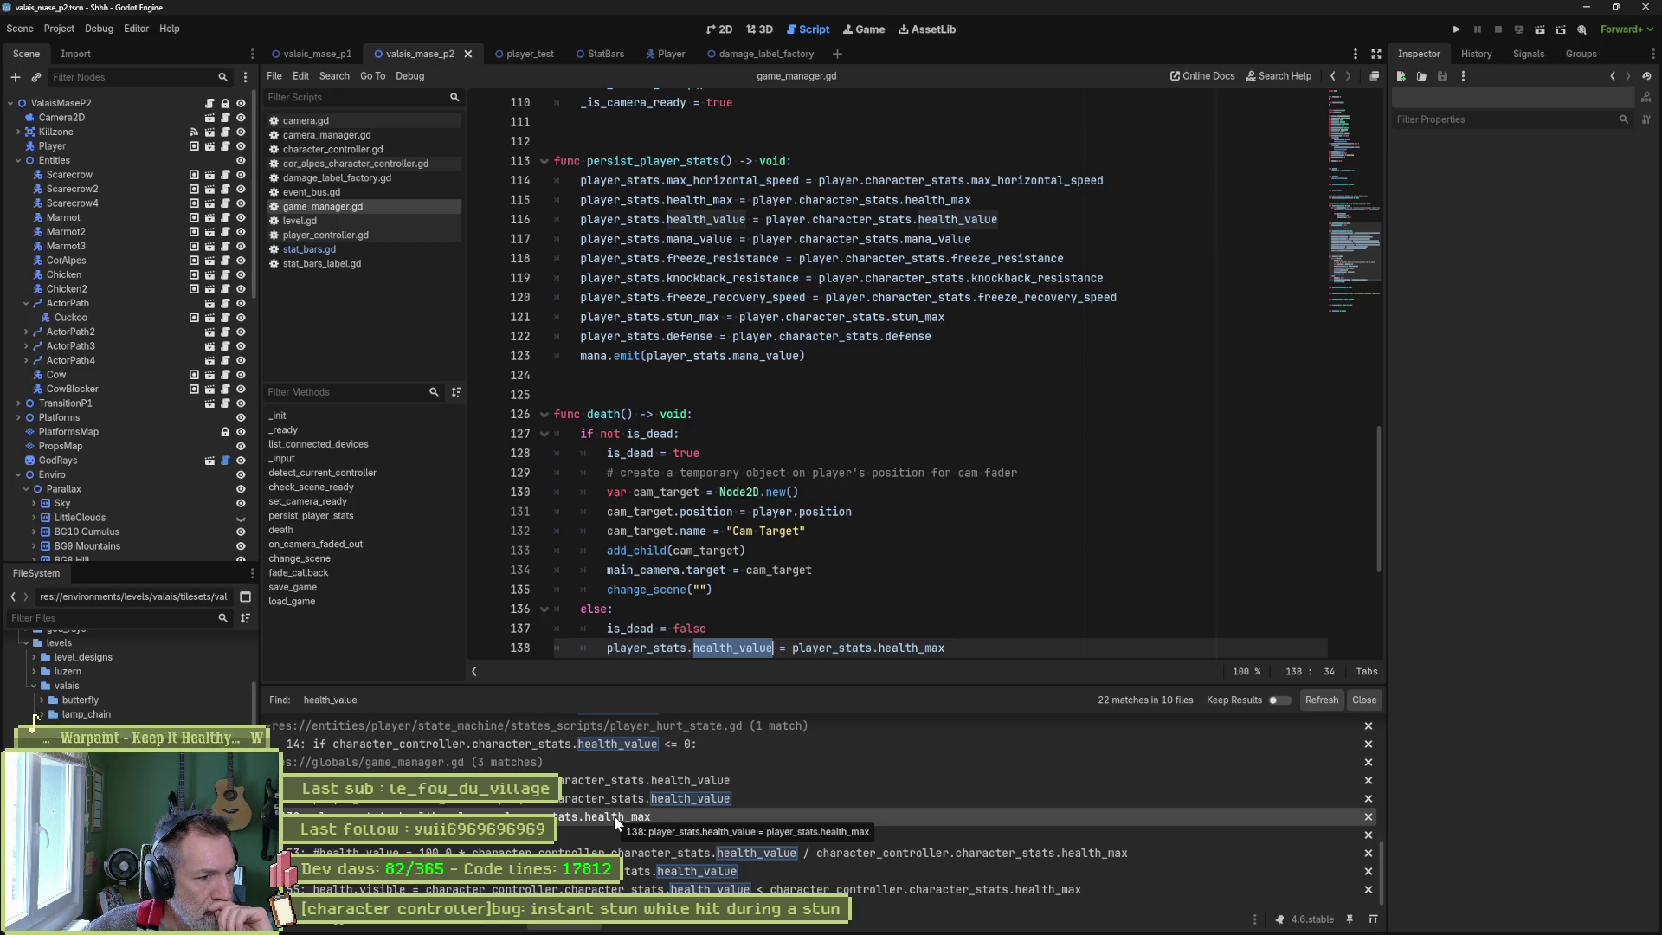
scroll(597, 826, "up", 3)
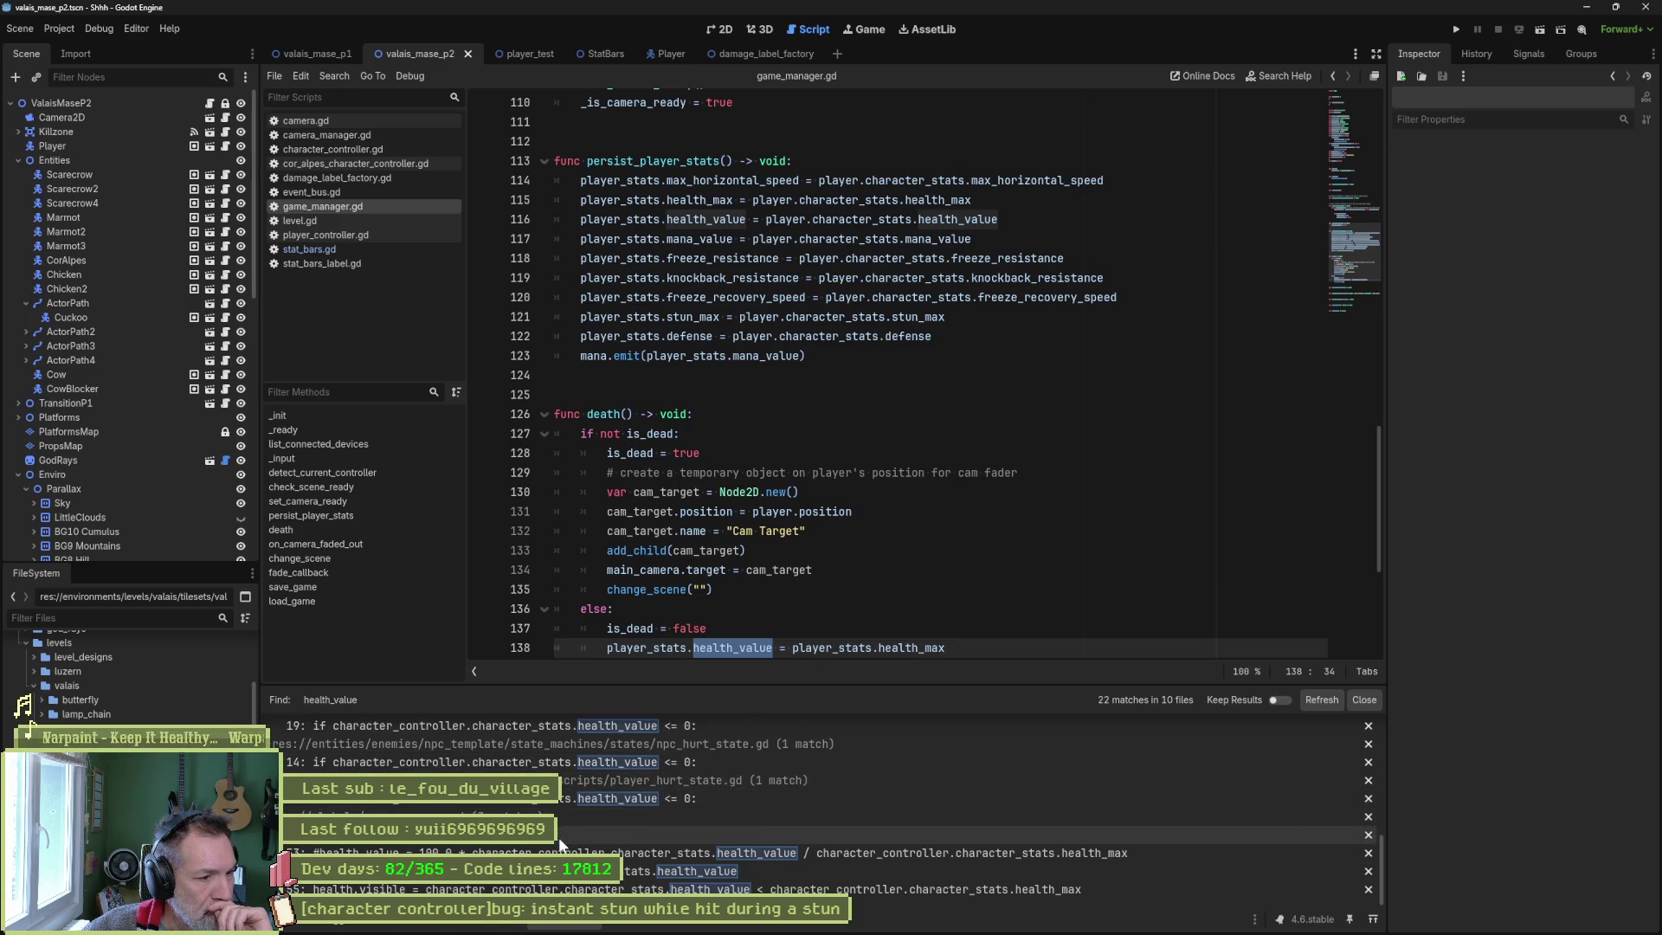
scroll(571, 830, "up", 6)
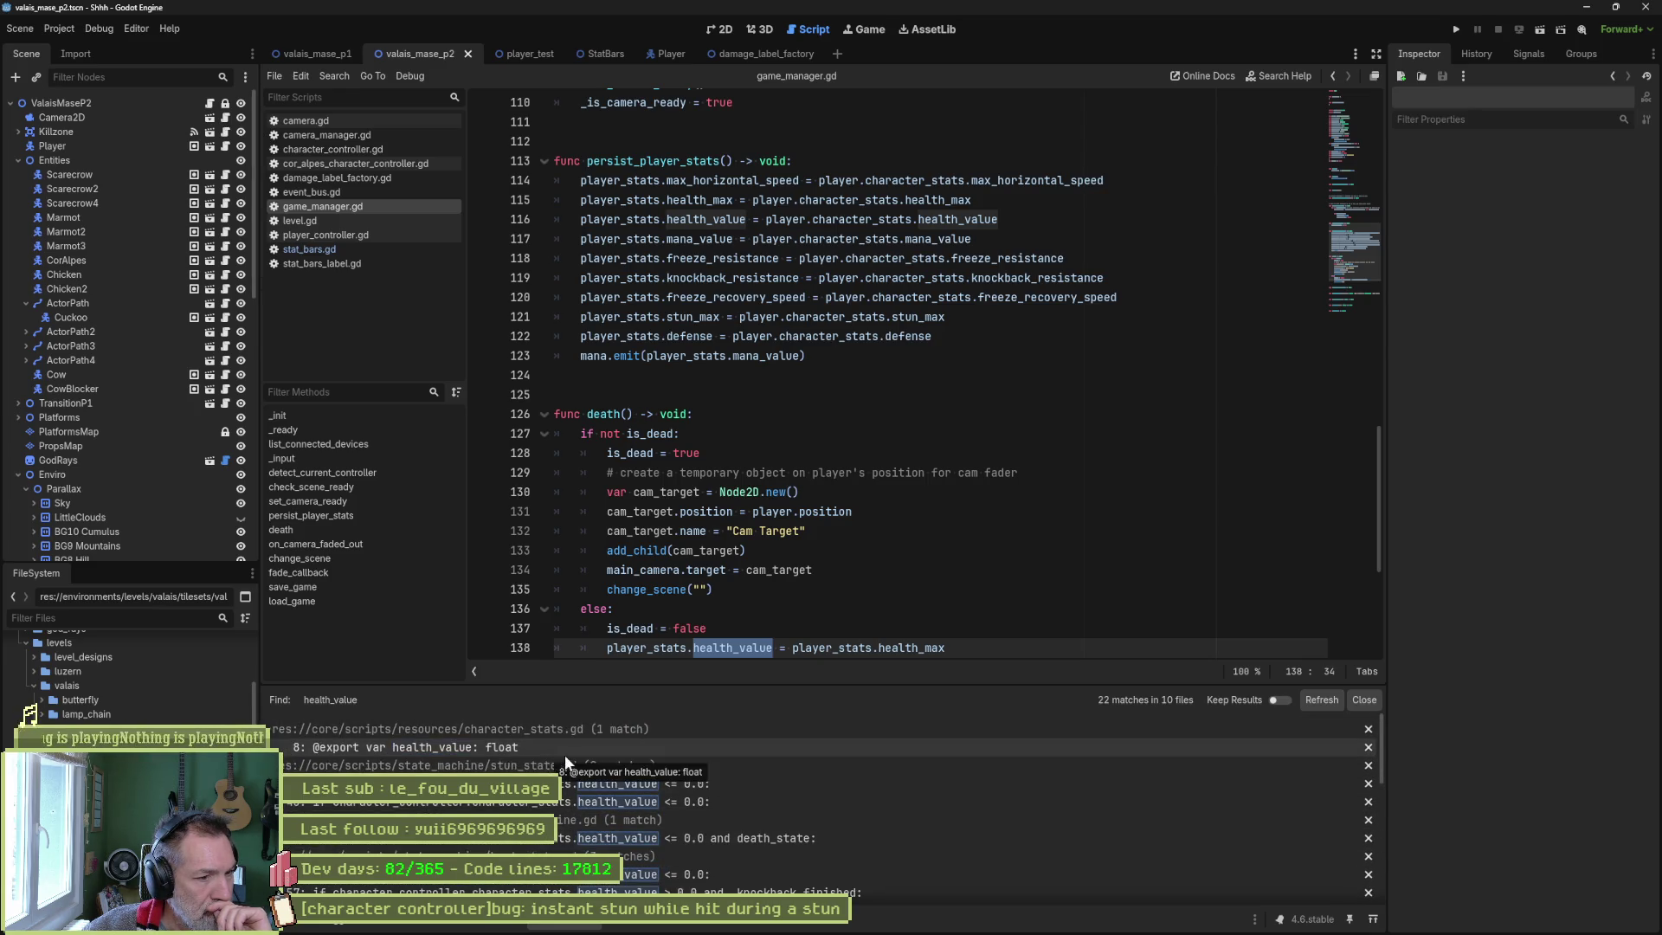
Collapse the stun_state.gd and hurt_state.gd groups and inspect character_stats.health_max at character_controller.gd line 148.
left_click(718, 767)
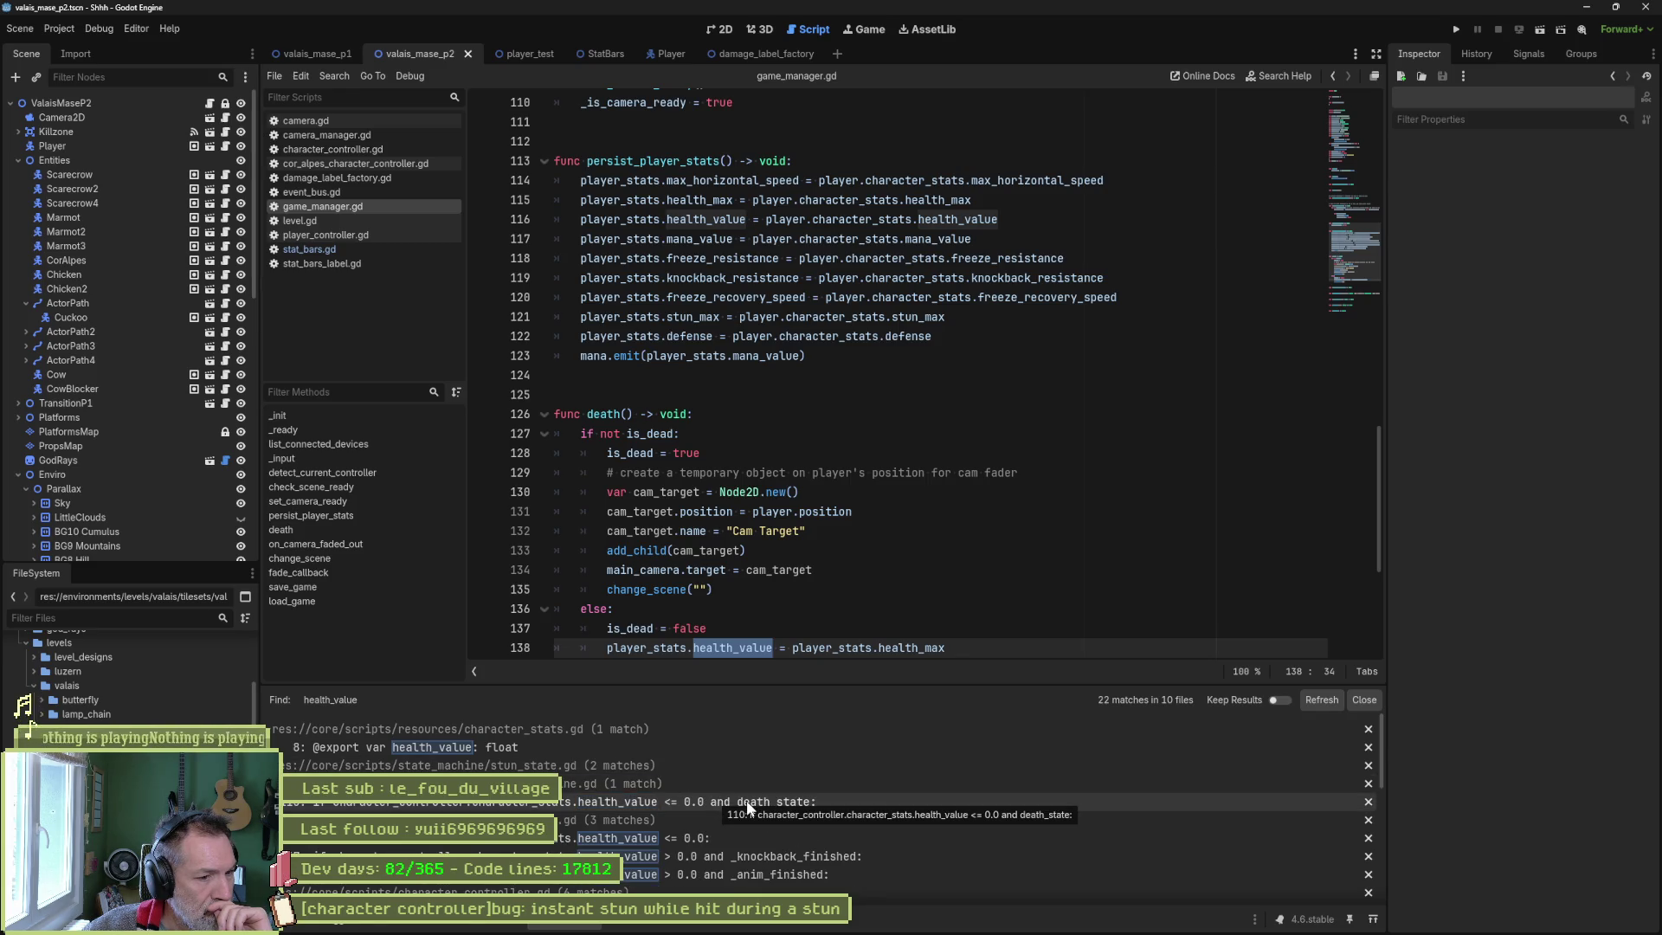
left_click(714, 785)
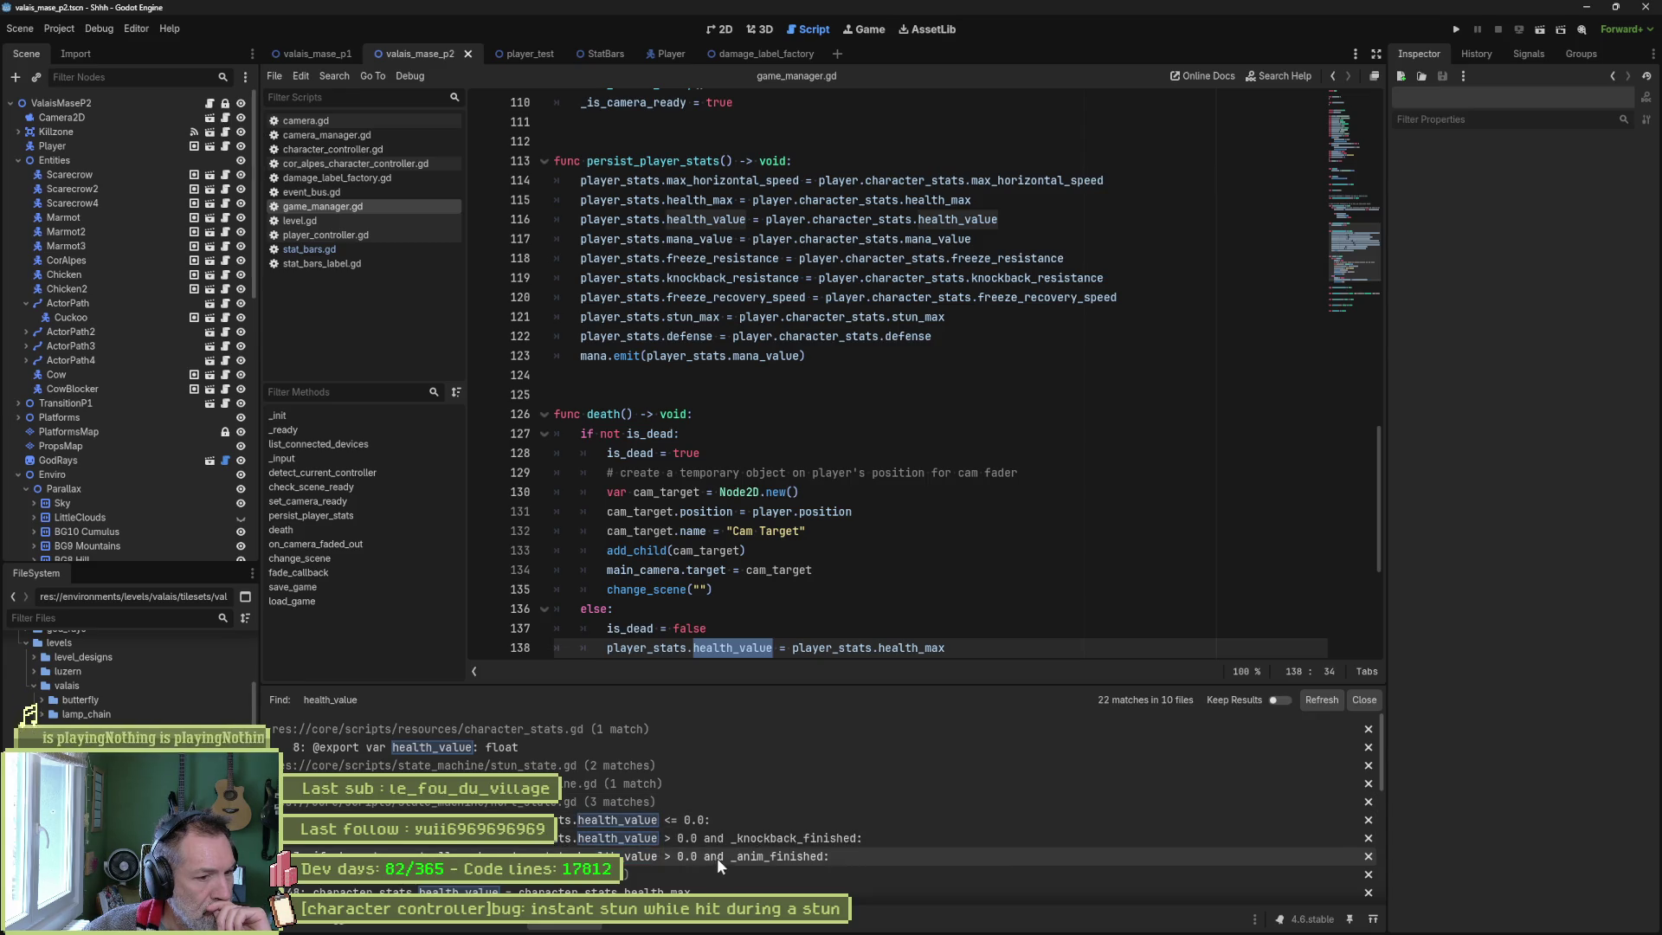
left_click(693, 804)
scroll(692, 817, "down", 2)
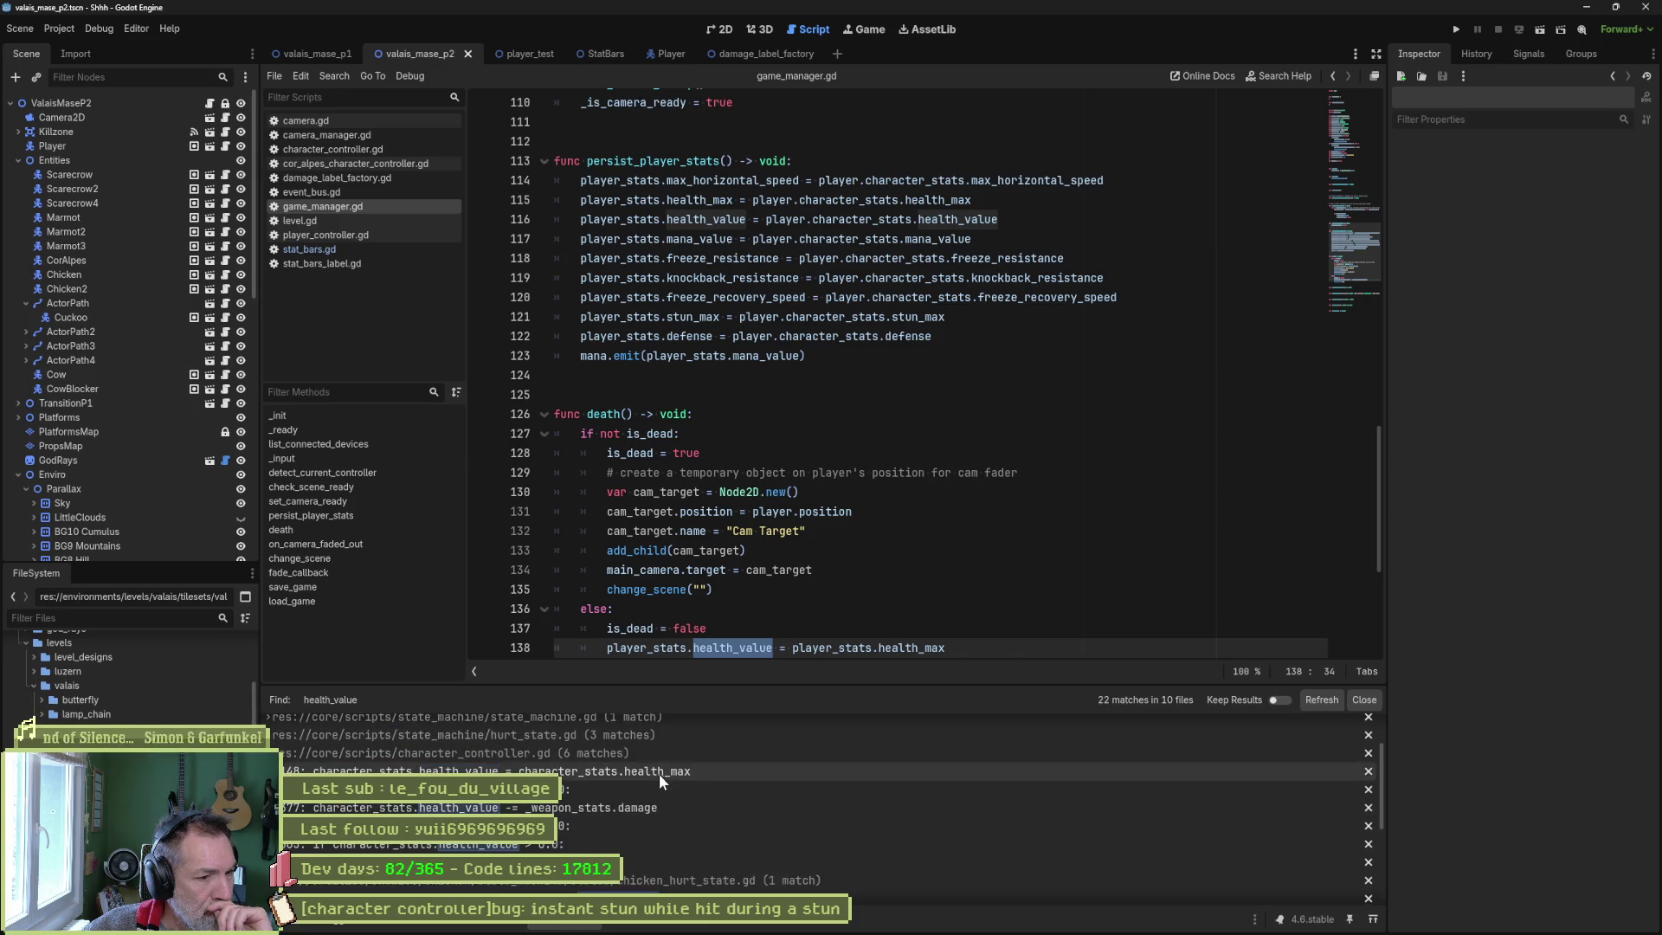
left_click(654, 770)
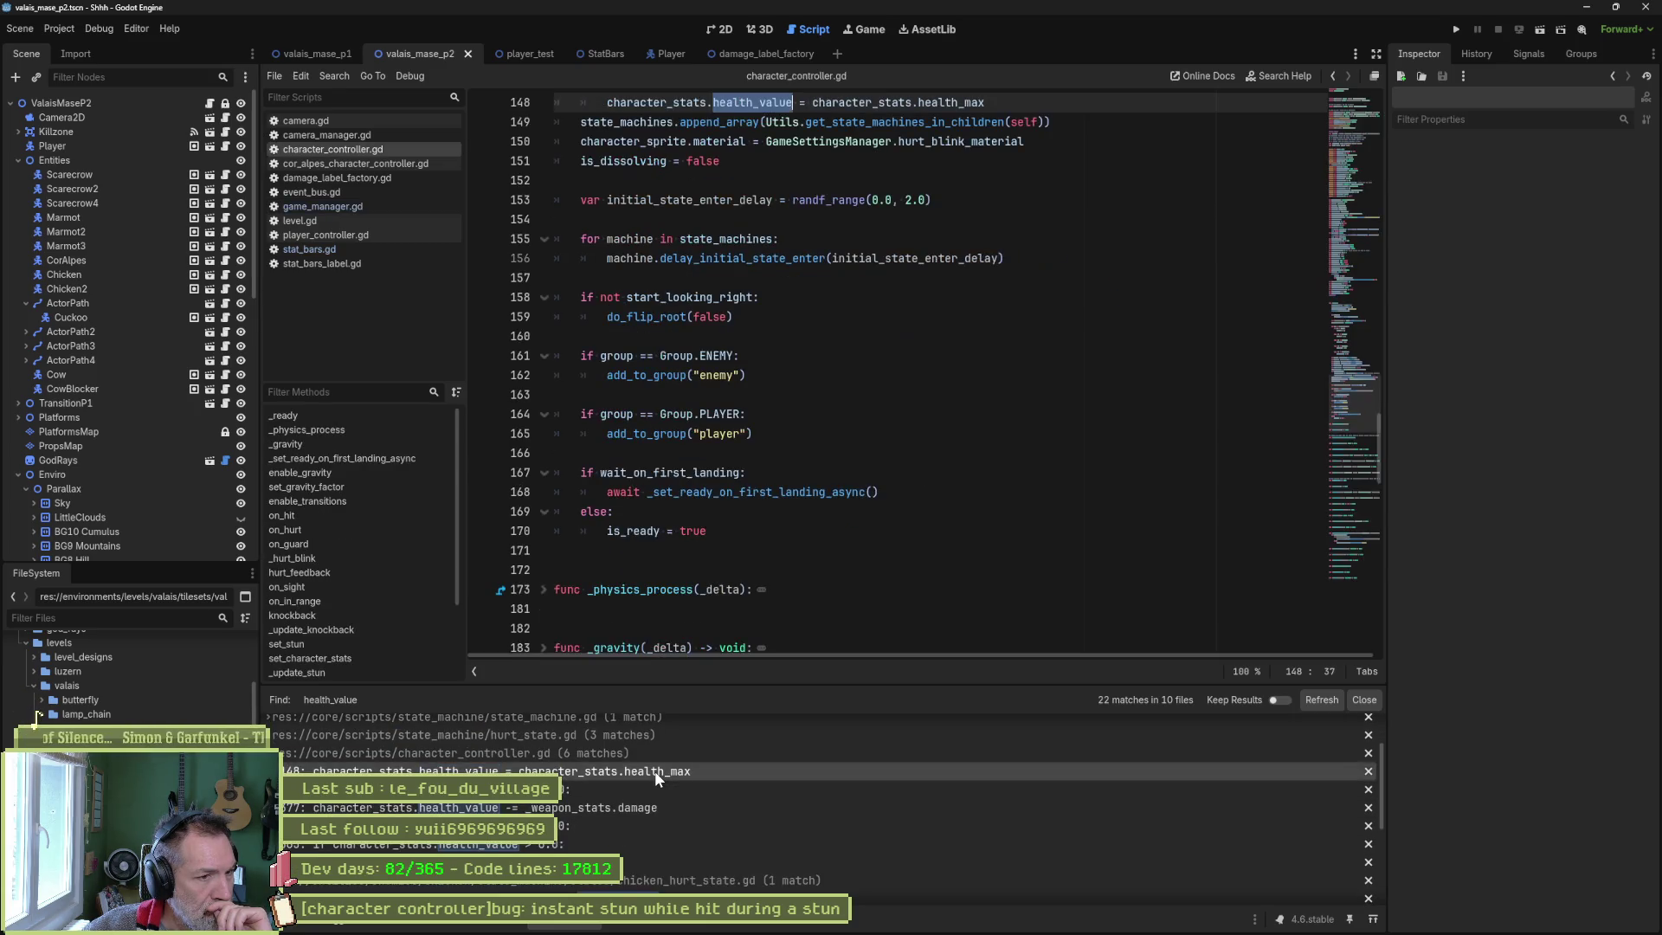
scroll(849, 469, "up", 5)
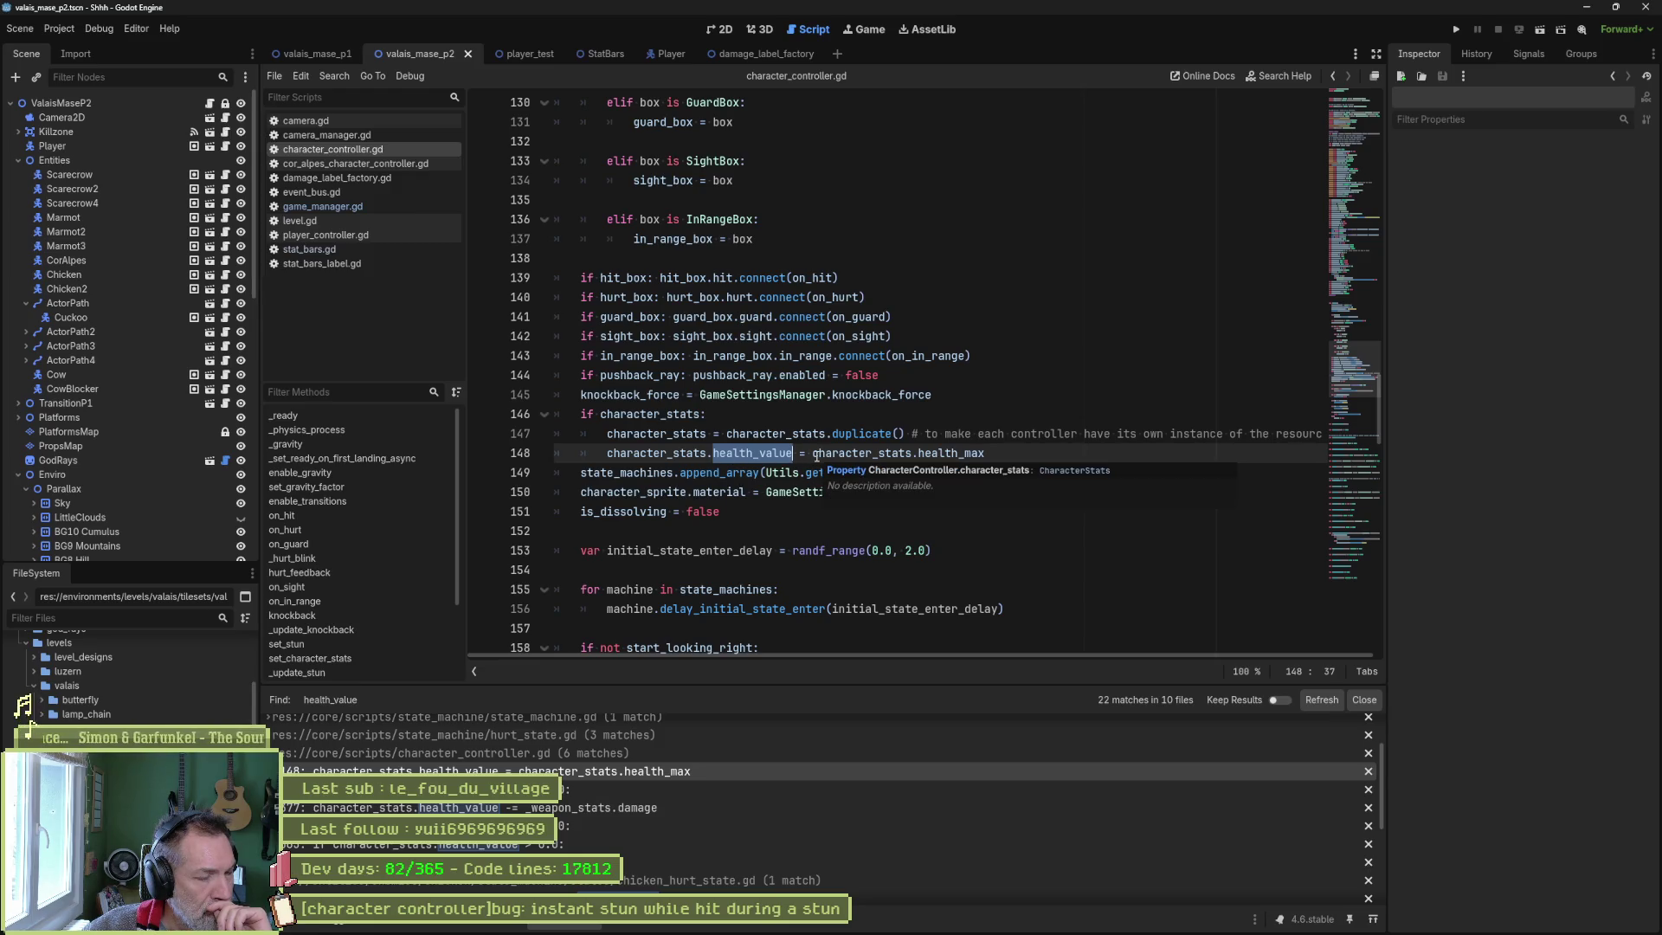
left_click_drag(817, 456, 1010, 457)
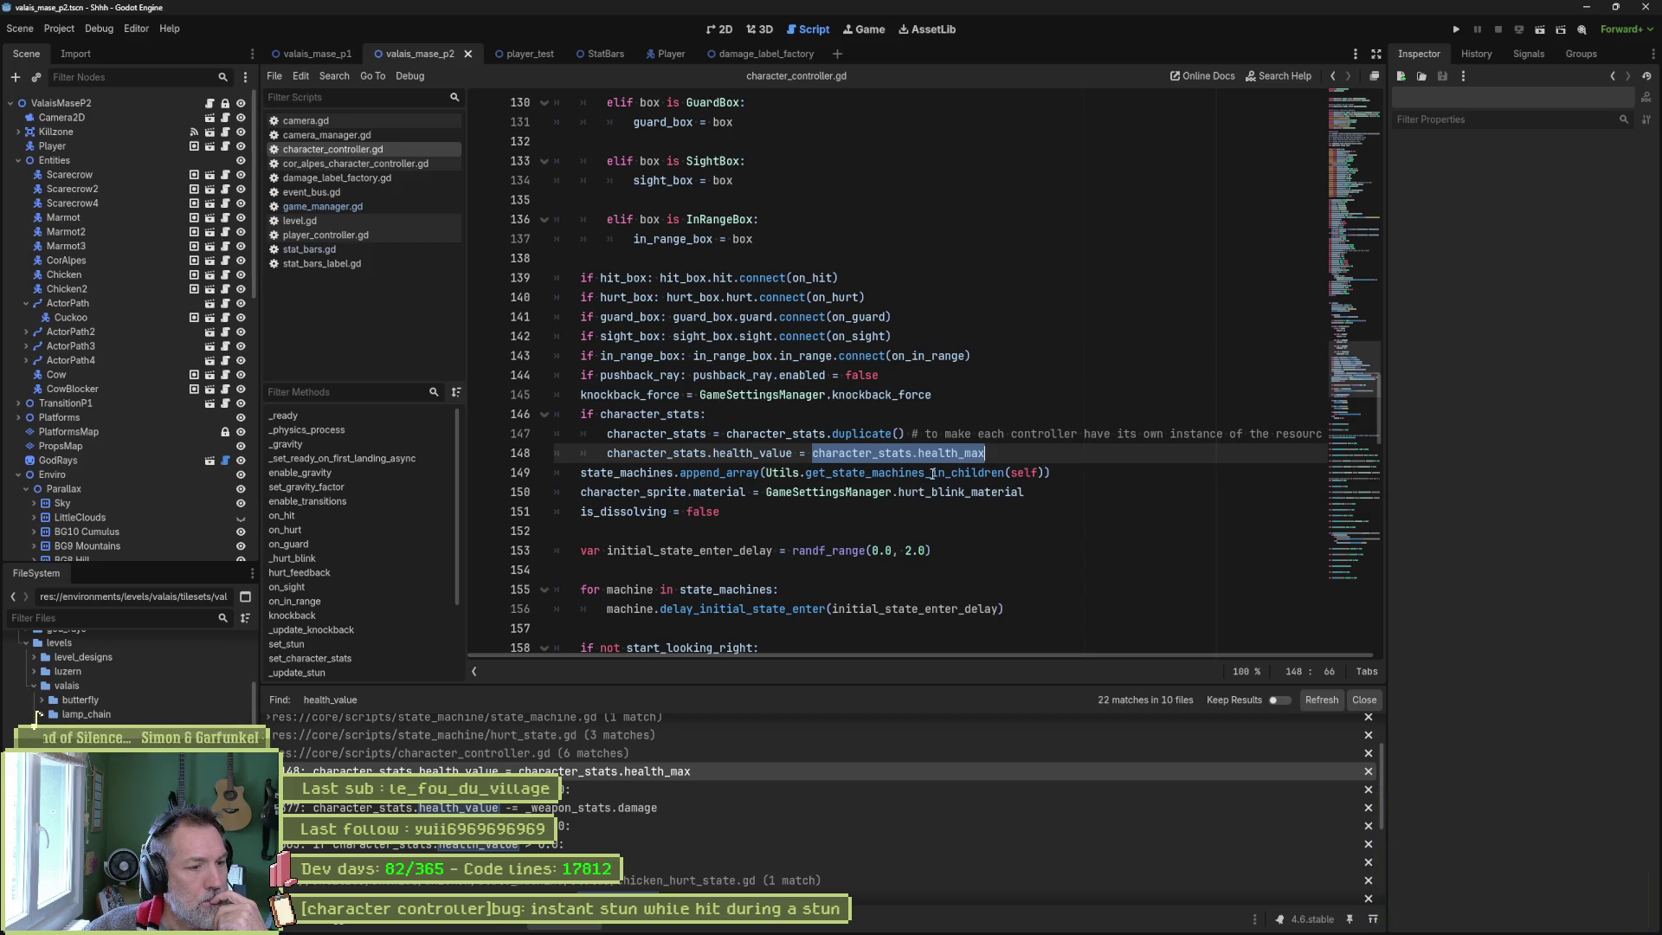
Check the line 377 match, then open stat_bars.gd at its line 54 health_value match.
left_click(625, 807)
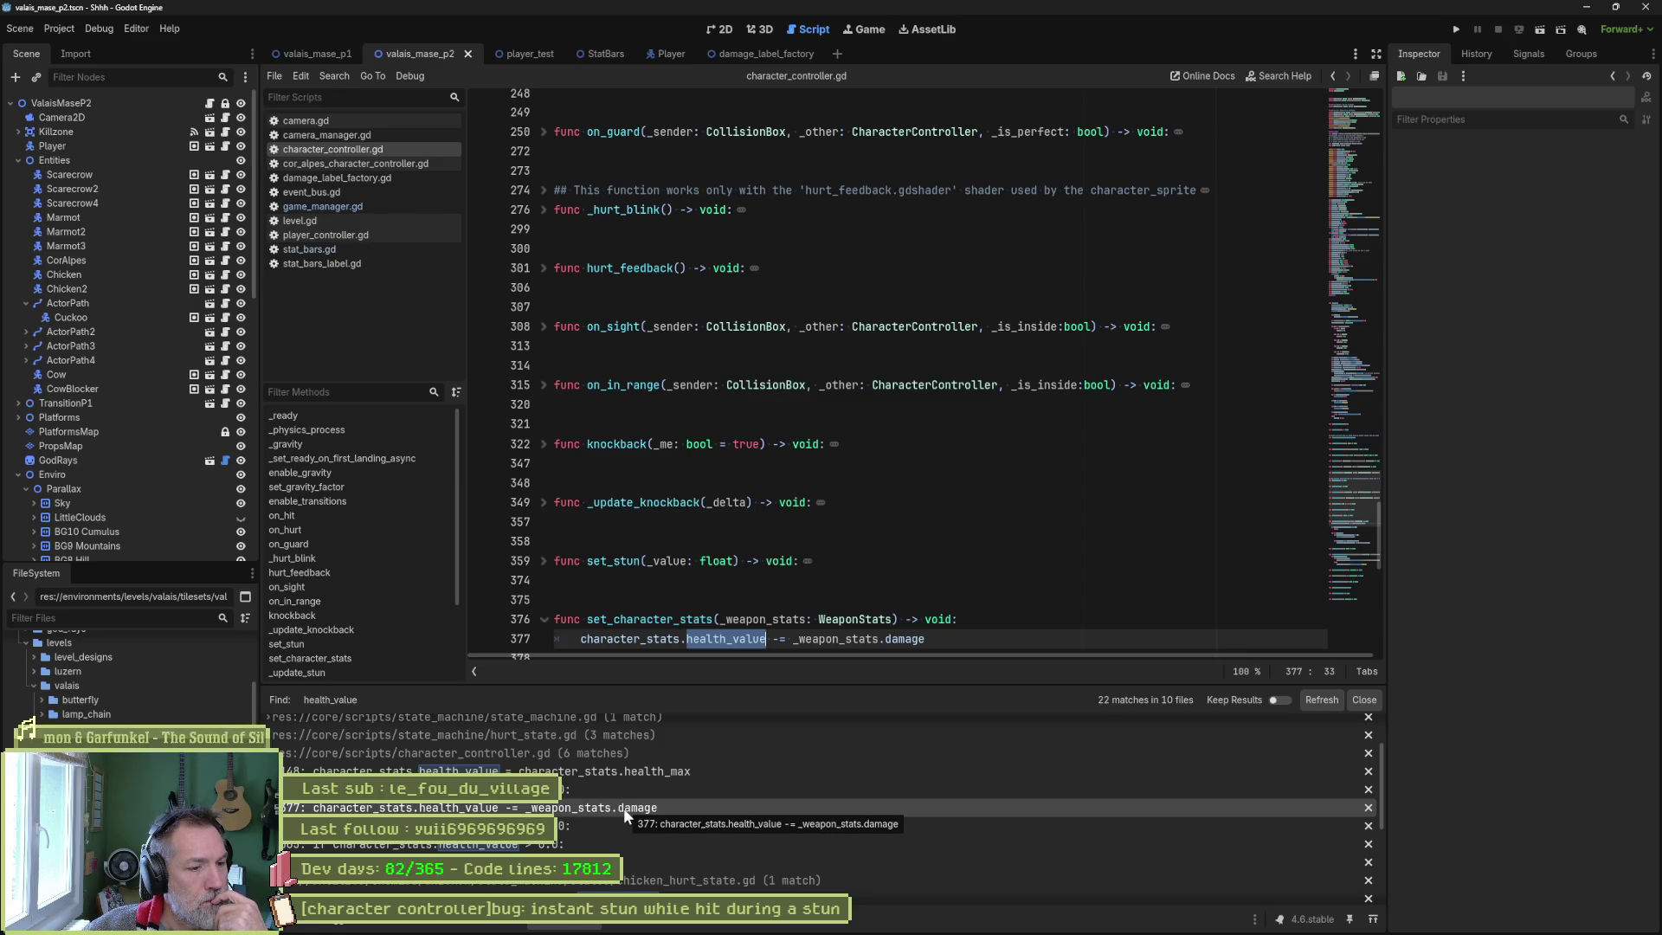
scroll(621, 807, "down", 5)
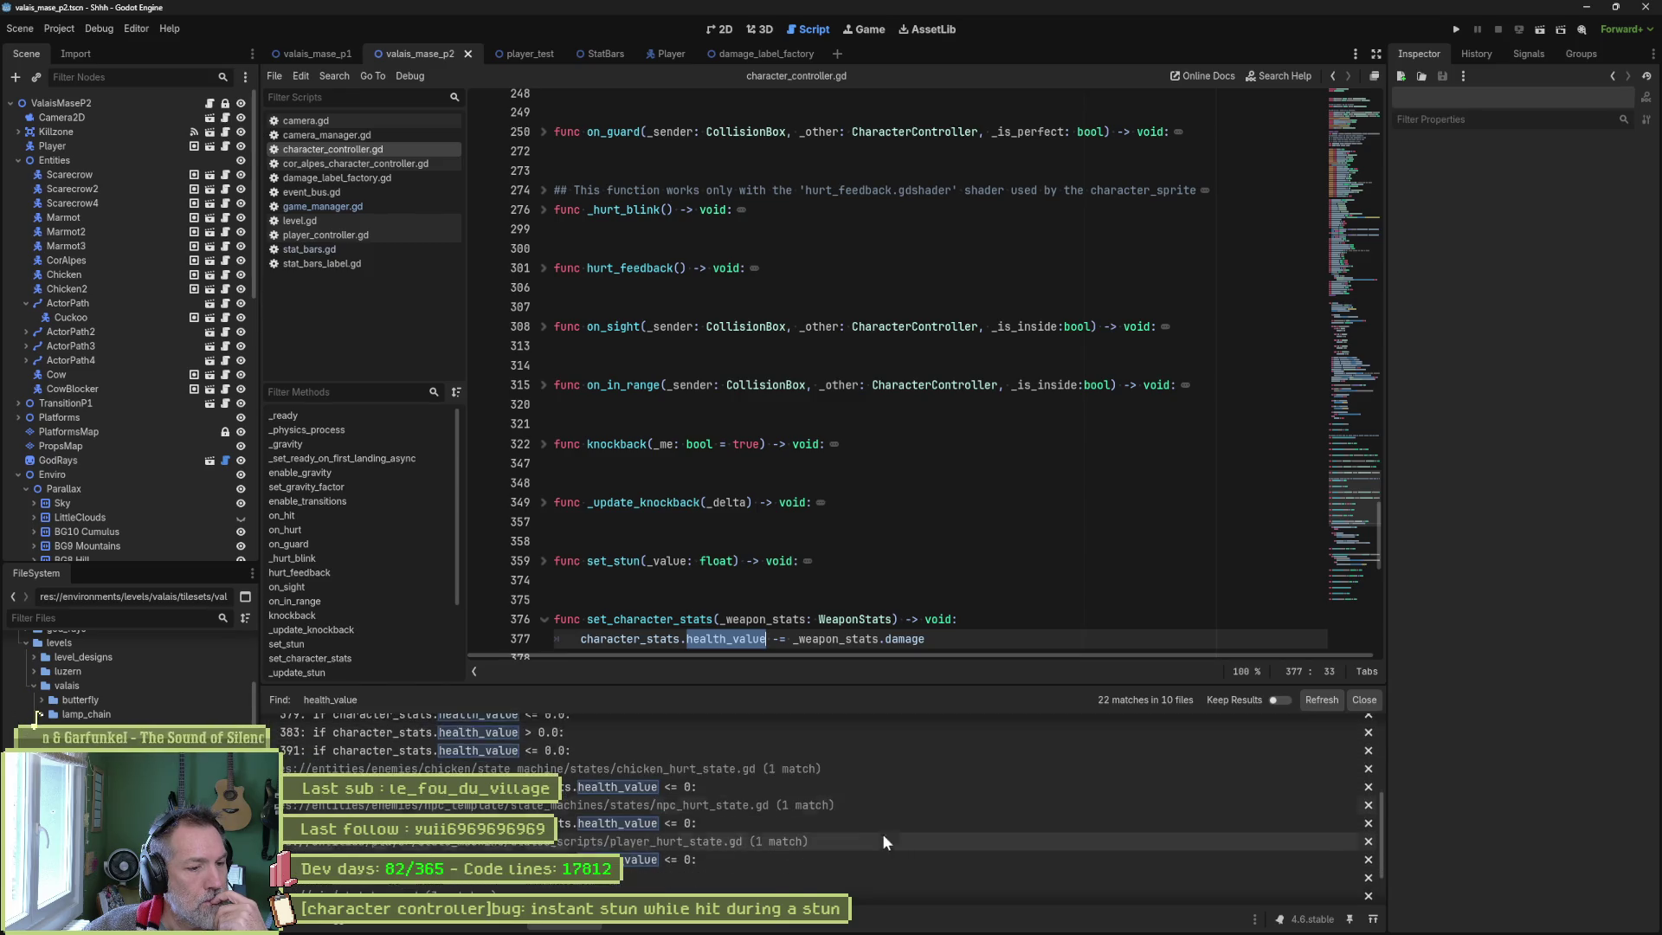
scroll(922, 846, "down", 2)
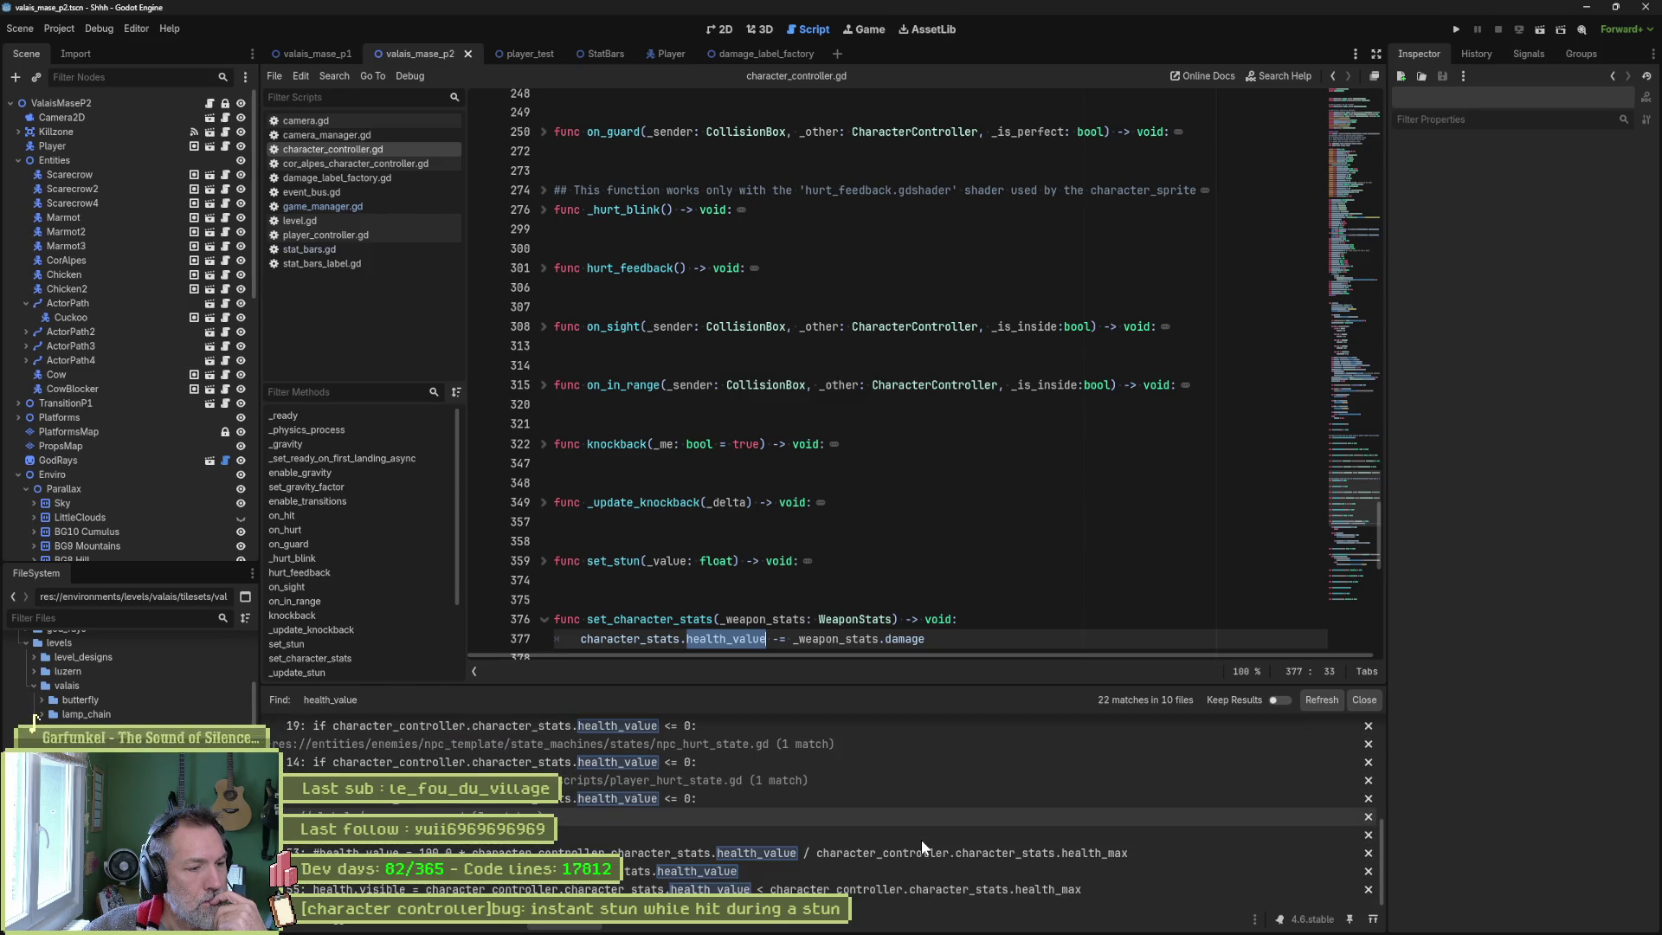
left_click(663, 865)
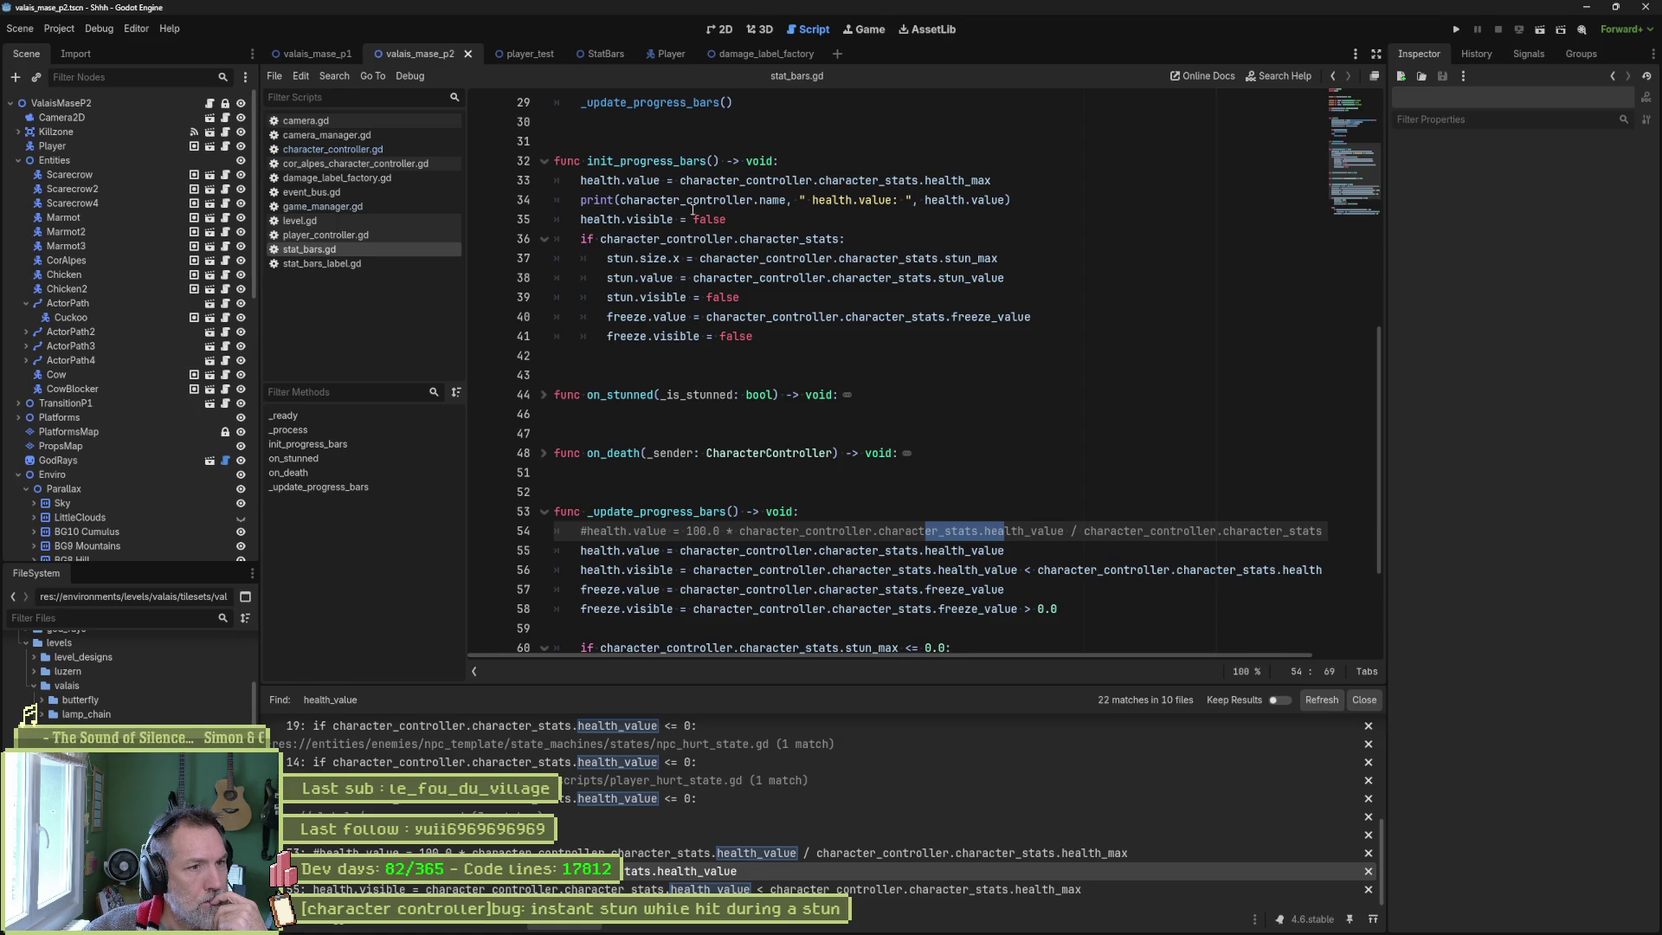
Append a label and character_controller.character_stats.health_max to the line 34 print, then run the scene.
mouse_move(695, 208)
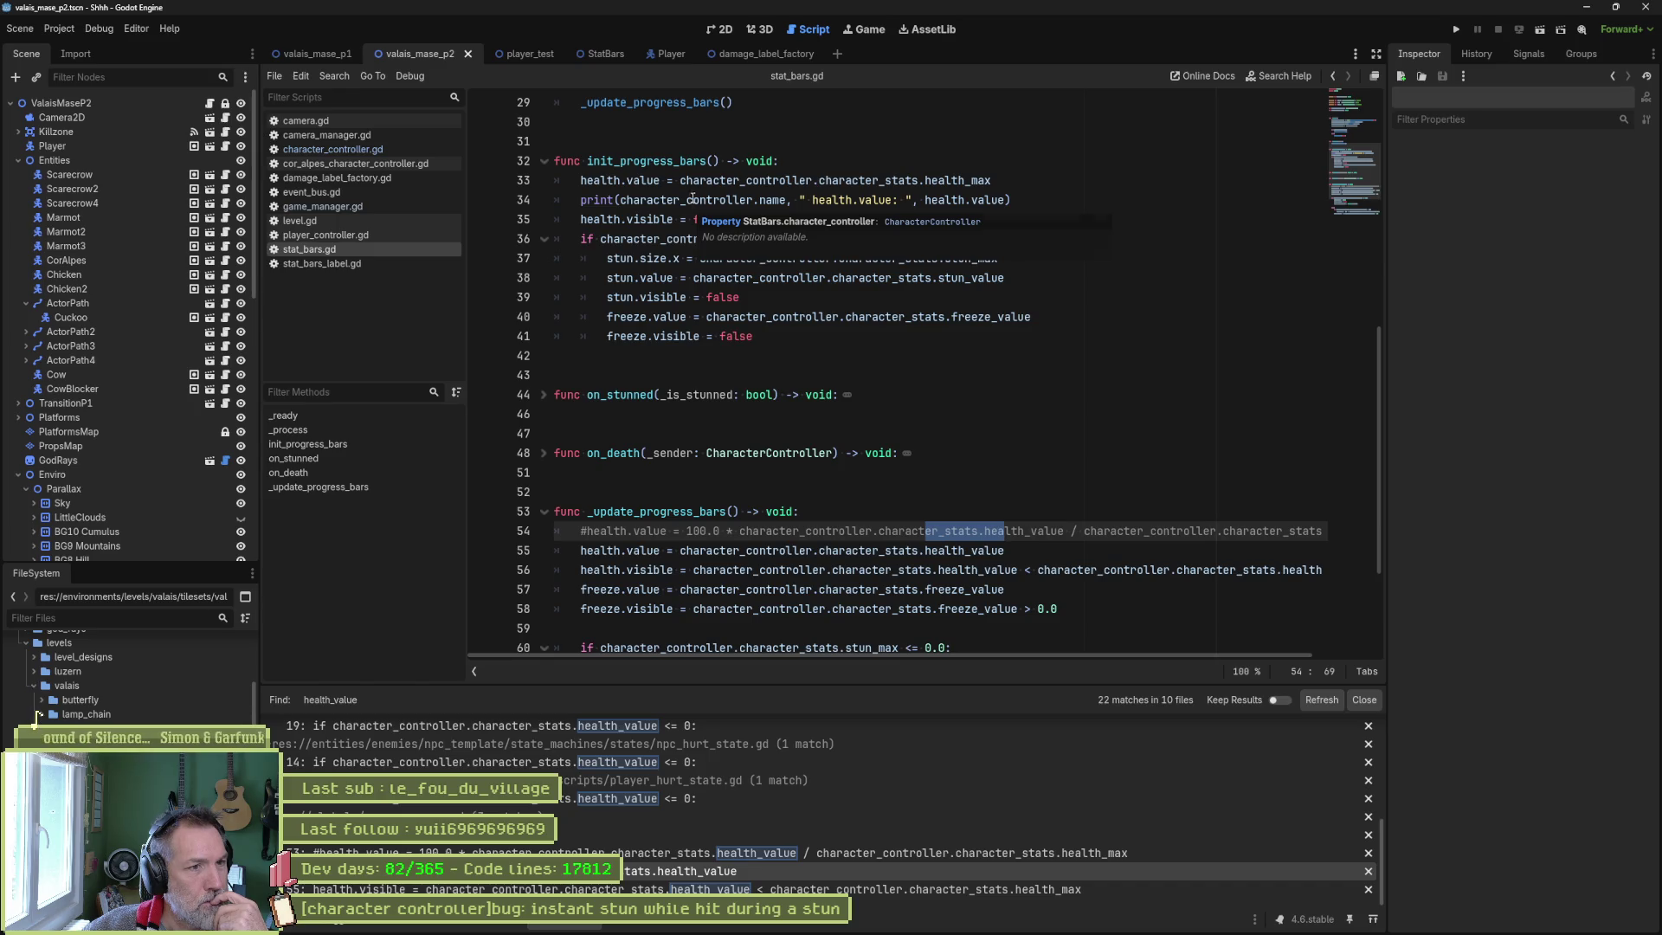
left_click_drag(679, 180, 989, 180)
key("ctrl+c")
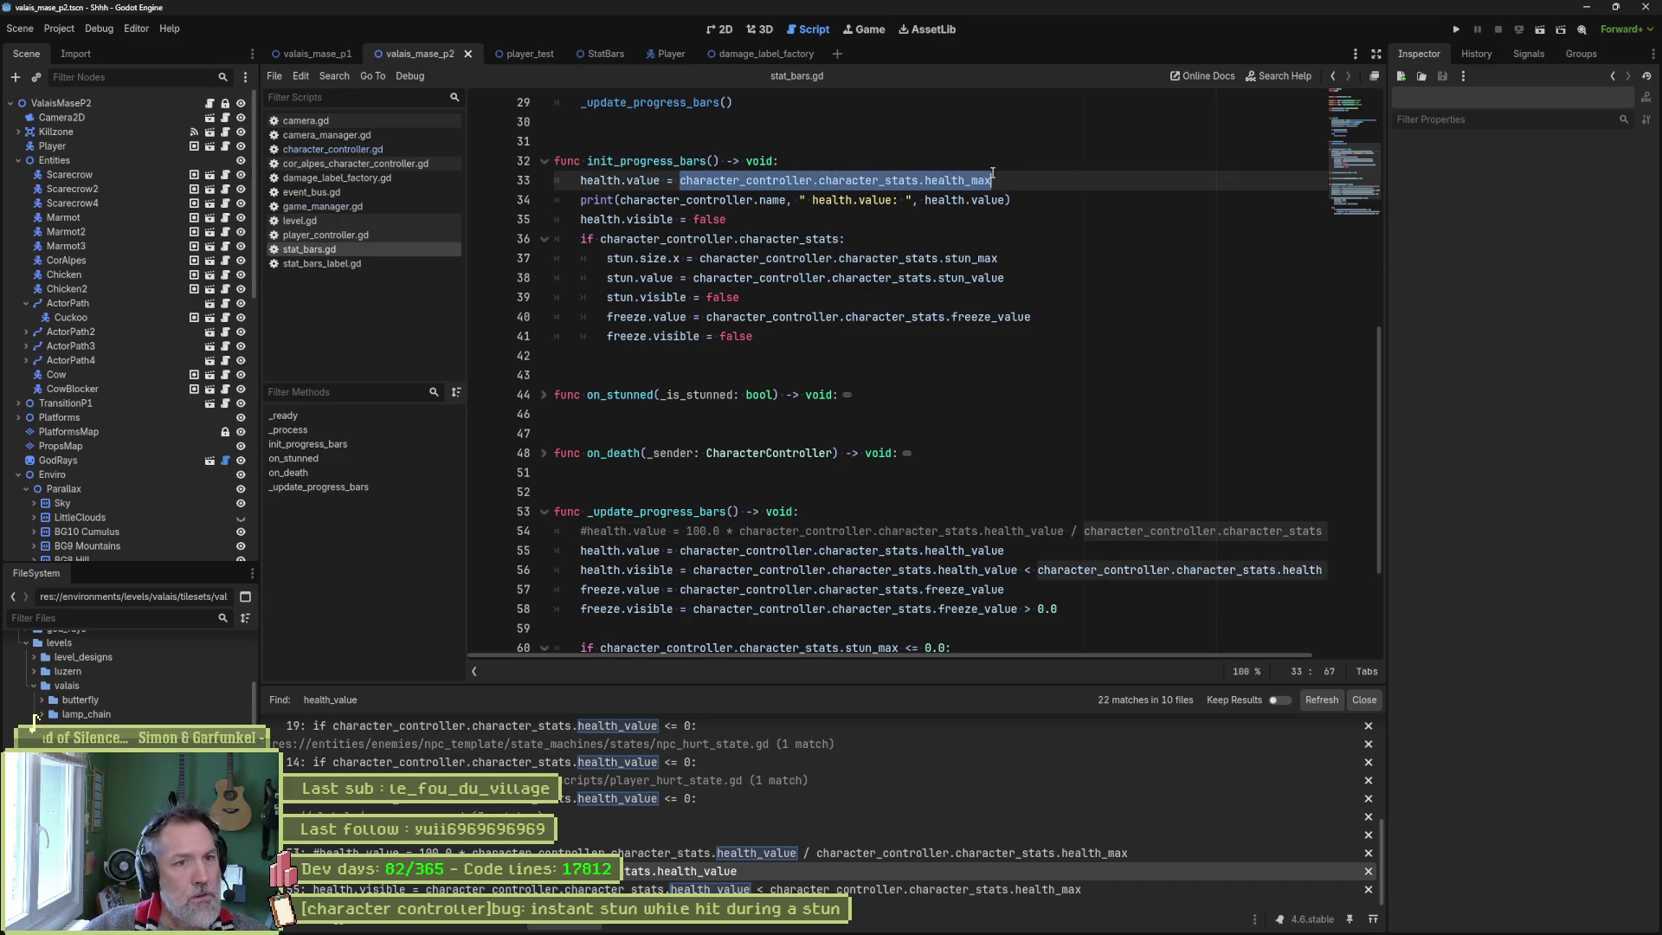
left_click(1002, 199)
type(", \"")
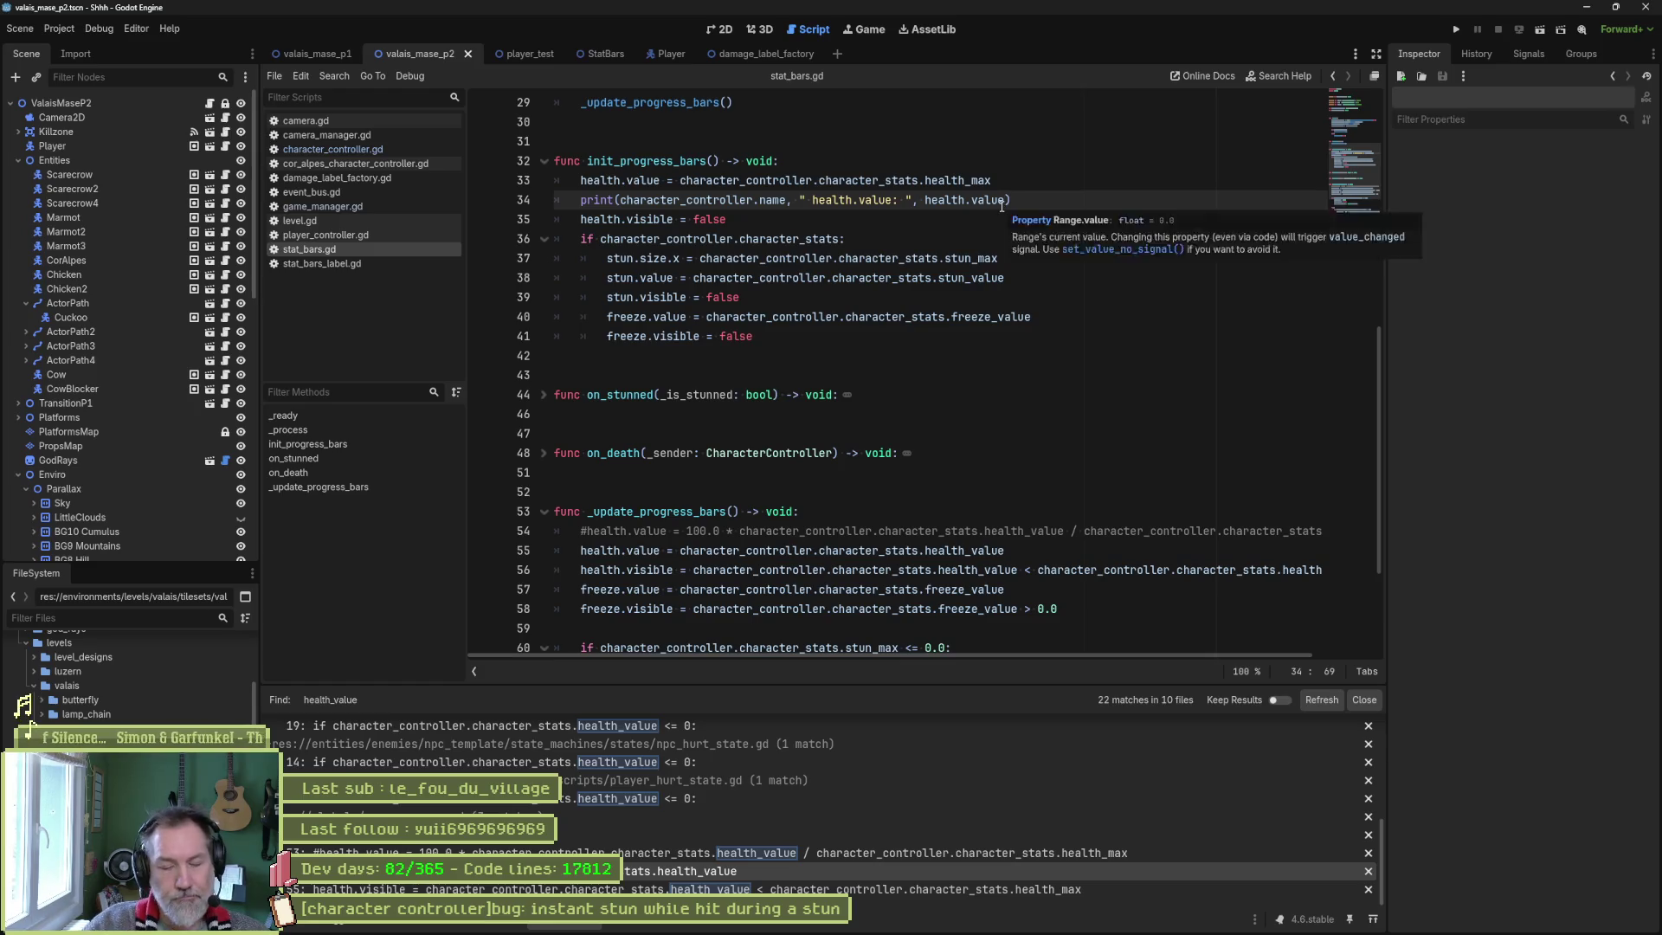
key("ctrl+v")
type(": \",")
key("ctrl+v")
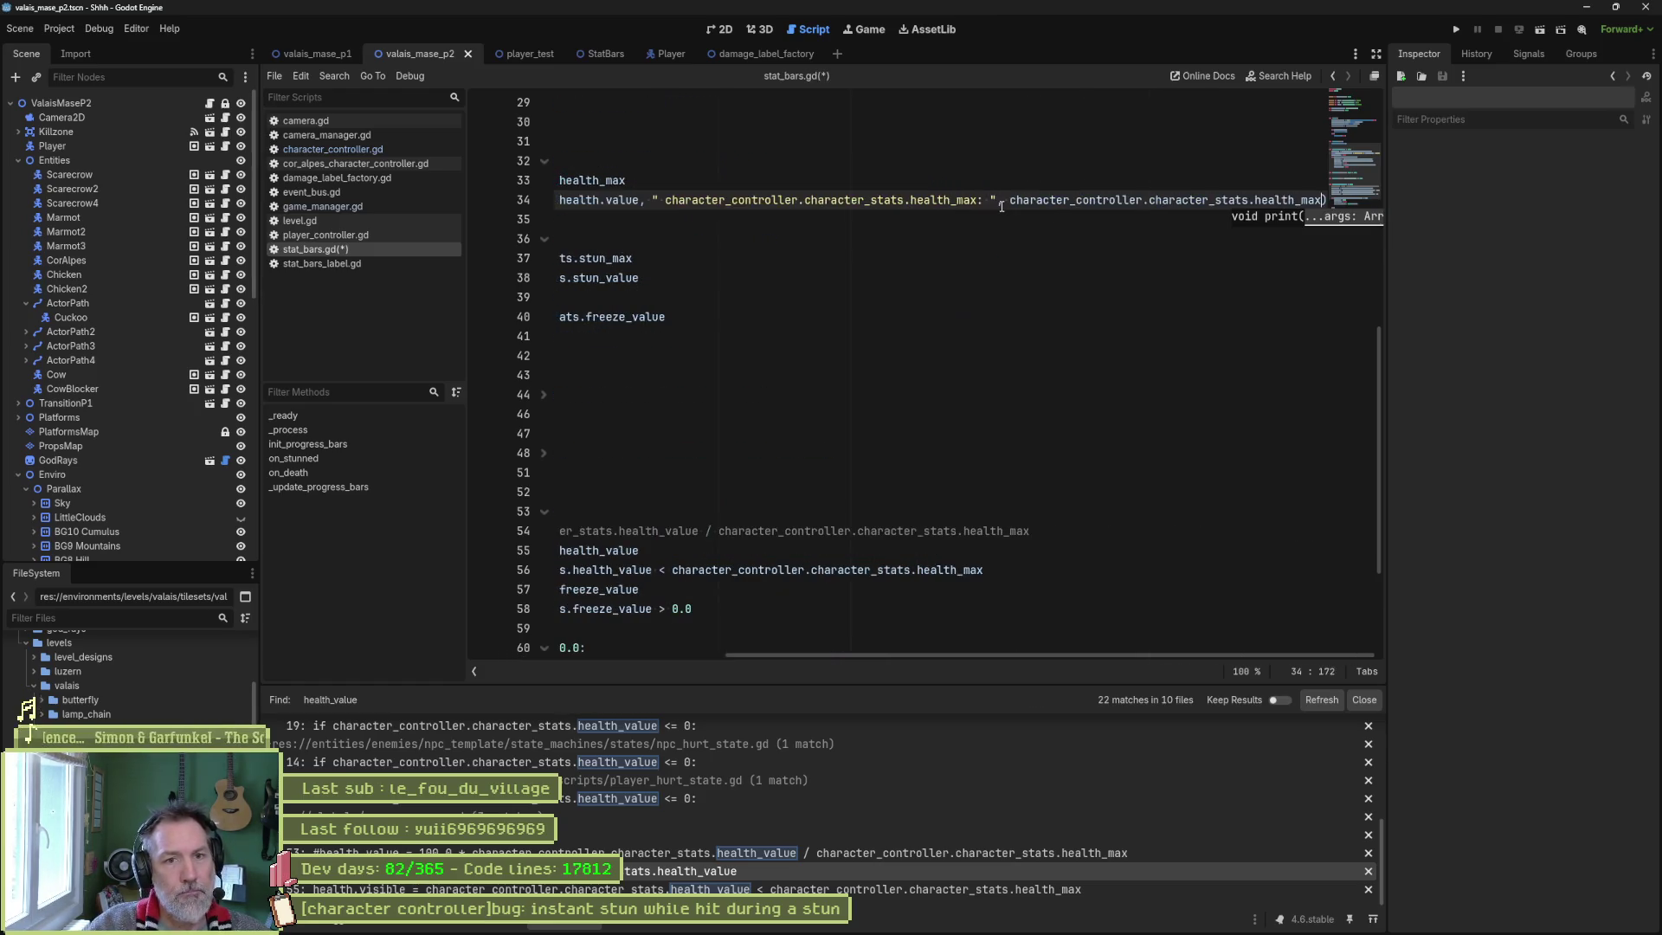
key("F6")
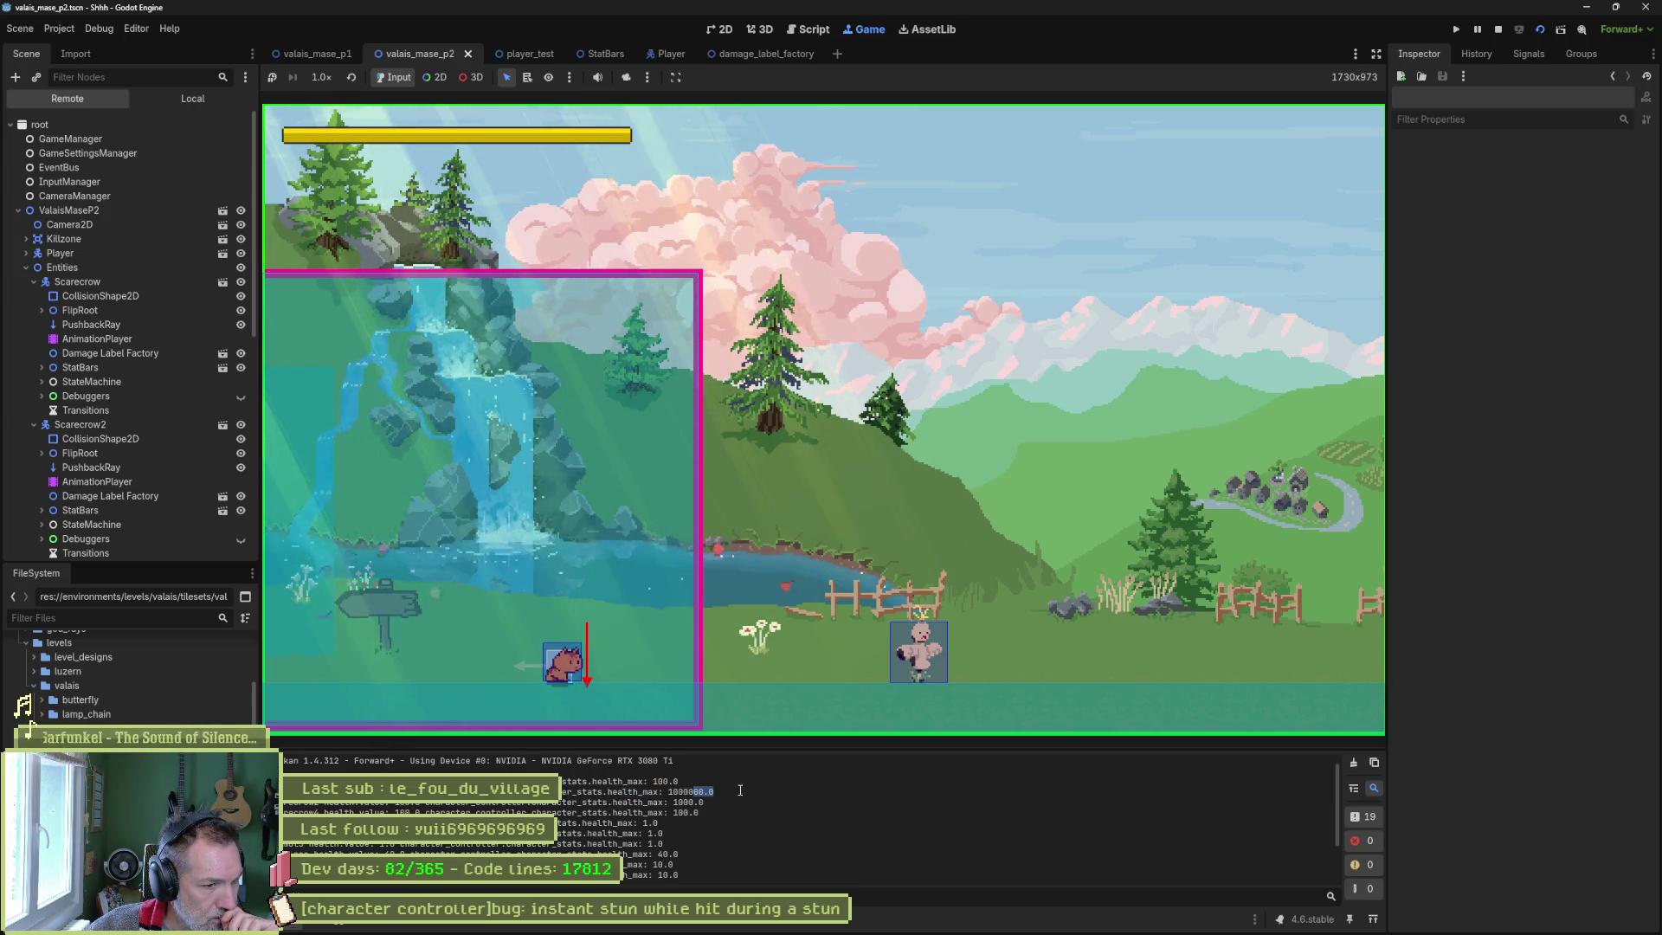
Note the logged 1000000.0 health_max, stop the game, and open the Scarecrow scene for editing.
left_click_drag(692, 791, 739, 788)
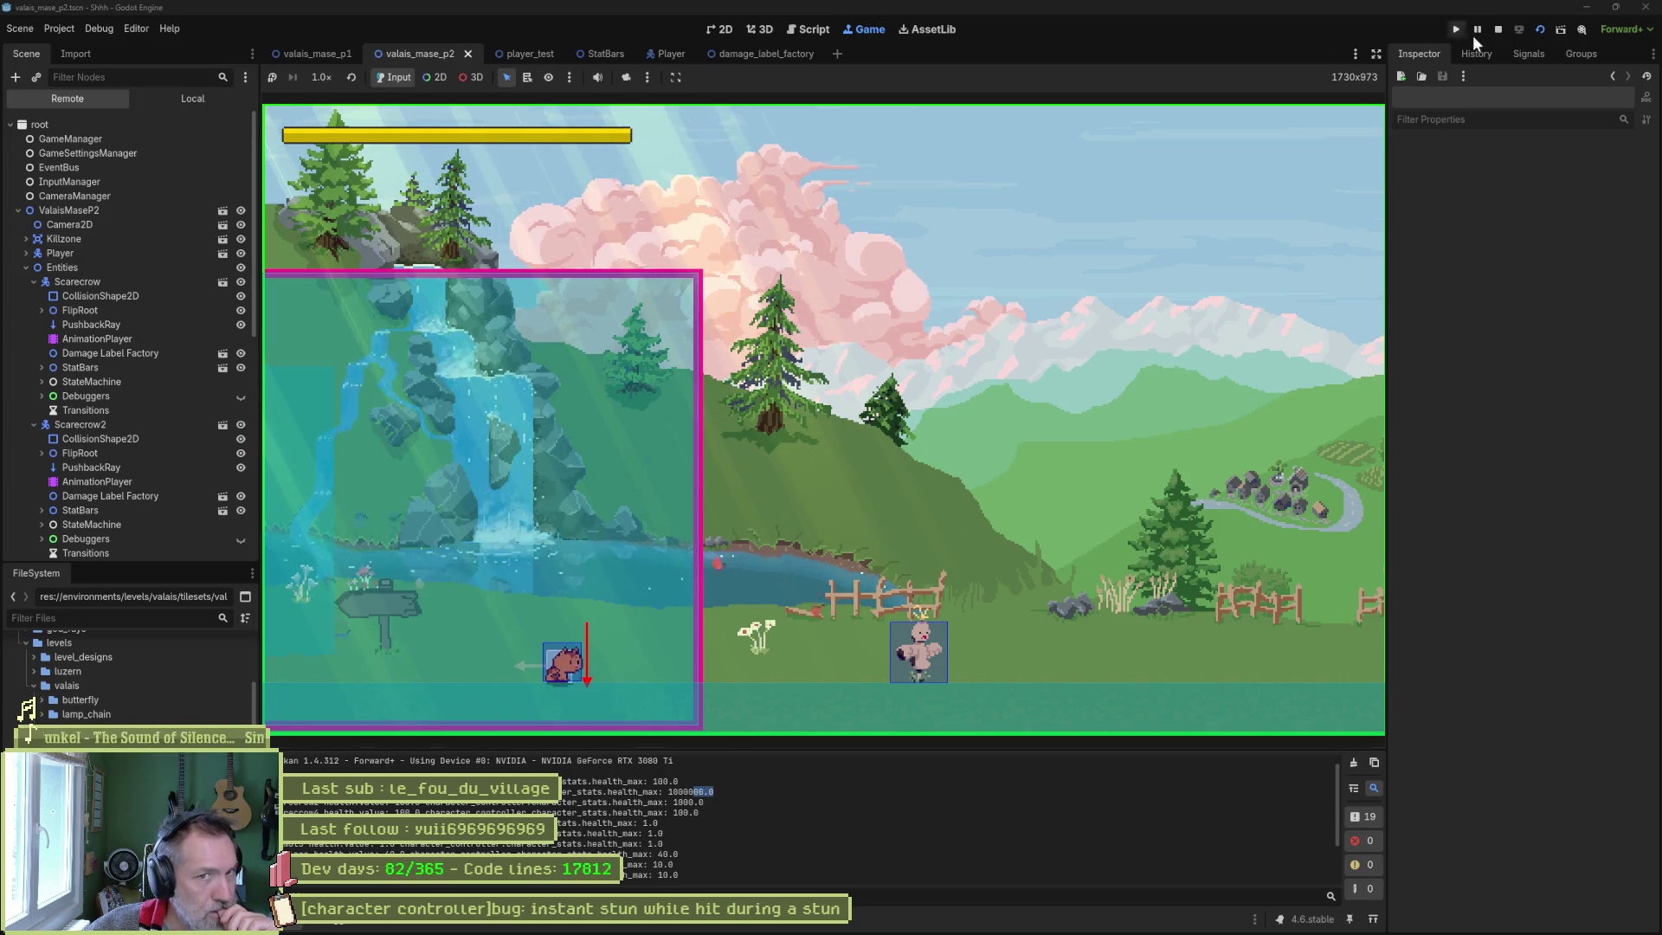
left_click(1498, 28)
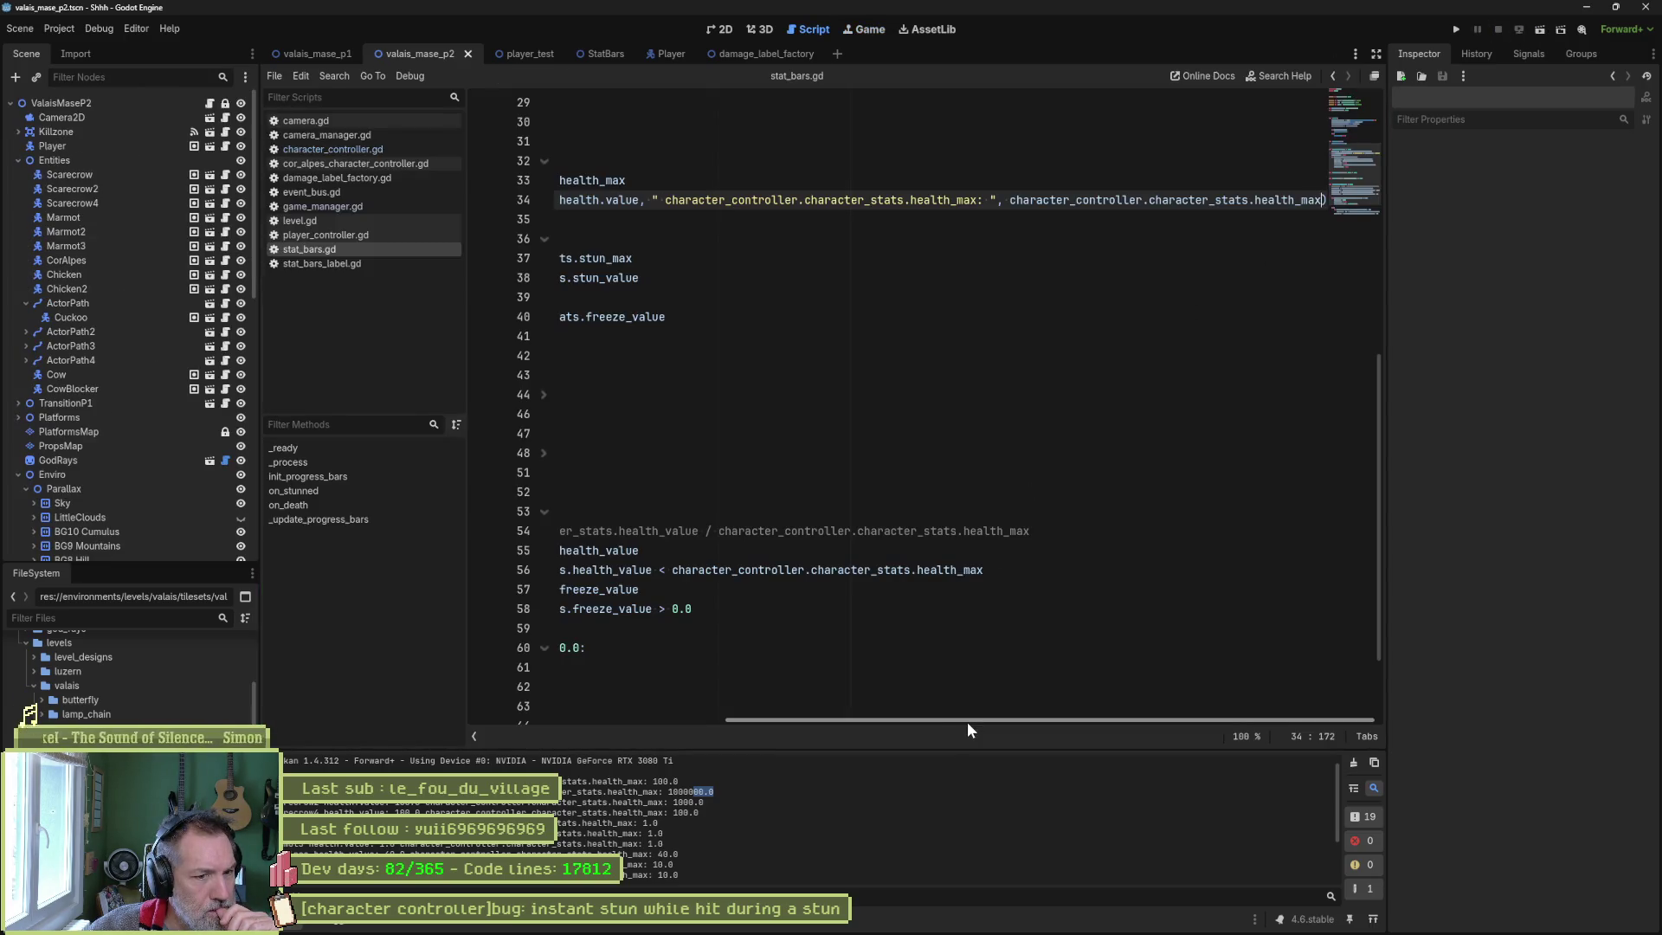
left_click_drag(967, 720, 705, 717)
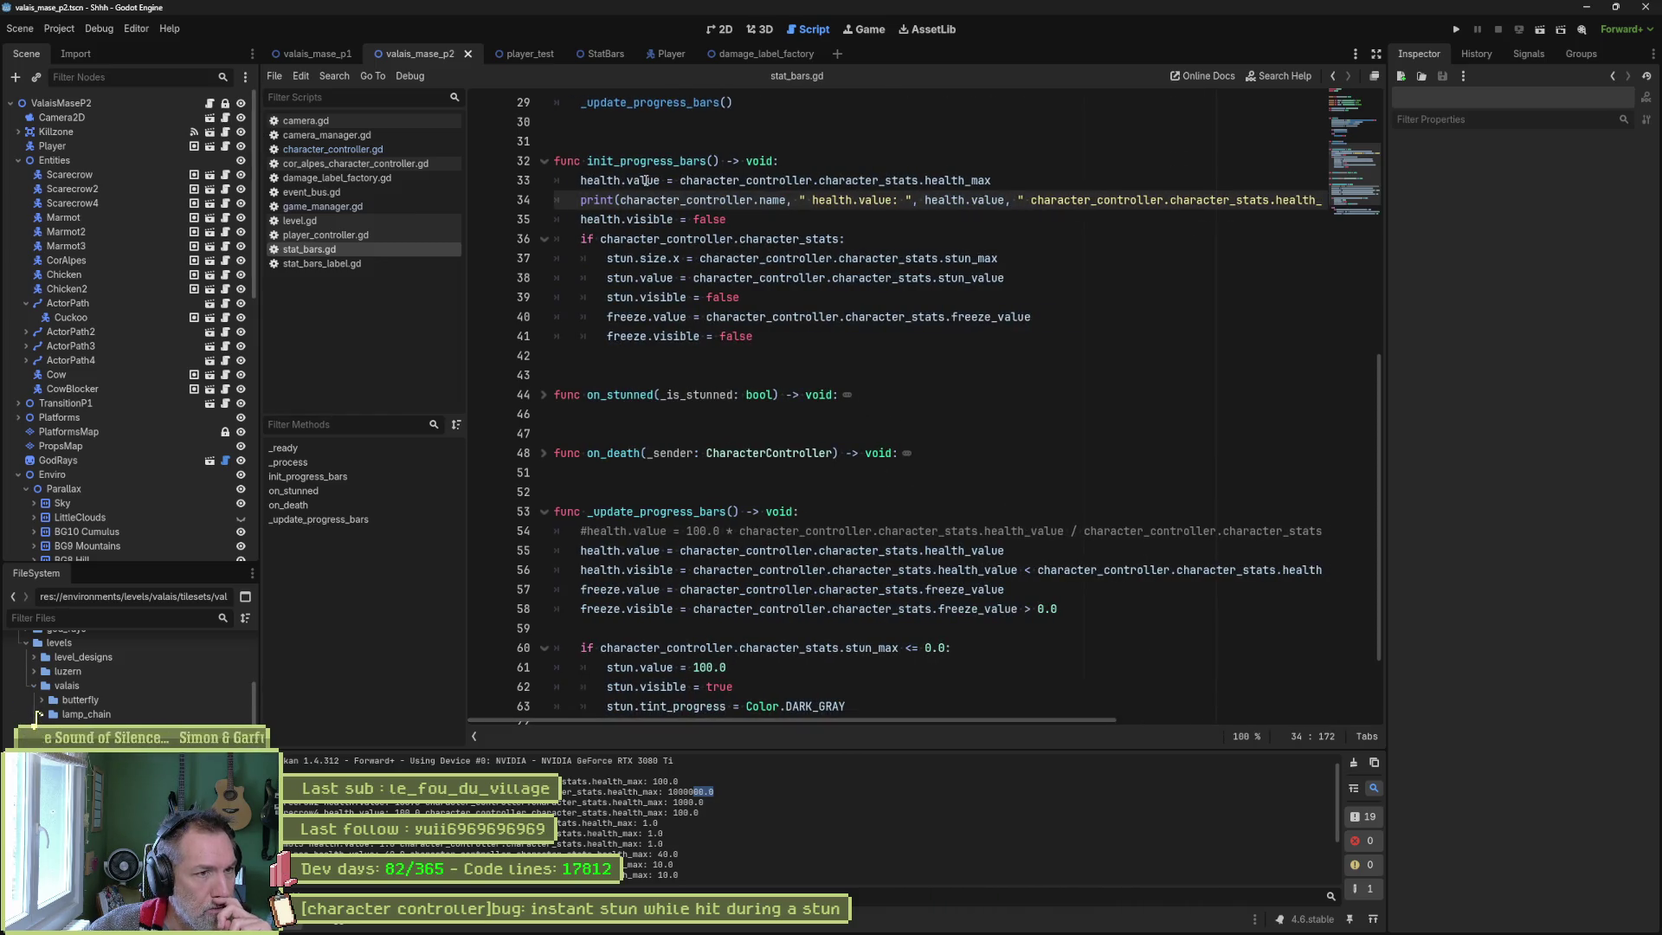
mouse_move(645, 181)
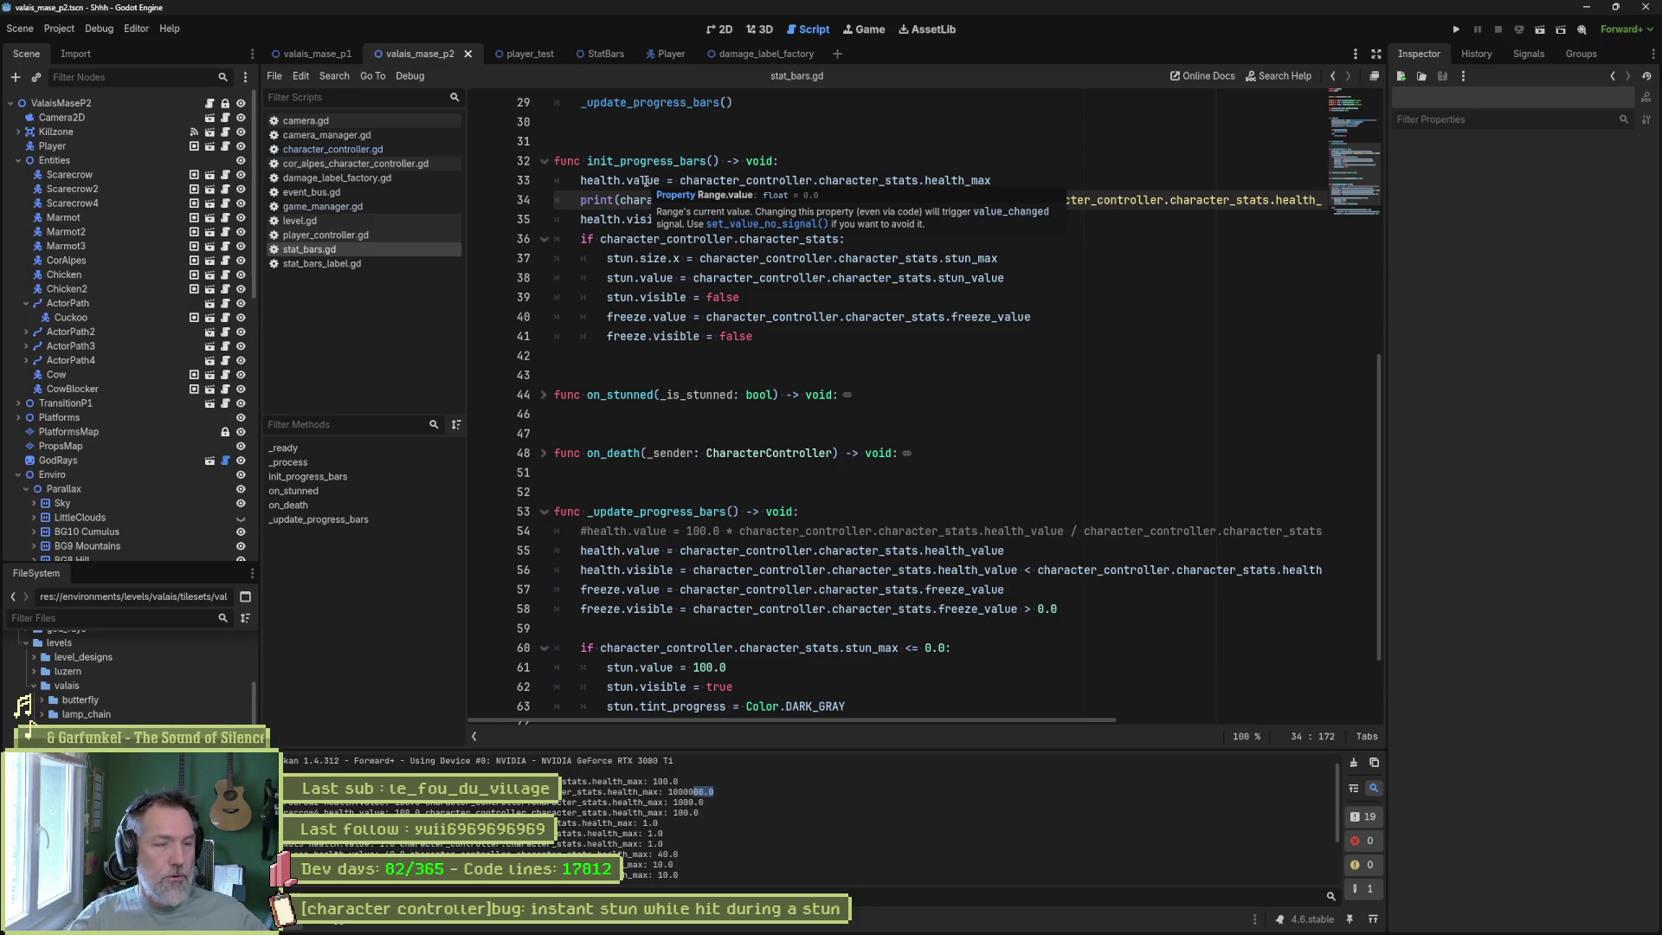
left_click(210, 176)
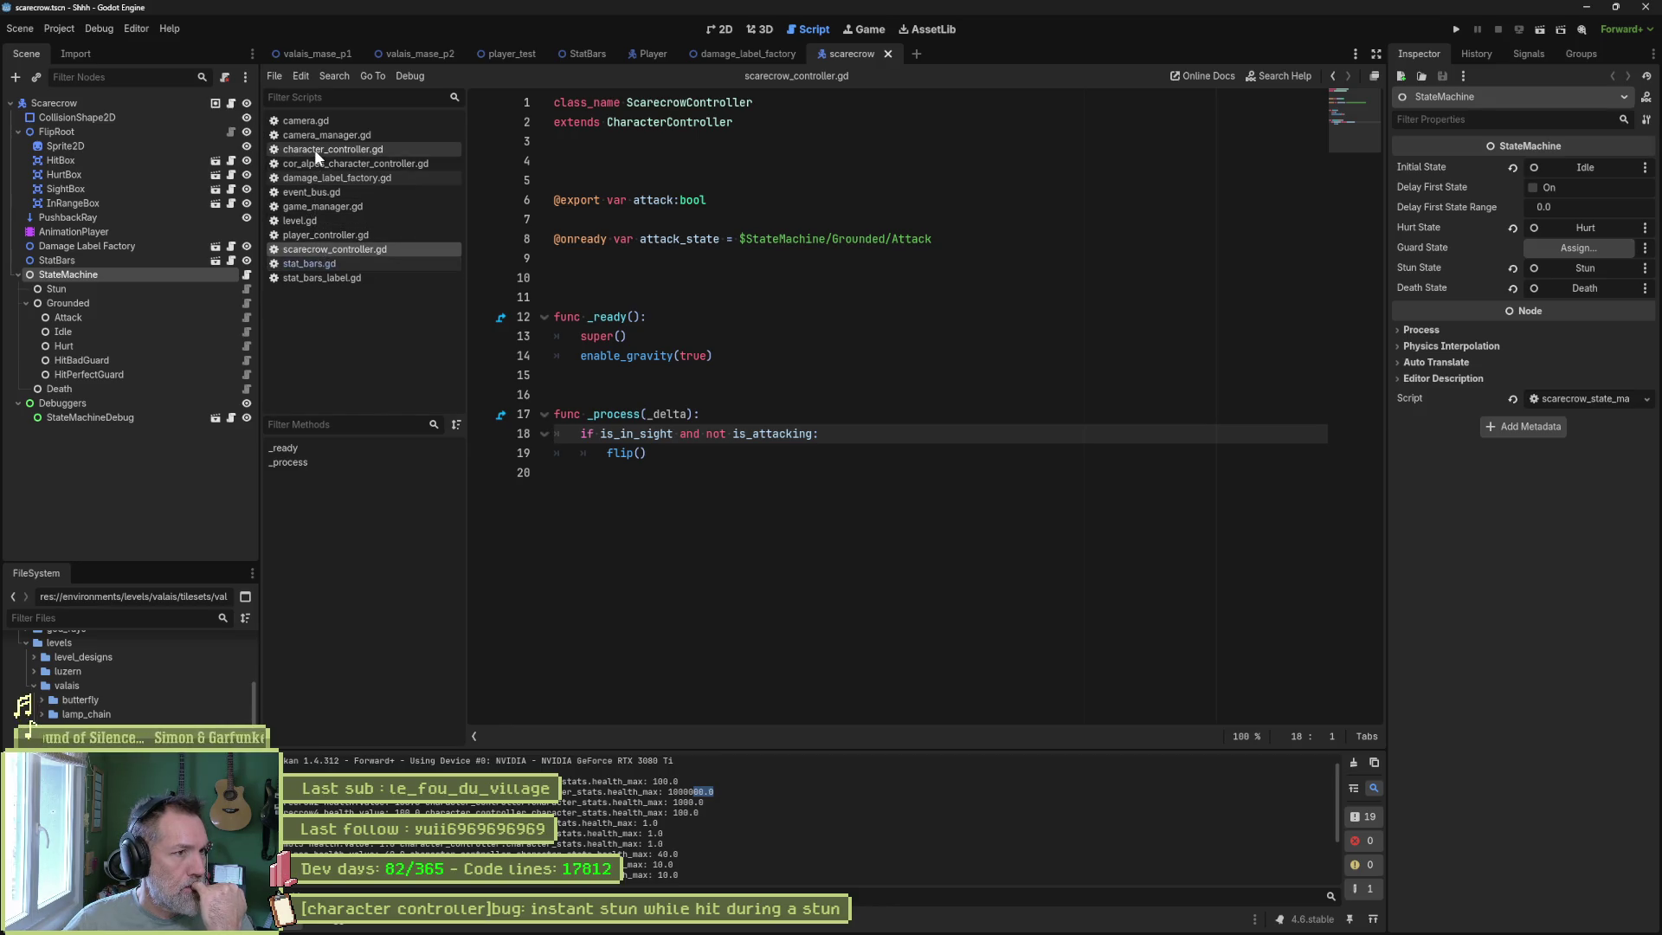
Open character_stats.gd via the quick finder to check health_max's 100.0 default, then return to StatBars.
left_click(872, 502)
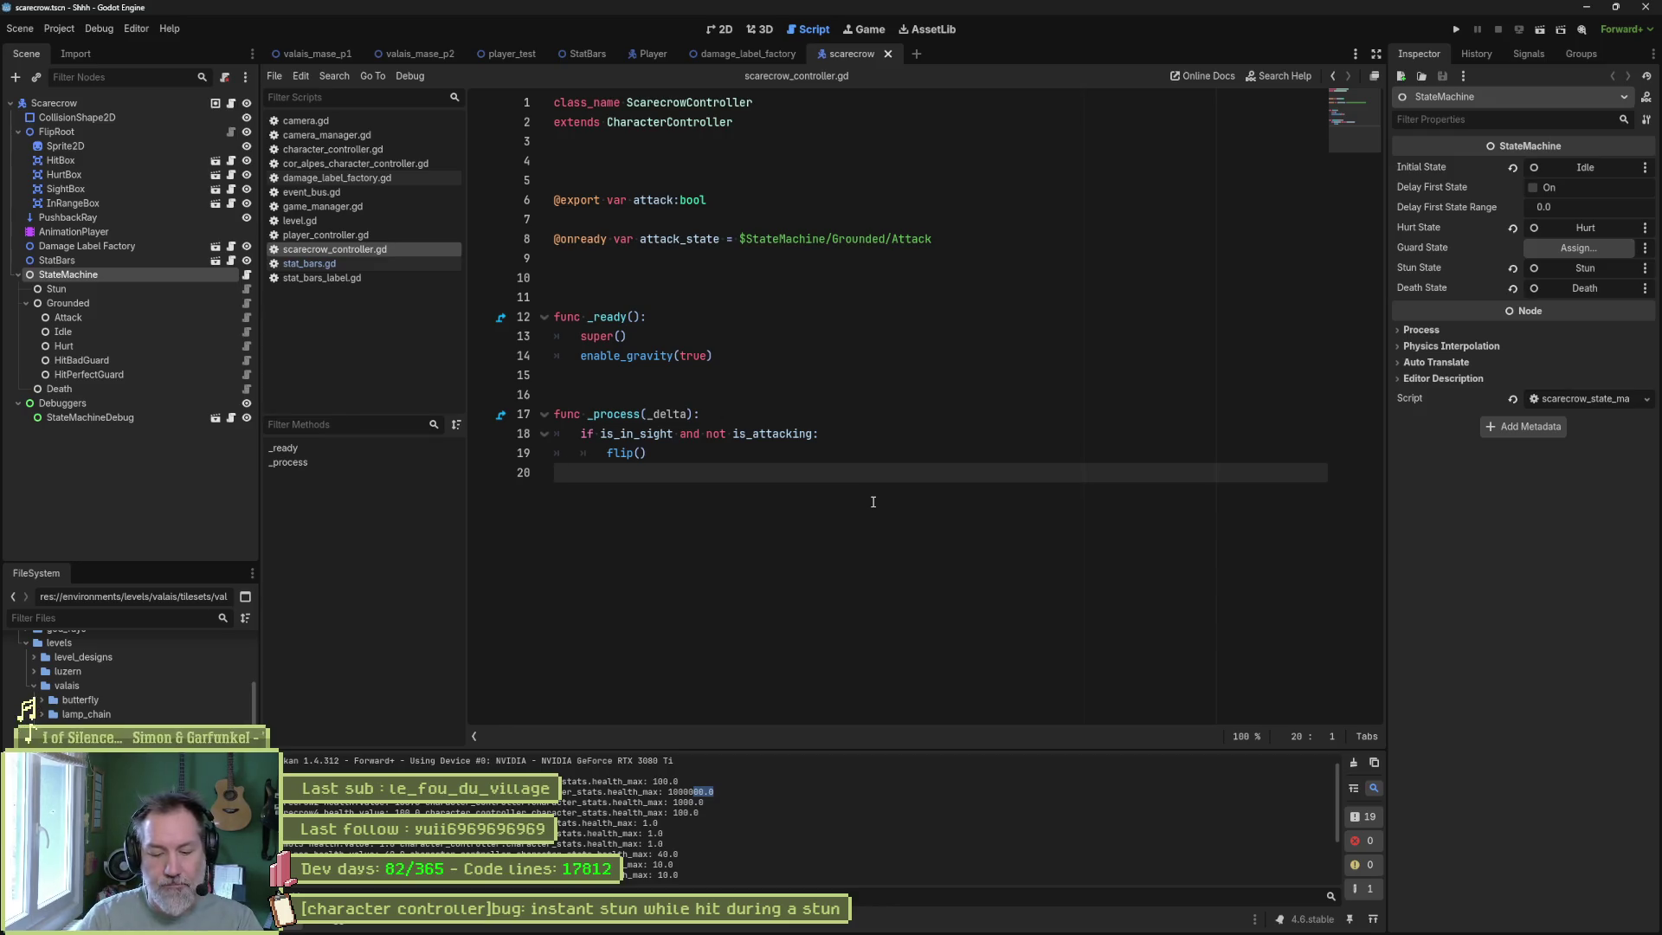
key("alt+shift+o")
type("character_")
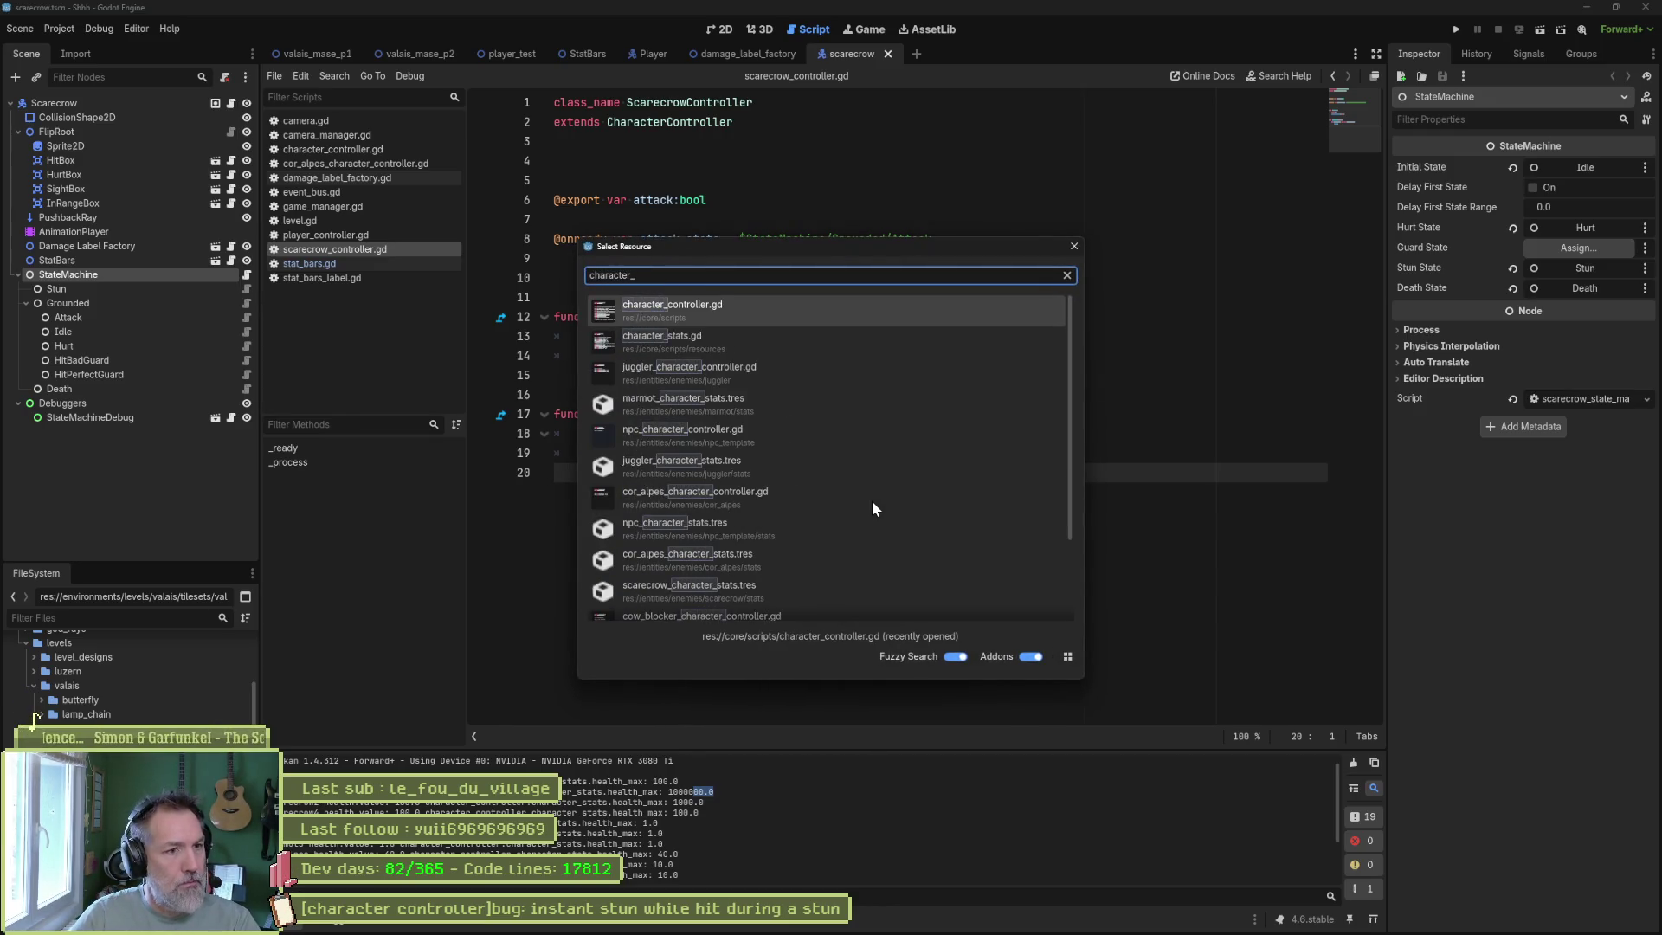
key("Down")
key("Return")
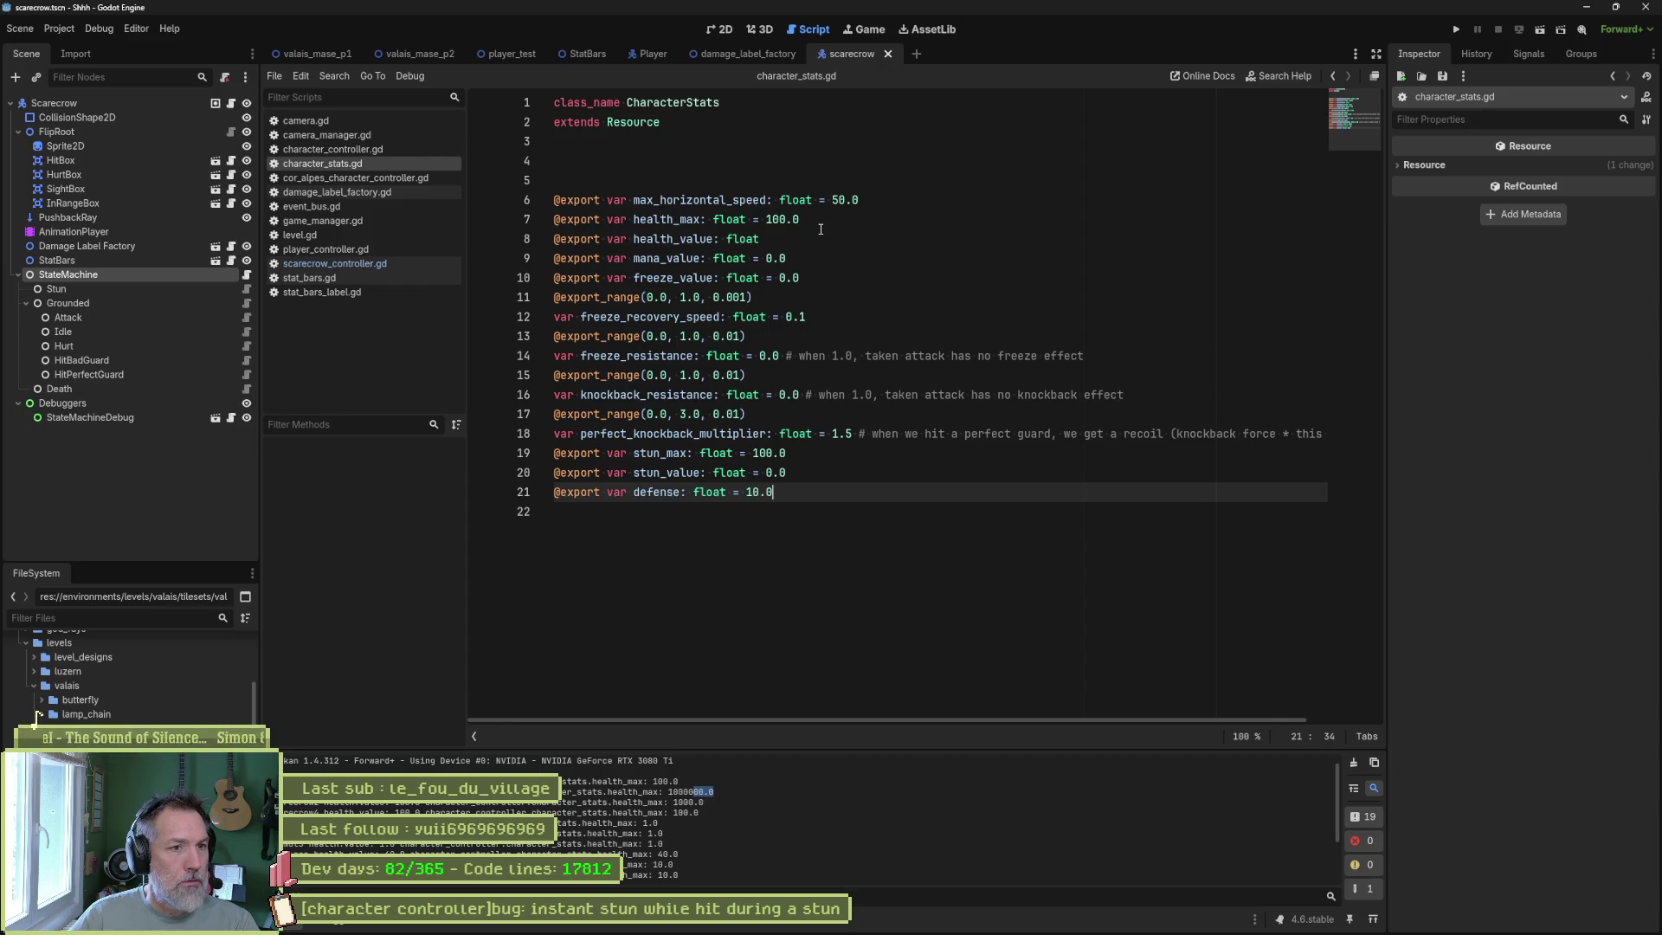
left_click(777, 219)
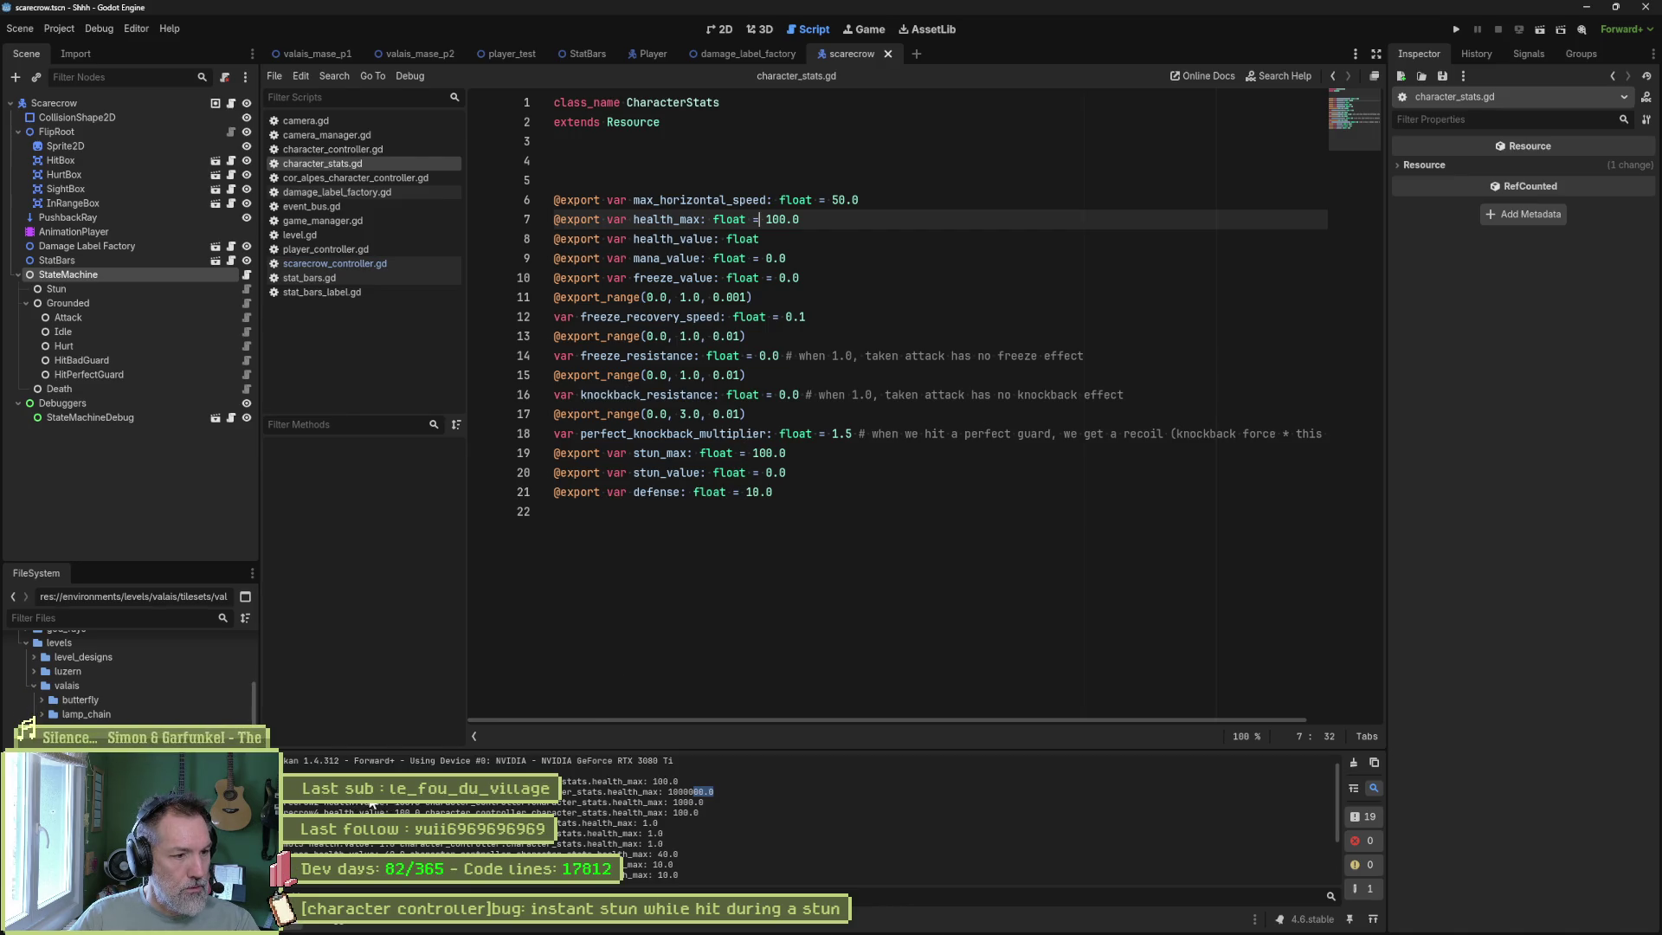
left_click(597, 54)
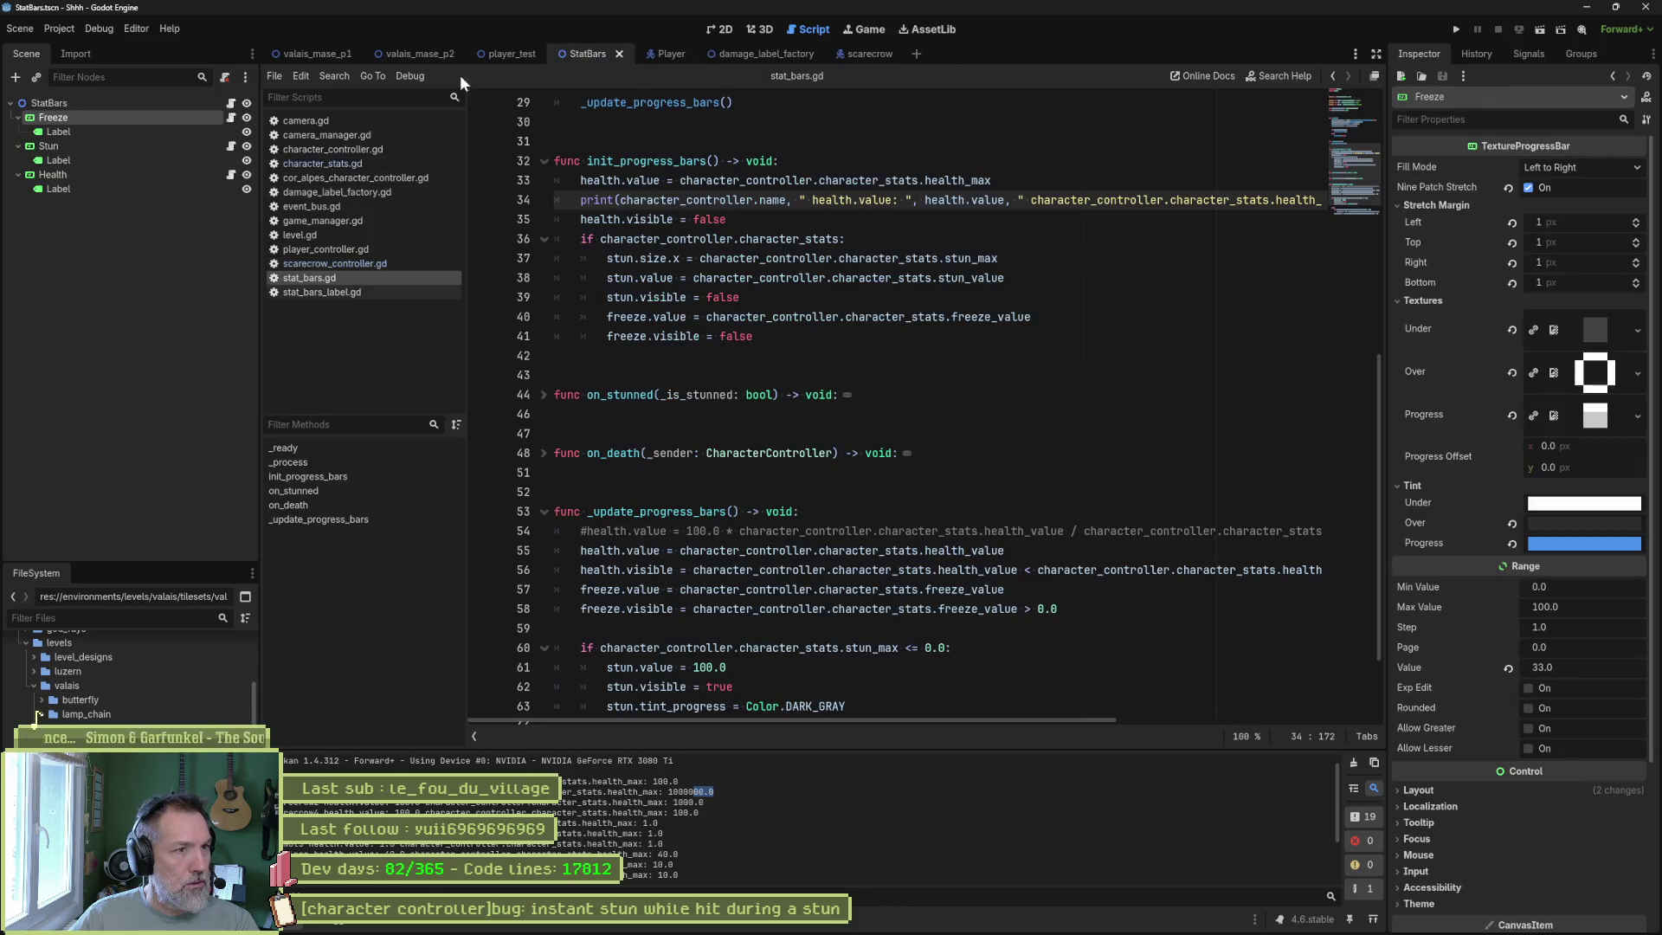
Select the Health progress bar and set its Range Max Value to 1000000.0.
left_click(86, 170)
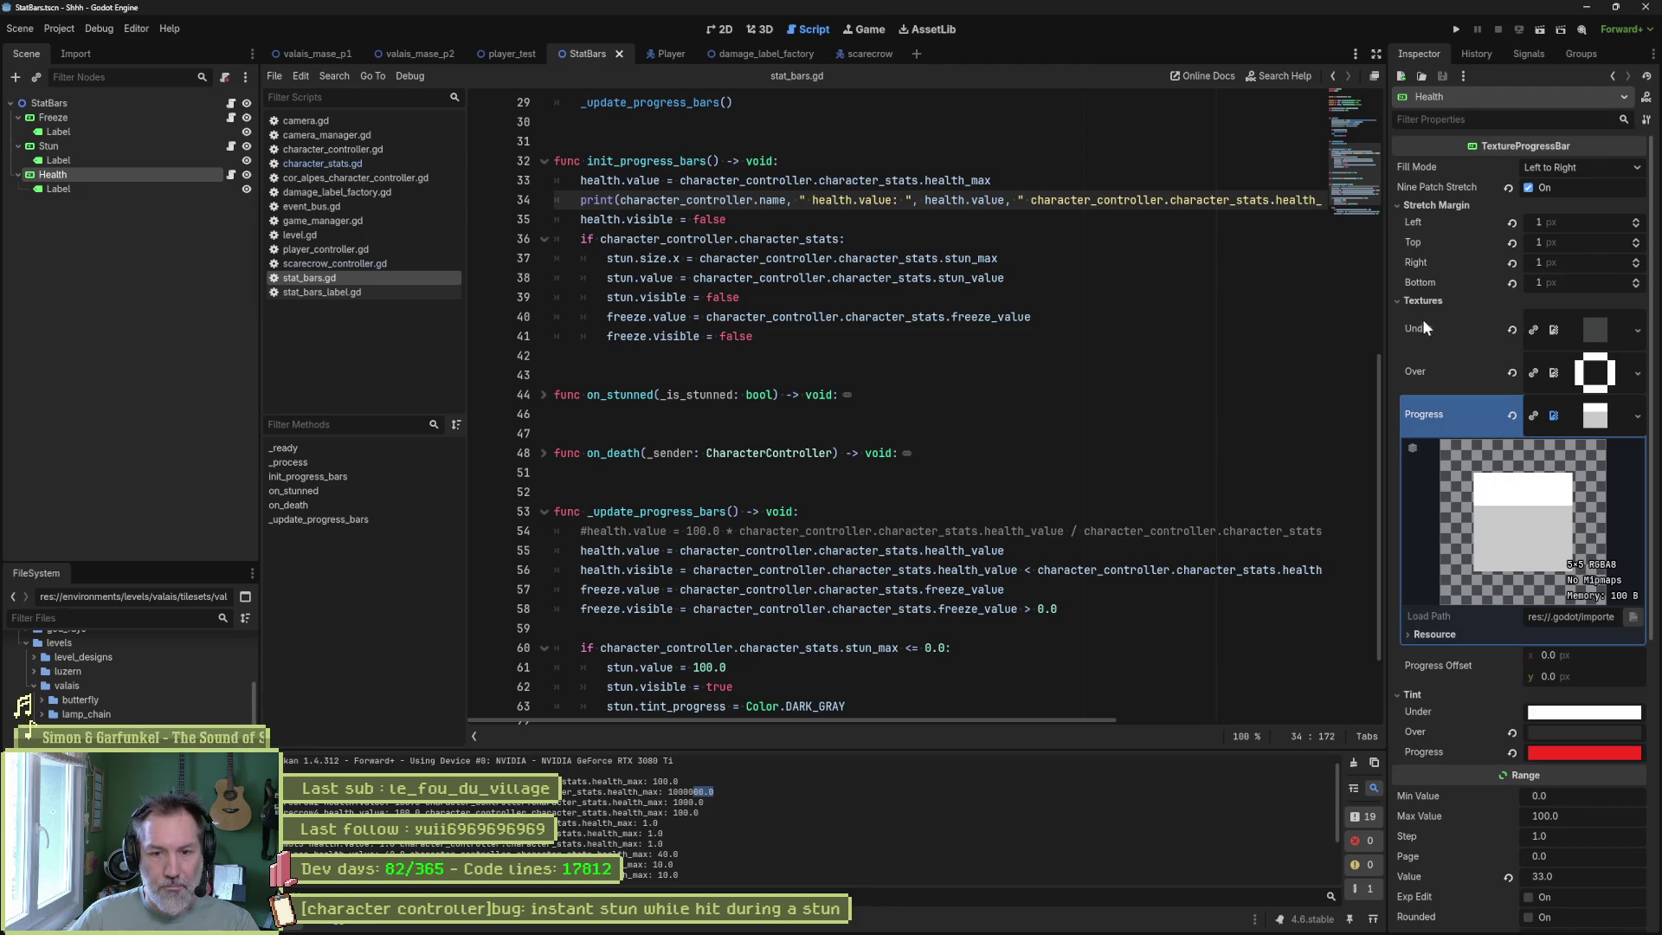
scroll(1428, 372, "down", 4)
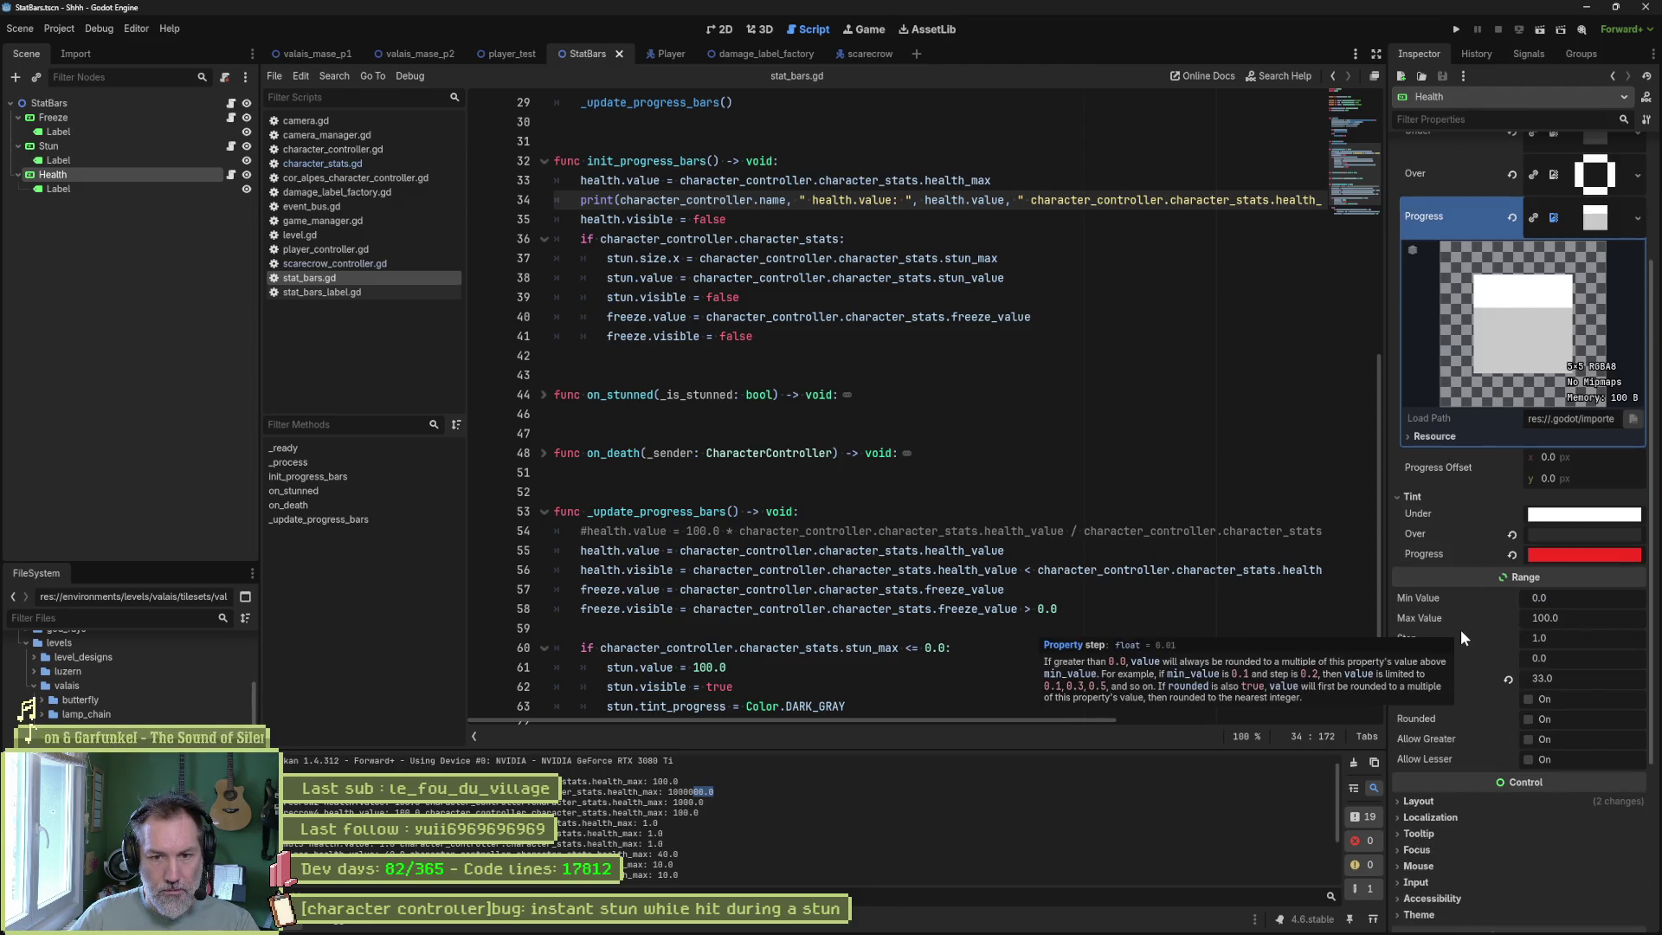
left_click(1550, 617)
type("1")
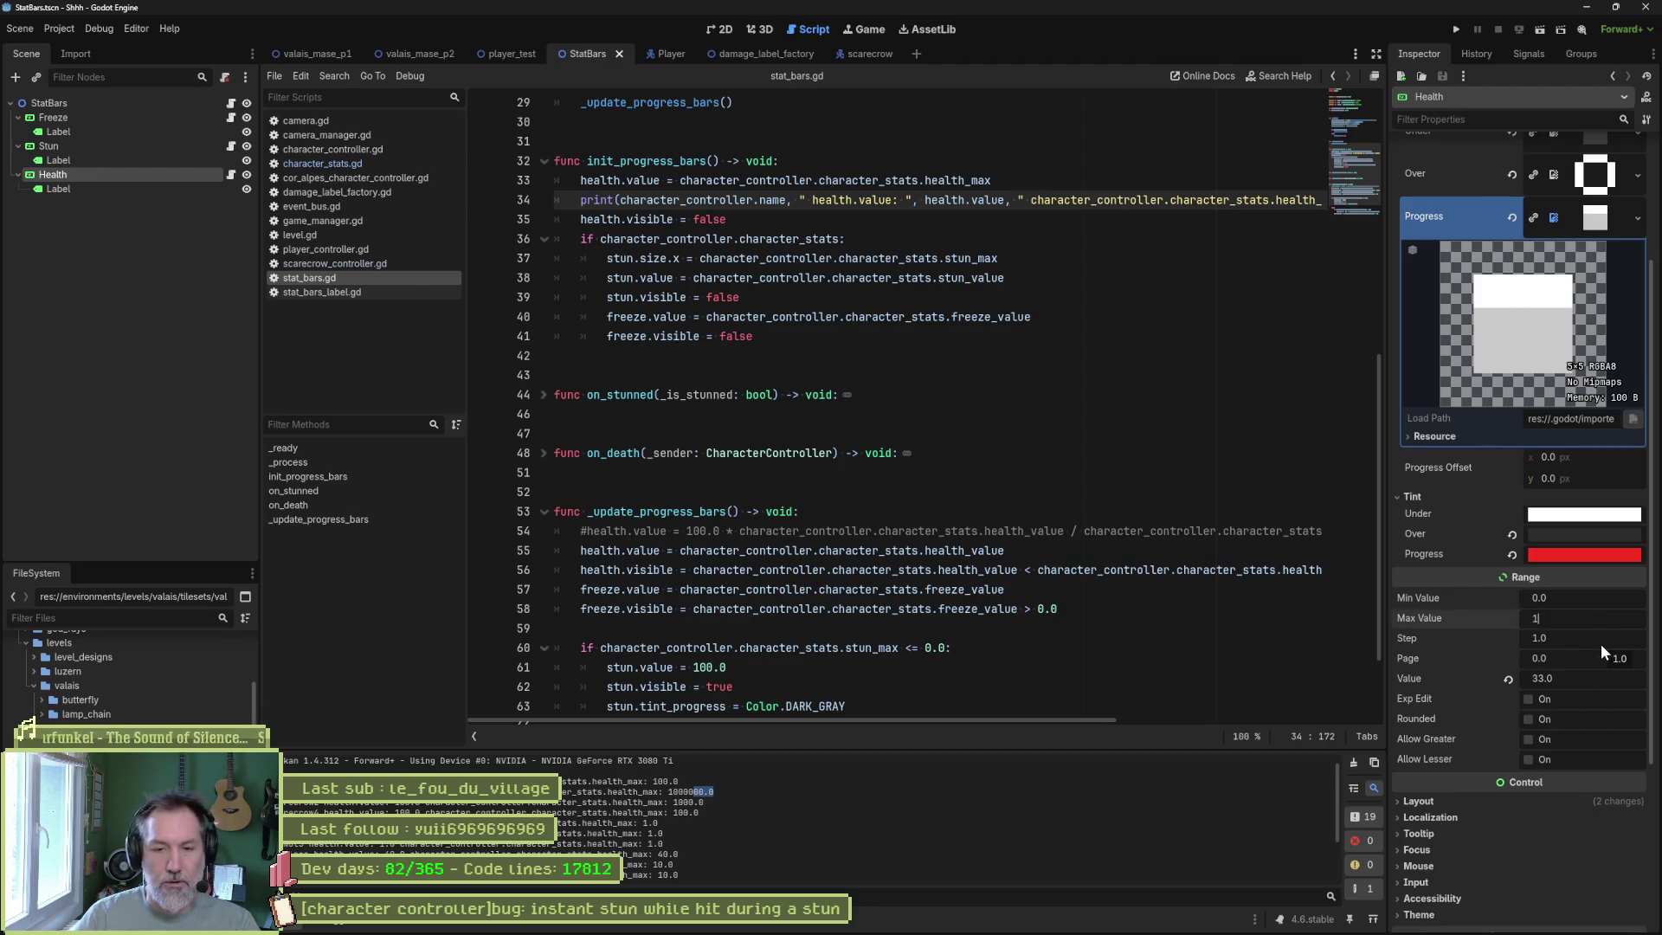
type("0000")
key("Return")
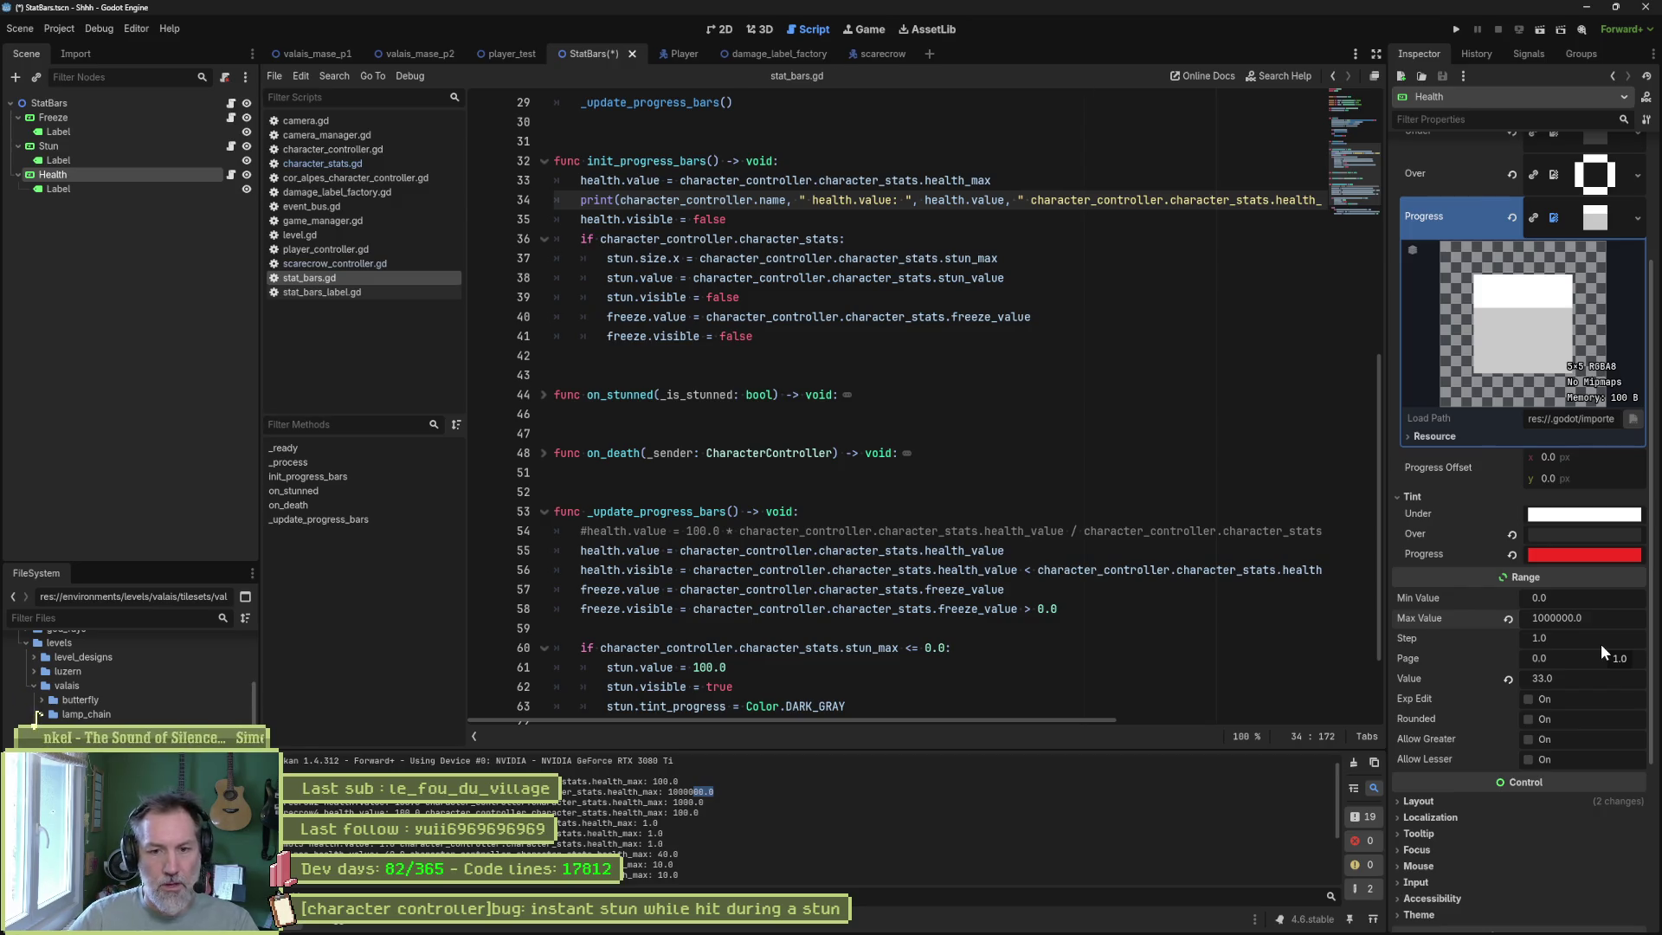
mouse_move(1431, 620)
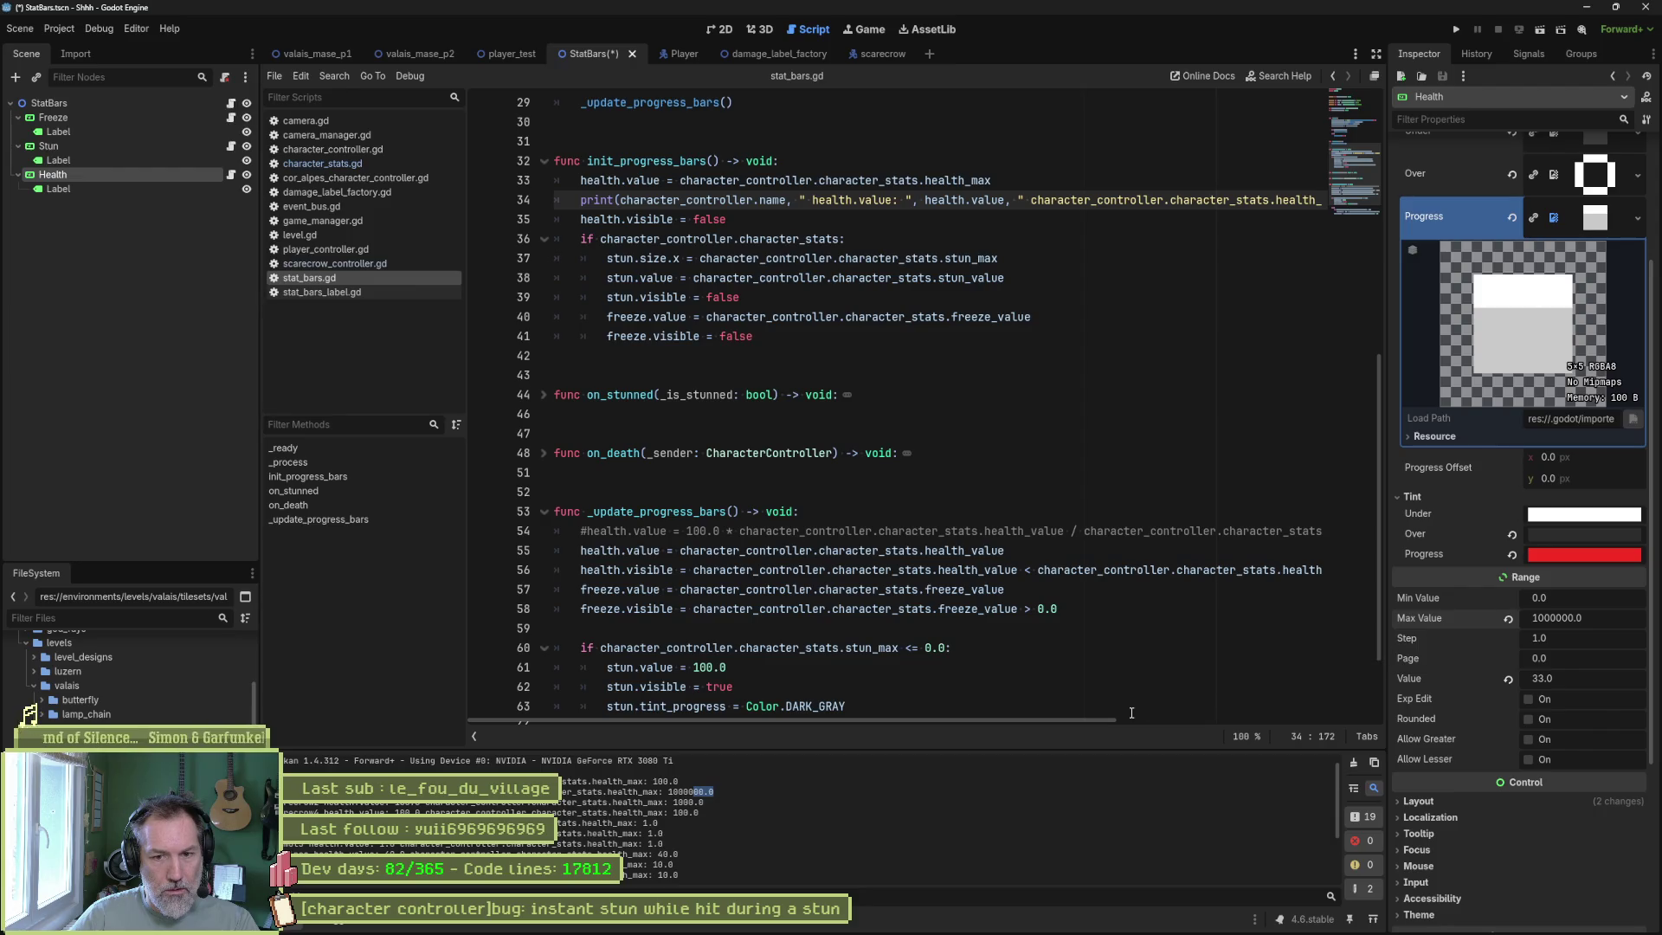
Run the valais_mase_p2 scene and move the player back and forth past the scarecrow.
key("F5")
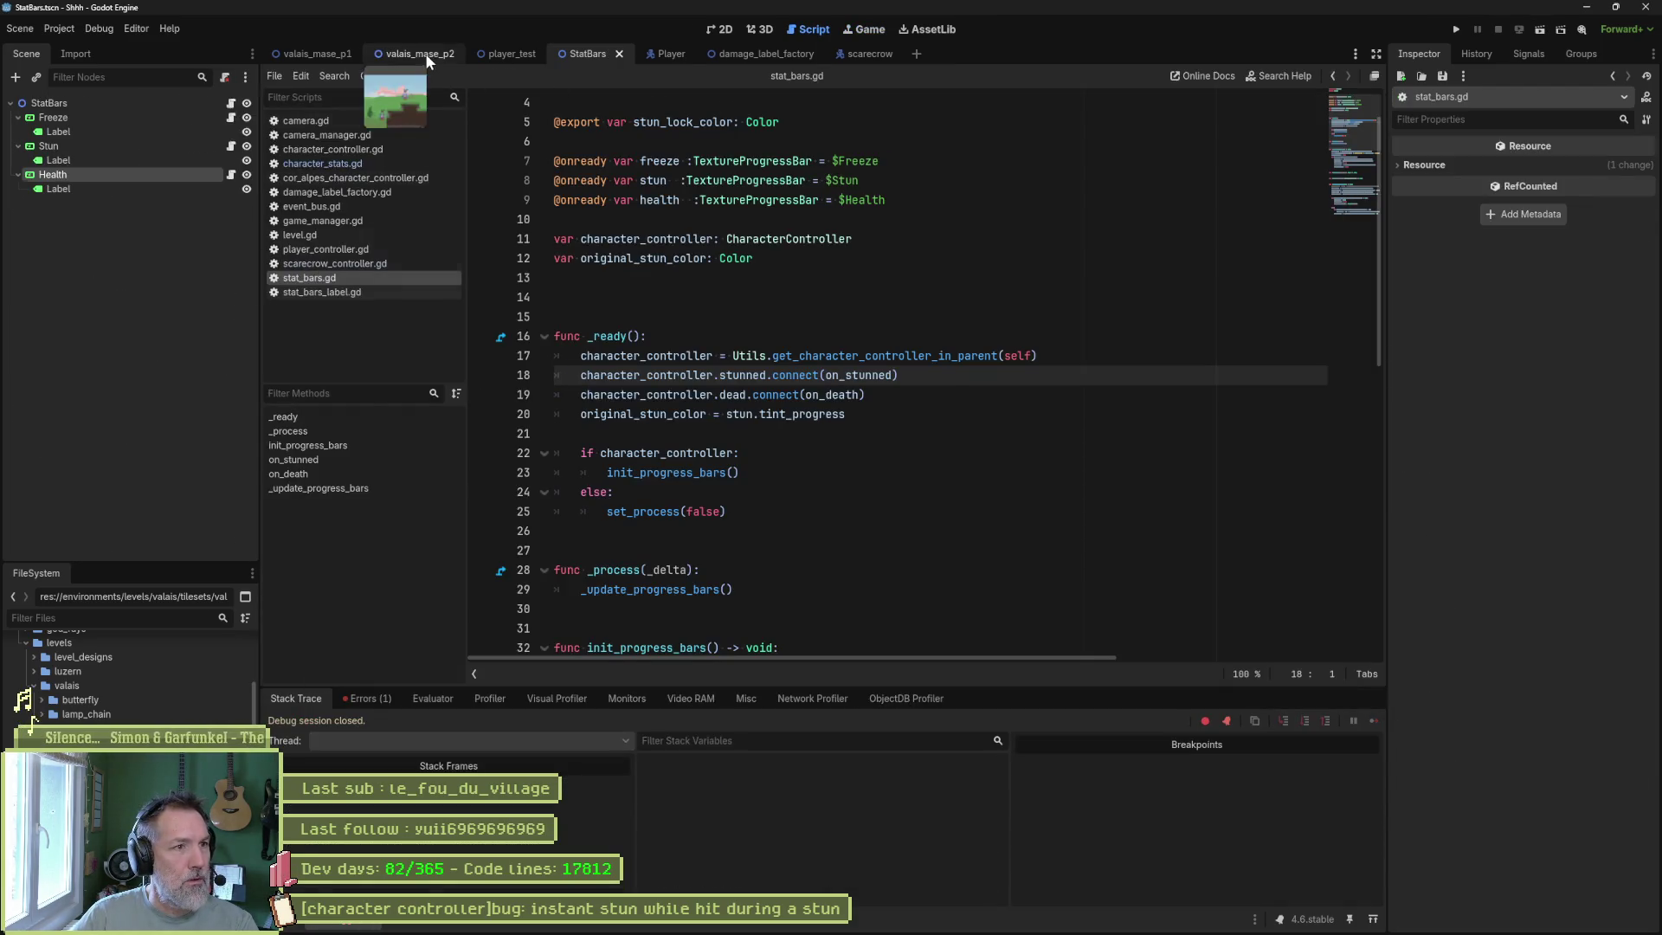
left_click(424, 54)
key("F5")
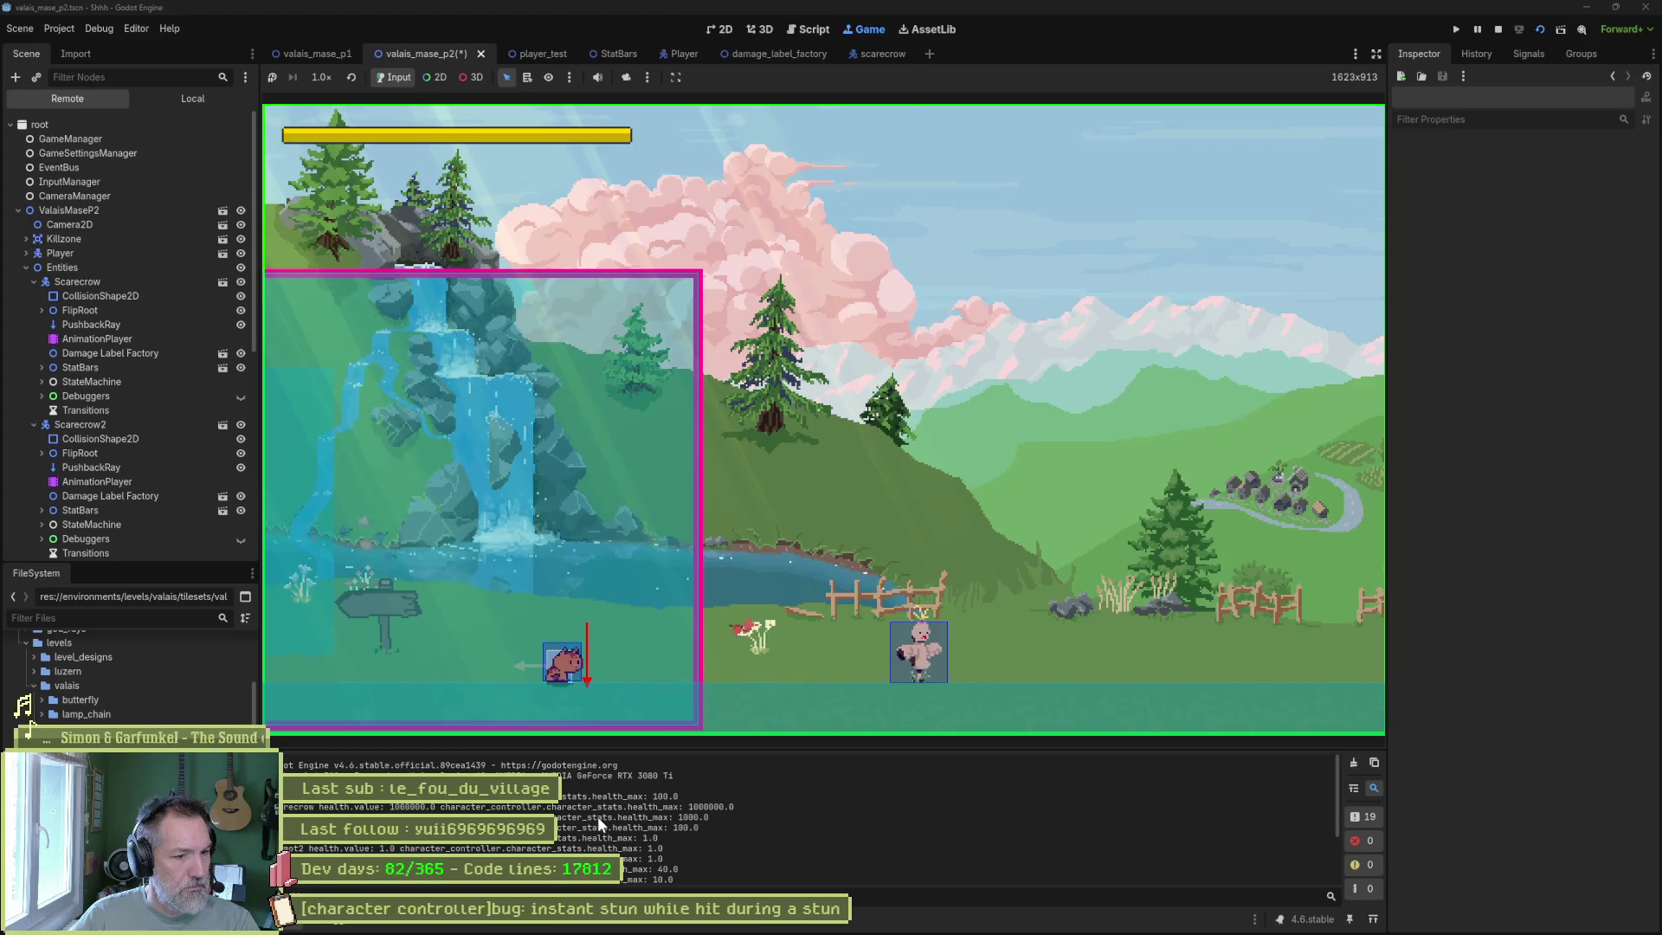
key("d")
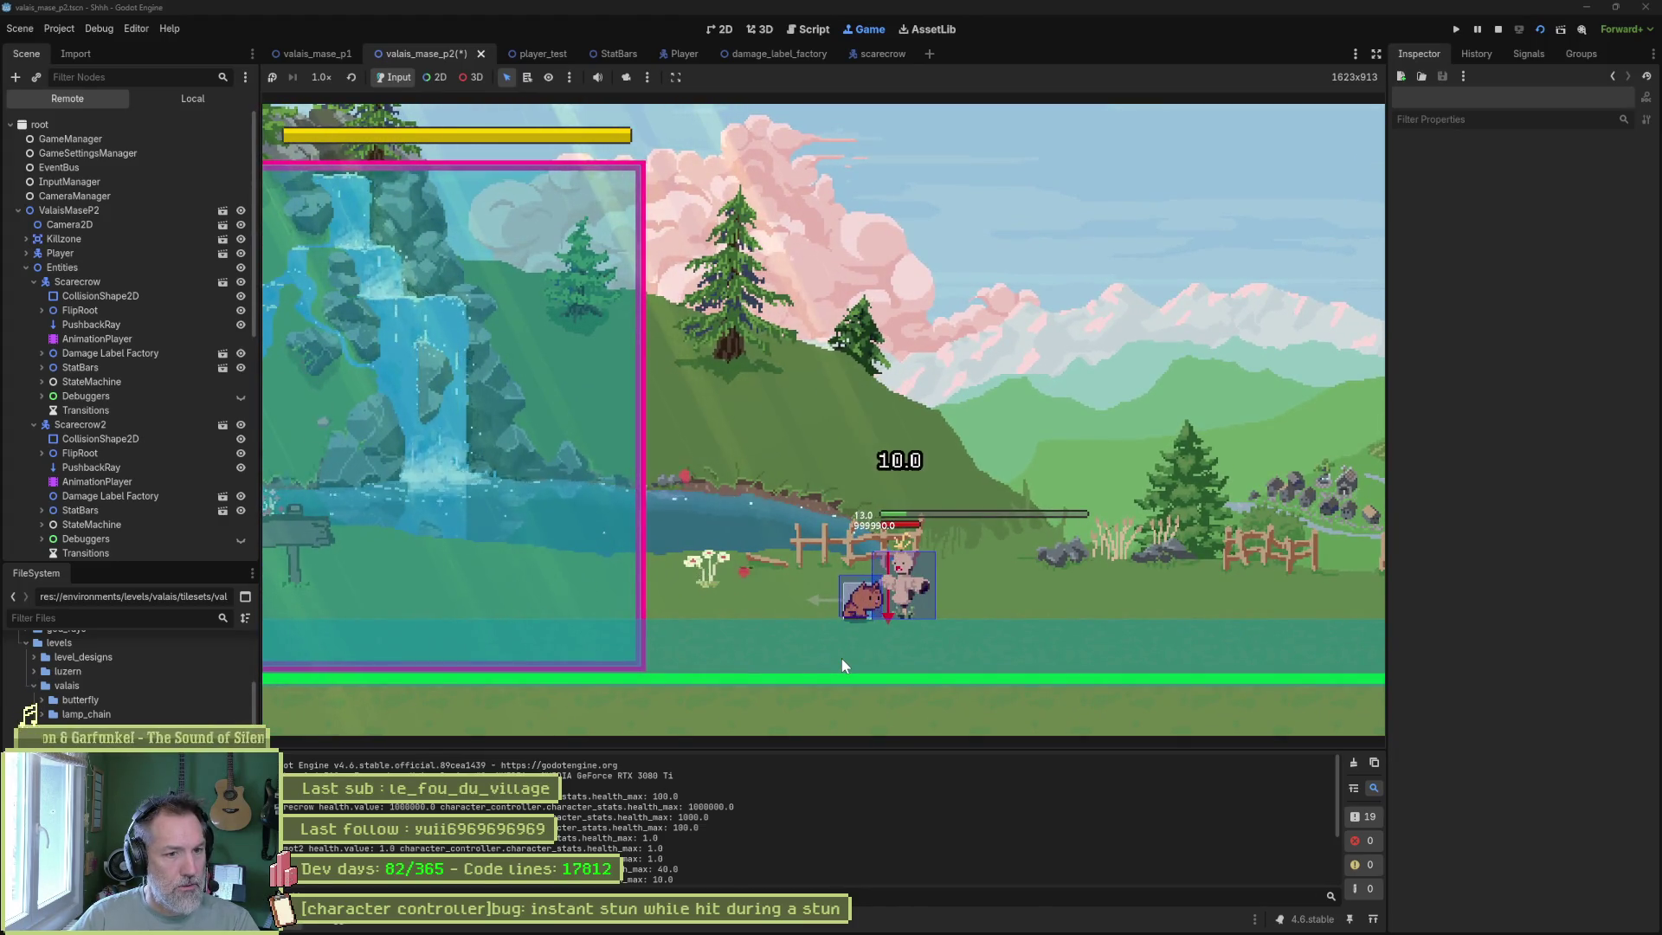
key("d")
key("a")
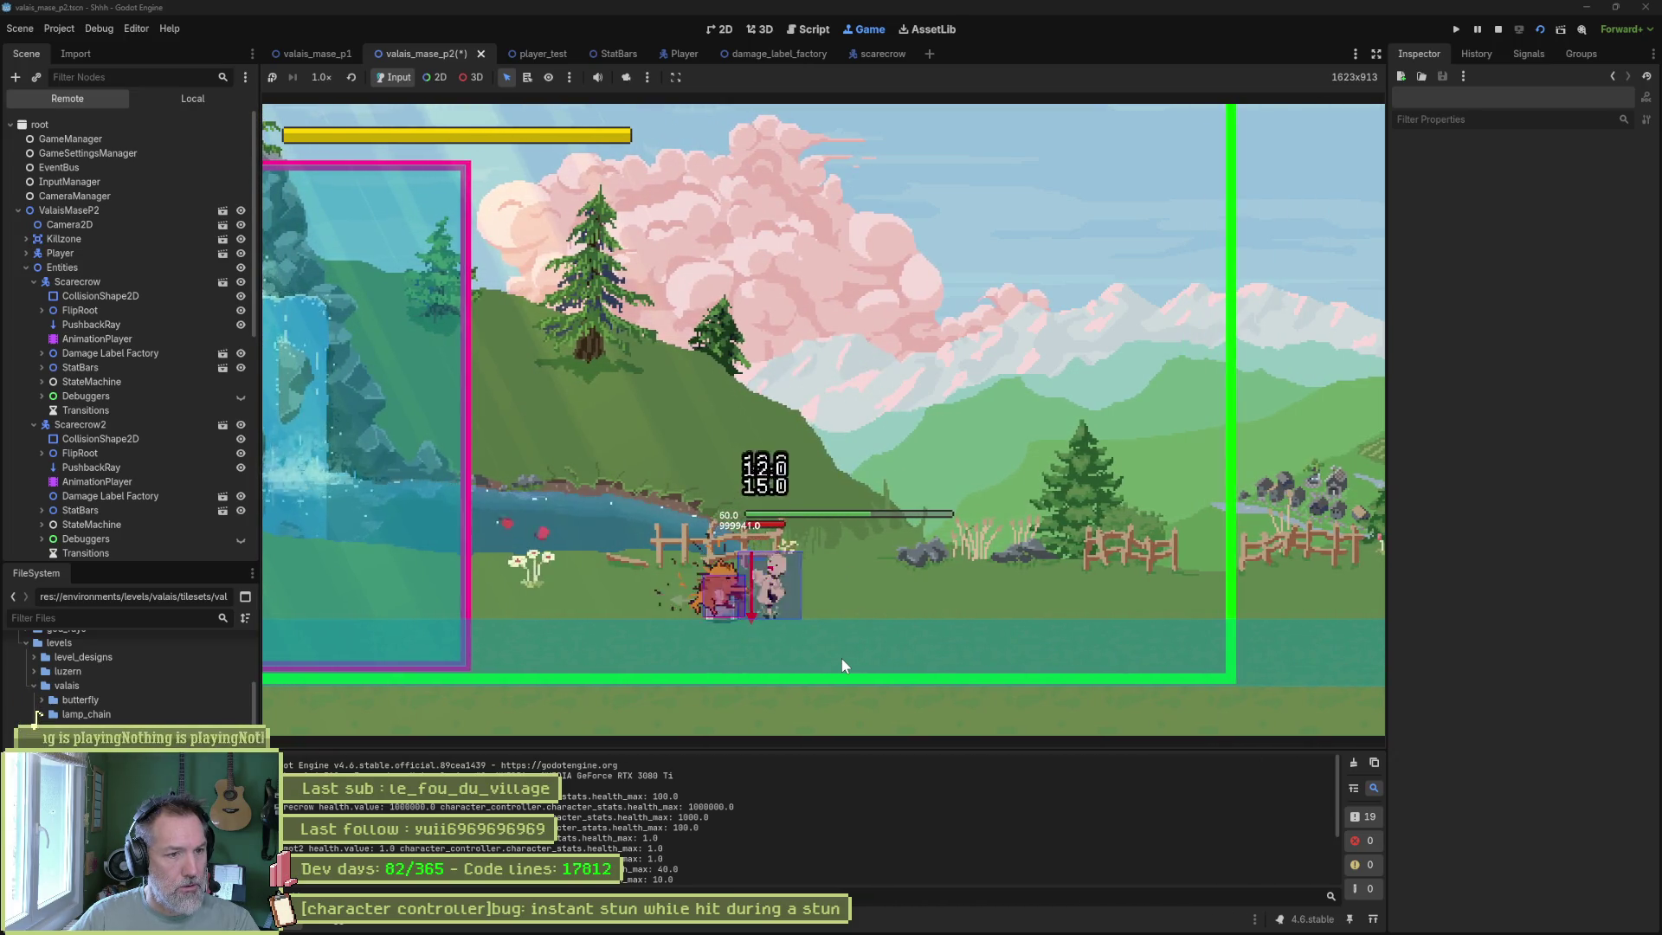
key("d")
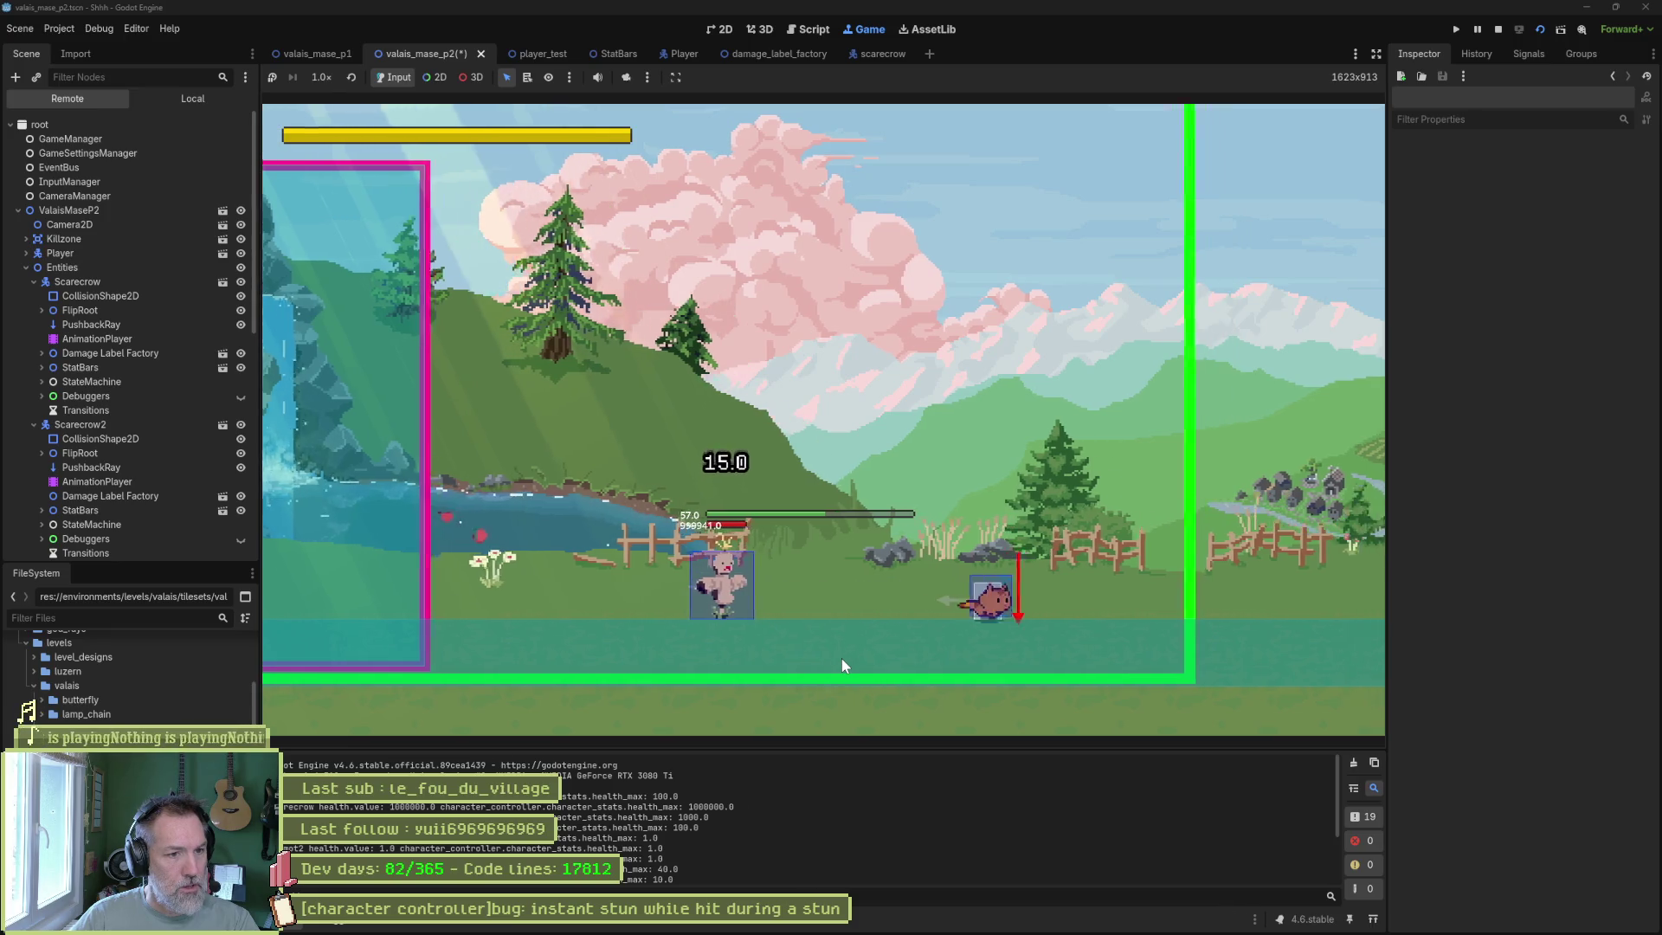
key("d")
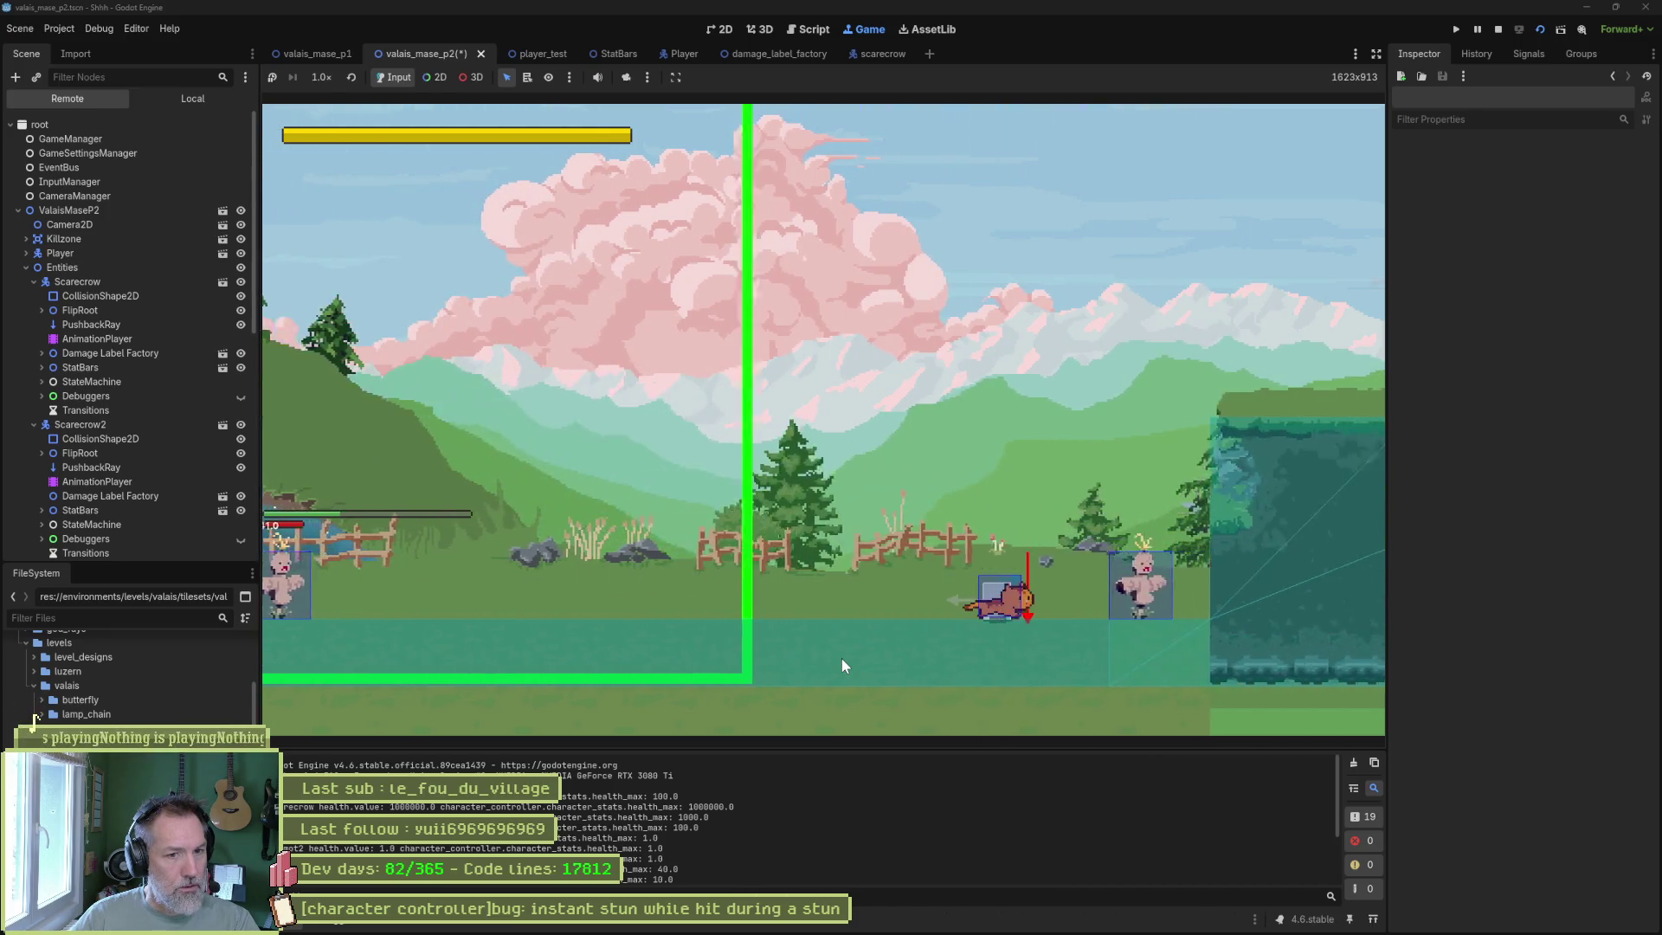
Attack the scarecrow repeatedly with j and a k special to retrigger its stun, then pause the game.
key("j")
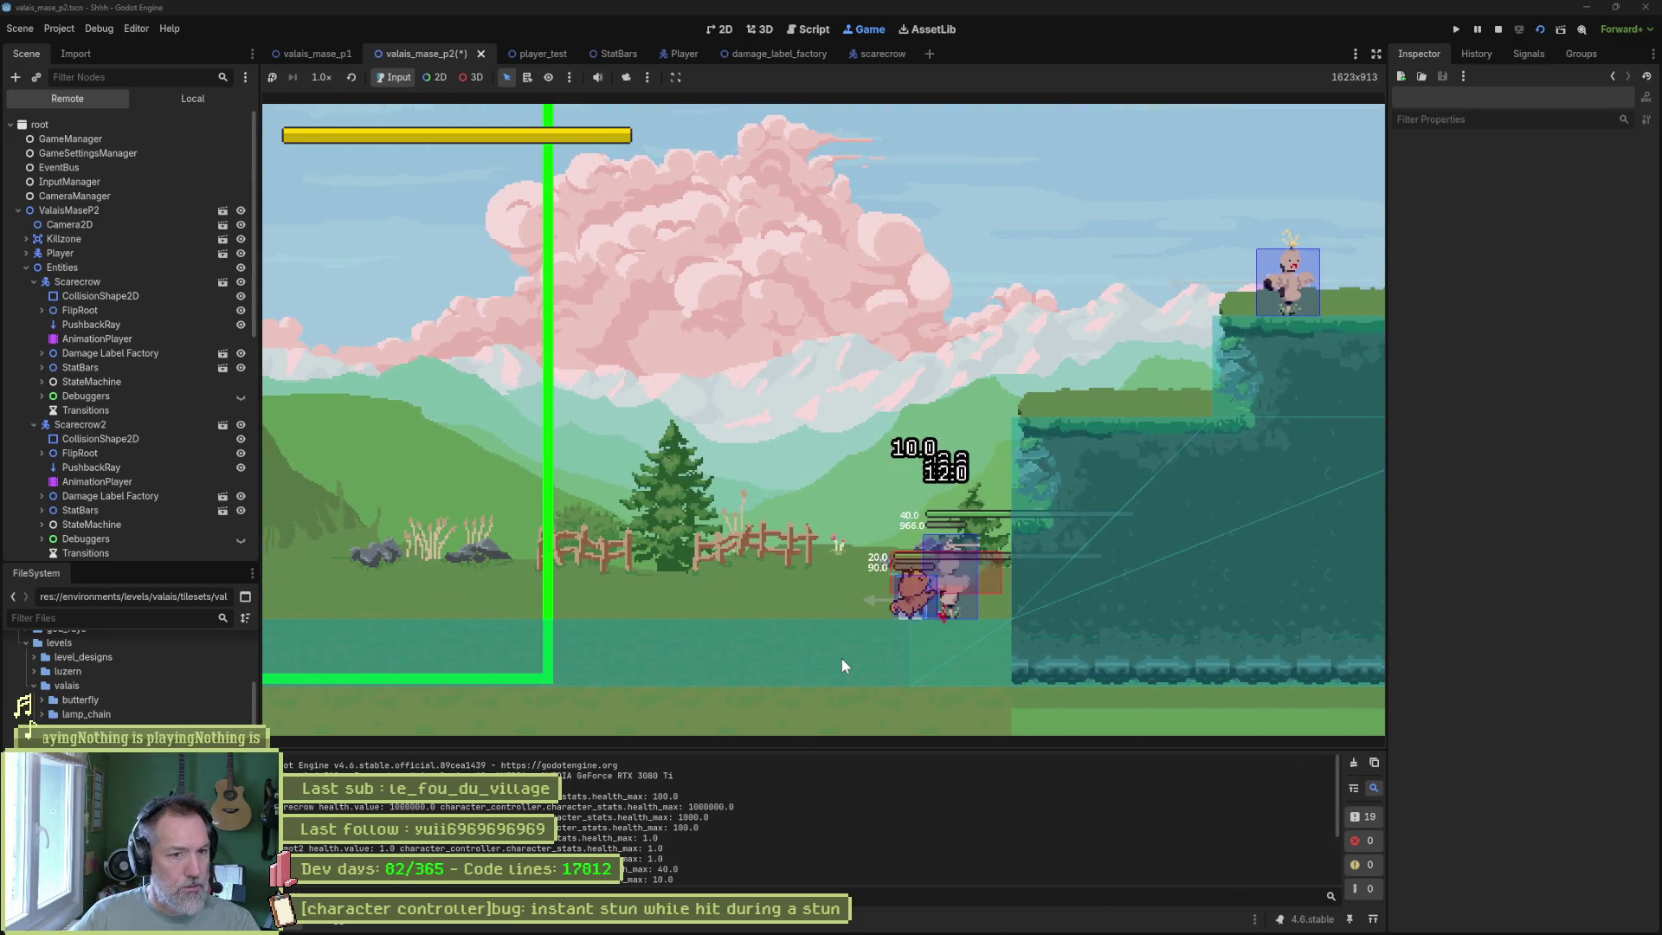
key("j")
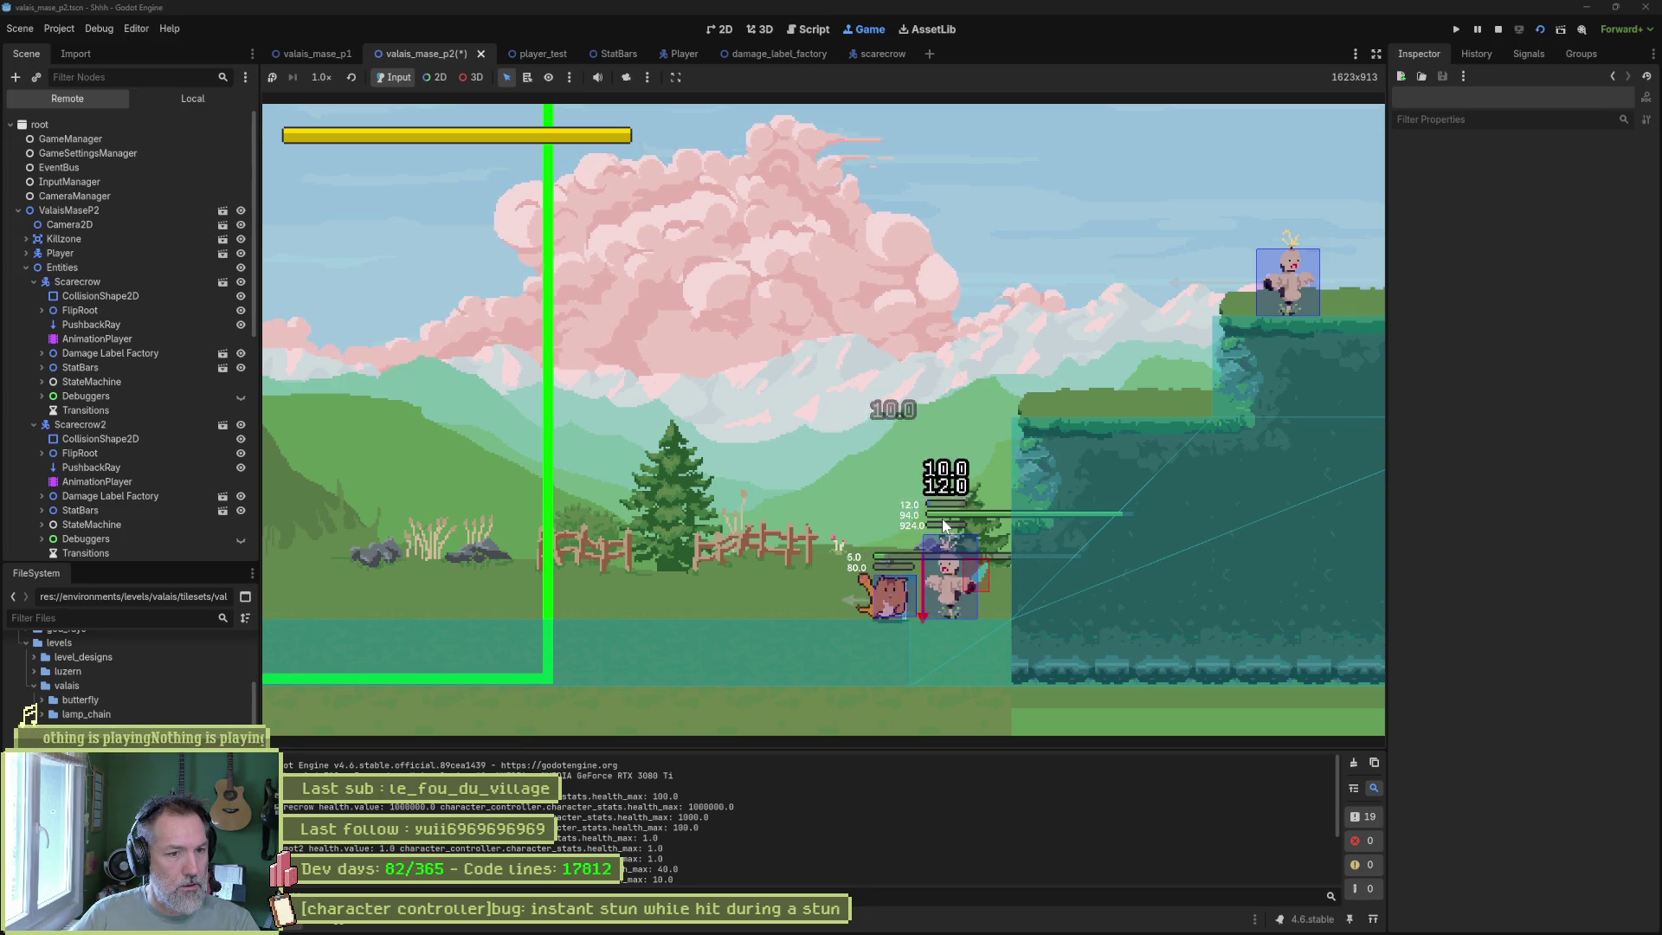
key("j")
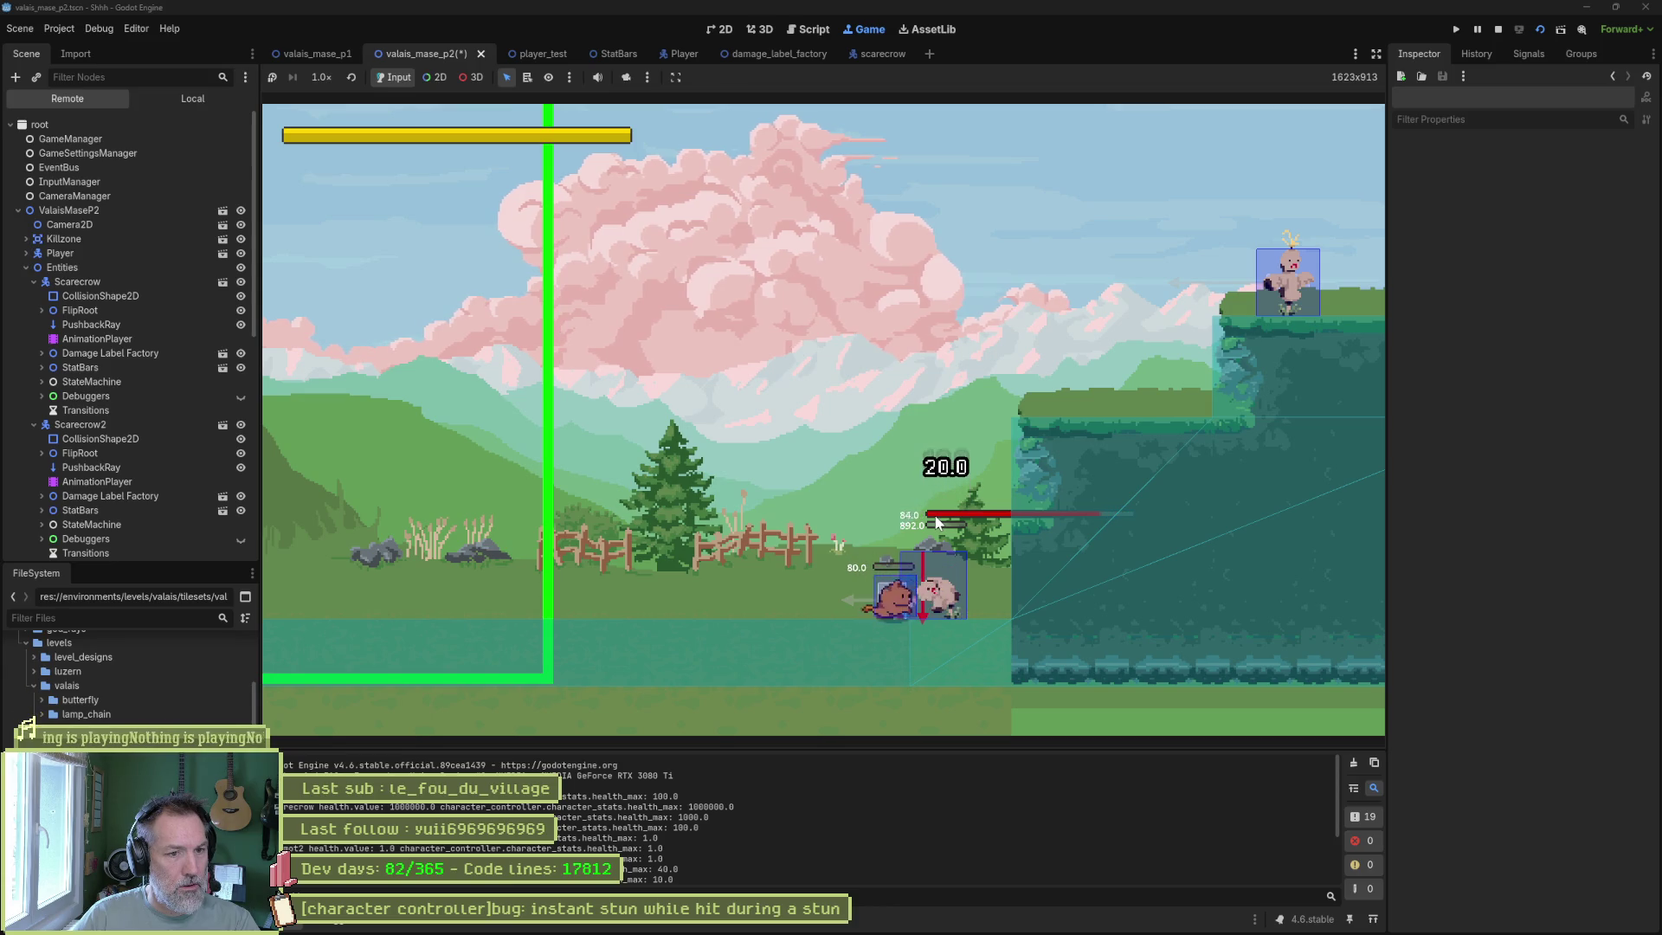
key("j")
key("k")
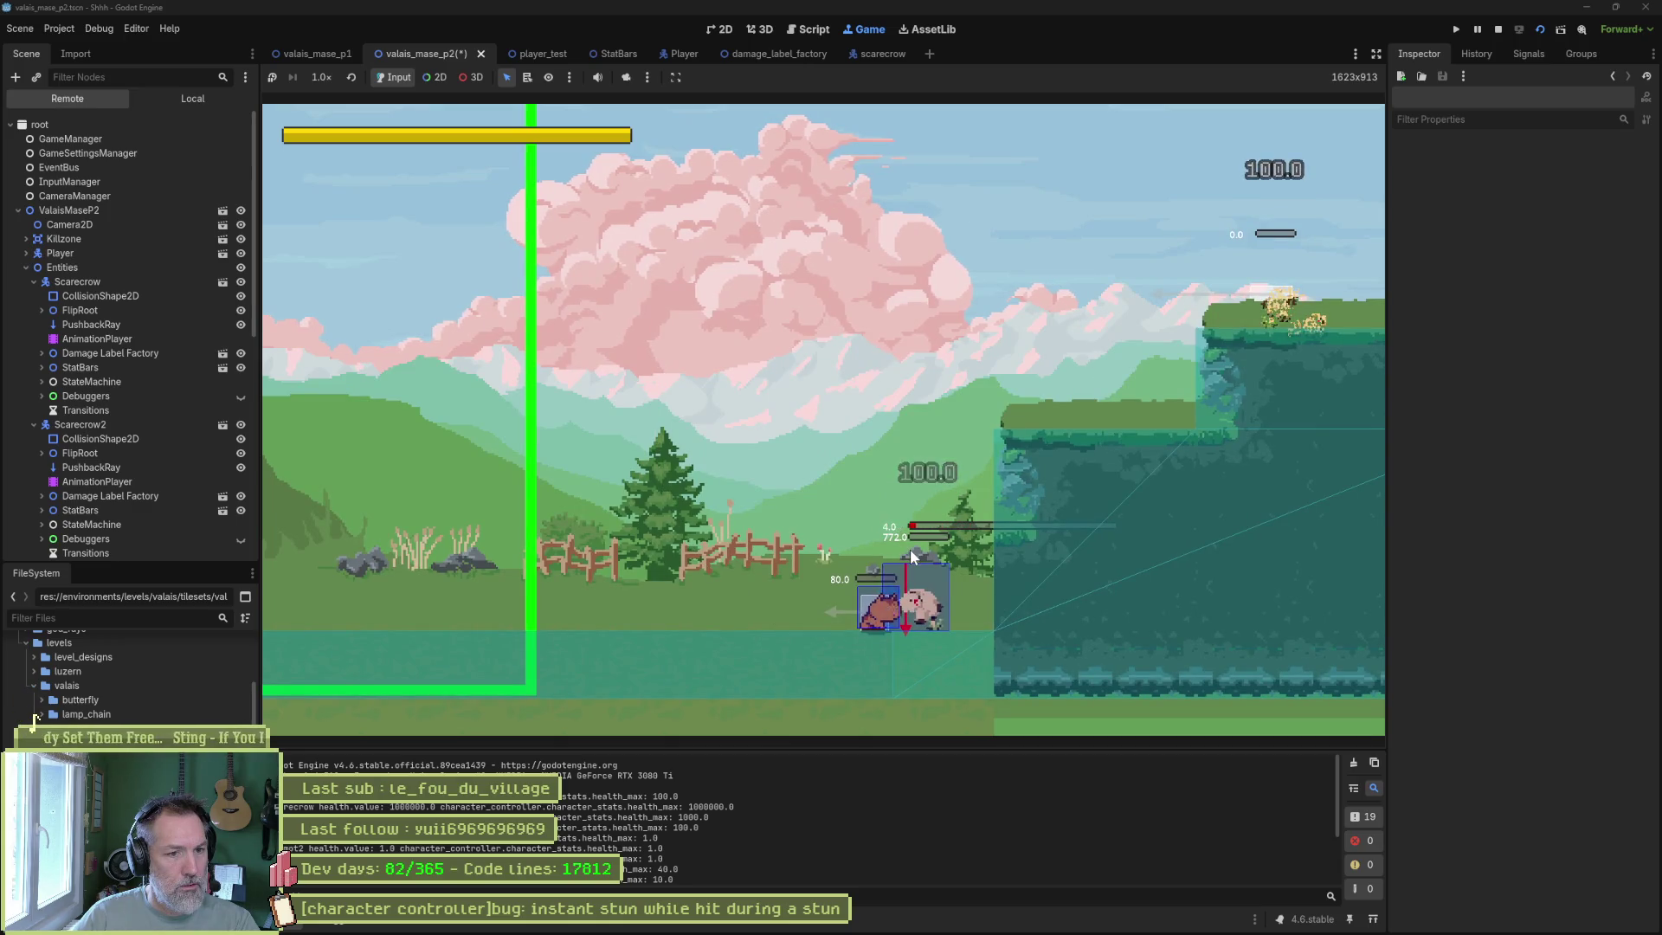
key("j")
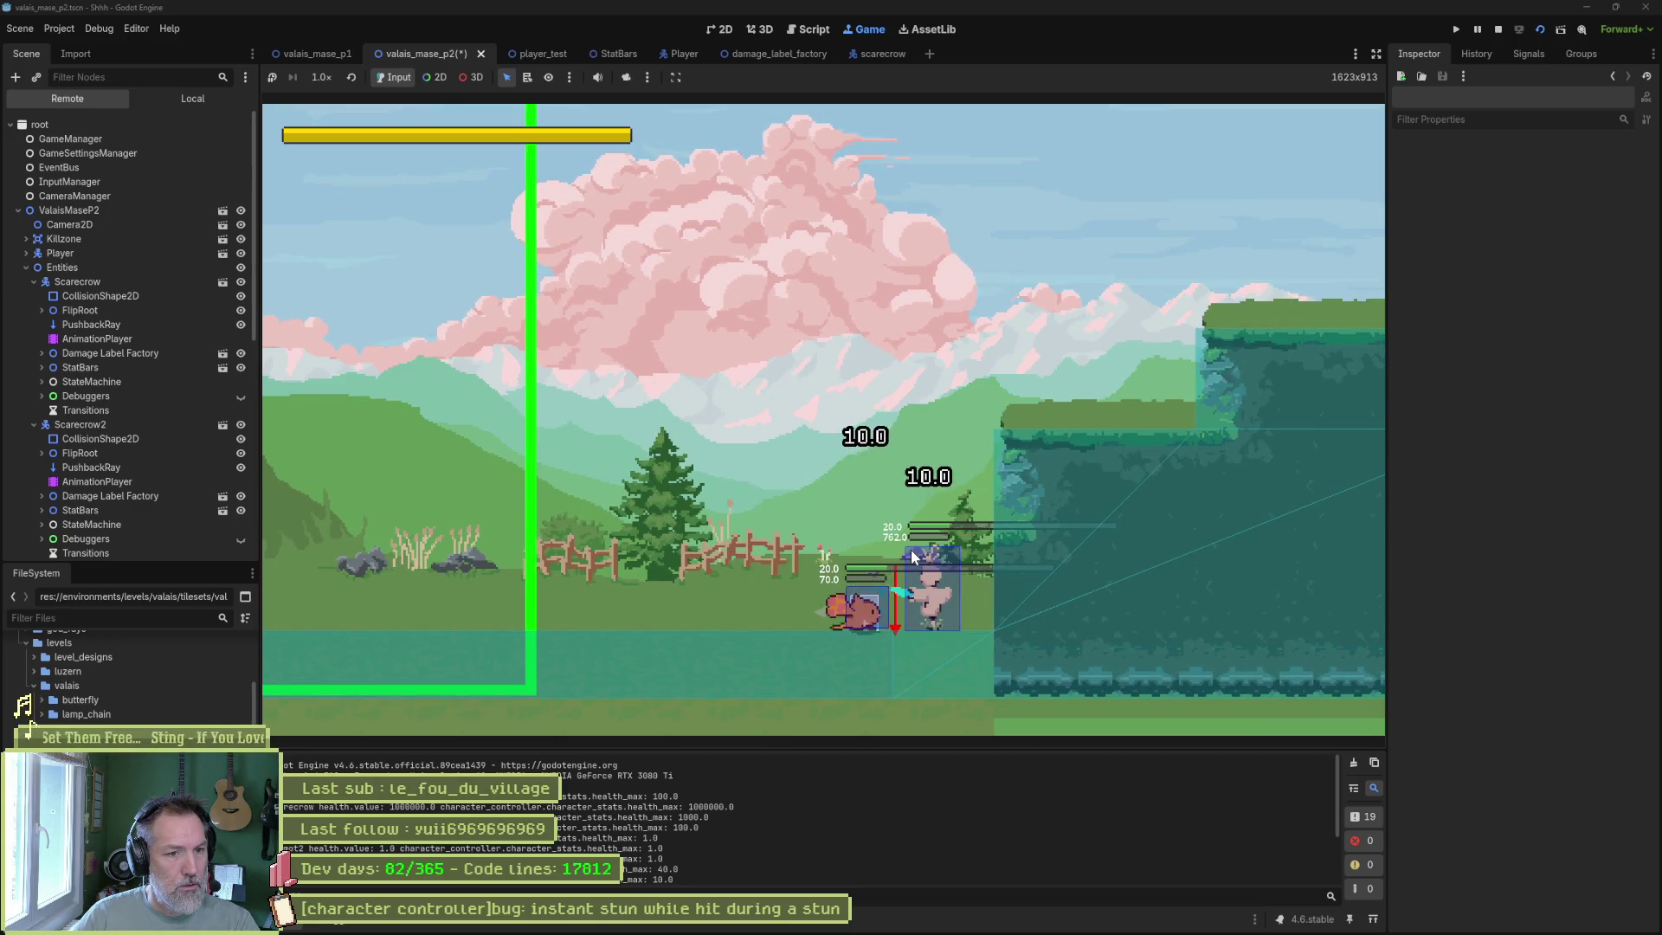
key("d")
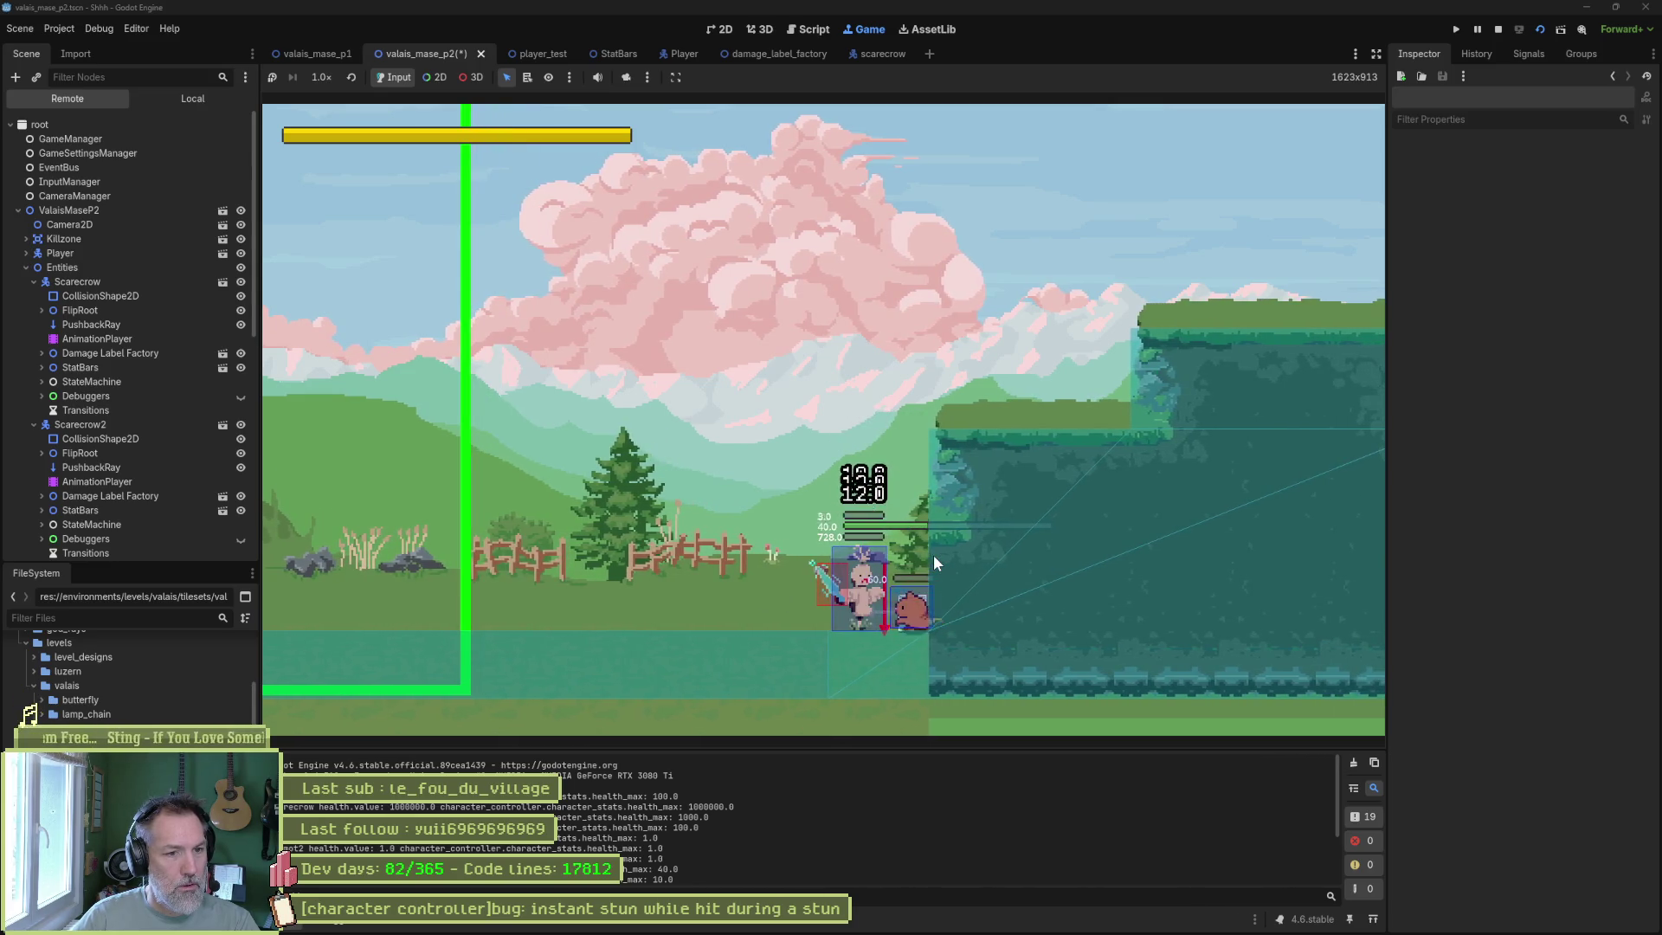
key("j")
key("j")
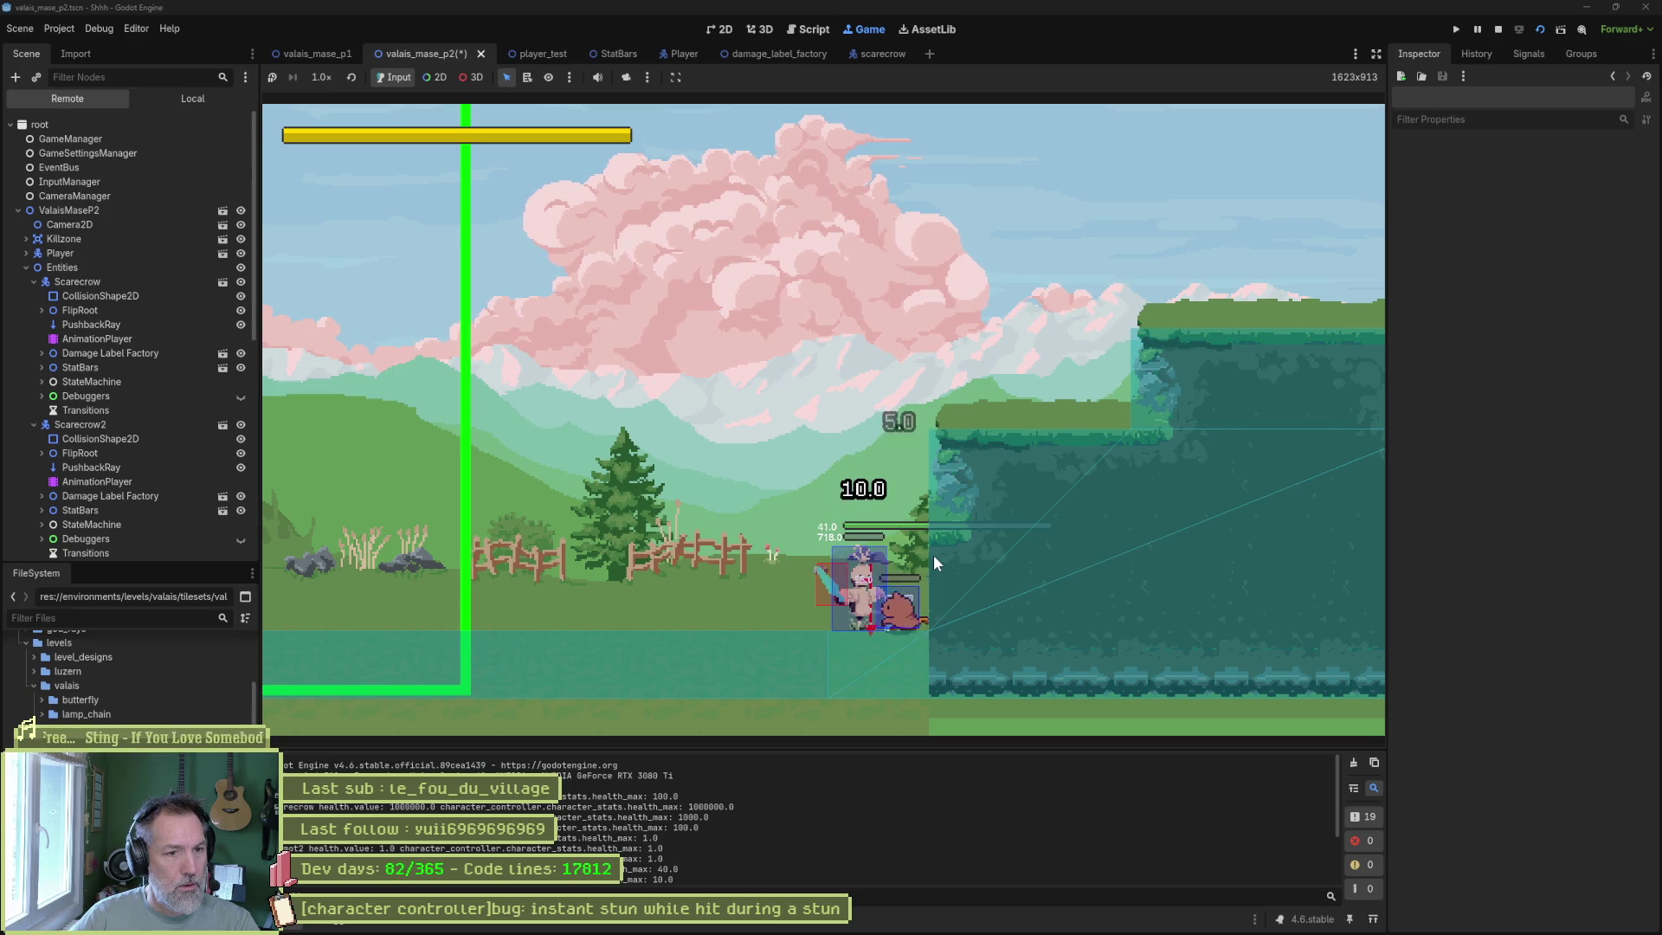
key("j")
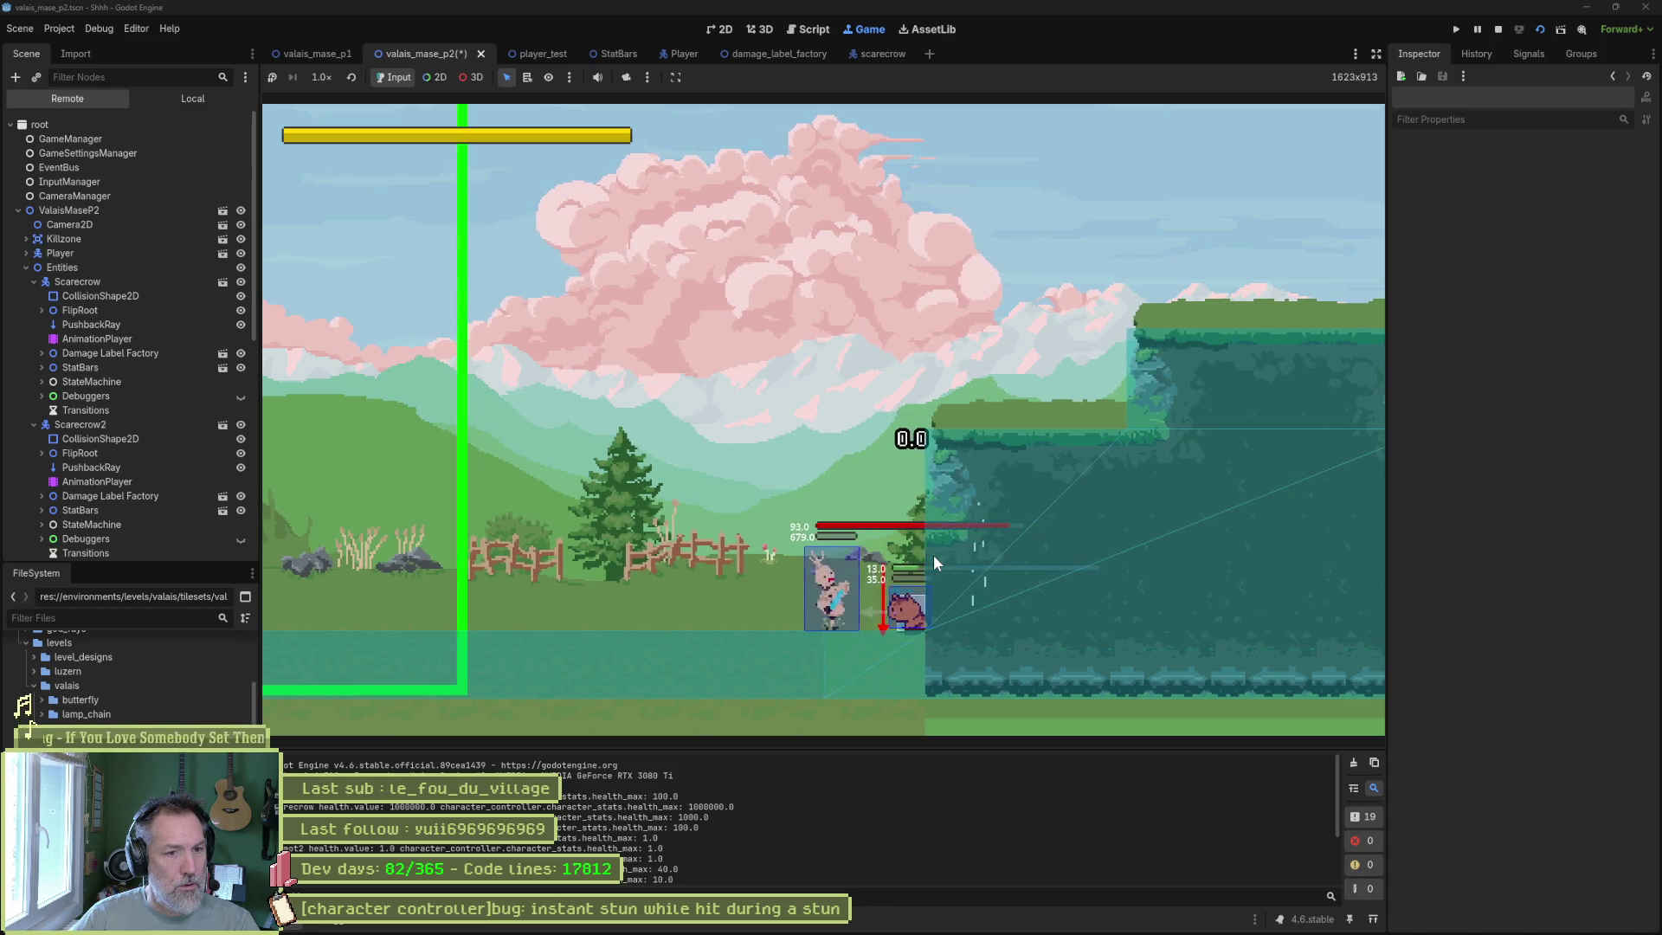
key("j")
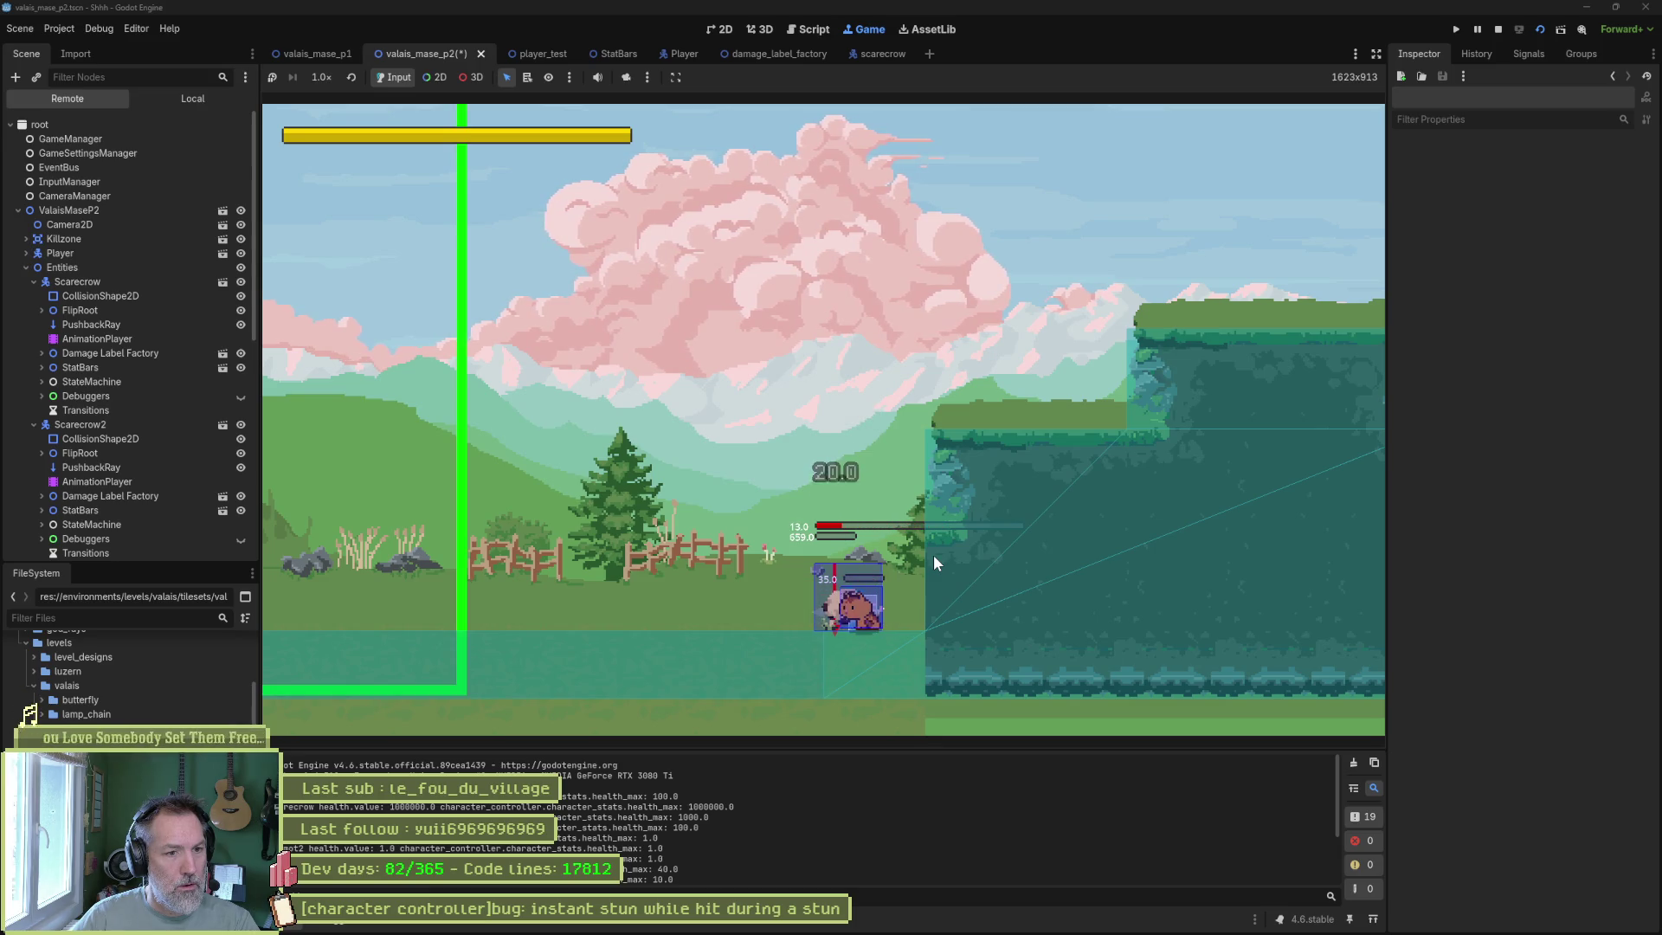
key("j")
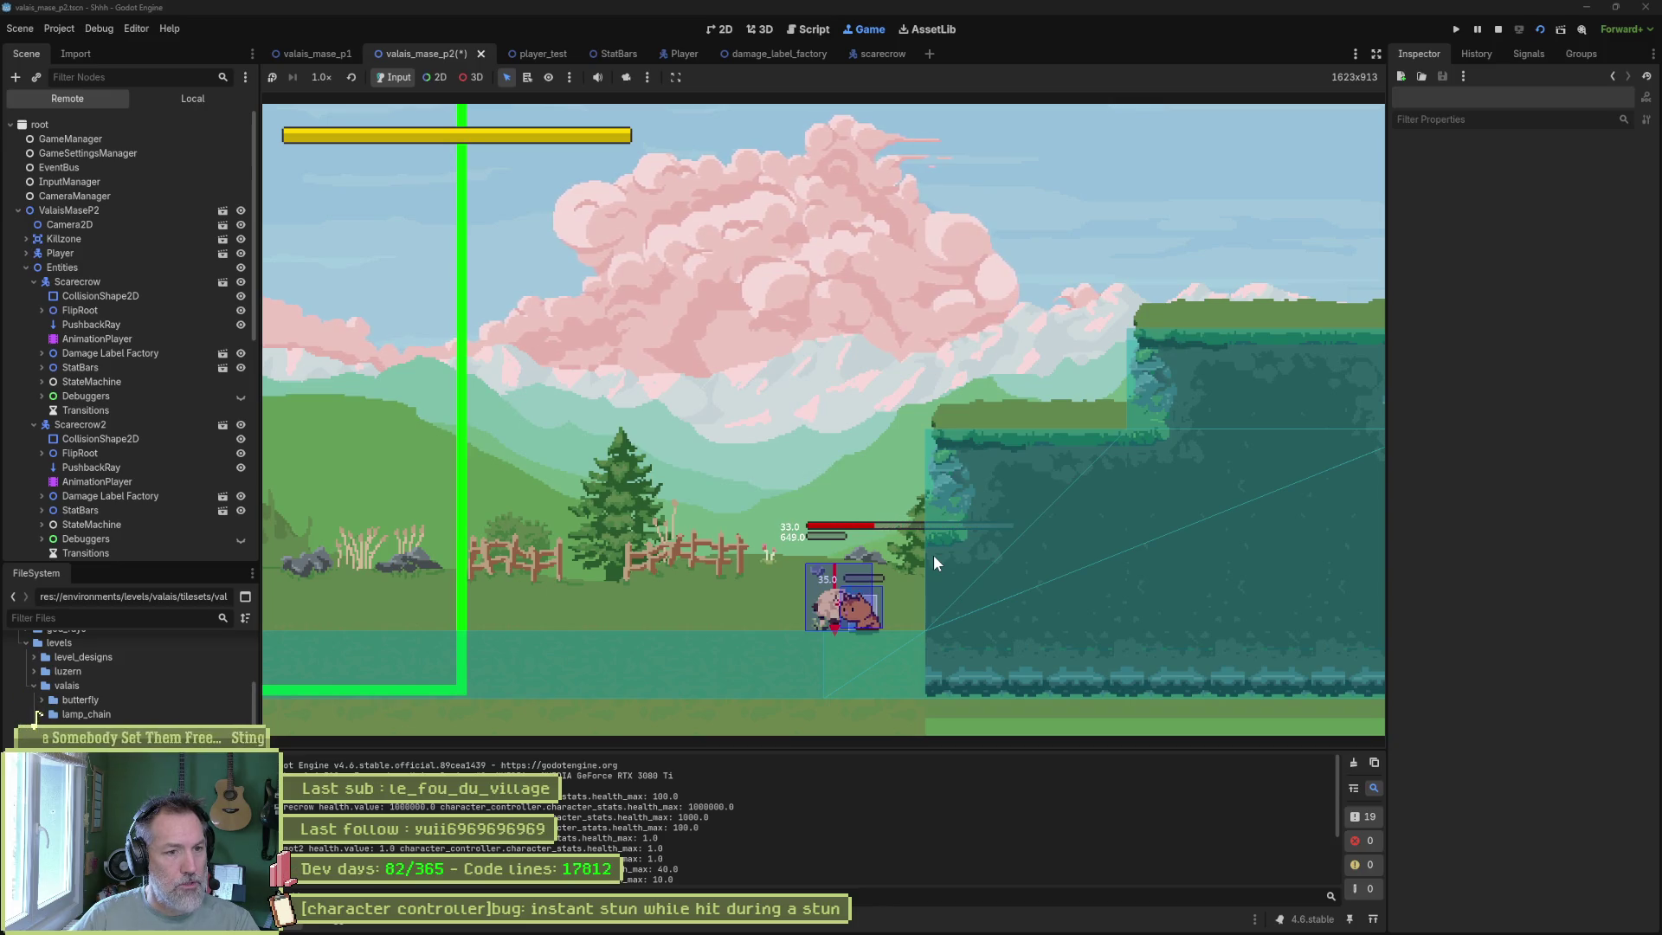
key("j")
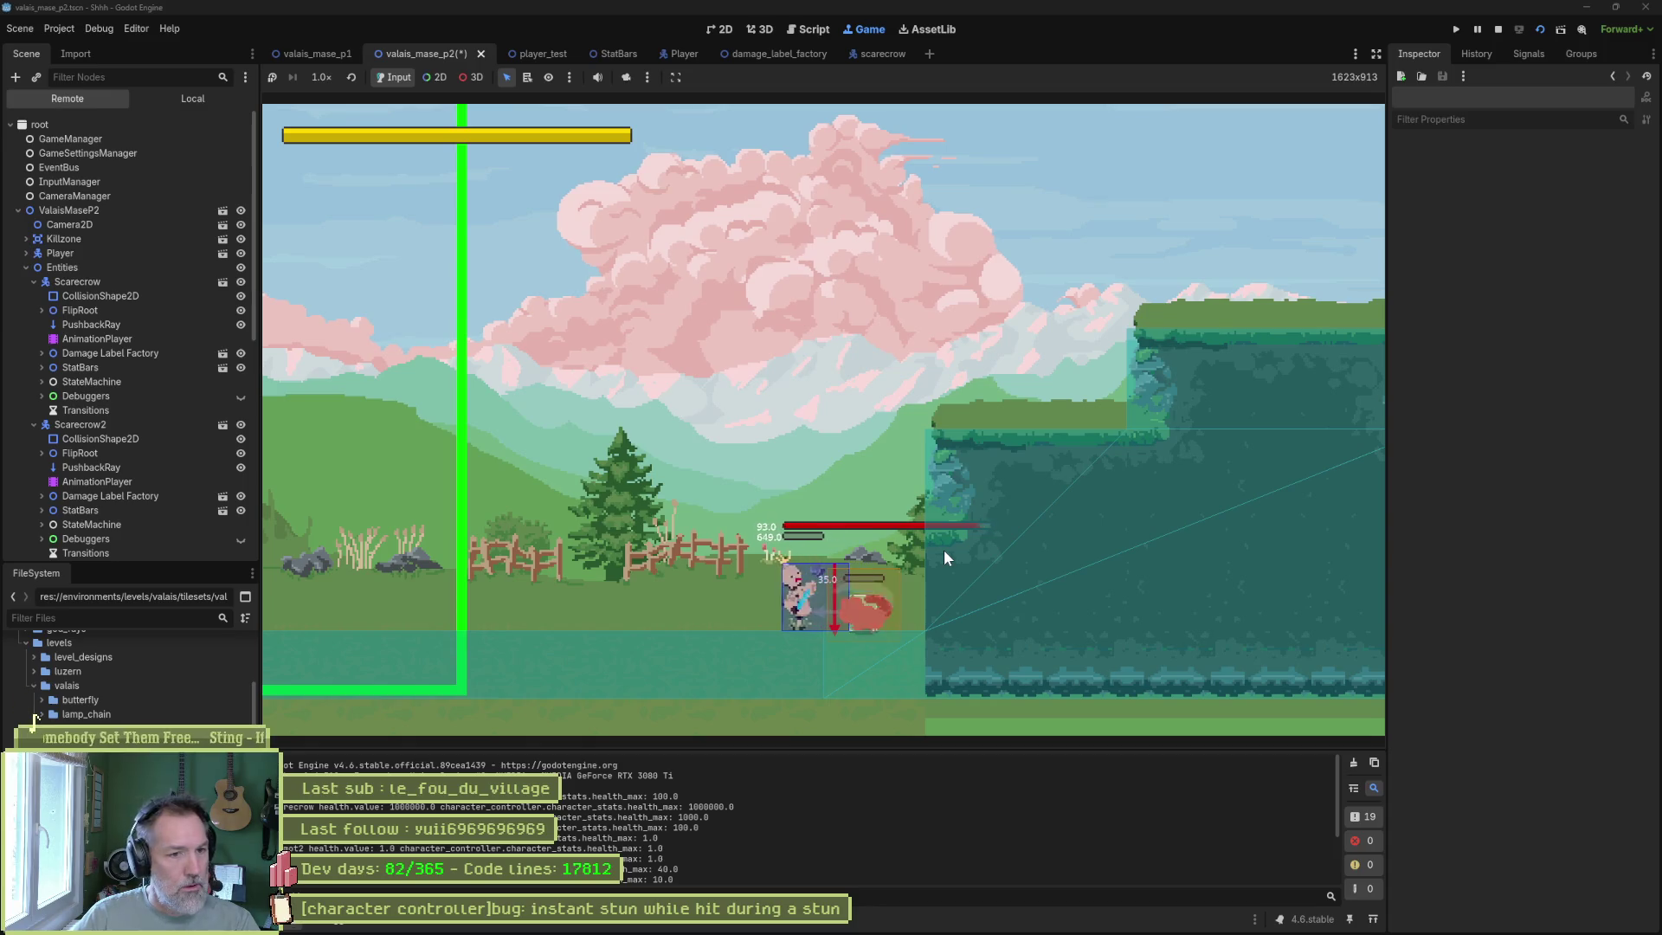
left_click(1477, 29)
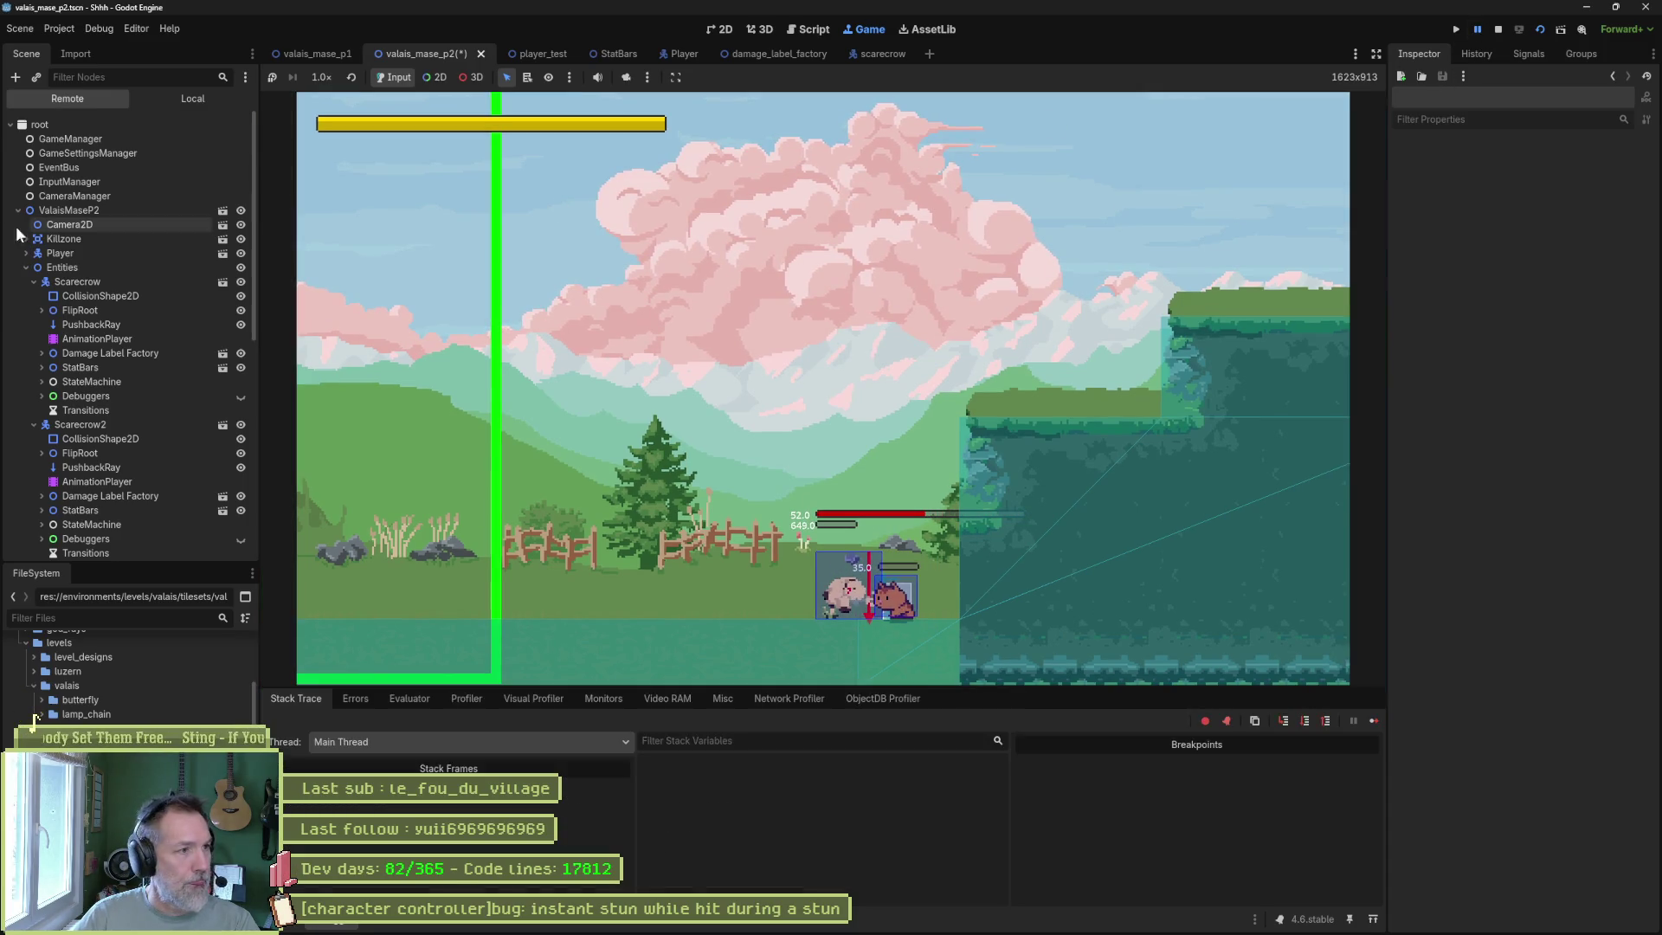
Inspect Scarecrow2's live CharacterStats in the Remote scene tree.
left_click(35, 282)
left_click(73, 296)
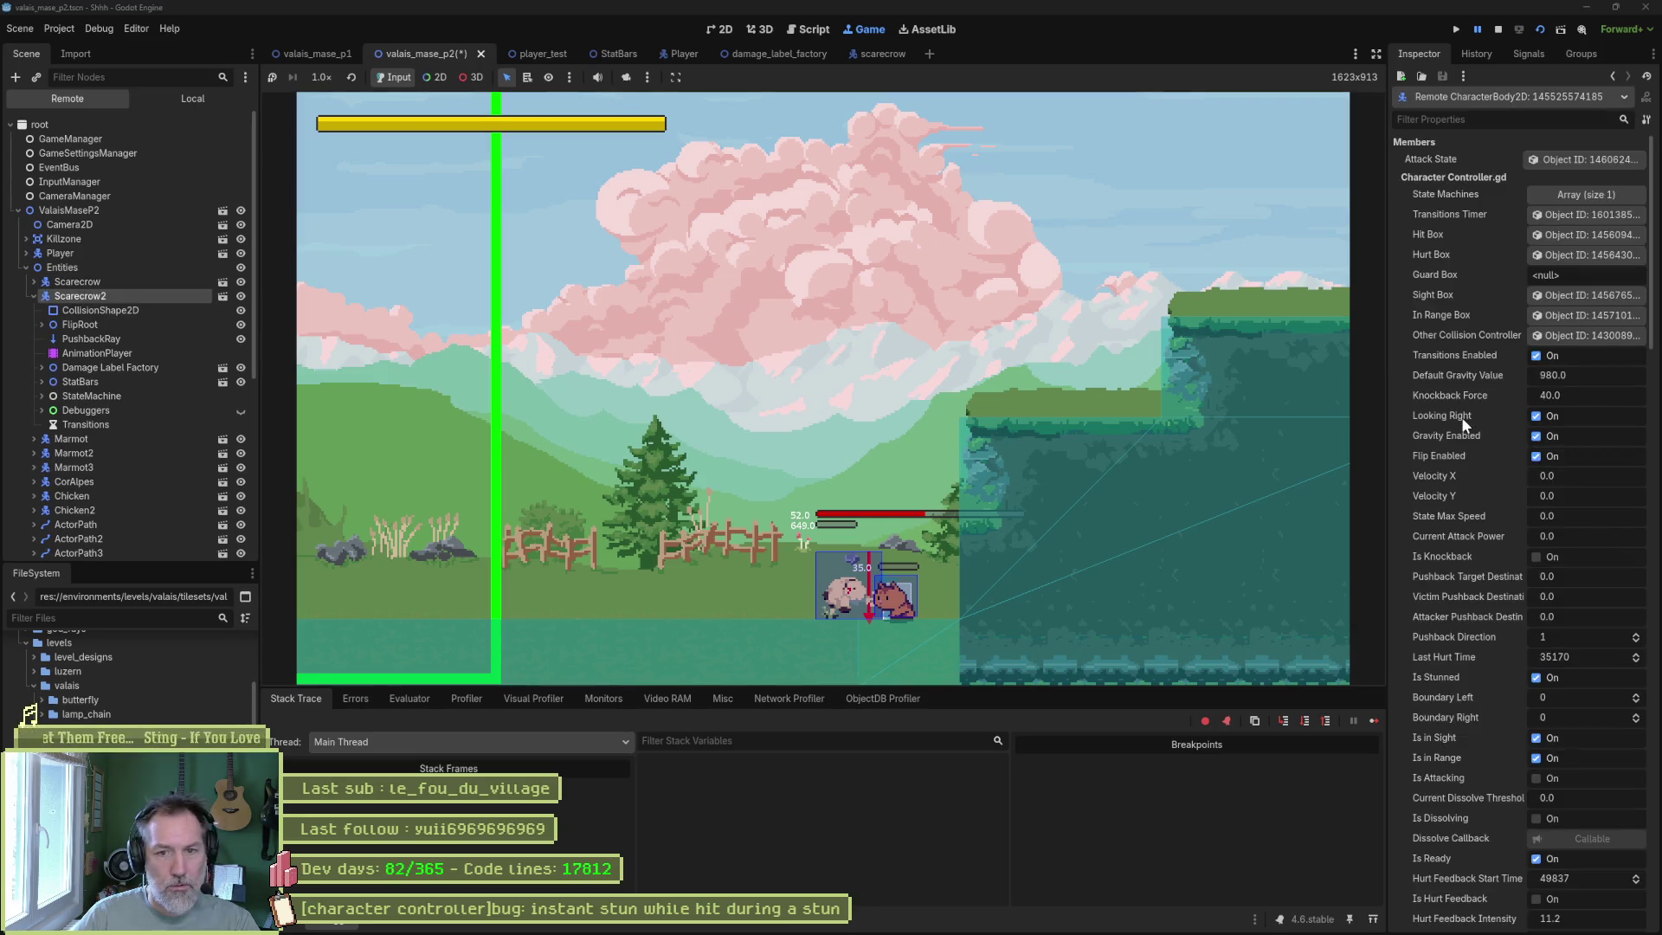
scroll(1459, 422, "down", 10)
left_click(1582, 622)
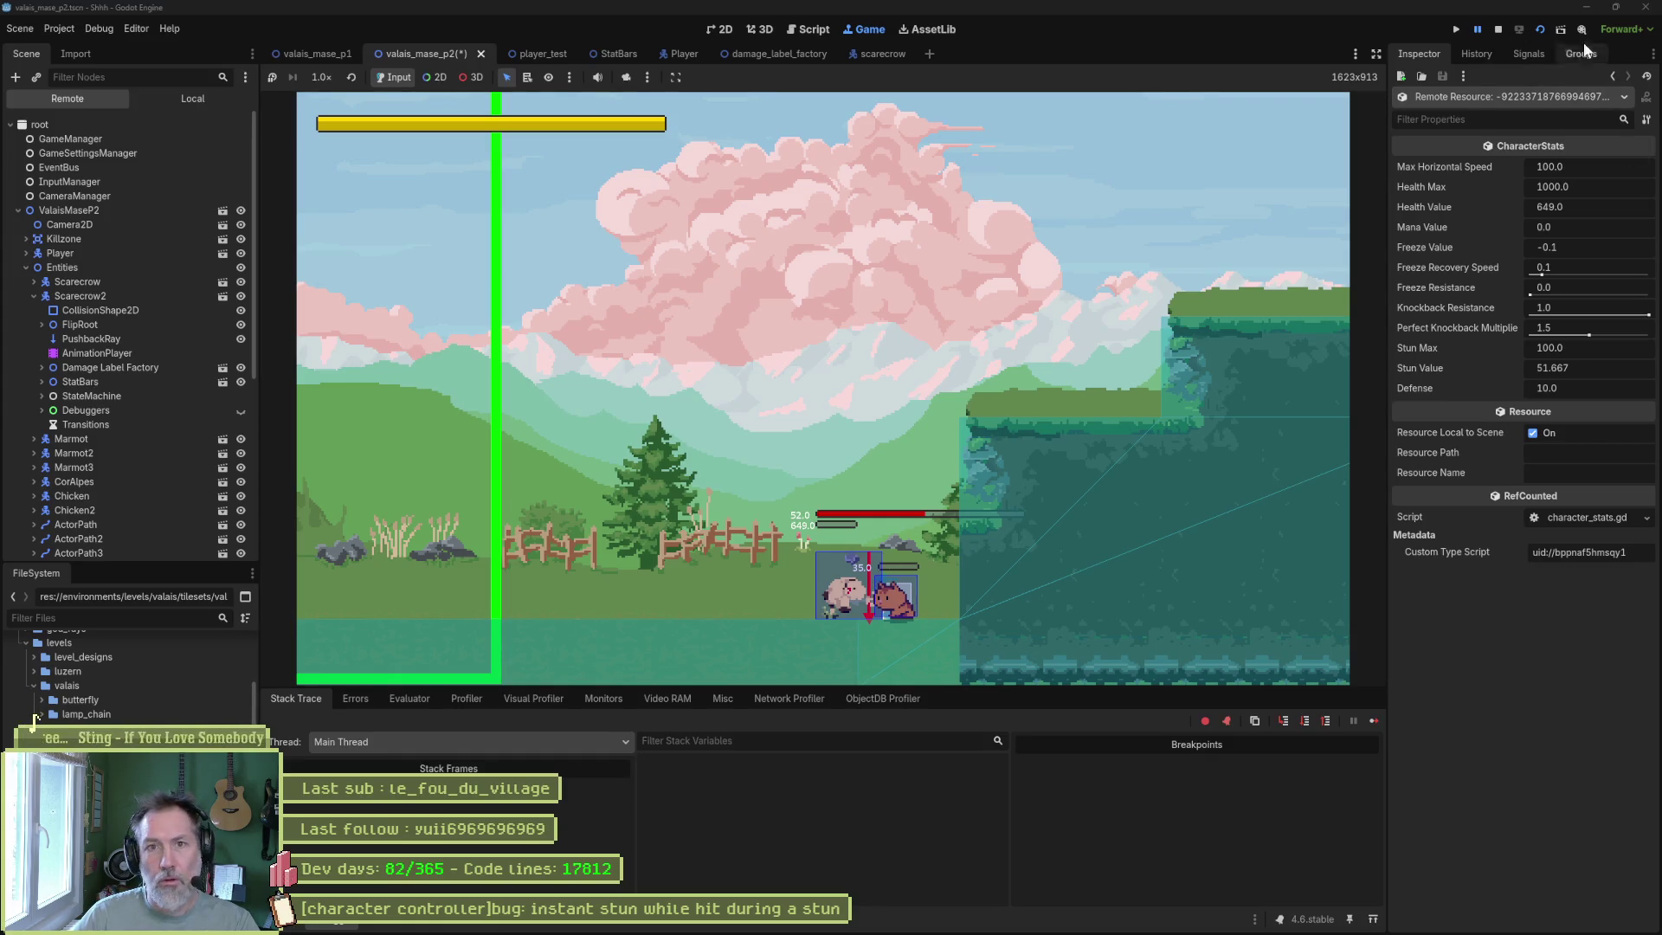
Resume and then stop the running game, and bring up the Asana task board.
left_click(1477, 28)
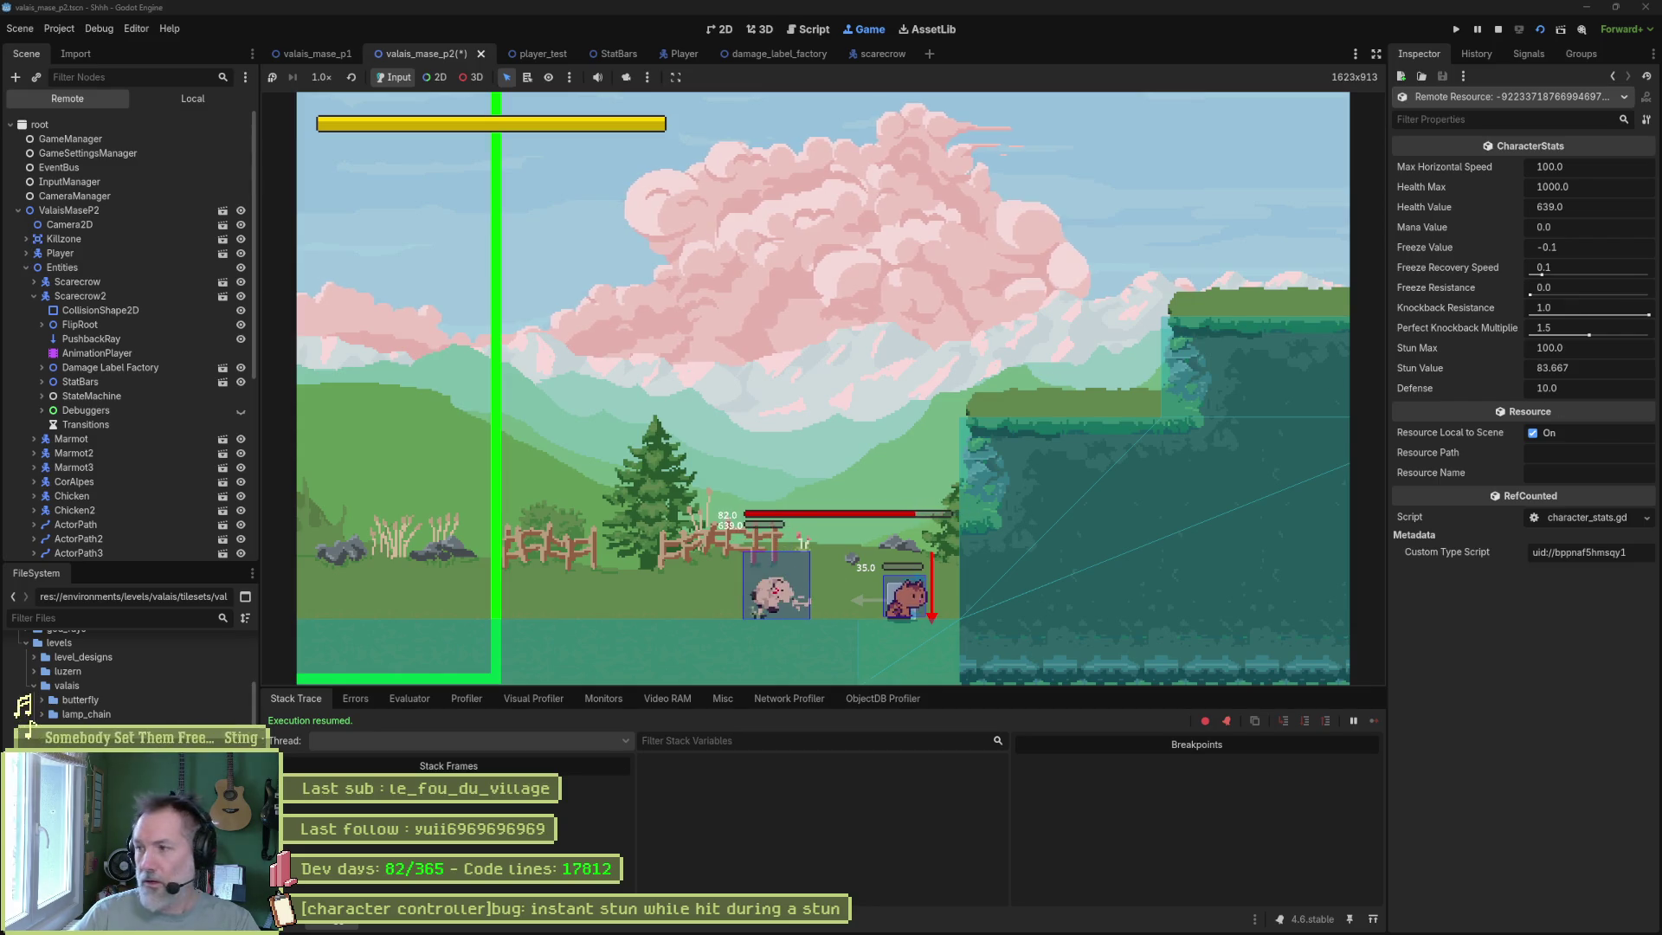
left_click(1500, 28)
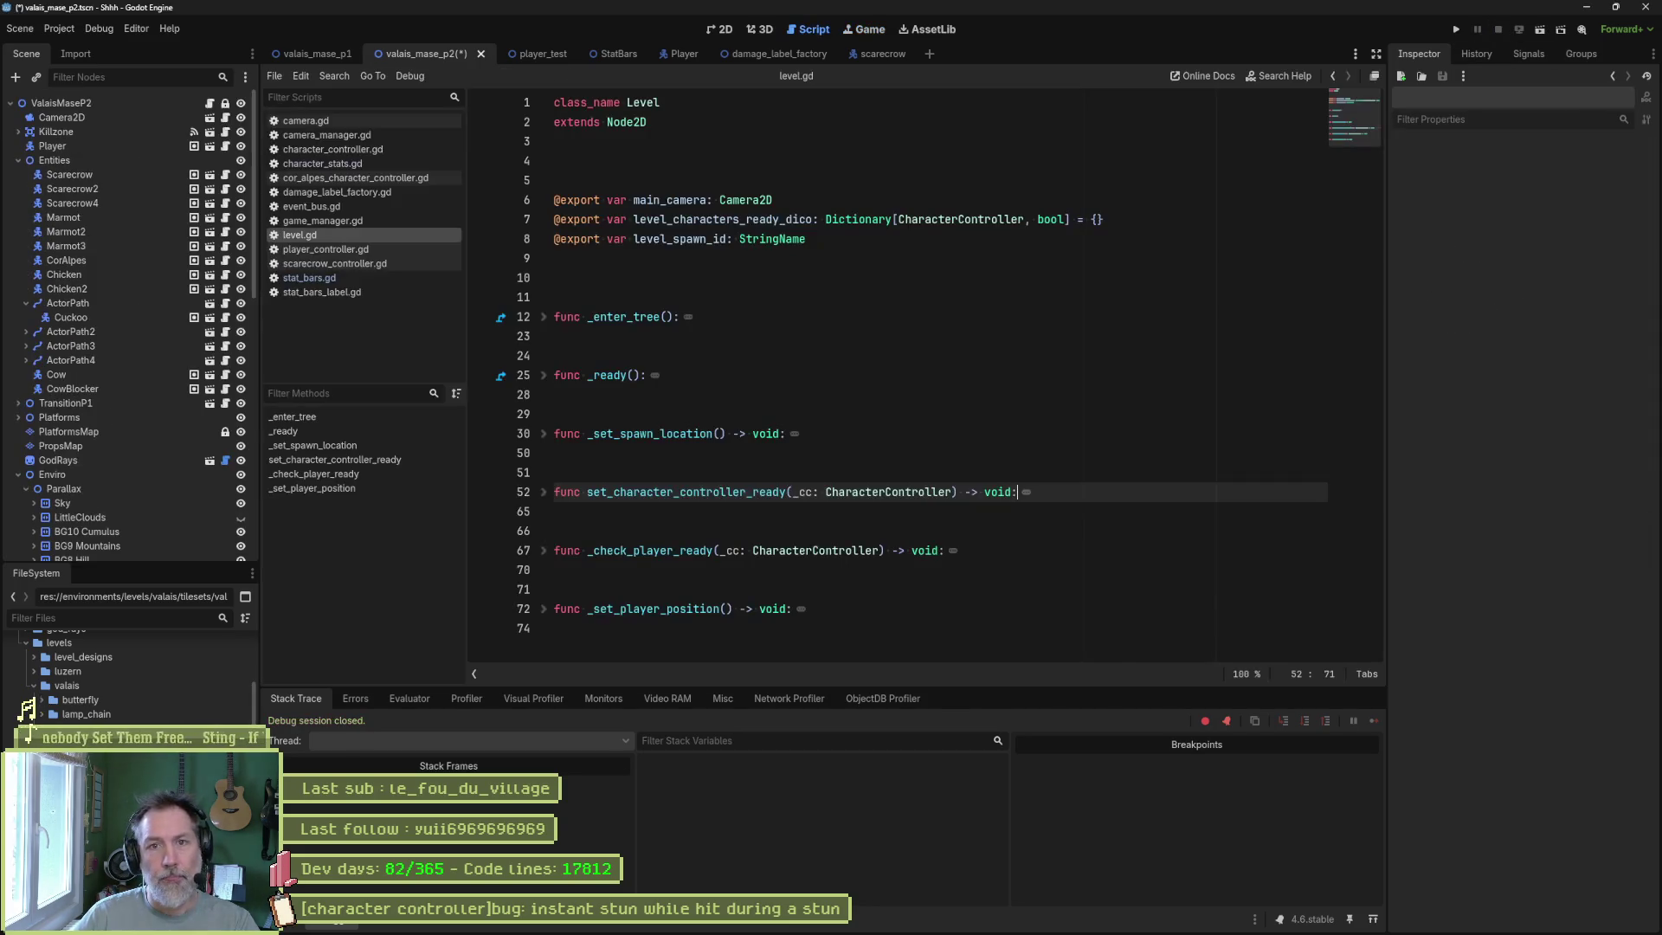
key("Up")
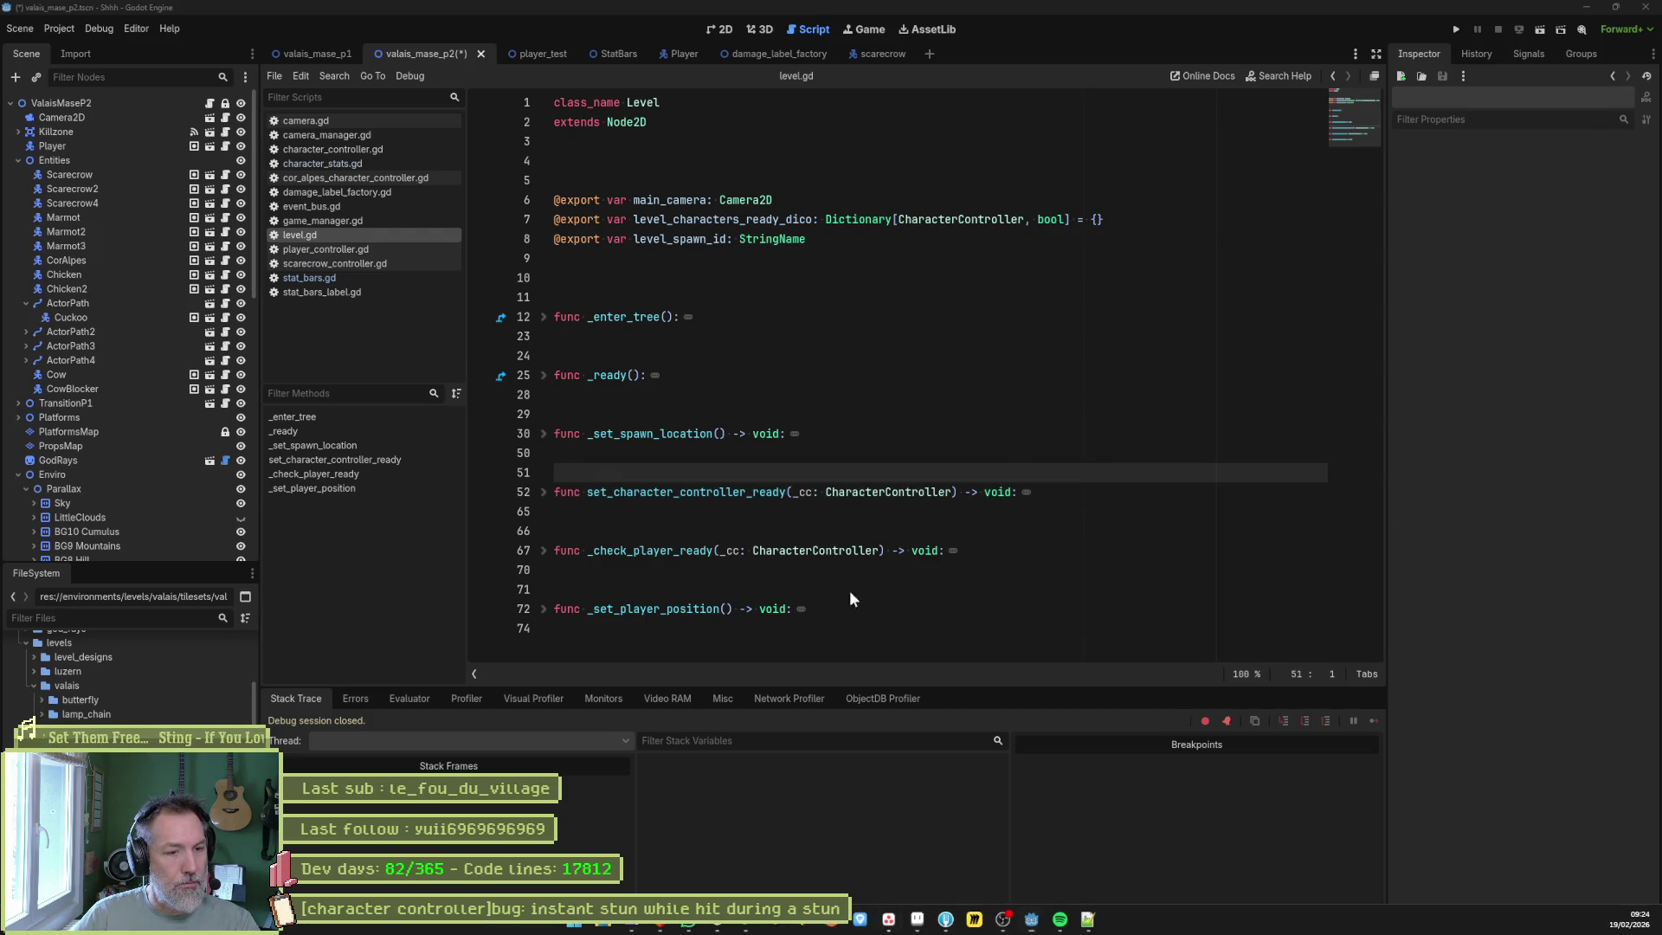
left_click(888, 919)
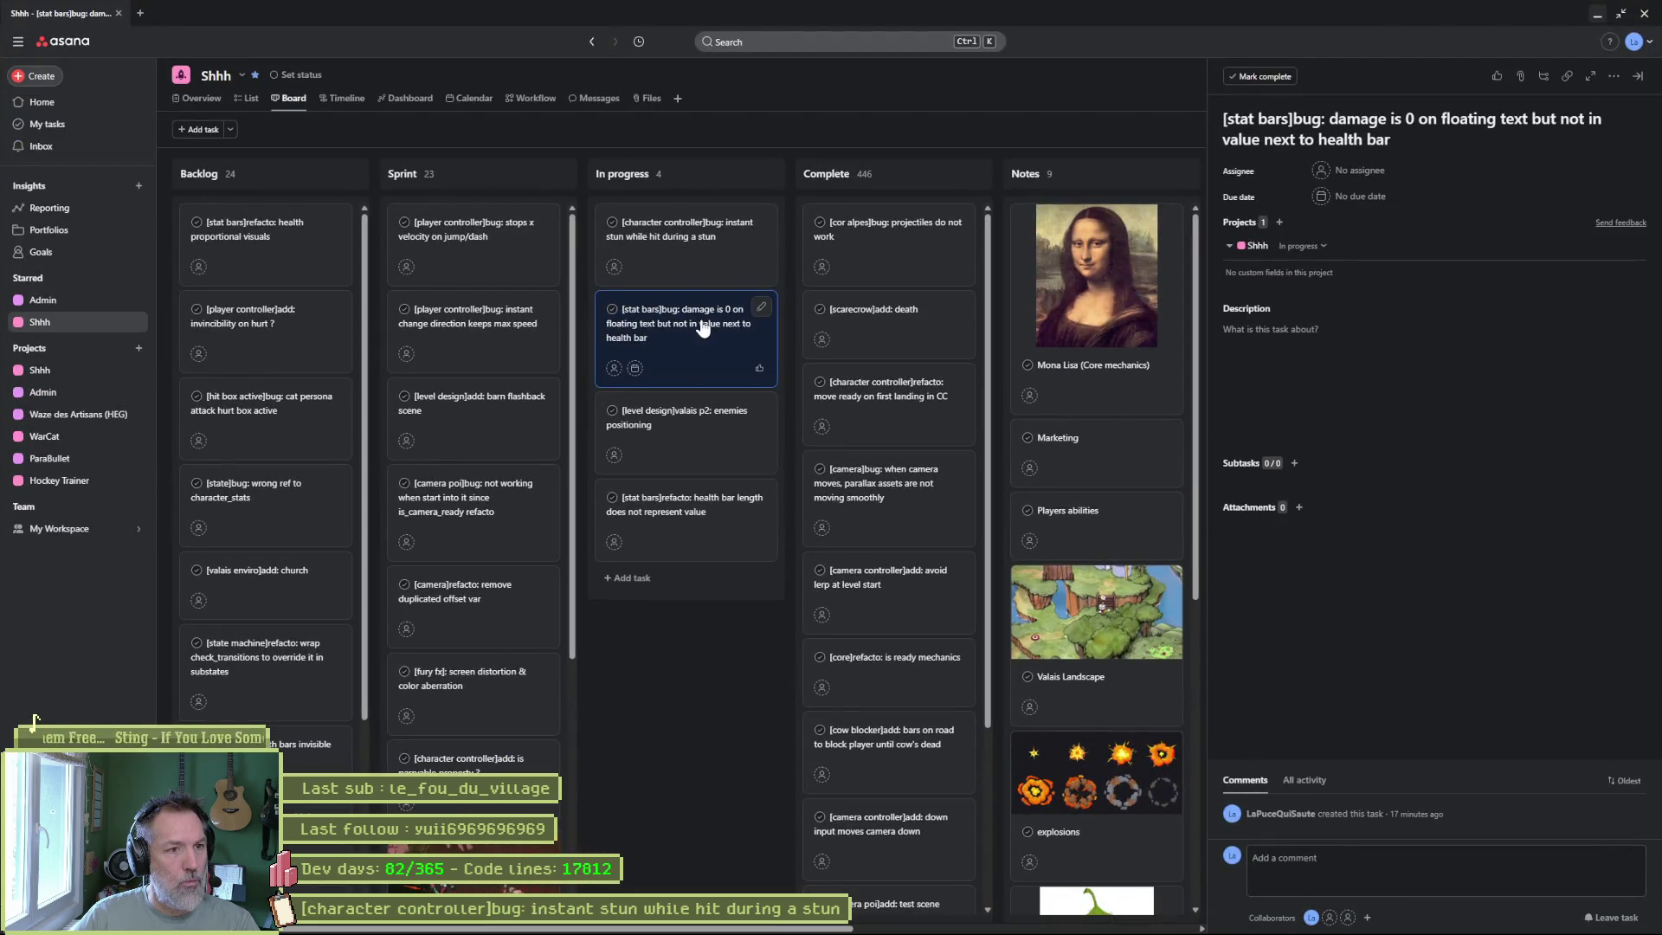
Retitle the instant-stun task to '[character controller]bug: loop stun after perfect parry' and return to Godot.
left_click(682, 249)
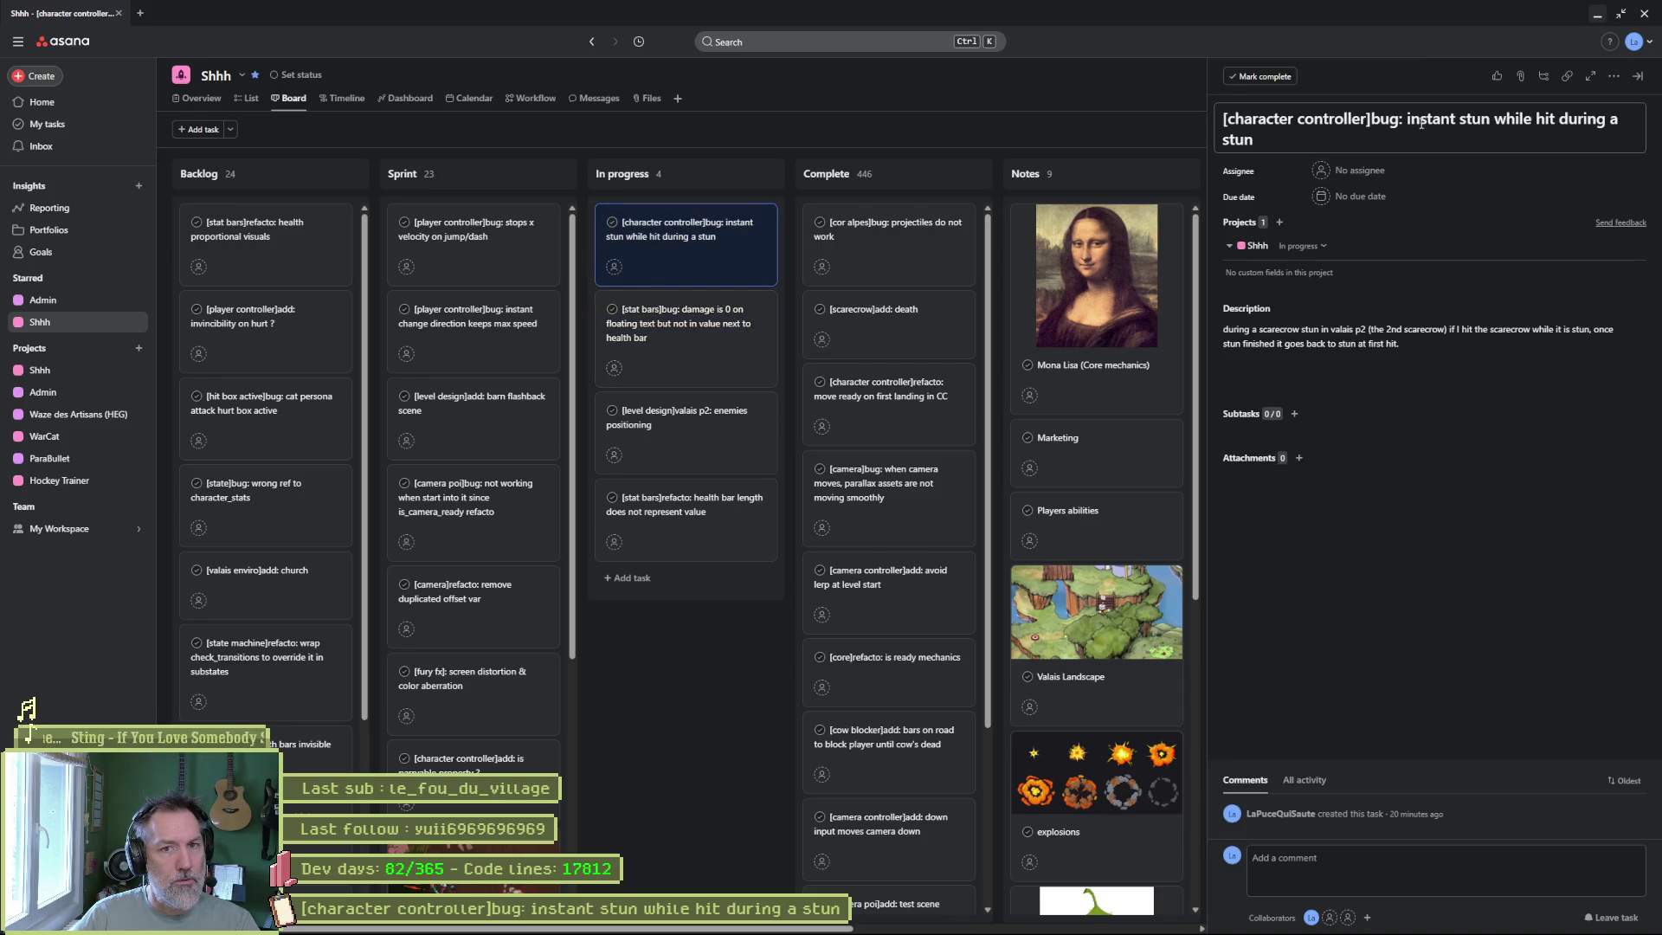
left_click_drag(1409, 118, 1435, 146)
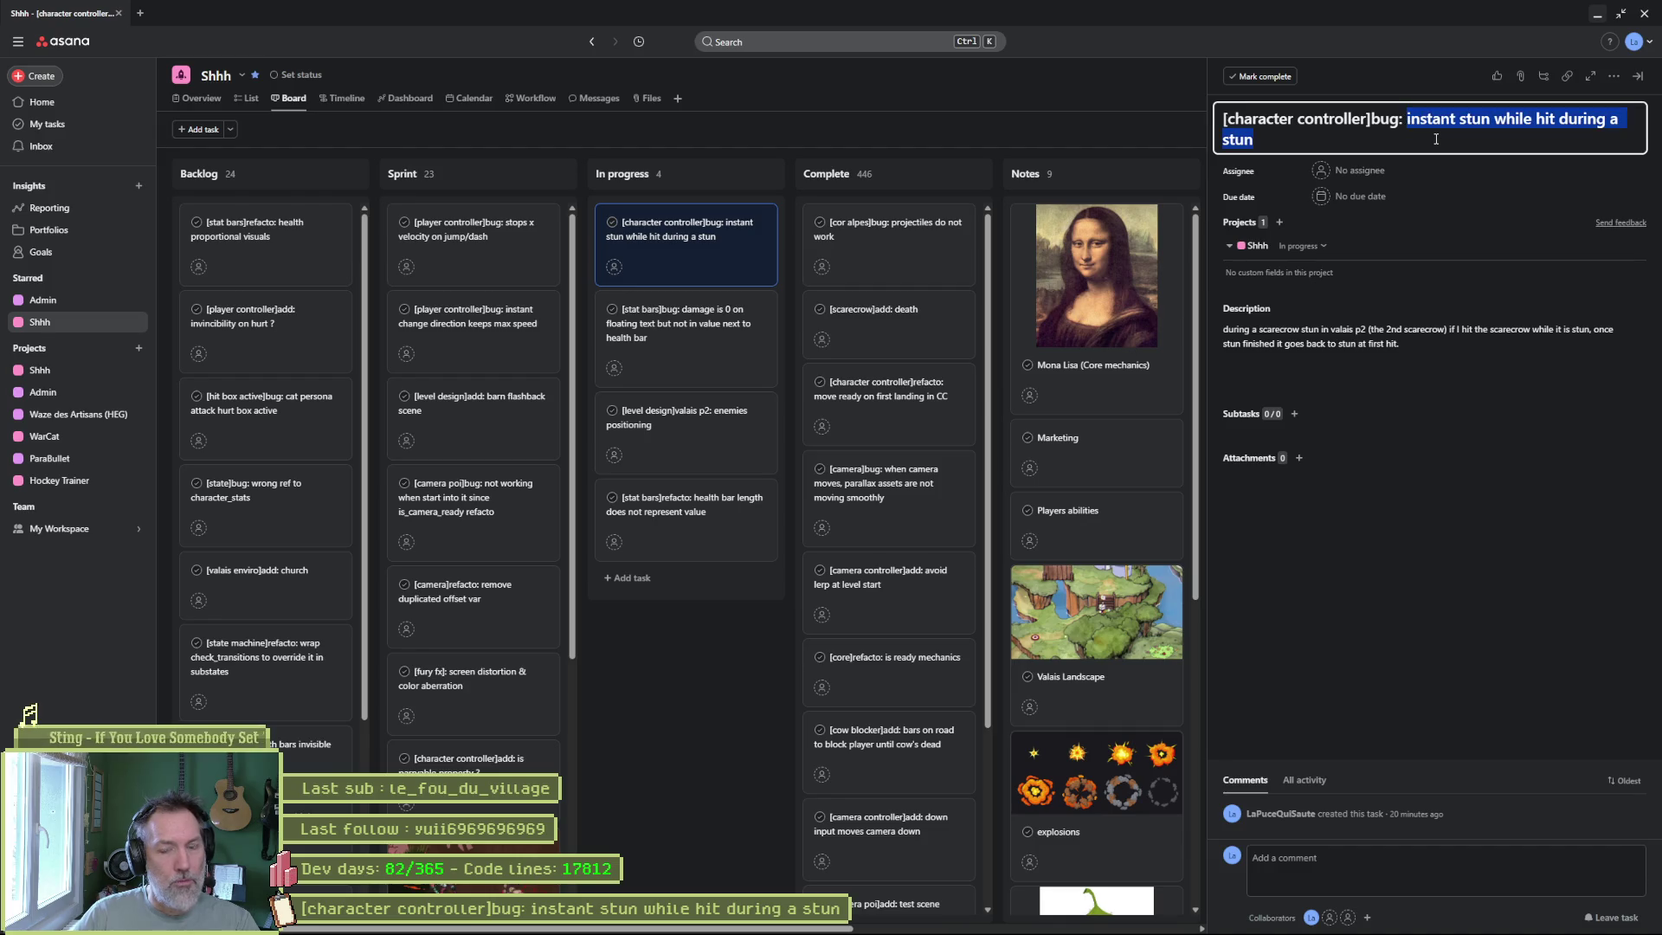
type("Istun after pe")
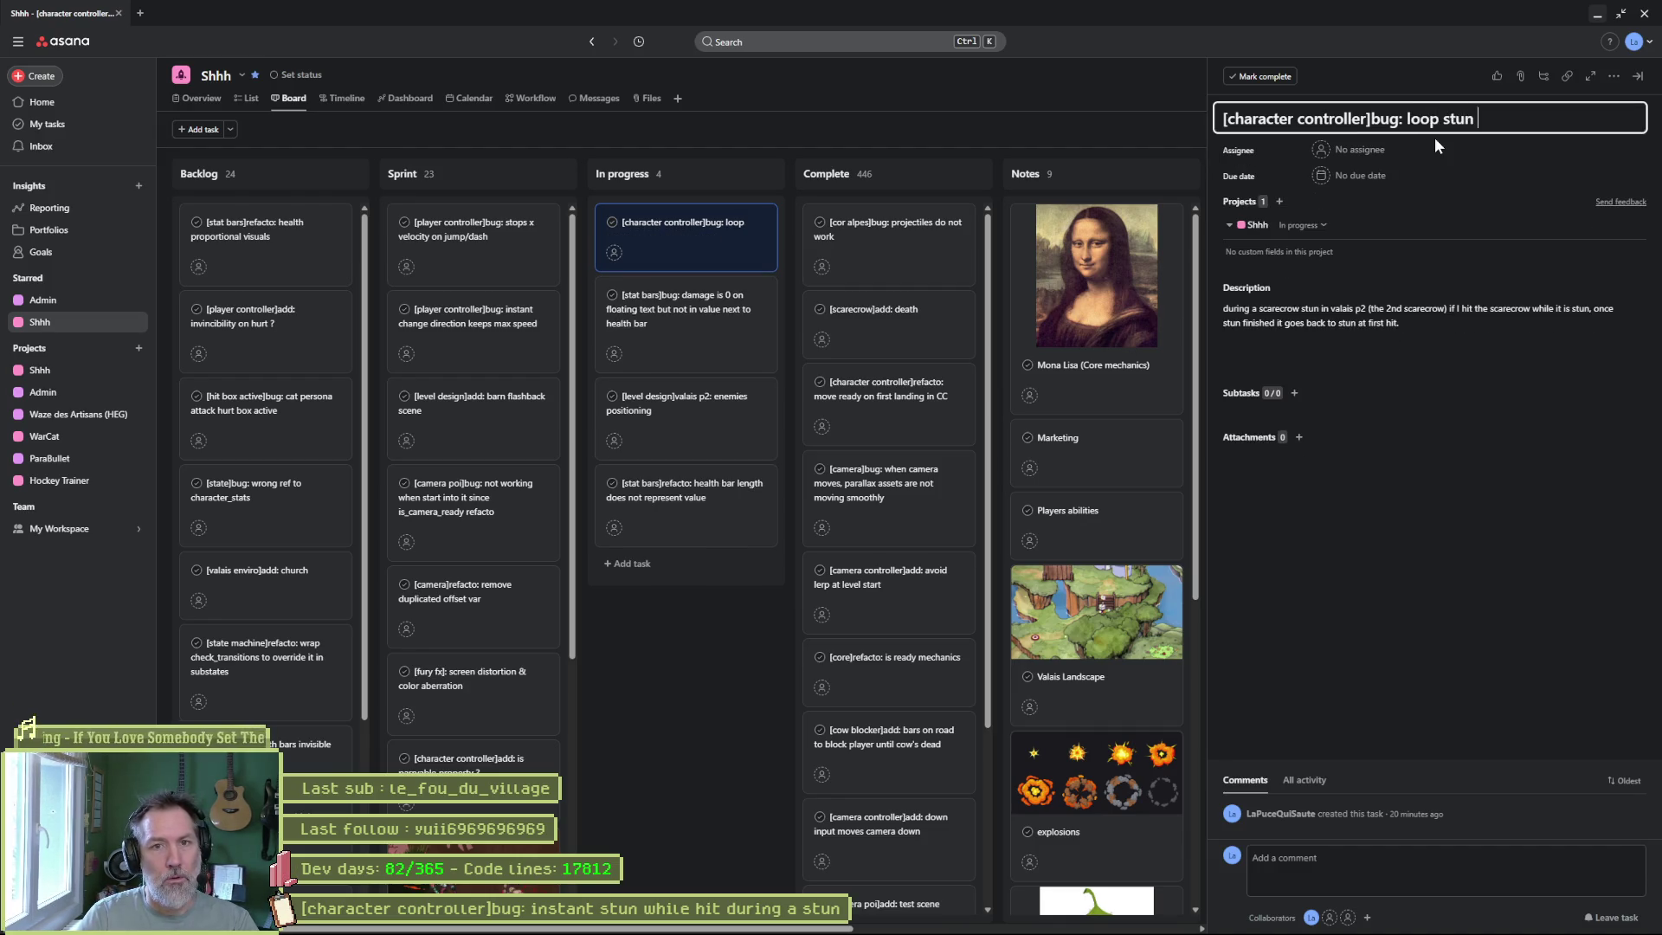
type("r")
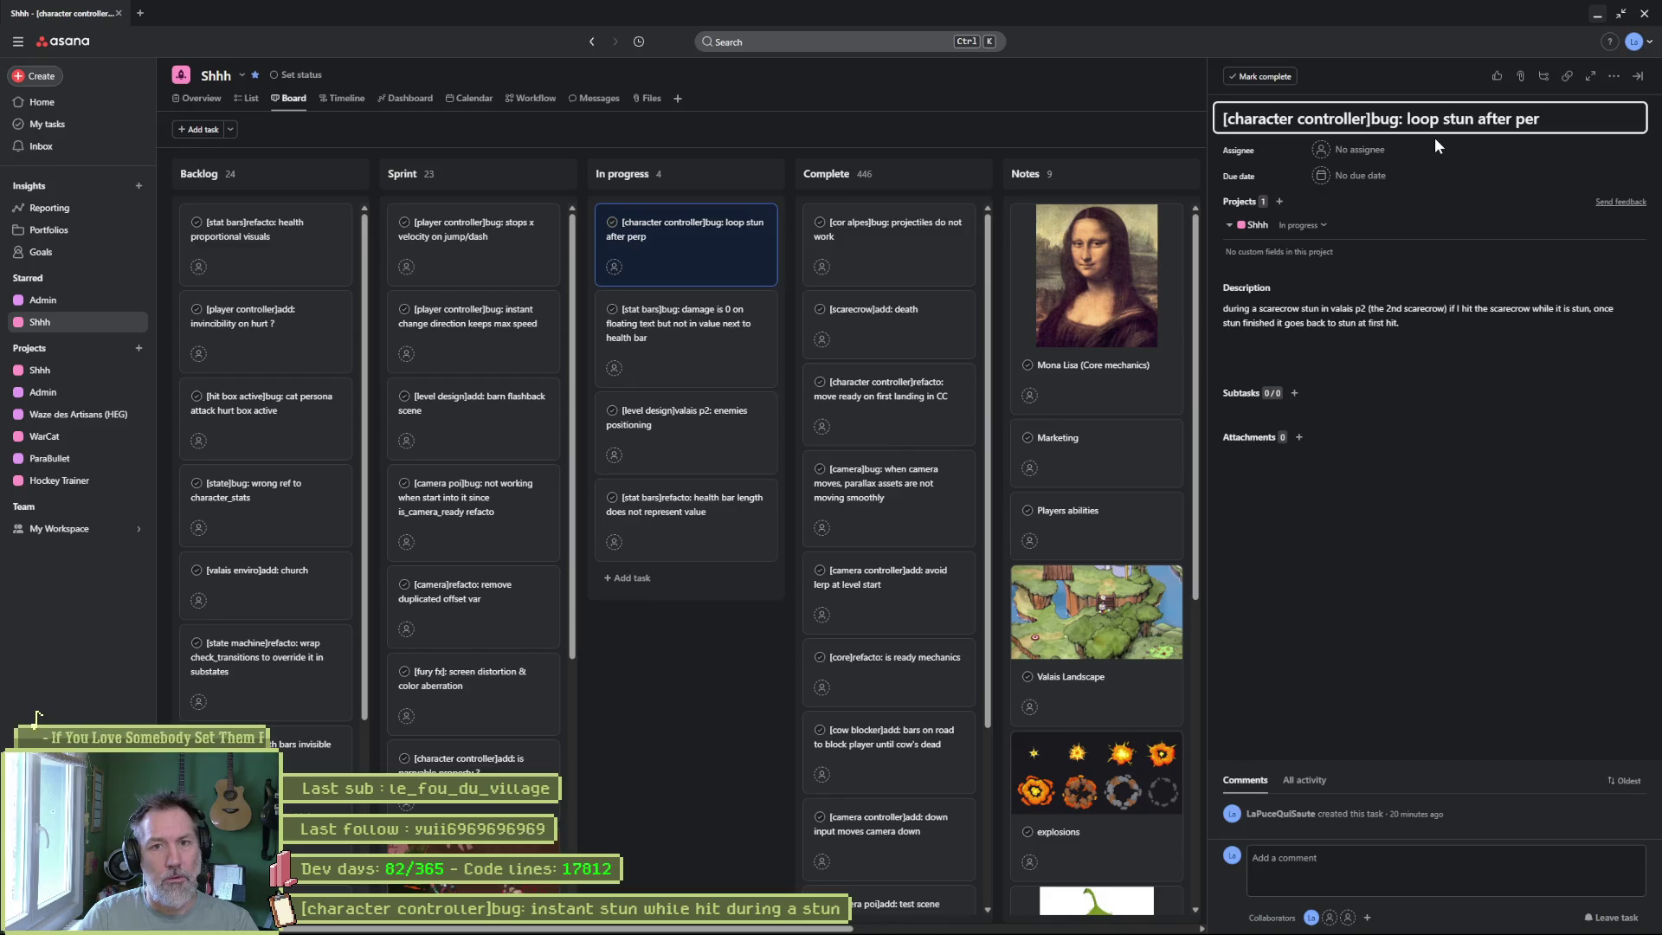
type("fect parry")
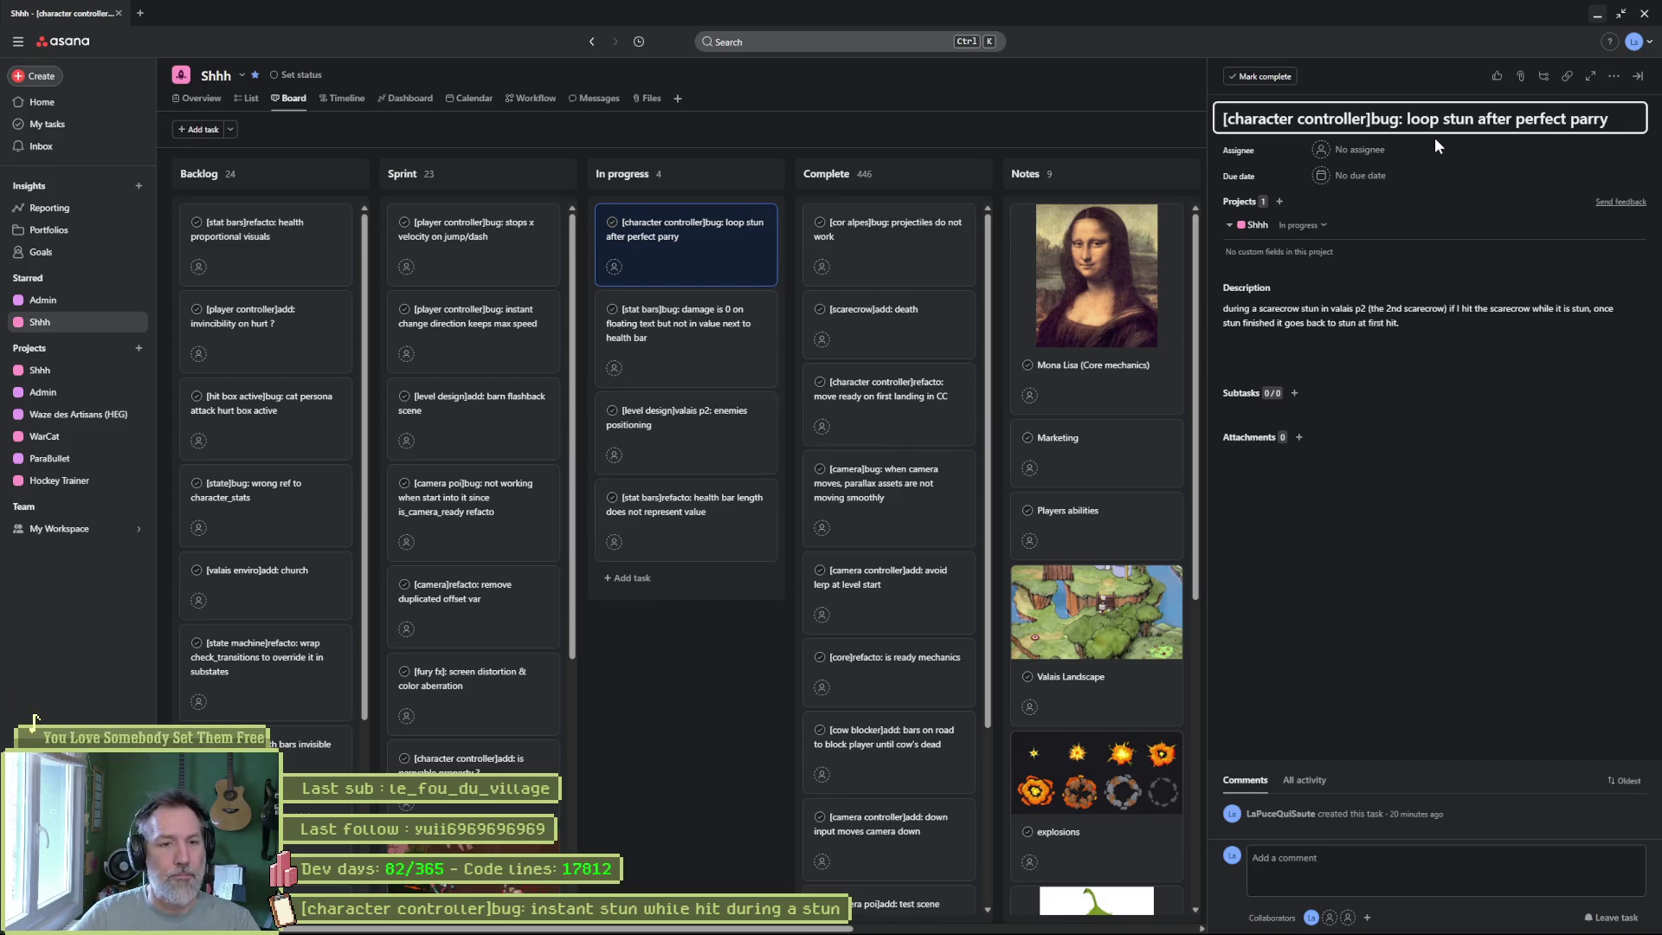
key("Escape")
left_click(1599, 16)
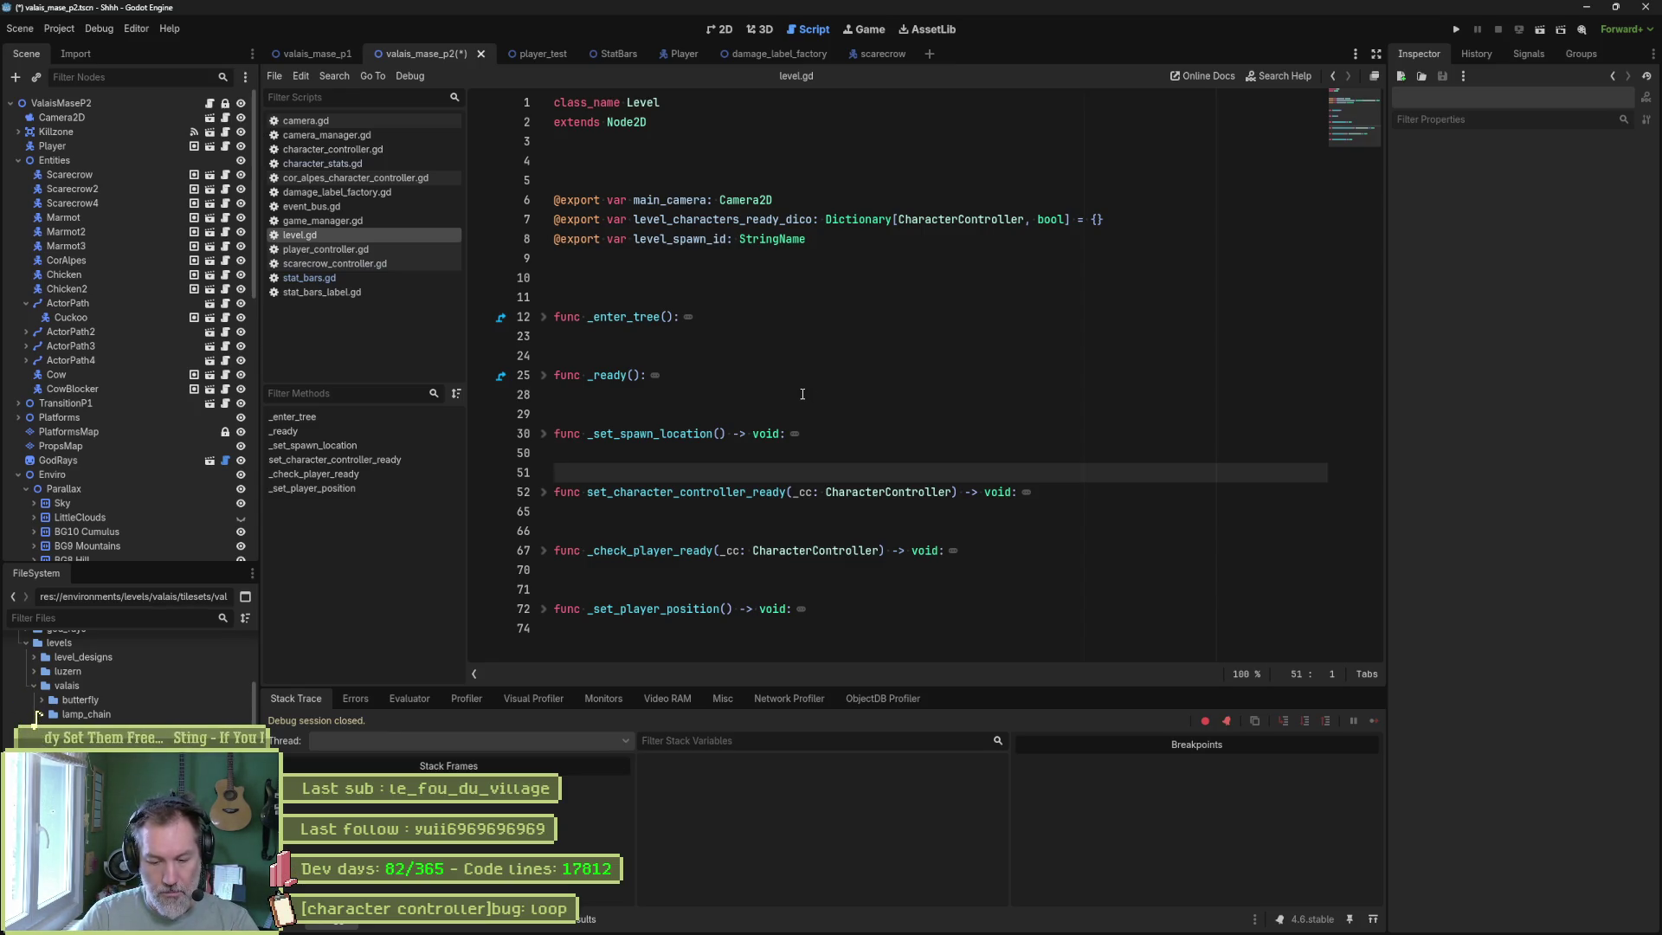
Quick-open character_controller.gd and jump to its on_hit function.
key("shift+alt+o")
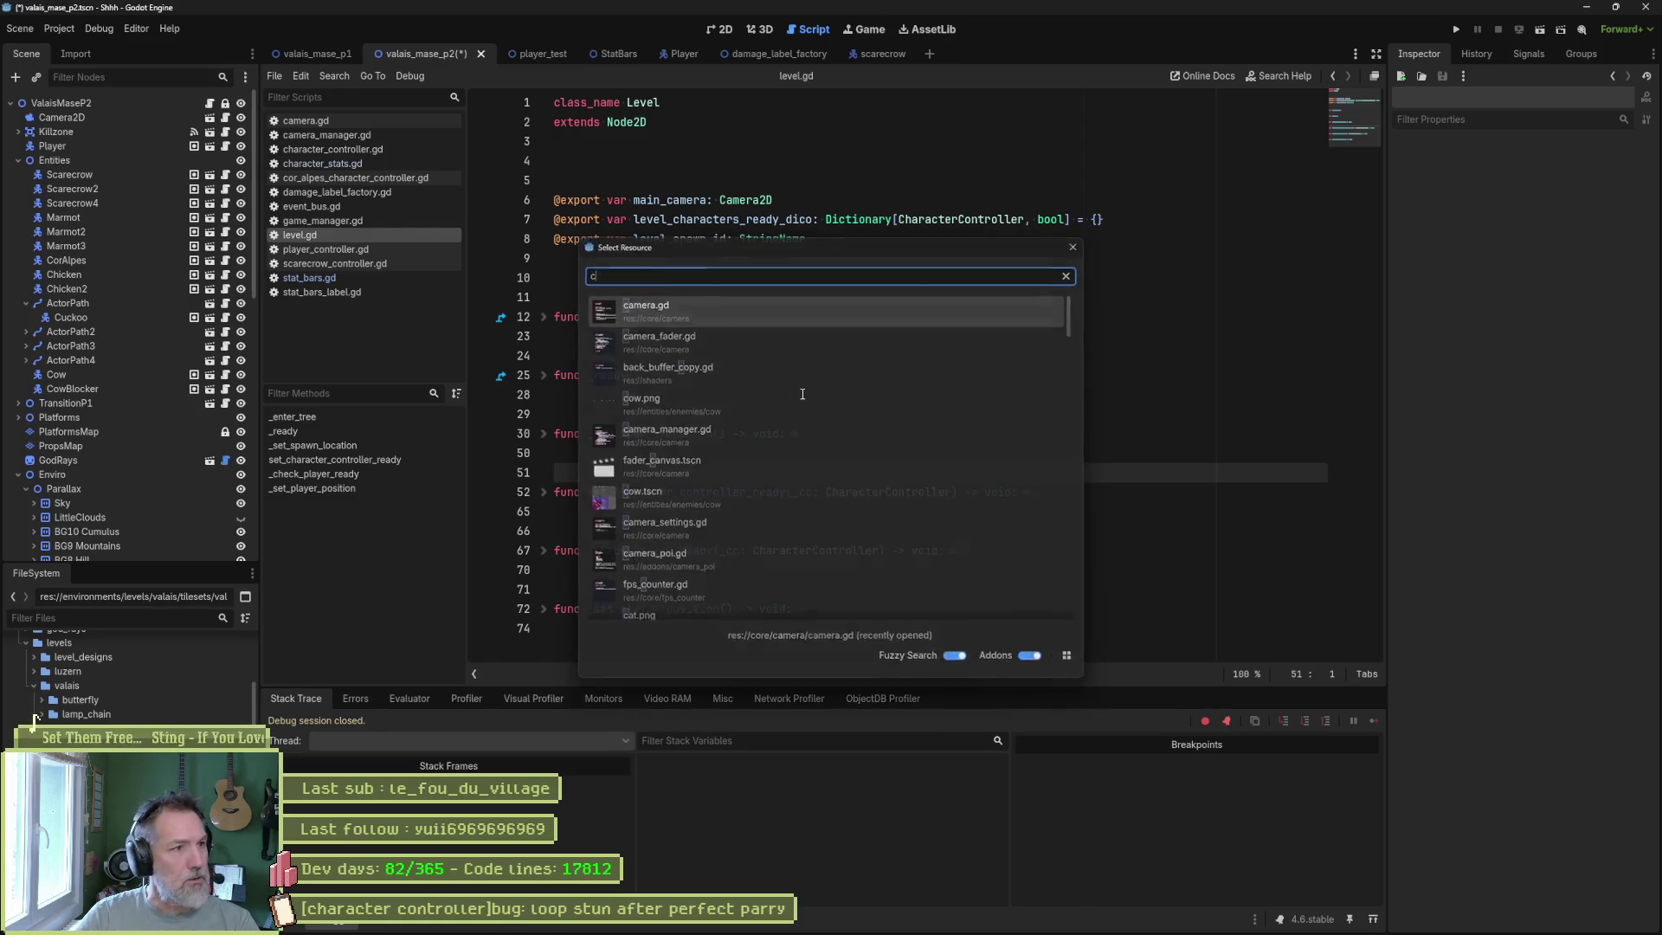
key("Escape")
left_click(333, 149)
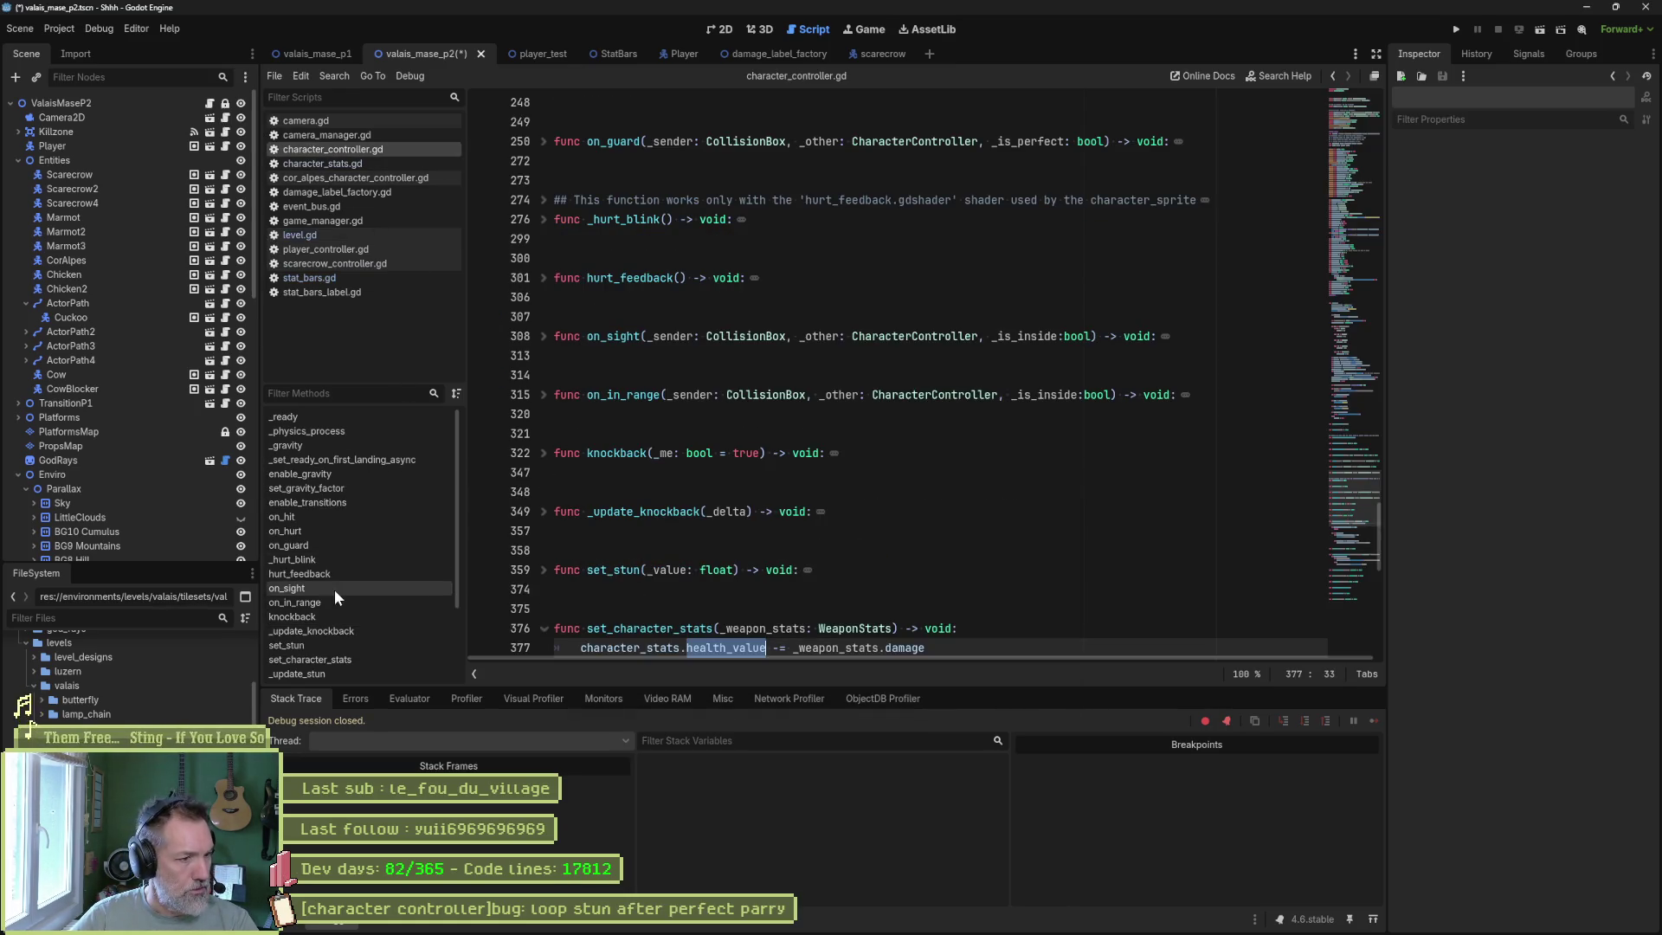
left_click(350, 515)
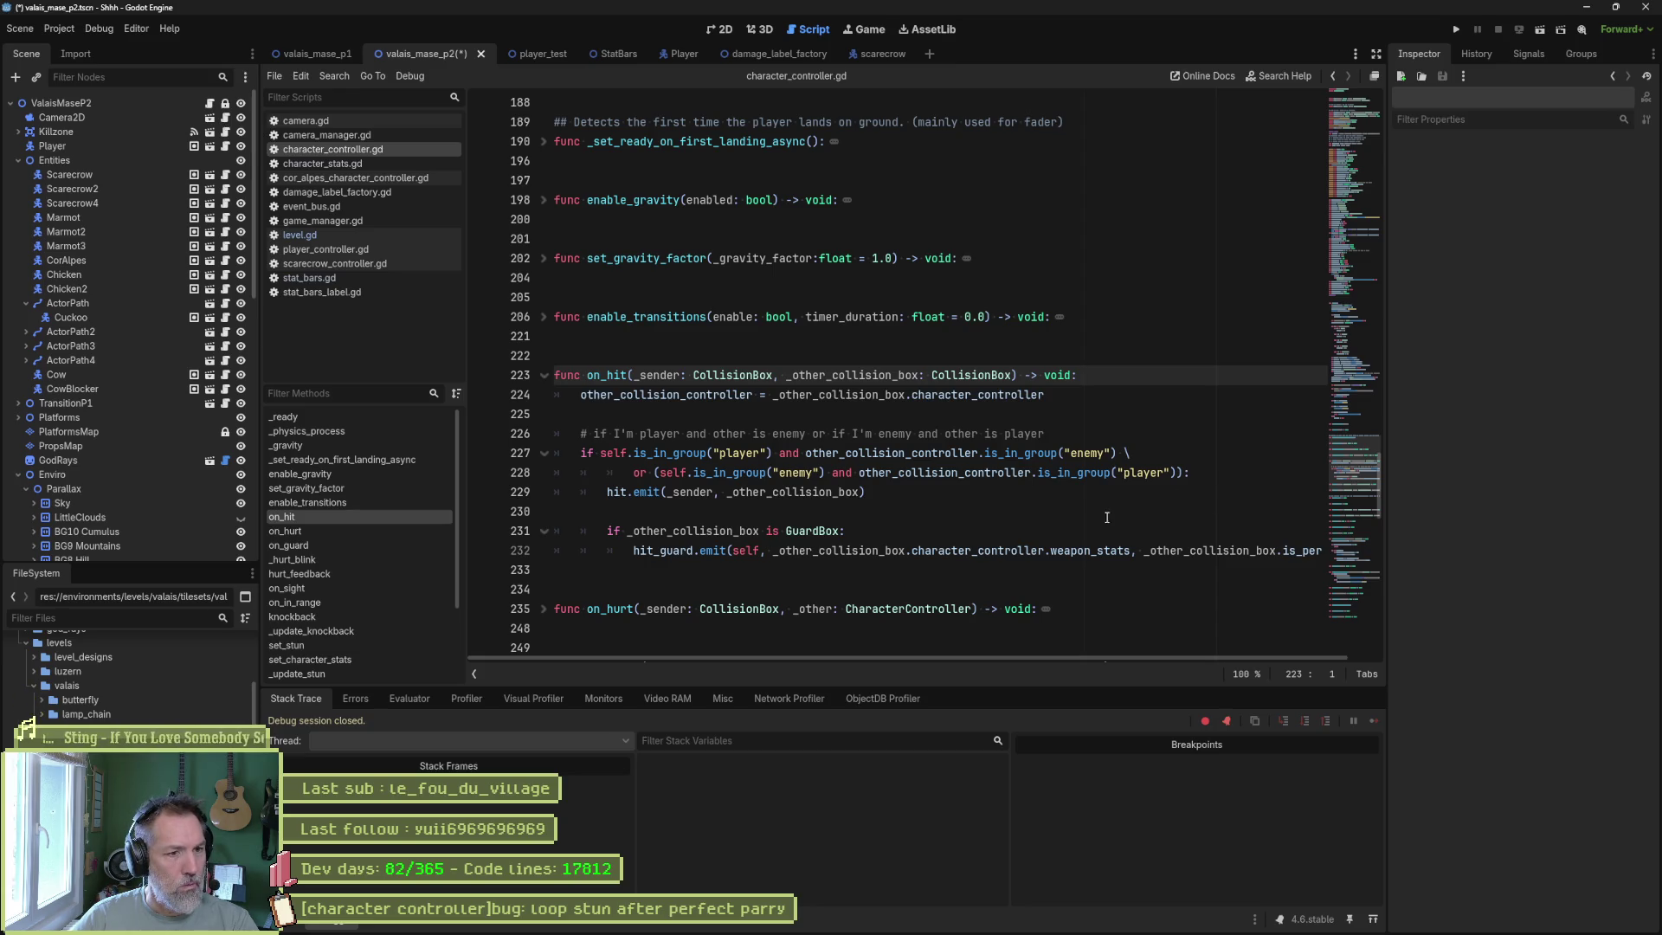
Find every use of hit_guard across the project (8 matches in 4 files).
double_click(690, 551)
key("ctrl+shift+f")
key("Return")
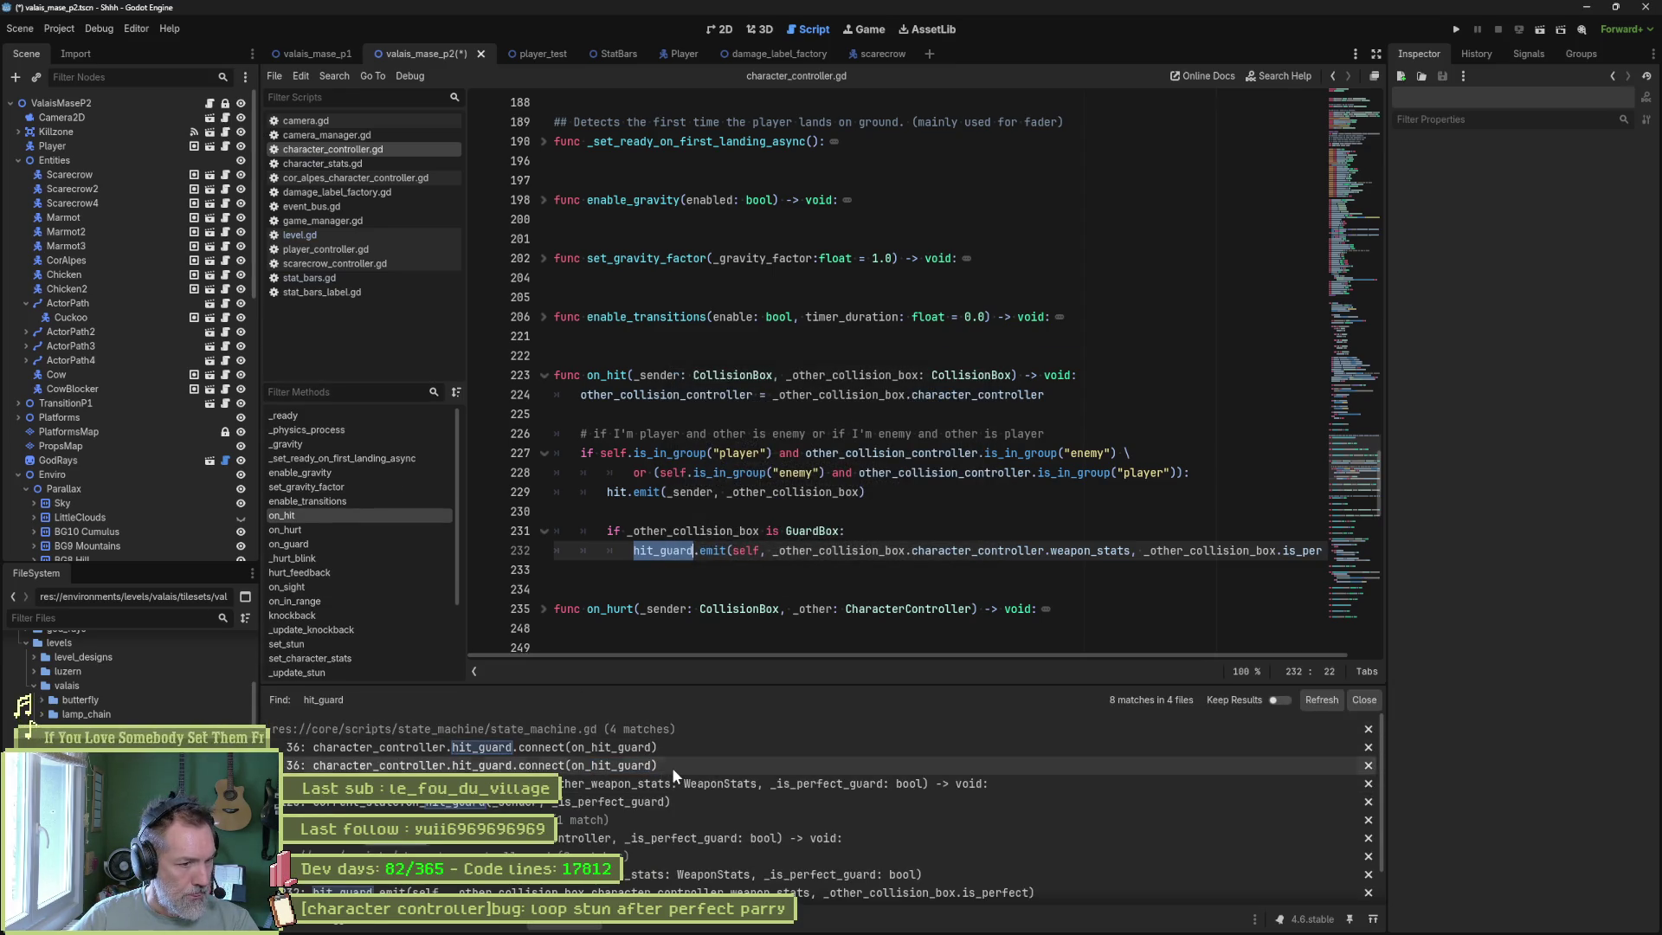
Follow the hit_guard result to state_machine.gd's on_hit_guard forwarding call on line 125.
left_click(671, 767)
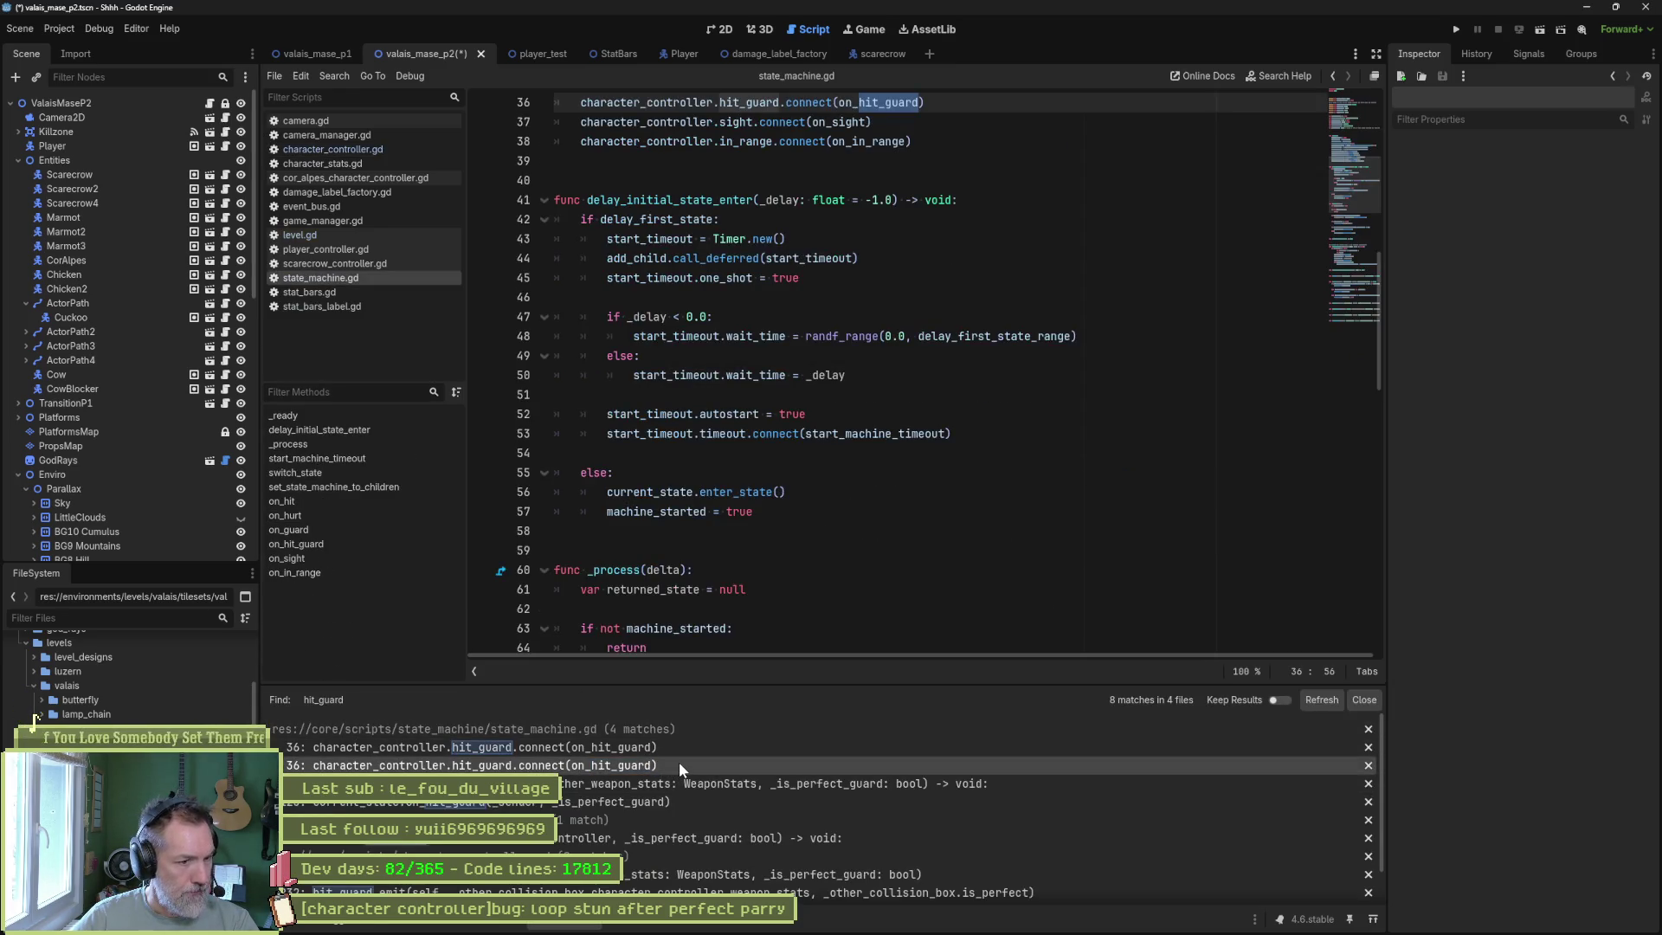
left_click(890, 103, "ctrl")
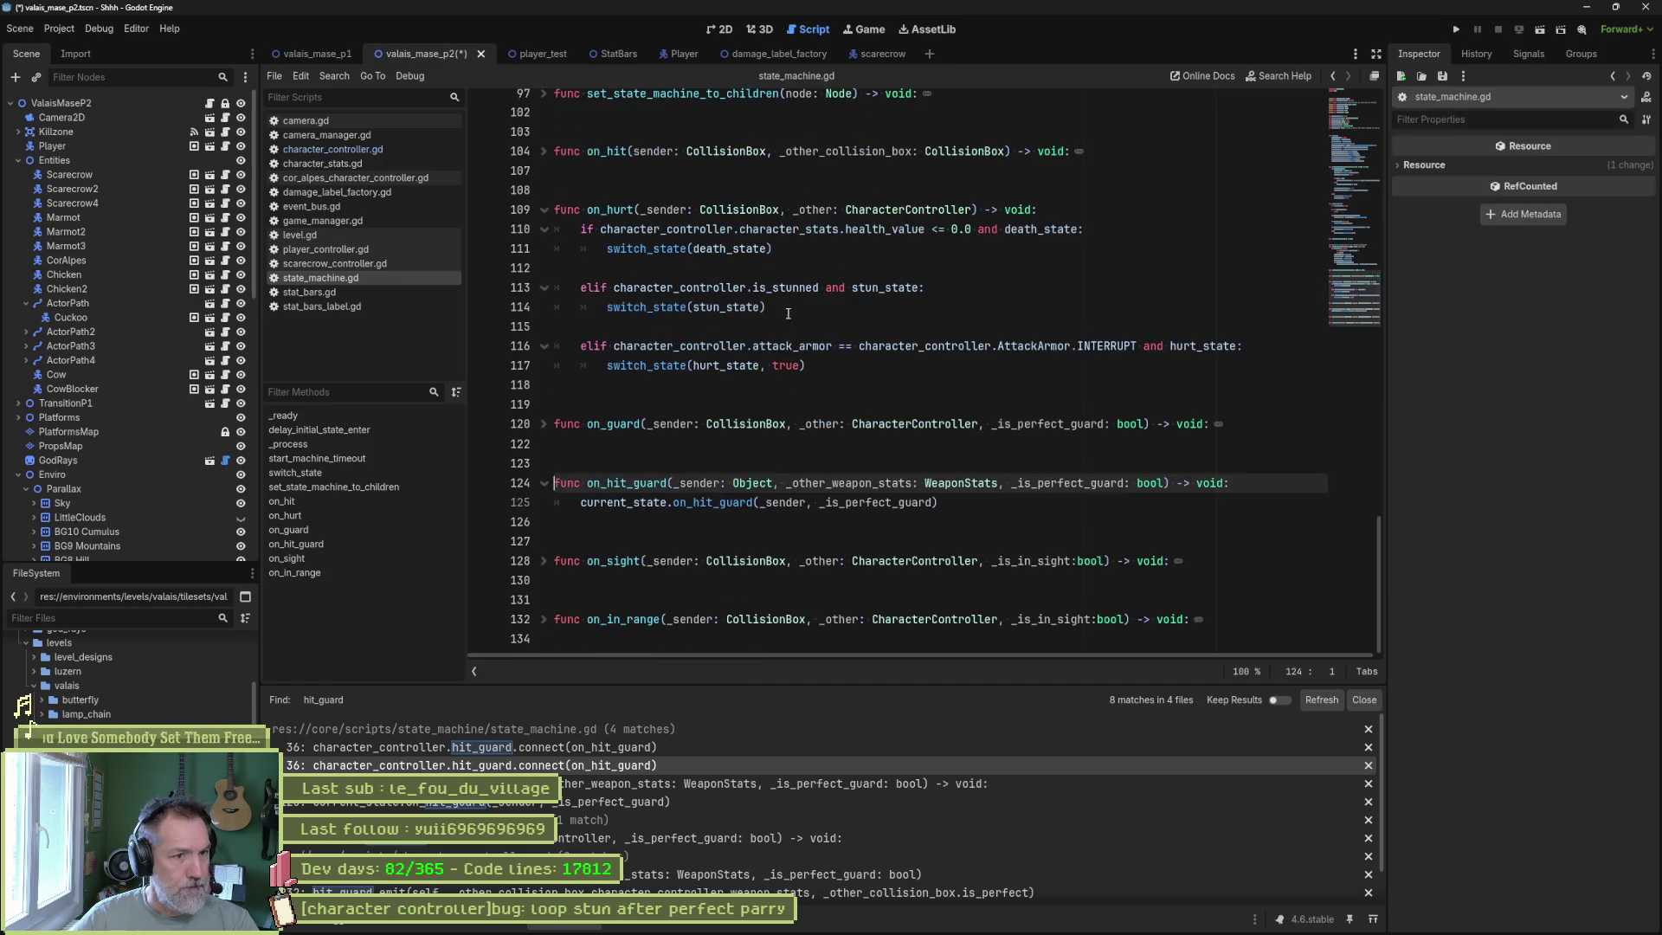
left_click(863, 502)
double_click(625, 504)
double_click(736, 502)
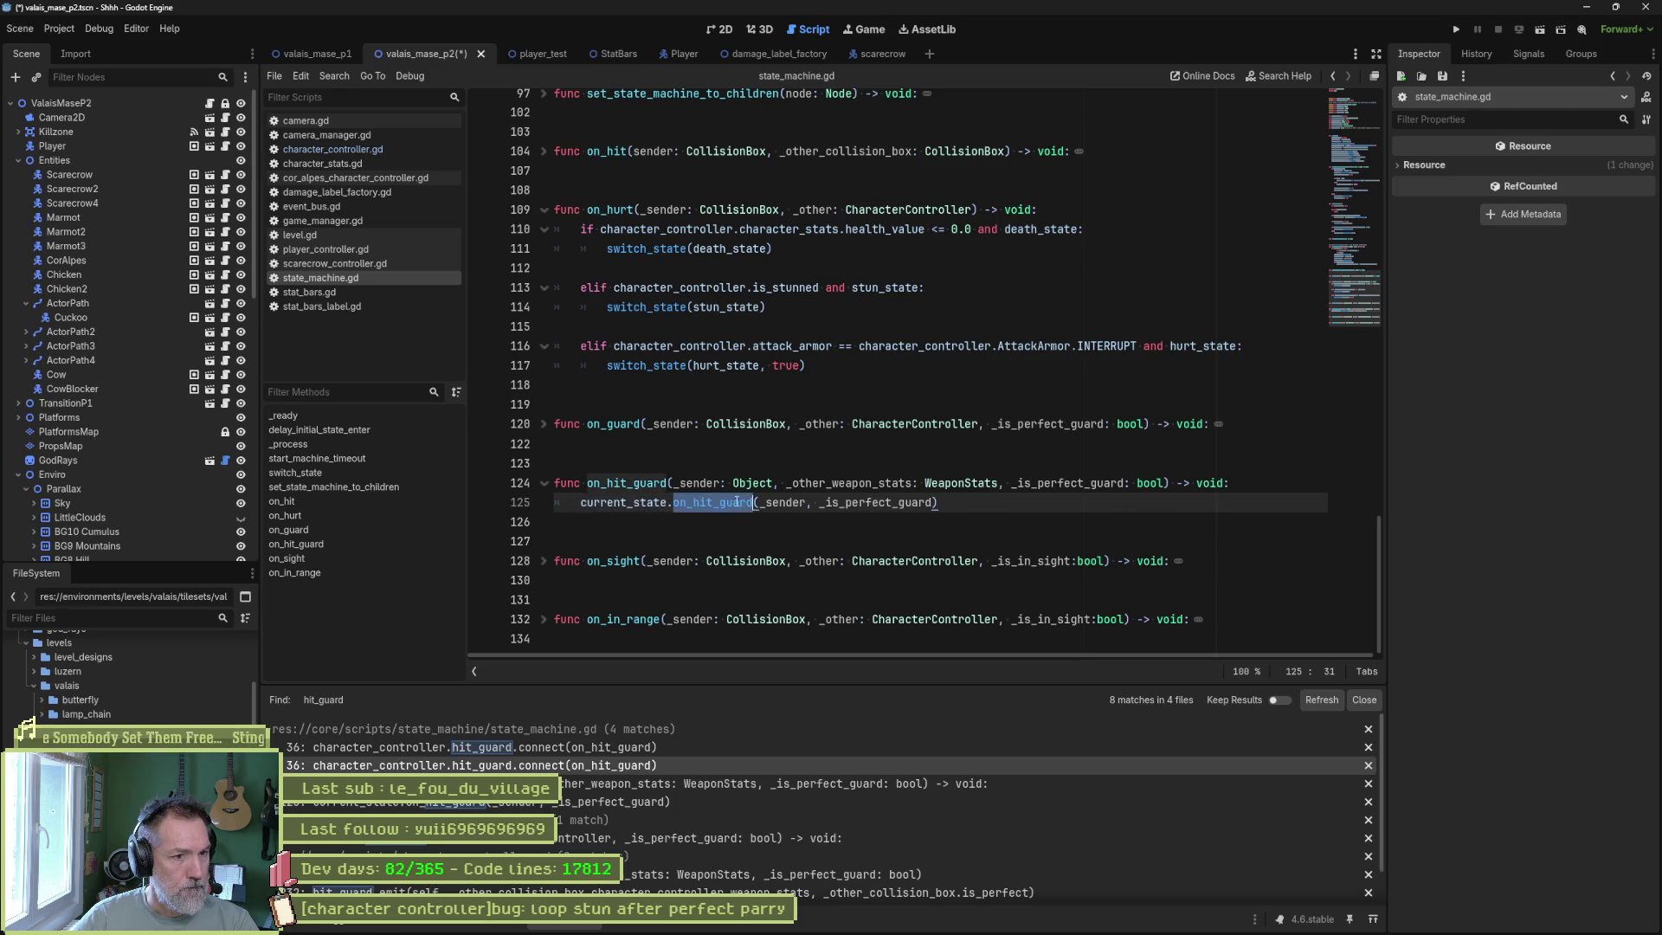
mouse_move(743, 504)
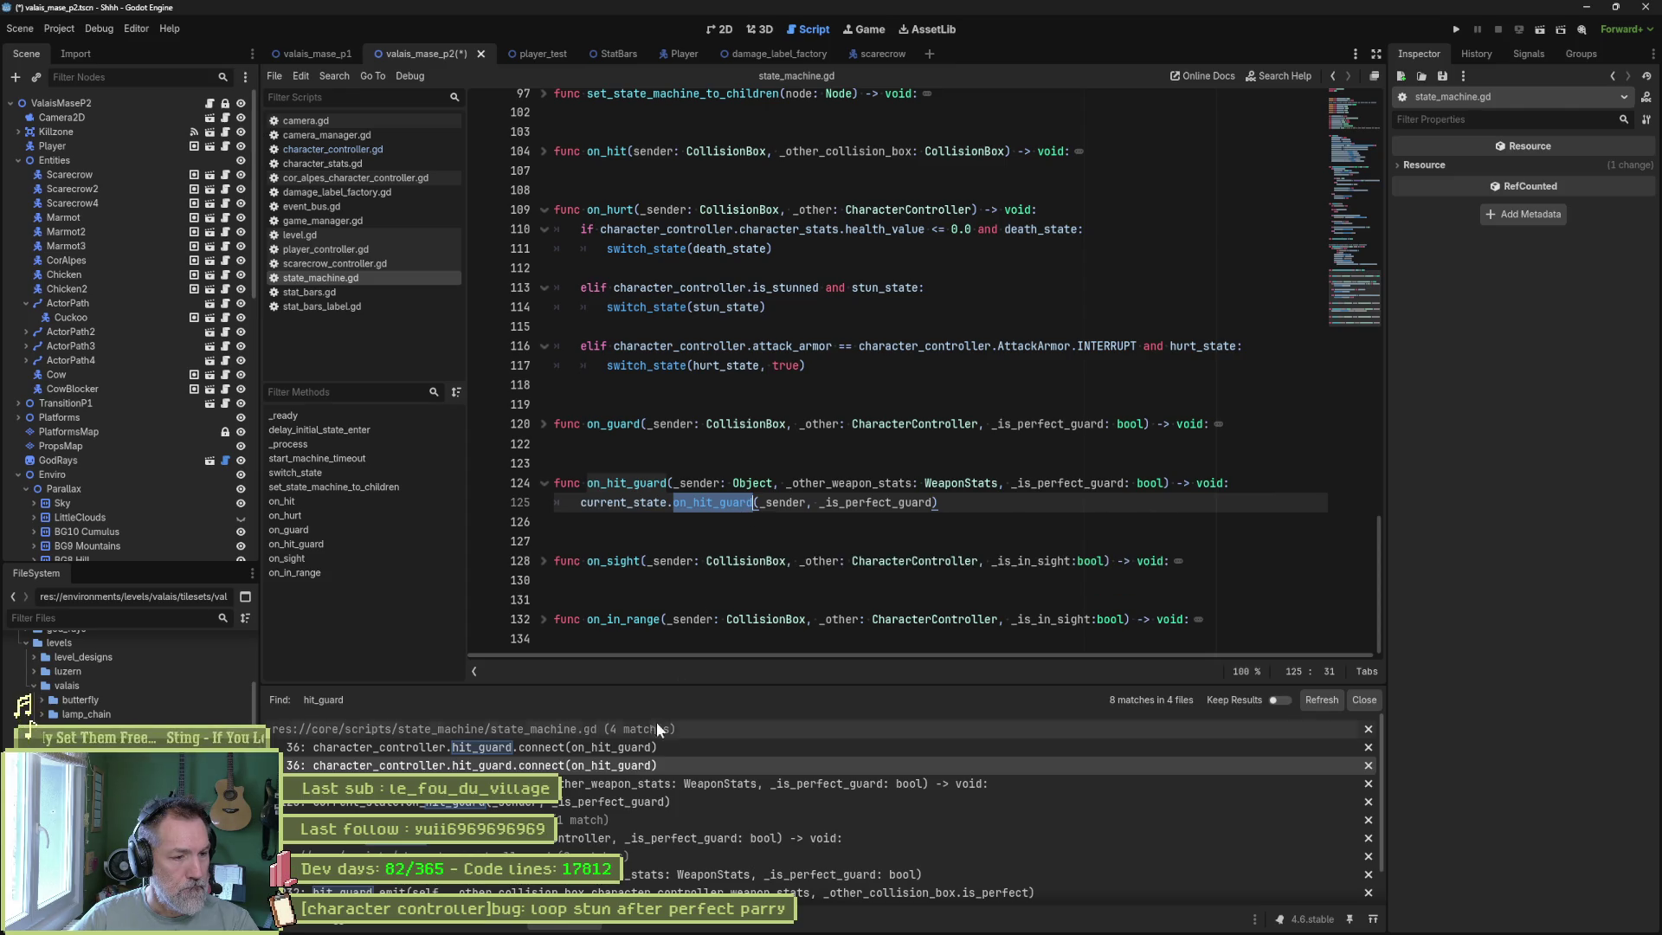
Review on_hit_guard in state.gd and the perfect-guard branch of scarecrow_attack_state.gd.
left_click(620, 847)
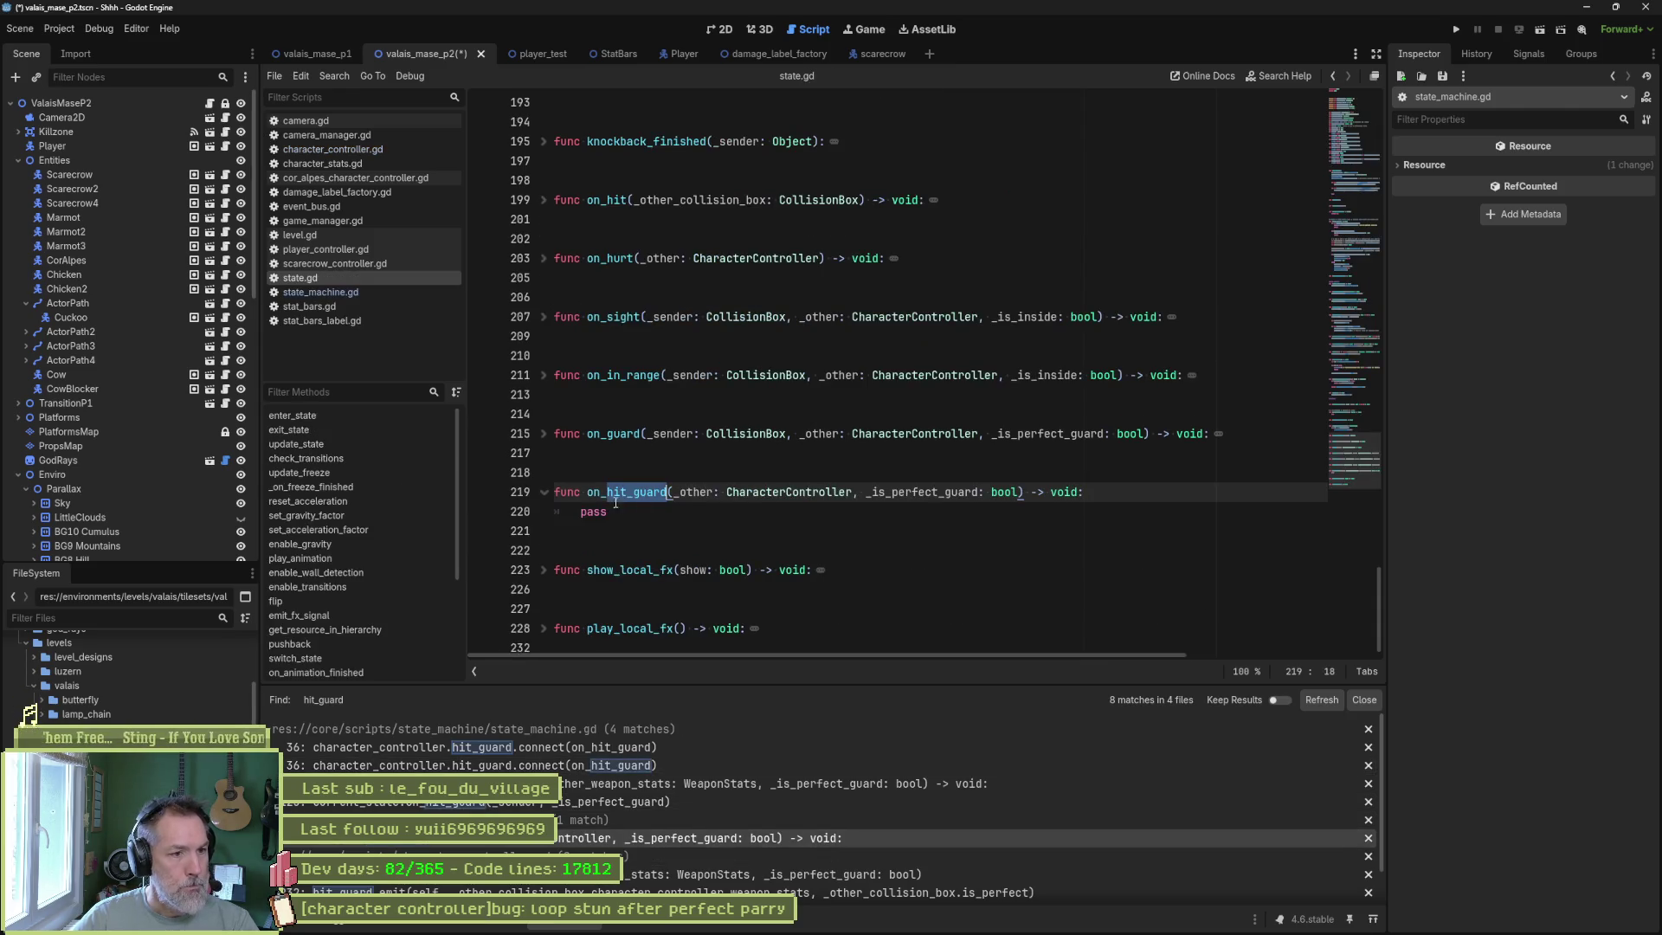
scroll(620, 788, "down", 2)
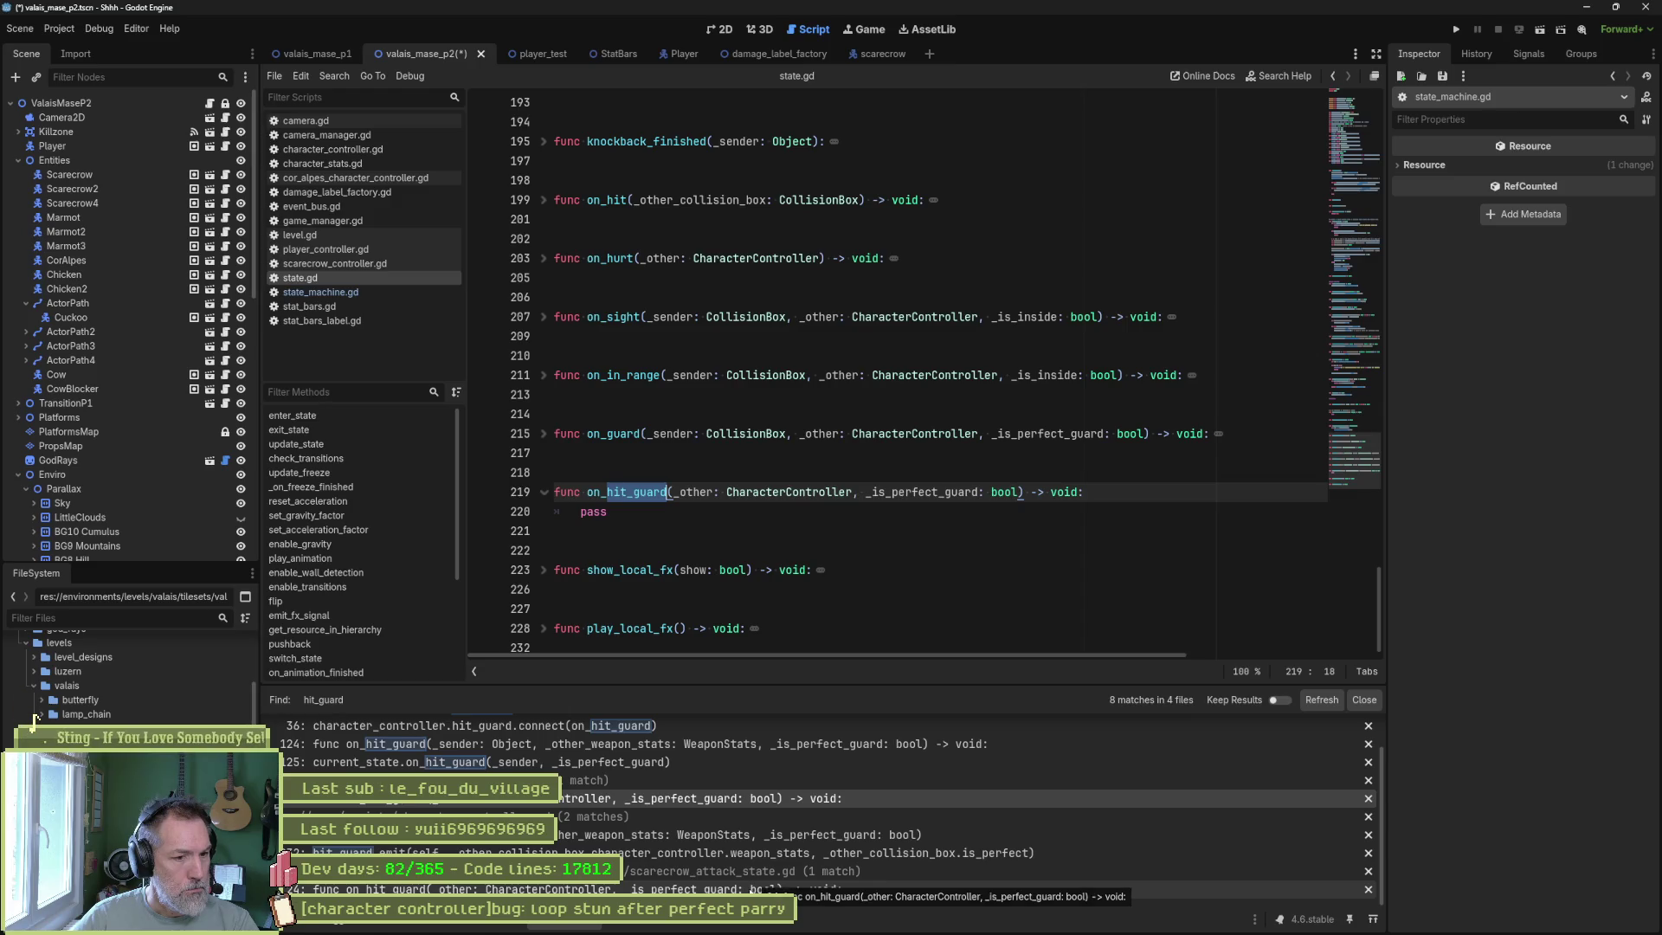
left_click(779, 889)
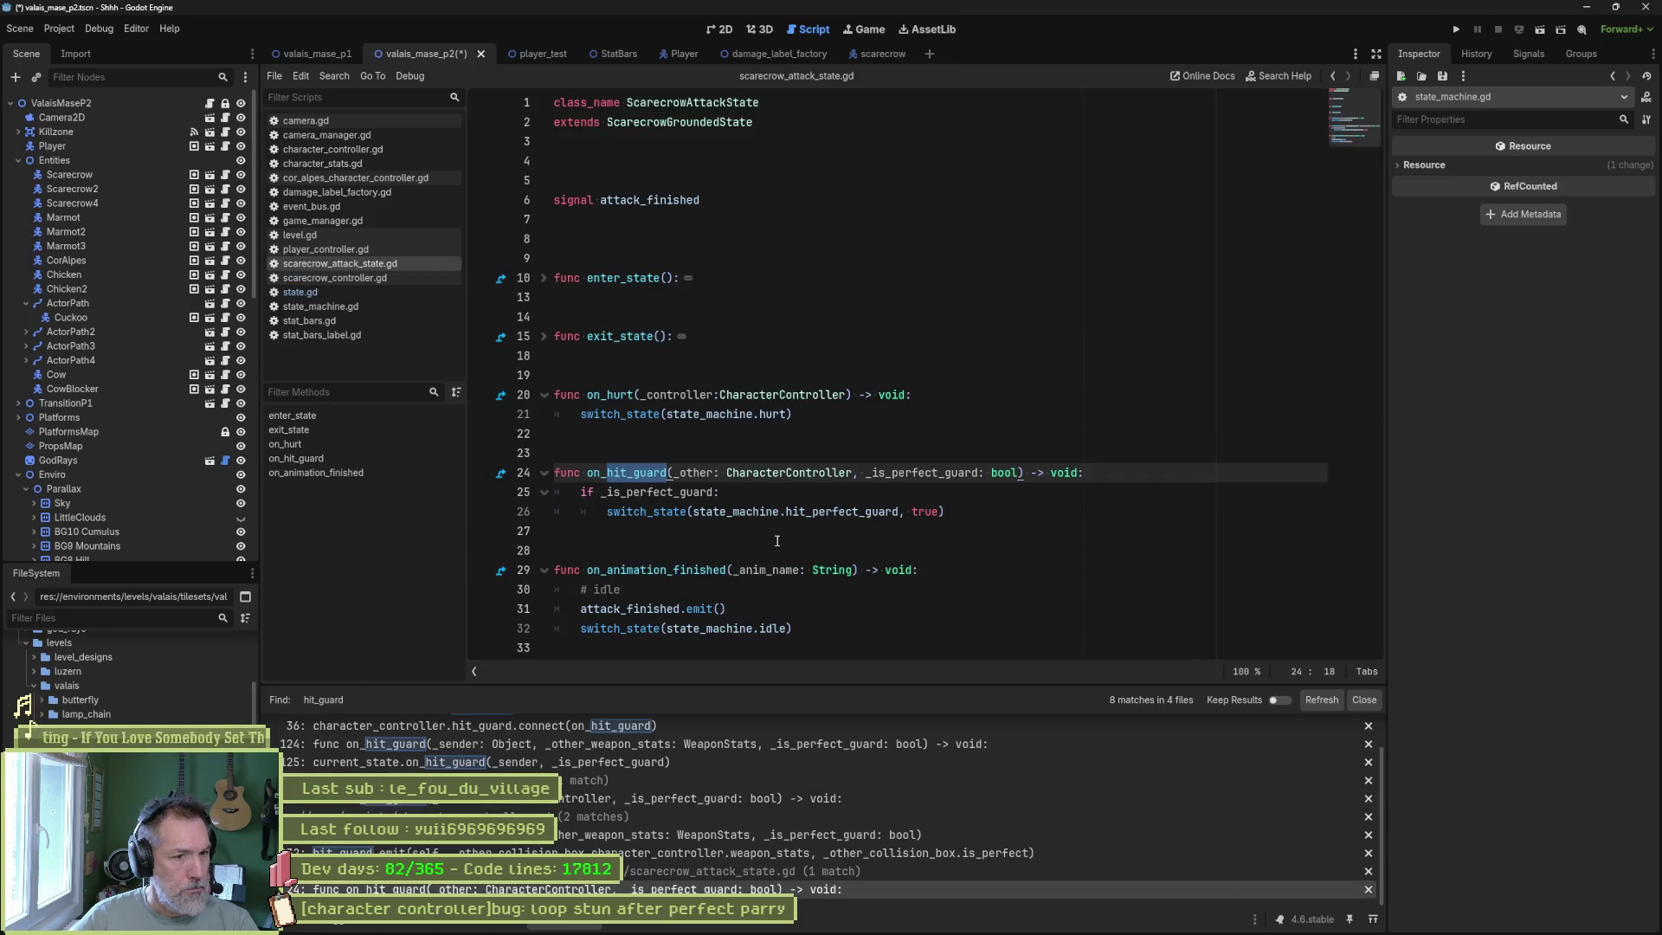
left_click_drag(733, 511, 911, 499)
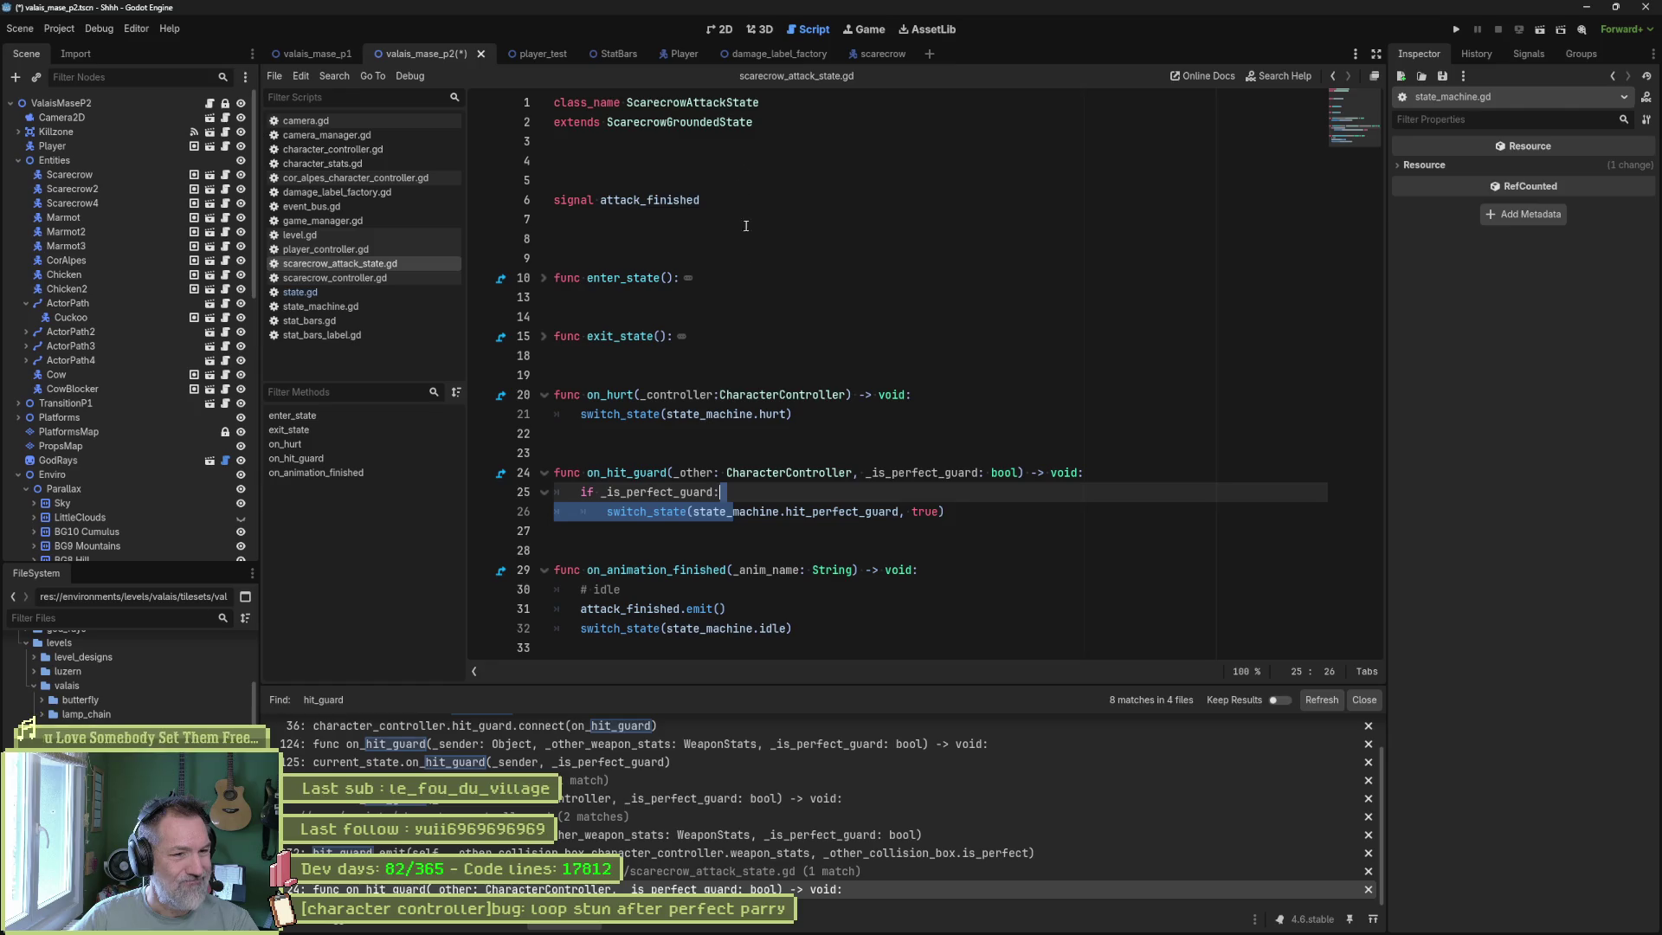
left_click(804, 512)
left_click(881, 511)
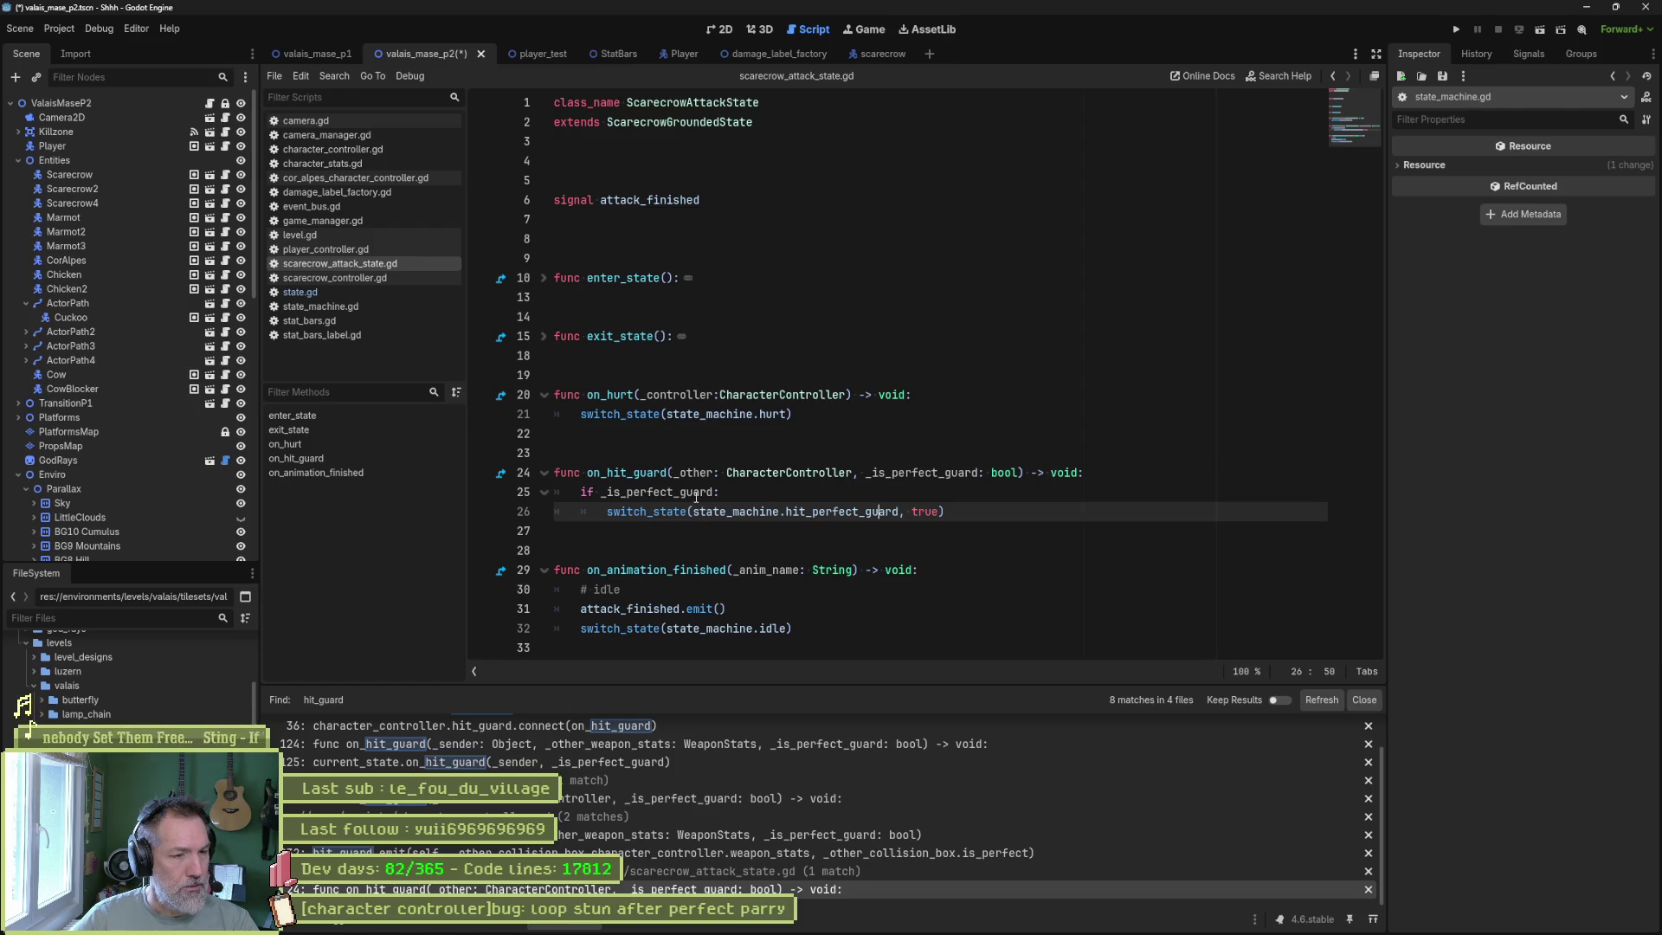
left_click(833, 511)
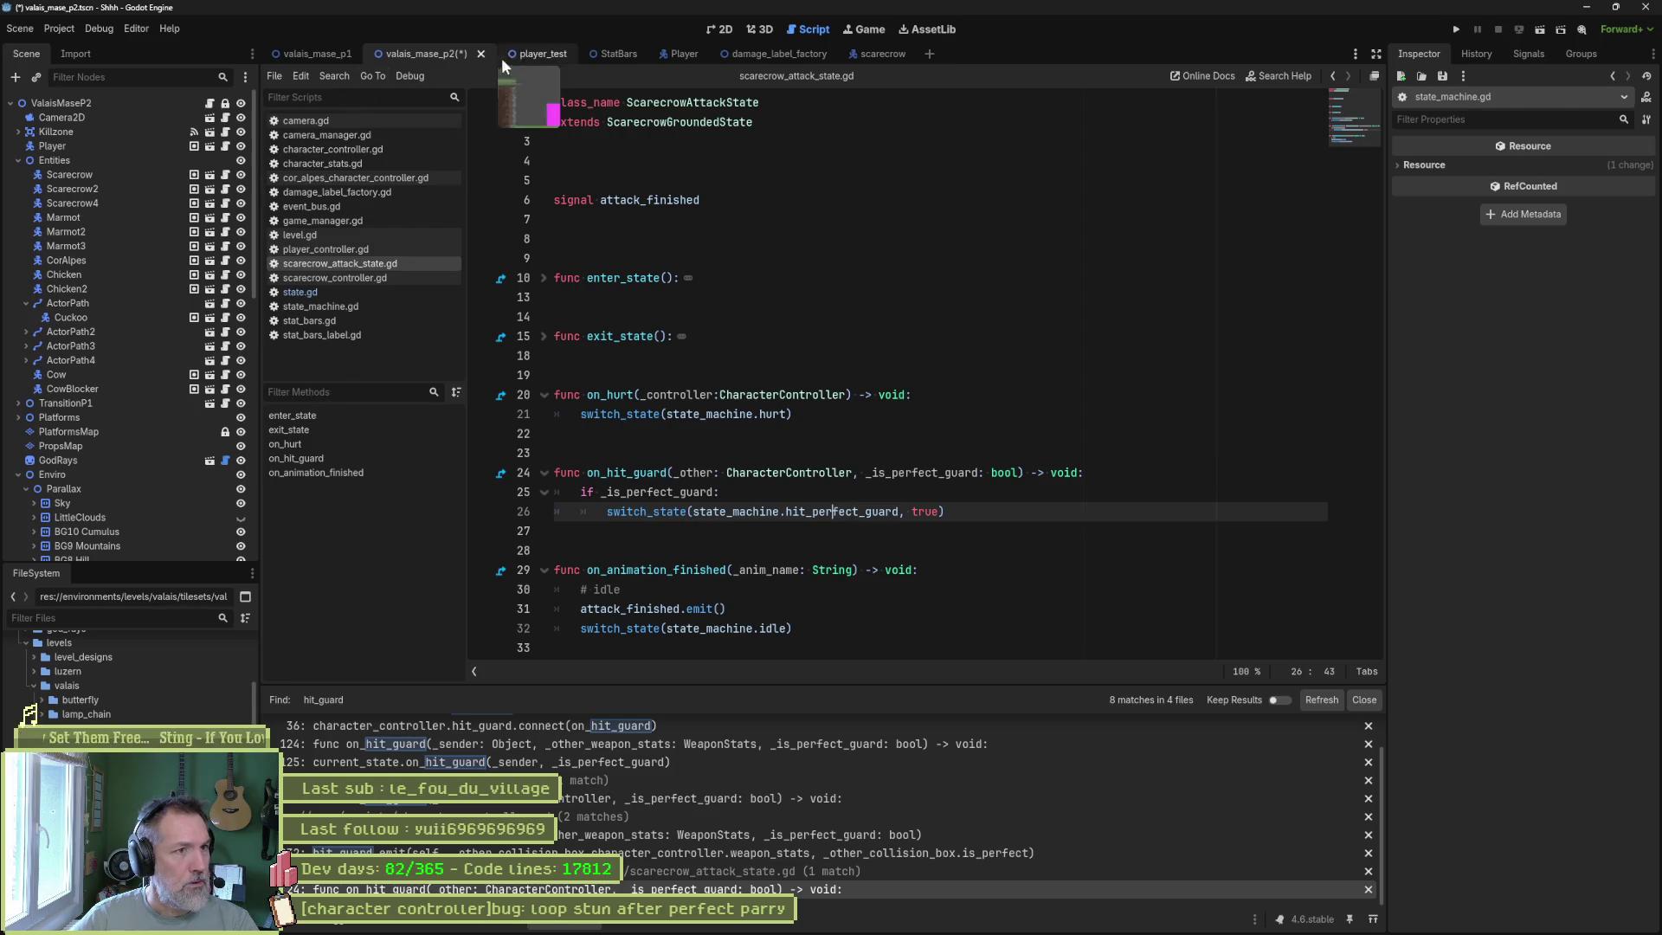
In the scarecrow scene, check the HitPerfectGuard script's stun transition and open the Stun state script.
left_click(861, 54)
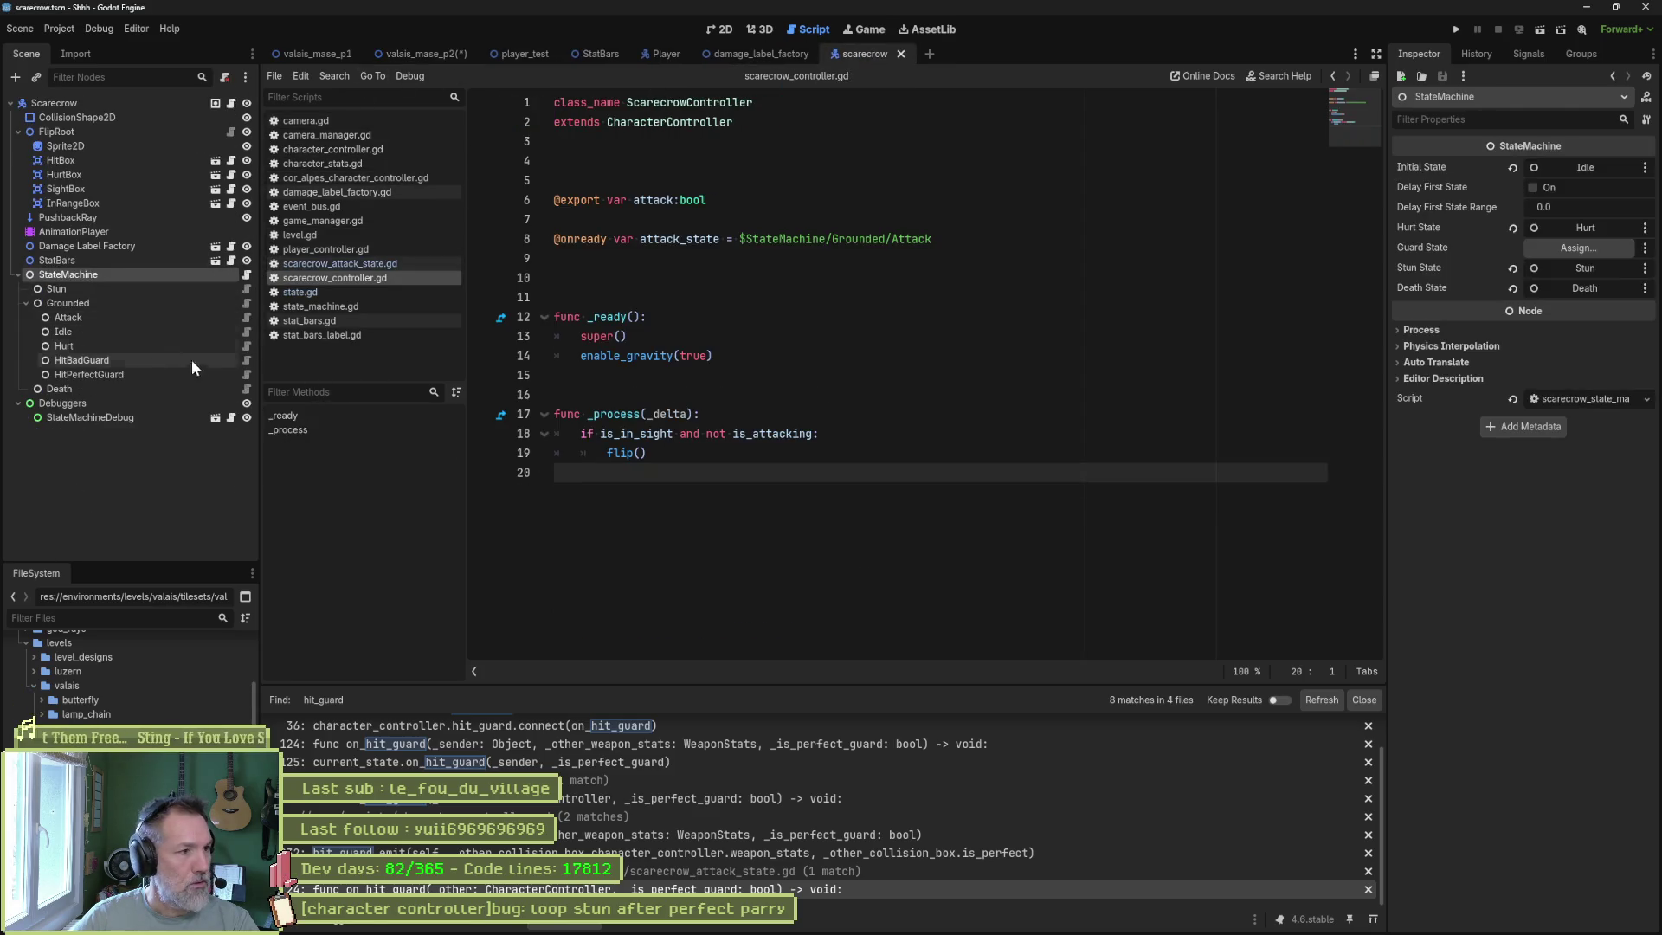
left_click(246, 375)
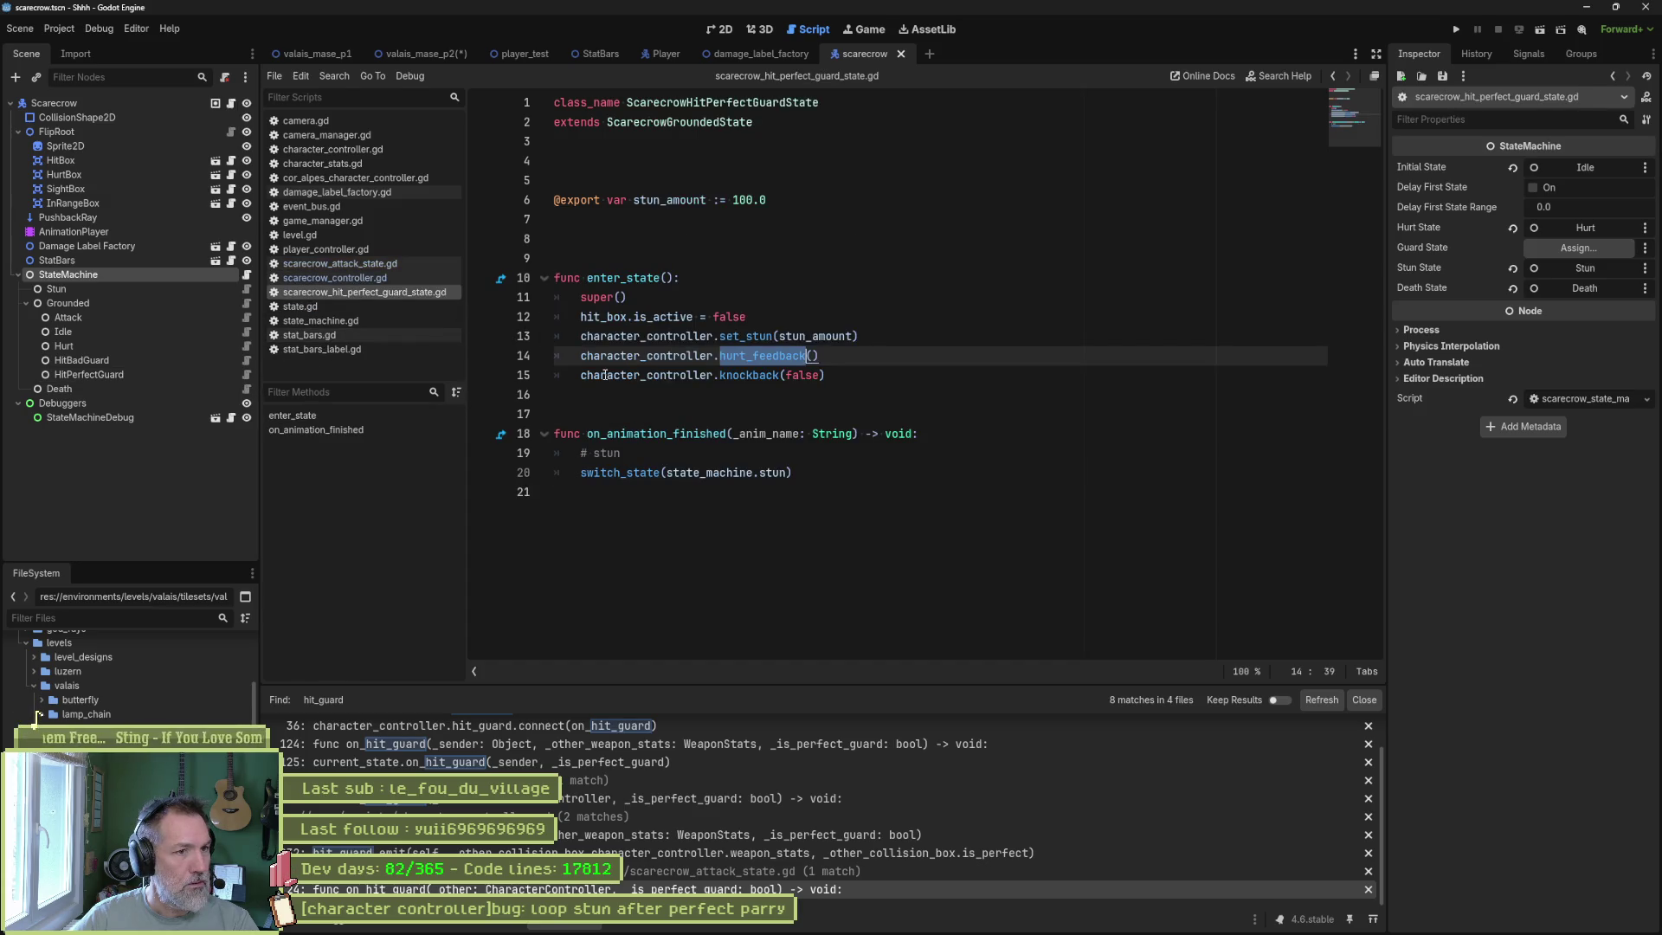
left_click(783, 473)
double_click(786, 473)
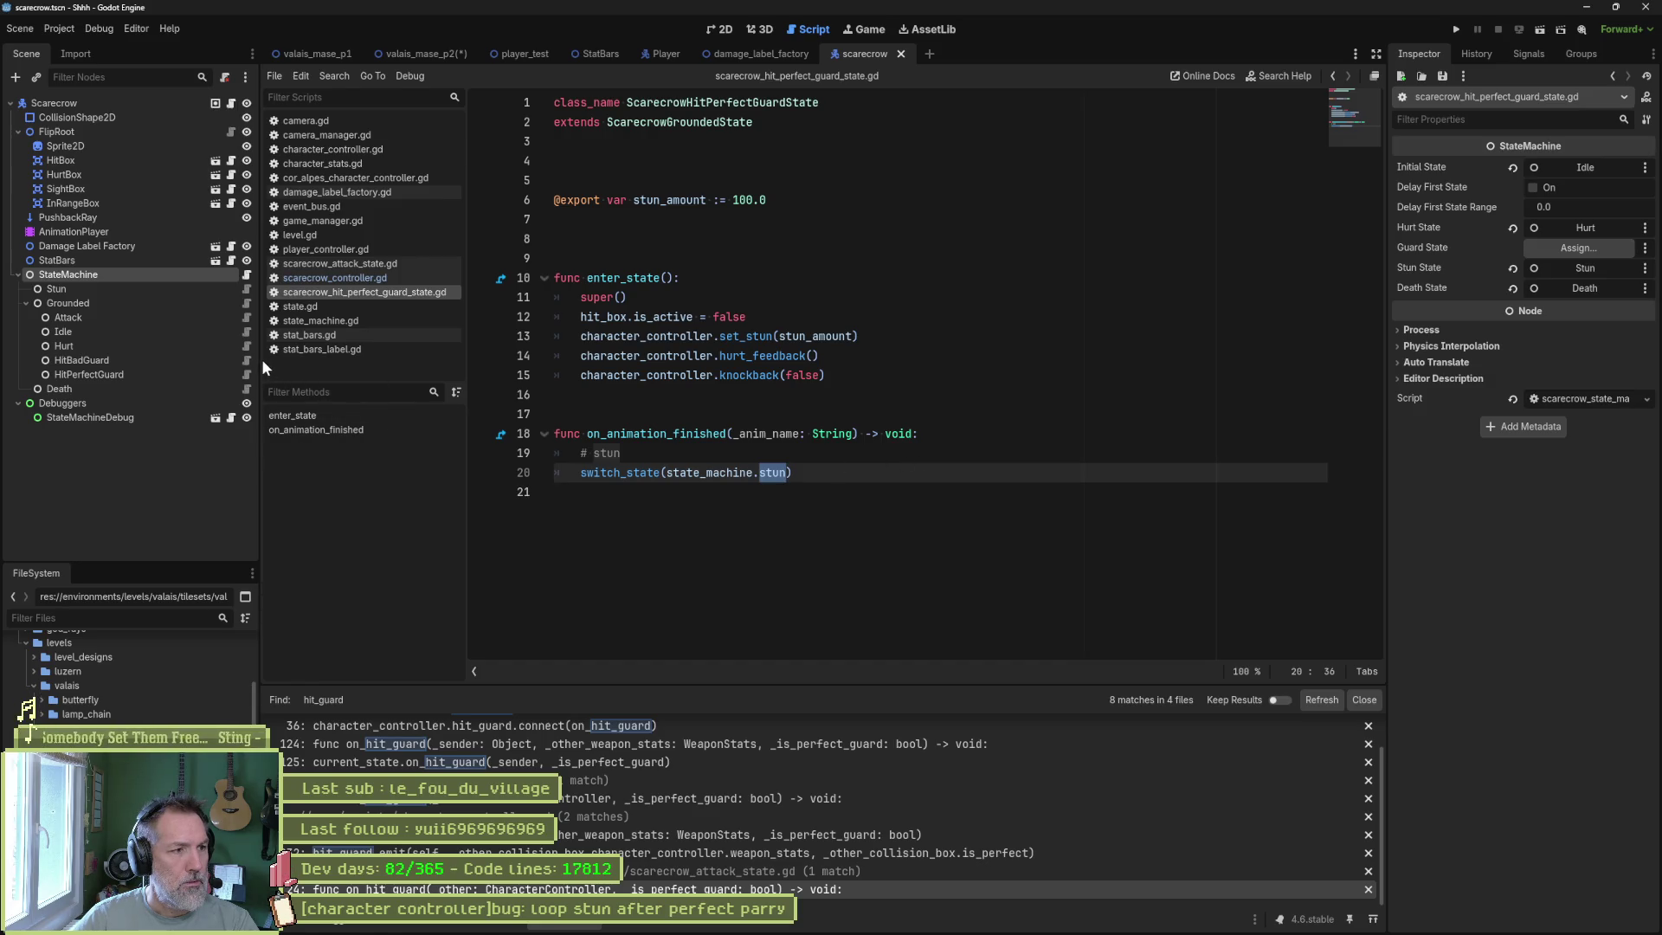
left_click(245, 288)
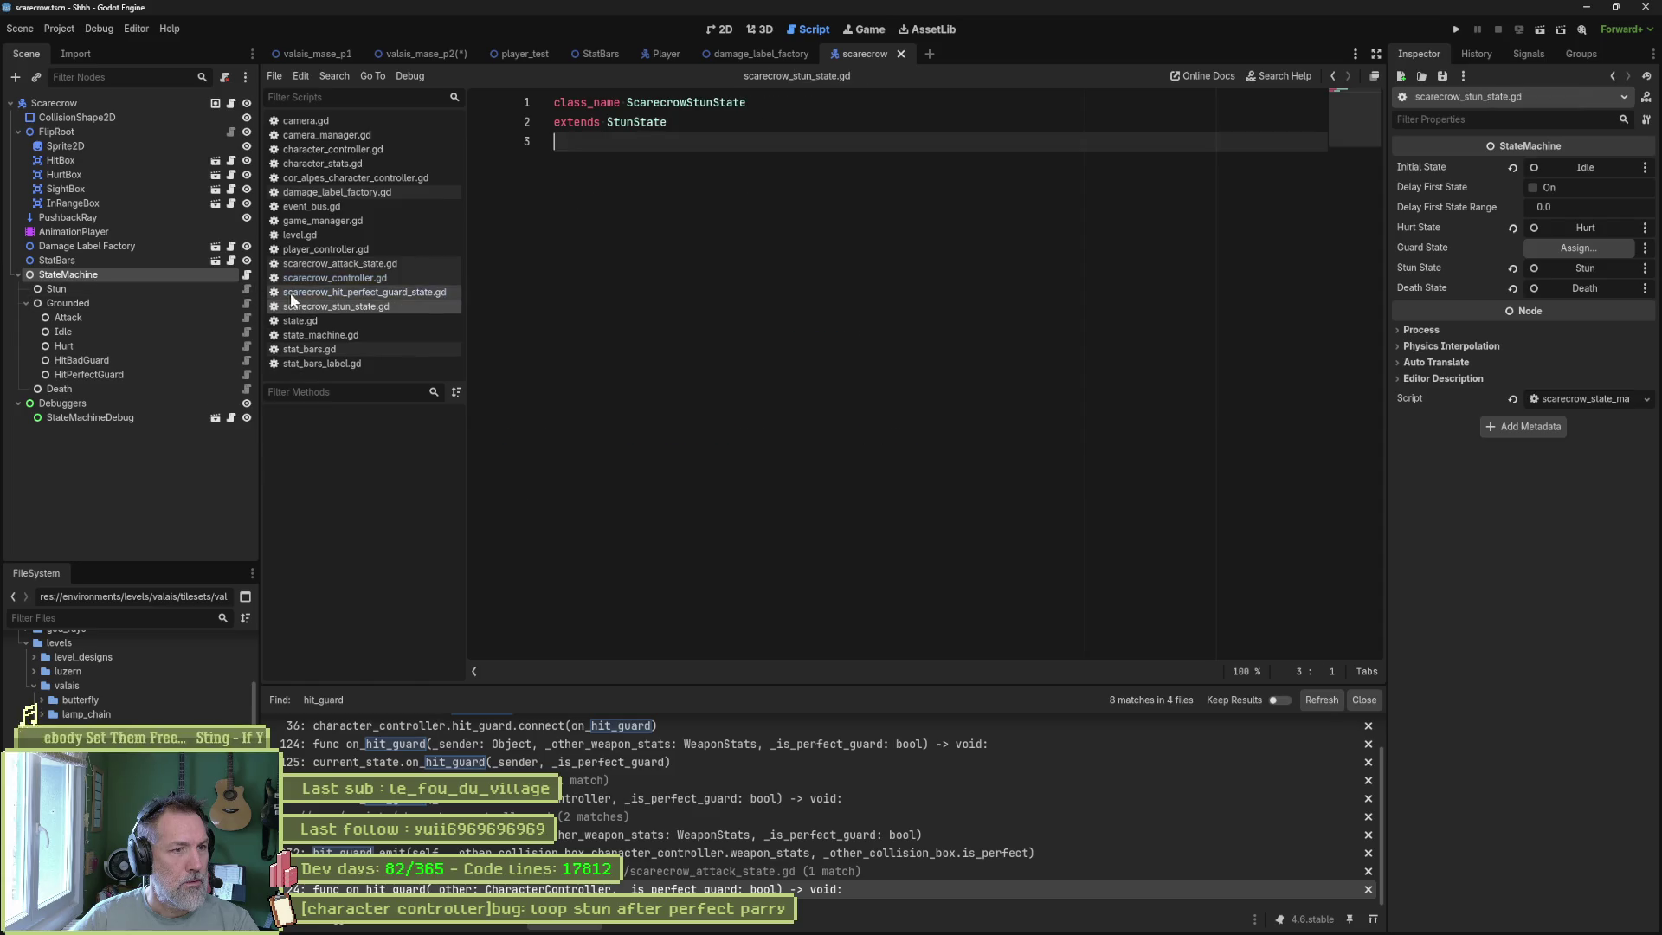
Open stun_state.gd and highlight the stun_value check (line 48) and previous_state return (line 49).
left_click(651, 122, "ctrl")
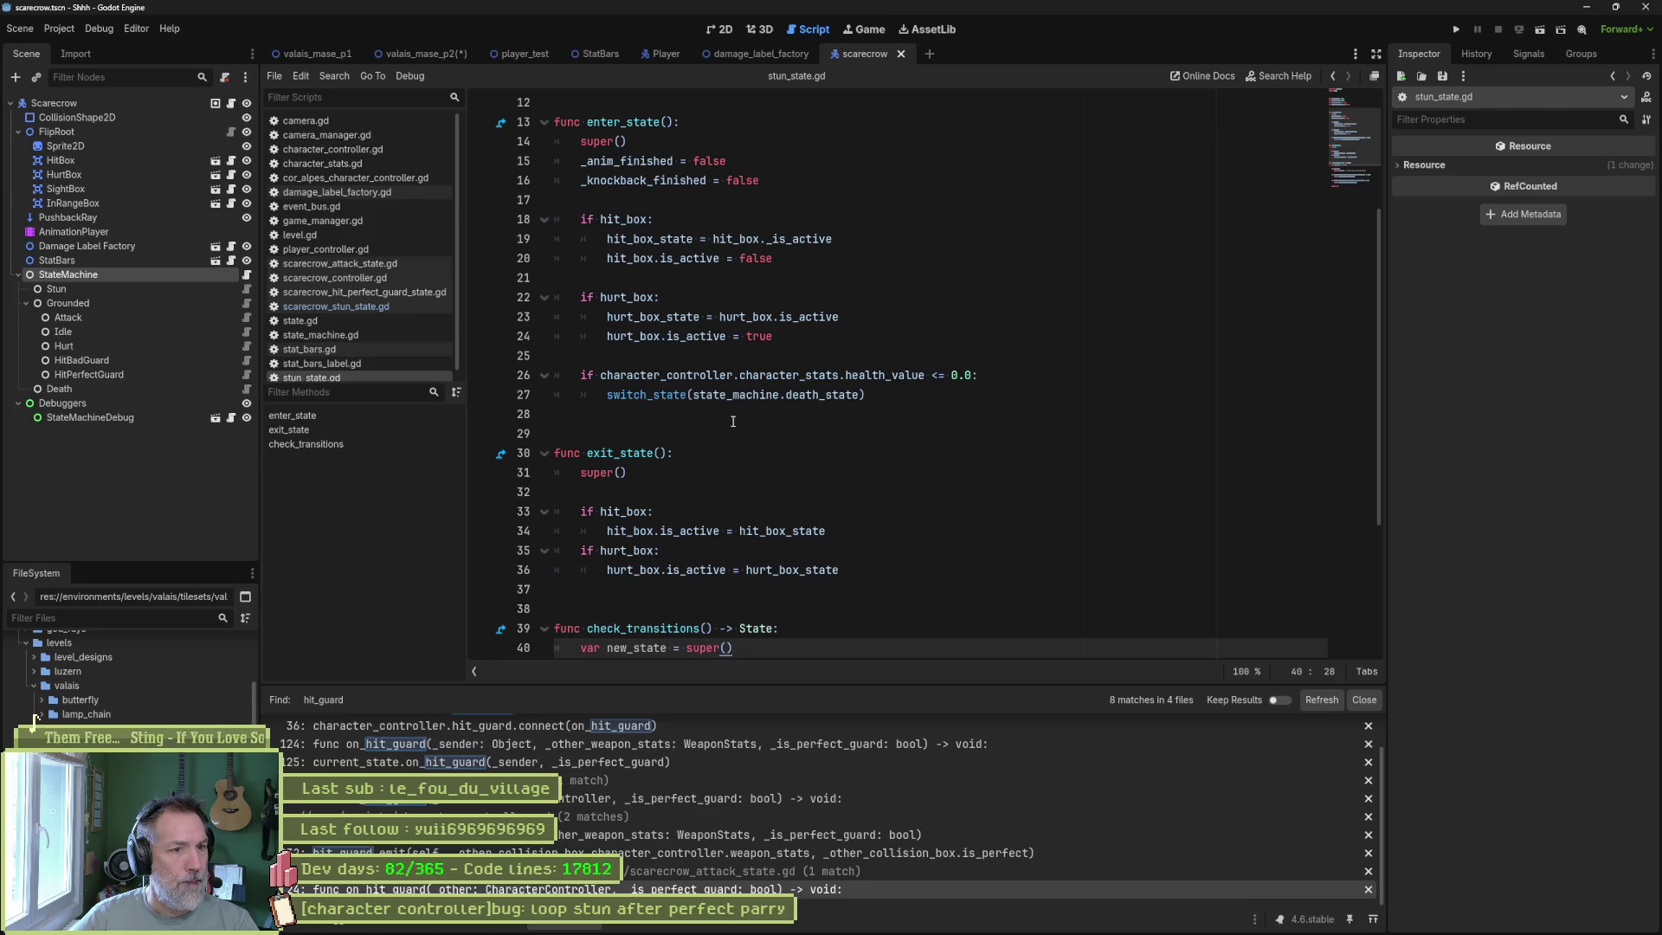
scroll(916, 479, "down", 4)
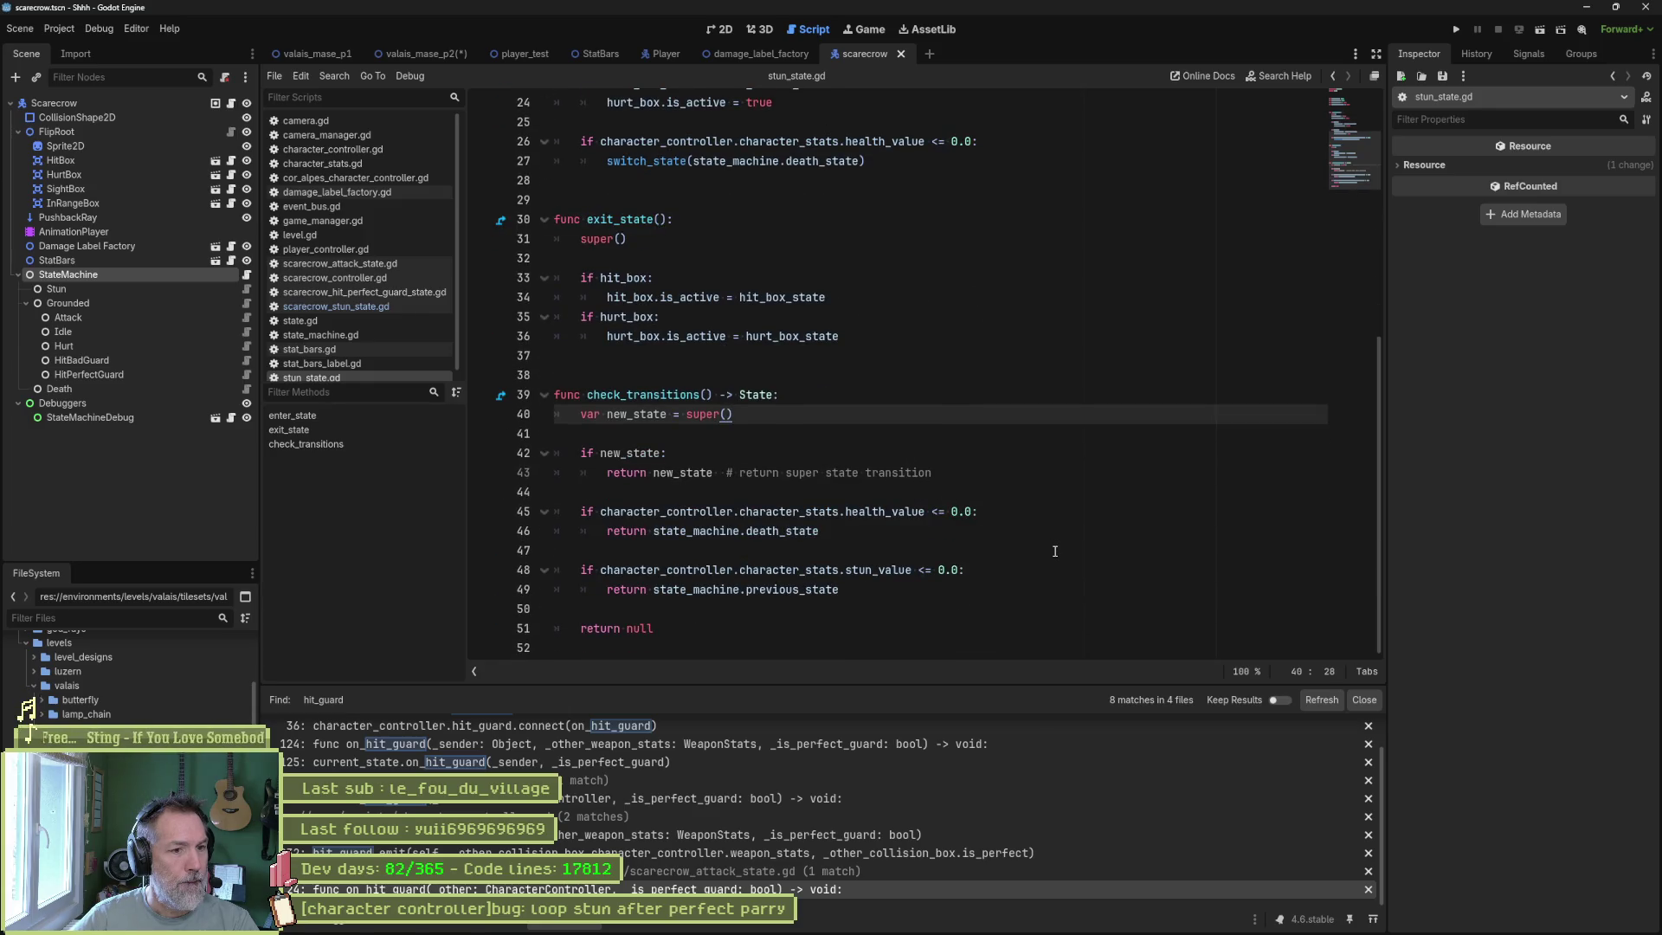
left_click_drag(974, 569, 580, 571)
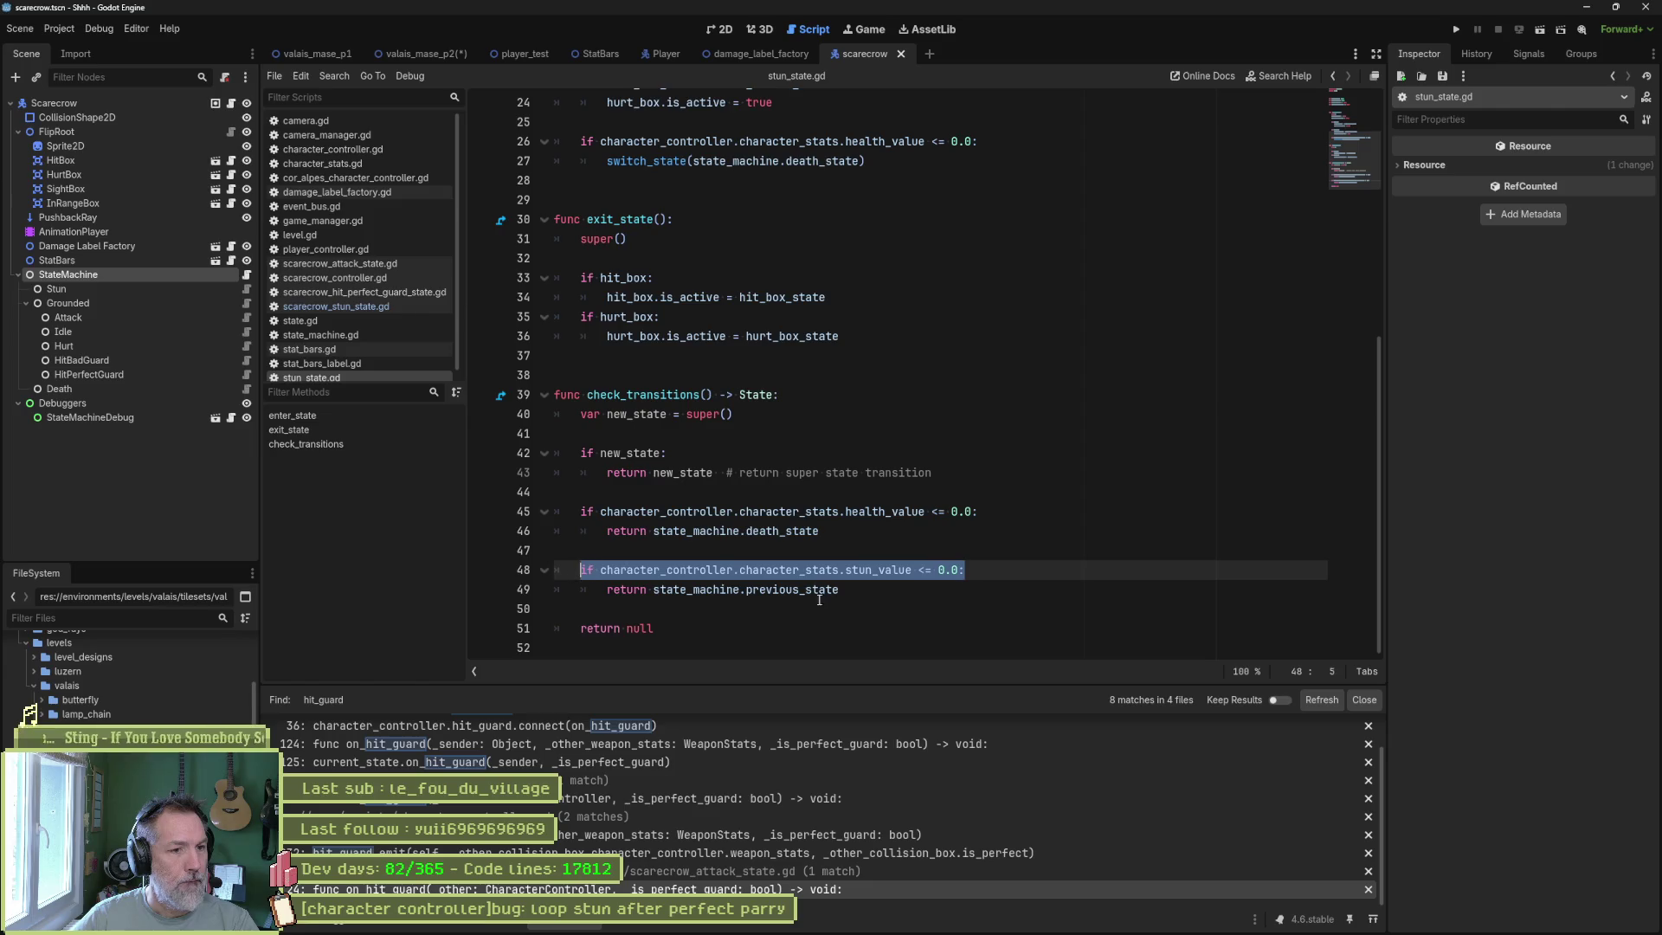
left_click_drag(840, 592, 728, 591)
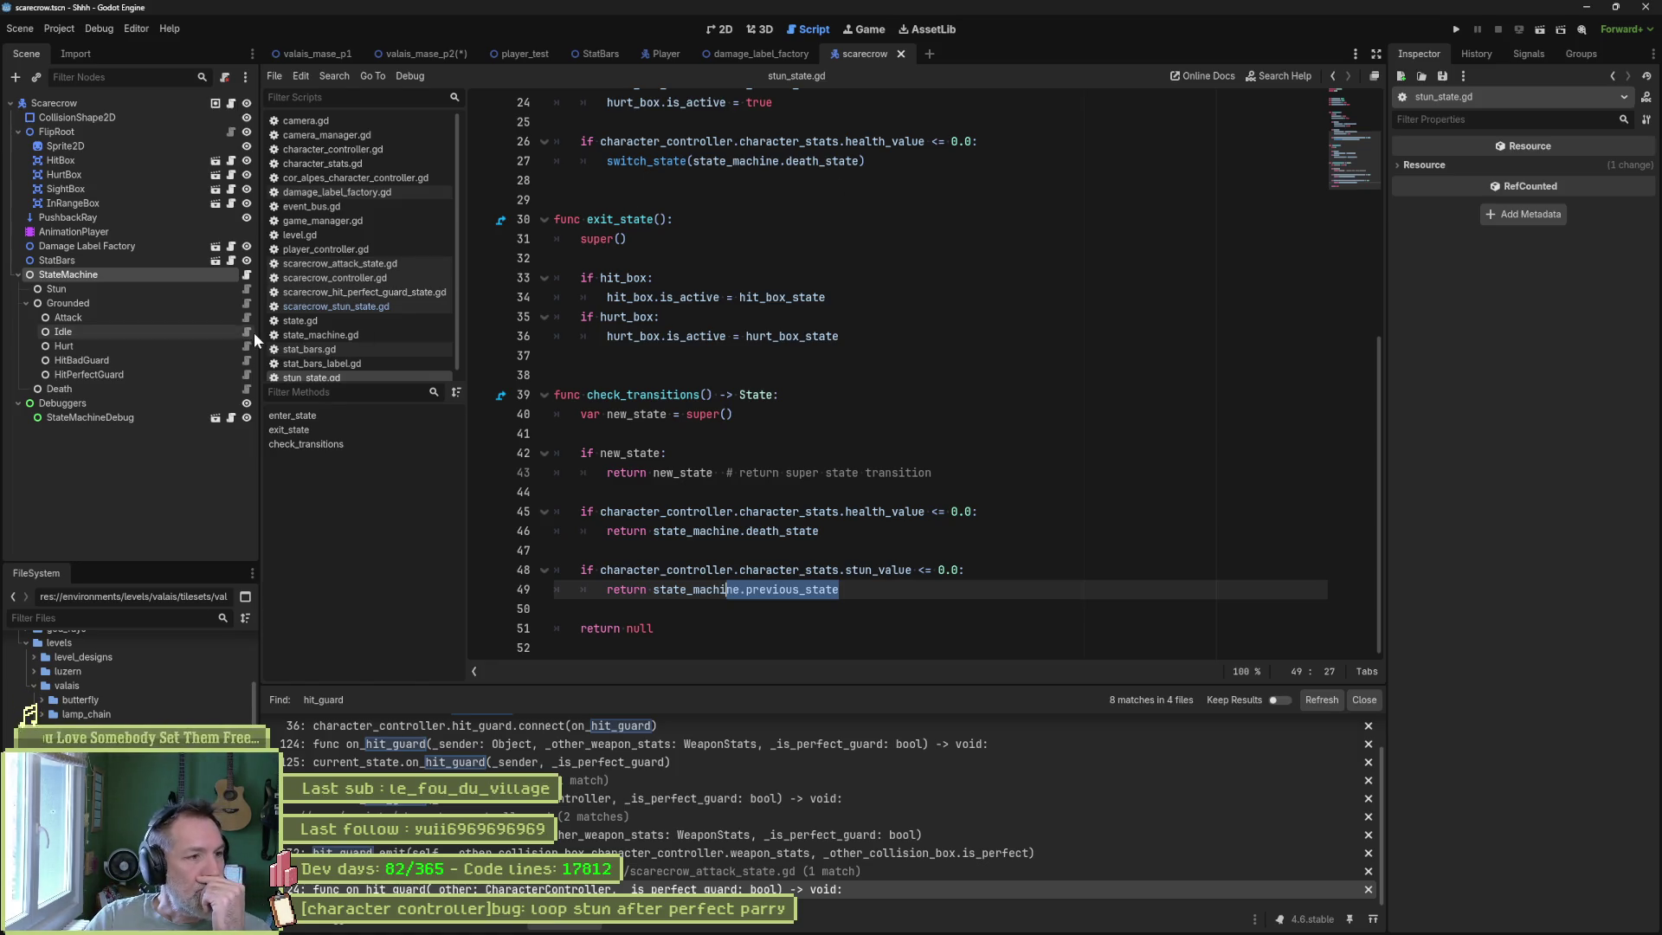
right_click(337, 373)
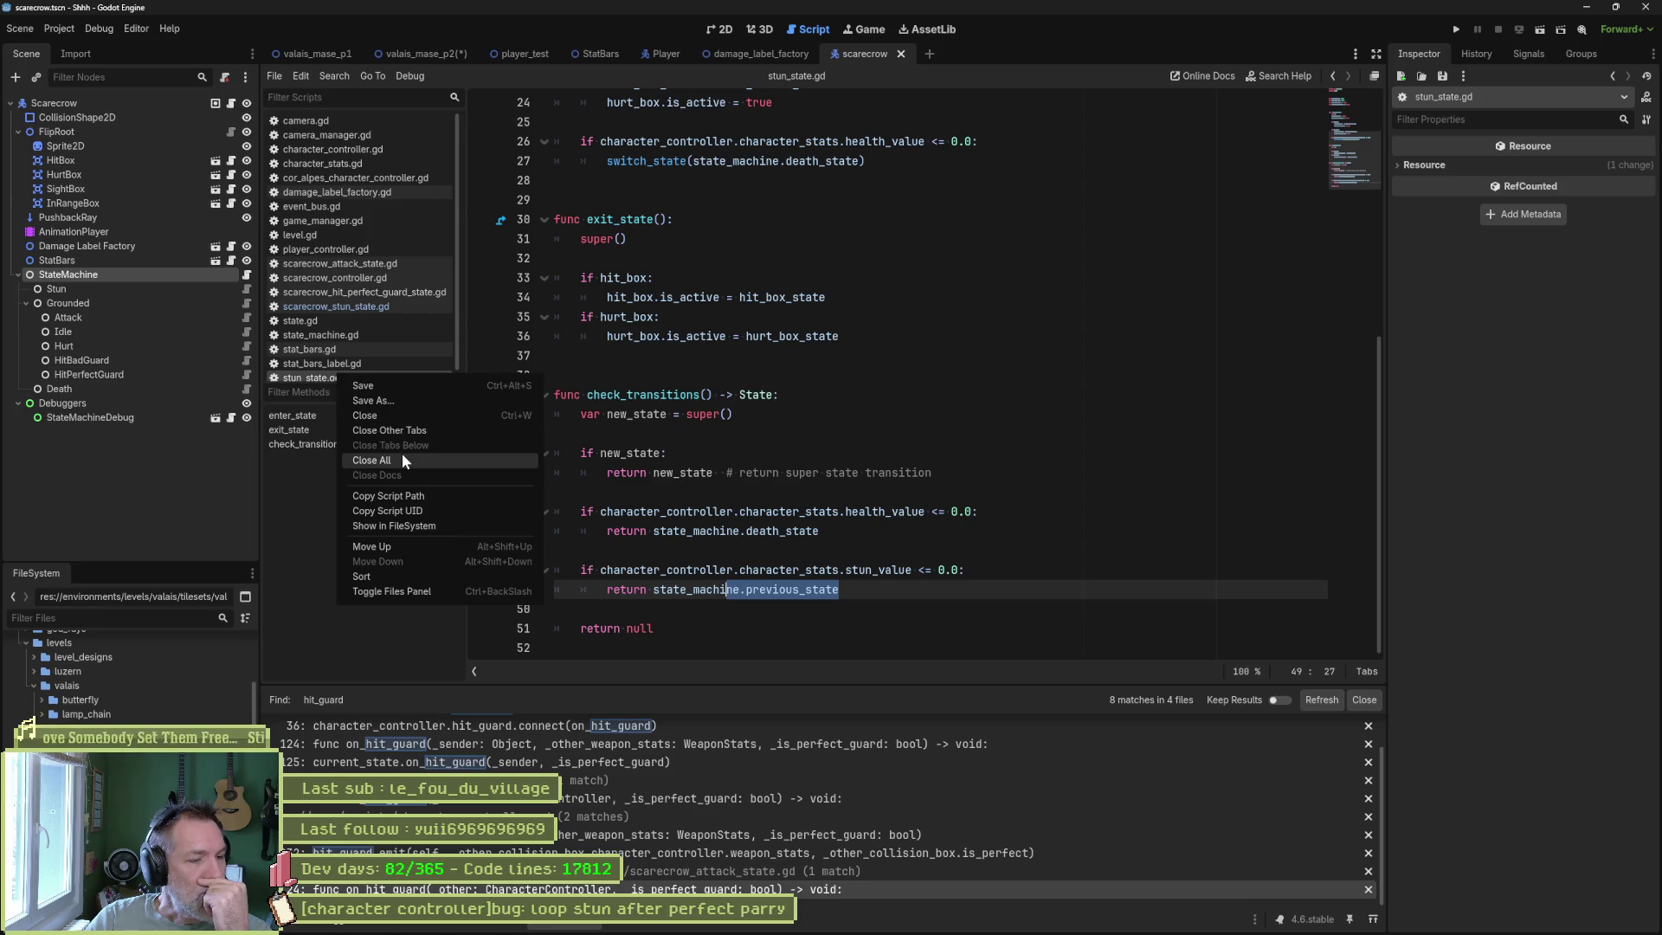
Close the other open scripts and reopen the HitPerfectGuard state script.
left_click(398, 431)
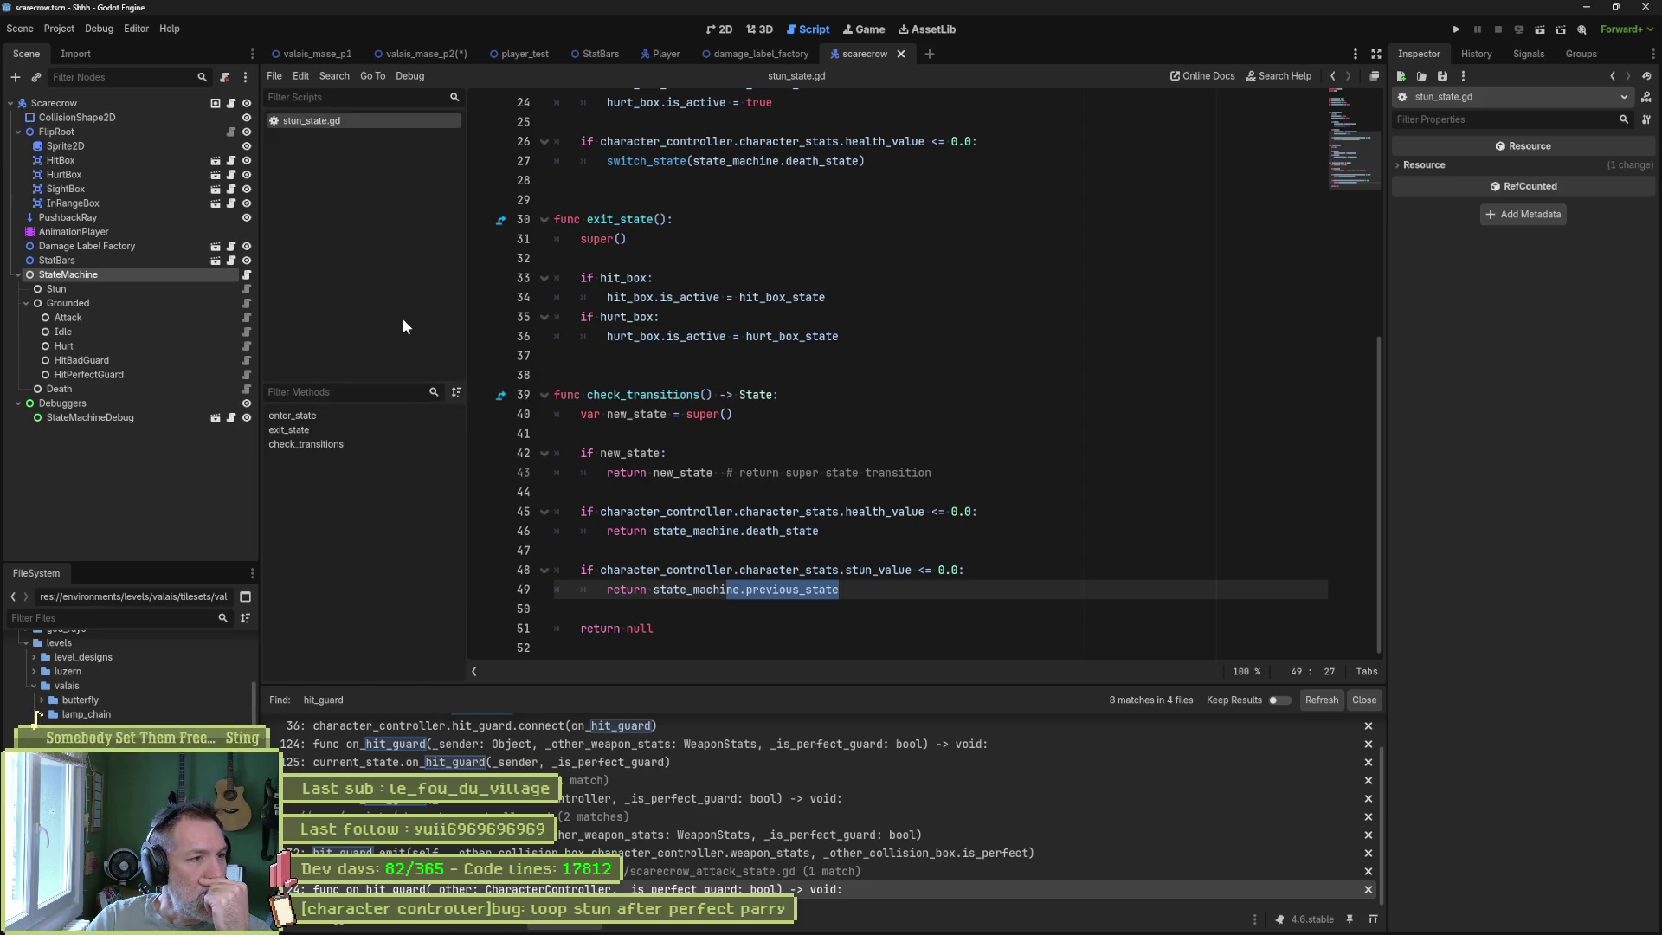
left_click(247, 374)
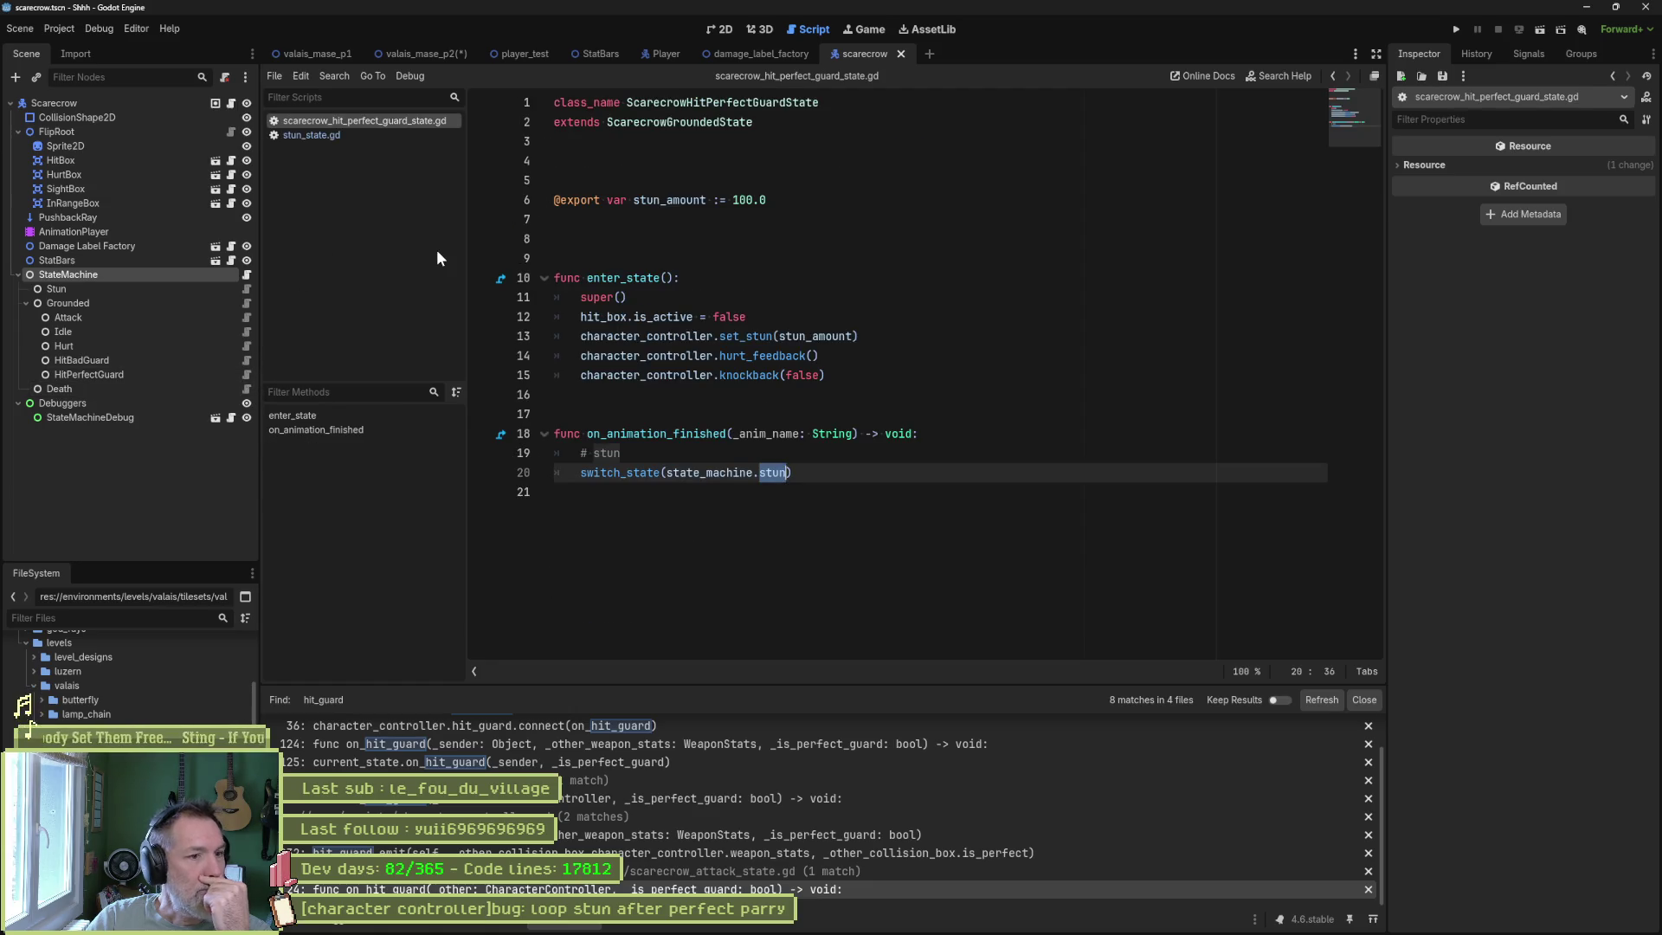
mouse_move(602, 205)
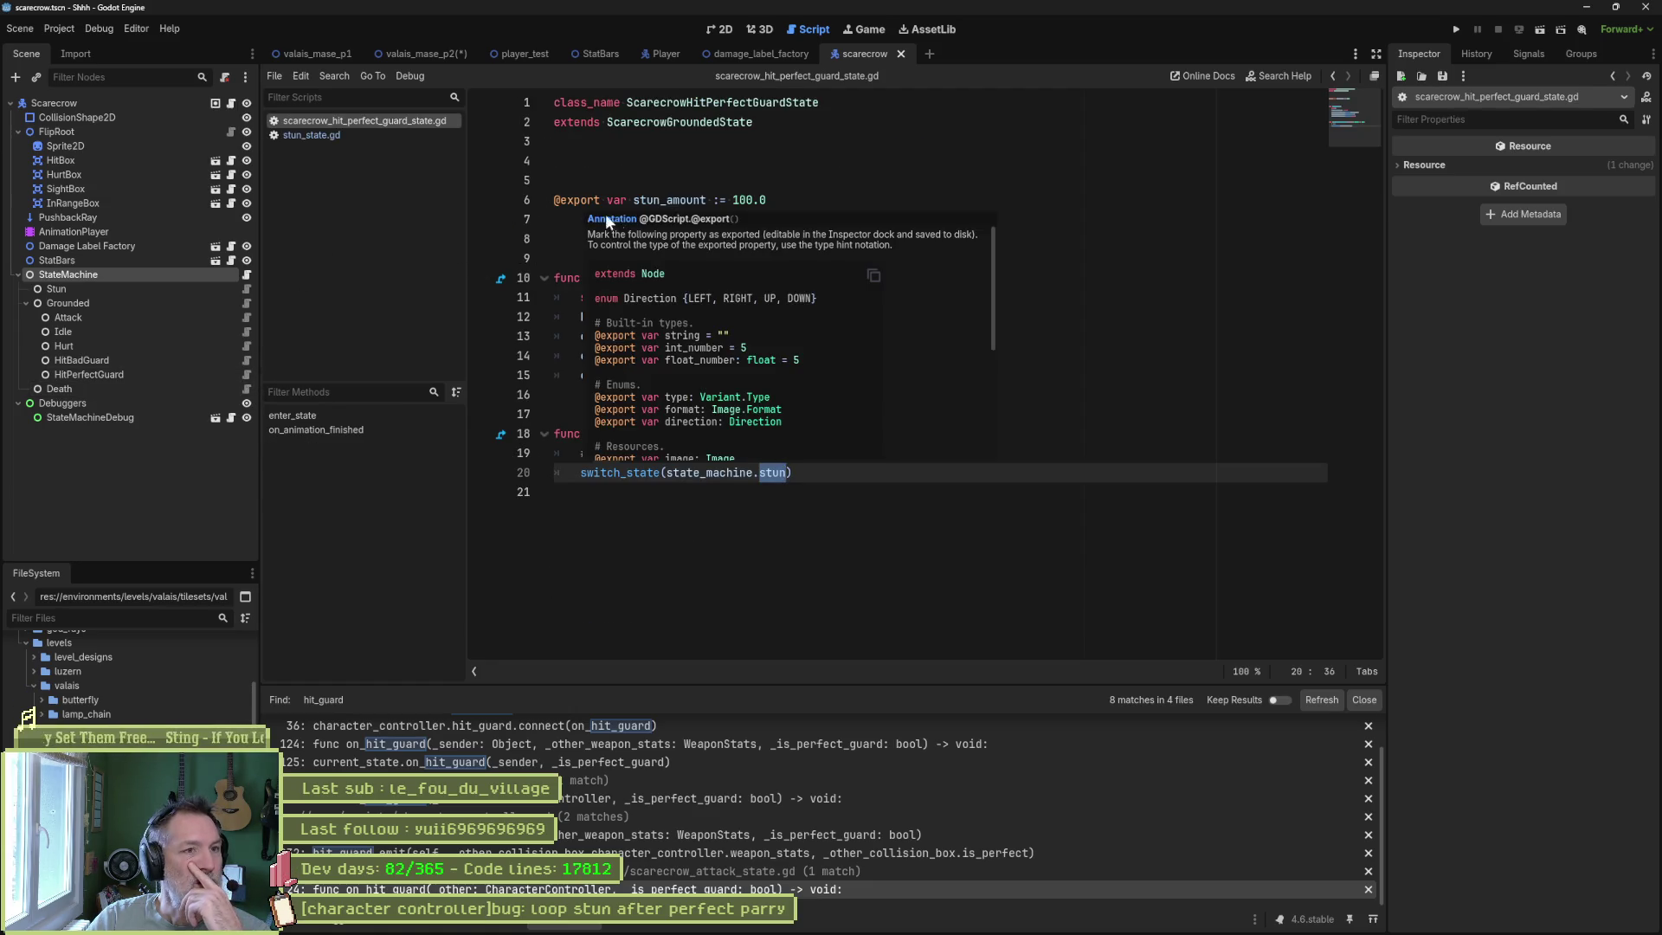
left_click(603, 165)
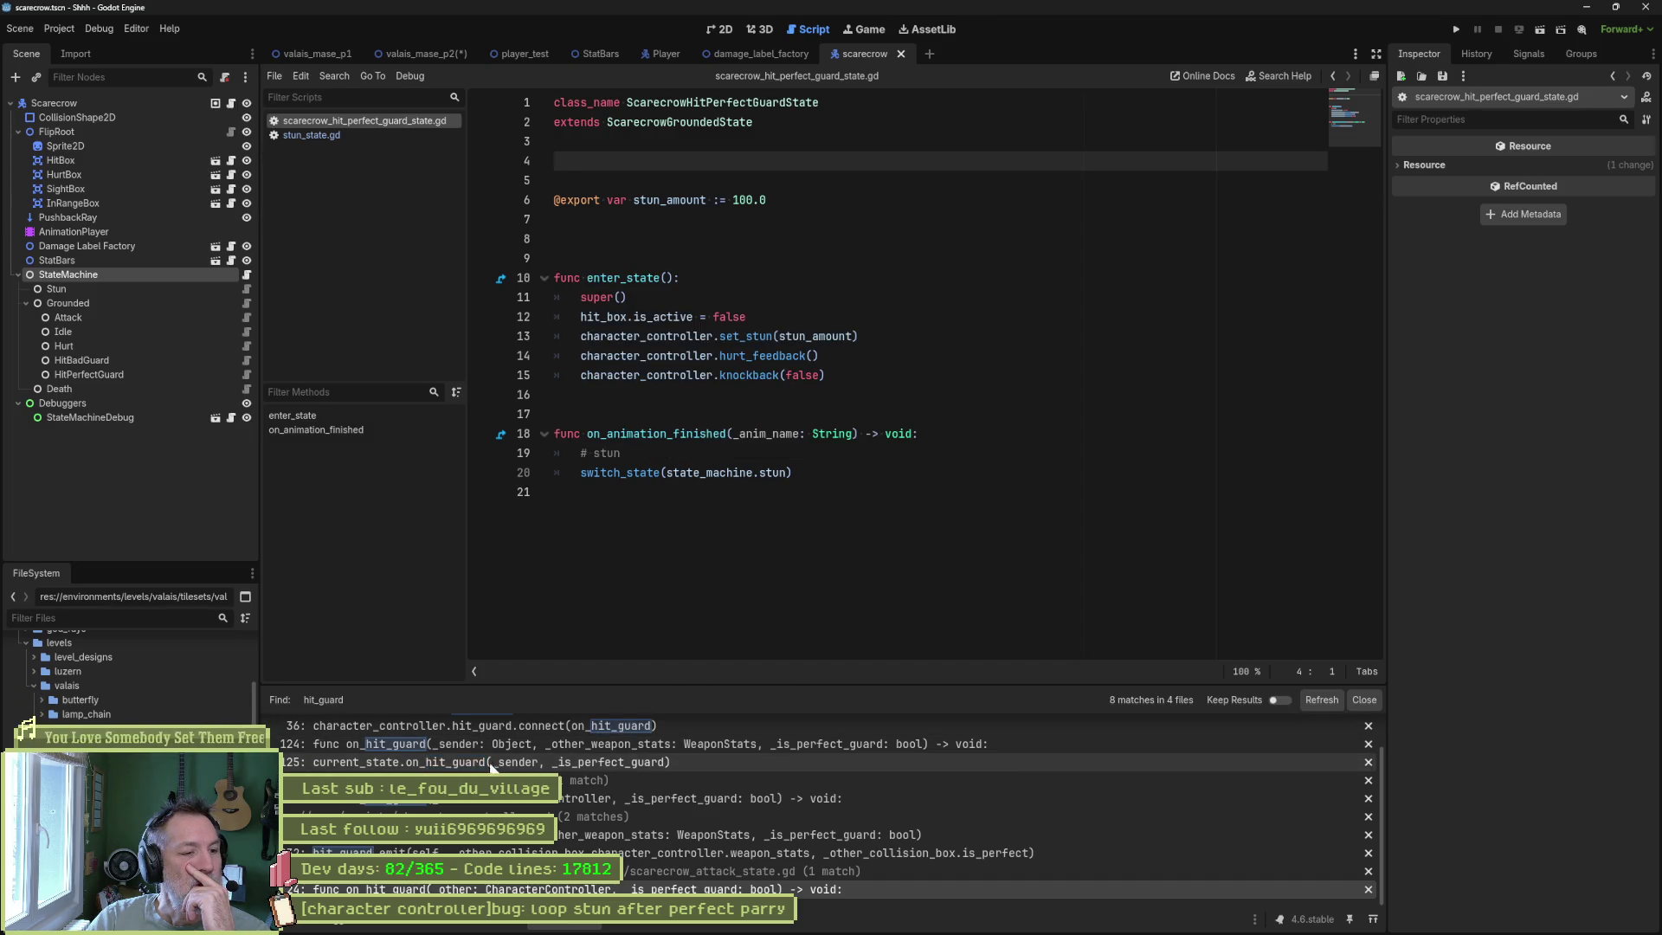
Inspect state_machine.gd's on_hit_guard forwarding to current_state on lines 124–125.
left_click(472, 763)
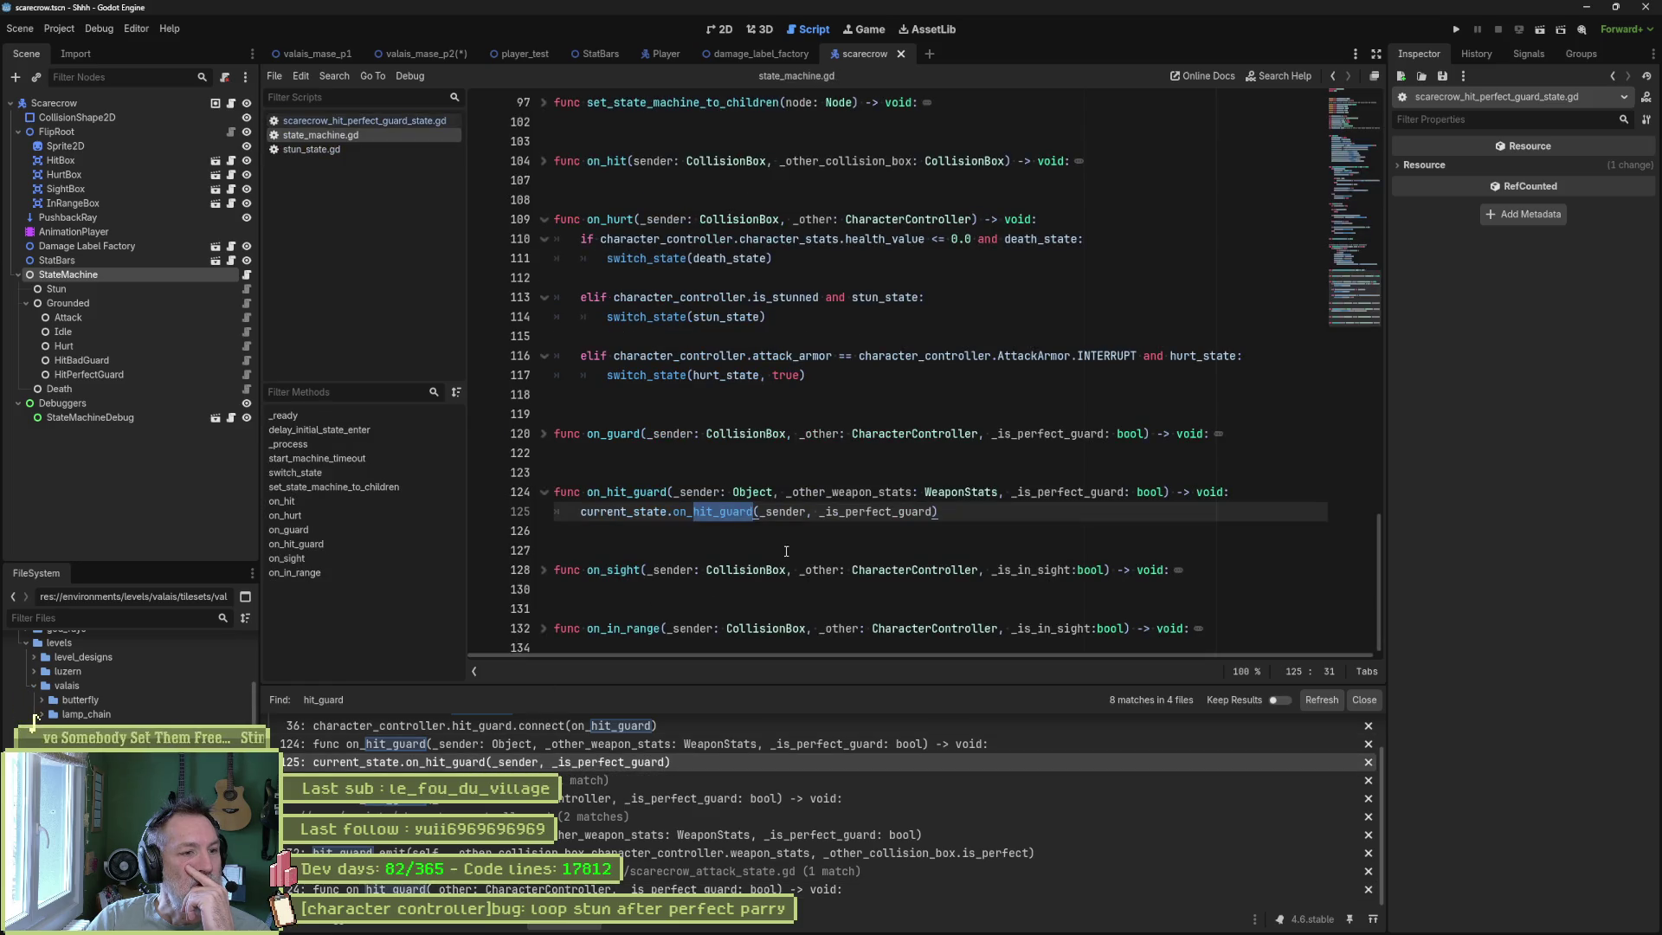
double_click(645, 494)
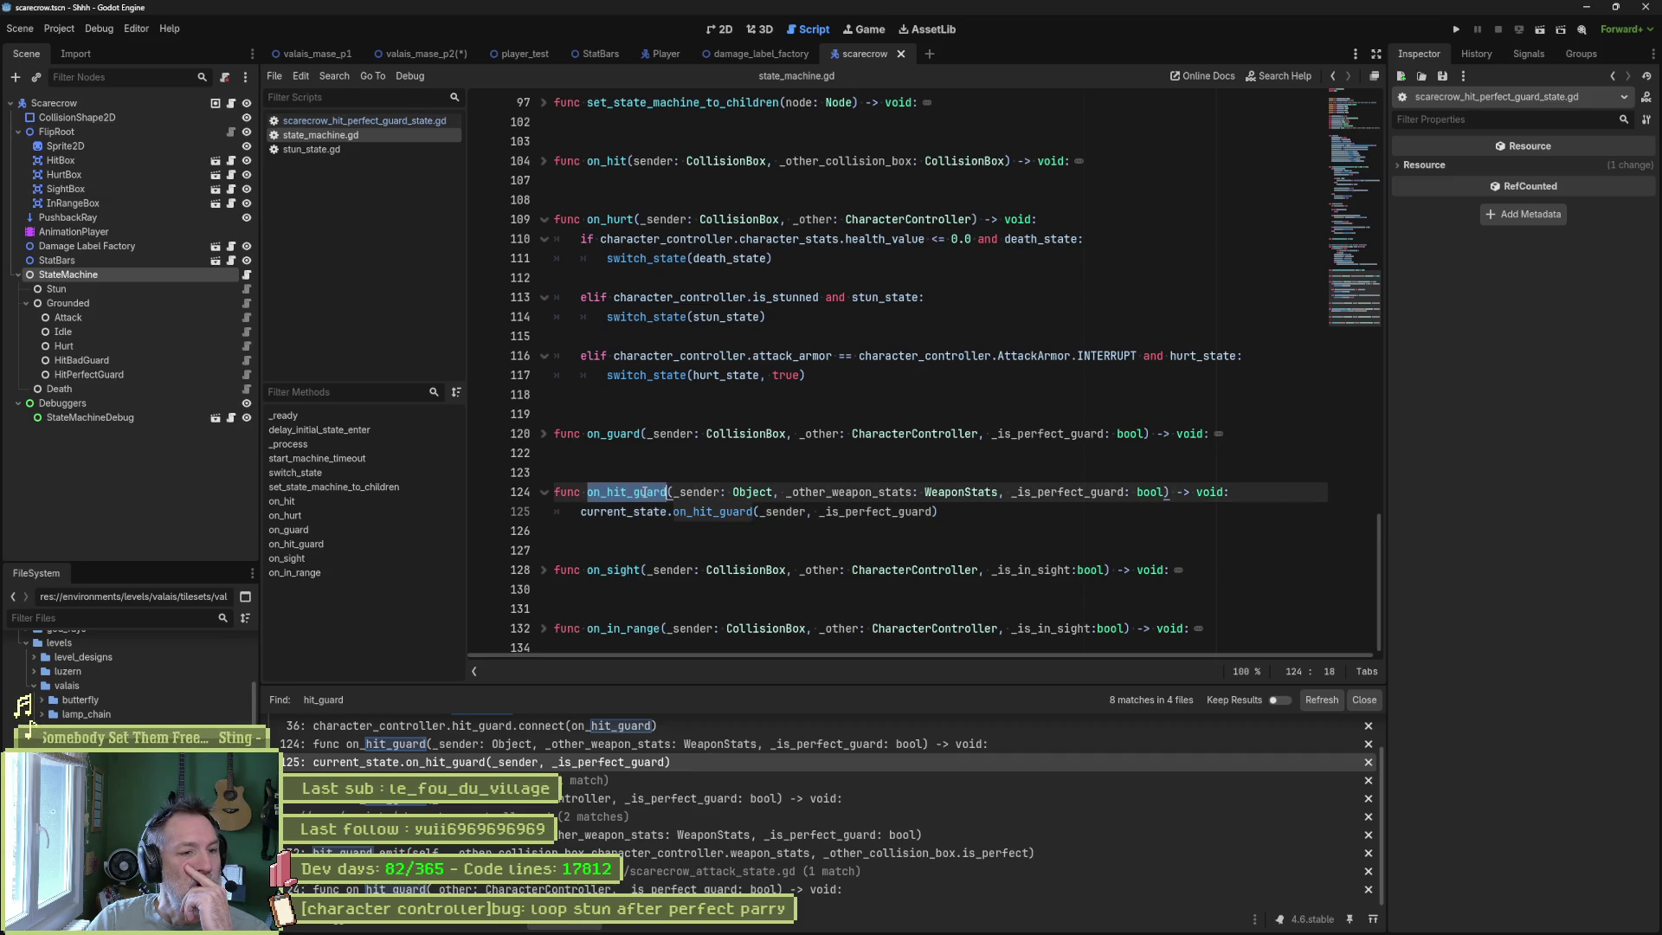
double_click(677, 512)
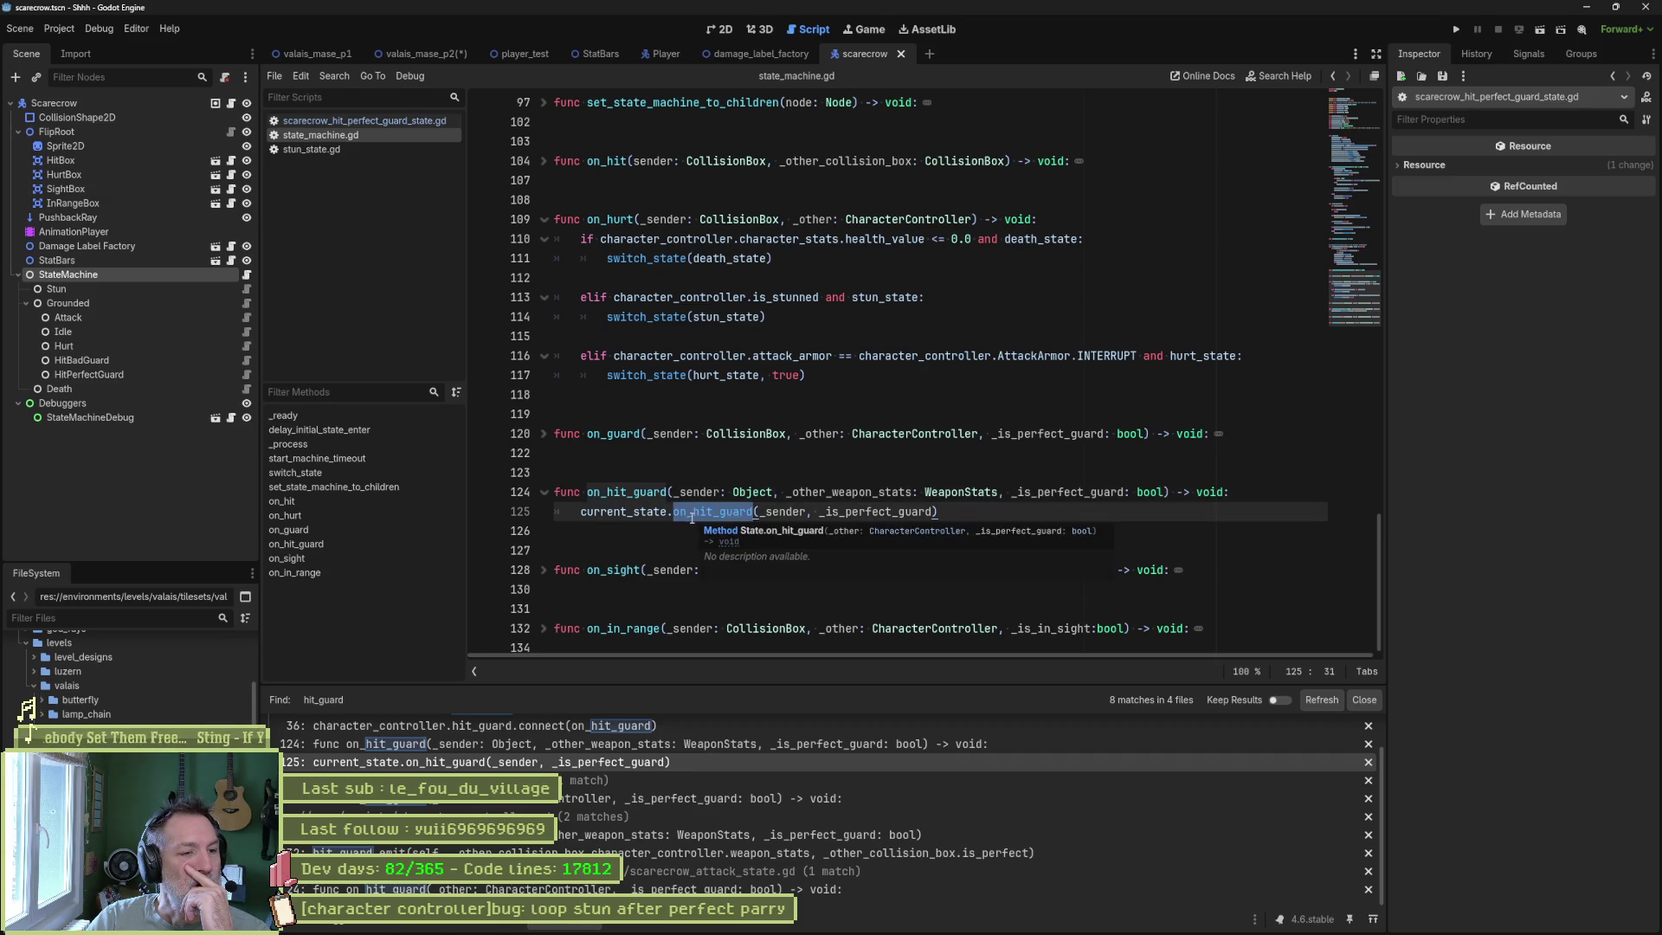
double_click(654, 513)
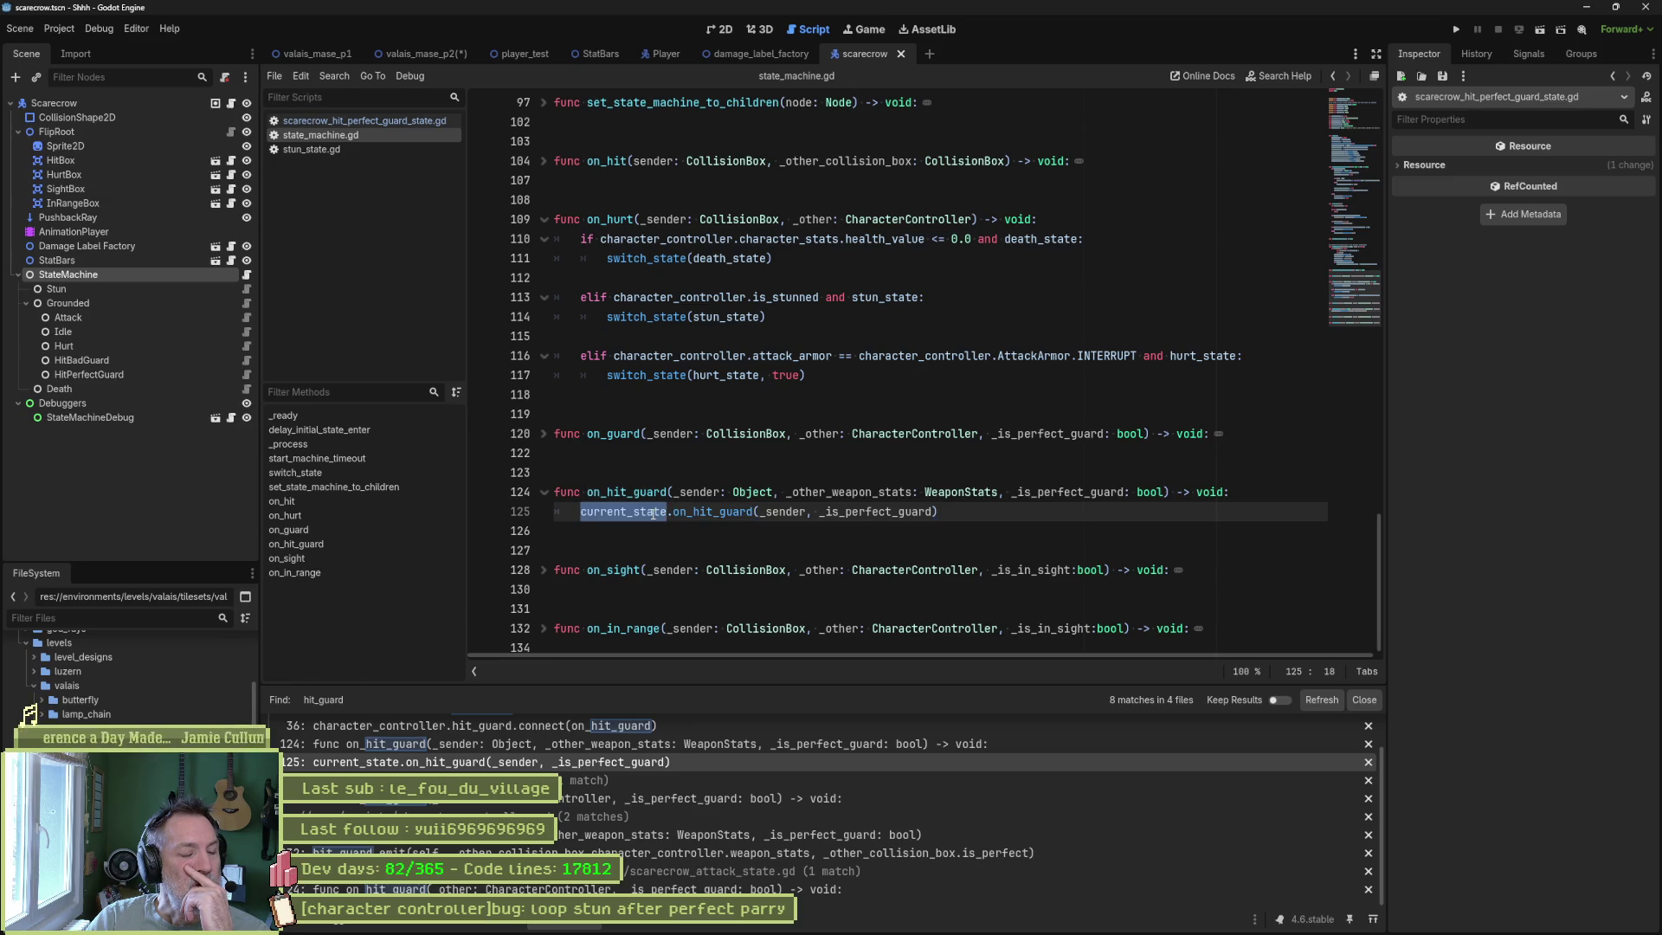
mouse_move(654, 512)
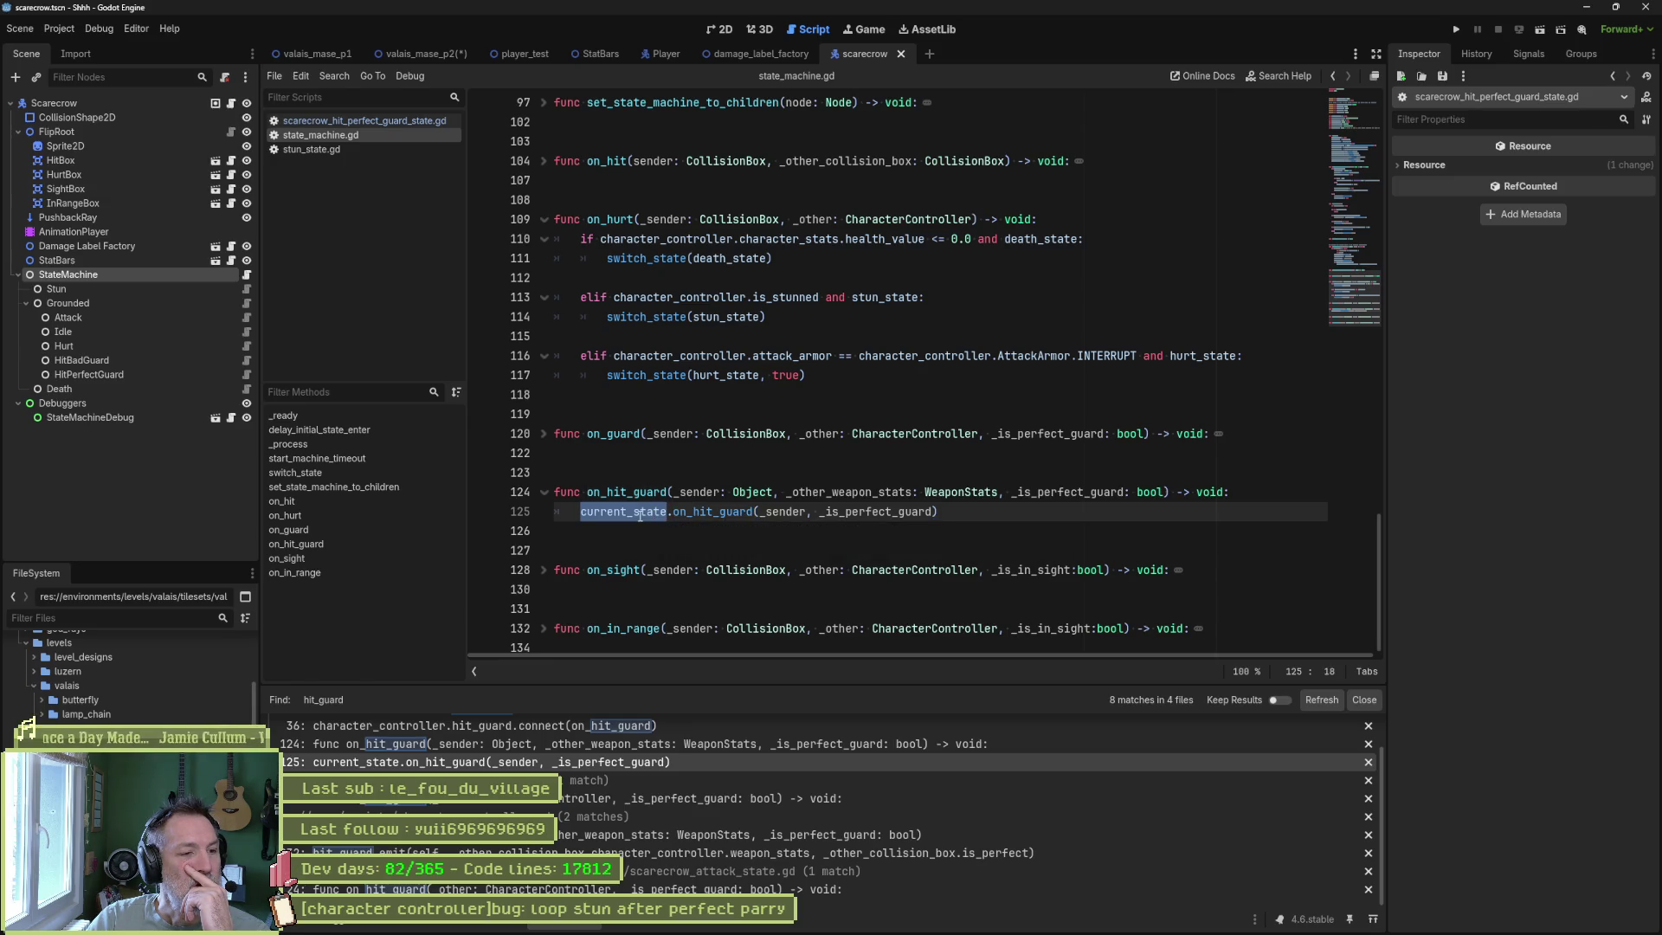
Add a print("current_state: ", current_state) line to on_hit_guard and test-run the project.
left_click(1235, 491)
key("Return")
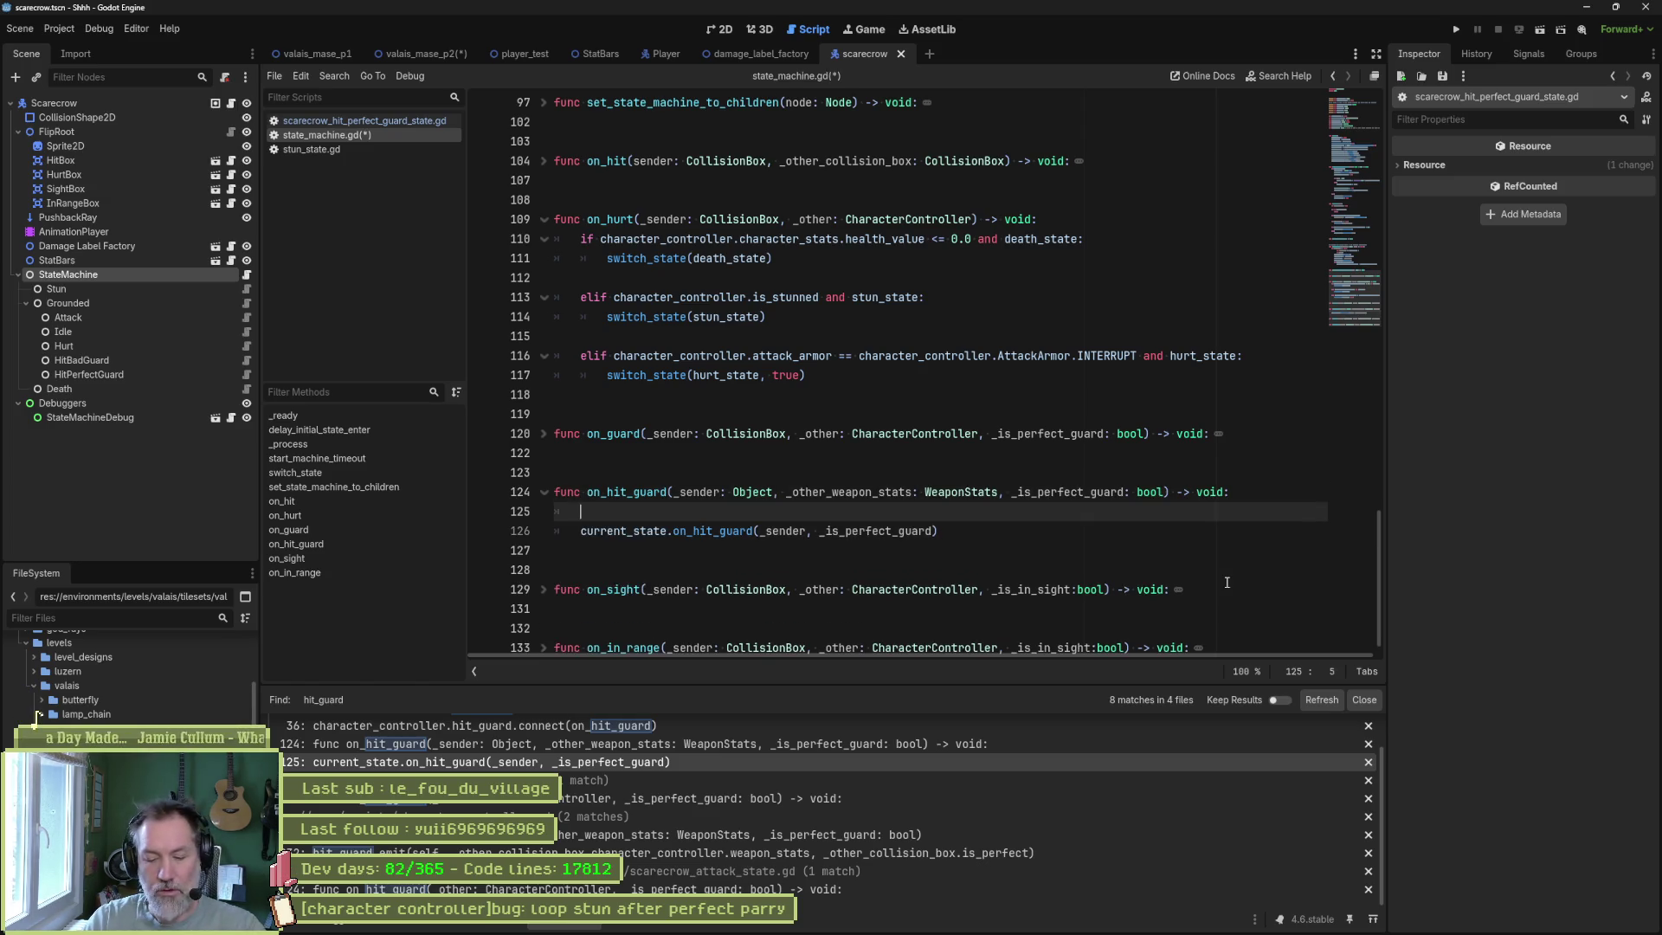
type("print(")
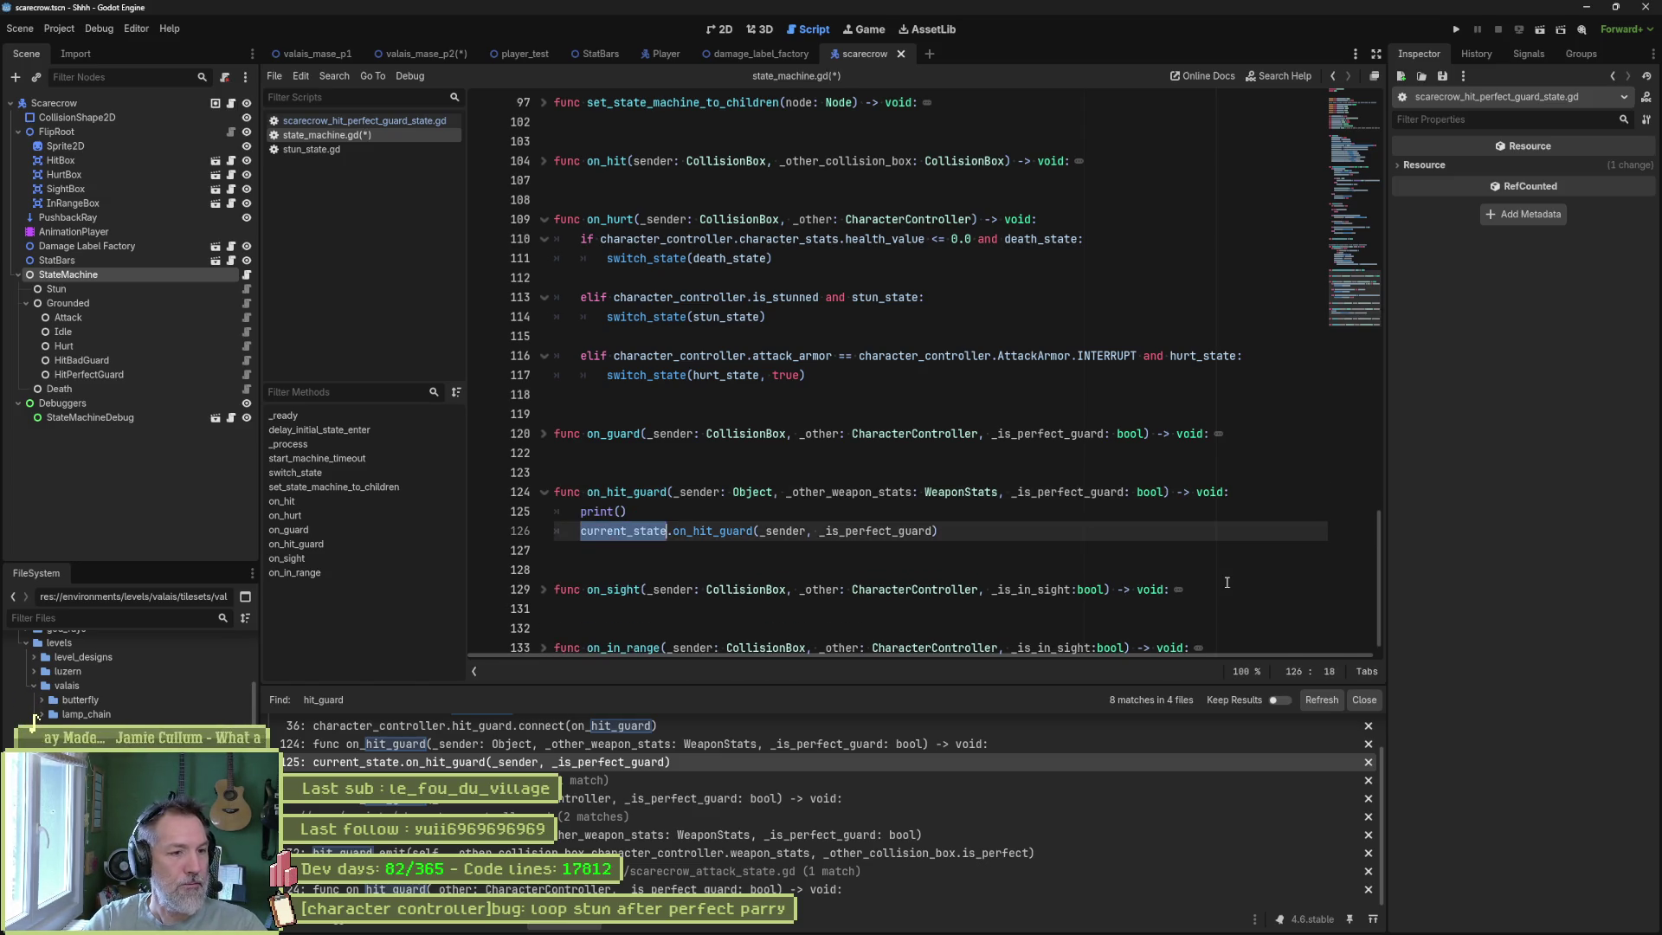
key("Left")
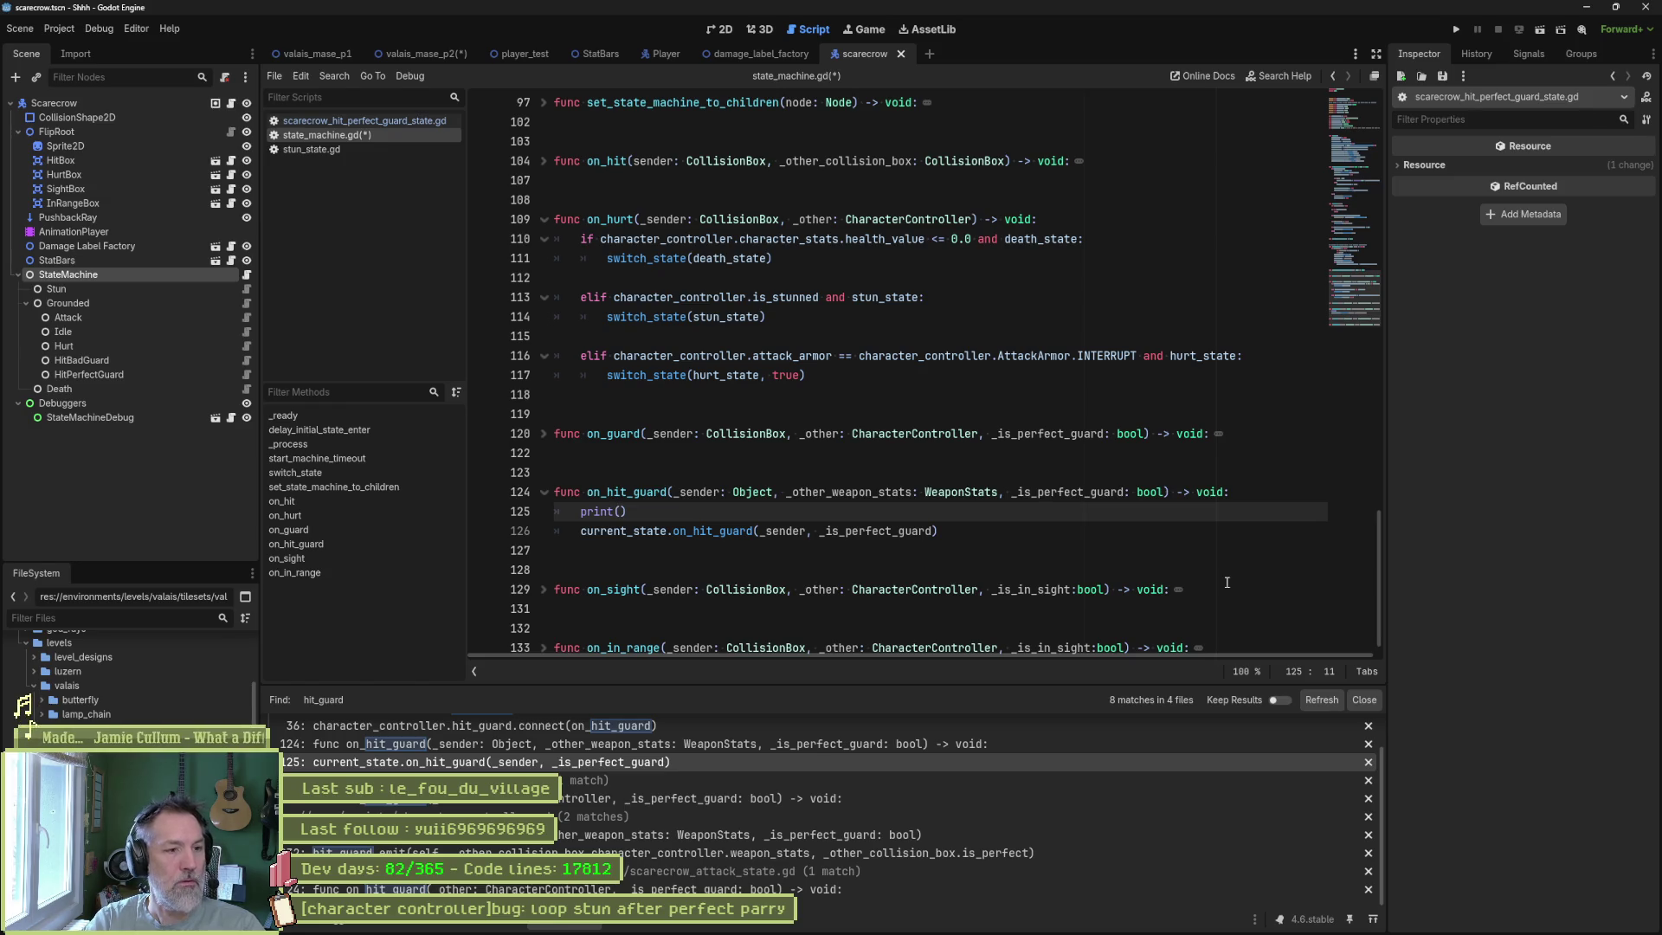
type("current_state: \", ")
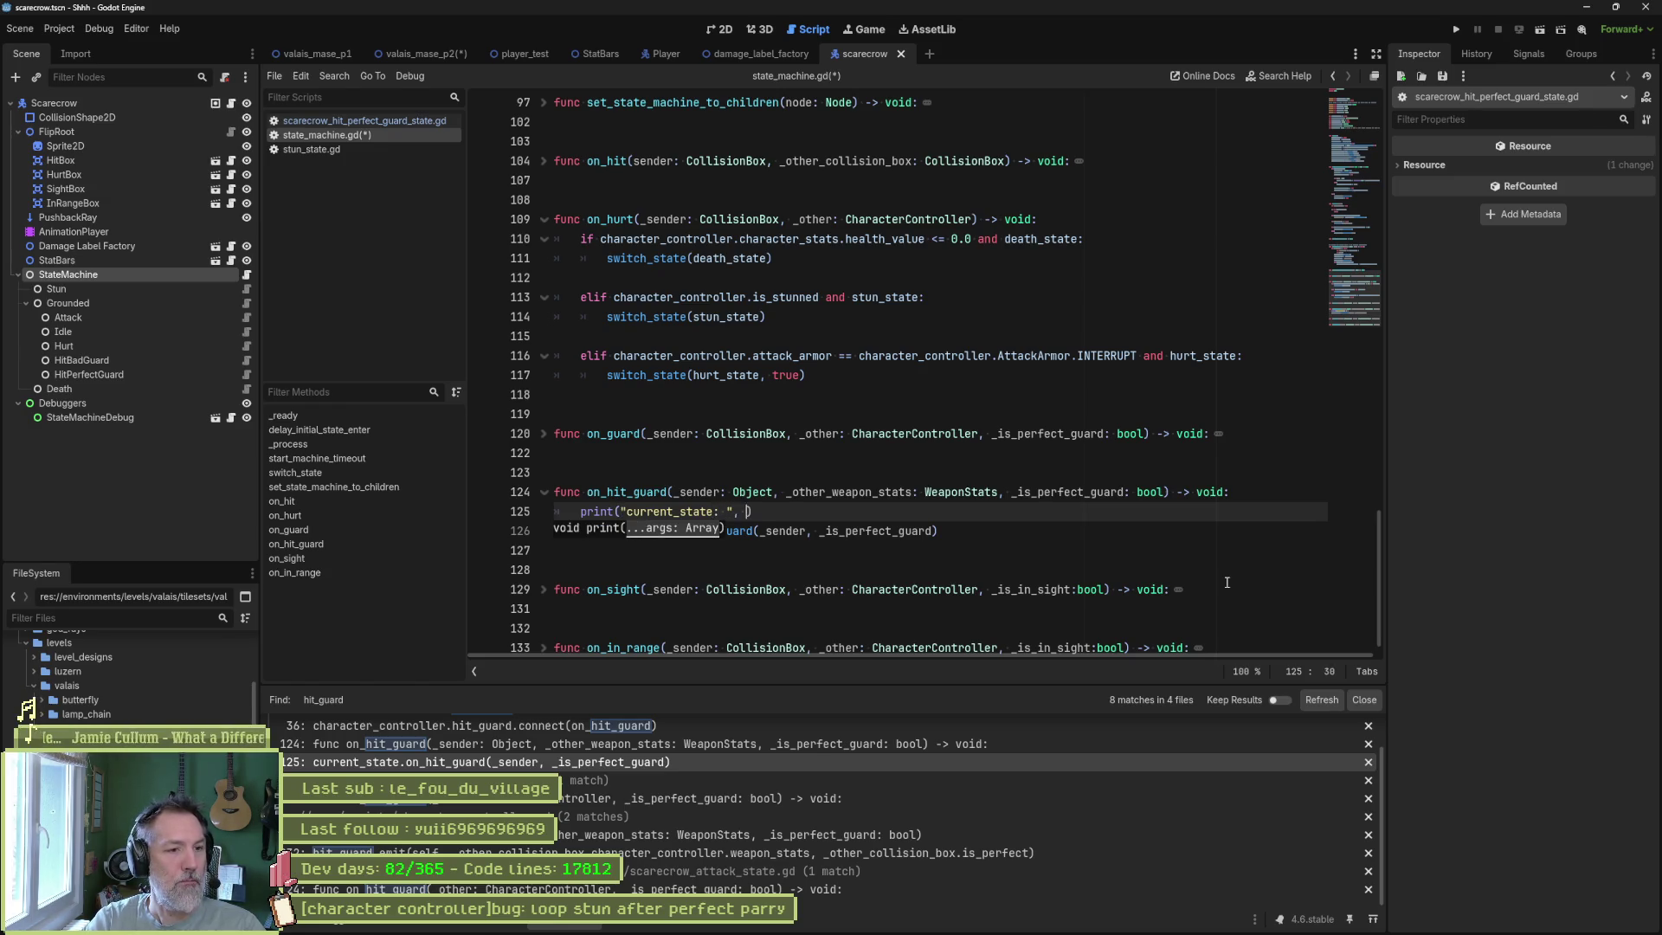
type("current_state")
key("F6")
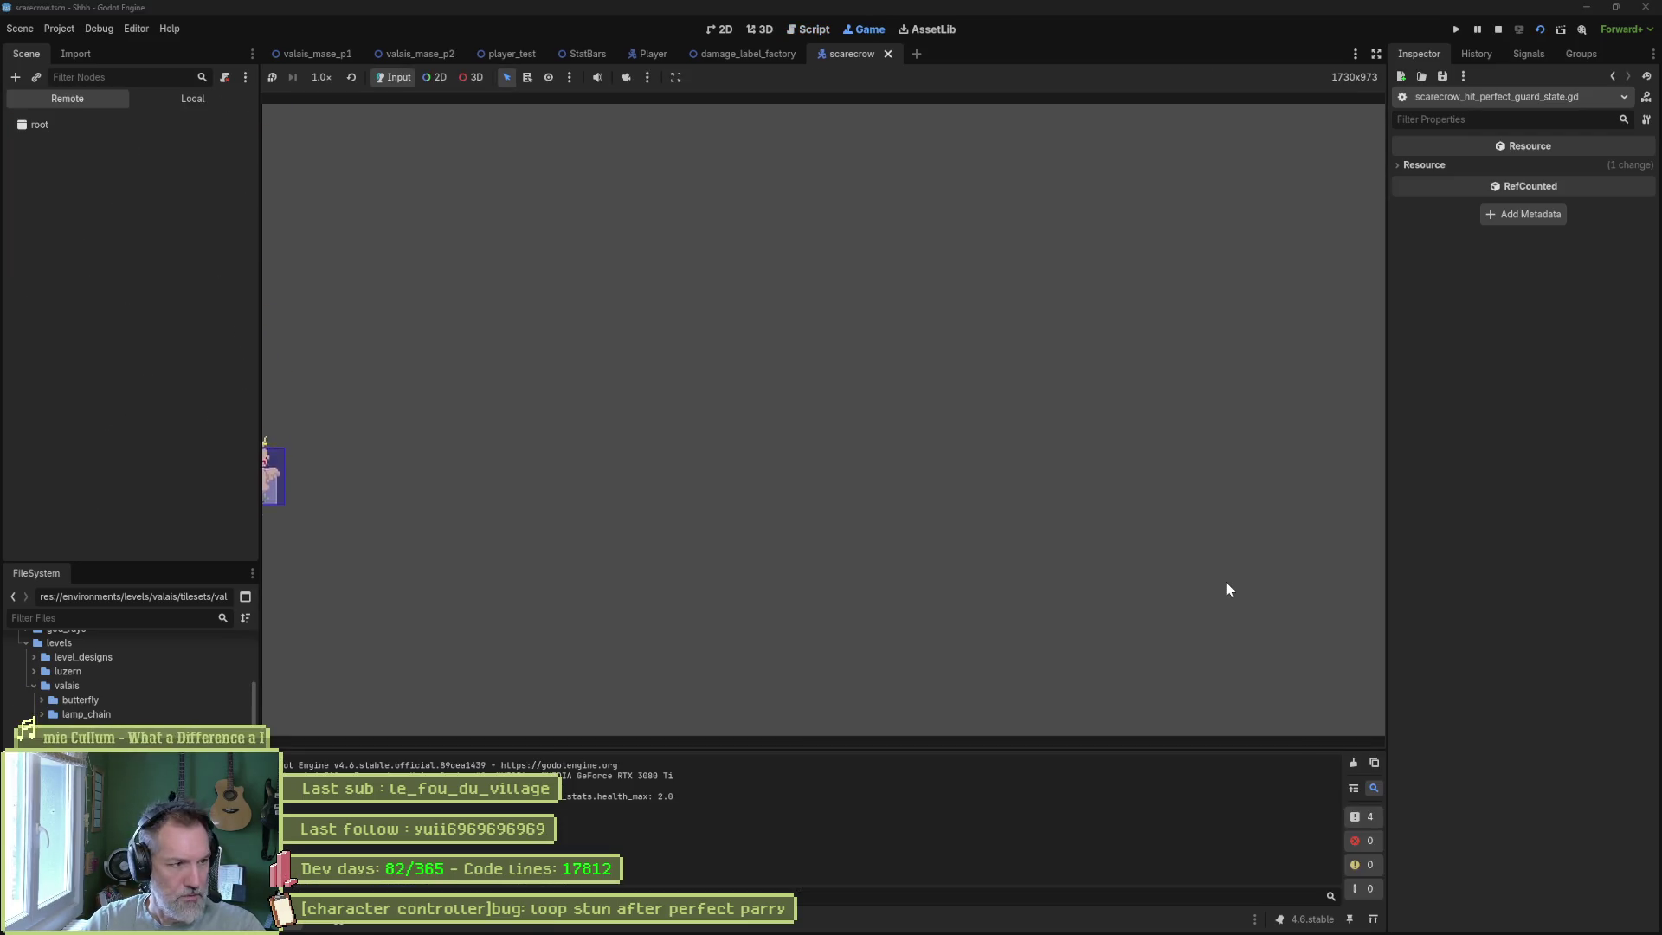
key("F8")
left_click(424, 55)
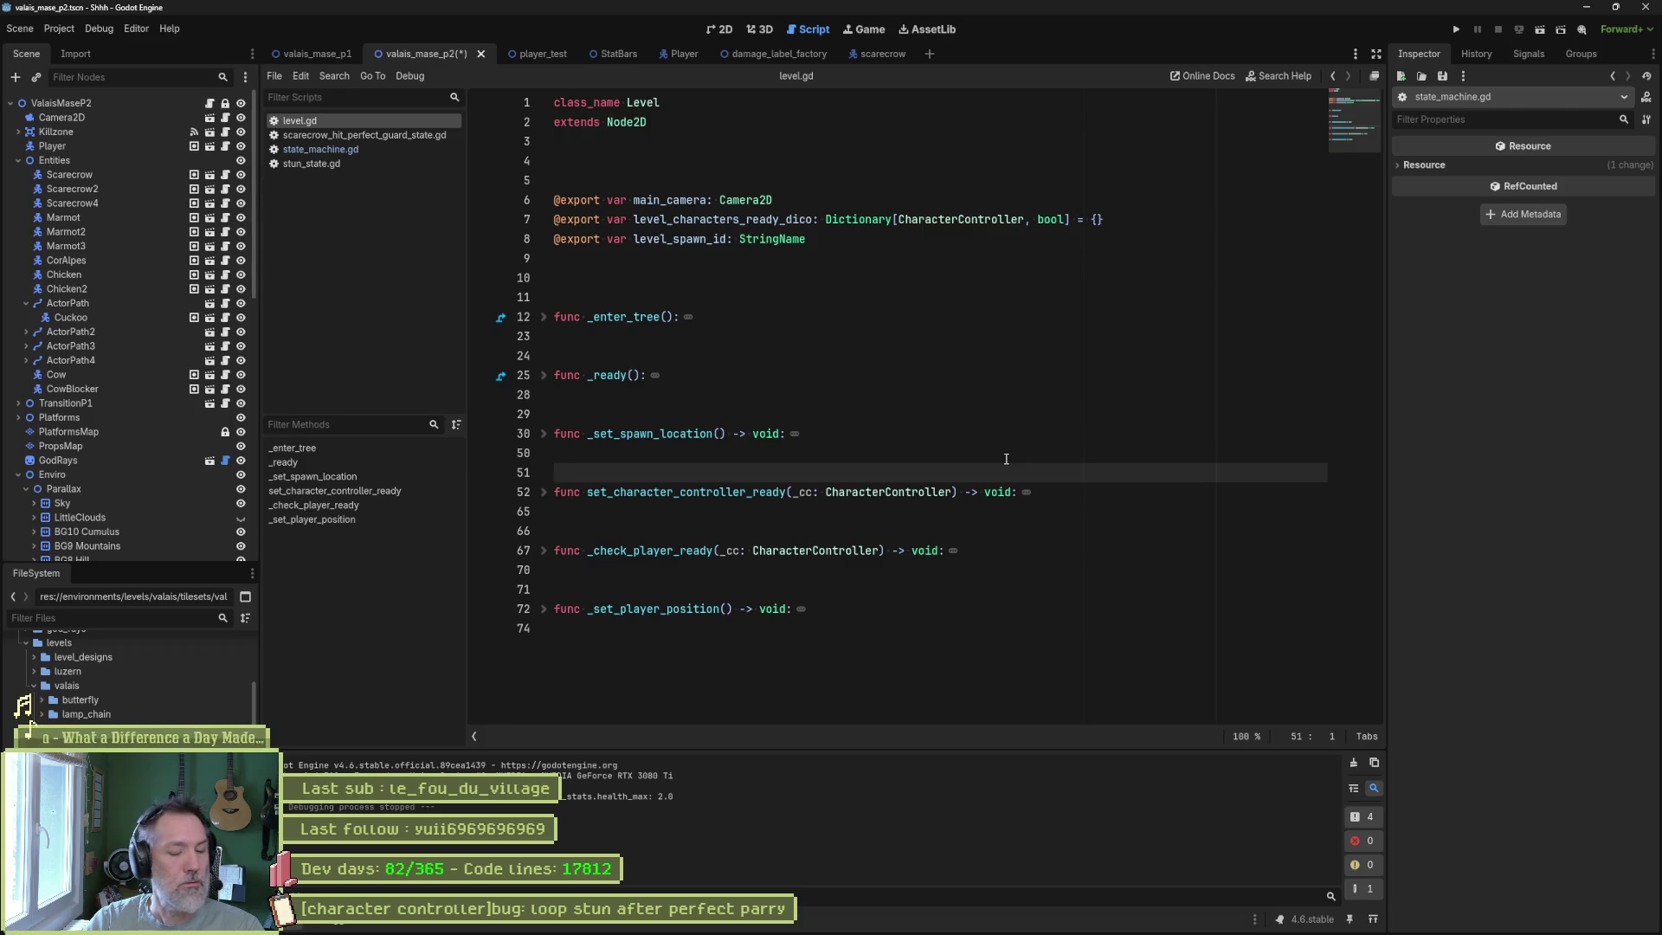
Open scarecrow_test.tscn and give it a quick test run.
key("shift+alt+o")
type("scare")
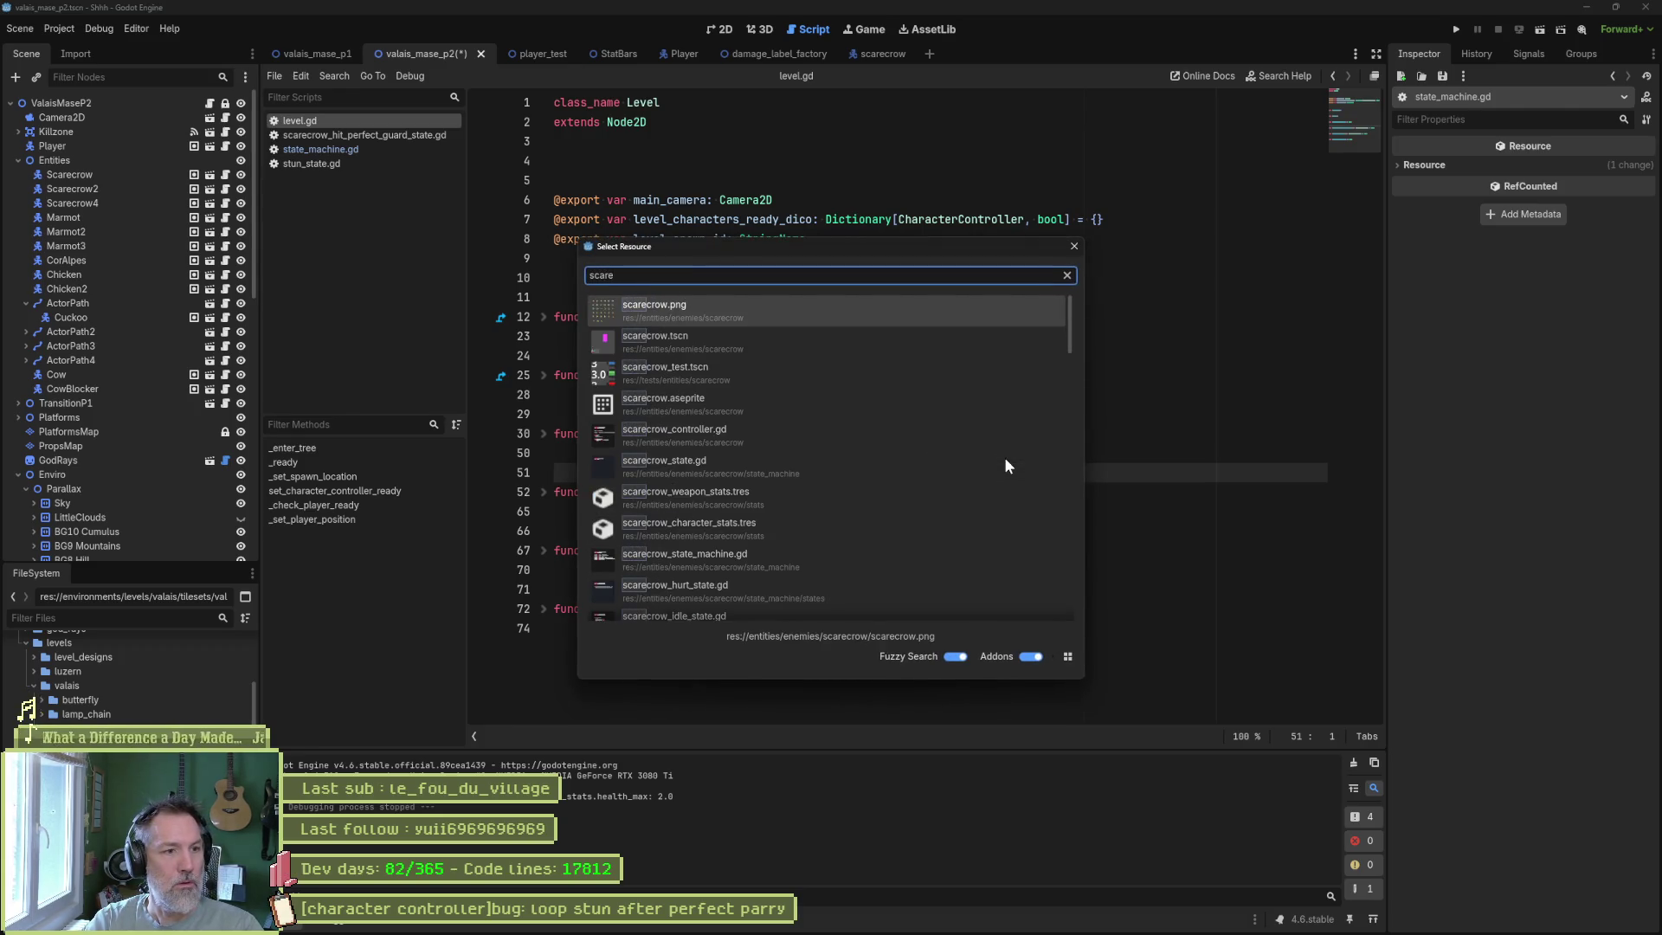
key("BackSpace")
key("BackSpace")
key("BackSpace")
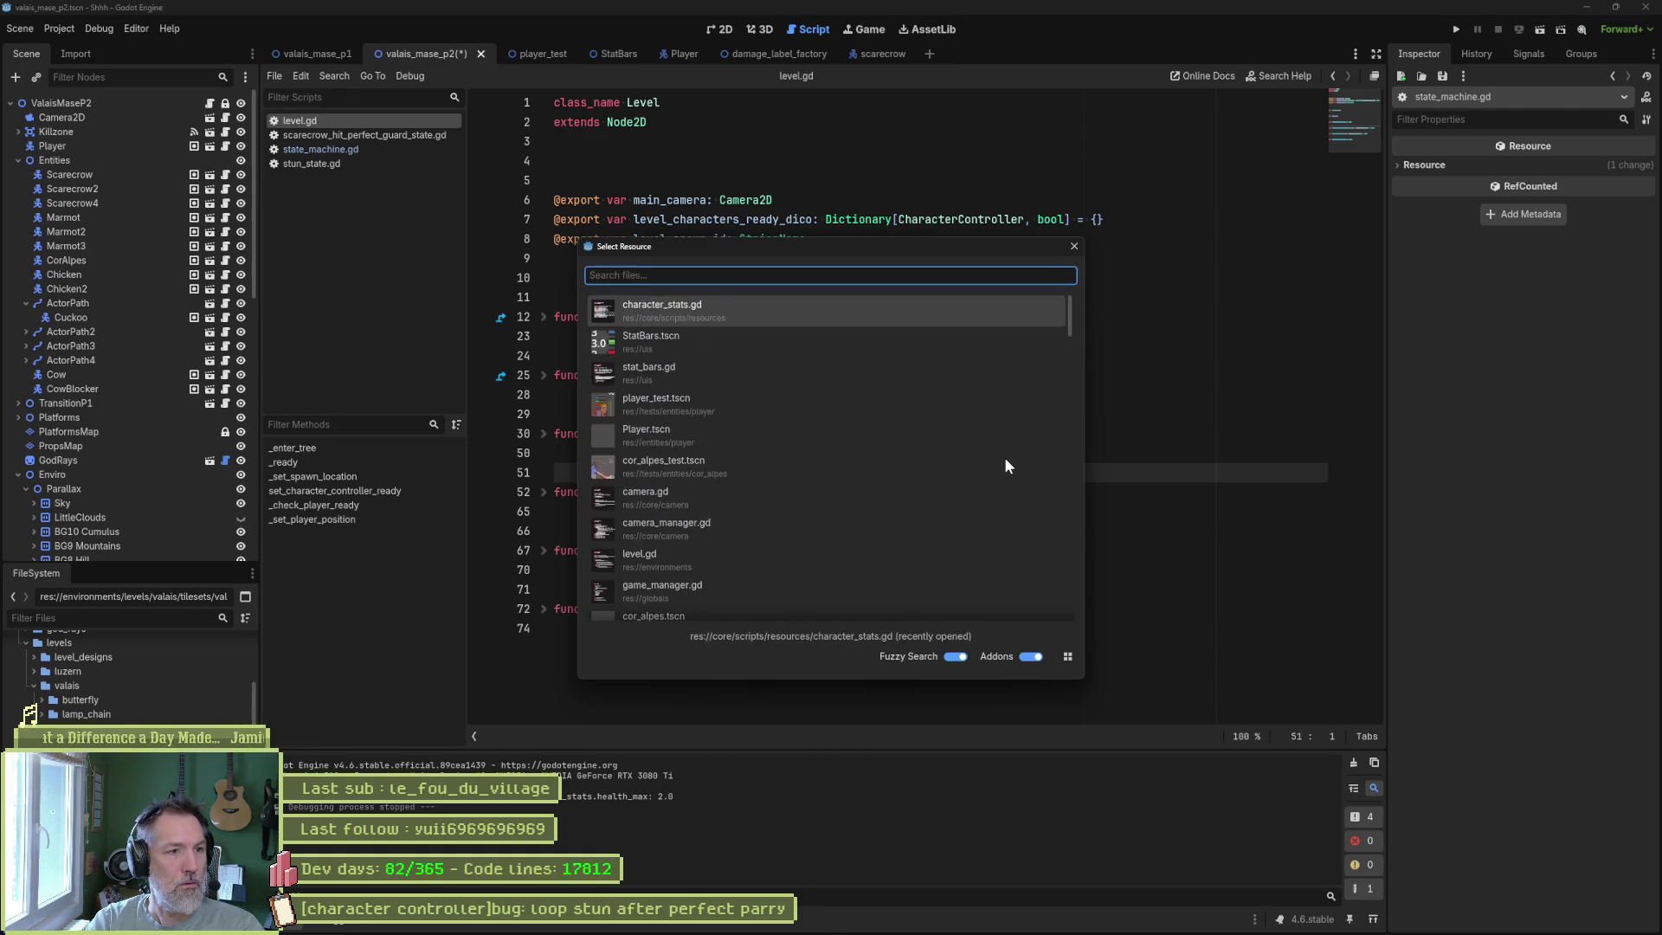
type("_test")
key("Down")
key("Down")
key("Down")
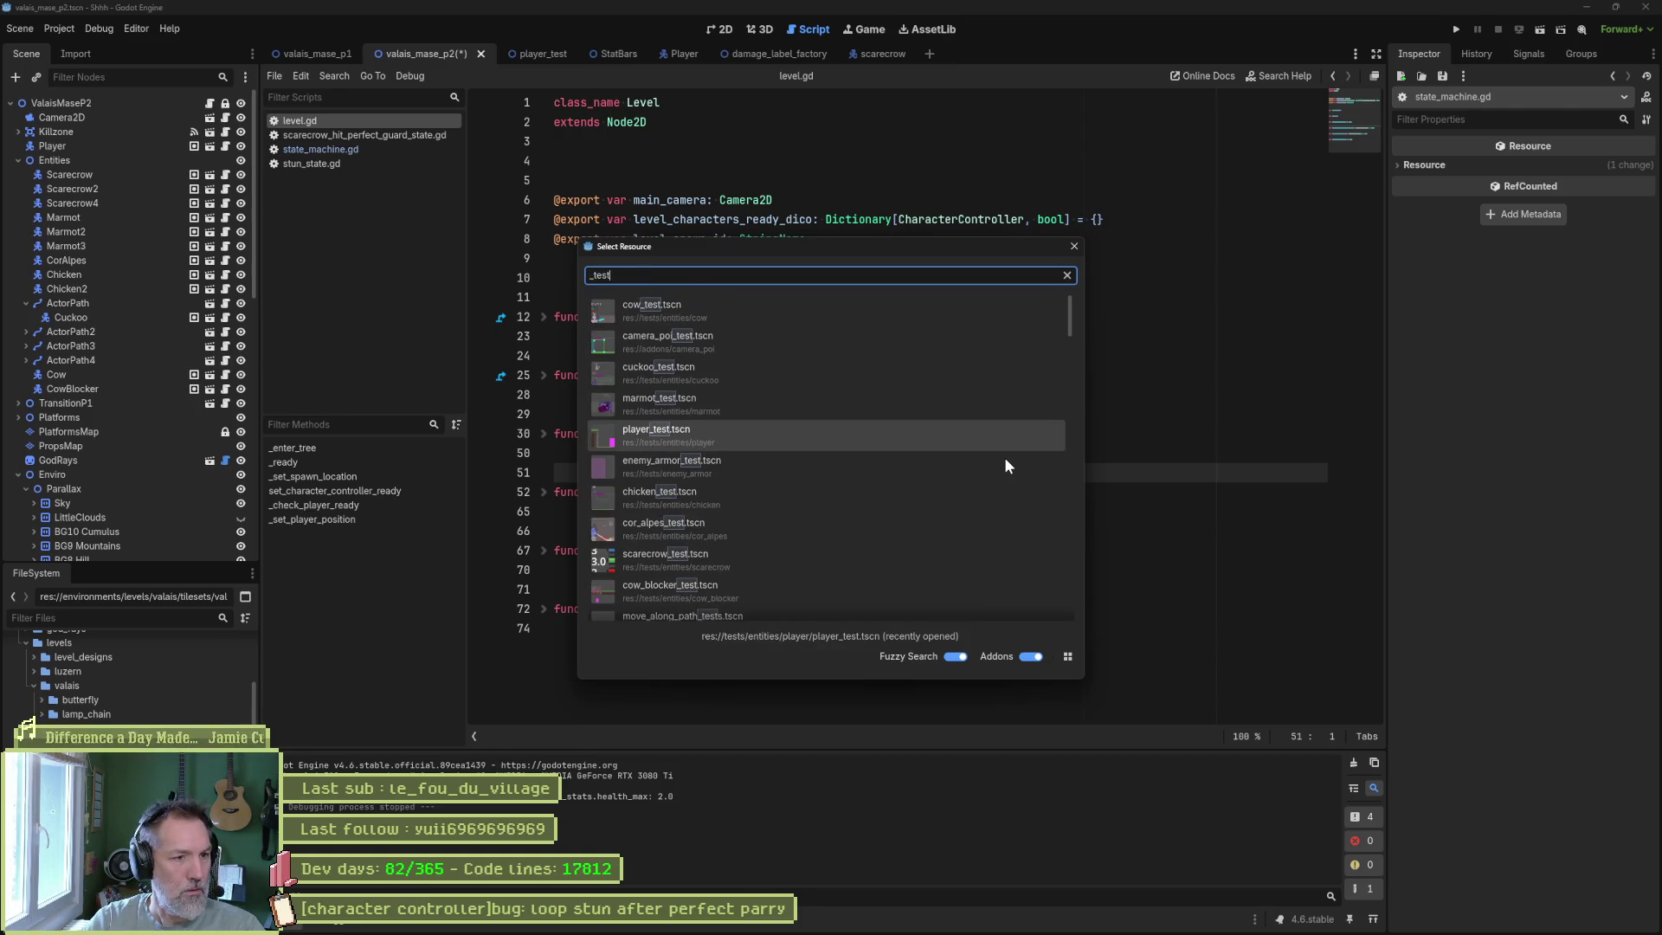
key("Down")
key("Down")
key("Down")
key("Return")
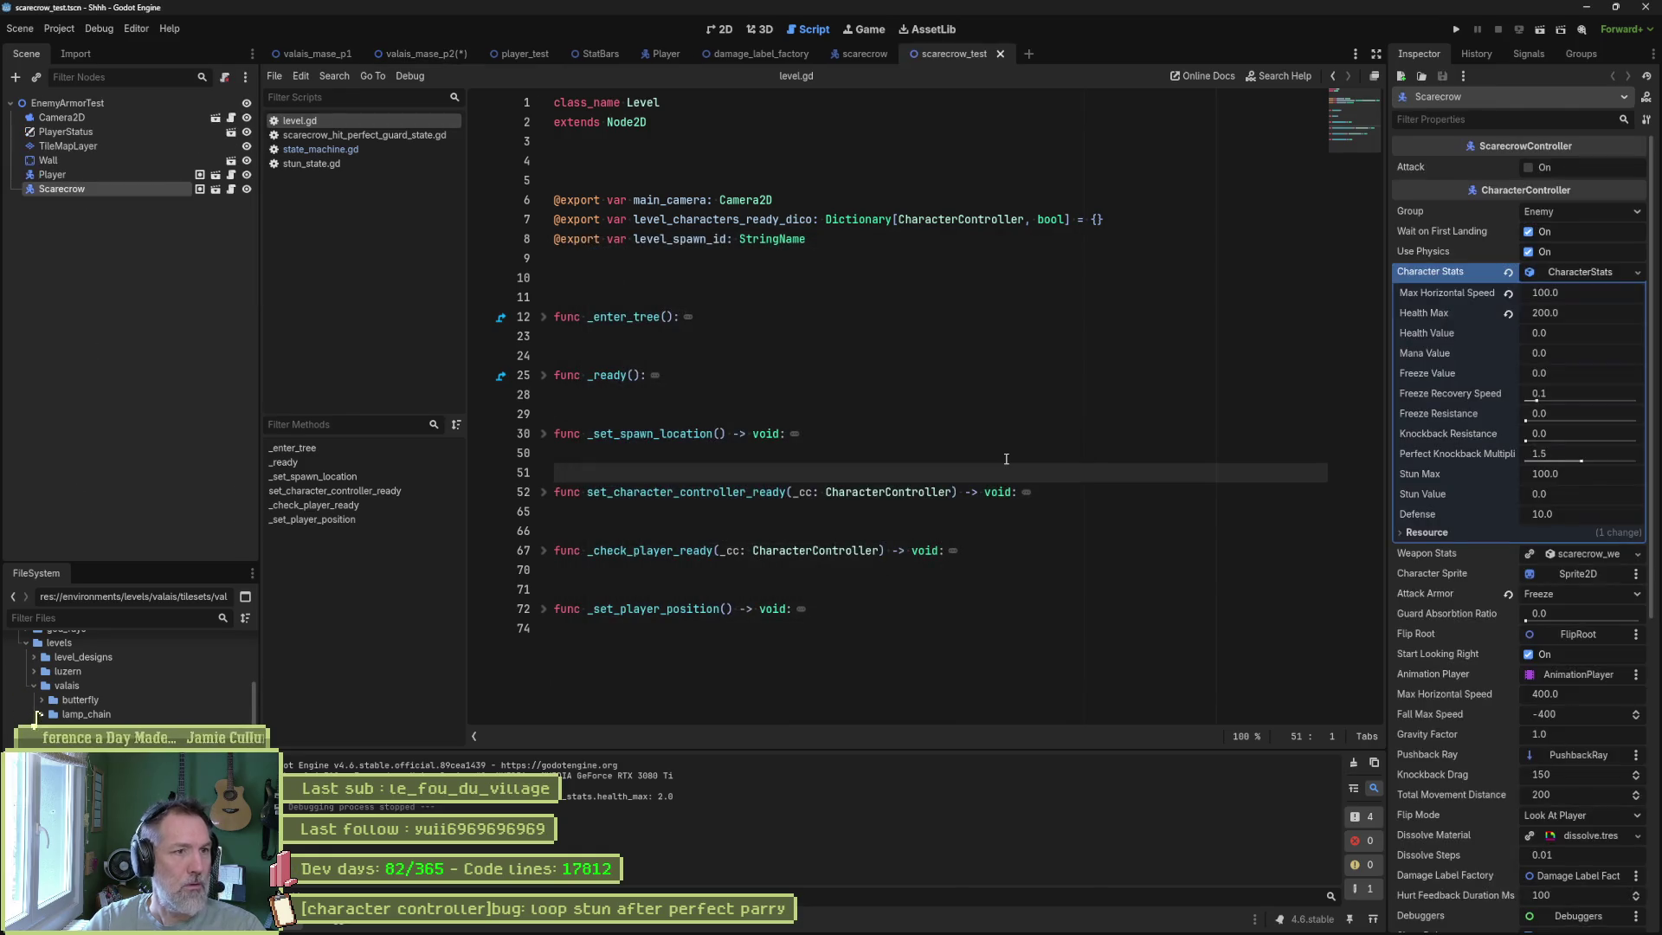
key("F6")
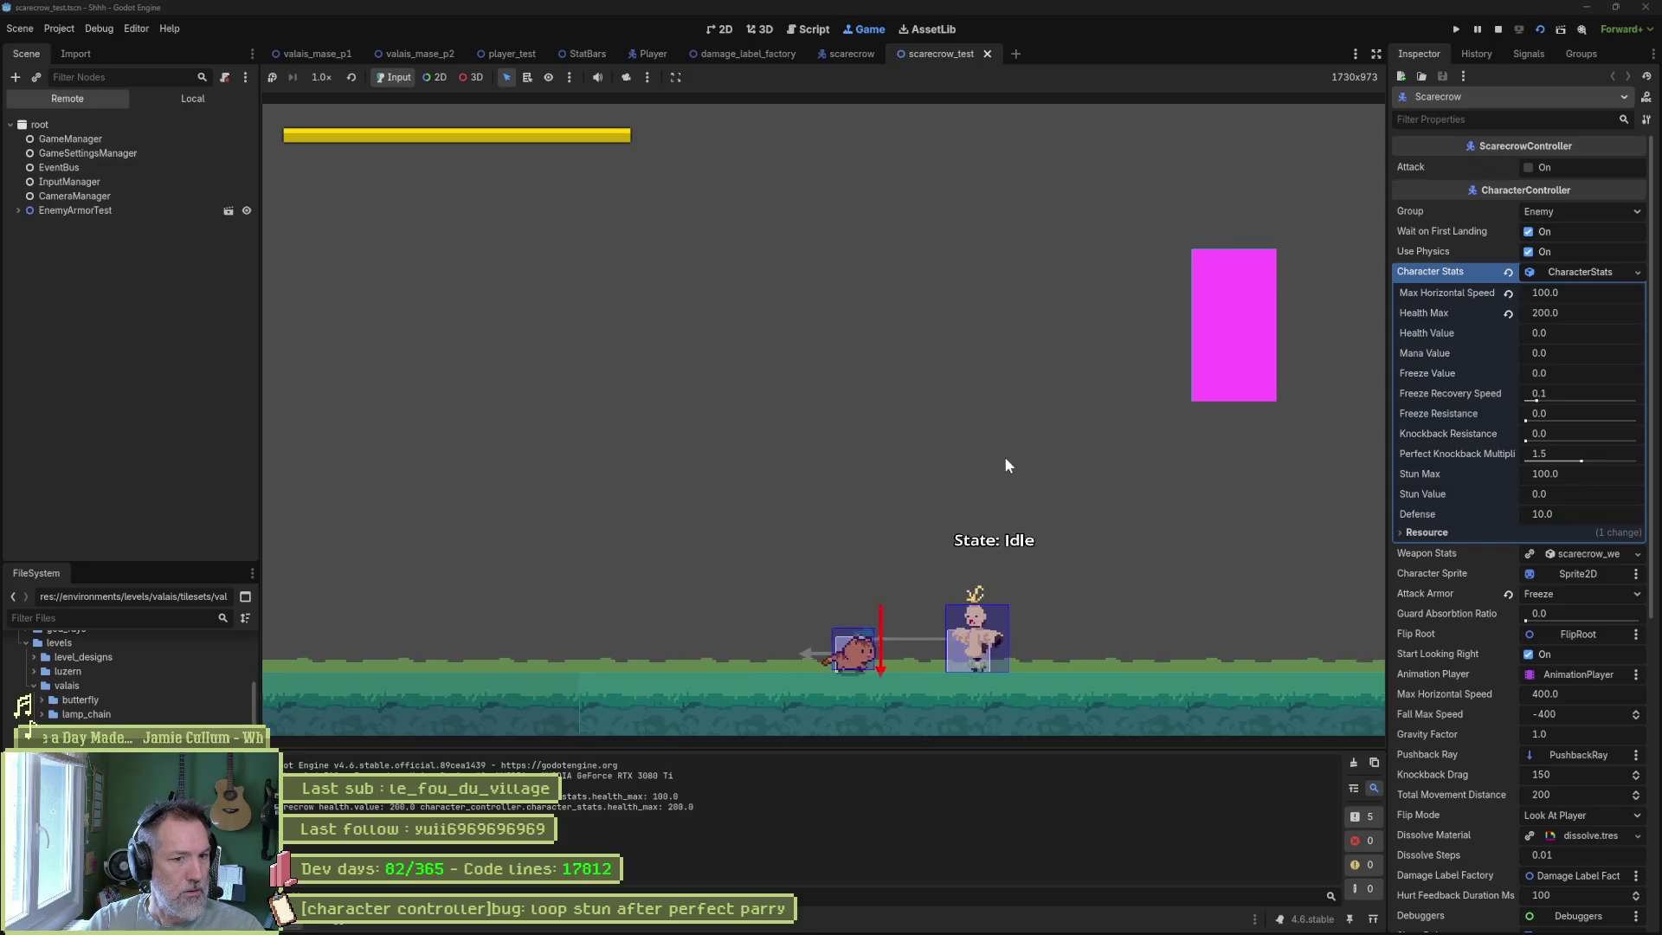
key("F8")
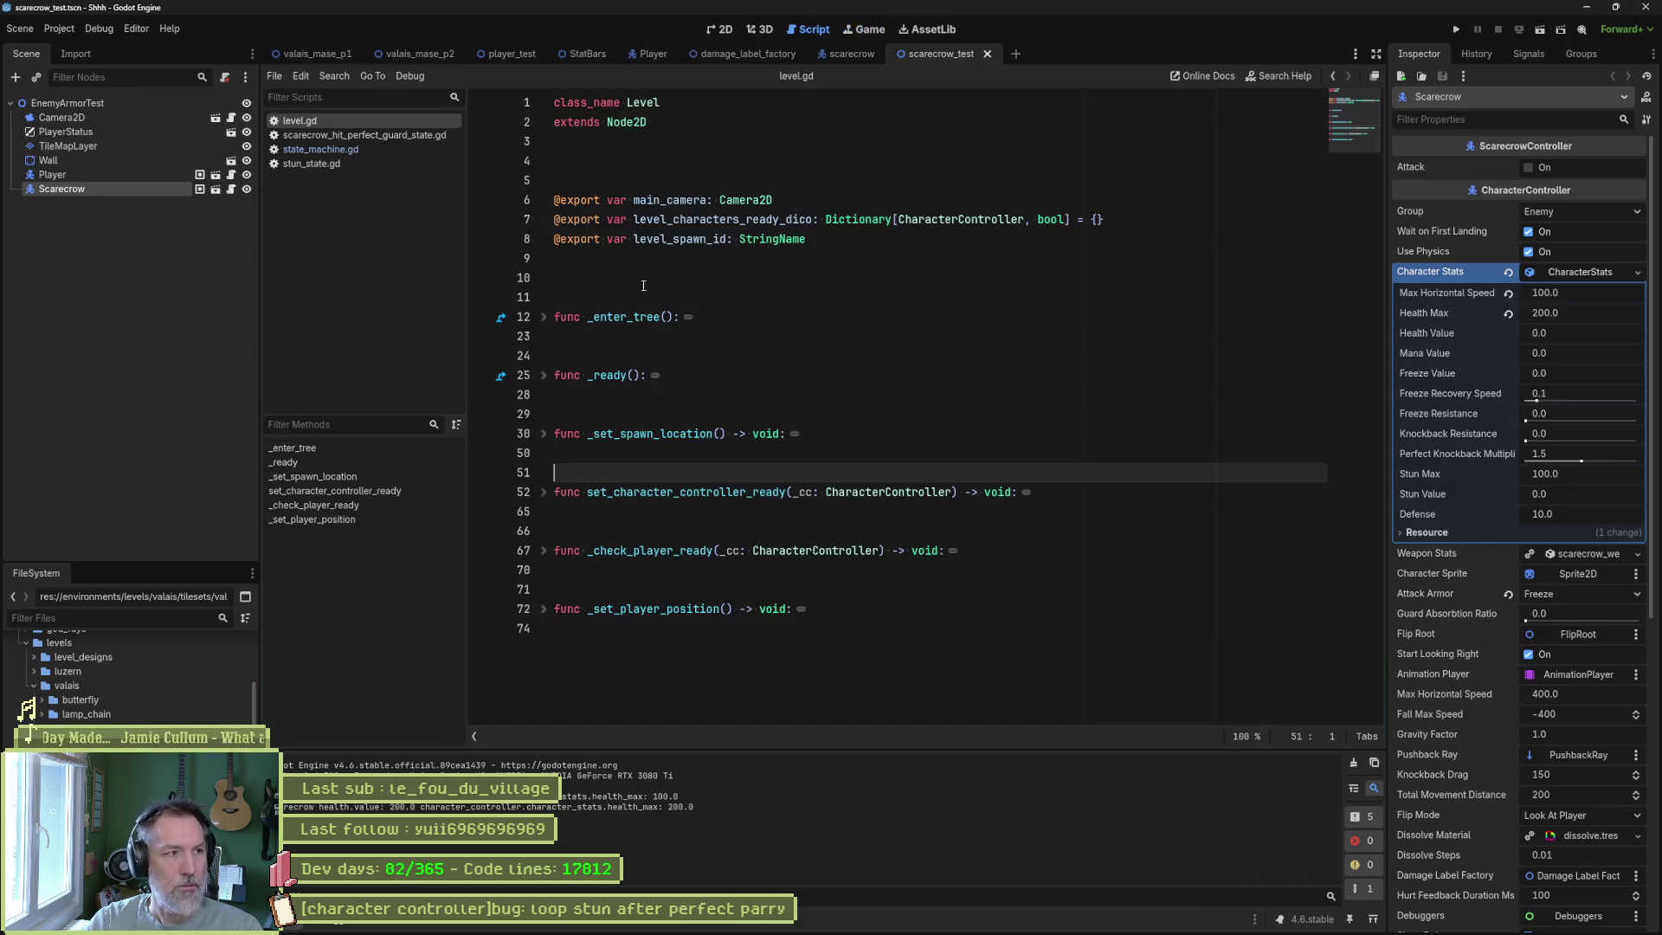
Duplicate the Scarecrow, place the two on either side of the player, and enable Attack on Scarecrow2.
key("ctrl+d")
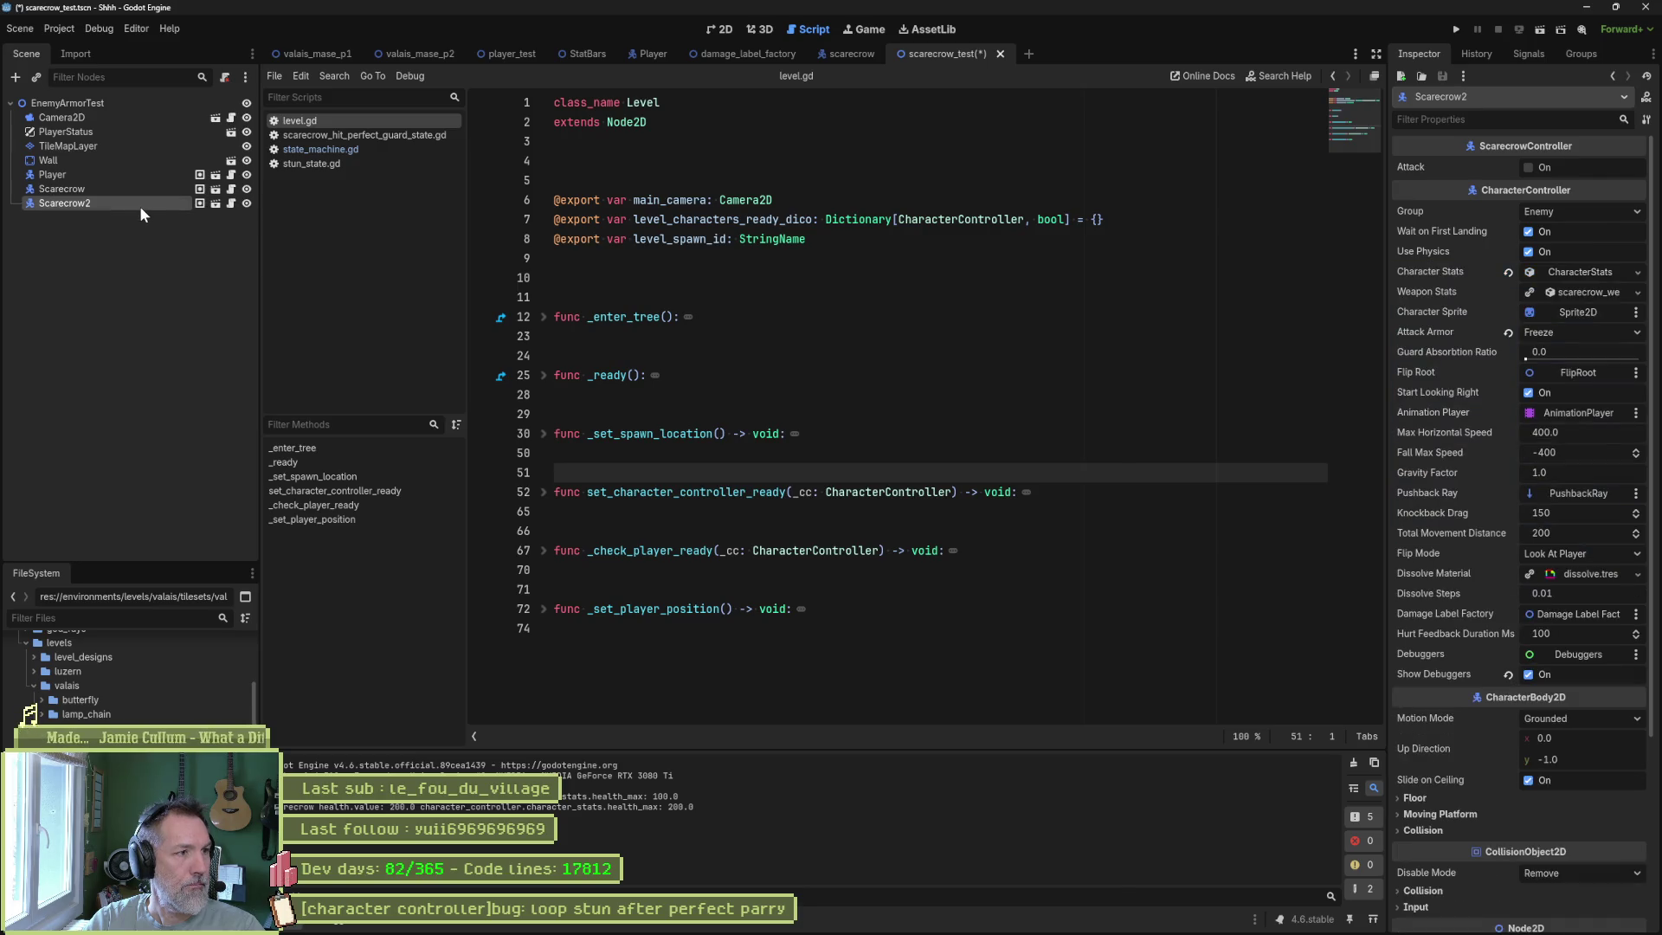
left_click(725, 29)
scroll(833, 437, "down", 6)
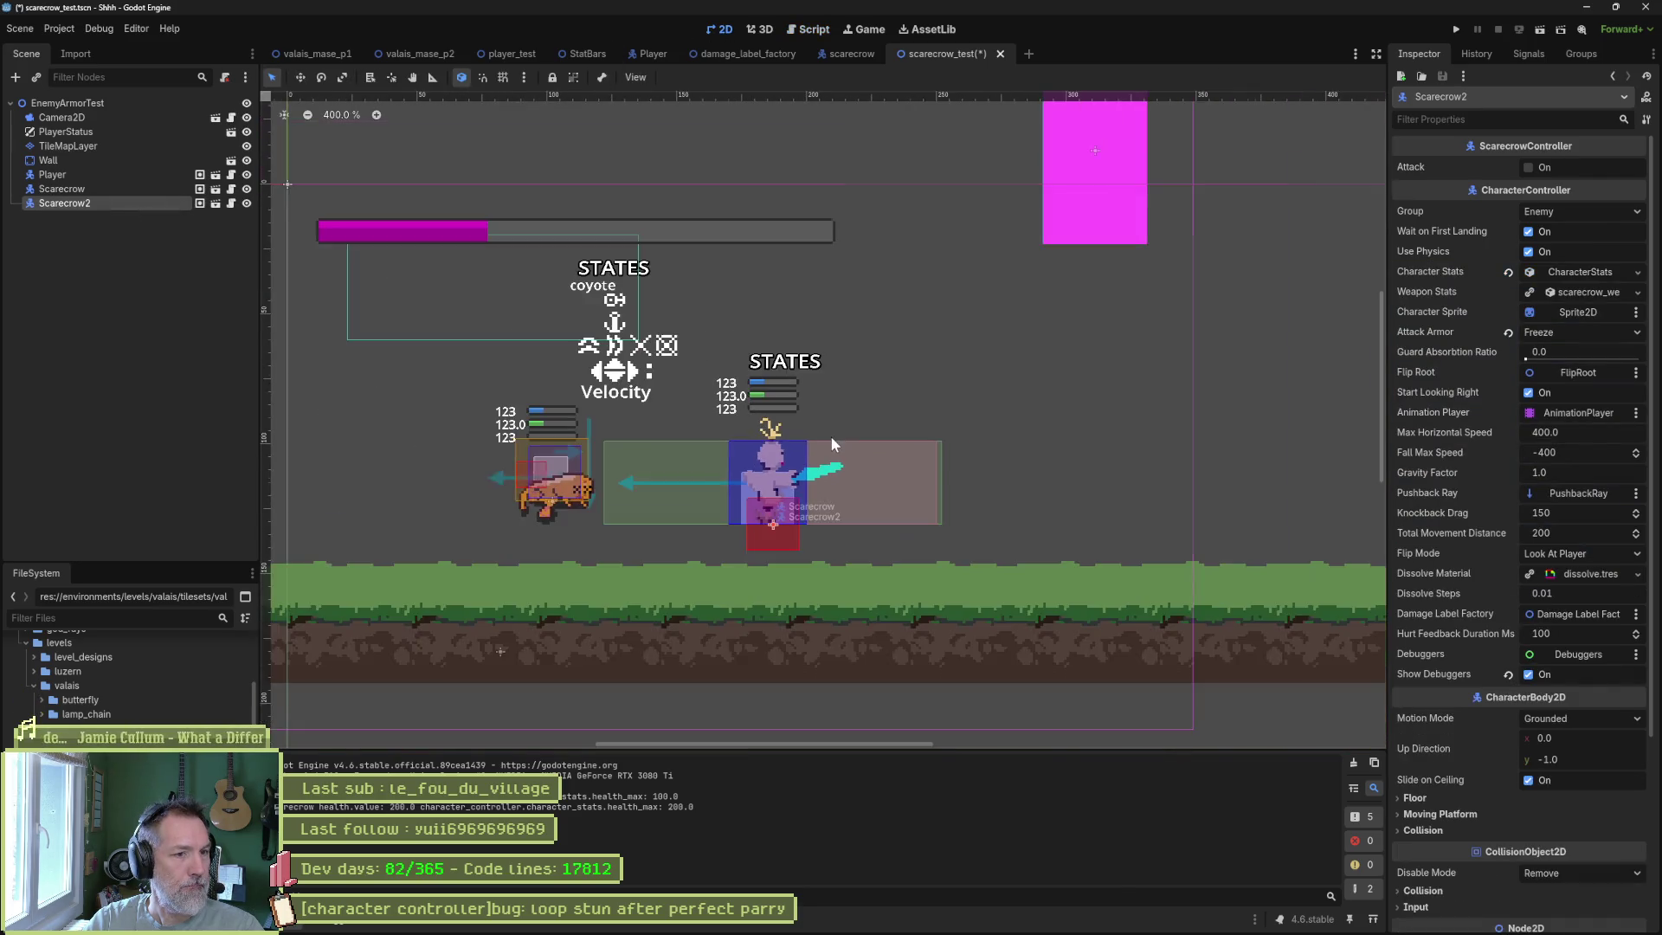
left_click_drag(881, 467, 944, 467)
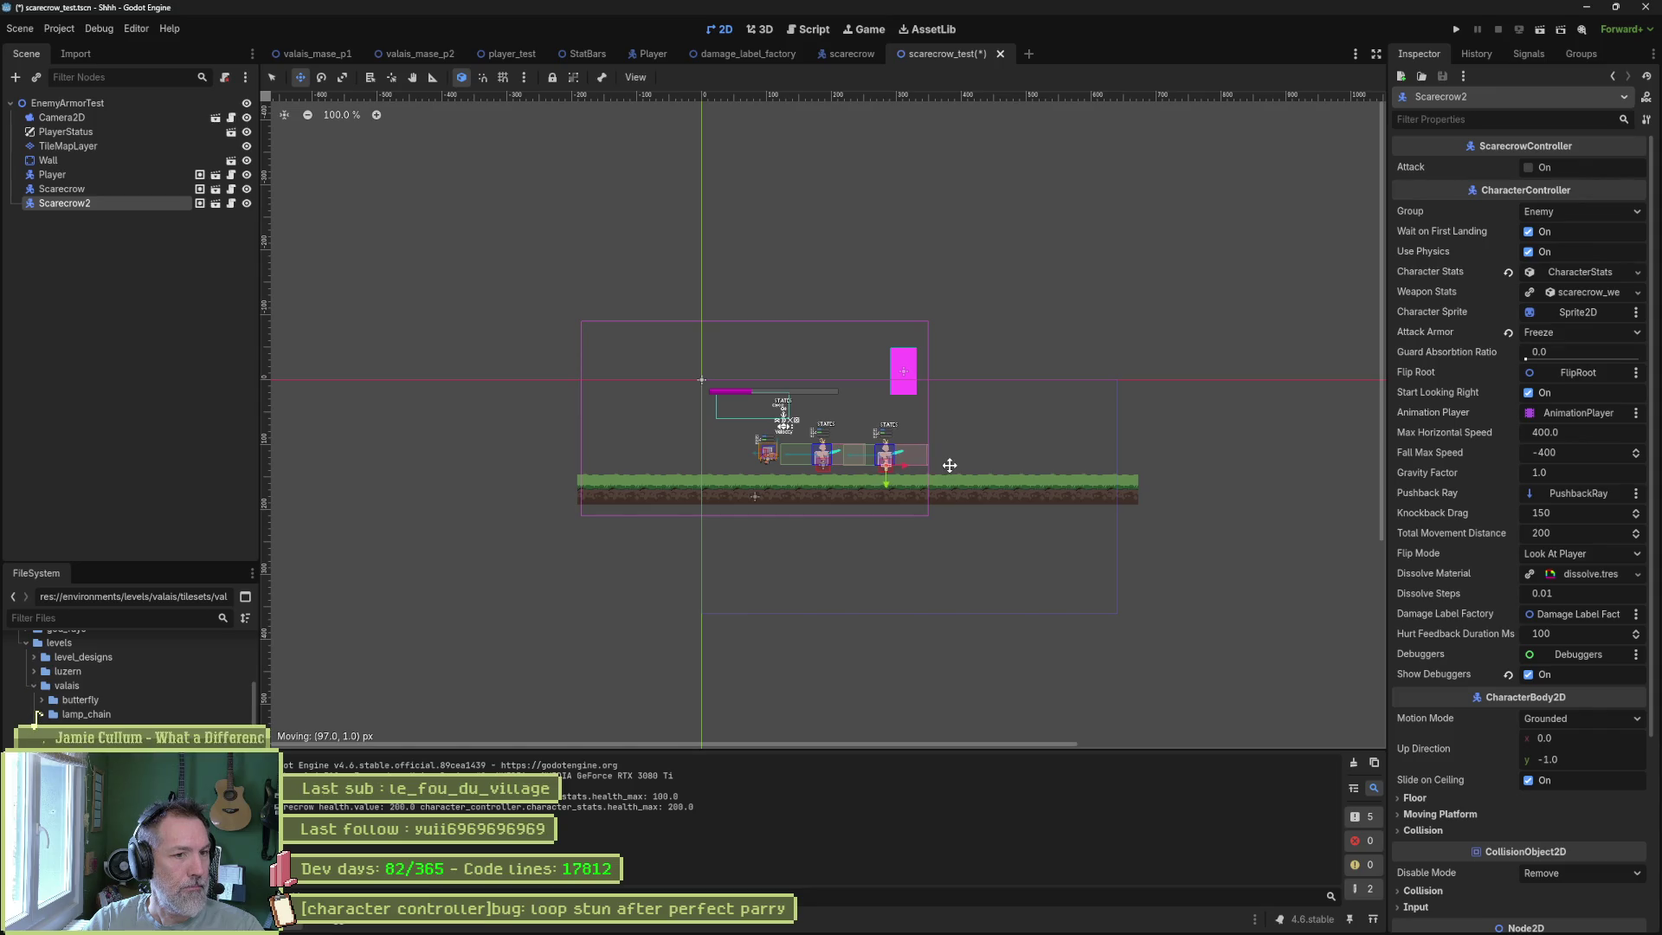
left_click(115, 192)
left_click_drag(719, 444, 594, 450)
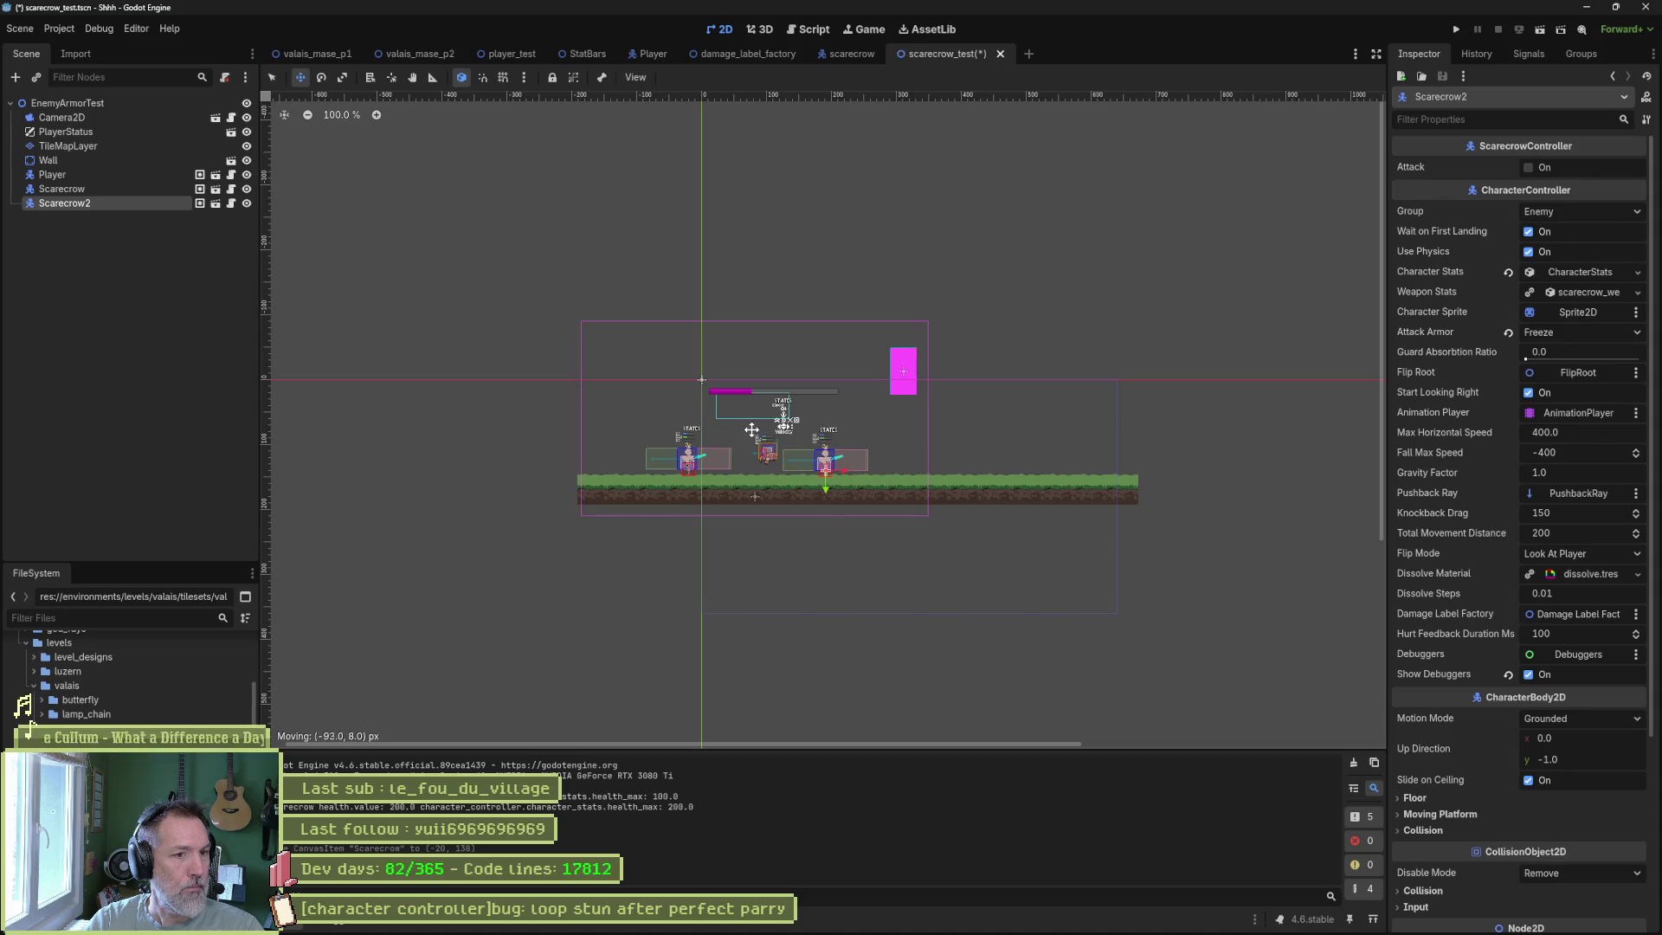
left_click(1529, 169)
Save and playtest: perfectly guard the scarecrow's attack, then hit the stunned scarecrow three times.
key("F6")
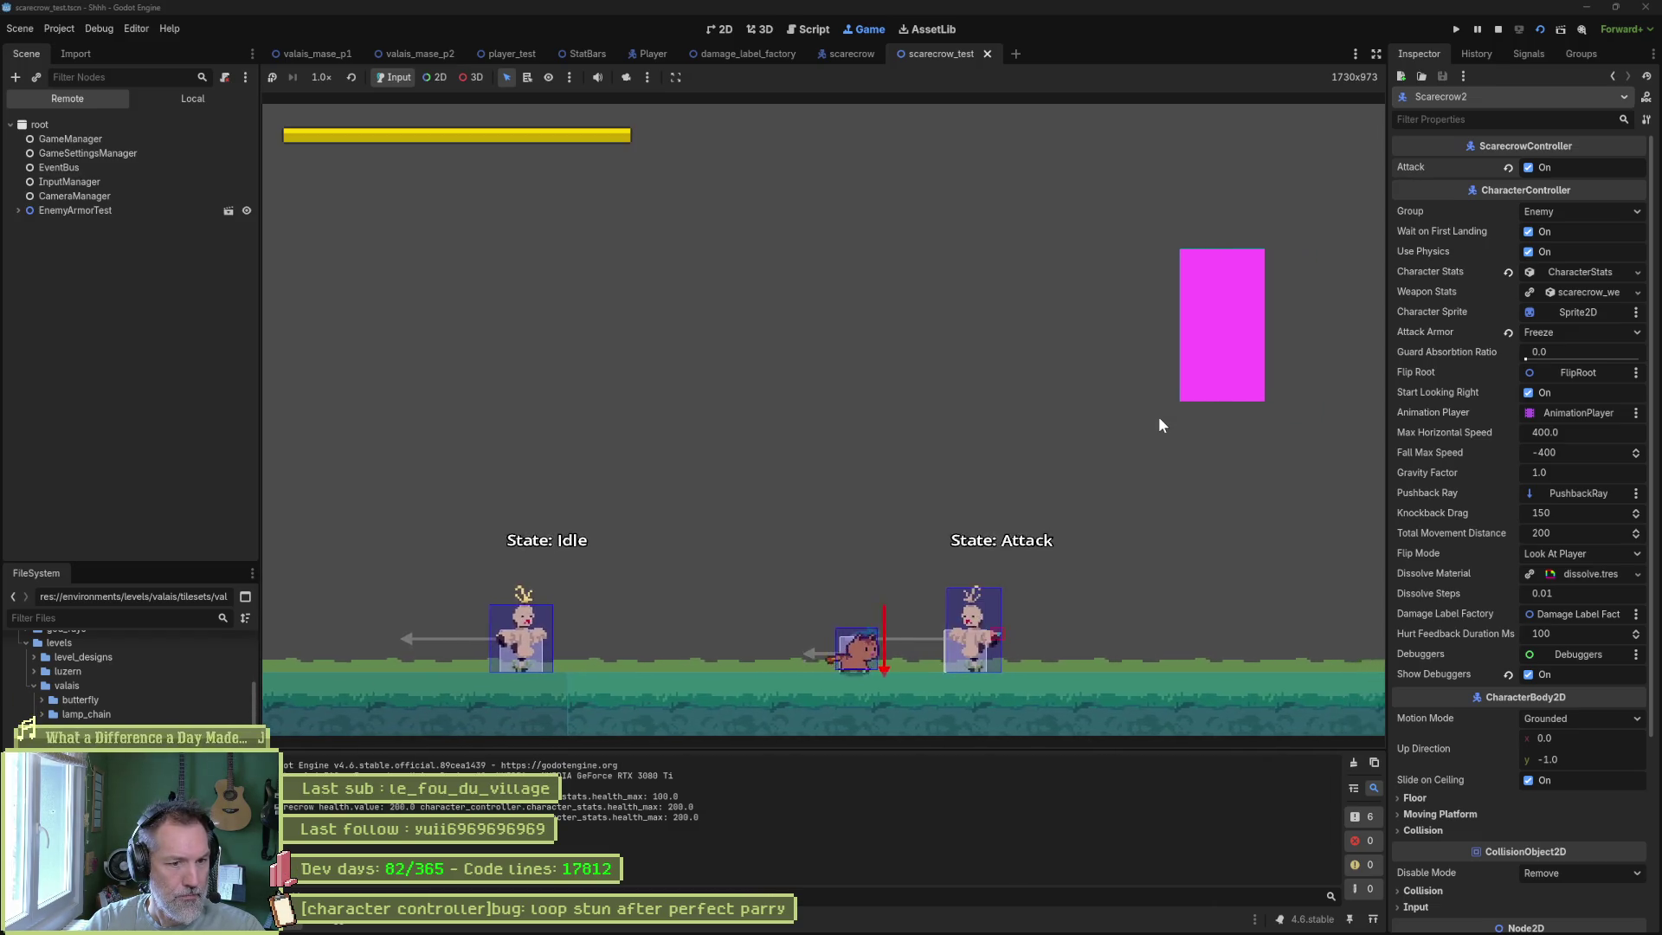
key("Right")
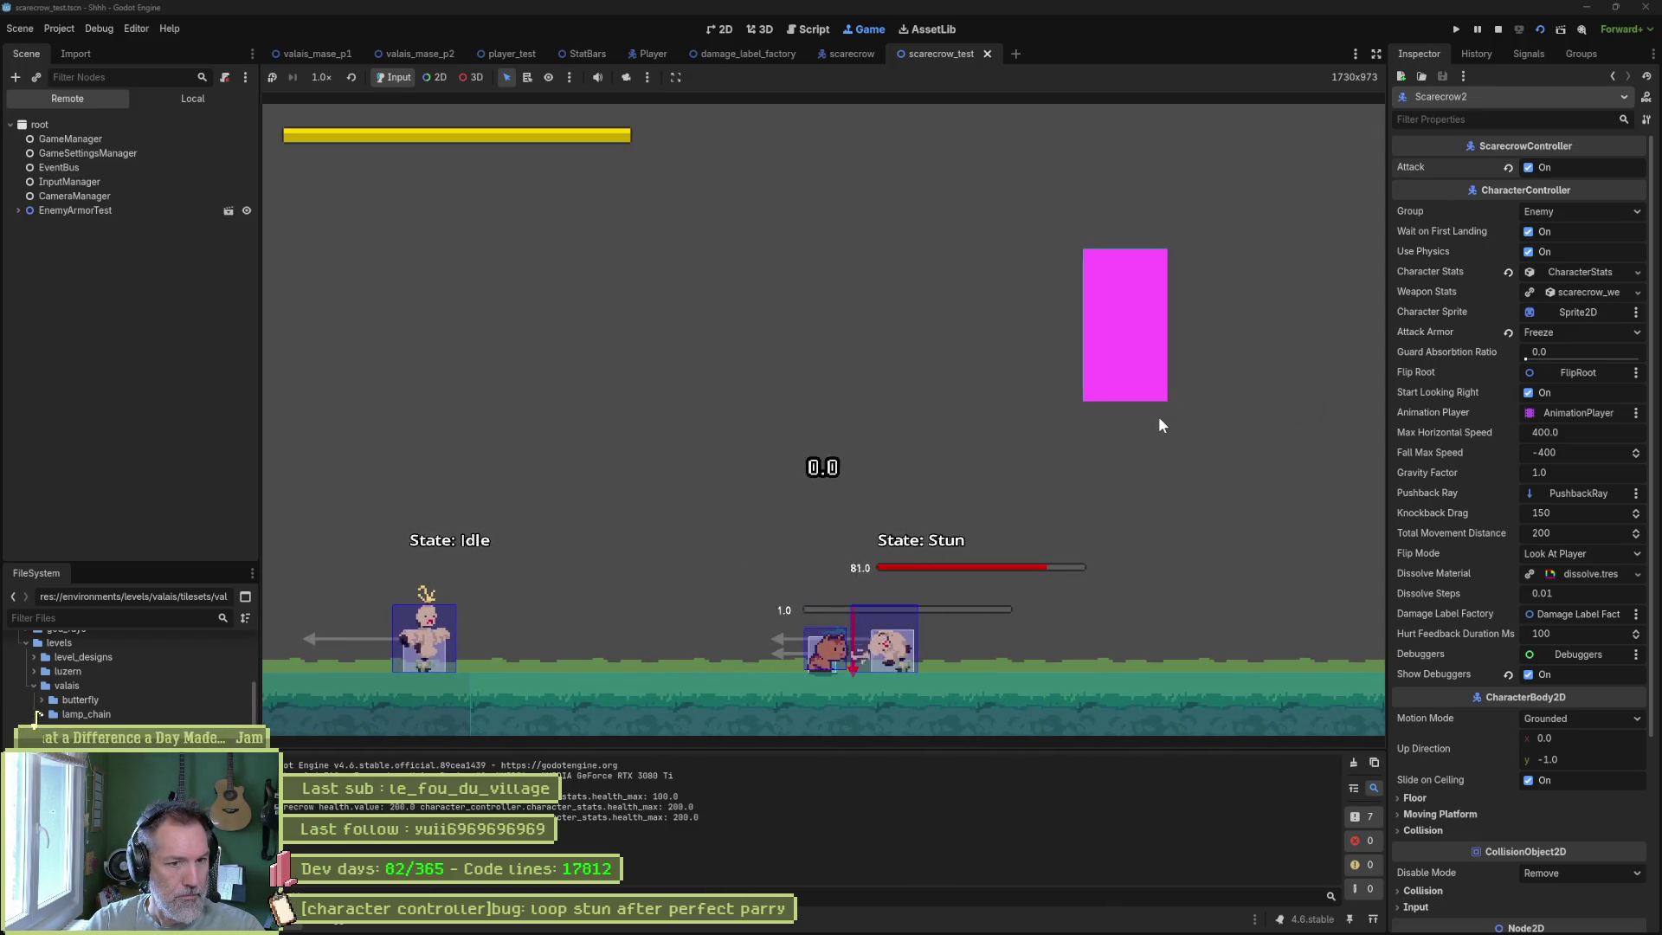
key("j")
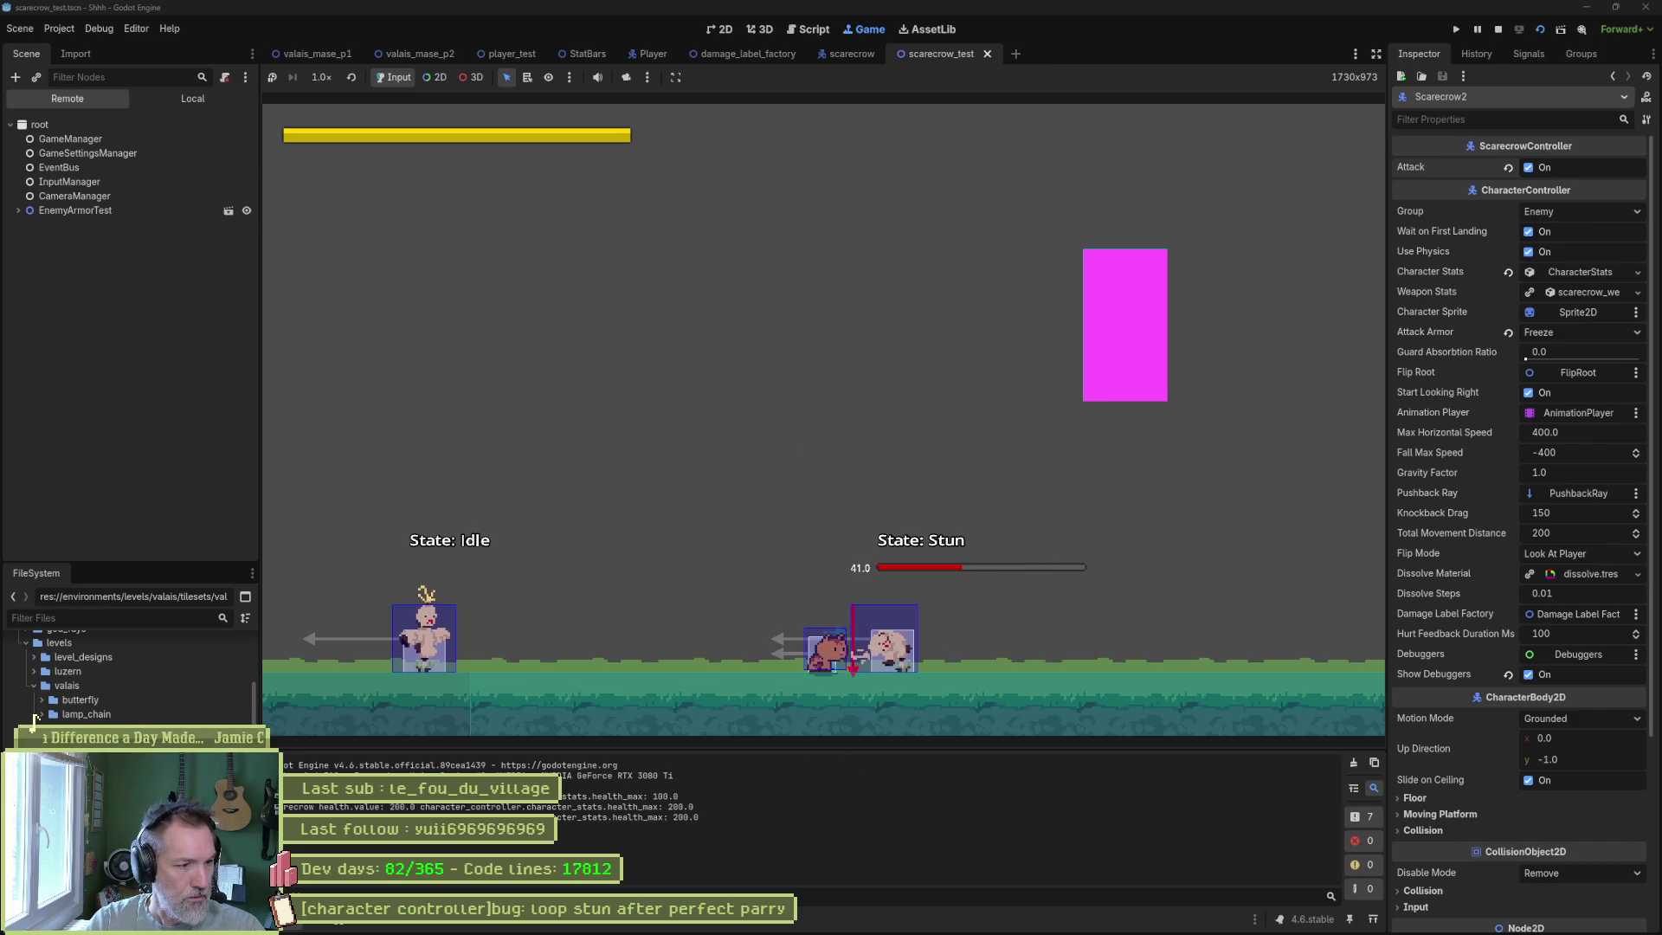
key("j")
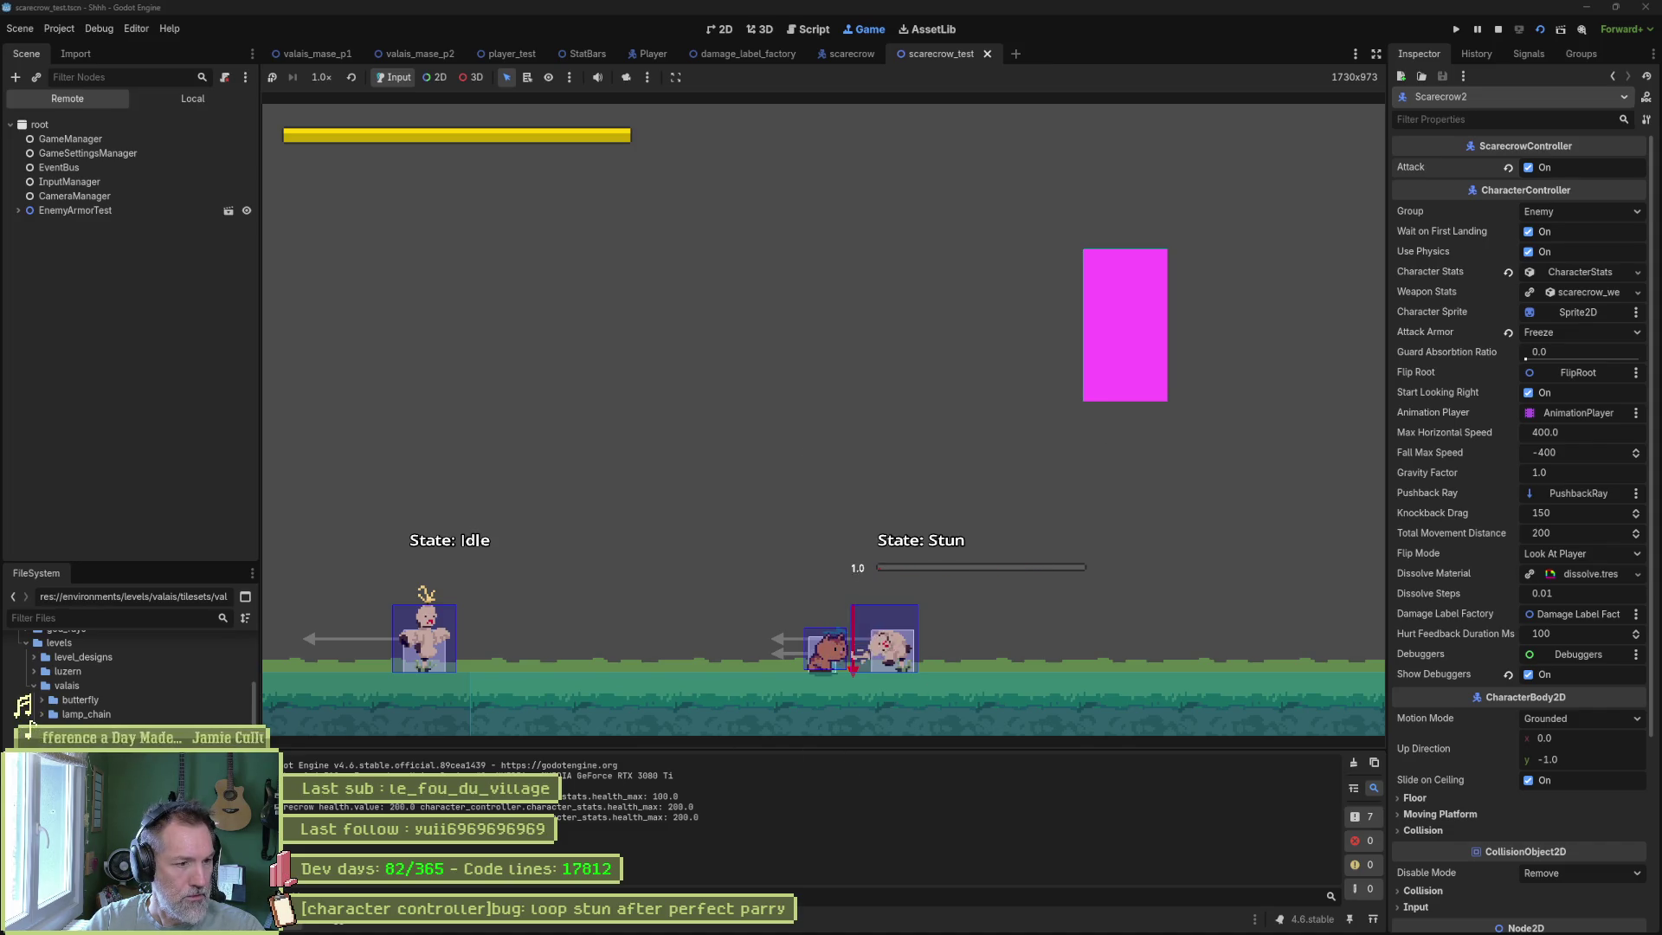
key("j")
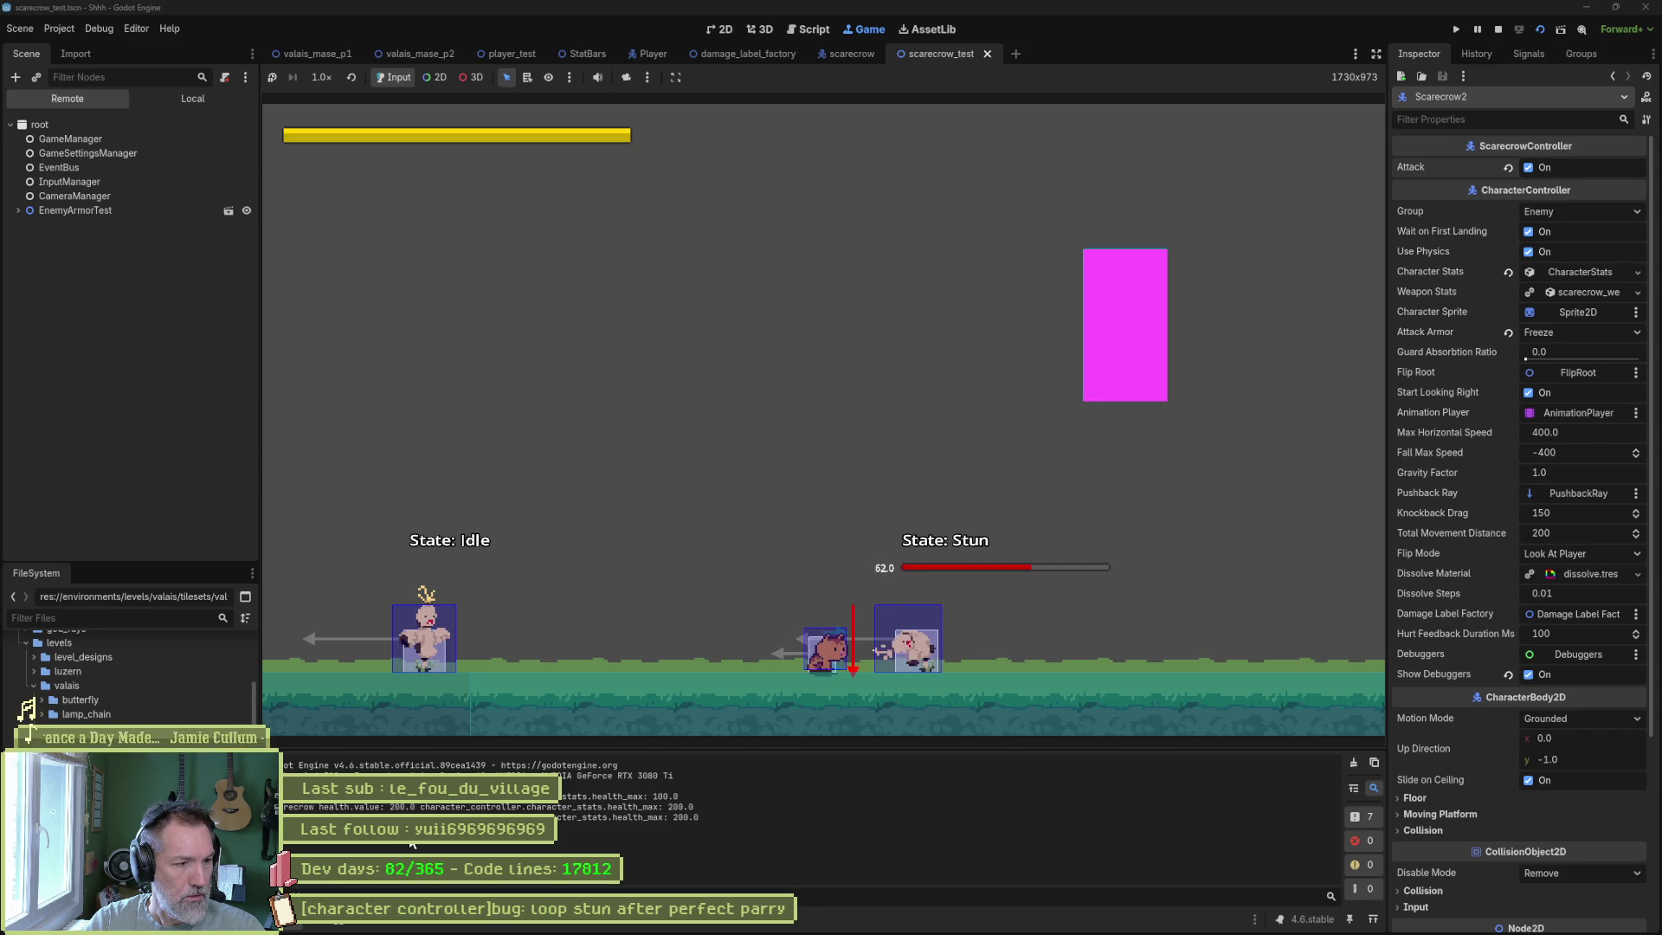
key("F8")
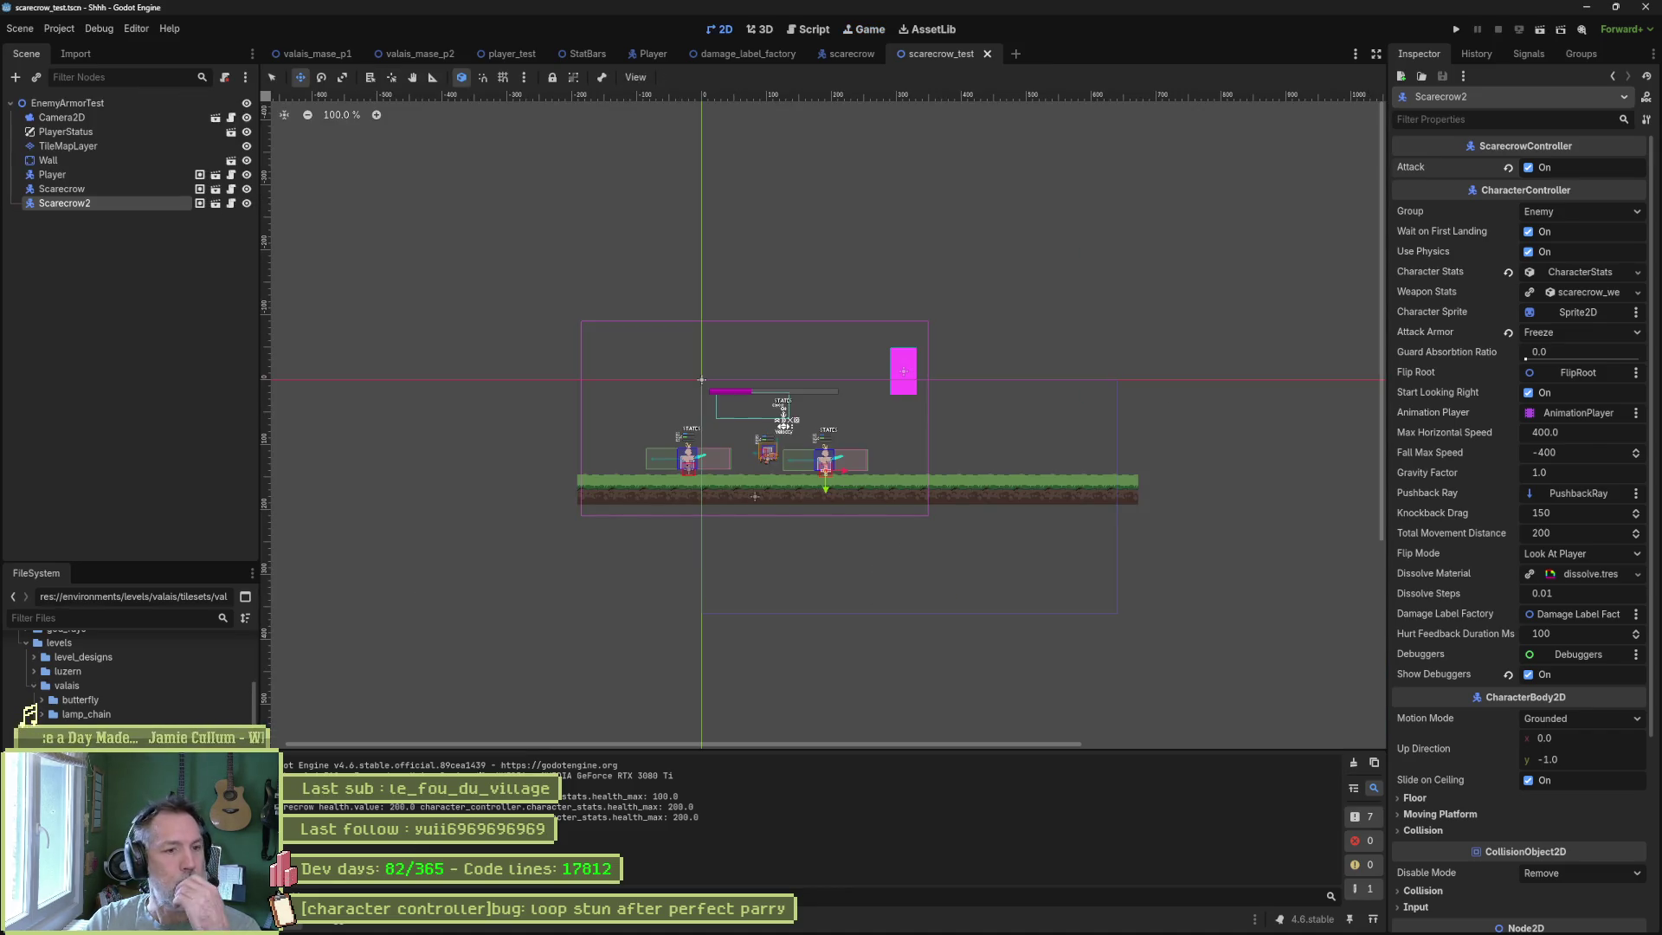
Open state_machine.gd and delete the current_state debug print from on_hit_guard.
left_click(812, 30)
left_click(360, 147)
left_click(374, 136)
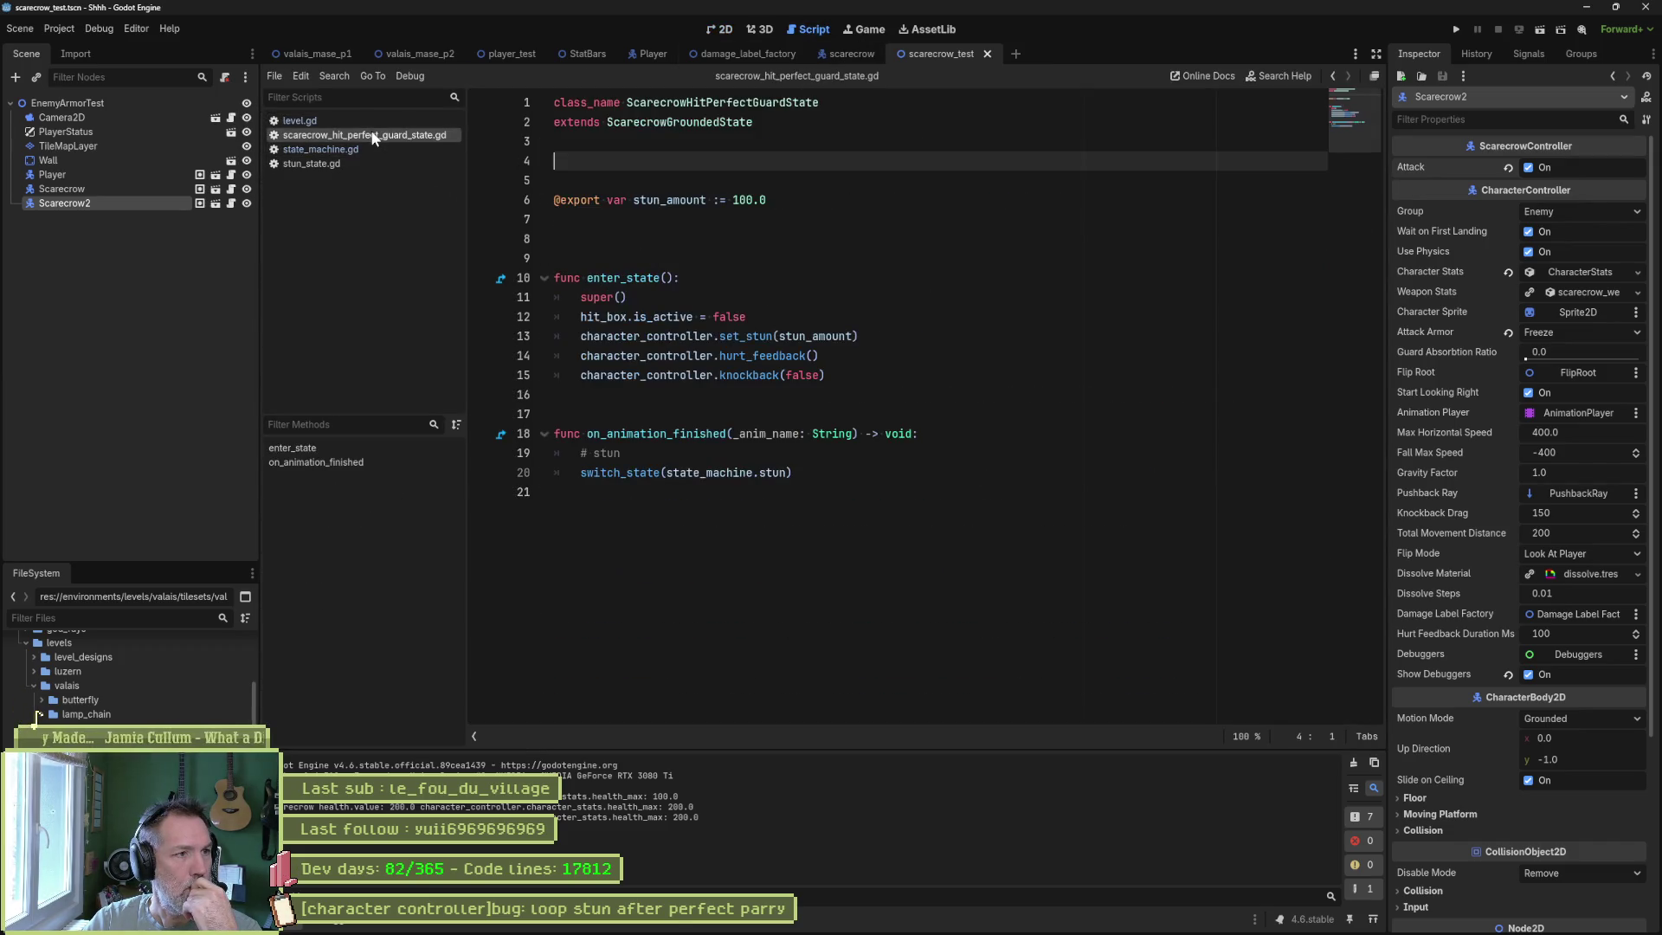
left_click(374, 148)
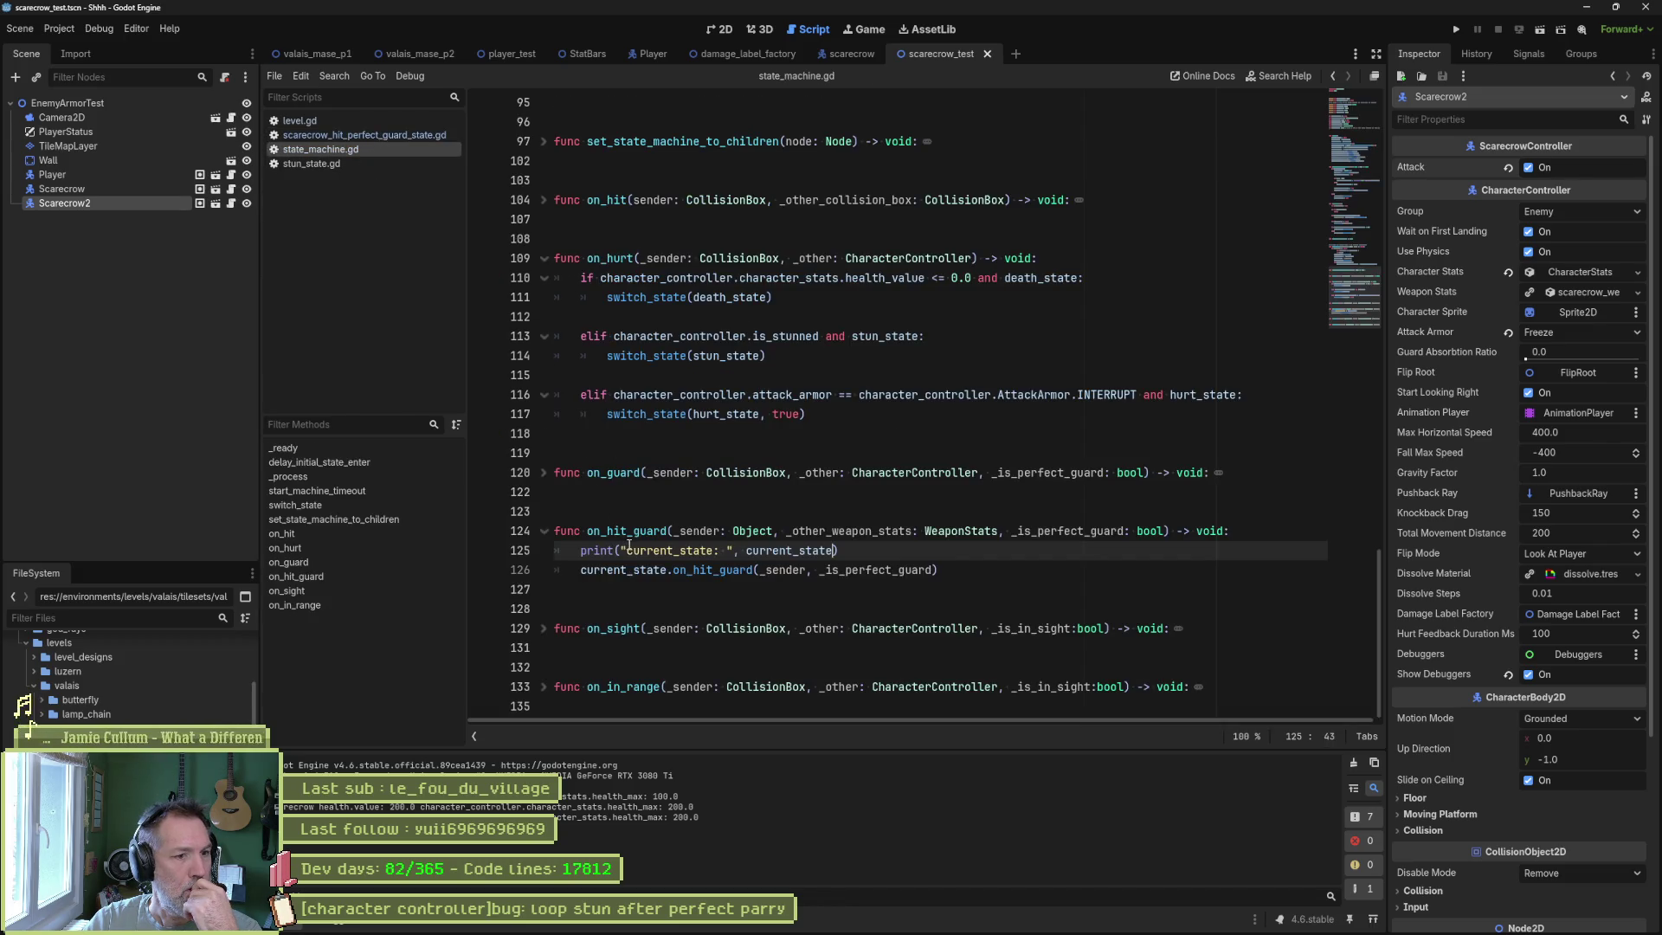
left_click_drag(601, 569, 941, 575)
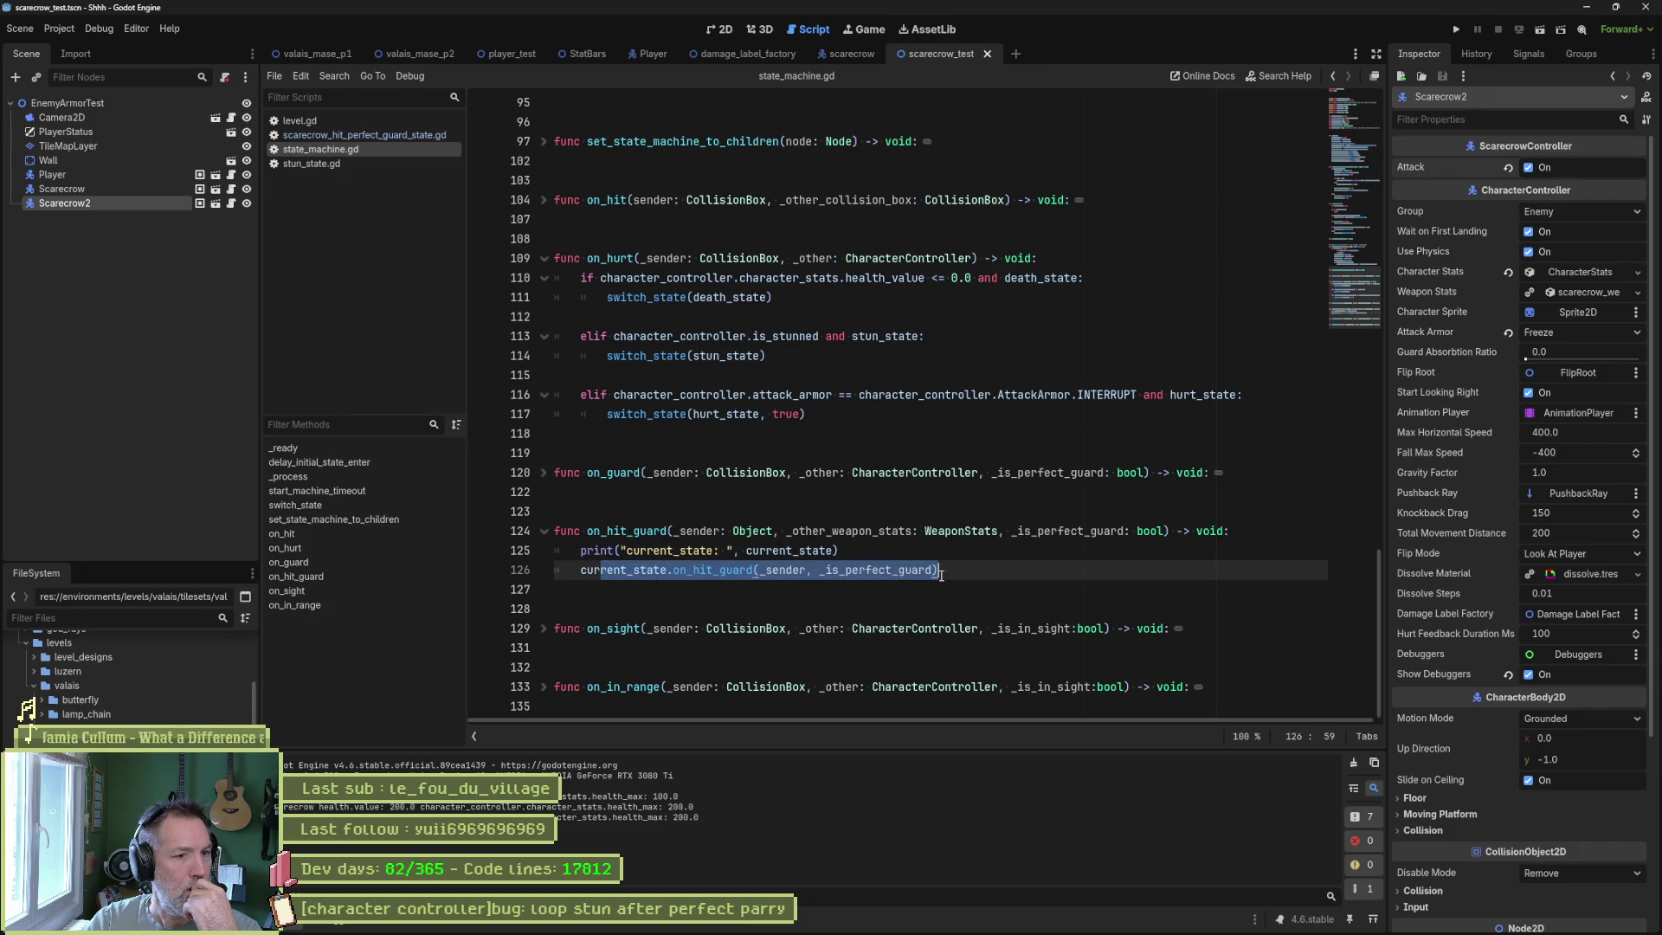
key("Up")
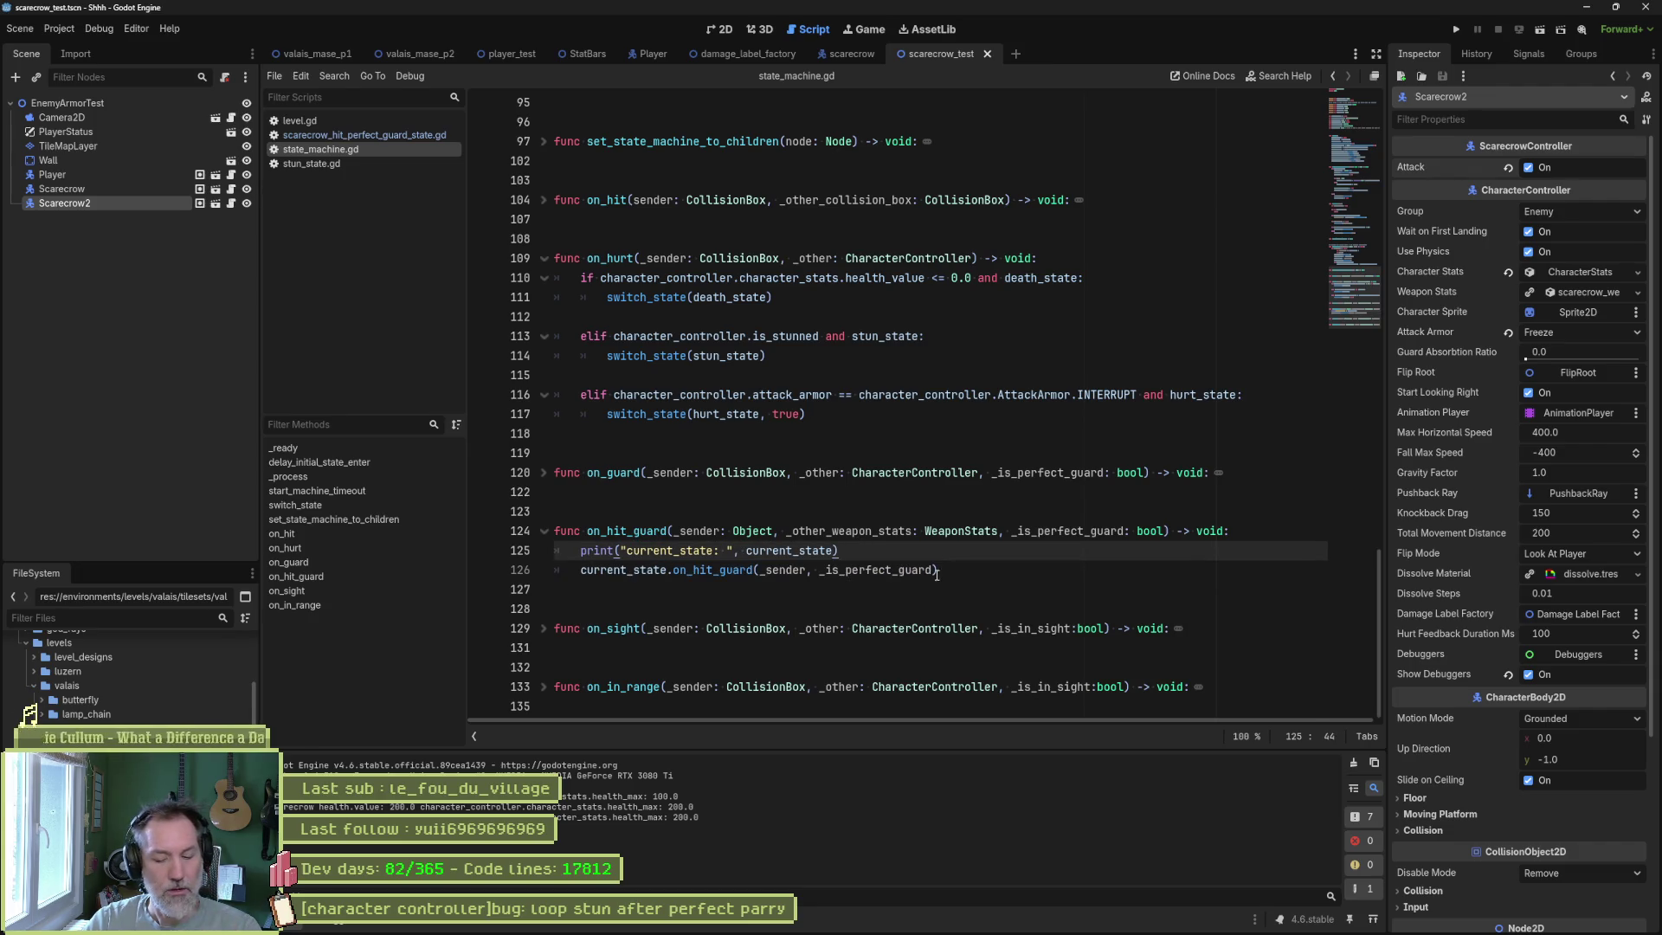
key("ctrl+shift+k")
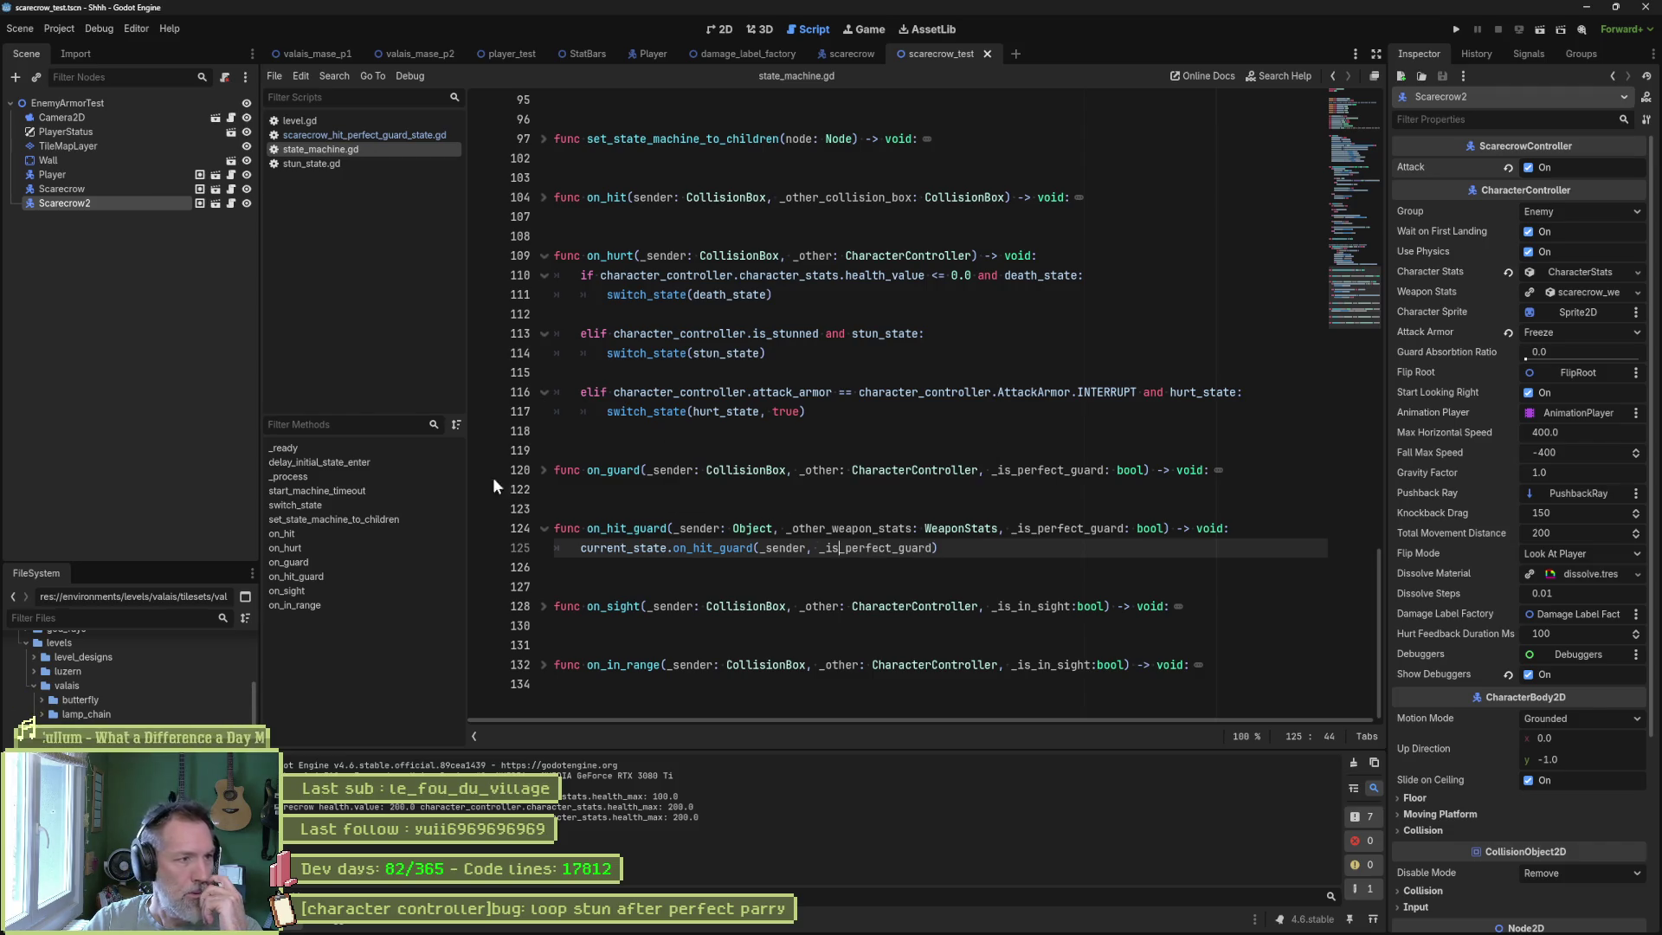
left_click(851, 54)
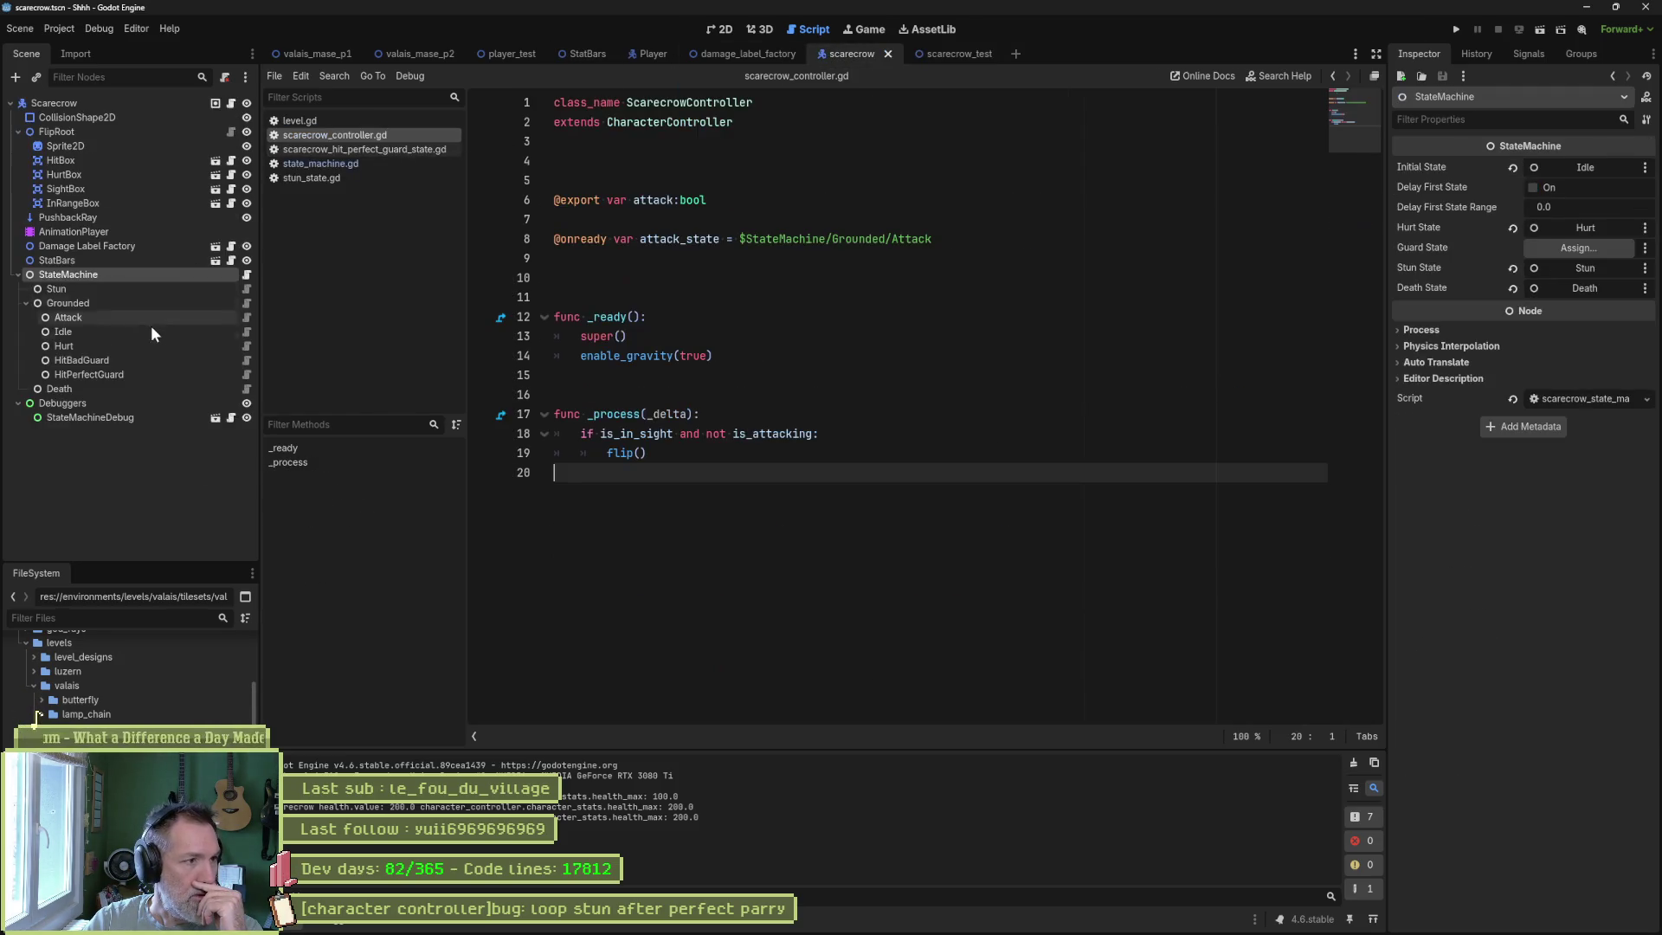
Review scarecrow_attack_state.gd's on_hit_guard, whose perfect-guard branch switches to hit_perfect_guard.
left_click(246, 316)
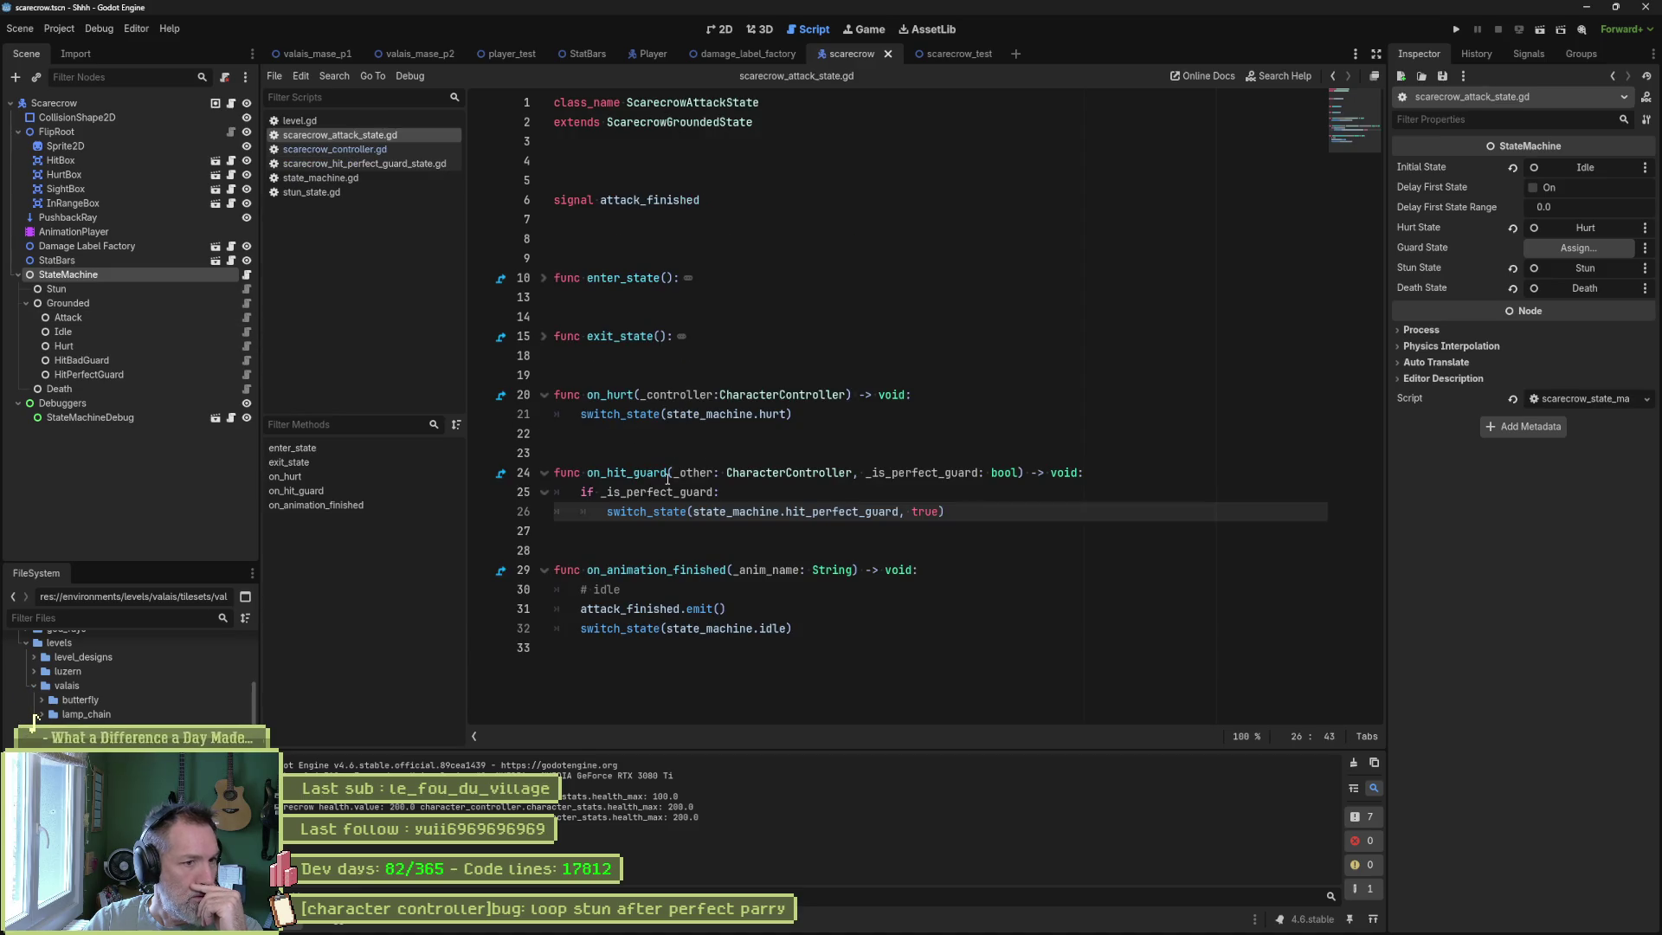
left_click(667, 476)
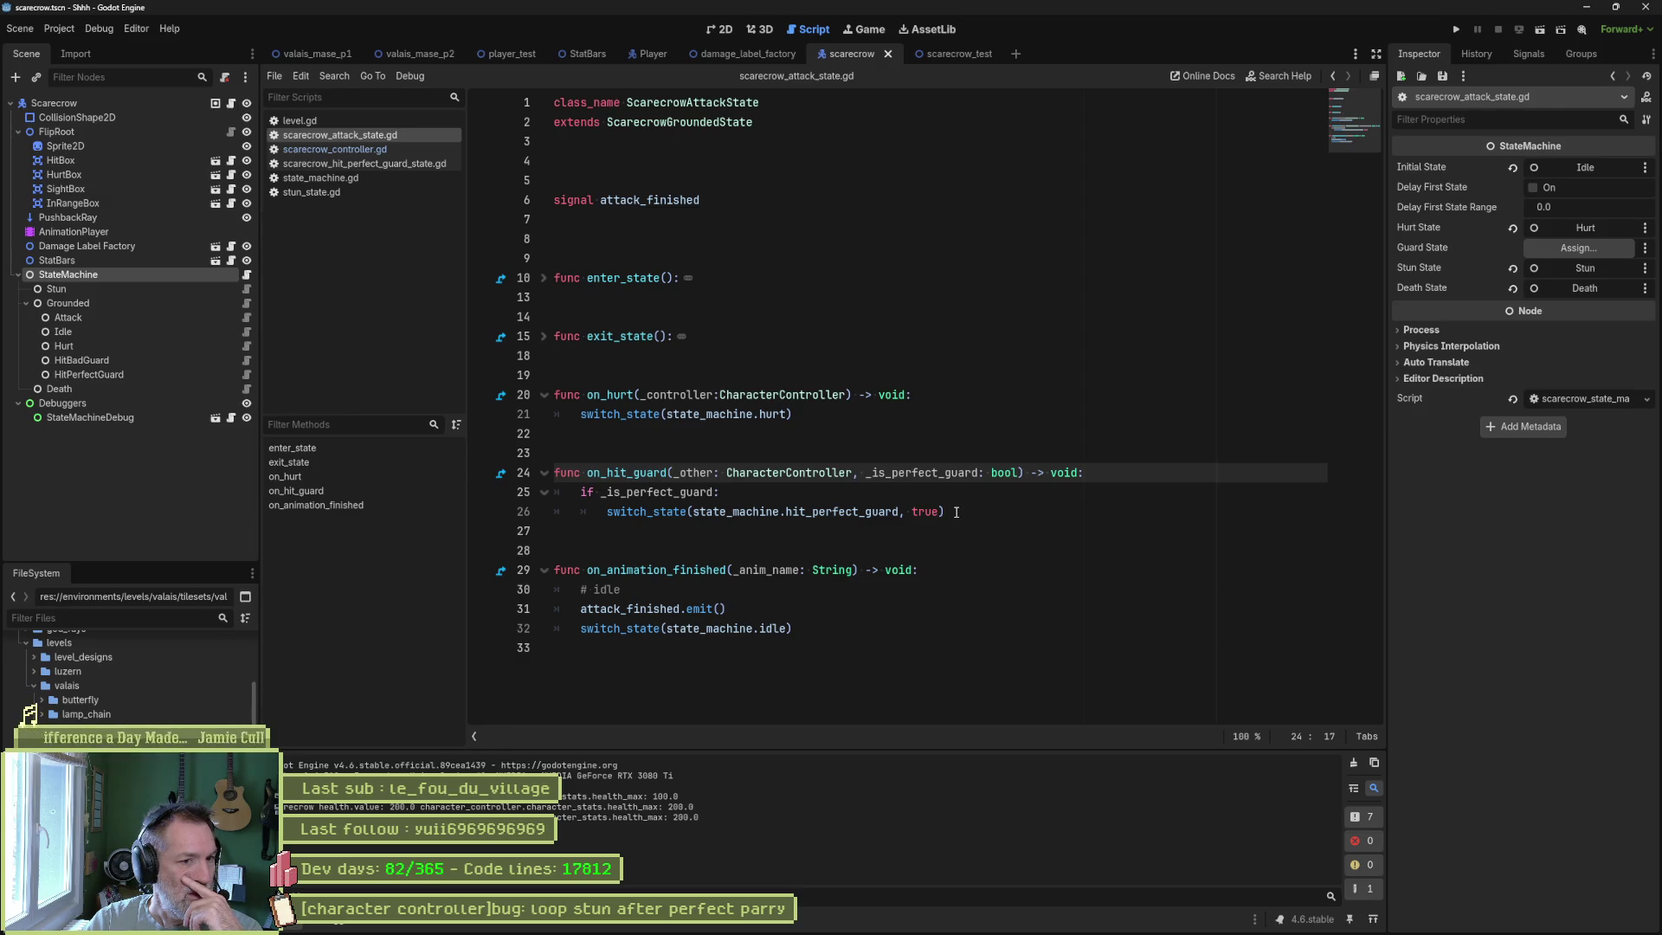
left_click_drag(959, 514, 972, 494)
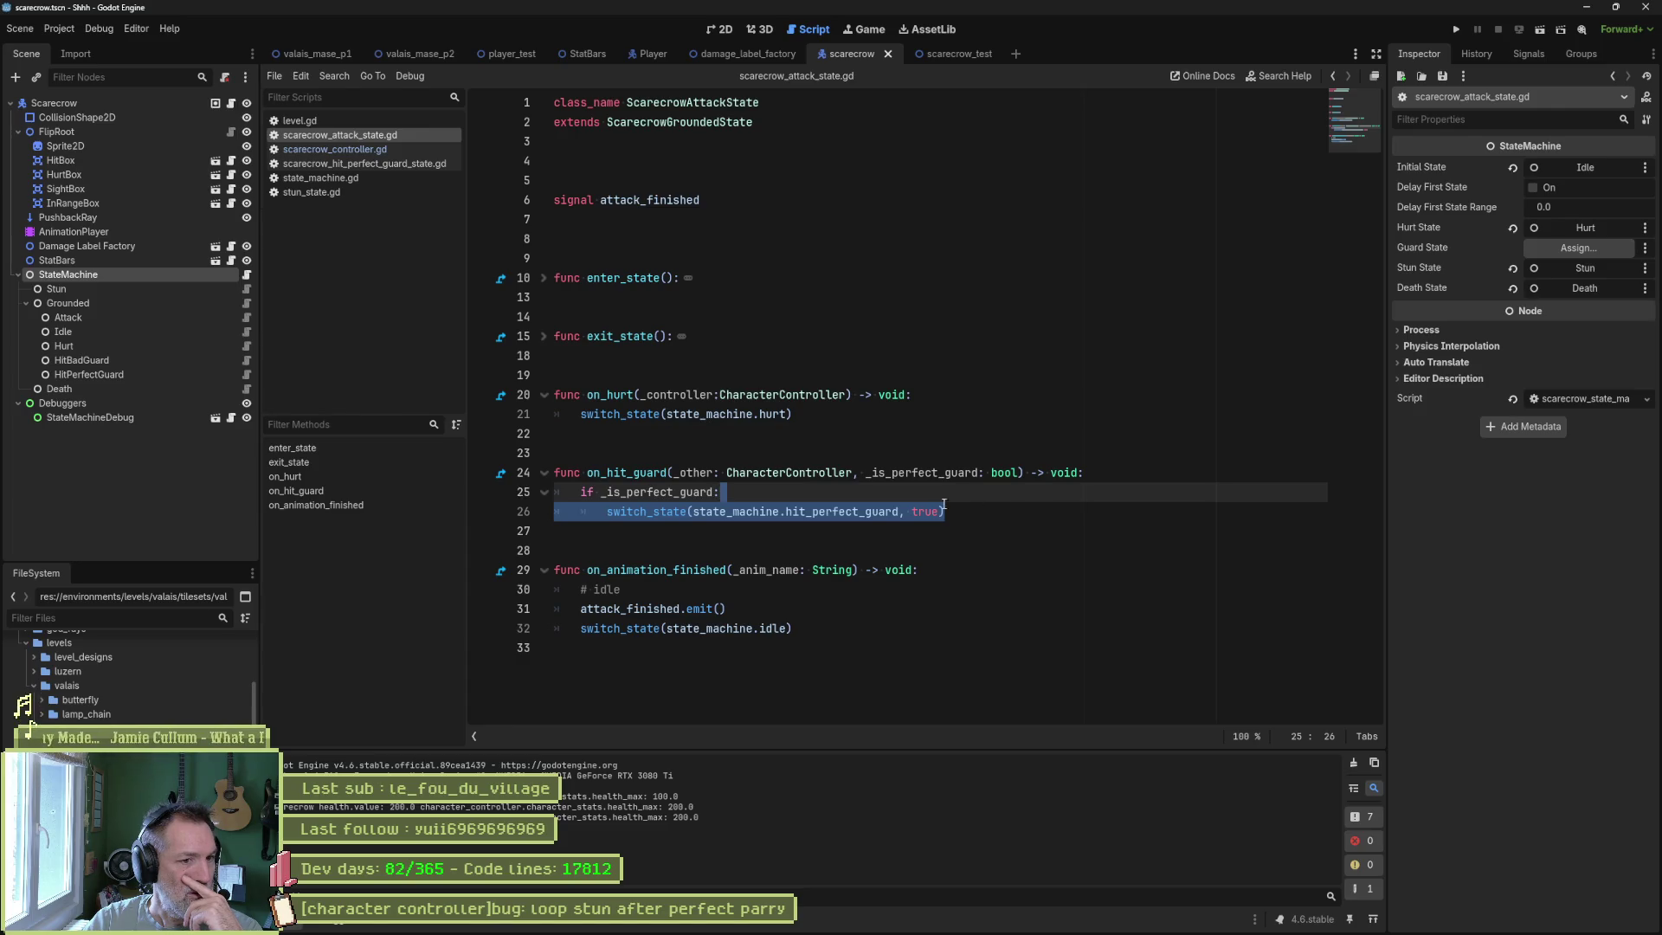
double_click(864, 512)
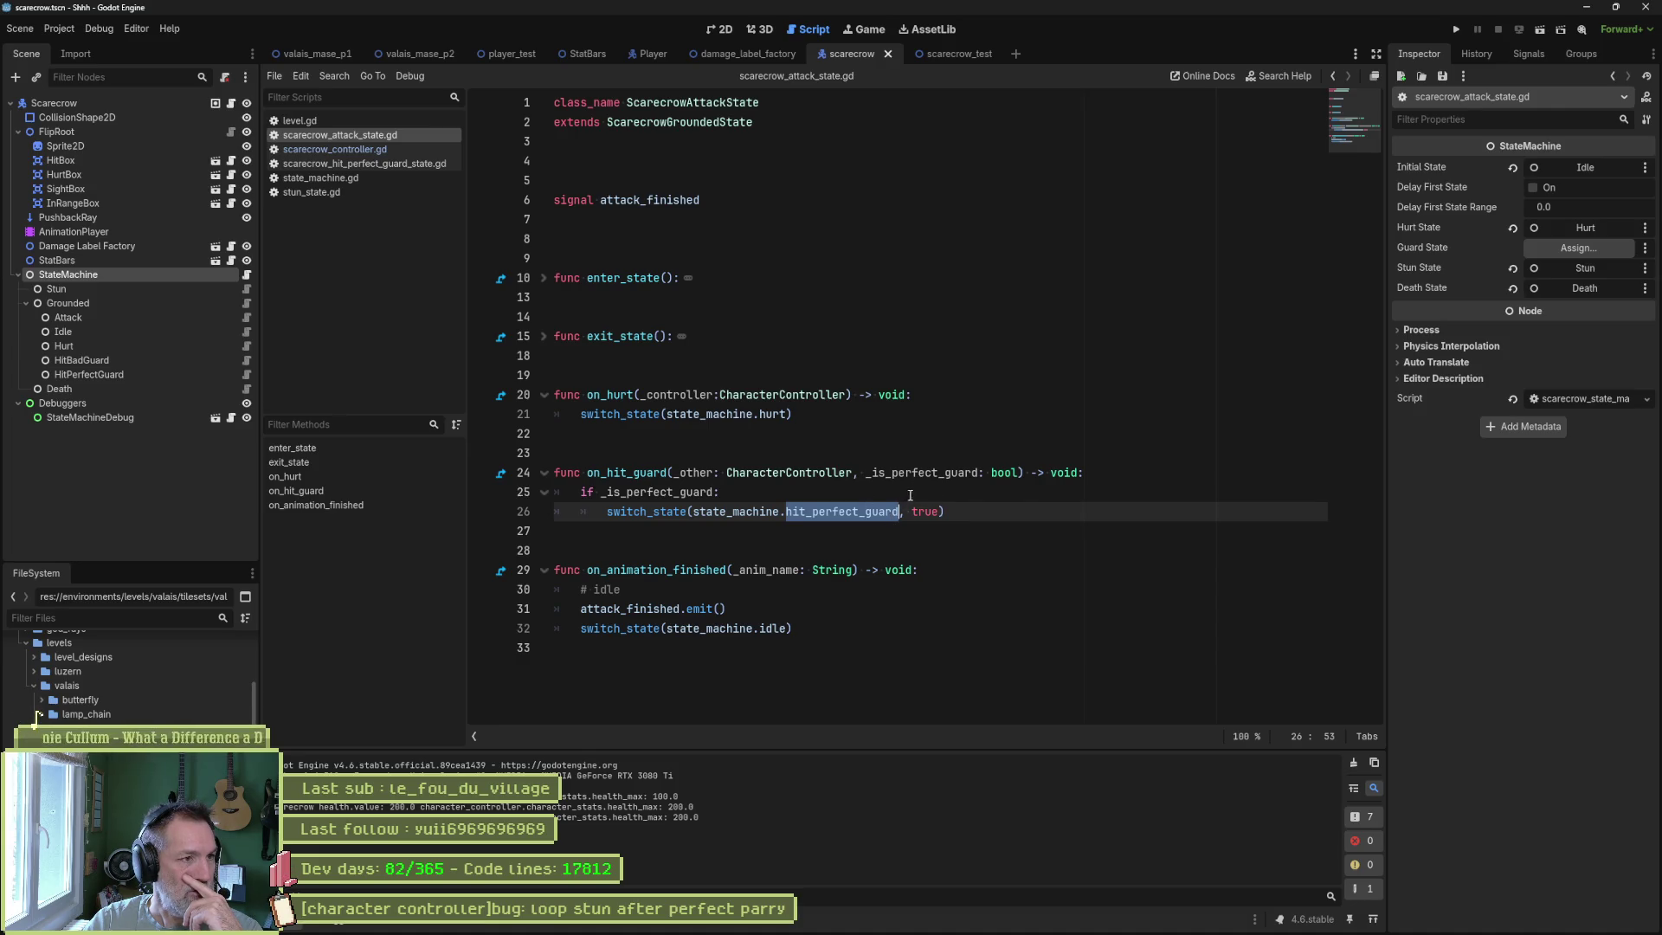
left_click(355, 190)
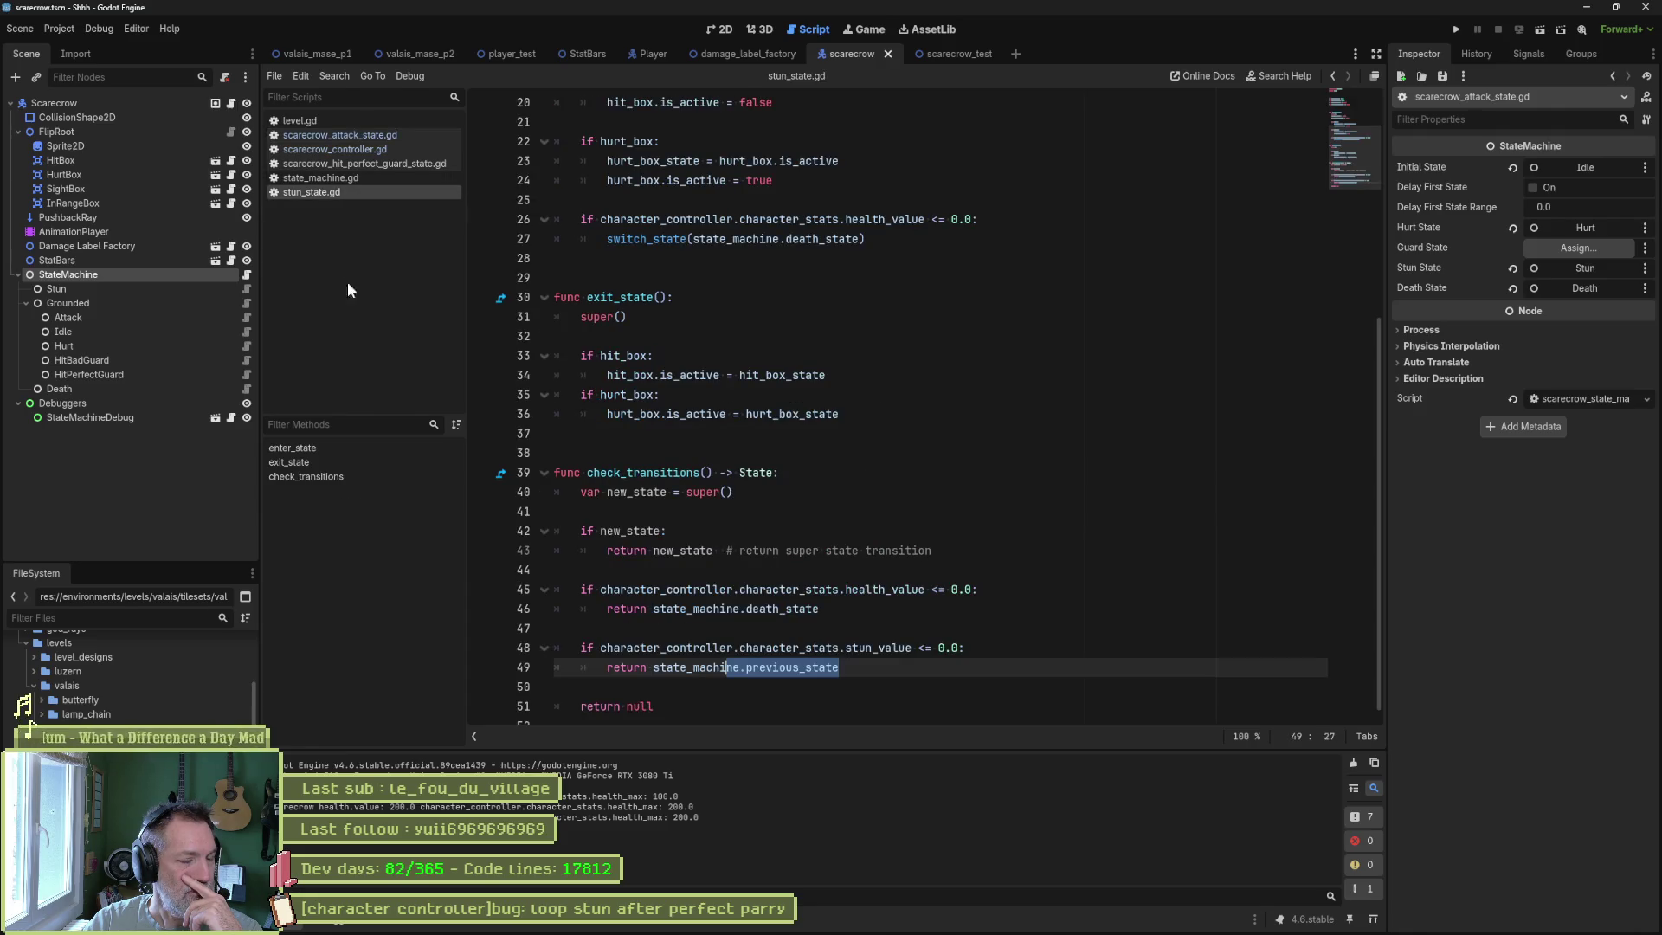
Change line 49 of stun_state.gd to return initial_state, then playtest a parry and hit.
double_click(792, 667)
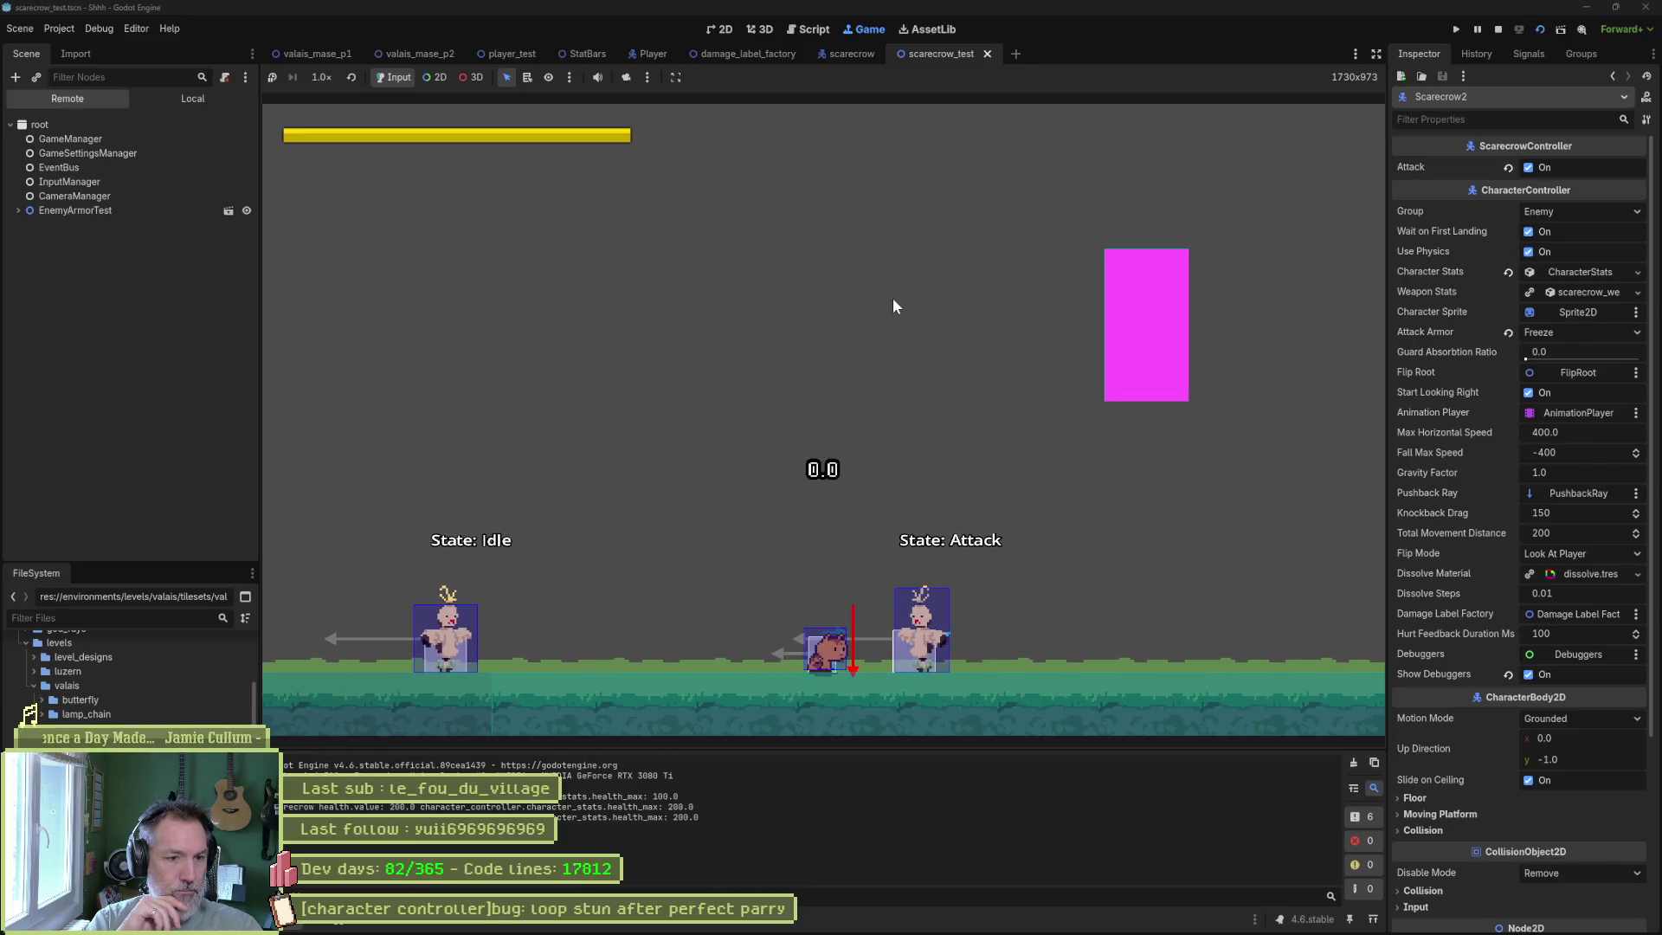
key("k")
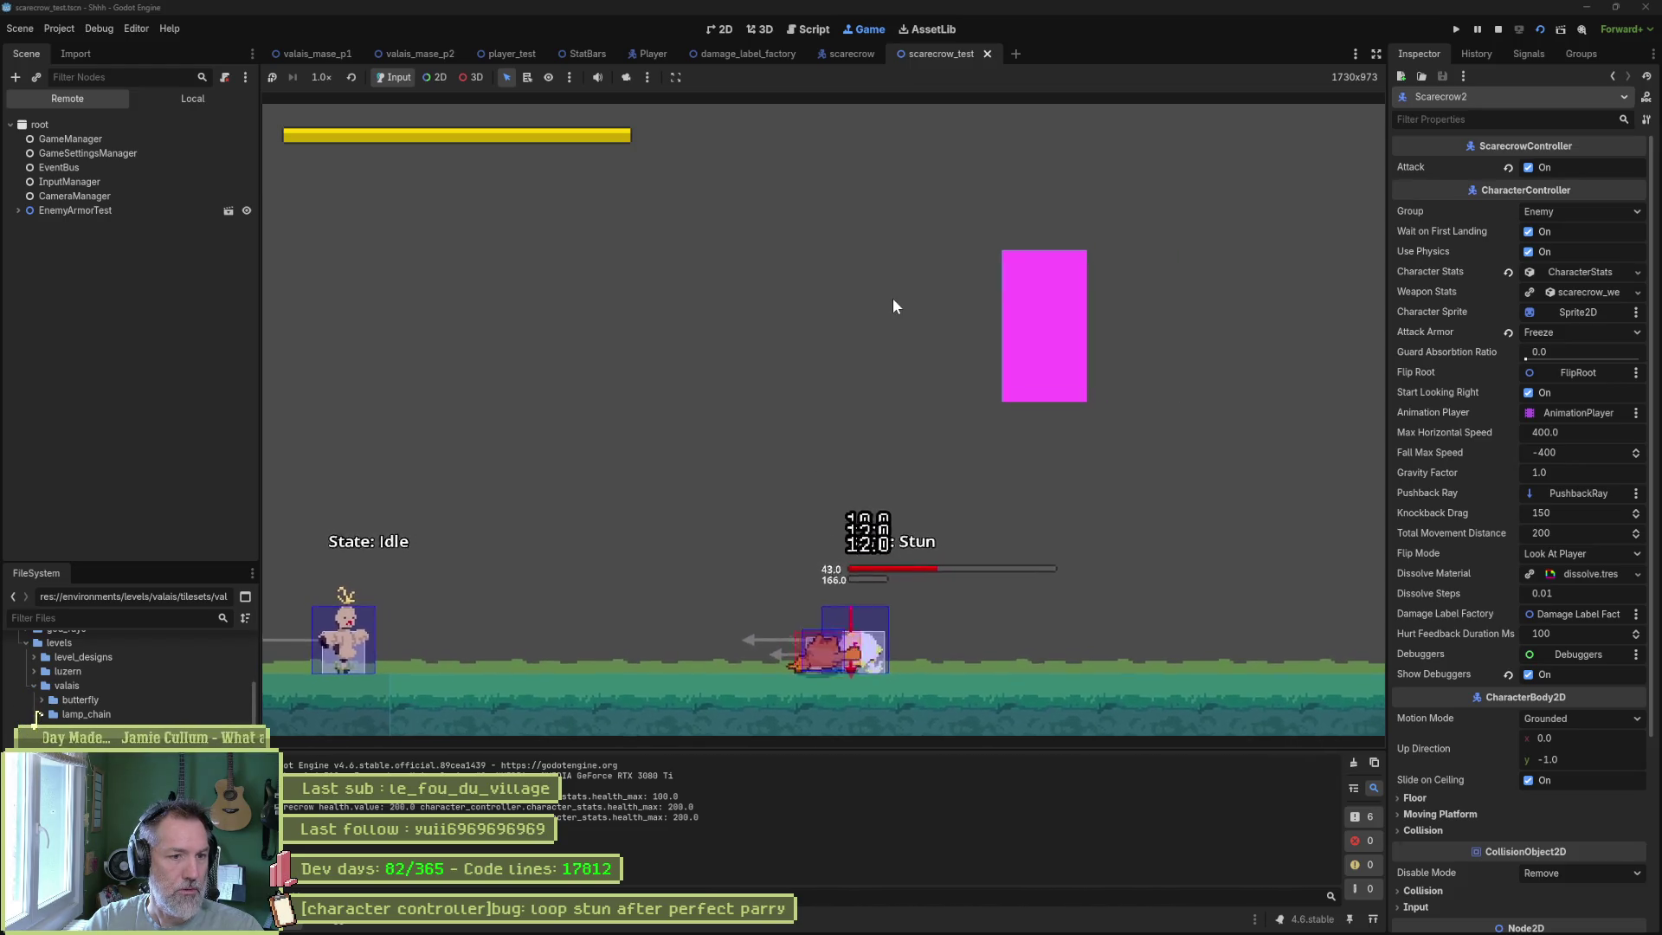
key("j")
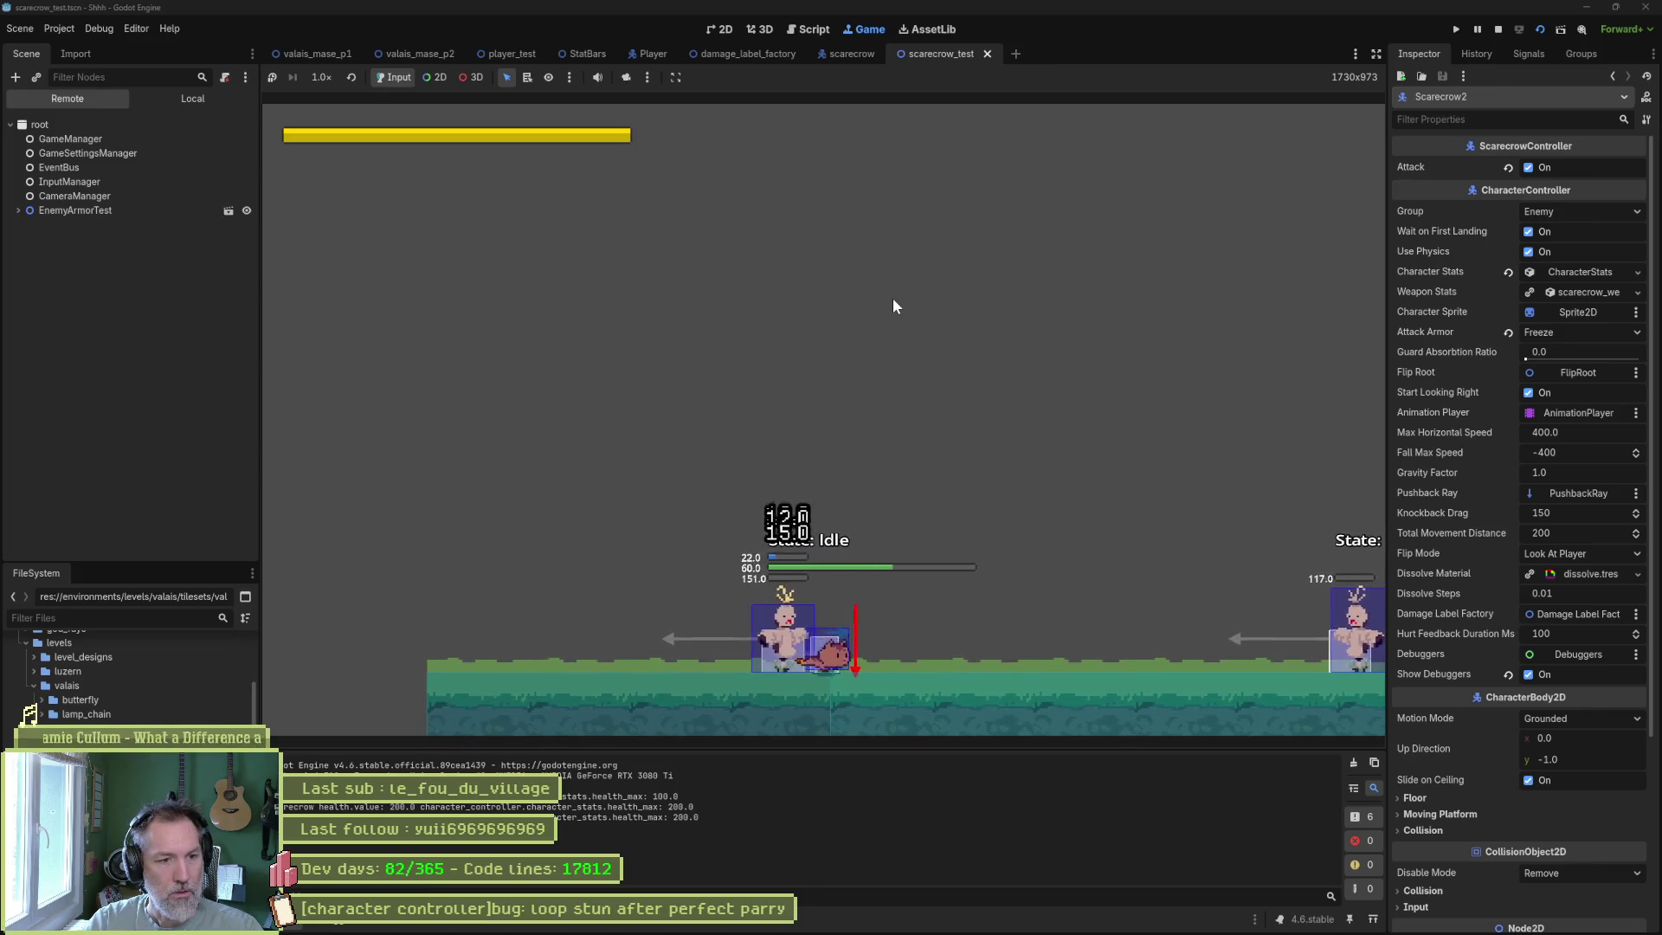
key("F8")
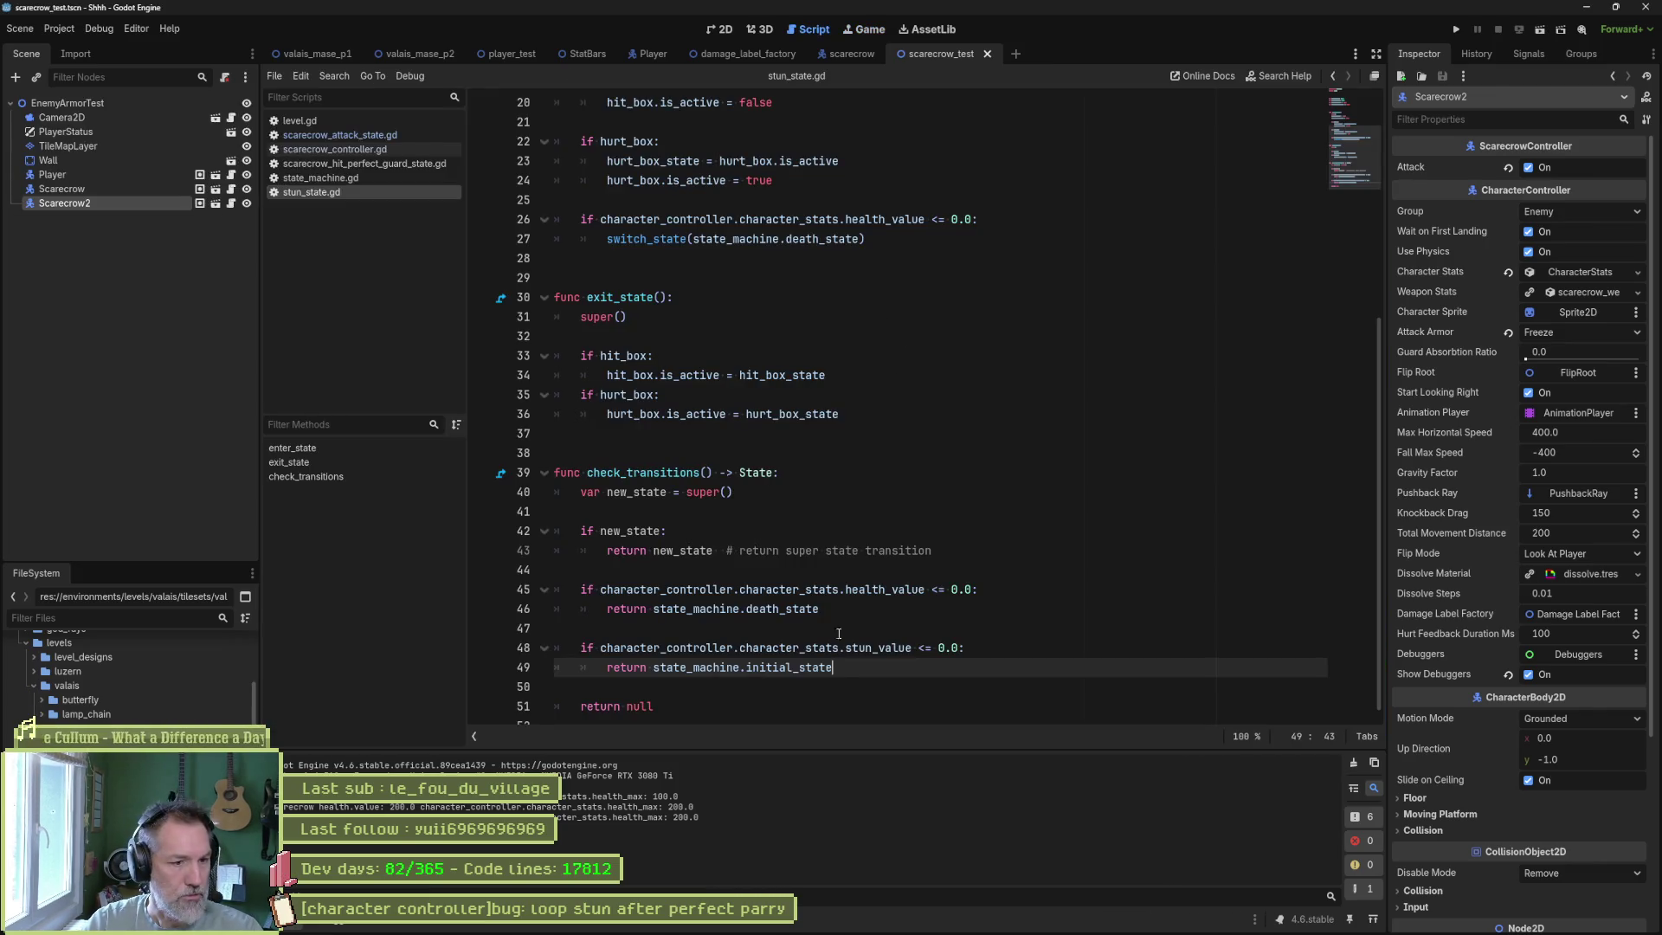
Select initial_state, then inspect scarecrow_attack_state.gd's class name and its hit_perfect_guard transition on line 26.
double_click(804, 666)
key("ctrl+shift+f")
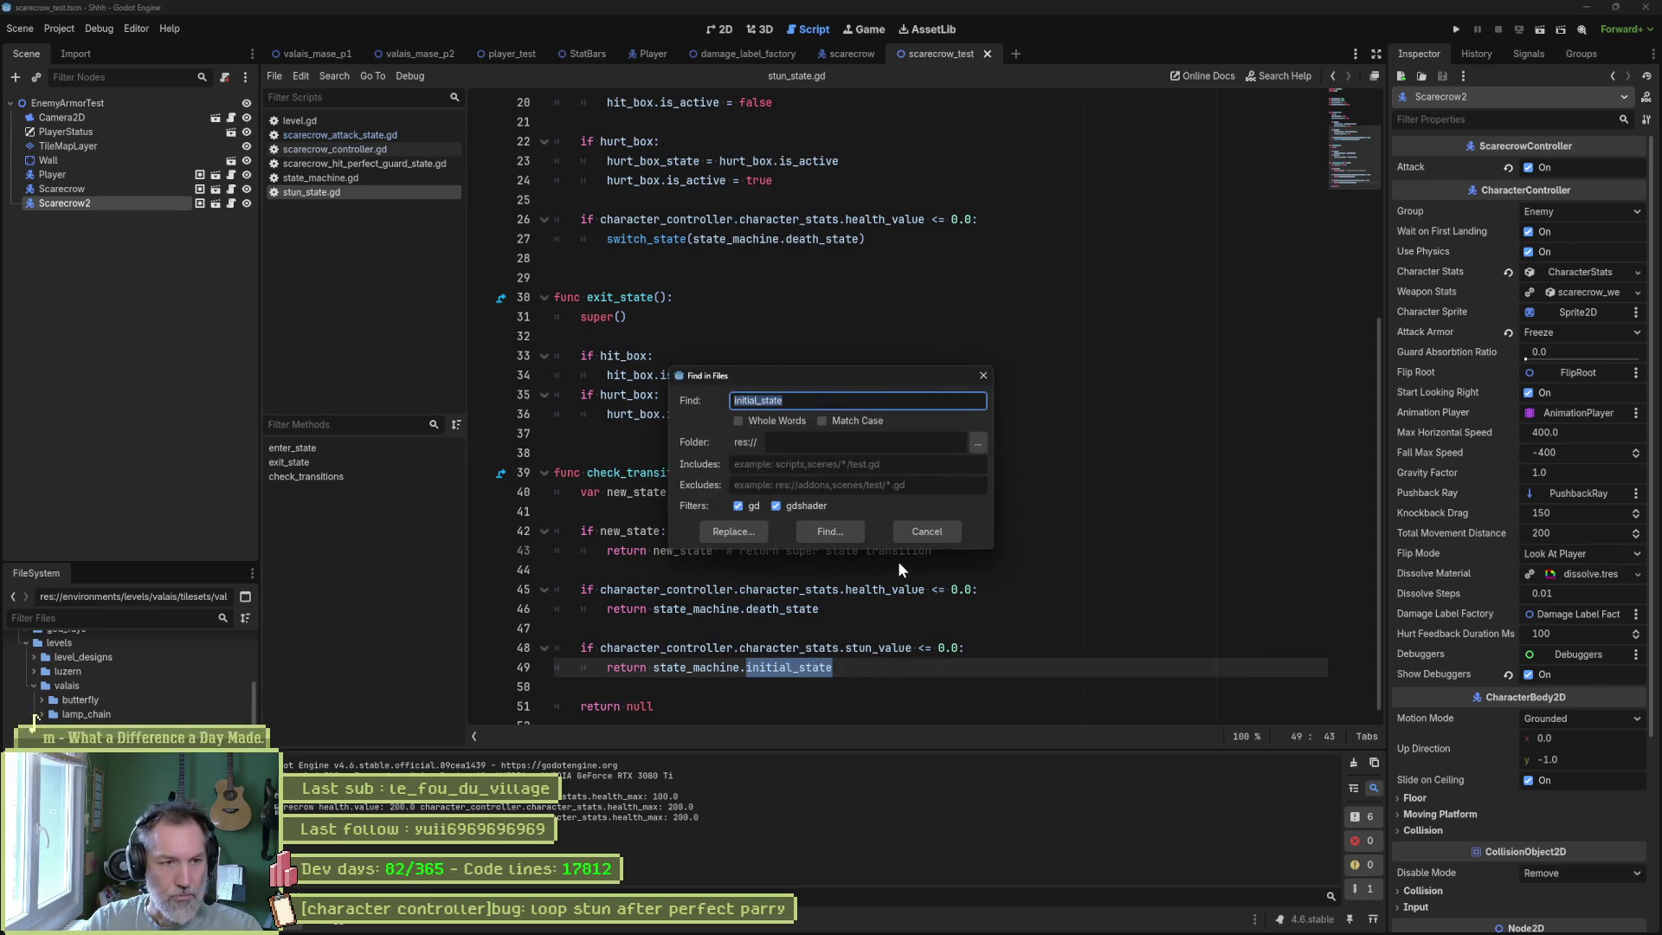
key("Escape")
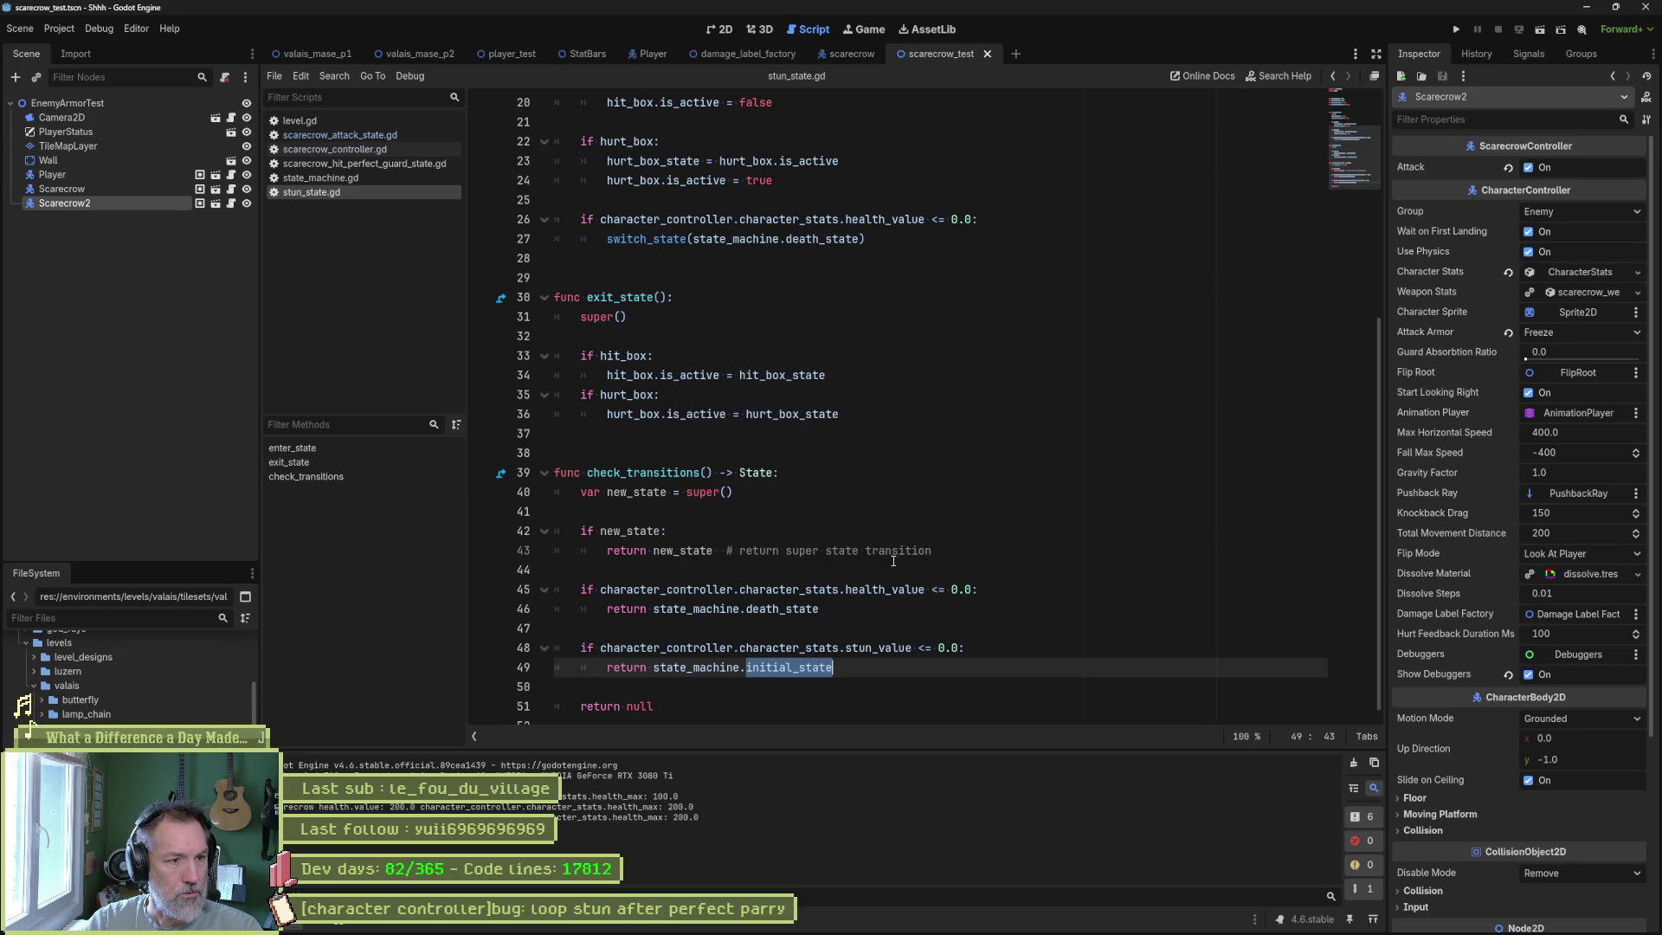
left_click(353, 135)
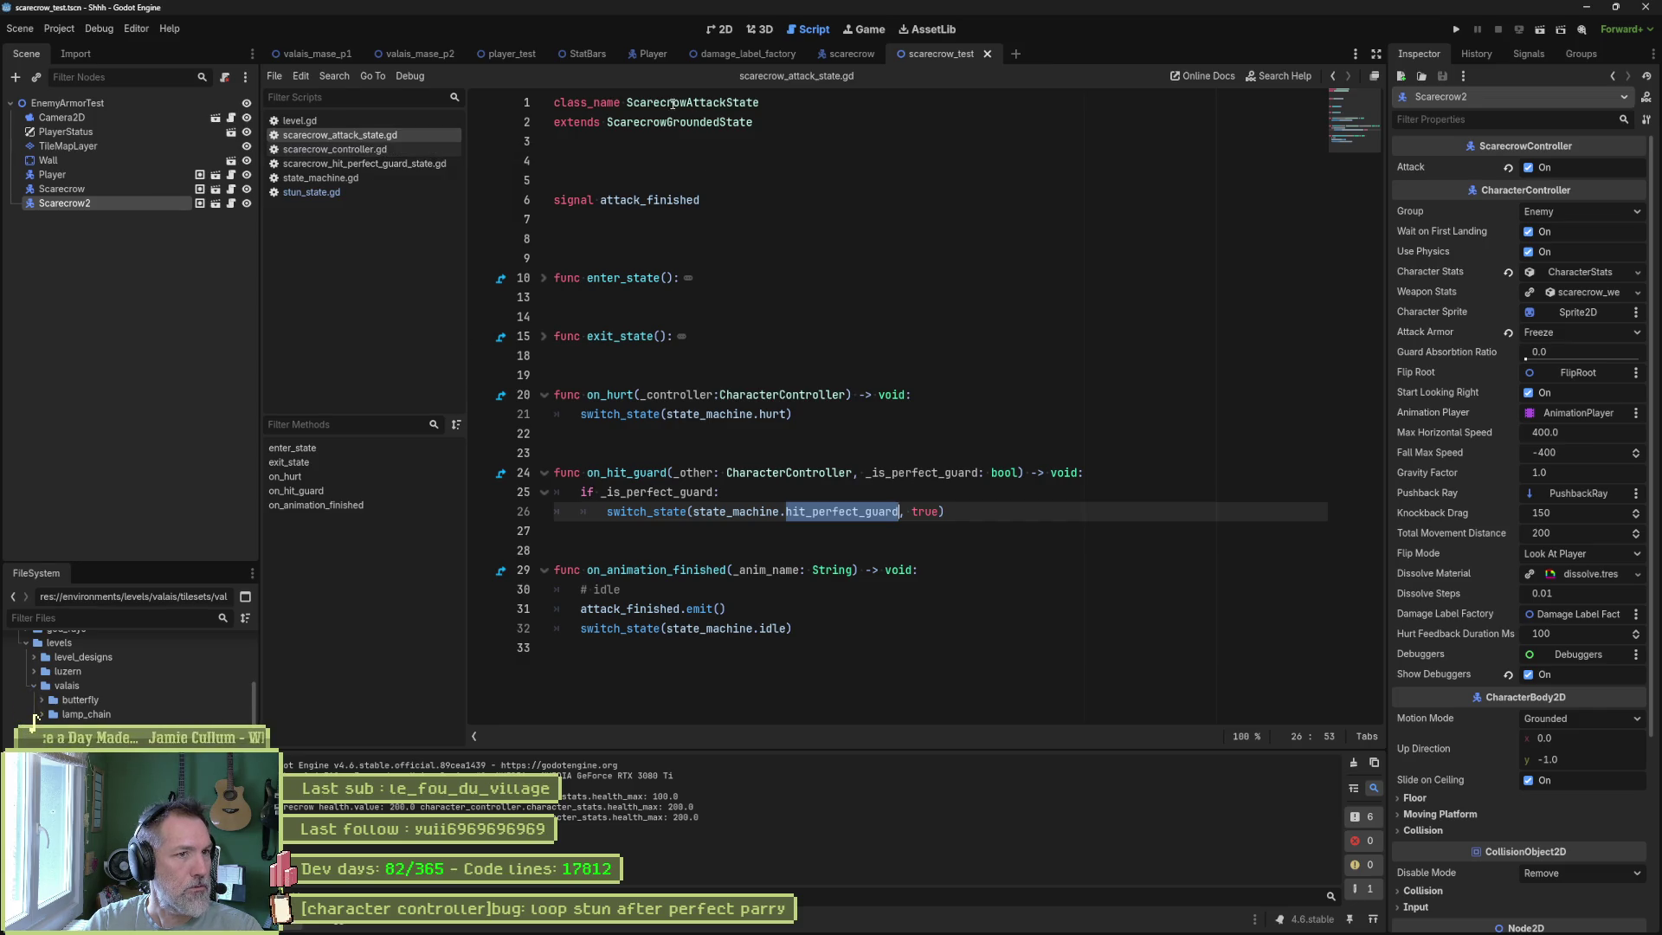
left_click_drag(666, 102, 773, 105)
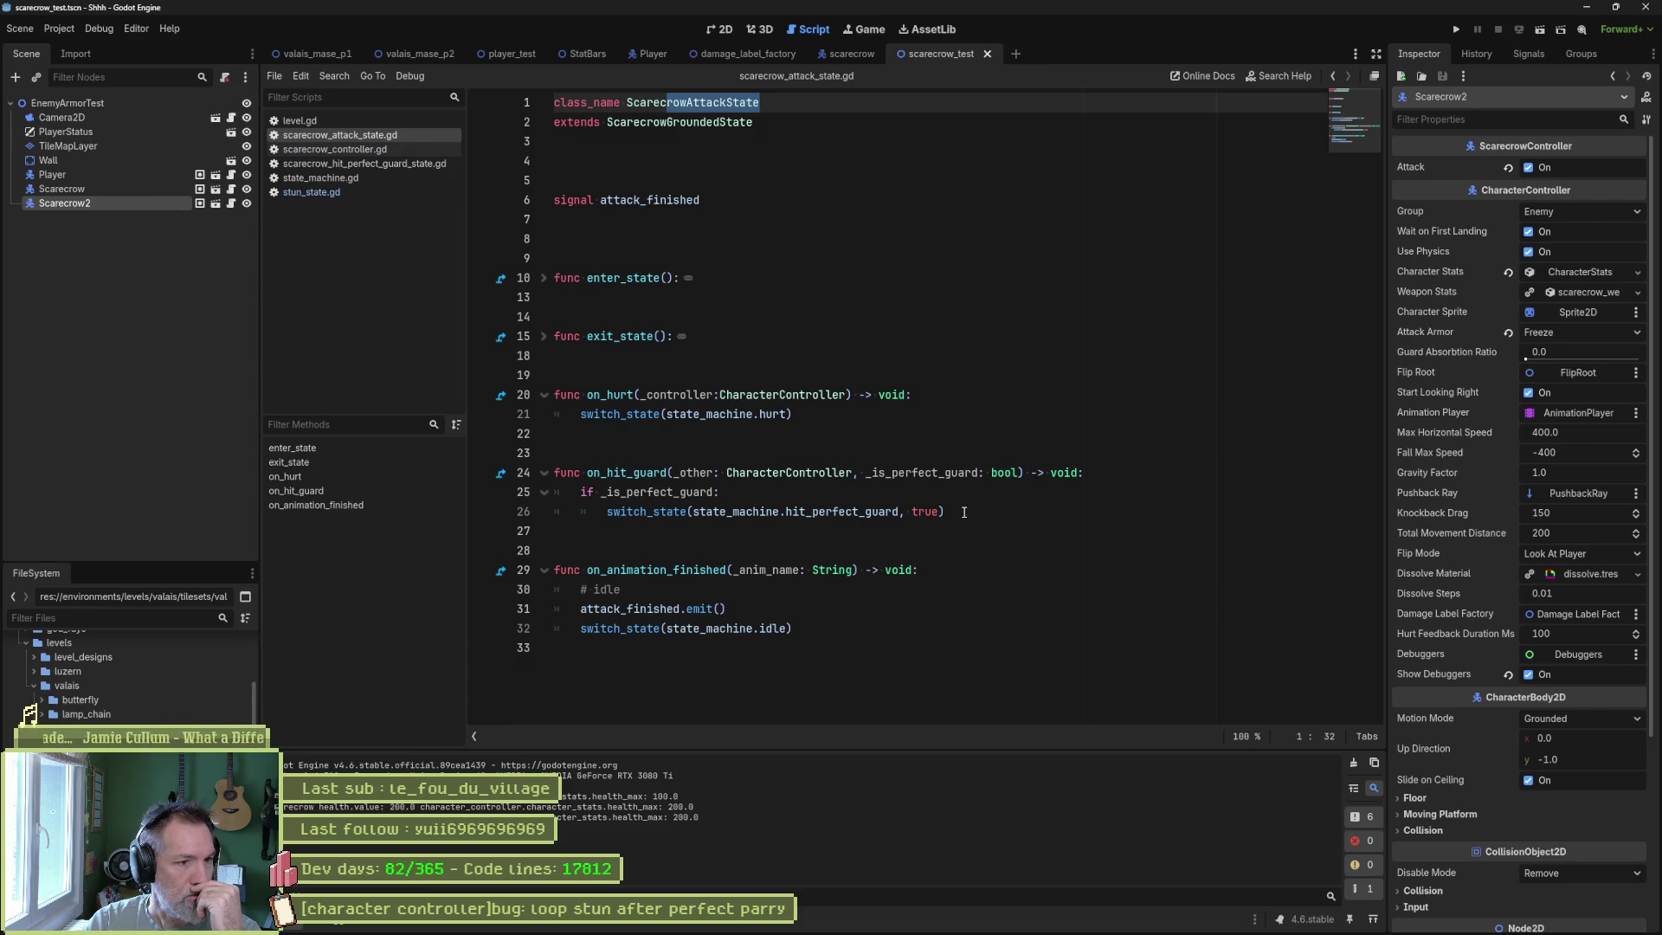
double_click(879, 512)
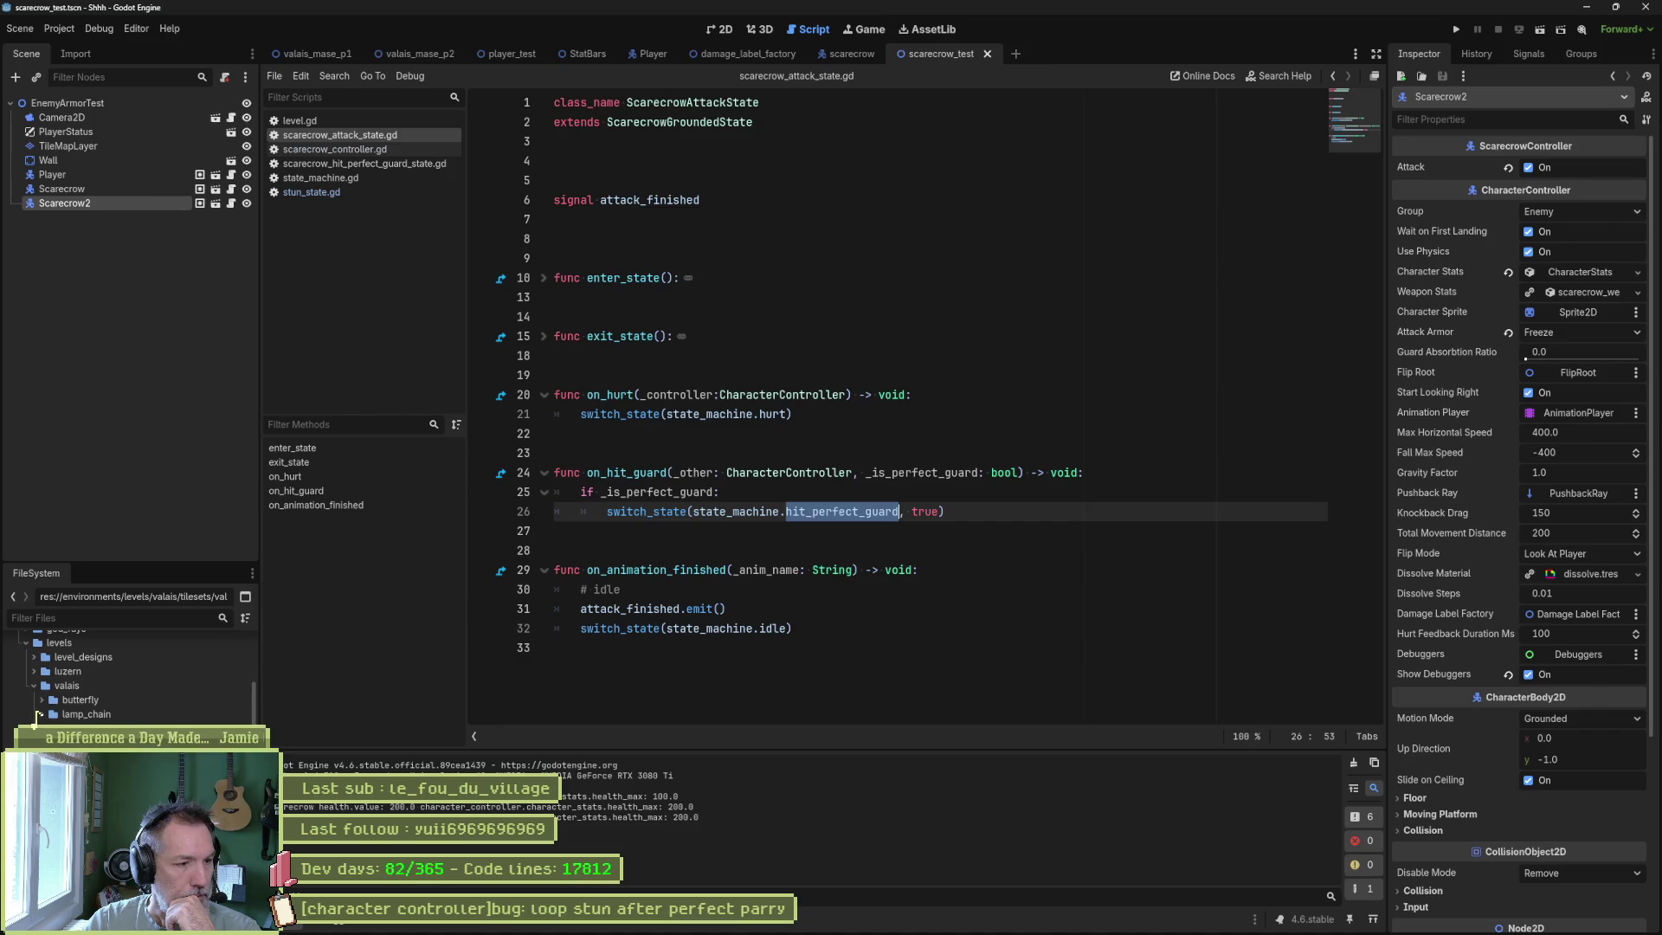
Look through stun_state.gd and state_machine.gd, ending on scarecrow_hit_perfect_guard_state.gd.
left_click(315, 196)
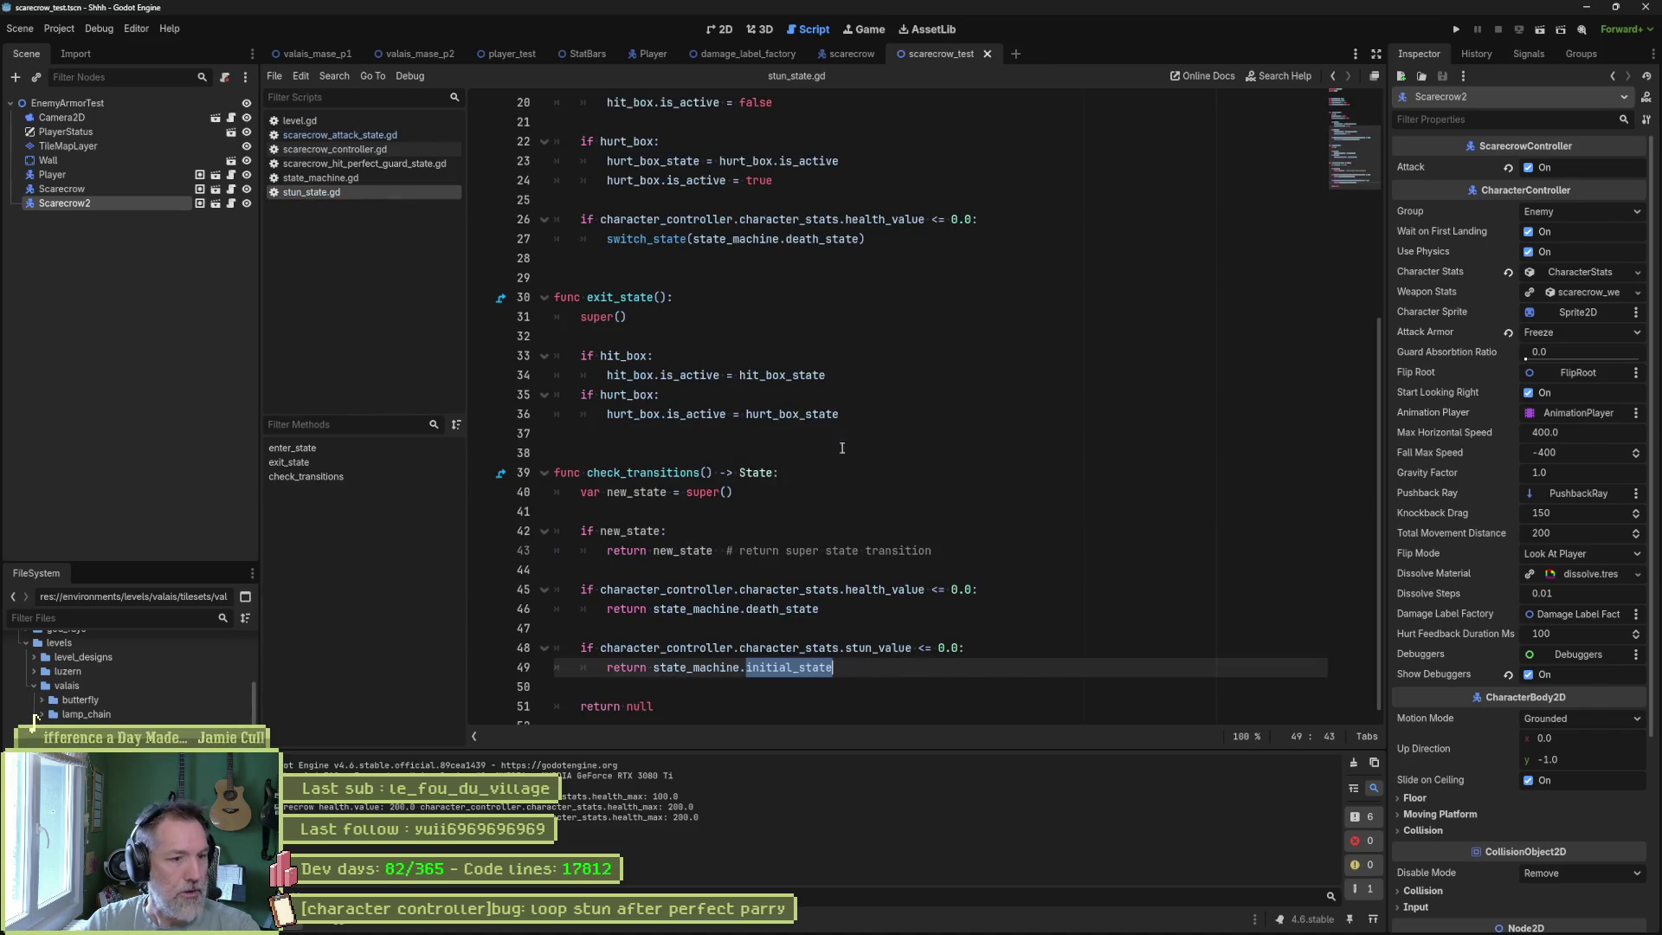
scroll(841, 447, "up", 6)
left_click(320, 177)
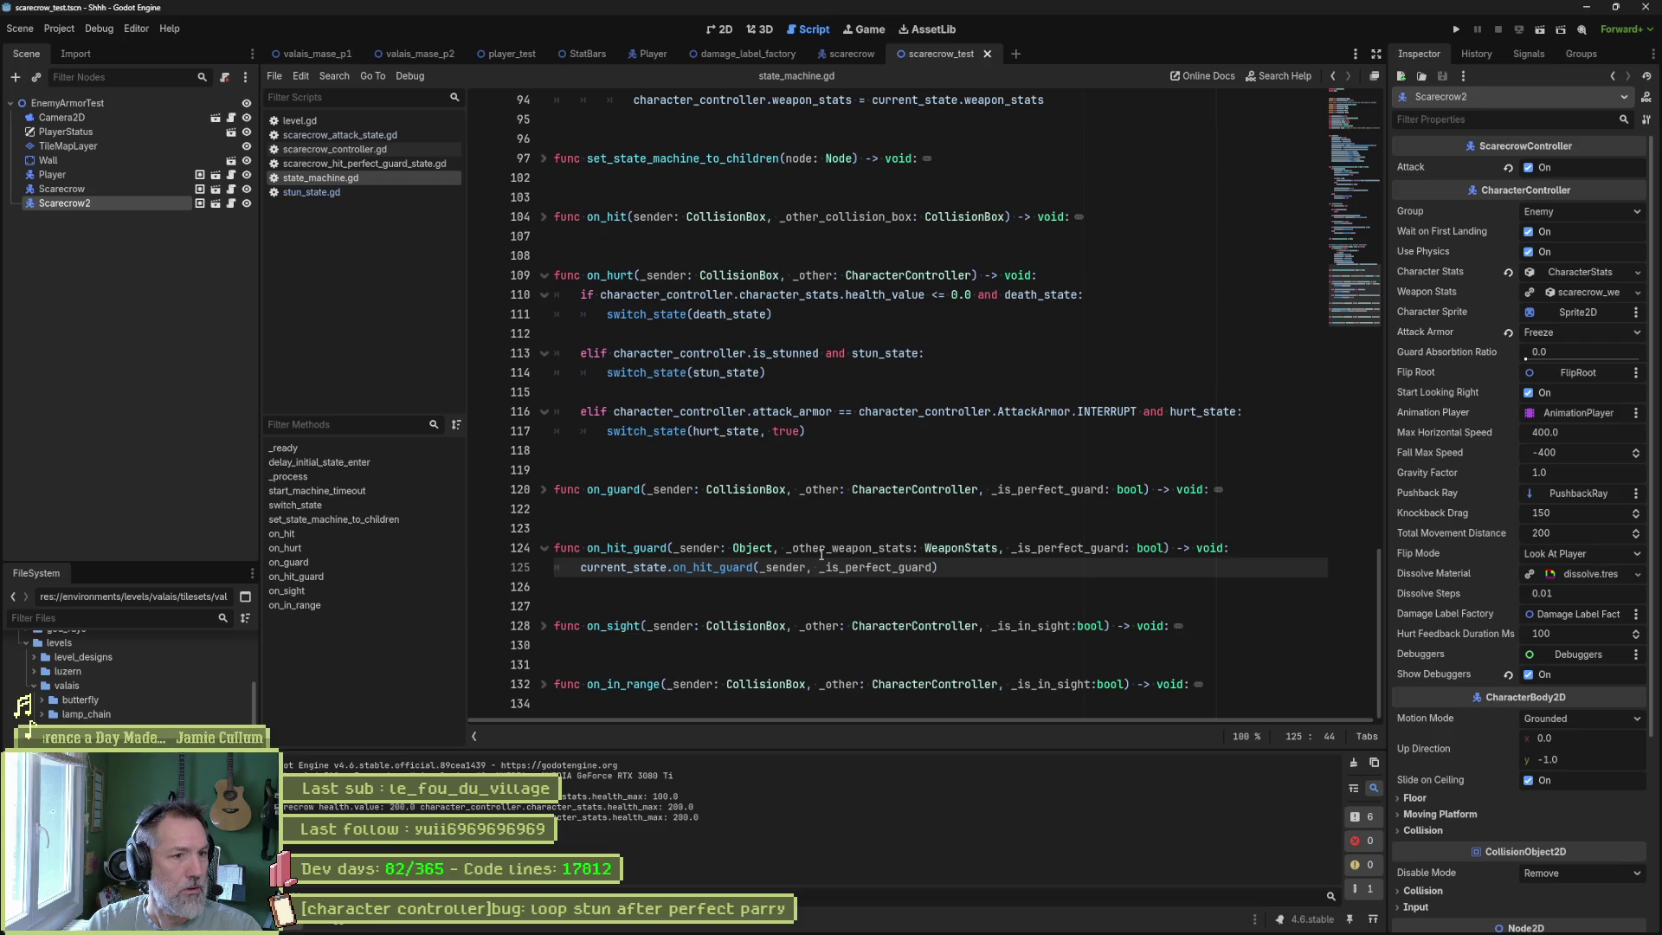
scroll(822, 554, "up", 12)
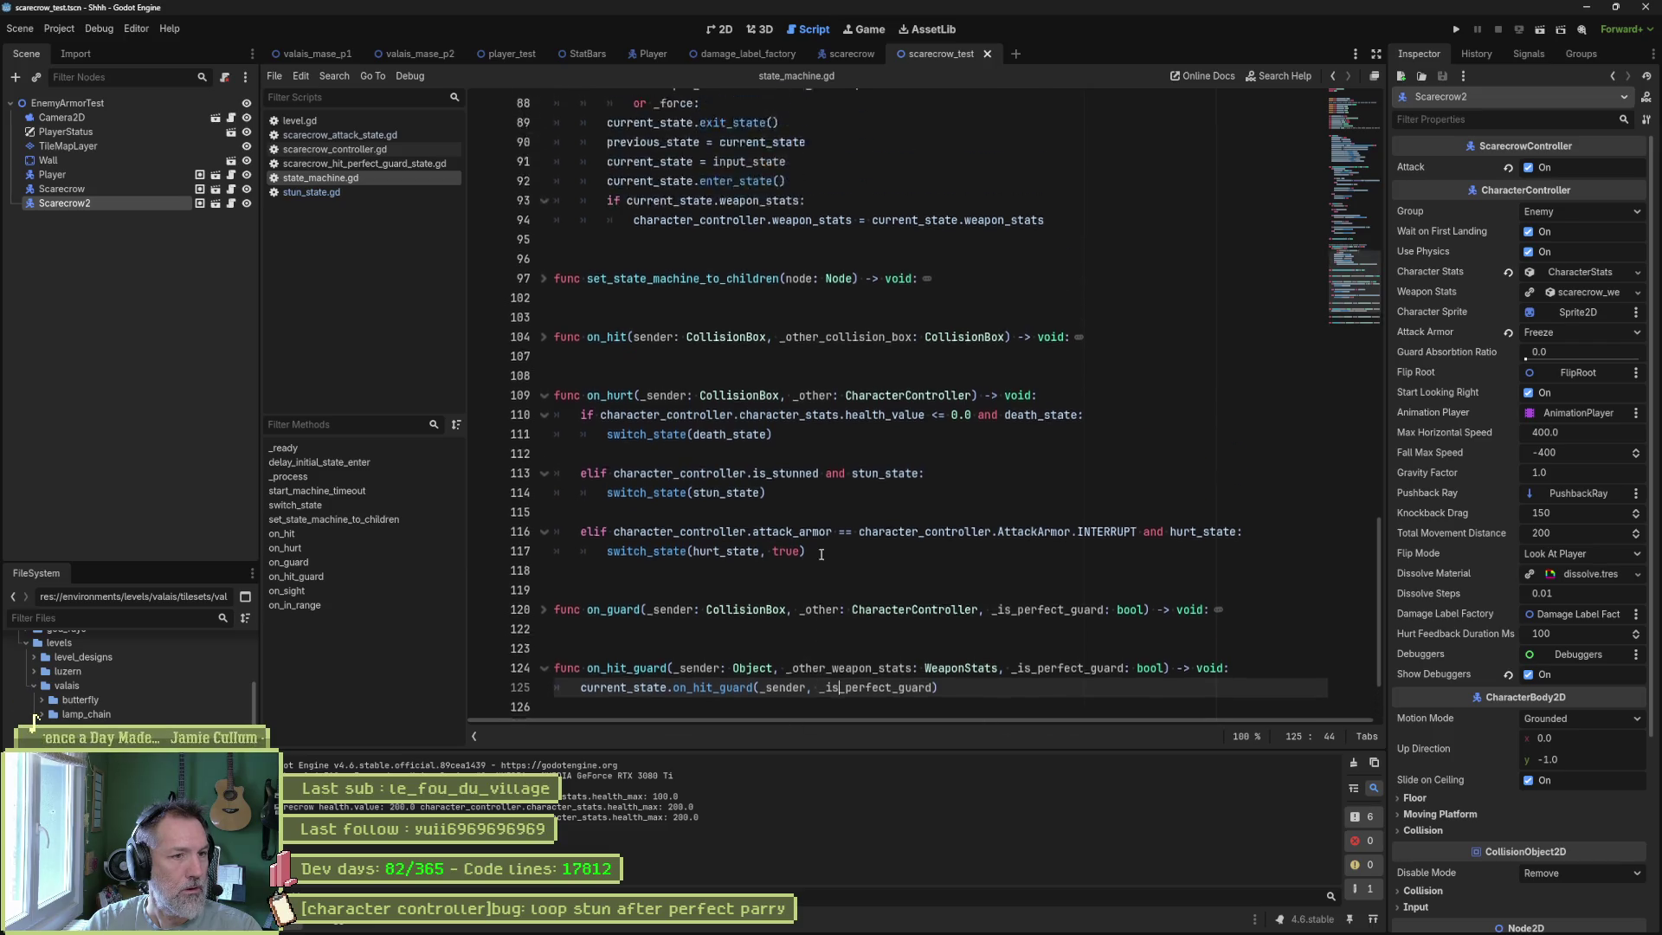
left_click(339, 167)
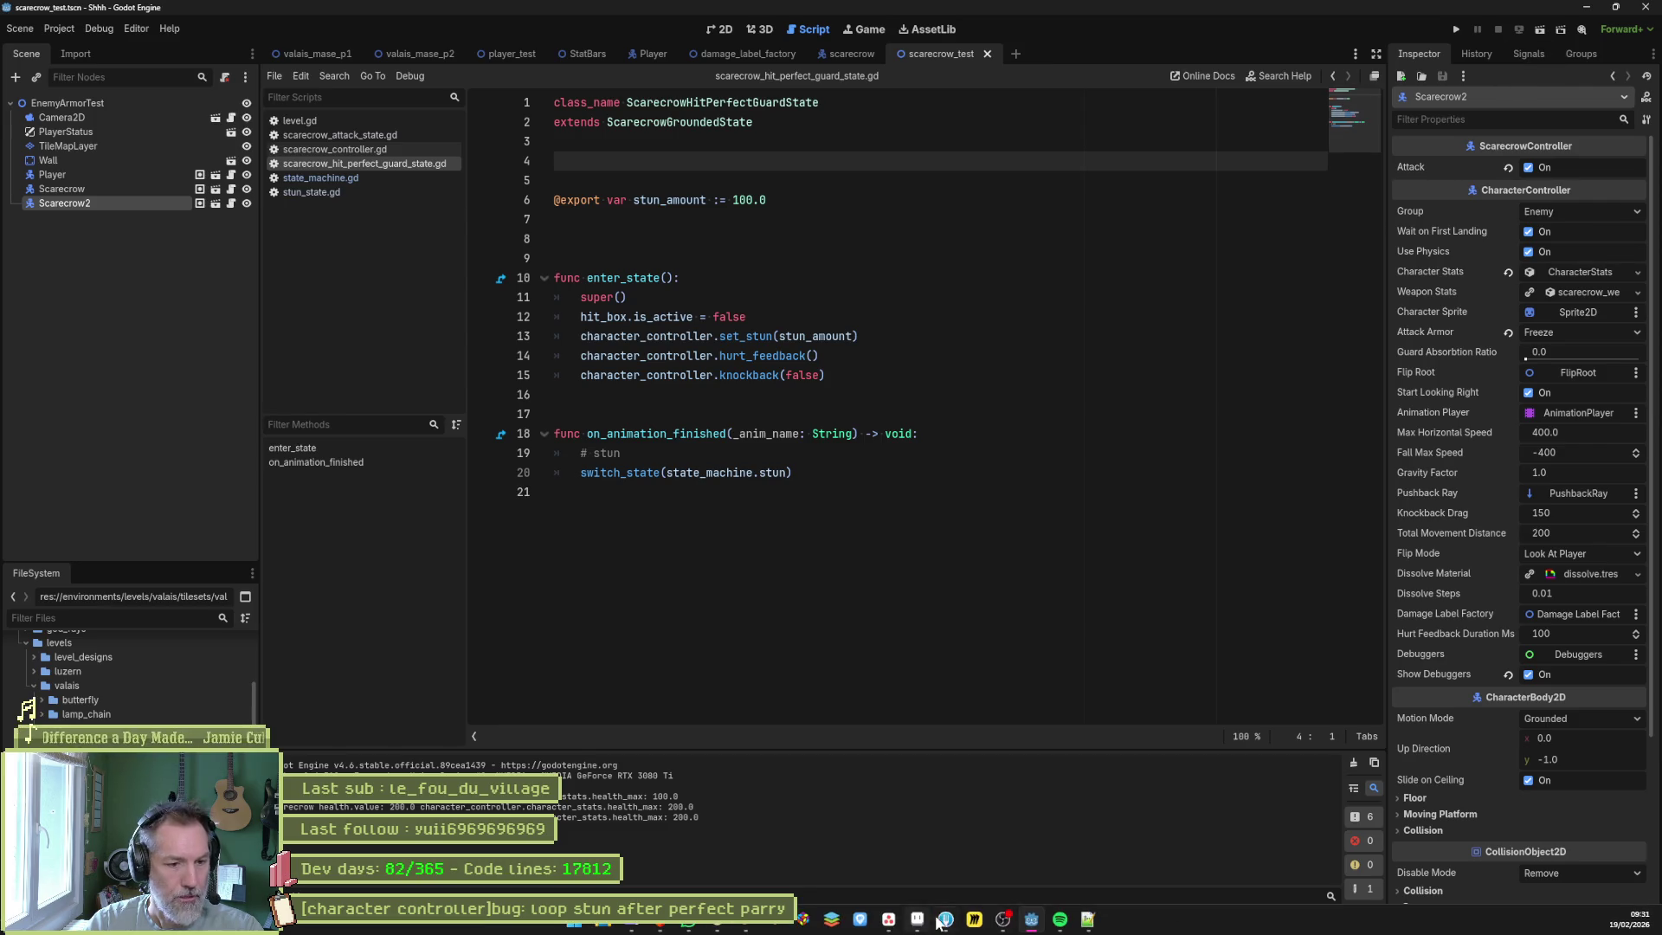
left_click(941, 920)
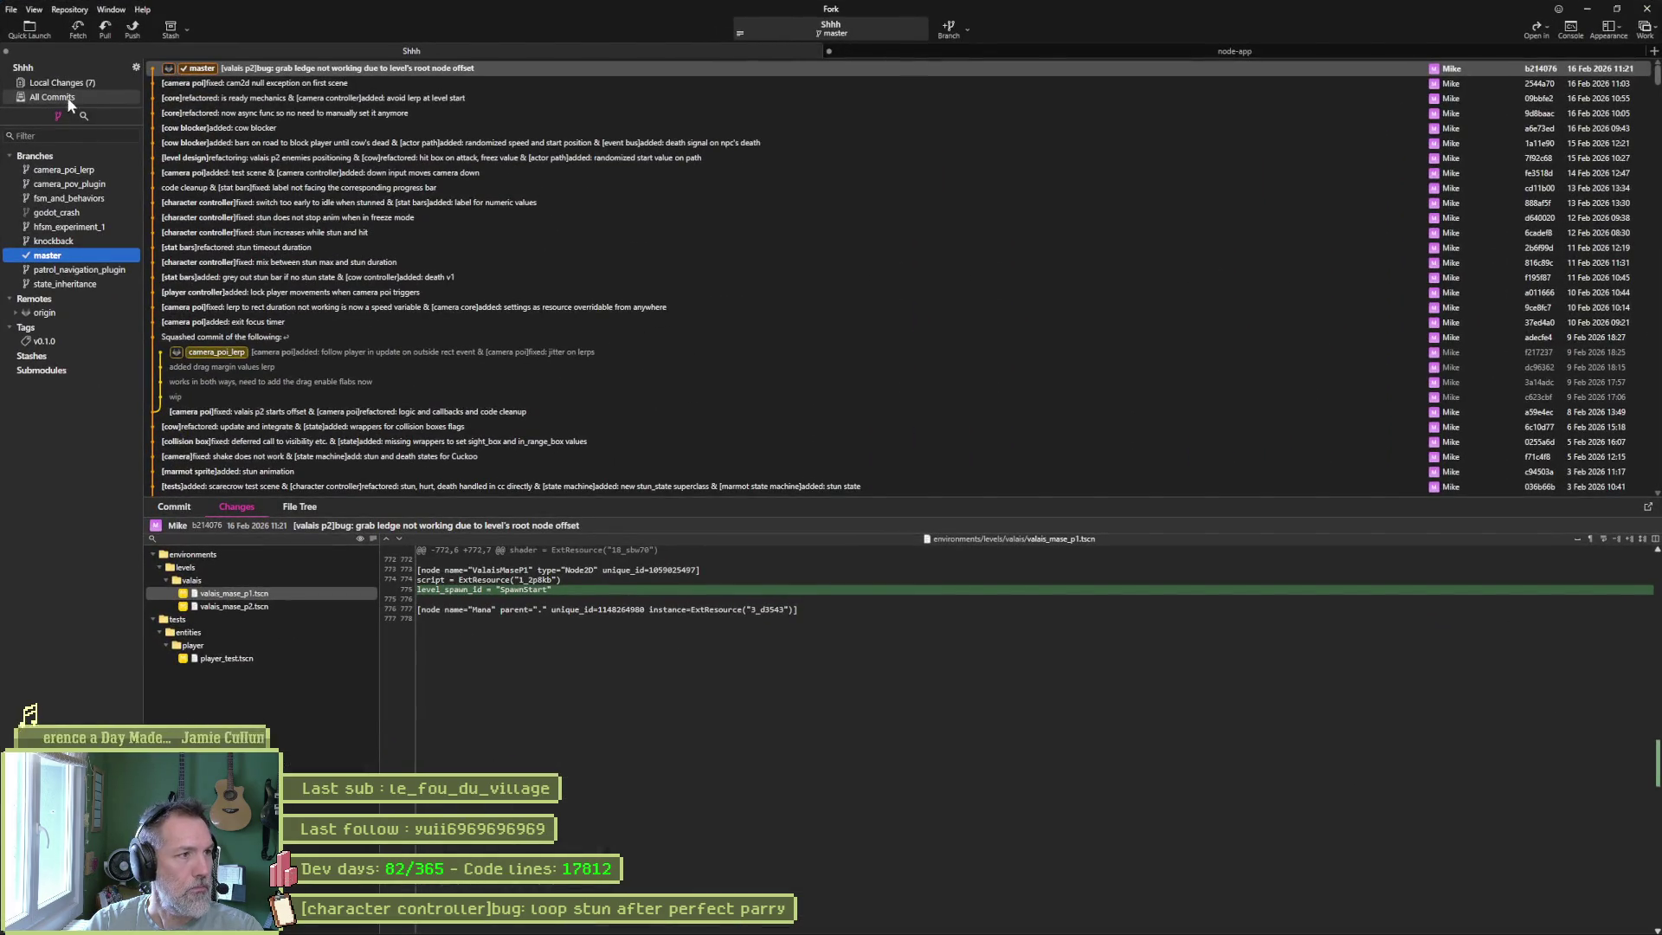
left_click(68, 84)
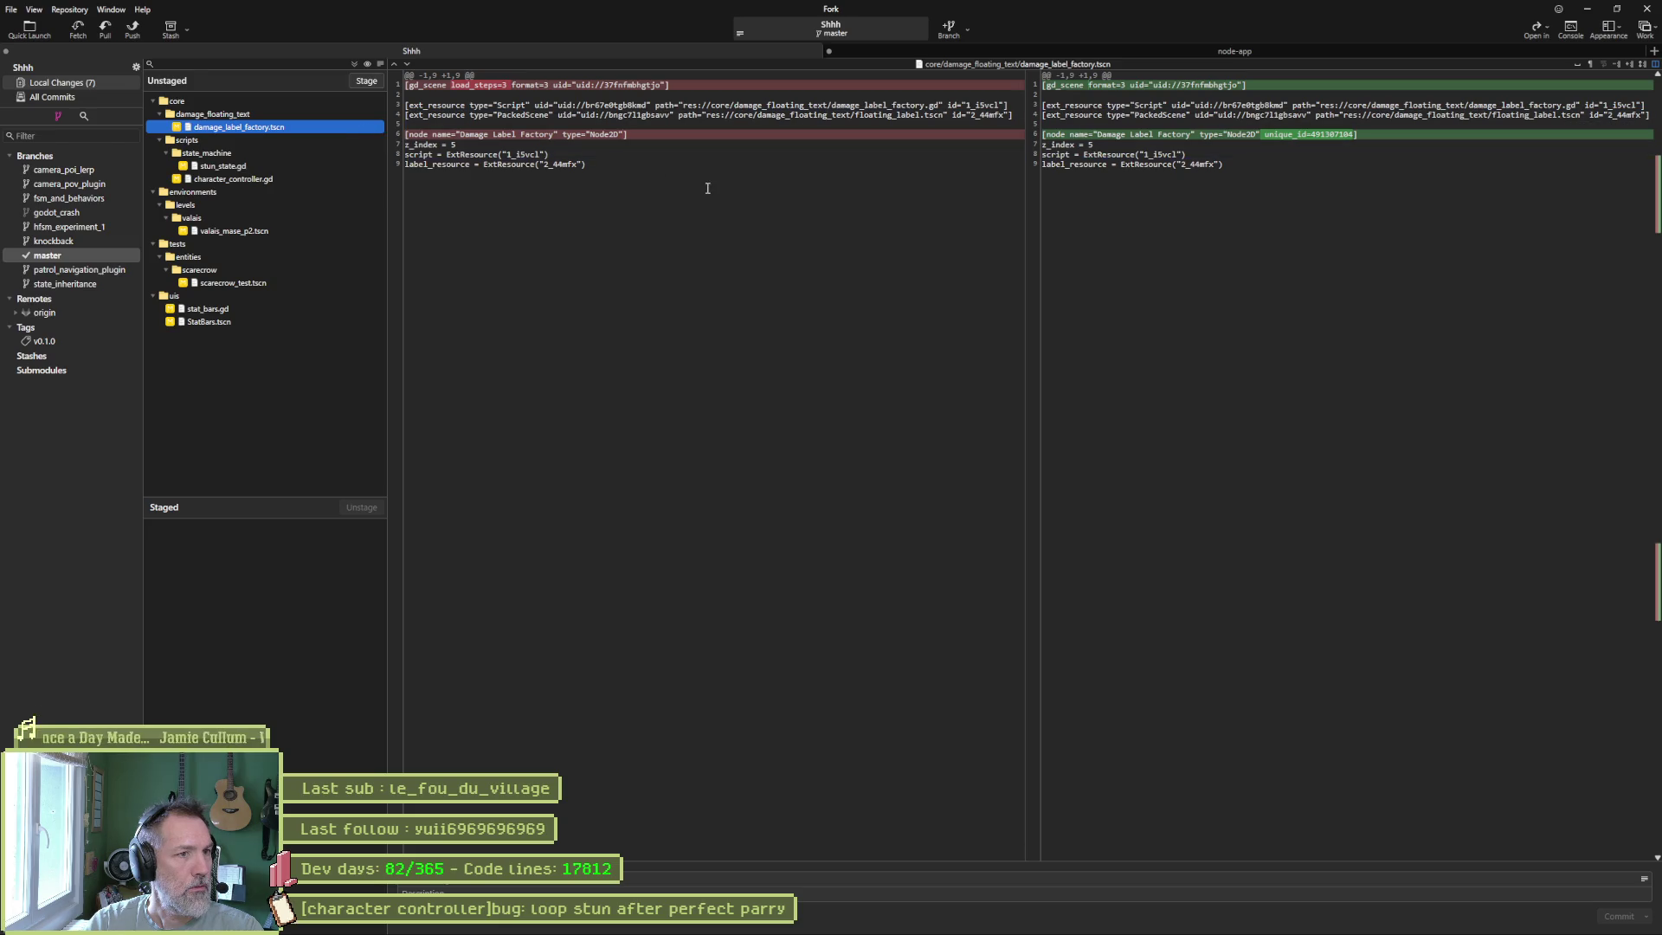
mouse_move(671, 153)
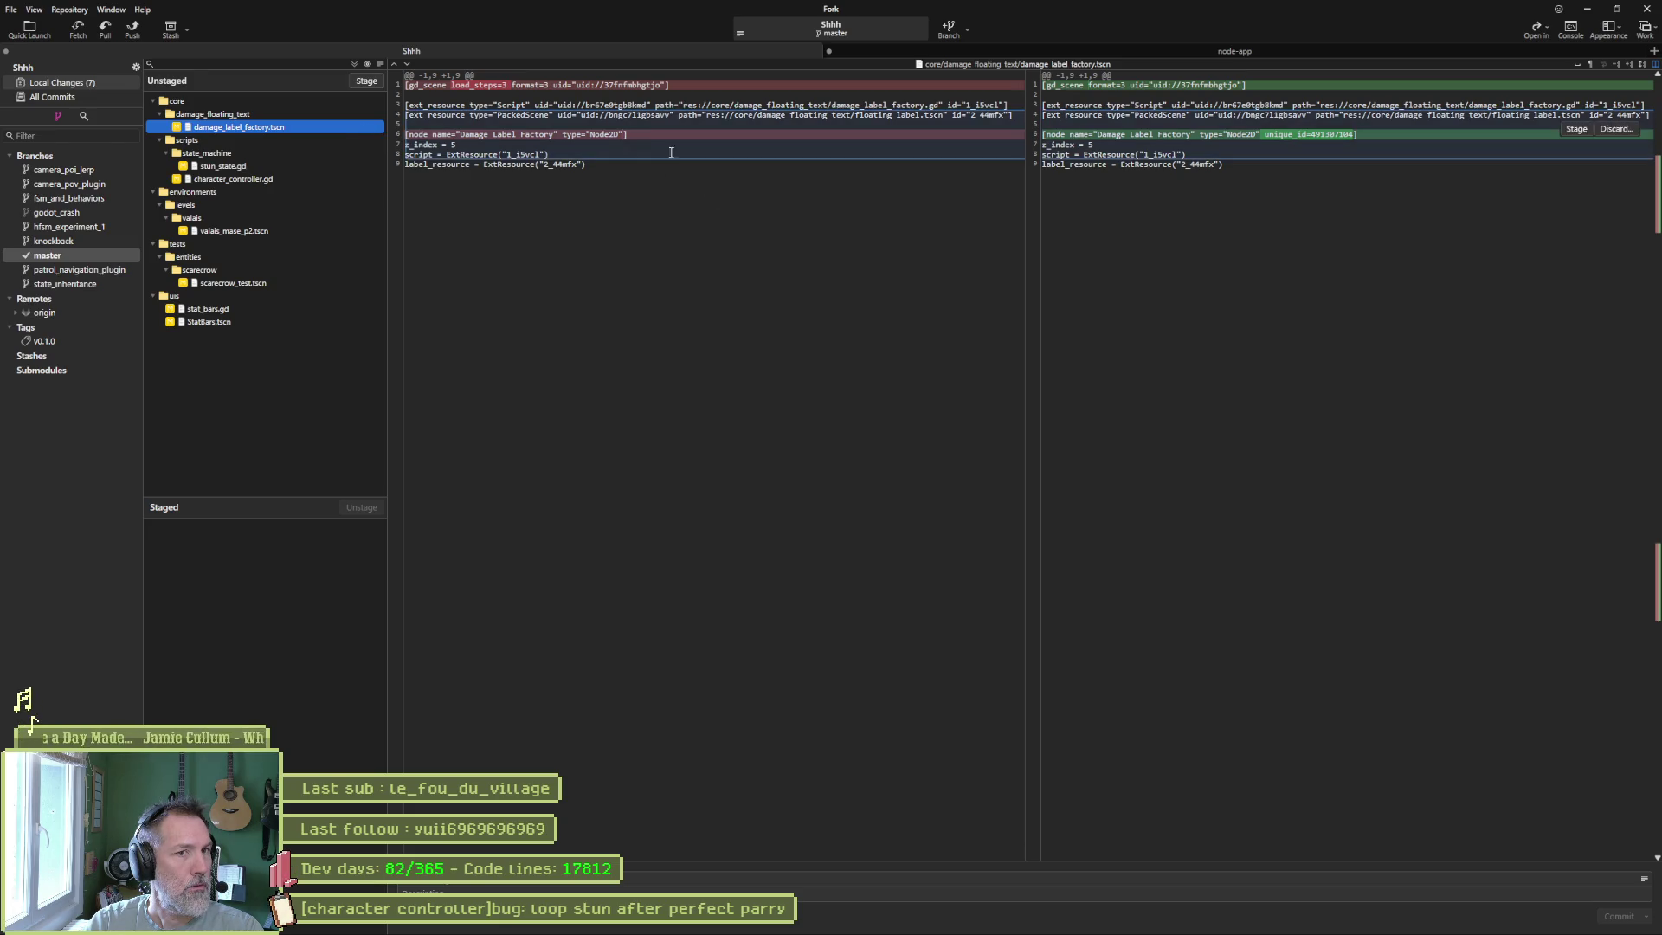
left_click(243, 165)
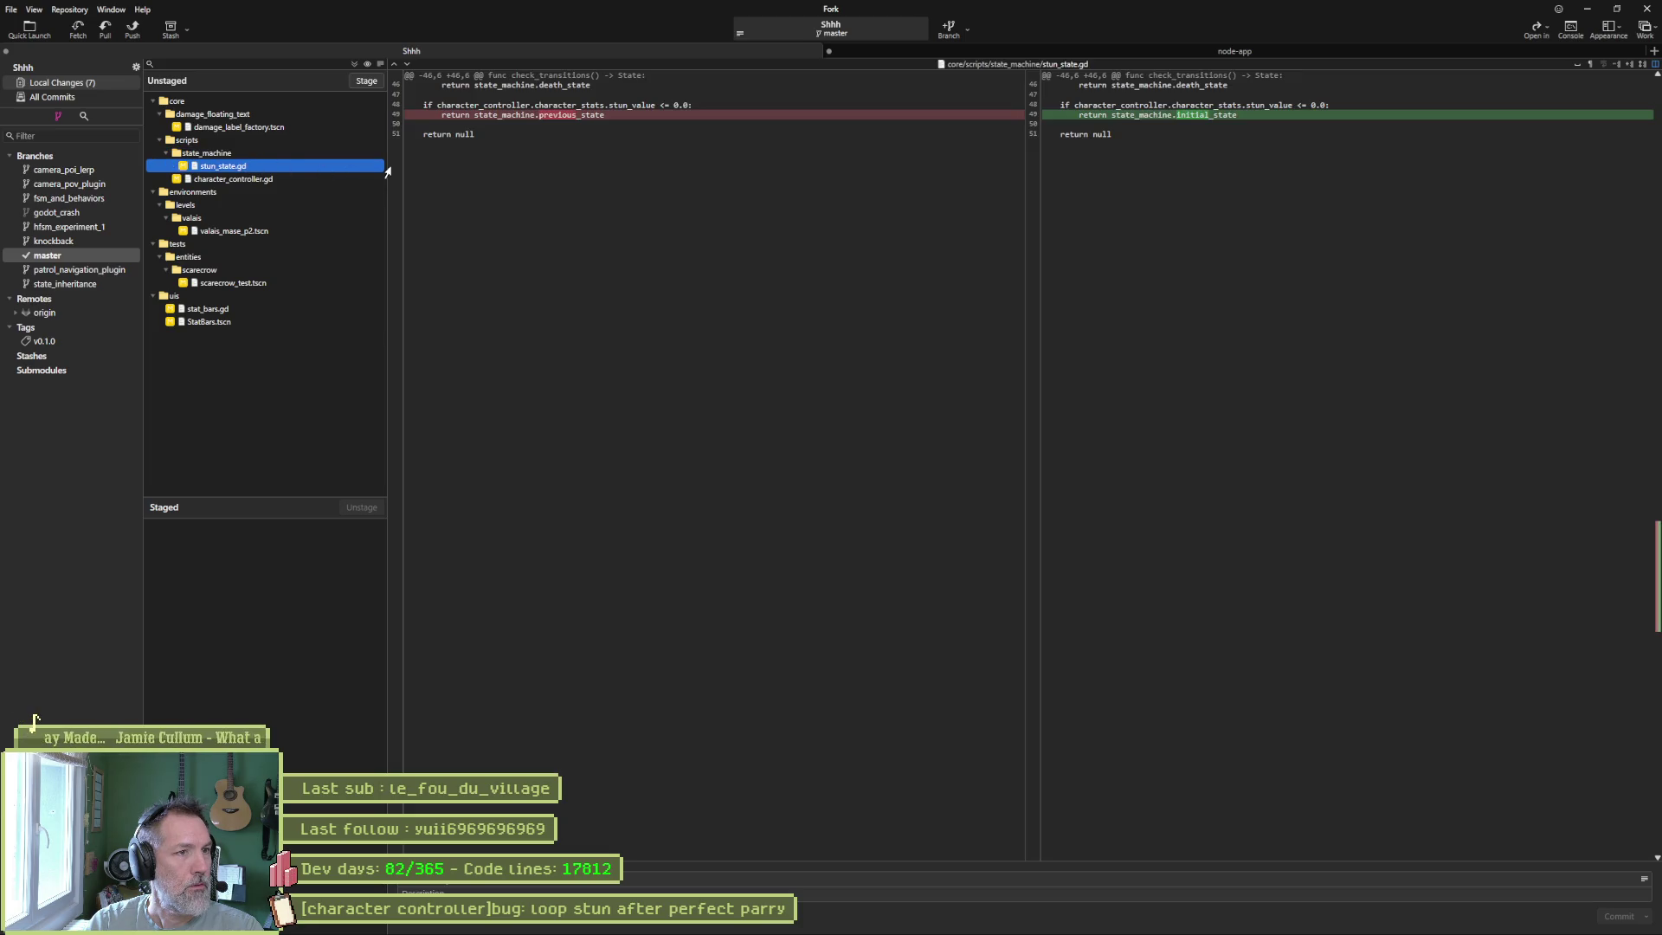
left_click(313, 179)
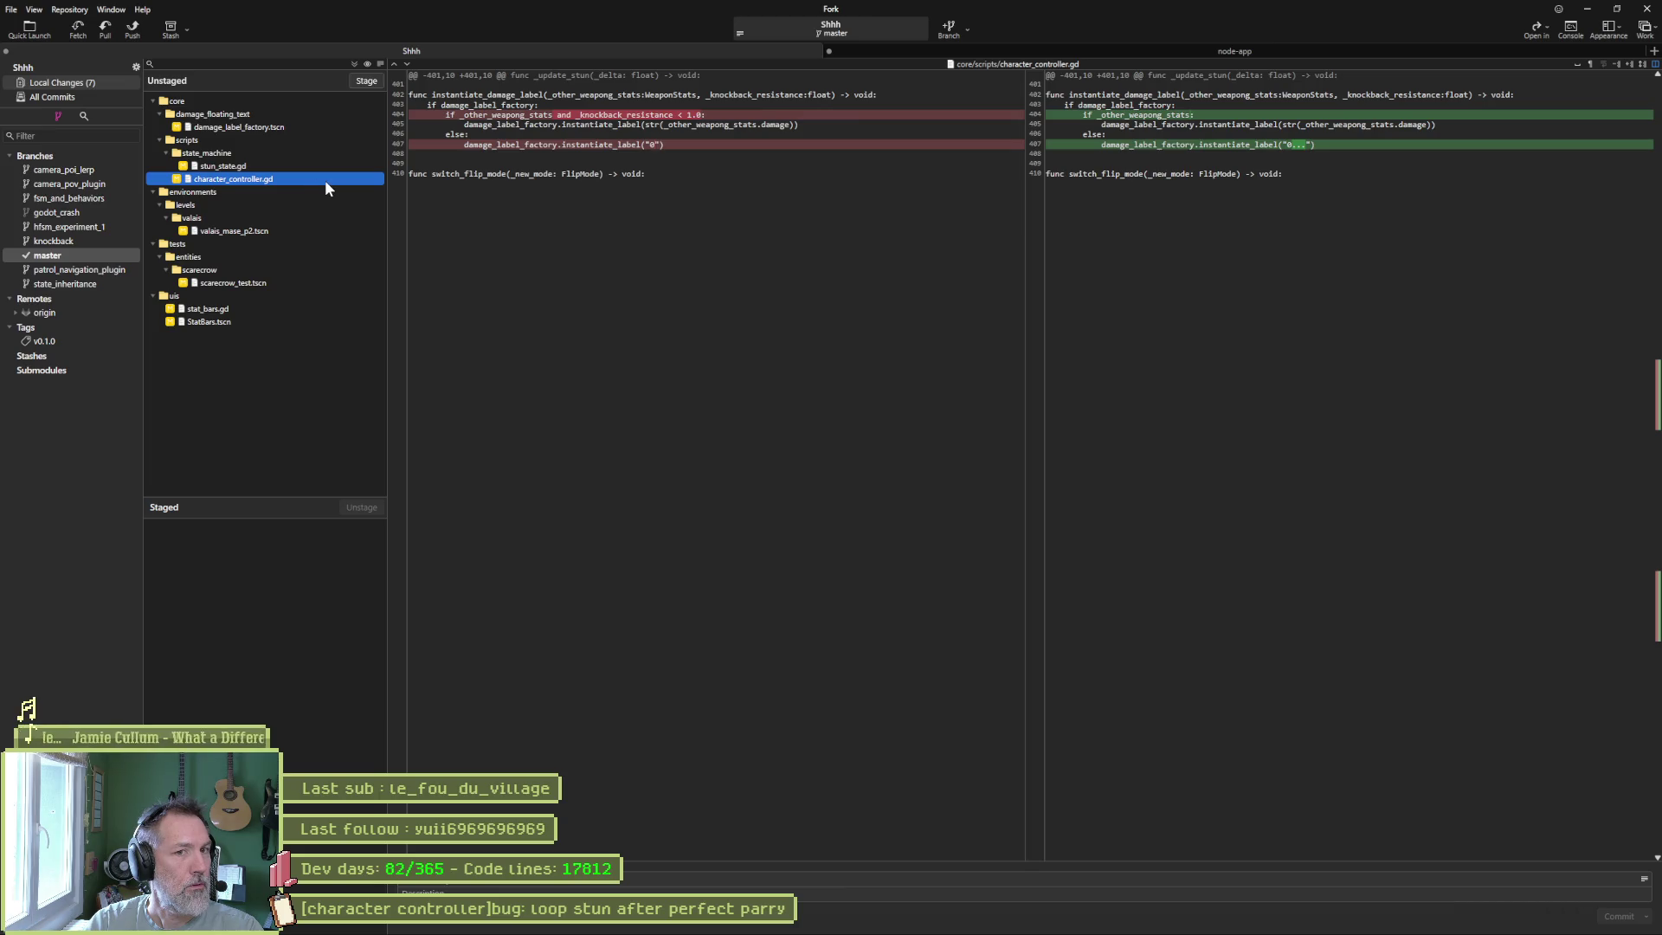
left_click(286, 230)
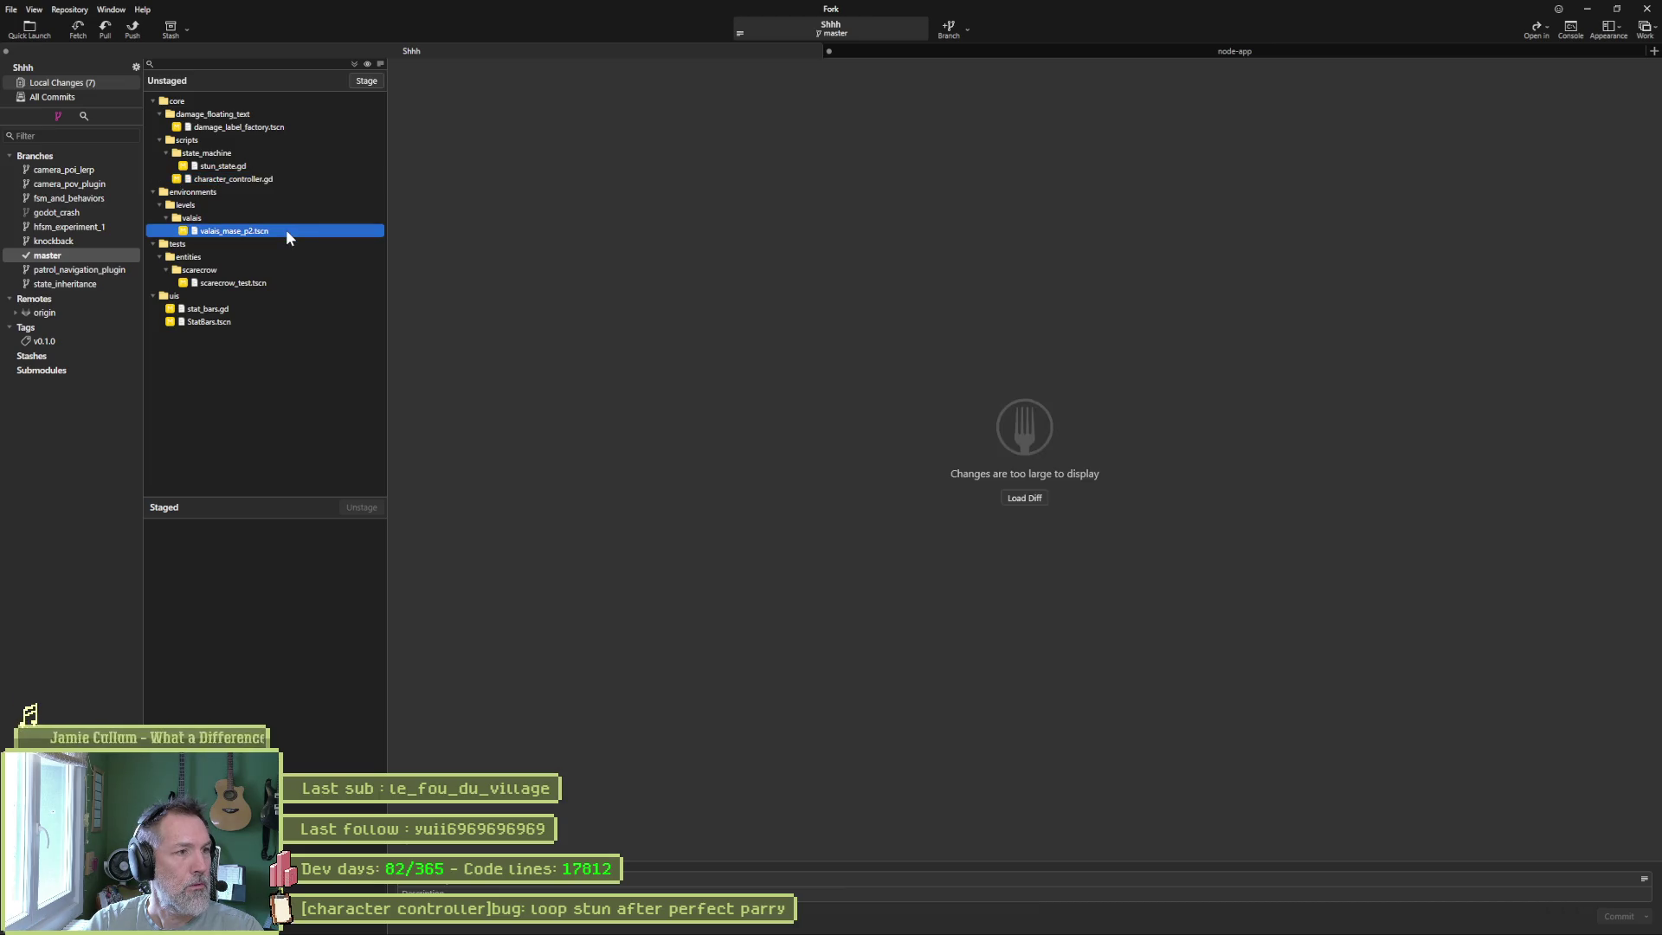
left_click(249, 282)
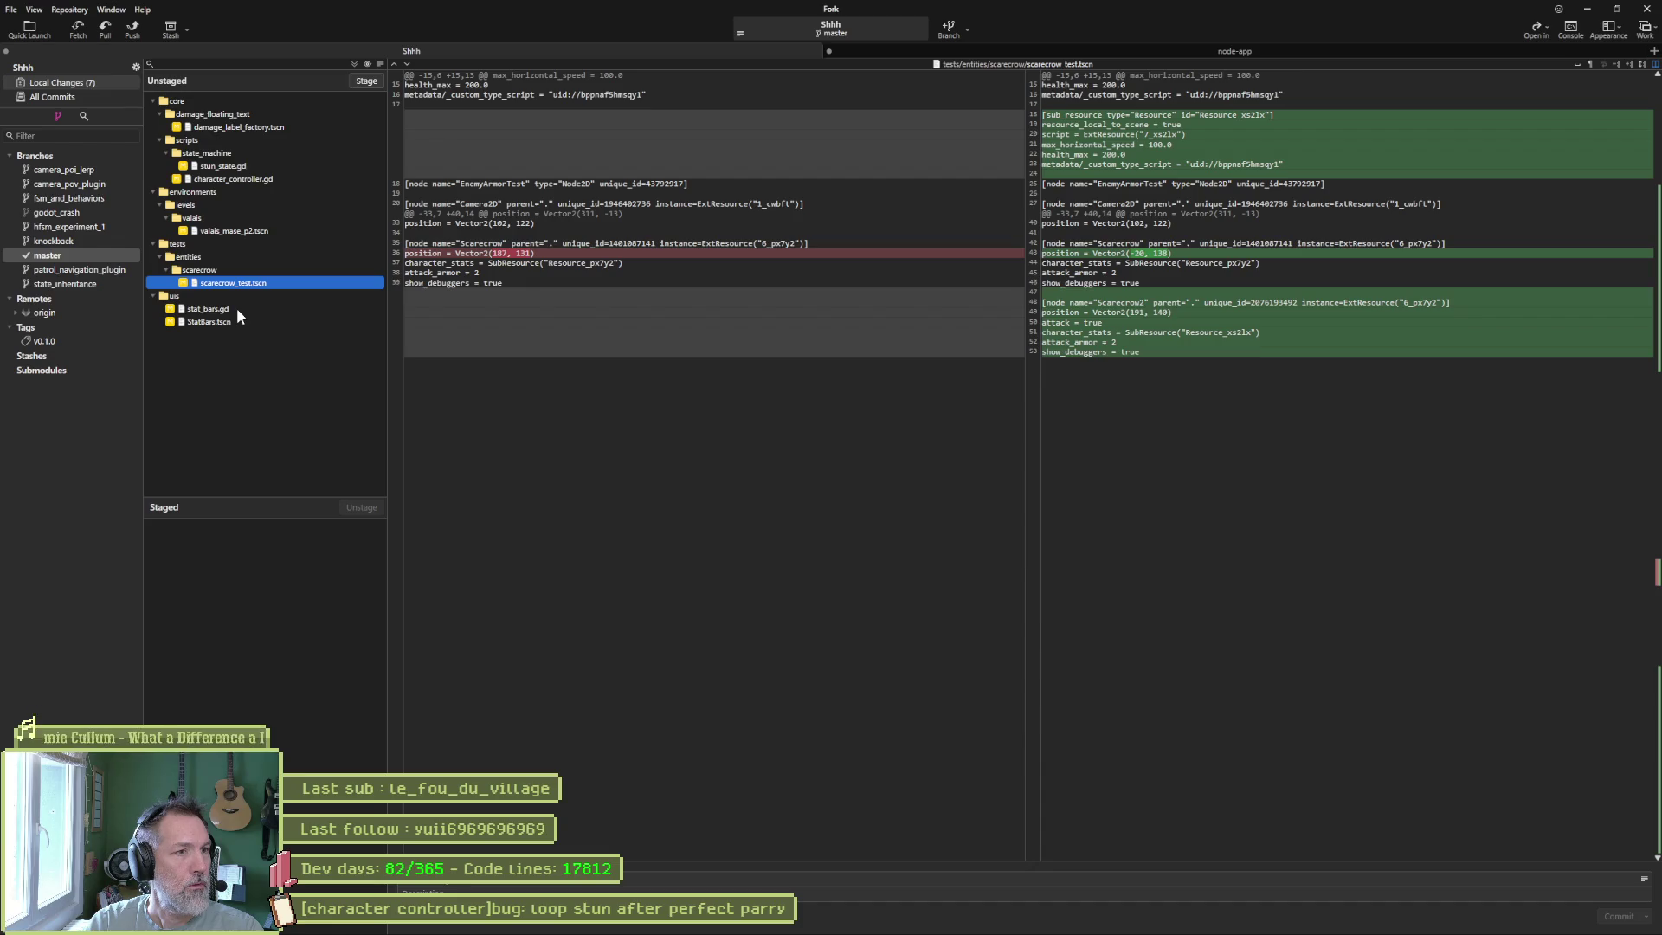
left_click(239, 310)
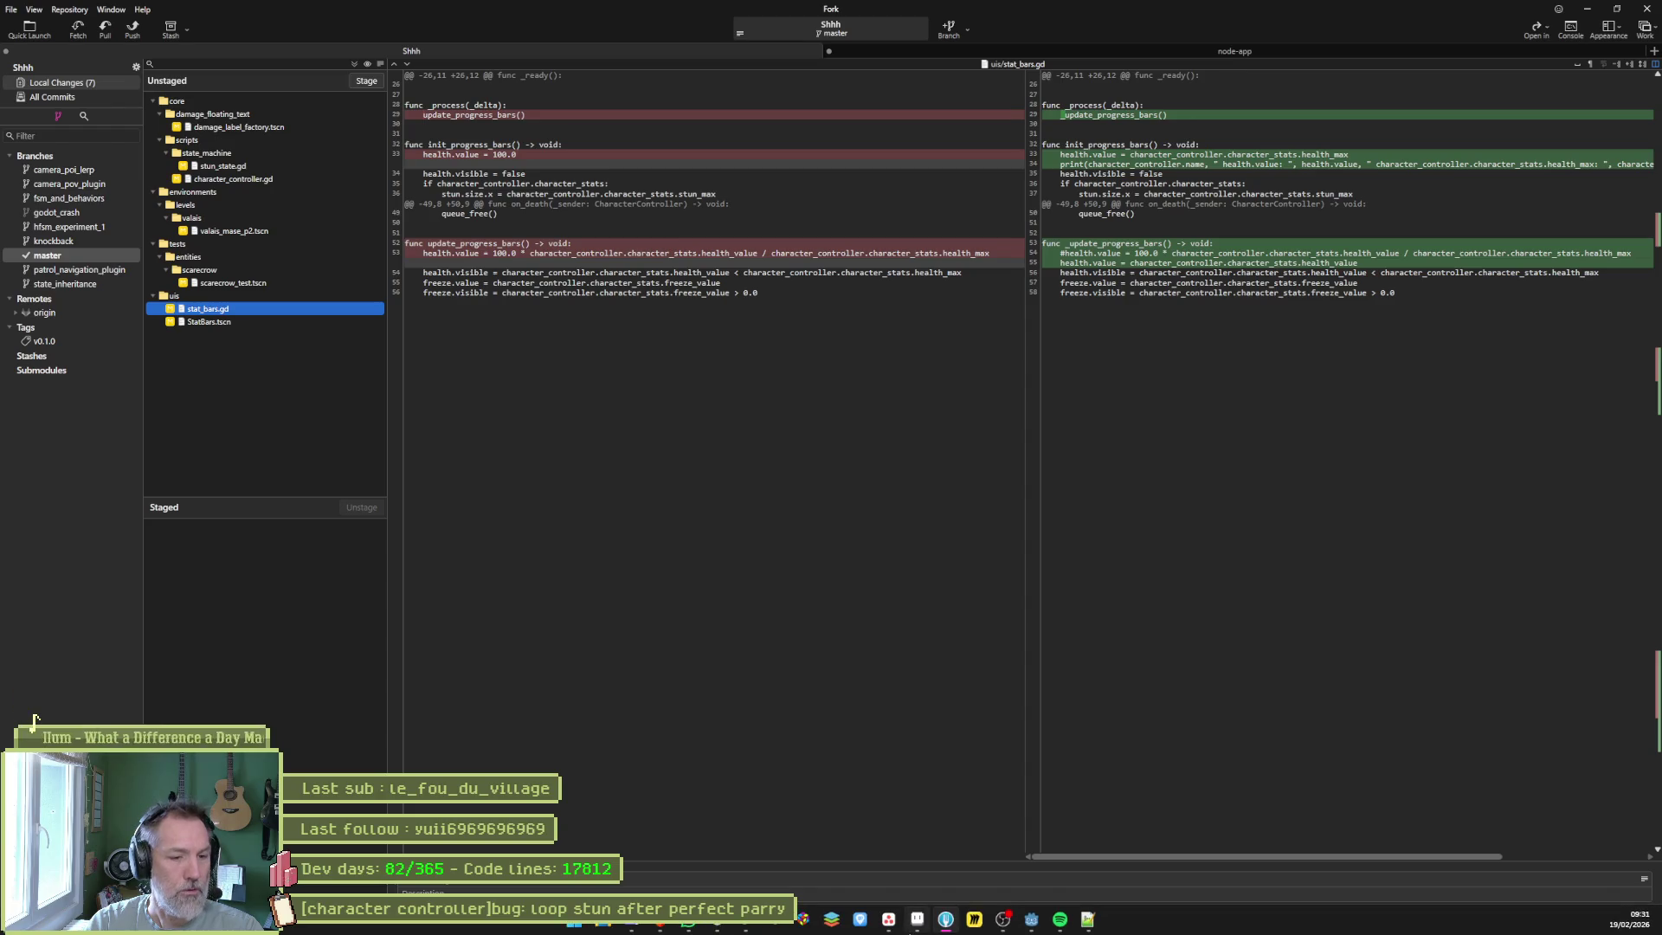
left_click(1031, 921)
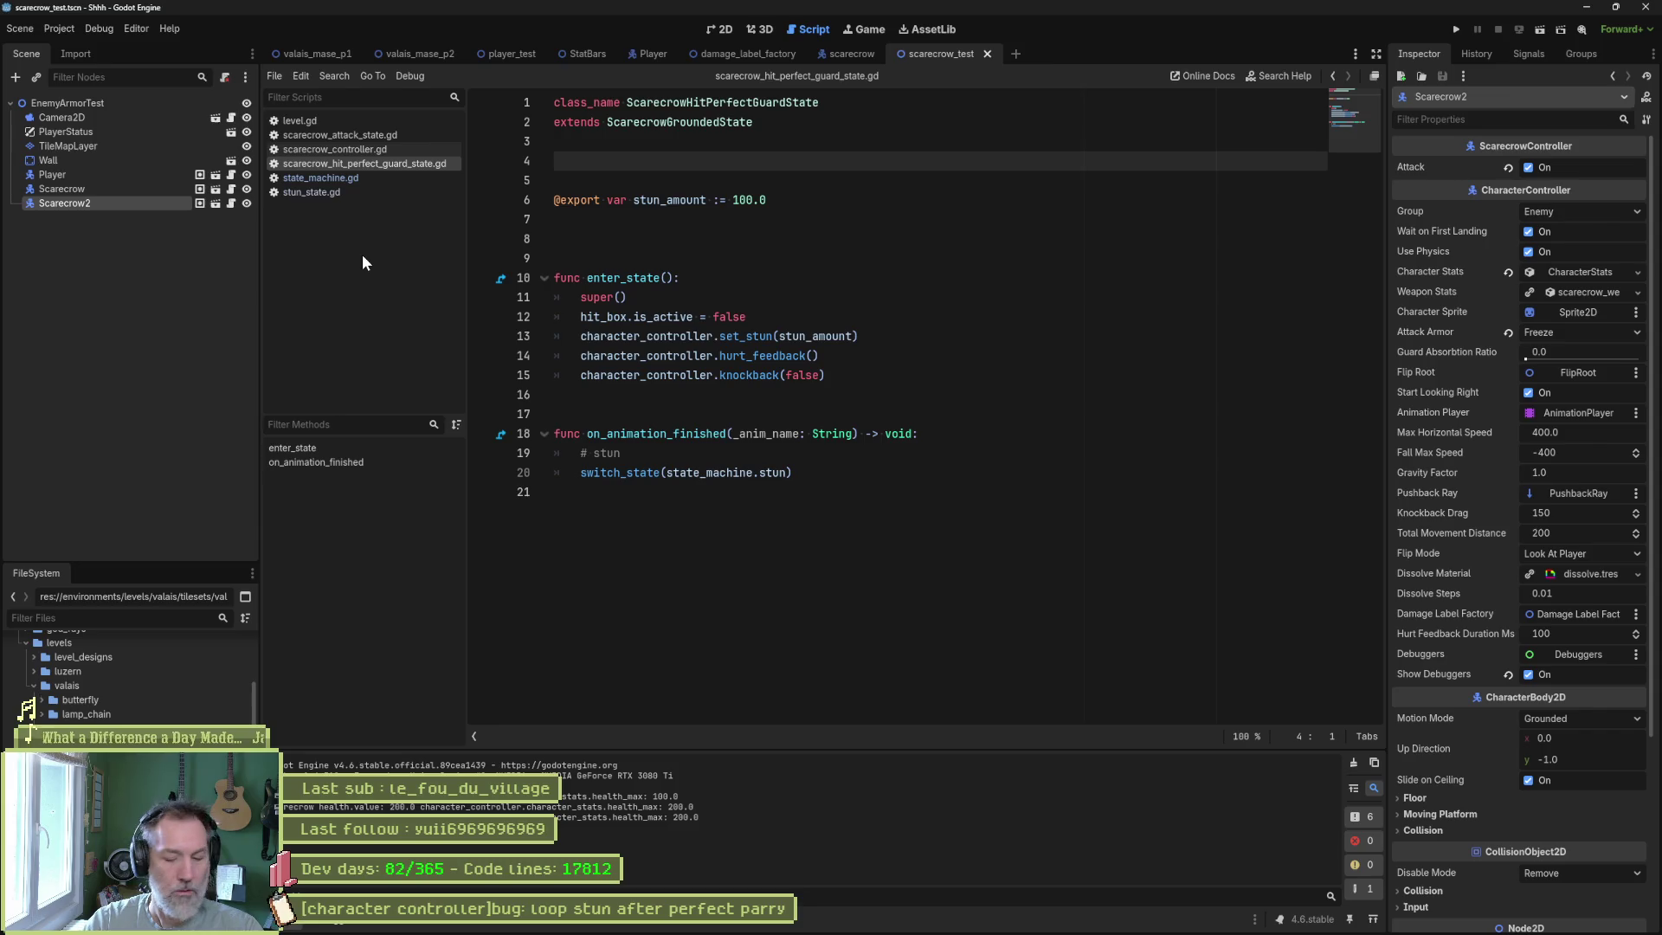
Quick-open stat_bars.gd and delete the debug print on line 34.
key("shift+alt+o")
type("stat")
key("Return")
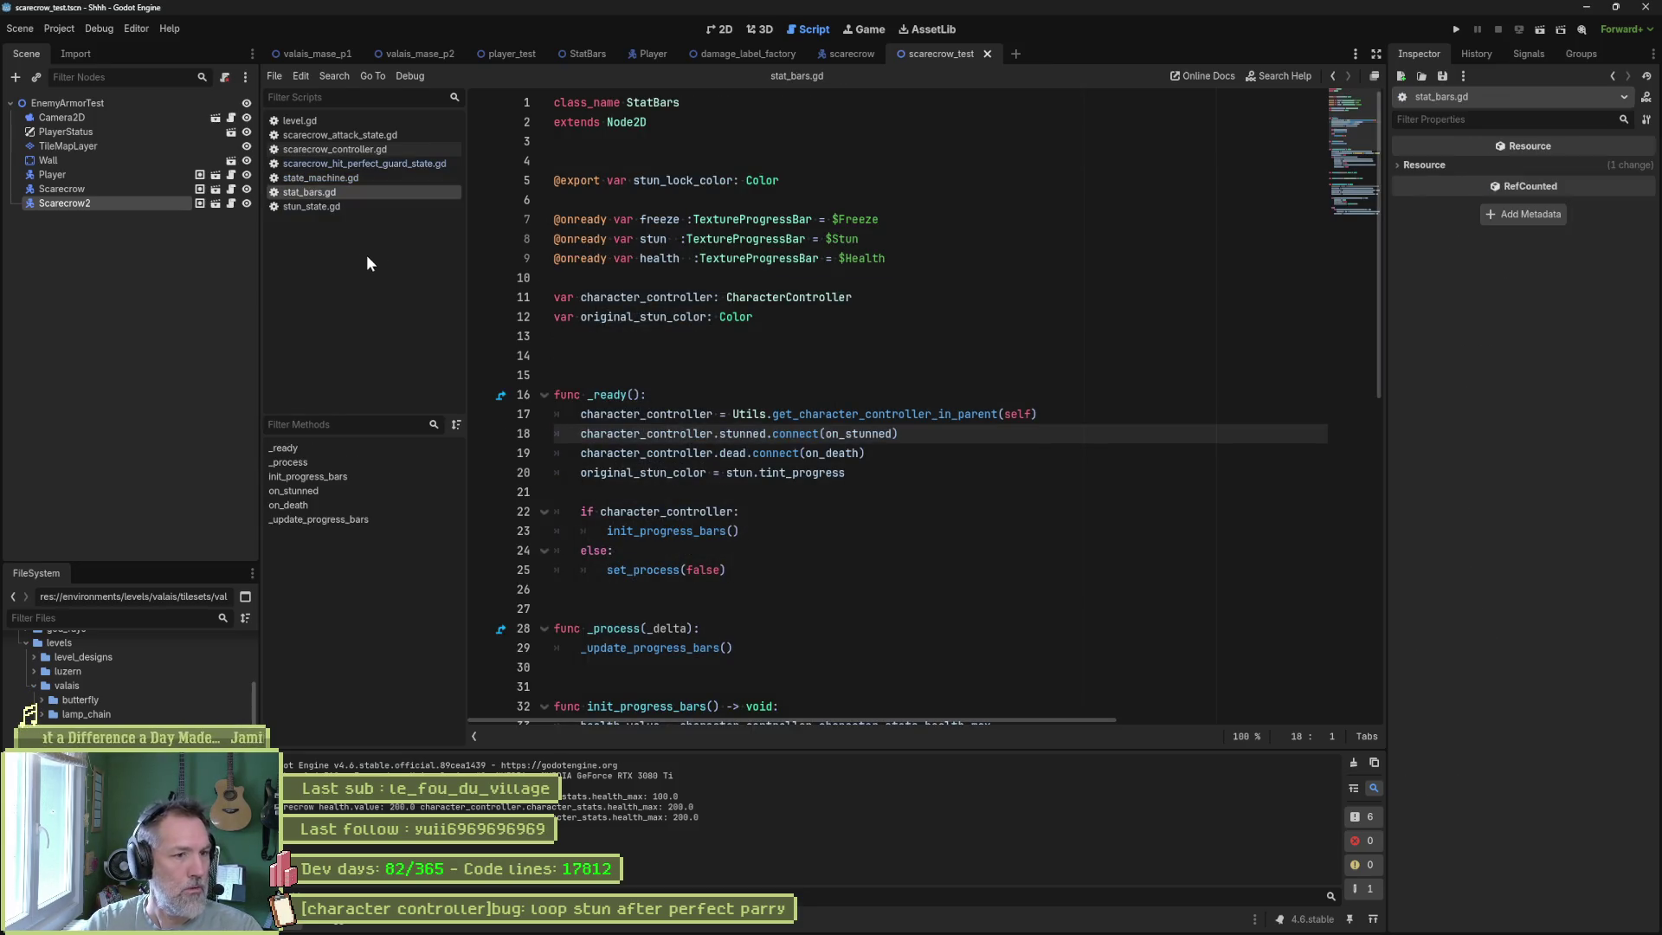
scroll(849, 378, "down", 5)
left_click(846, 394)
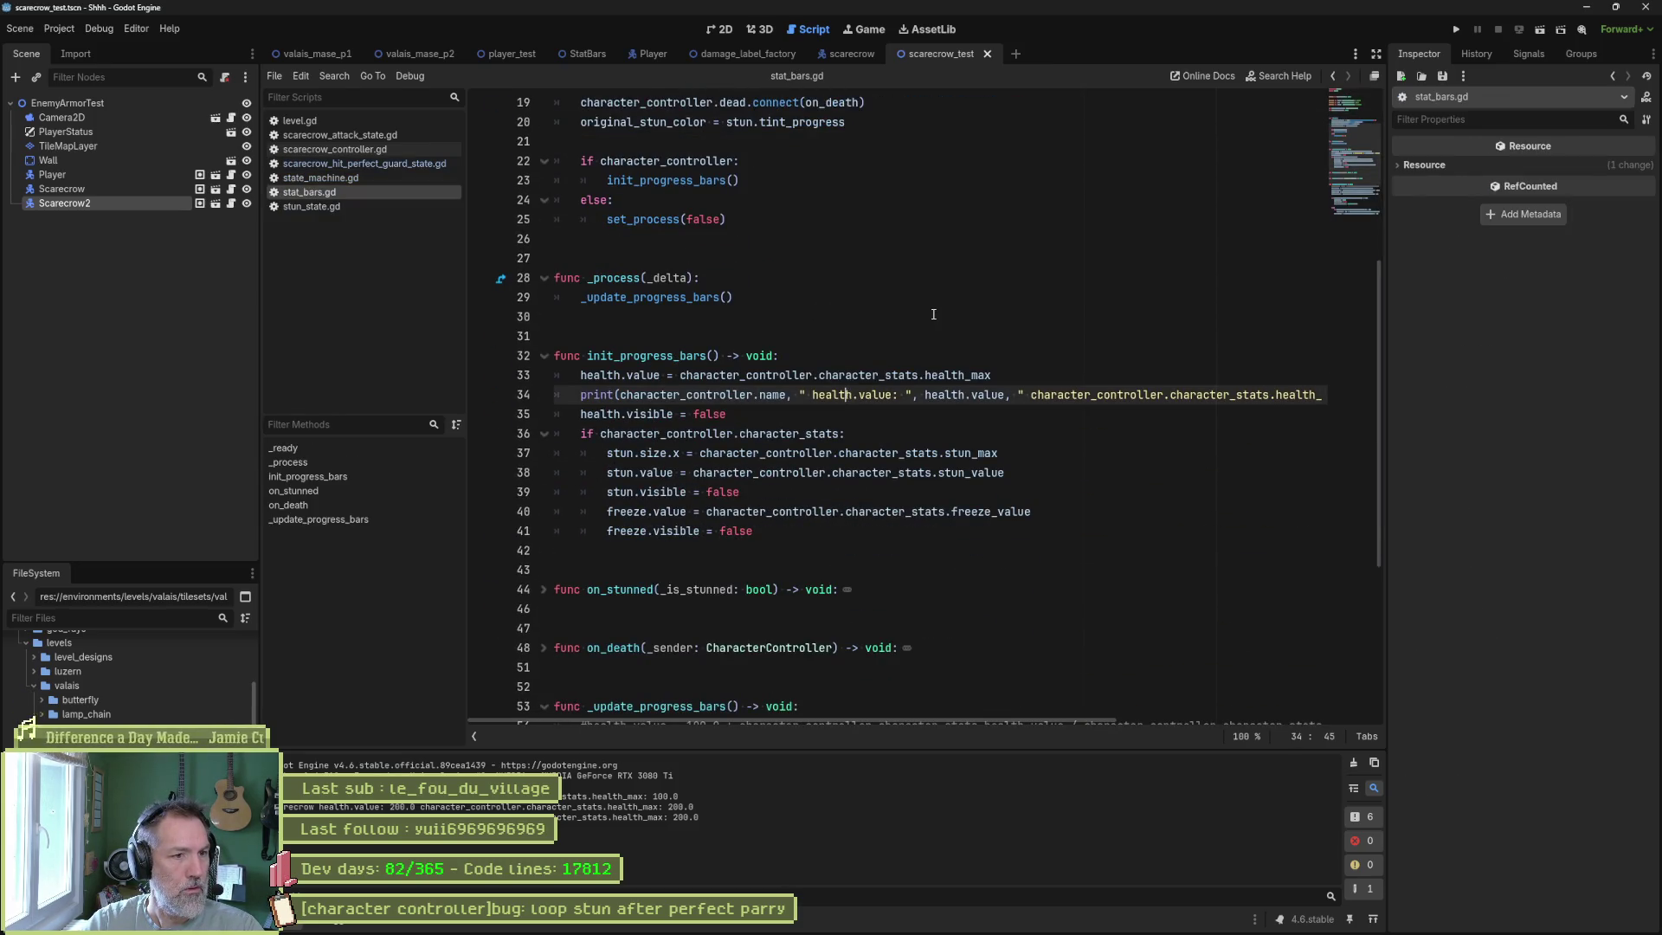
key("ctrl+x")
key("ctrl+Return")
Delete the commented-out health.value line 54 and save stat_bars.gd.
scroll(831, 388, "down", 2)
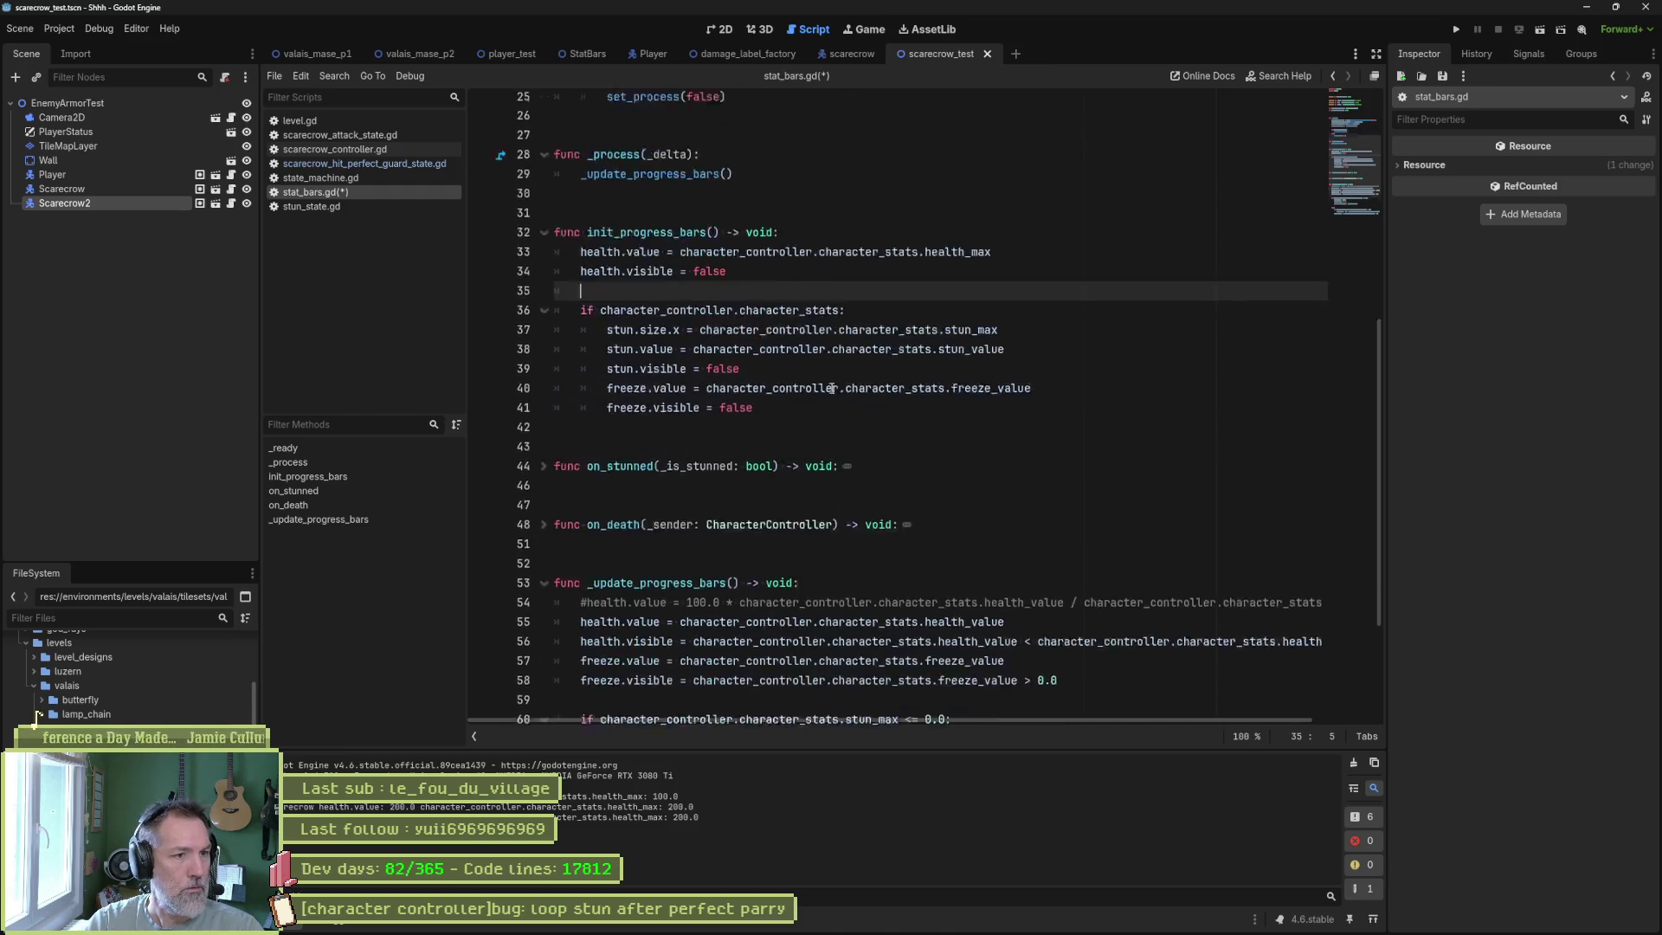
scroll(831, 388, "down", 3)
left_click(752, 434)
key("ctrl+x")
key("ctrl+s")
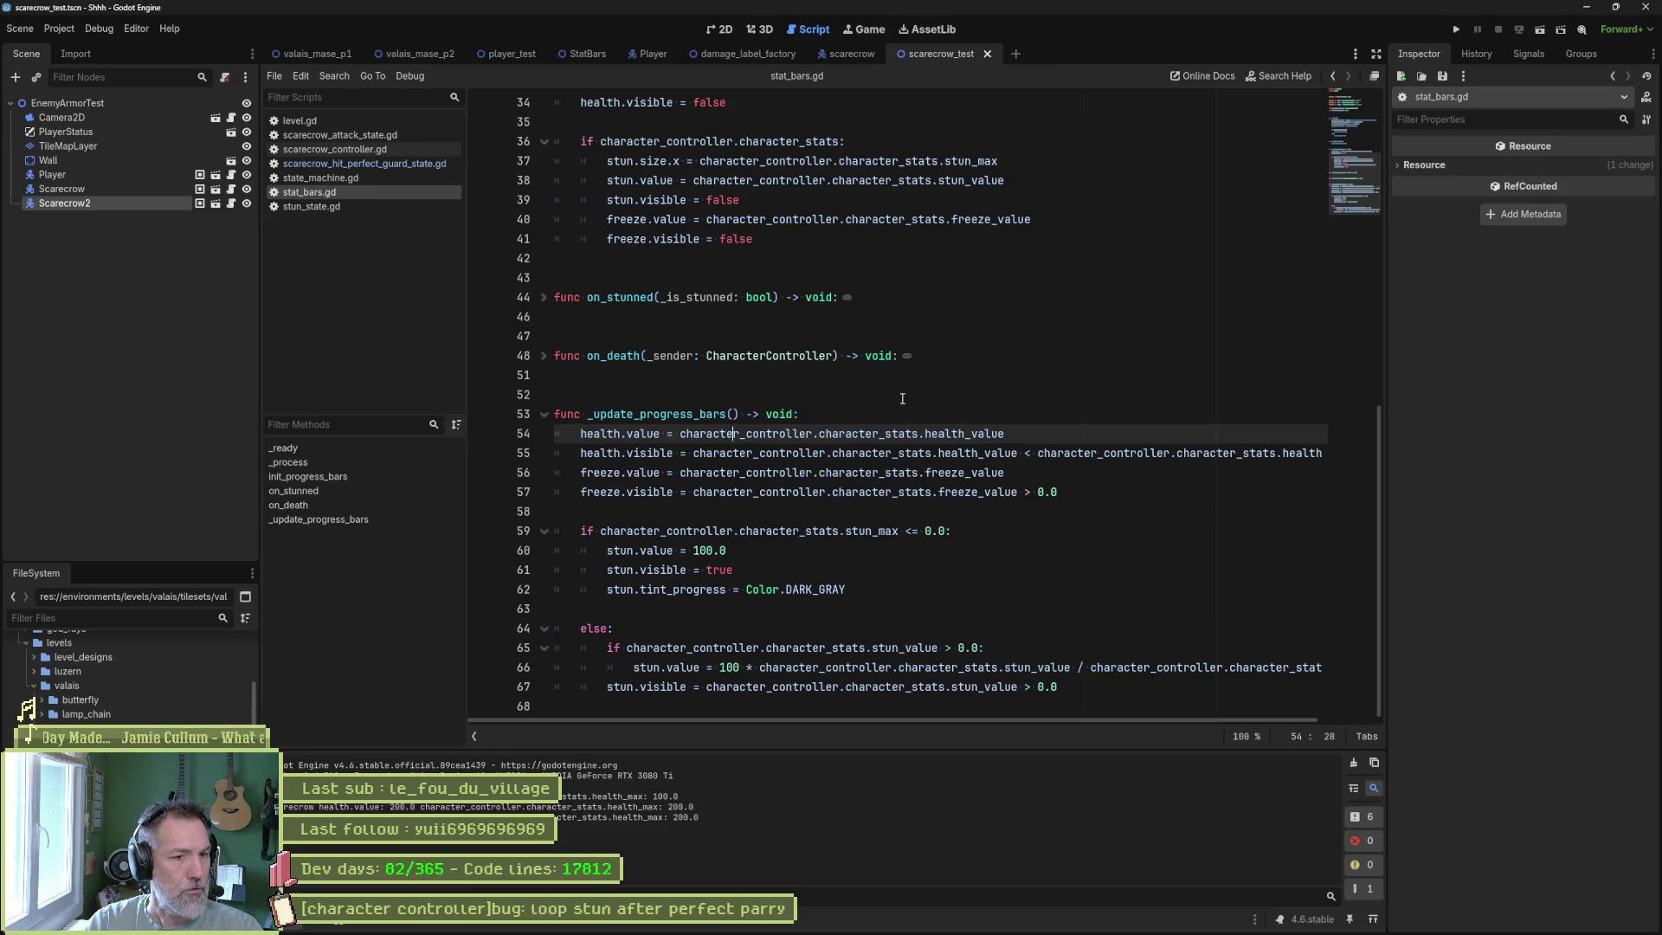
Run the valais_mase_p2 scene to test the fix.
mouse_move(881, 441)
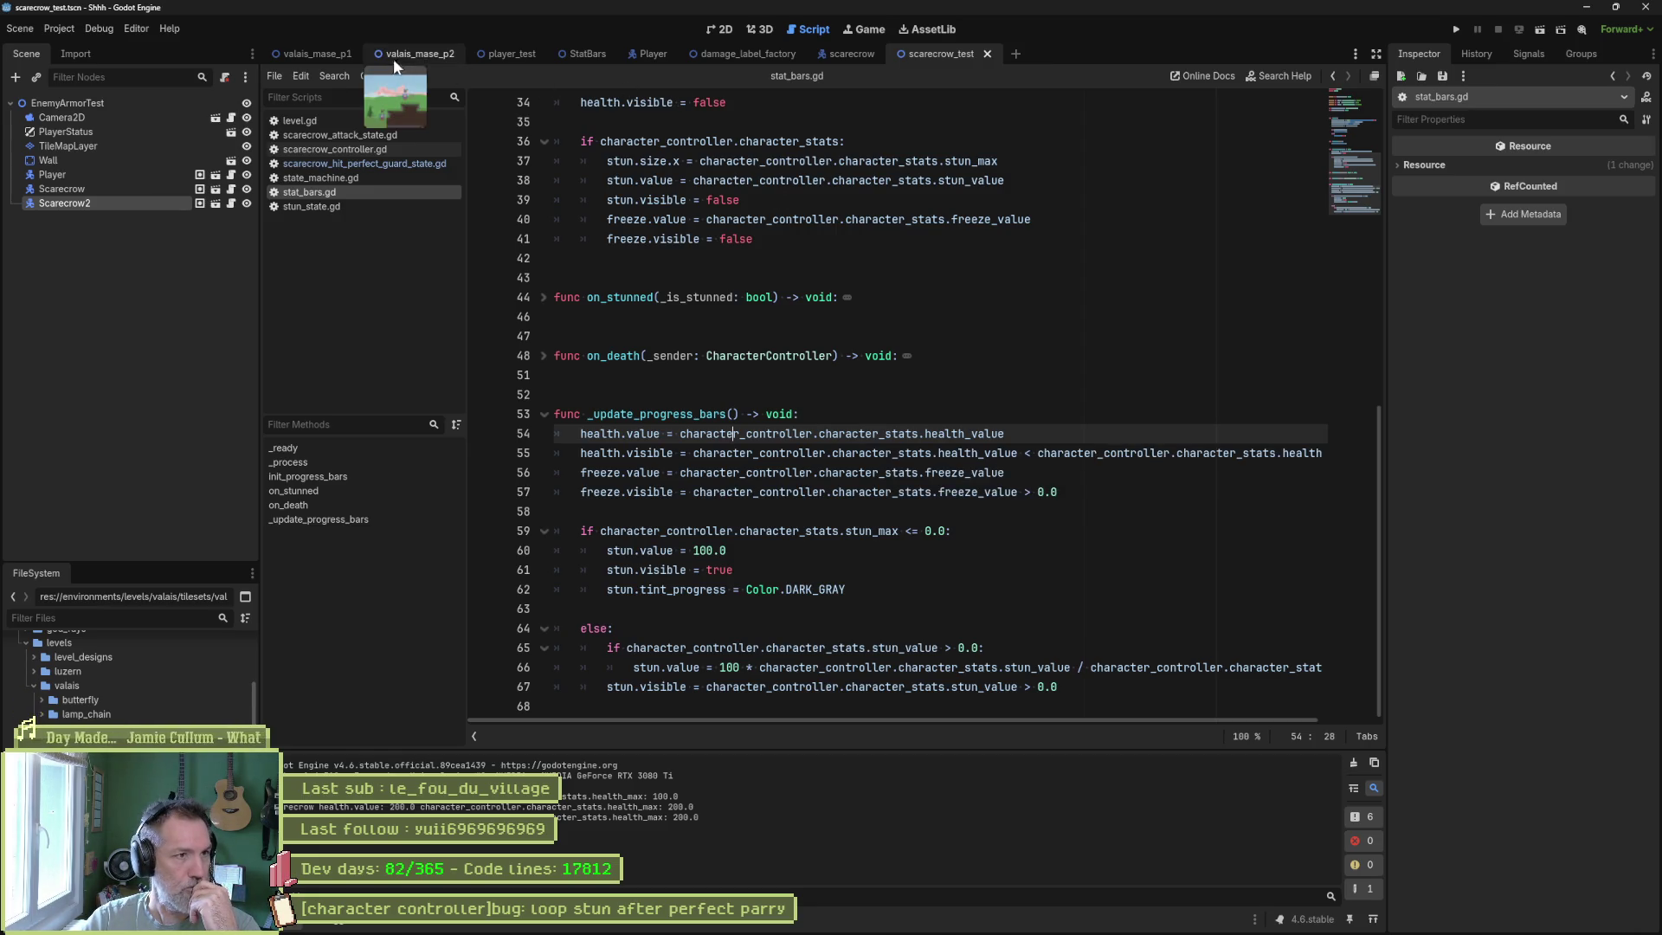
left_click(419, 53)
key("F6")
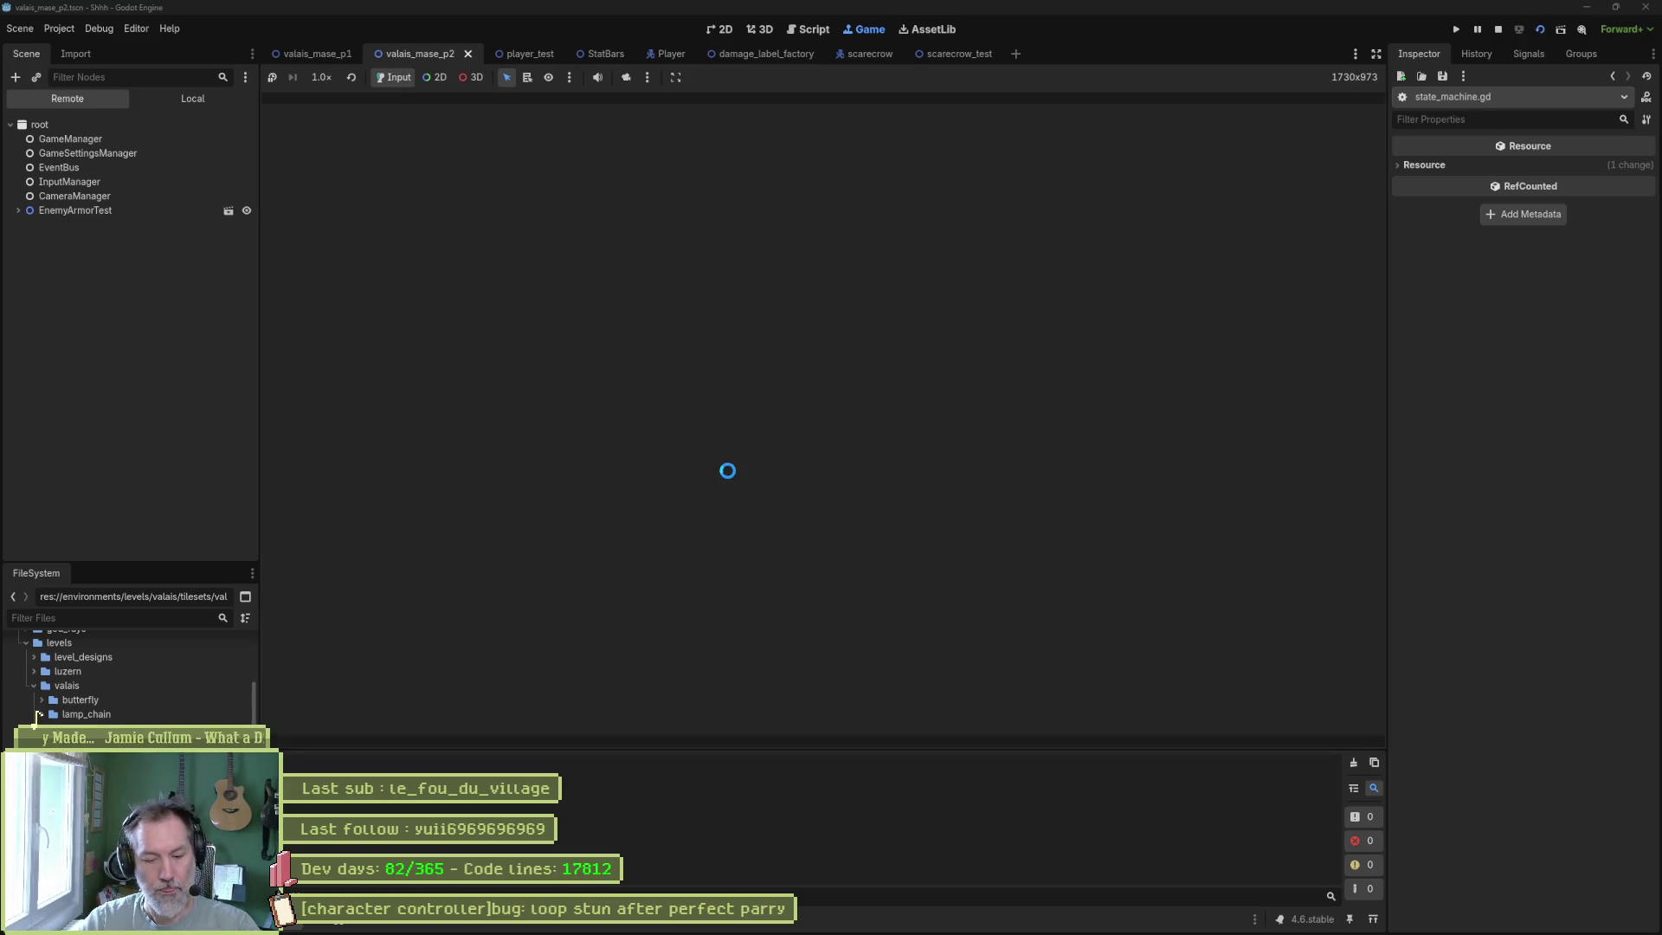
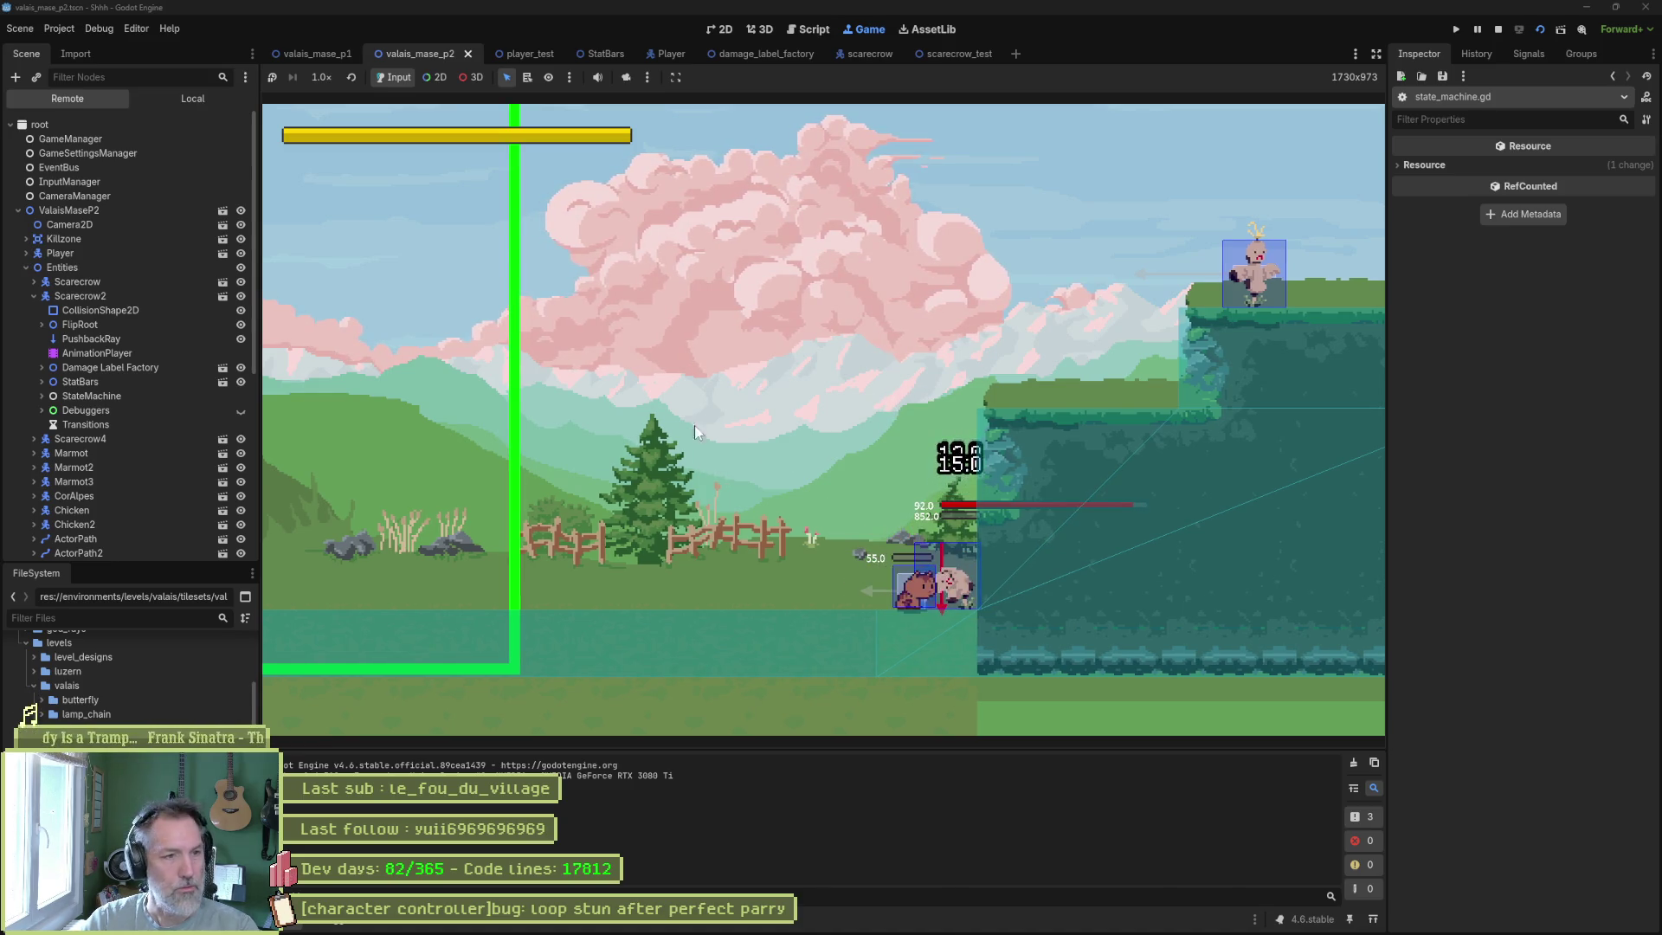
Pause and stop the running level test to get back to level.gd in the script editor.
left_click(1476, 29)
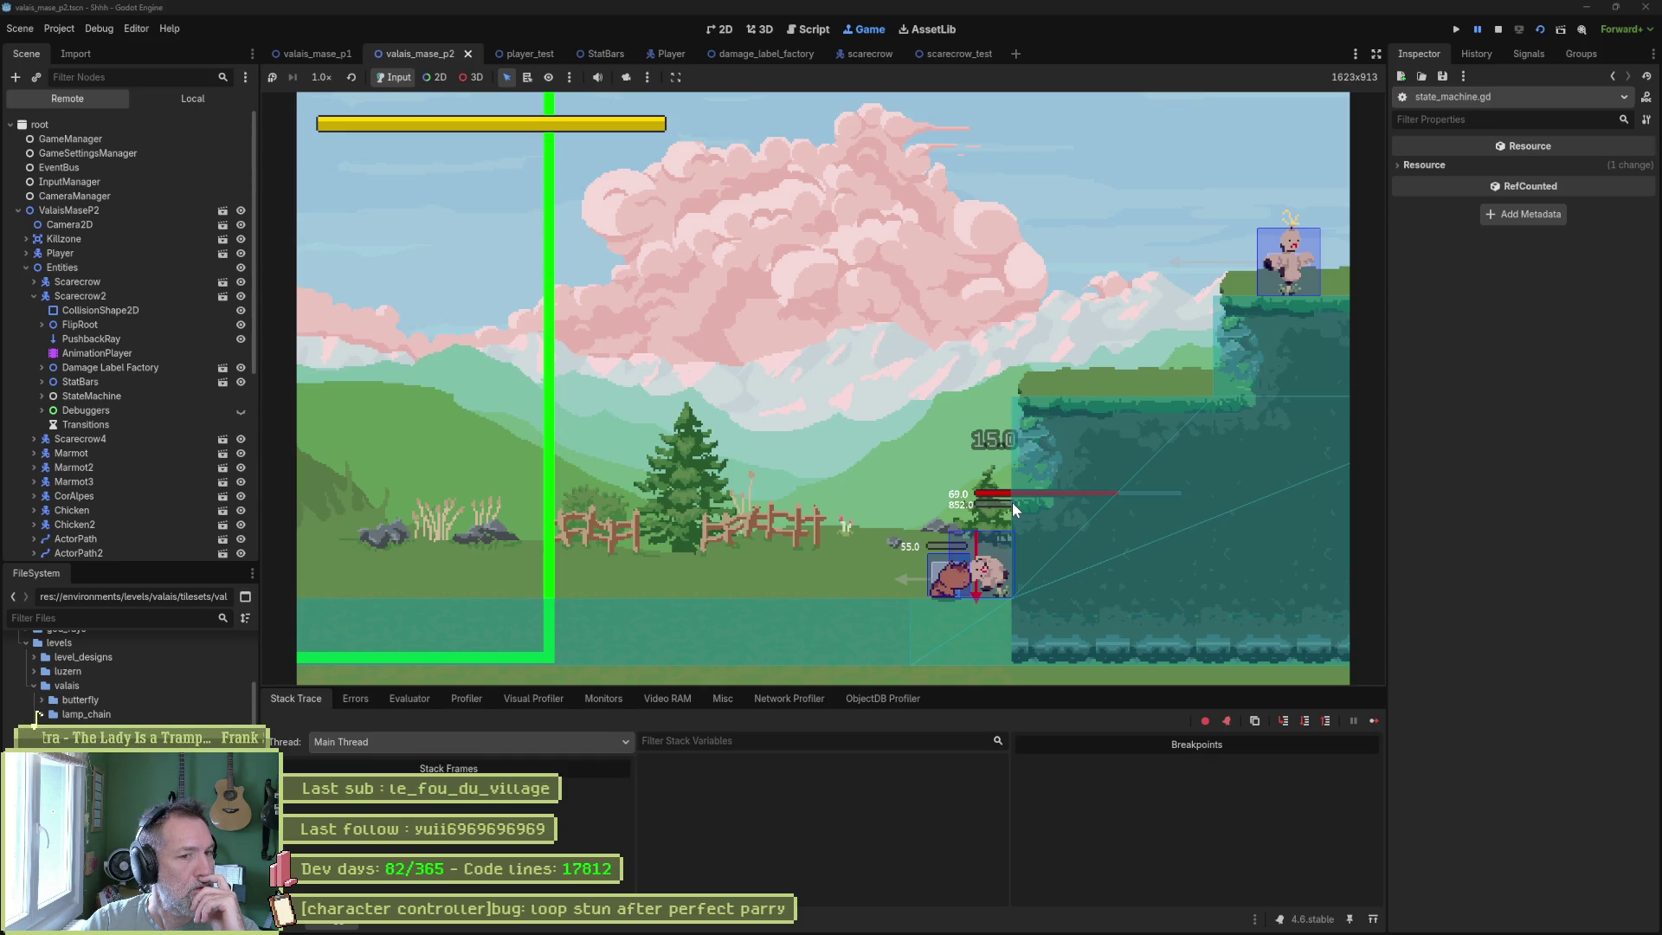
left_click(1498, 28)
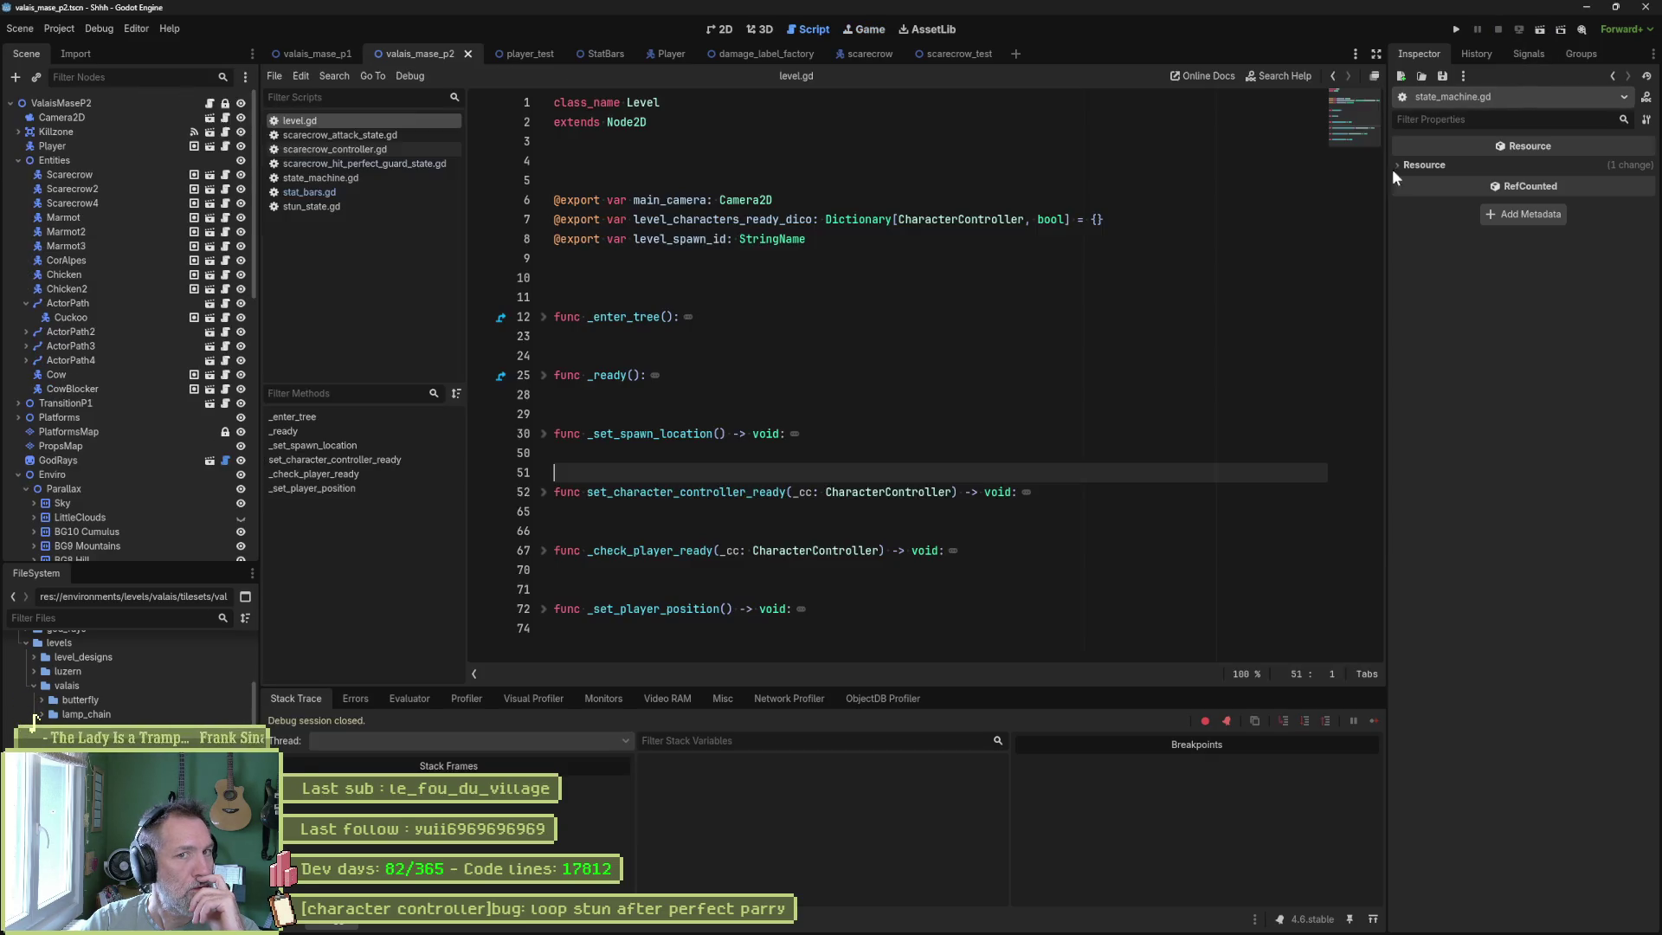
Read _update_progress_bars in stat_bars.gd, then bring up the StatBars scene in the 2D view.
left_click(332, 196)
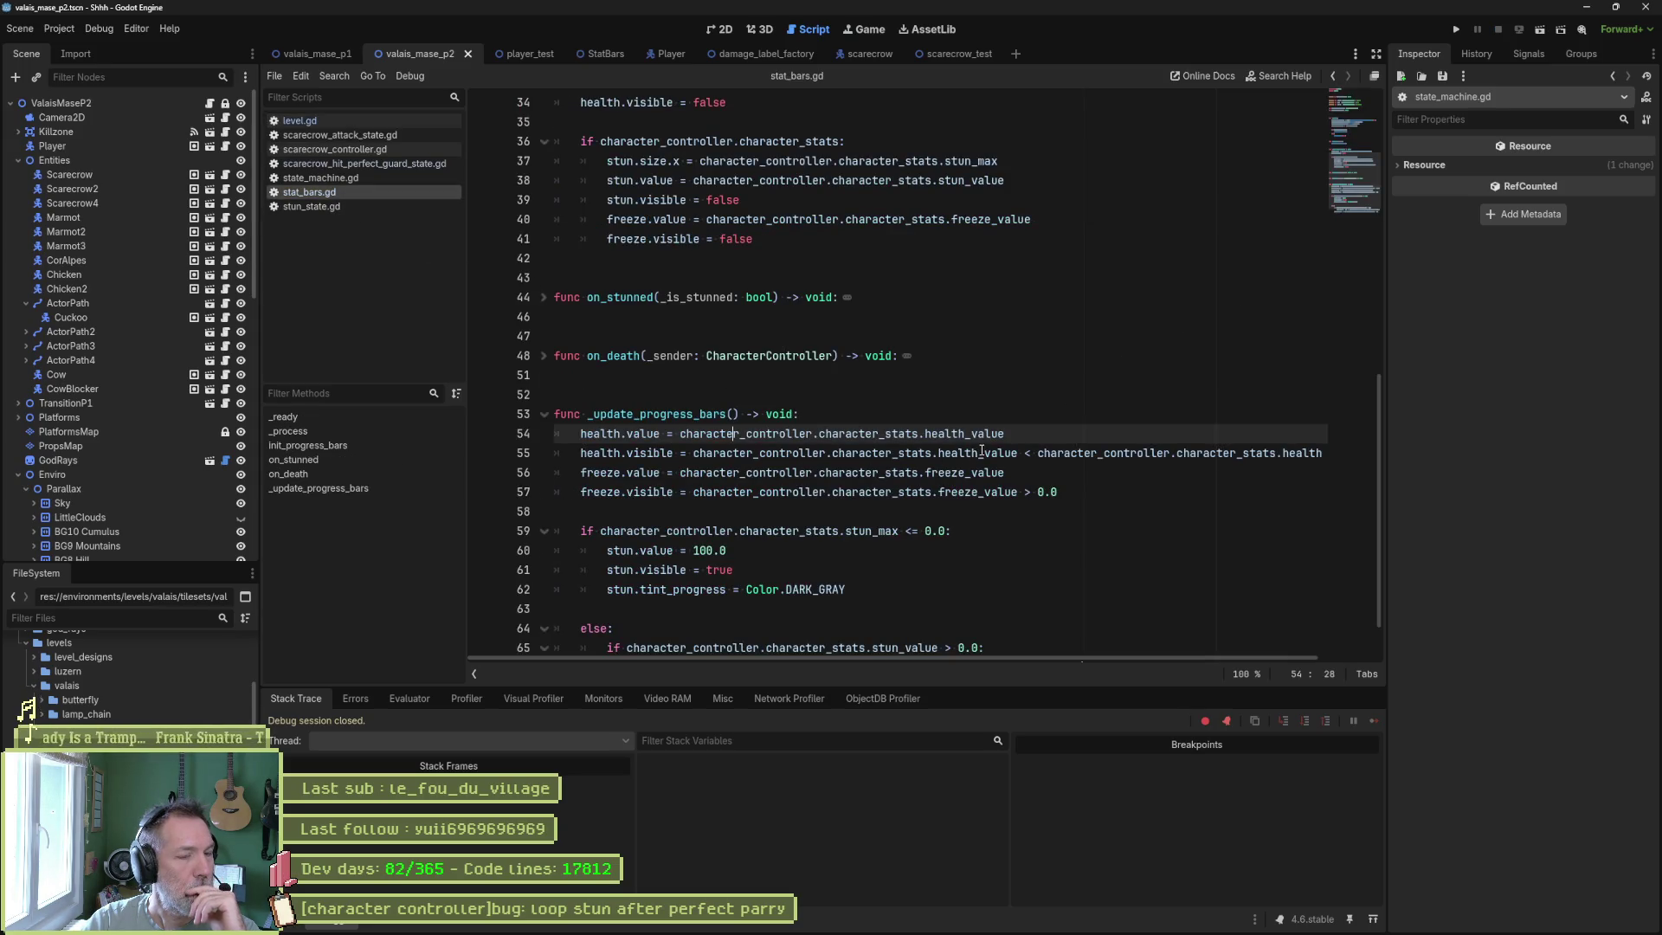
mouse_move(982, 452)
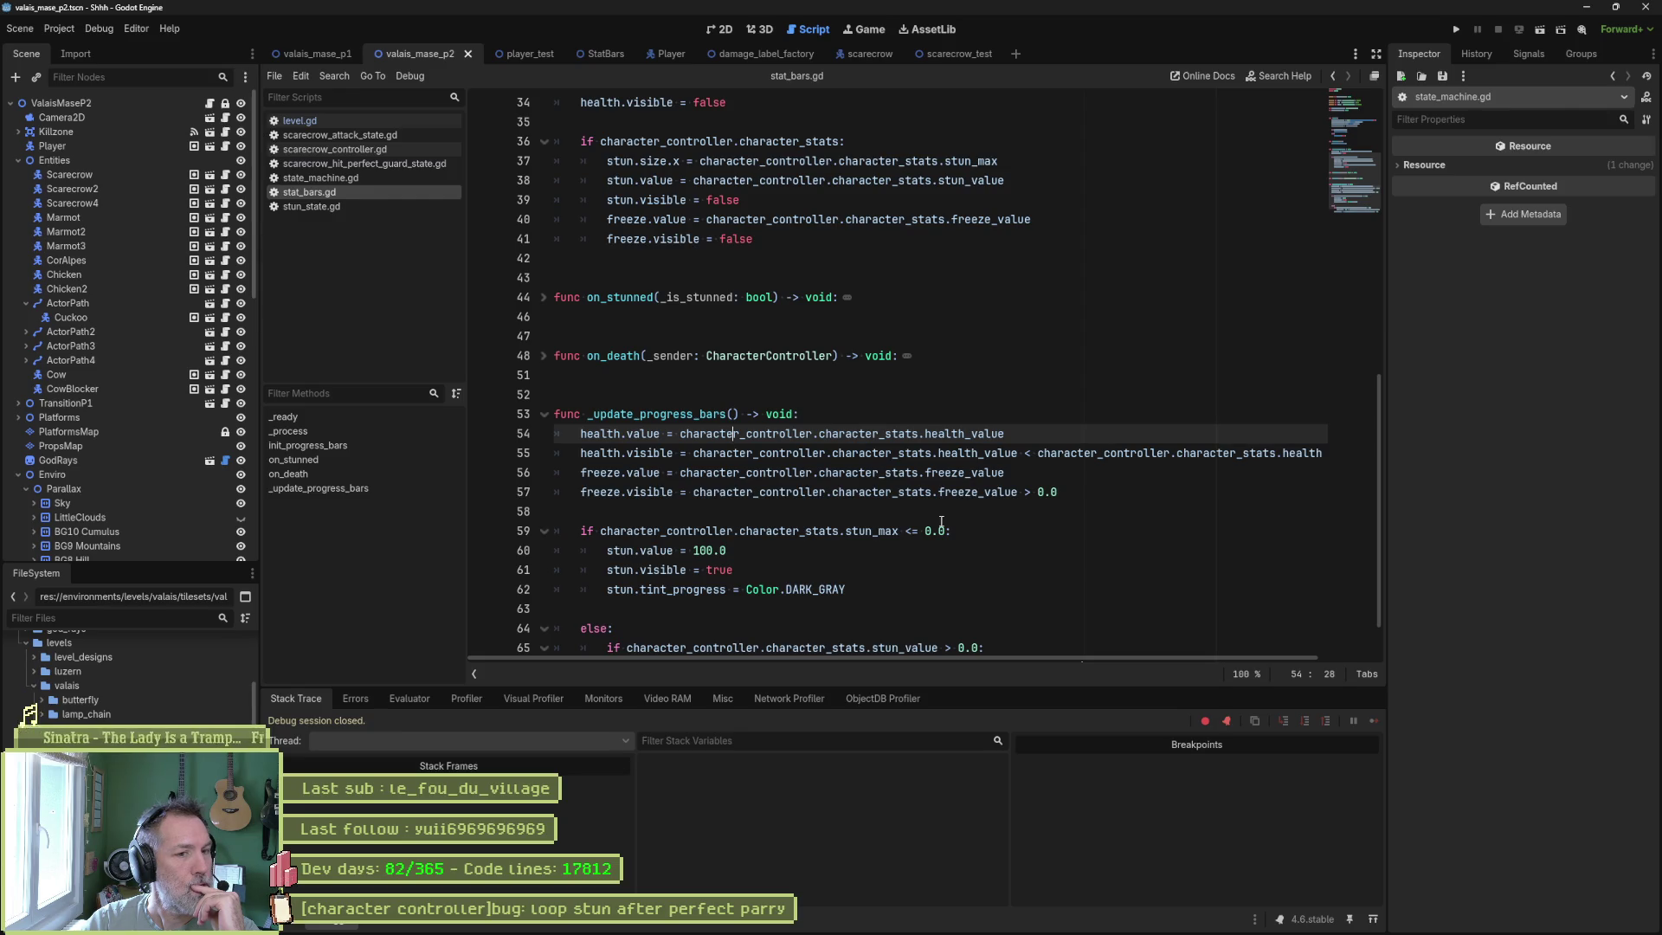
mouse_move(655, 435)
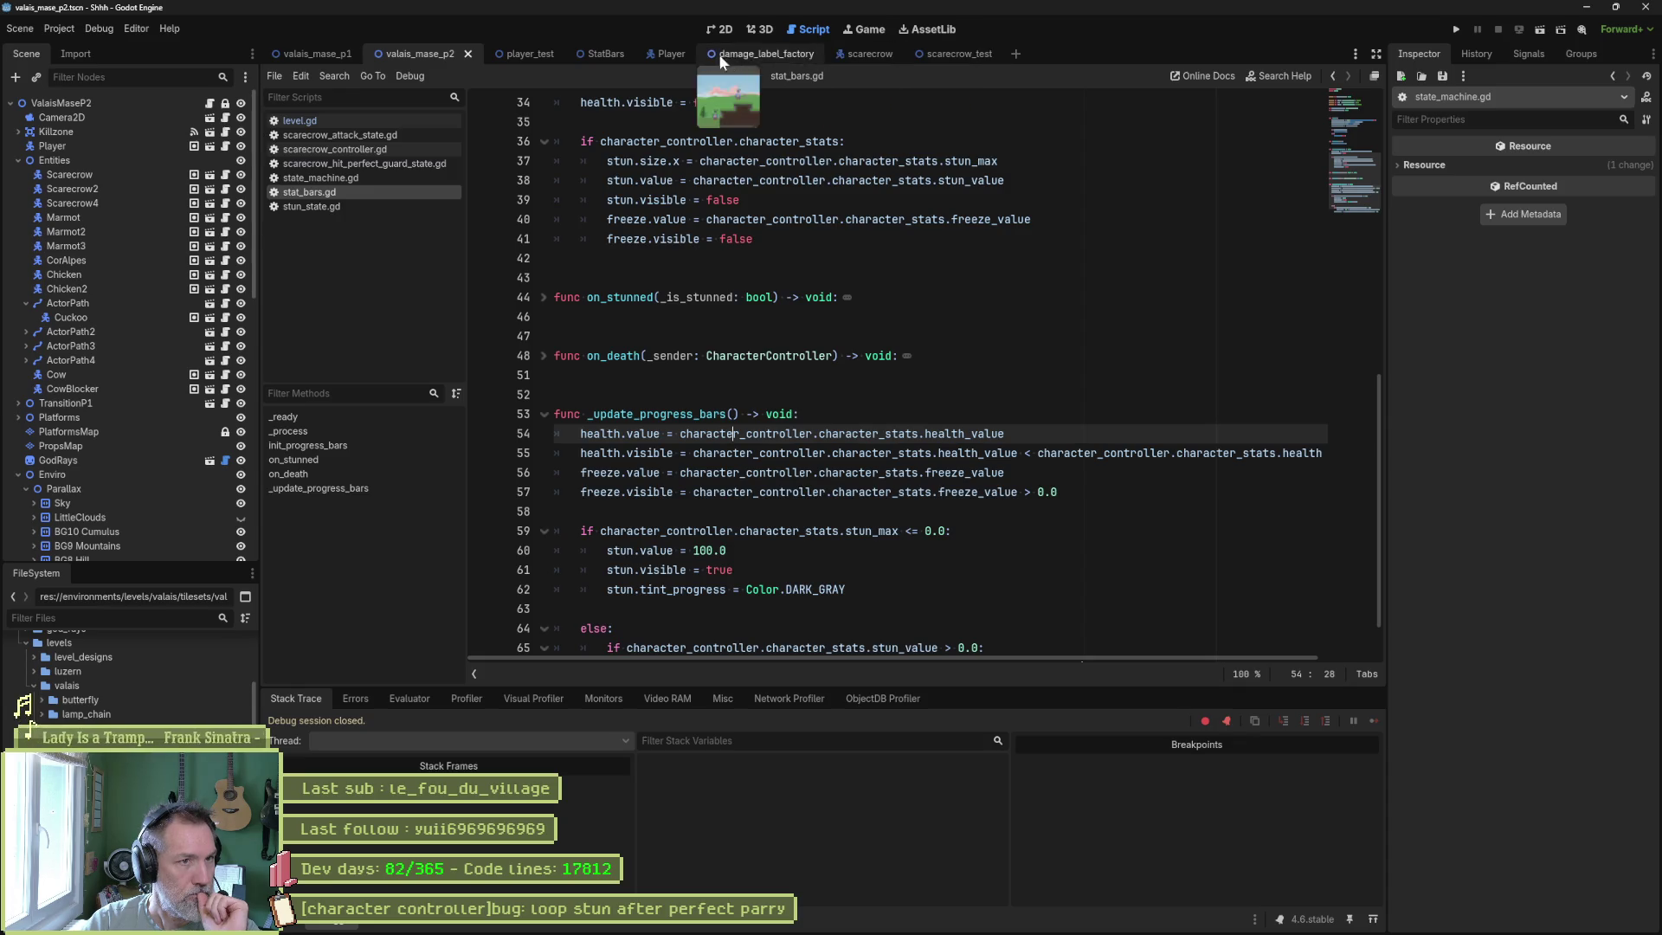
left_click(588, 53)
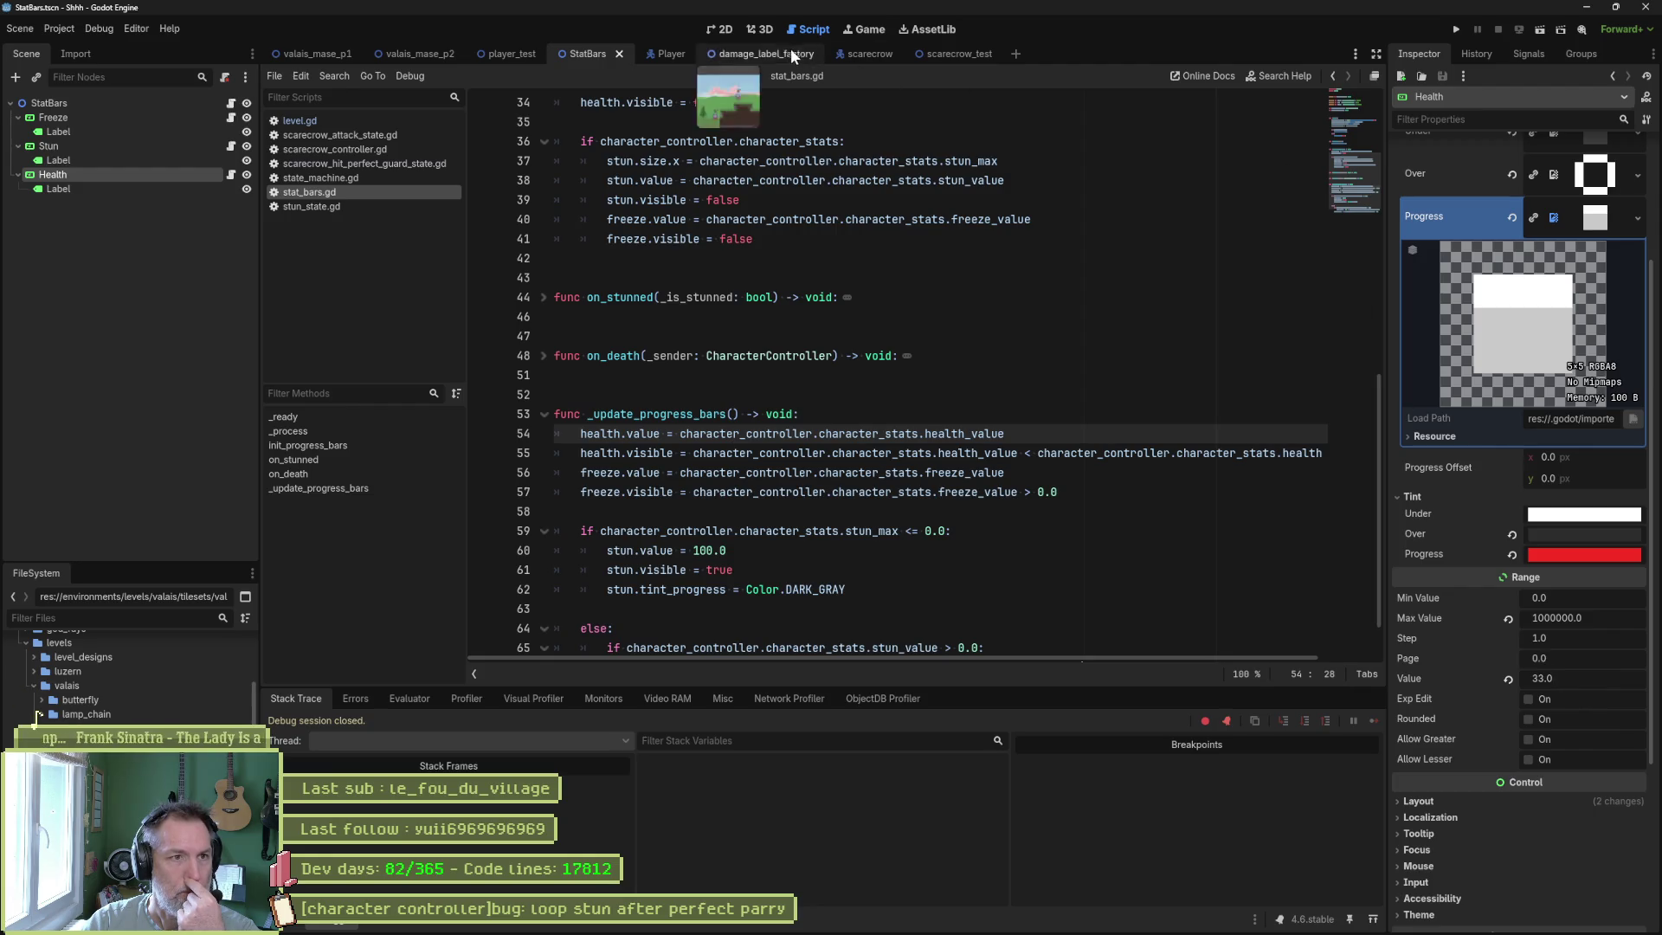
left_click(716, 29)
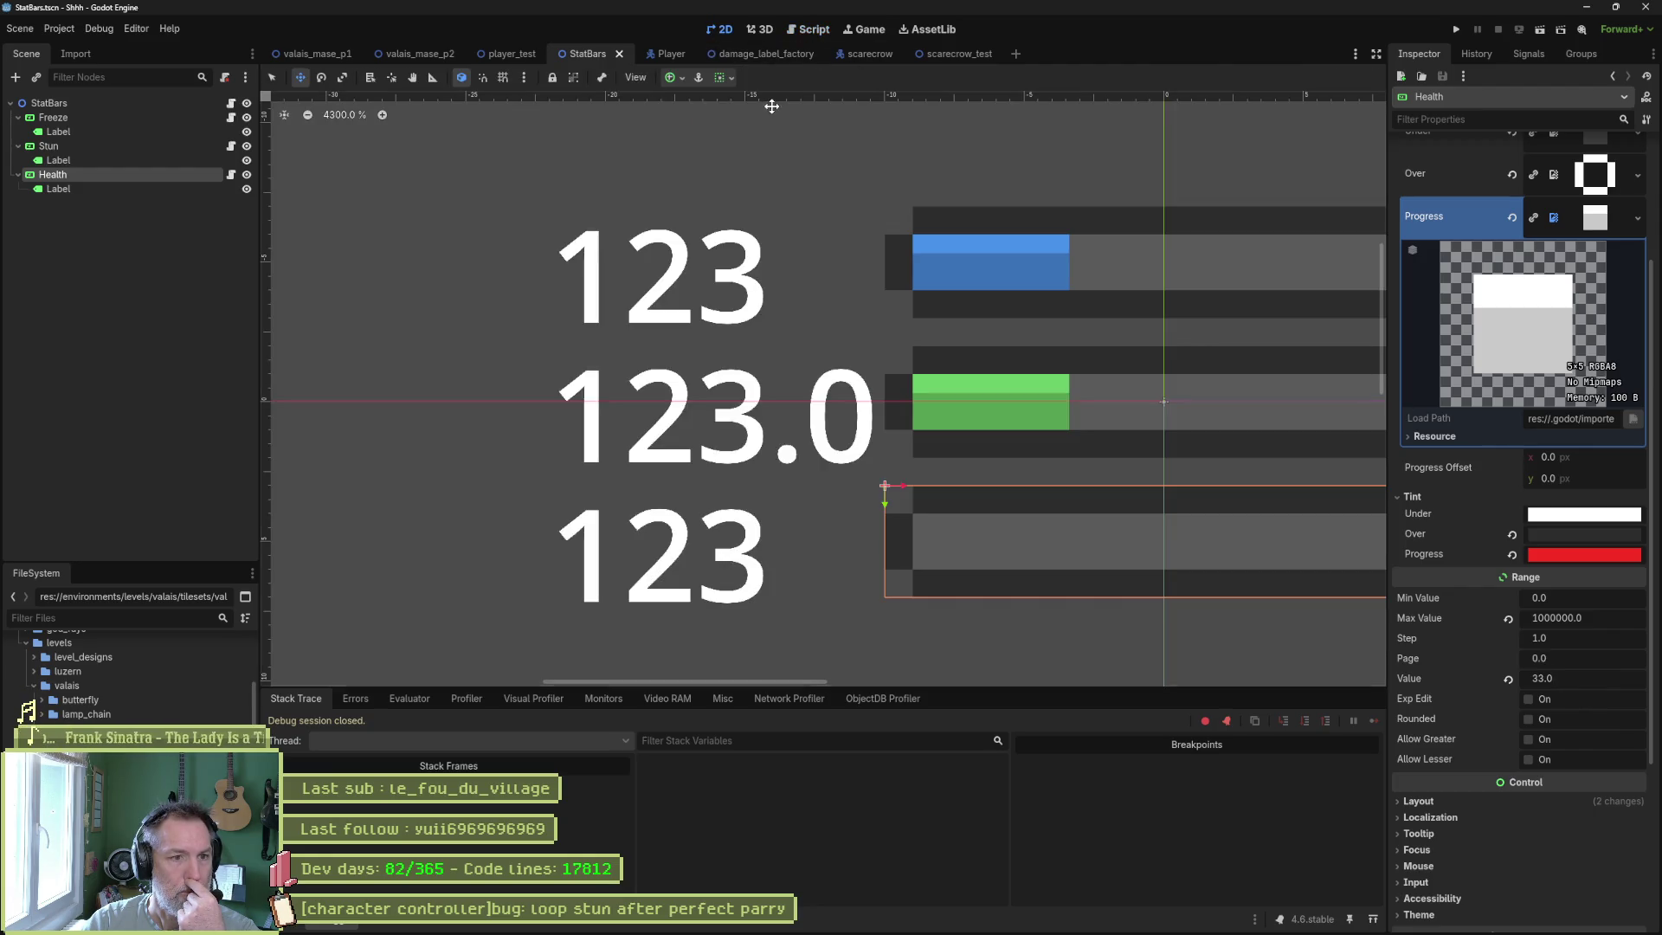
Try a Health value of 1000, reset the maximum, then set Health Max Value to 1000.
left_click(1564, 684)
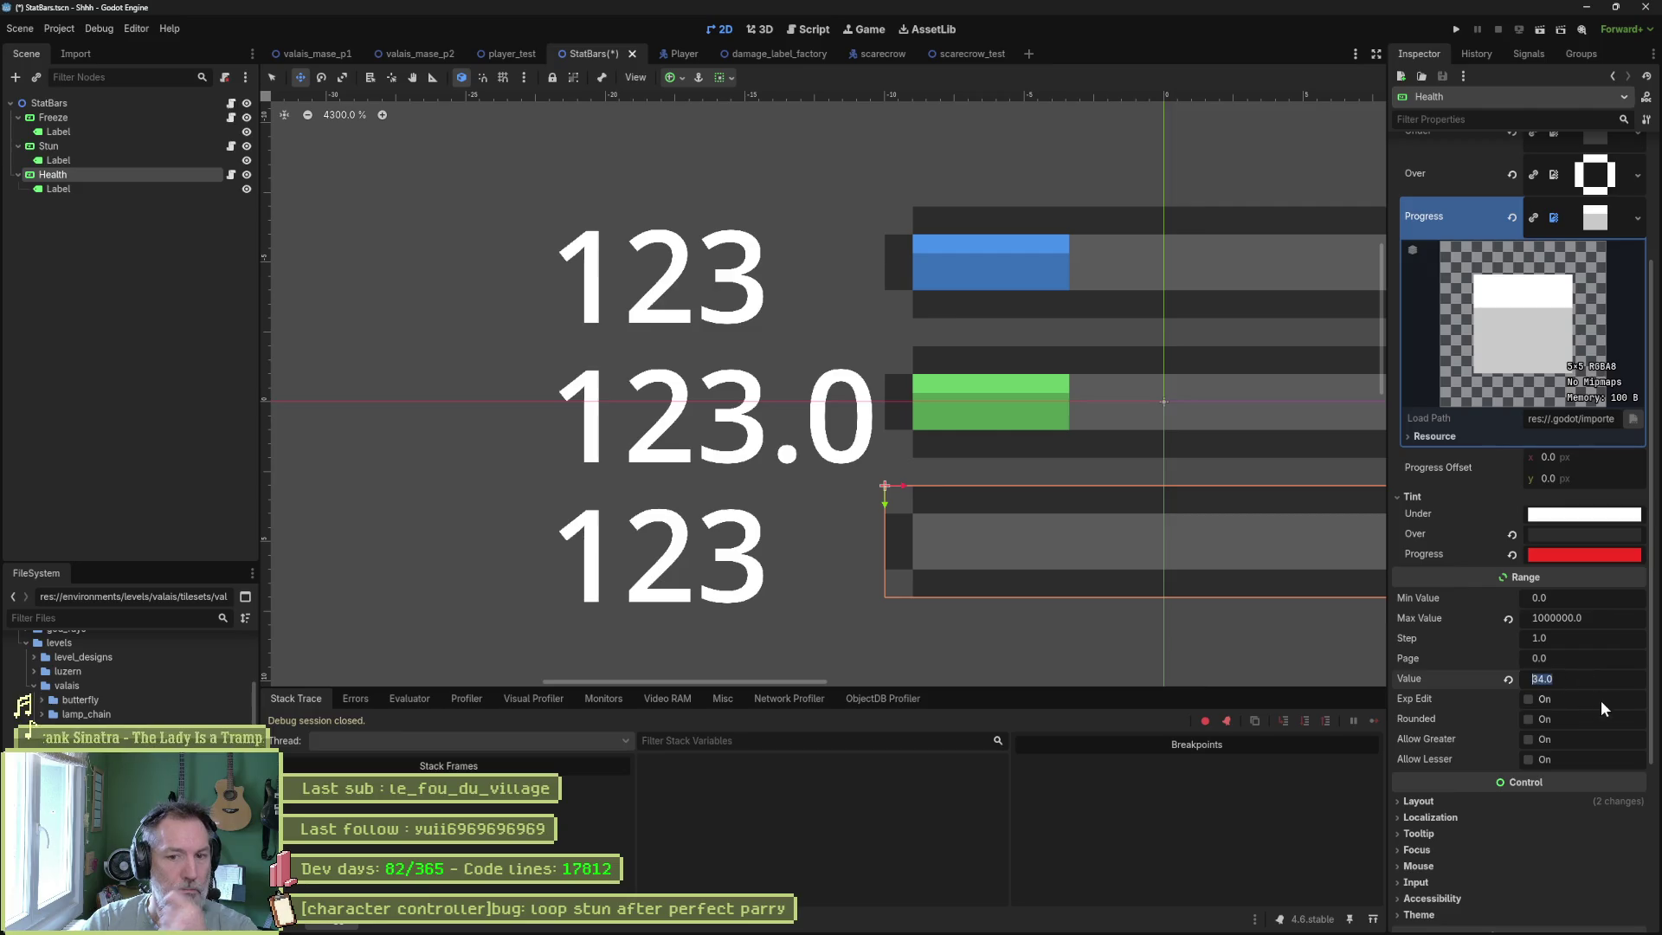
type("1000")
key("Return")
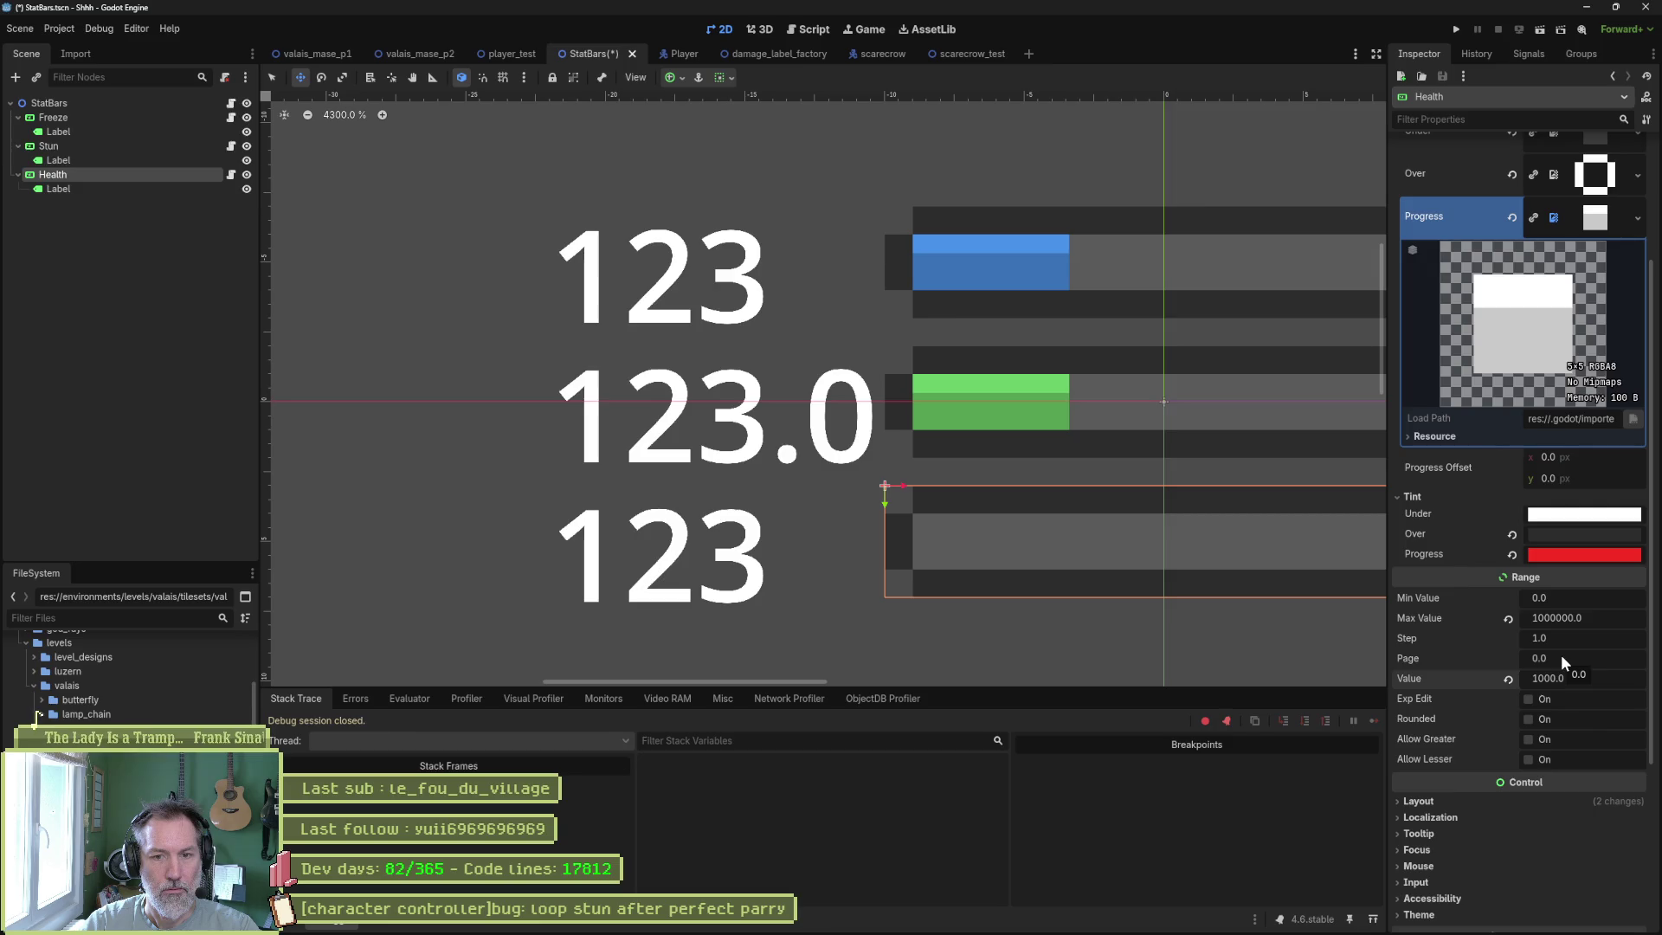
left_click_drag(1557, 677, 1552, 677)
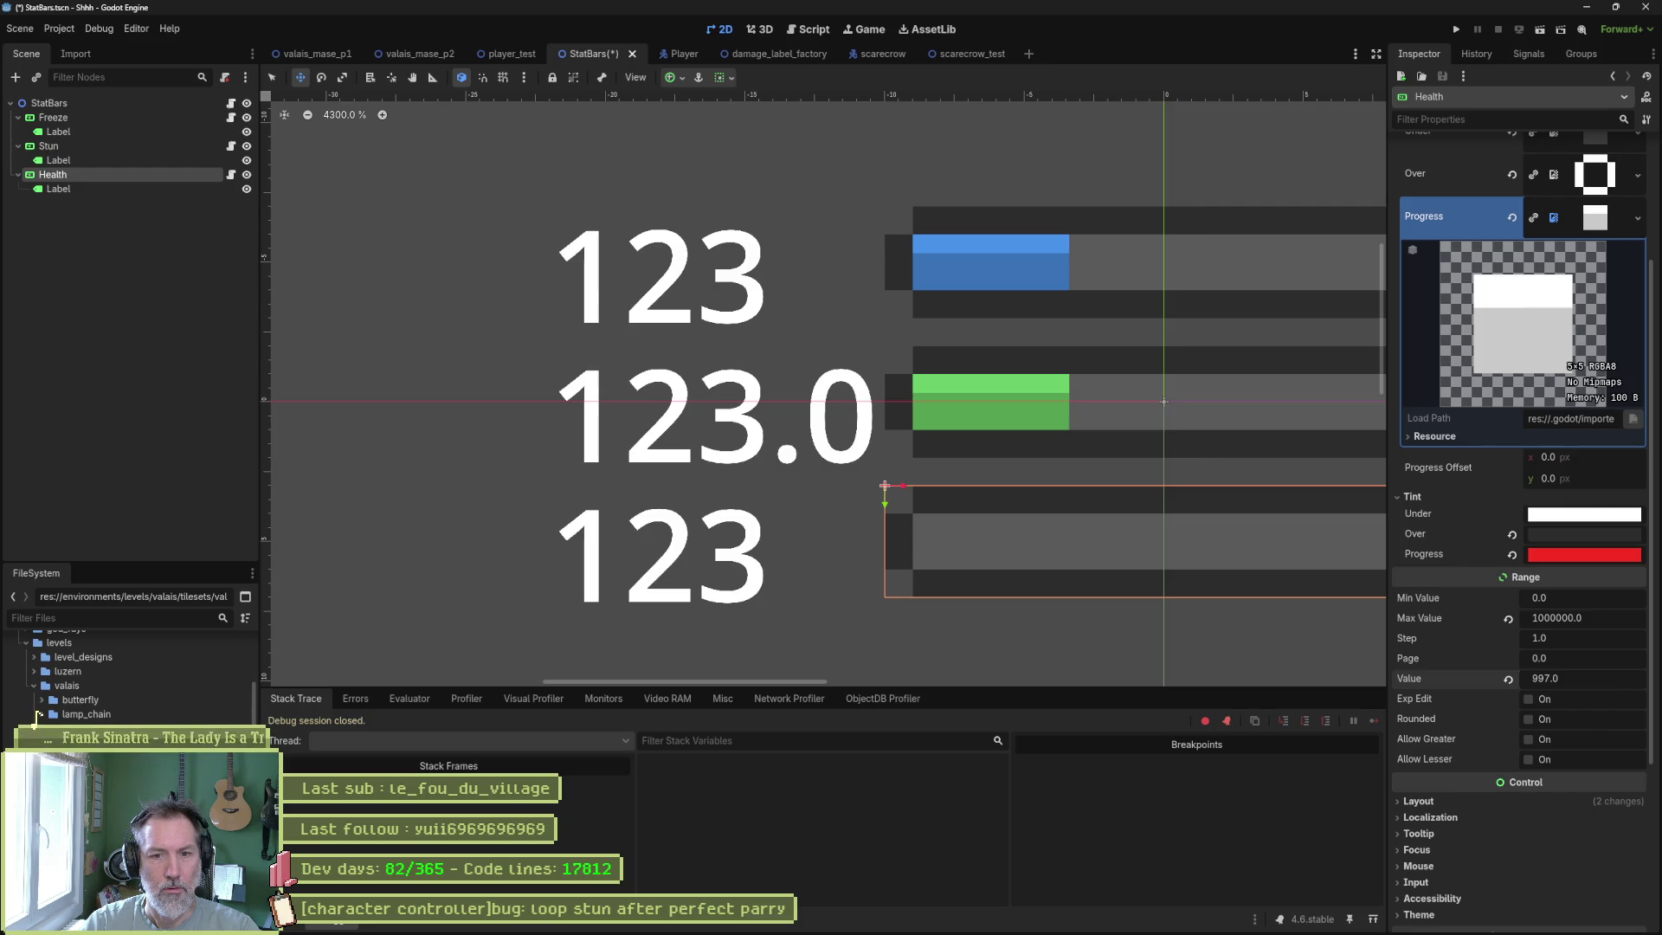
left_click(1507, 618)
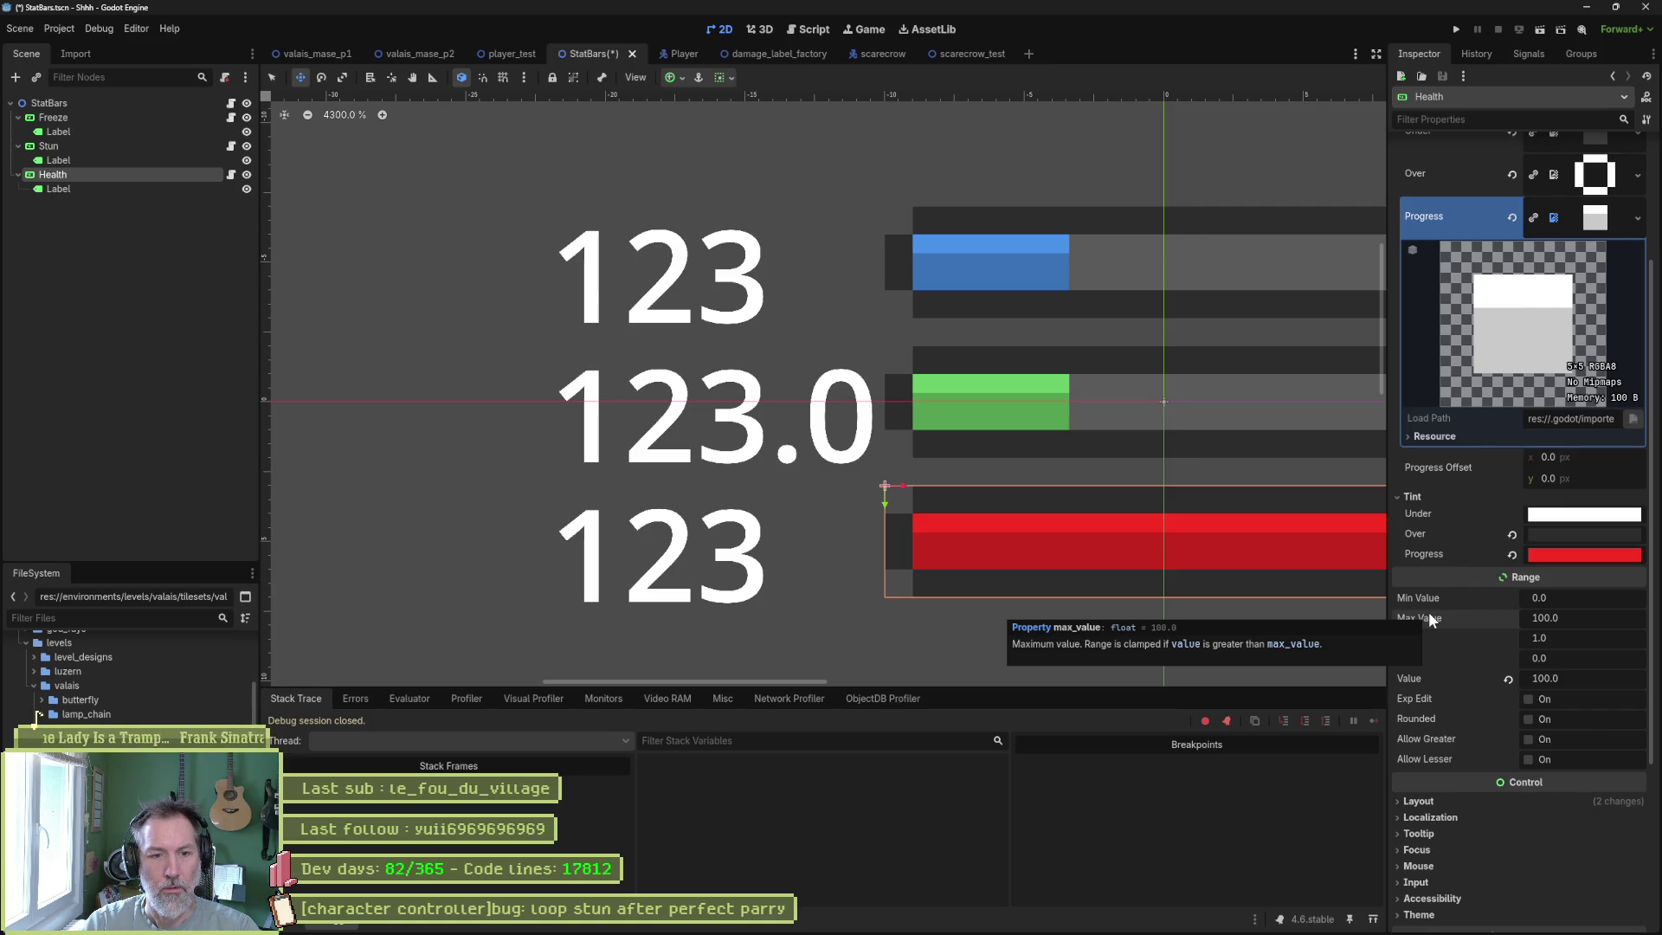
left_click(1600, 612)
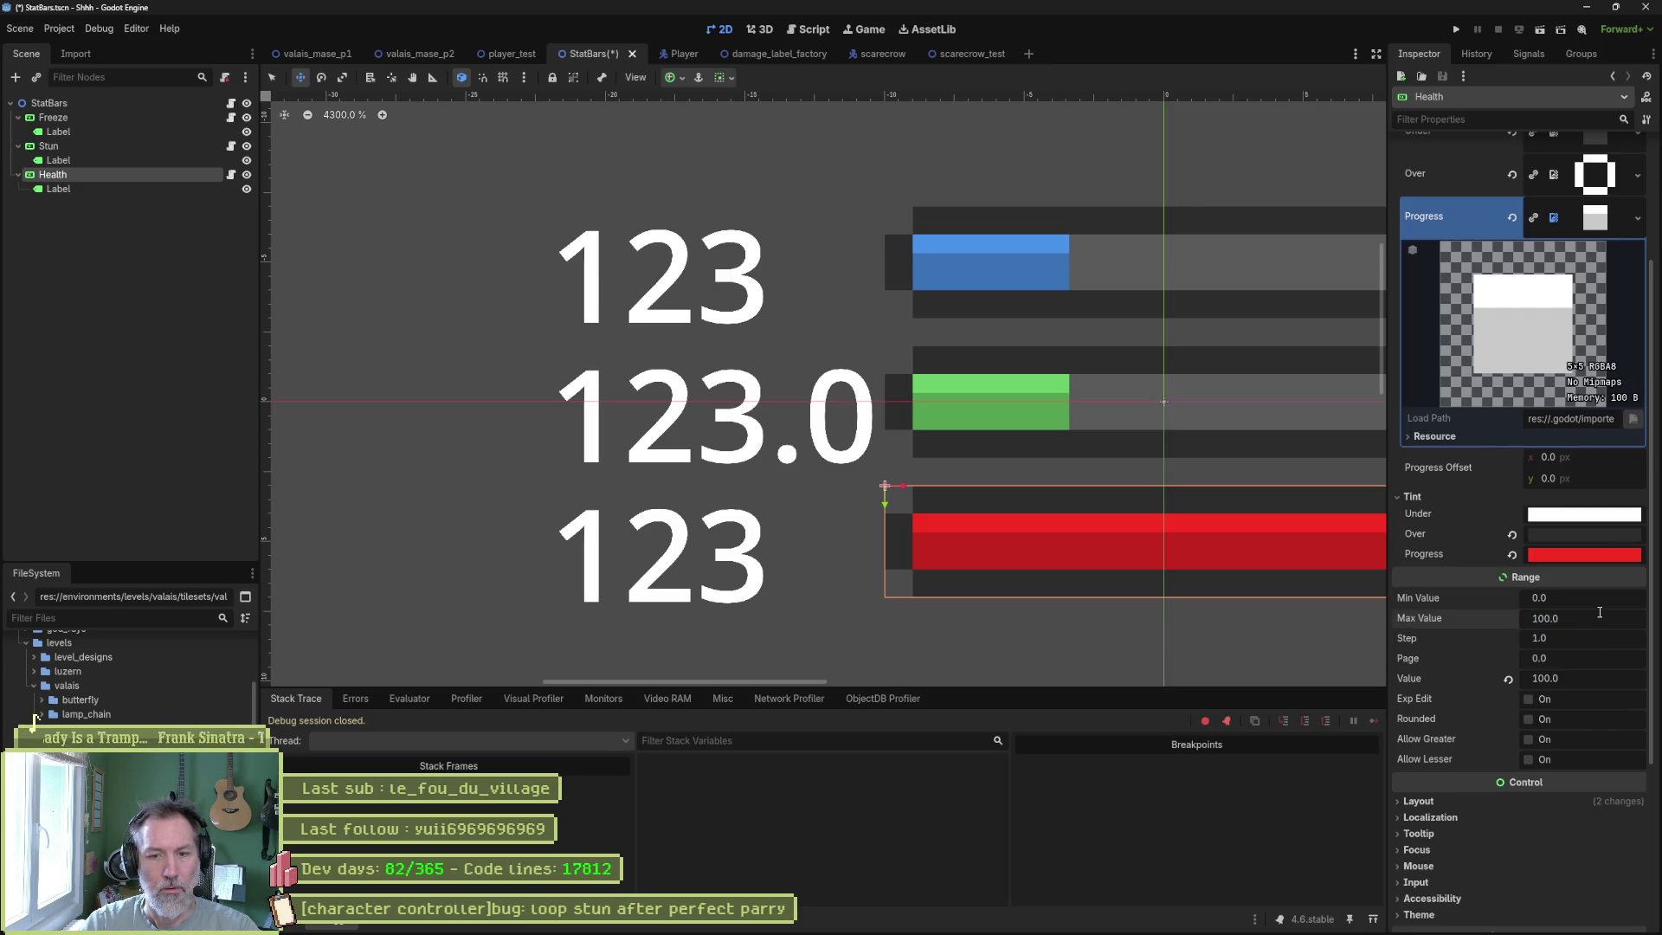
key("Return")
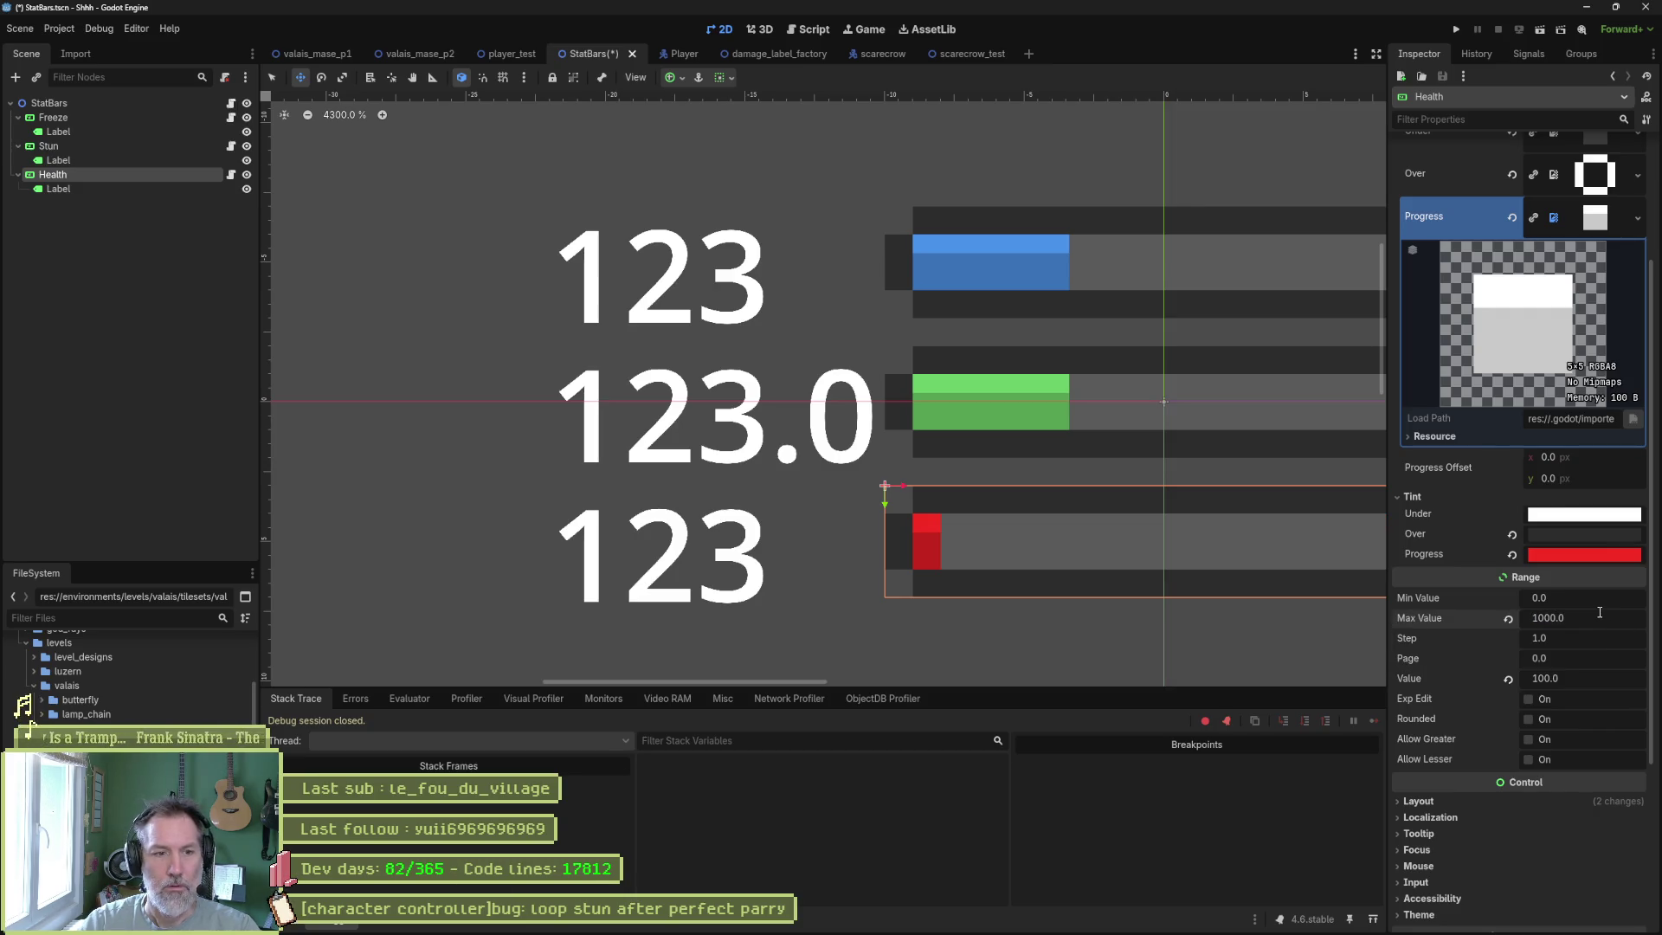
scroll(1139, 501, "right", 5)
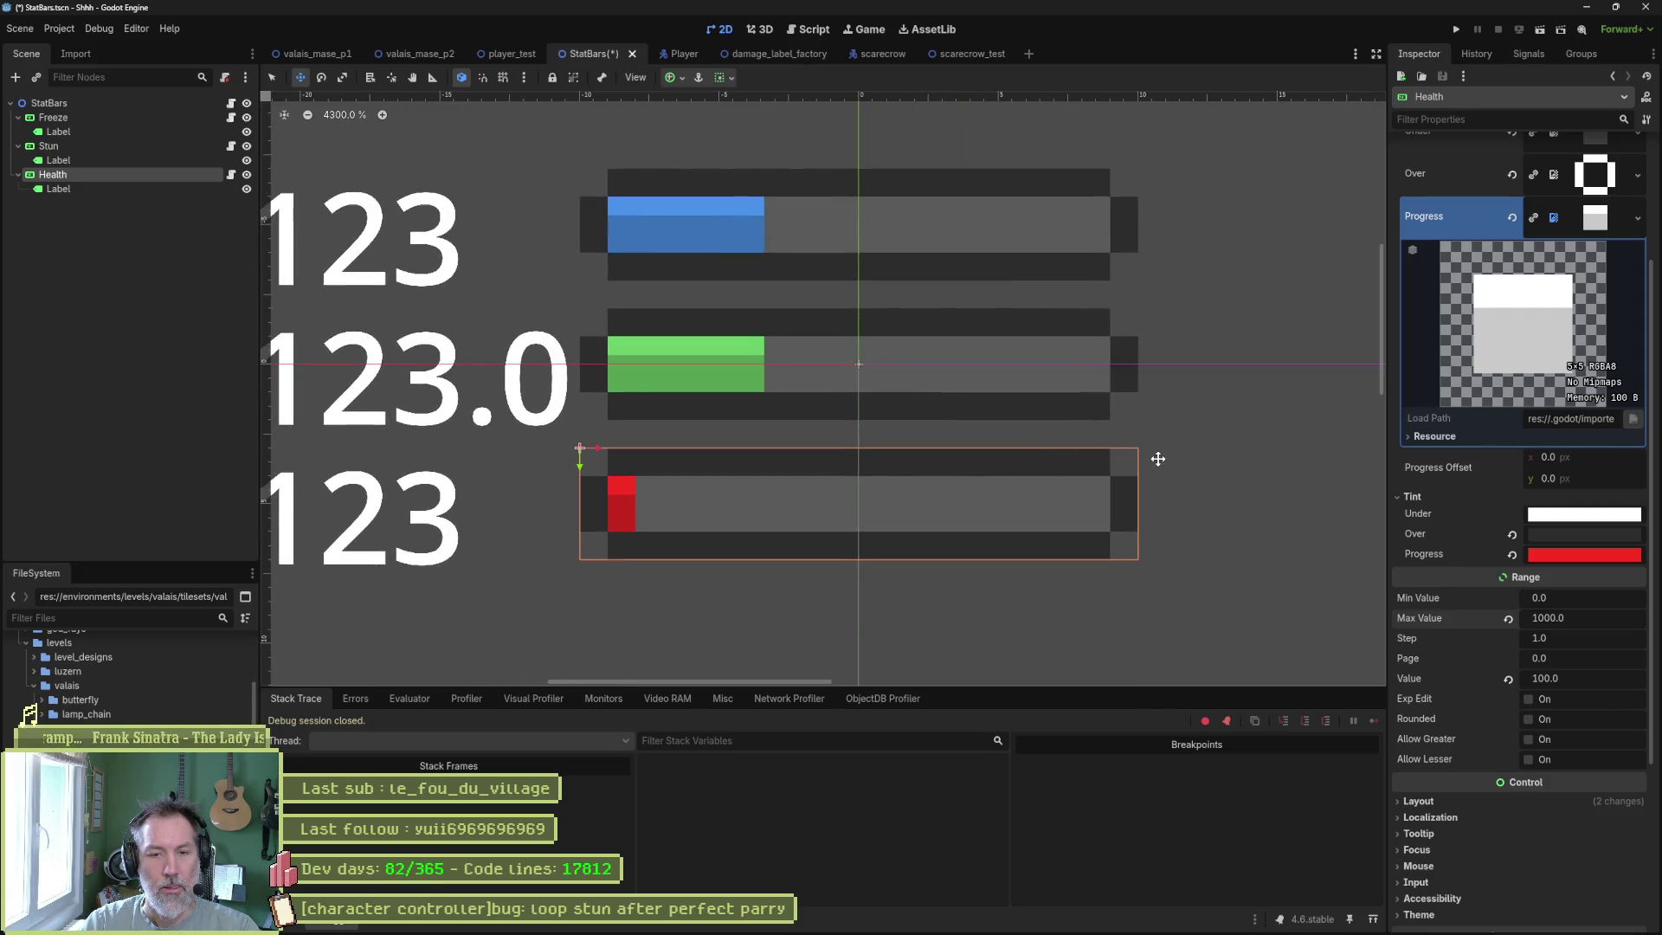
Set the Health value to 500, then raise Max Value to 10000 with Value 5000.
left_click(1598, 677)
type("500")
key("Return")
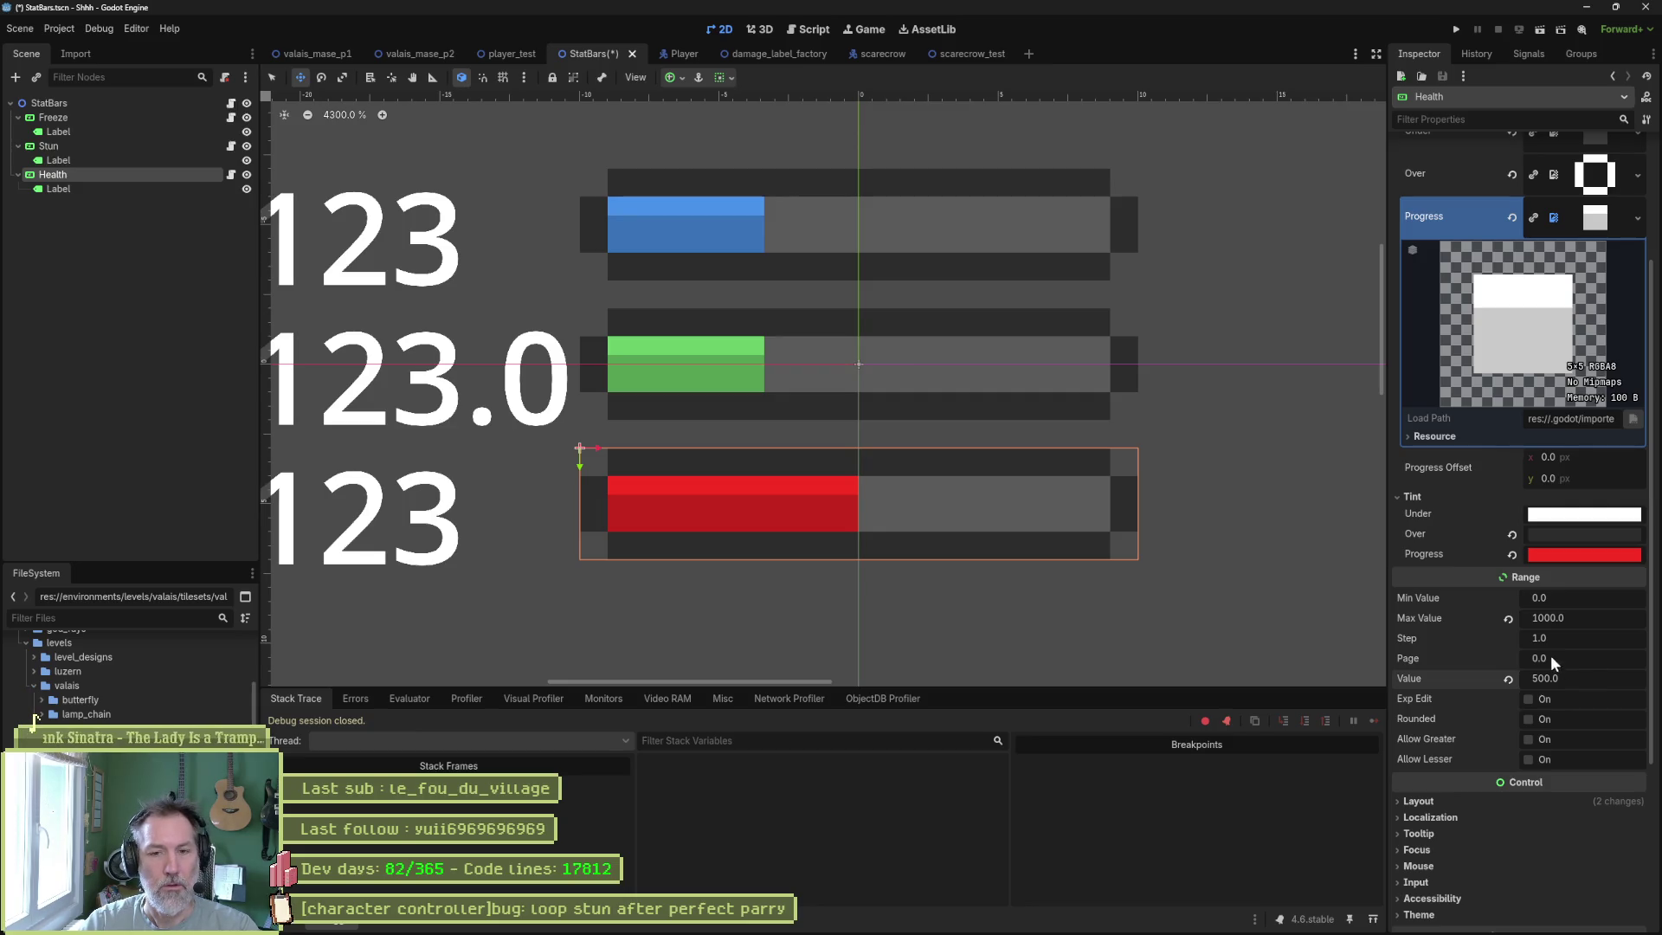
left_click(1613, 618)
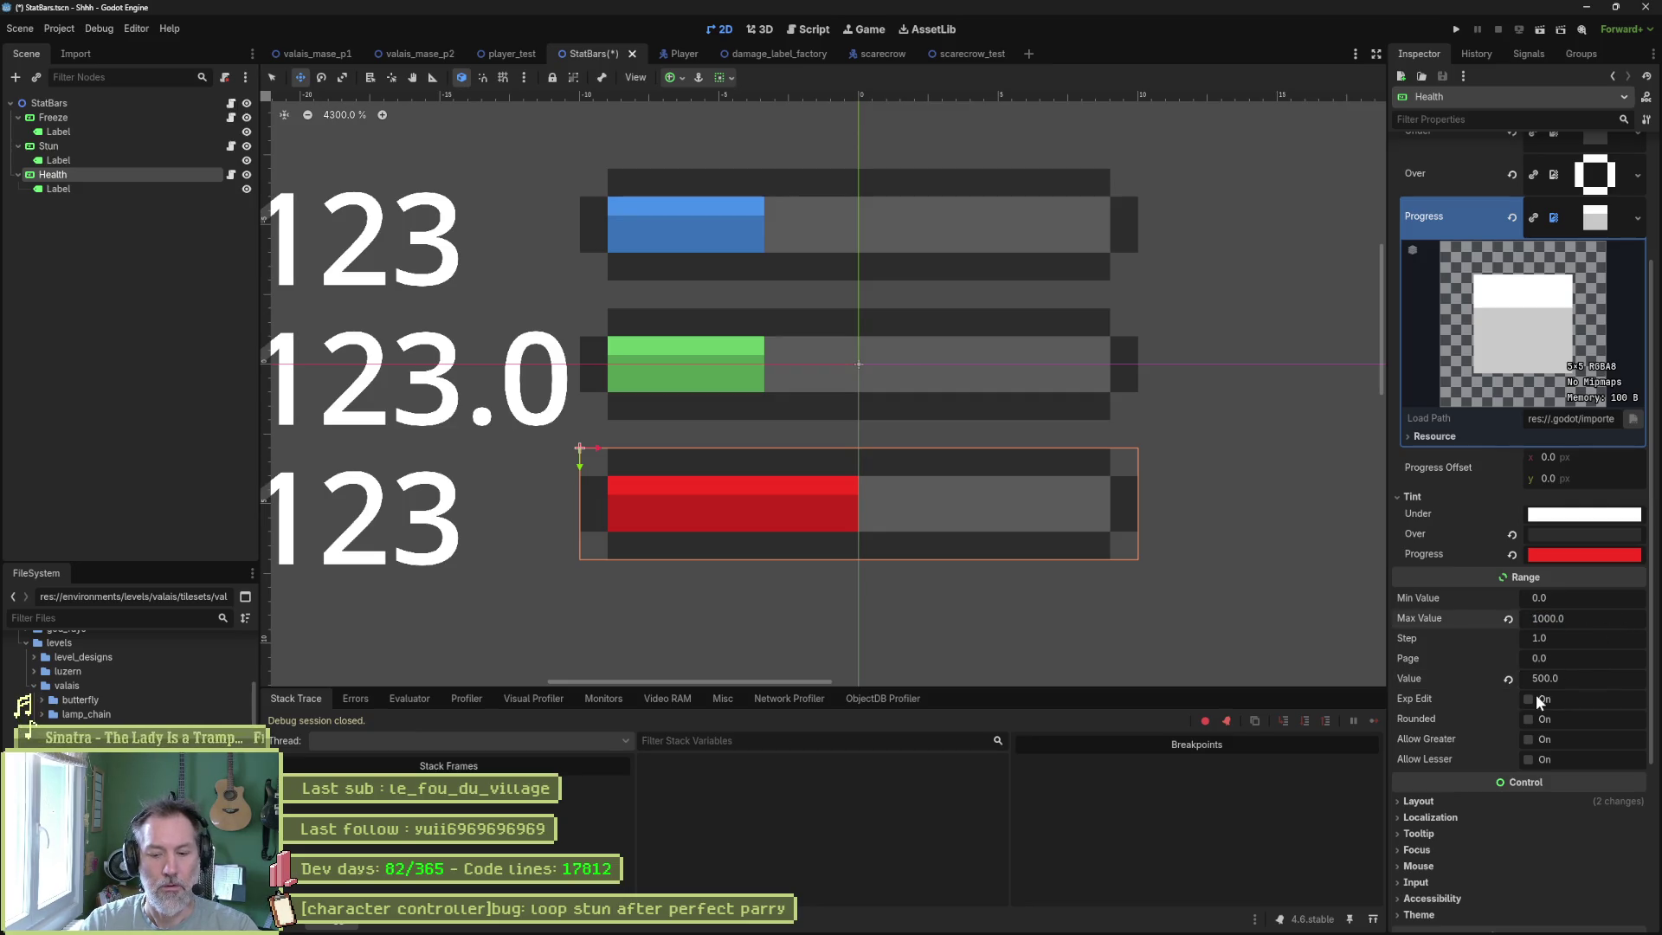
type("0")
key("Return")
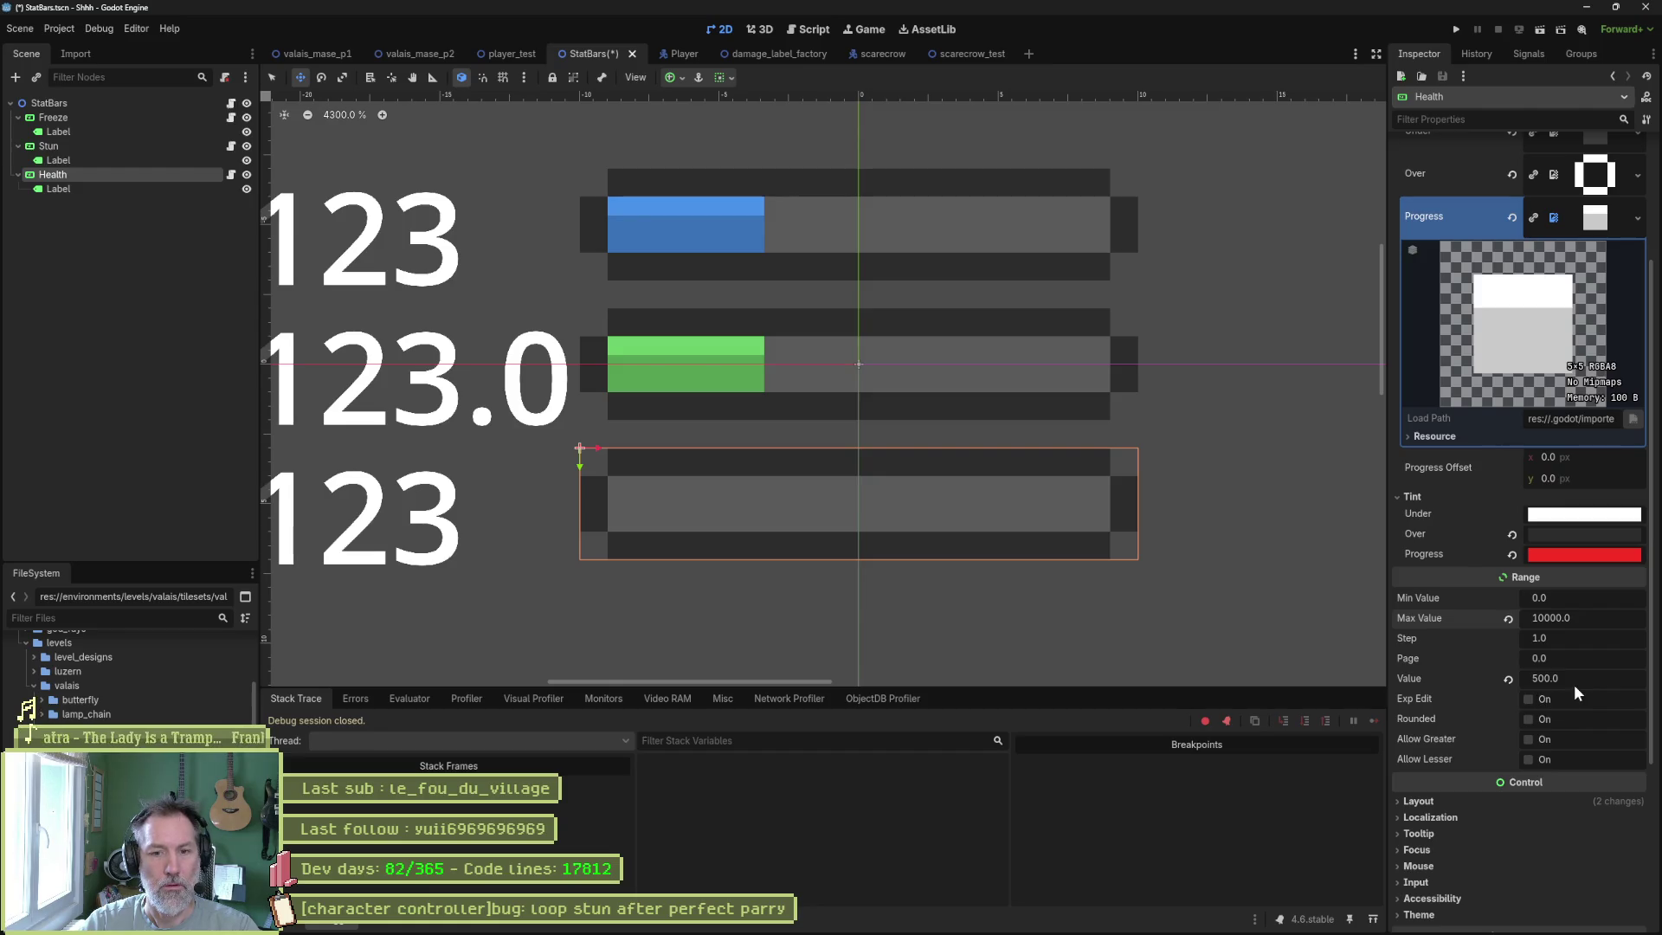
left_click(1586, 679)
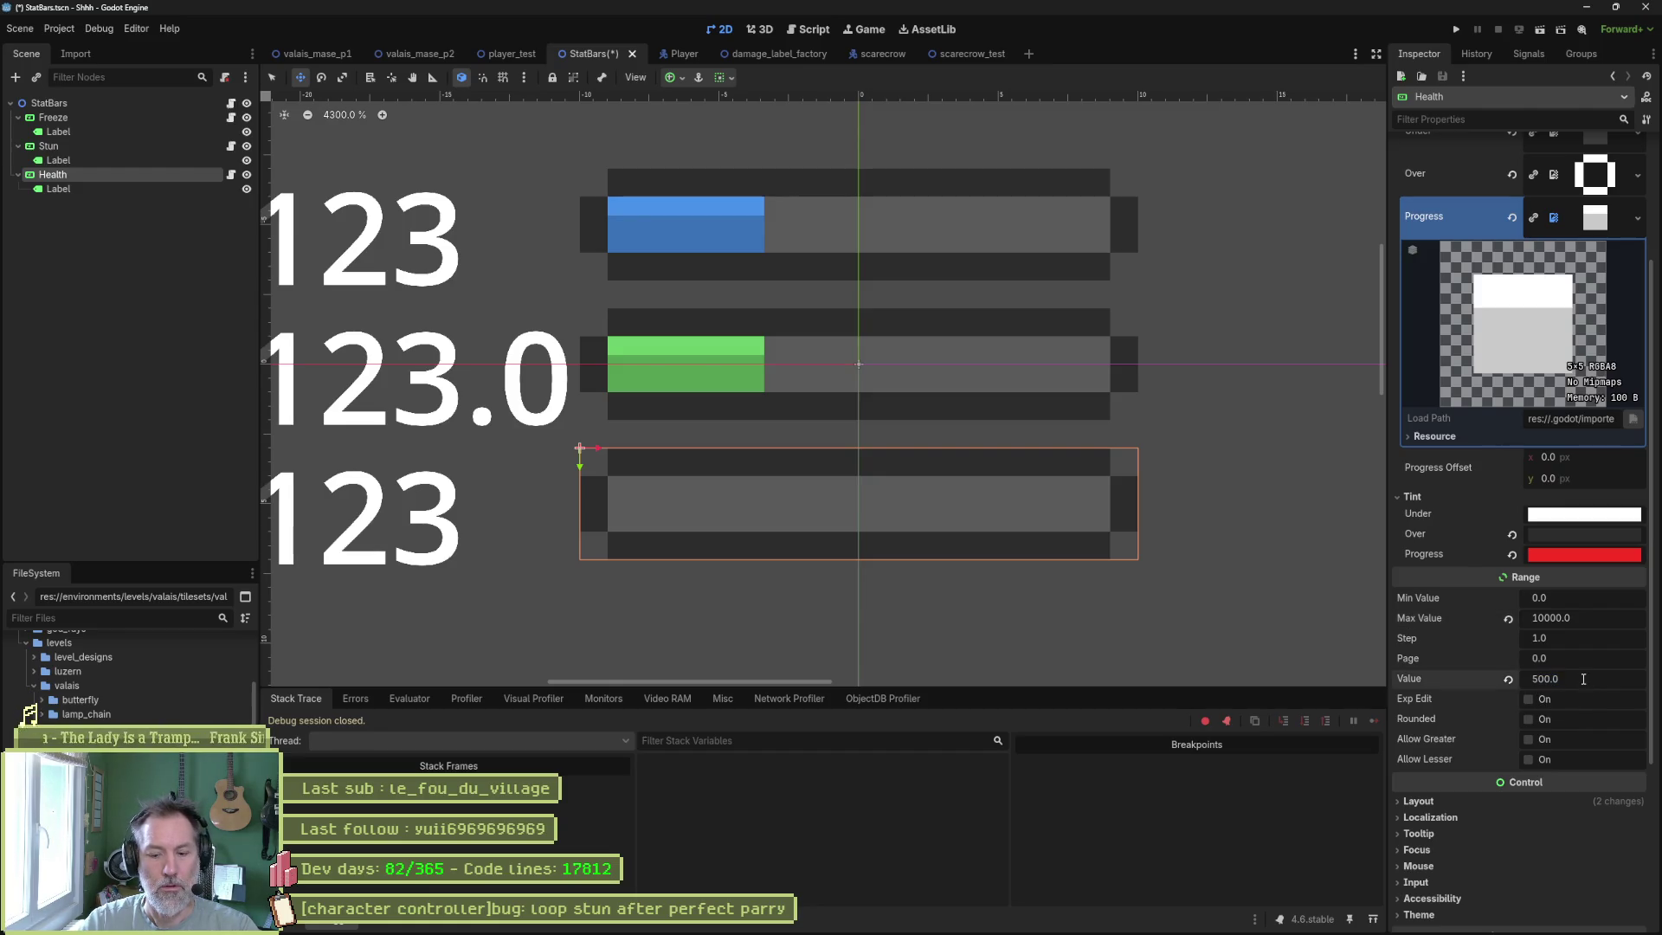
type("5000")
key("Return")
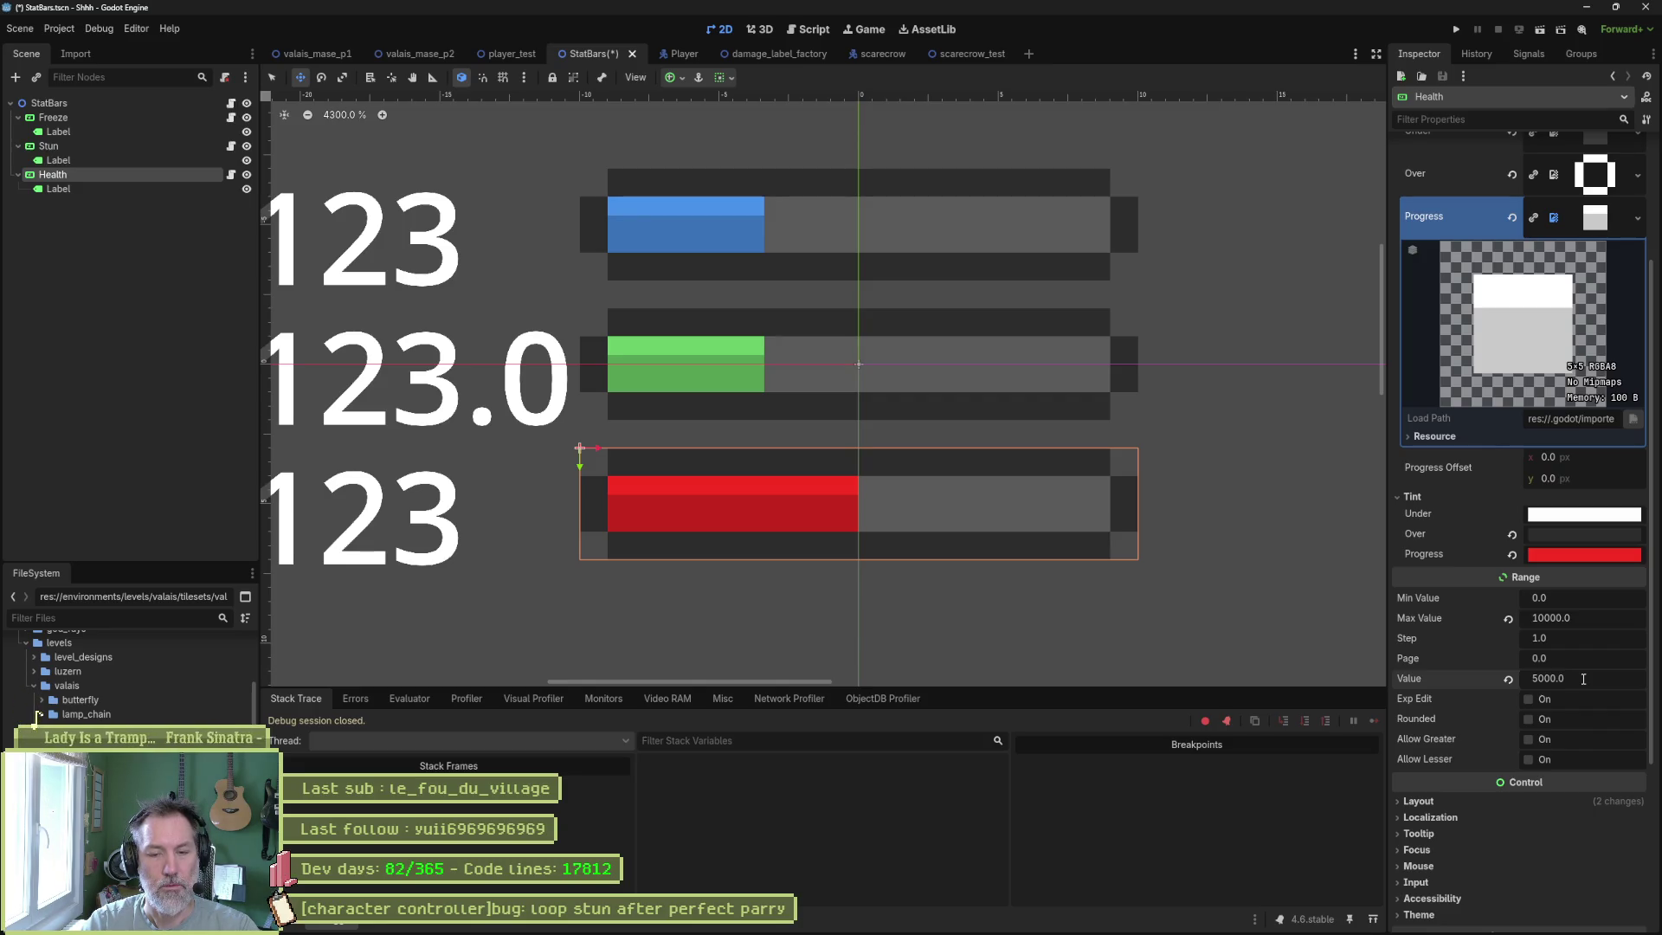
Raise the Health bar to Max Value 100000 with Value 50000.
left_click(1561, 617)
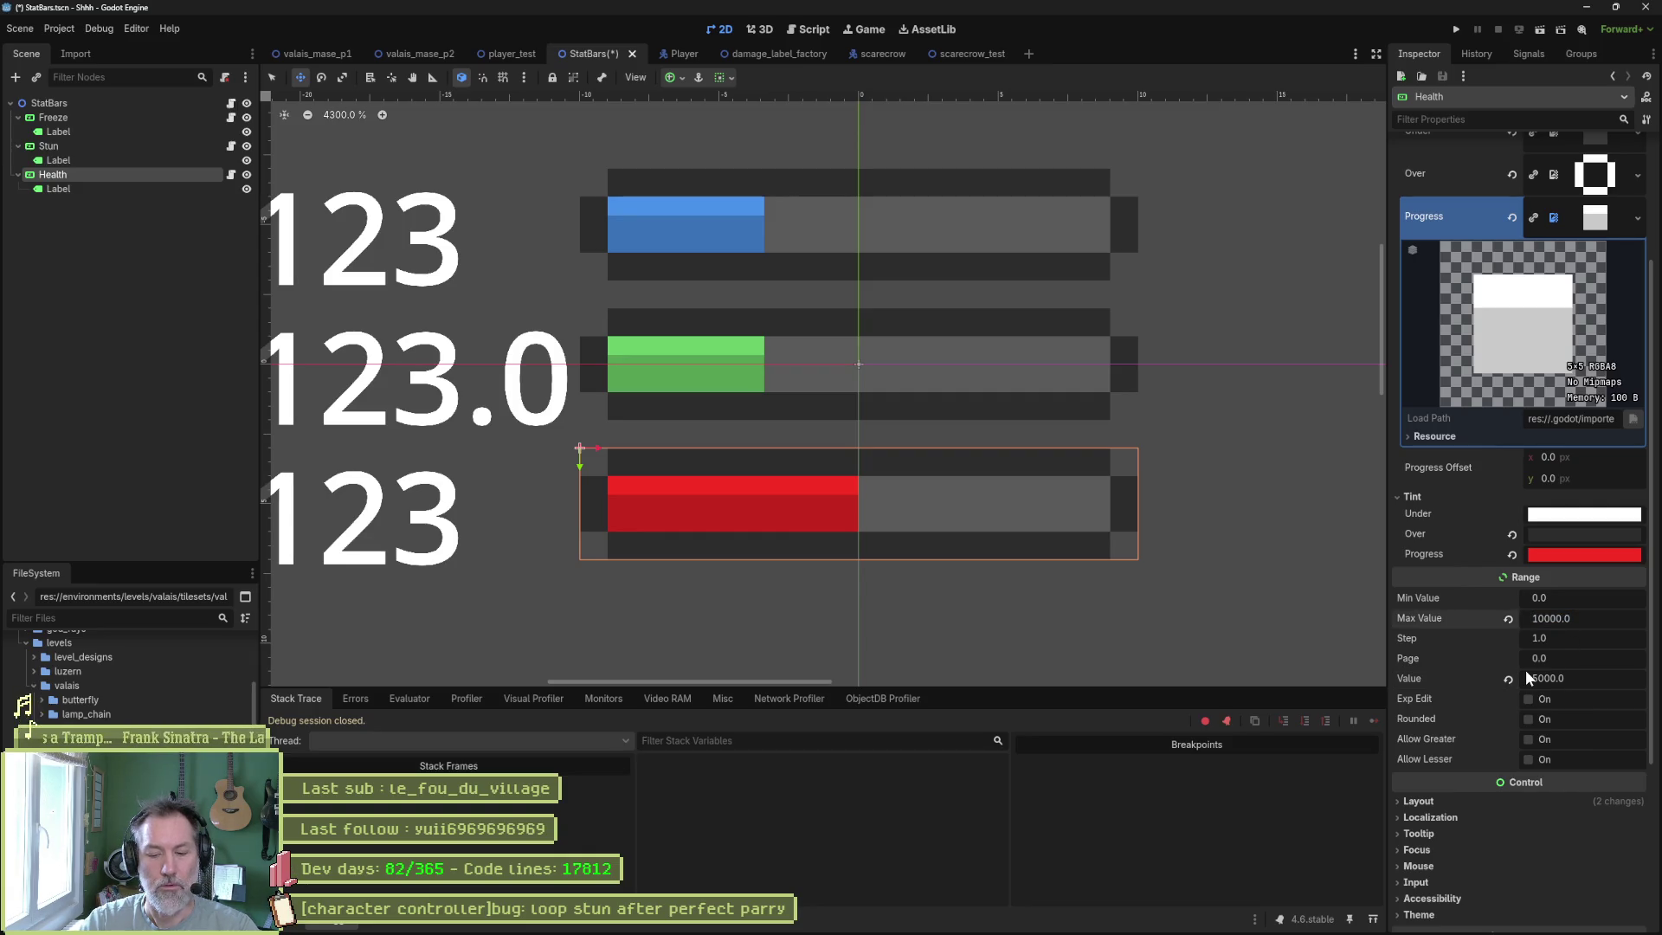
type("0")
key("Return")
left_click(1565, 679)
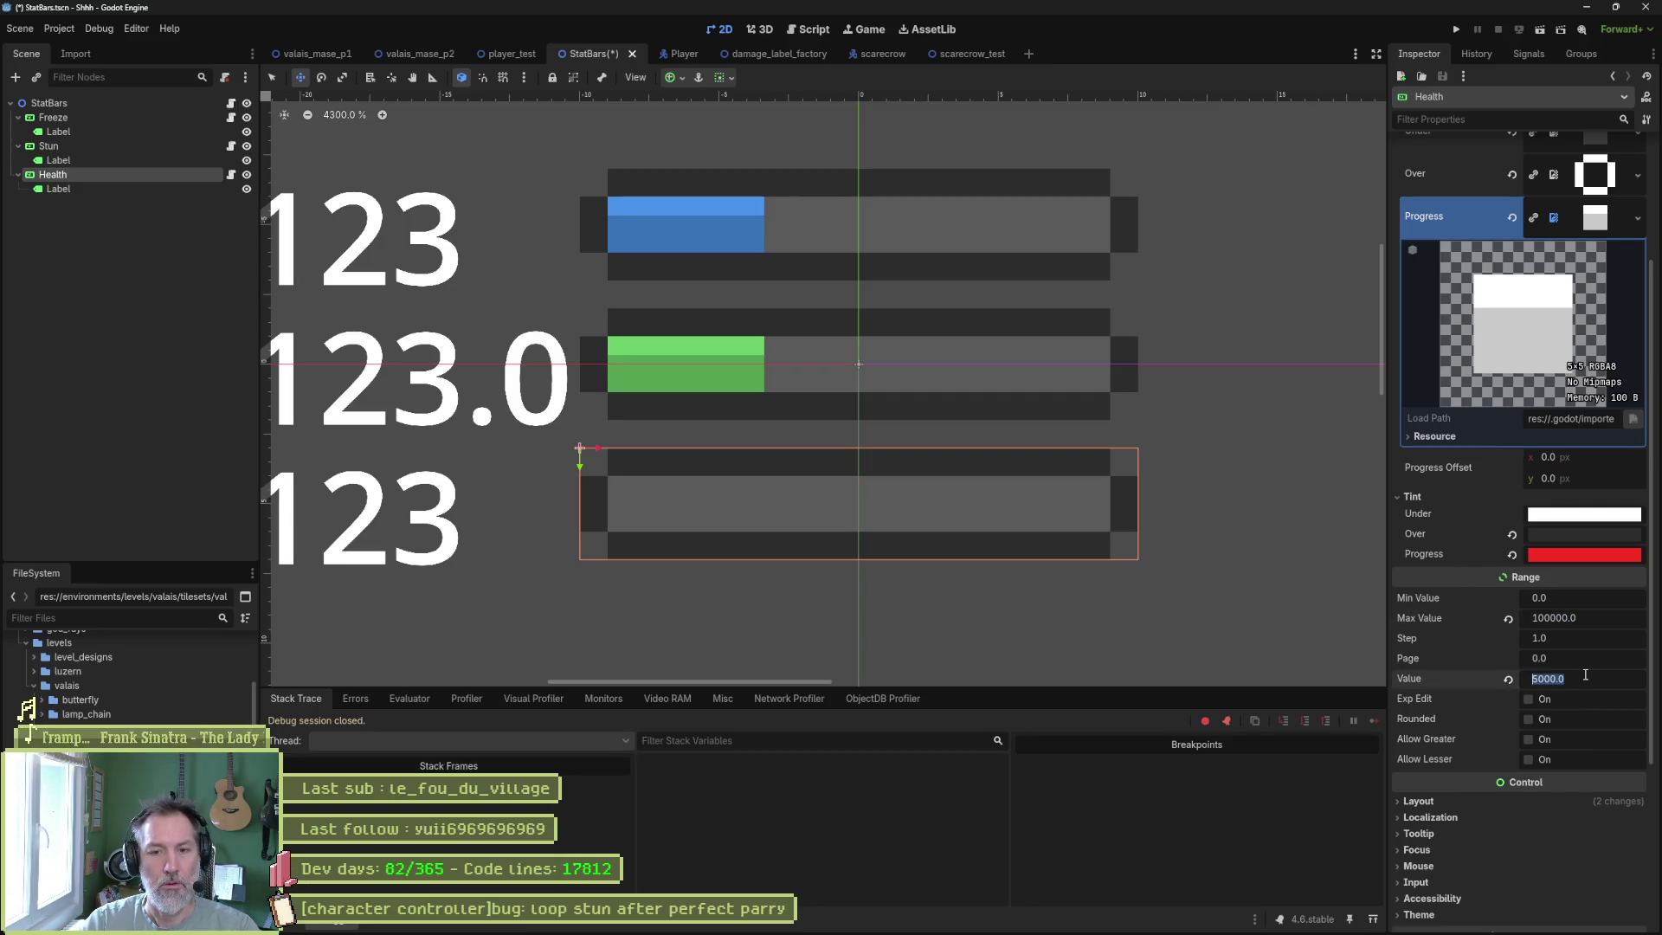
type("50000")
key("Return")
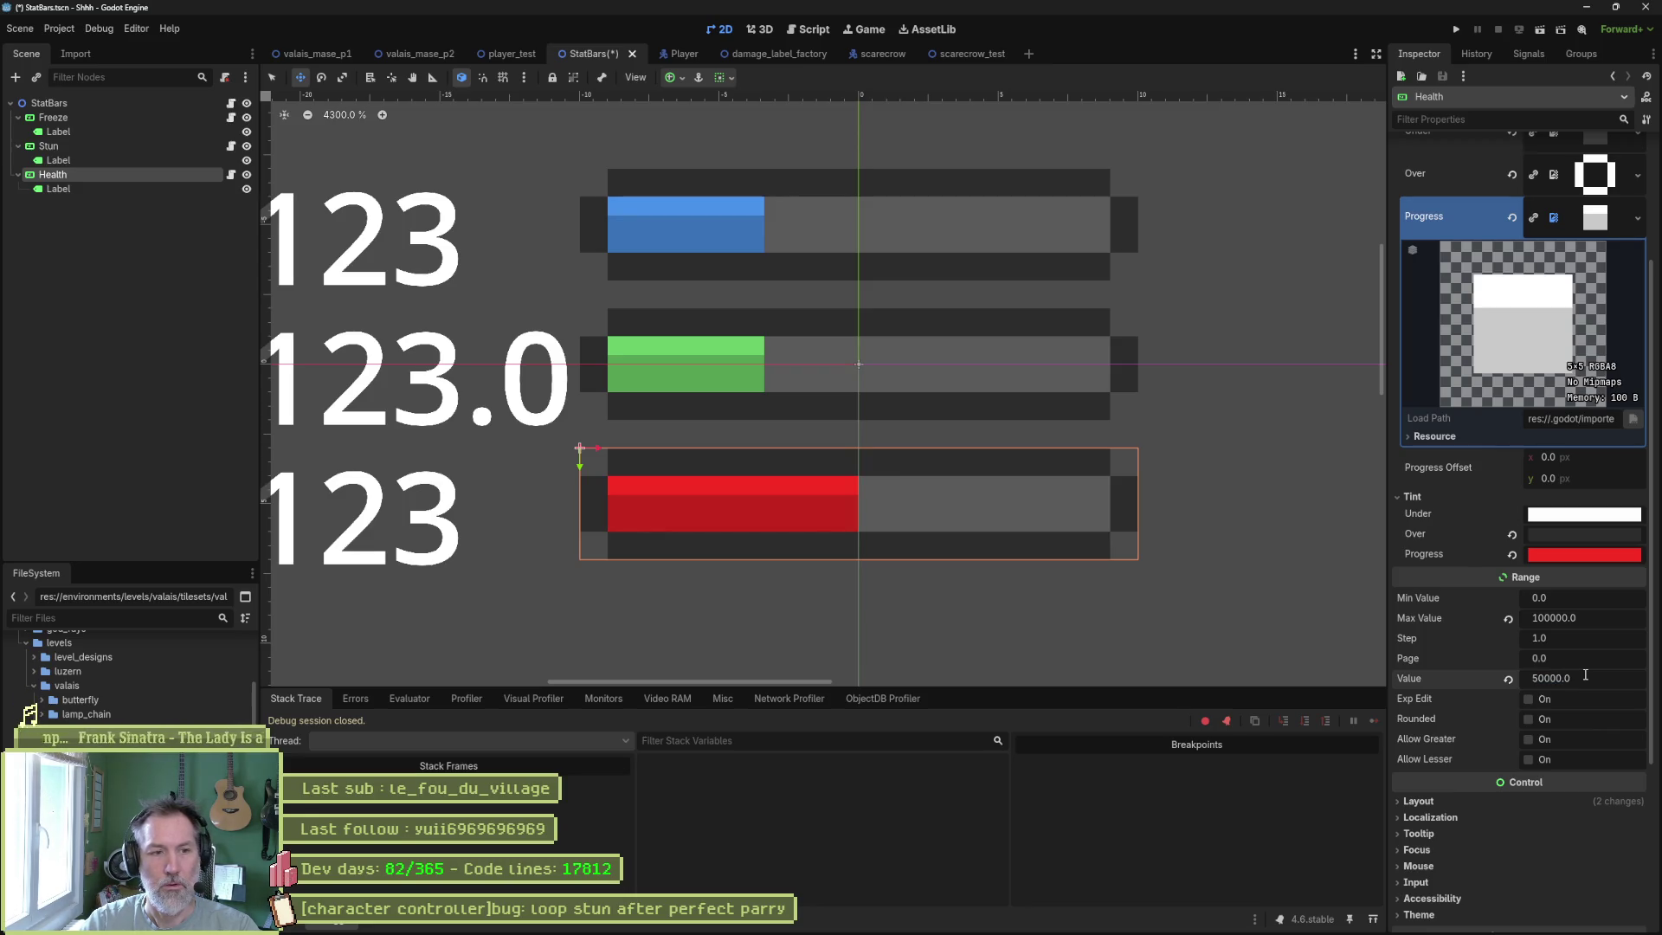
Set Health Max Value to 1000000 and Value to 500000, then return to valais_mase_p2.
left_click(1571, 618)
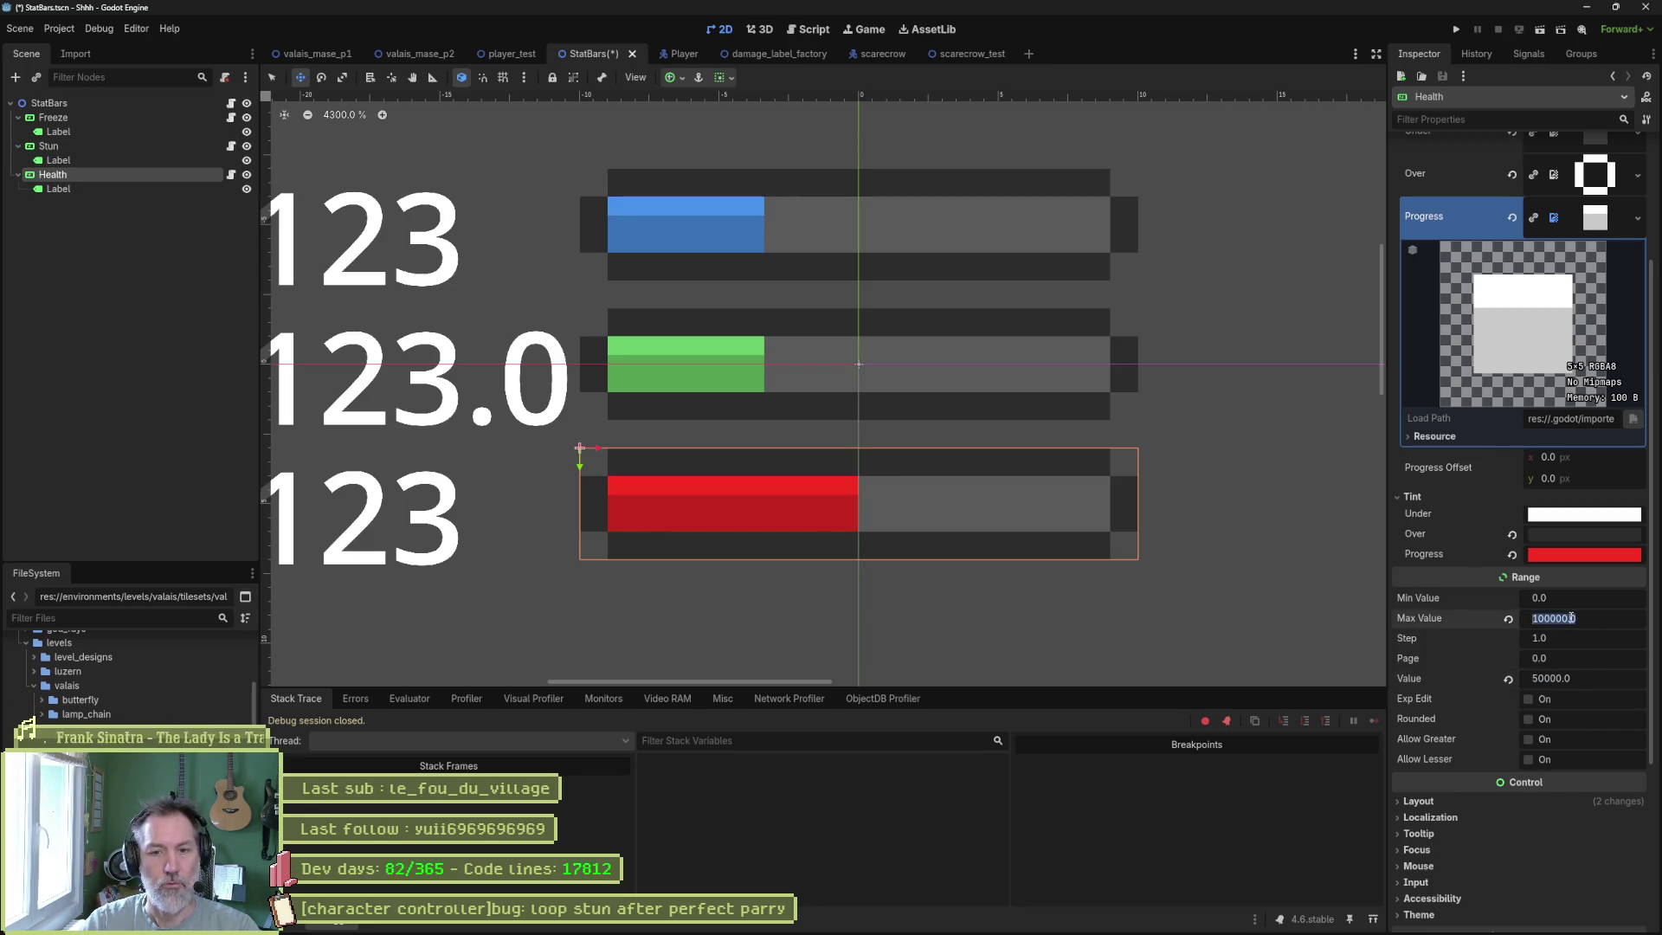
type("0")
key("Return")
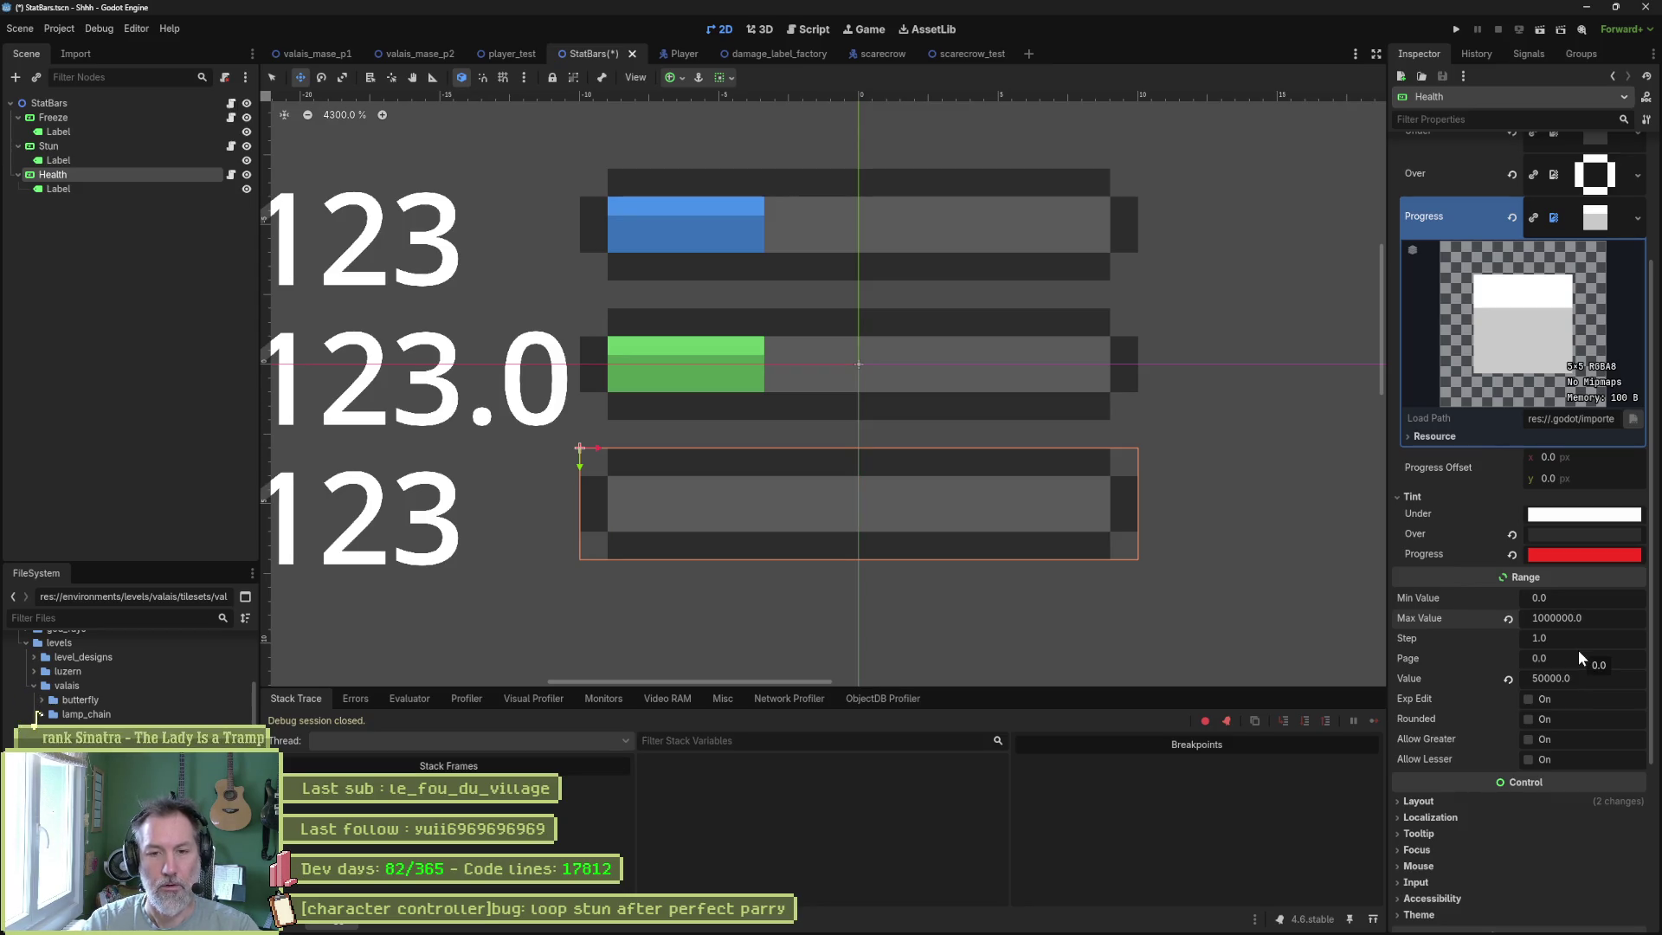
left_click(1557, 678)
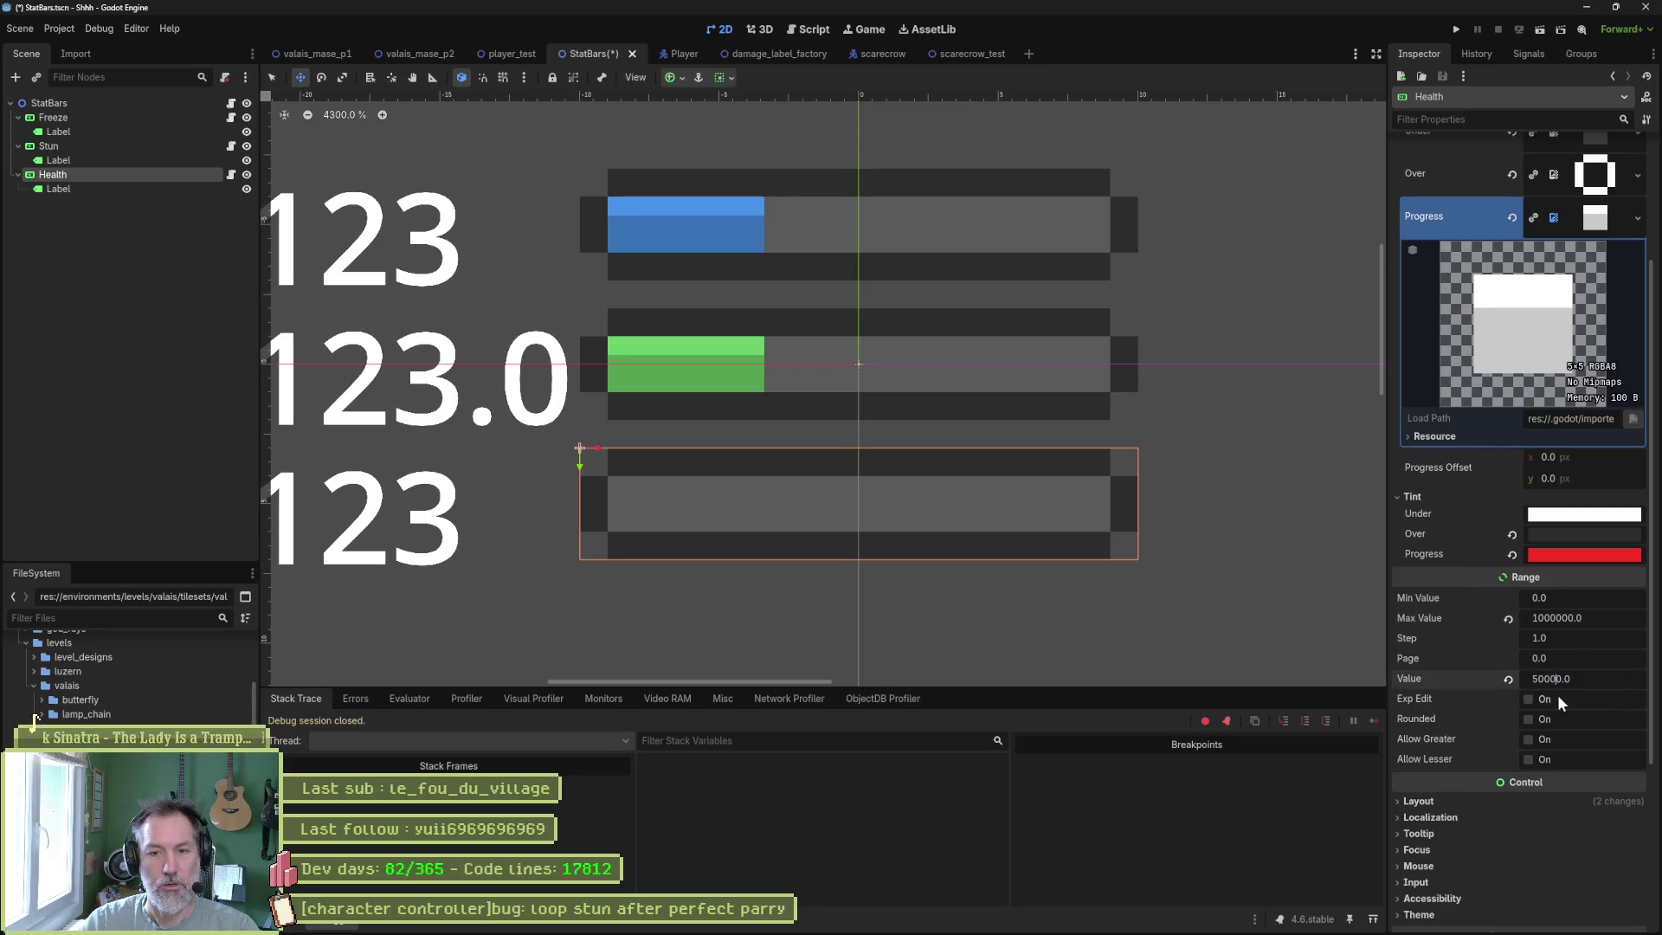
type("0")
key("Return")
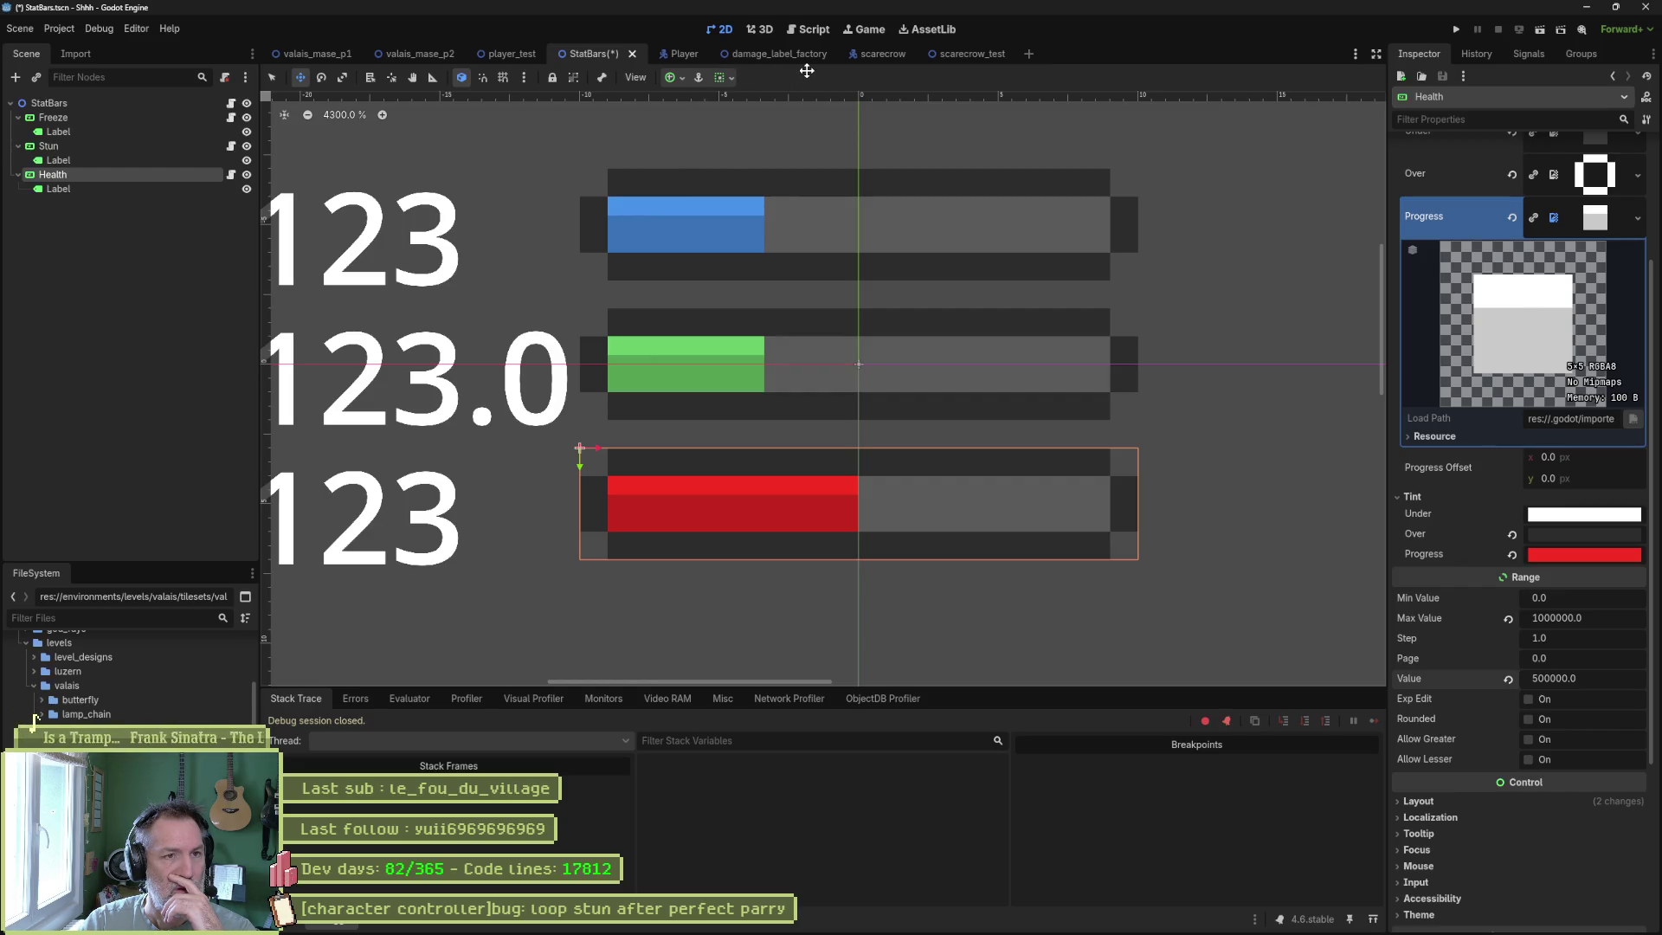
left_click(420, 53)
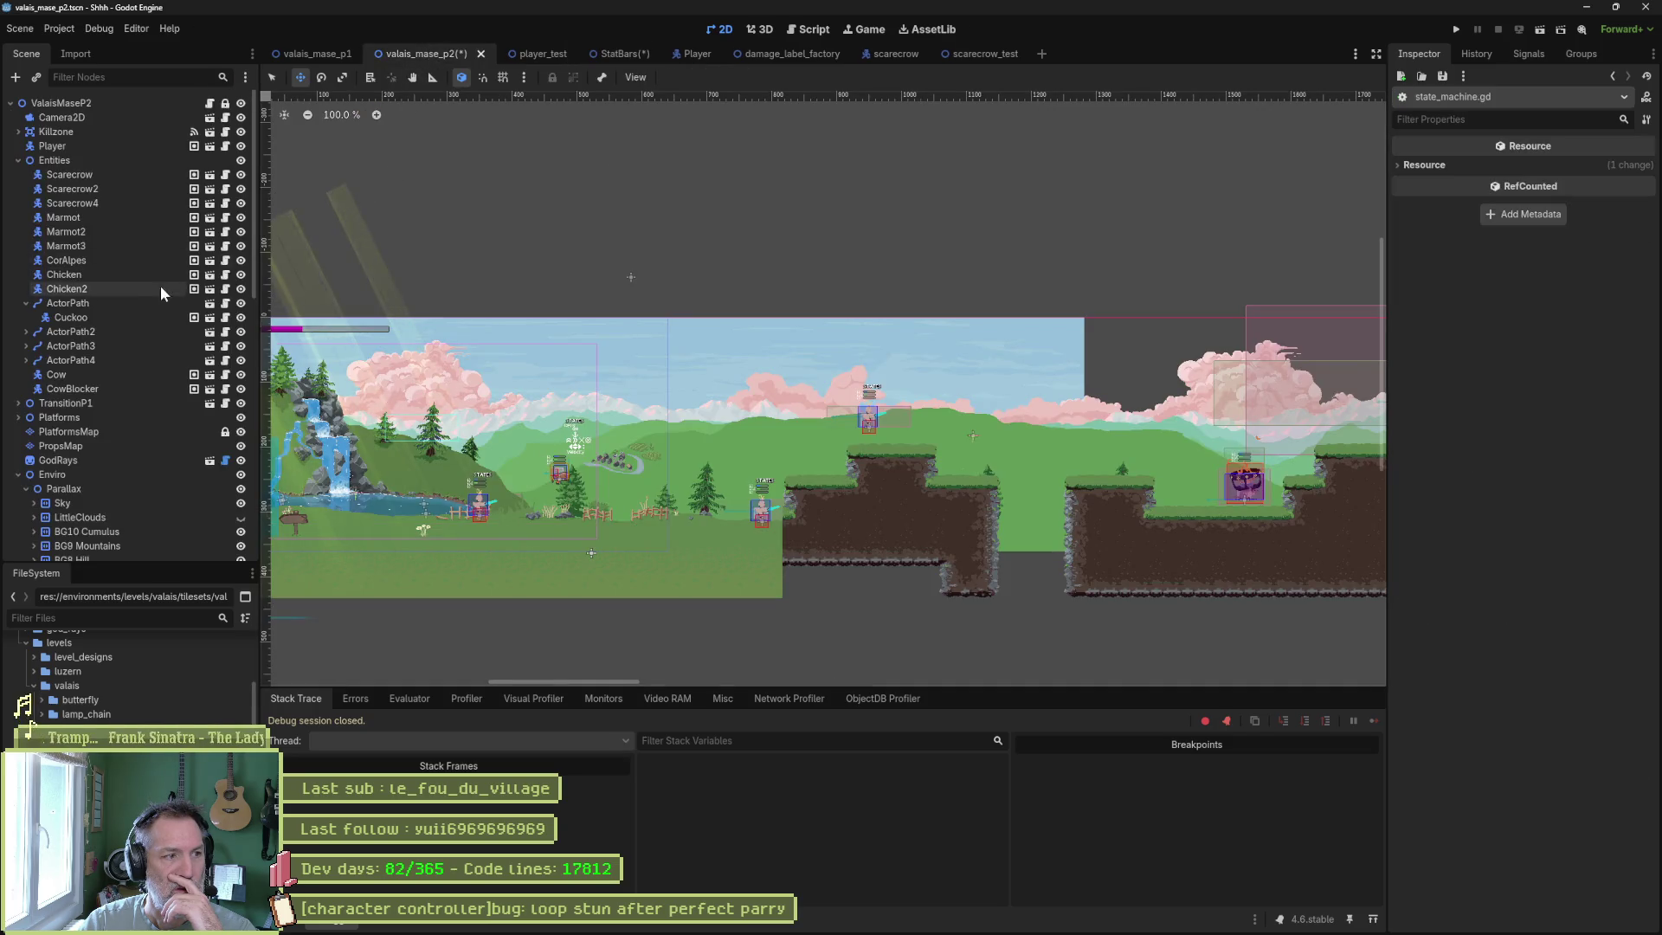
Select the Scarecrow, confirm its Health Max of 1000000.0, and save the valais_mase_p2 scene.
left_click(100, 188)
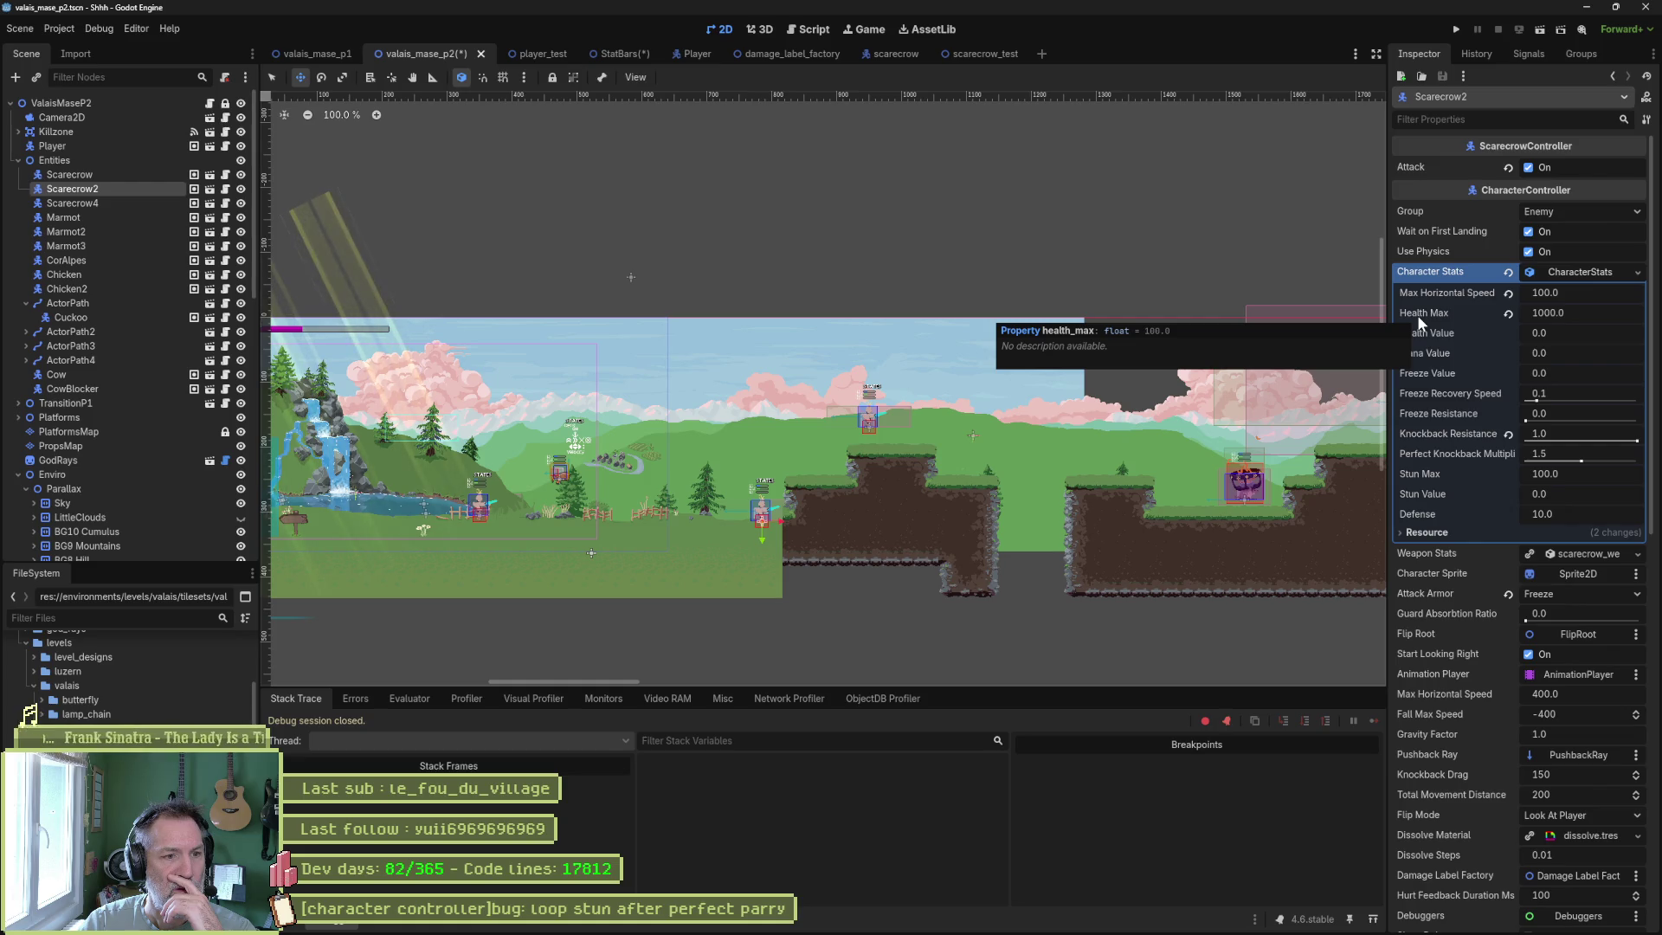
left_click(105, 176)
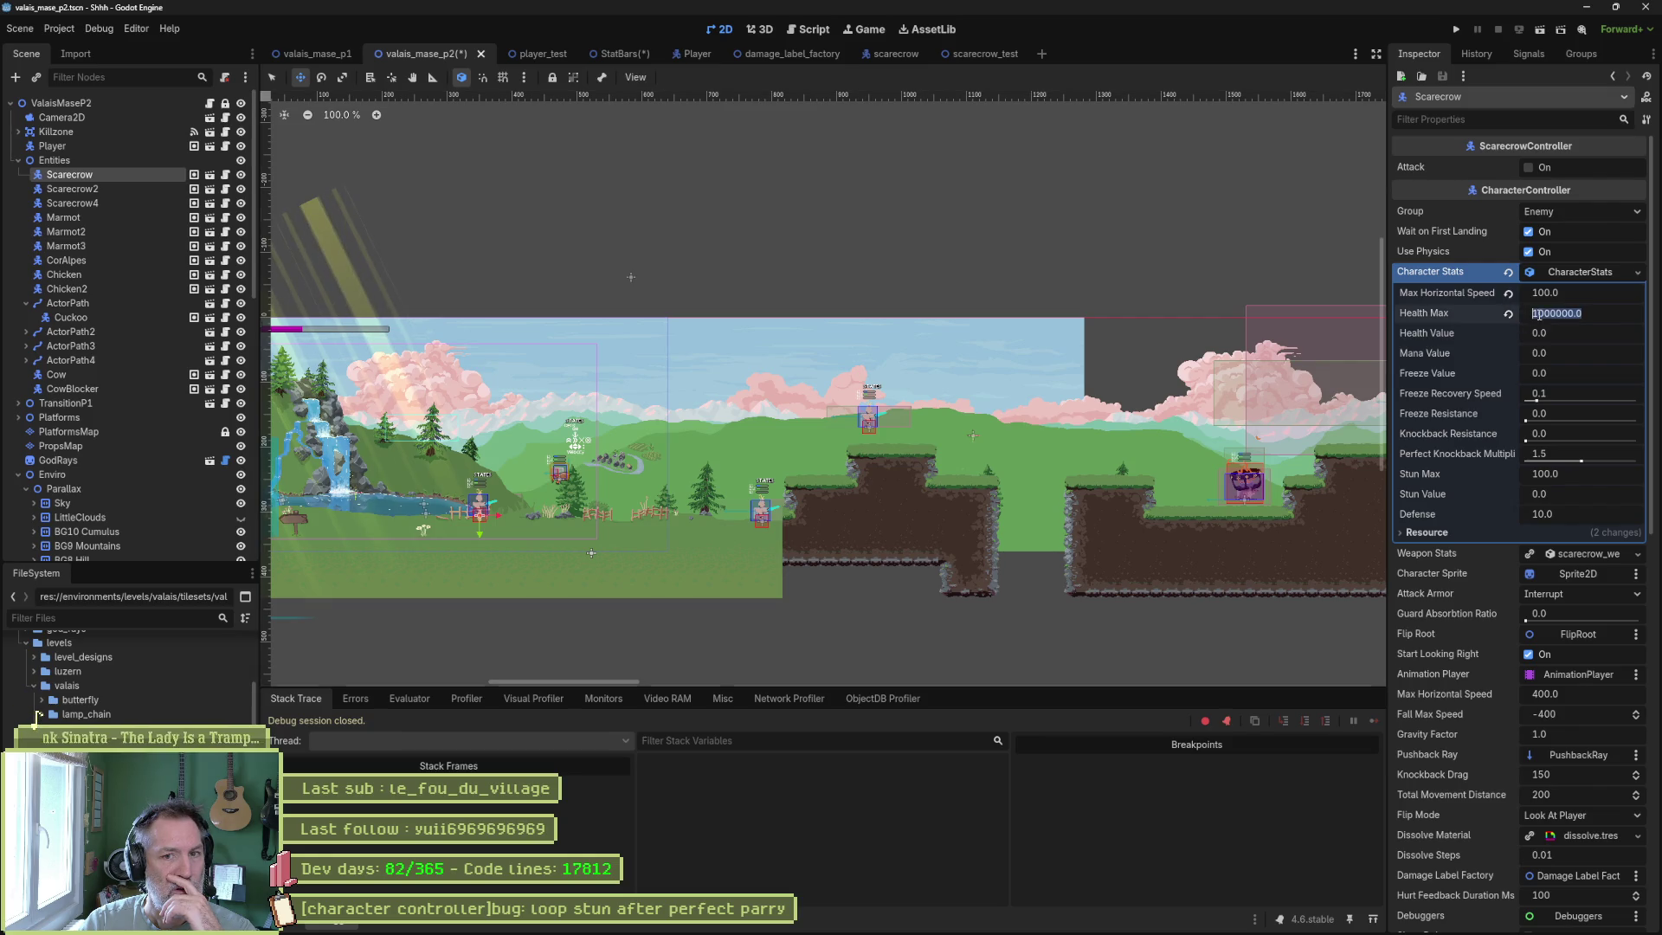
left_click(1566, 314)
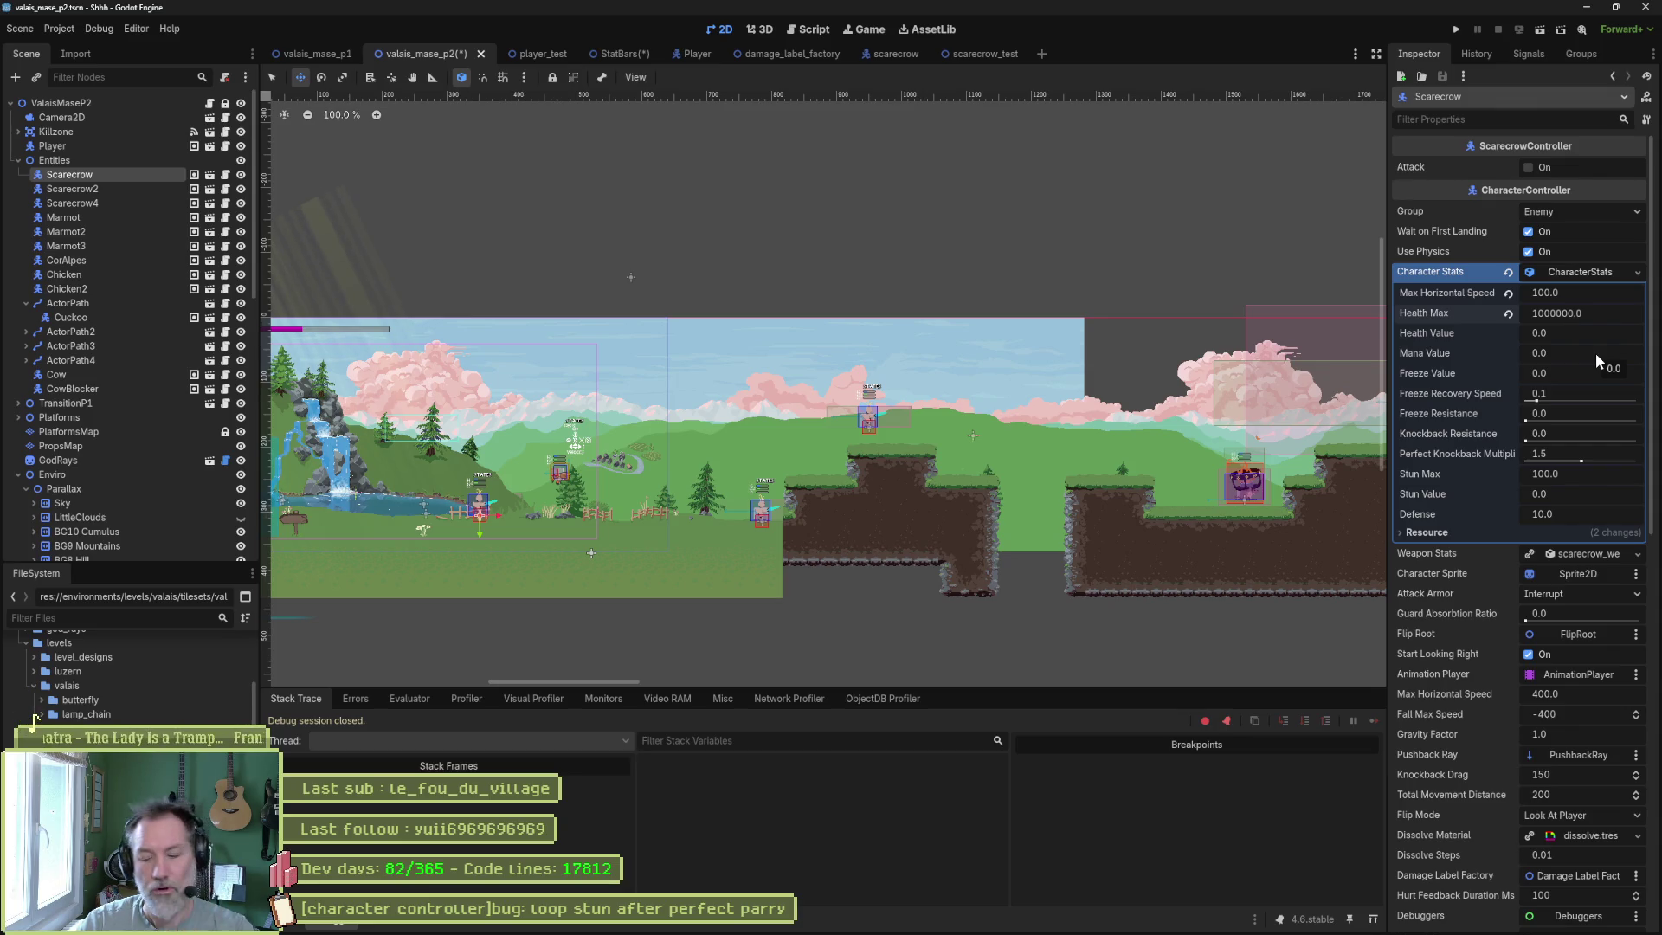
key("ctrl+s")
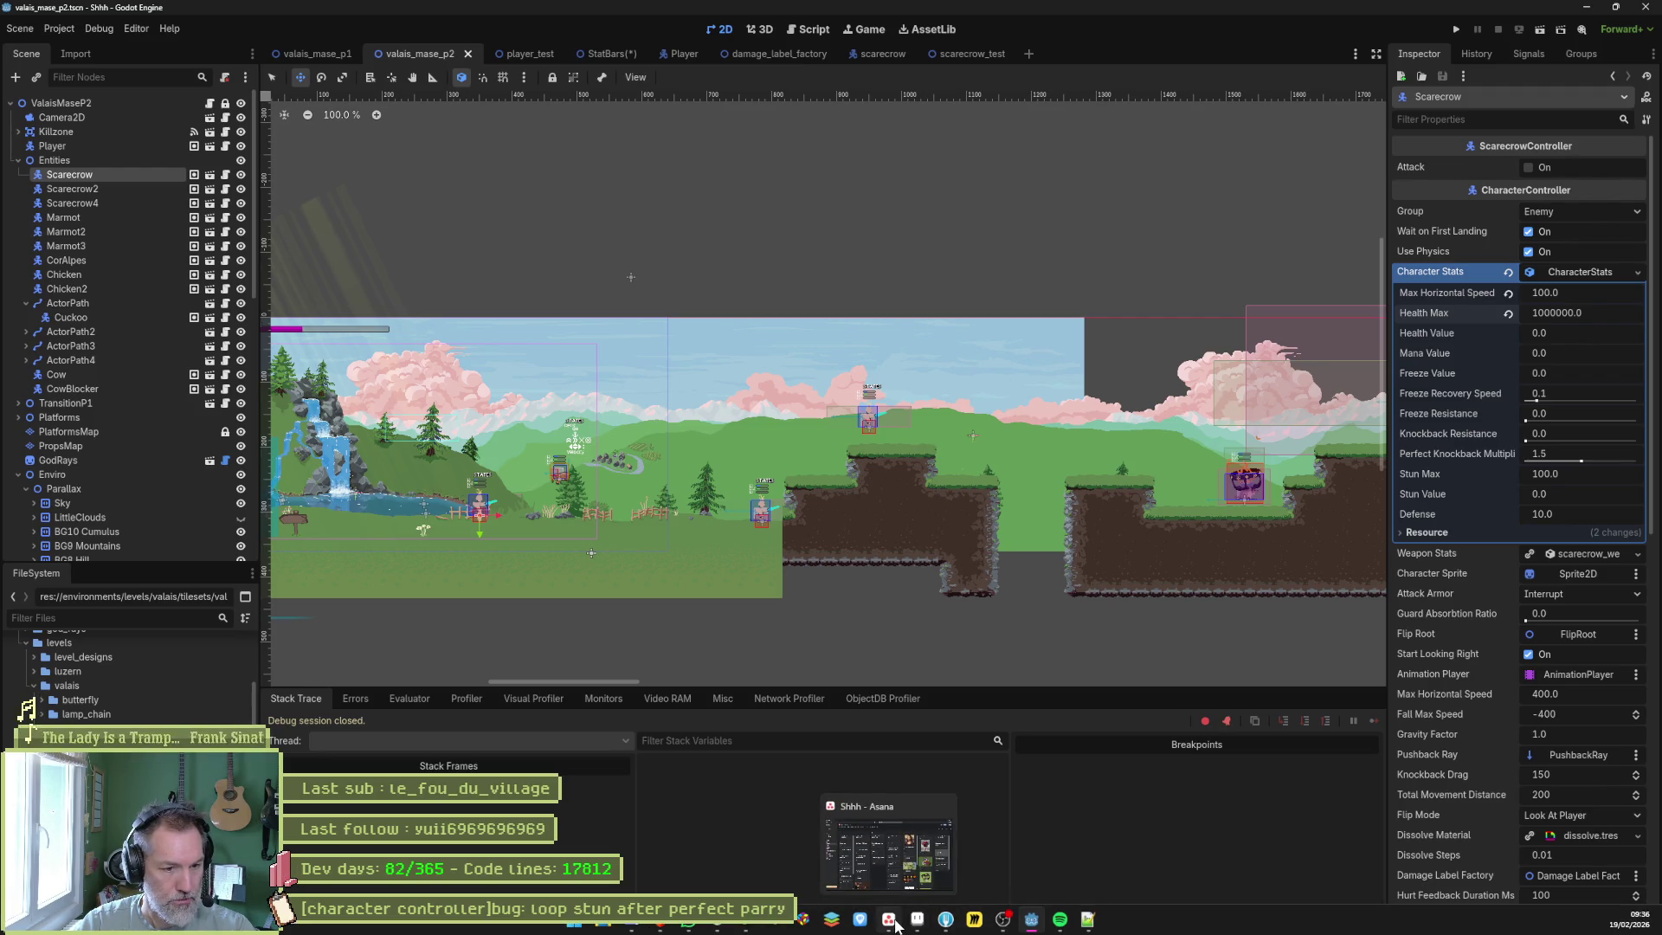
left_click(903, 922)
Add an In progress task '[character stats]add: indestructible (no damages)' and move it to third place.
left_click(632, 576)
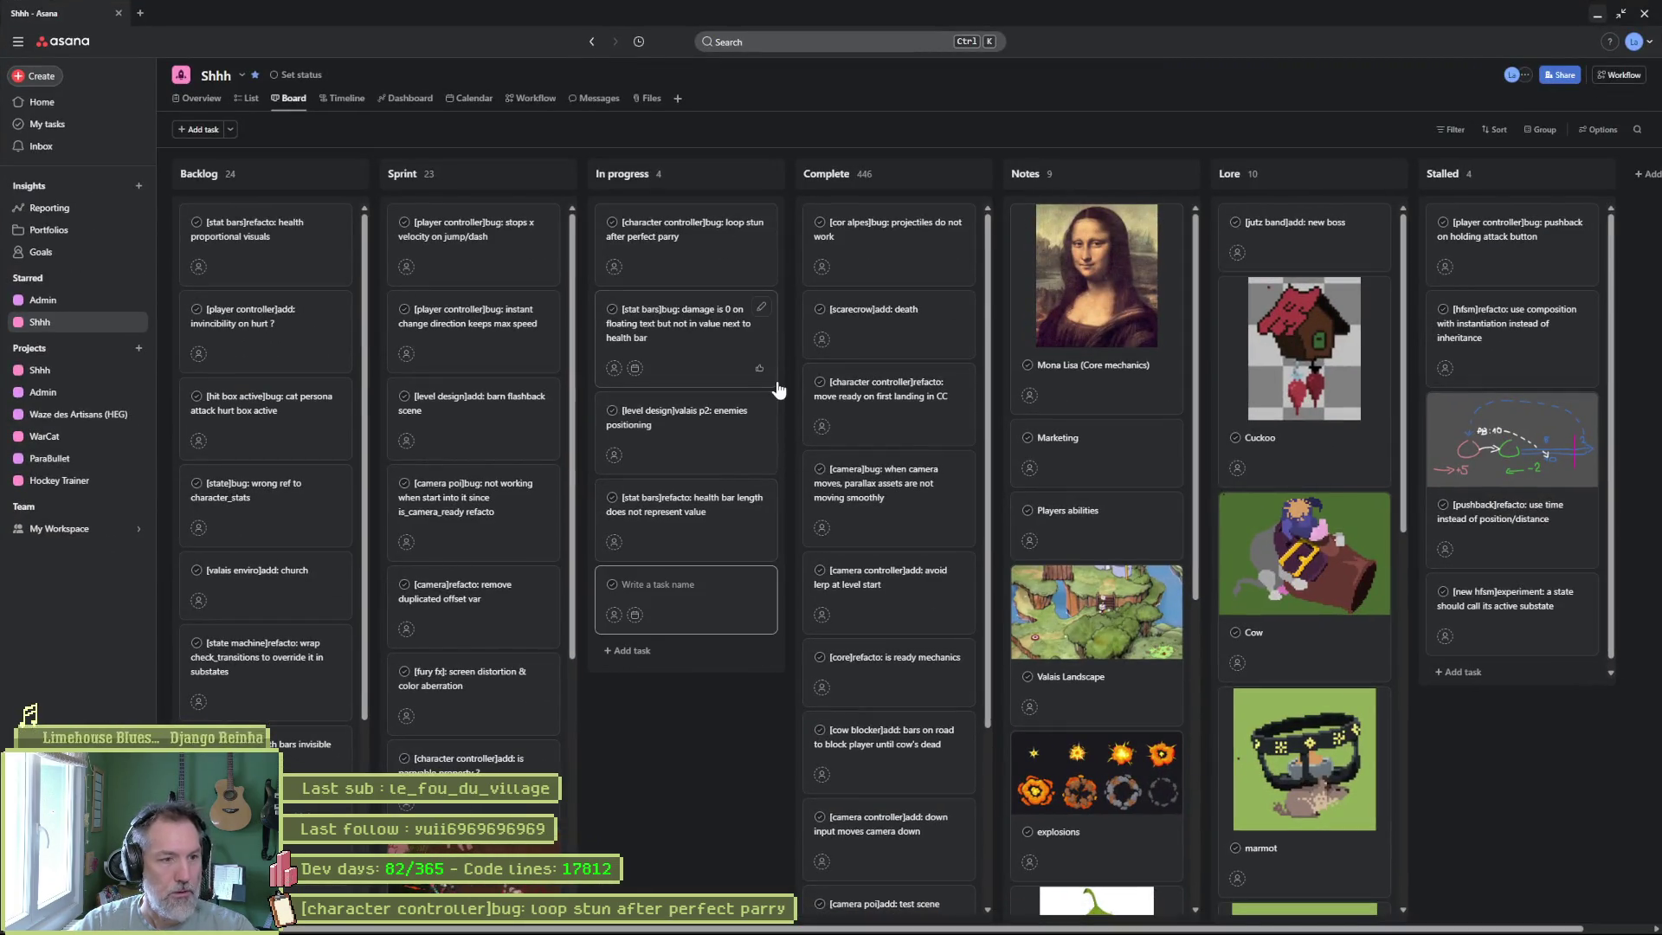
type("[")
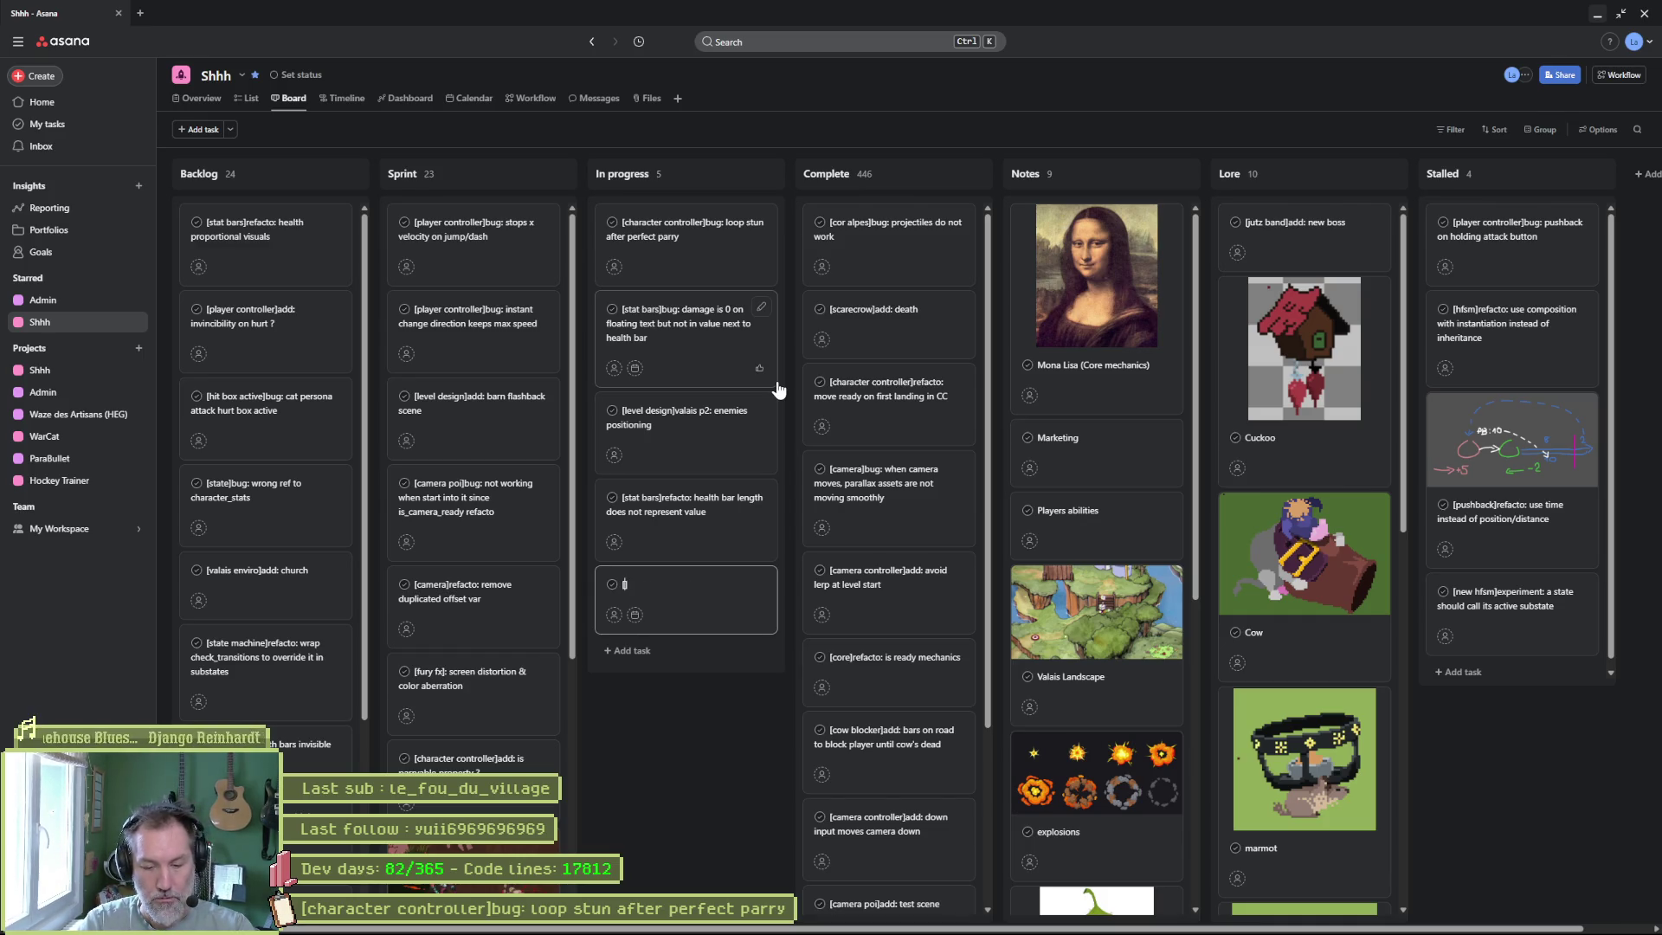
type("character")
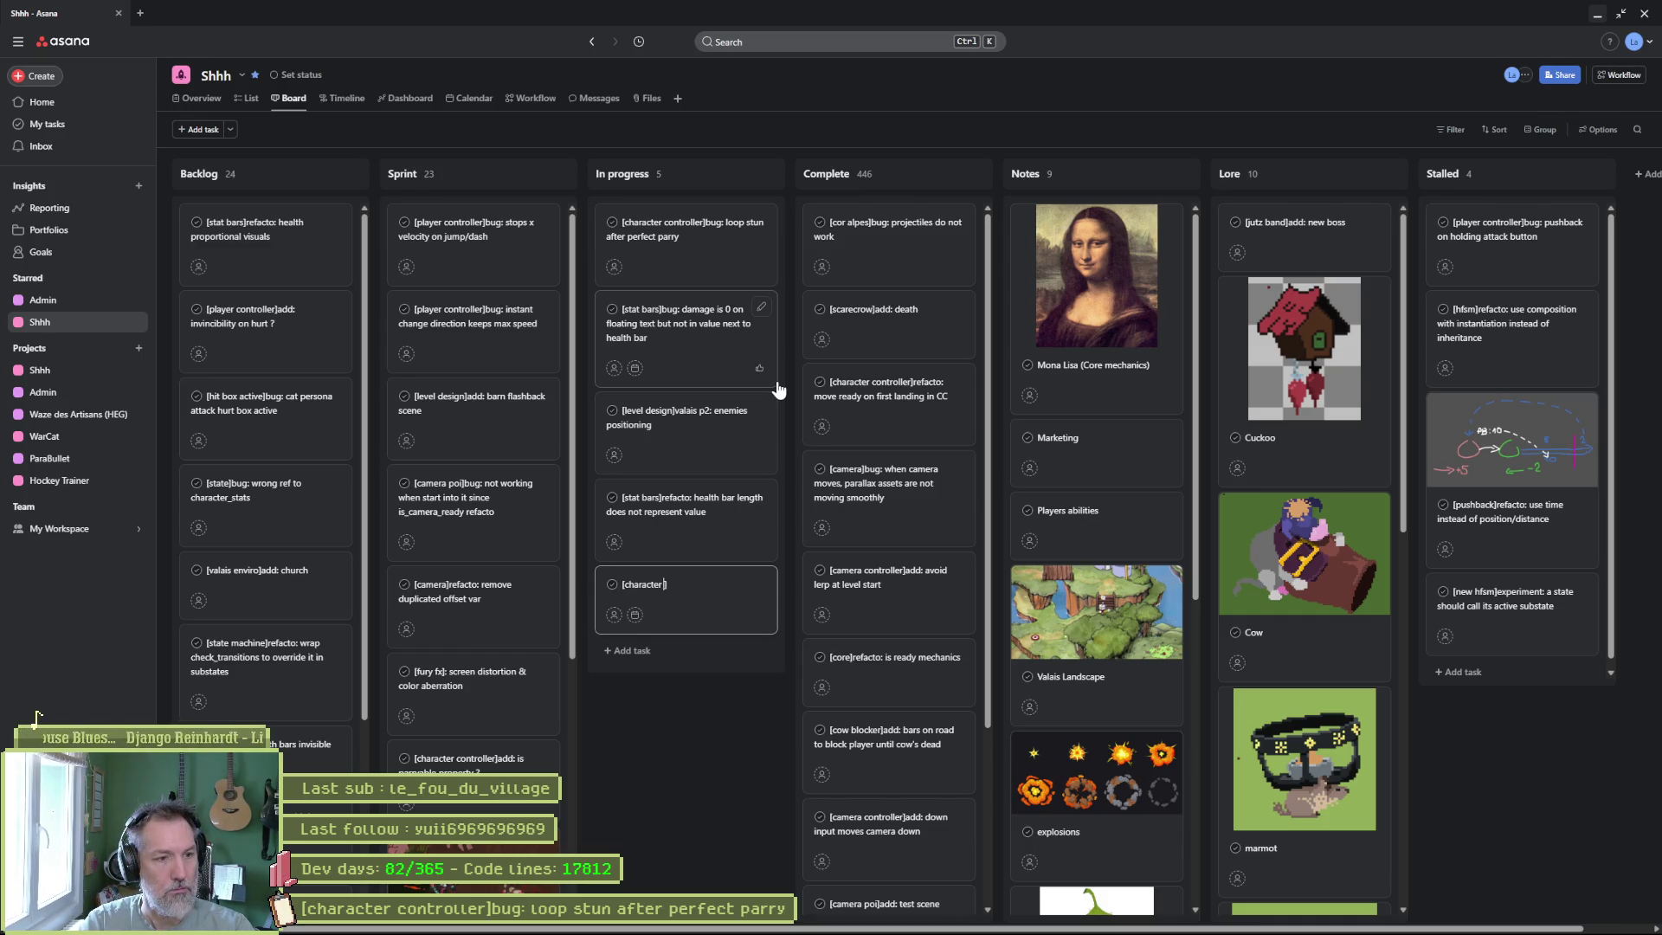
type(" stats")
type("add: inv")
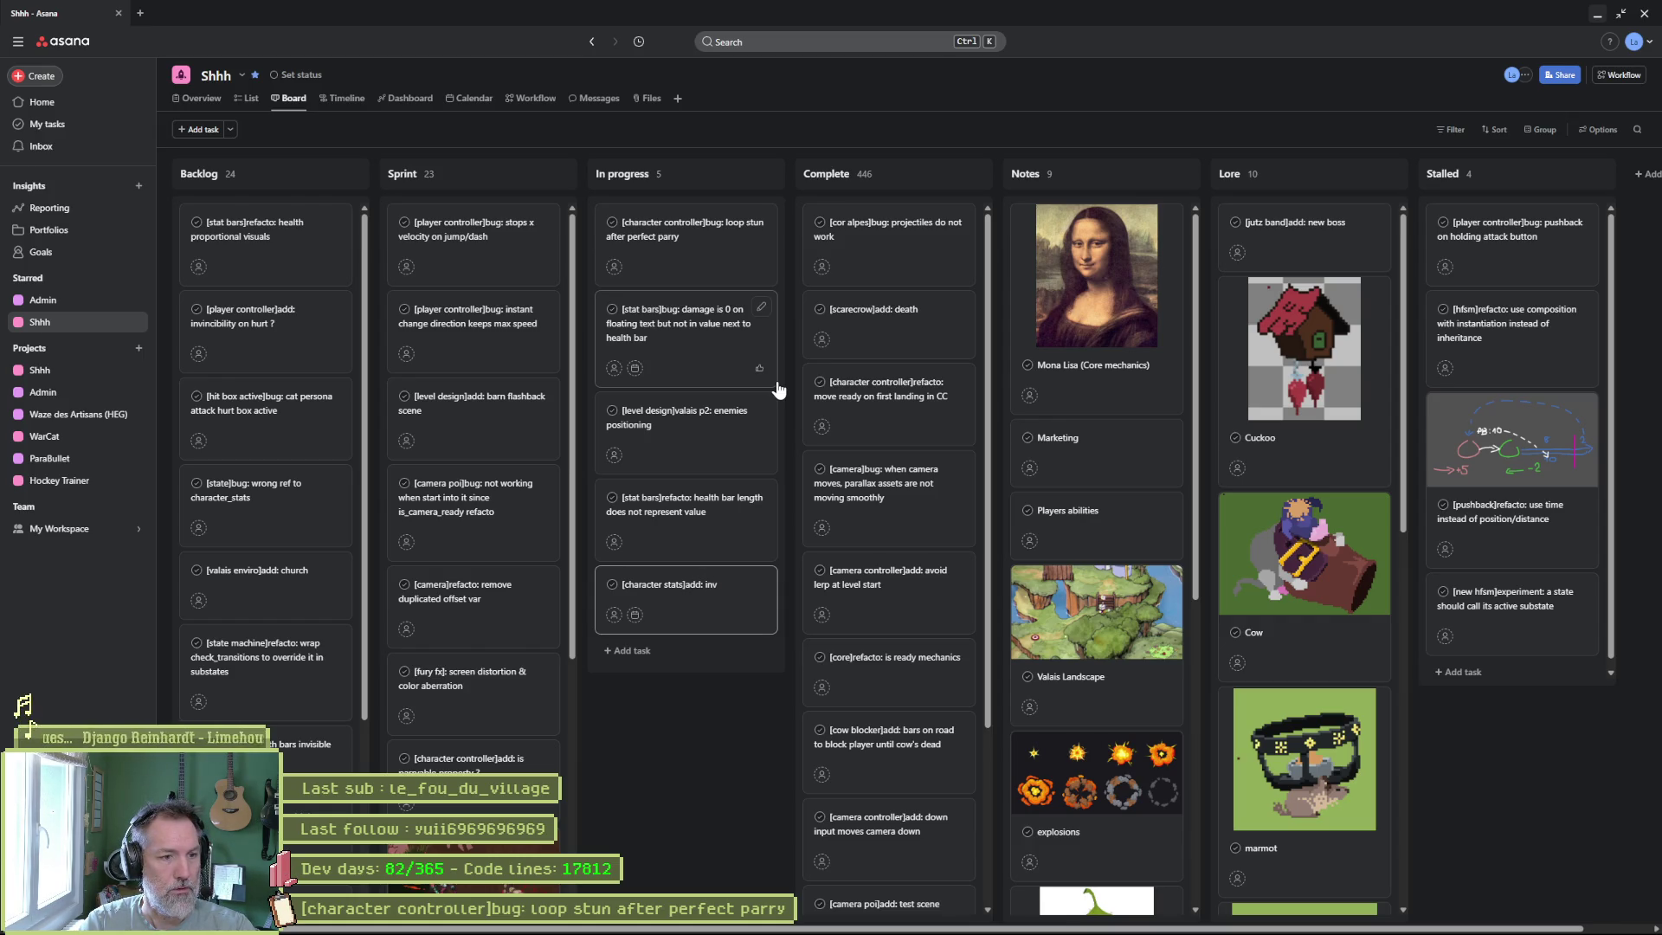
type("in")
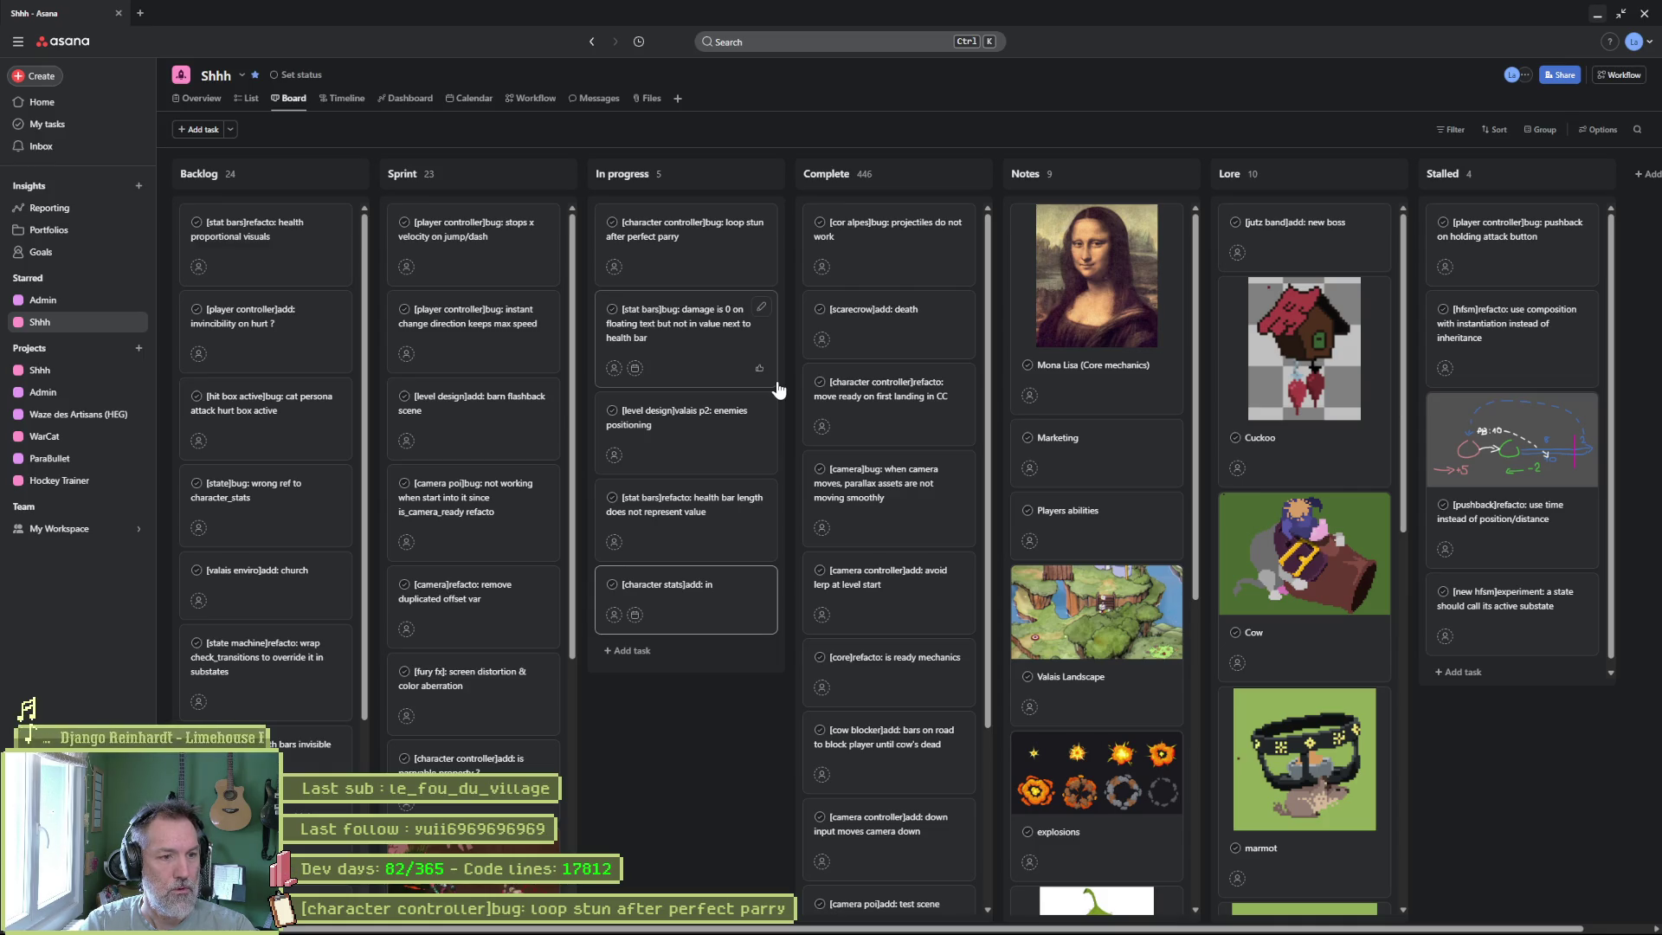
type("destru")
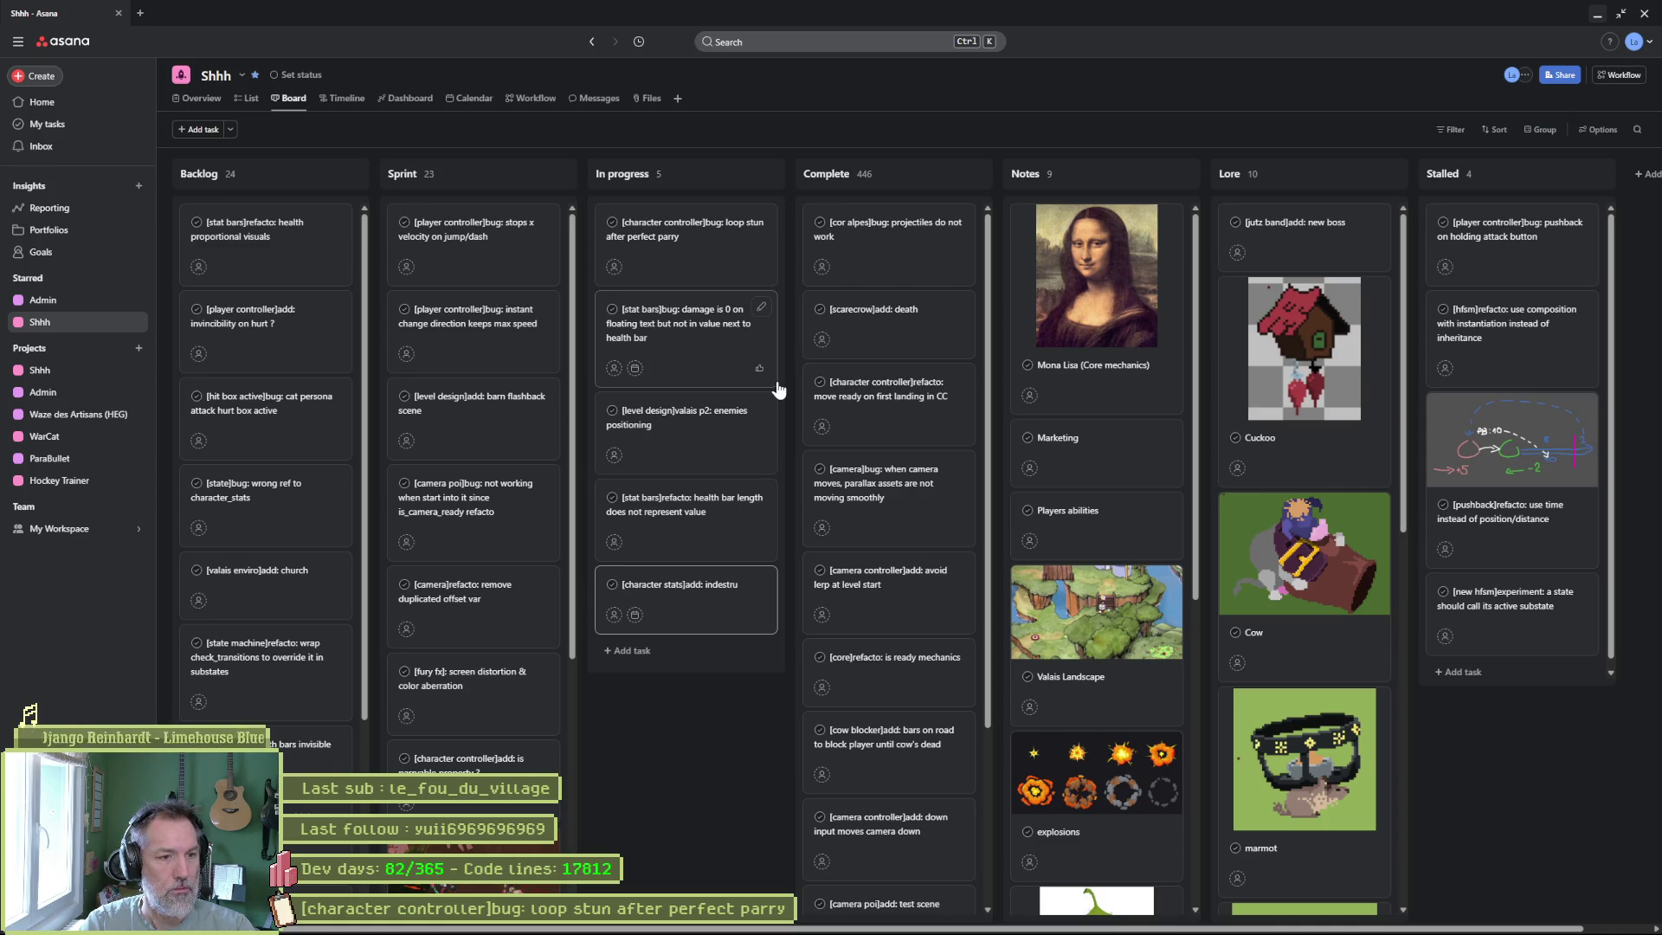
type("ctib(no damages")
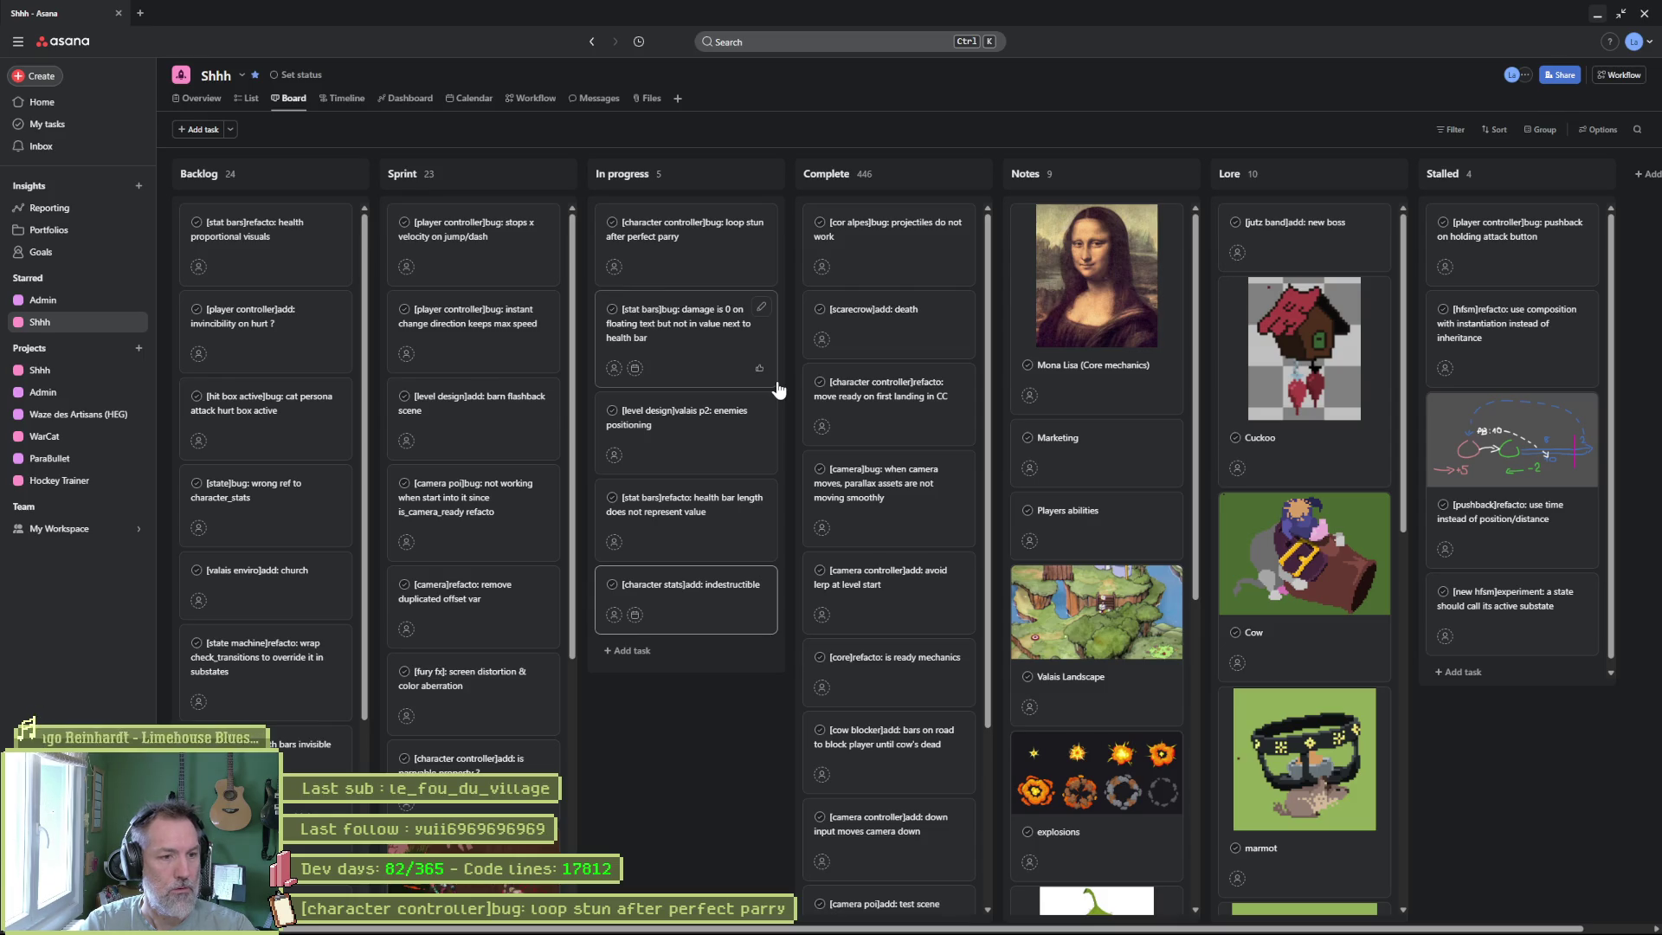
type(")")
key("Return")
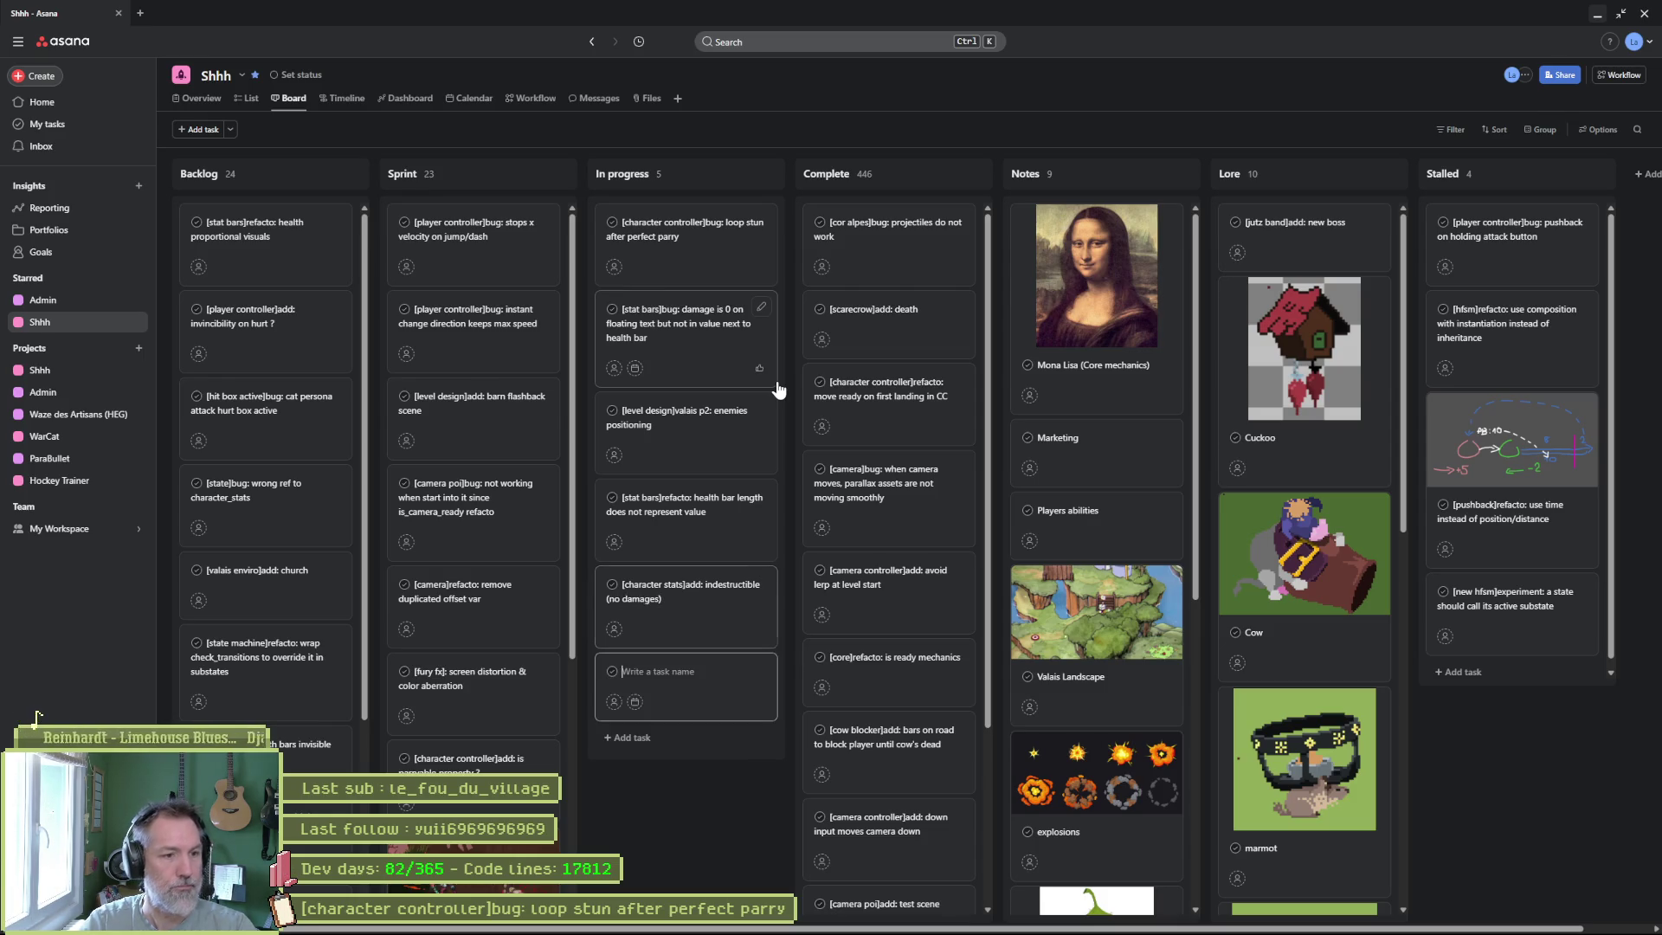
left_click_drag(671, 588, 674, 400)
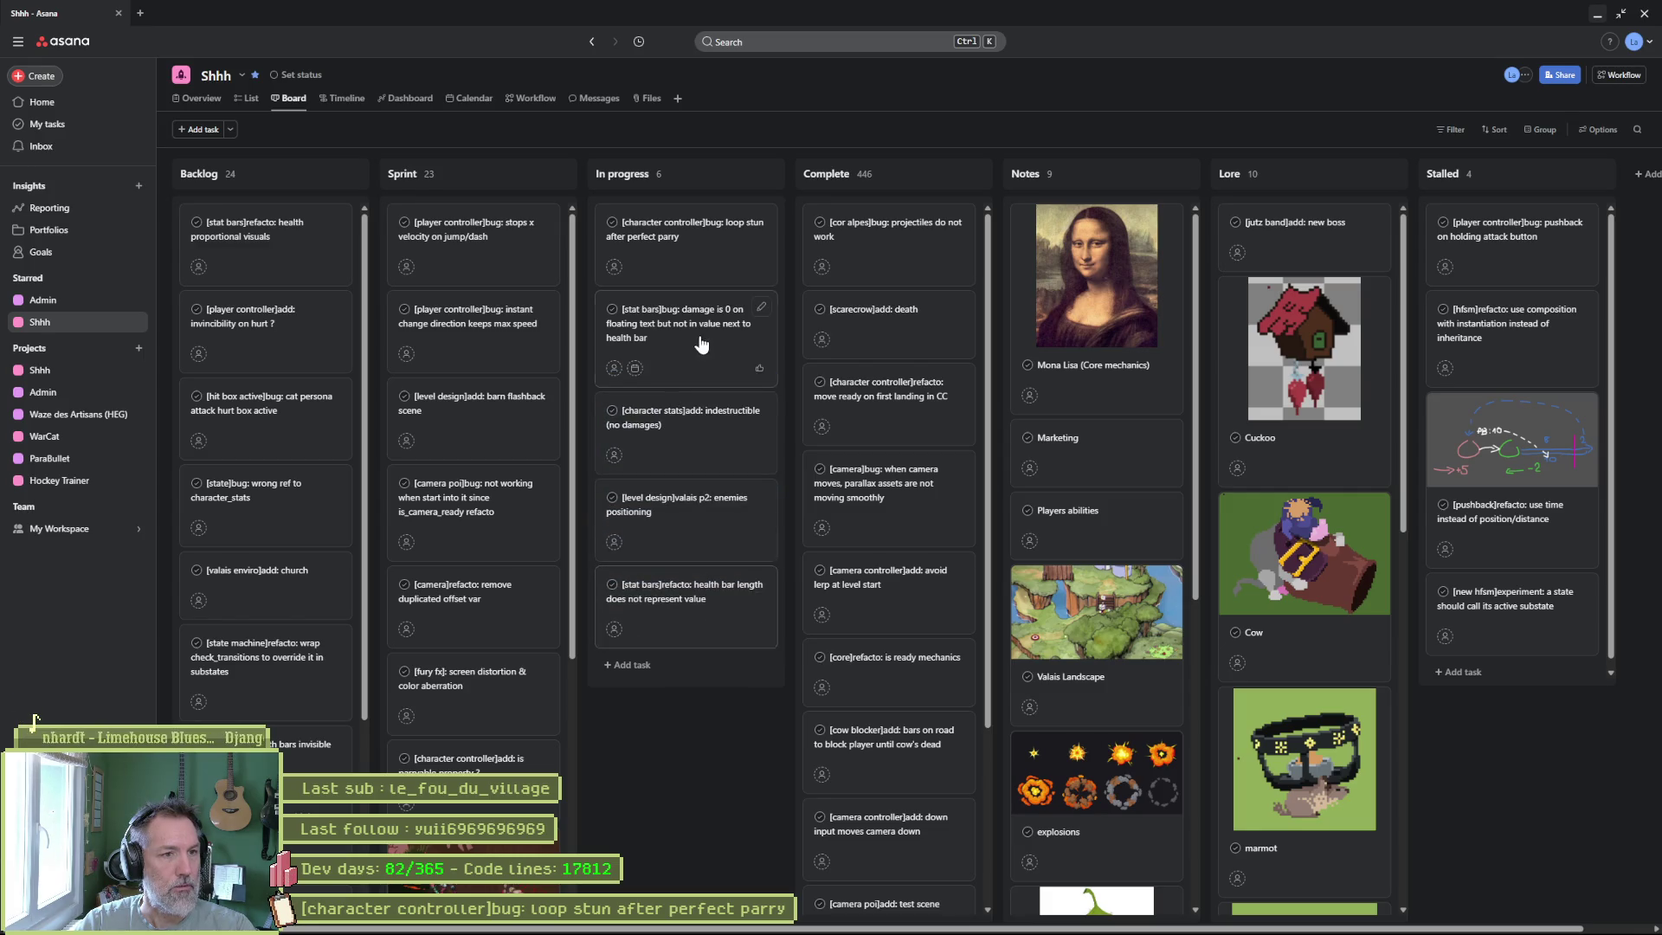
Open the loop stun bug task and select its full title.
left_click(690, 252)
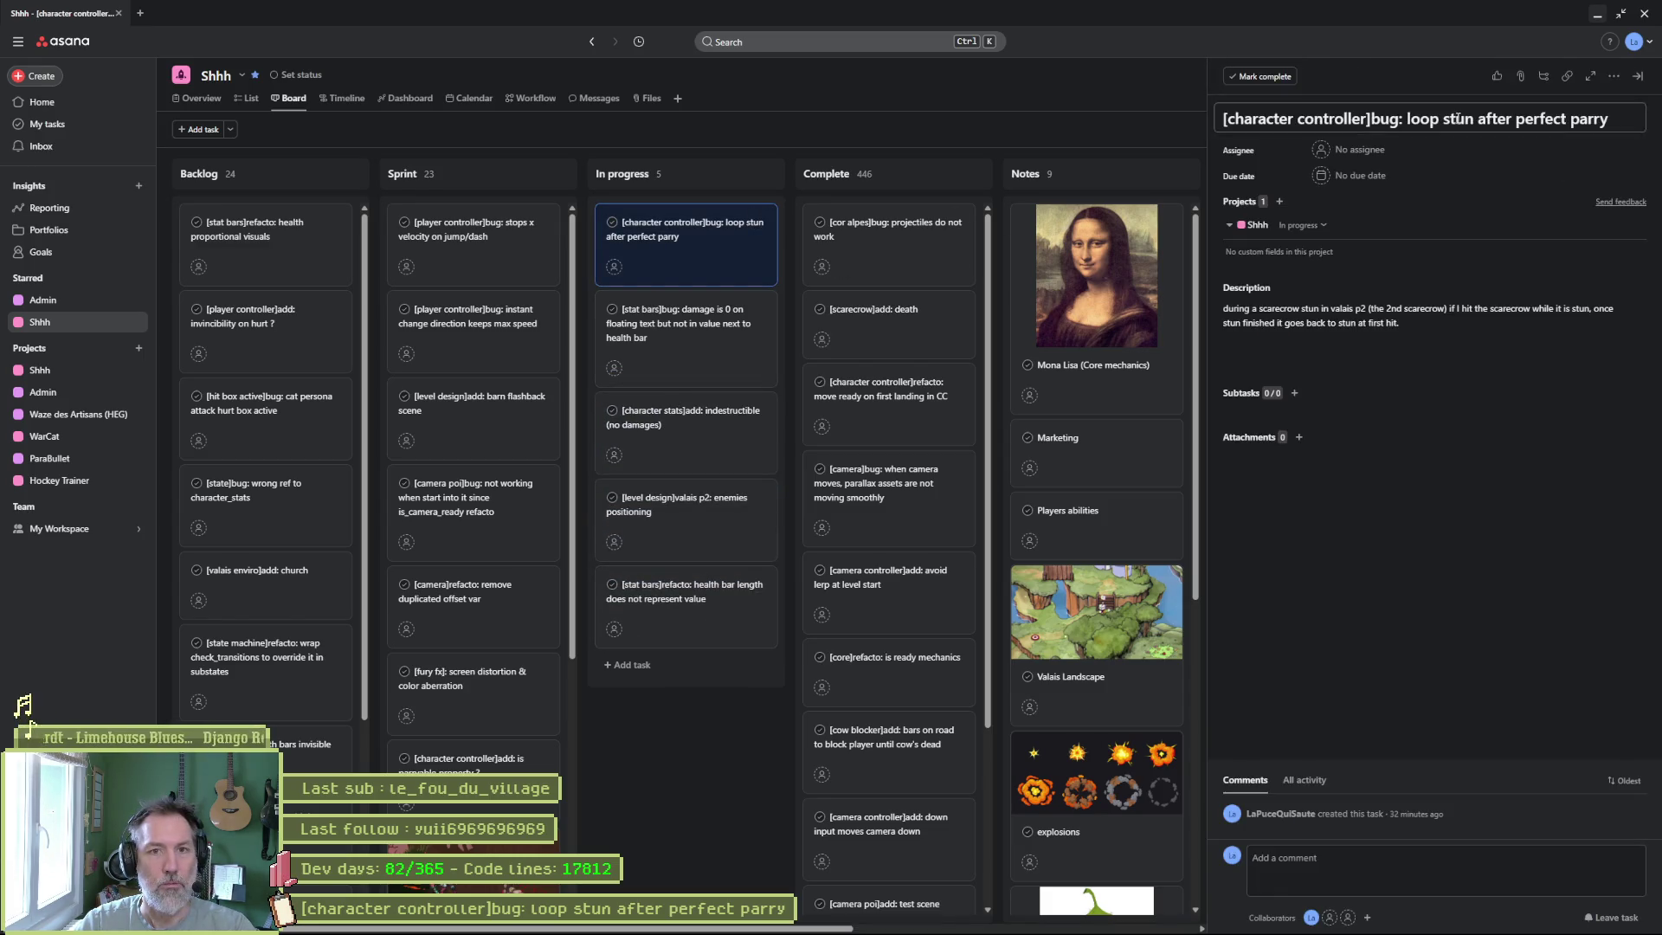
triple_click(1425, 118)
left_click(1004, 922)
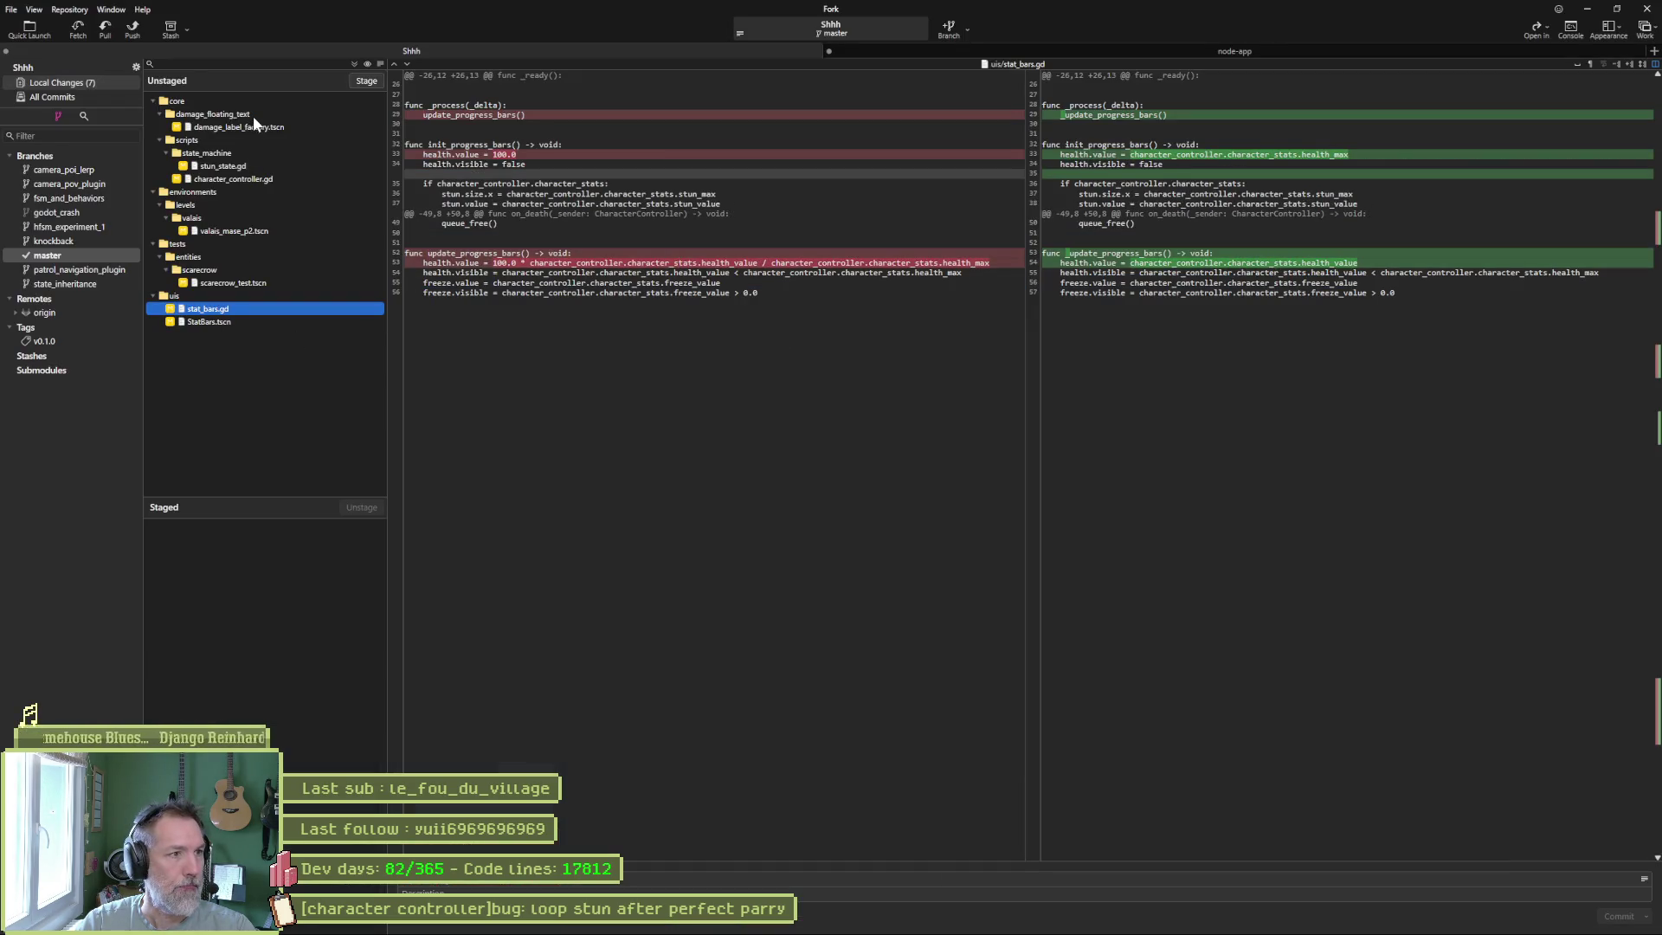
Review diffs of damage_label_factory.tscn, stun_state.gd, character_controller.gd and stat_bars.gd, then stage all seven files.
left_click(287, 123)
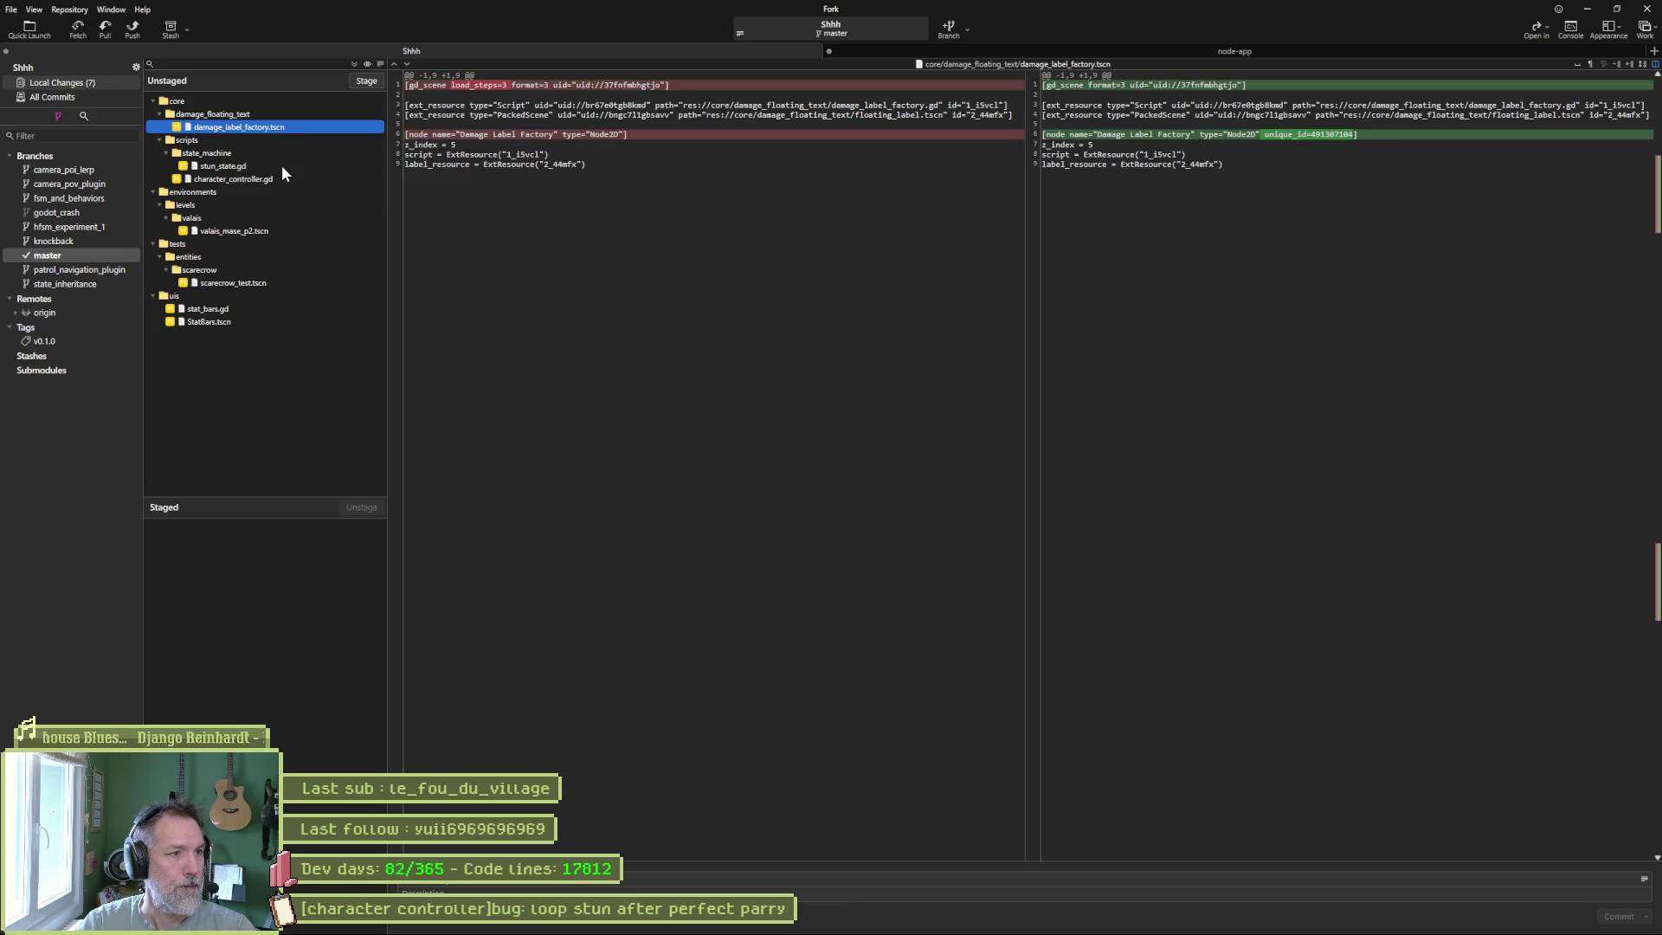
left_click(282, 164)
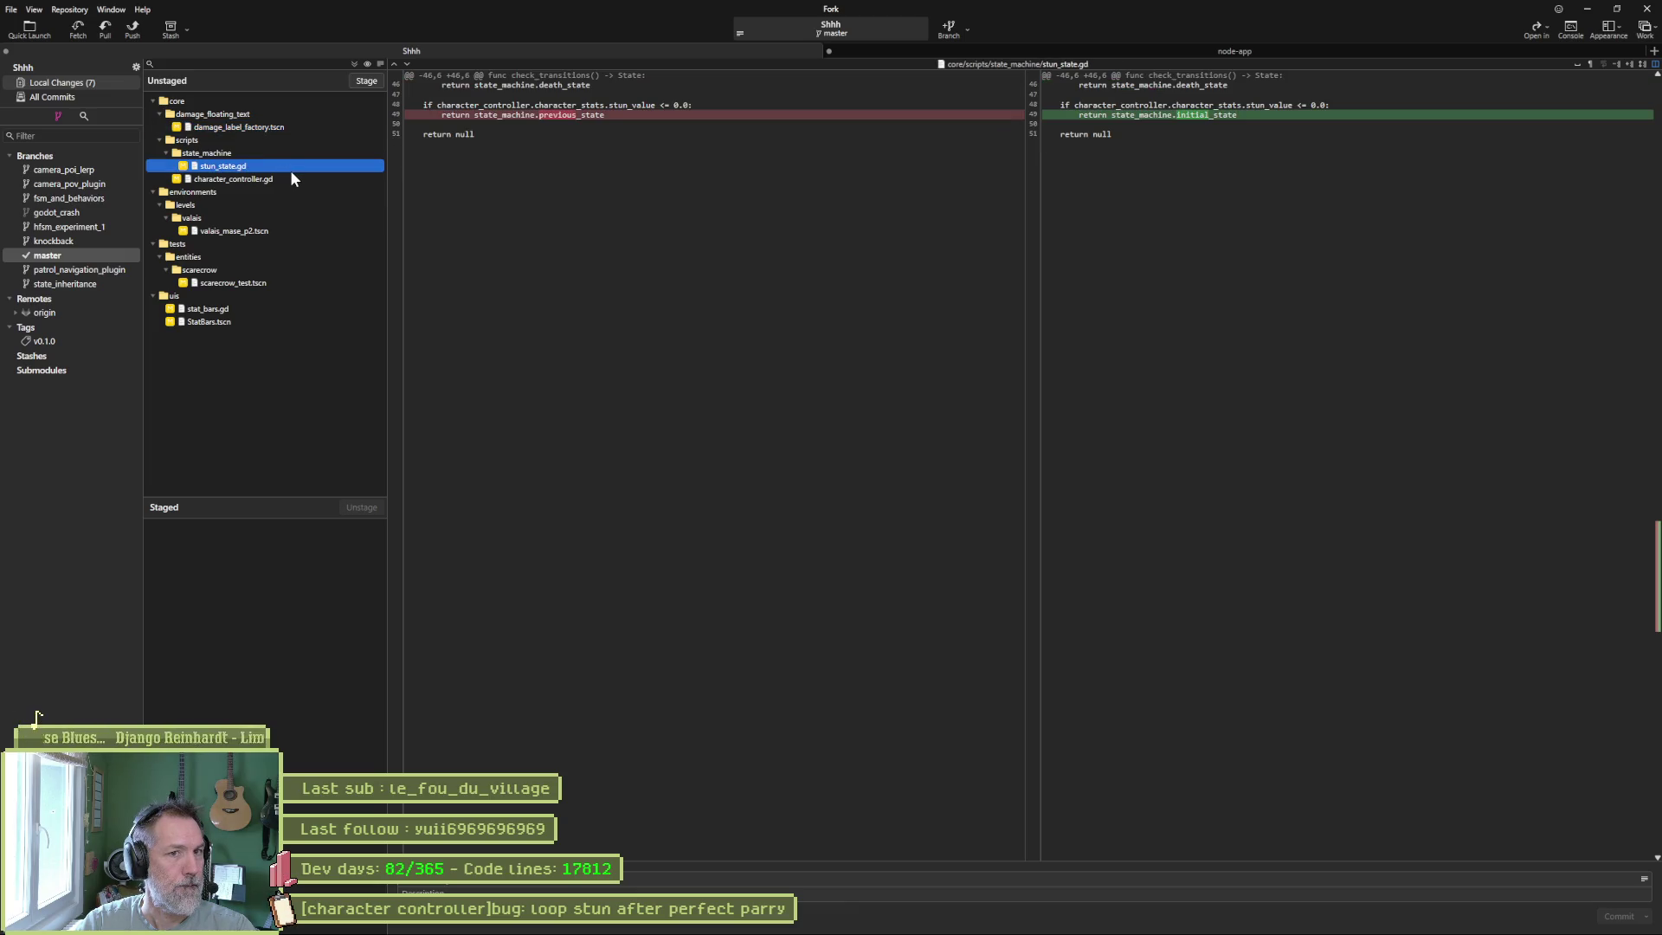
left_click(288, 178)
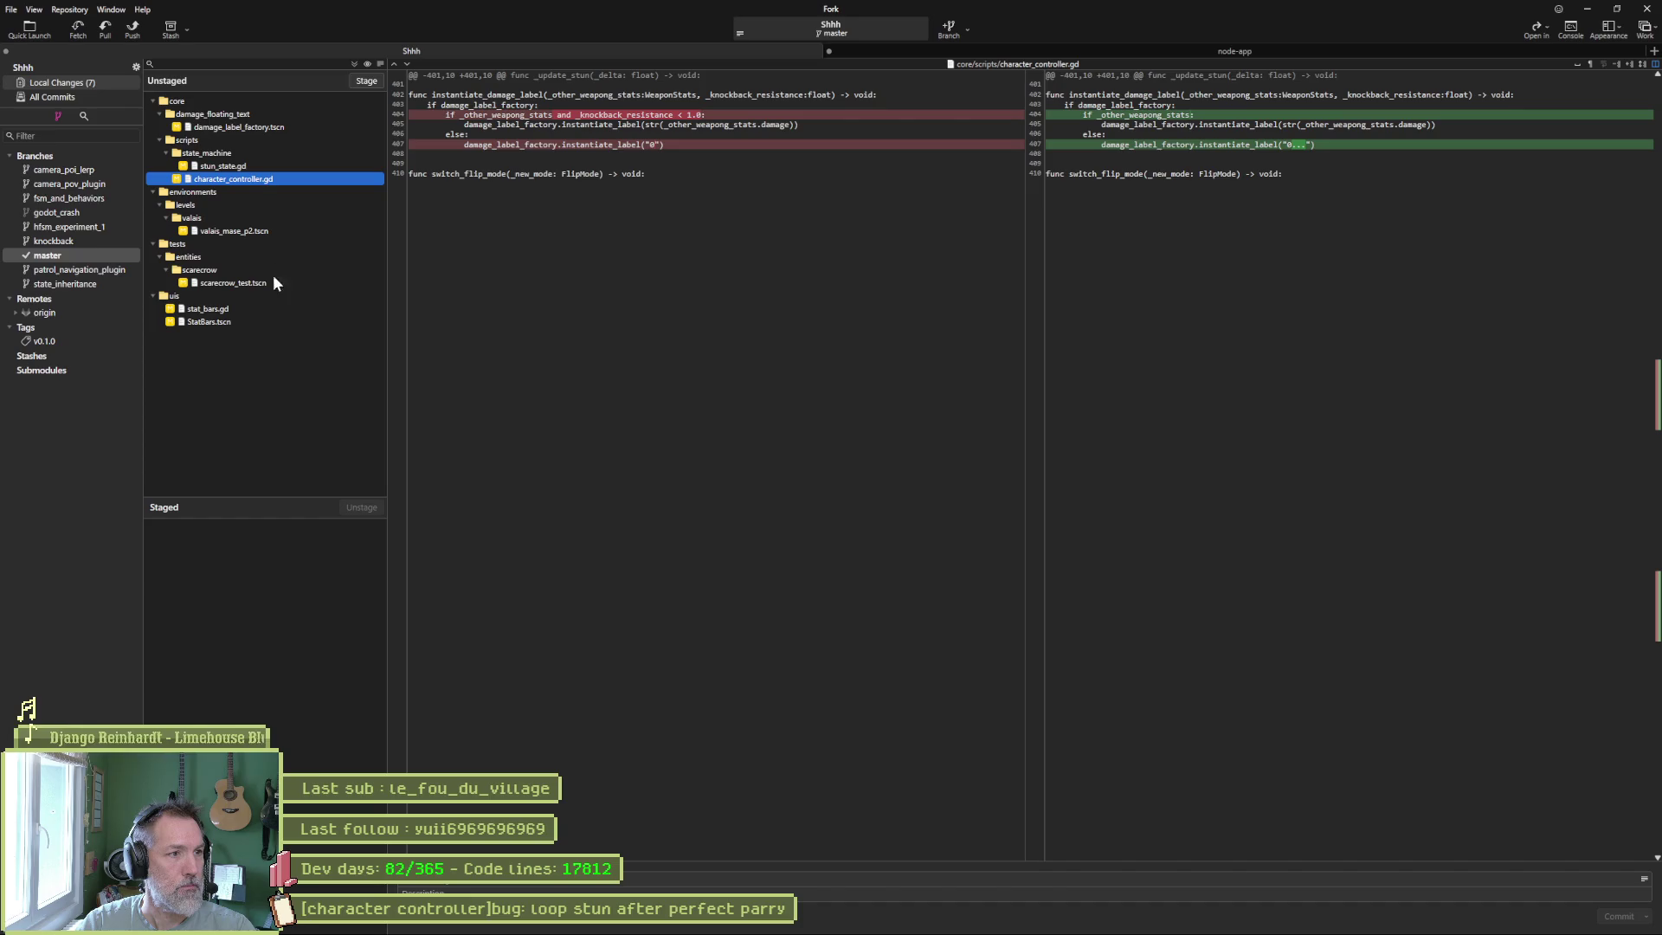
left_click(255, 310)
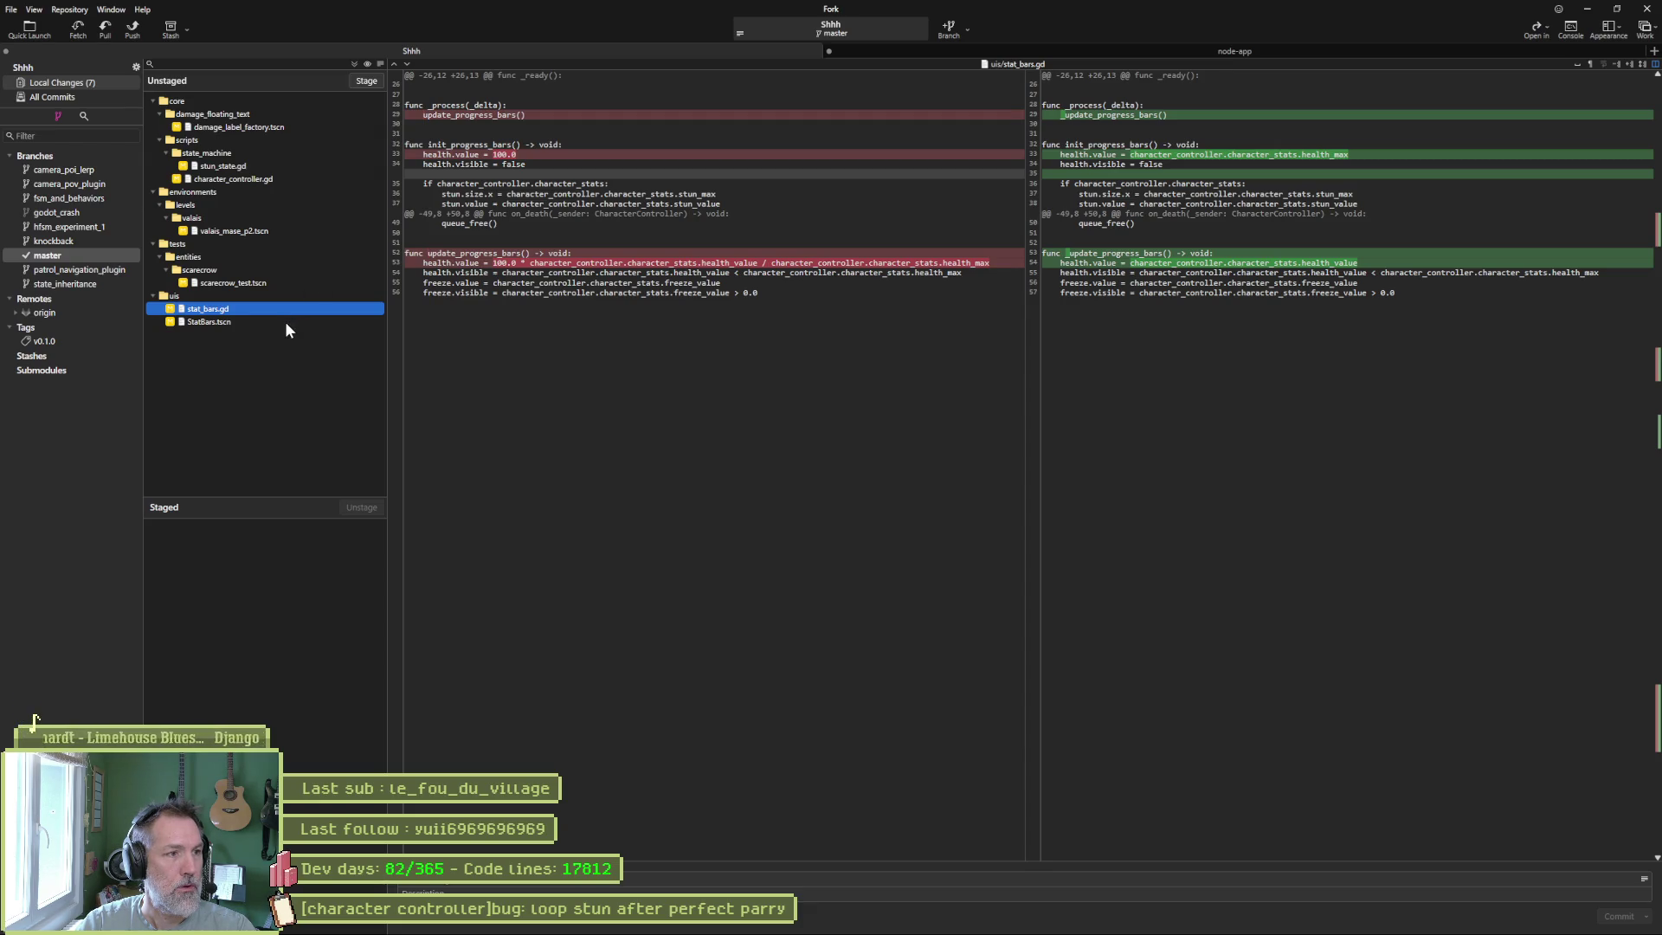
left_click(353, 64)
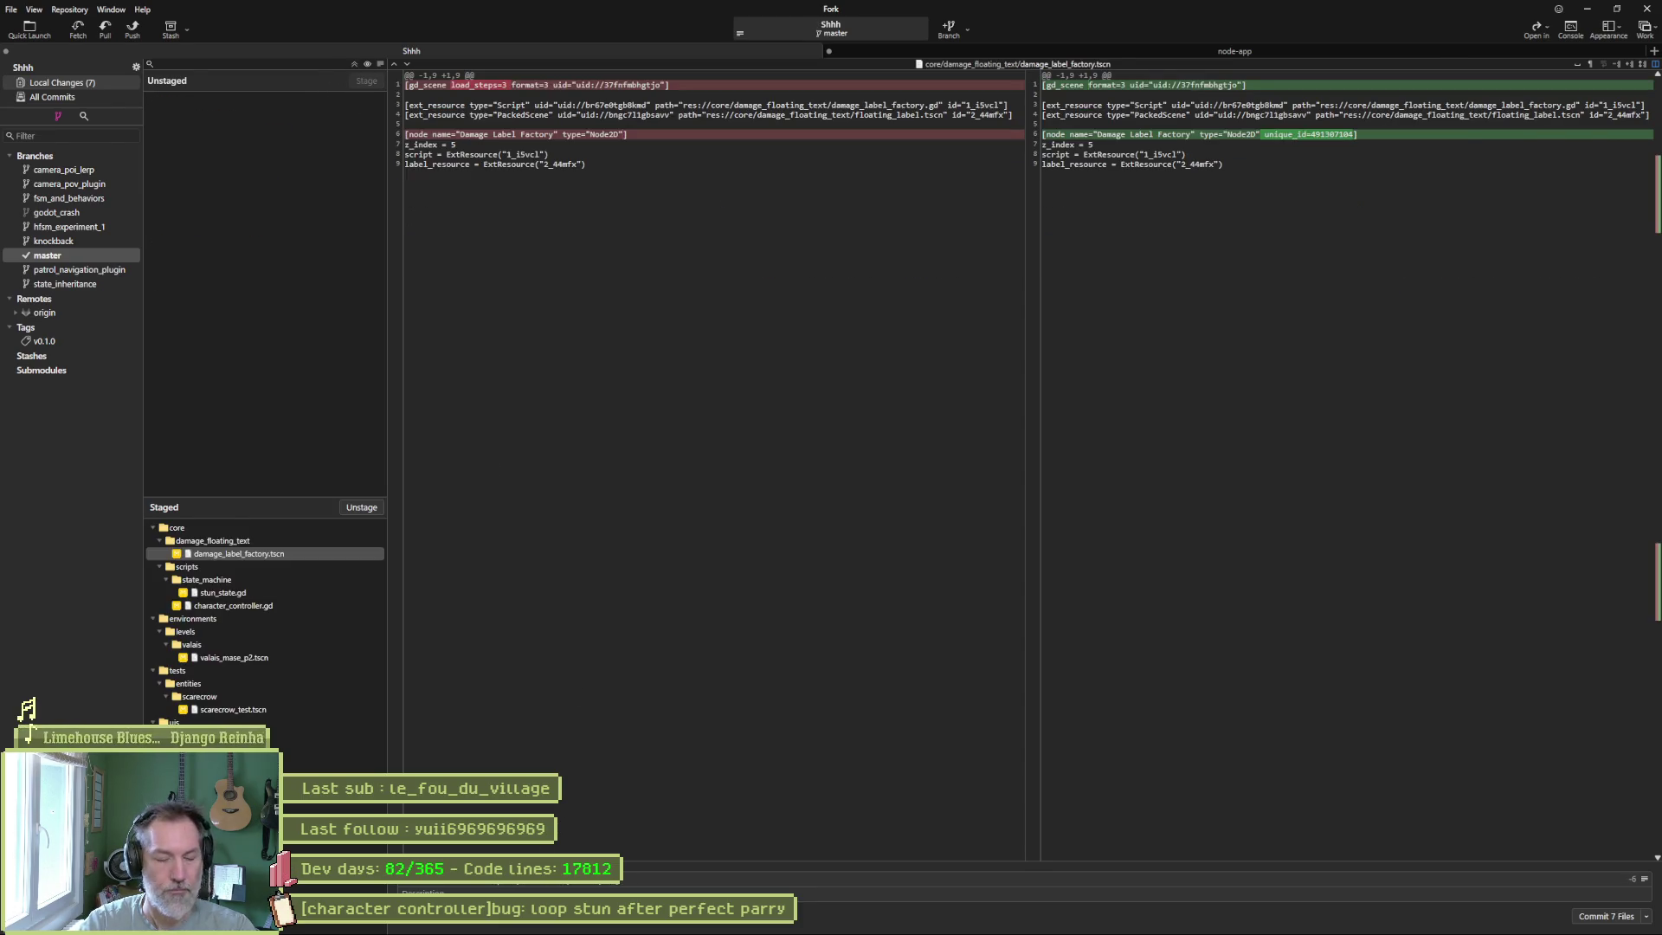
Move the loop stun task card to the Complete column in Asana.
key("alt+Tab")
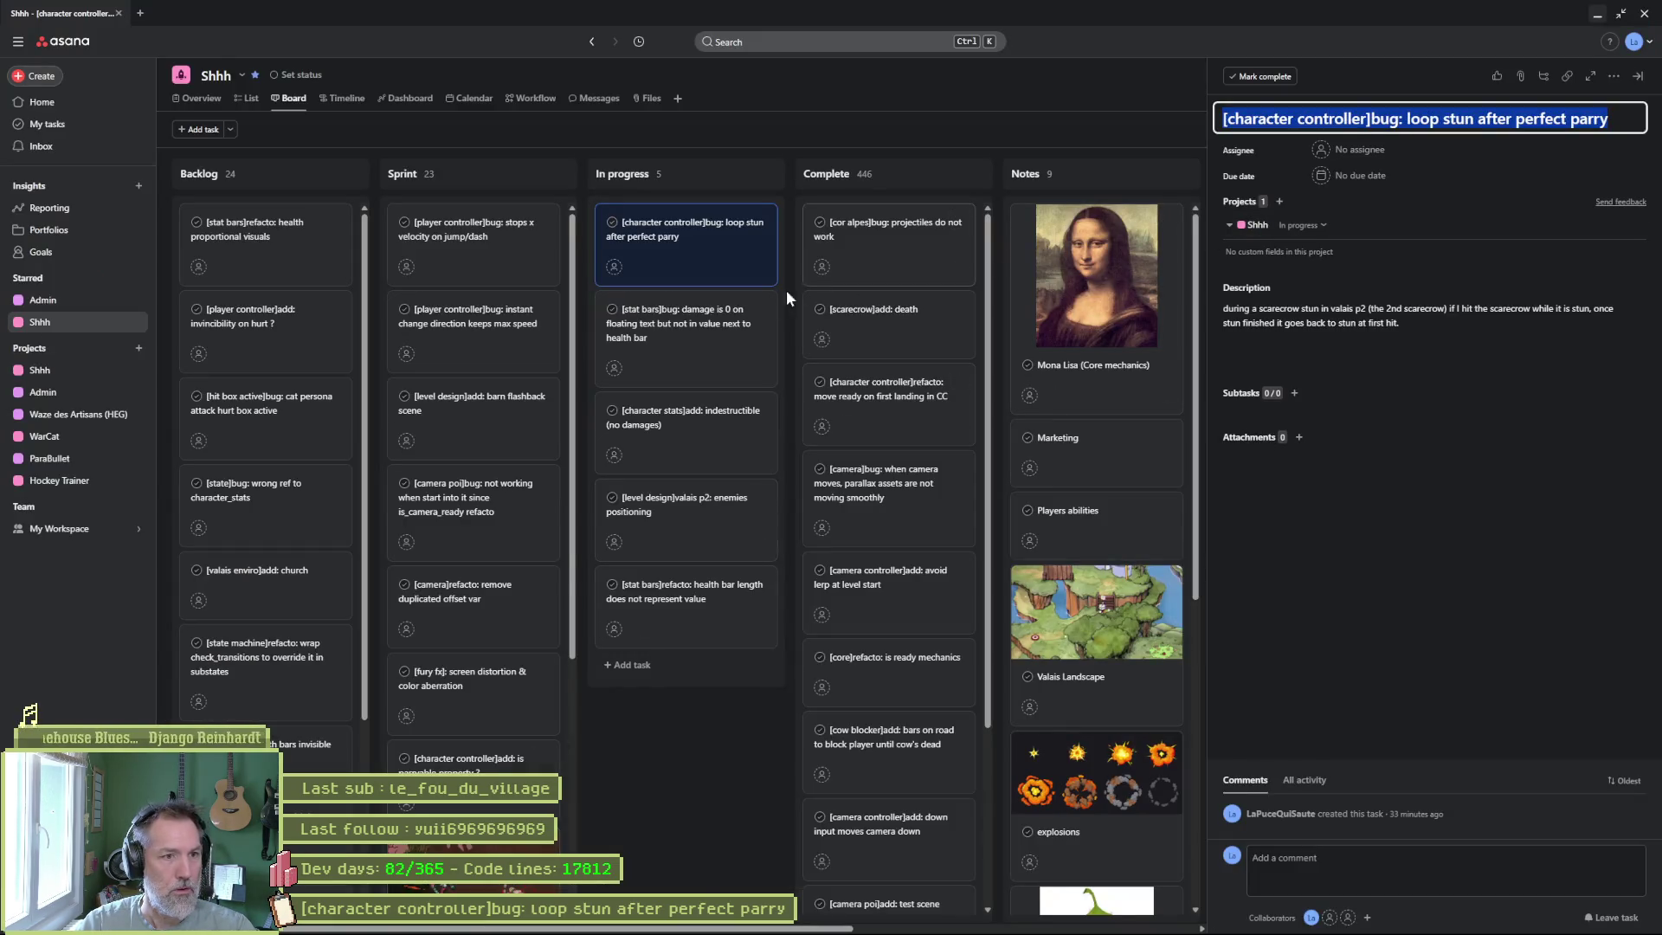
key("alt+Tab")
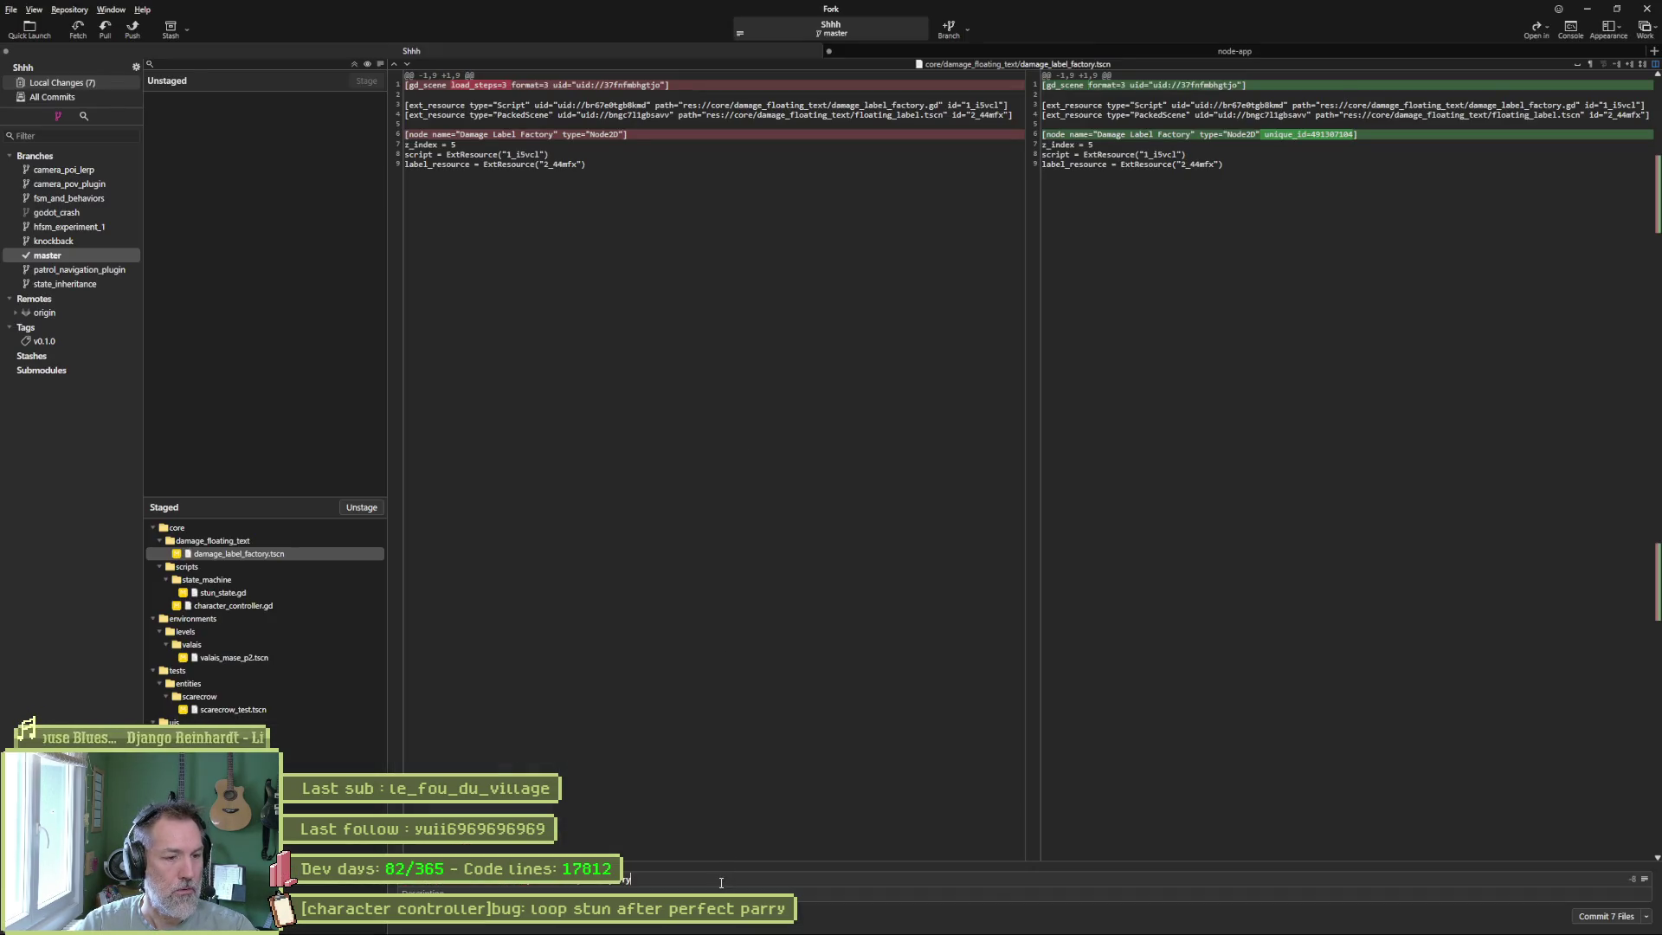
key("alt+Tab")
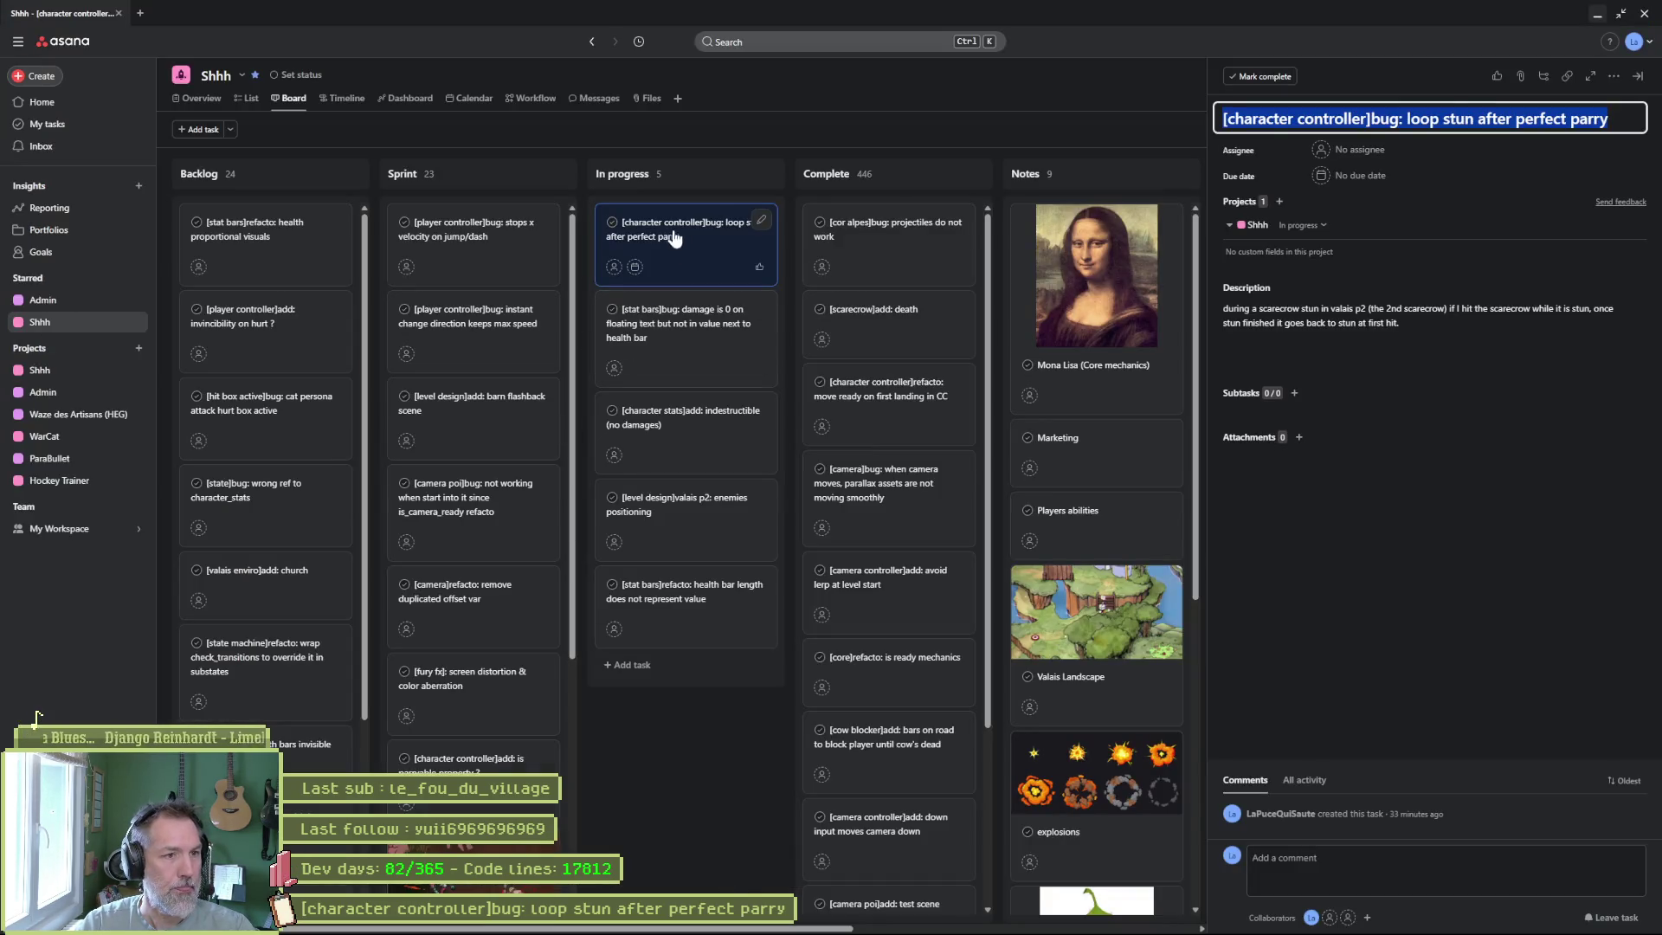
left_click_drag(684, 233, 896, 238)
Paste the stat bars damage bug title into the commit summary, replacing 'bug' with 'fixed'.
left_click(686, 252)
triple_click(1454, 116)
key("ctrl+c")
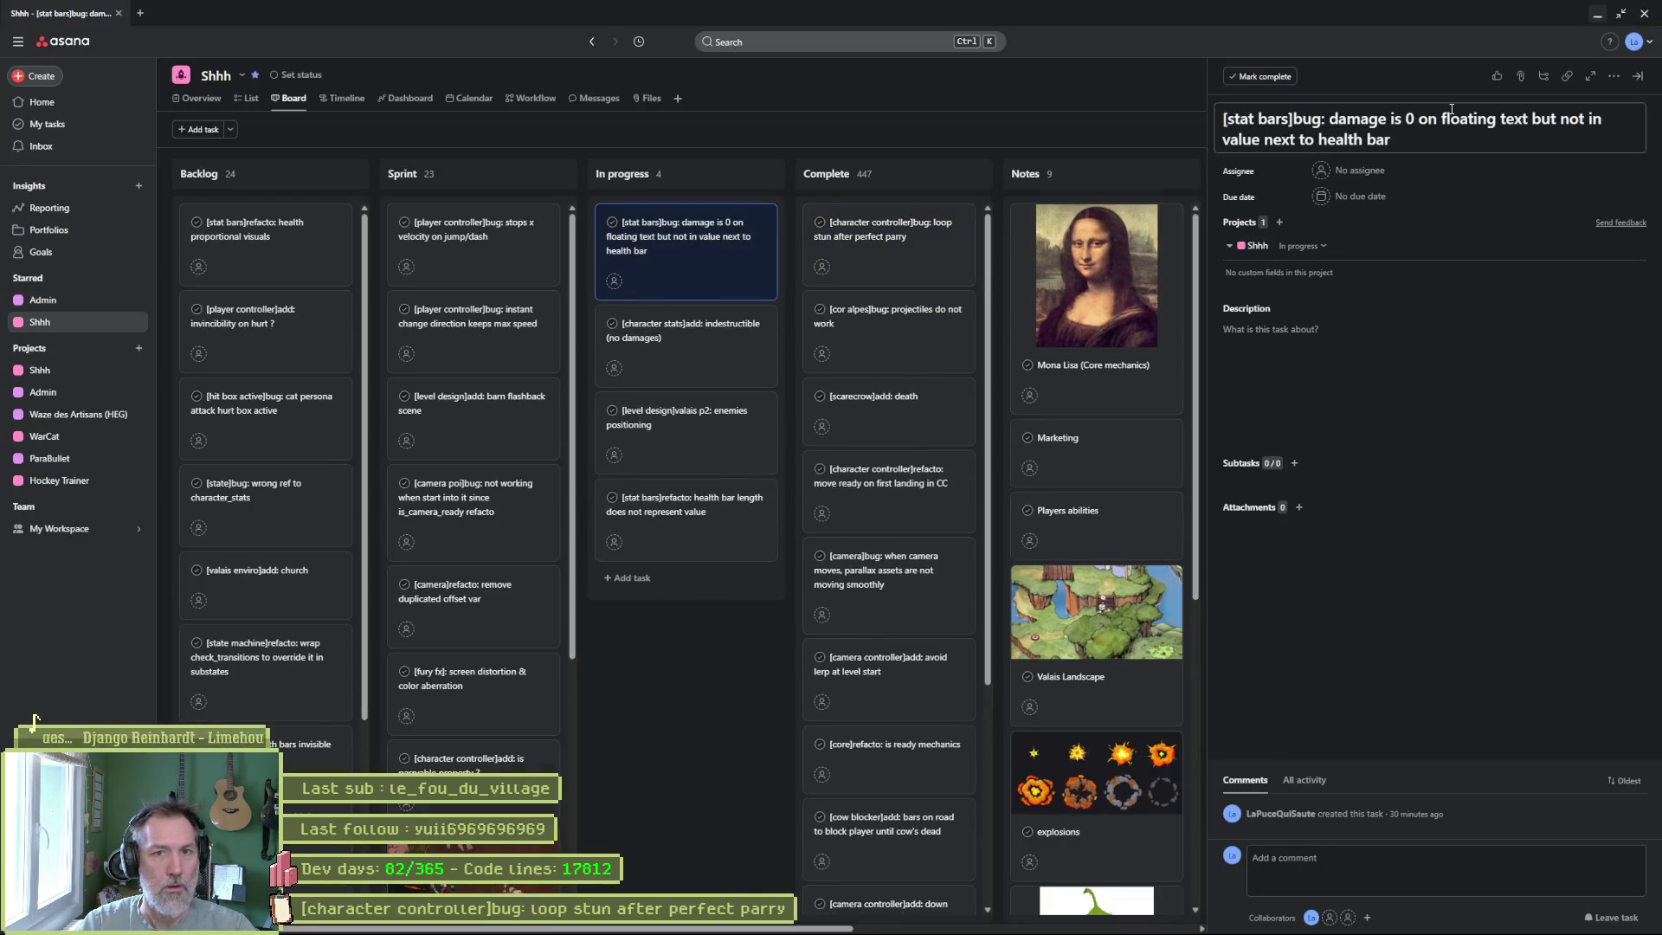
key("alt+Tab")
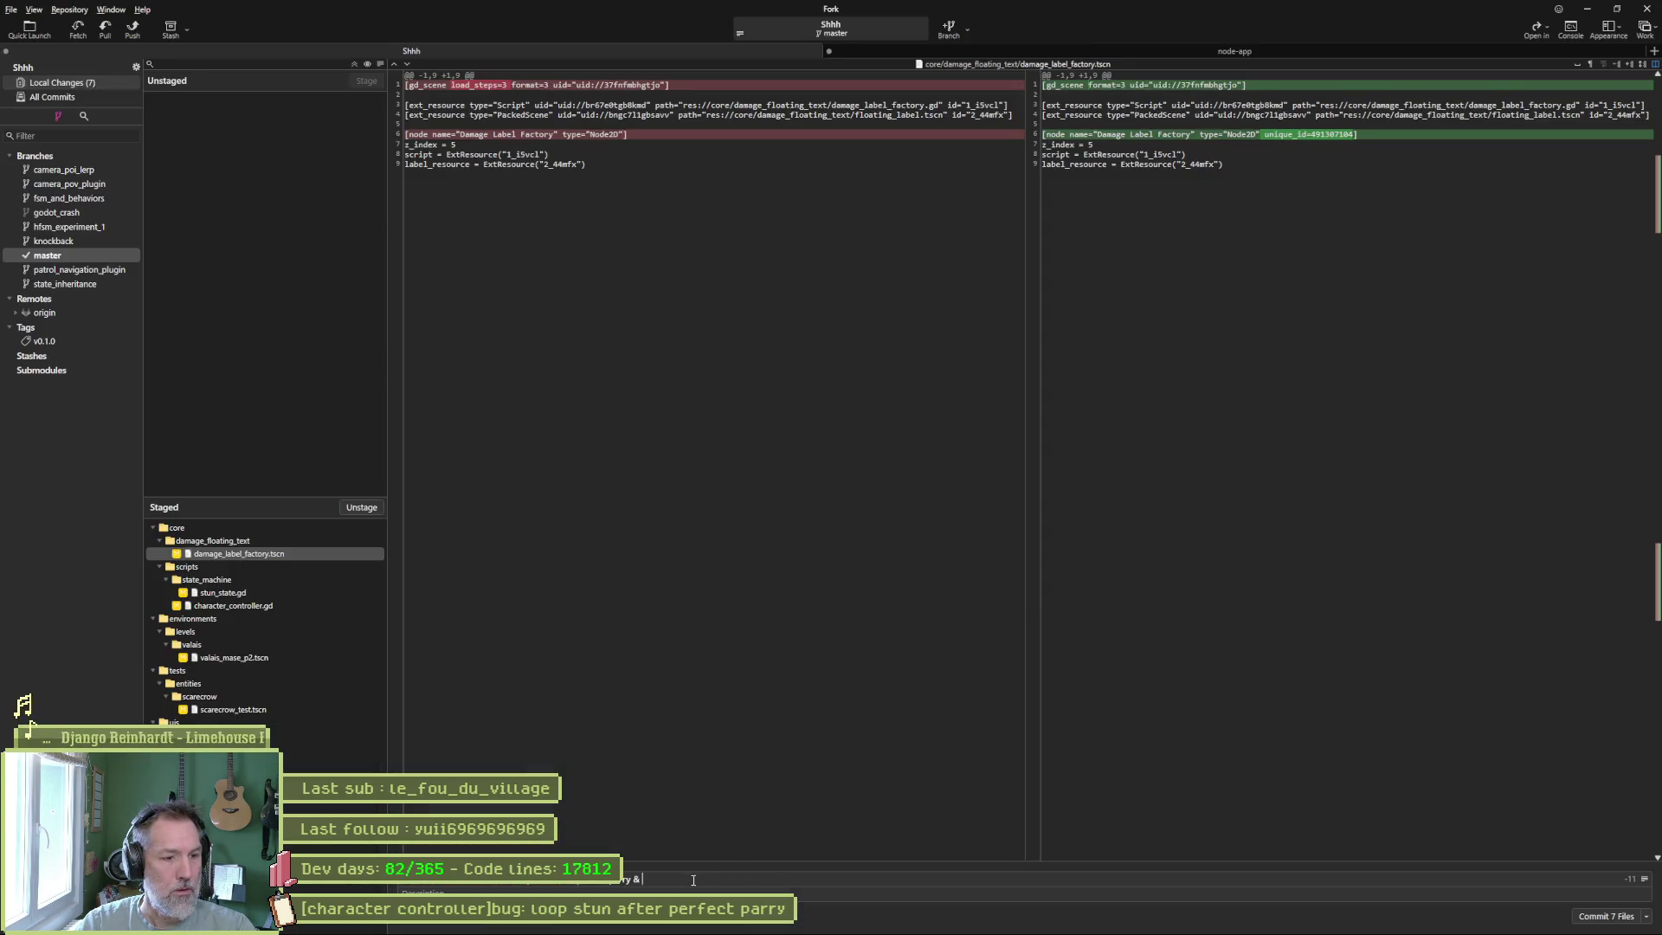
key("ctrl+v")
double_click(693, 879)
type("fixed")
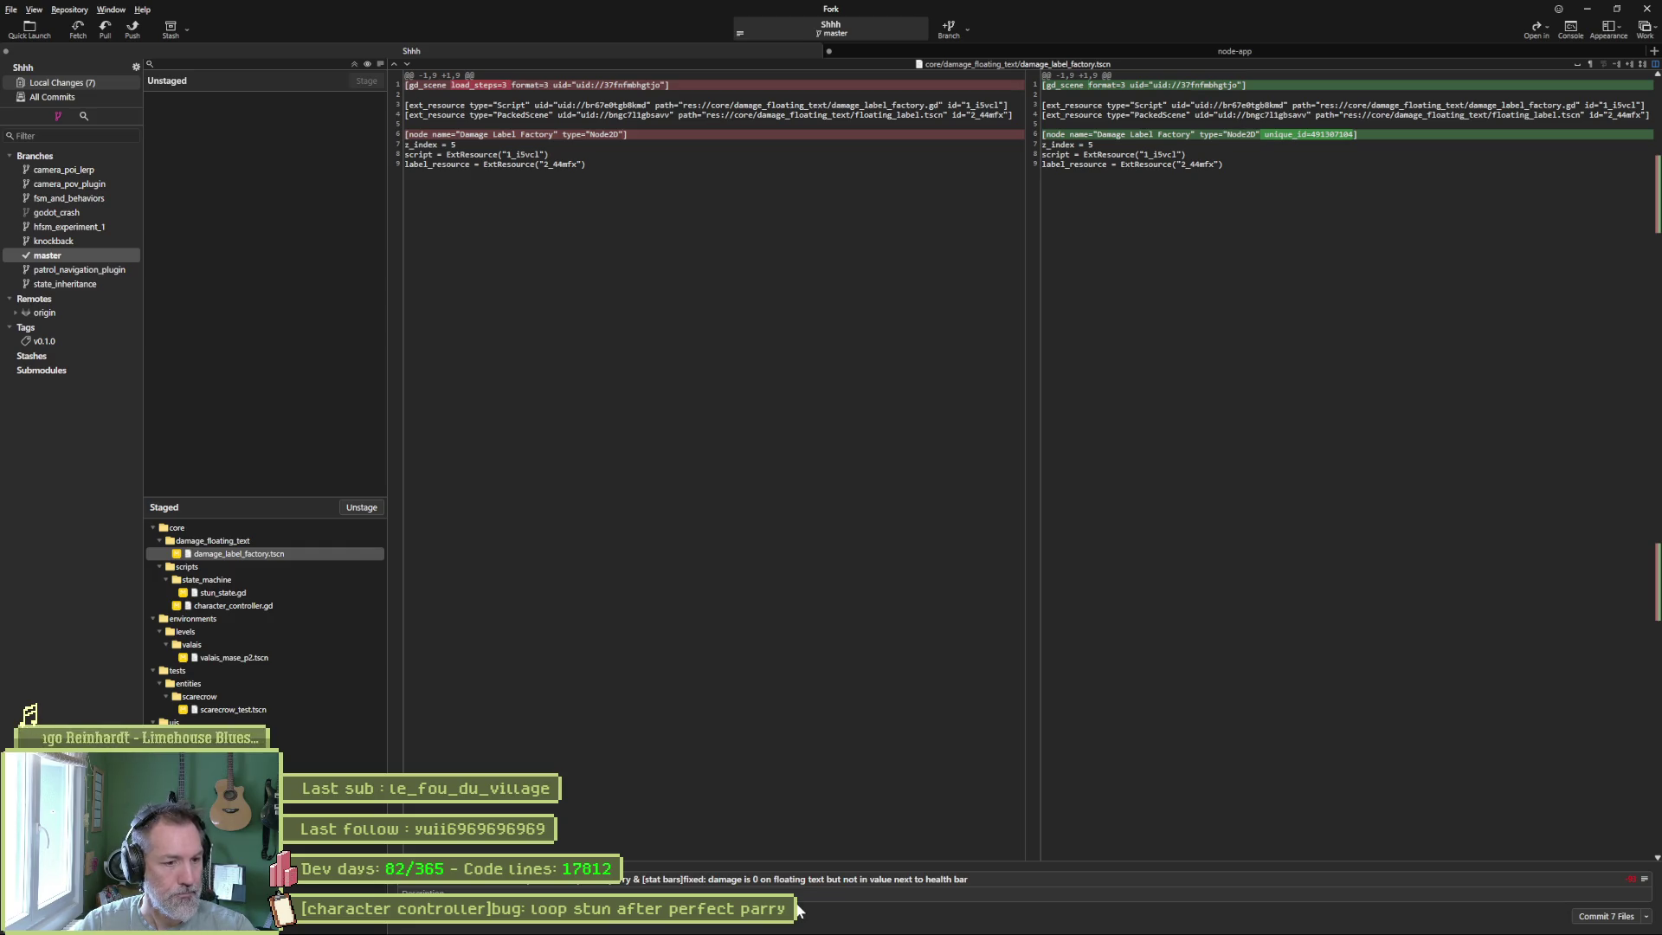
Move the stat bars damage task to Complete in Asana and return to Fork.
key("alt+Tab")
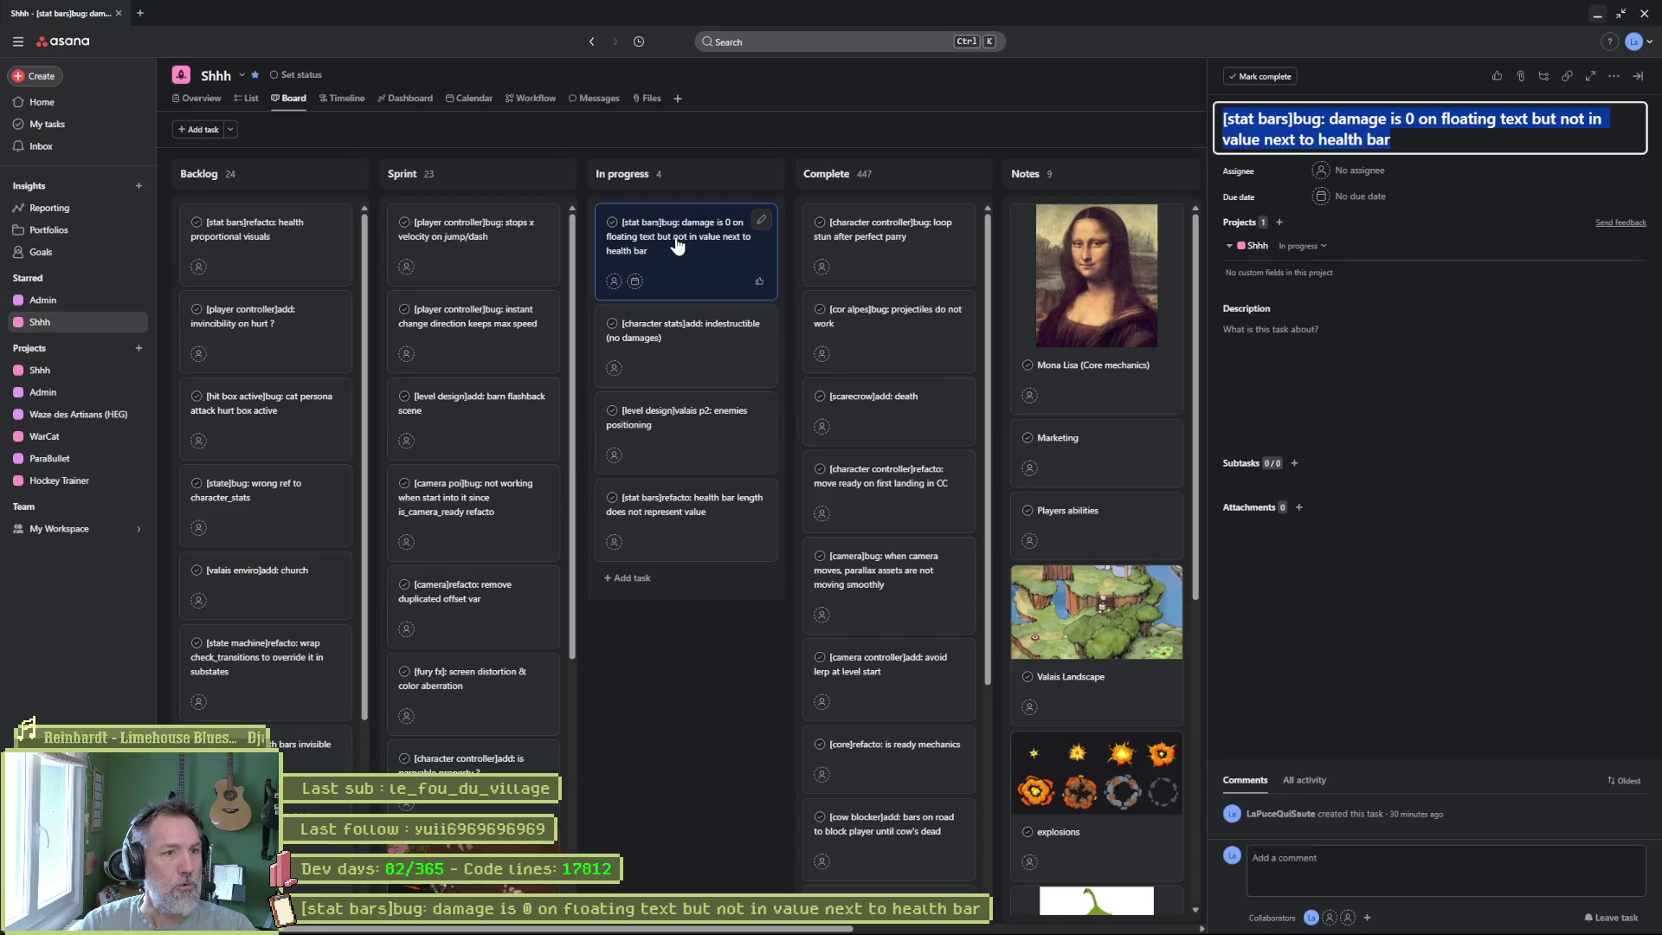
left_click_drag(752, 218, 956, 223)
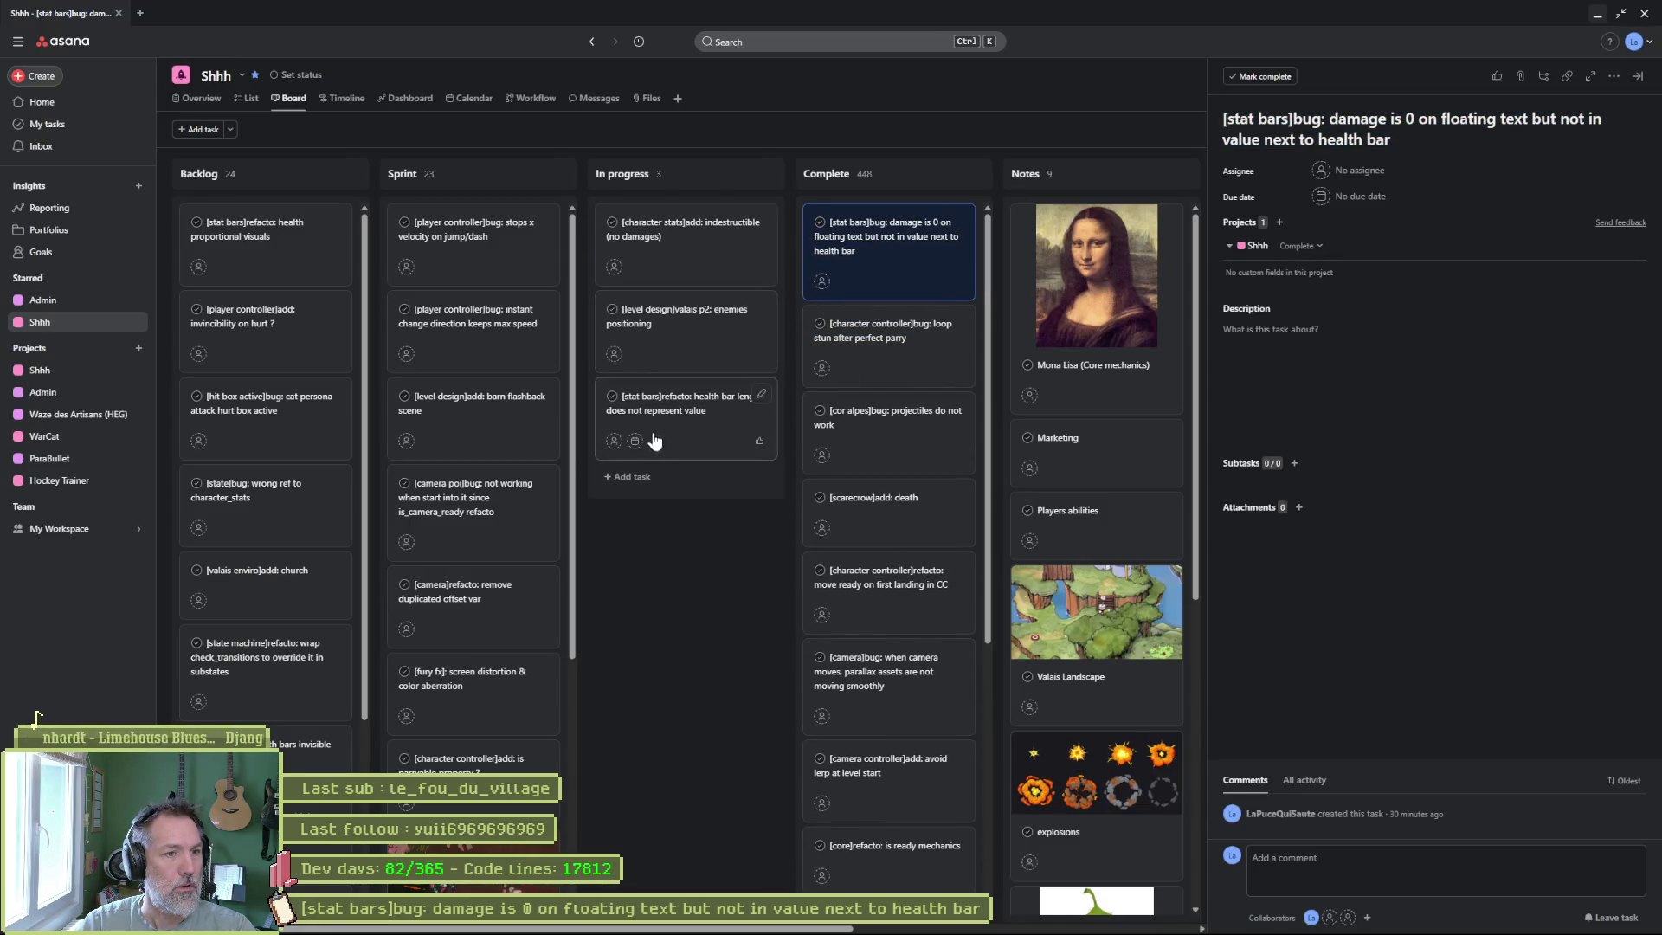
left_click(1597, 14)
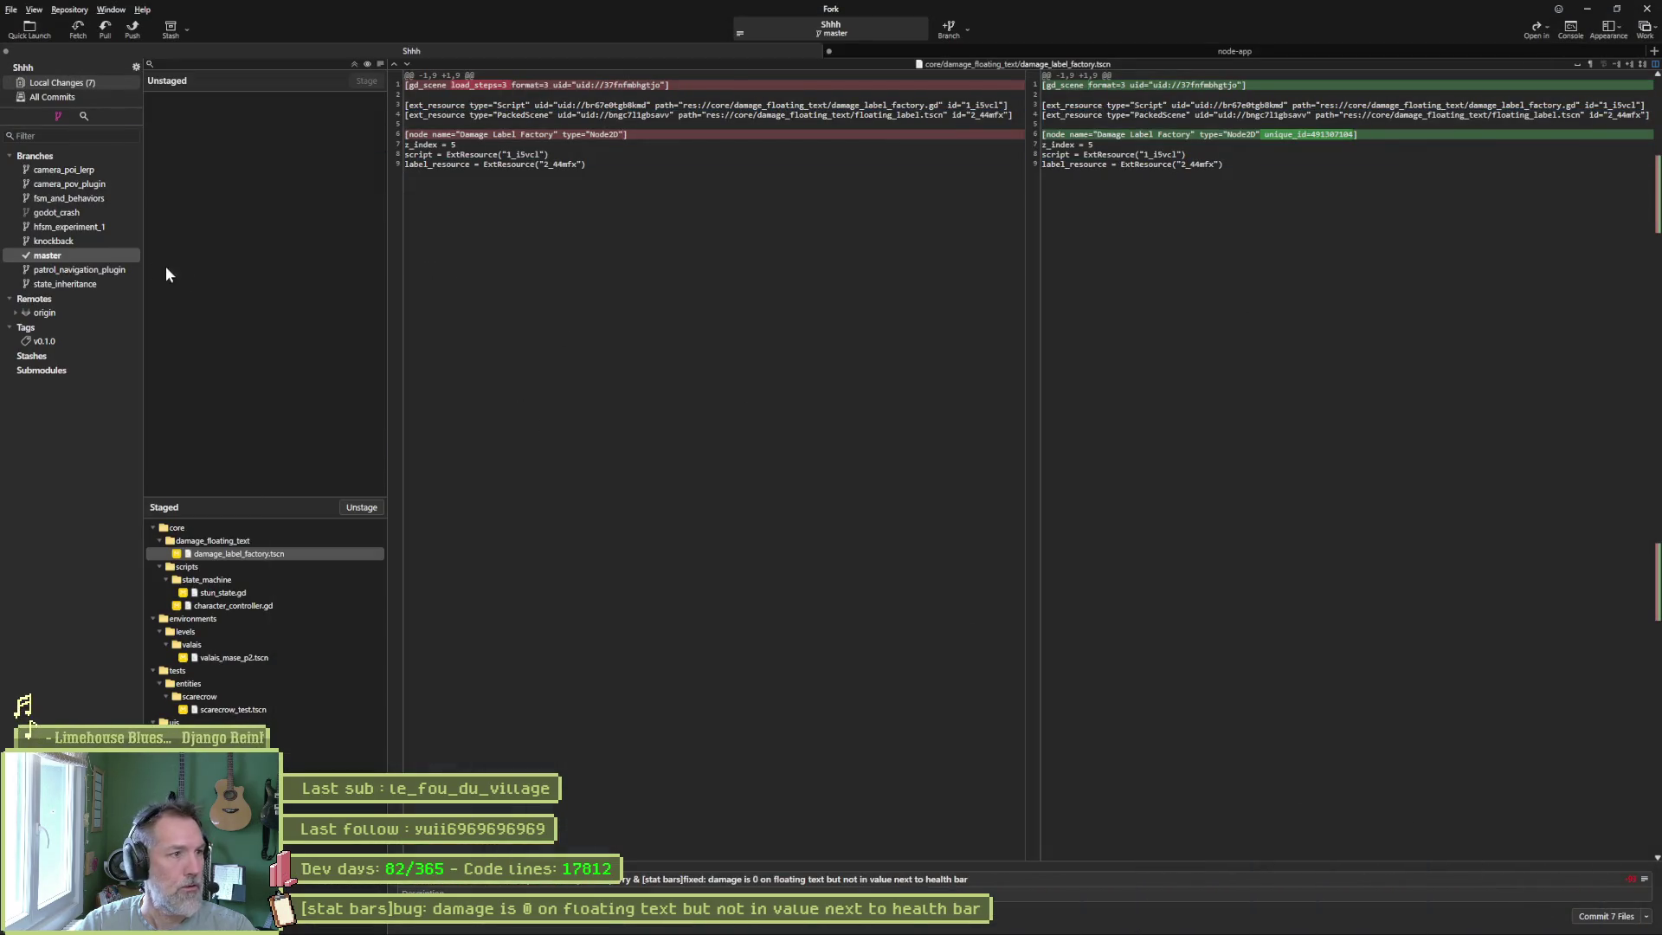
Commit the seven staged files and push the master branch to origin.
left_click(1606, 916)
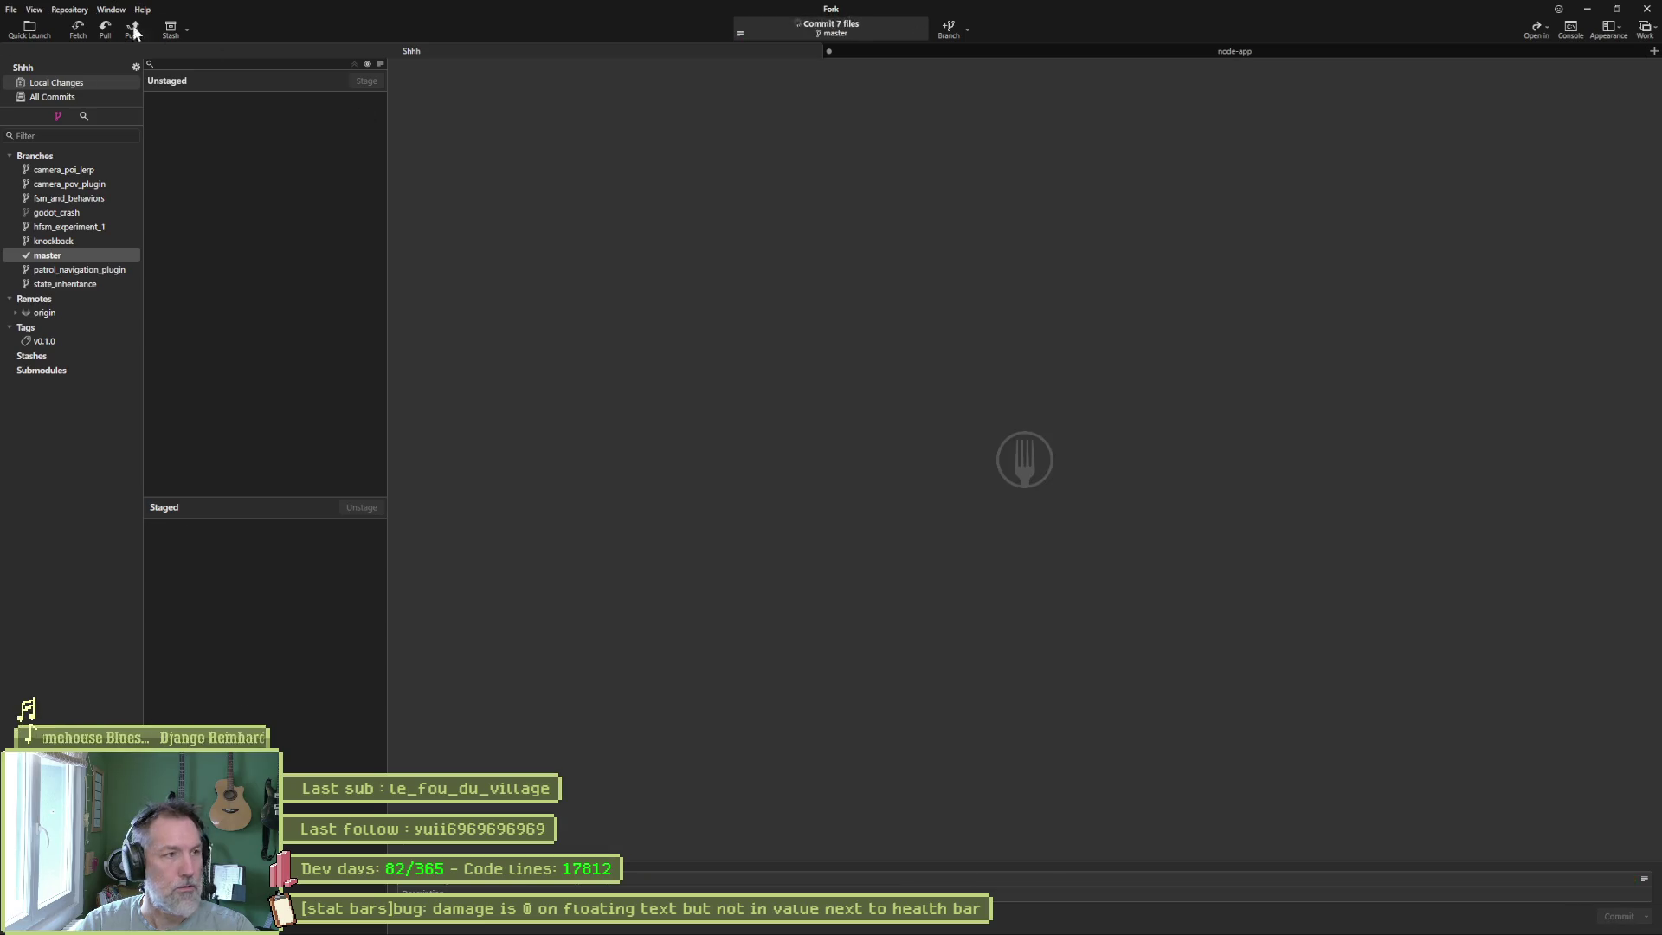
left_click(134, 32)
left_click(900, 511)
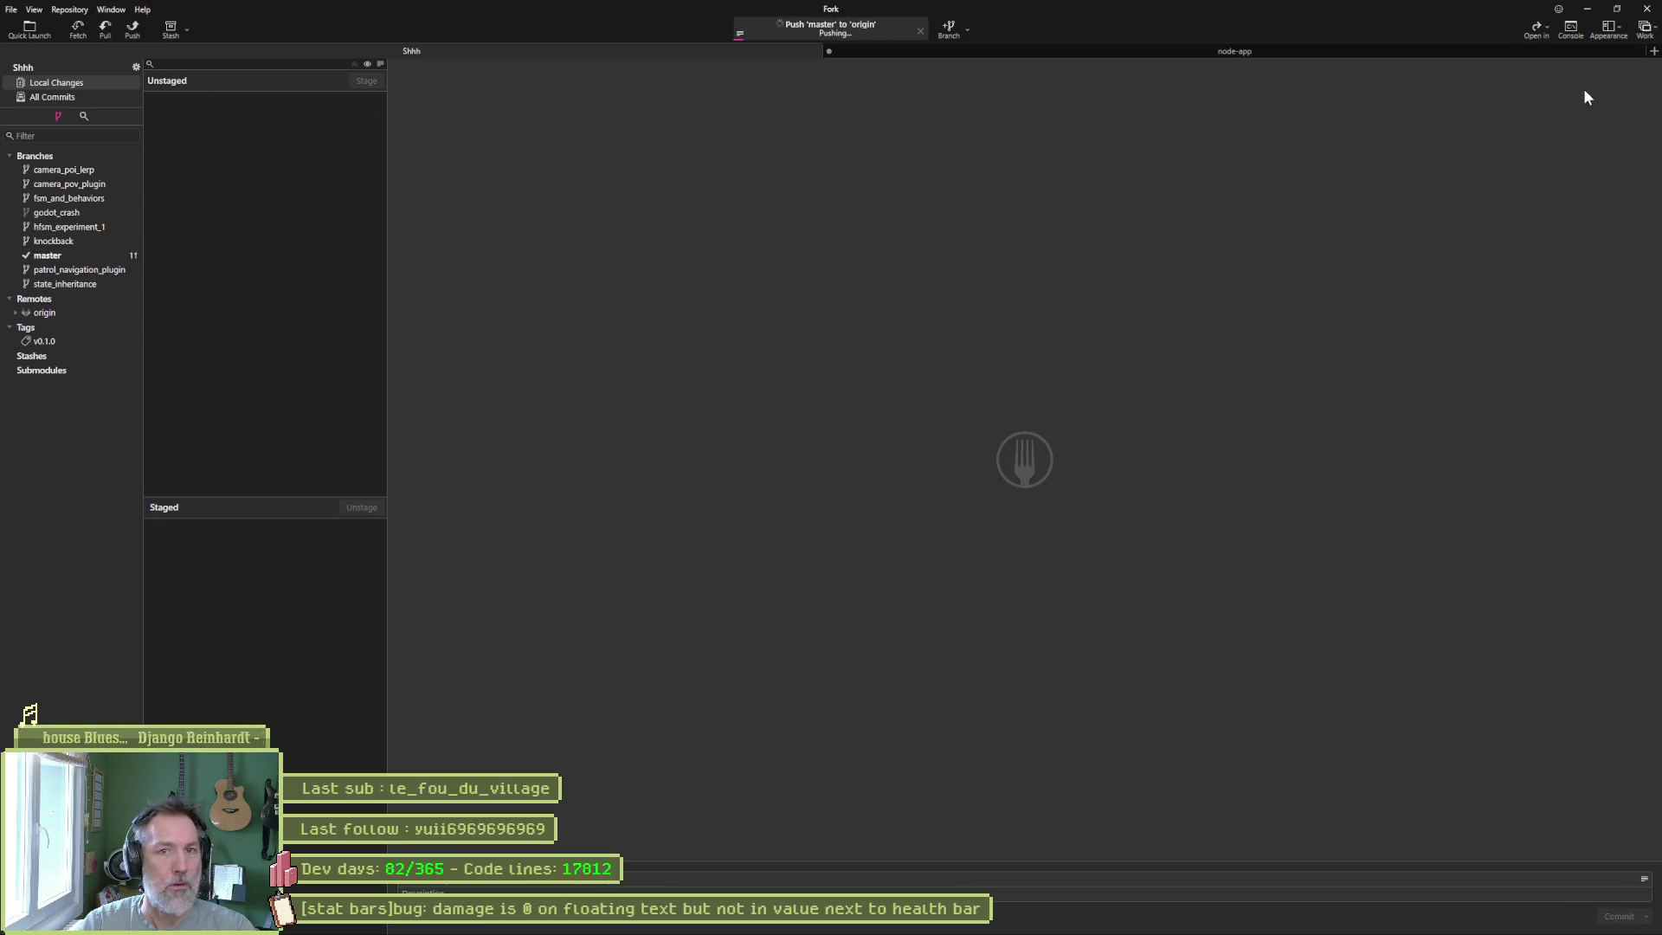
left_click(1586, 8)
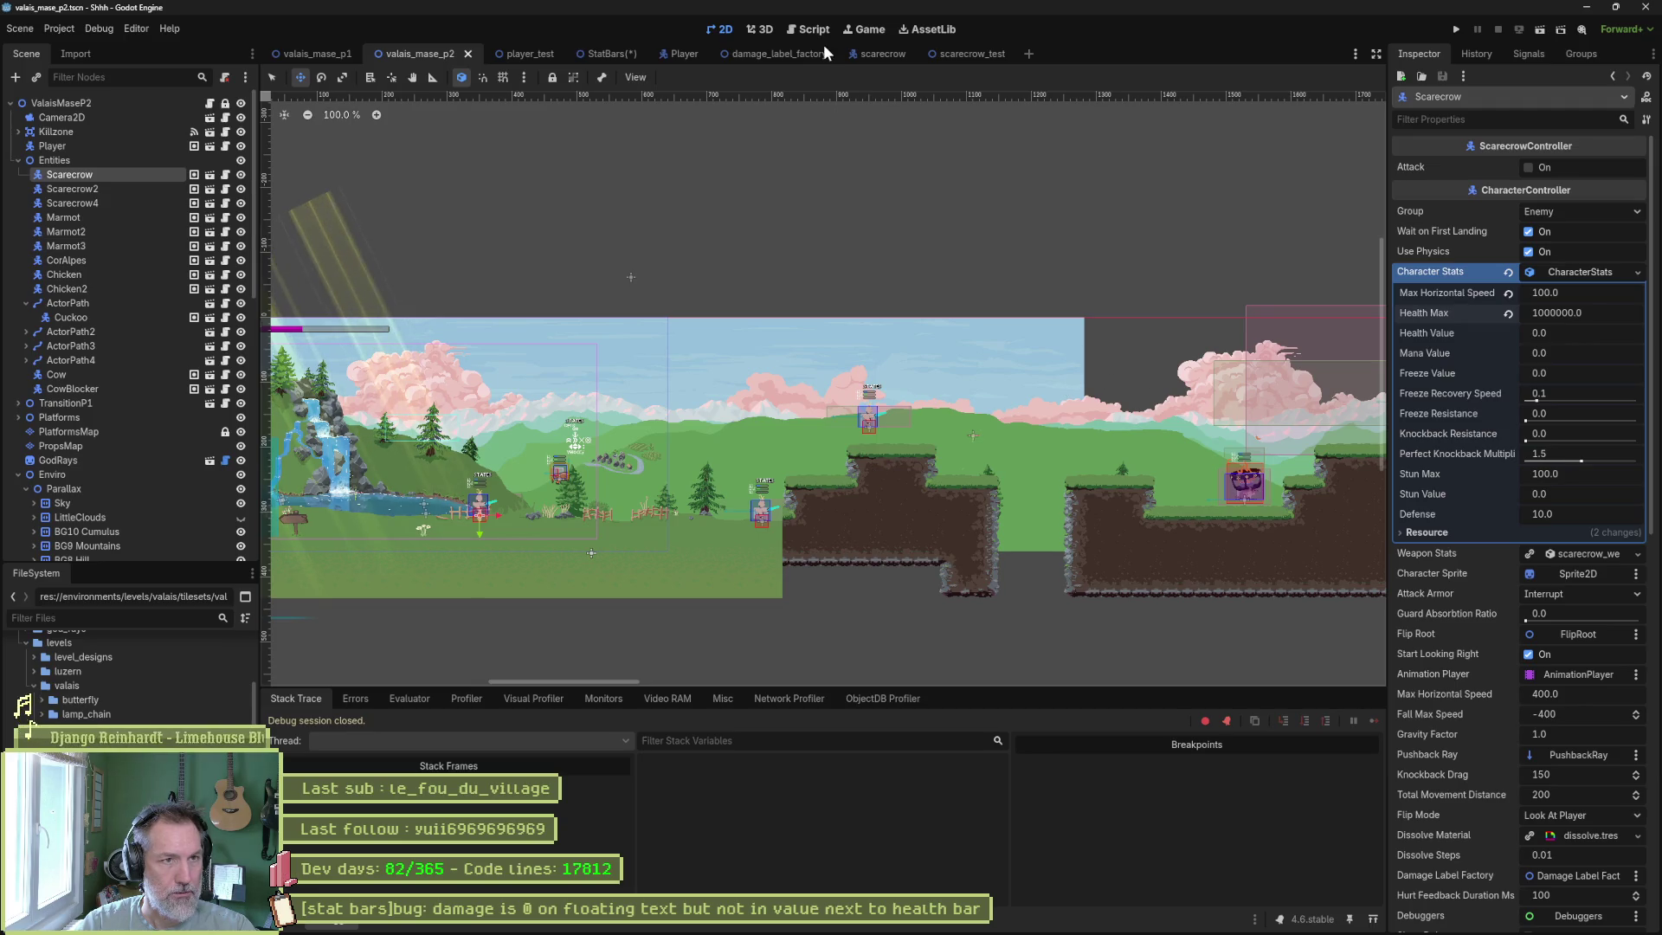
Open character_stats.gd in the script editor via Quick Open.
key("ctrl+F3")
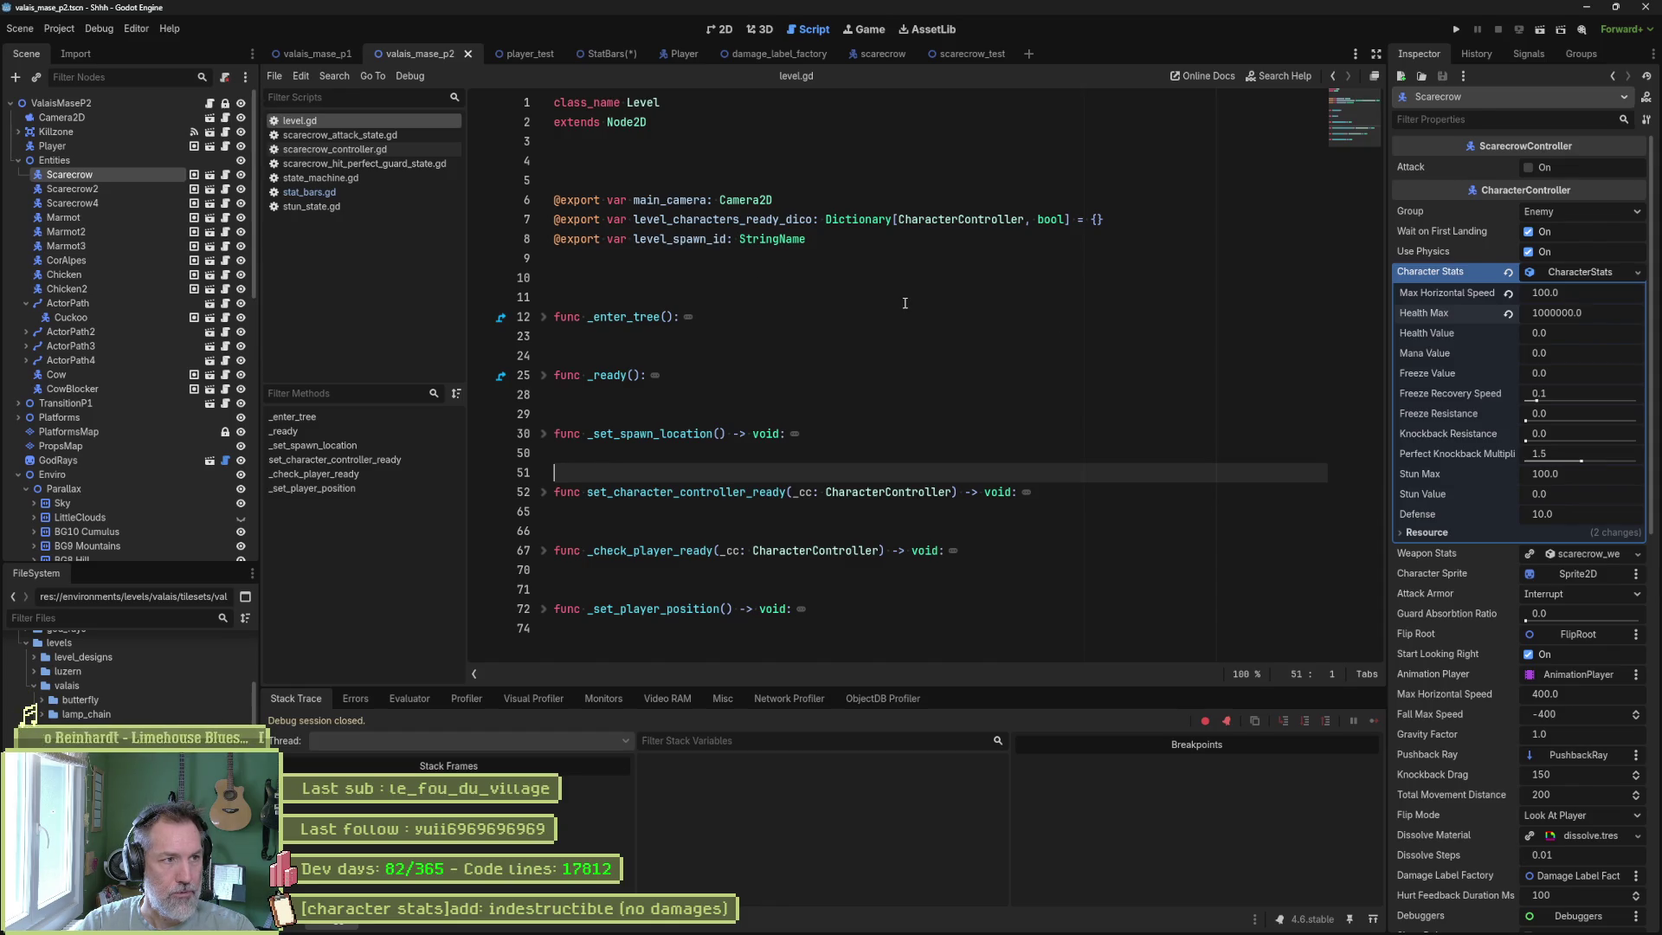
key("ctrl+alt+o")
type("charac")
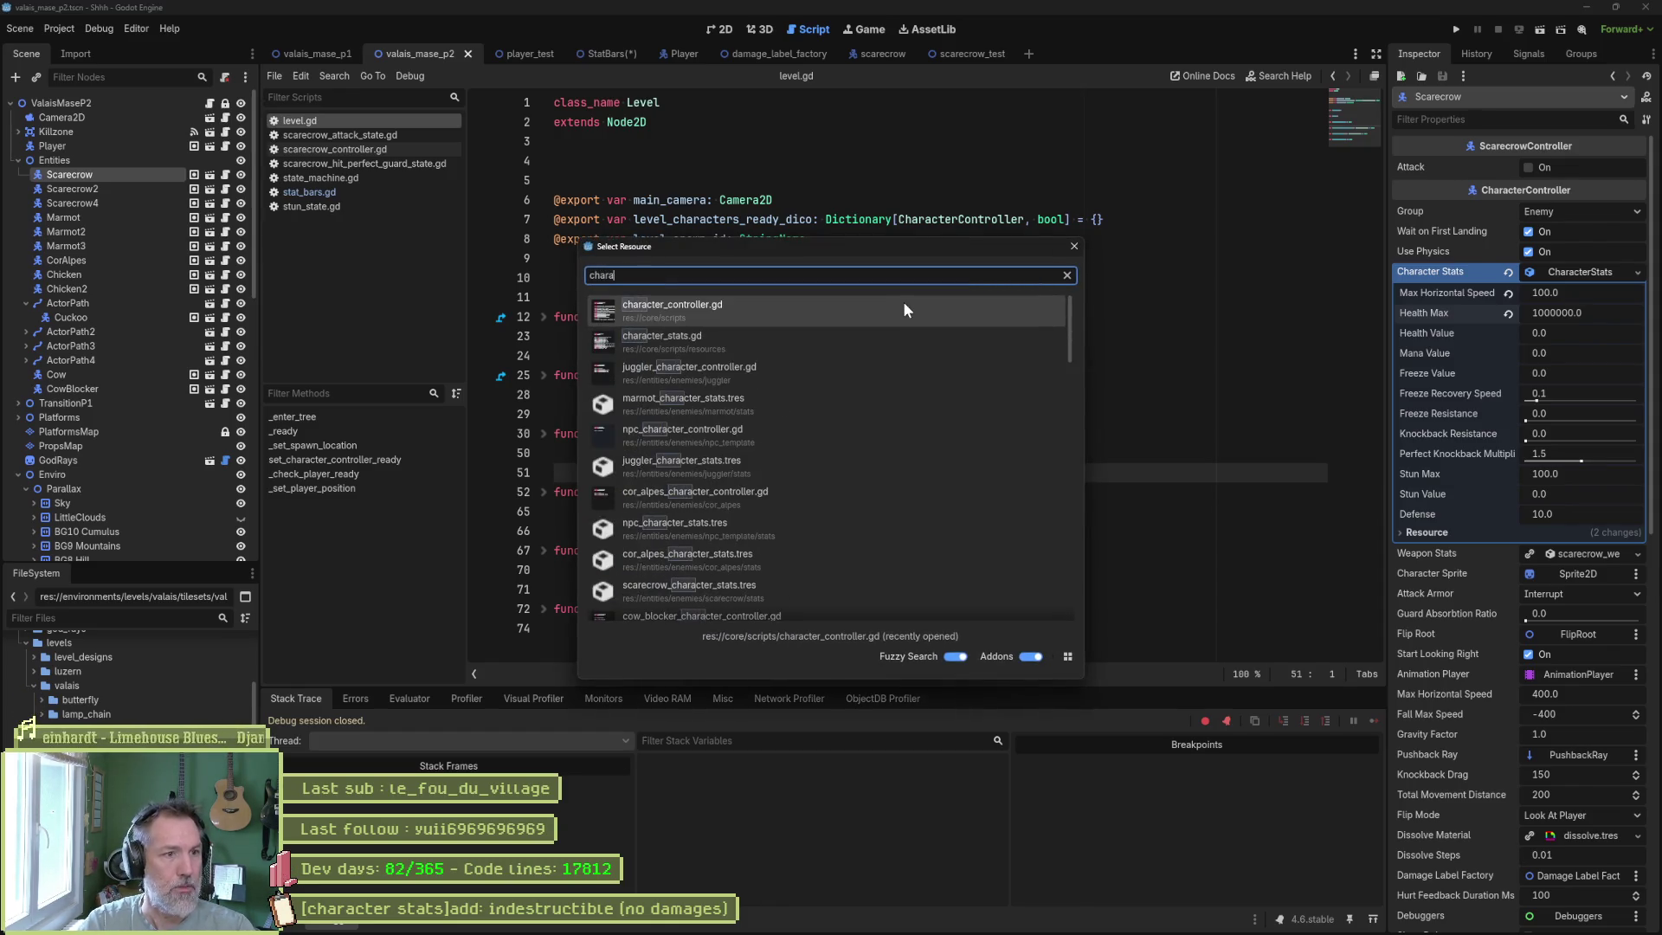
key("Return")
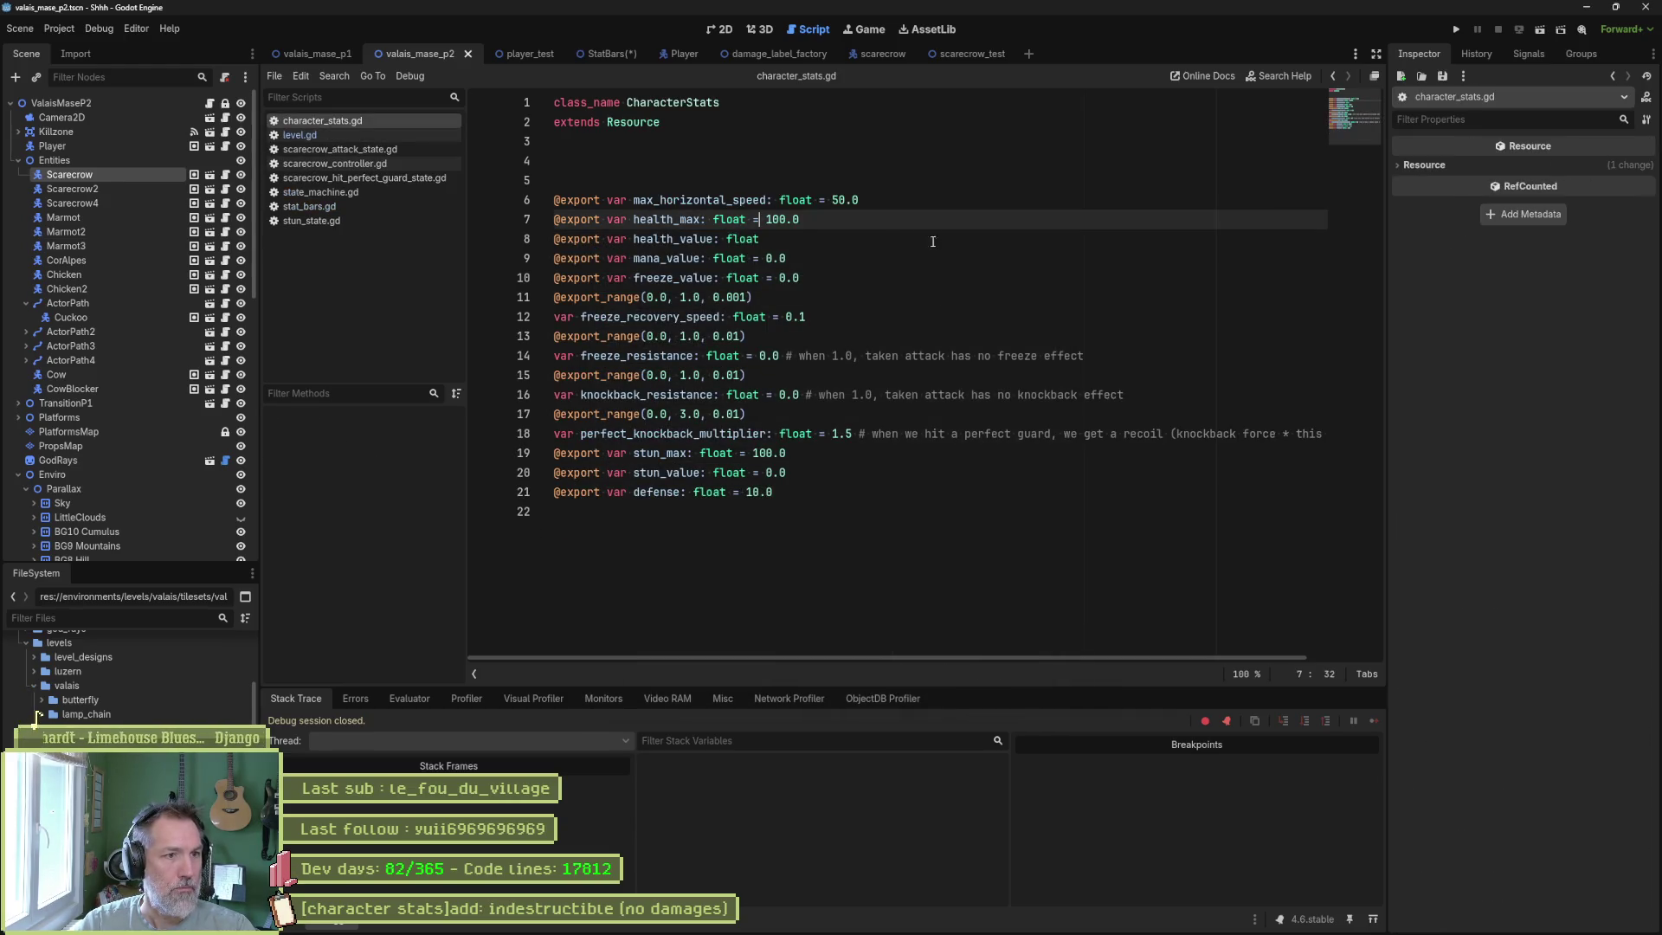
Add an exported 'infinite_health: bool = false' line above health_max and save the script.
left_click(916, 206)
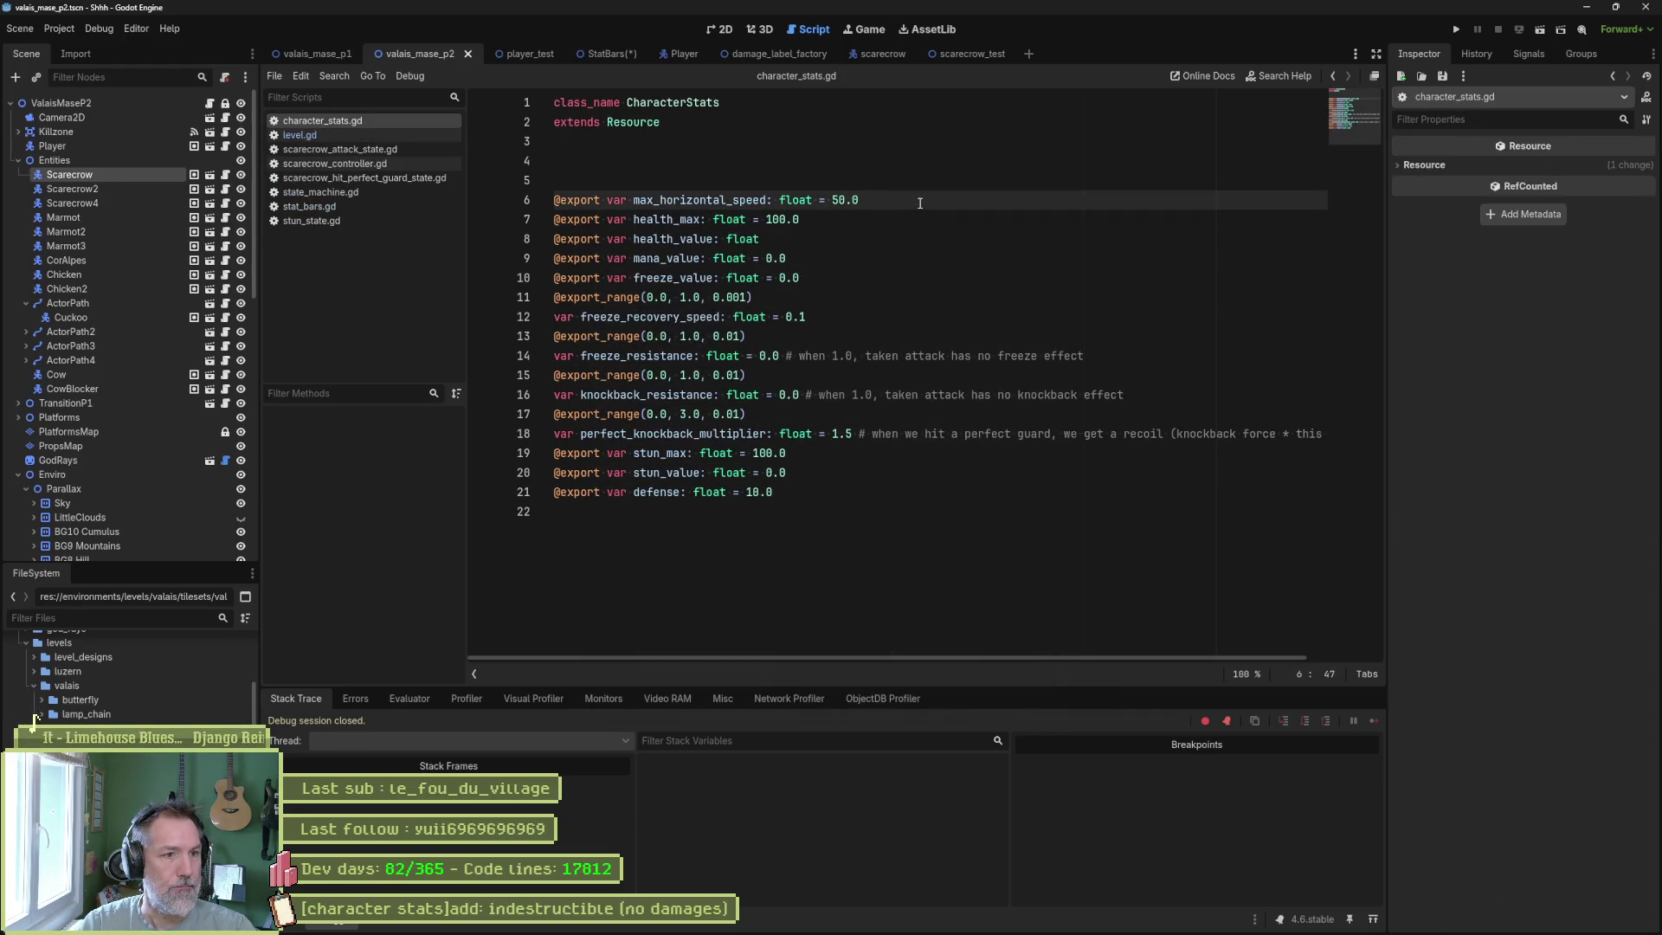
key("Return")
type("@export var health_max: float = 100.0")
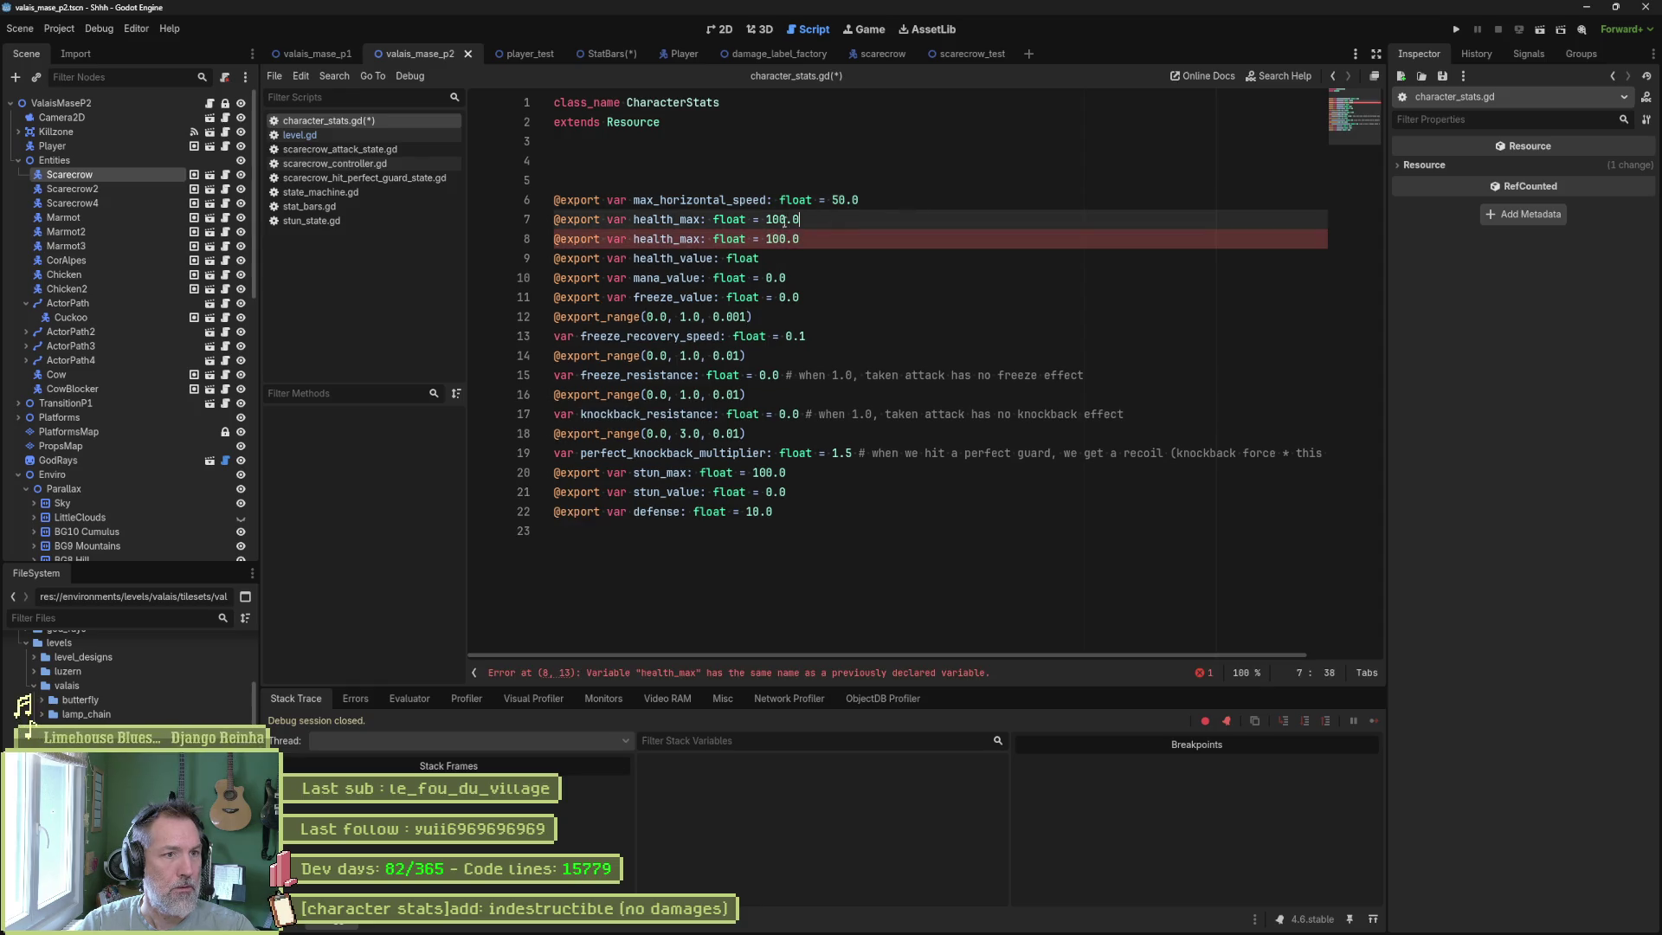
double_click(674, 219)
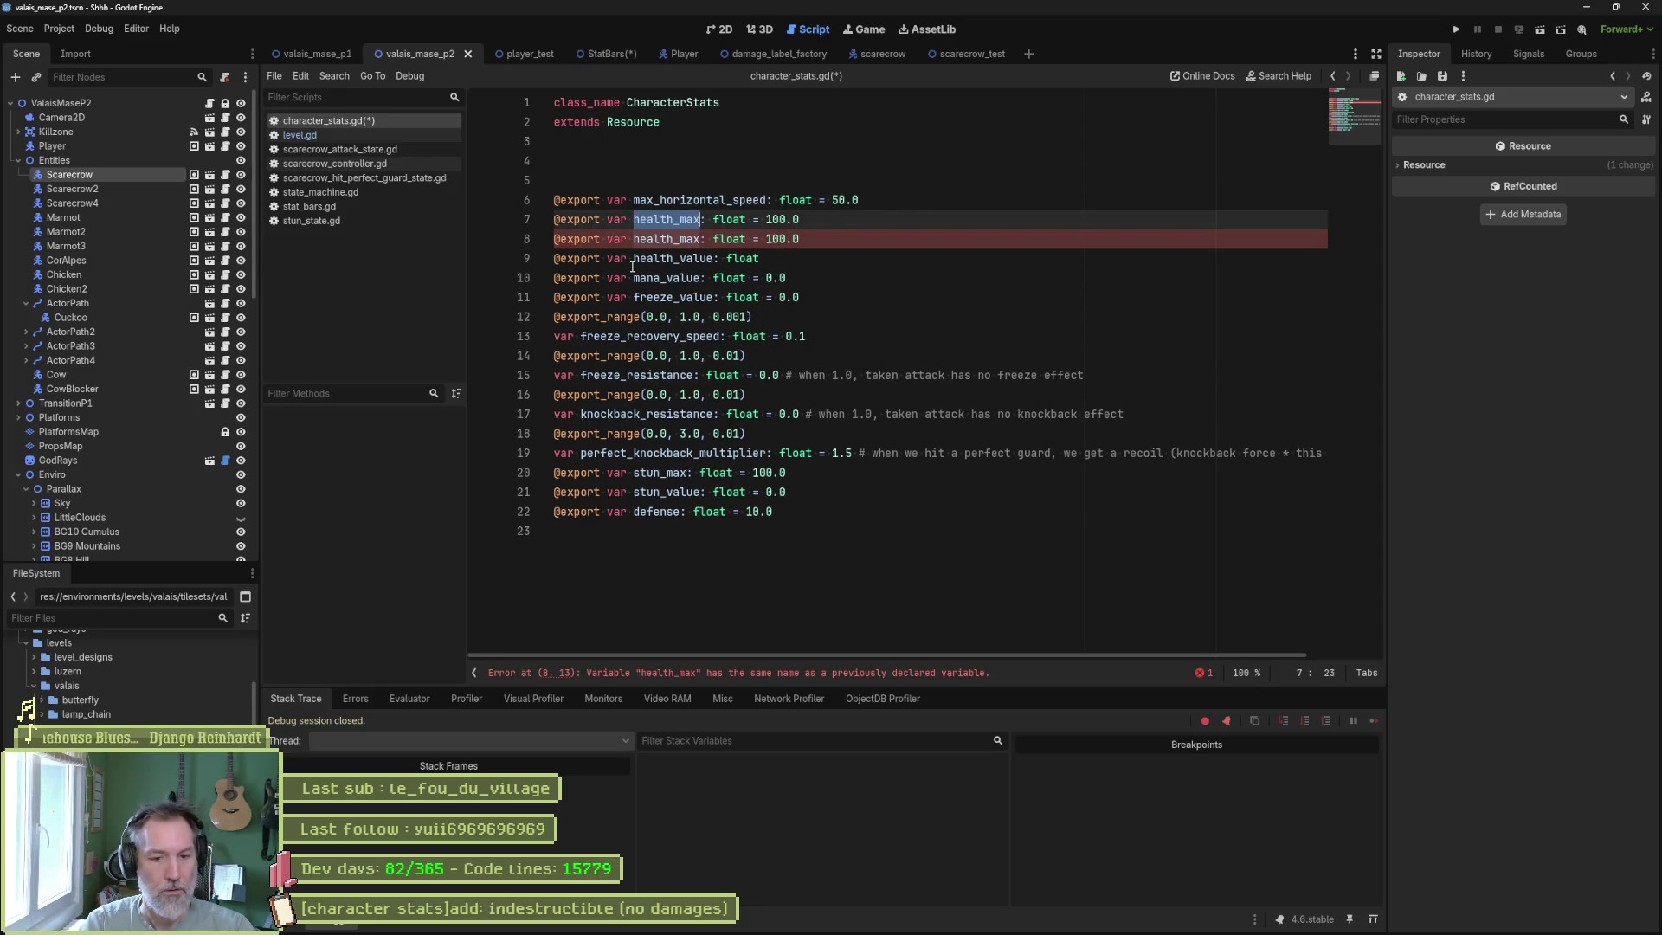
type("infi")
type("nite_health")
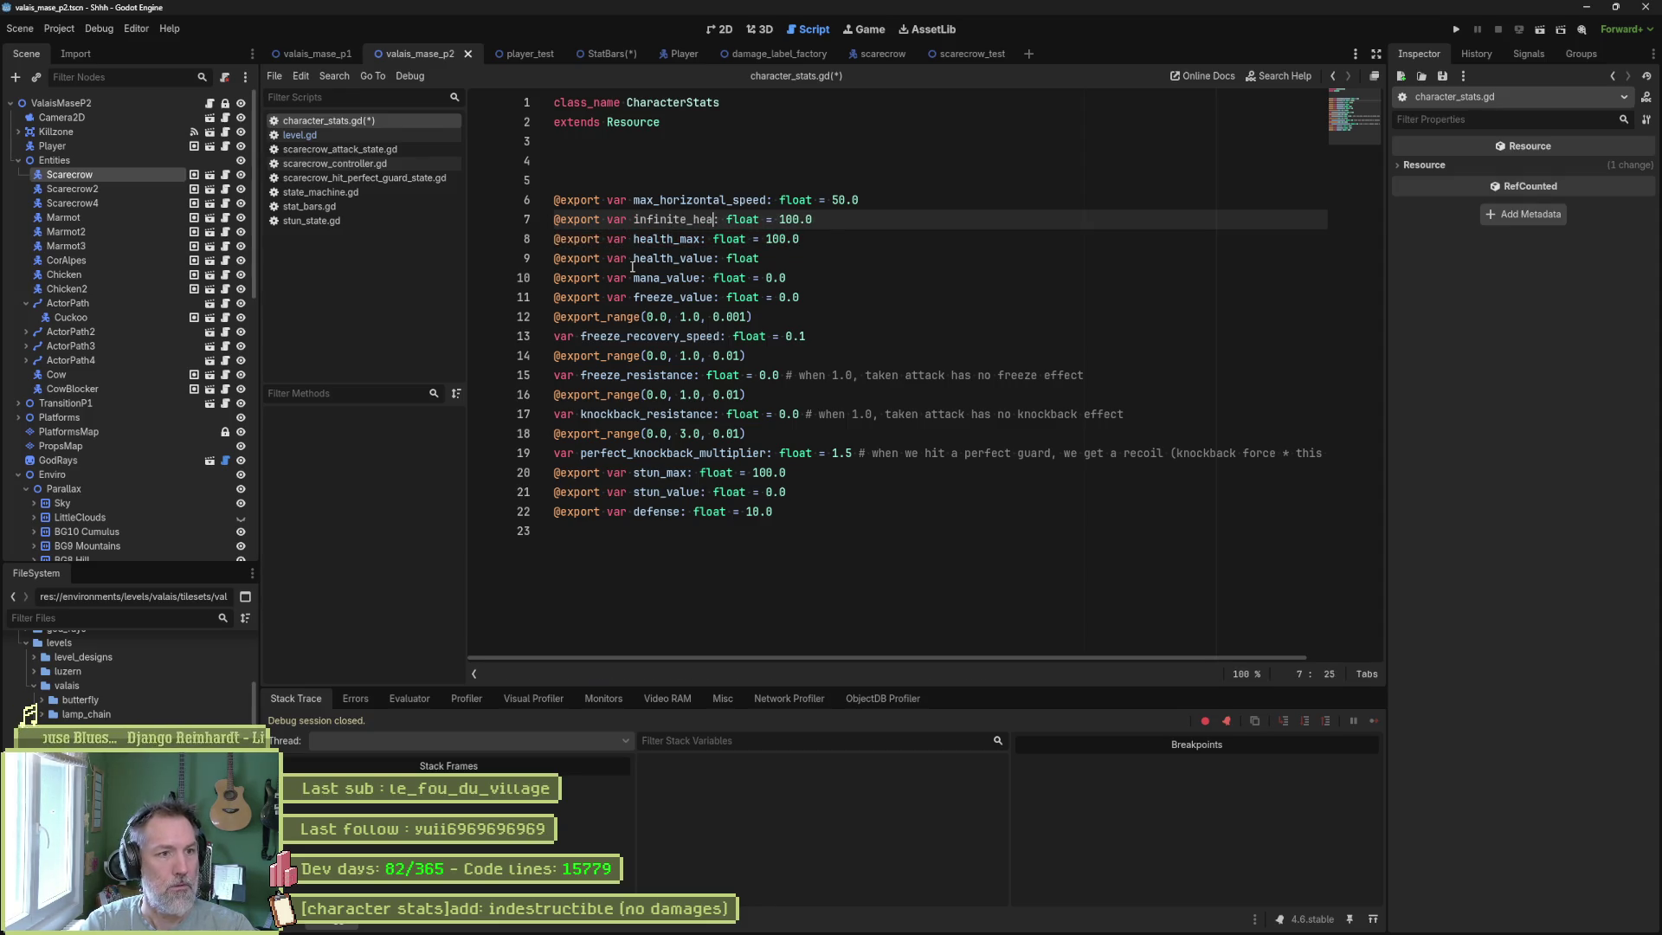
key("ctrl+shift+Left")
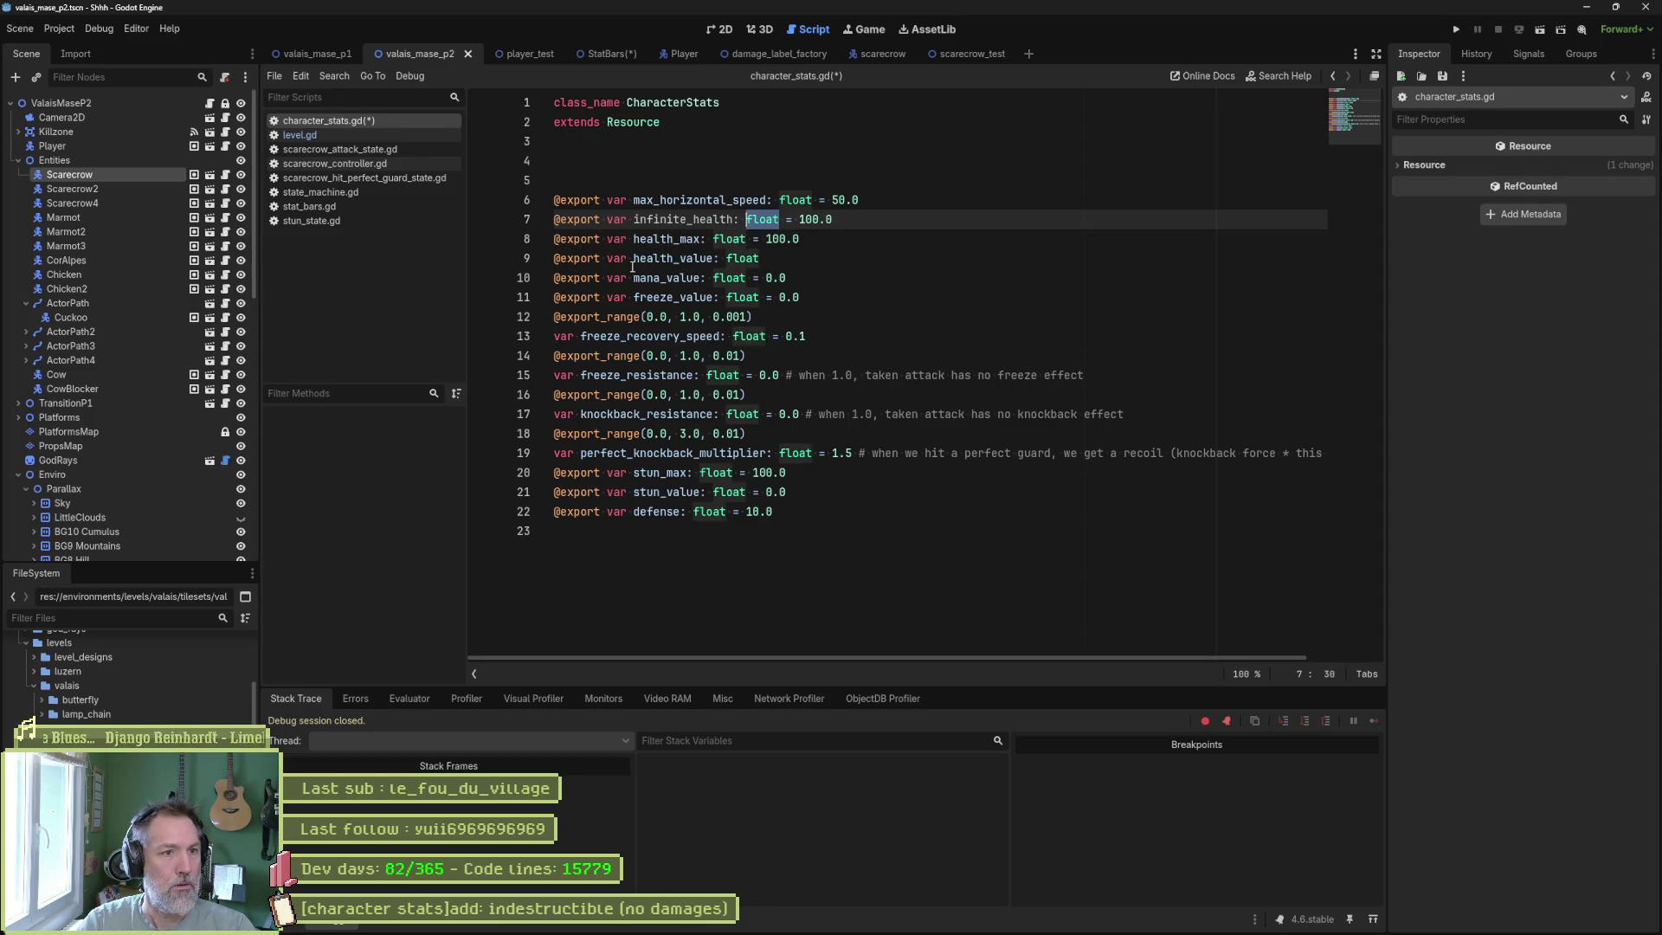
type("bool")
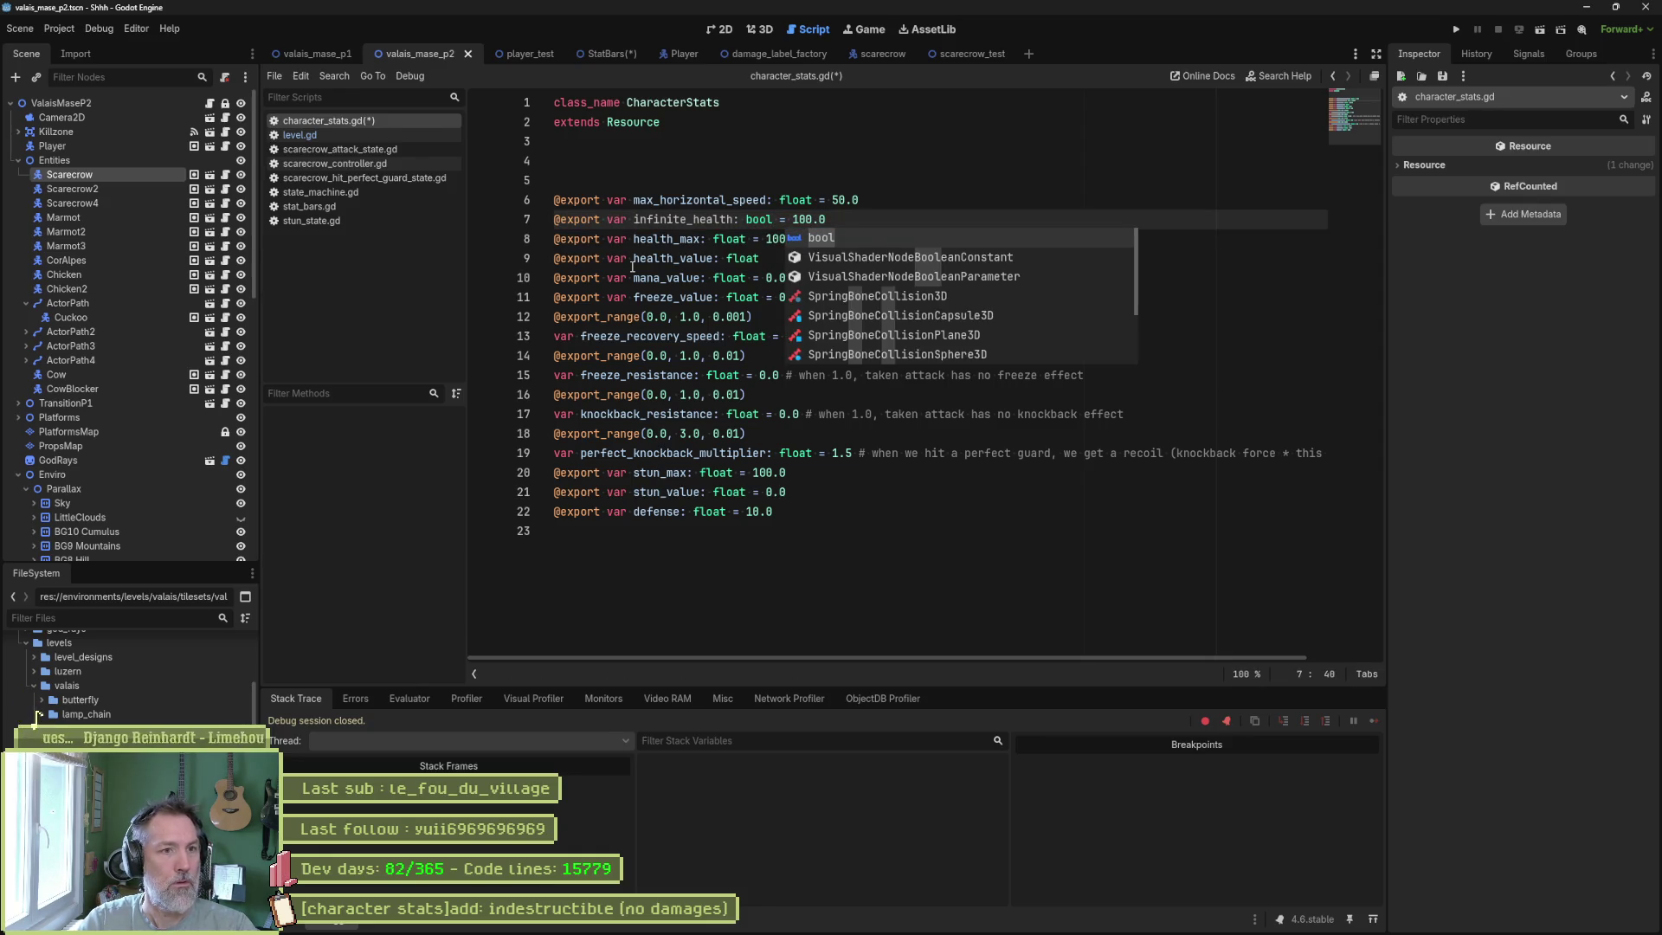
key("BackSpace")
key("BackSpace")
key("BackSpace")
type("false")
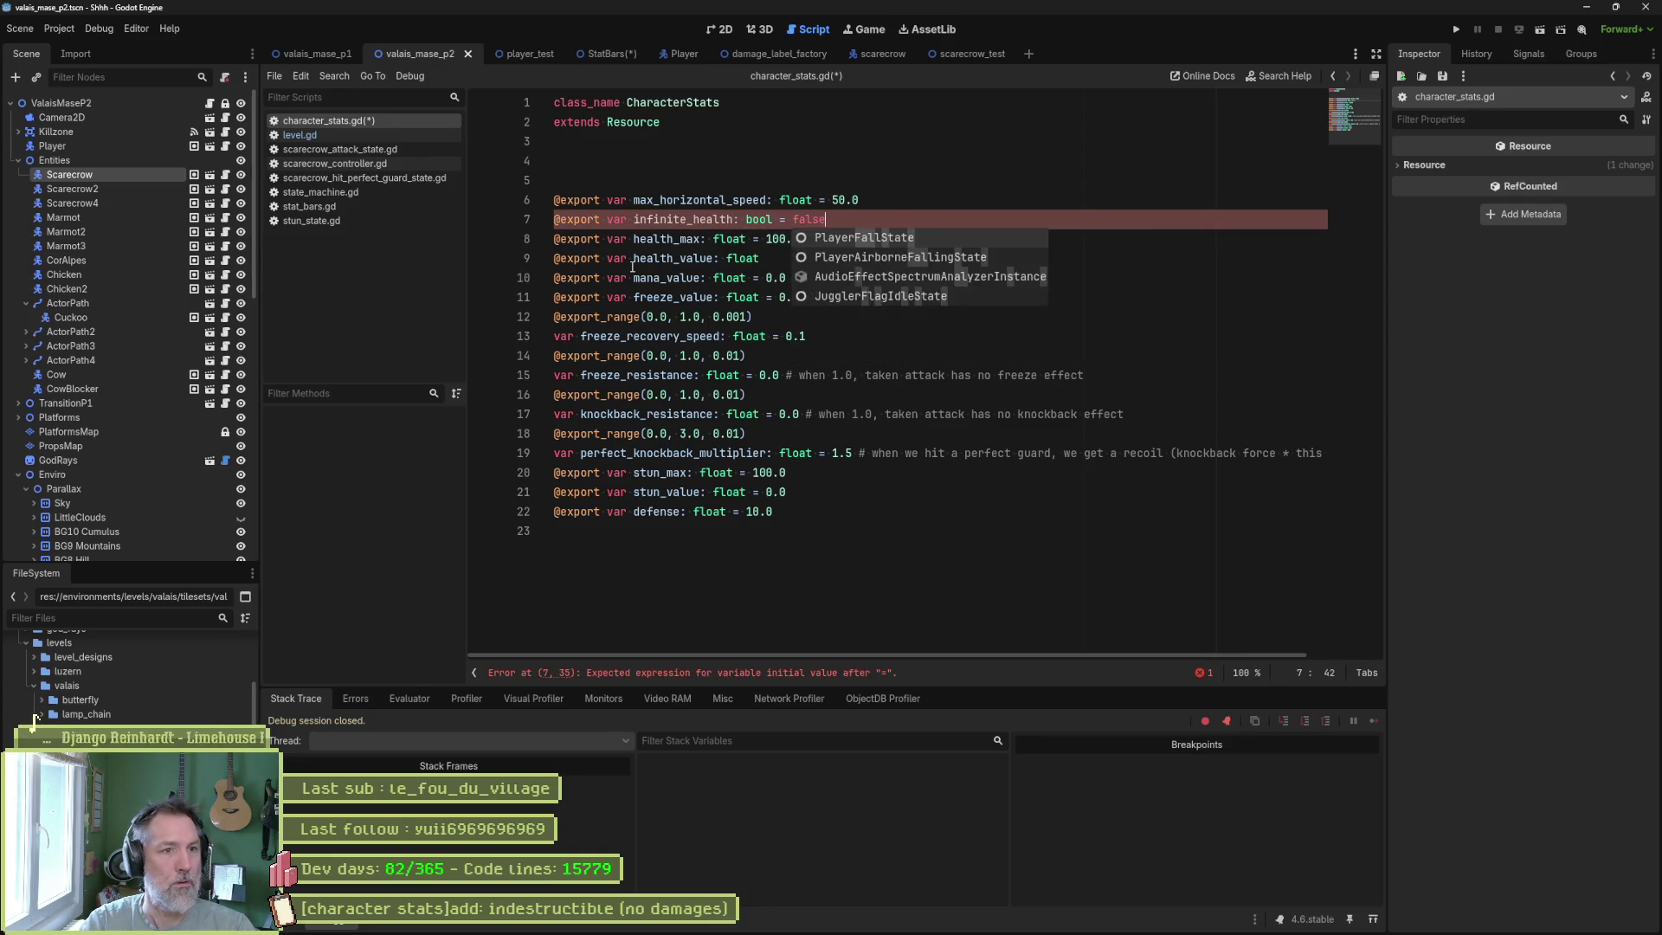
key("ctrl+s")
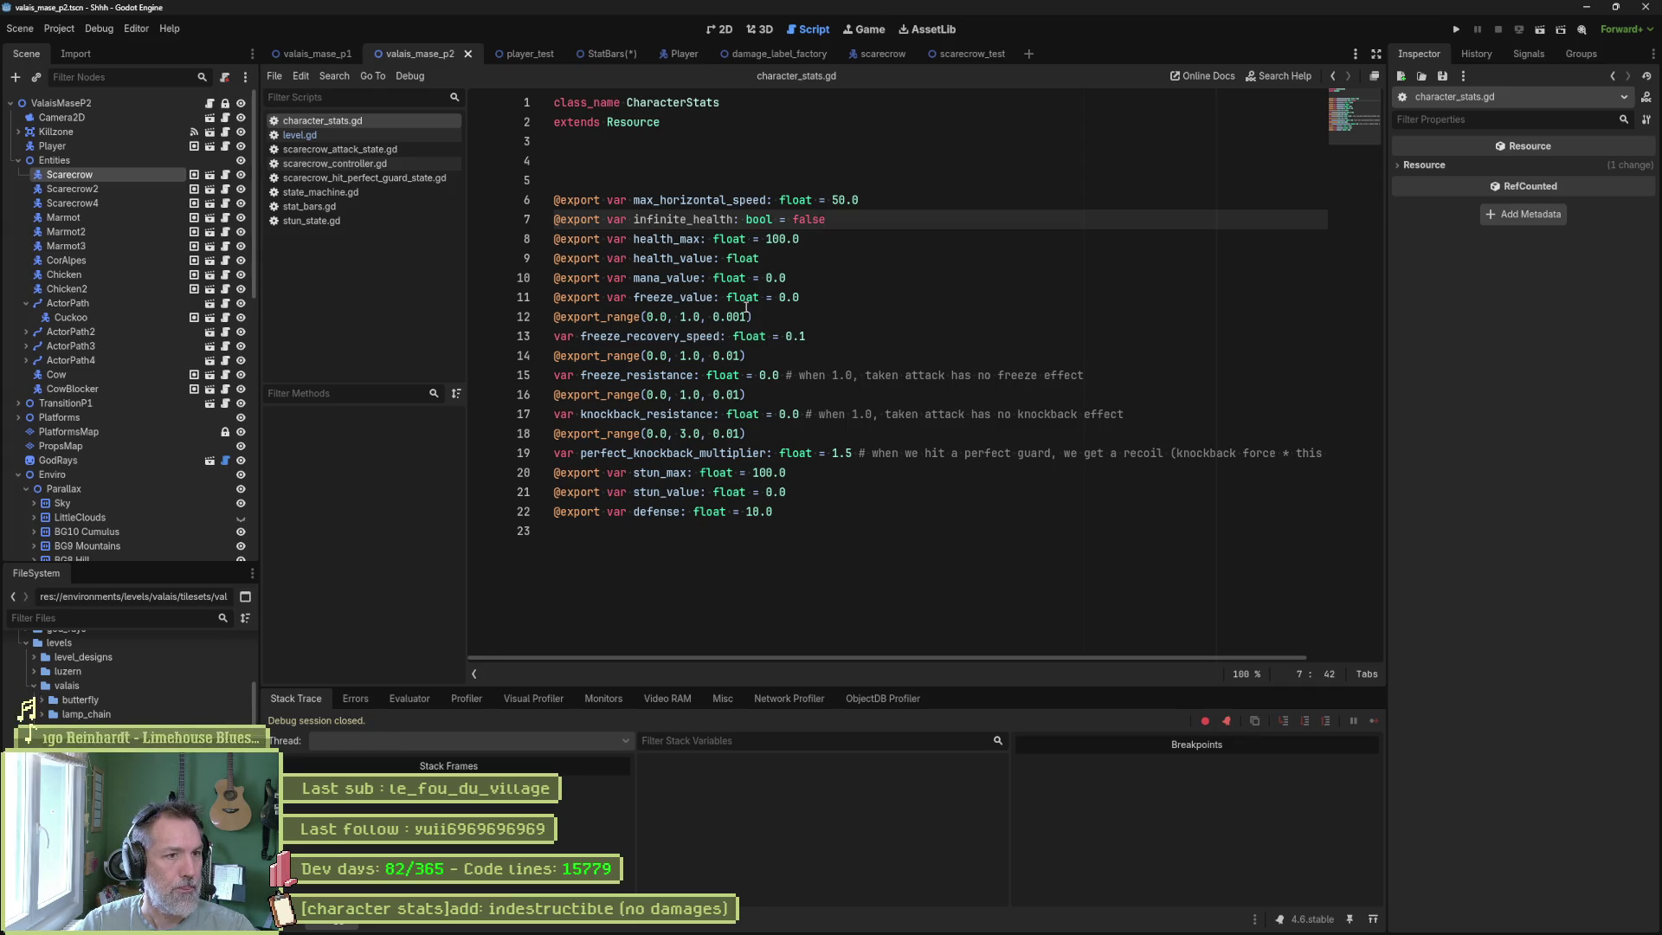
mouse_move(745, 307)
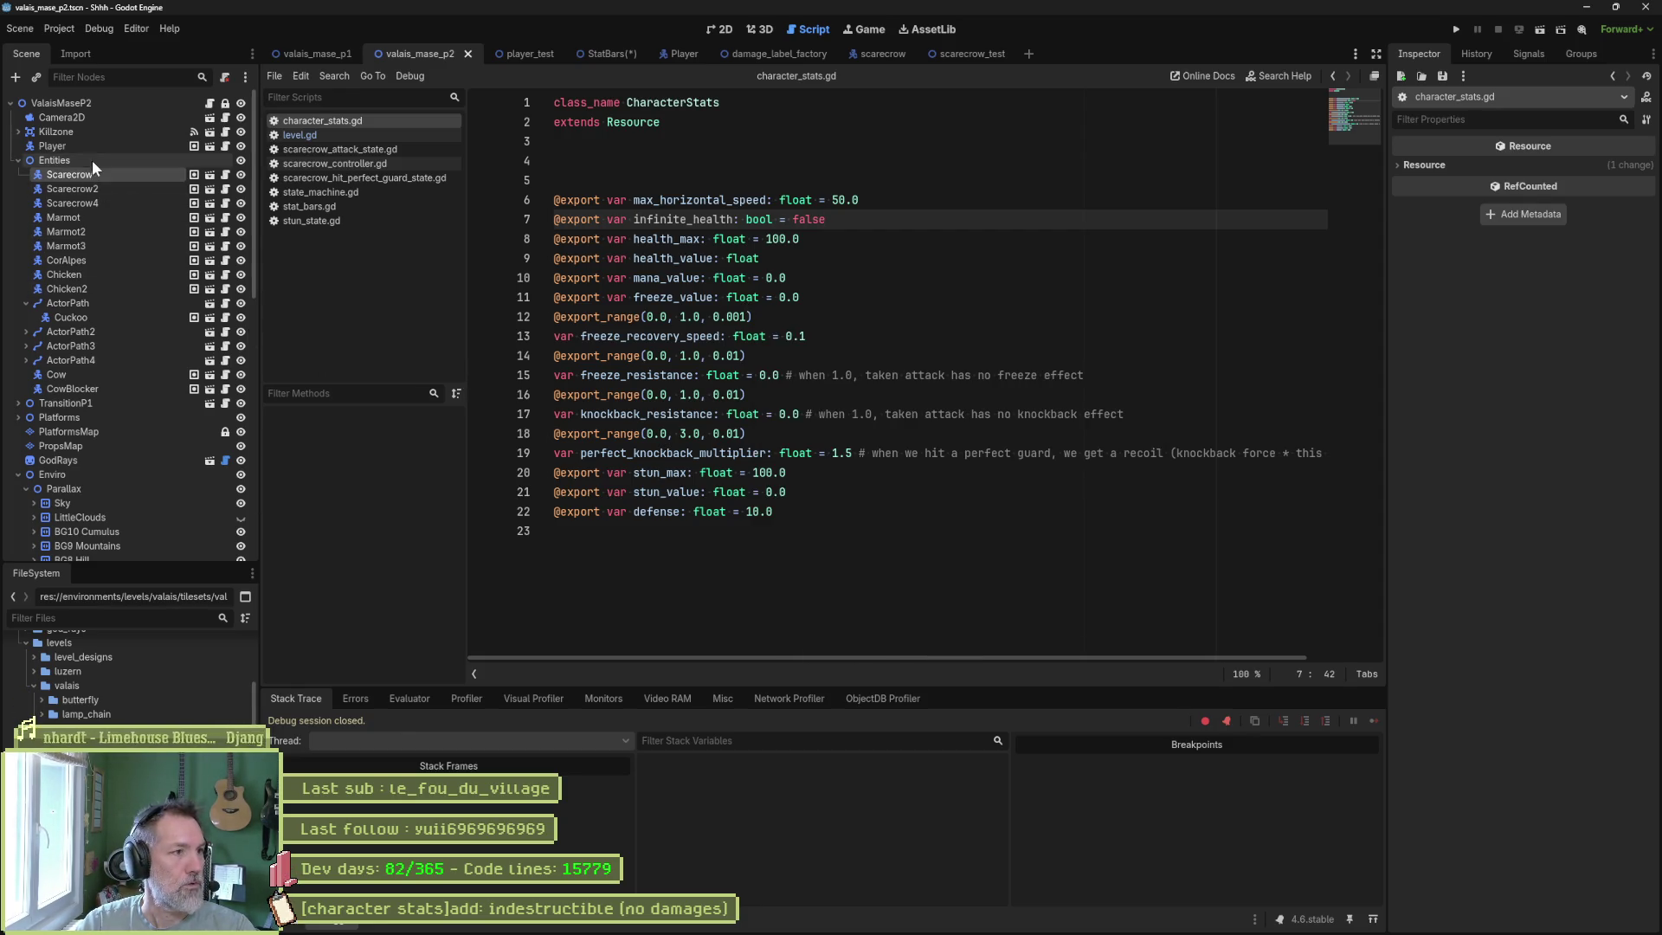
Search the project for health_max and open its use at line 148 of character_controller.gd.
left_click(72, 189)
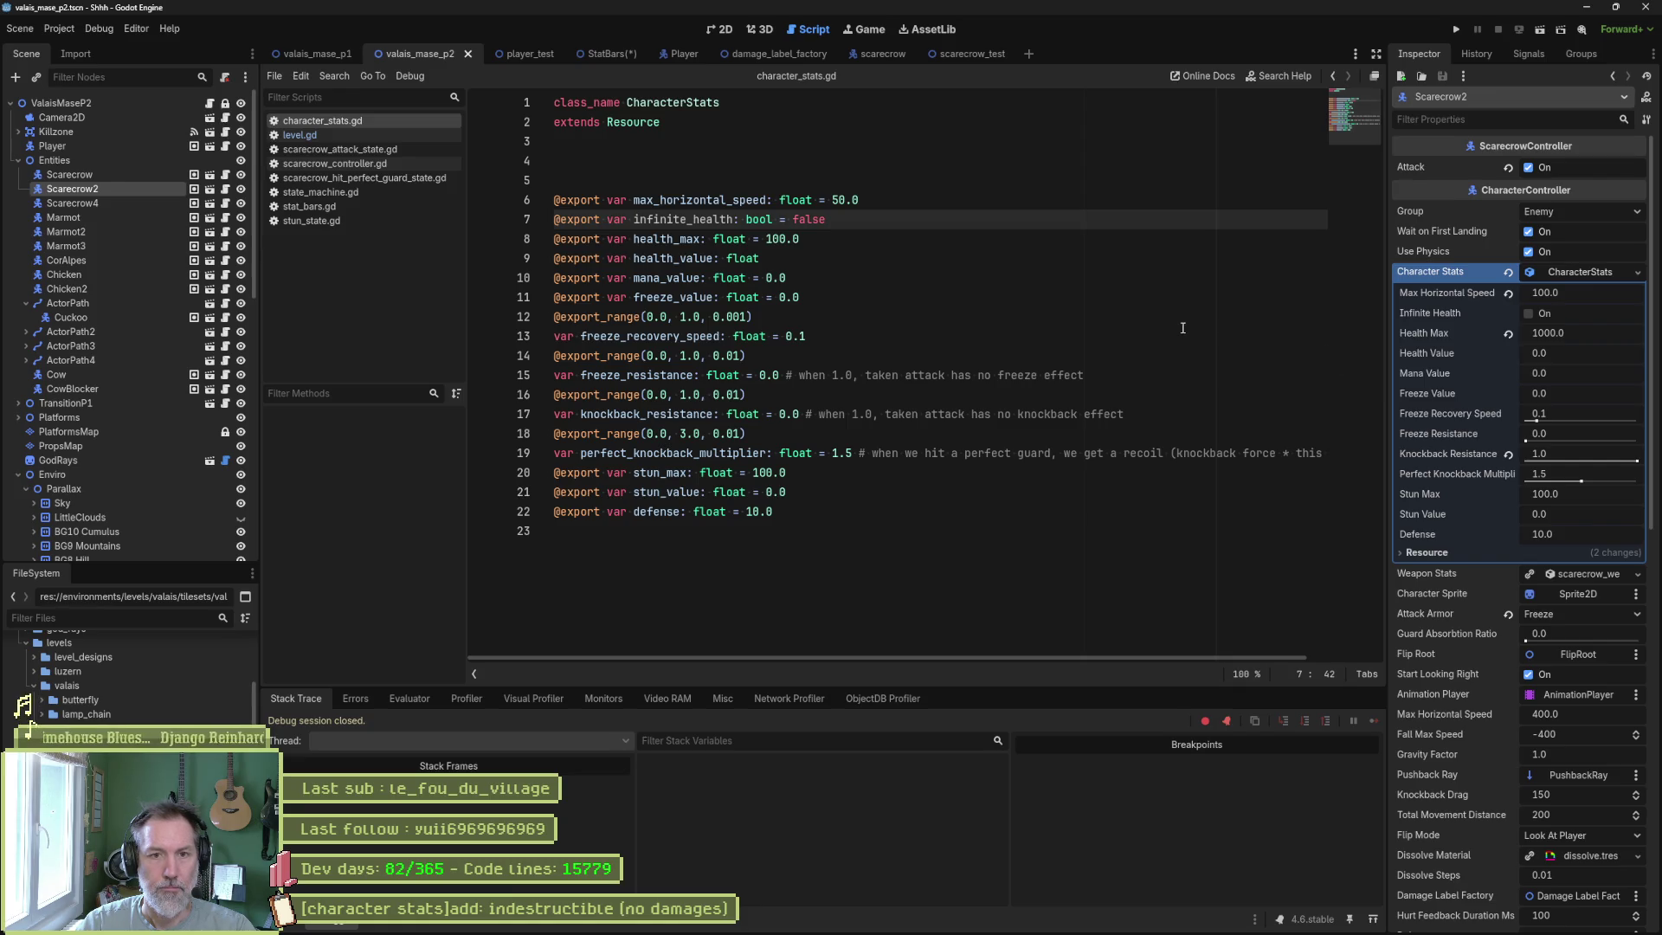
double_click(666, 238)
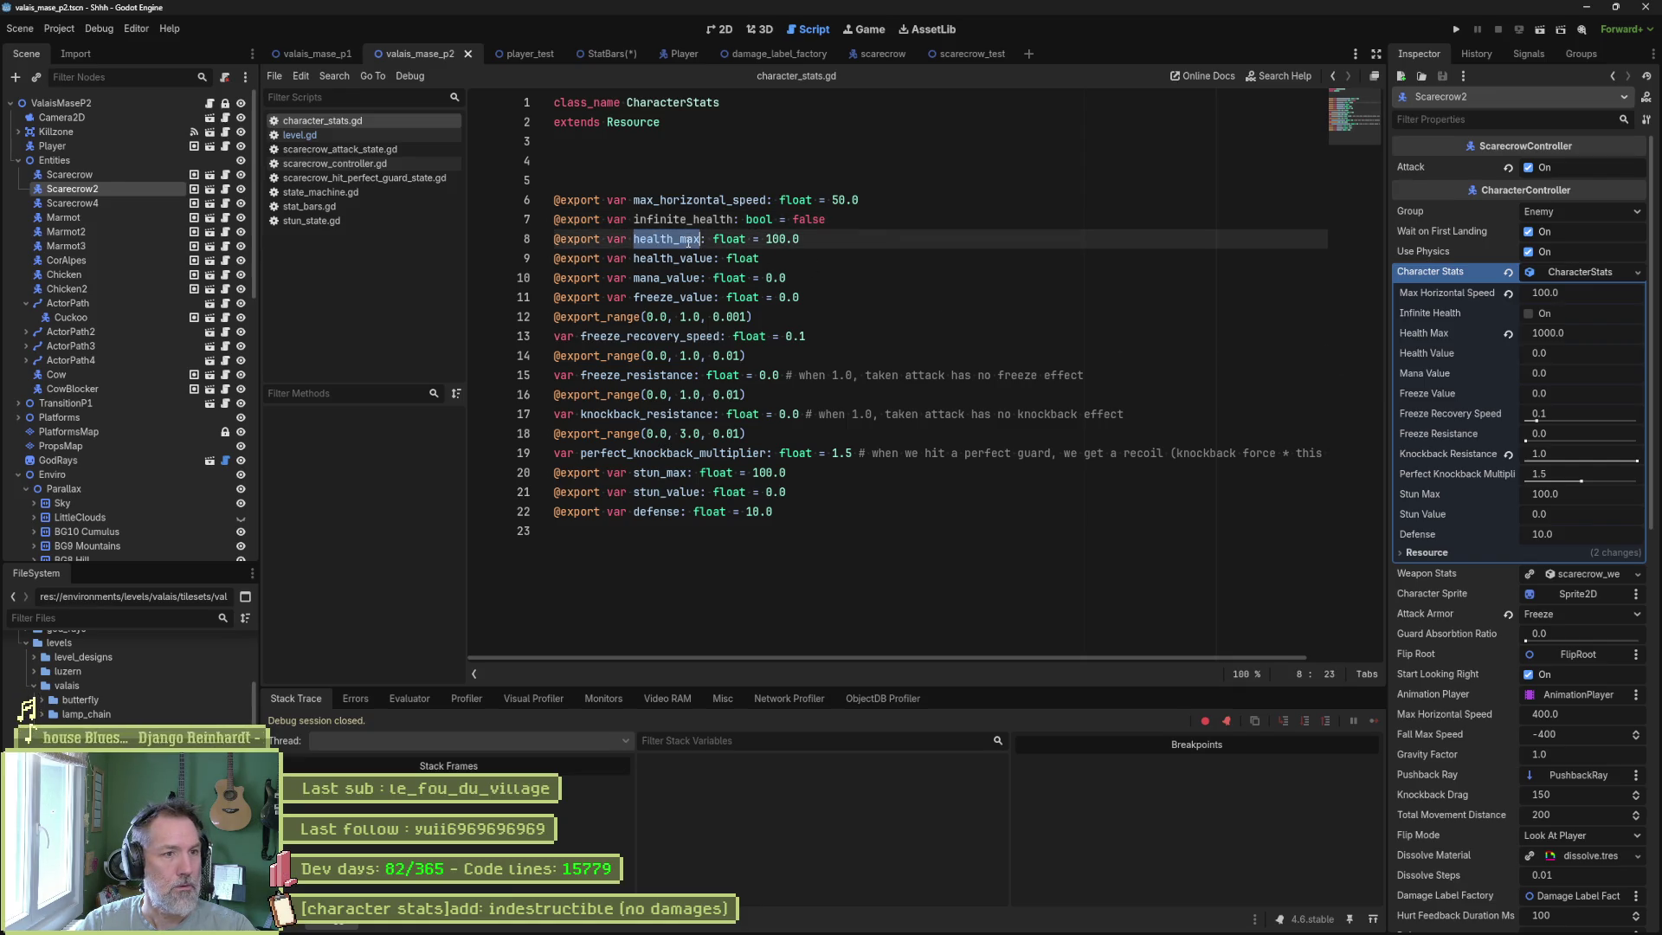
key("ctrl+shift+f")
left_click(859, 529)
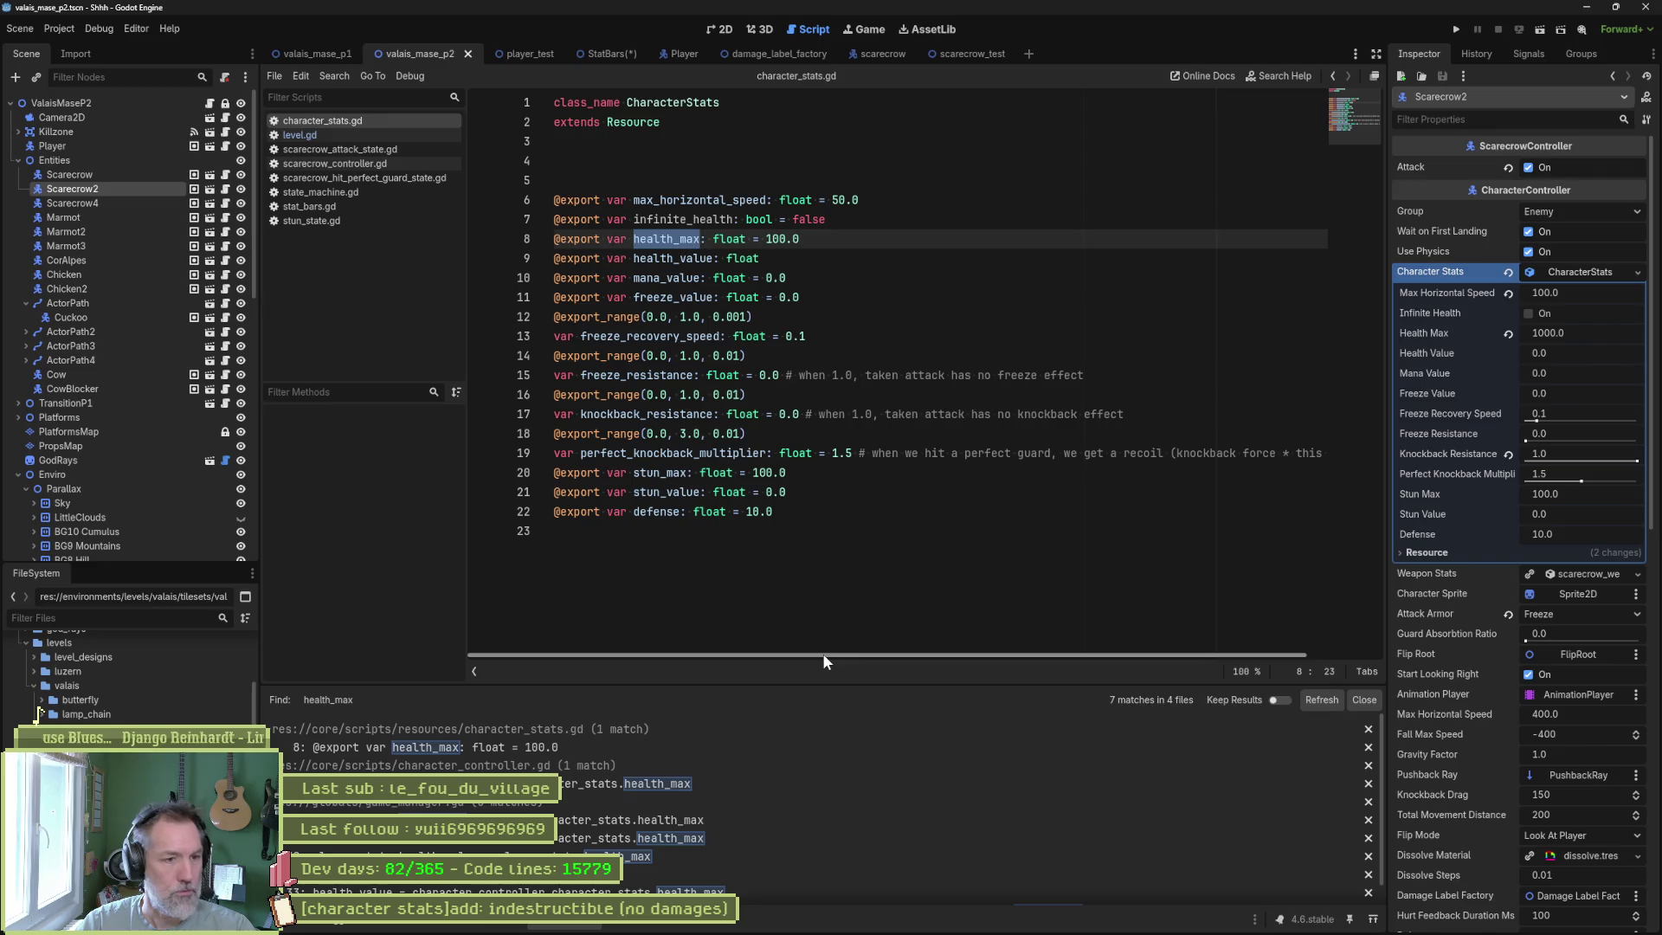
left_click(621, 784)
scroll(924, 484, "up", 5)
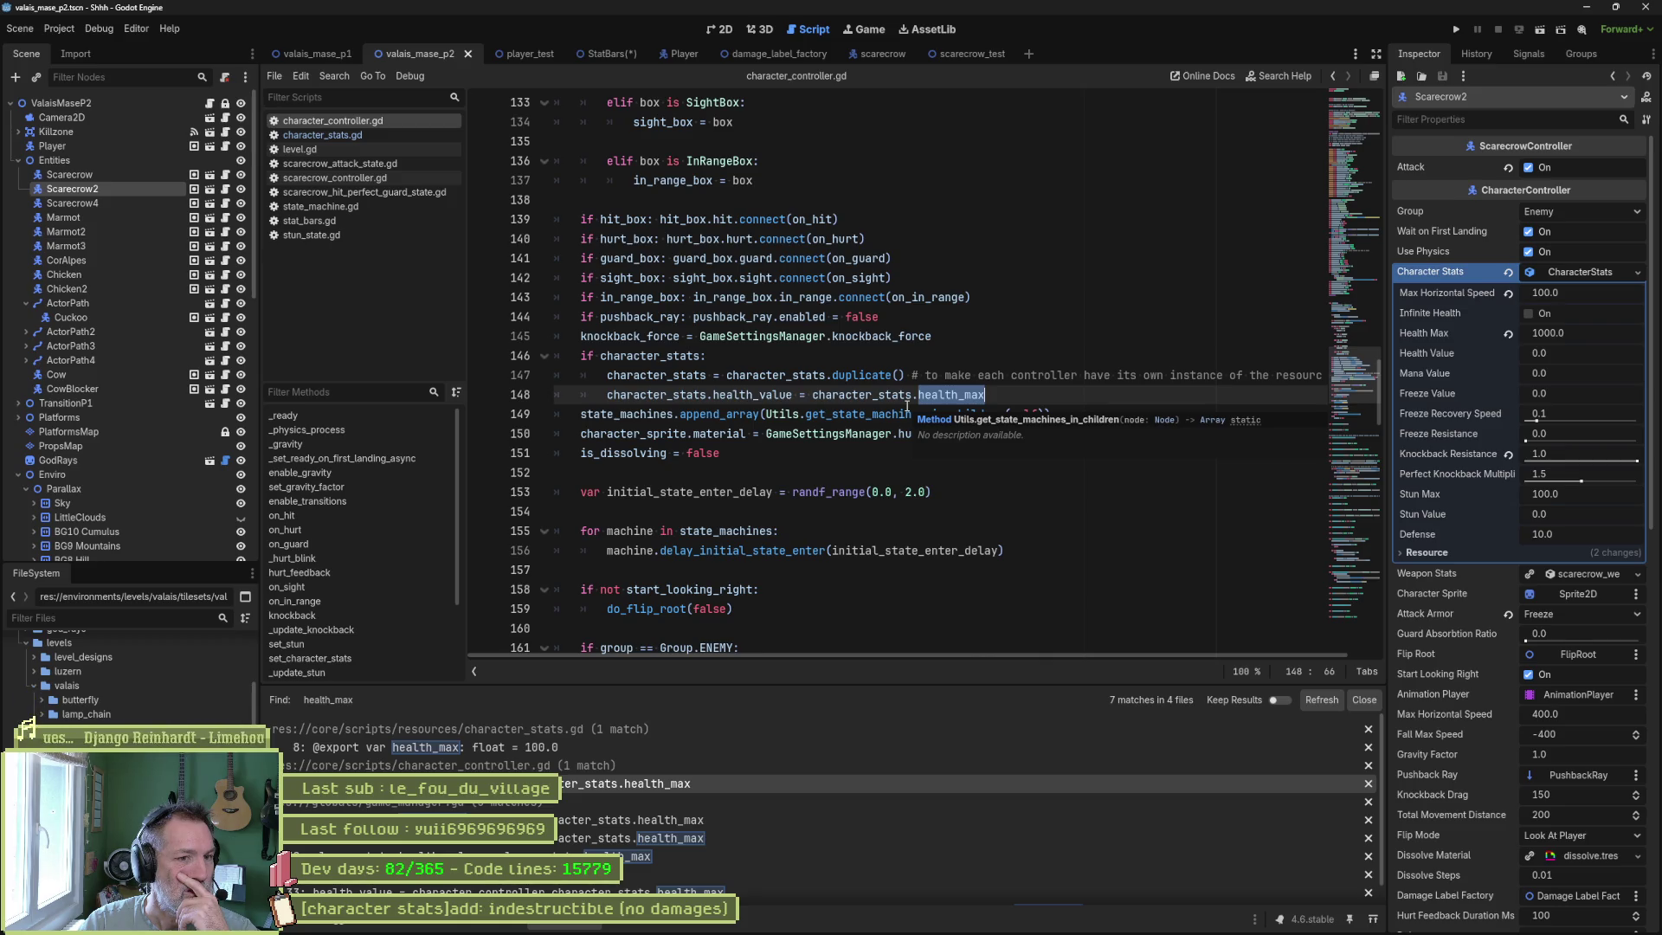
key("Home")
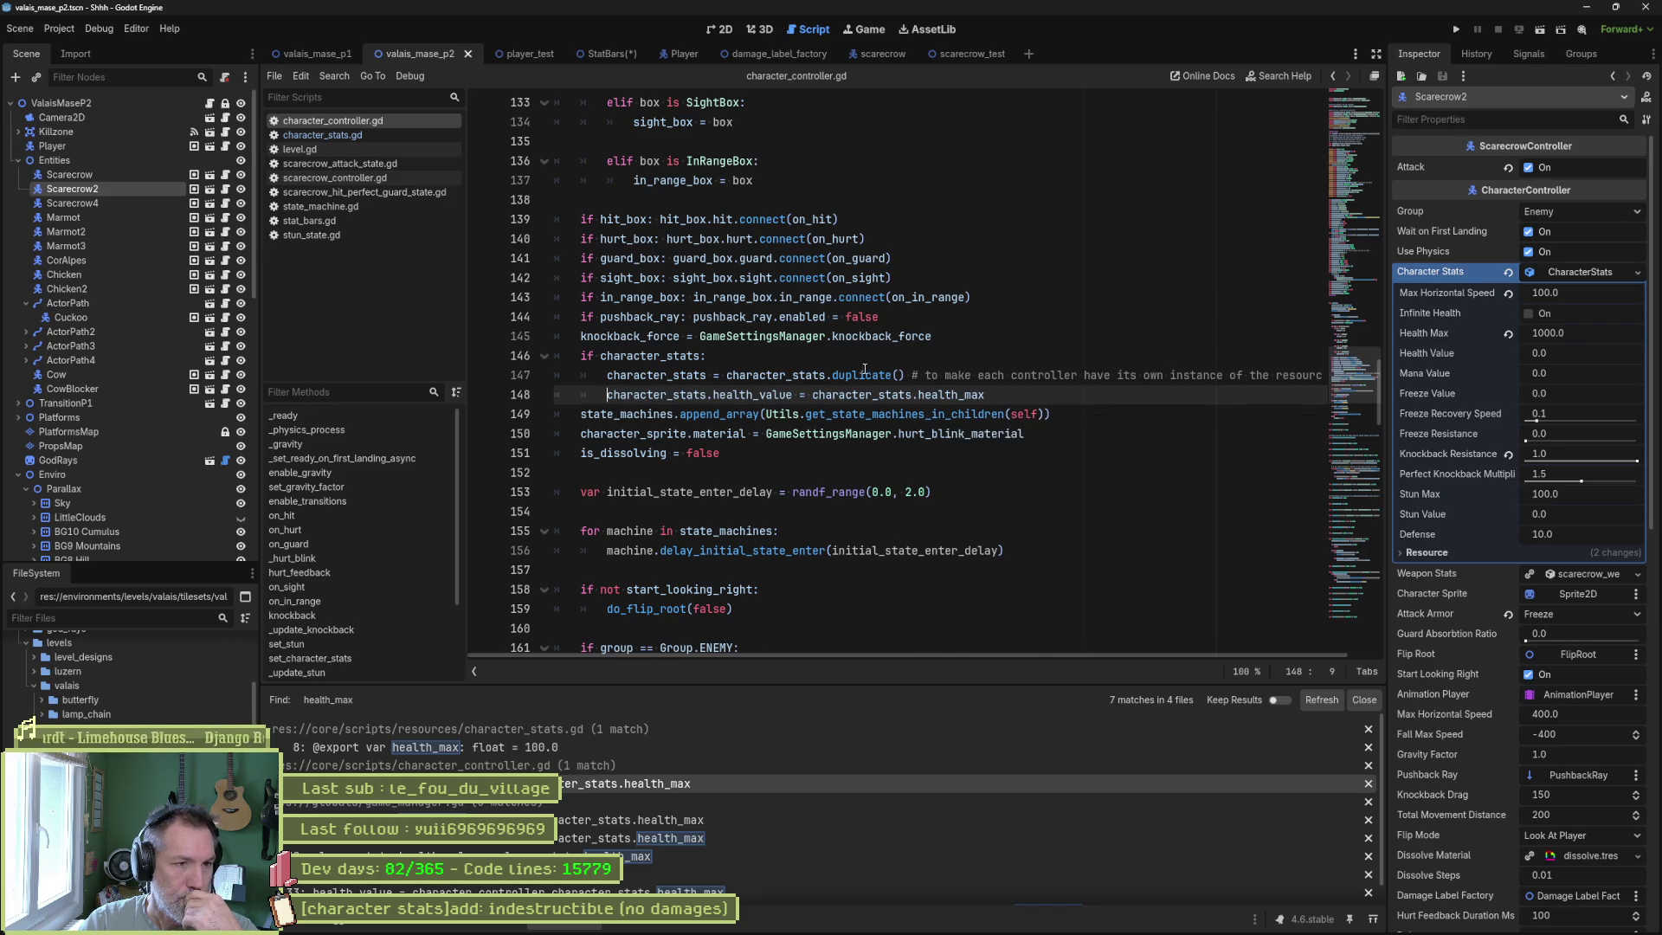
In stat_bars.gd, rename init_progress_bars to _init_progress_bars at its call and definition, and save.
left_click(597, 54)
scroll(751, 403, "up", 5)
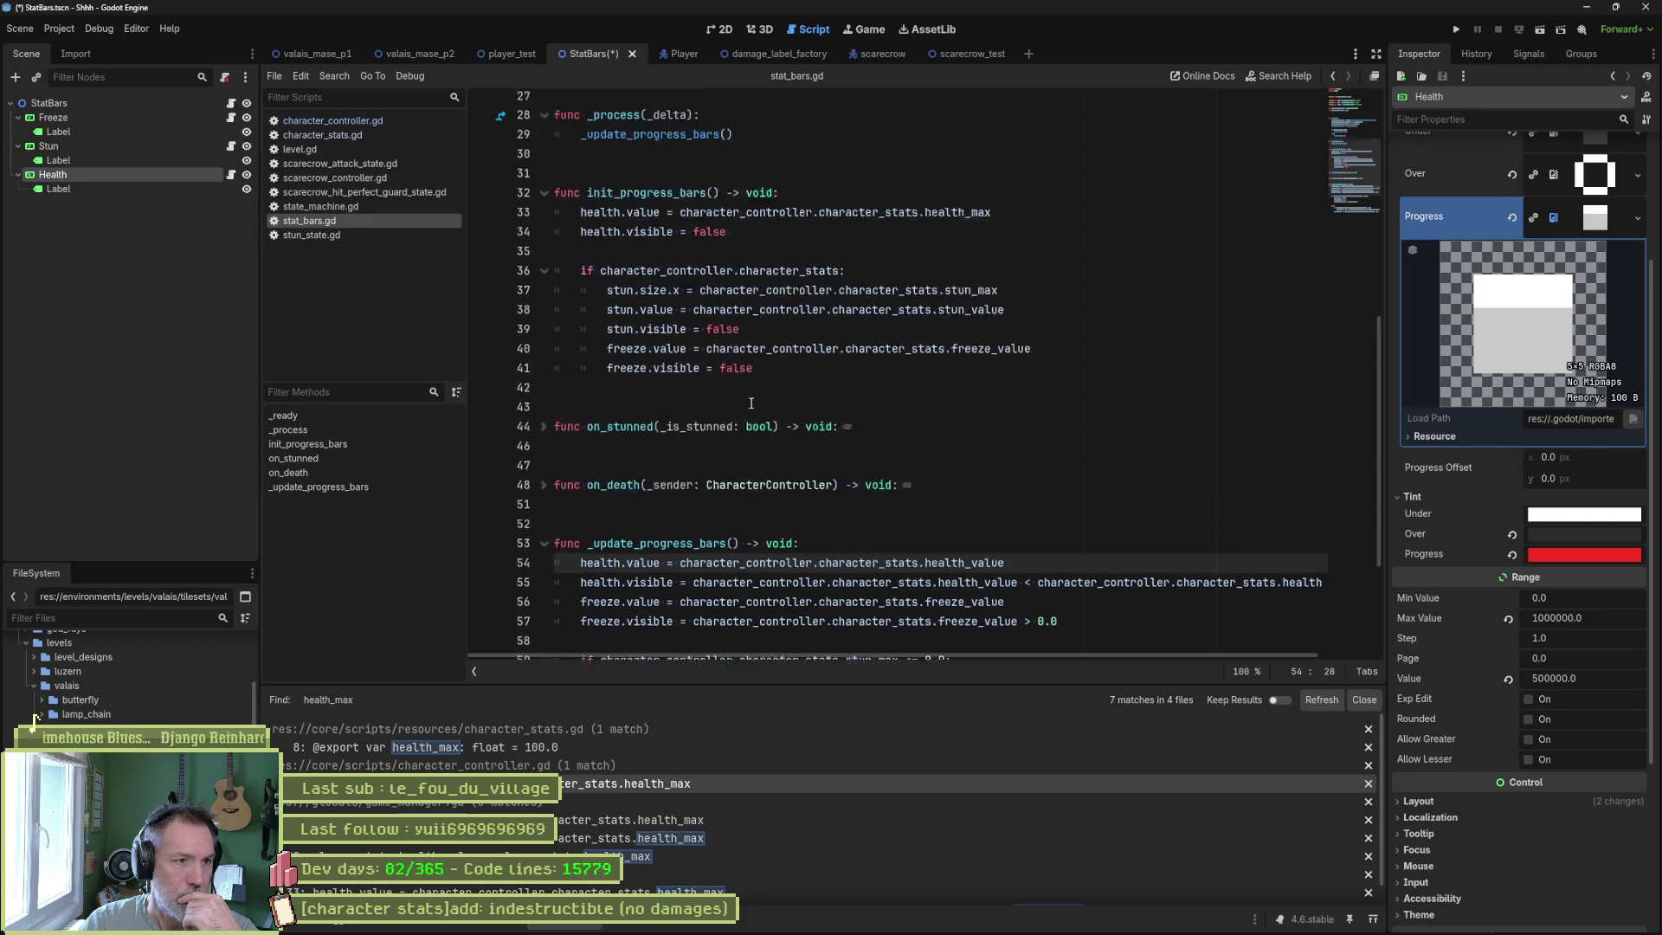
scroll(746, 400, "up", 1)
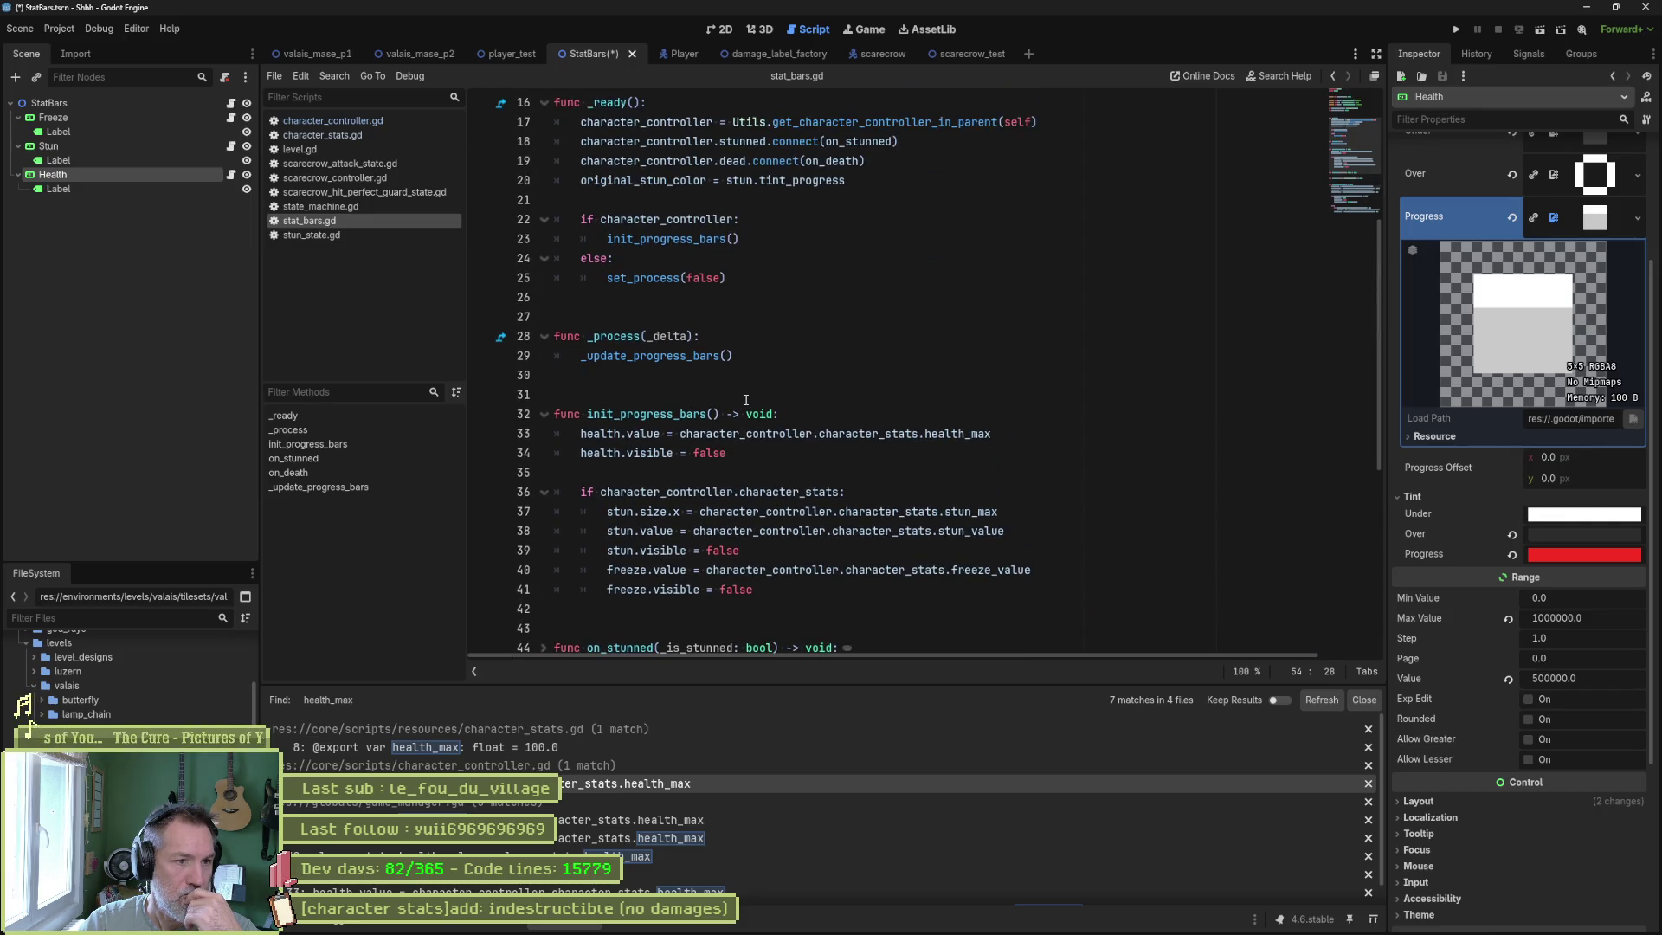
left_click(673, 414)
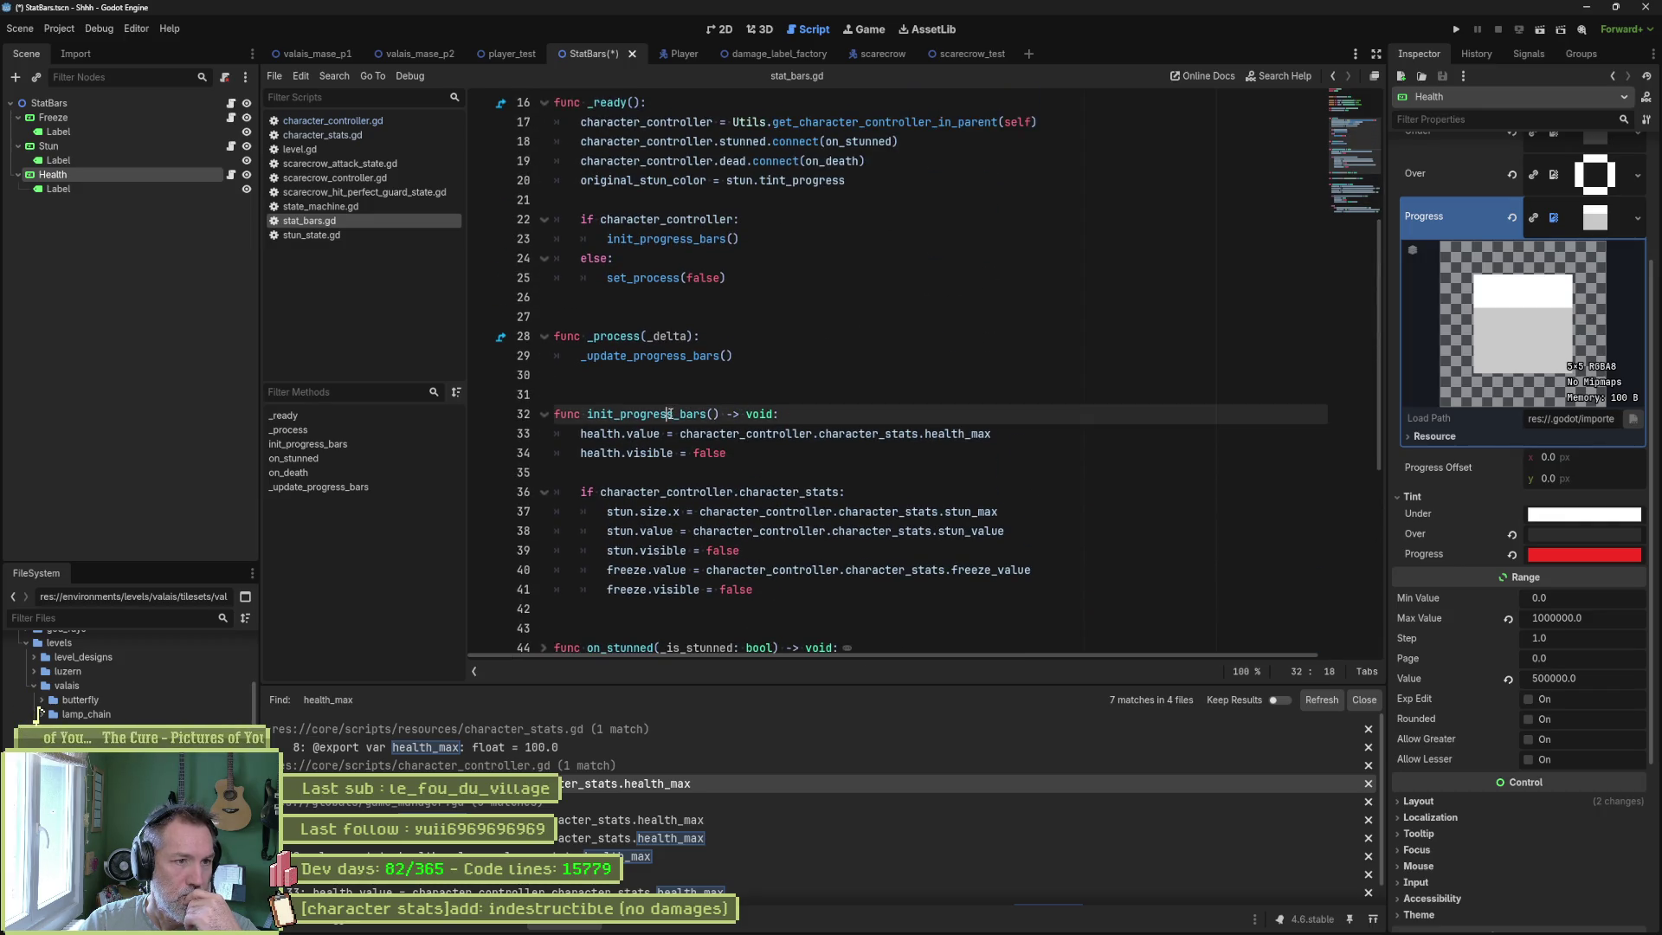
double_click(680, 239)
key("ctrl+shift+f")
key("Return")
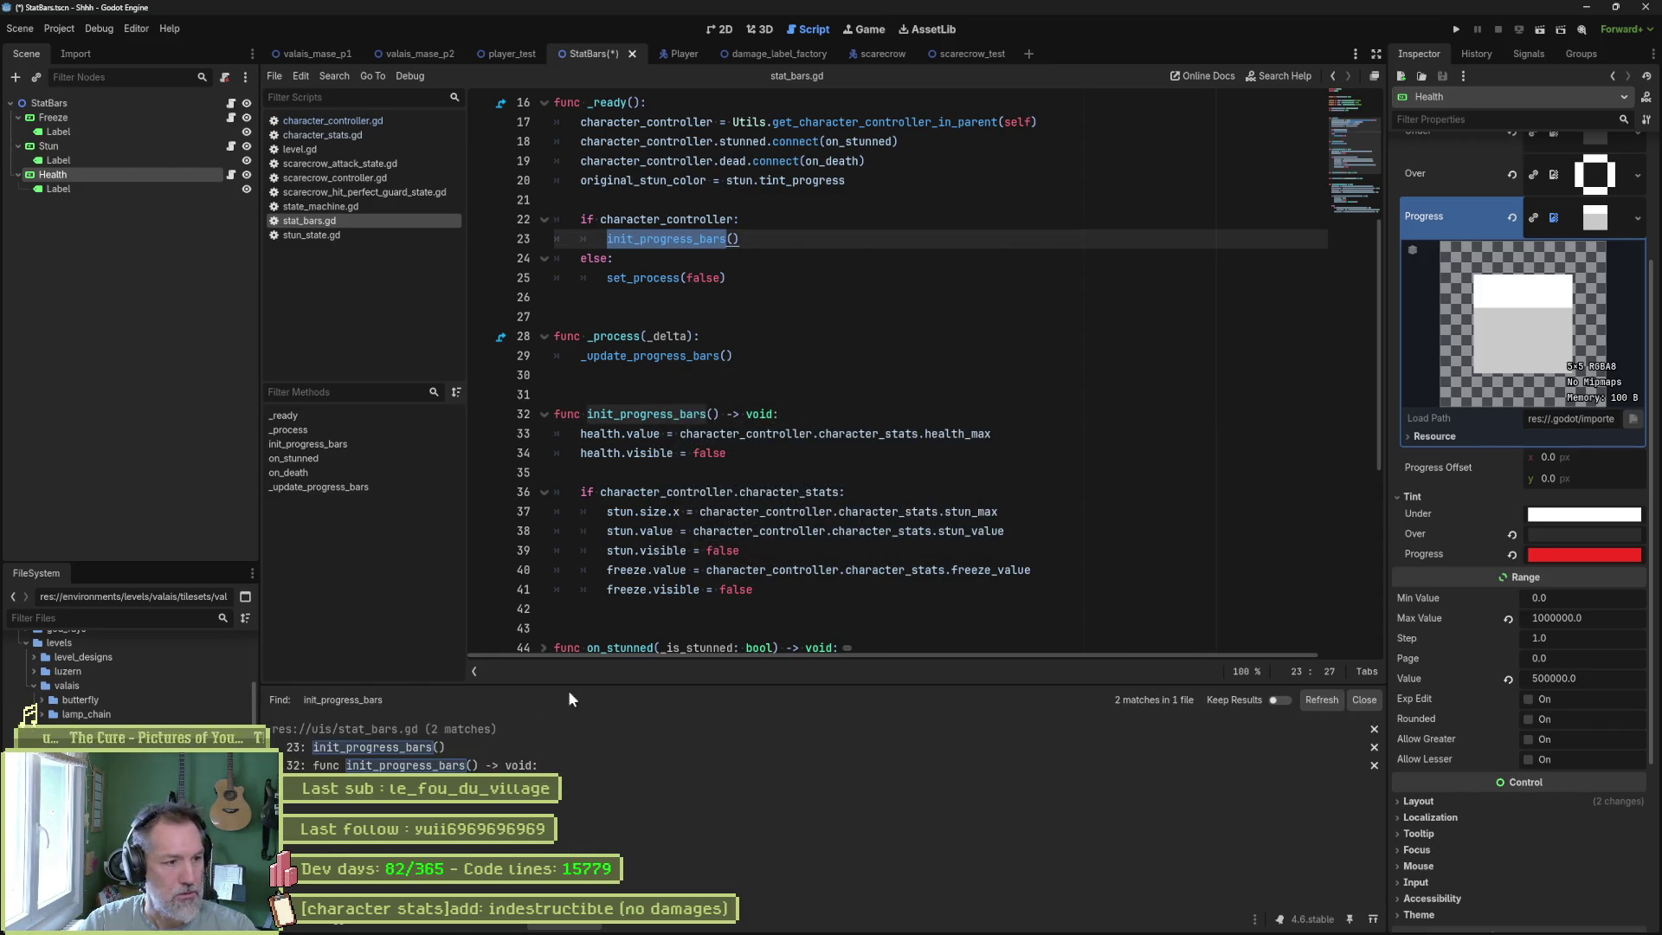
left_click(592, 235)
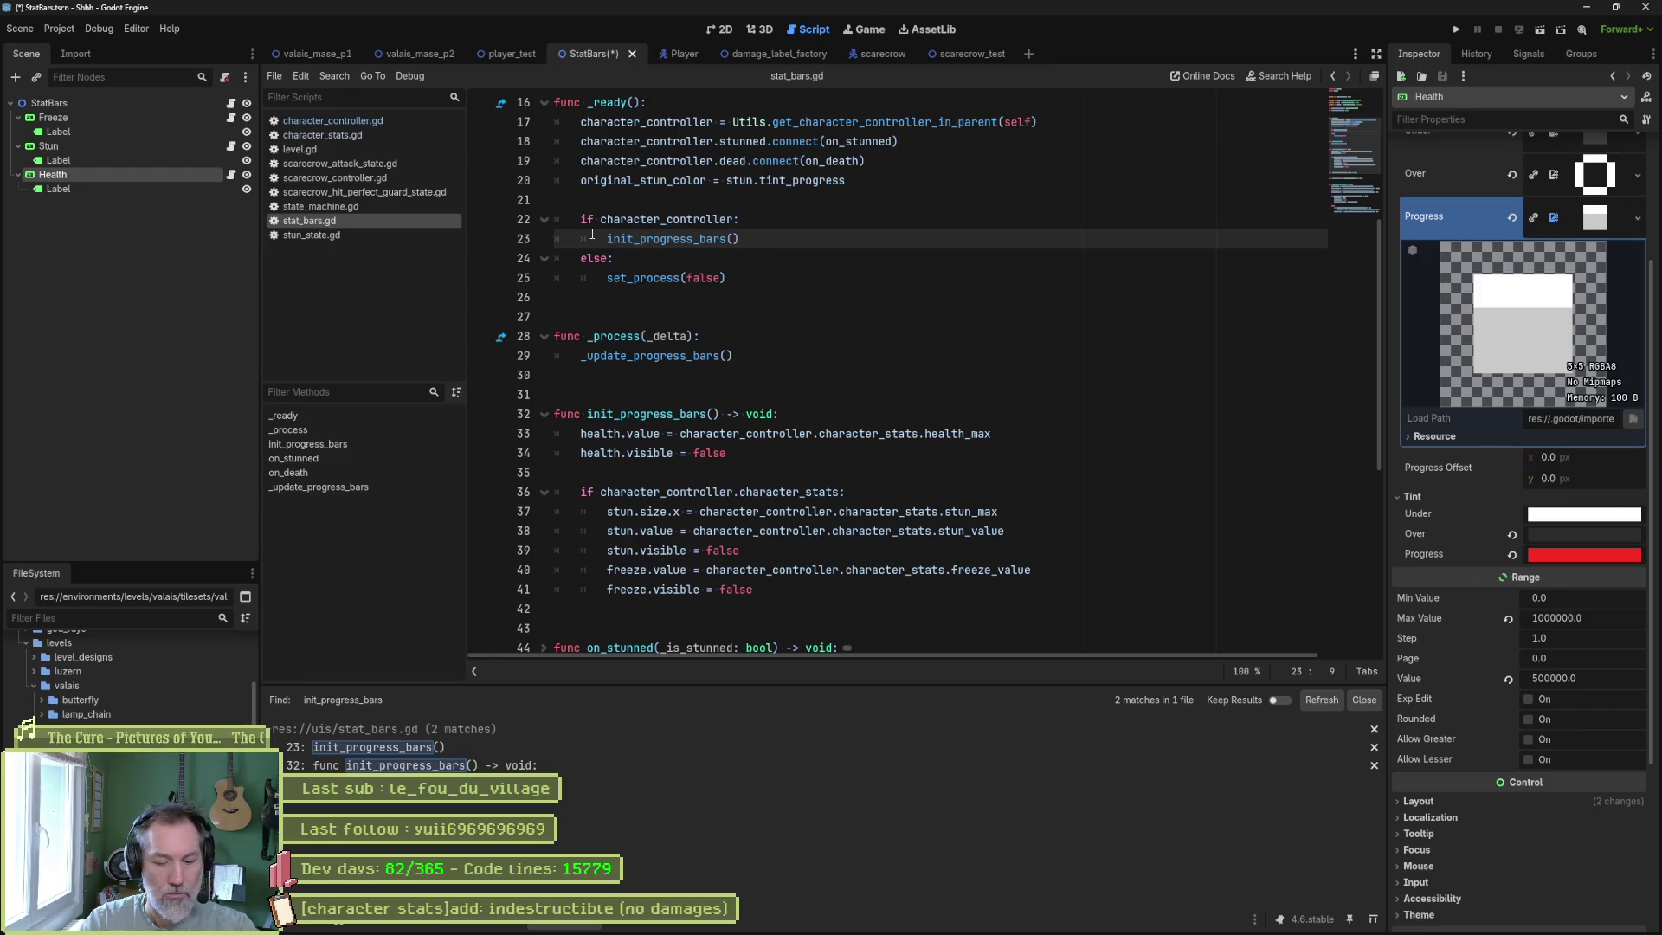
type("_")
left_click(589, 415)
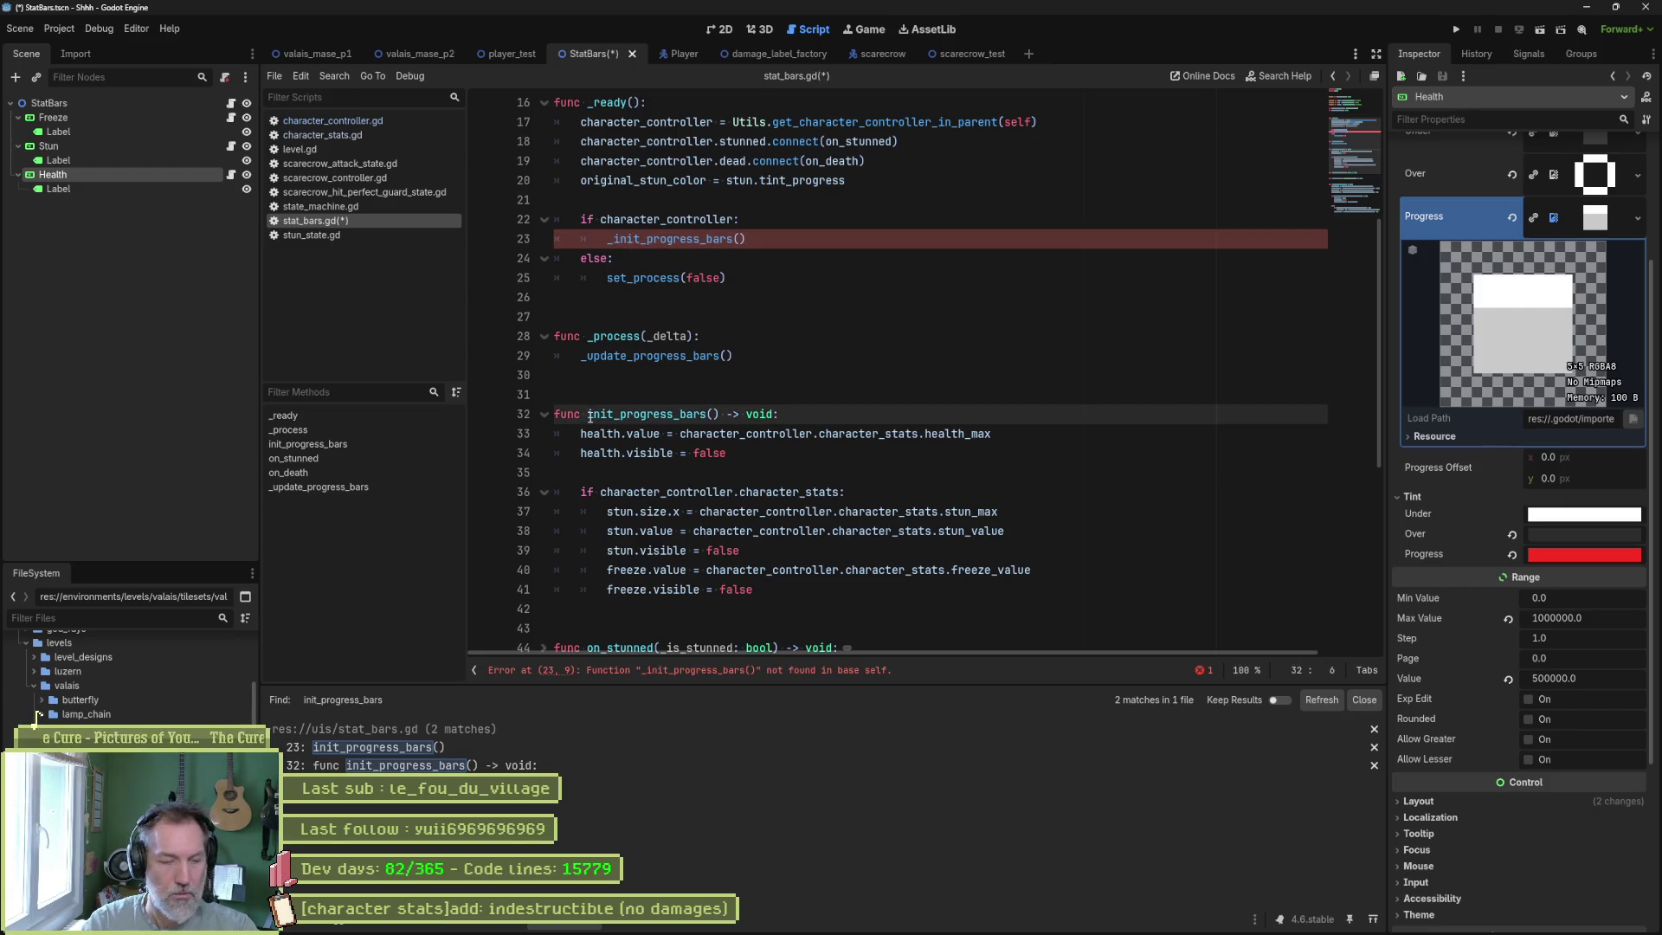
type("_")
left_click(883, 355)
key("ctrl+s")
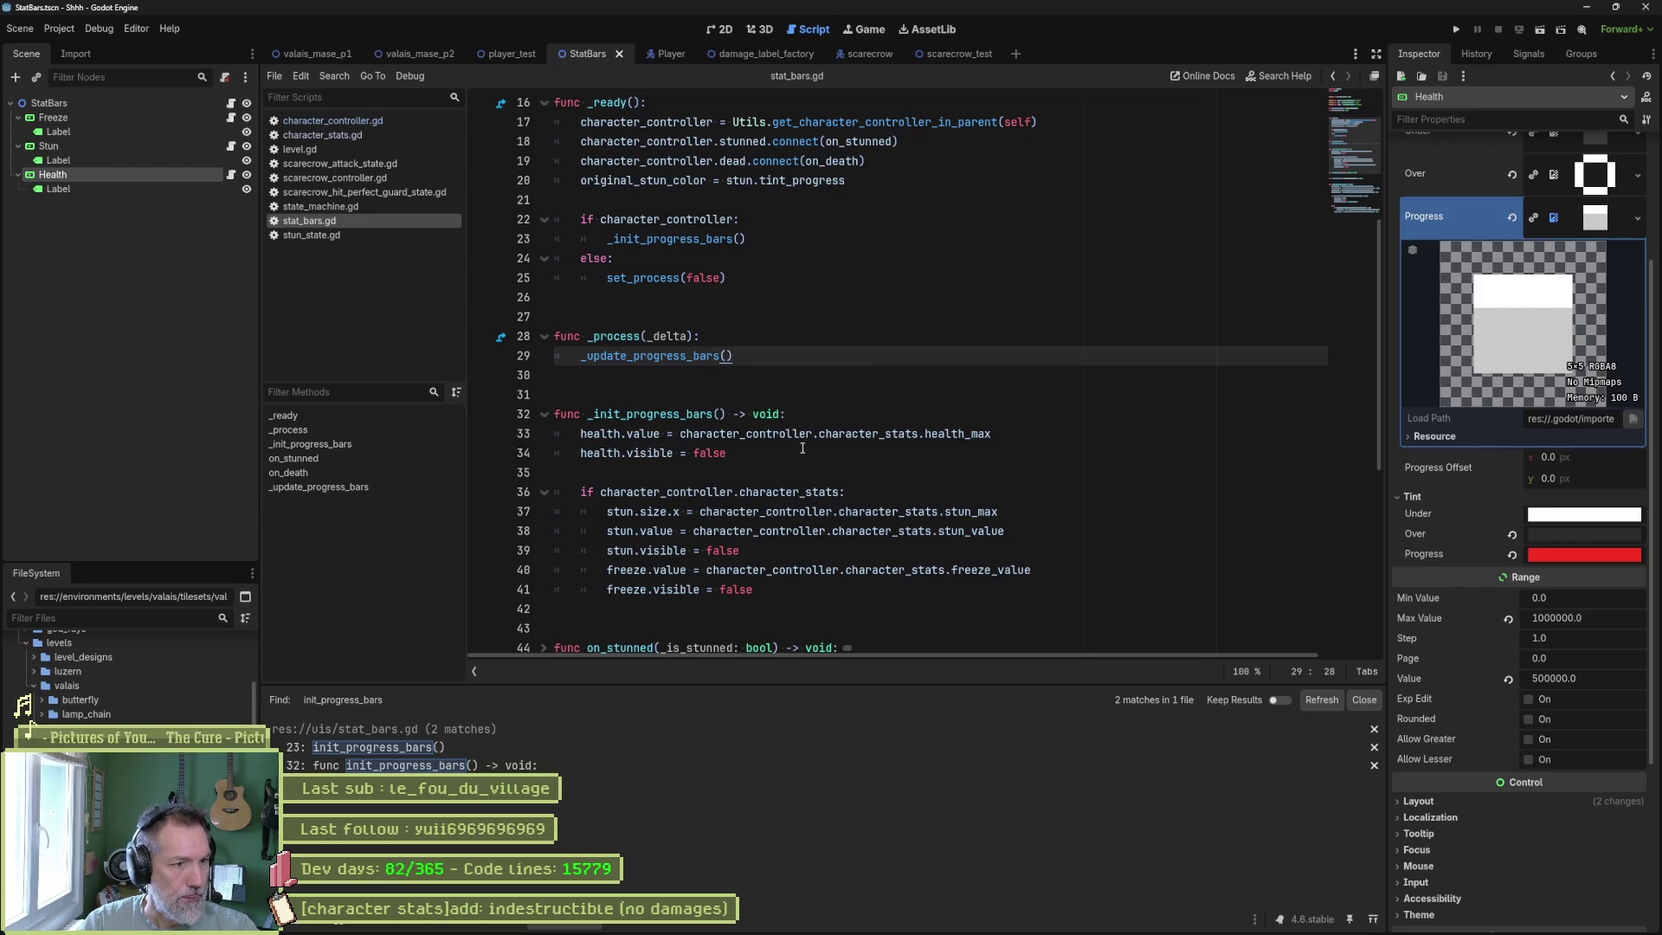
Insert 'if character_controller.character_stats.infinite_health:' as the first line of _init_progress_bars.
left_click(831, 418)
key("Return")
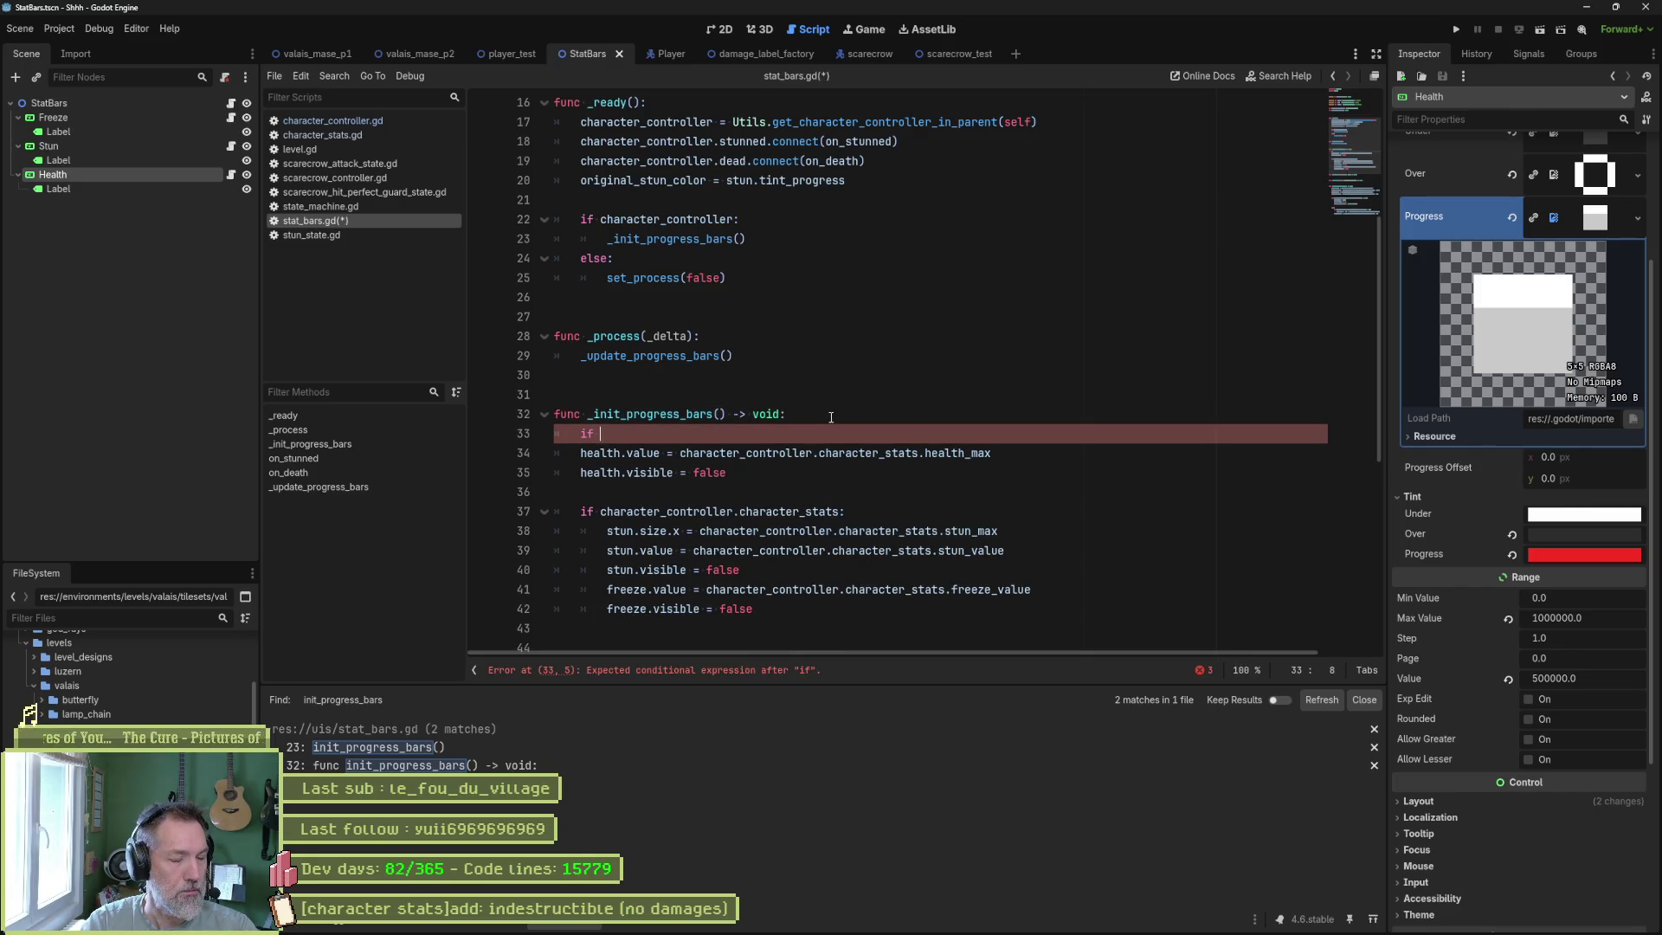
key("Down")
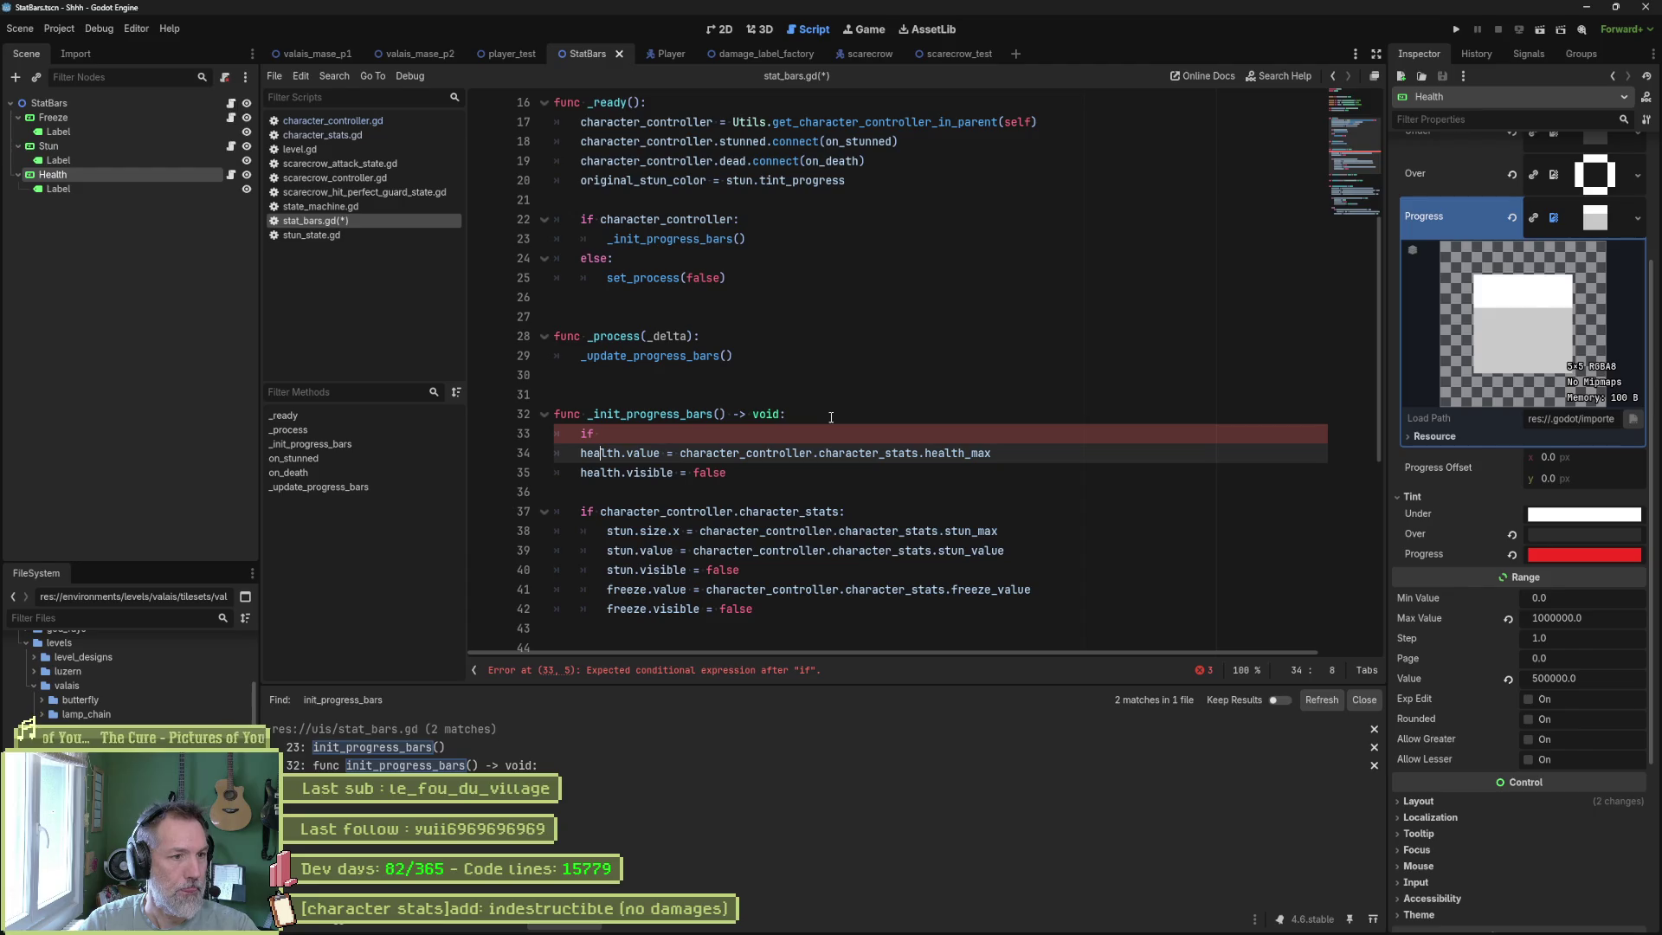
key("ctrl+Right")
key("ctrl+shift+Right")
key("ctrl+shift+Right")
key("ctrl+shift+Right")
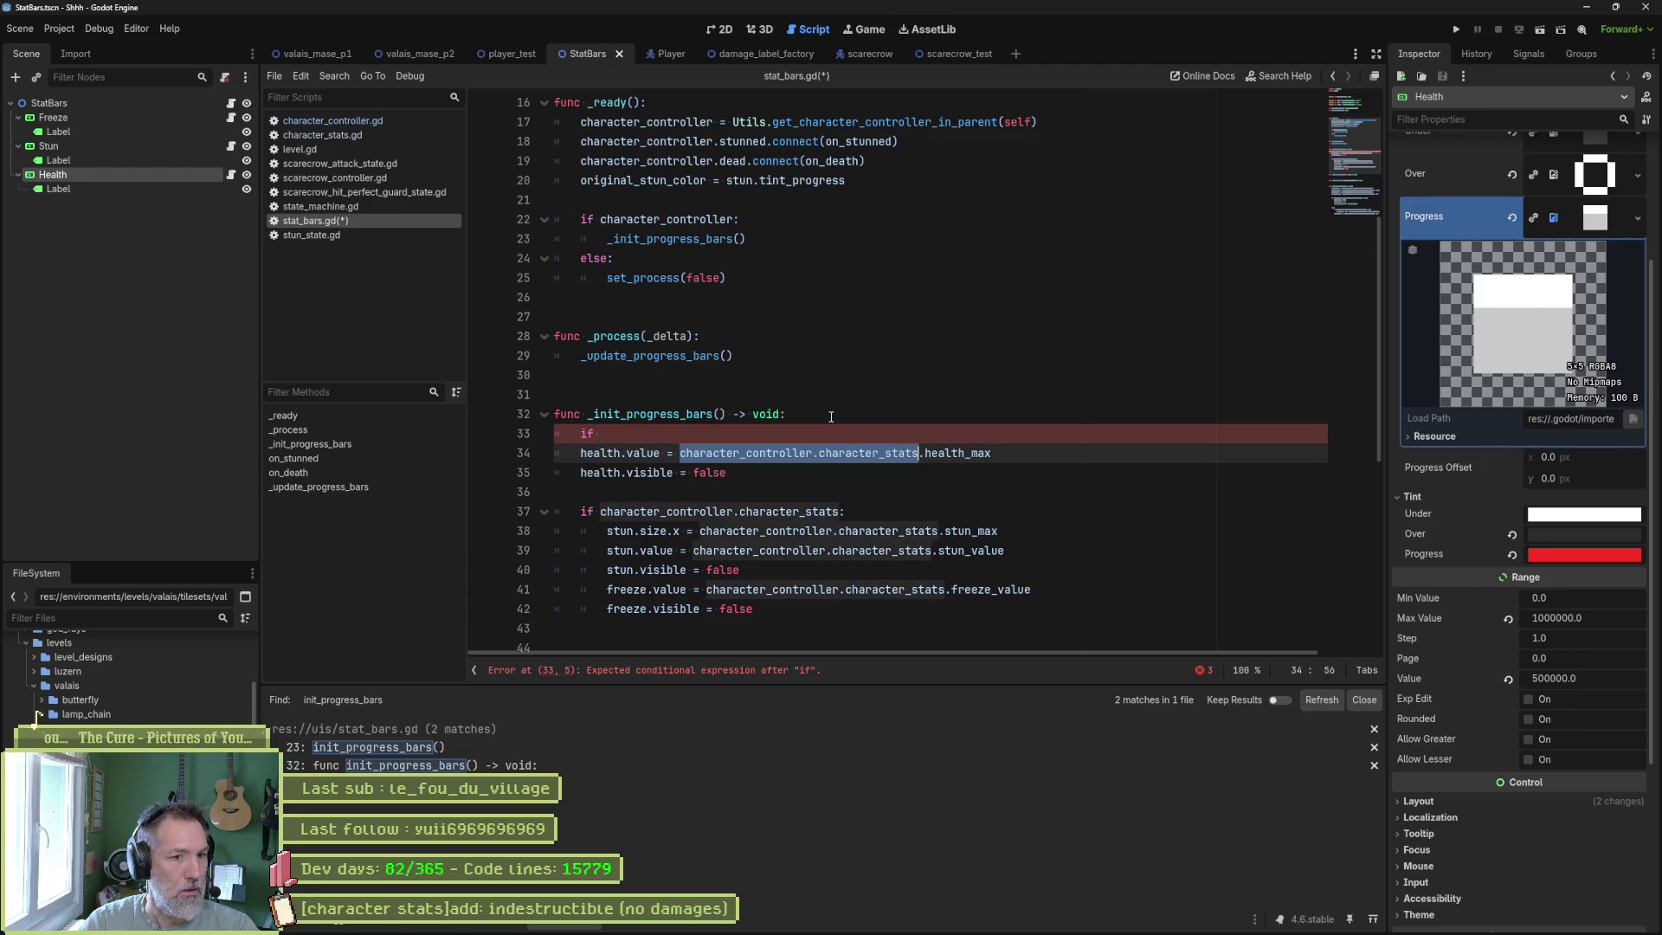
key("ctrl+c")
key("Up")
key("ctrl+v")
type(".ini")
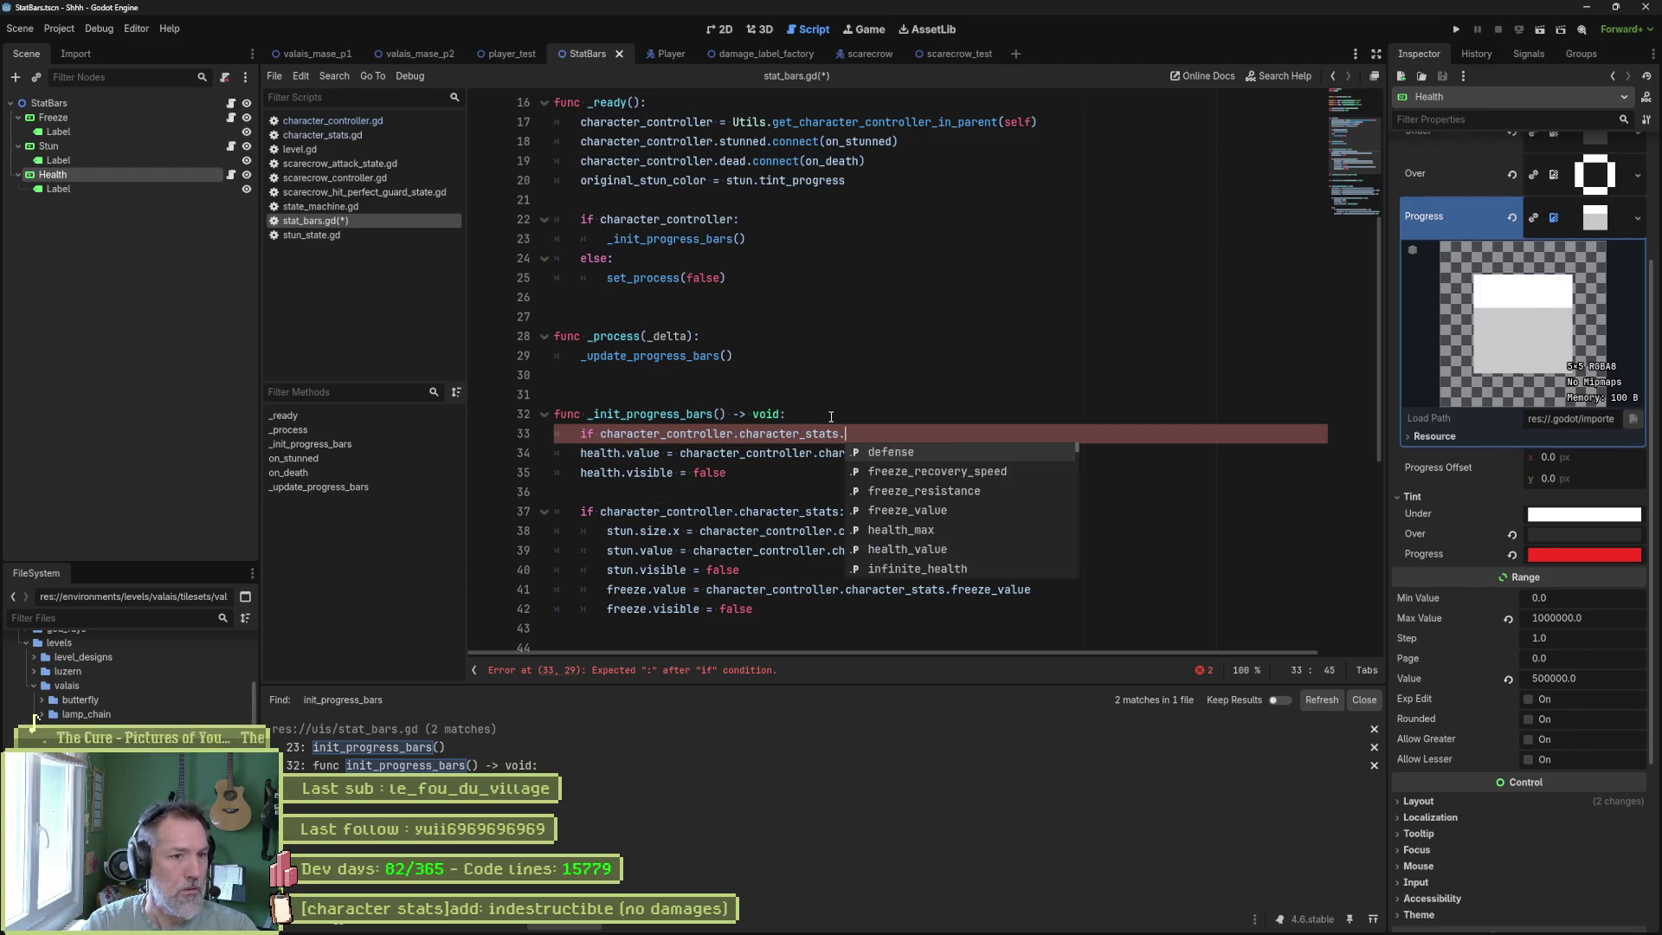
key("Down")
key("Return")
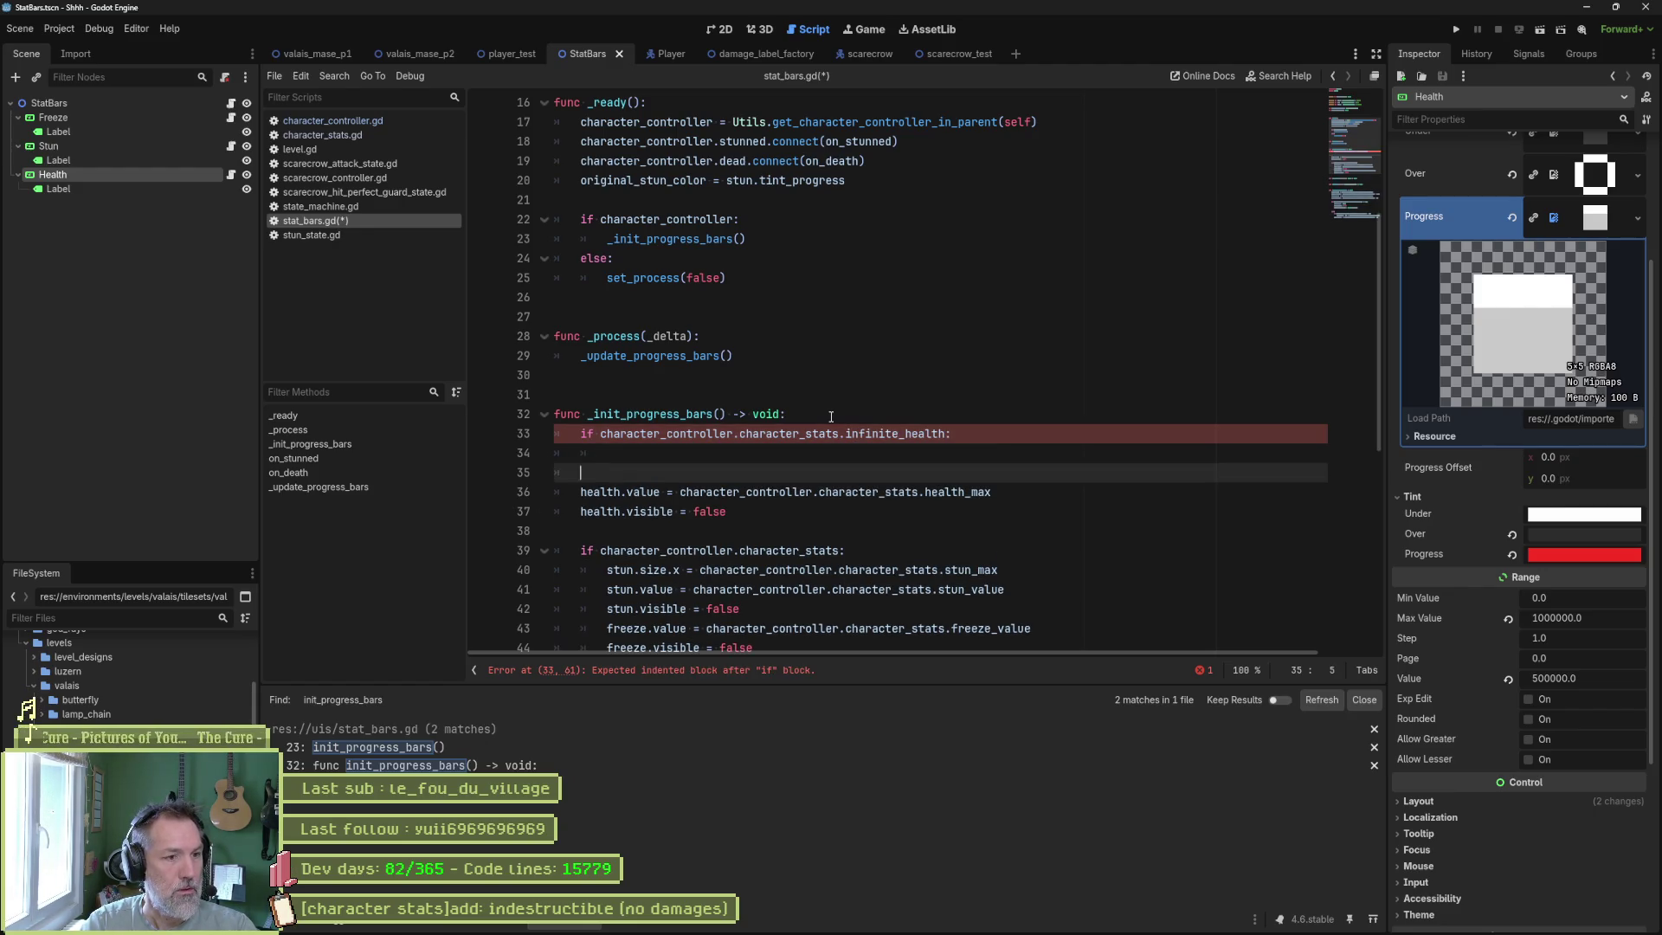
Add an 'else:' branch and indent the health.value and health.visible lines under it.
type("else:")
key("Down")
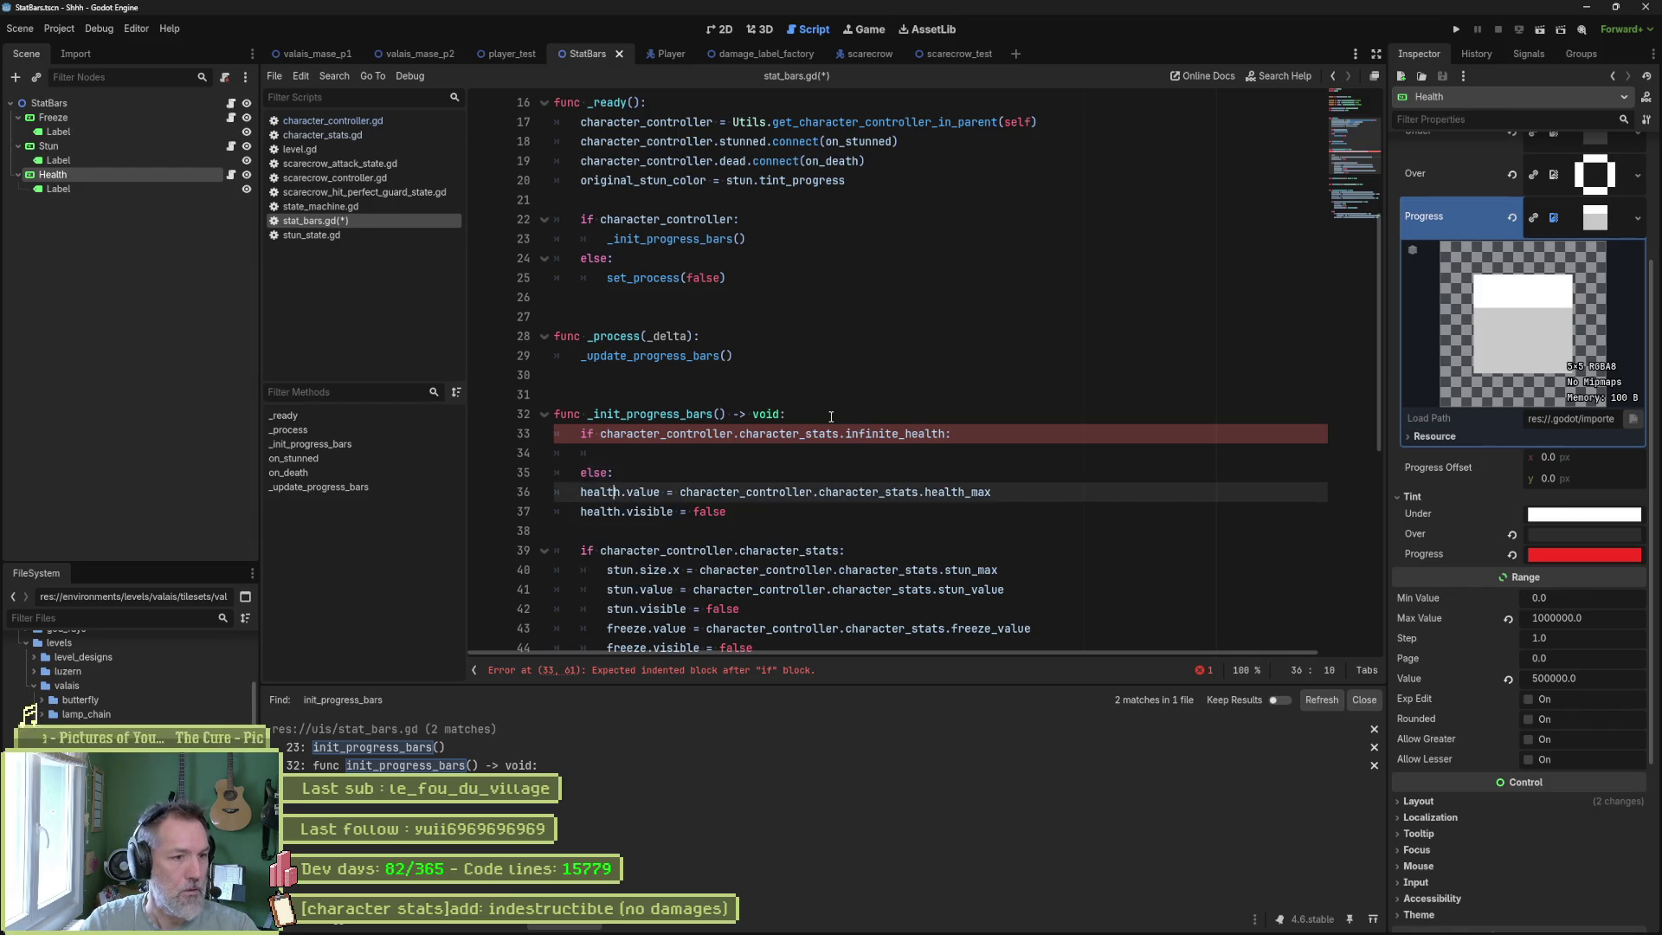
key("shift+Down")
key("Tab")
key("Up")
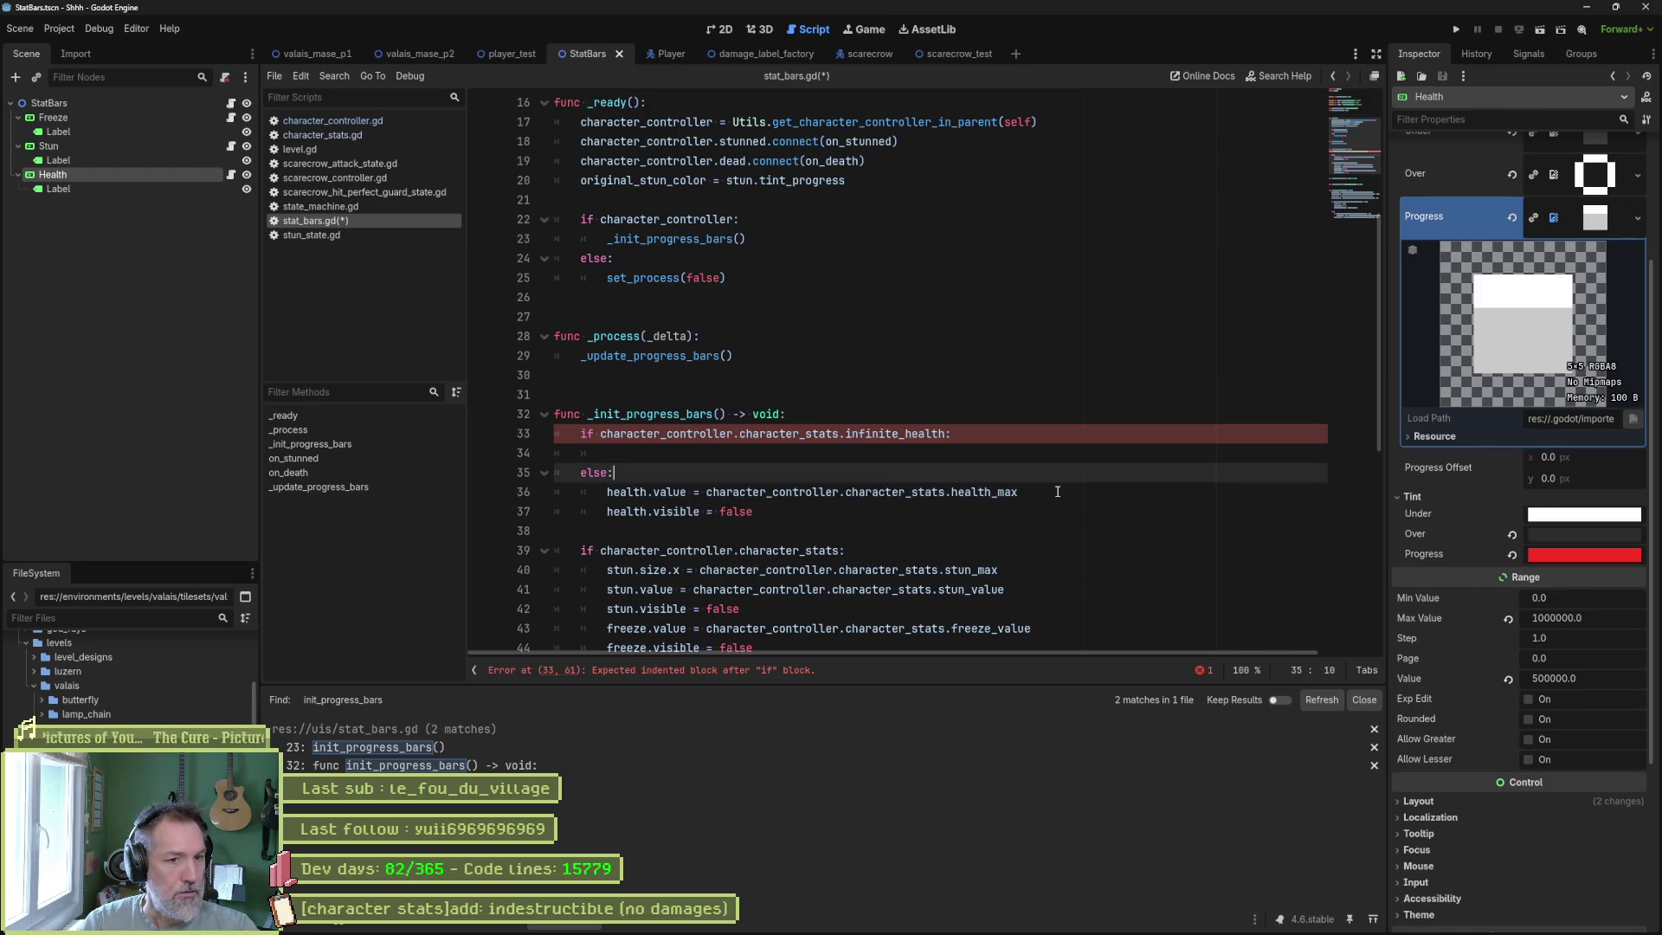
left_click_drag(687, 491, 606, 491)
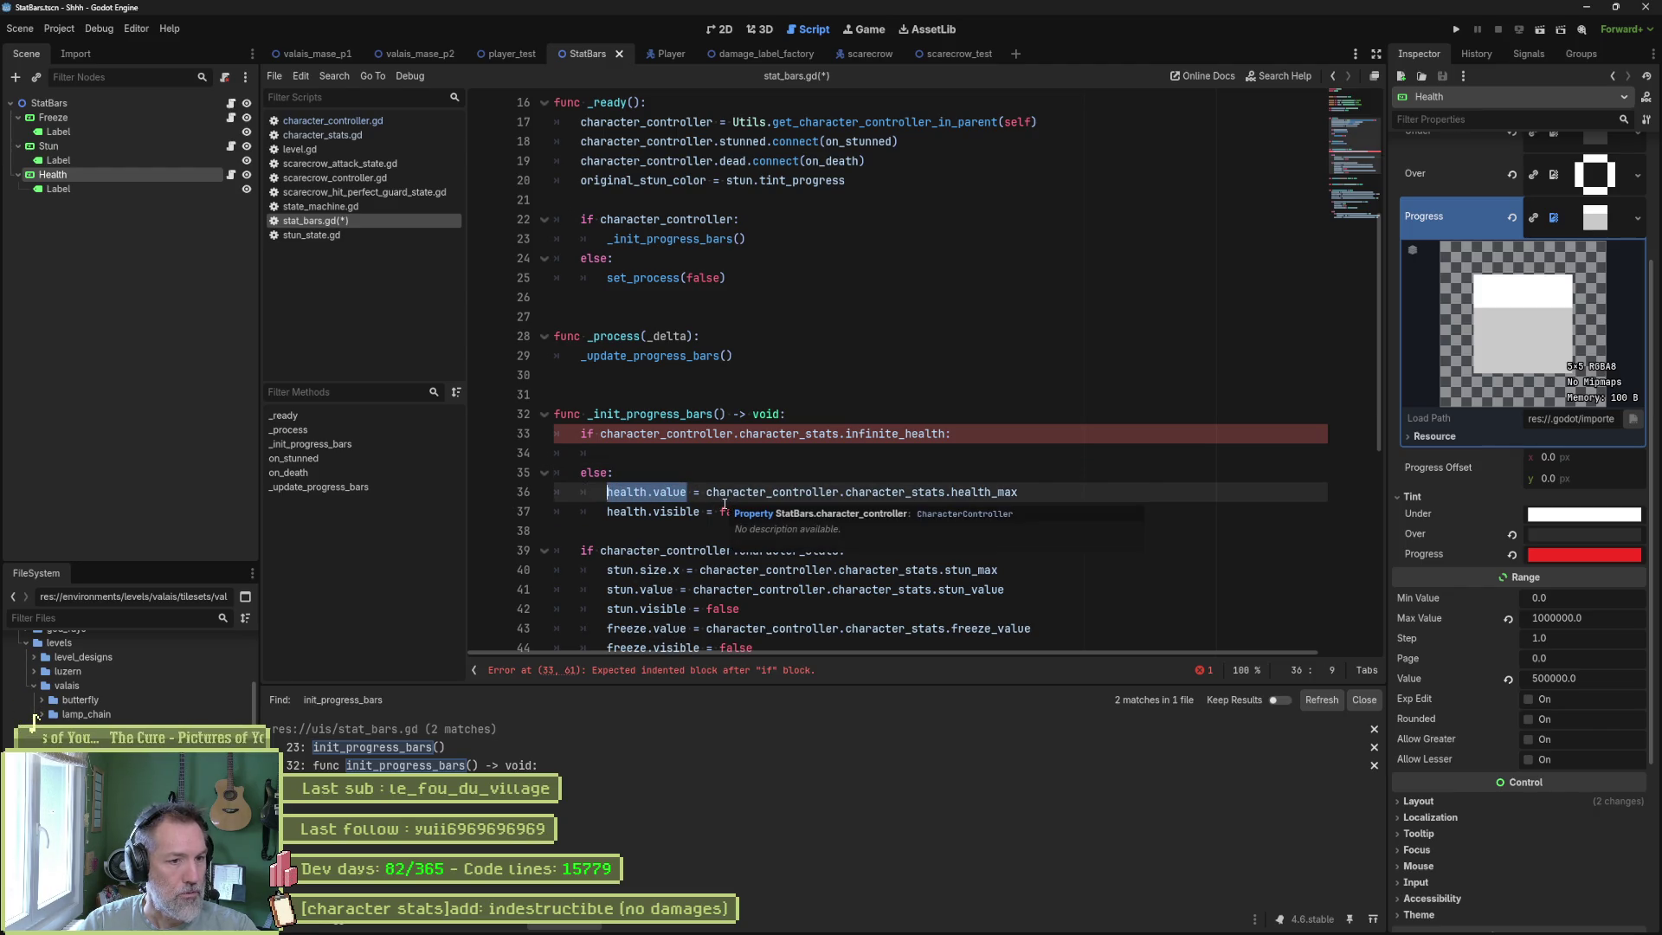
scroll(798, 562, "down", 5)
scroll(798, 563, "down", 3)
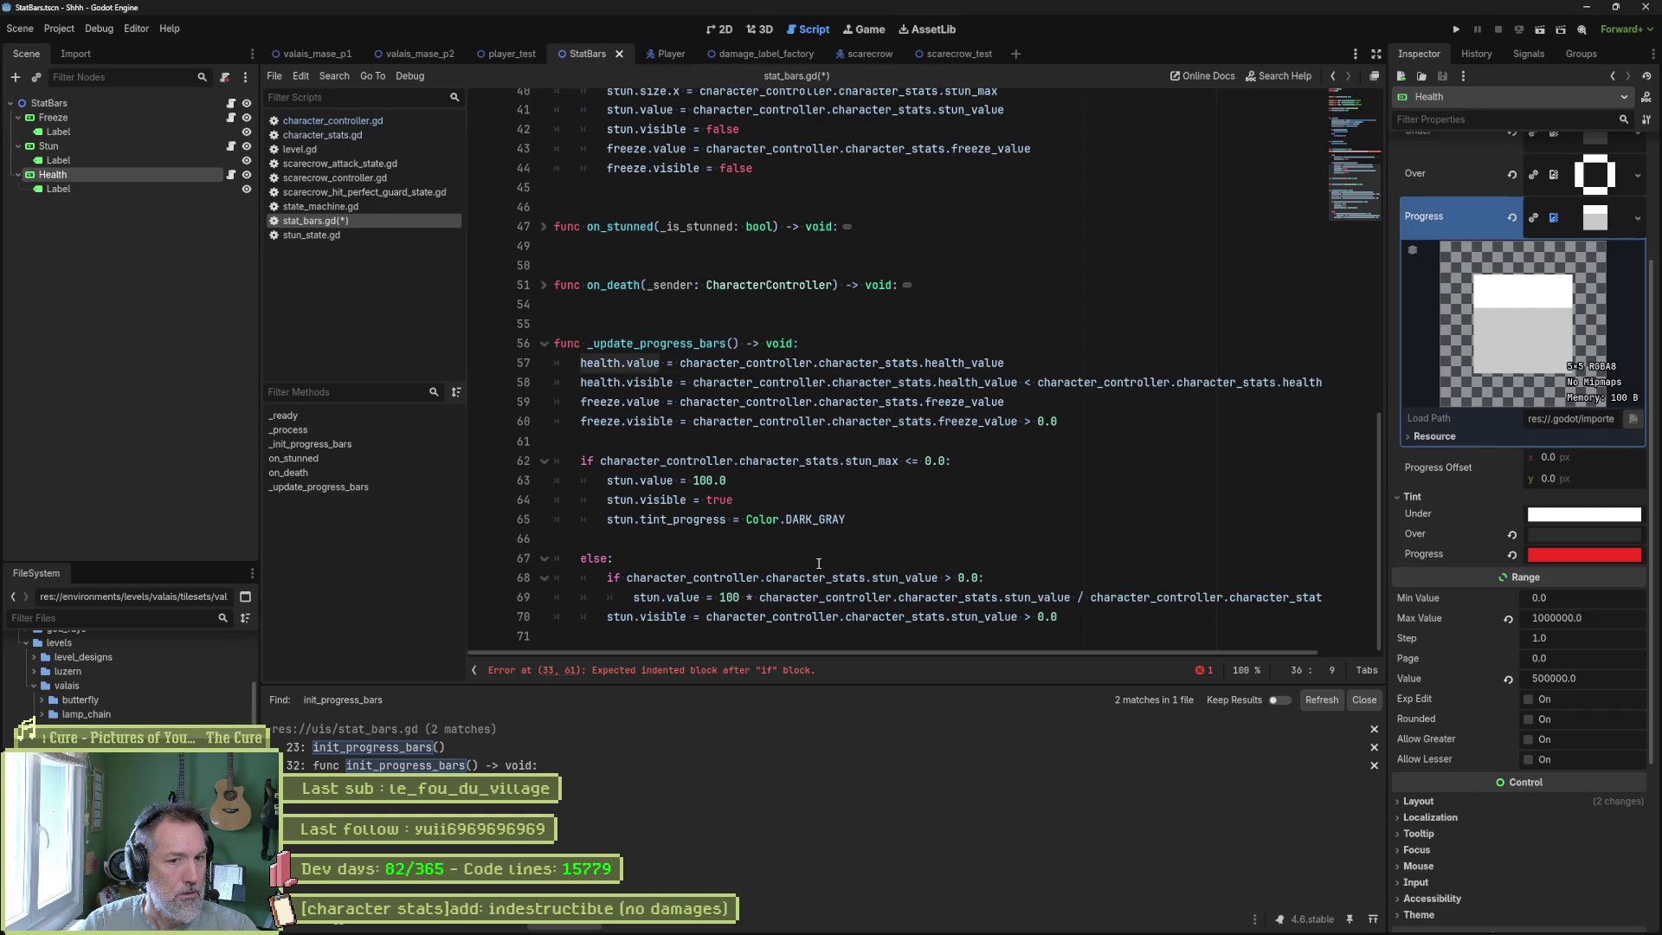
mouse_move(816, 571)
scroll(585, 336, "up", 1)
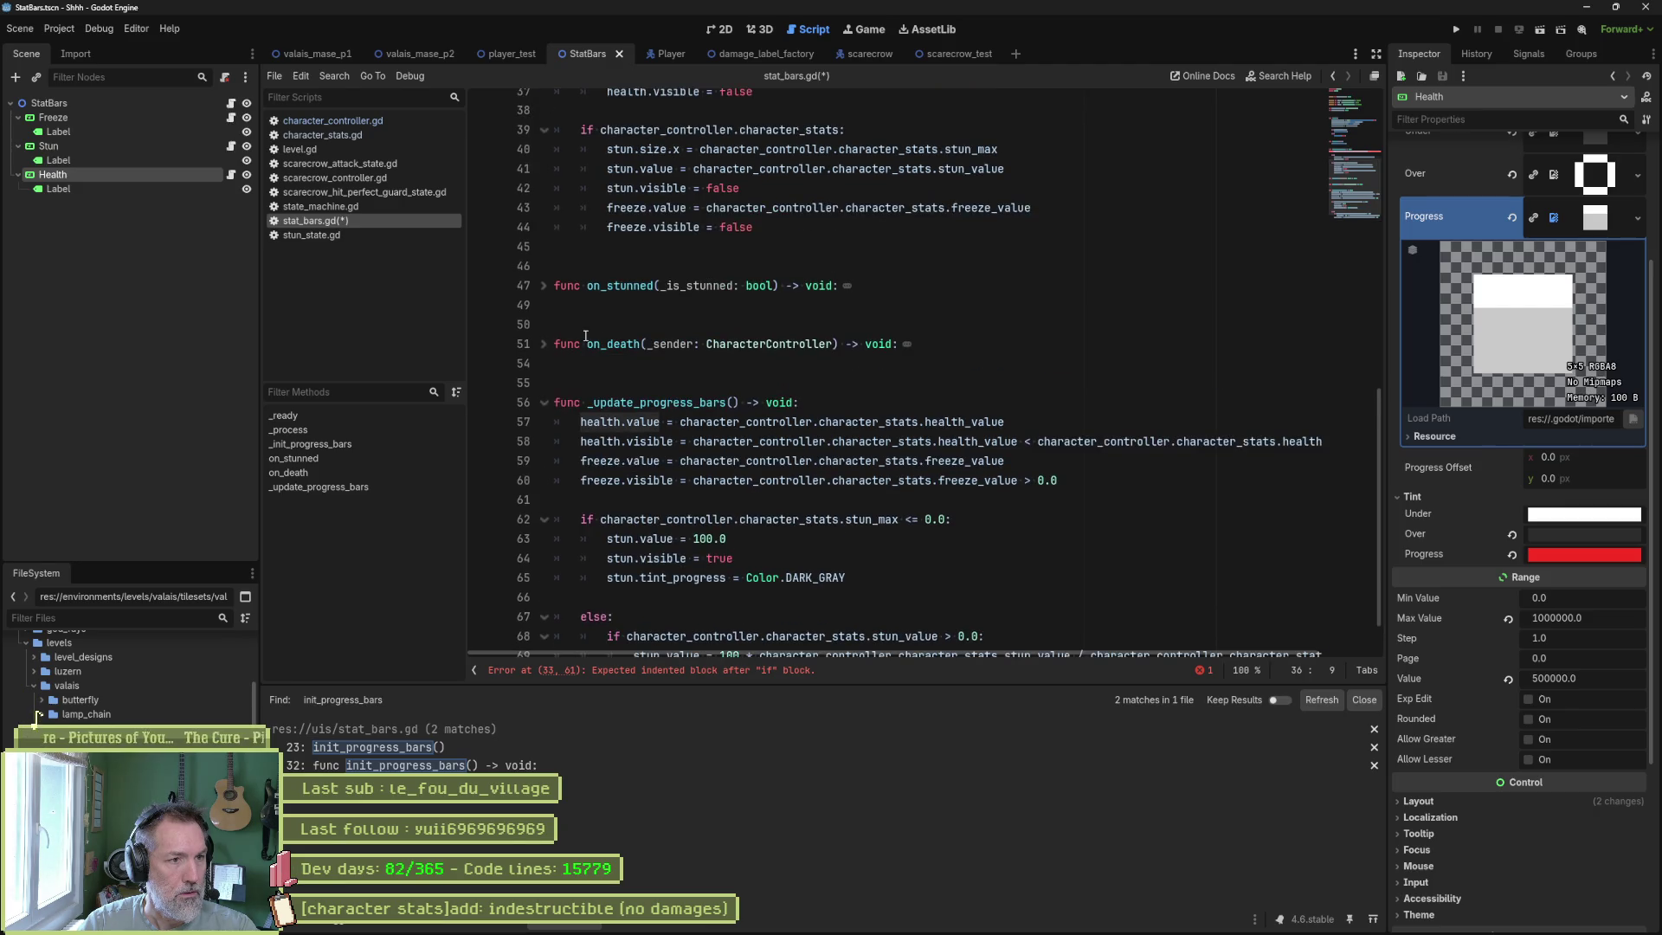
scroll(544, 292, "up", 5)
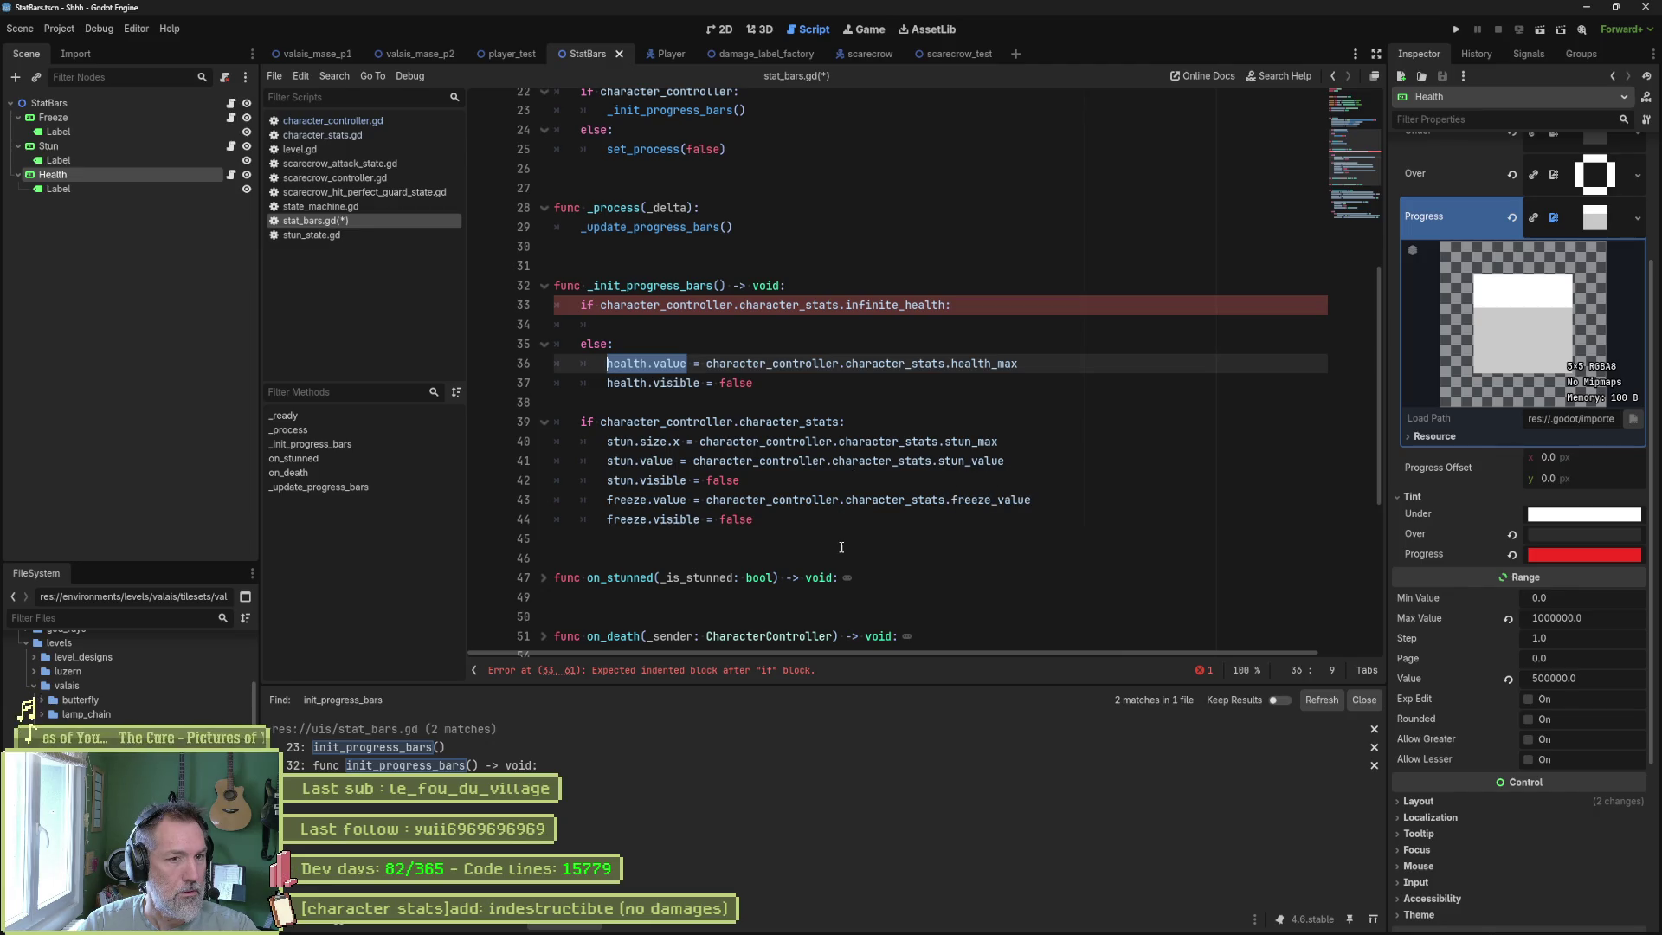
scroll(840, 531, "up", 7)
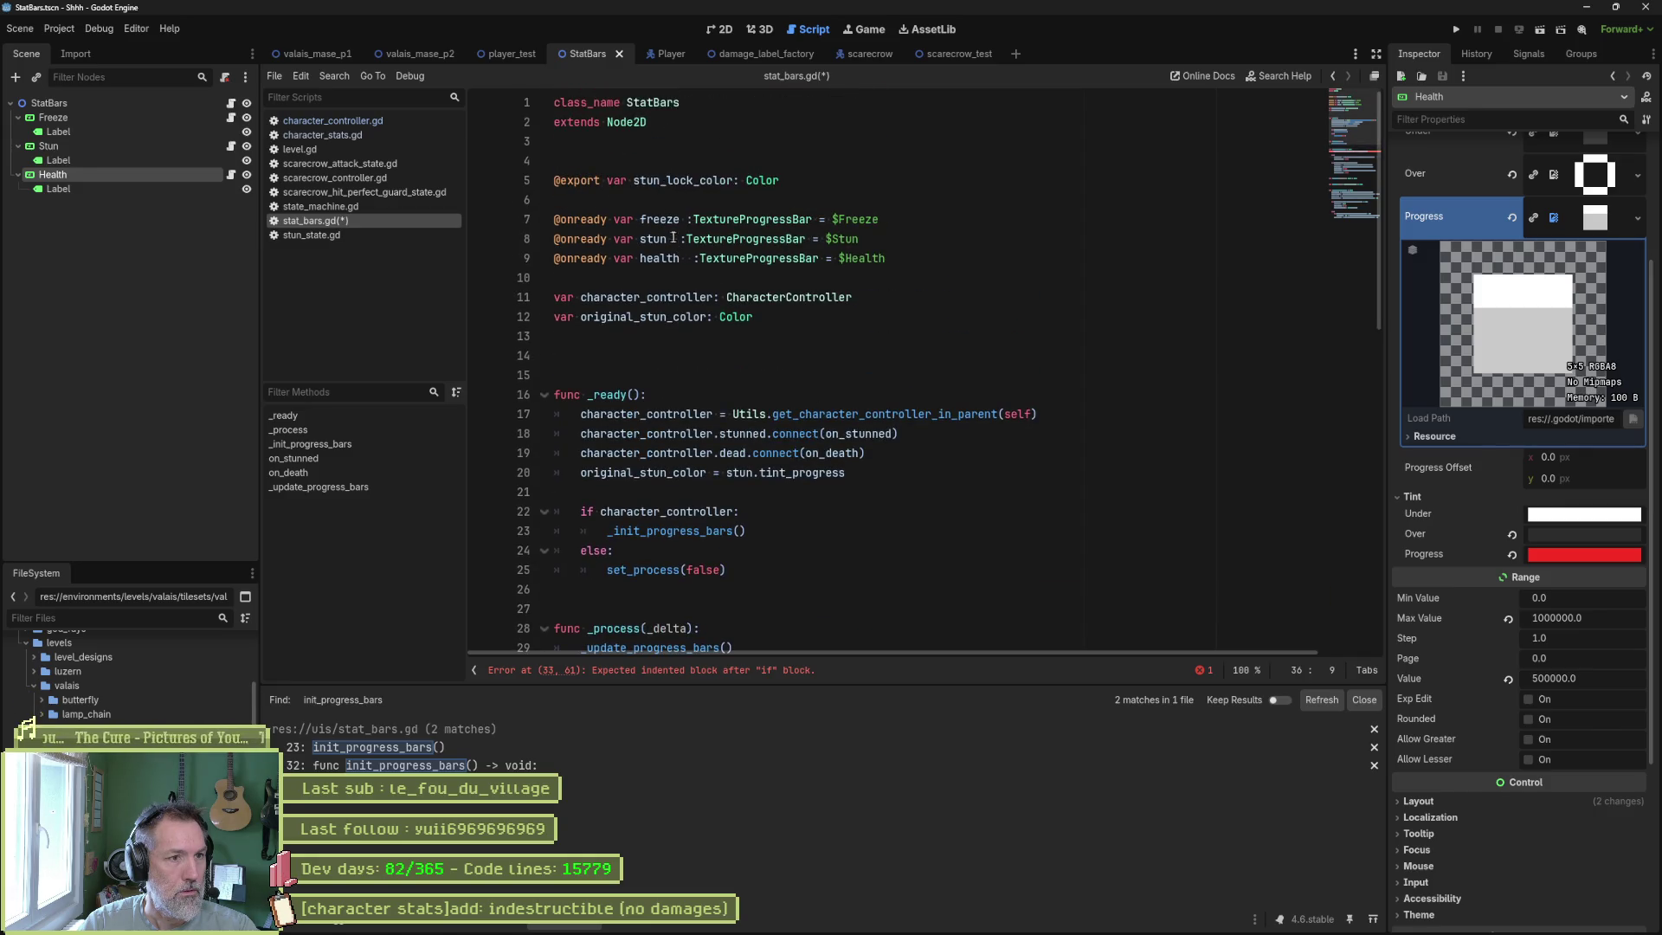
mouse_move(765, 183)
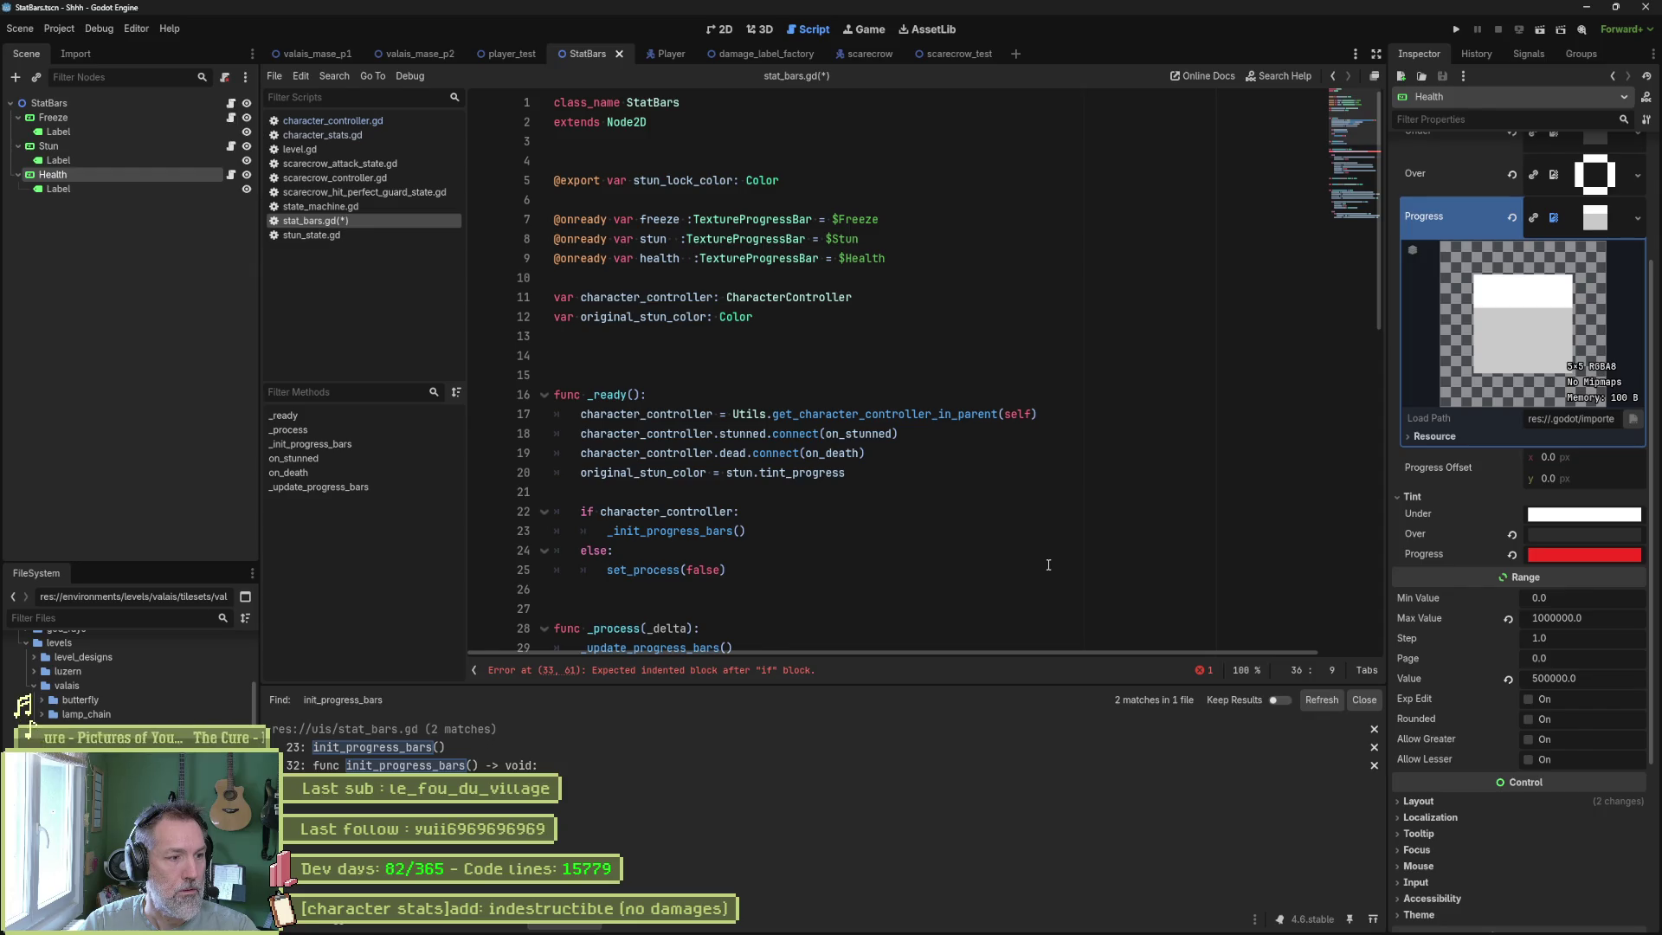
scroll(1048, 565, "down", 5)
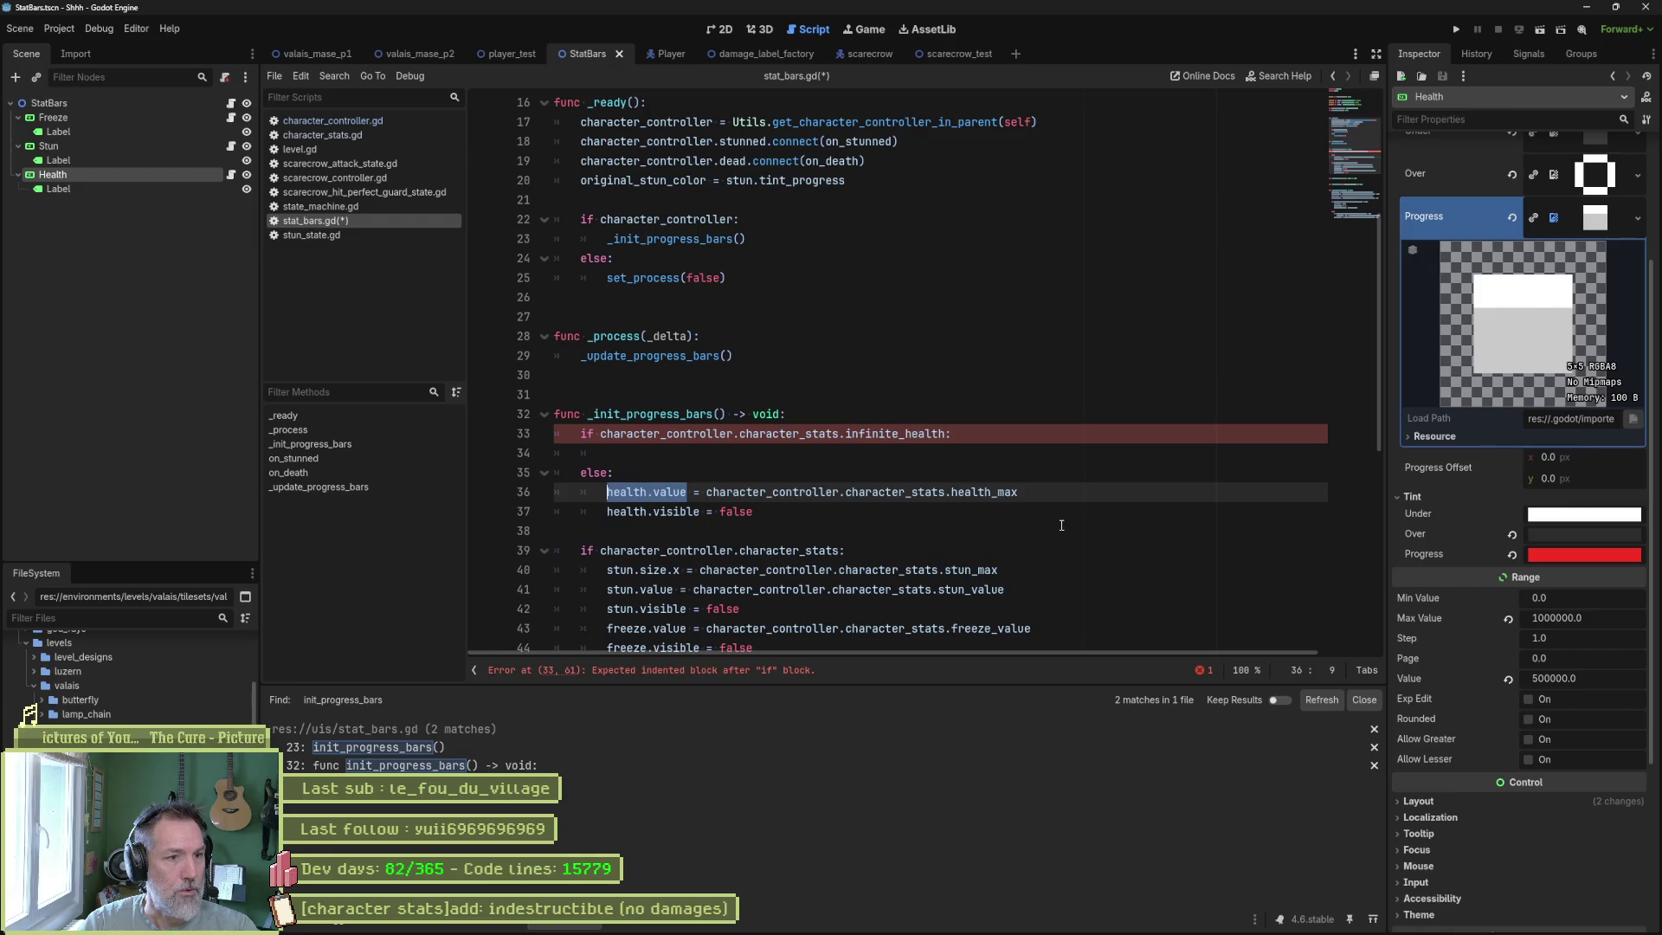
key("ctrl+alt+o")
type("mana")
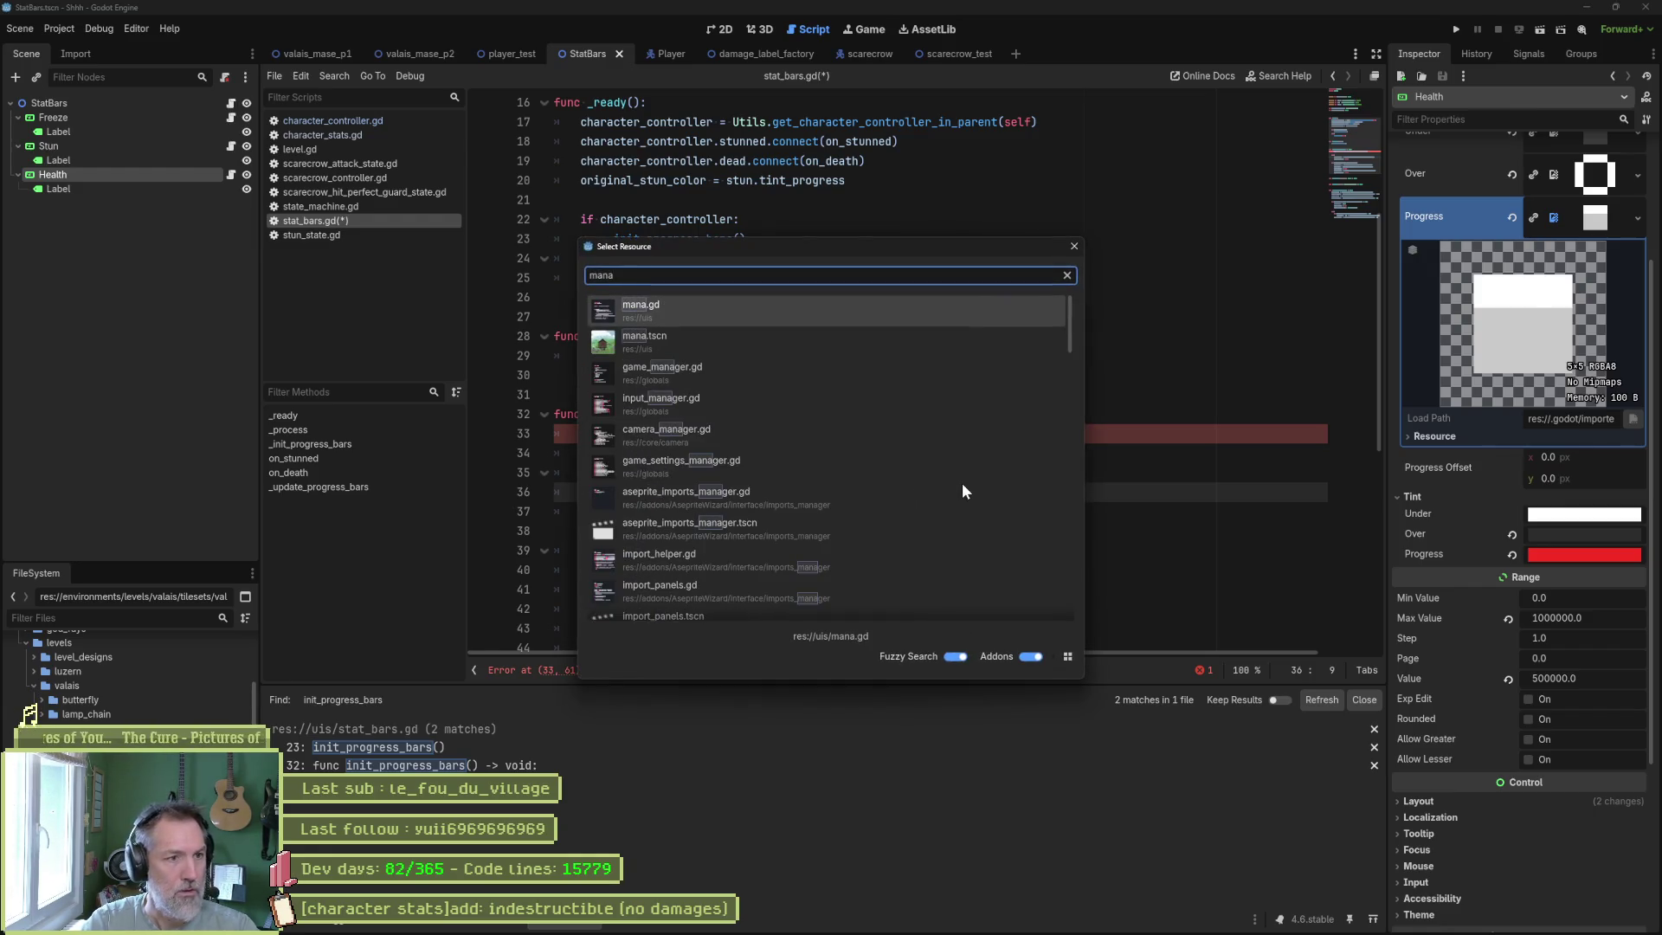
Copy the infinite_mana block from mana.gd and paste it into the infinite_health branch of stat_bars.gd.
key("Return")
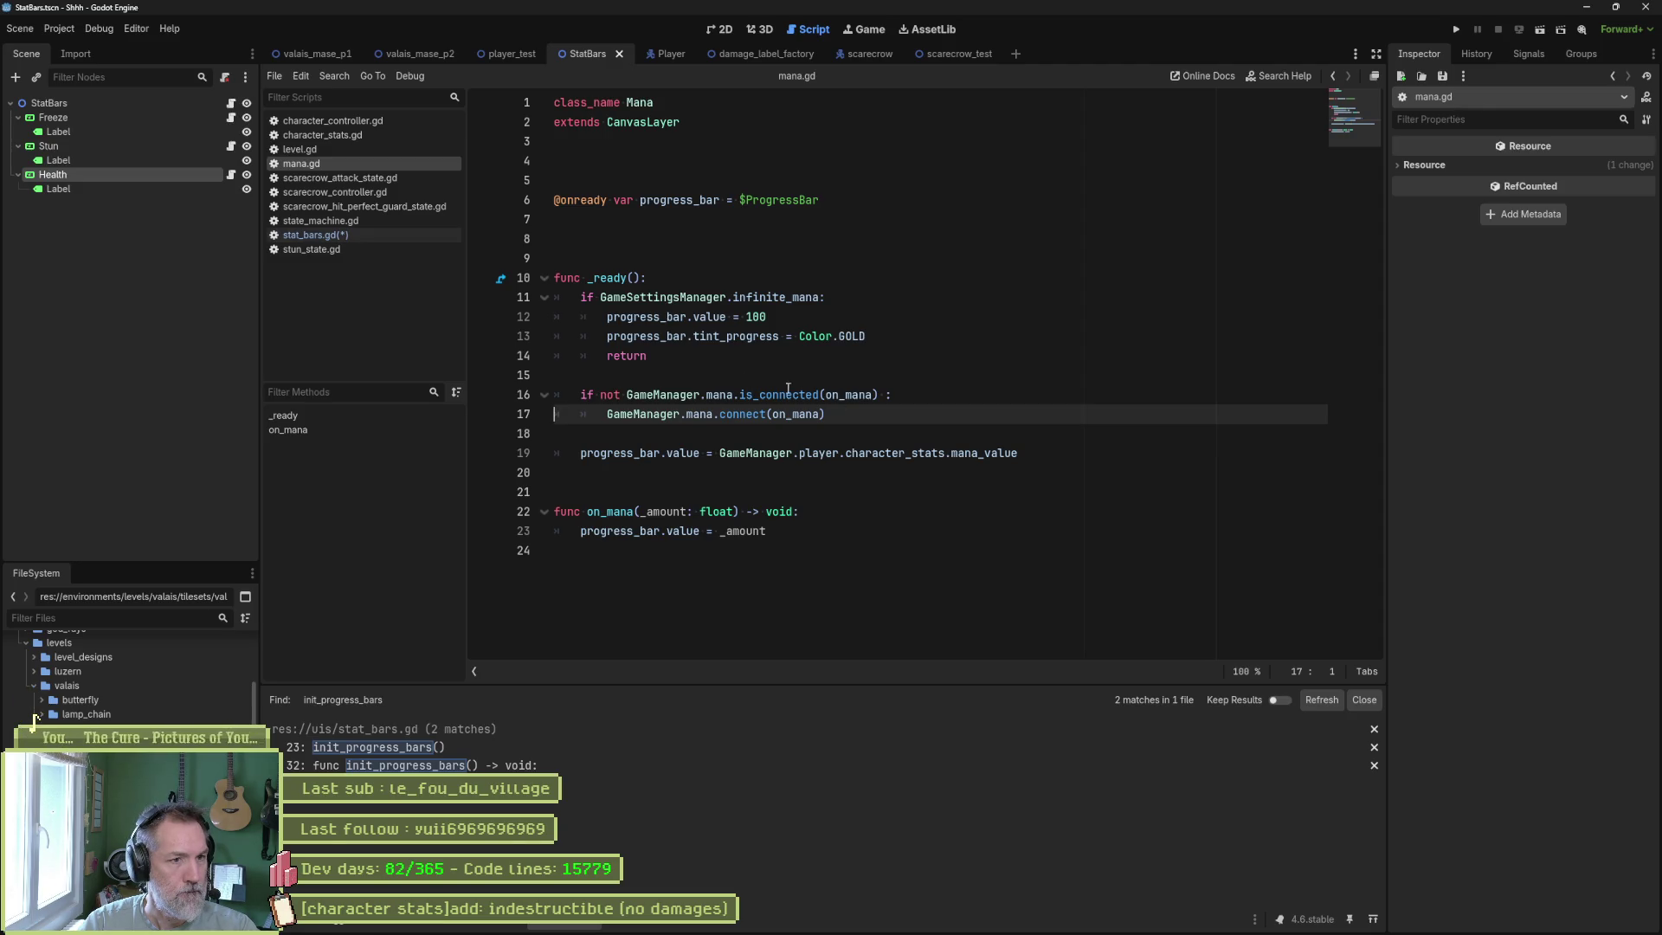
left_click_drag(679, 355, 662, 278)
key("ctrl+c")
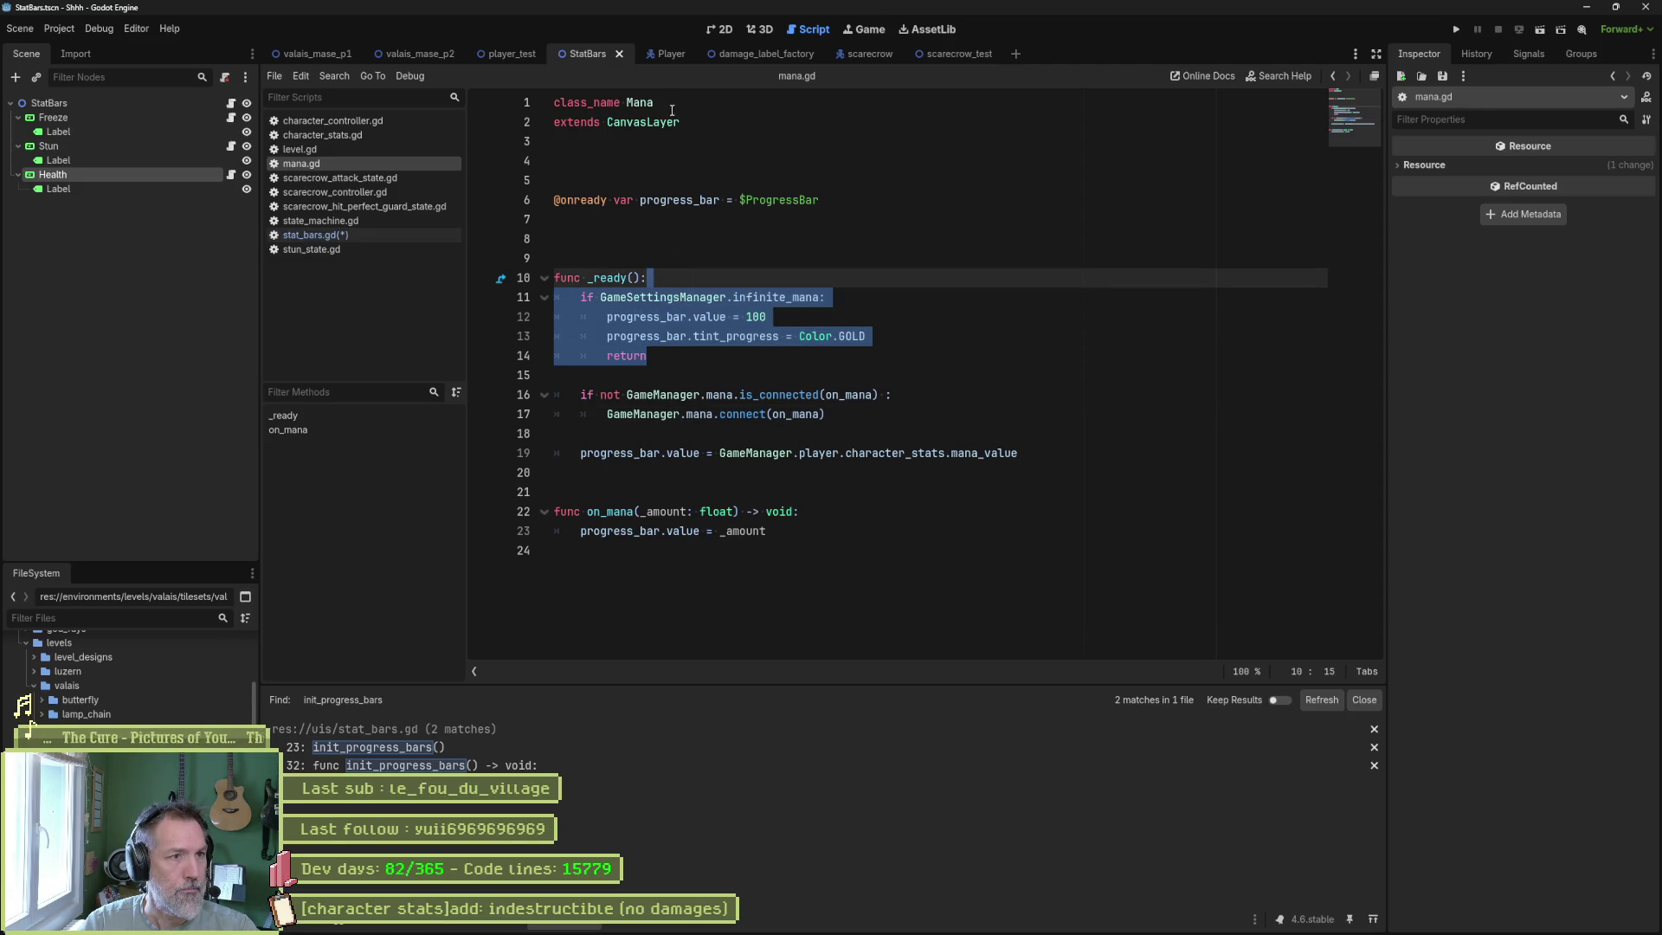
key("alt+Left")
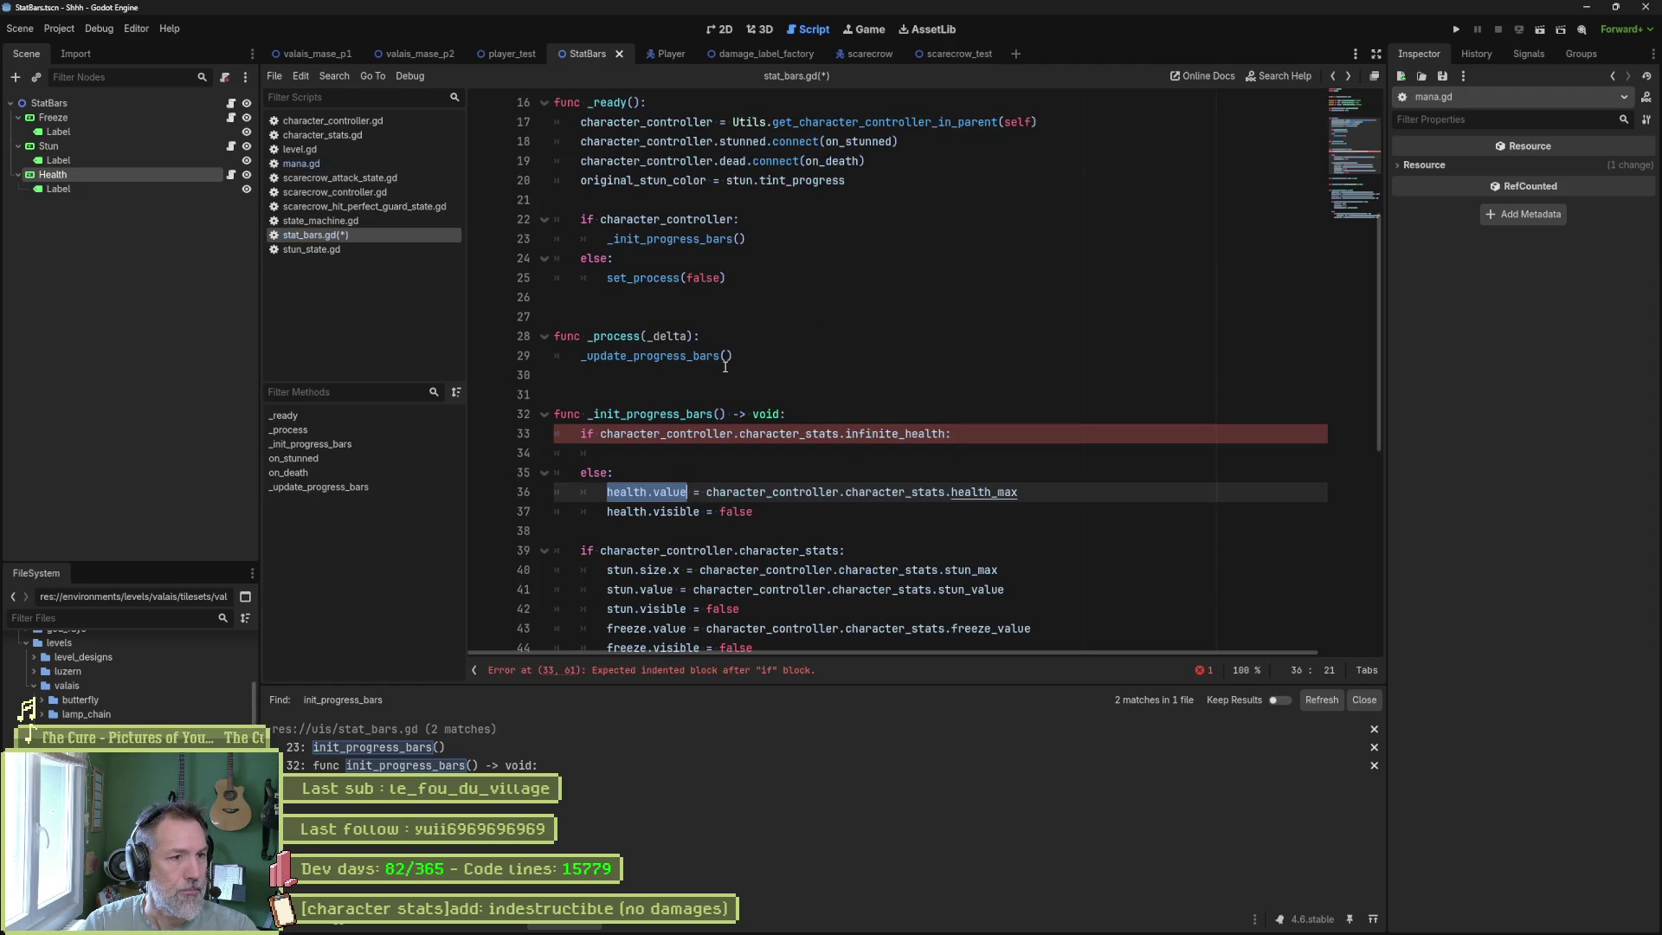
left_click(964, 448)
key("ctrl+v")
scroll(865, 390, "down", 1)
mouse_move(753, 414)
left_mouse_down()
mouse_move(750, 458)
mouse_move(870, 453)
left_mouse_up()
key("Tab")
key("BackSpace")
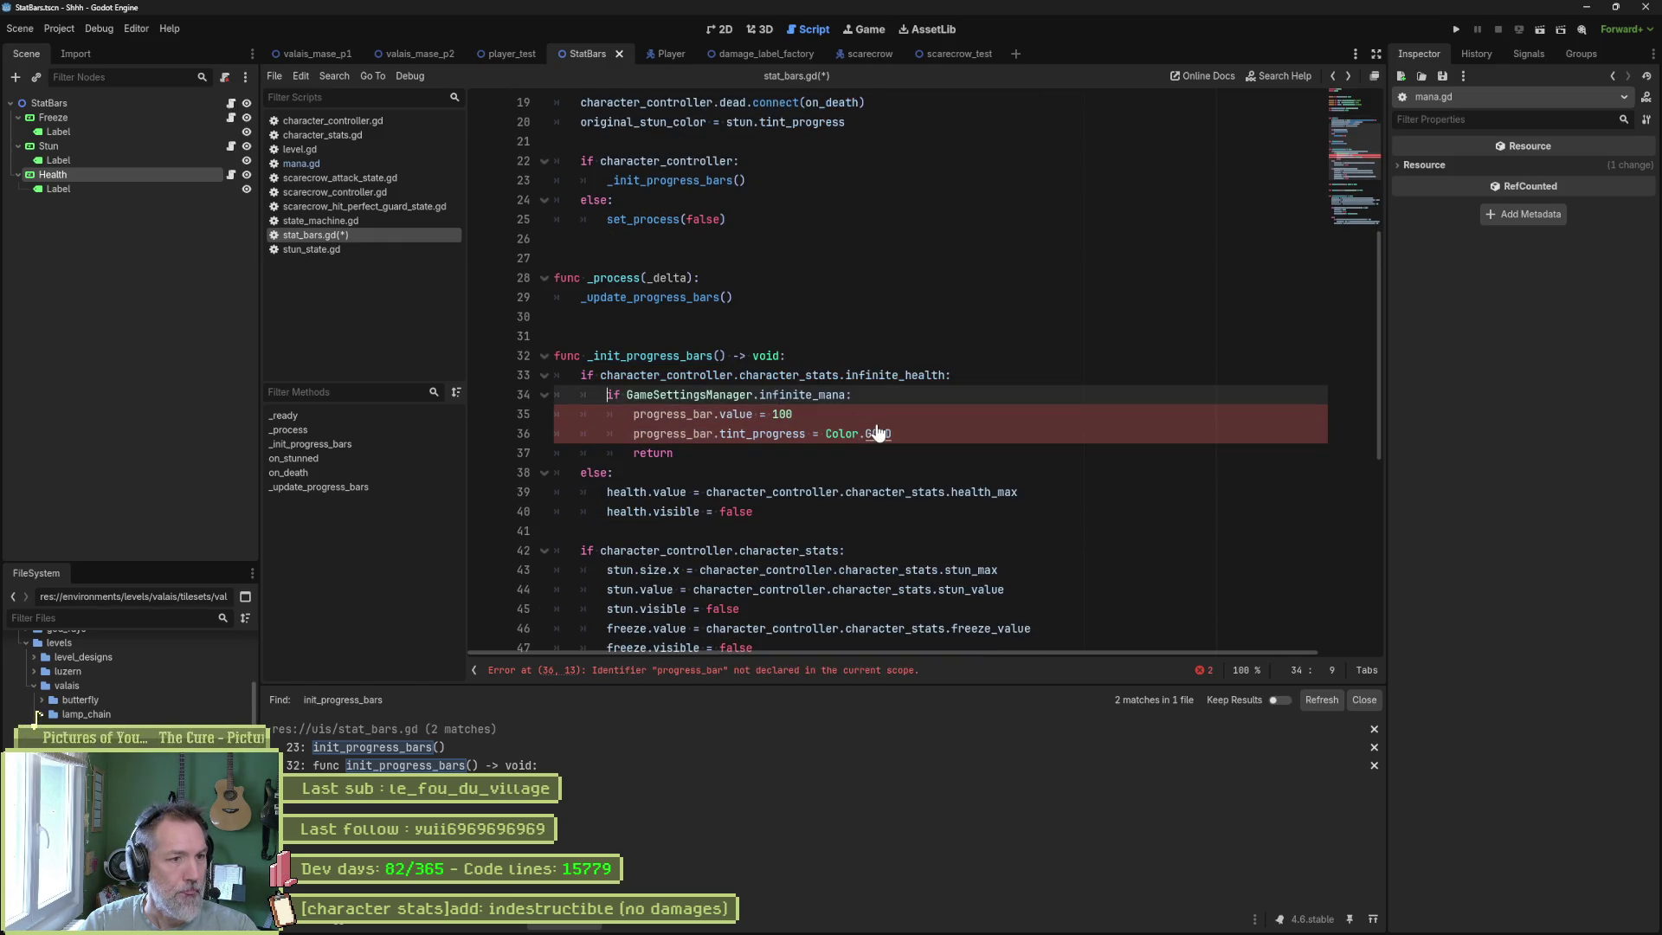
Delete the copied infinite_mana condition line and un-indent the progress_bar value, Color.GOLD tint and return lines.
left_click(883, 395)
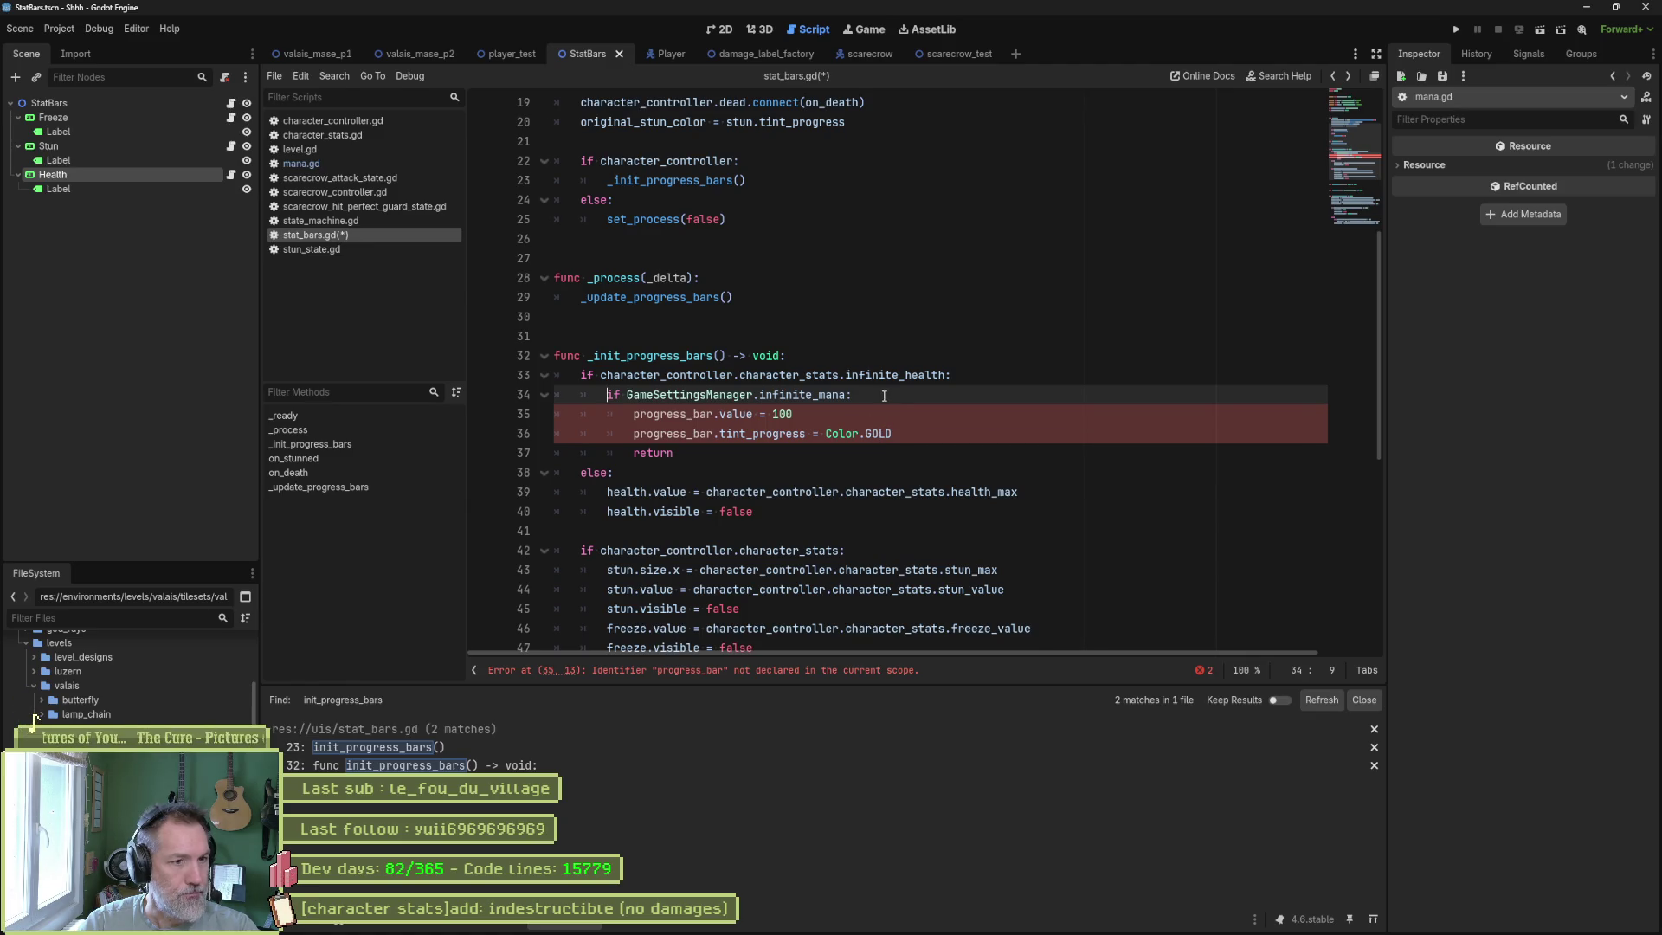
key("ctrl+shift+k")
left_click(784, 432)
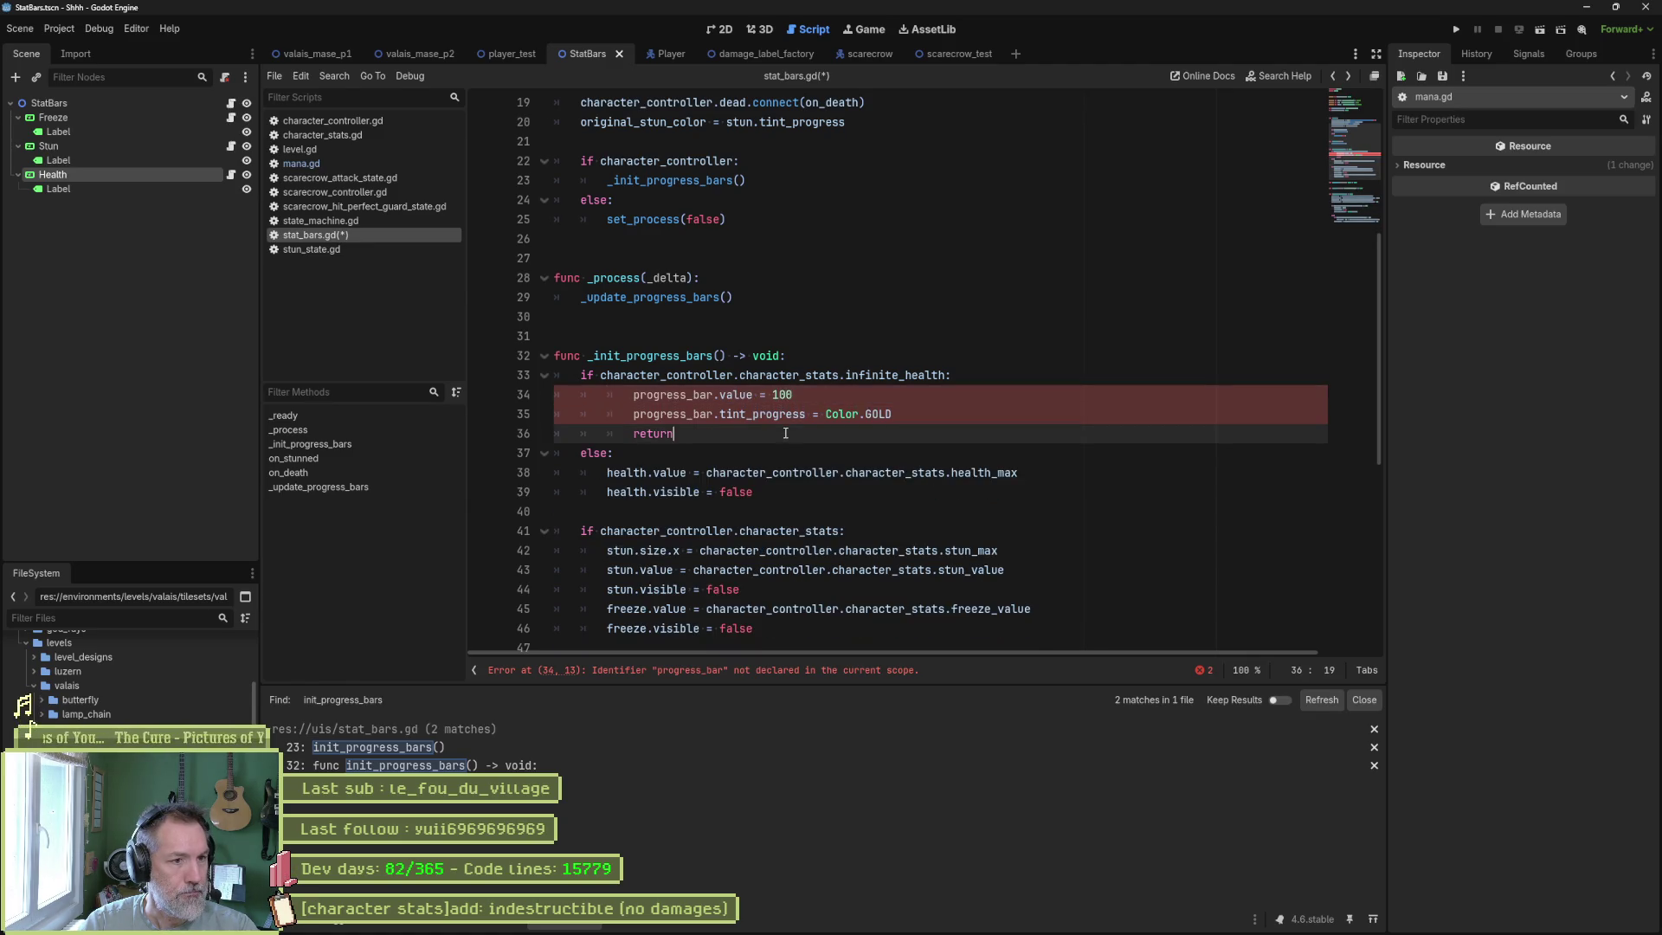
key("shift+Up")
key("shift+Up")
key("shift+Tab")
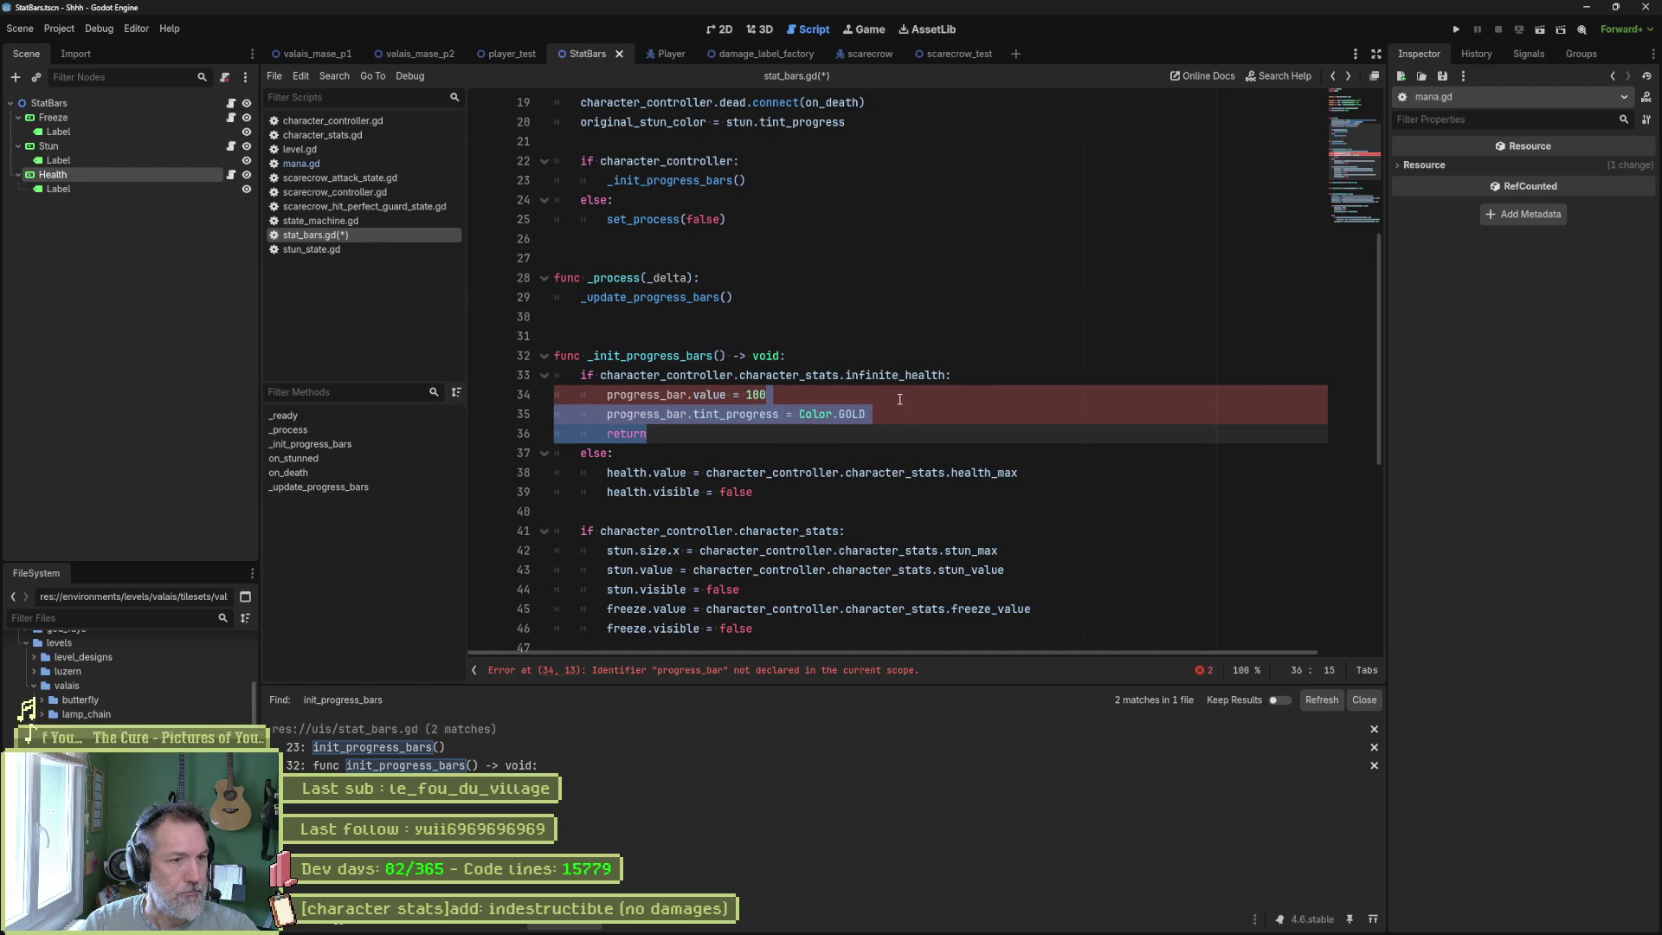
left_click(900, 389)
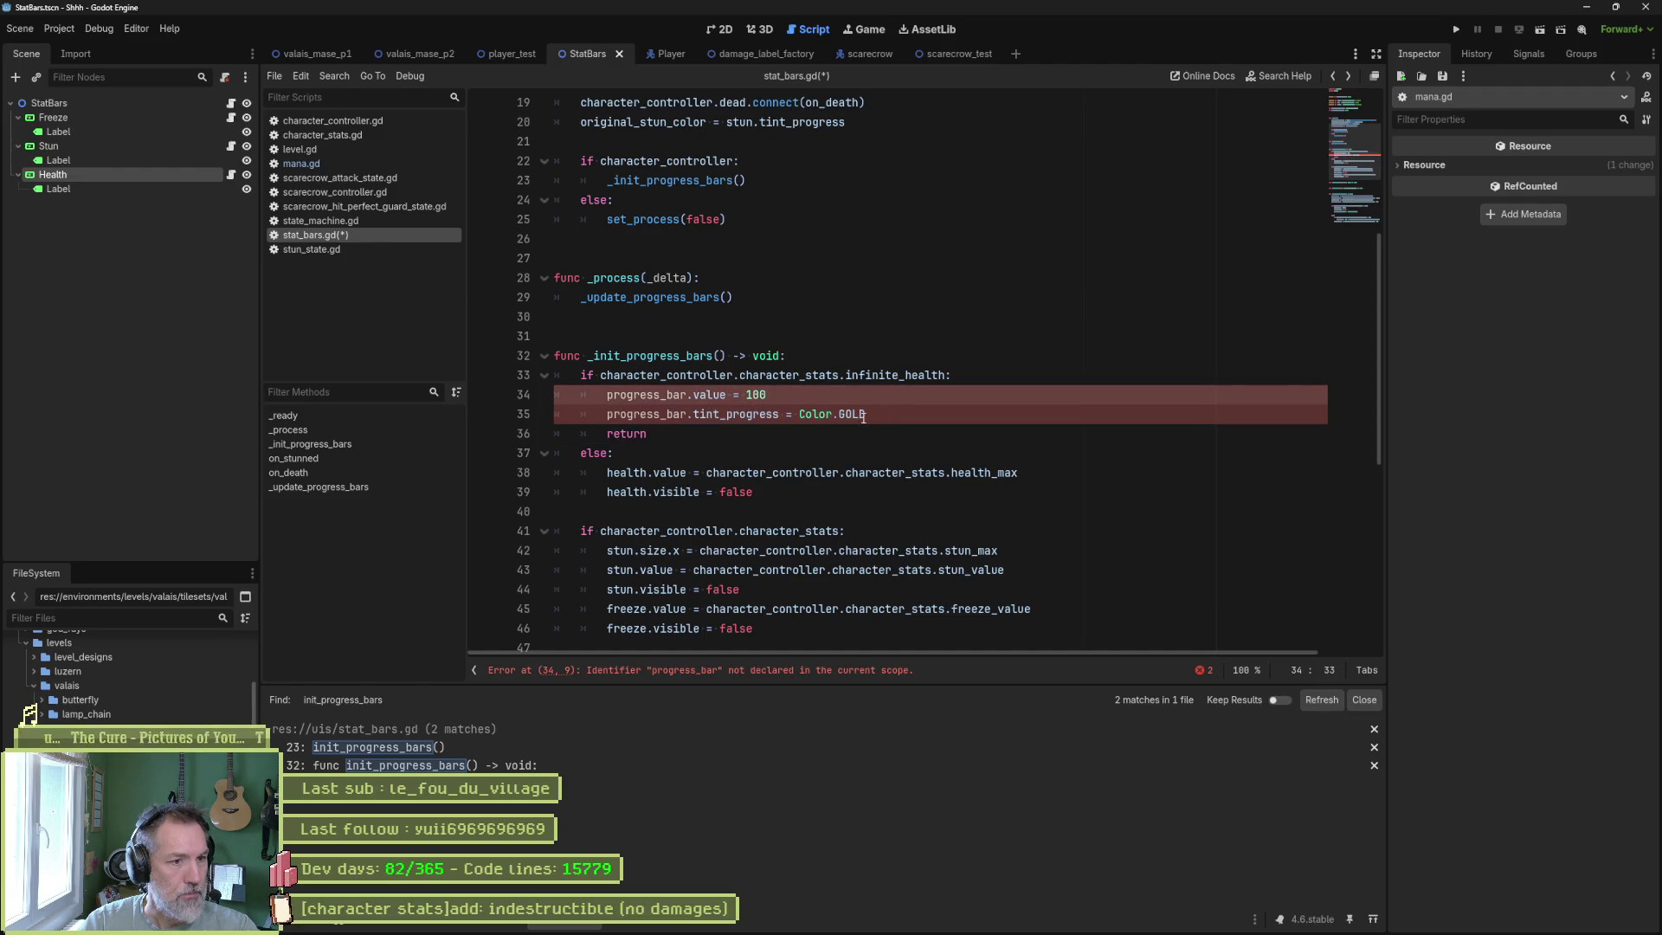
scroll(866, 424, "down", 1)
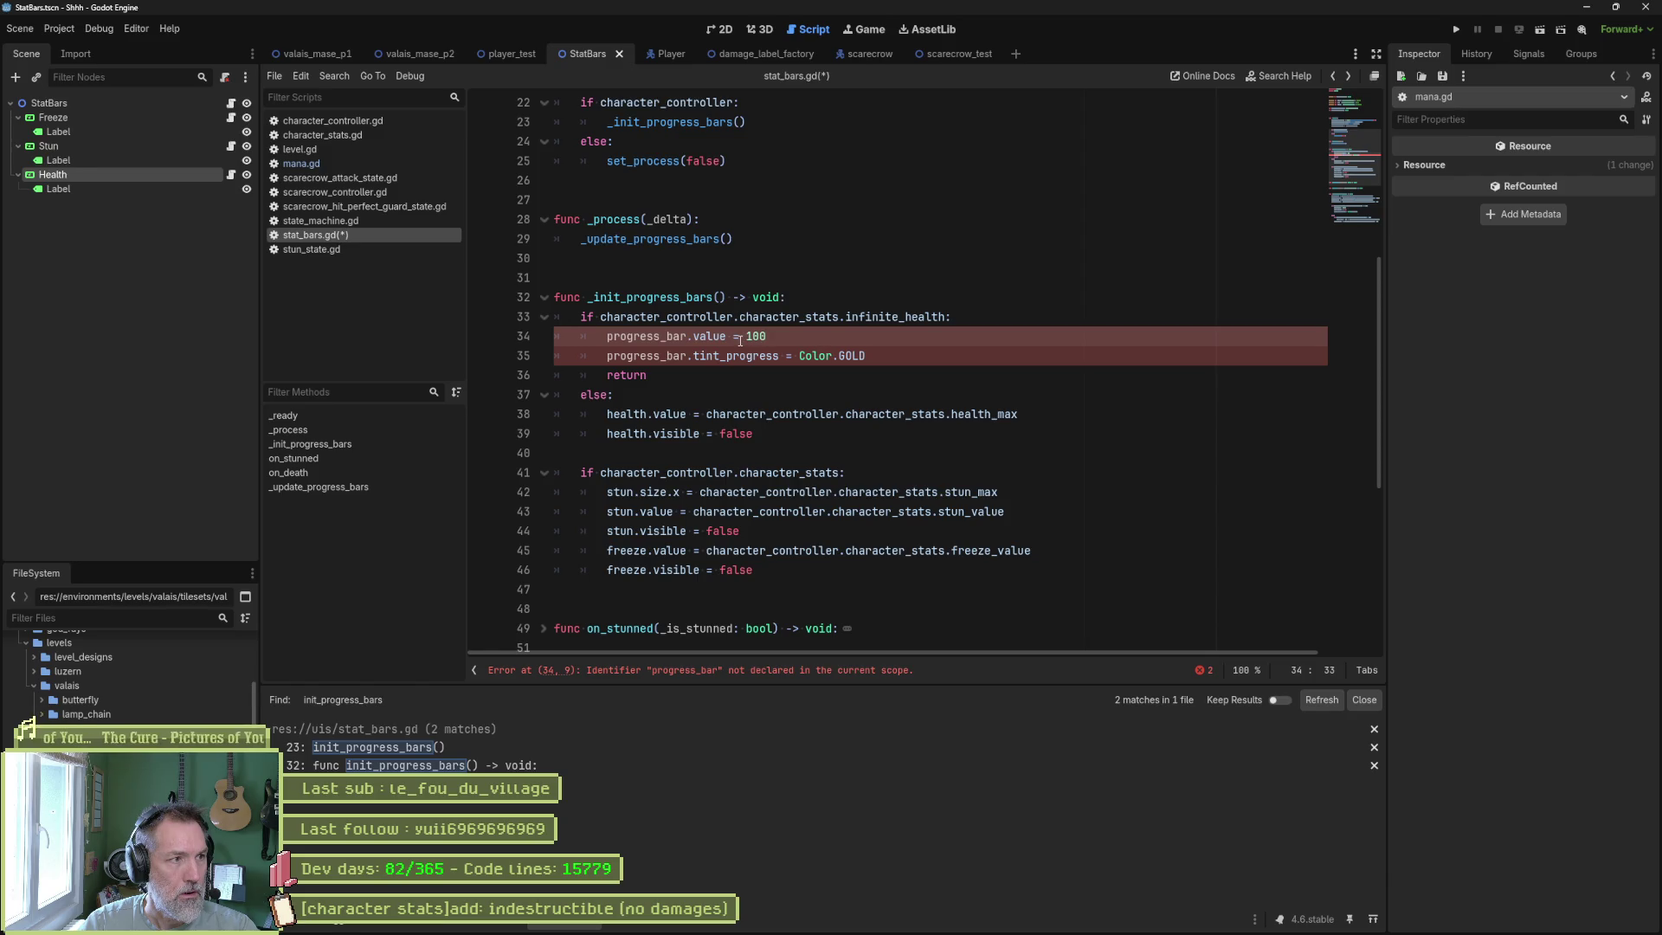
left_click(95, 174)
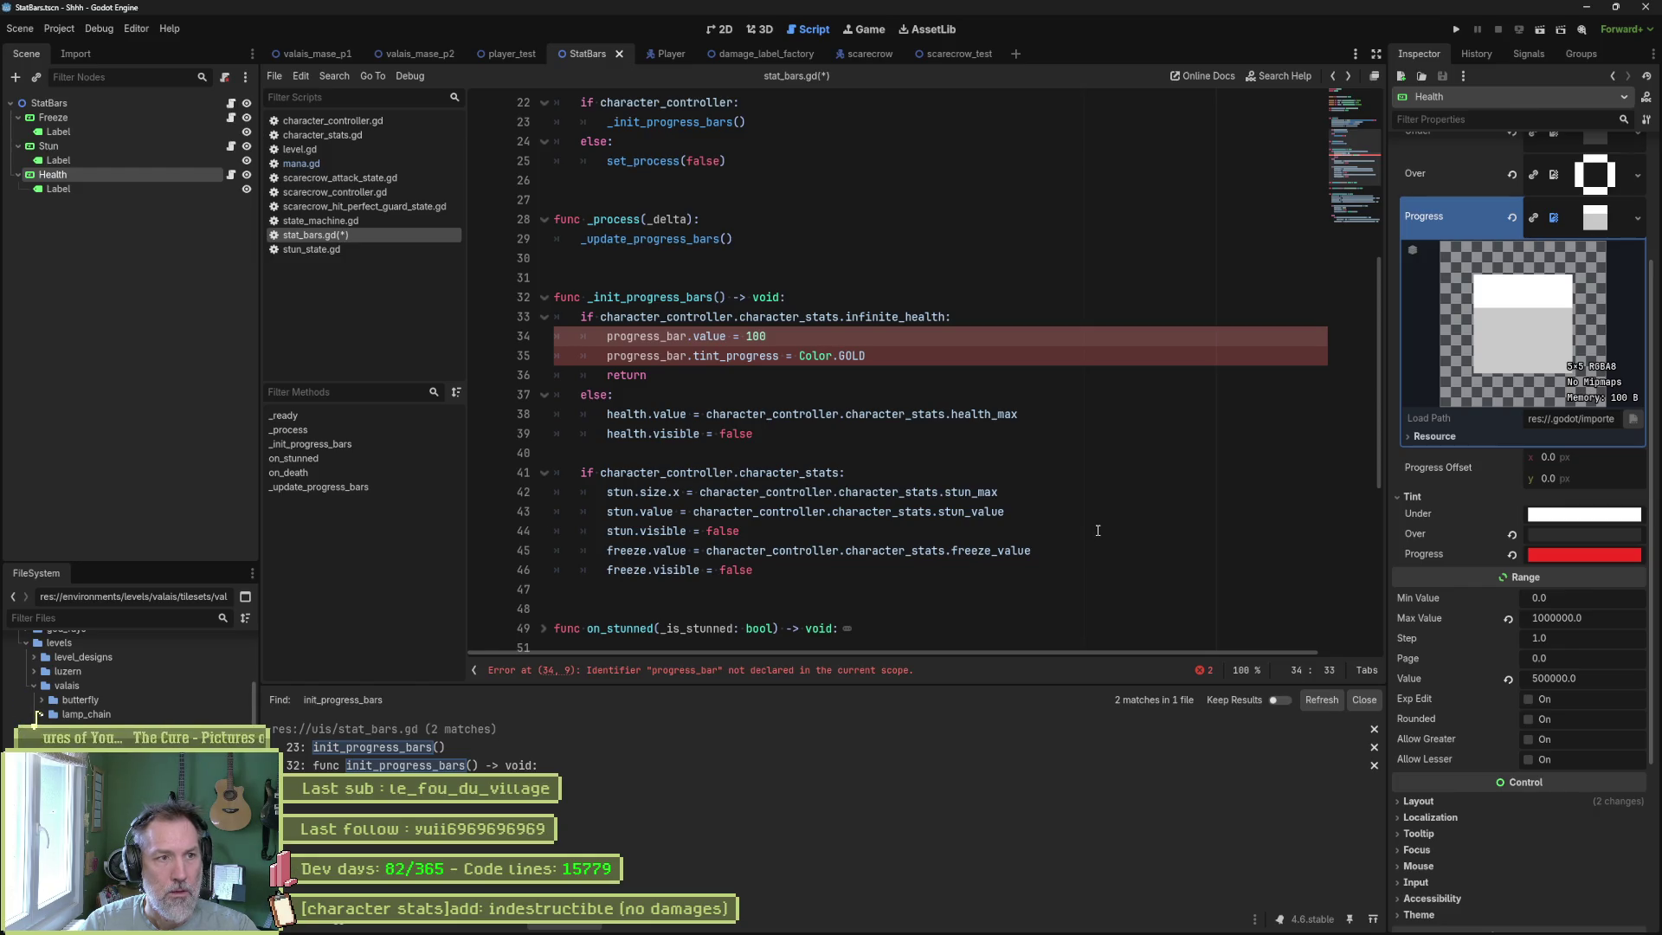
Paste an infinite_health check above the health updates in _update_progress_bars and indent them under it.
left_click(746, 162)
scroll(746, 161, "up", 1)
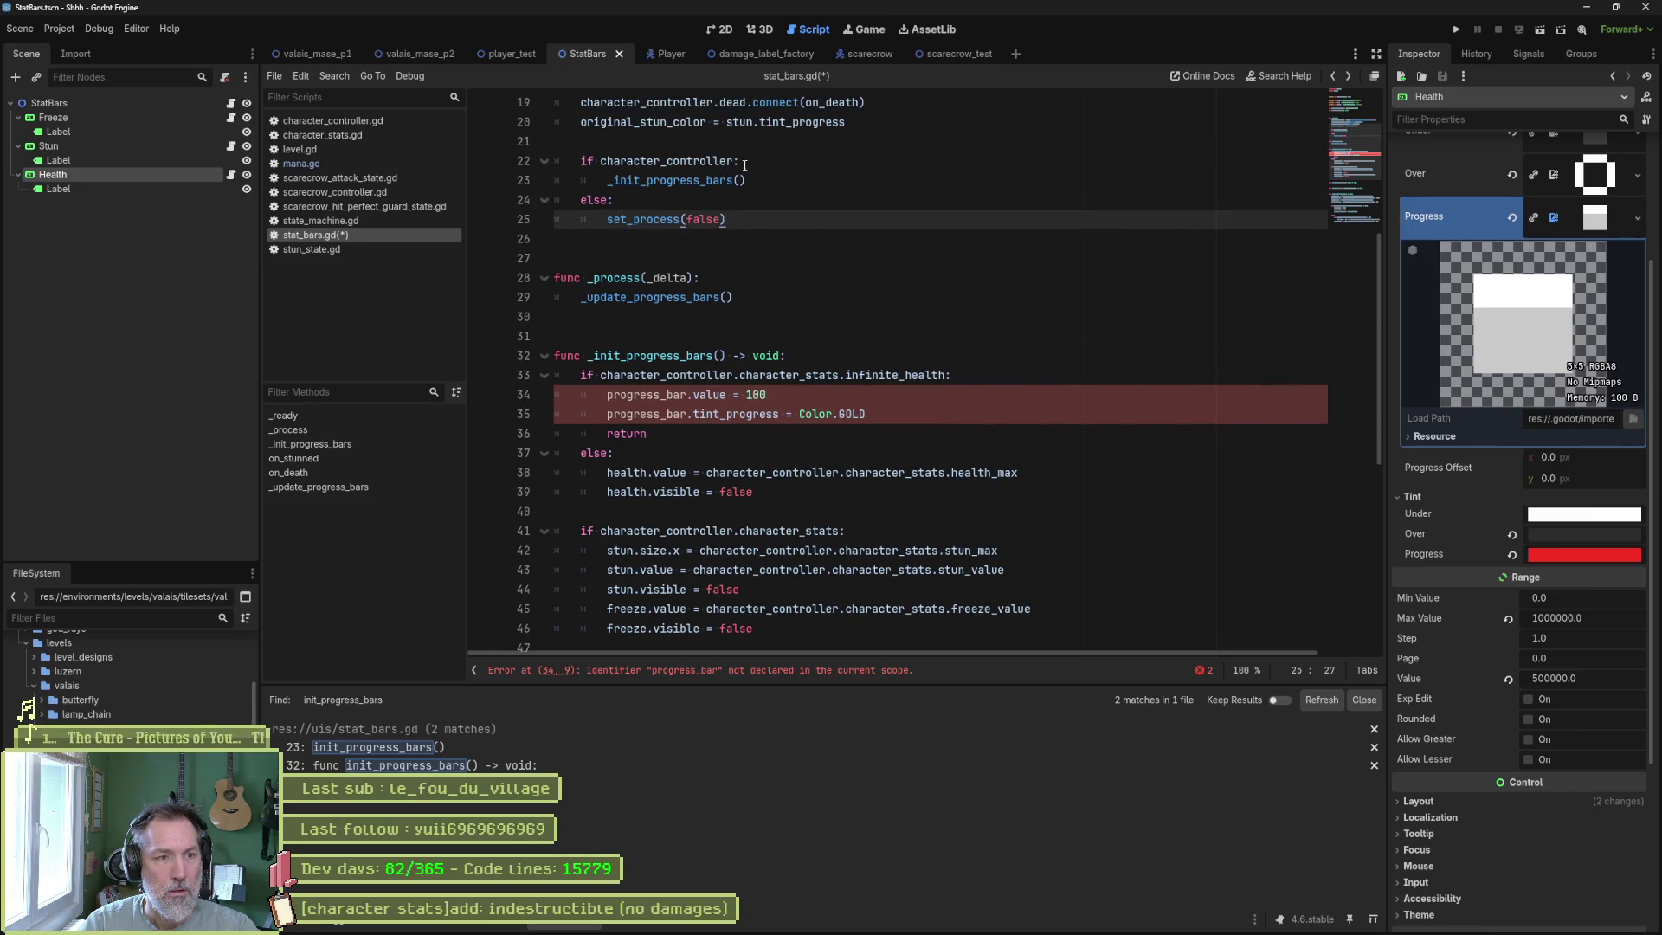
scroll(744, 164, "down", 1)
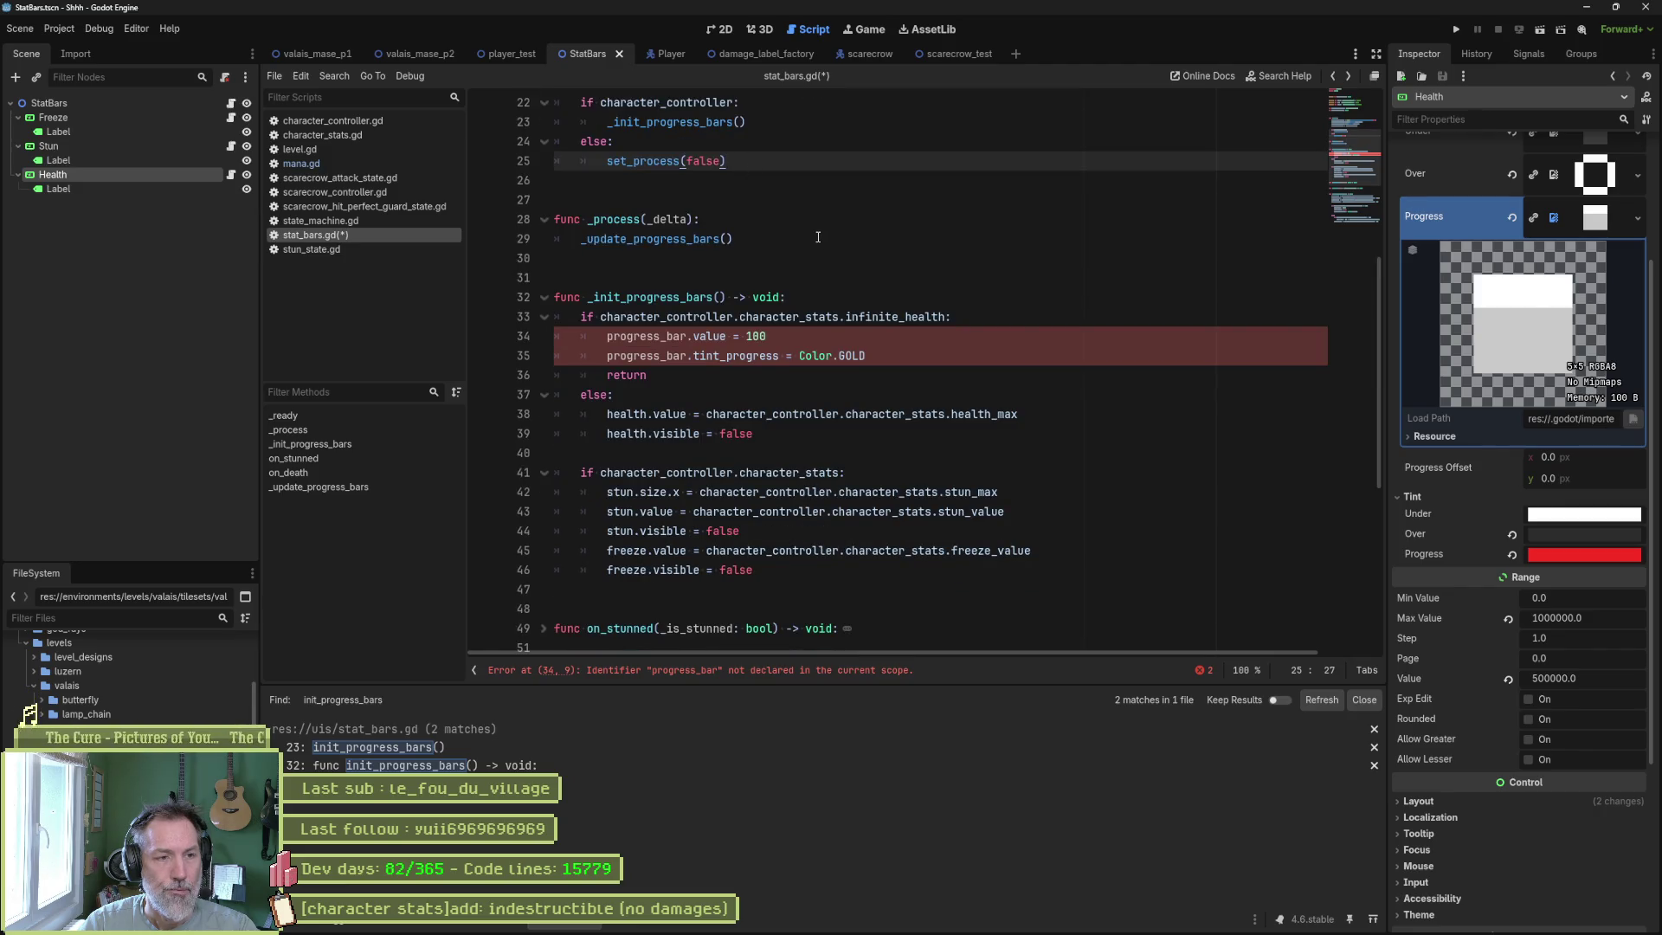
scroll(817, 237, "down", 2)
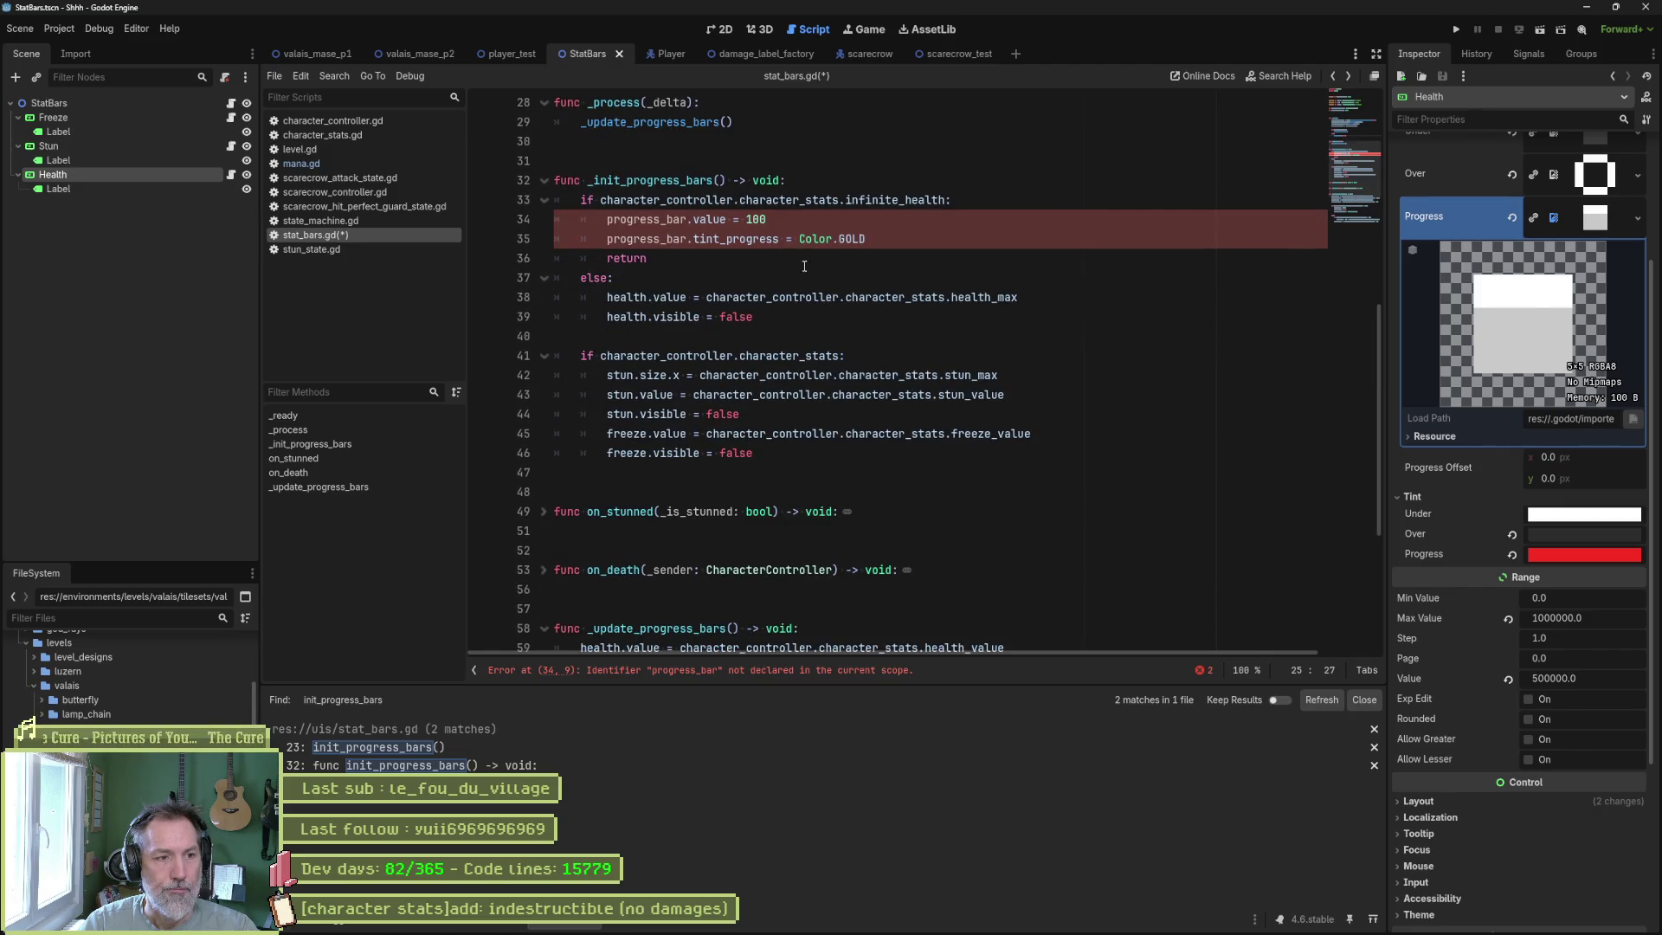
scroll(809, 273, "down", 3)
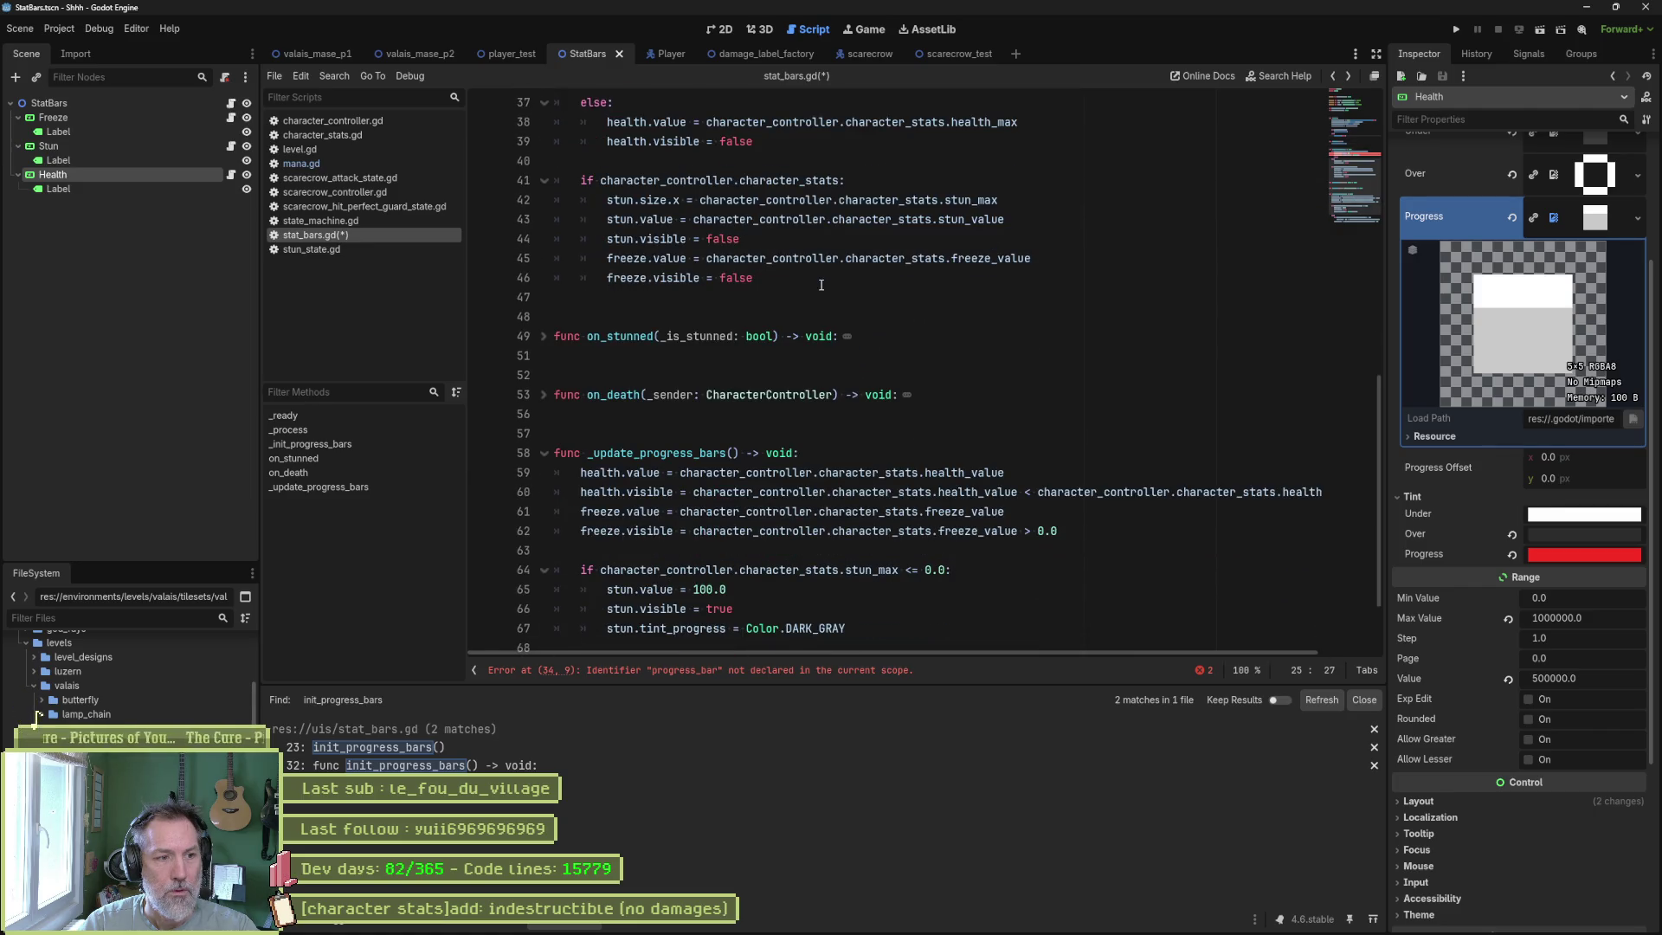
scroll(887, 417, "up", 4)
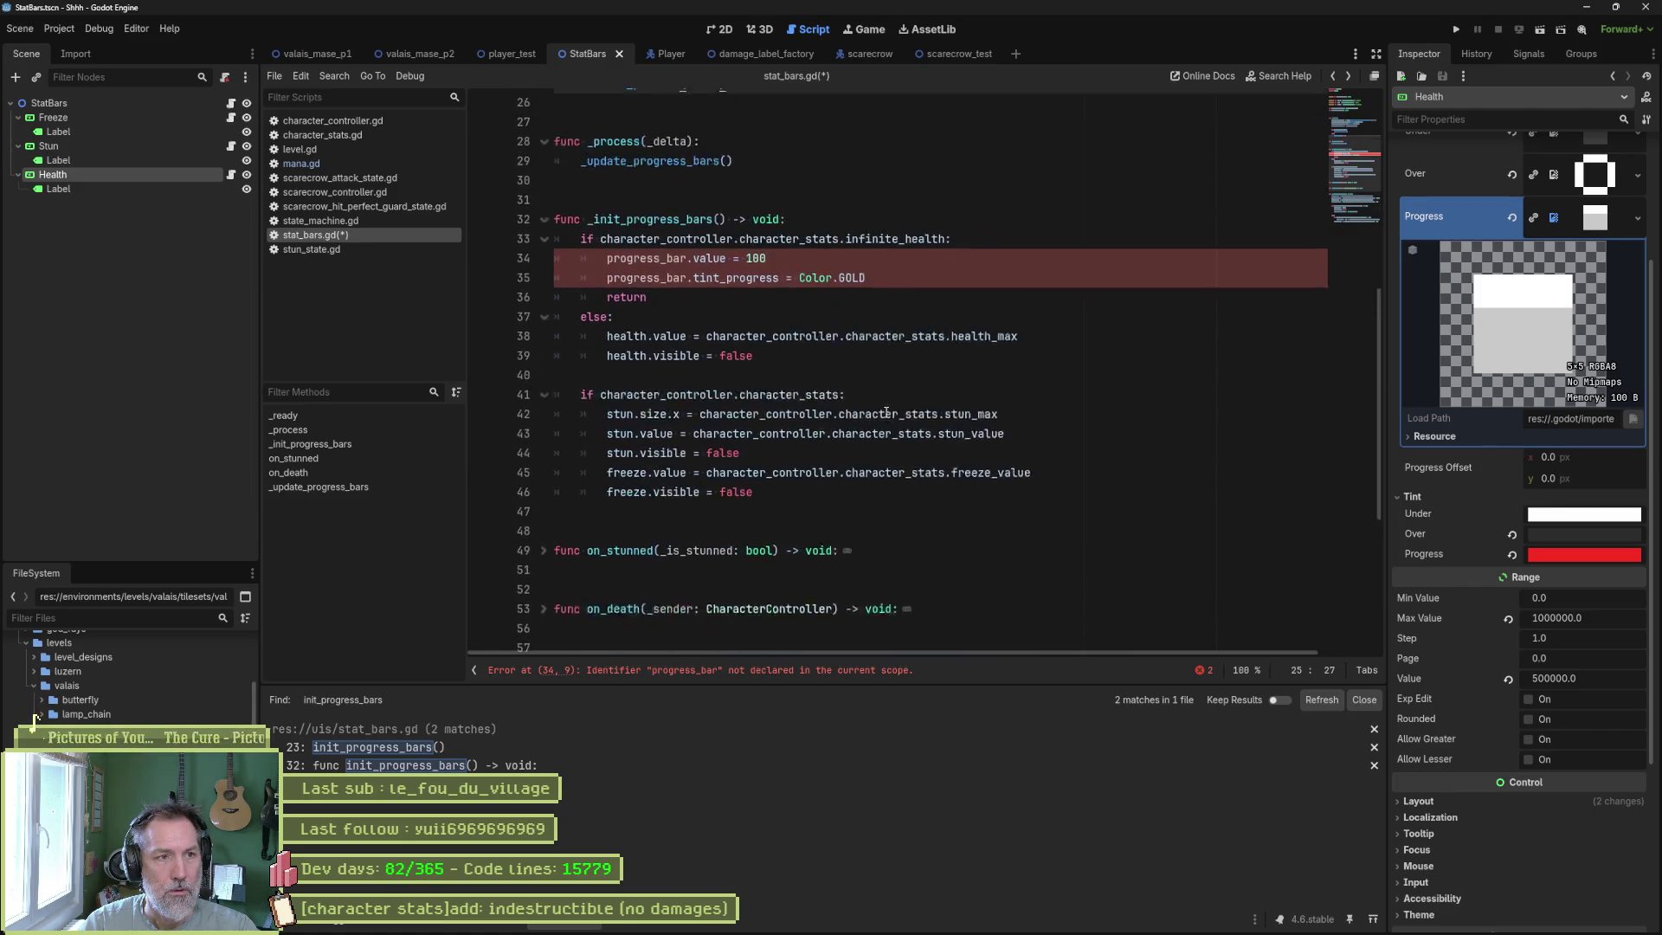
left_click_drag(969, 258, 984, 245)
key("ctrl+c")
scroll(984, 245, "down", 5)
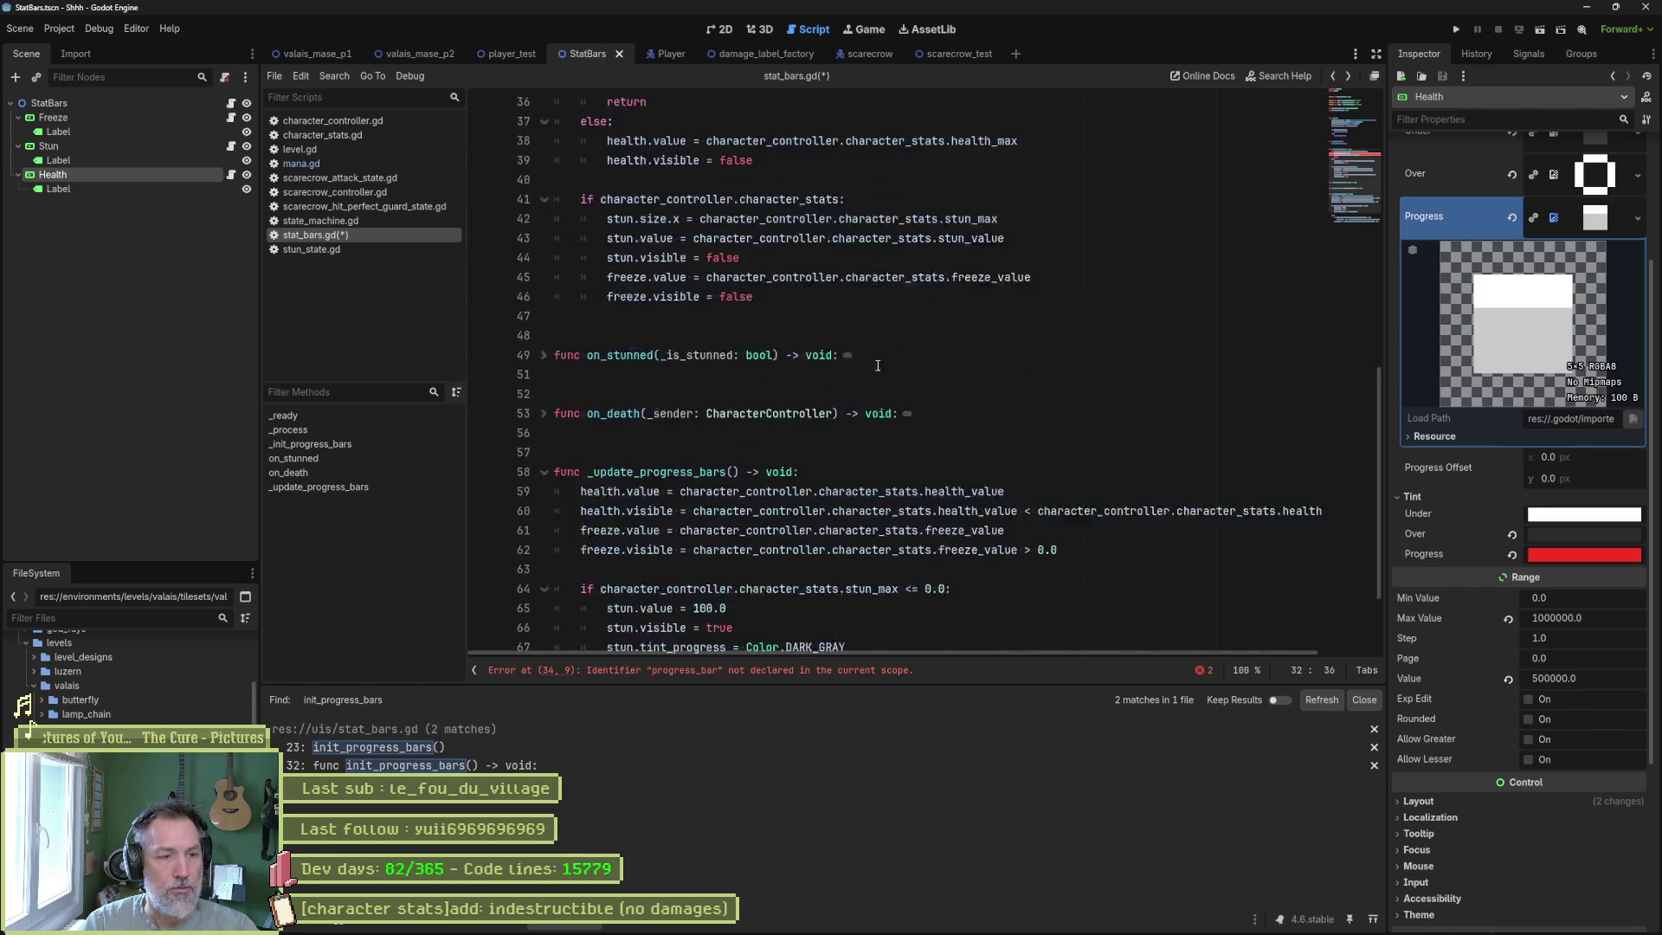
left_click(855, 395)
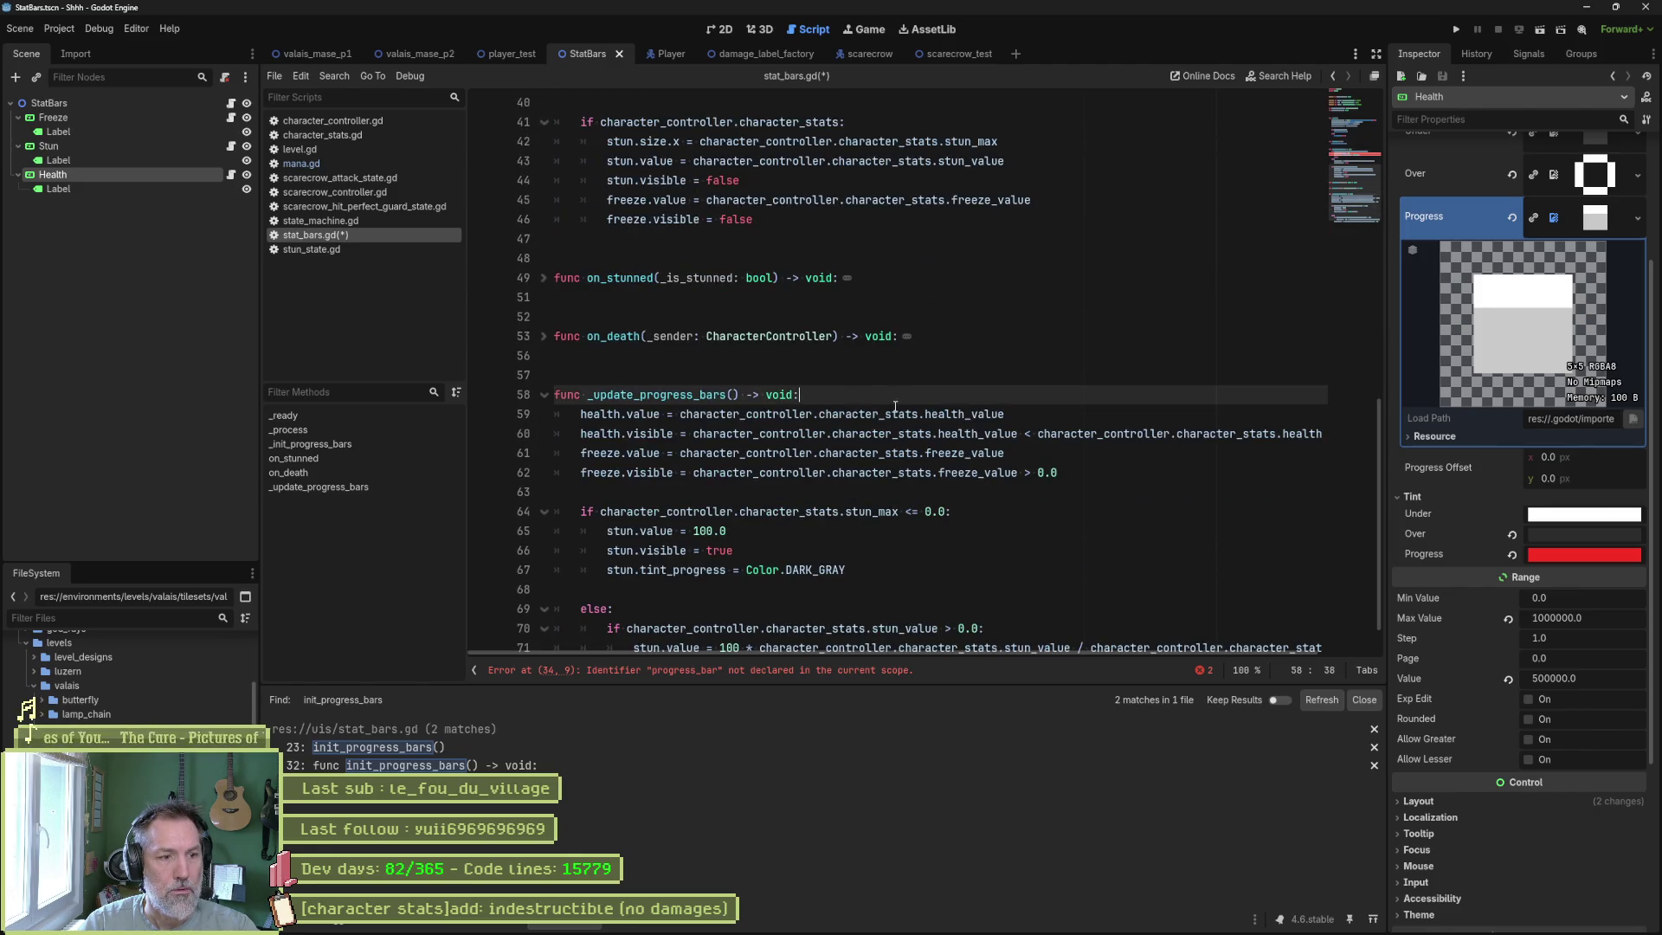
scroll(893, 406, "down", 1)
key("ctrl+v")
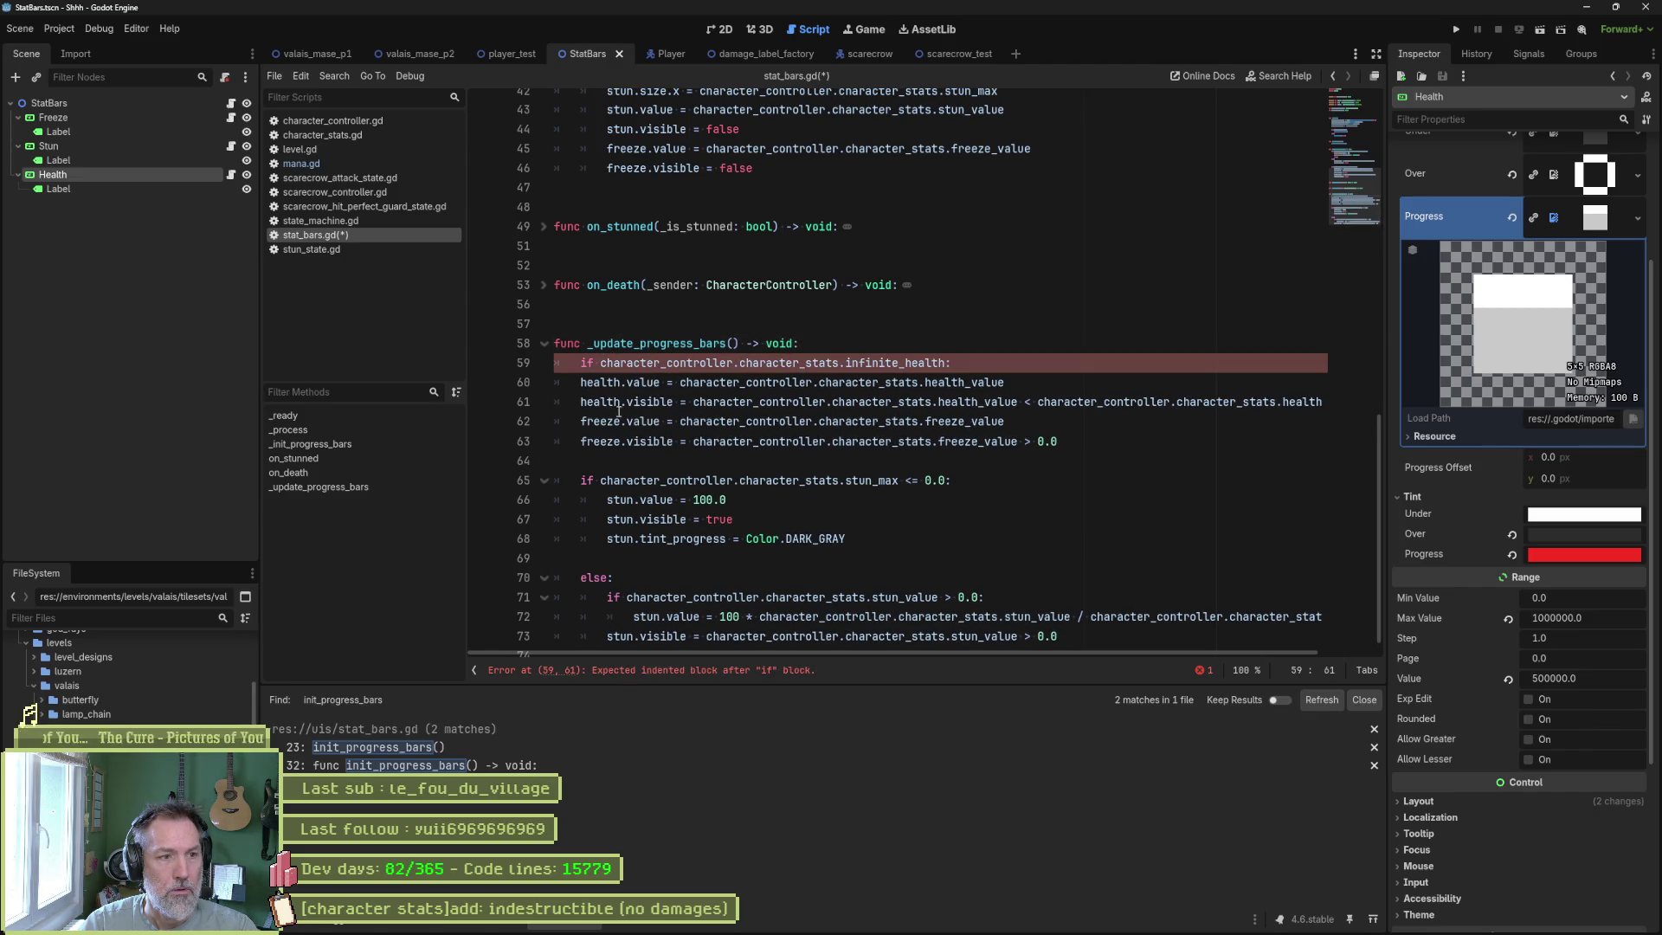
left_click_drag(621, 385, 1322, 403)
key("Tab")
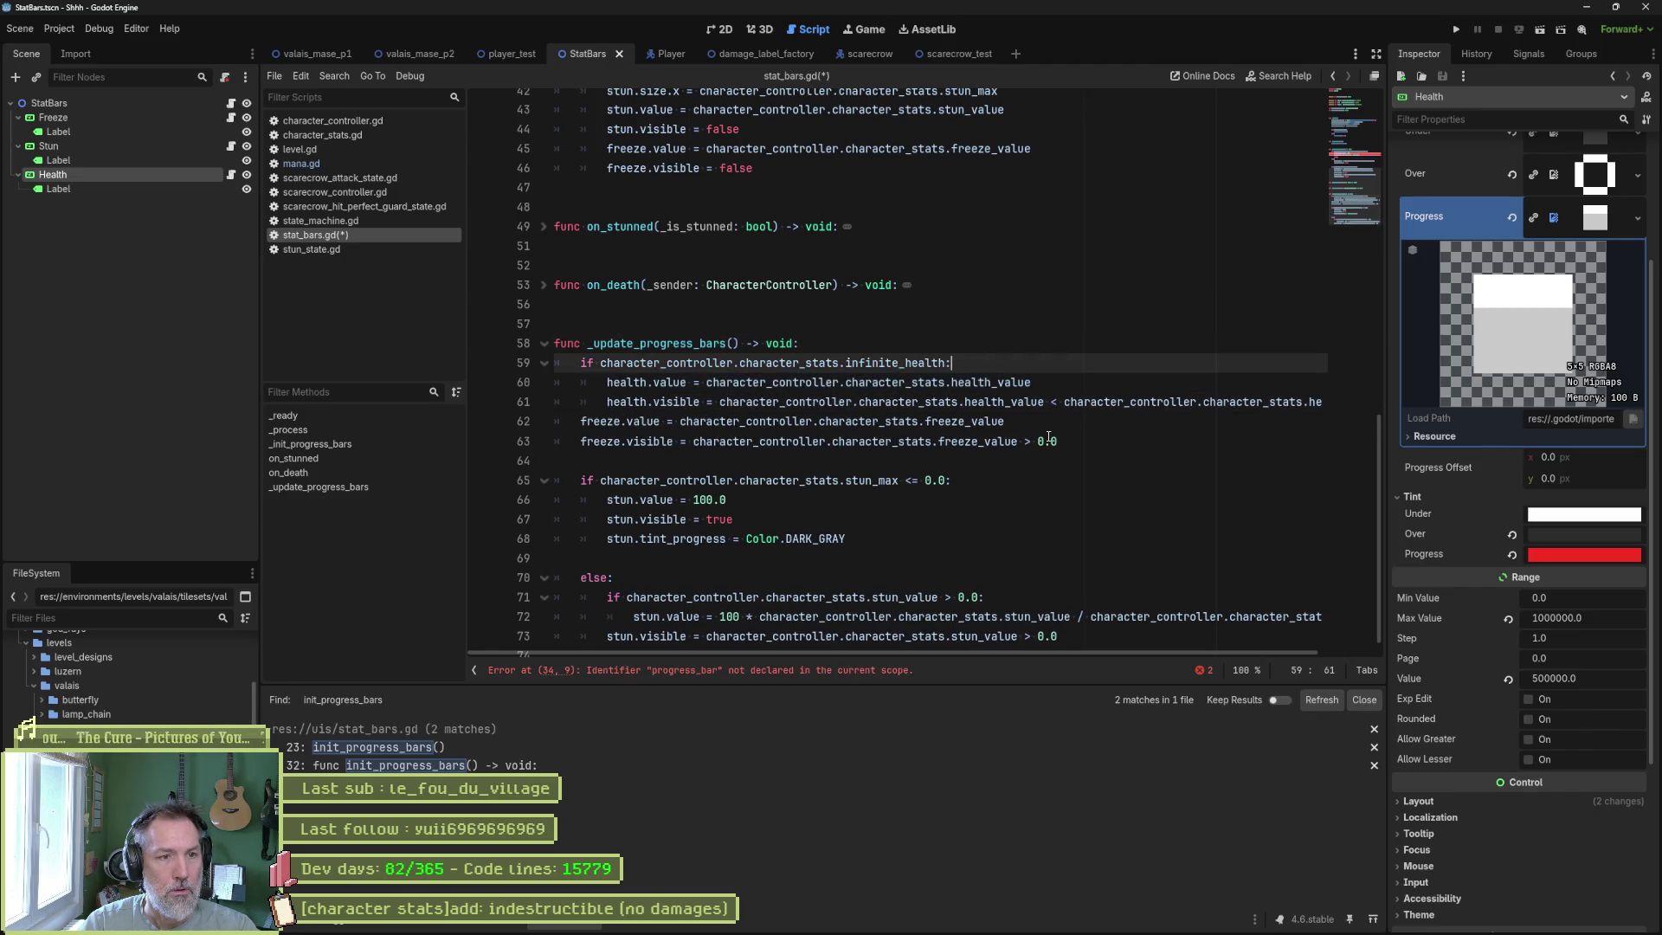
key("Return")
key("BackSpace")
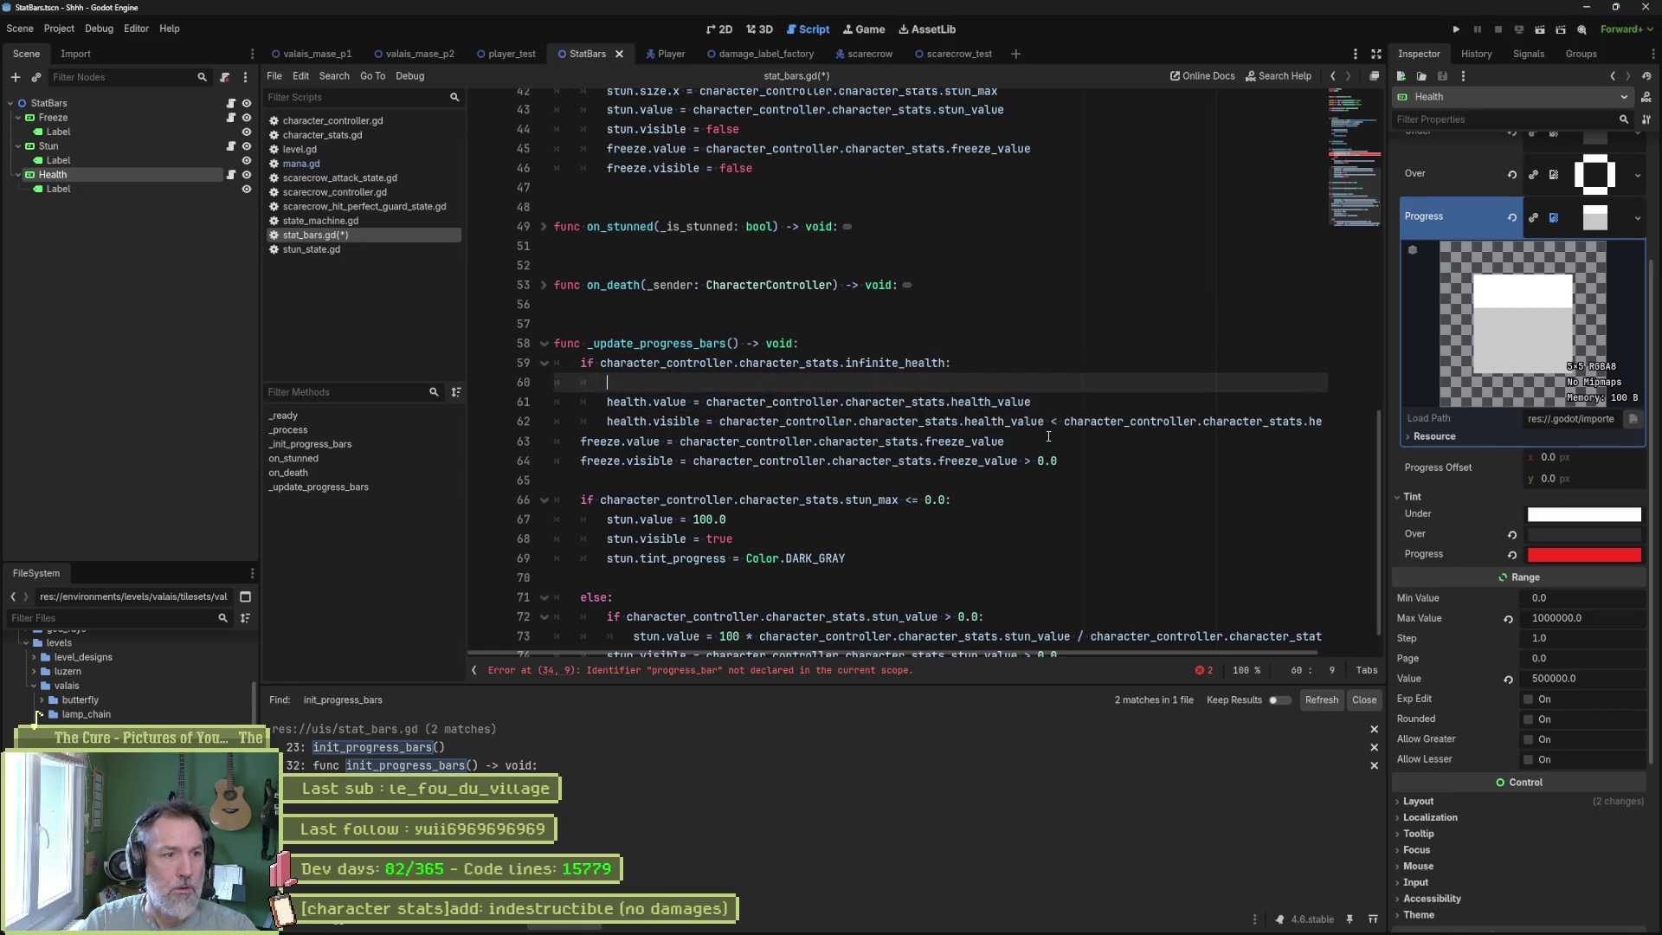
type("else:")
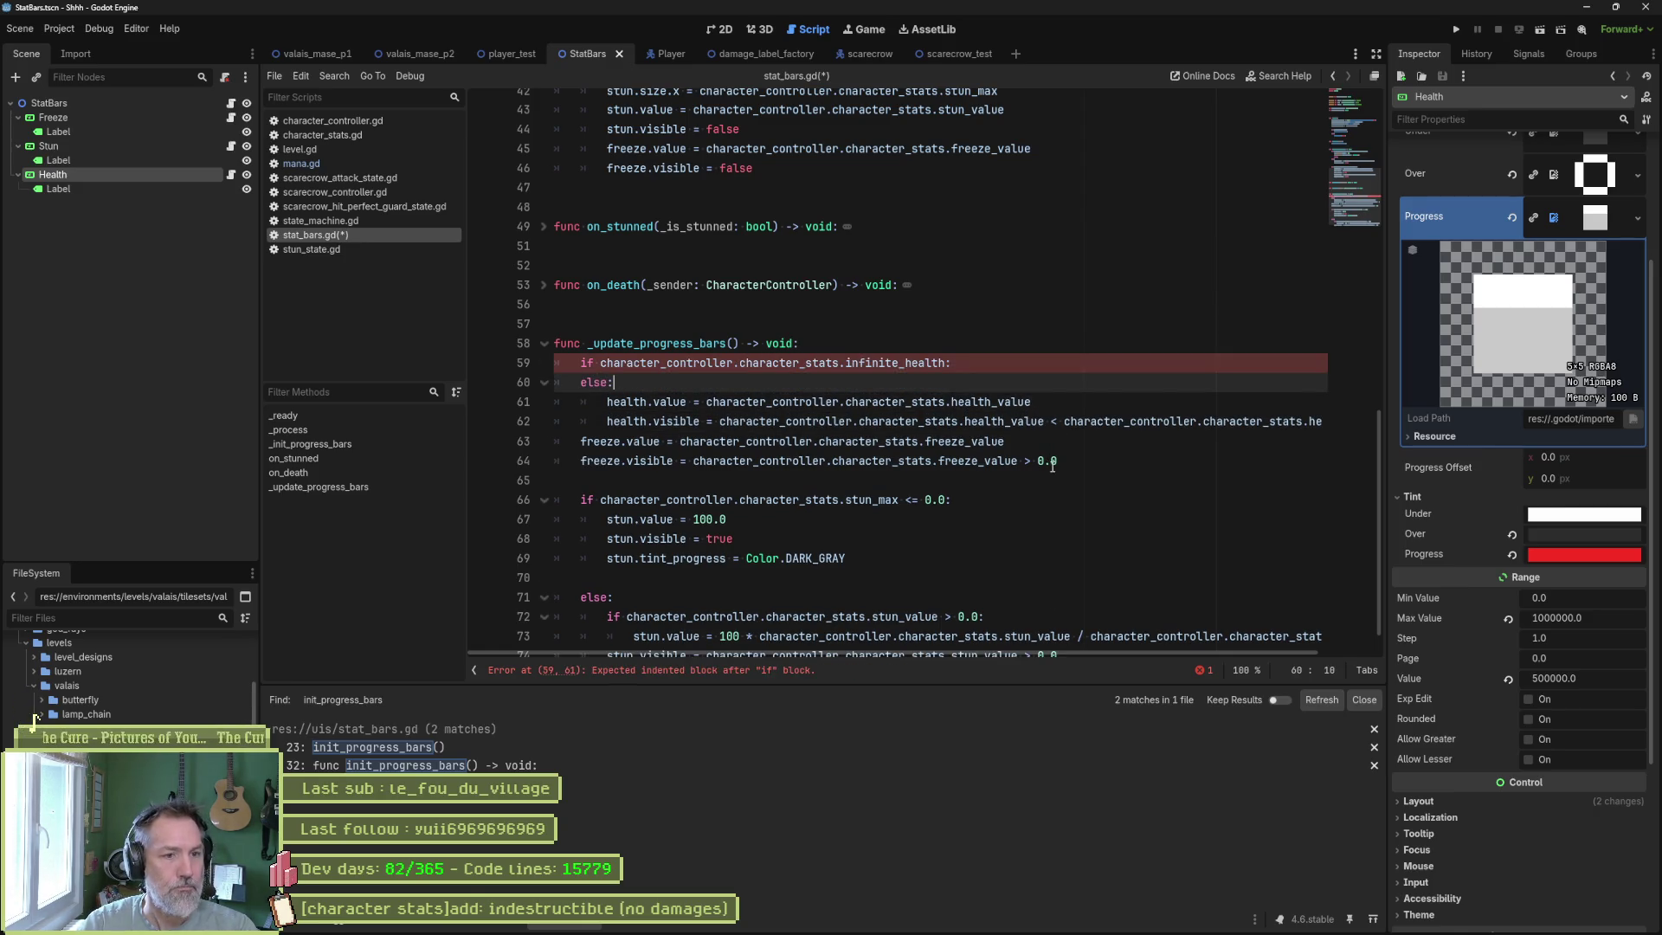
Separate the health block from the freeze lines and add a 'pass' under the infinite_health check.
left_click(584, 435)
key("Return")
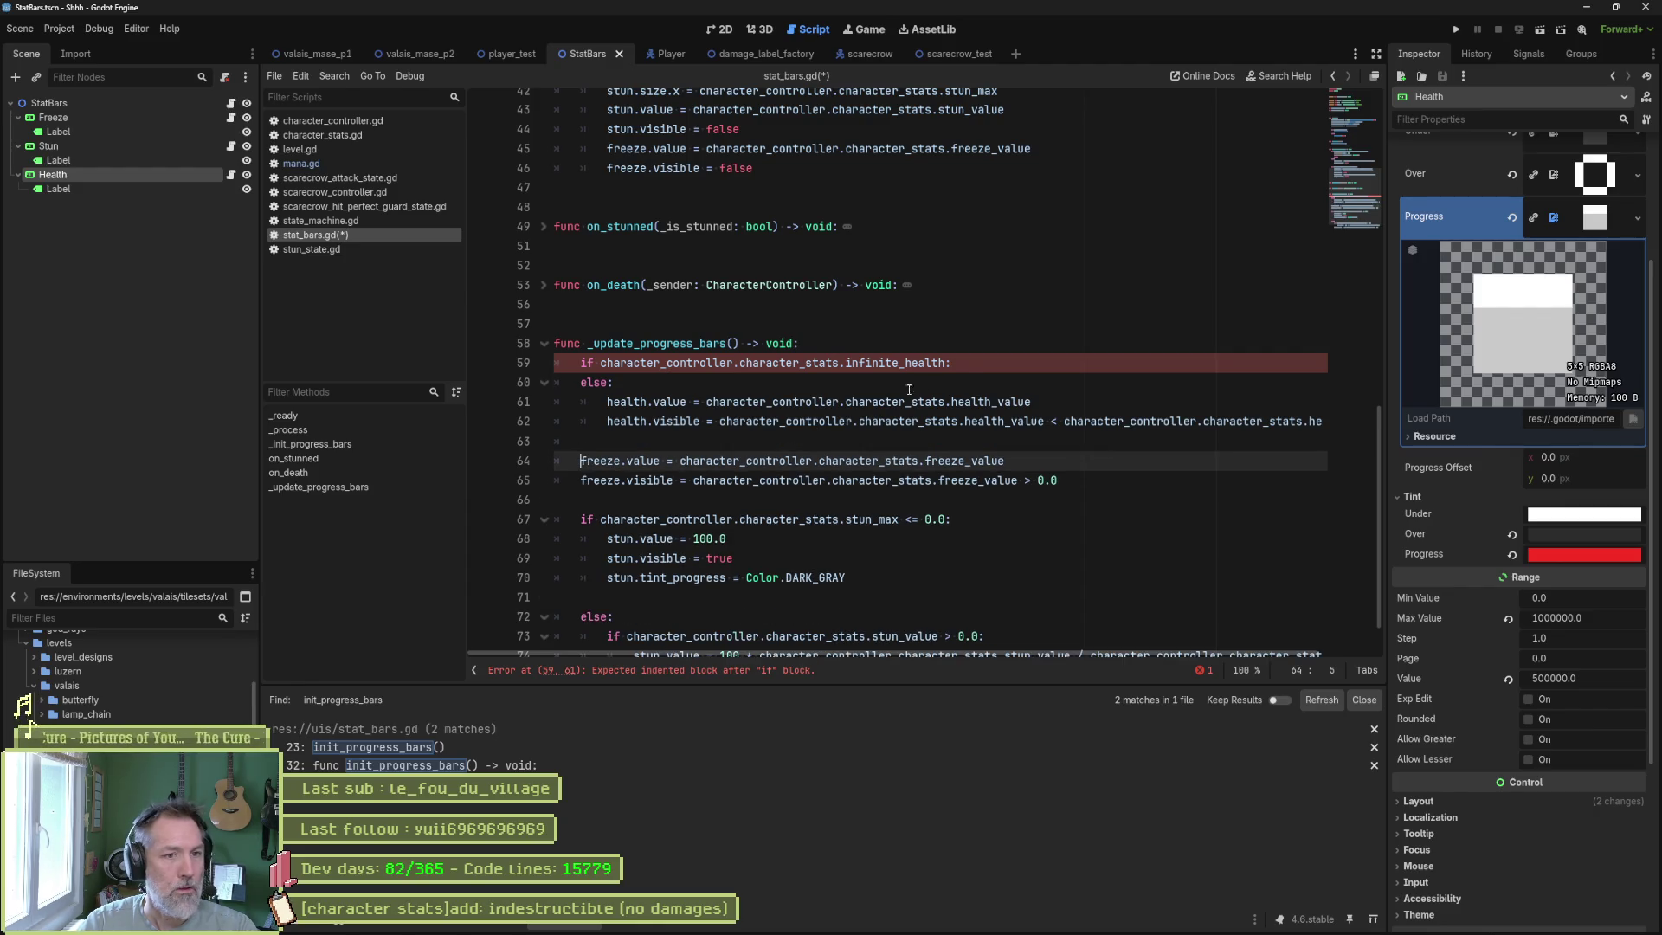
left_click(979, 360)
key("Return")
type("pass")
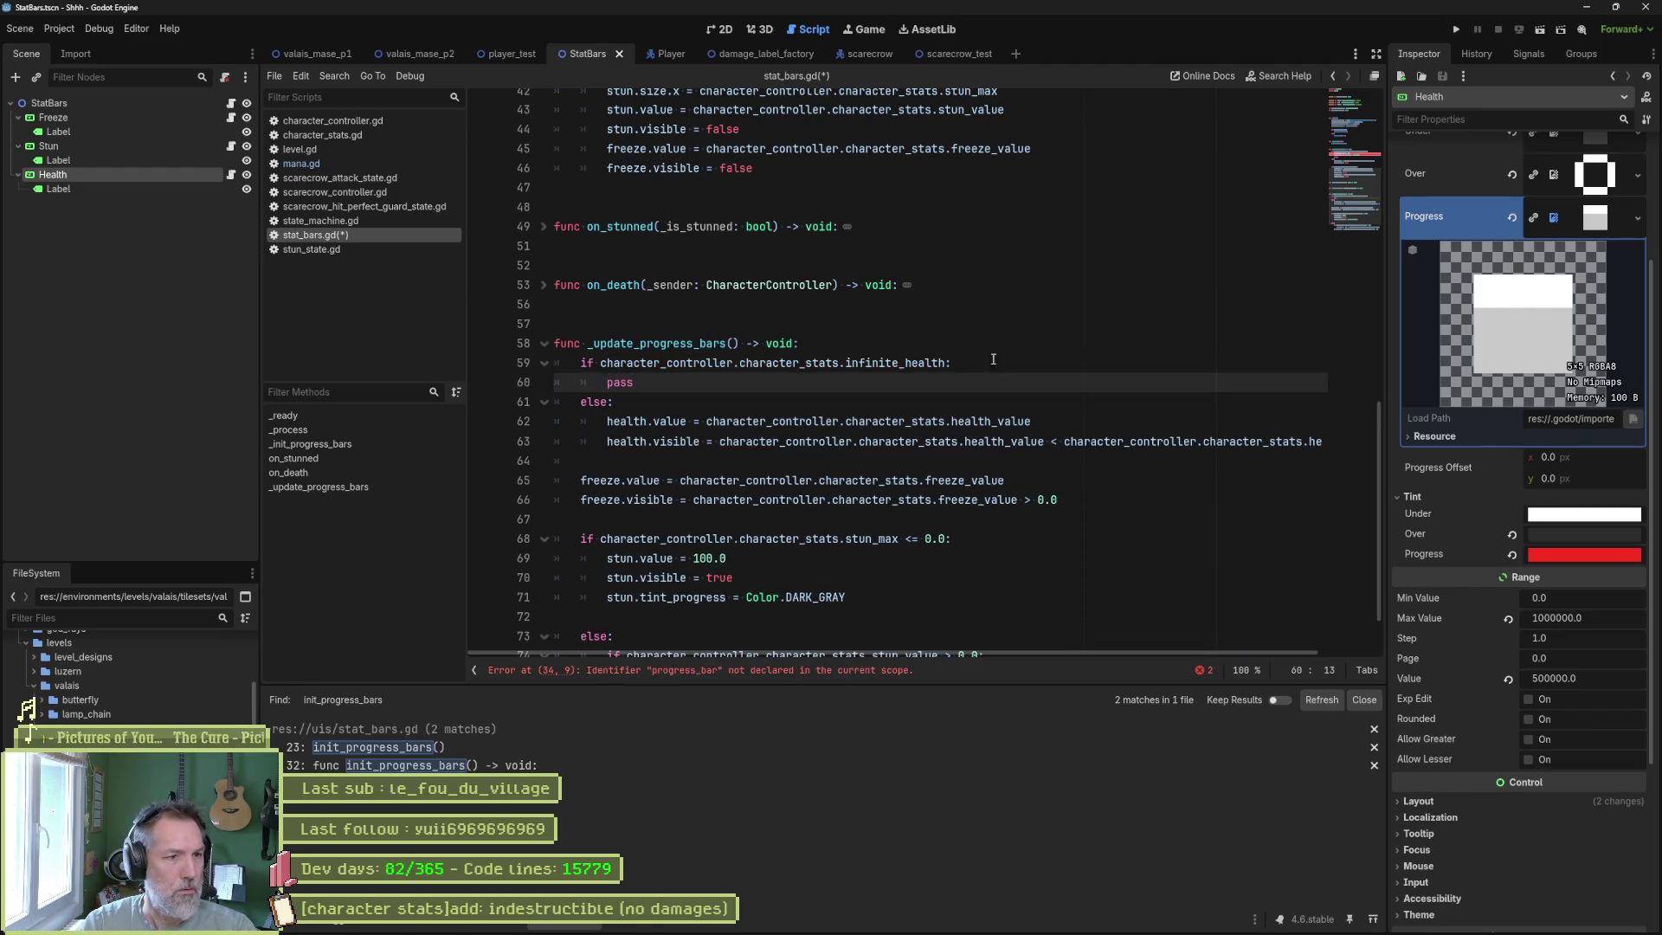
left_click(1000, 360)
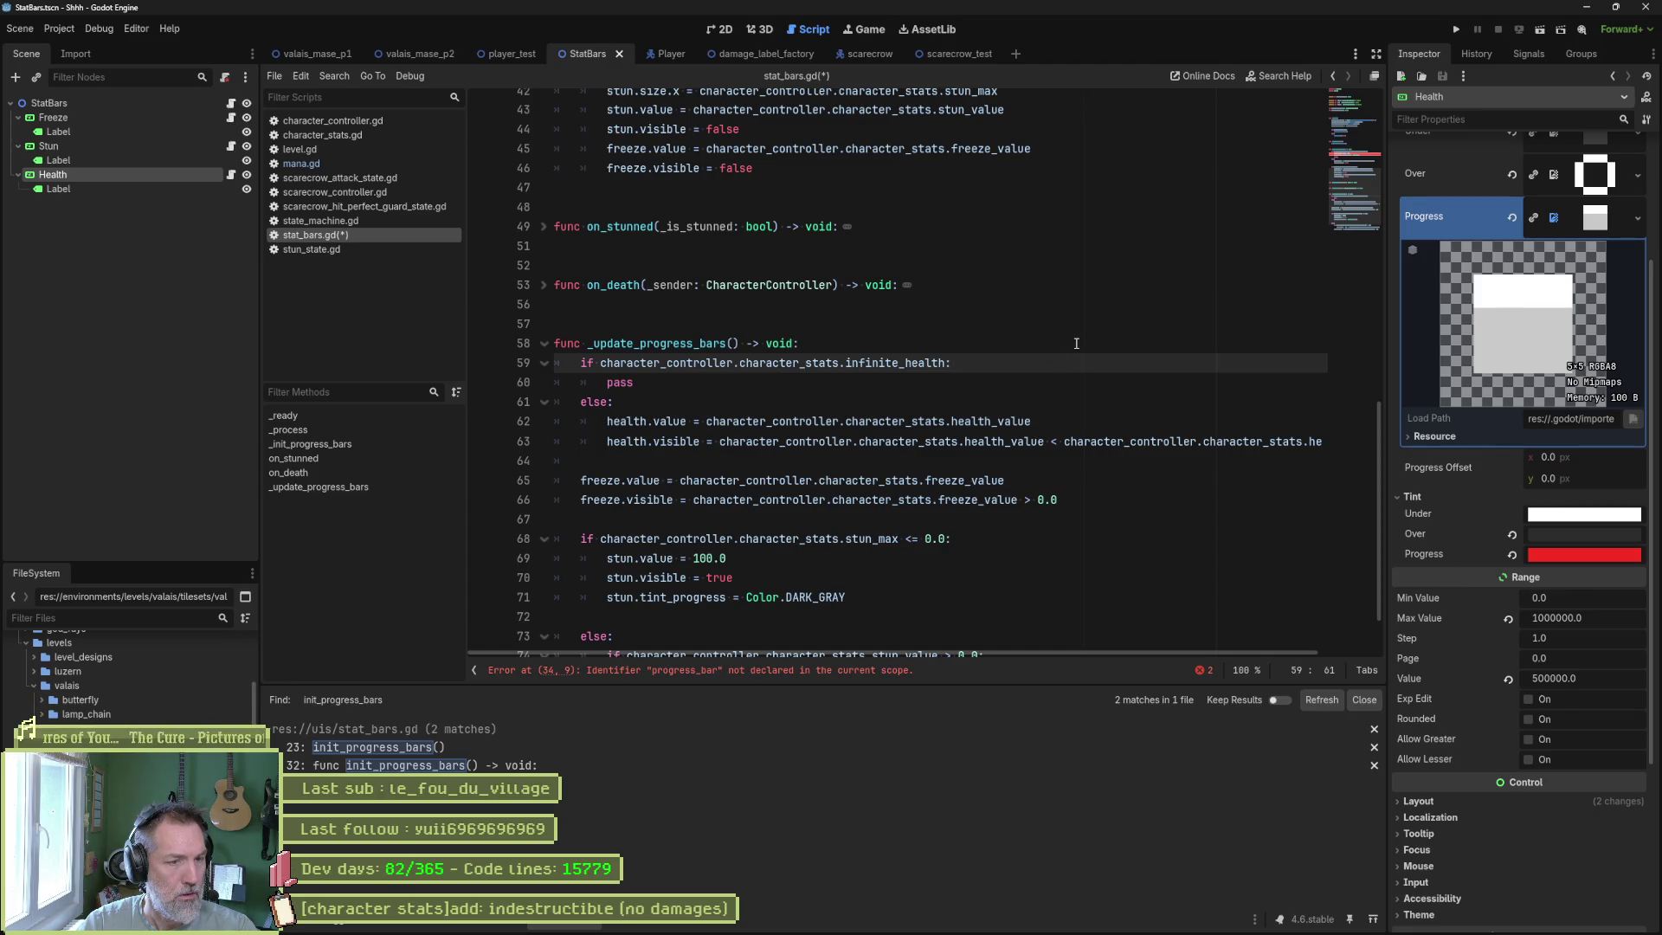
scroll(1063, 337, "up", 5)
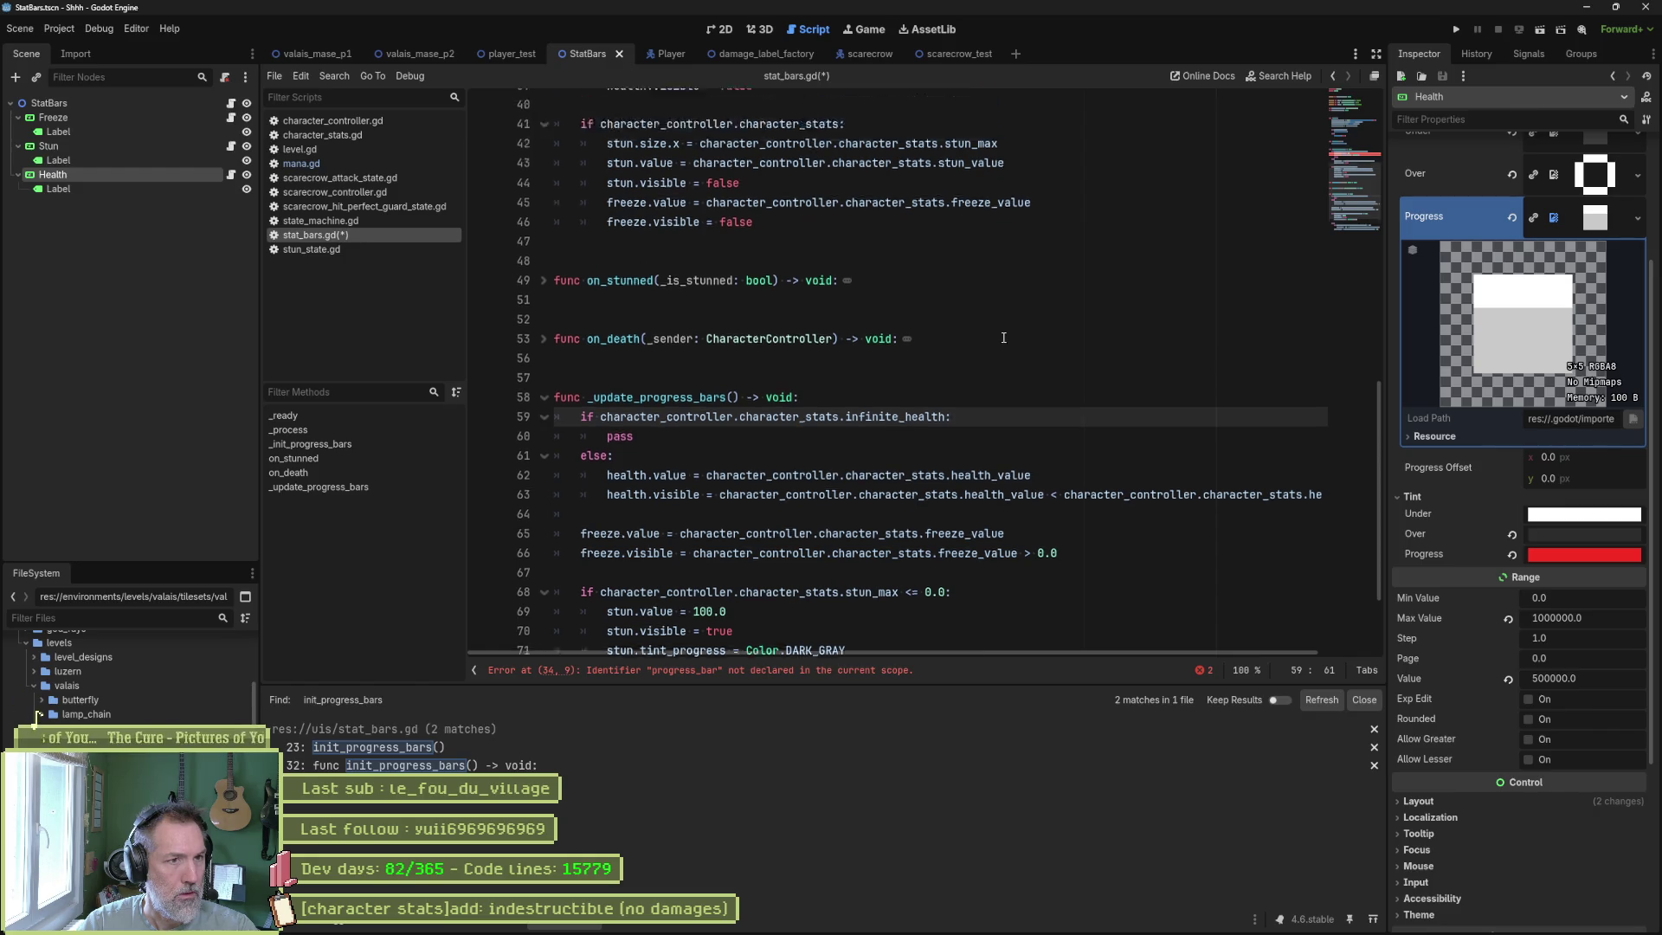
scroll(997, 354, "down", 3)
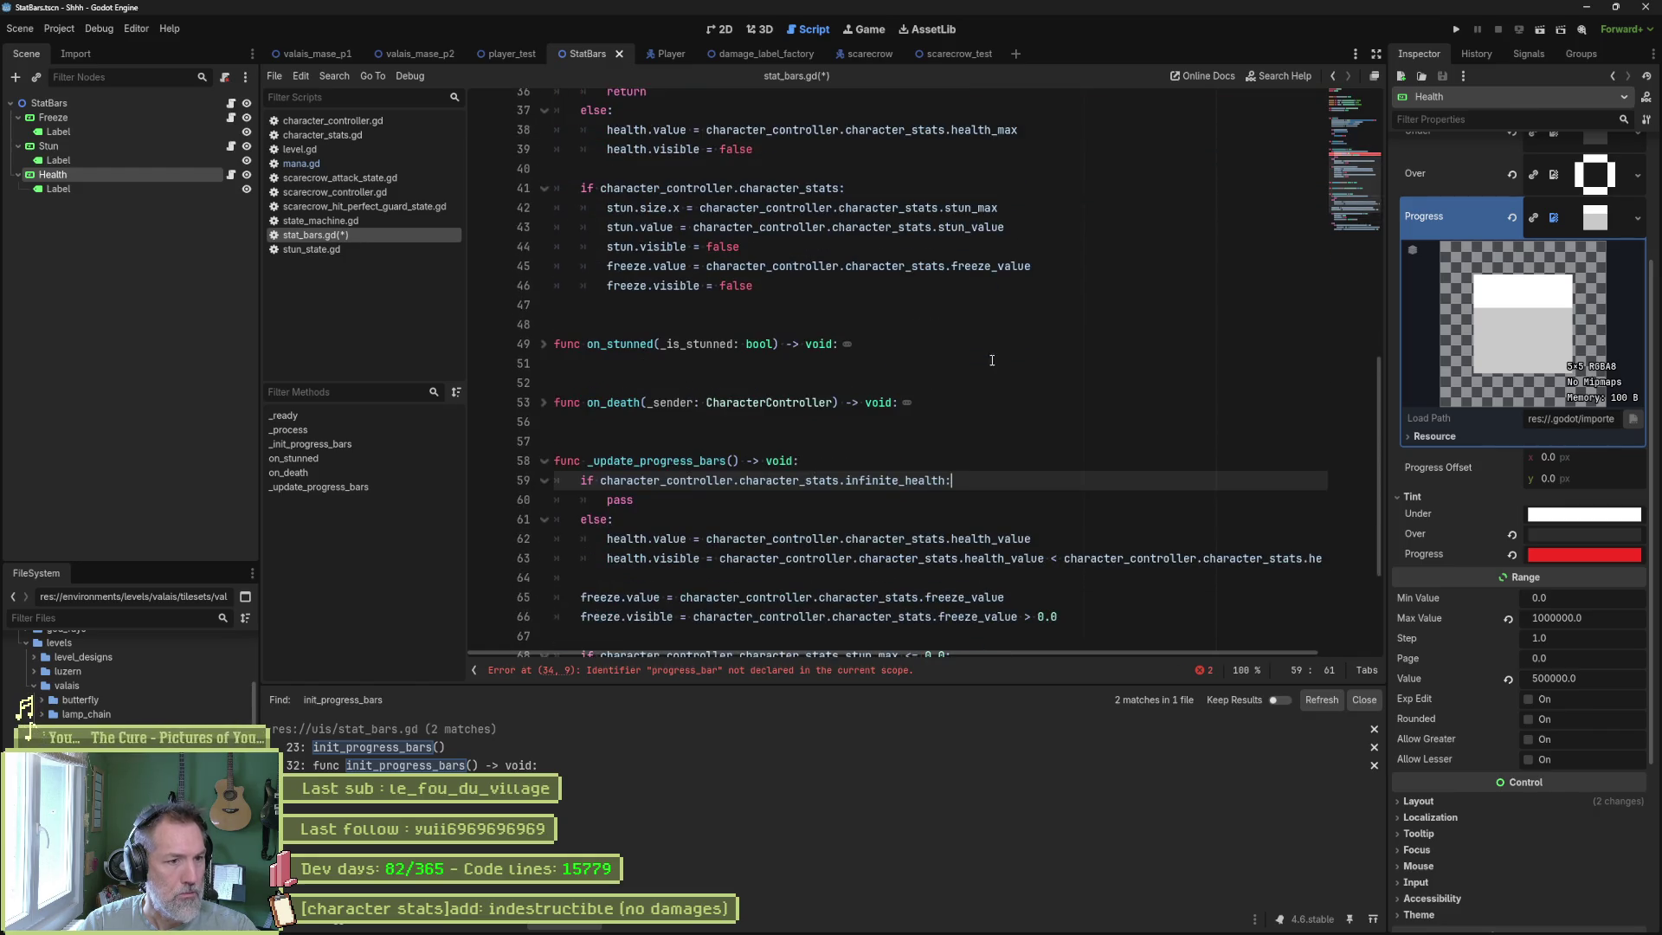
Change the check to 'if not ...infinite_health', delete the leftover line, and space out the stun visibility line.
left_click(602, 481)
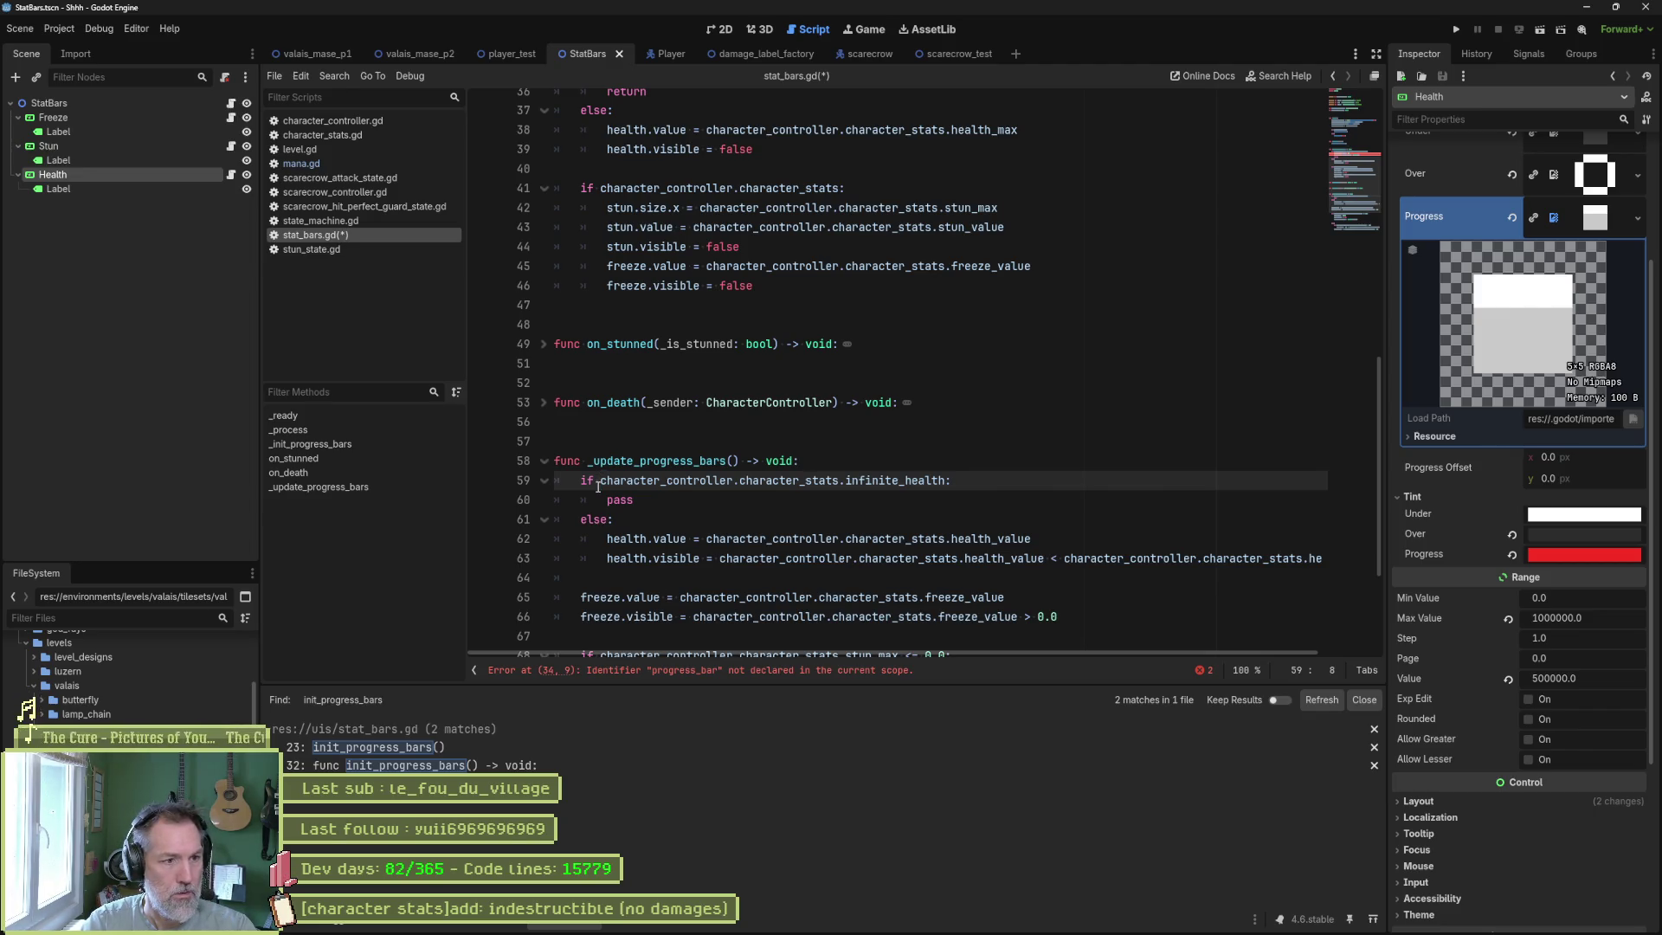
type("not")
key("Down")
key("ctrl+shift+k")
key("ctrl+shift+k")
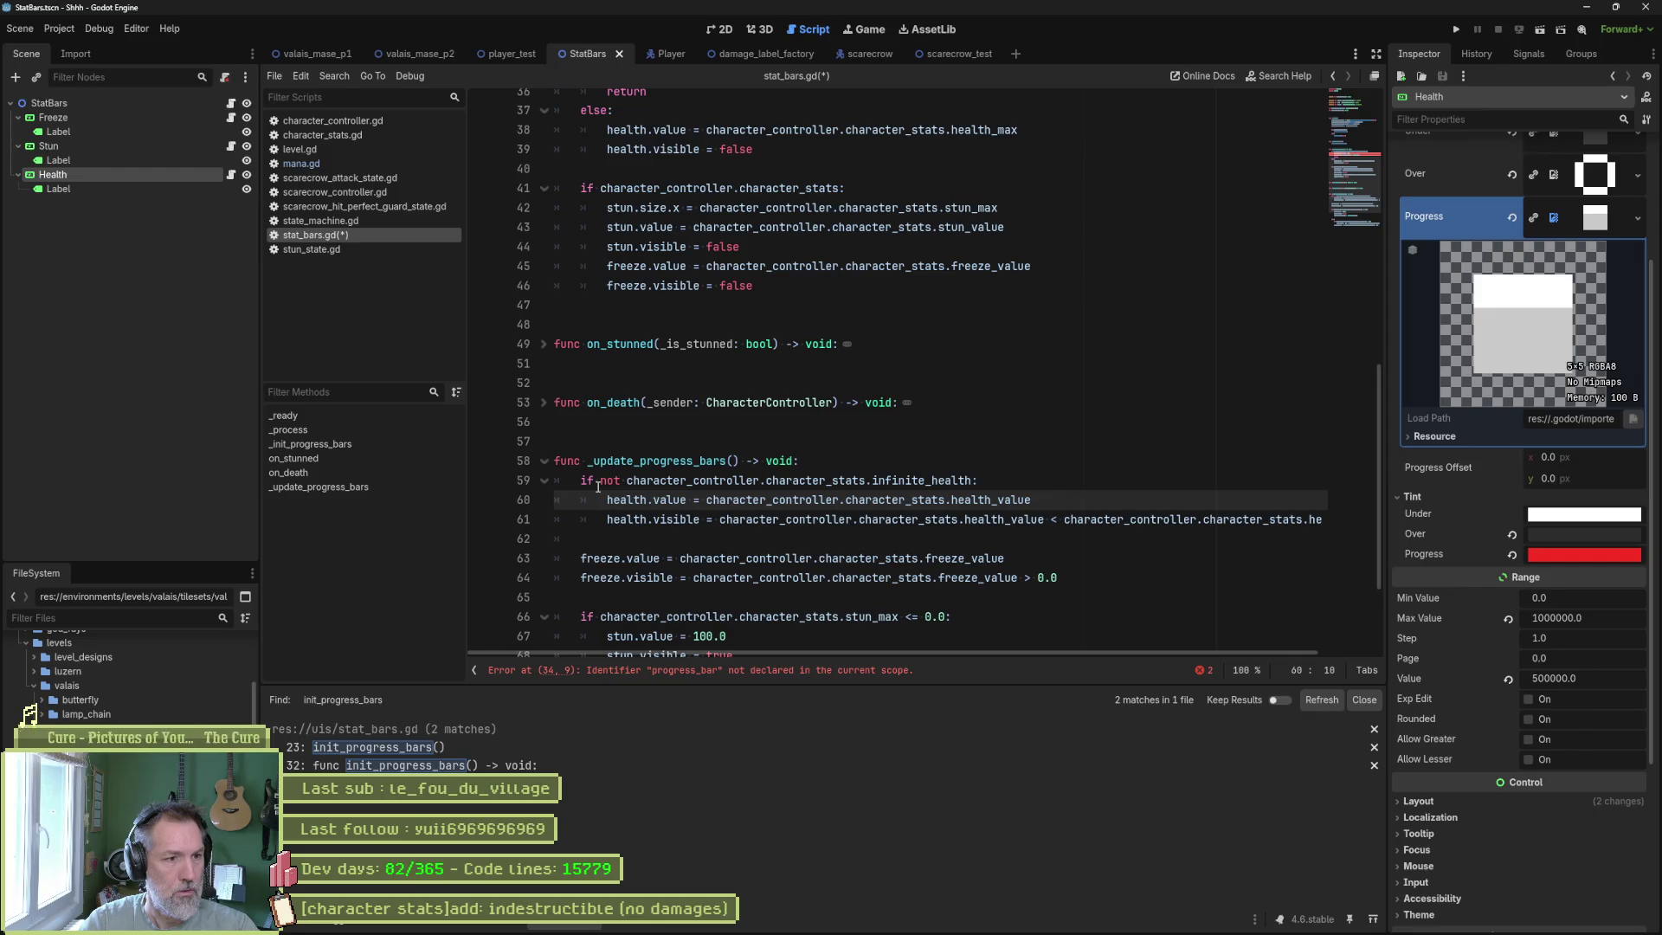
scroll(840, 473, "down", 3)
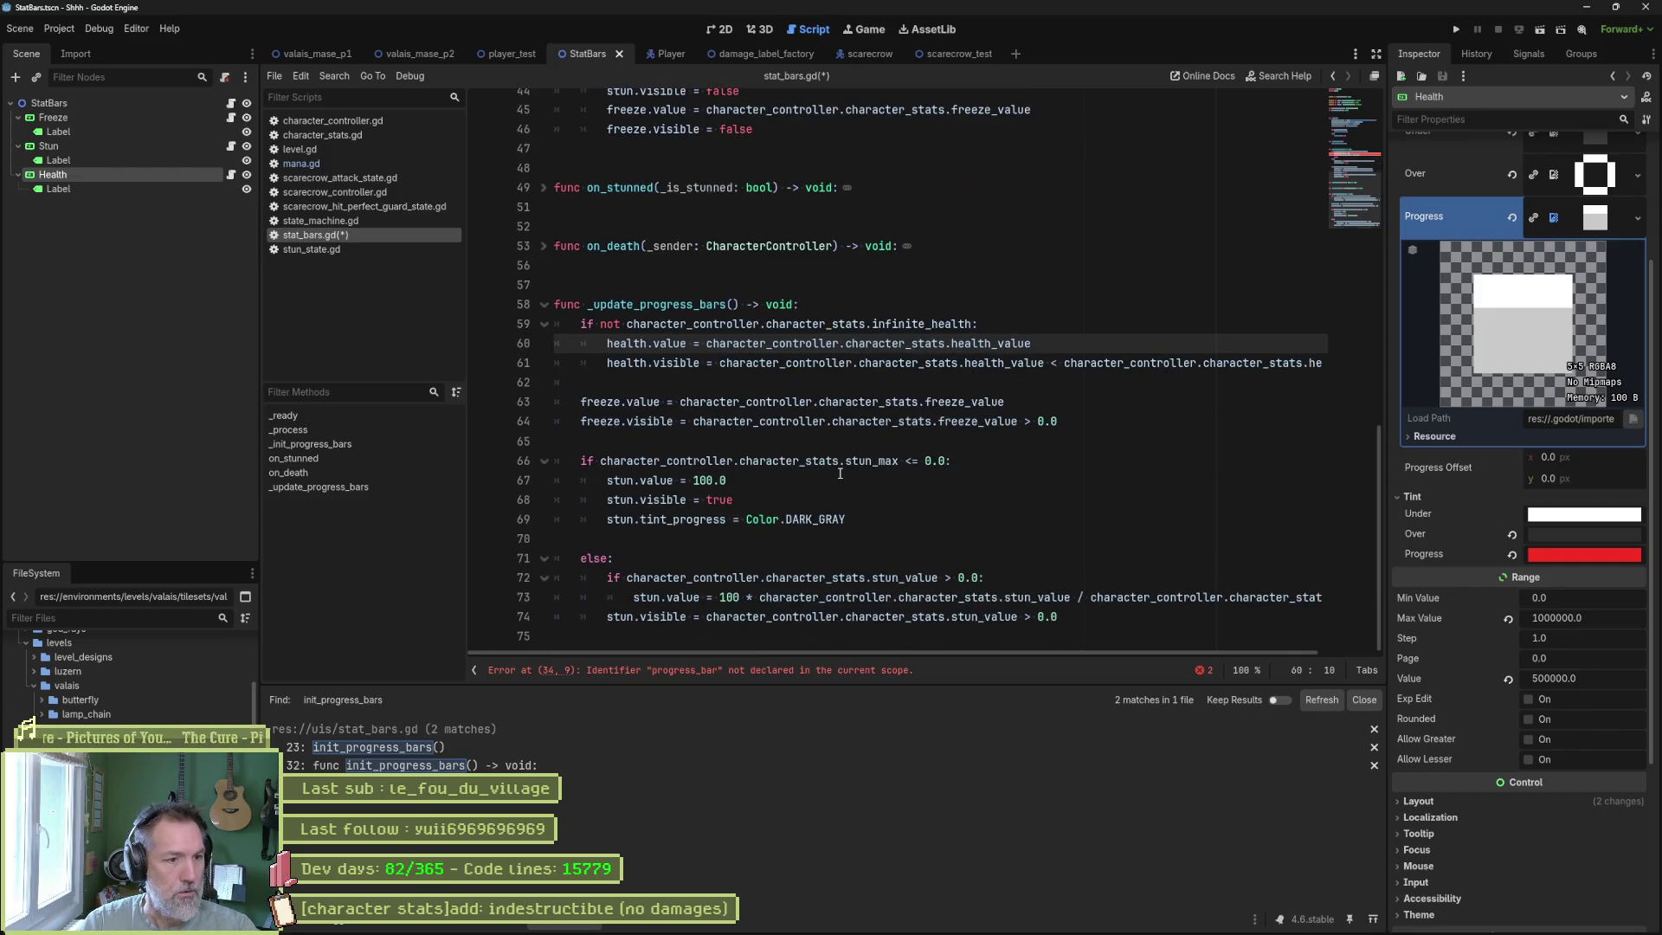
left_click(608, 617)
key("Return")
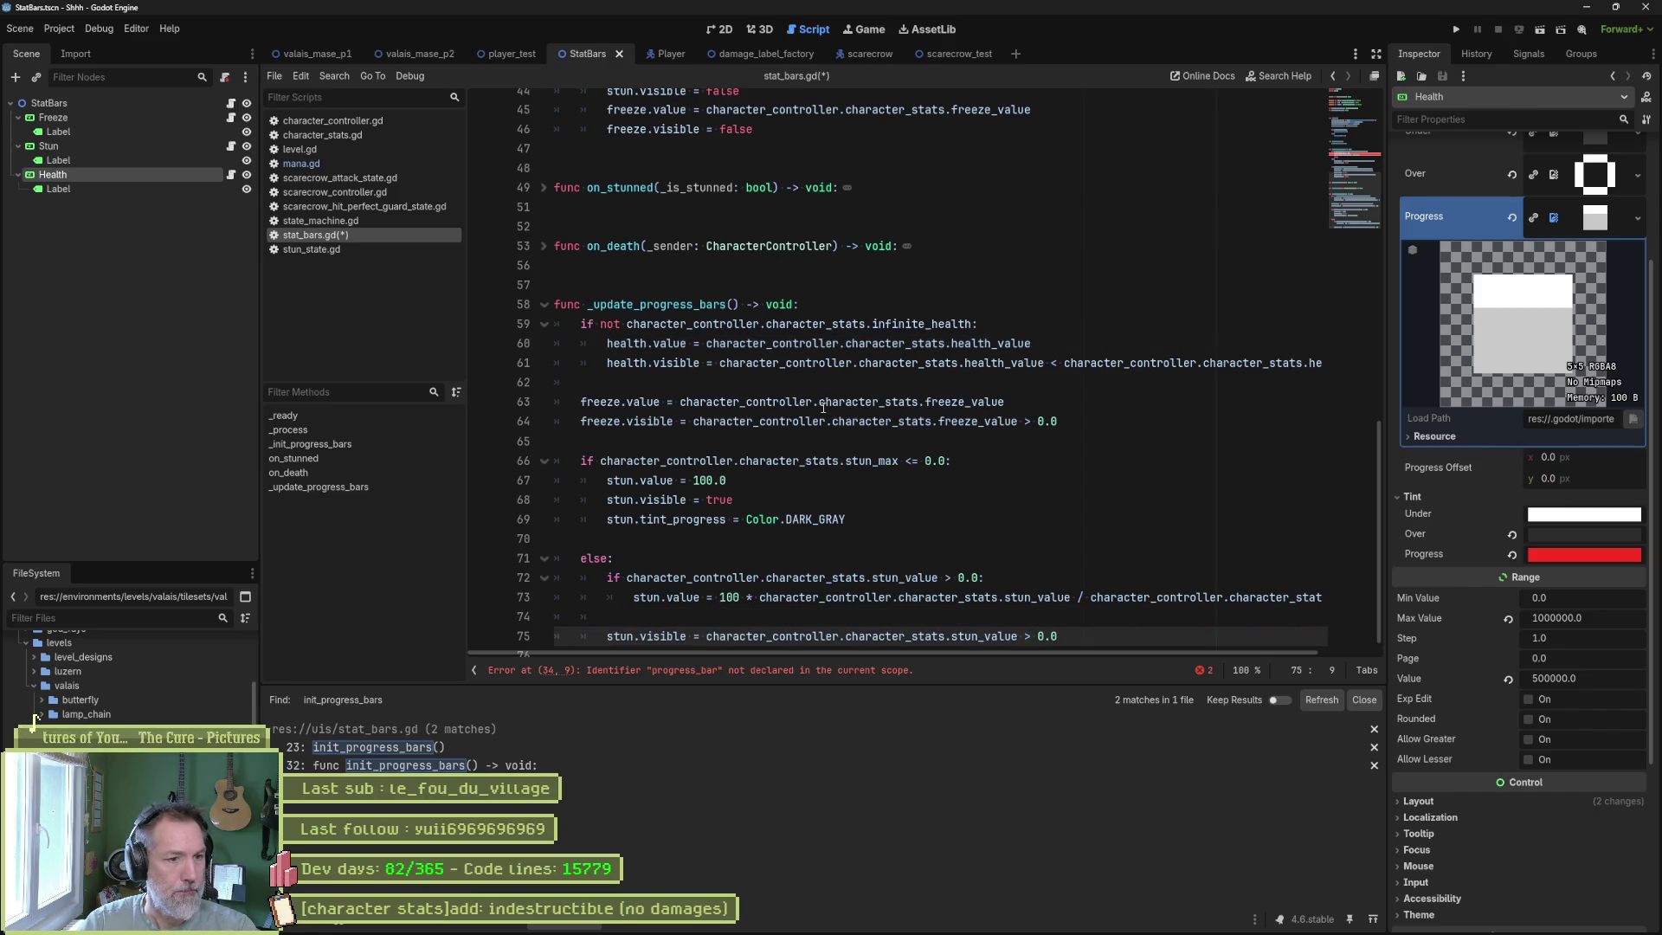
scroll(934, 467, "up", 4)
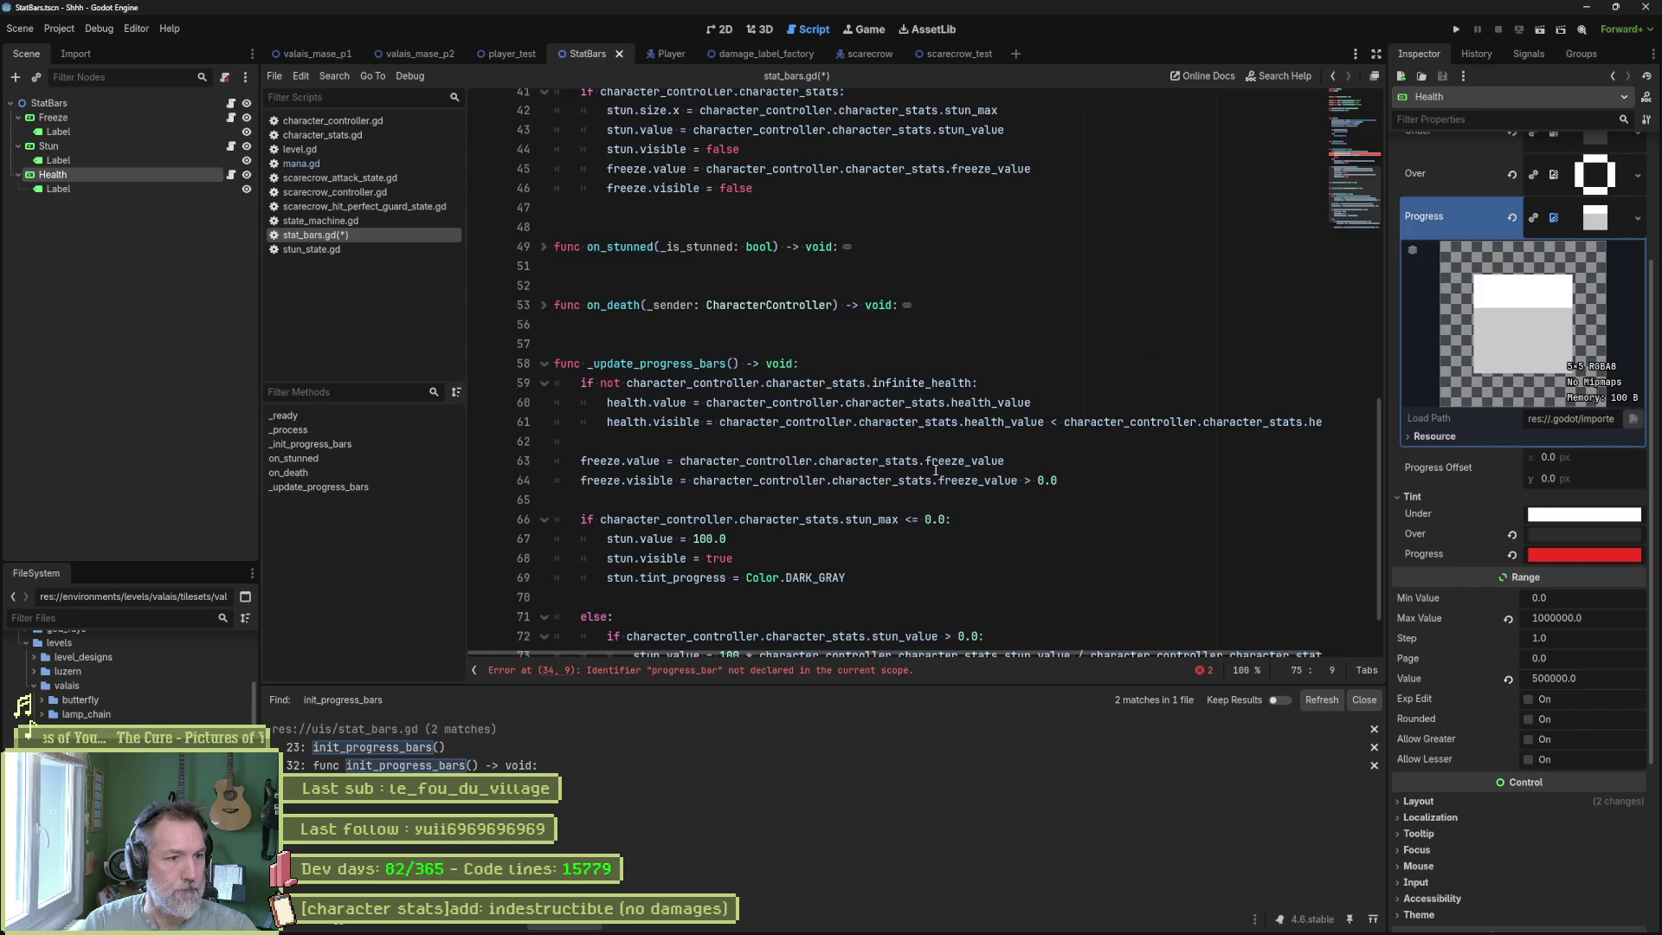
scroll(907, 437, "up", 4)
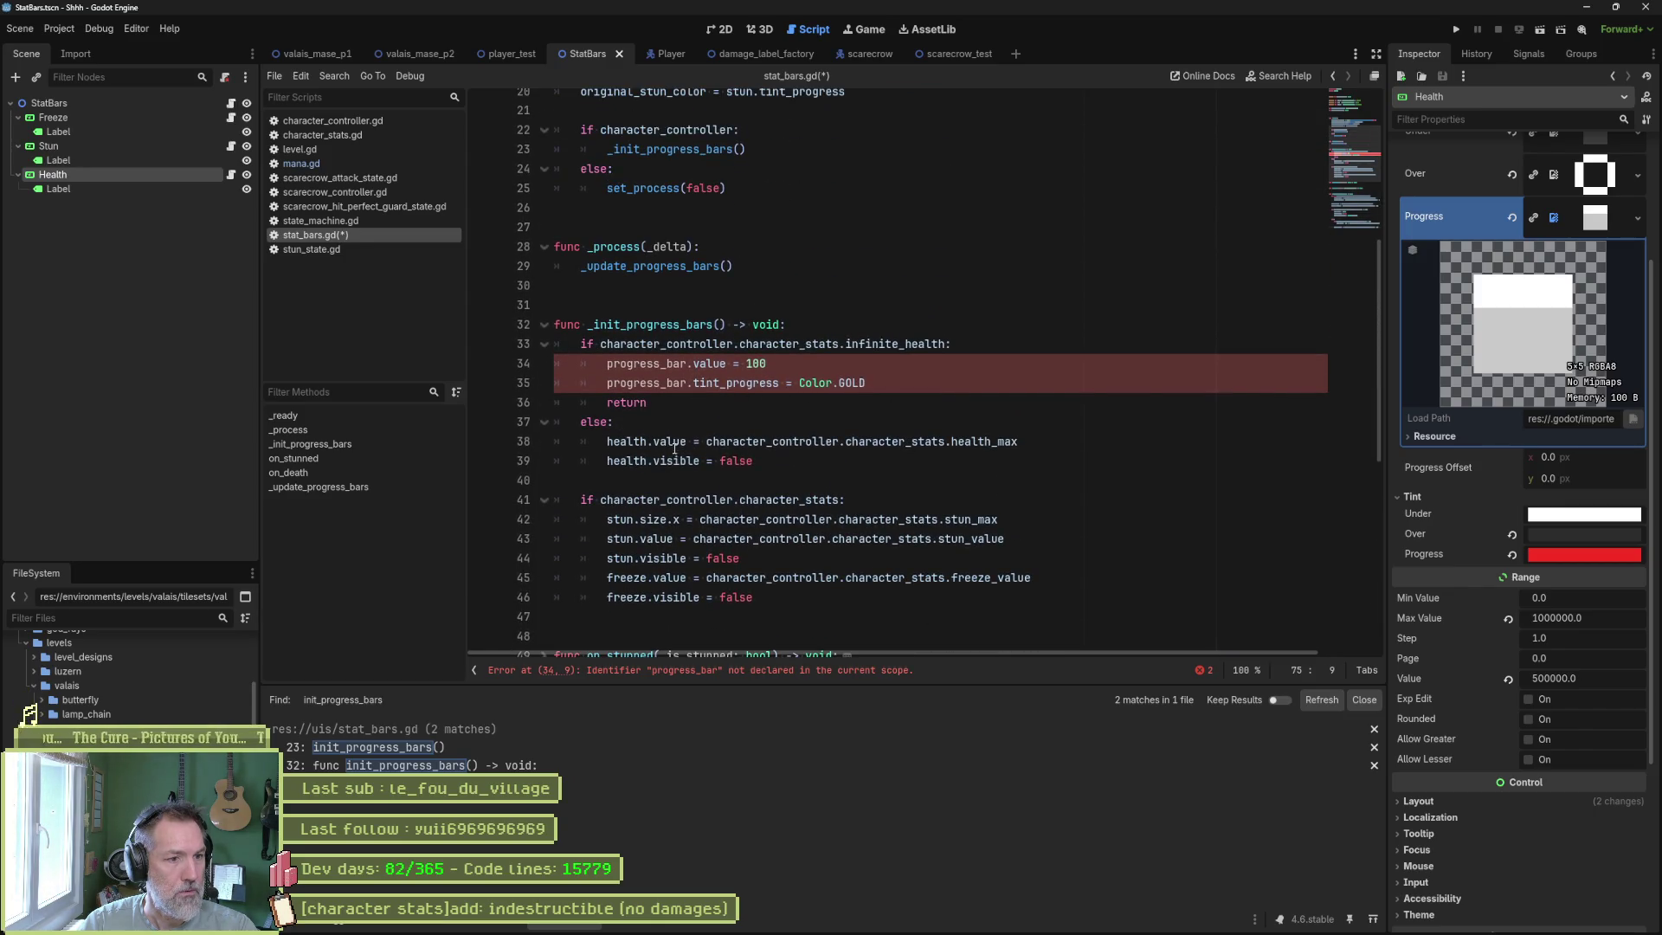
Replace progress_bar with health on lines 34–35 and delete the return line.
scroll(675, 448, "down", 5)
scroll(658, 441, "up", 5)
left_click(640, 441)
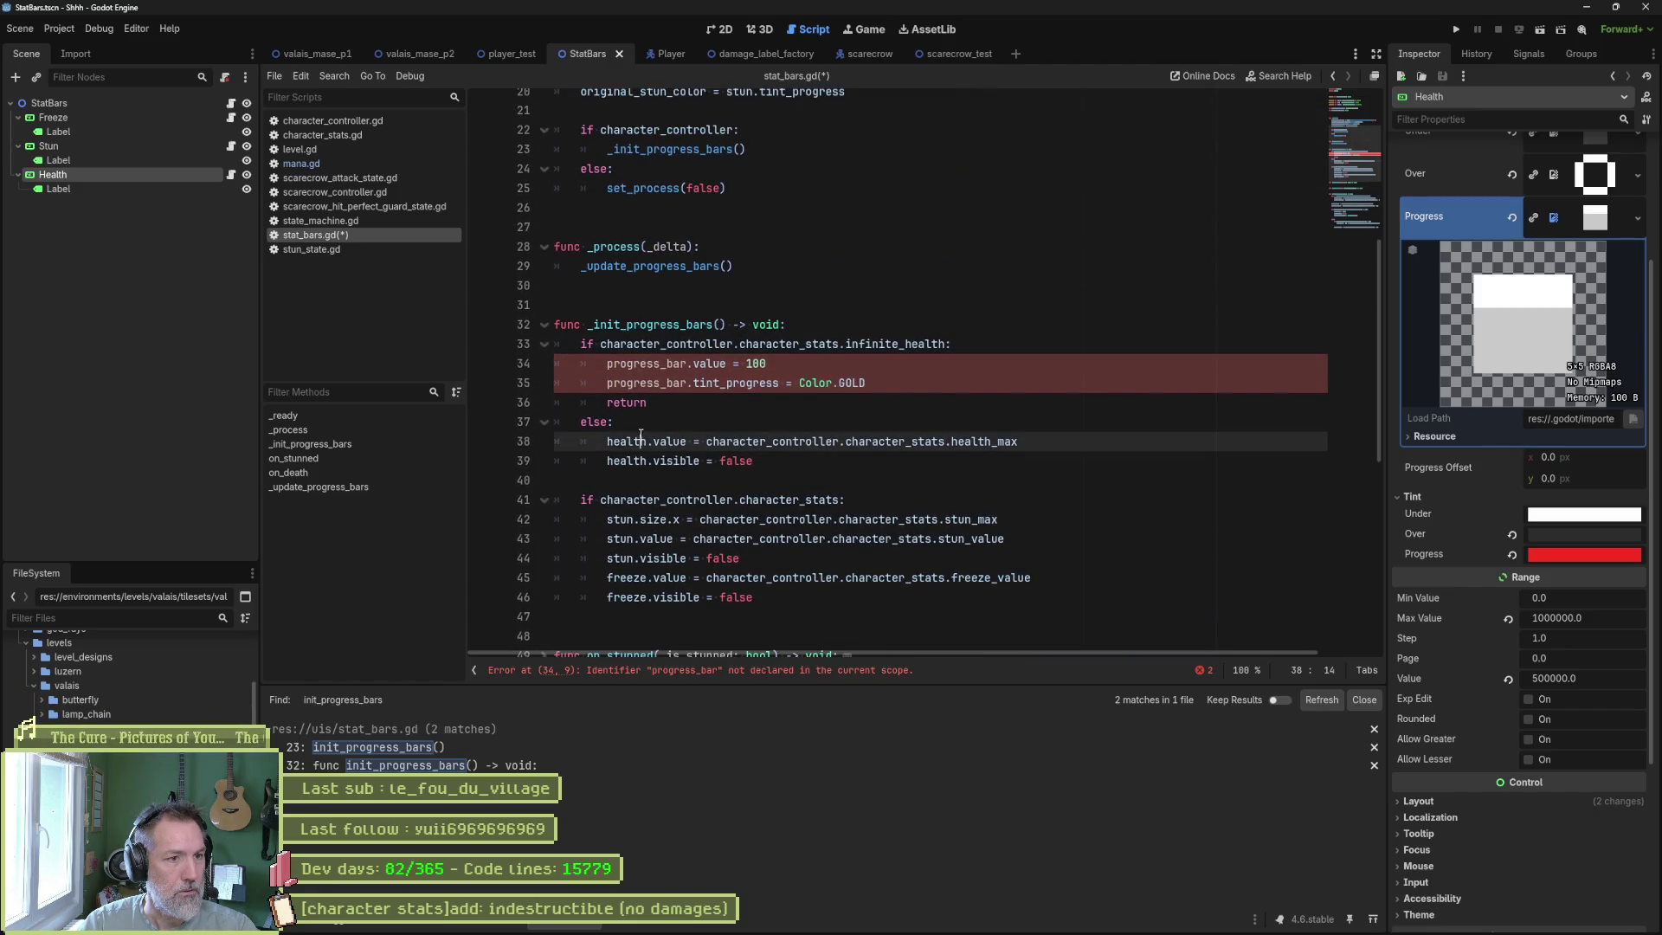
double_click(625, 442)
key("ctrl+c")
double_click(647, 363)
key("ctrl+v")
double_click(647, 383)
key("ctrl+v")
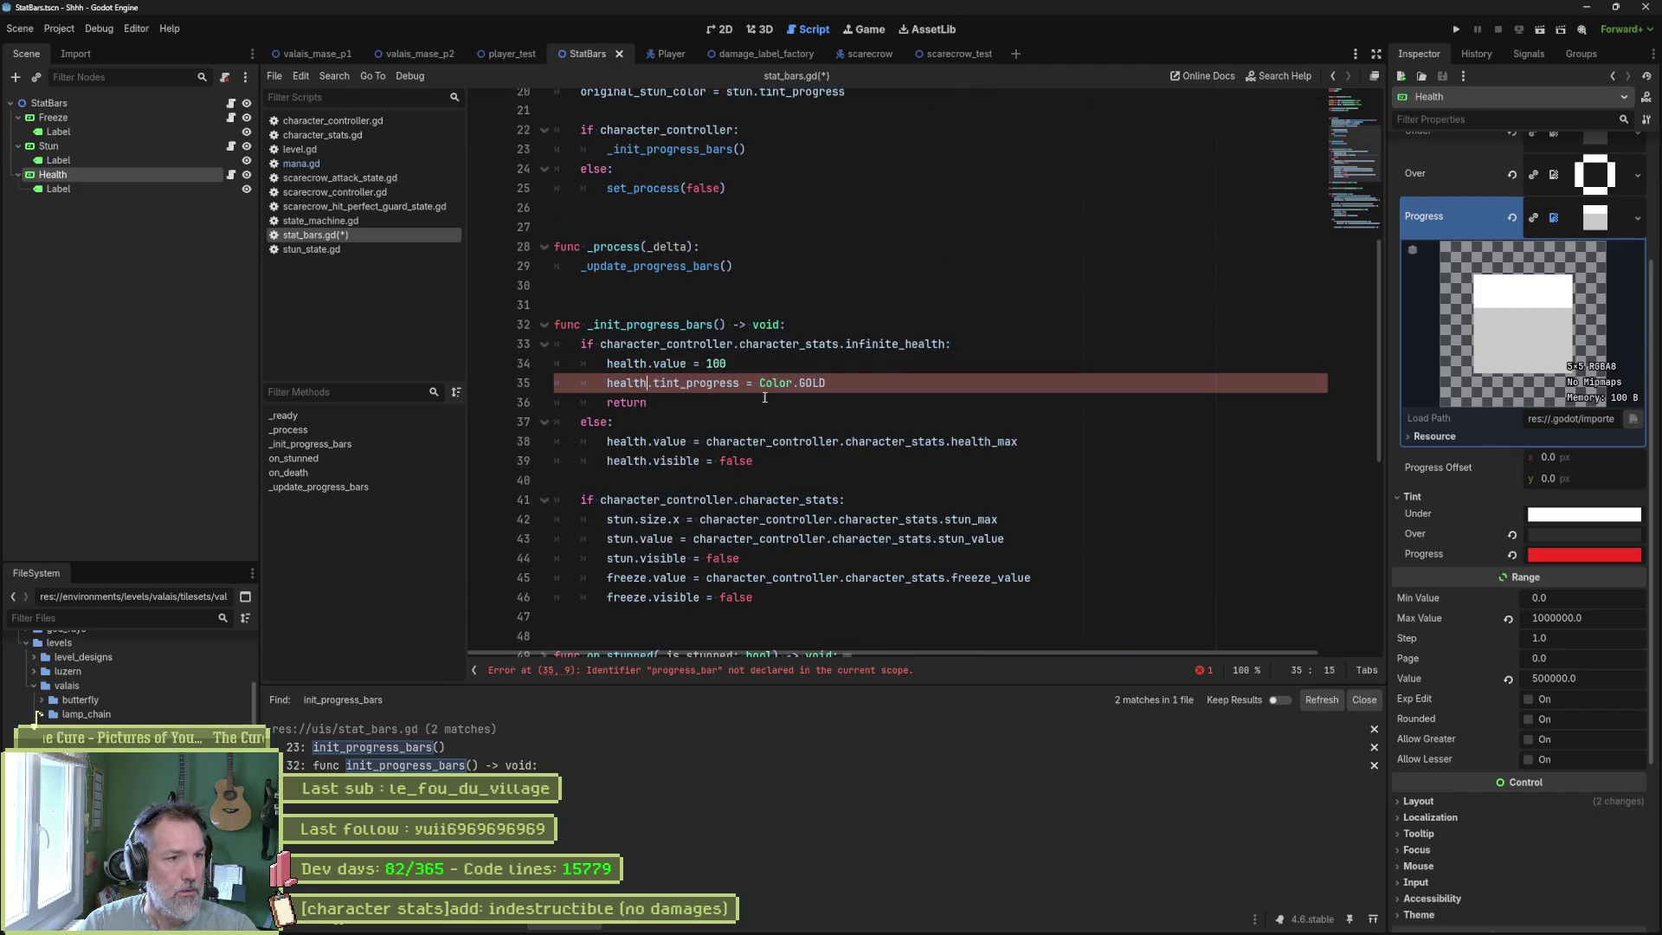
left_click(764, 399)
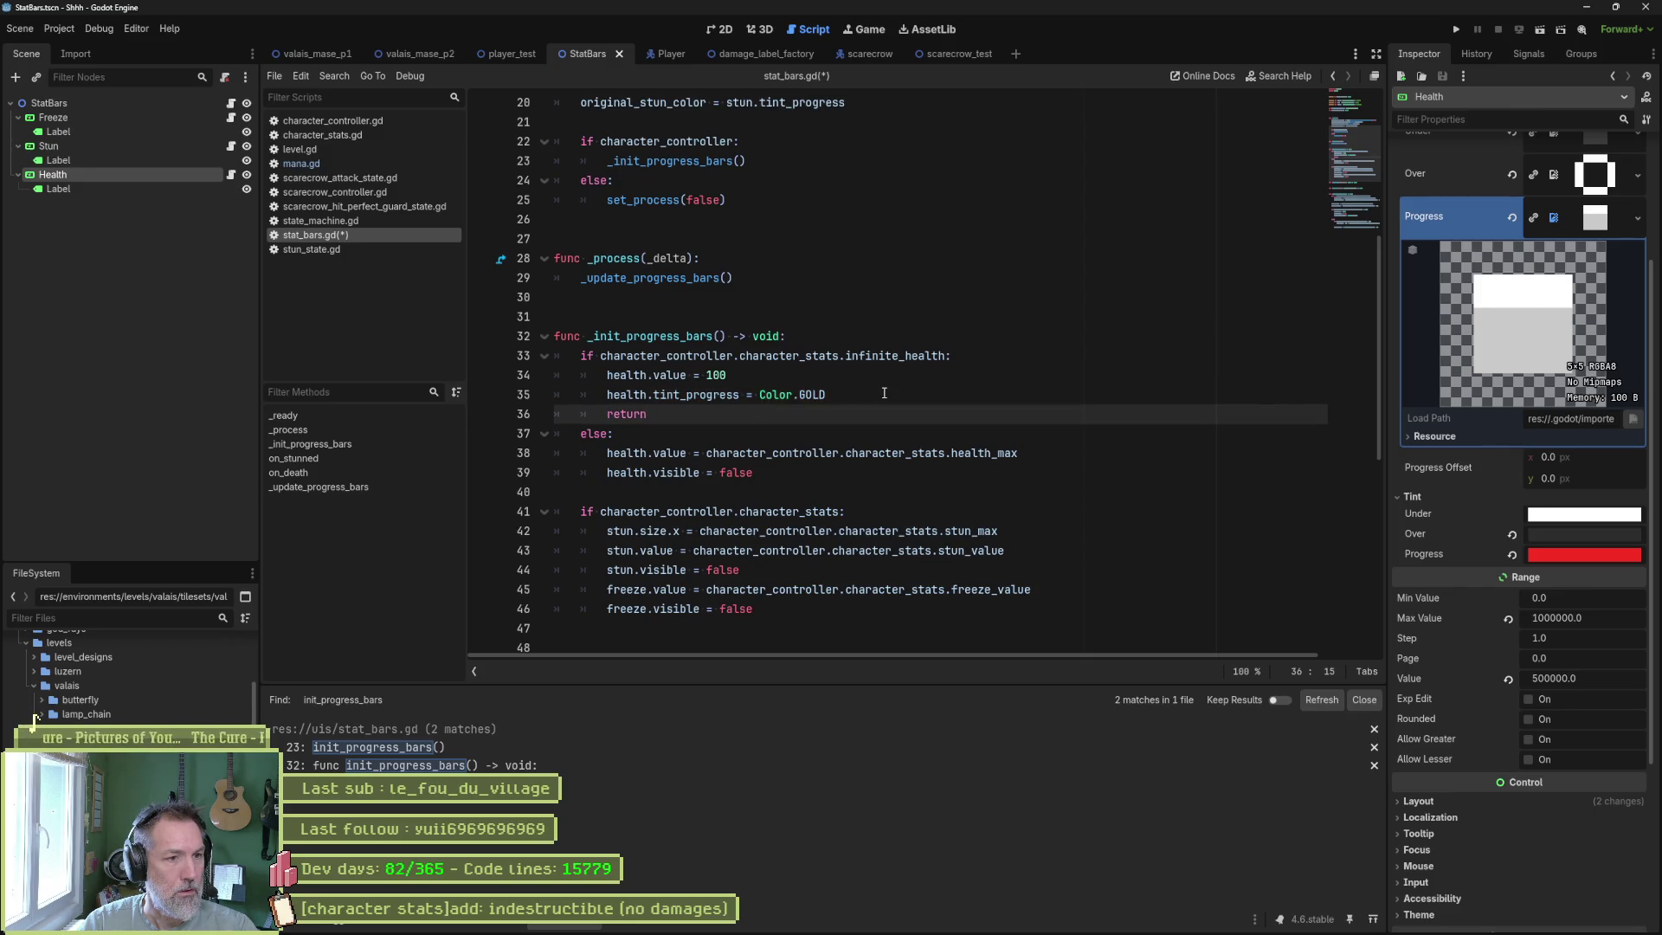
key("ctrl+shift+k")
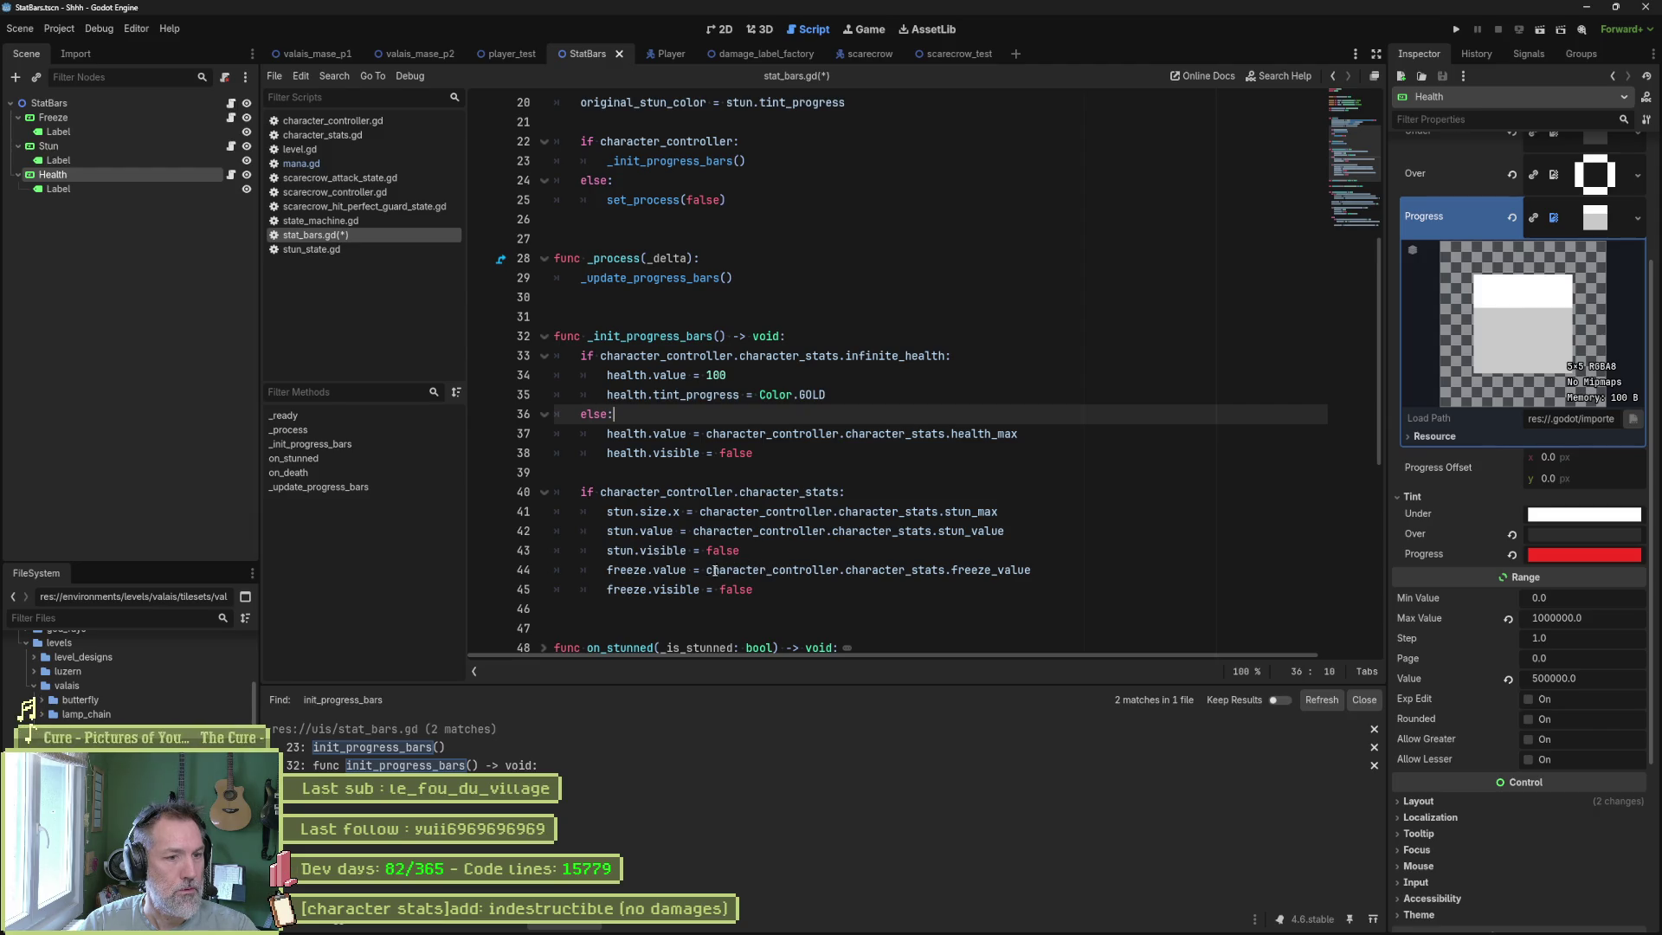
Set health.value to character_stats.health_max instead of 100, save stat_bars.gd, and show scarecrow_test in 2D.
left_click_drag(706, 570, 951, 572)
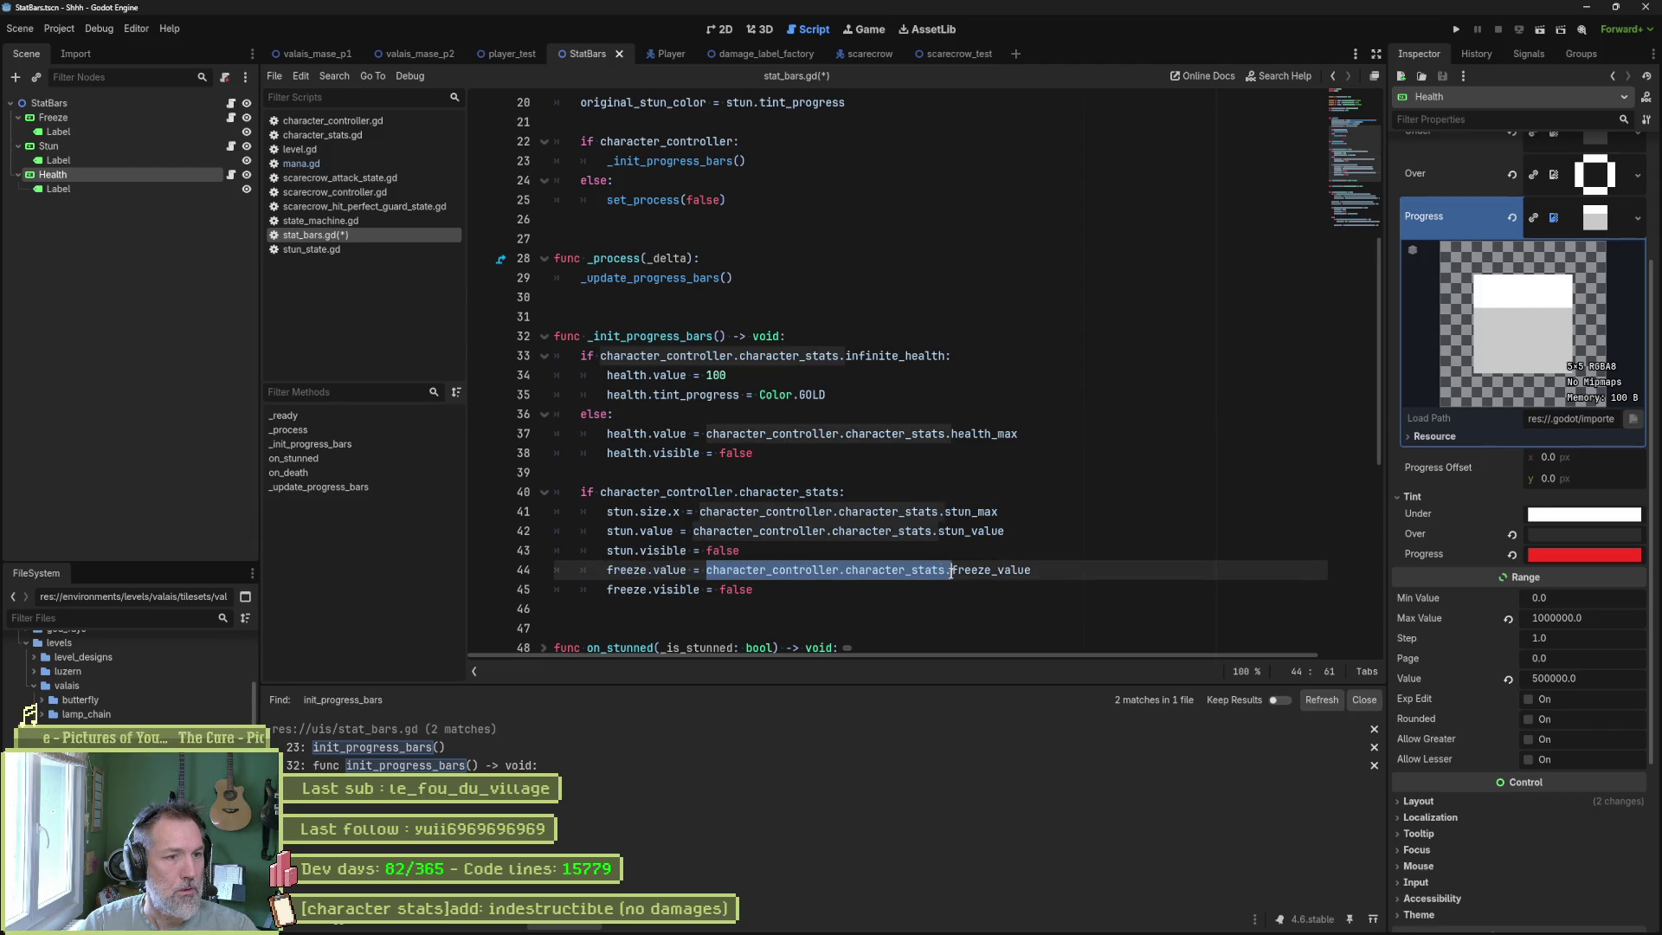
left_click(791, 373)
key("BackSpace")
key("BackSpace")
key("BackSpace")
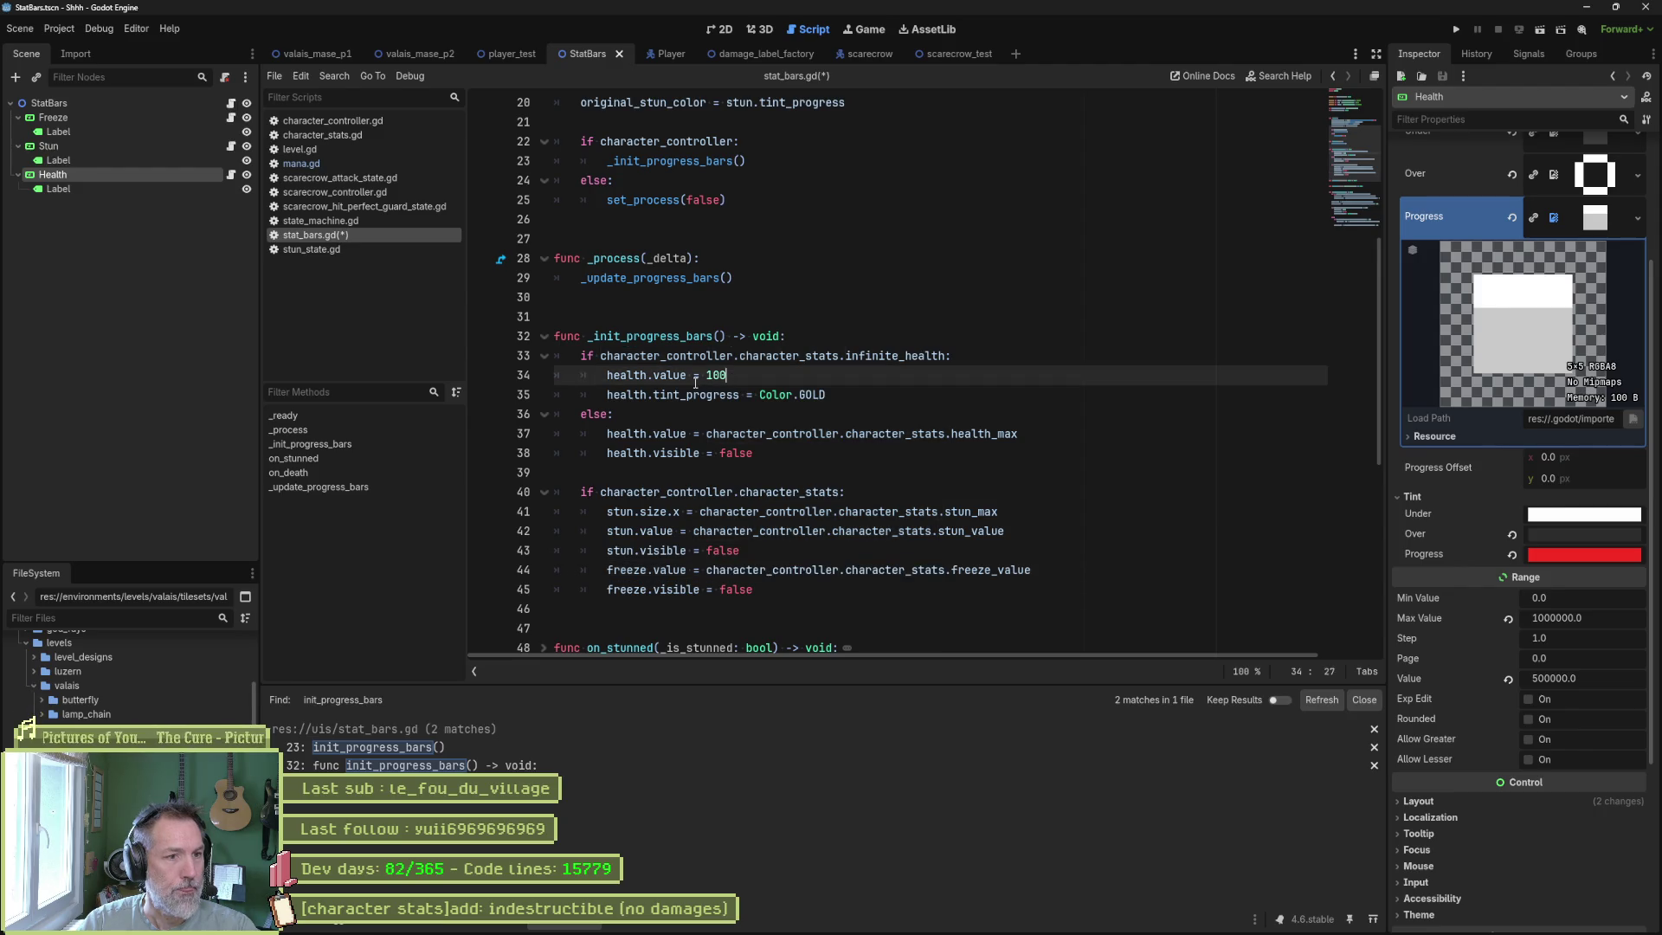
key("ctrl+v")
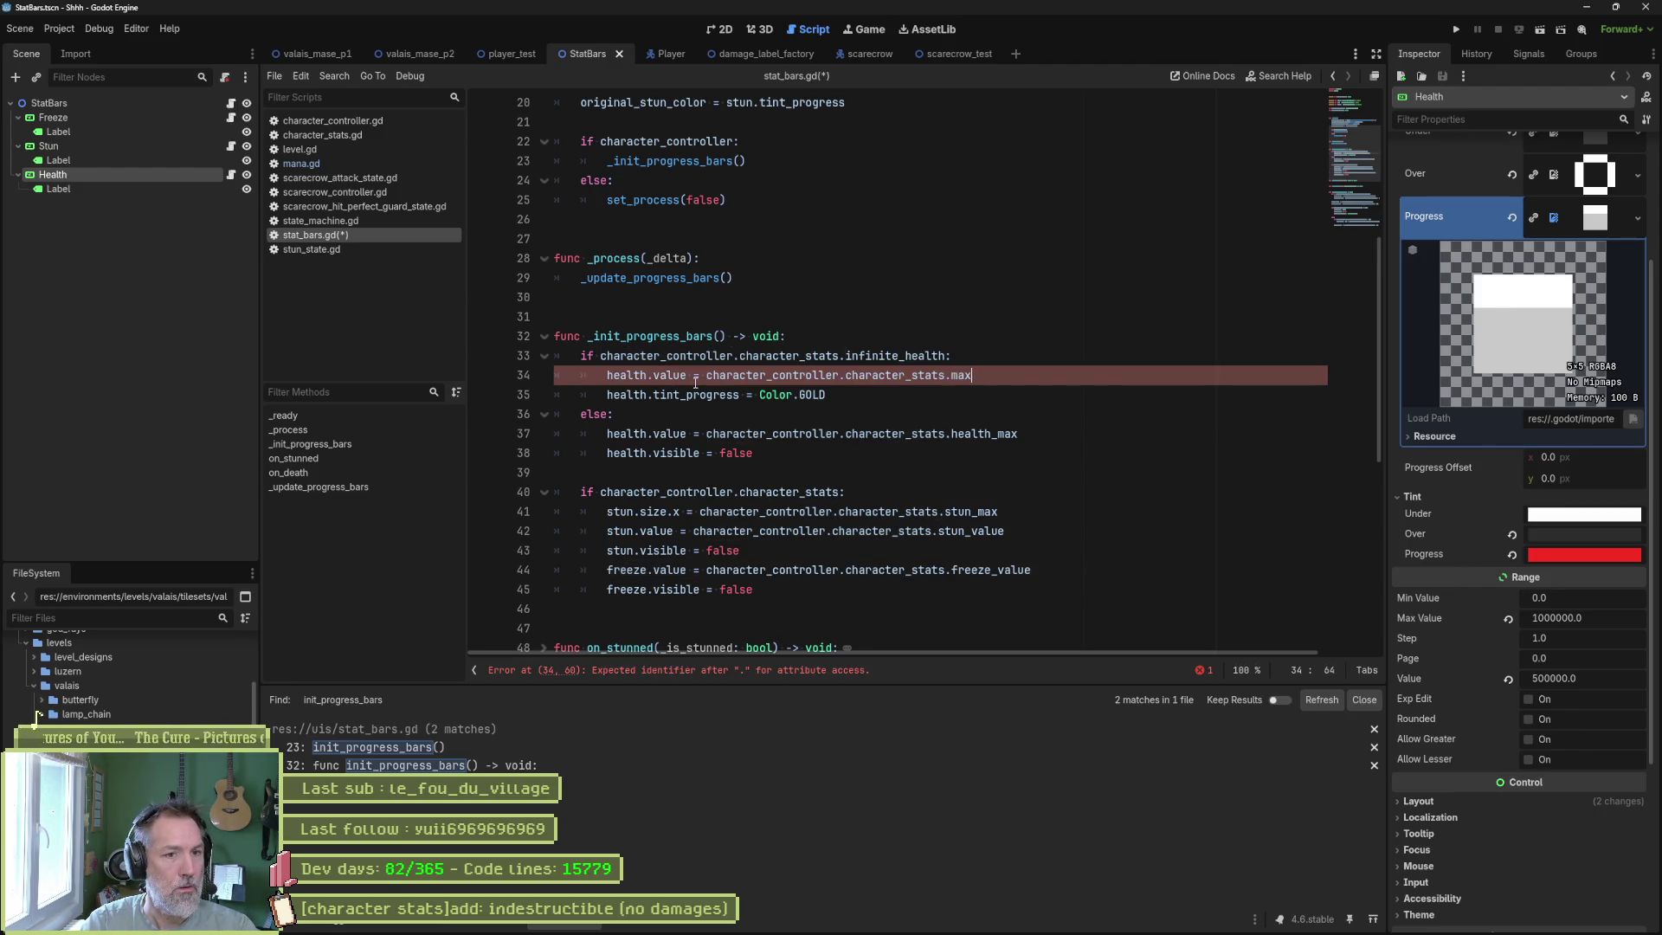
key("Return")
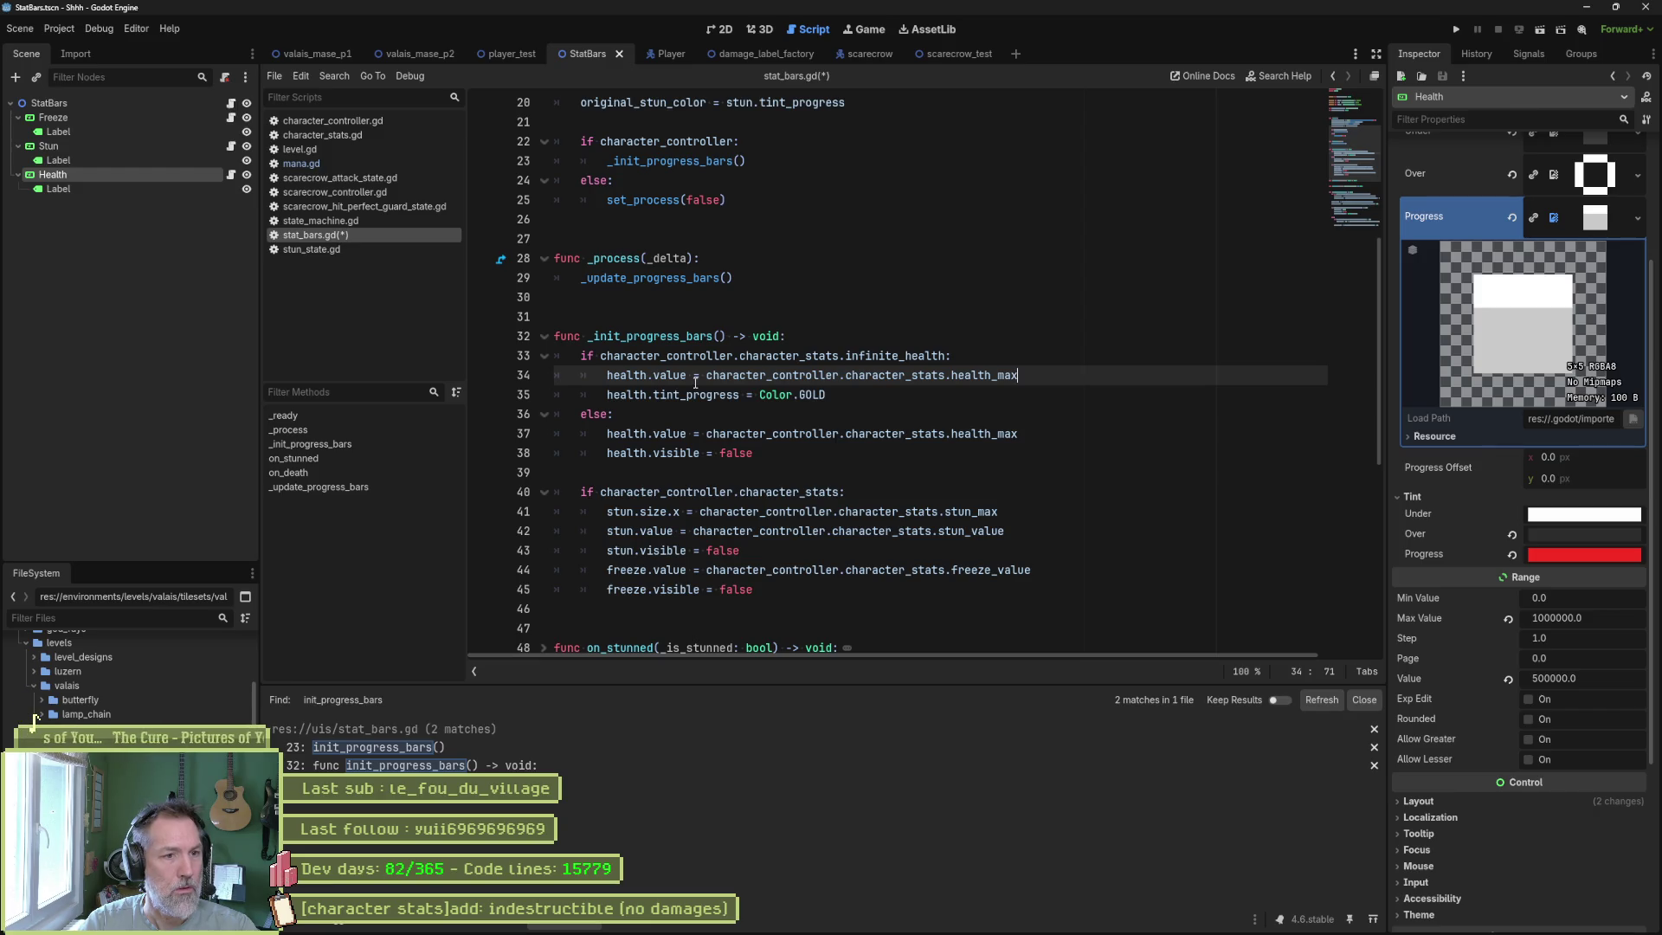
key("ctrl+s")
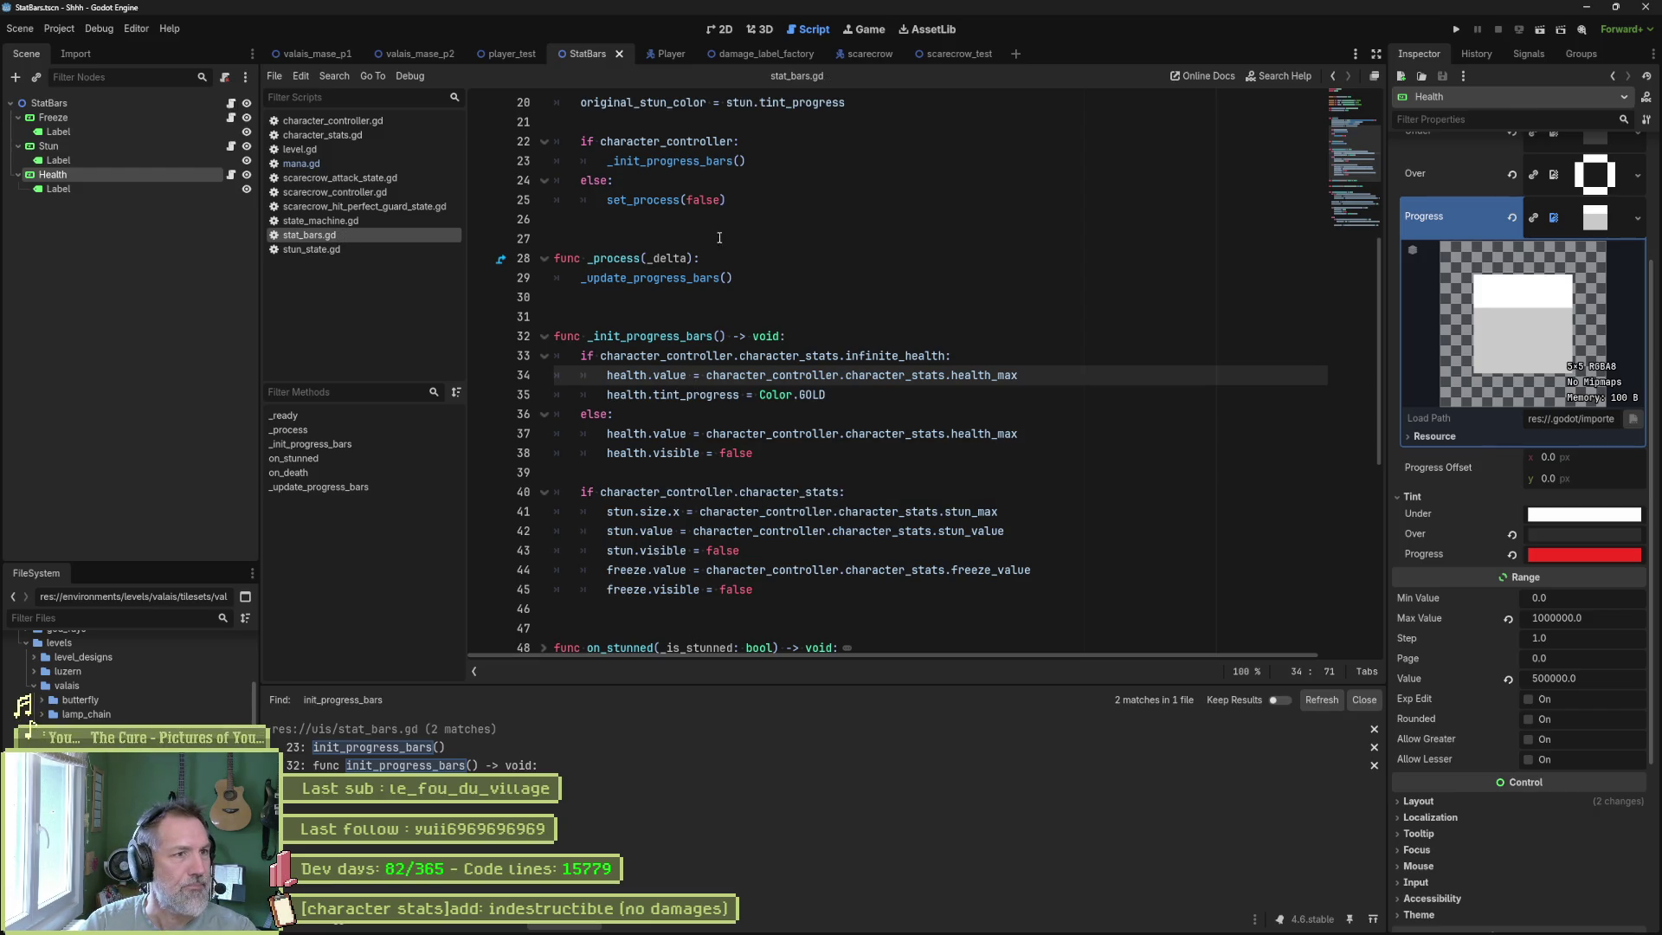
left_click(927, 53)
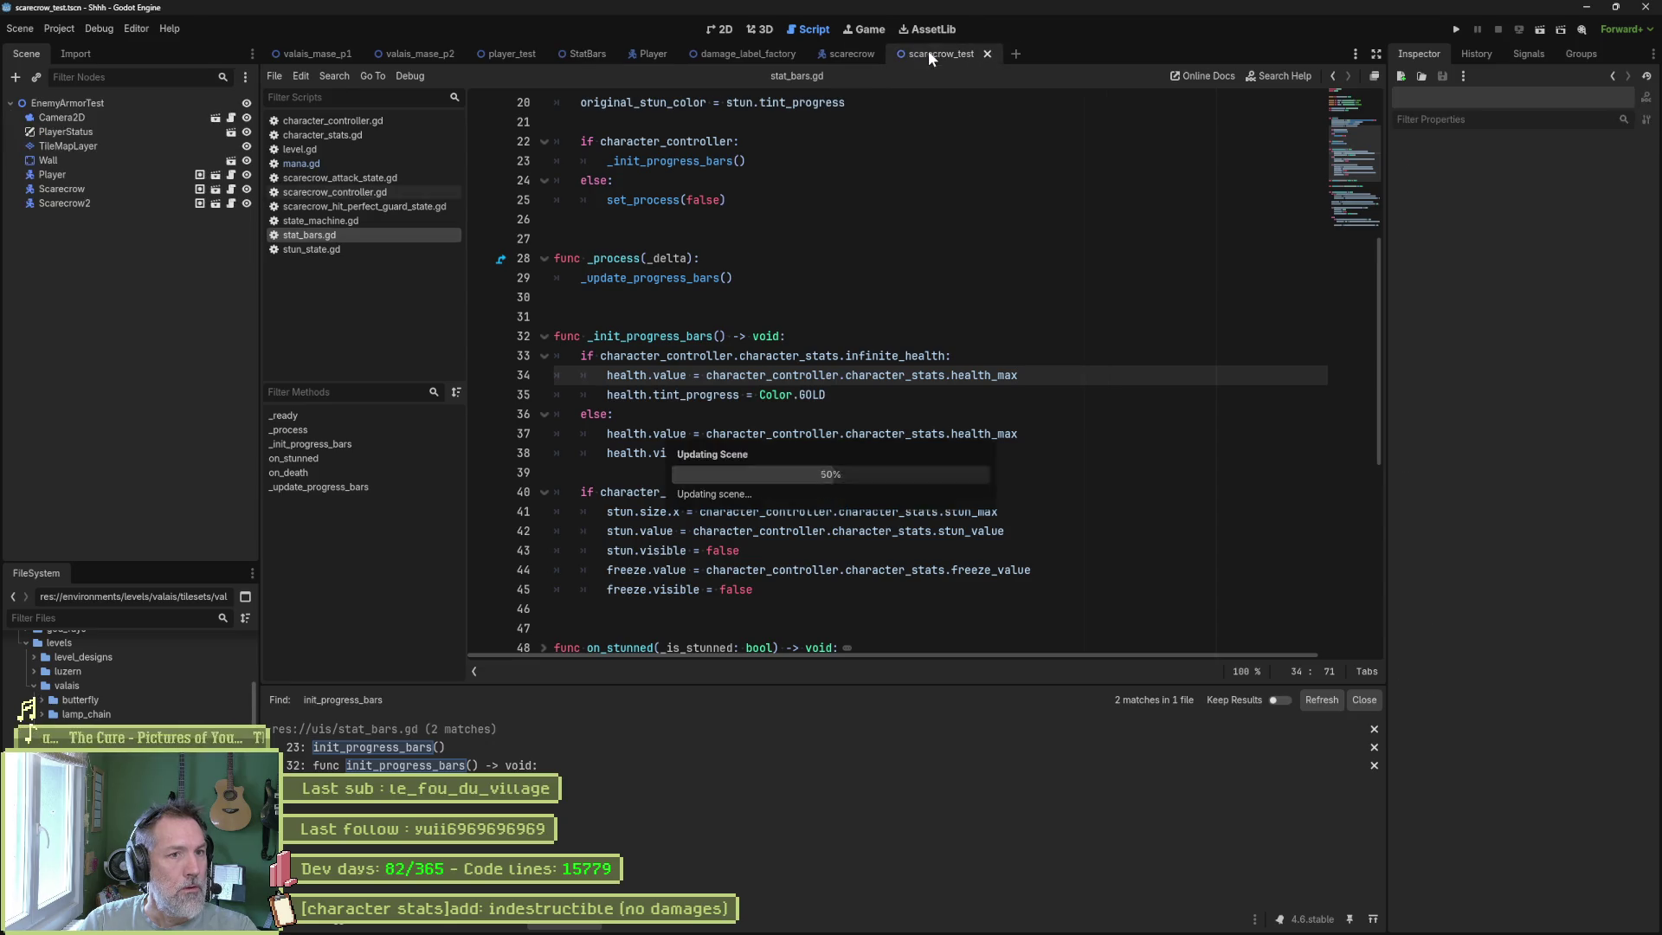
left_click(725, 28)
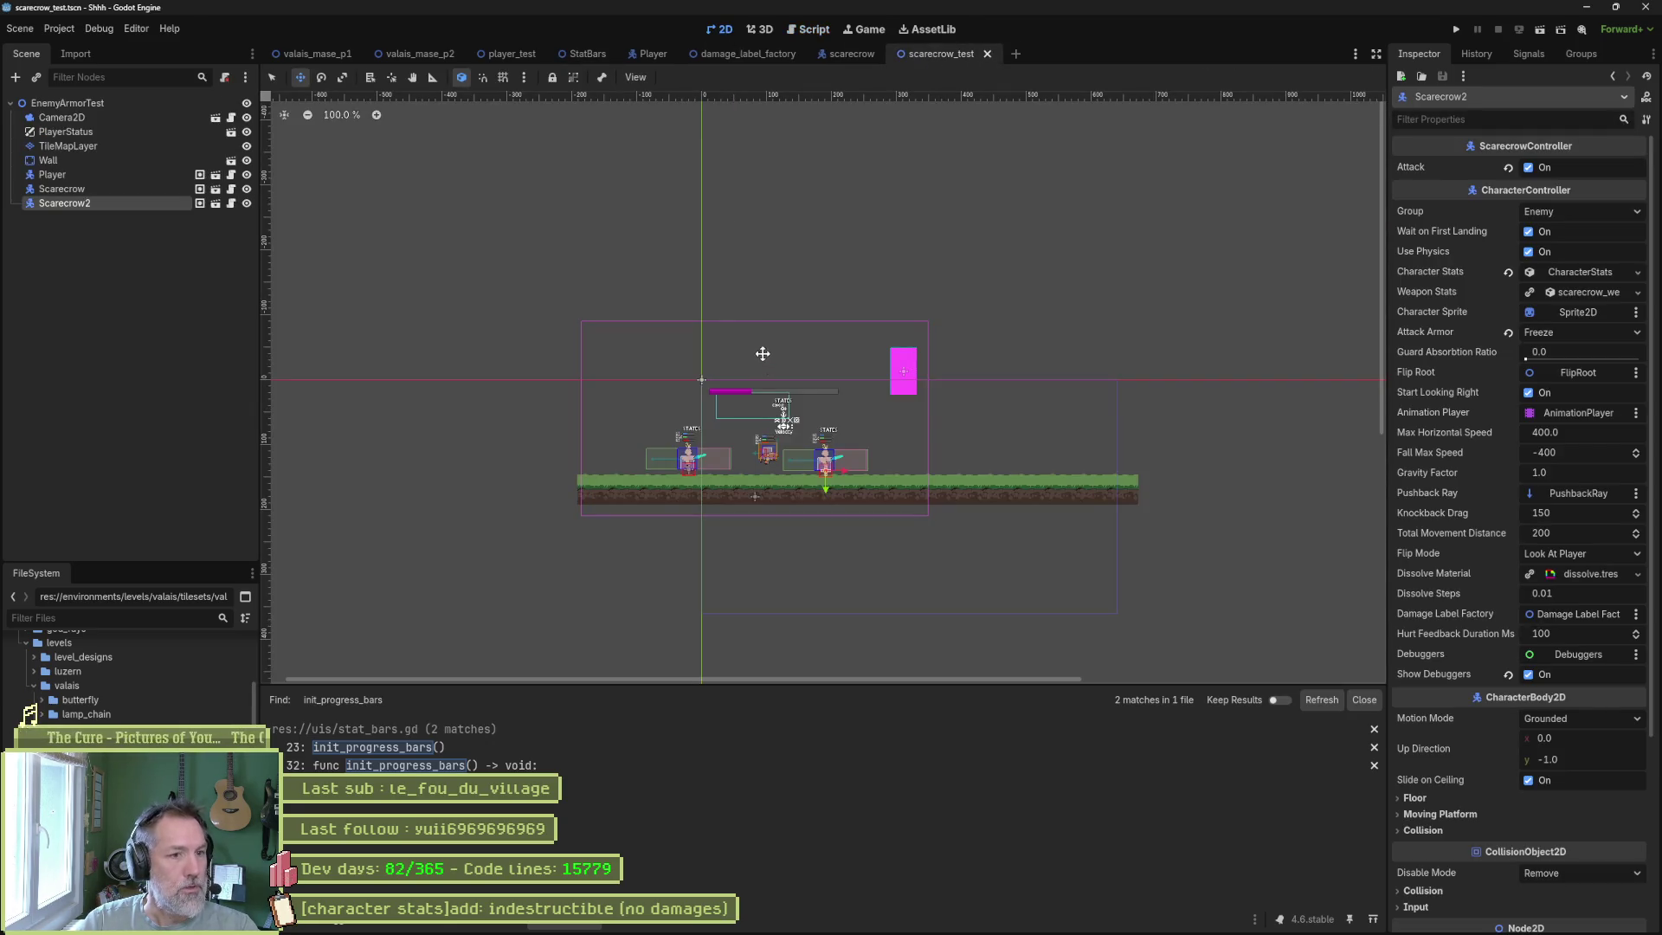
Turn on Infinite Health for the first Scarecrow in scarecrow_test and run the game with F5.
scroll(759, 454, "up", 5)
left_click_drag(760, 454, 907, 482)
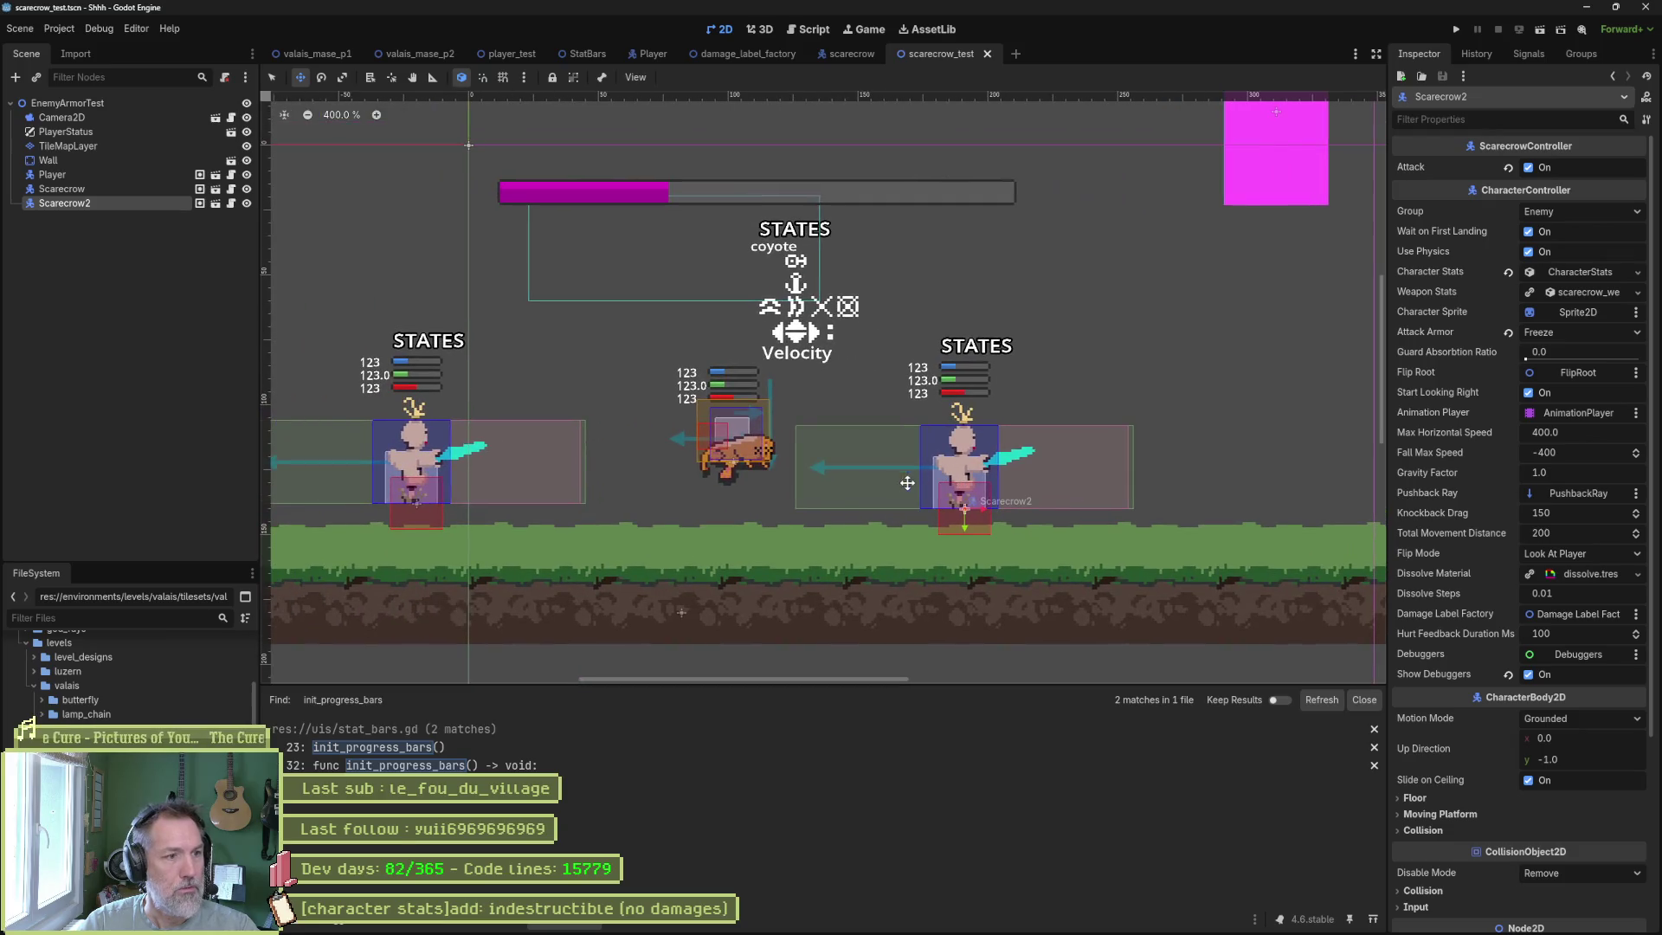
left_click(65, 189)
left_click(1528, 313)
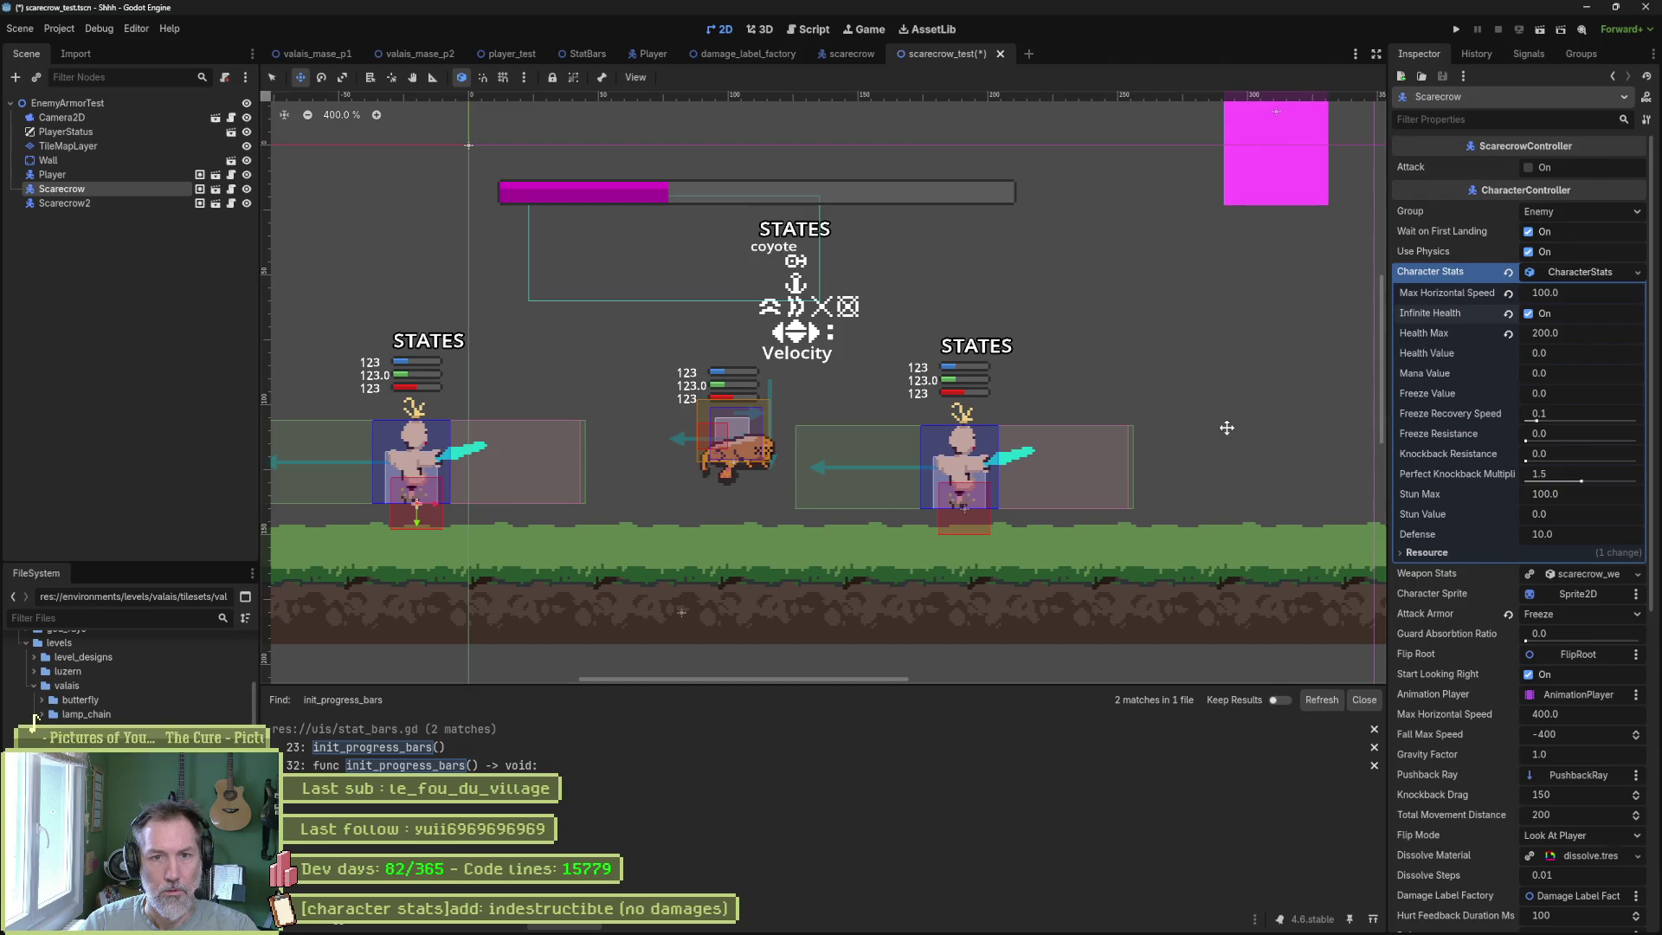
key("F5")
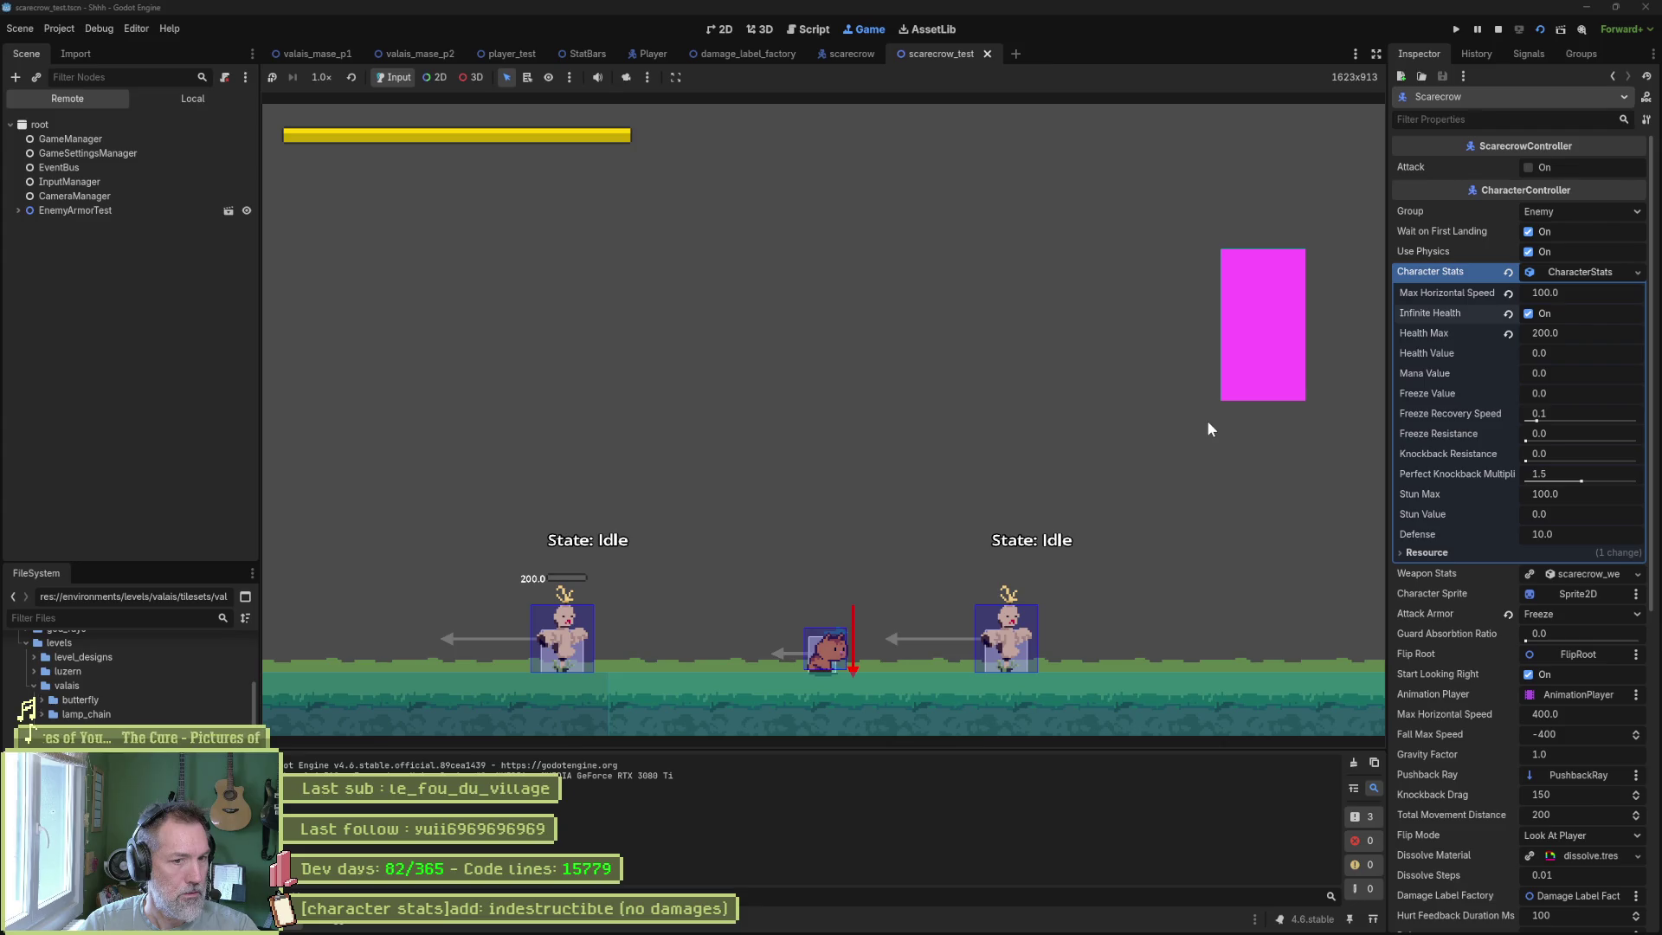
Walk left and attack the scarecrow, stop the game, then run the test scene again.
key("Left")
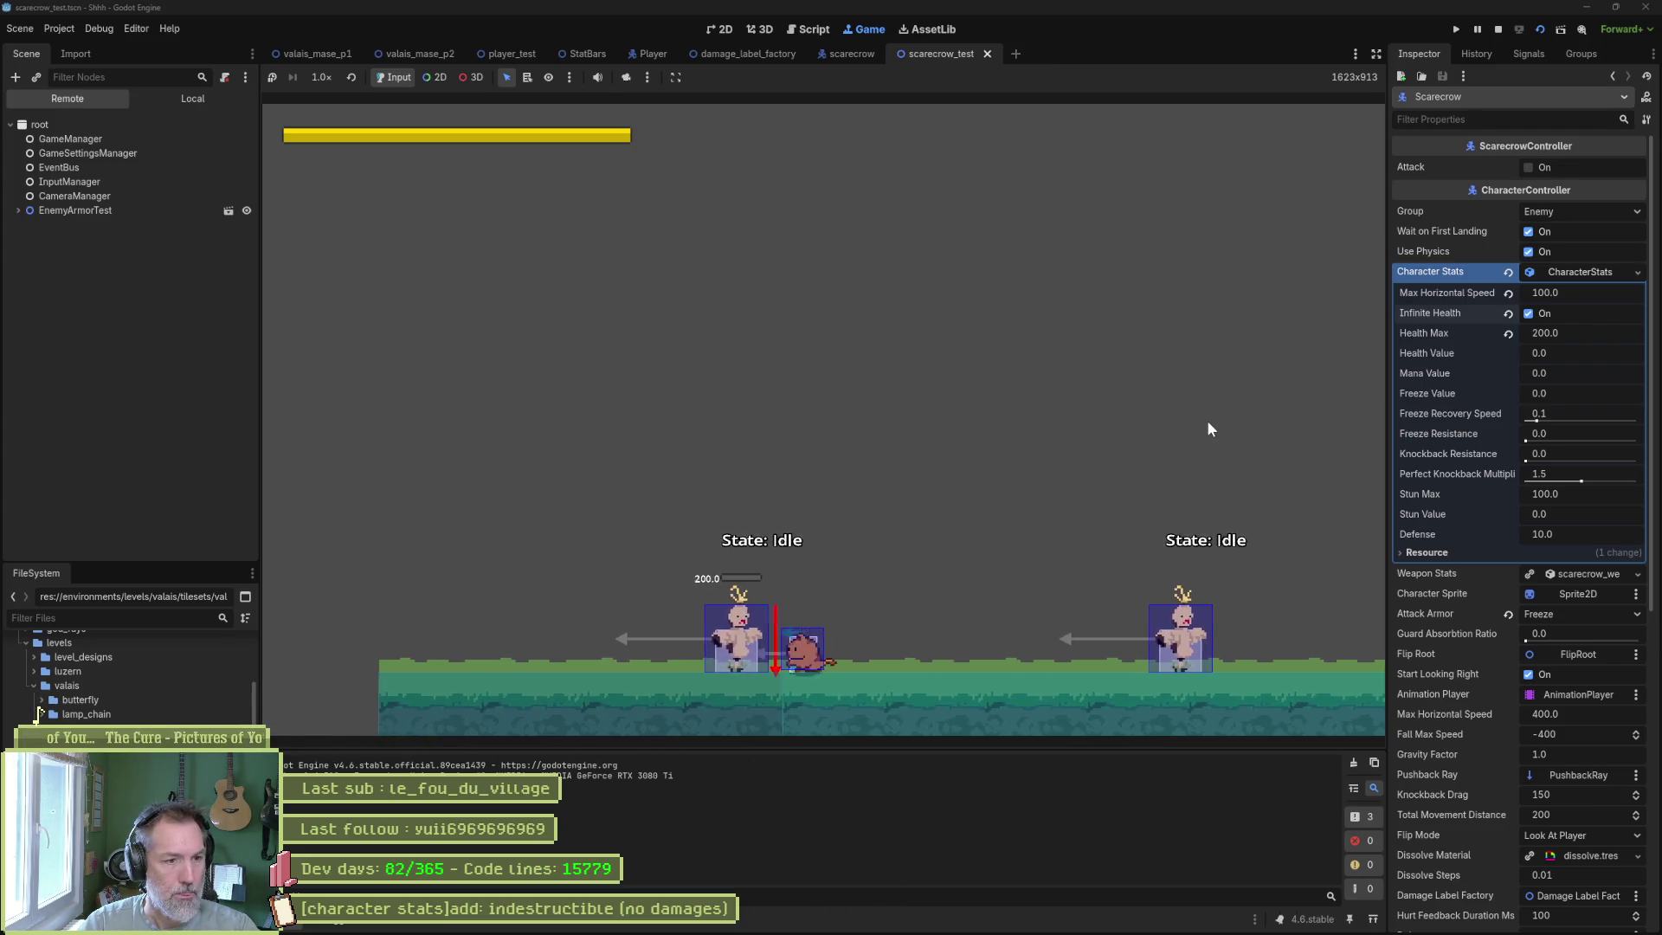
key("Left")
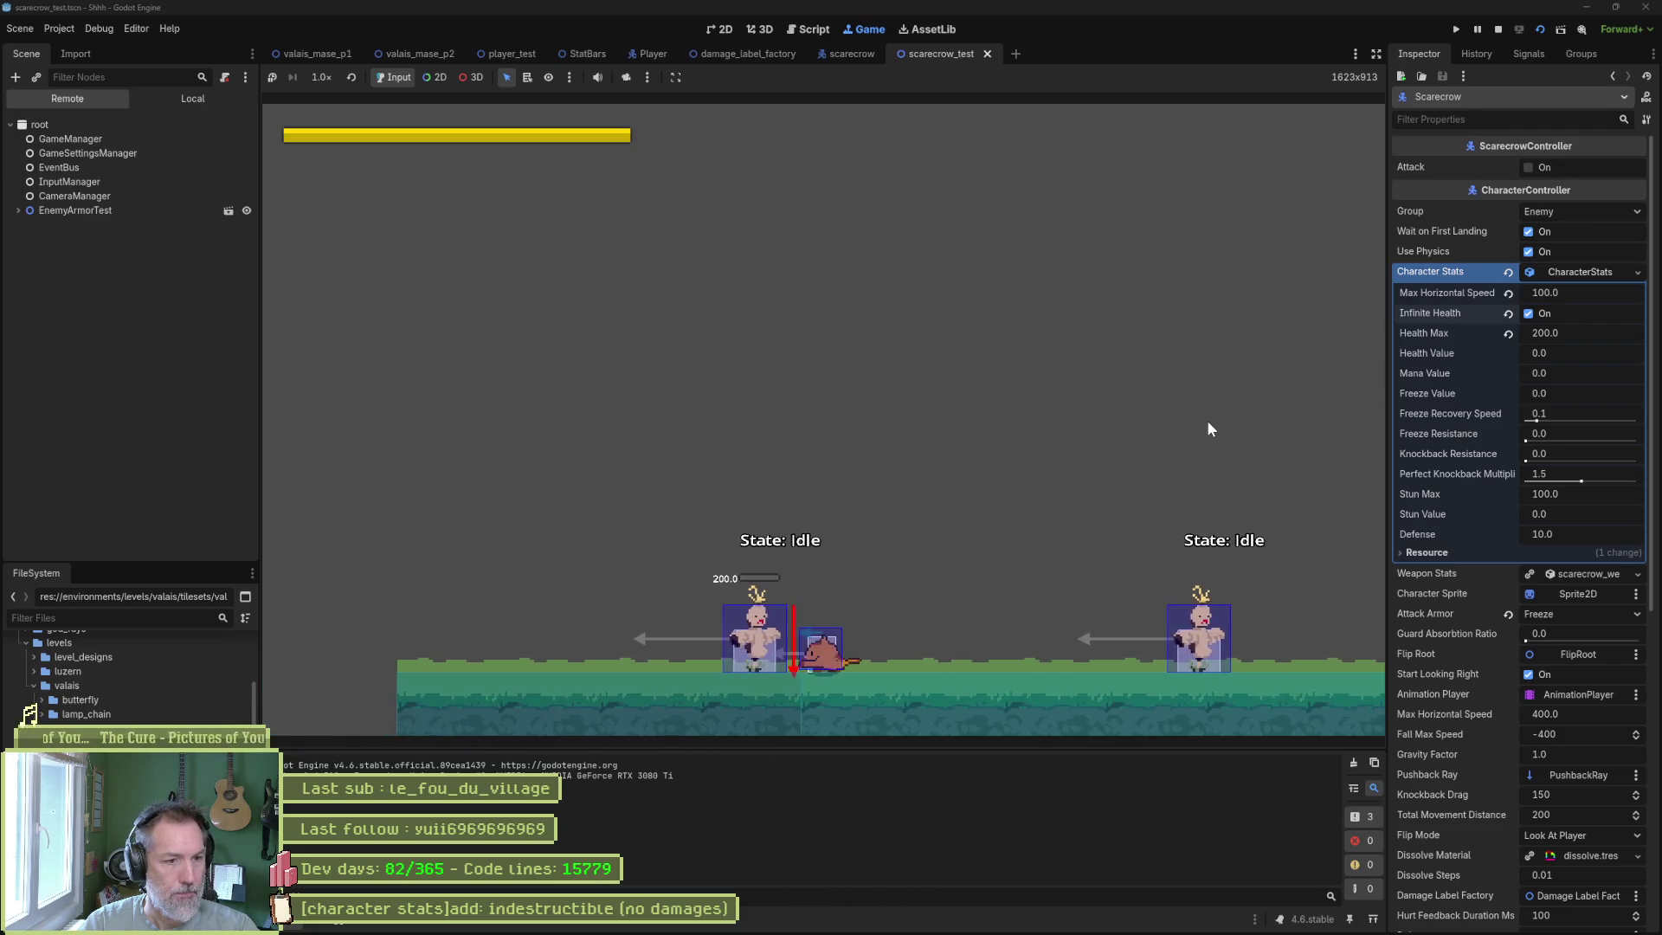
key("x")
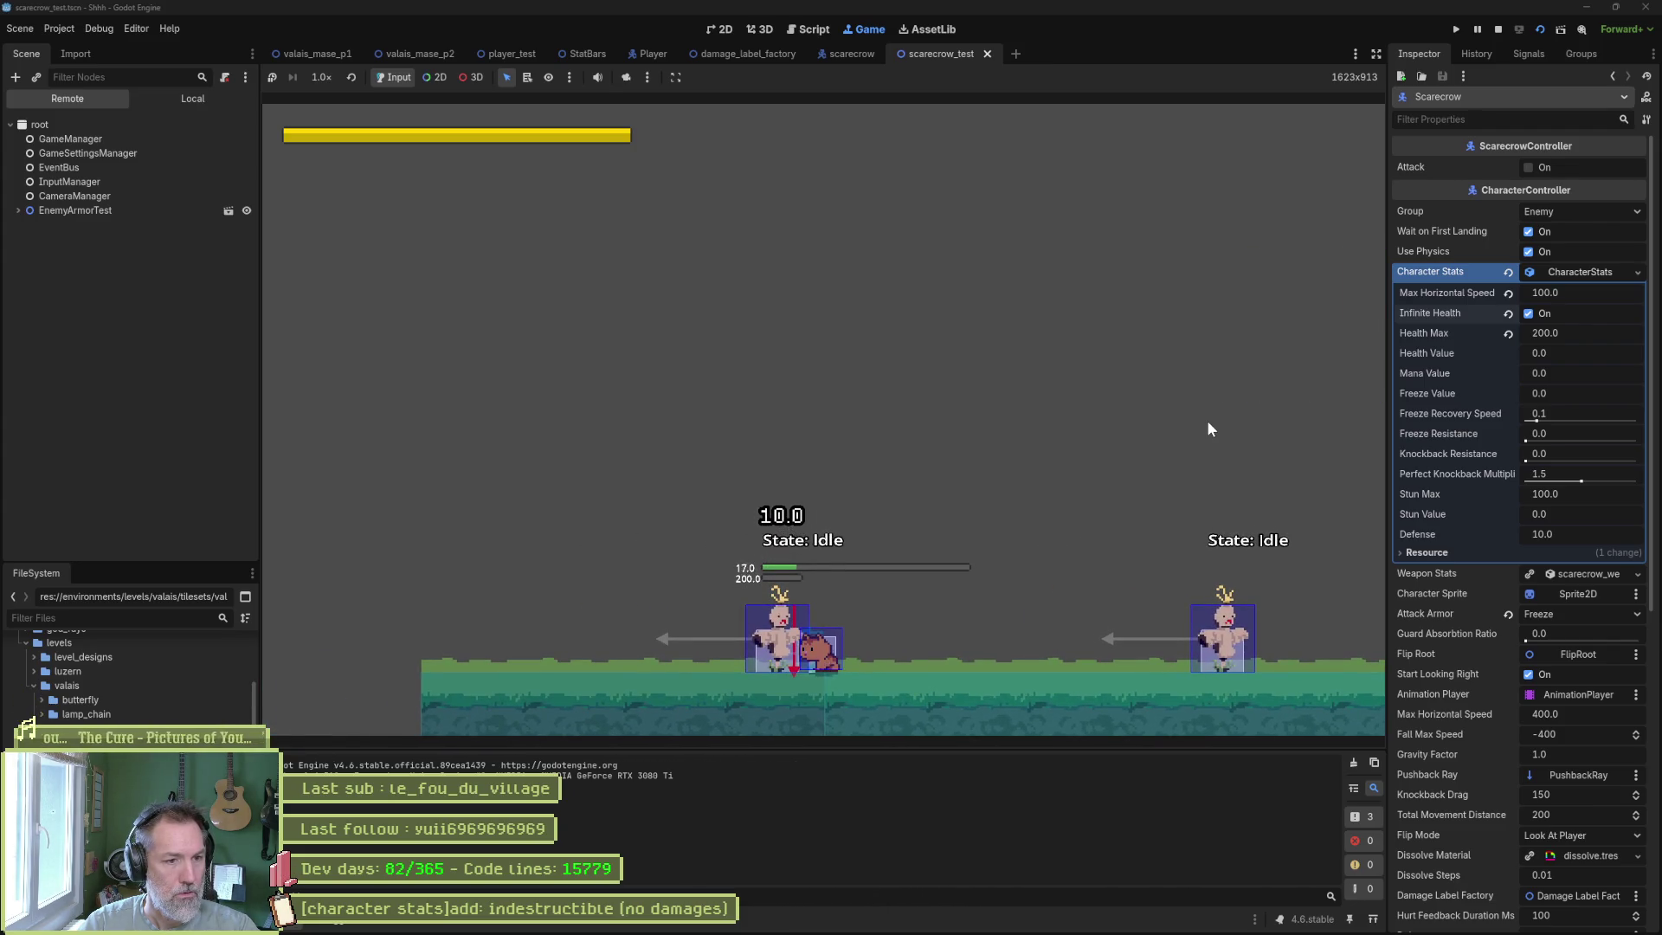
key("F8")
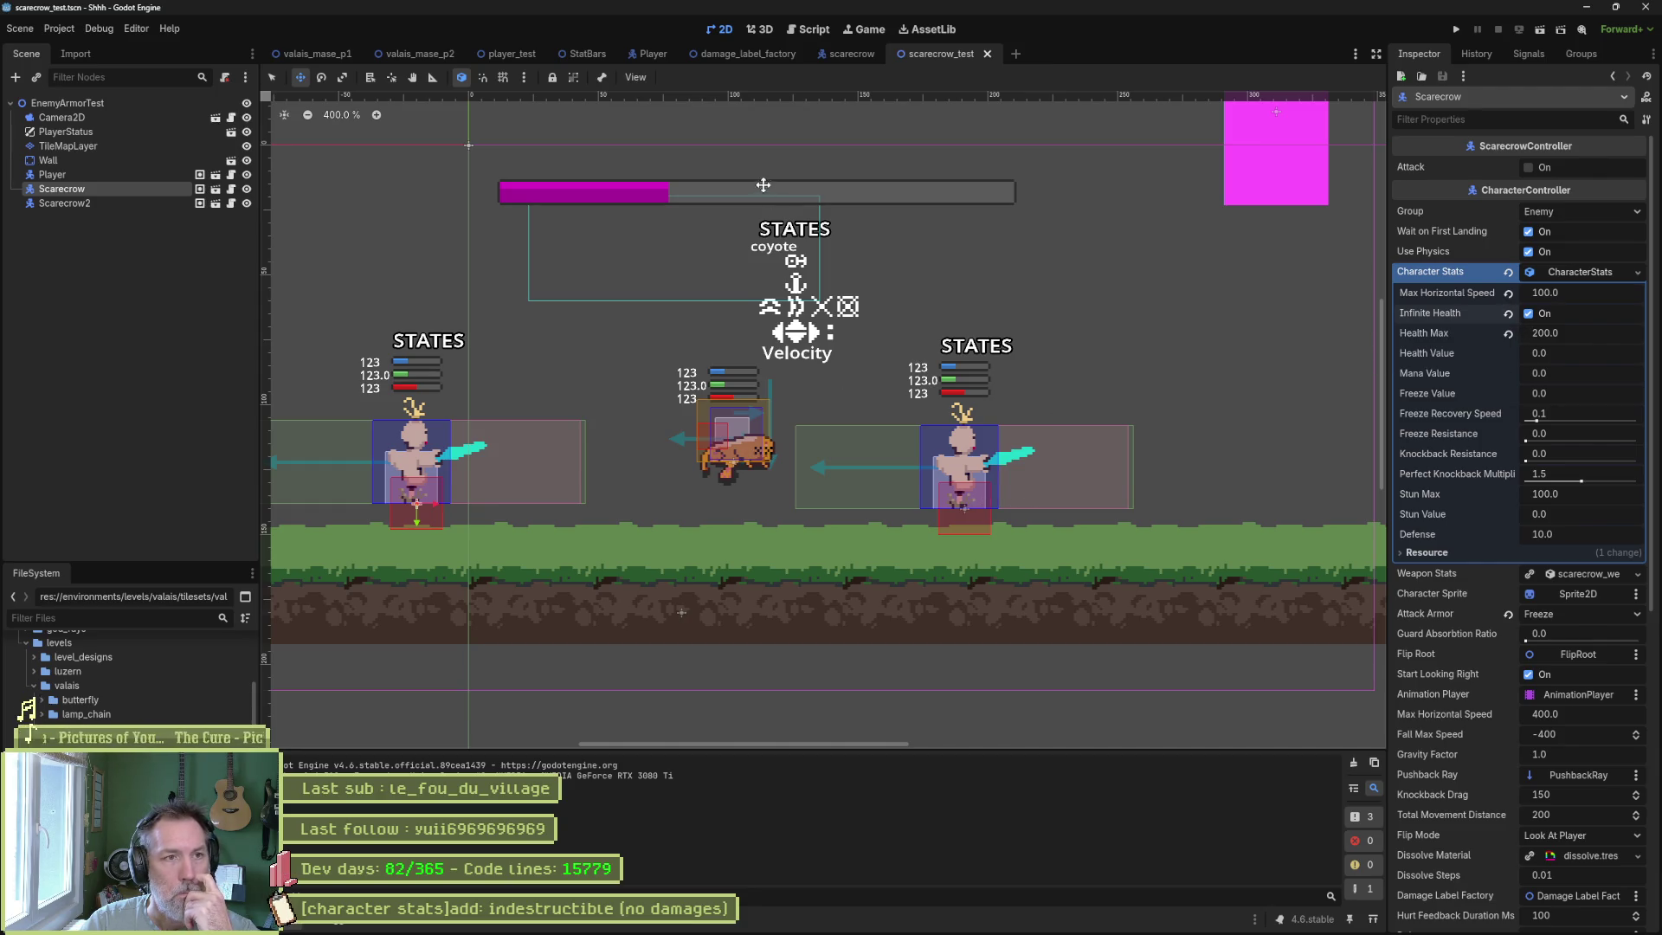
key("F6")
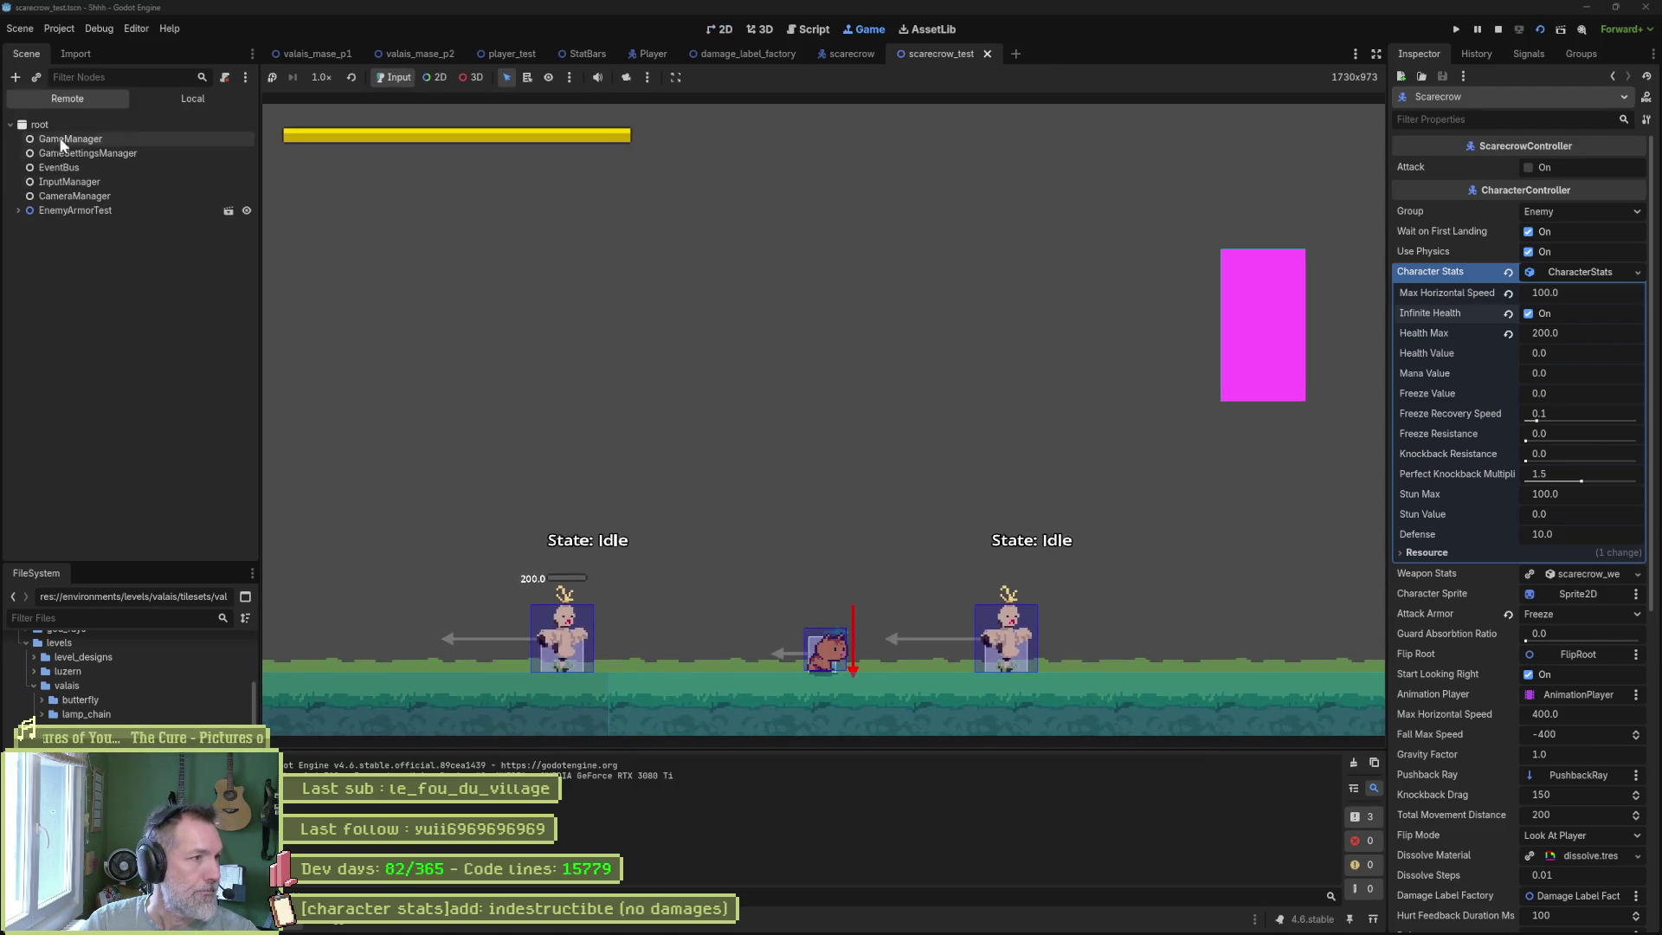
left_click(18, 210)
Inspect the live Scarecrow's character stats, then expand StatBars and select its Health bar.
left_click(60, 295)
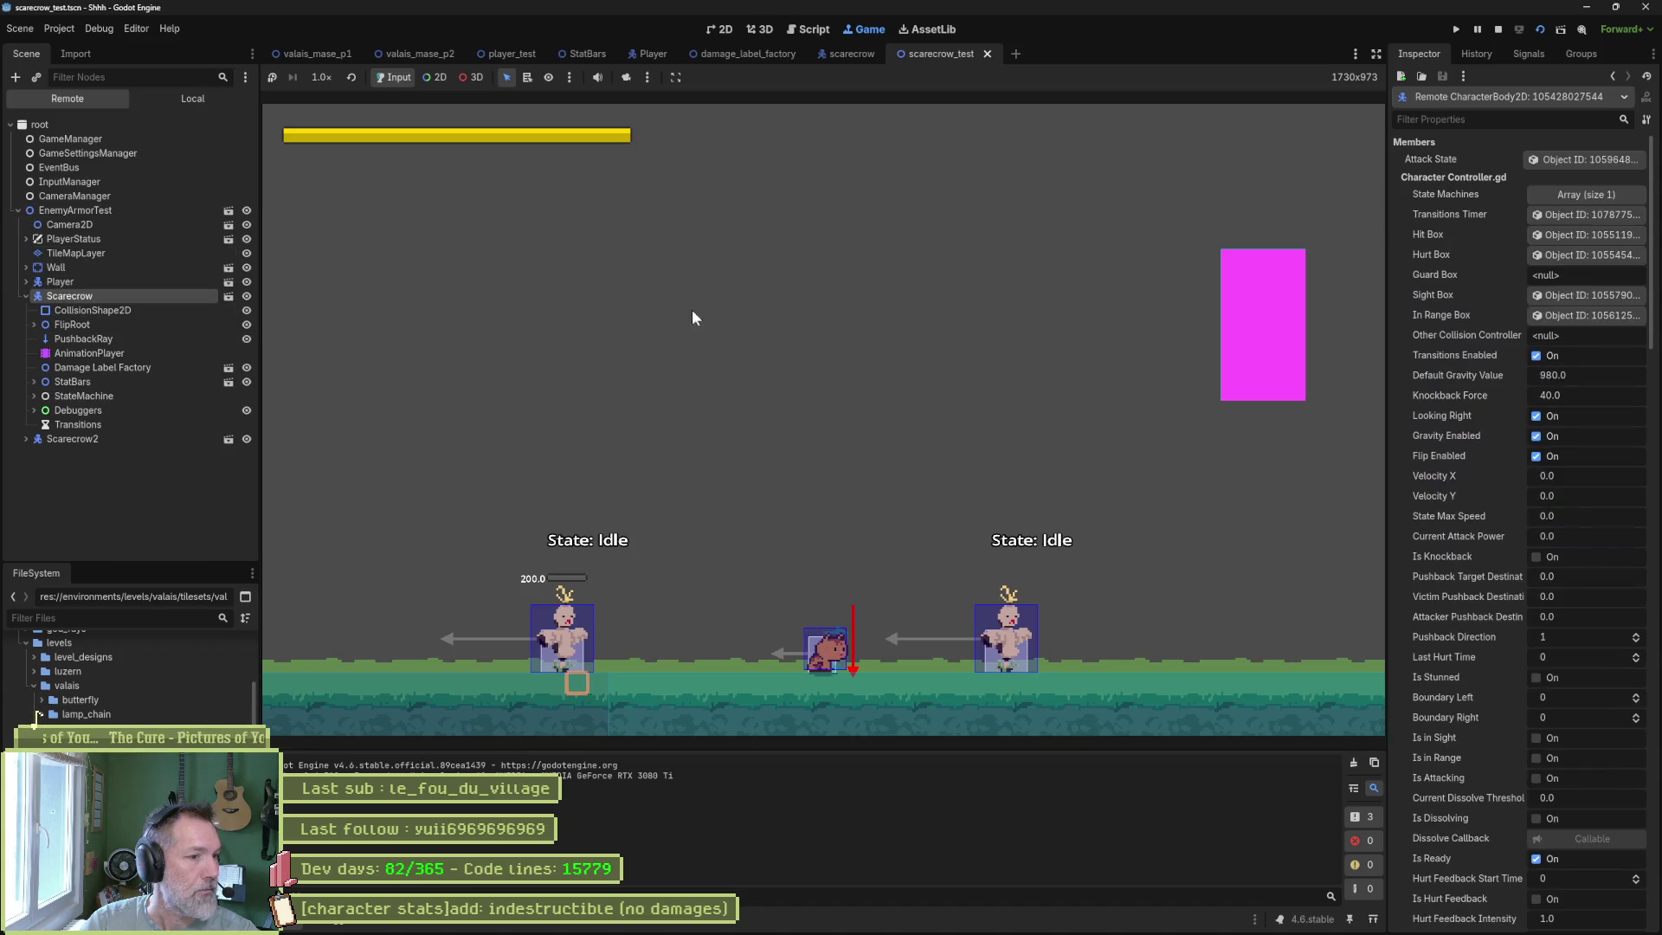
scroll(1494, 298, "down", 5)
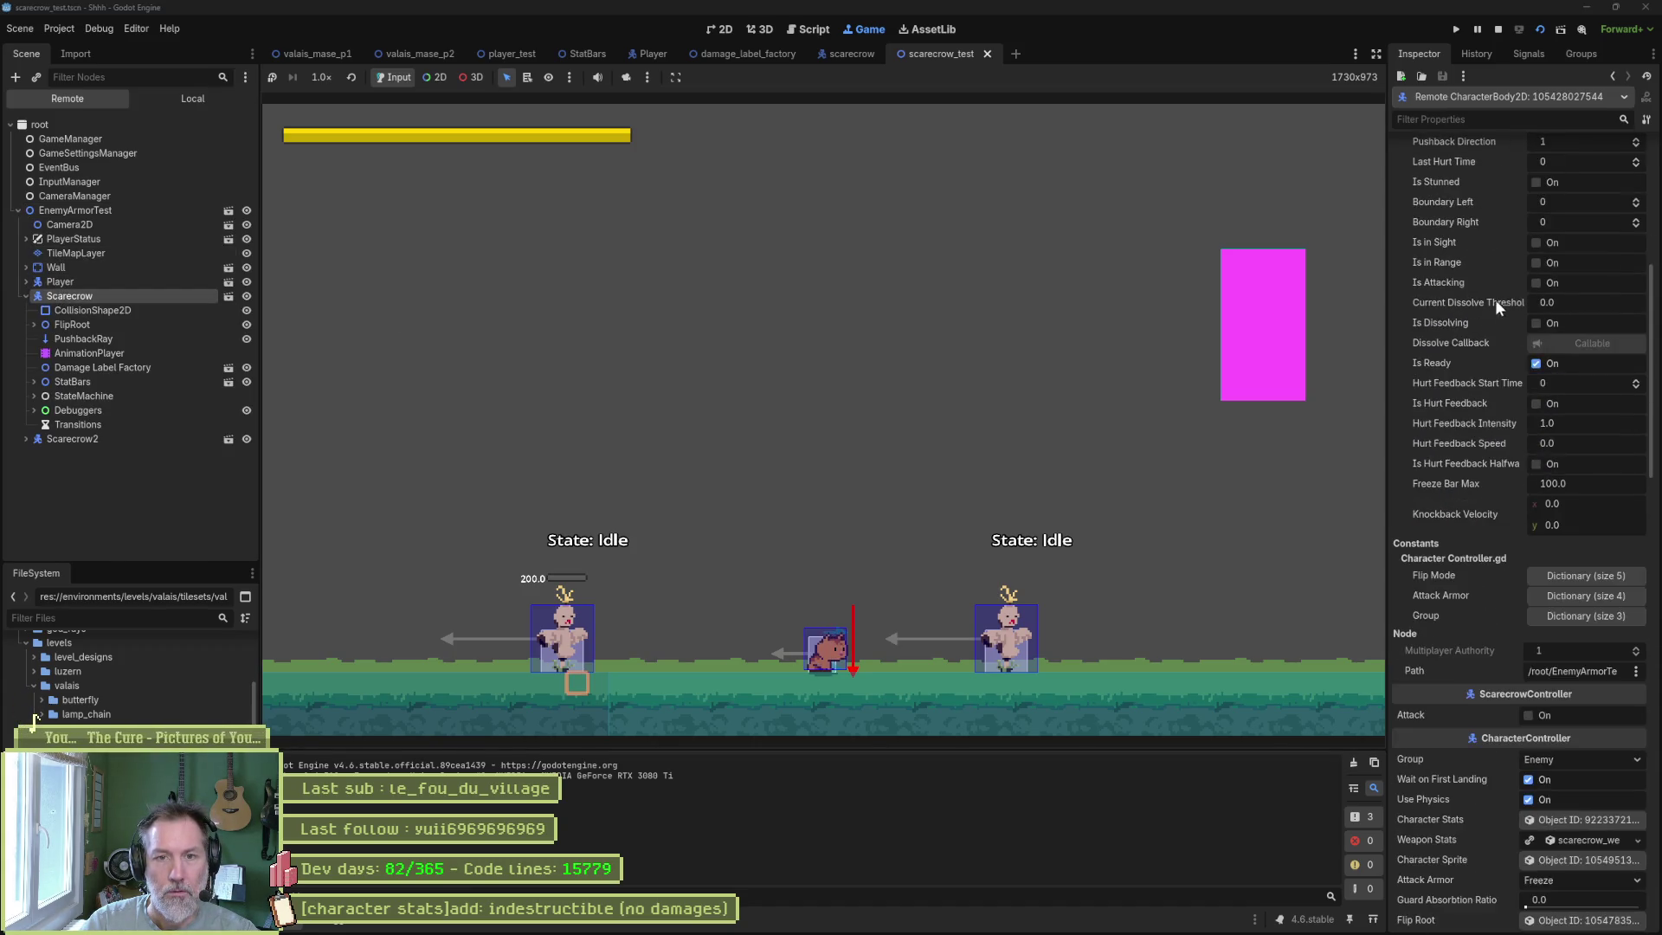
scroll(1539, 693, "down", 4)
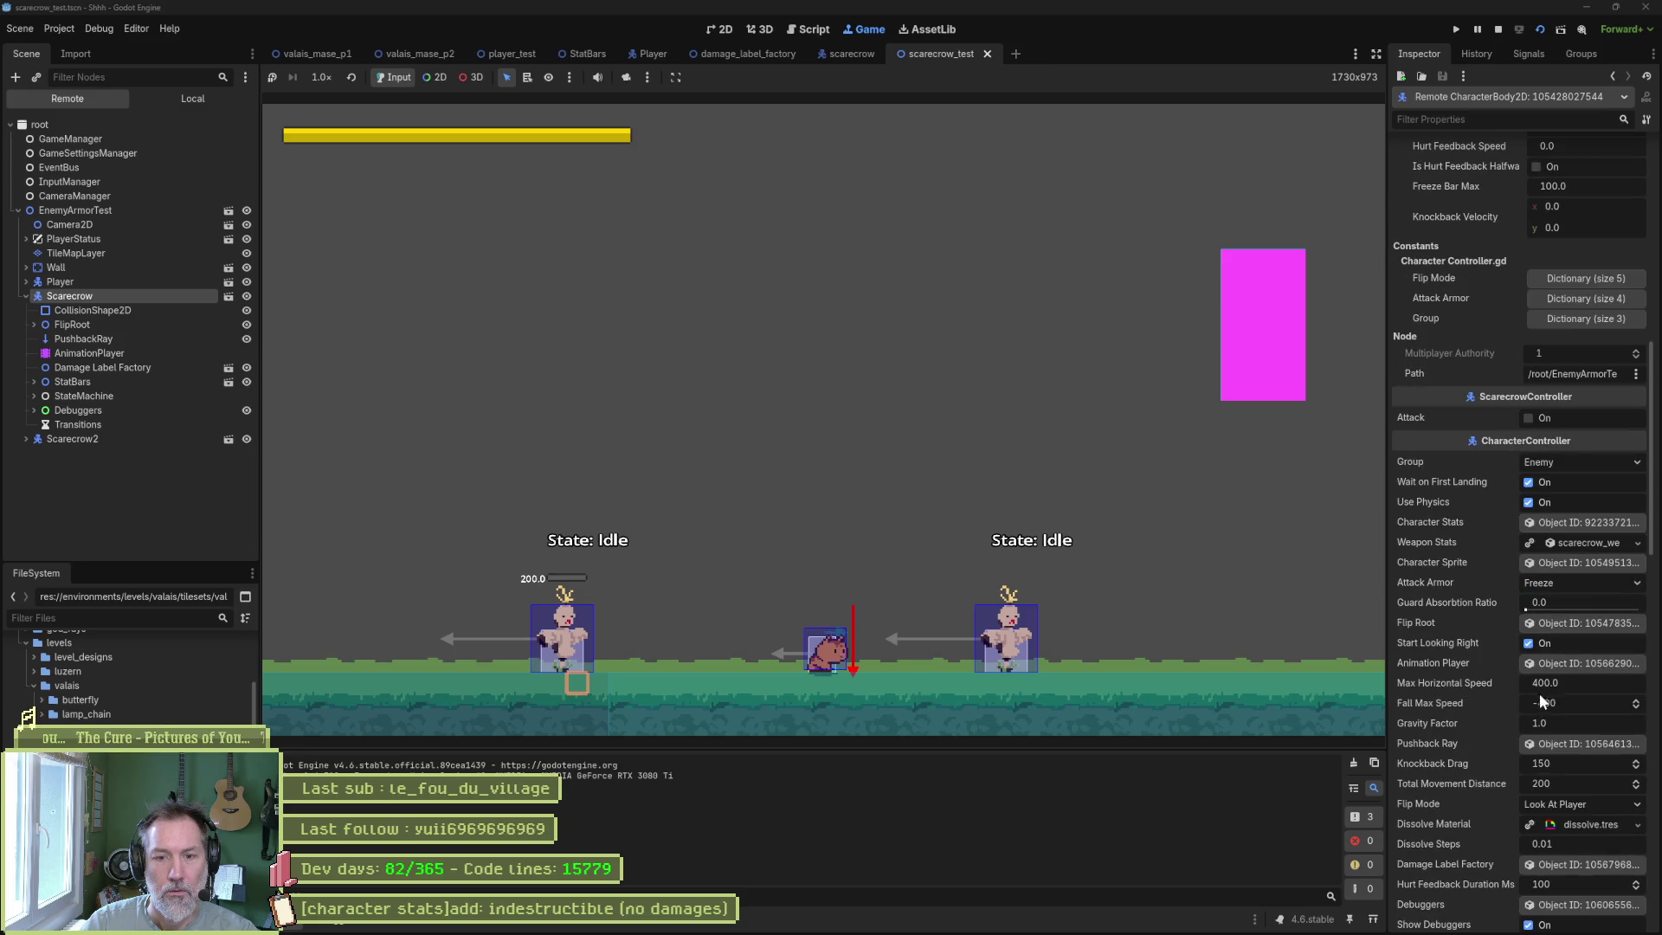
left_click(1585, 523)
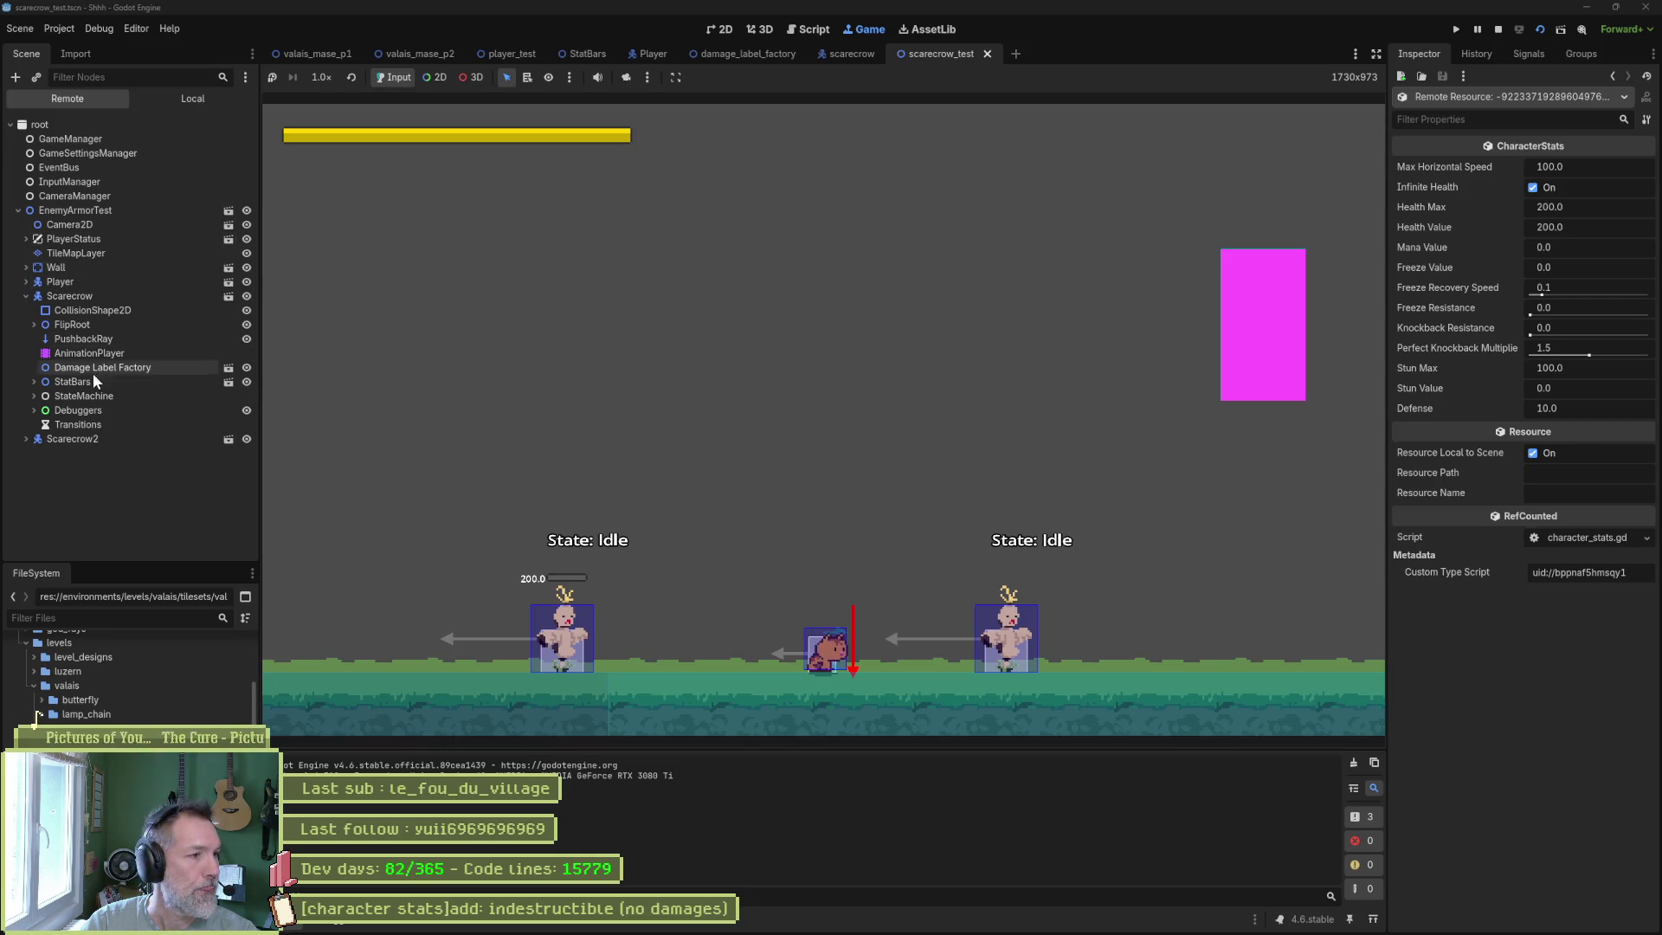
left_click(34, 381)
left_click(39, 424)
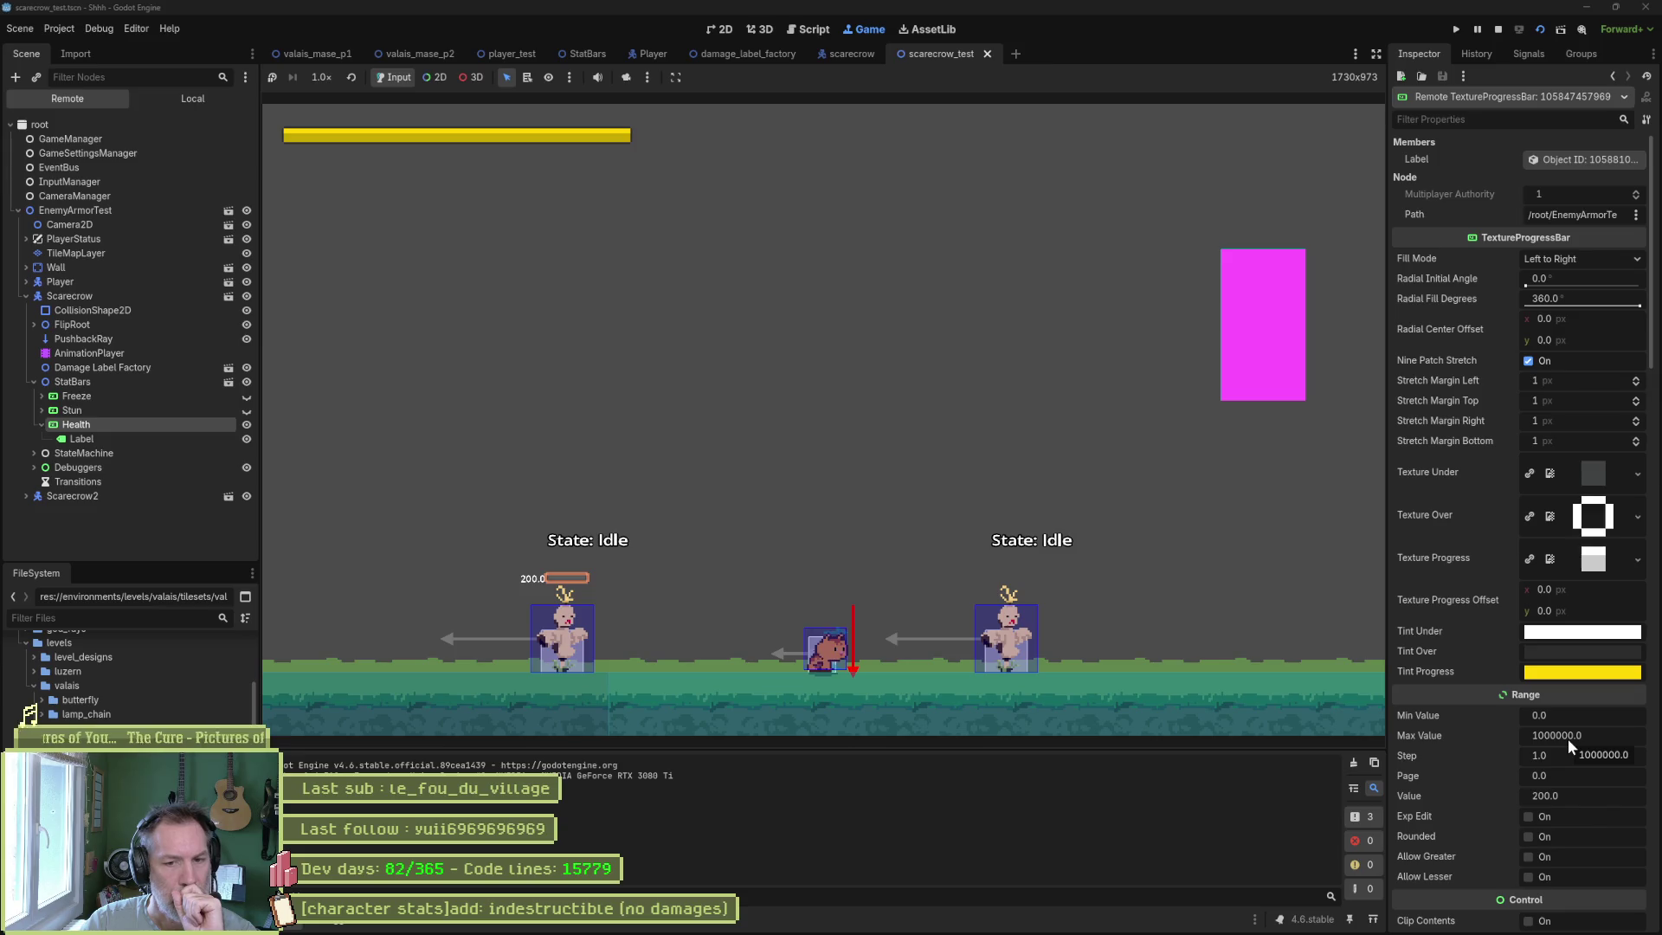
Set the live Health bar's Max Value to 200, stop the game, and reselect the Scarecrow.
left_click(1596, 735)
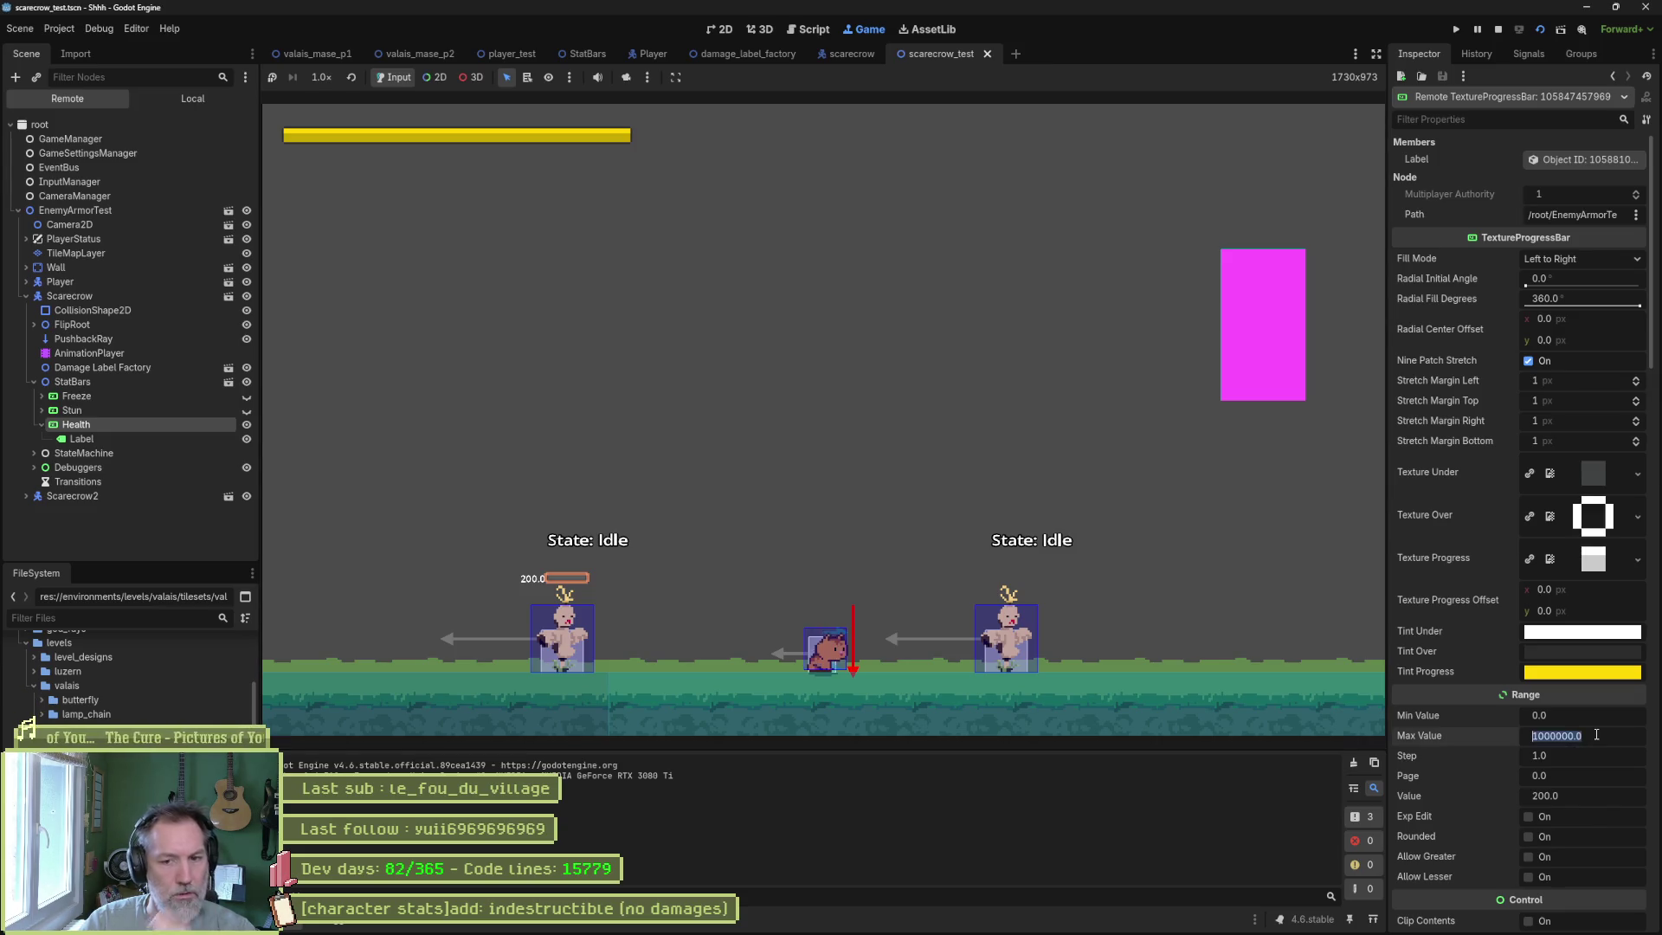
type("200")
key("Return")
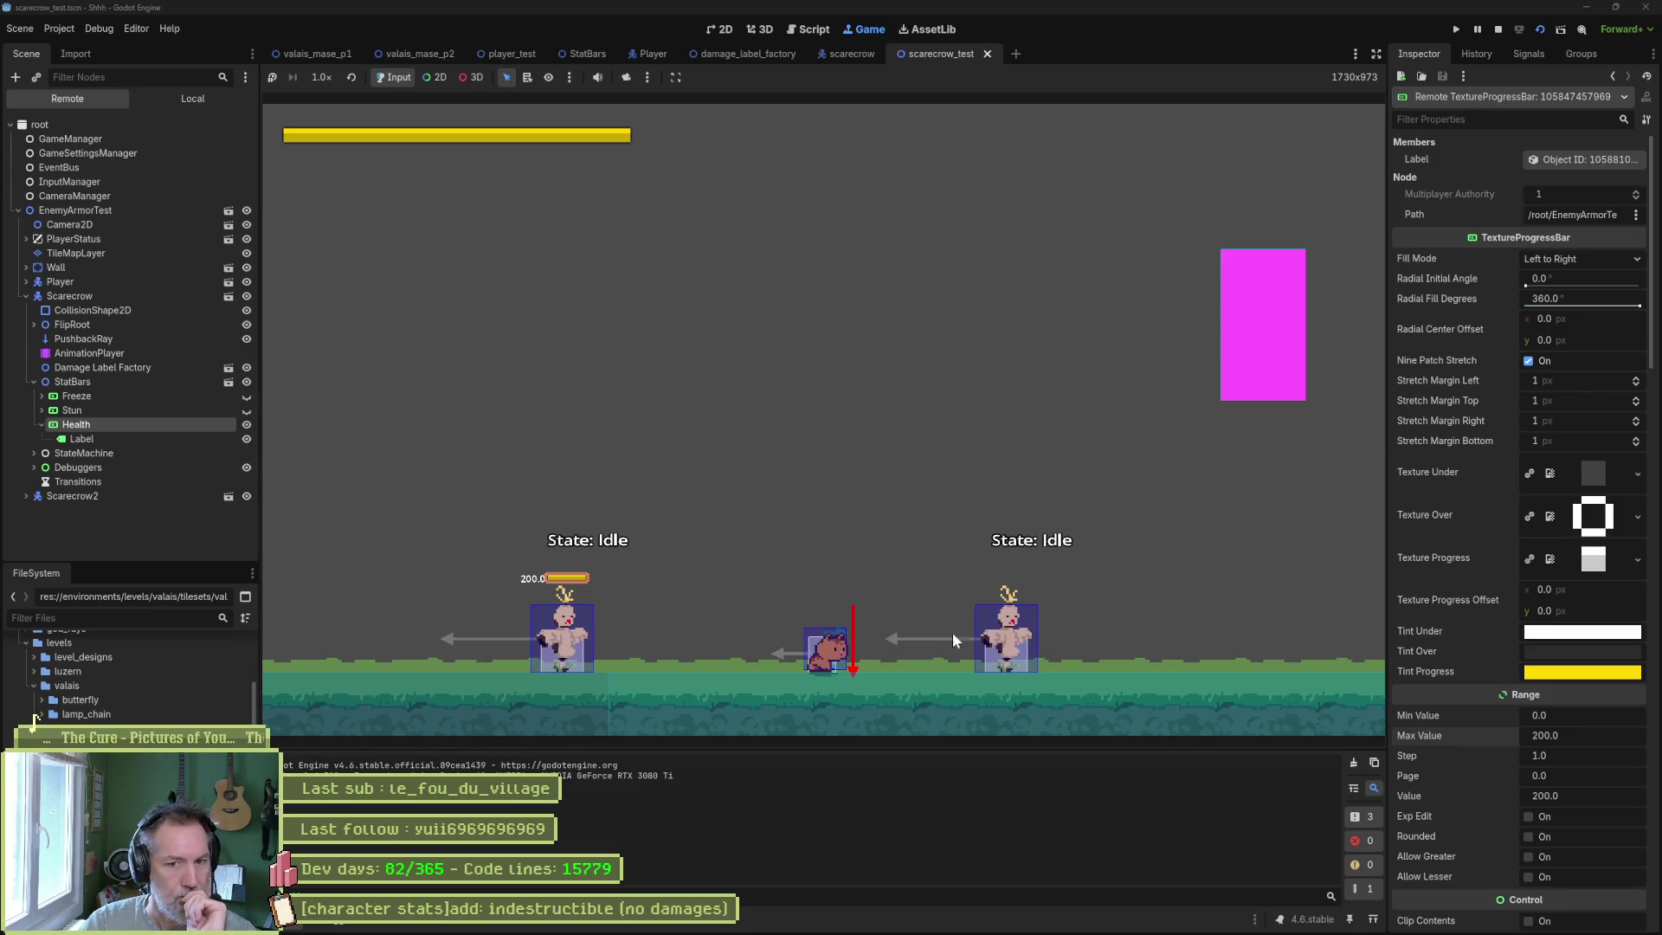
left_click(1457, 29)
left_click(107, 192)
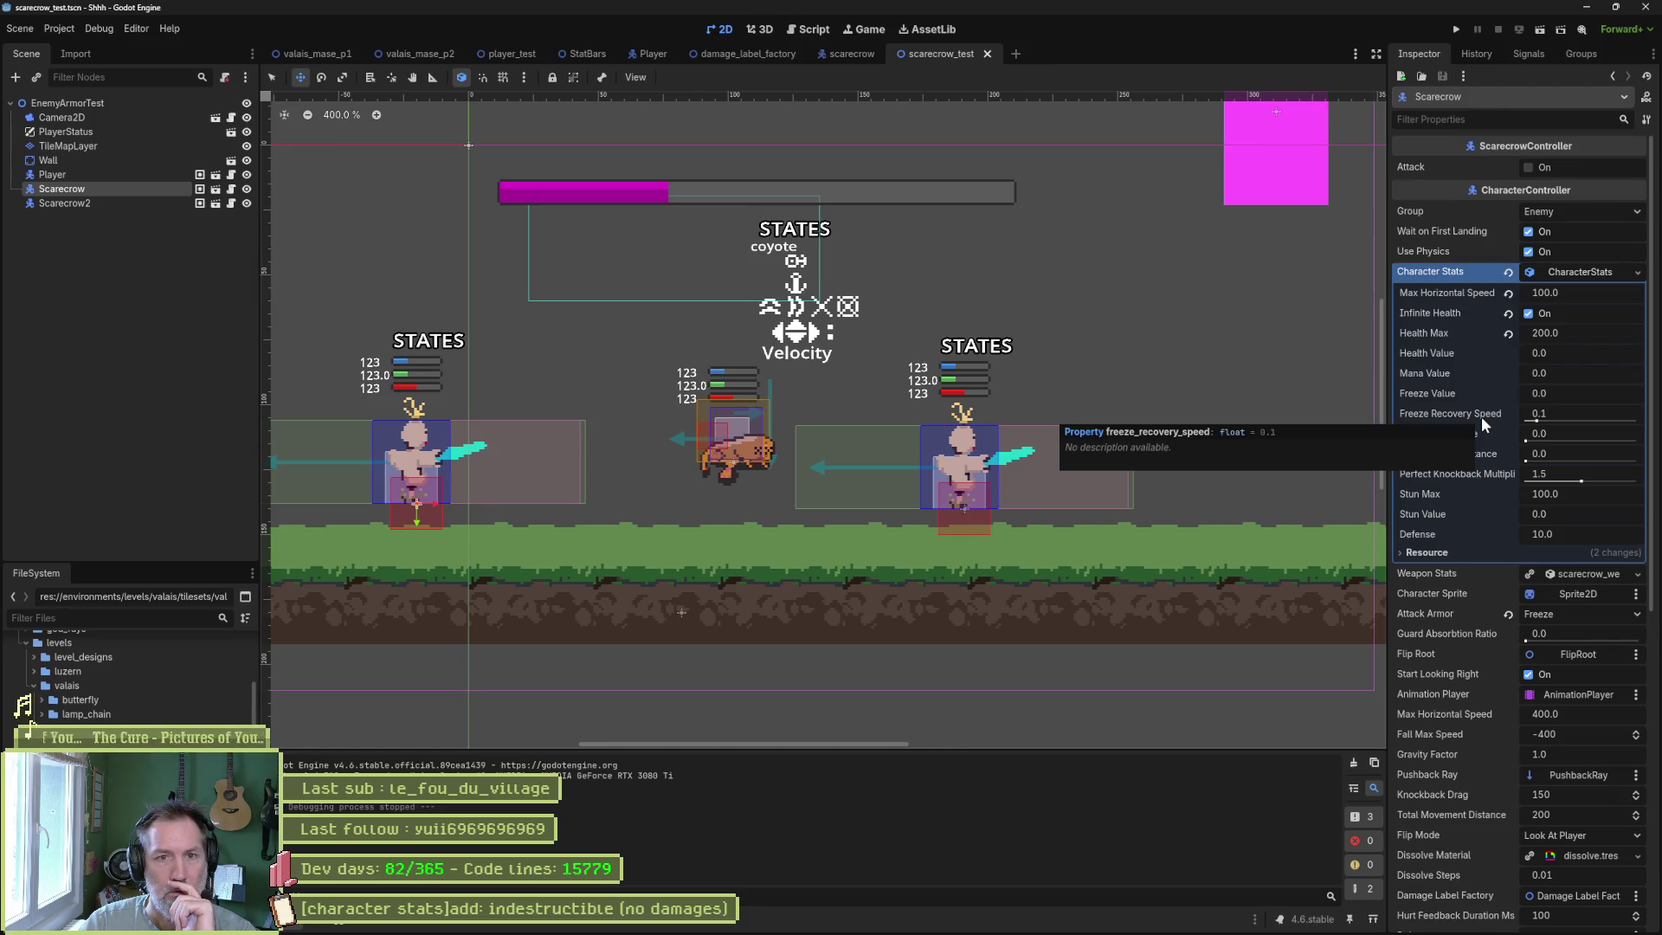
Inspect Scarecrow2's Character Stats resource, where Infinite Health is off, then run the test scene again.
left_click(147, 203)
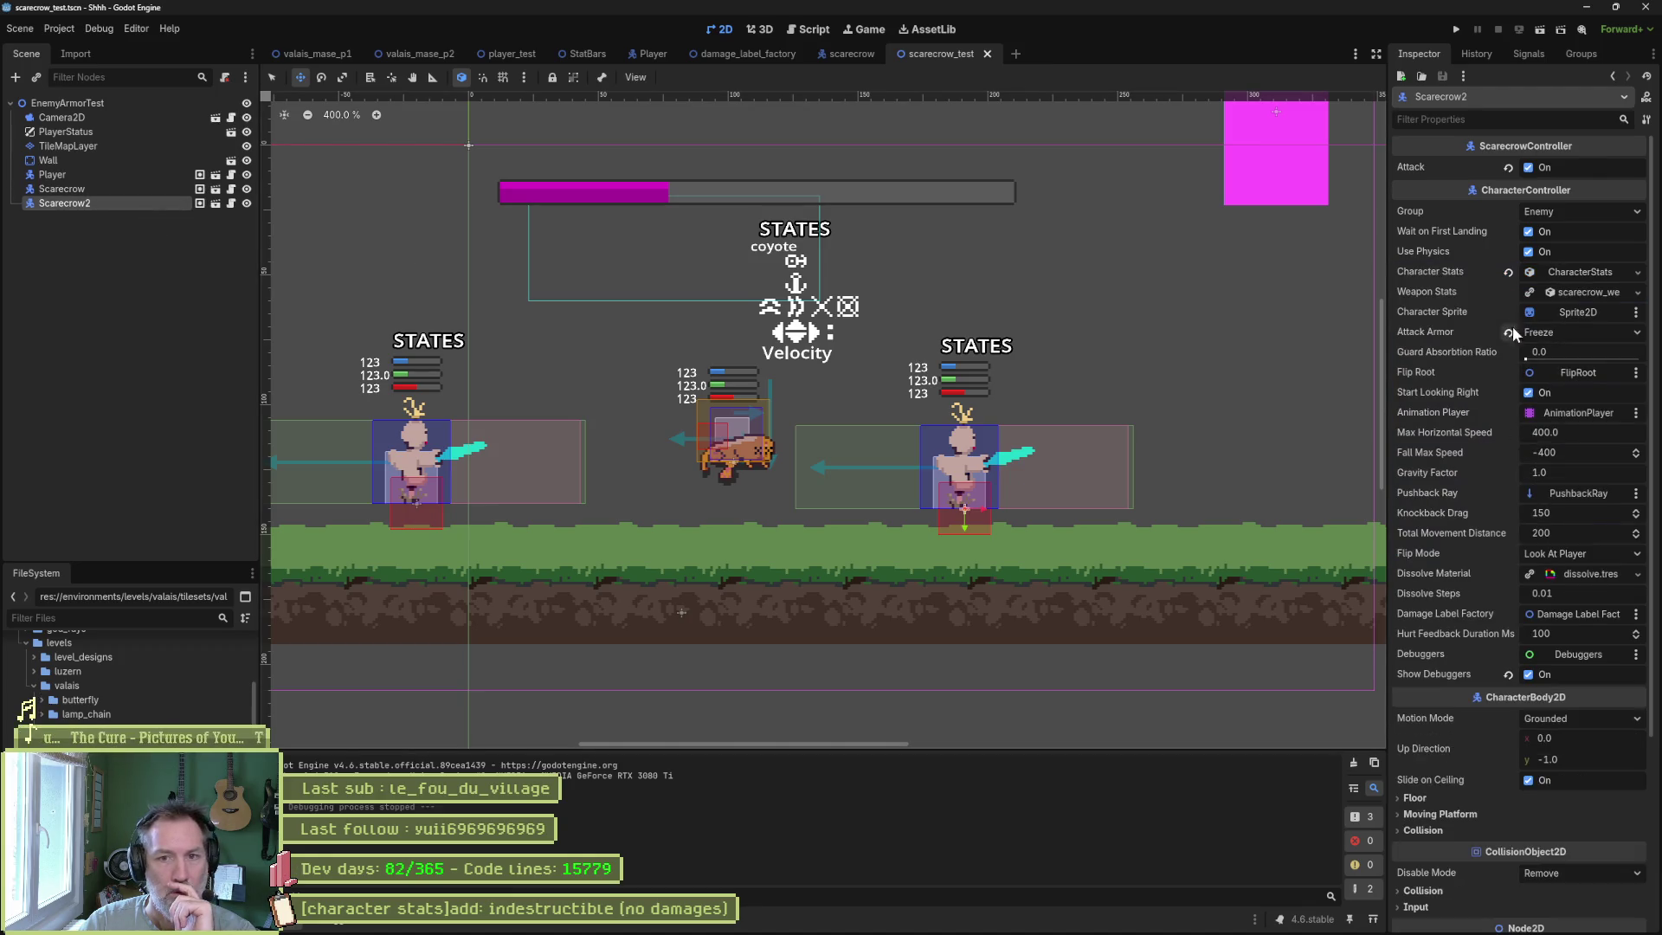
left_click(1577, 272)
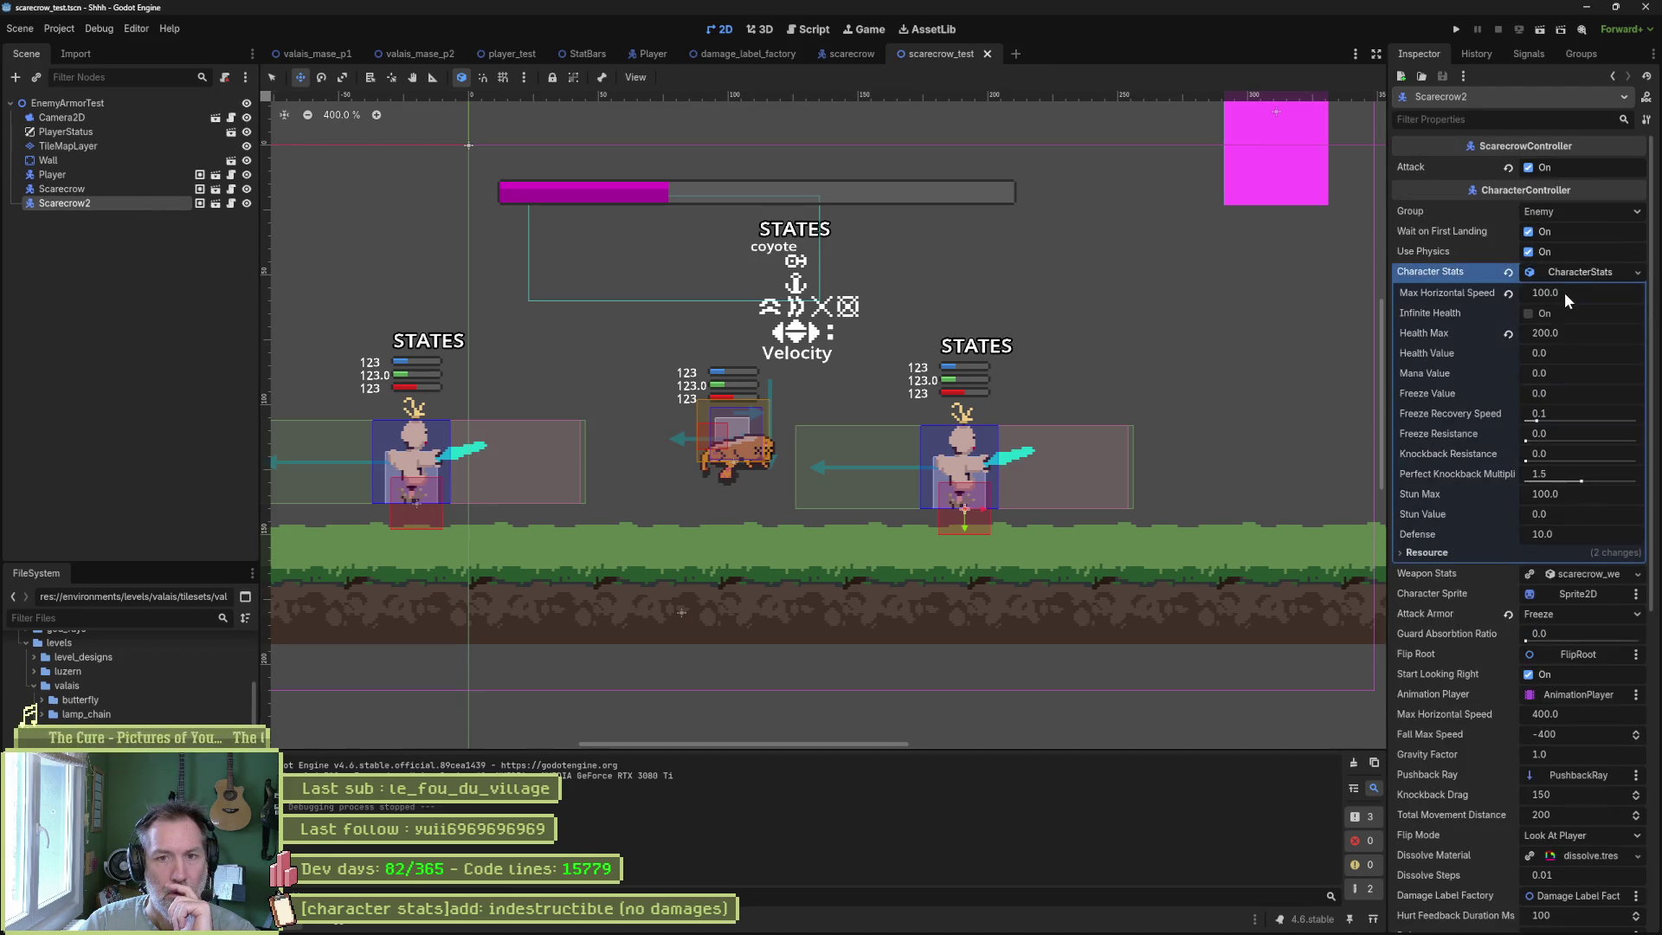
left_click(1426, 552)
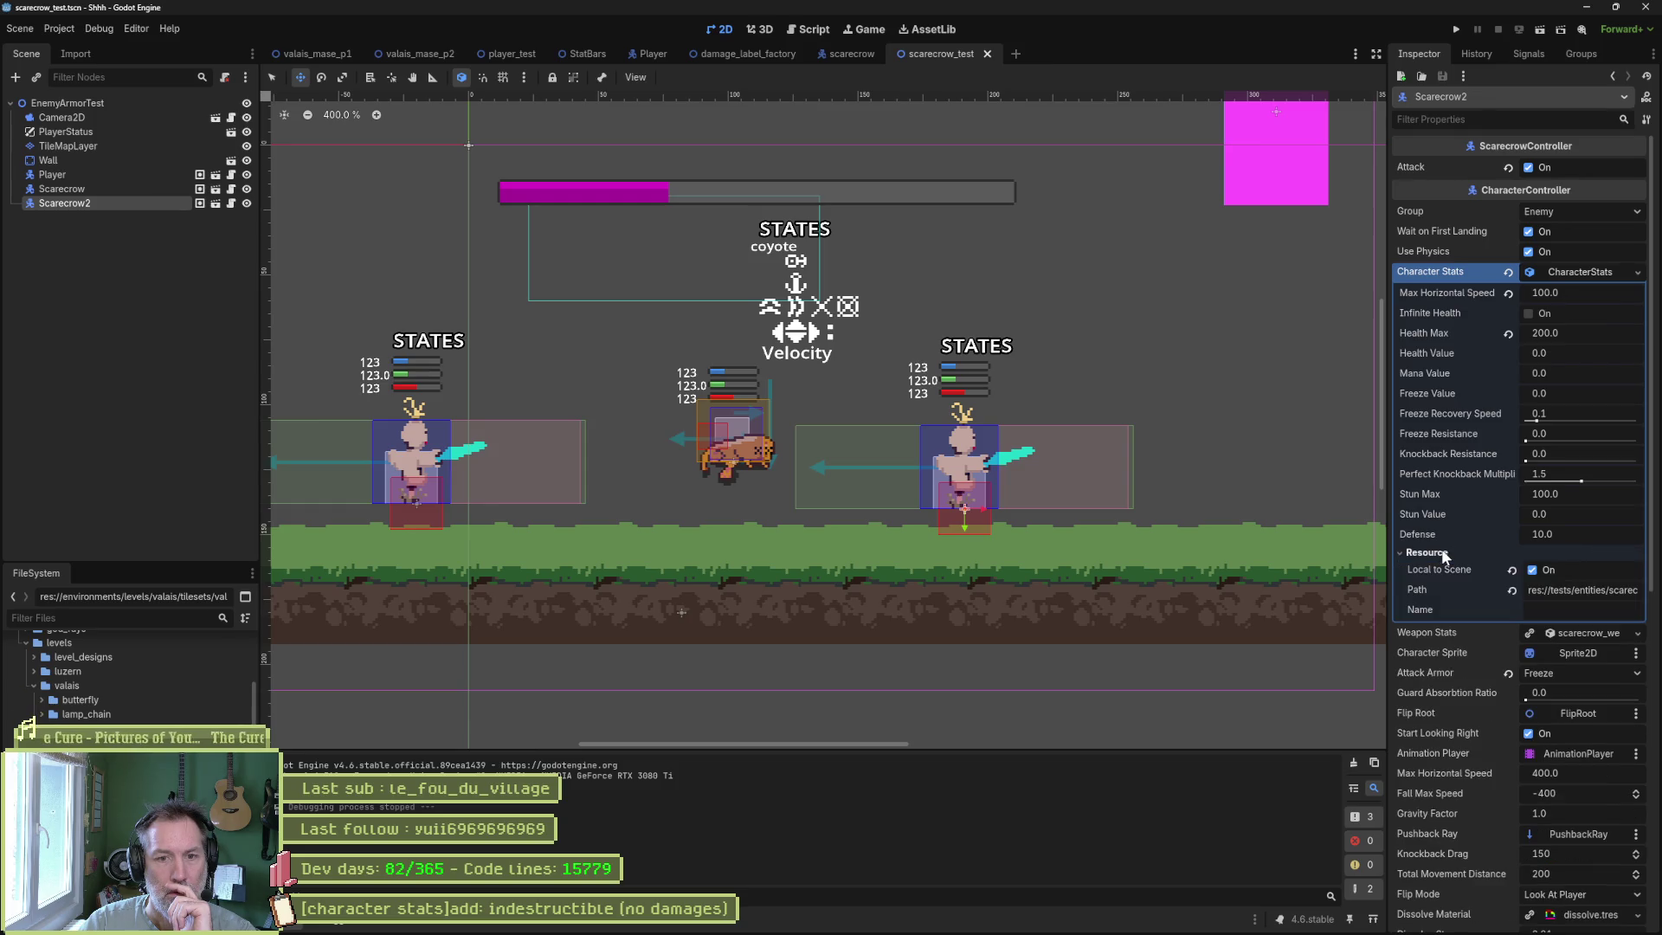
left_click(1420, 553)
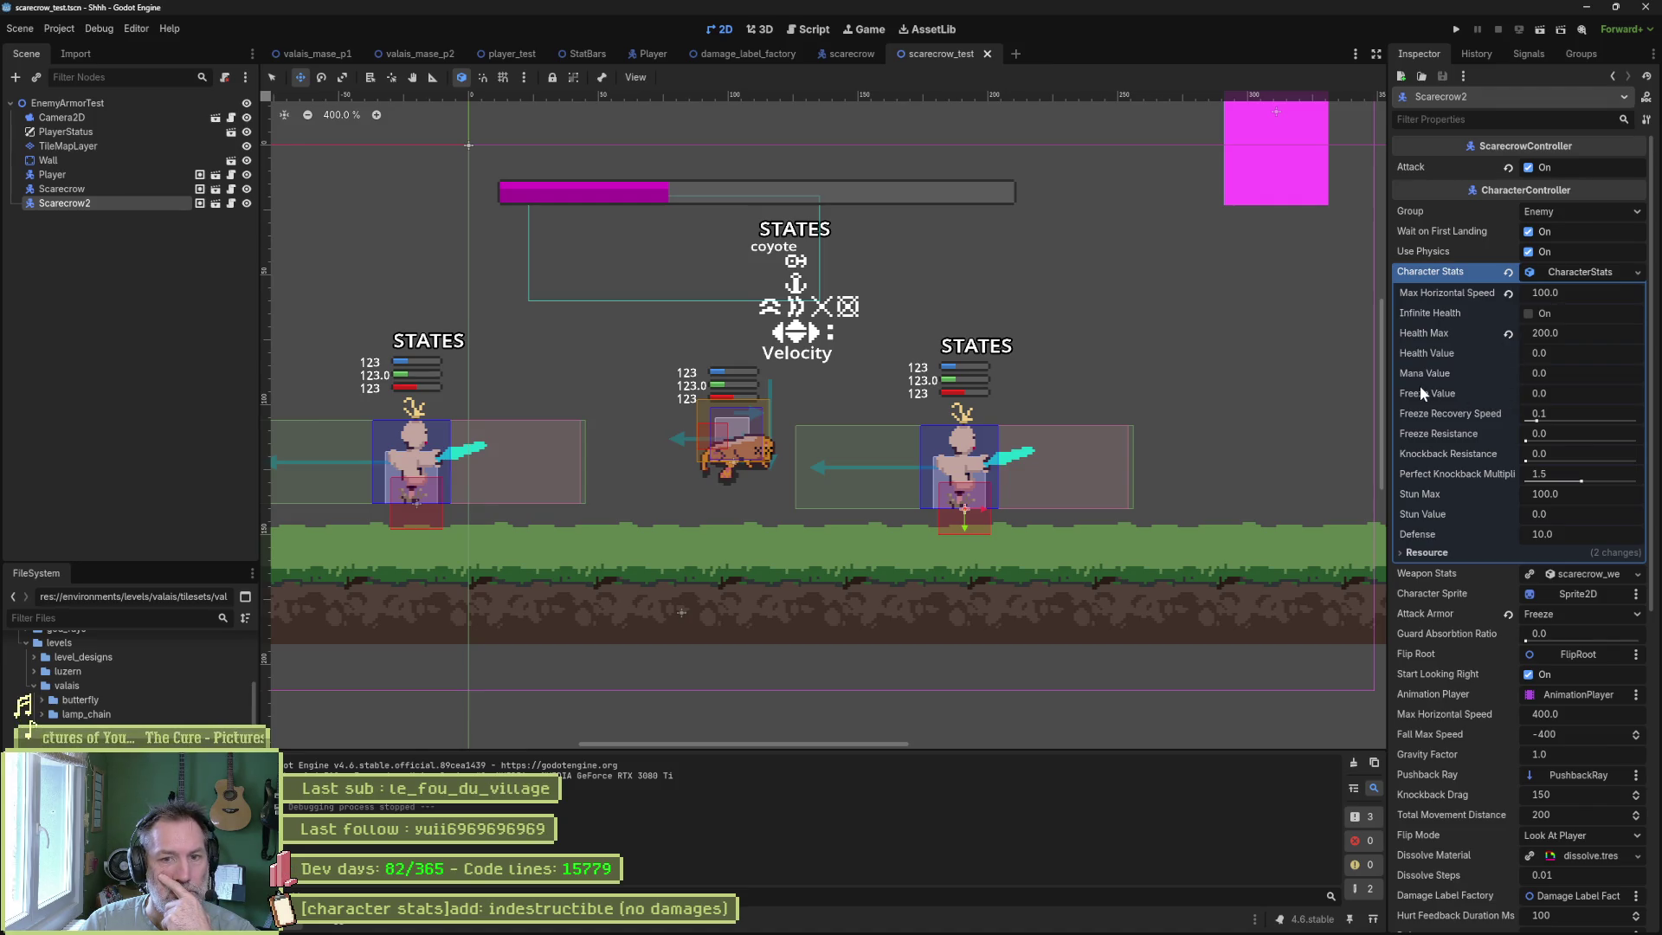
key("F6")
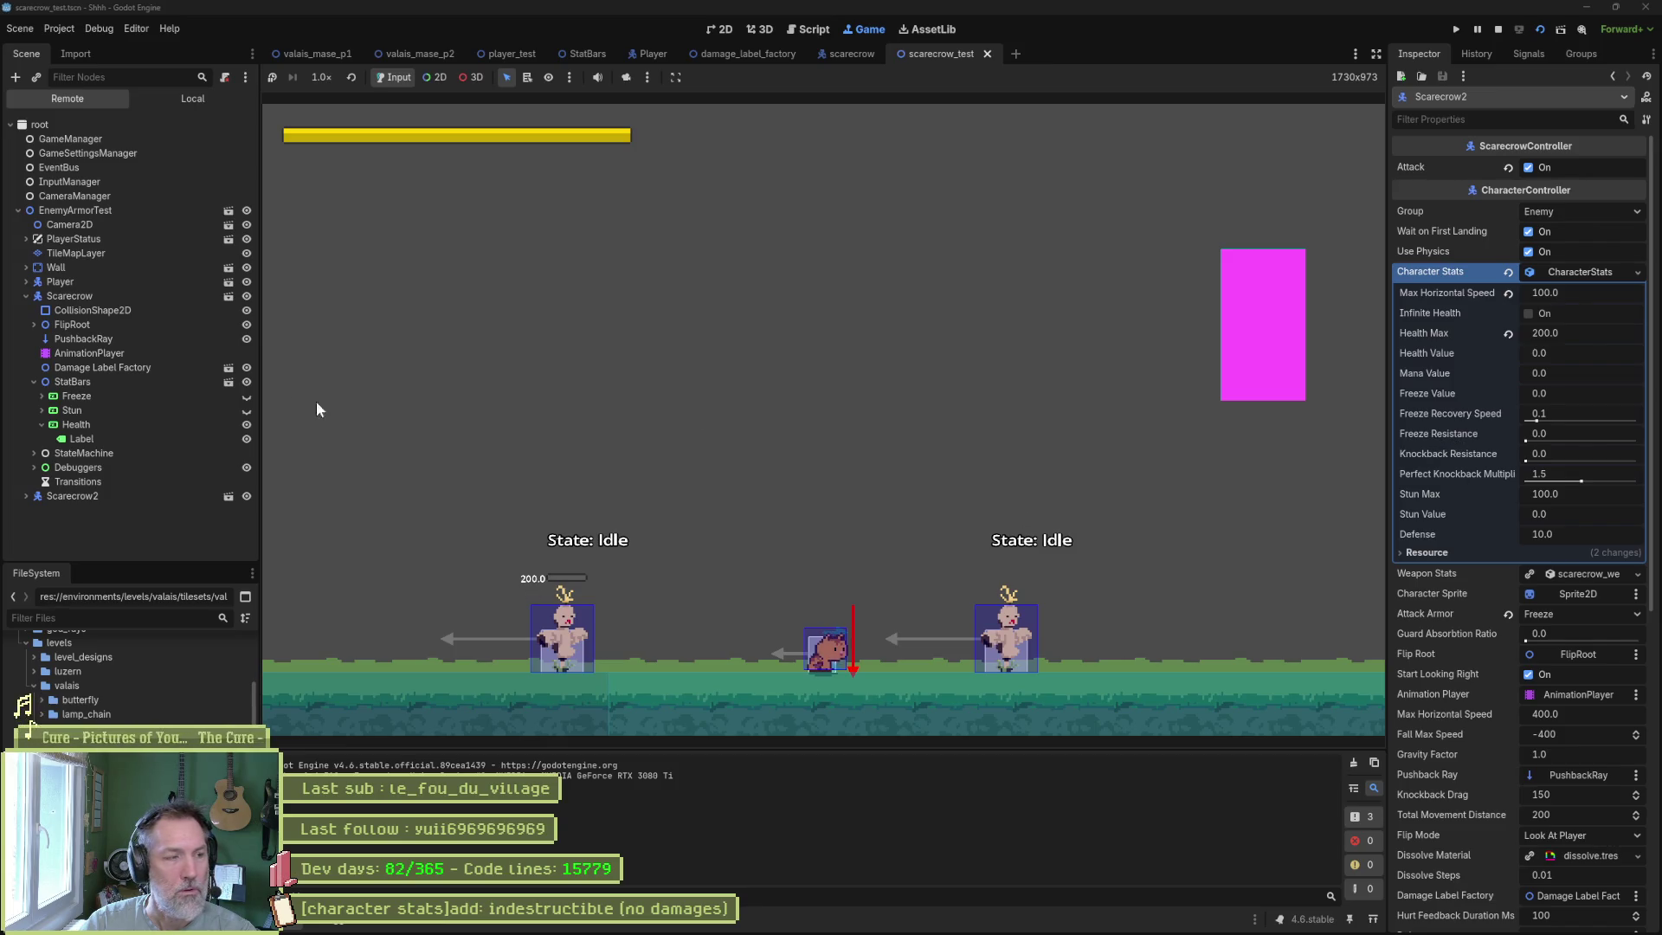
Check the live Health bar's Max Value, stop the game, and return to stat_bars.gd.
left_click(123, 424)
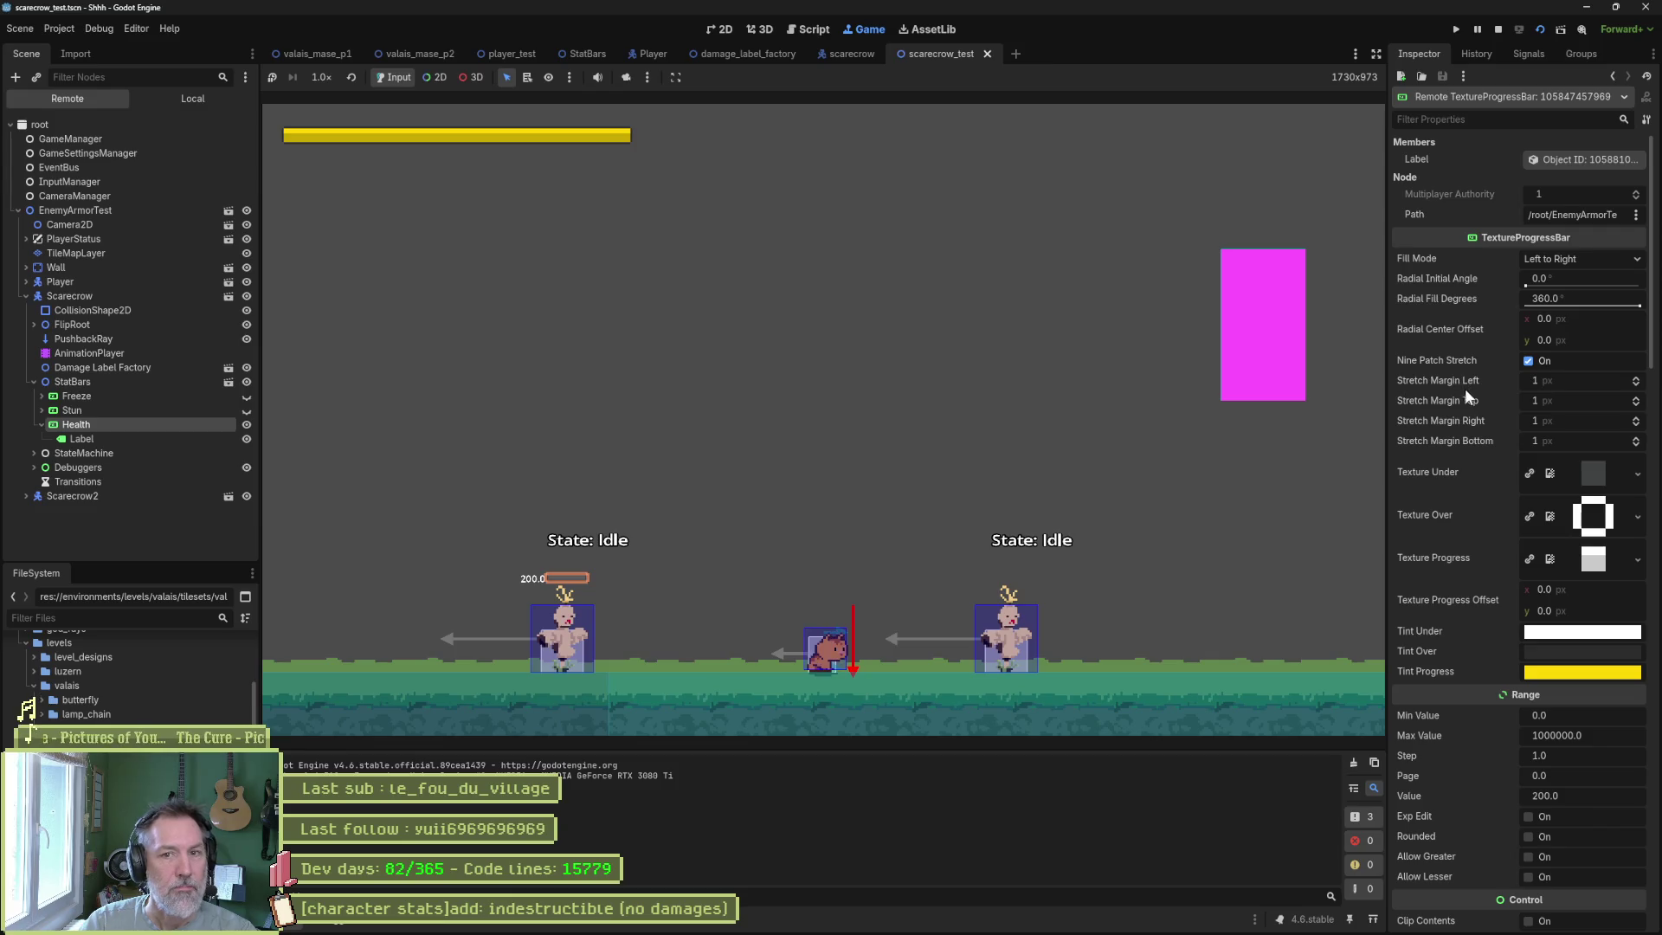
scroll(1464, 387, "down", 3)
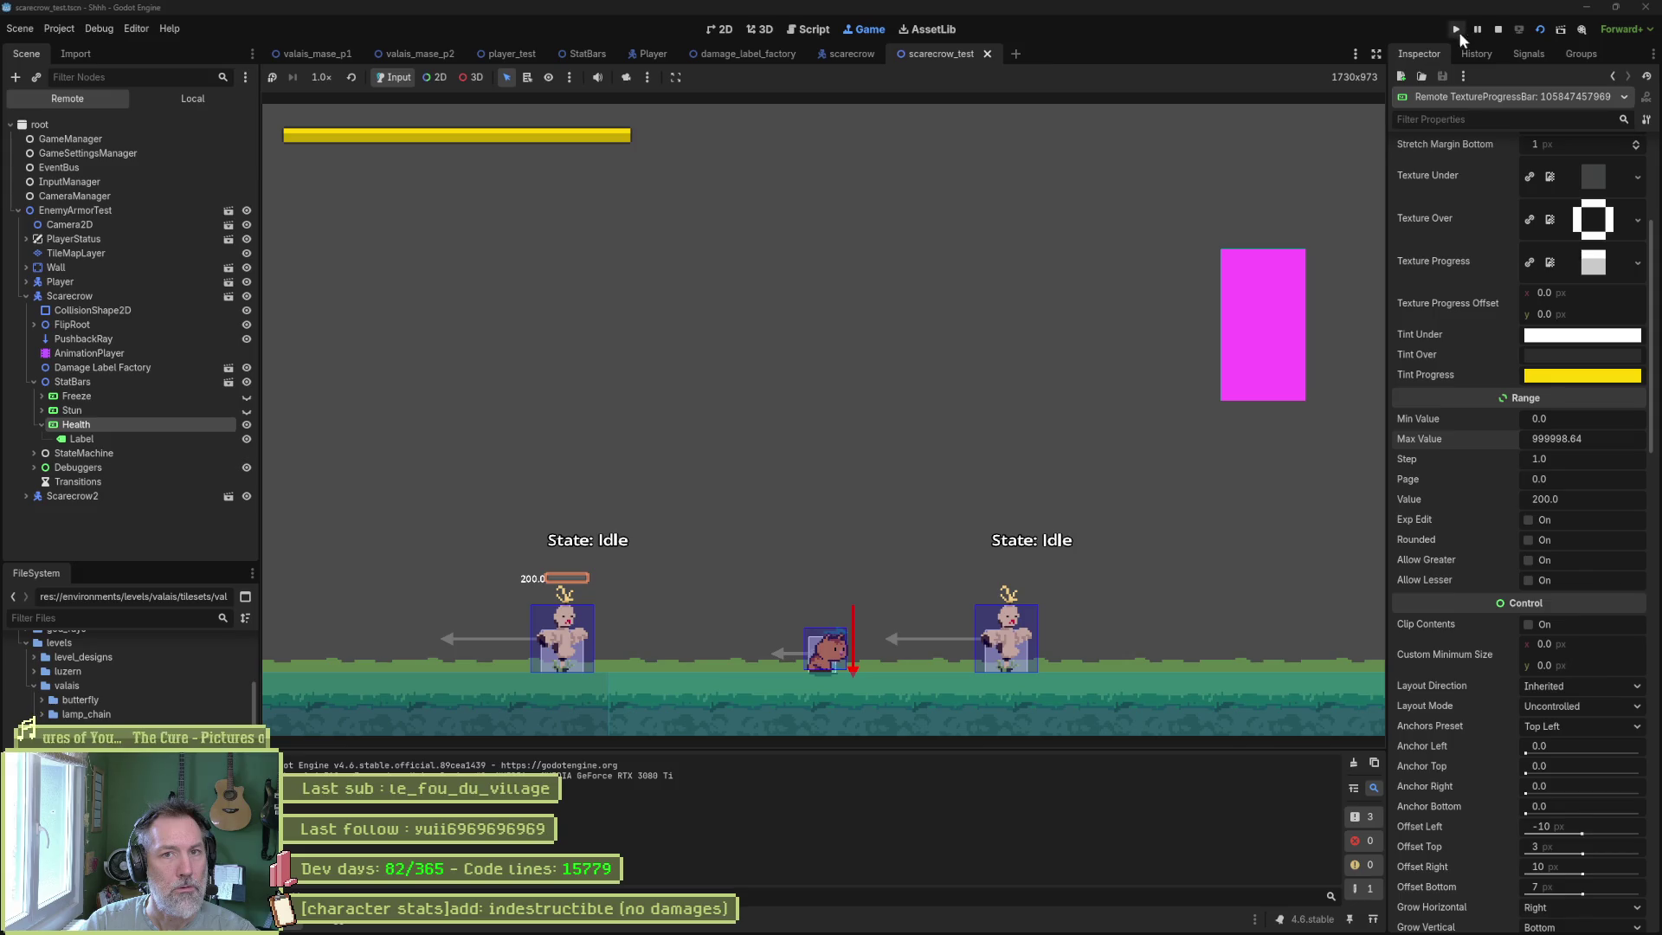
left_click(1499, 30)
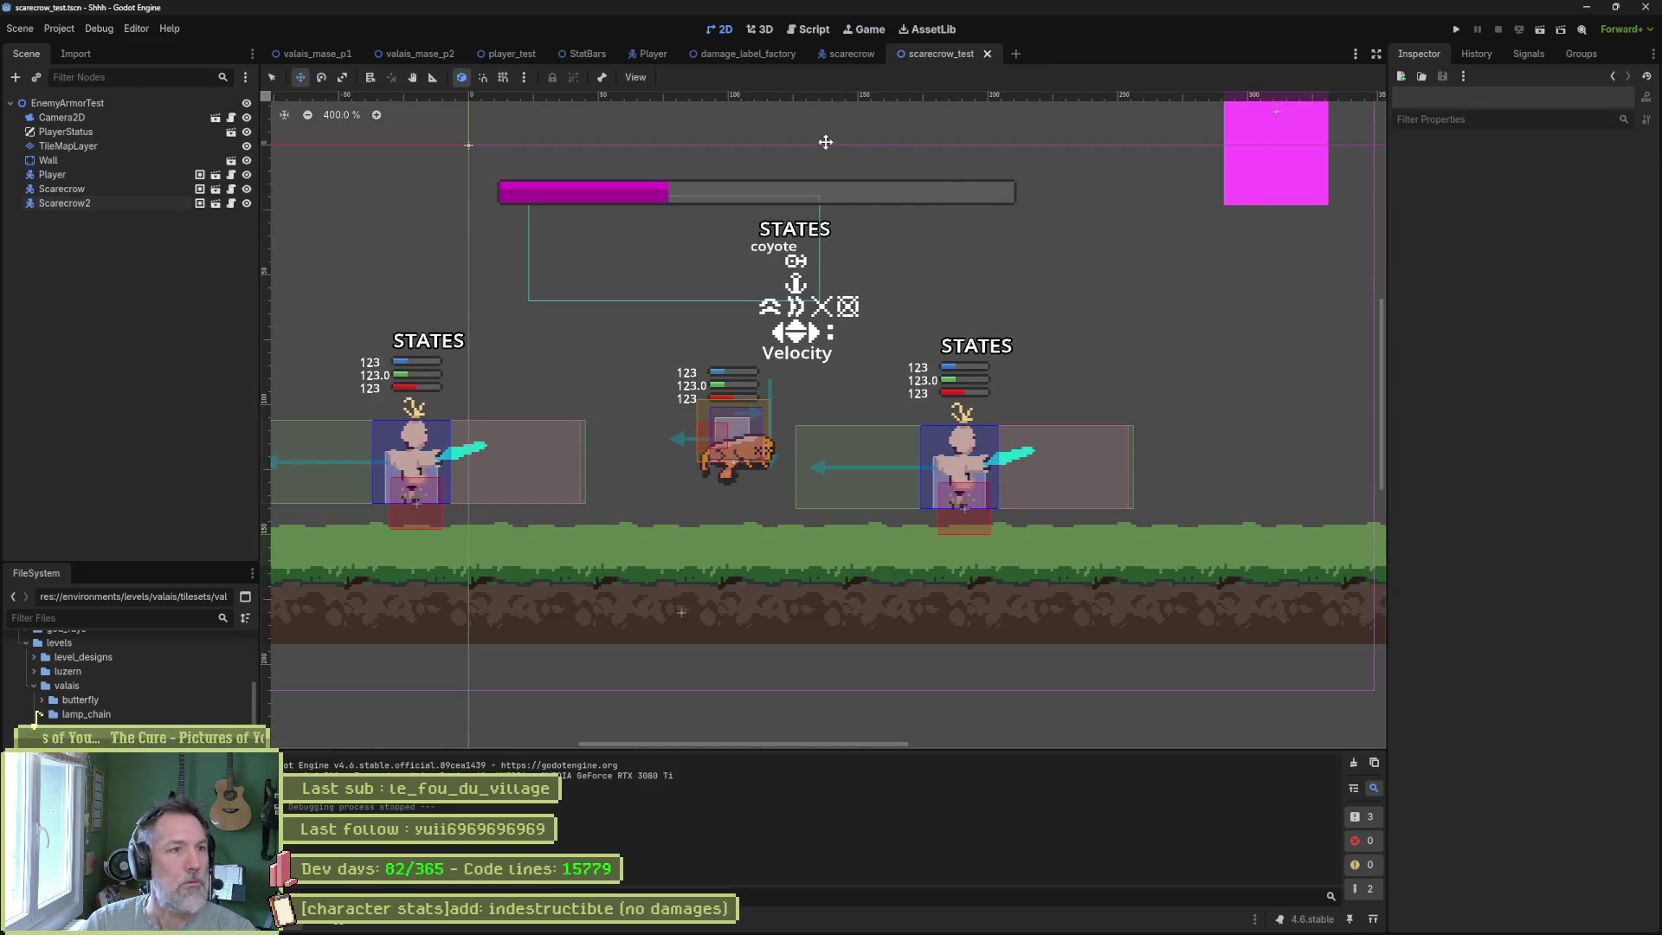
left_click(805, 32)
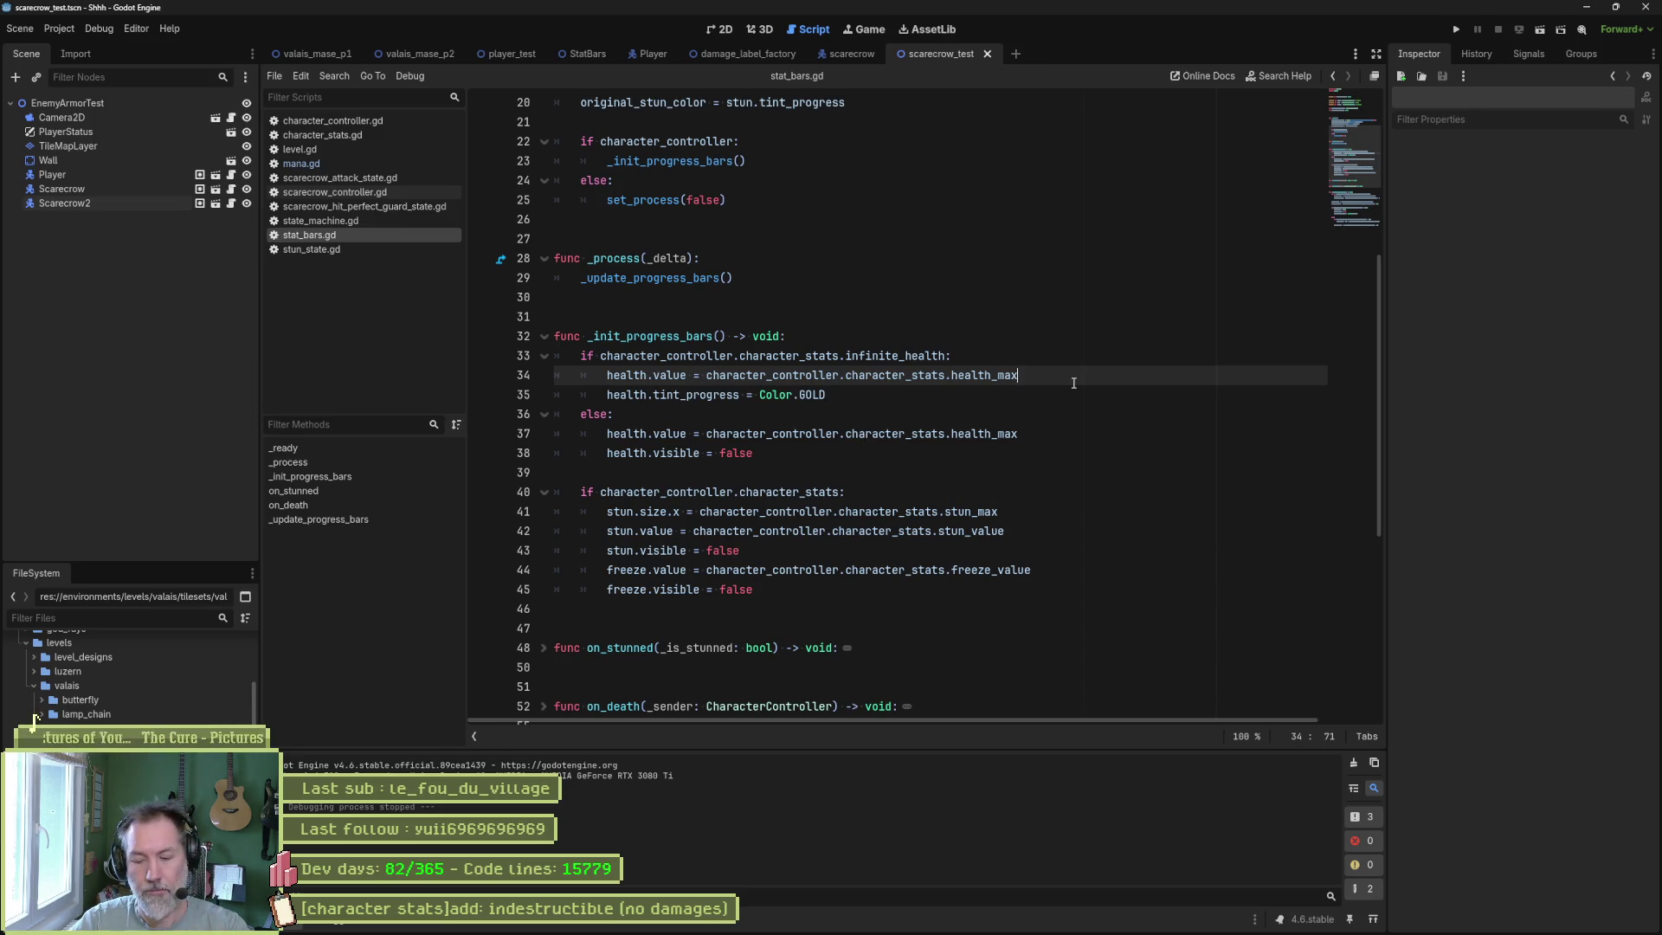
Start a print on new line 35 that outputs "health.value: " followed by health.value.
key("Return")
type("print()")
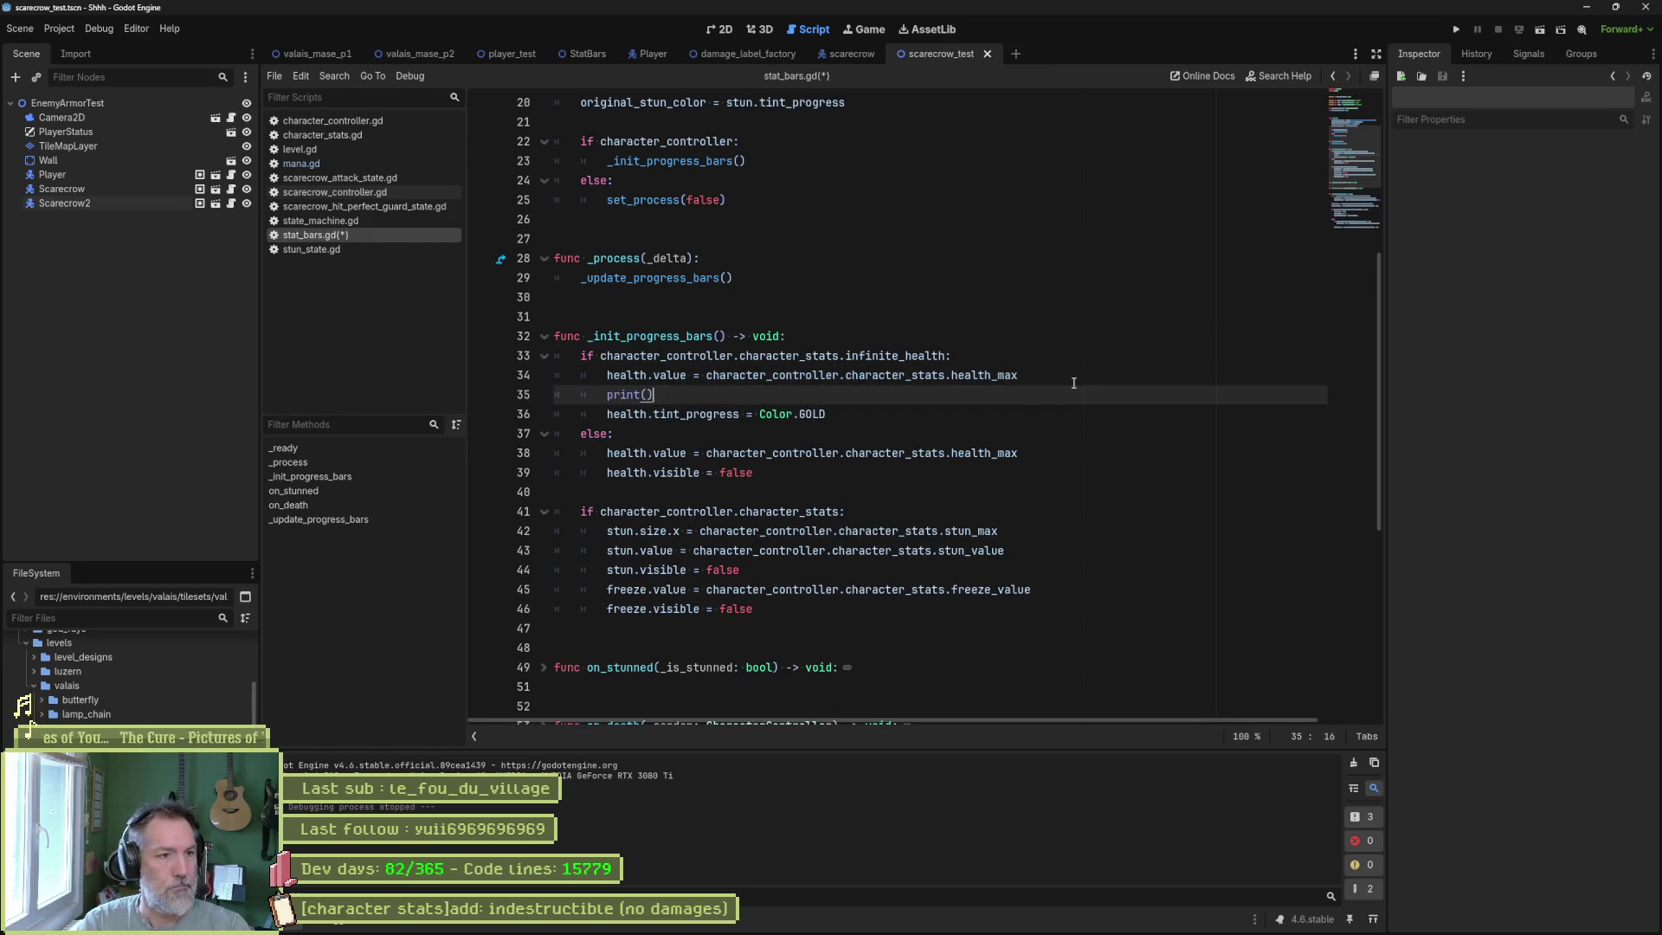
key("Up")
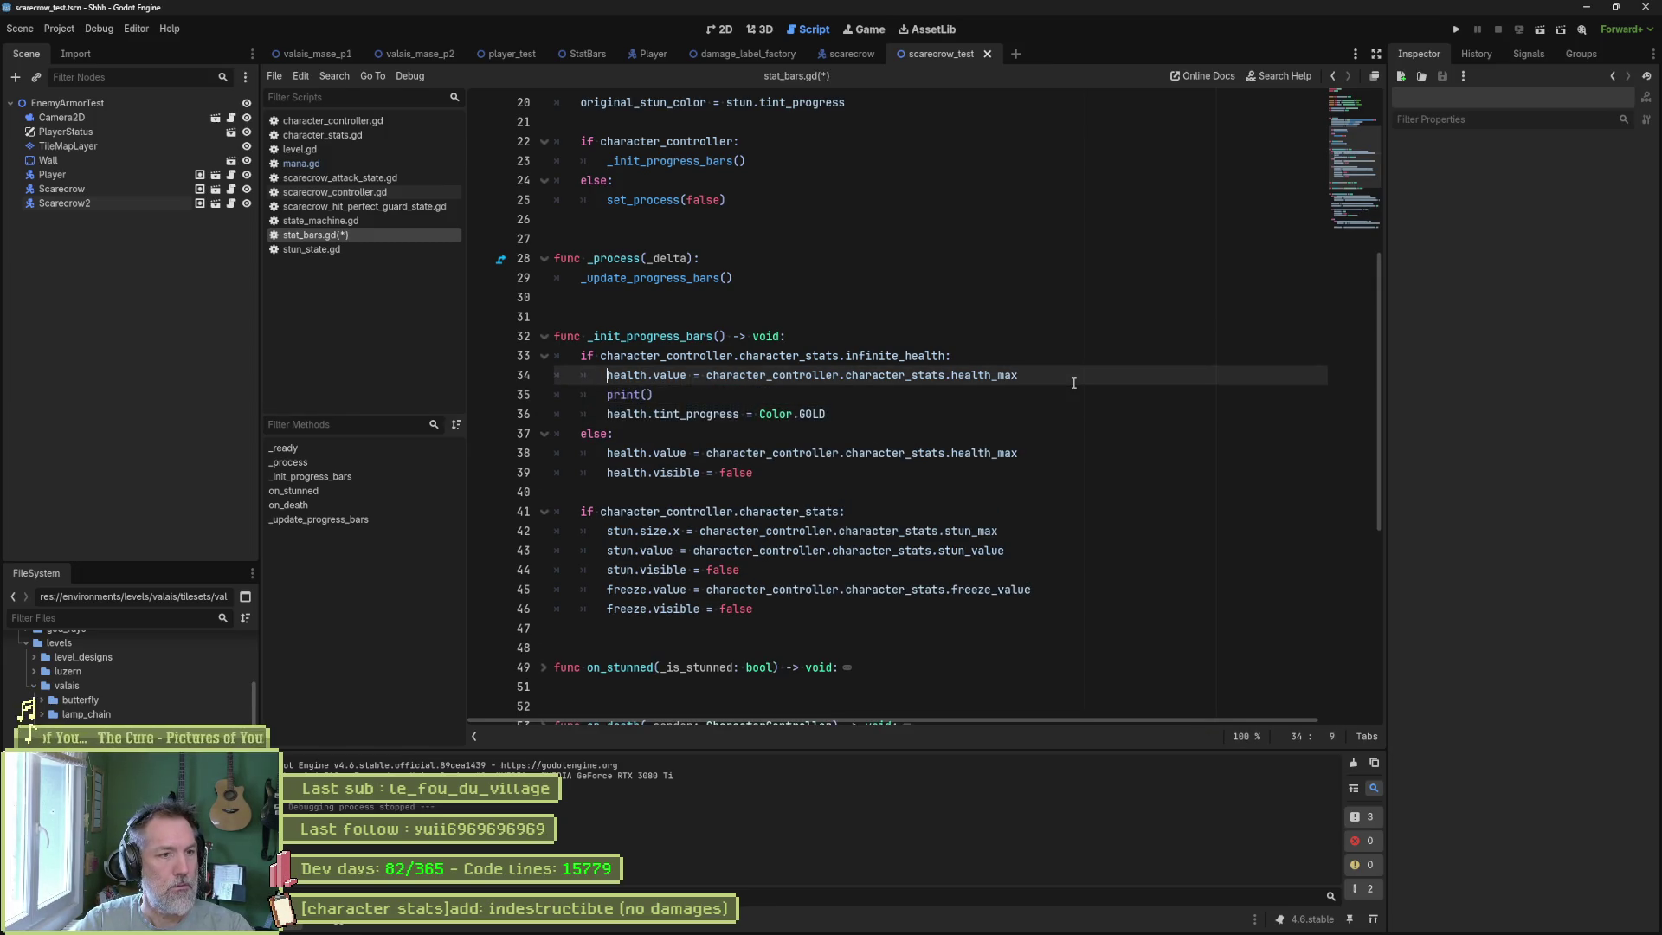
key("ctrl+shift+Right")
key("ctrl+shift+Right")
key("Down")
key("Left")
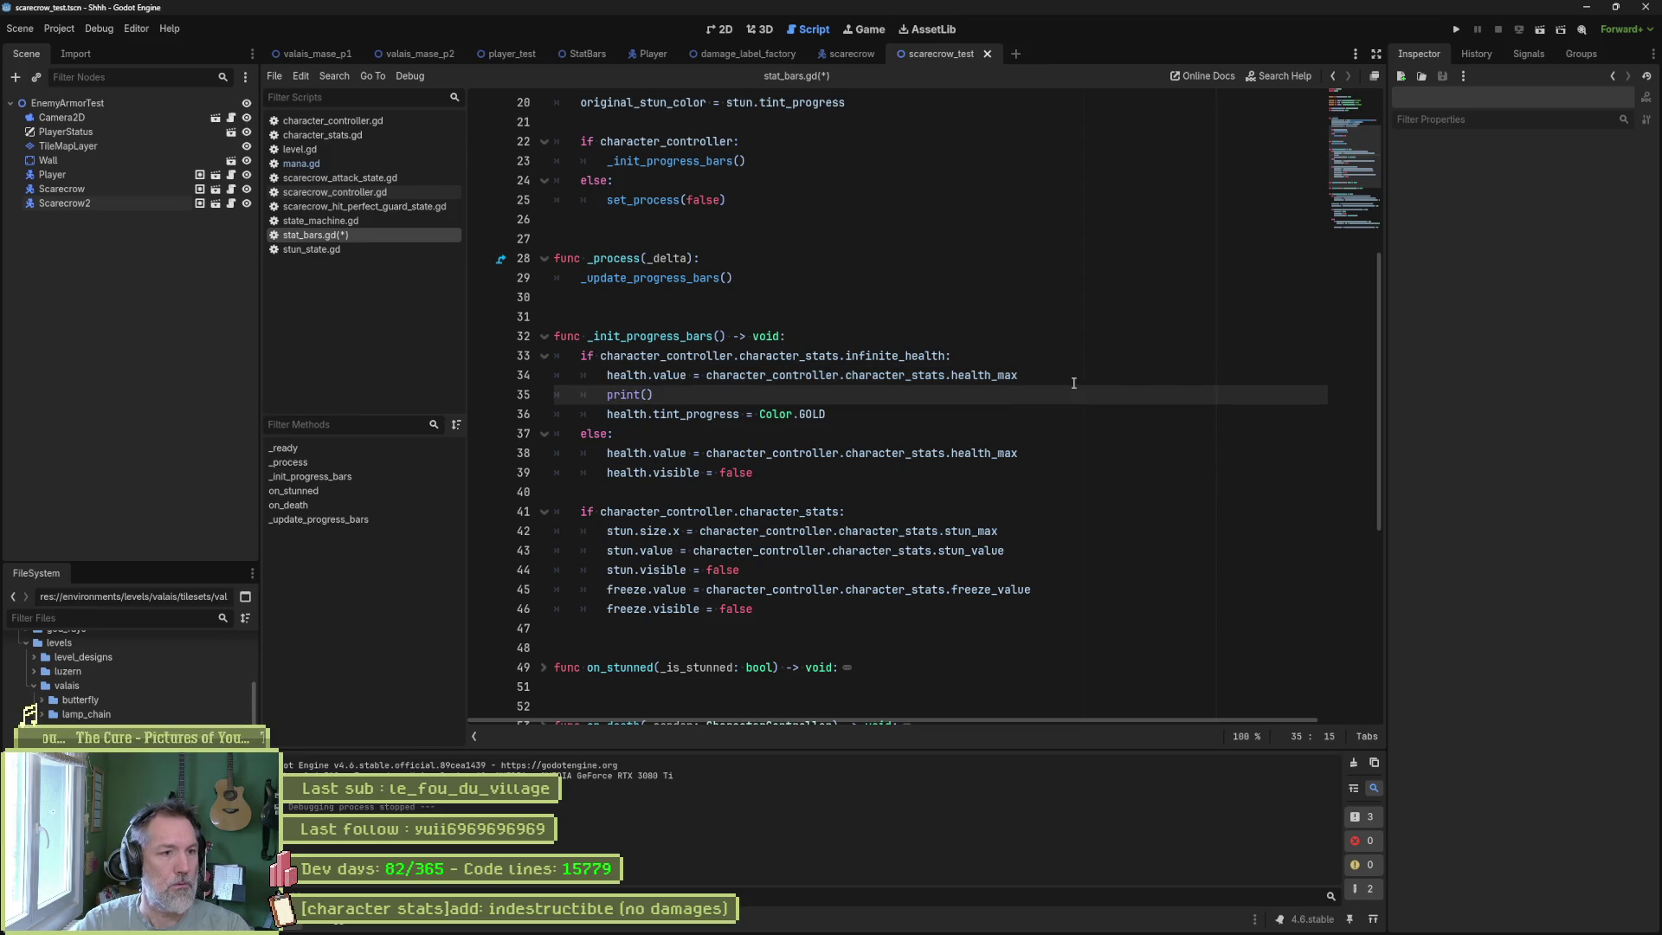
type("\"health.value: \"")
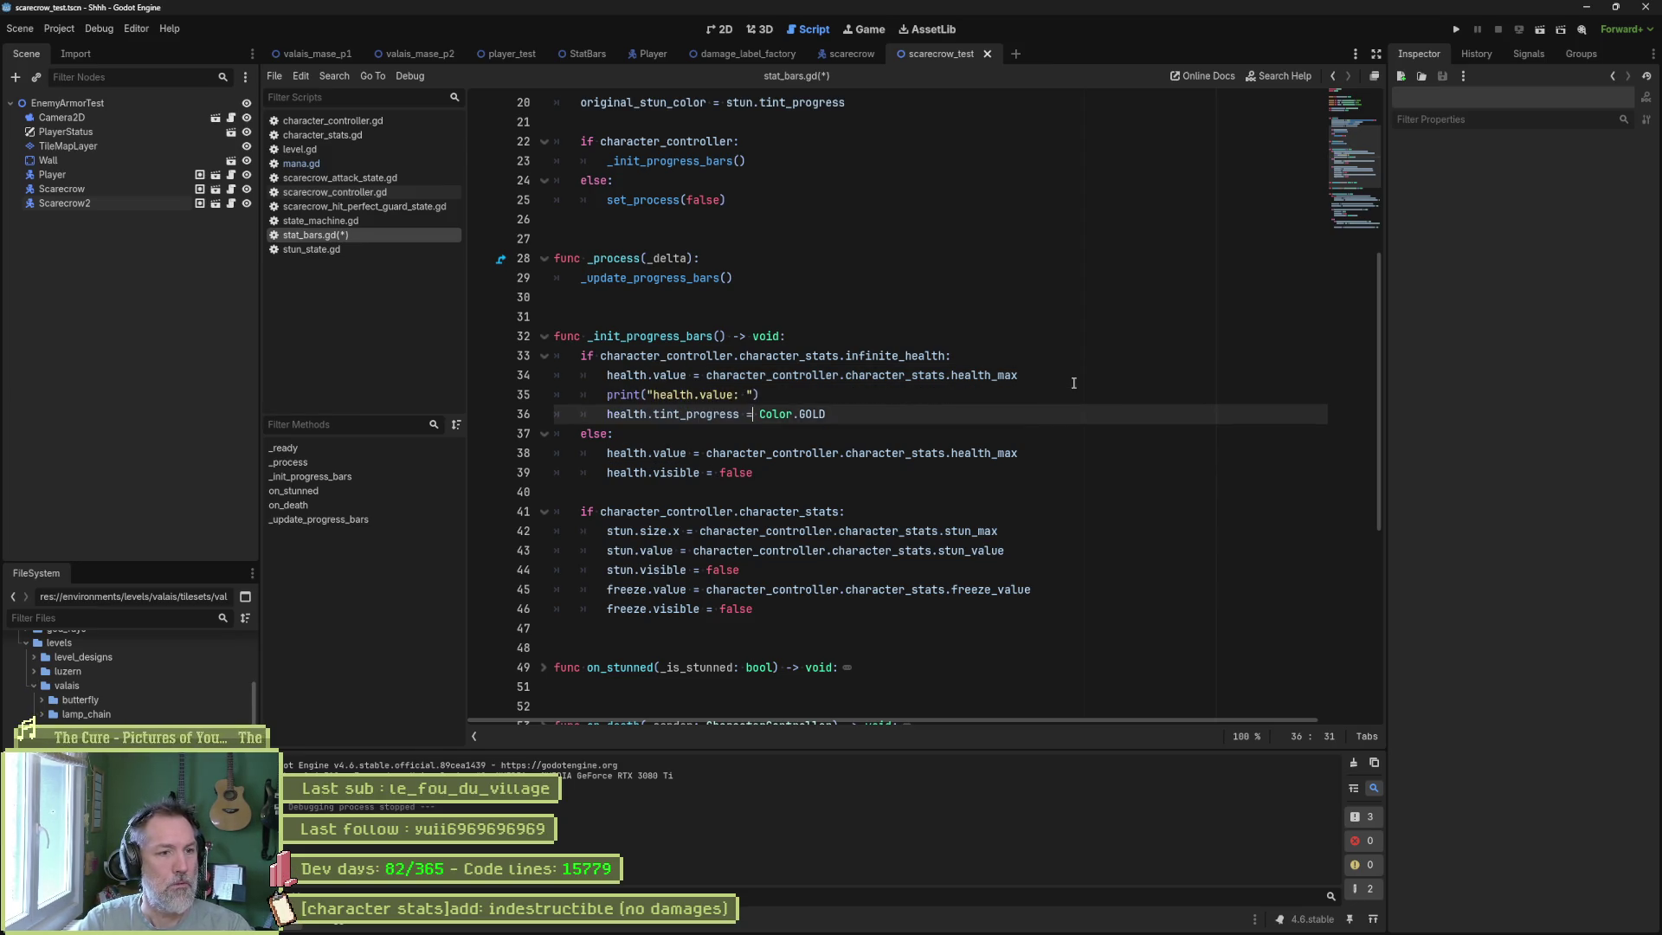
type(", health.value,")
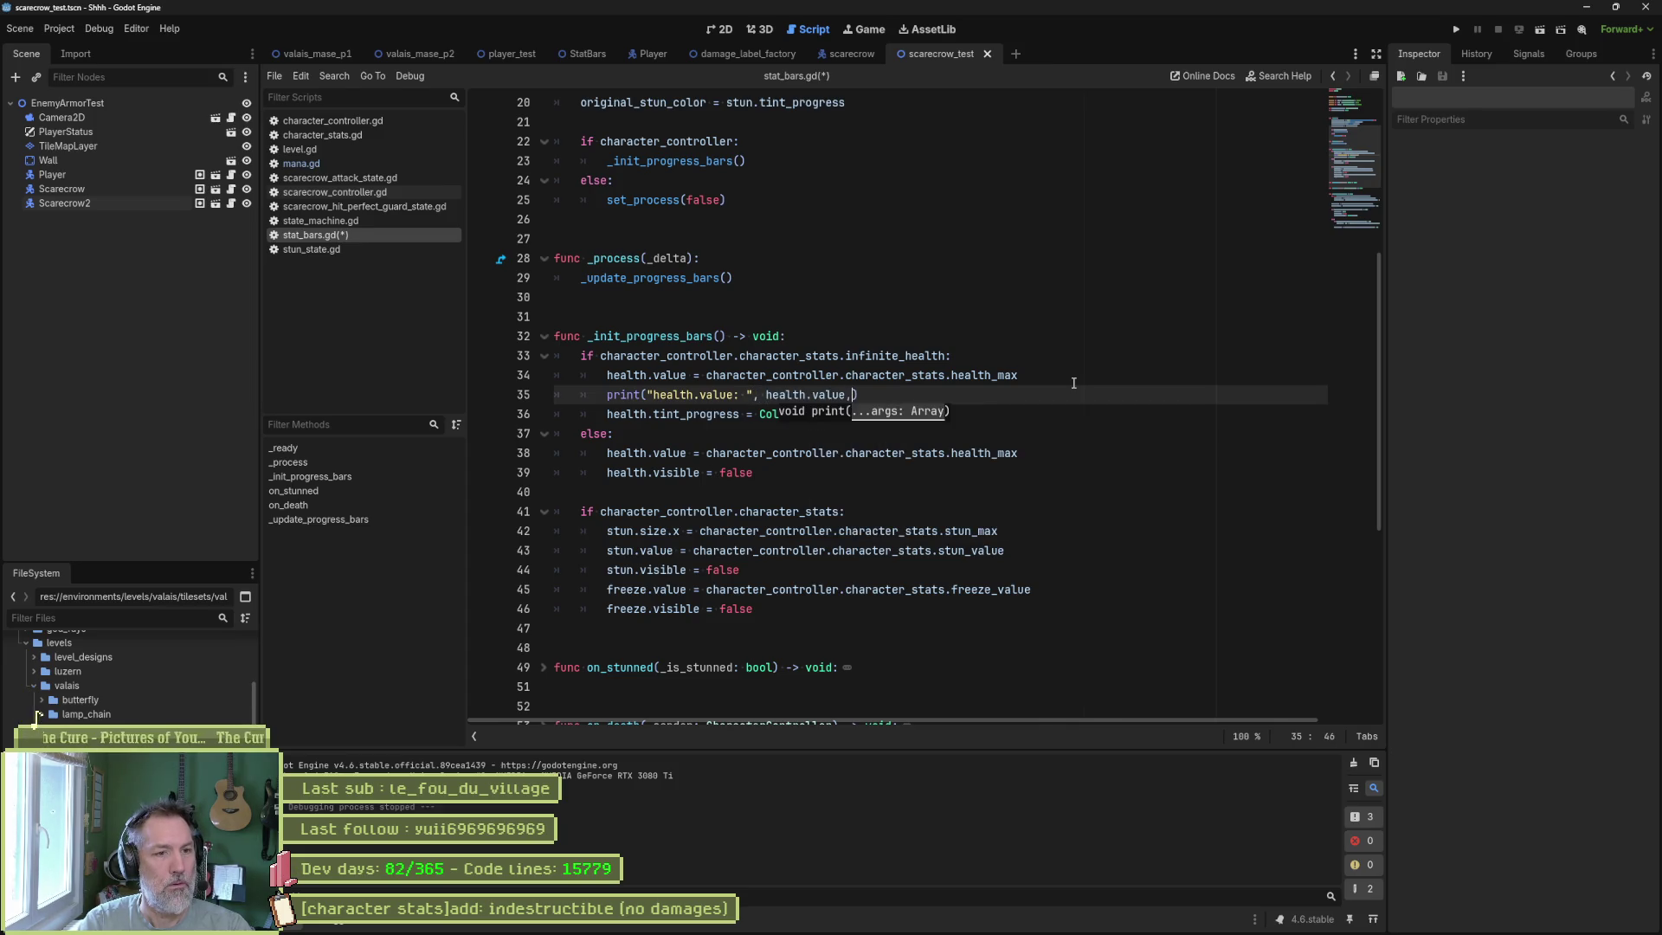
Append the character_stats.health_max expression as label and value, then run the scene.
left_click(1073, 383)
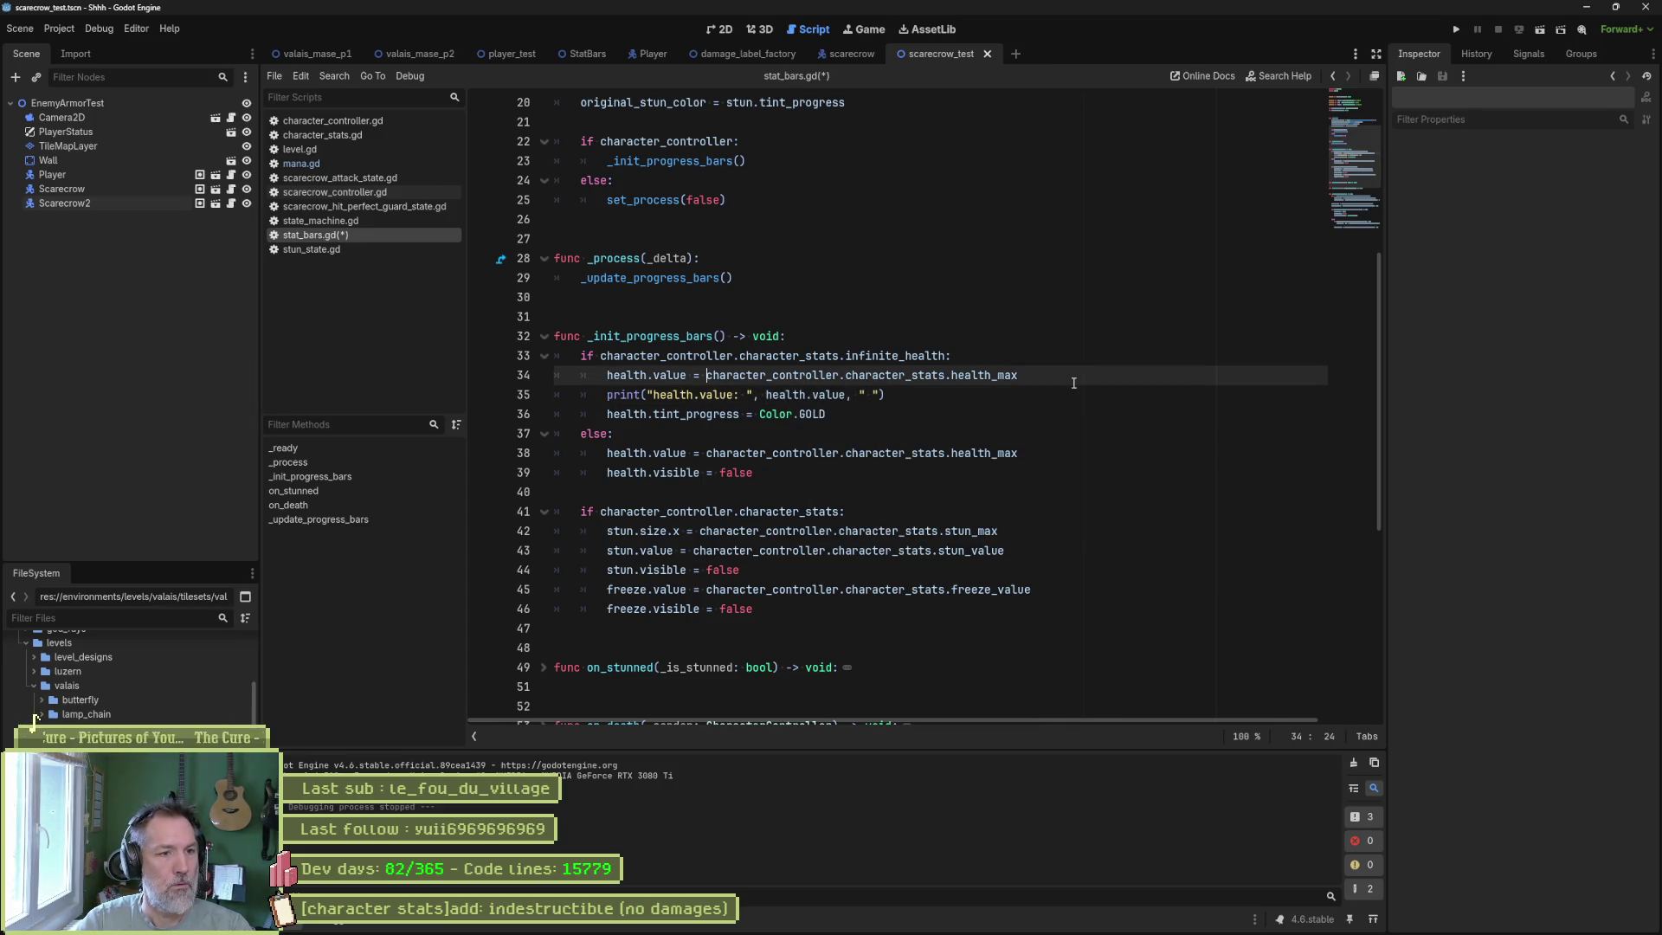
key("ctrl+shift+Left")
key("ctrl+shift+Left")
key("ctrl+shift+Left")
key("ctrl+c")
key("Down")
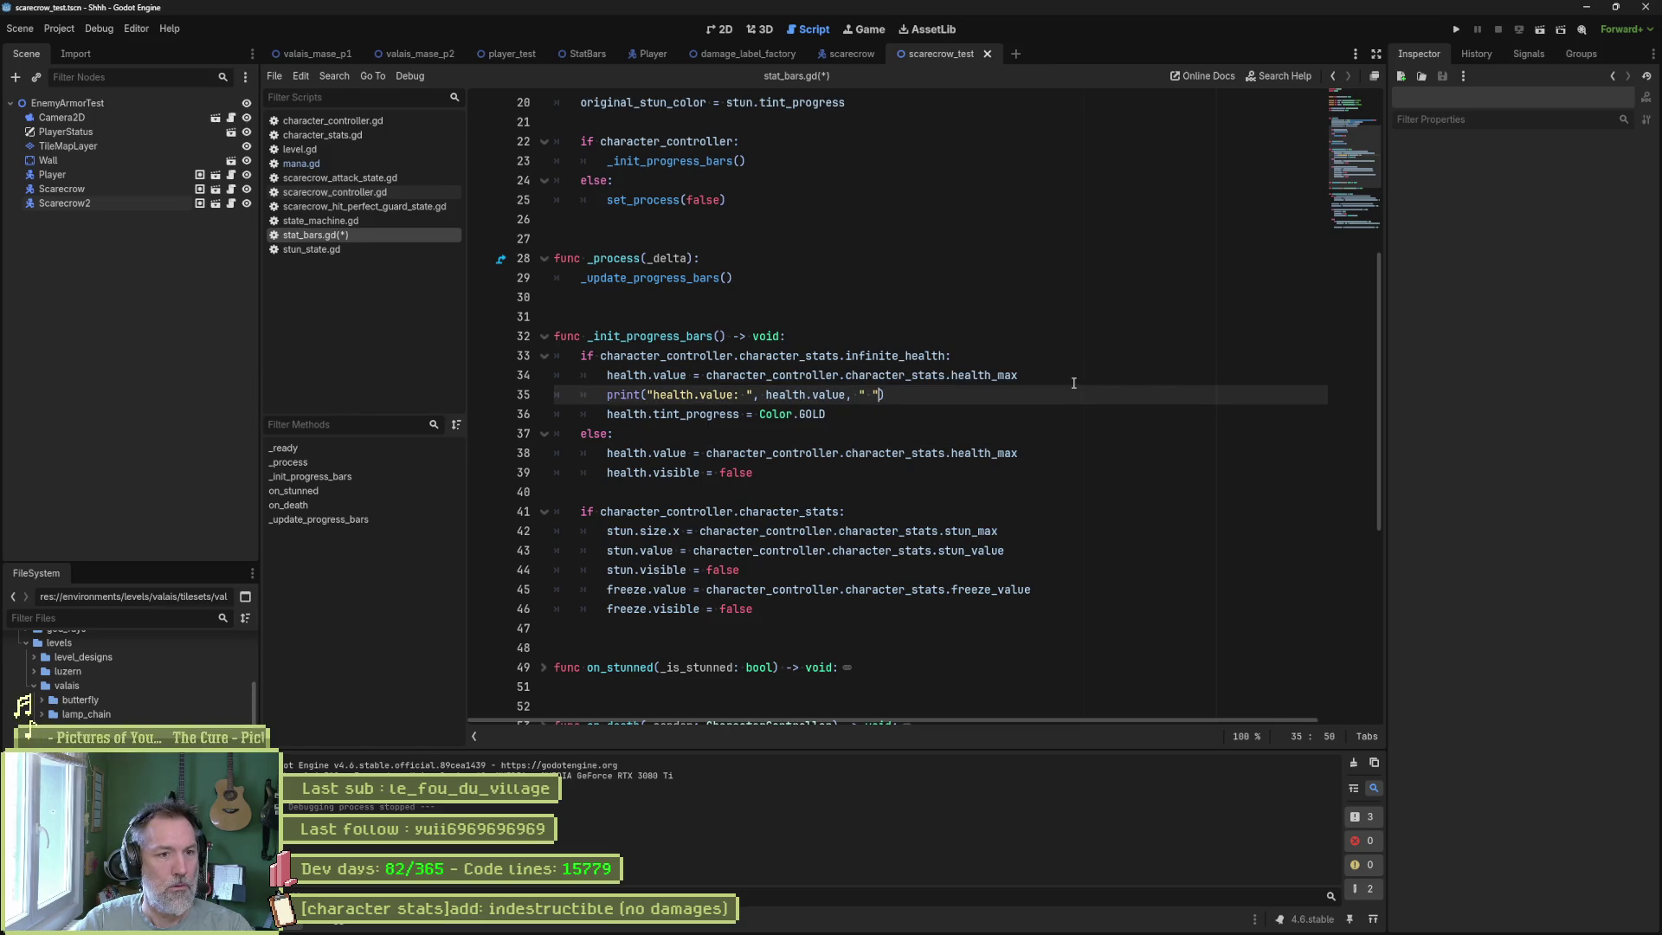
key("ctrl+v")
type(": \",")
key("ctrl+v")
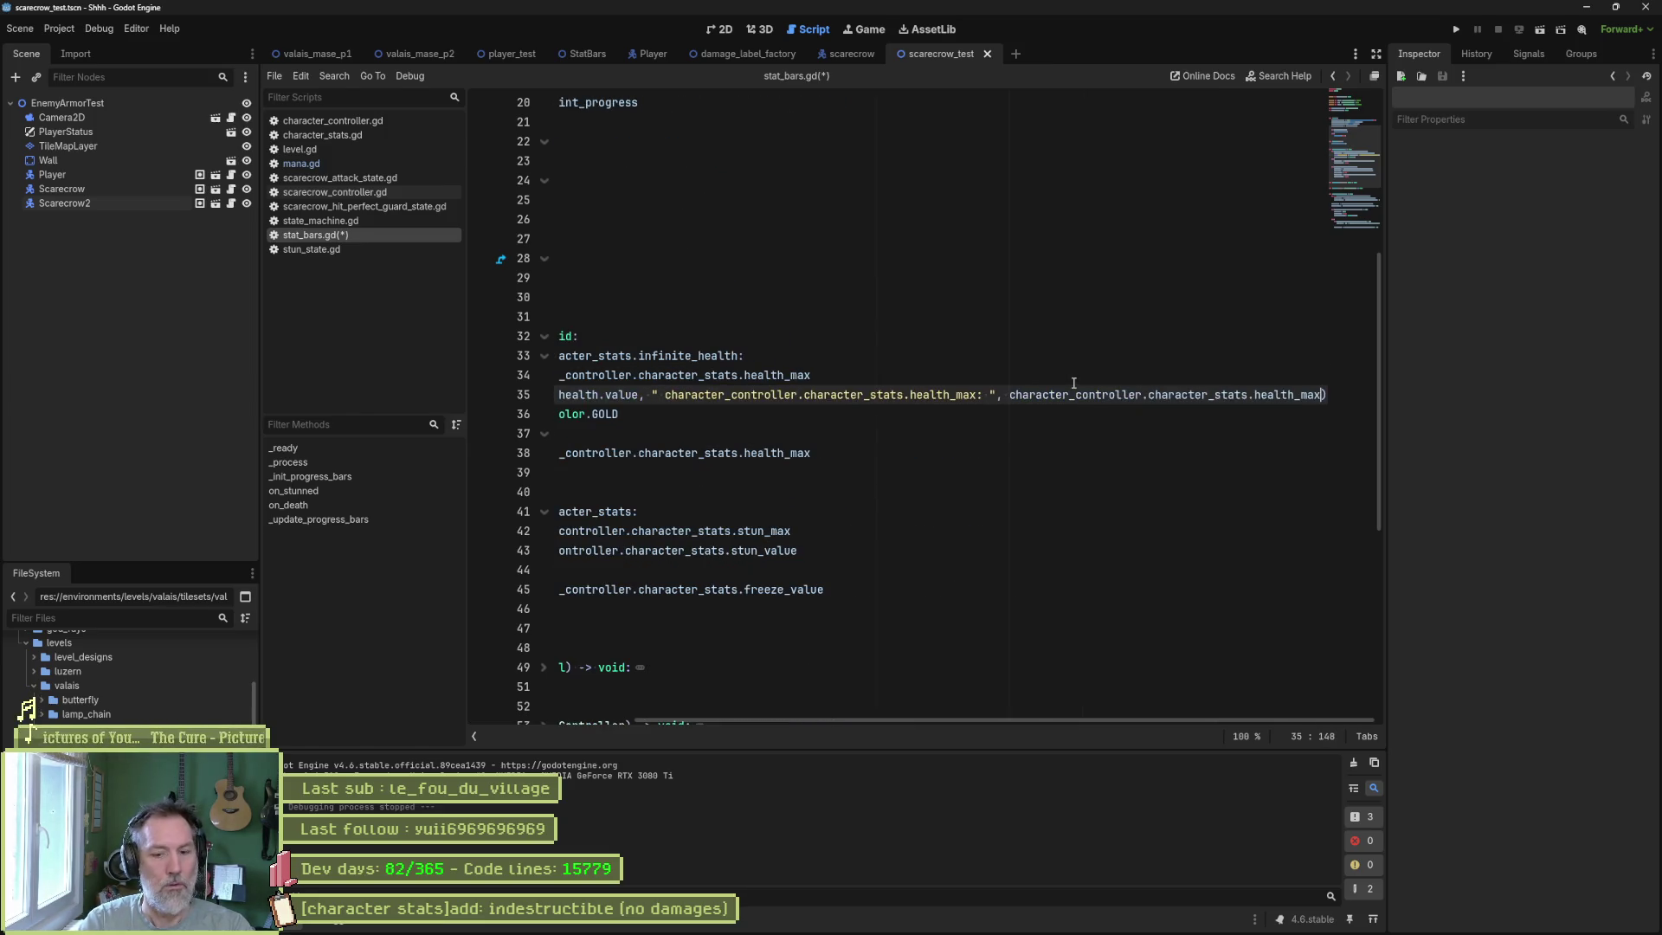
key("F6")
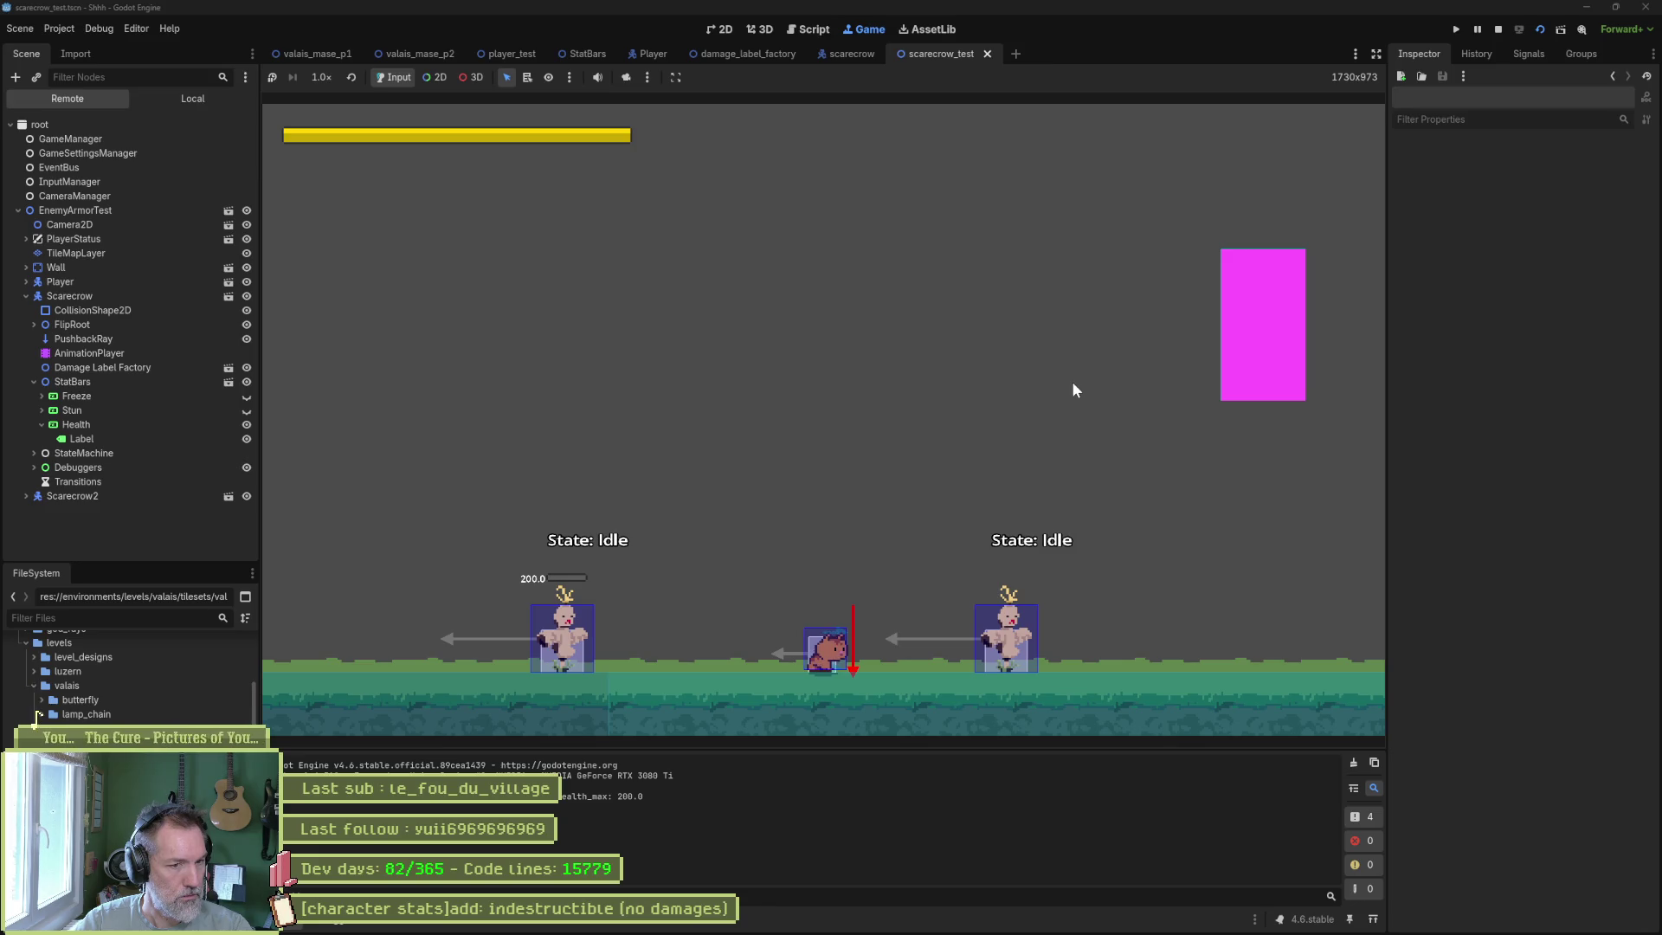
Stop the test run and delete the print(...) line 35 from stat_bars.gd.
key("F8")
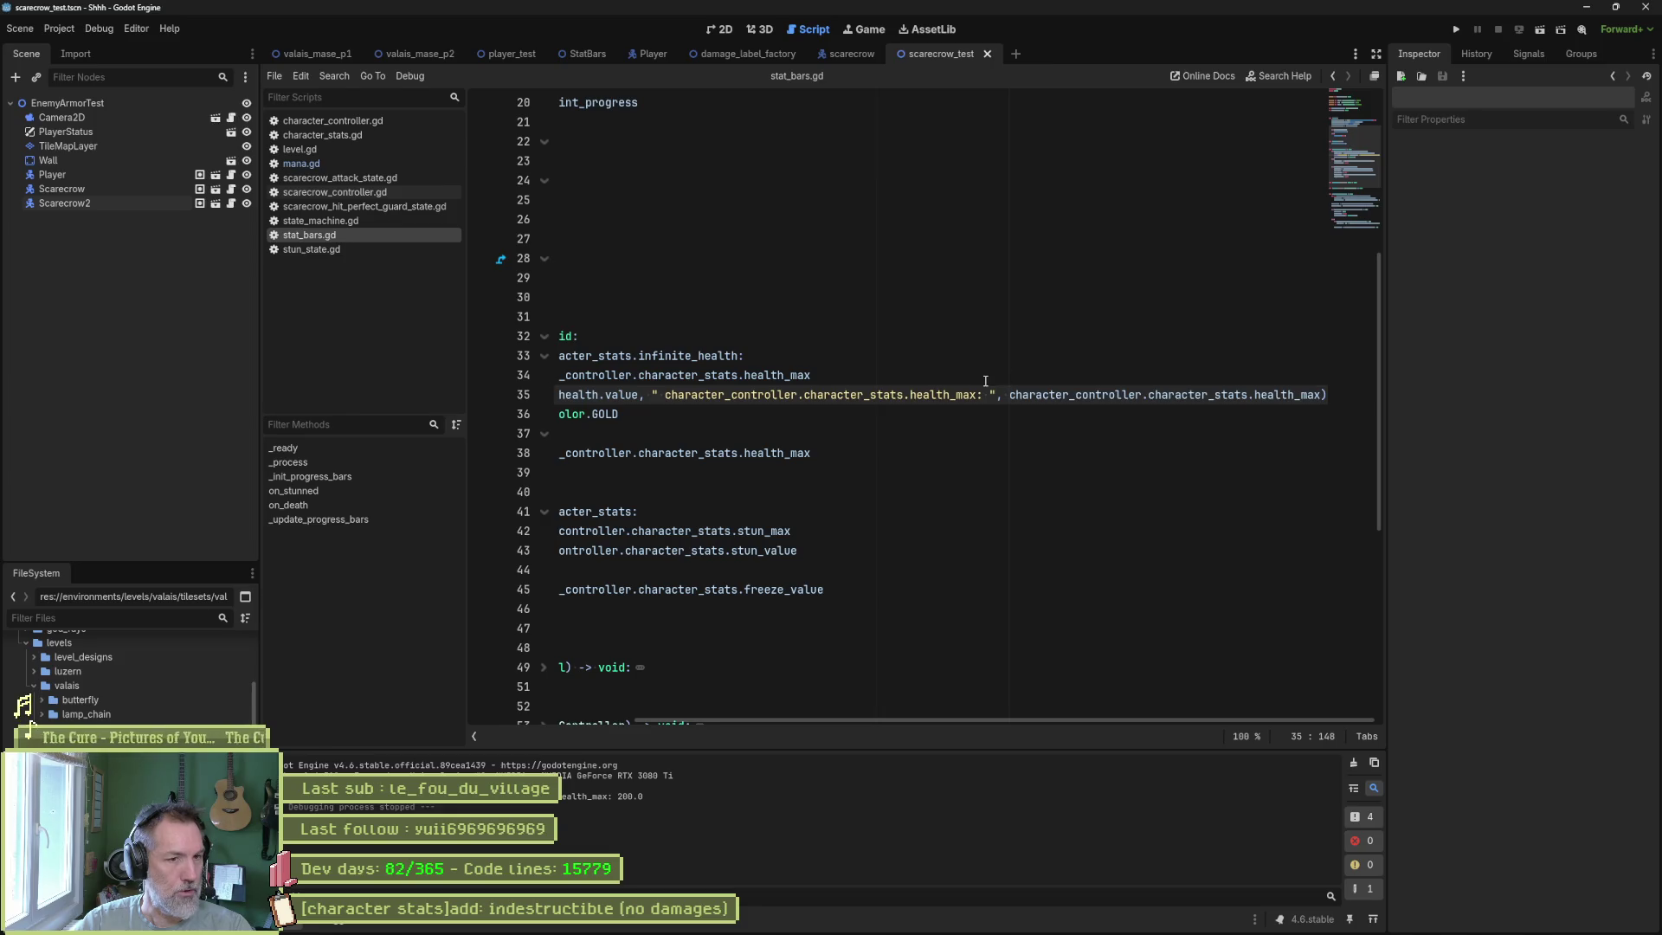
scroll(942, 720, "left", 3)
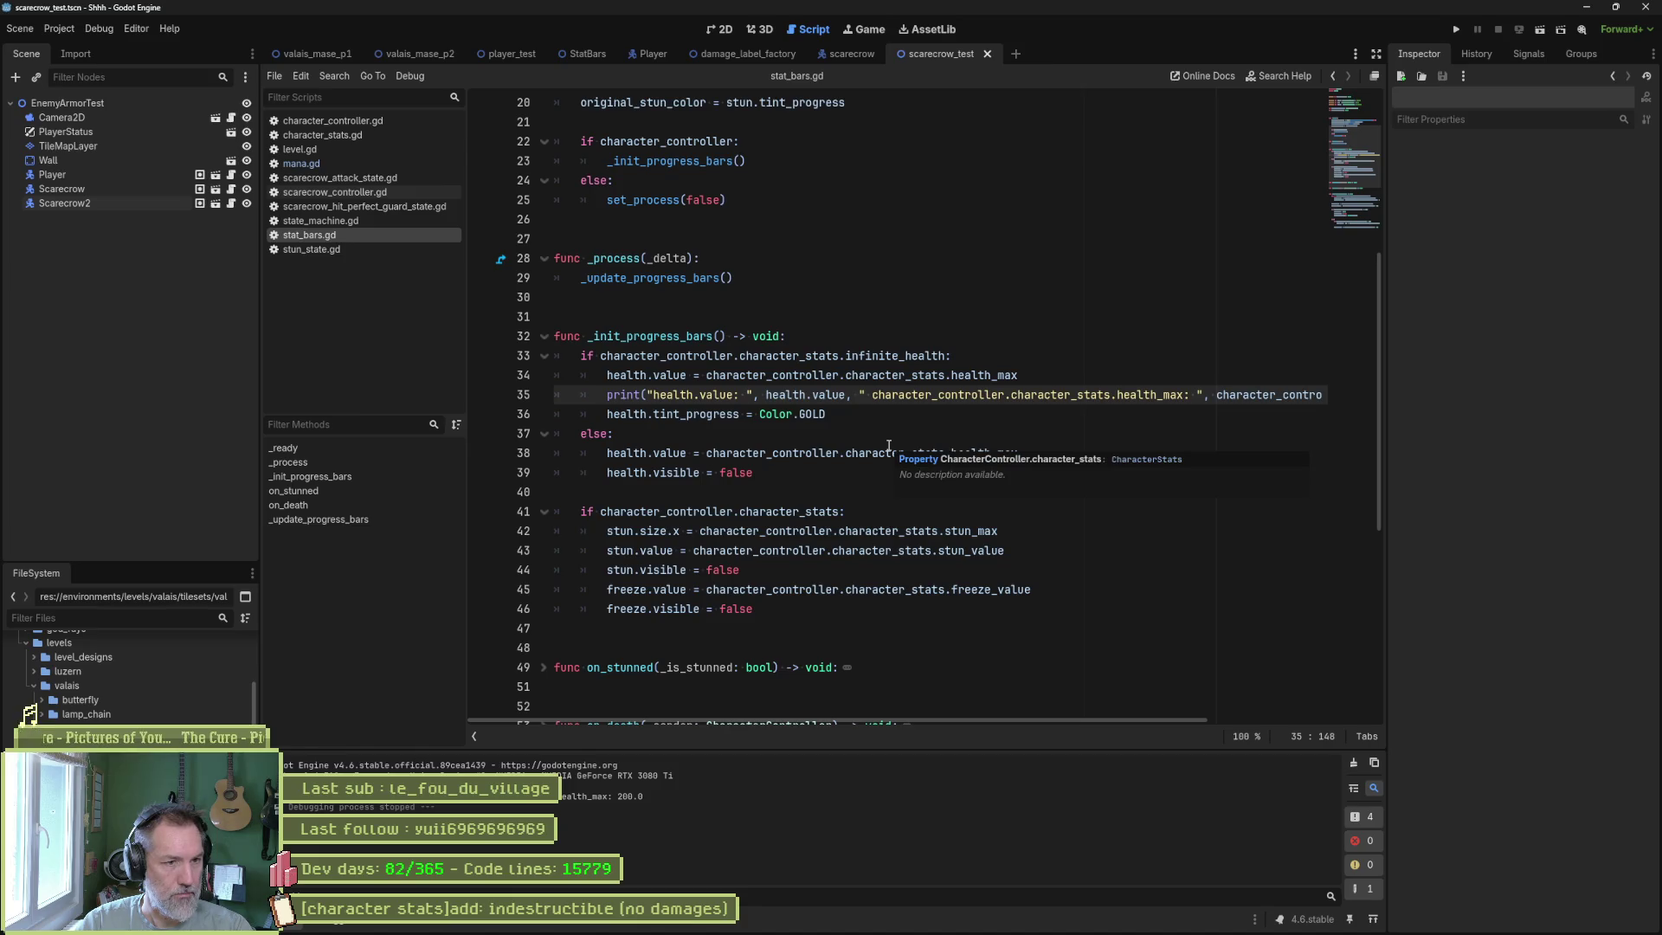
mouse_move(758, 412)
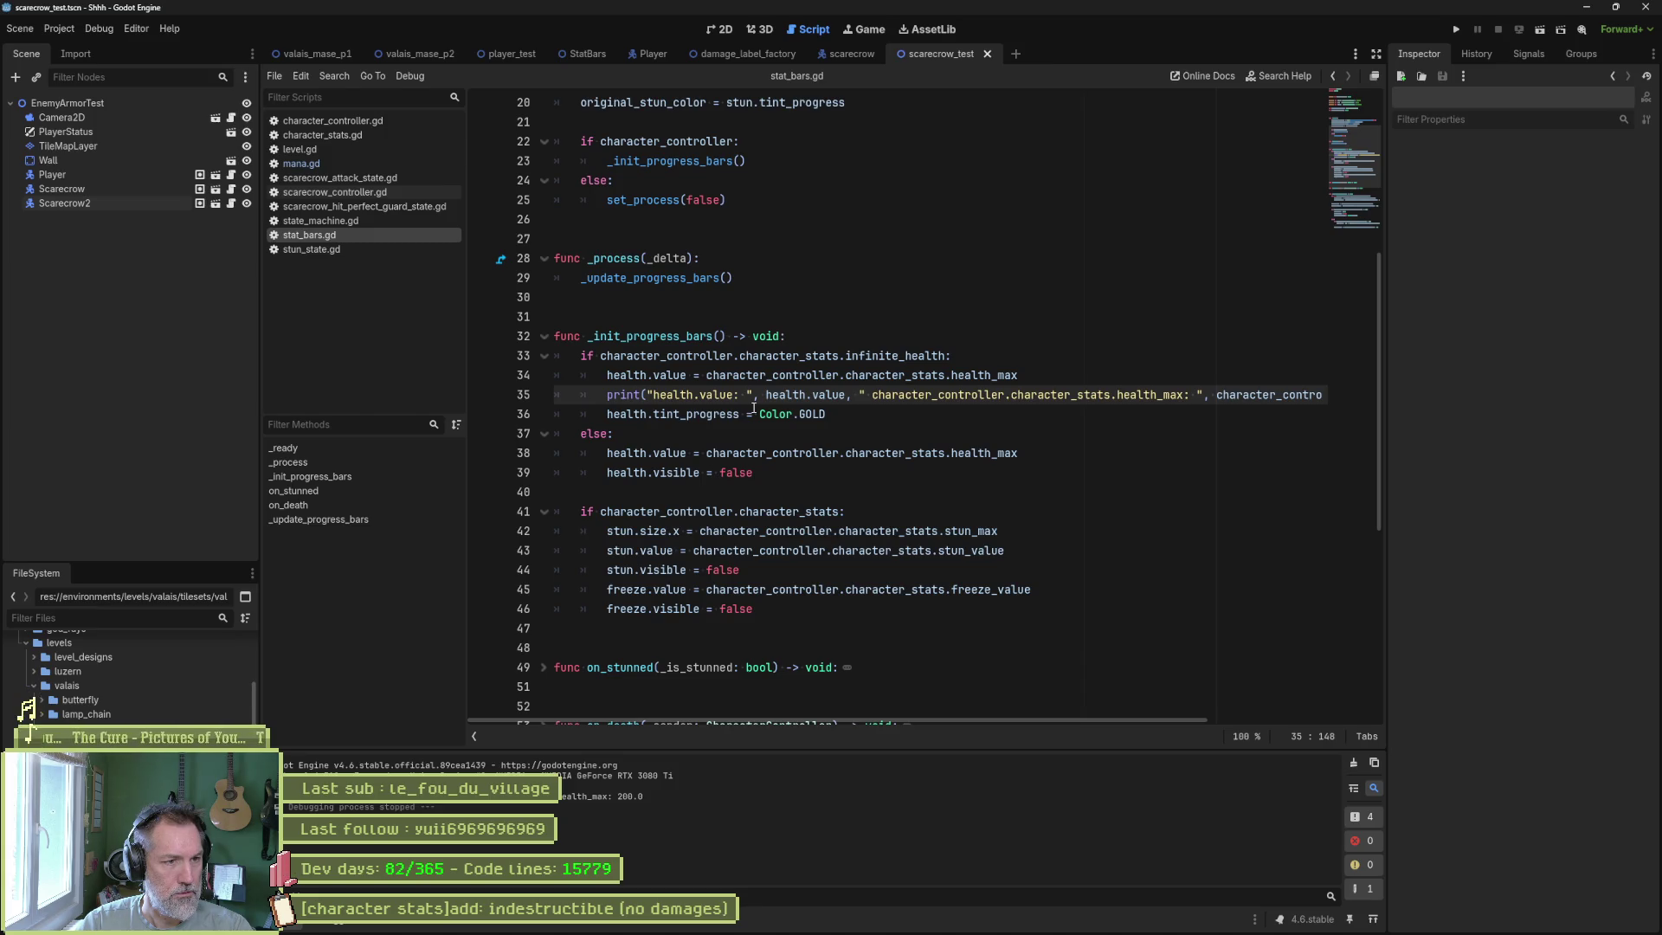
key("ctrl+shift+k")
scroll(757, 448, "down", 5)
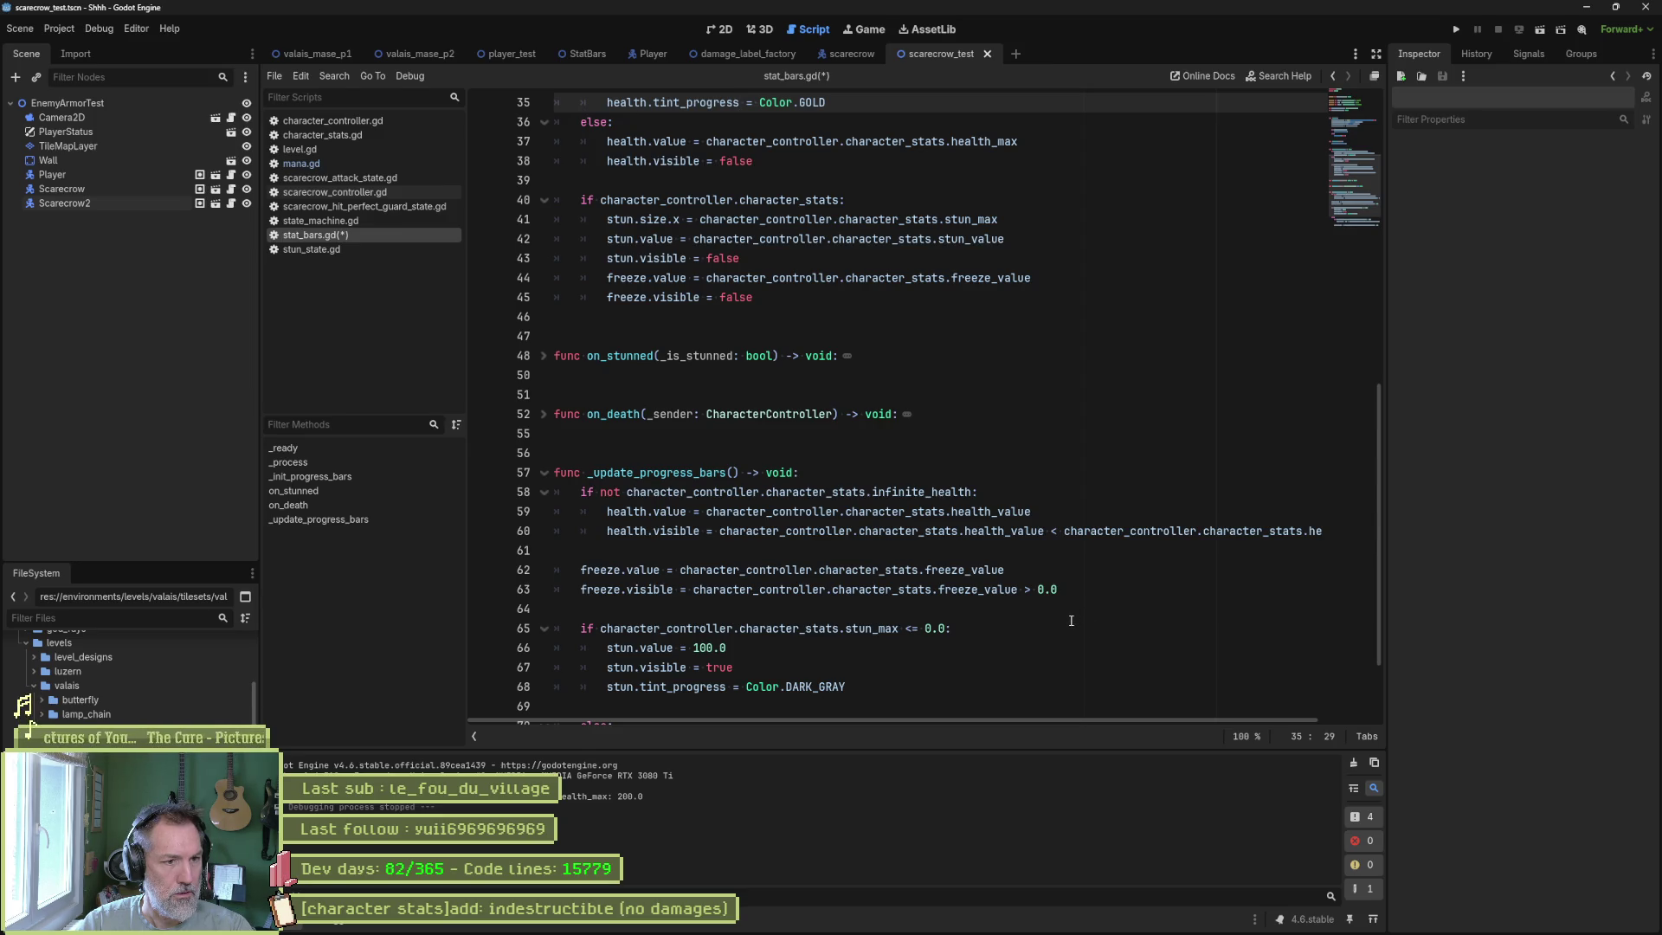
Save stat_bars.gd, compare Scarecrow and Scarecrow2 stats in the Inspector, then rerun scarecrow_test.
key("ctrl+s")
left_click(61, 189)
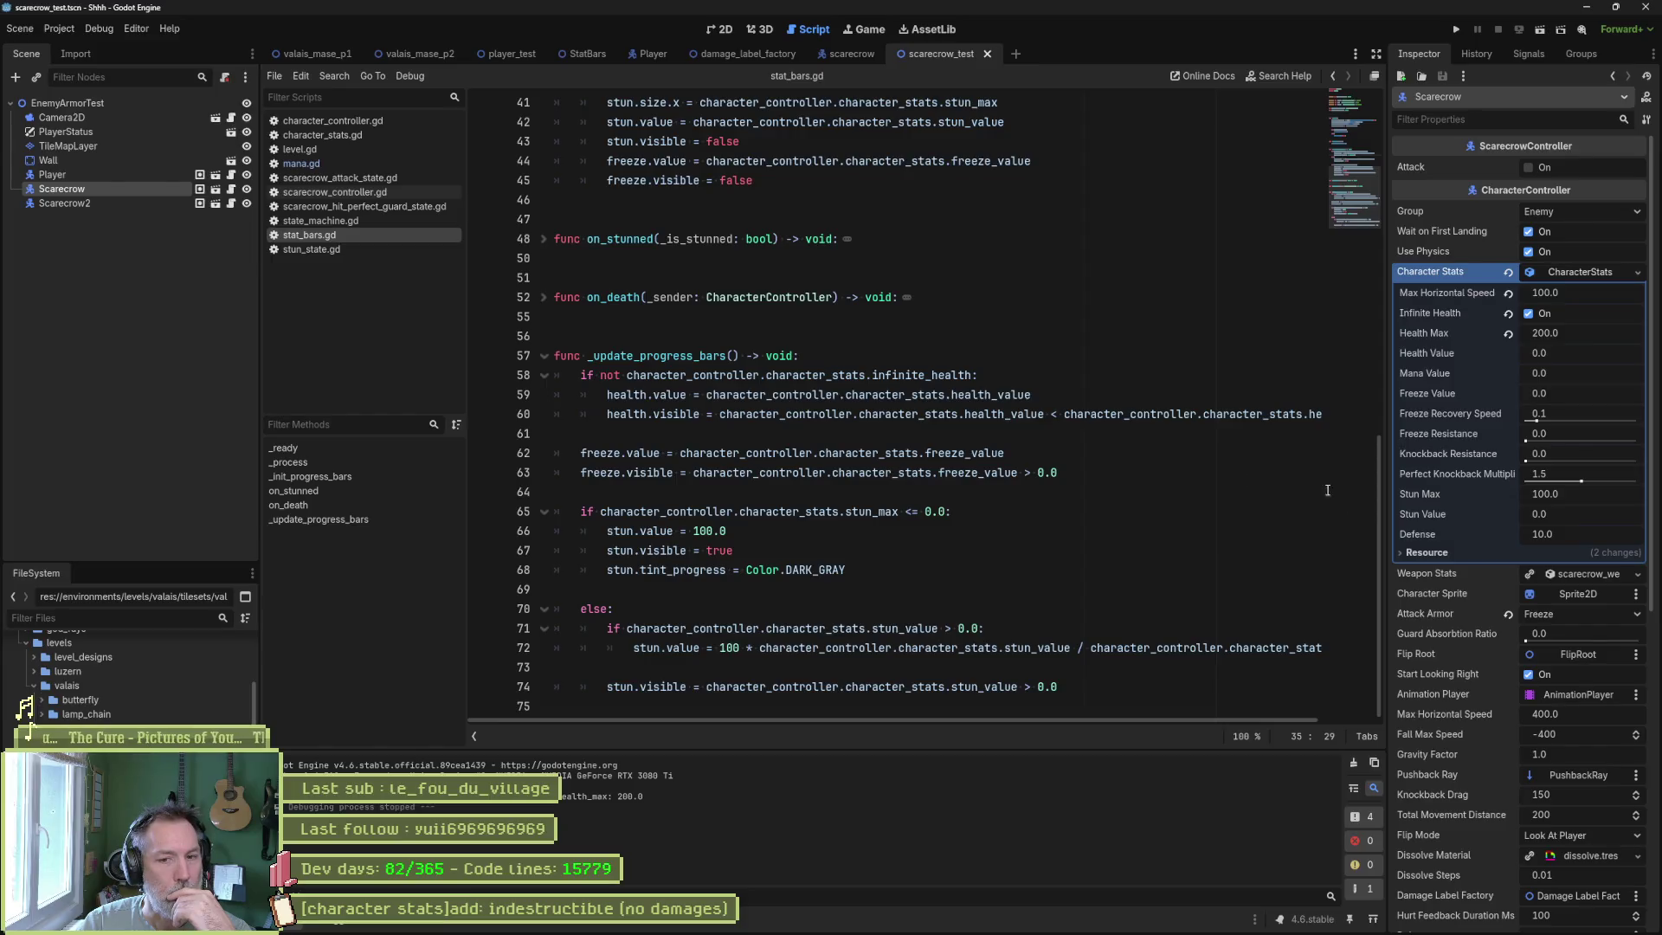
scroll(1509, 615, "up", 5)
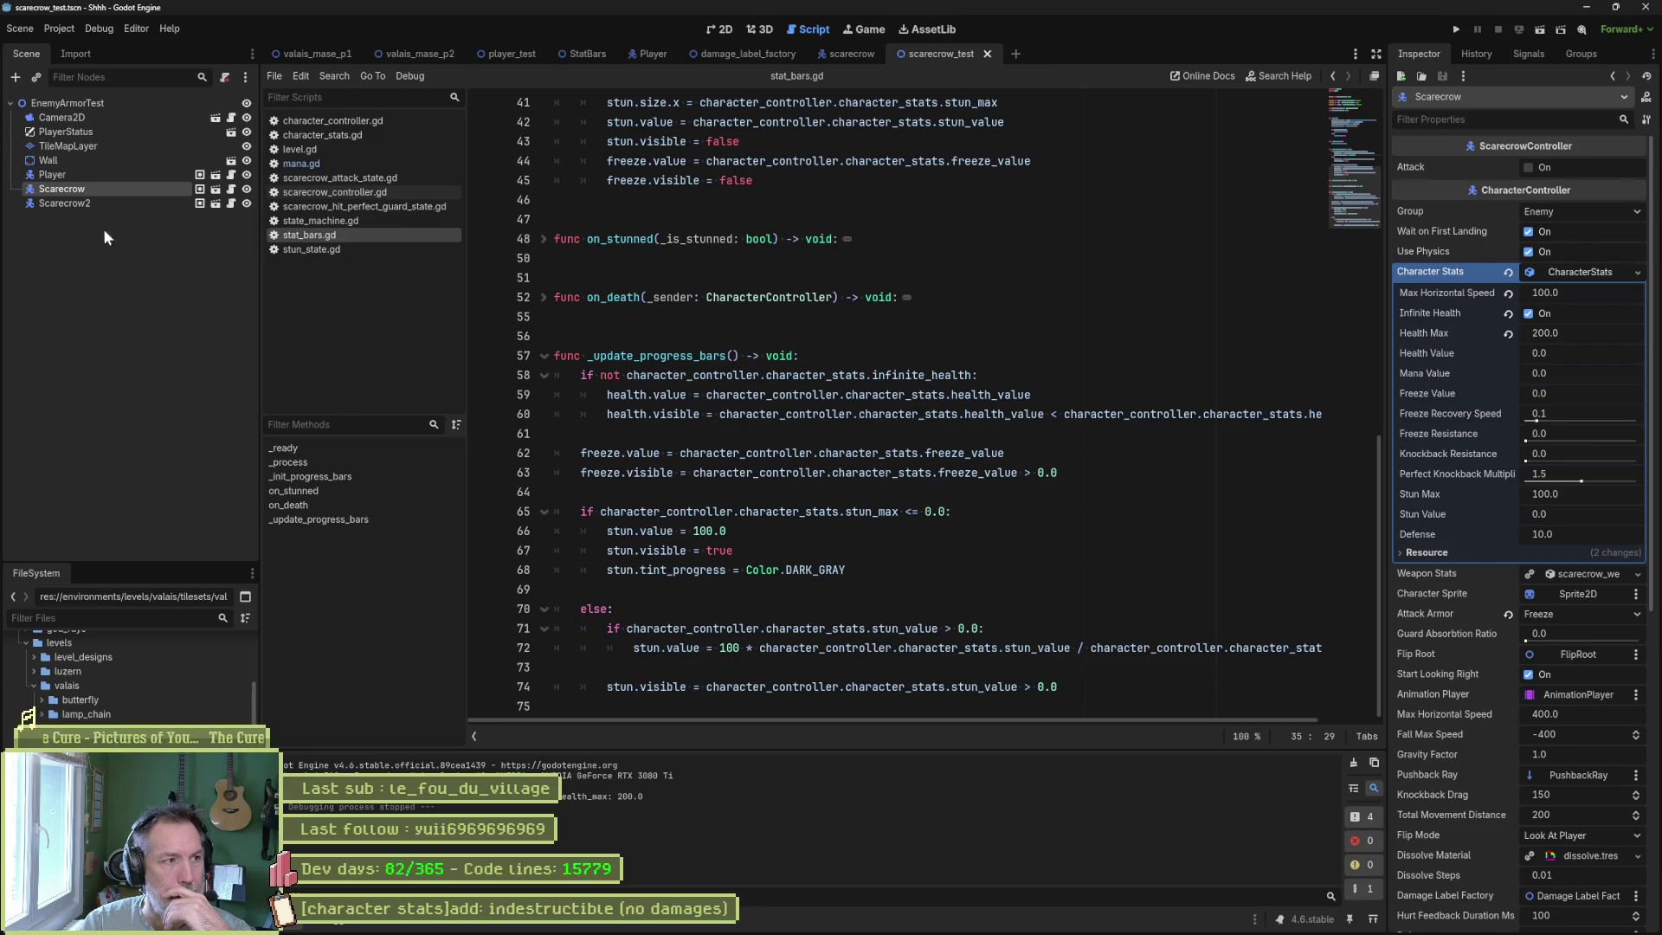
left_click(81, 206)
left_click(96, 189)
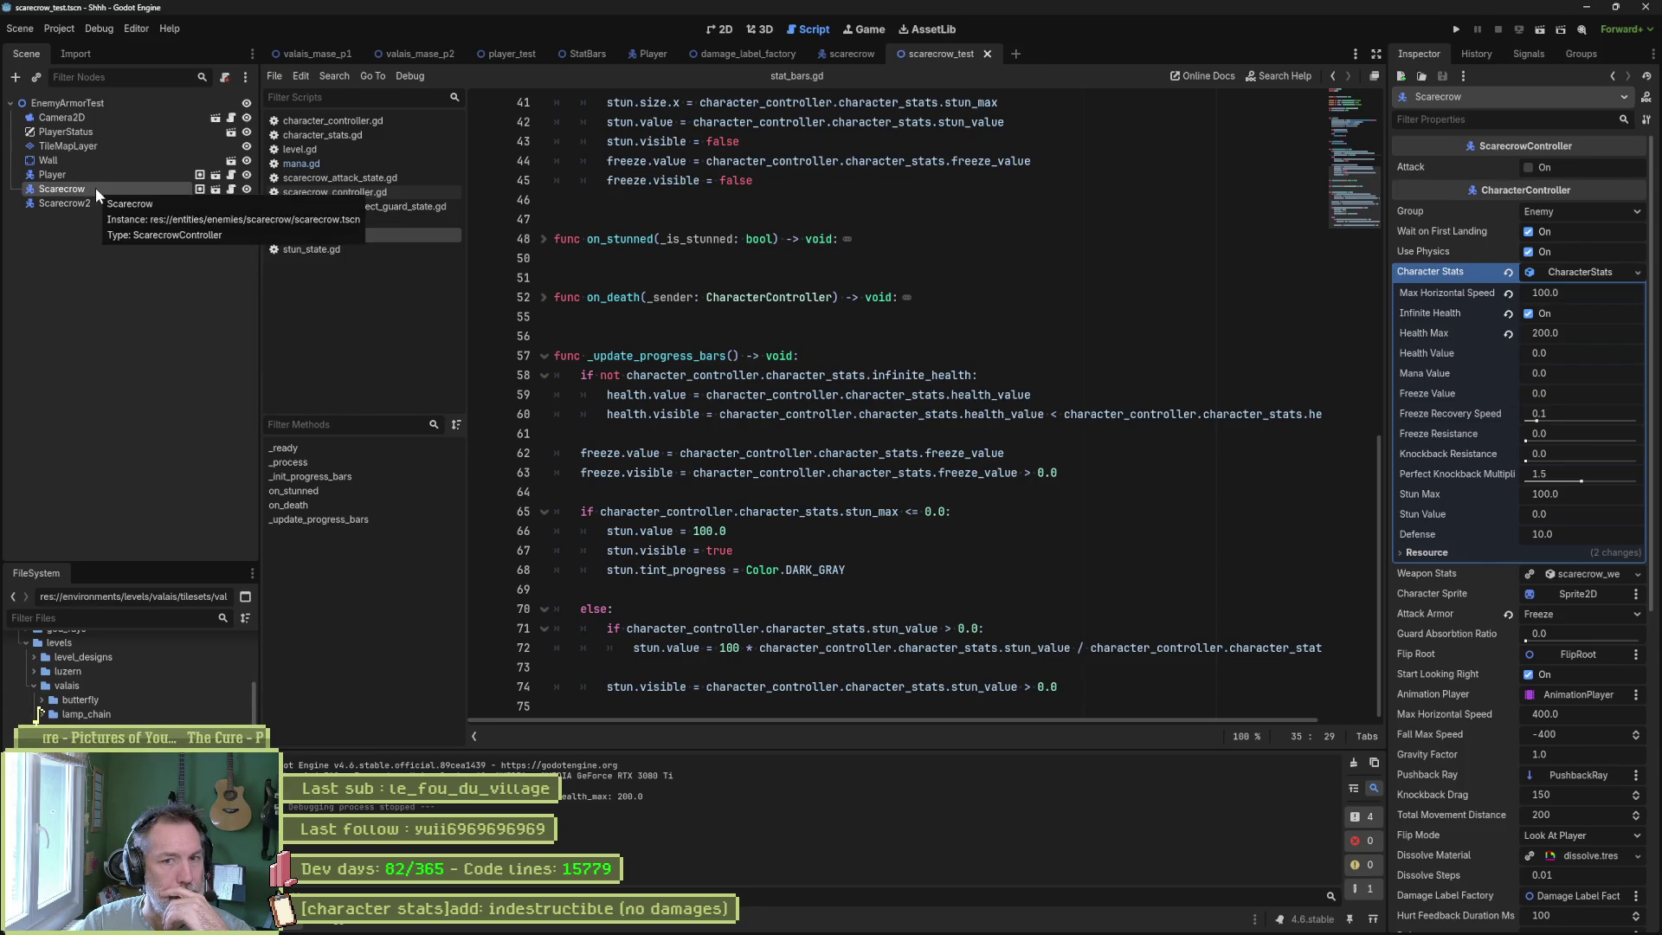
left_click(97, 206)
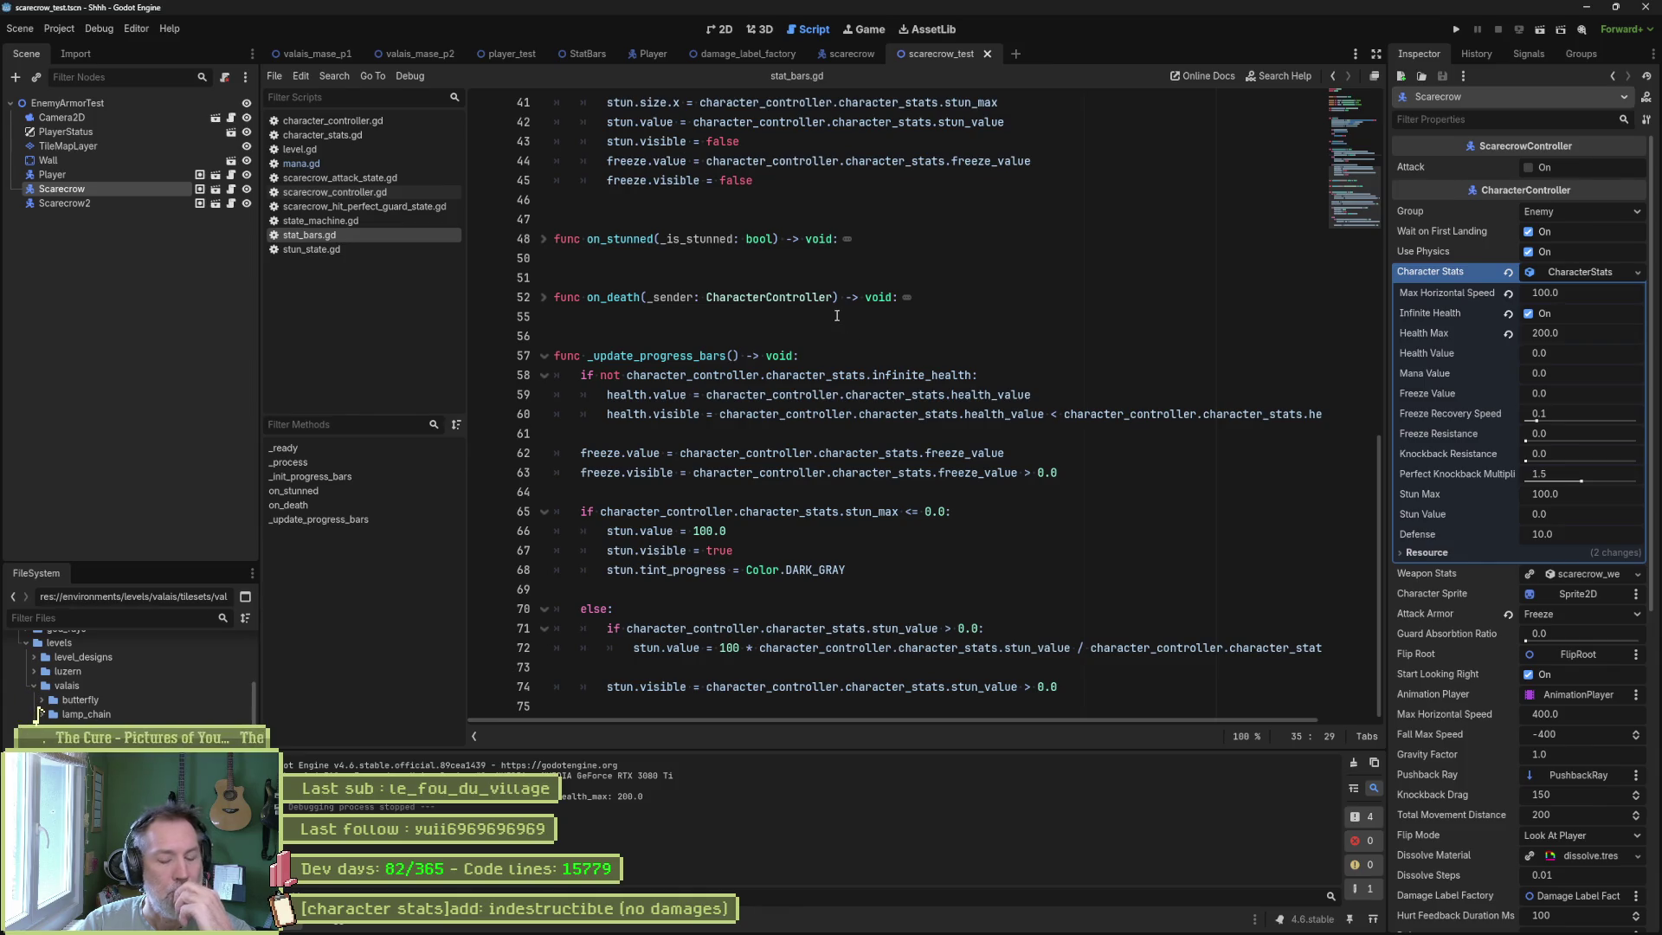
key("F6")
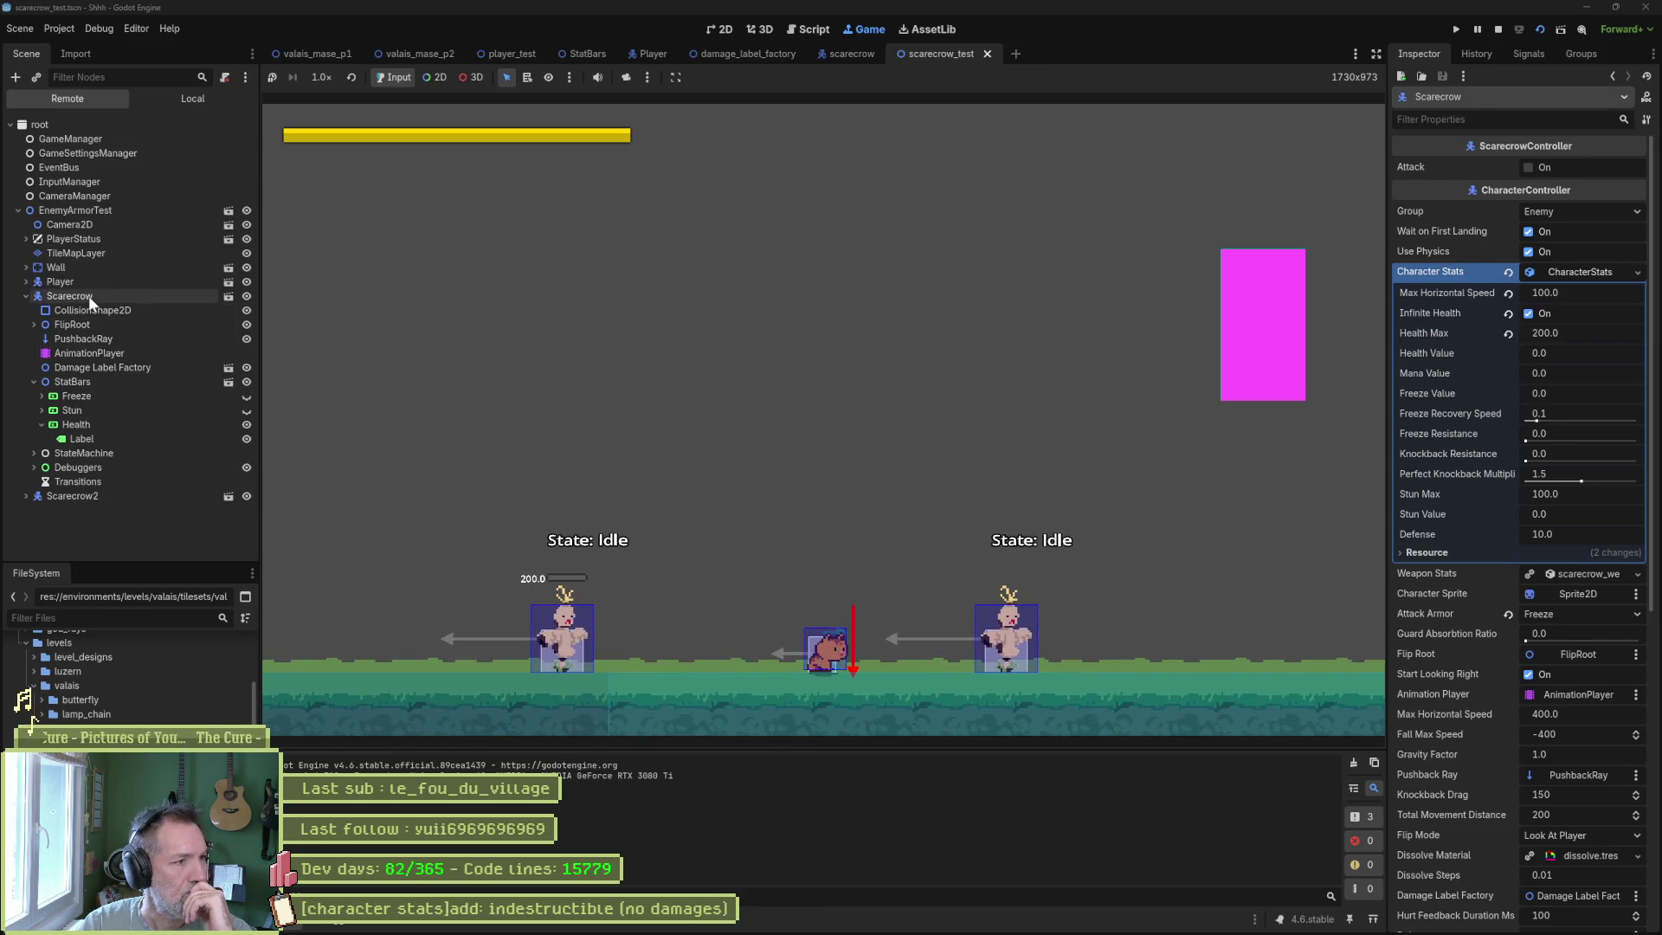
Inspect the live Scarecrow's Character Stats and Health bar range, then stop and return to stat_bars.gd.
left_click(86, 298)
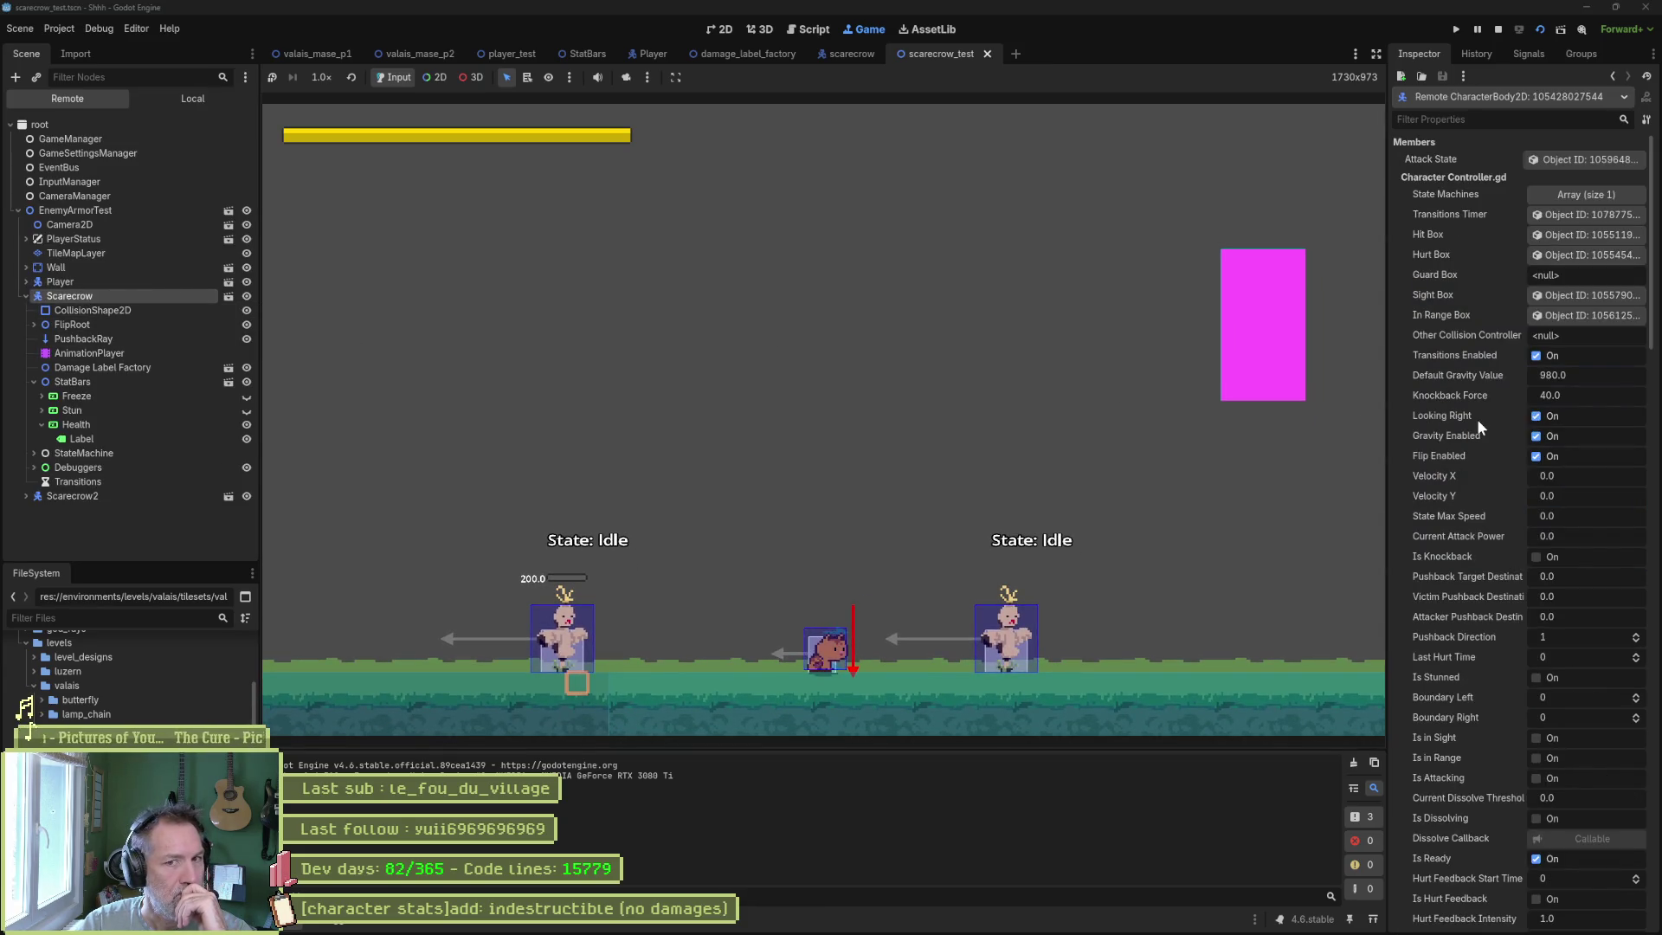
scroll(1476, 418, "down", 5)
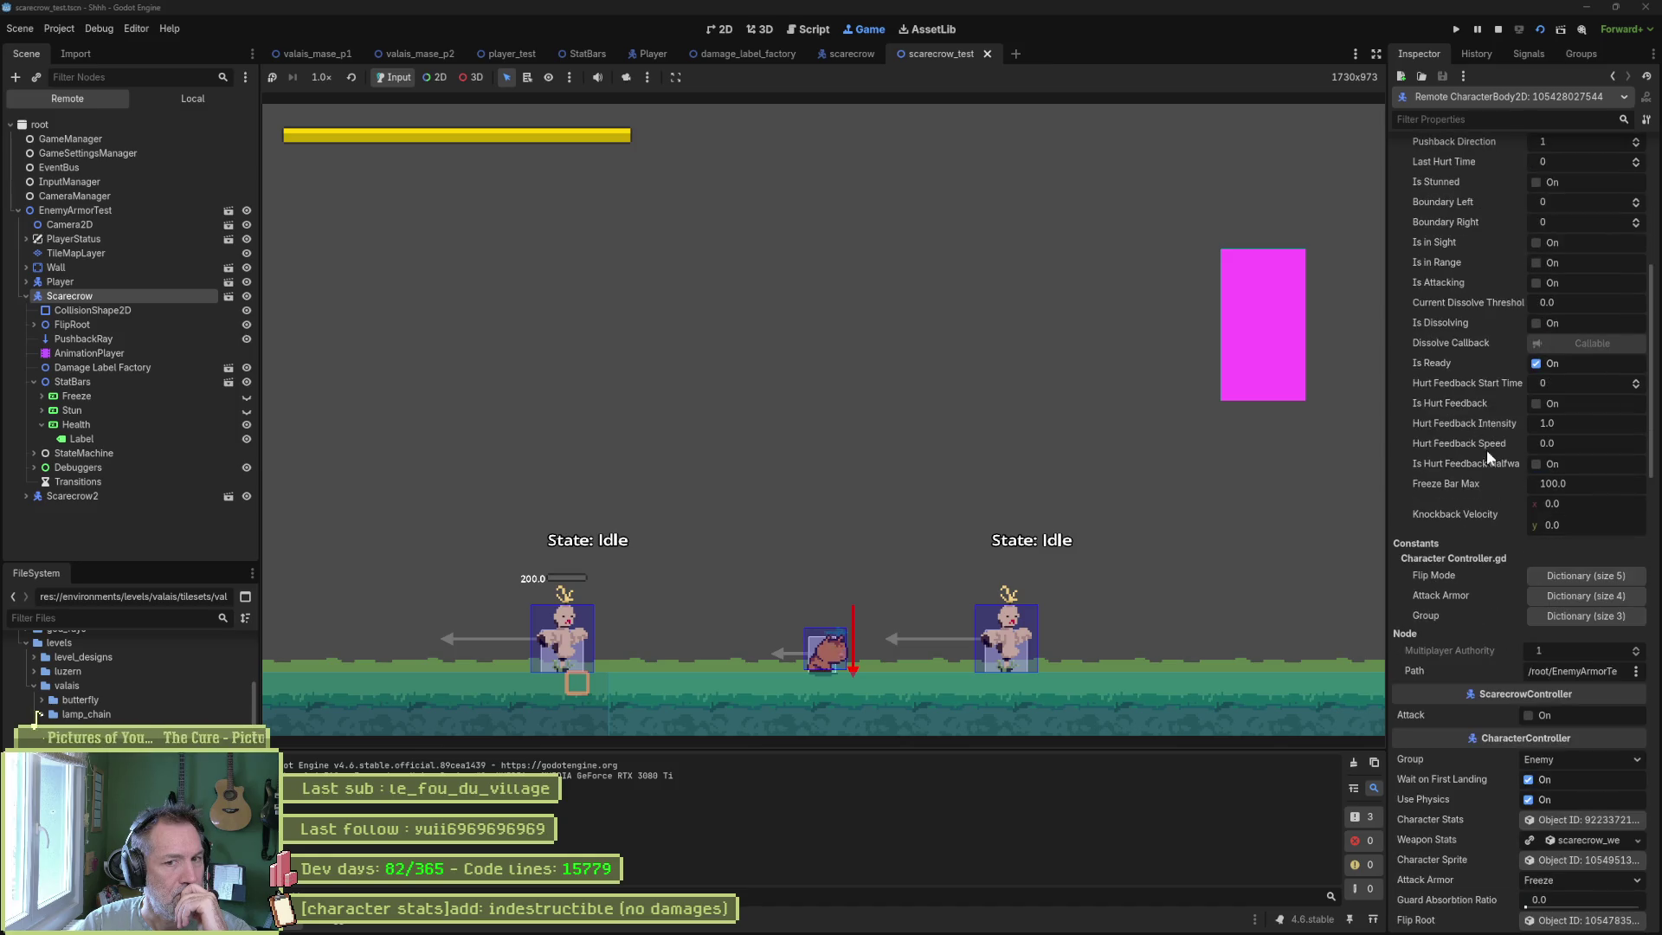
left_click(1565, 817)
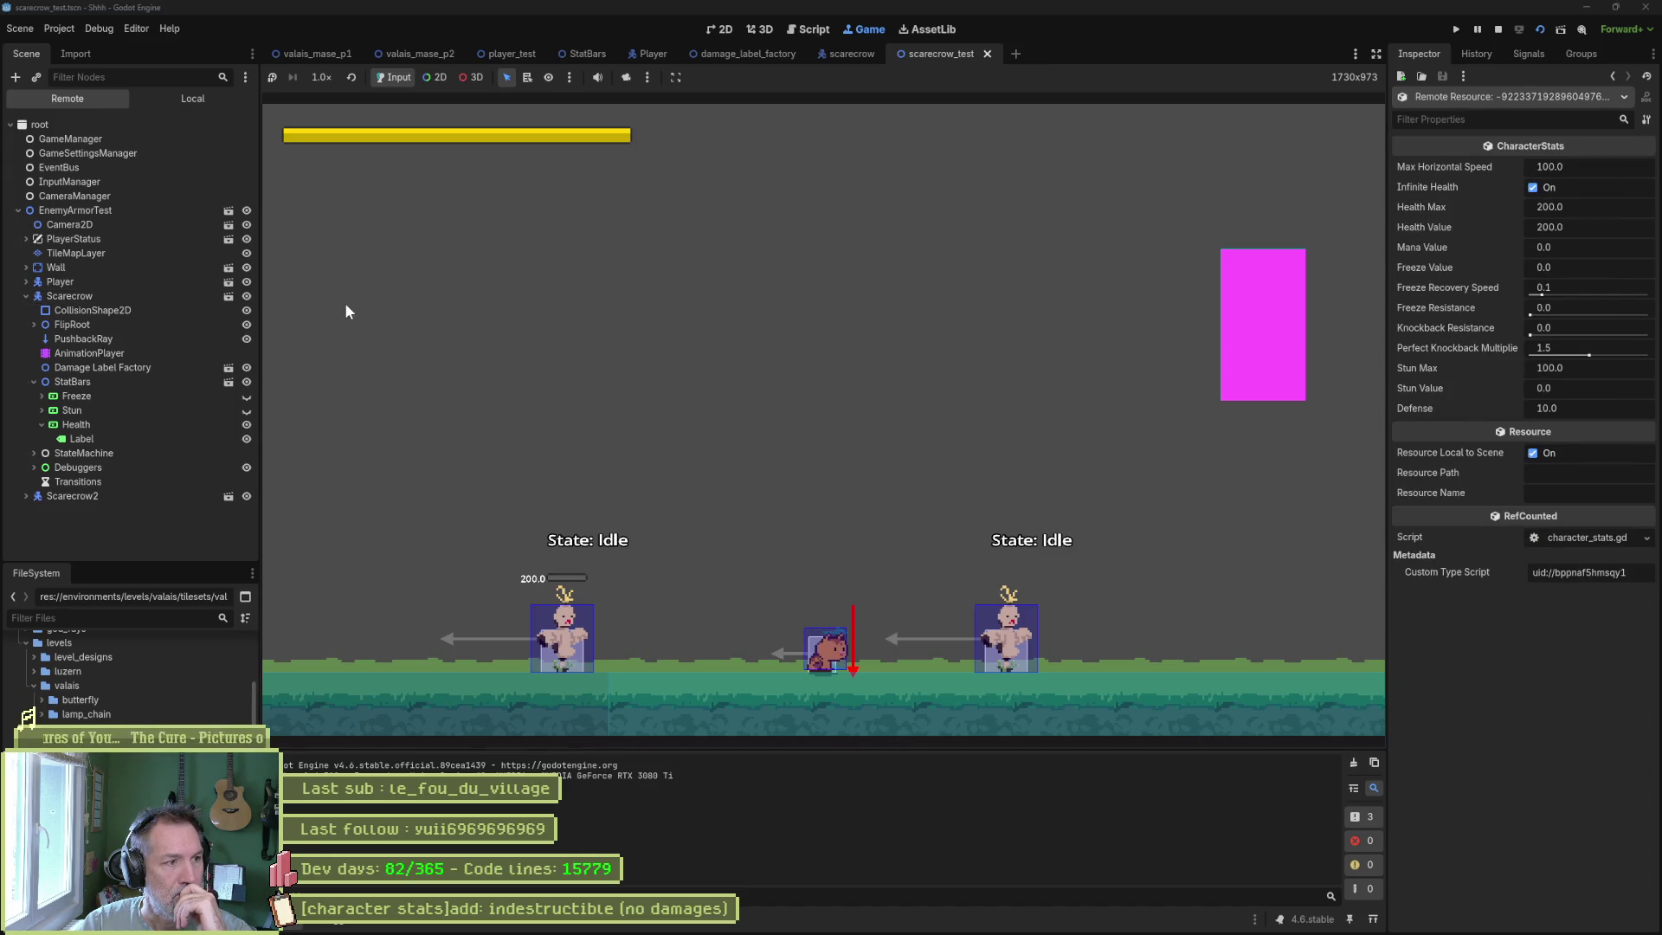
left_click(111, 428)
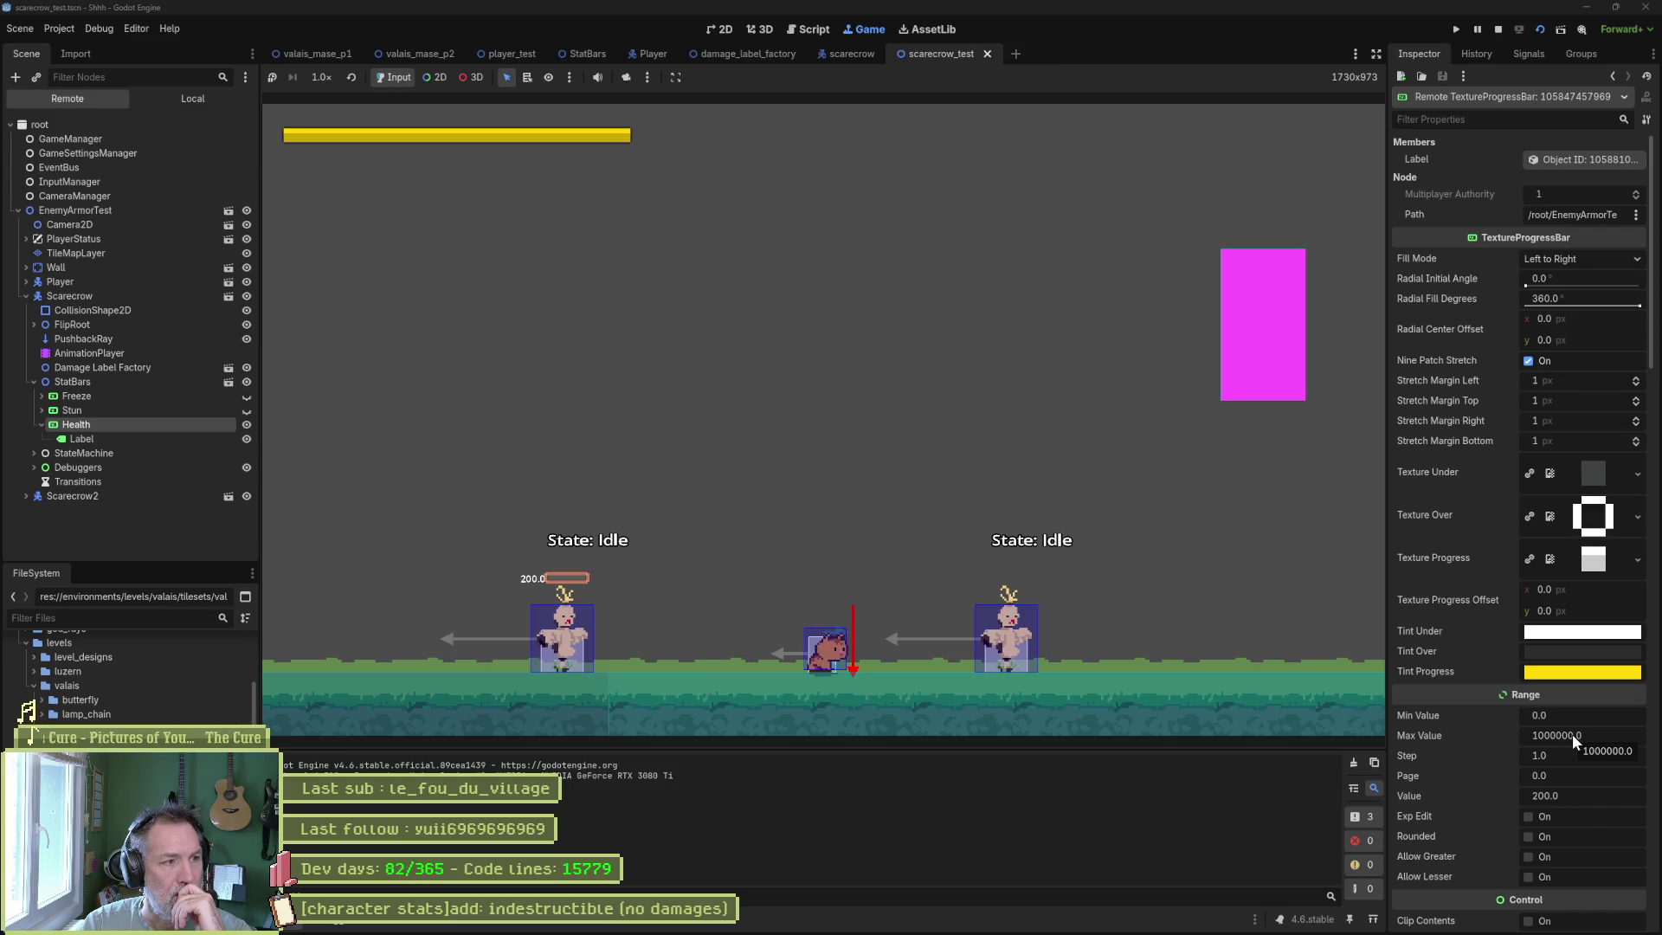
left_click(1498, 30)
left_click(814, 30)
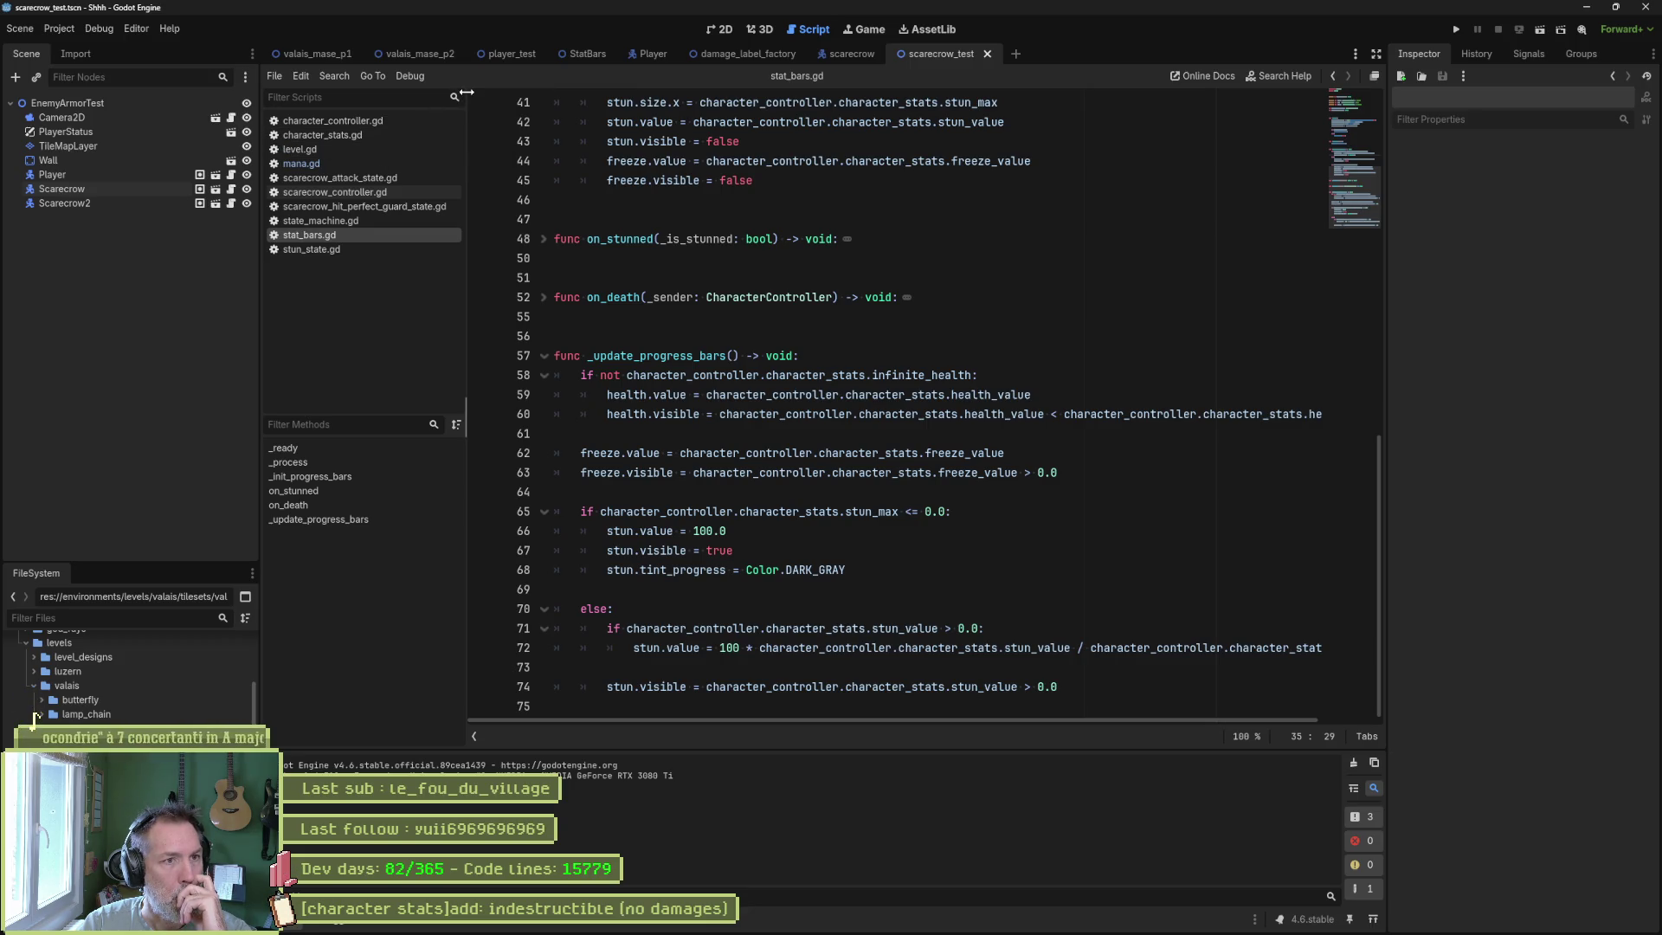
Open the StatBars scene, view the Health bar's script, then scroll through stat_bars.gd.
left_click(587, 54)
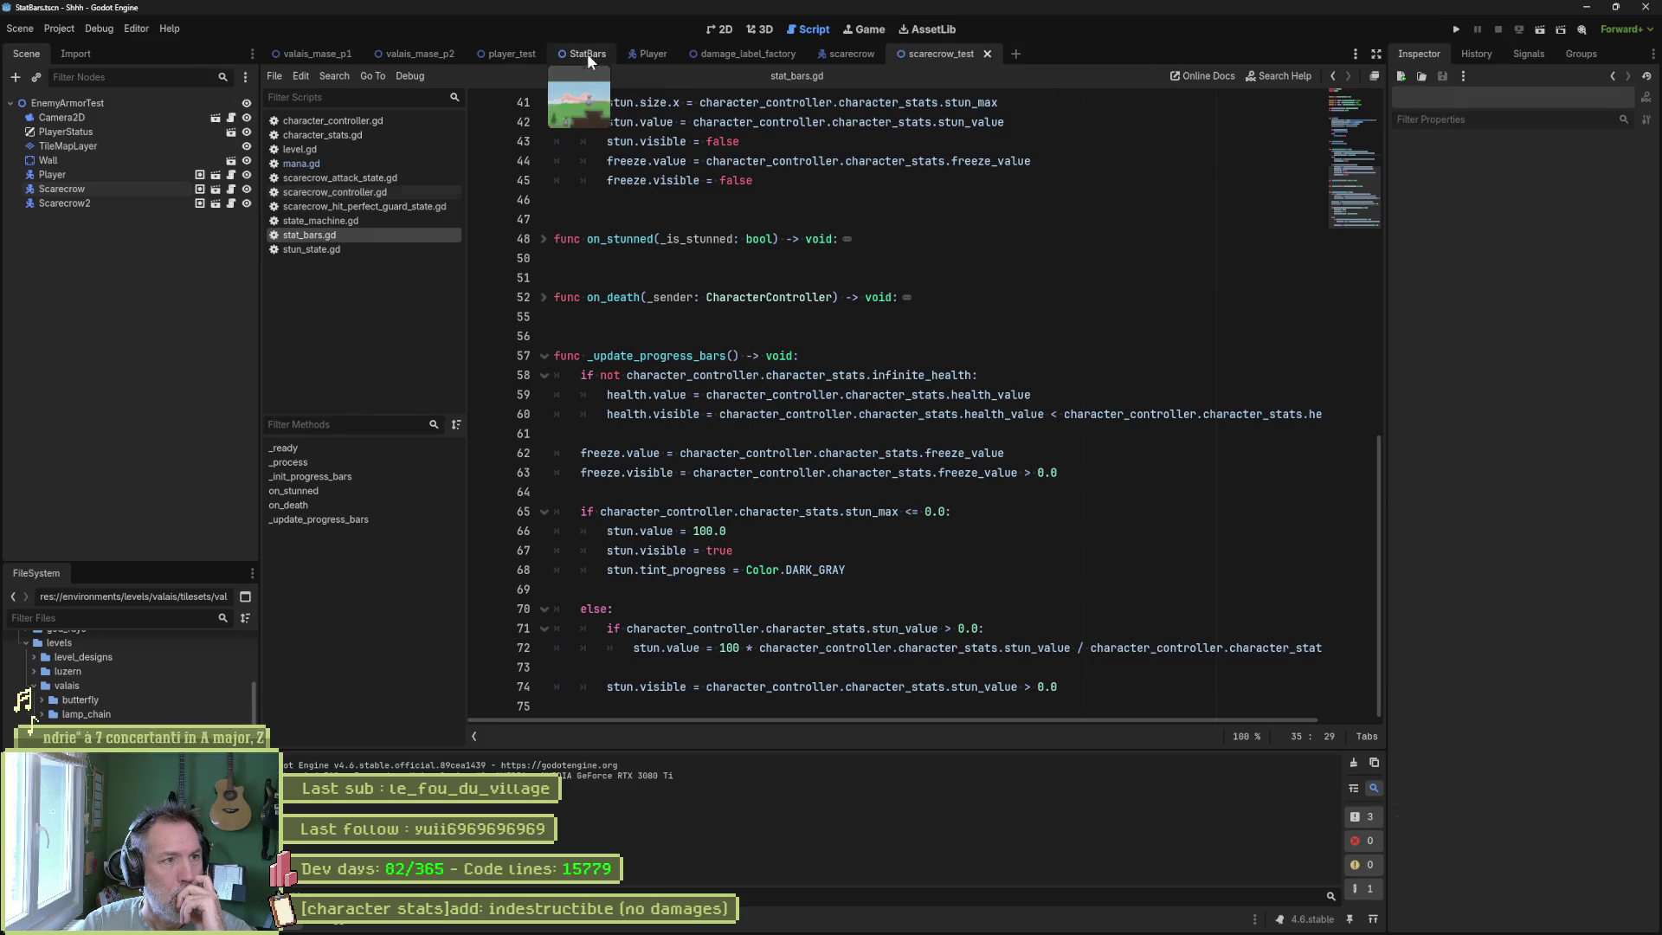
left_click(231, 176)
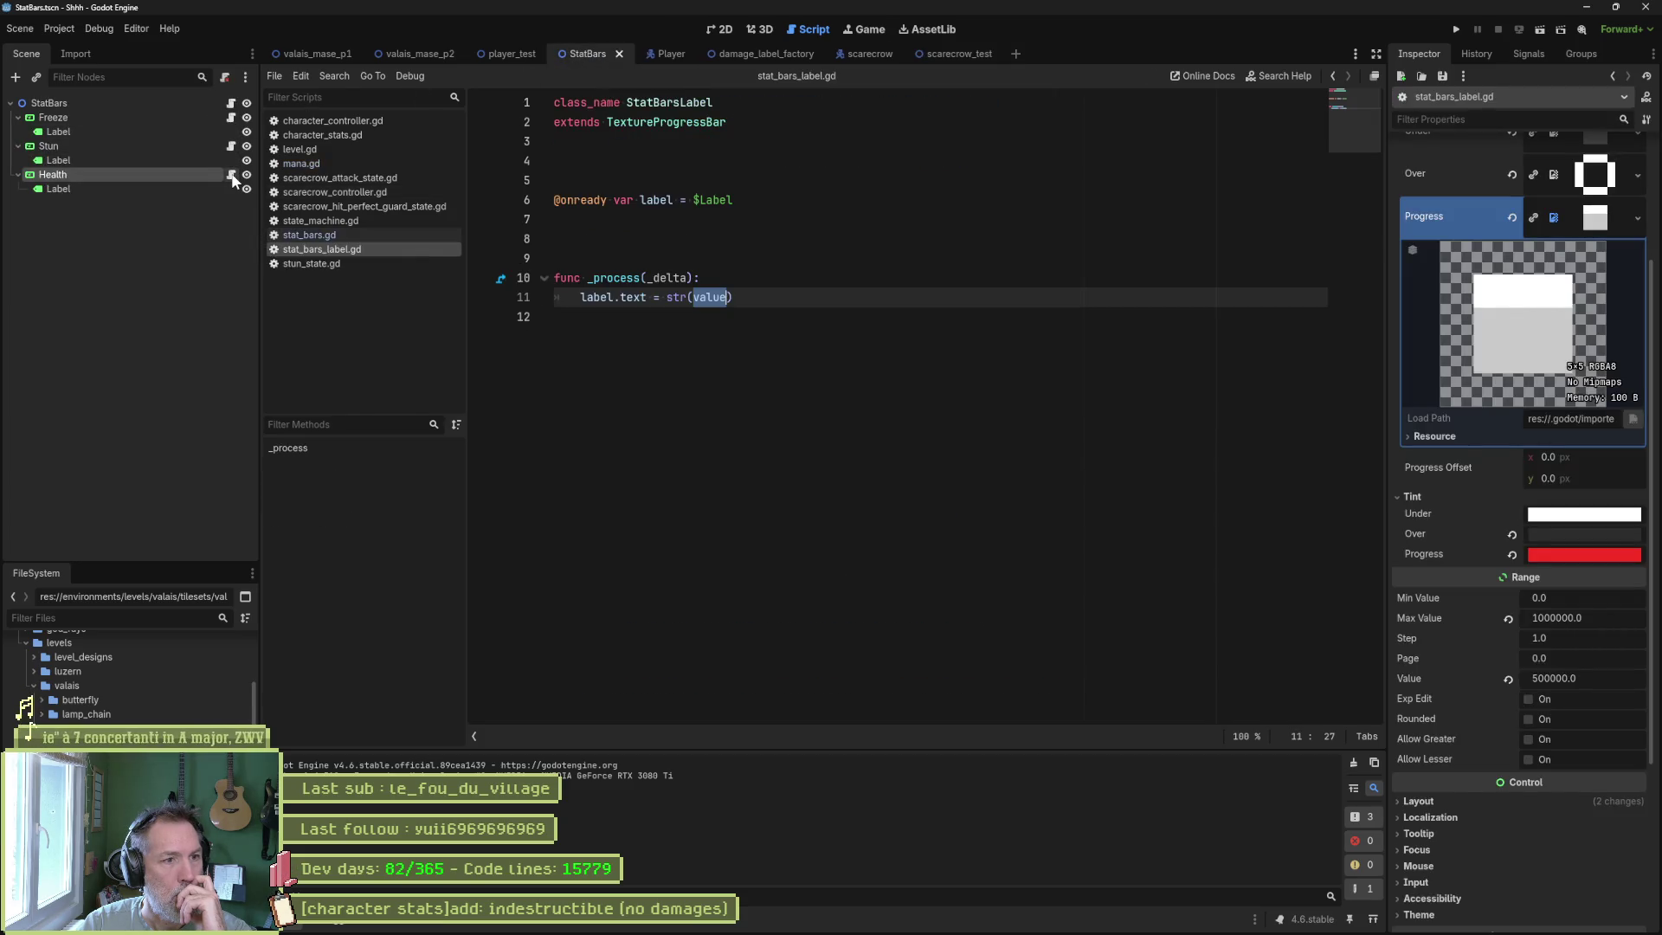
left_click(231, 103)
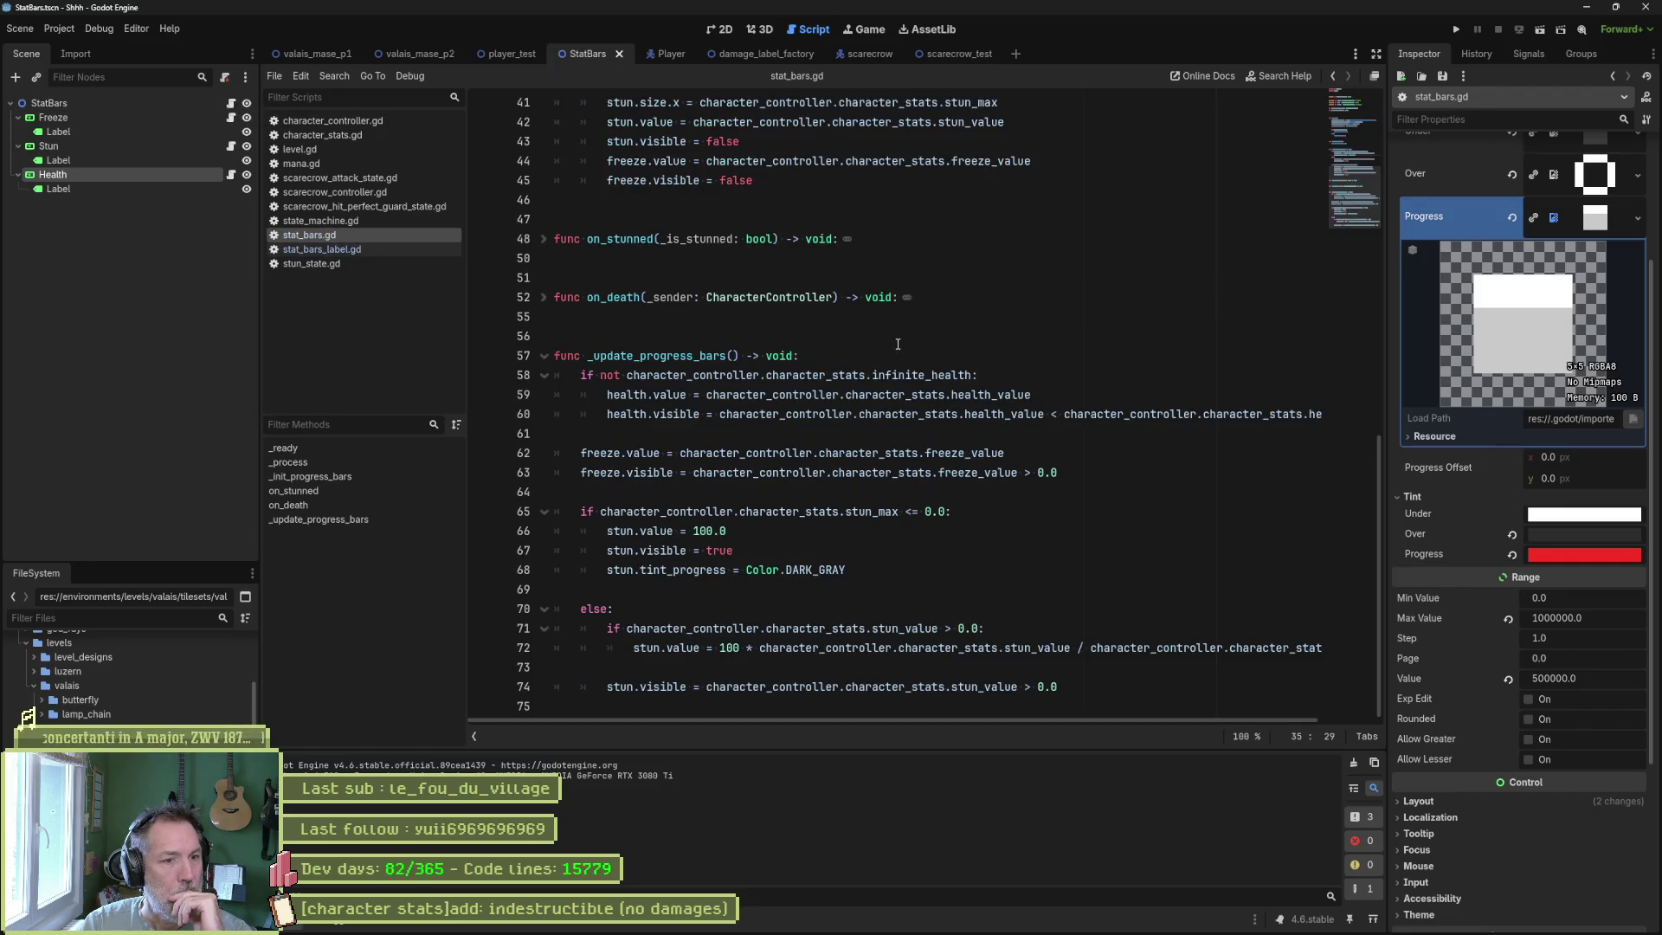
scroll(858, 341, "up", 5)
scroll(939, 359, "up", 5)
scroll(939, 358, "up", 4)
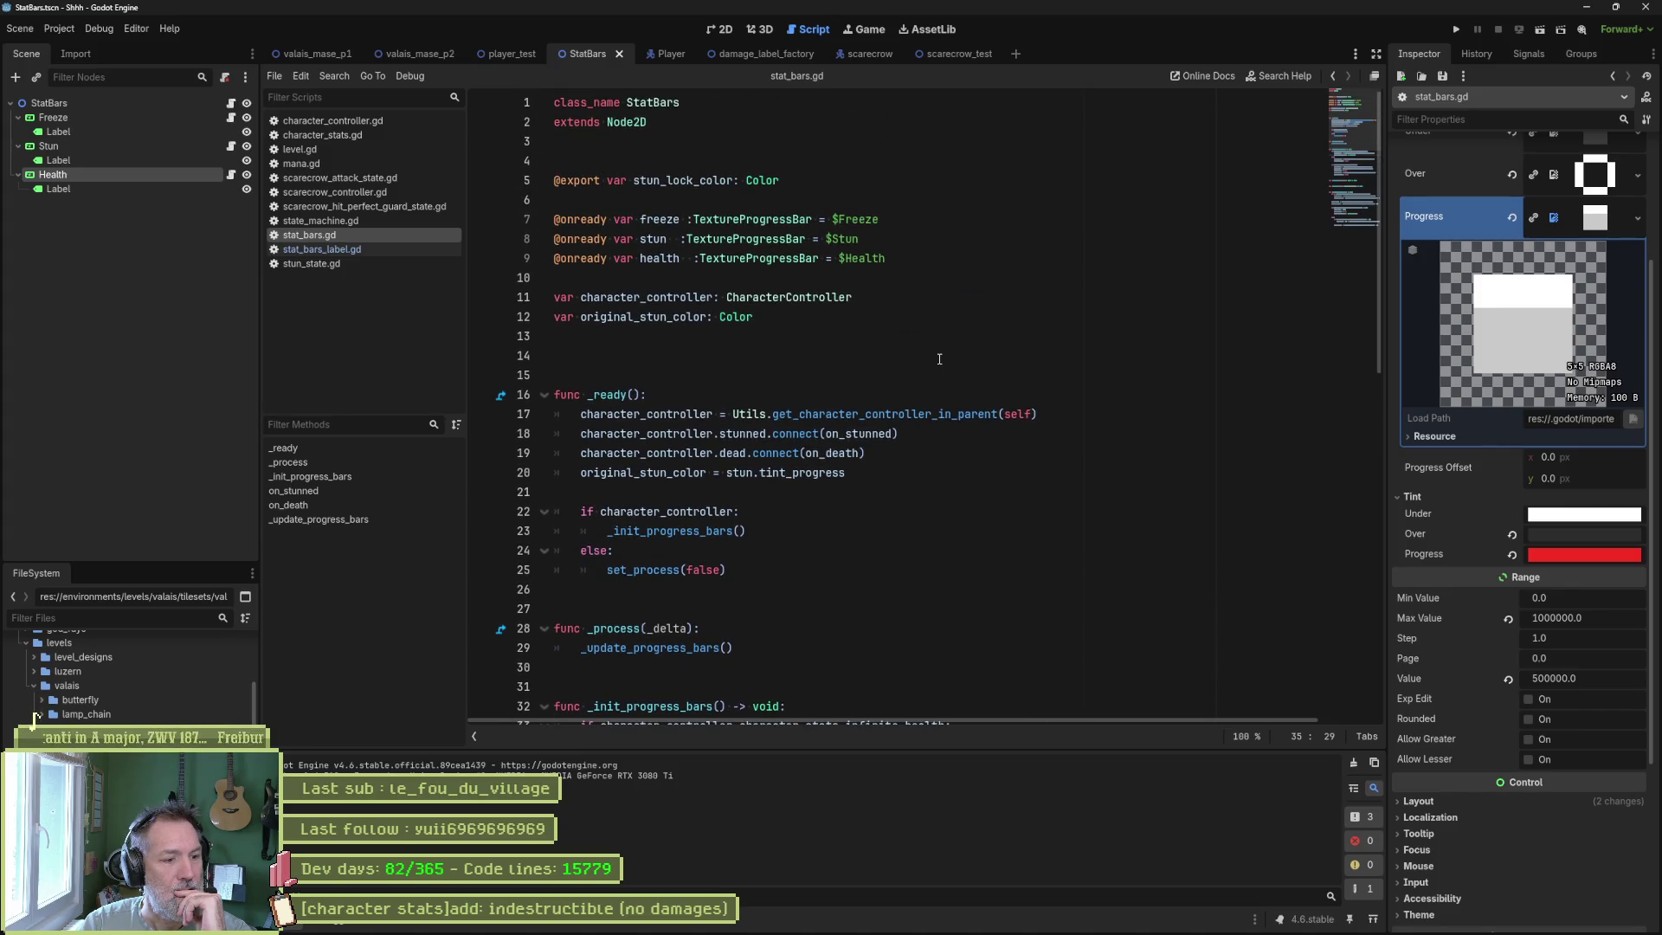
scroll(939, 358, "down", 6)
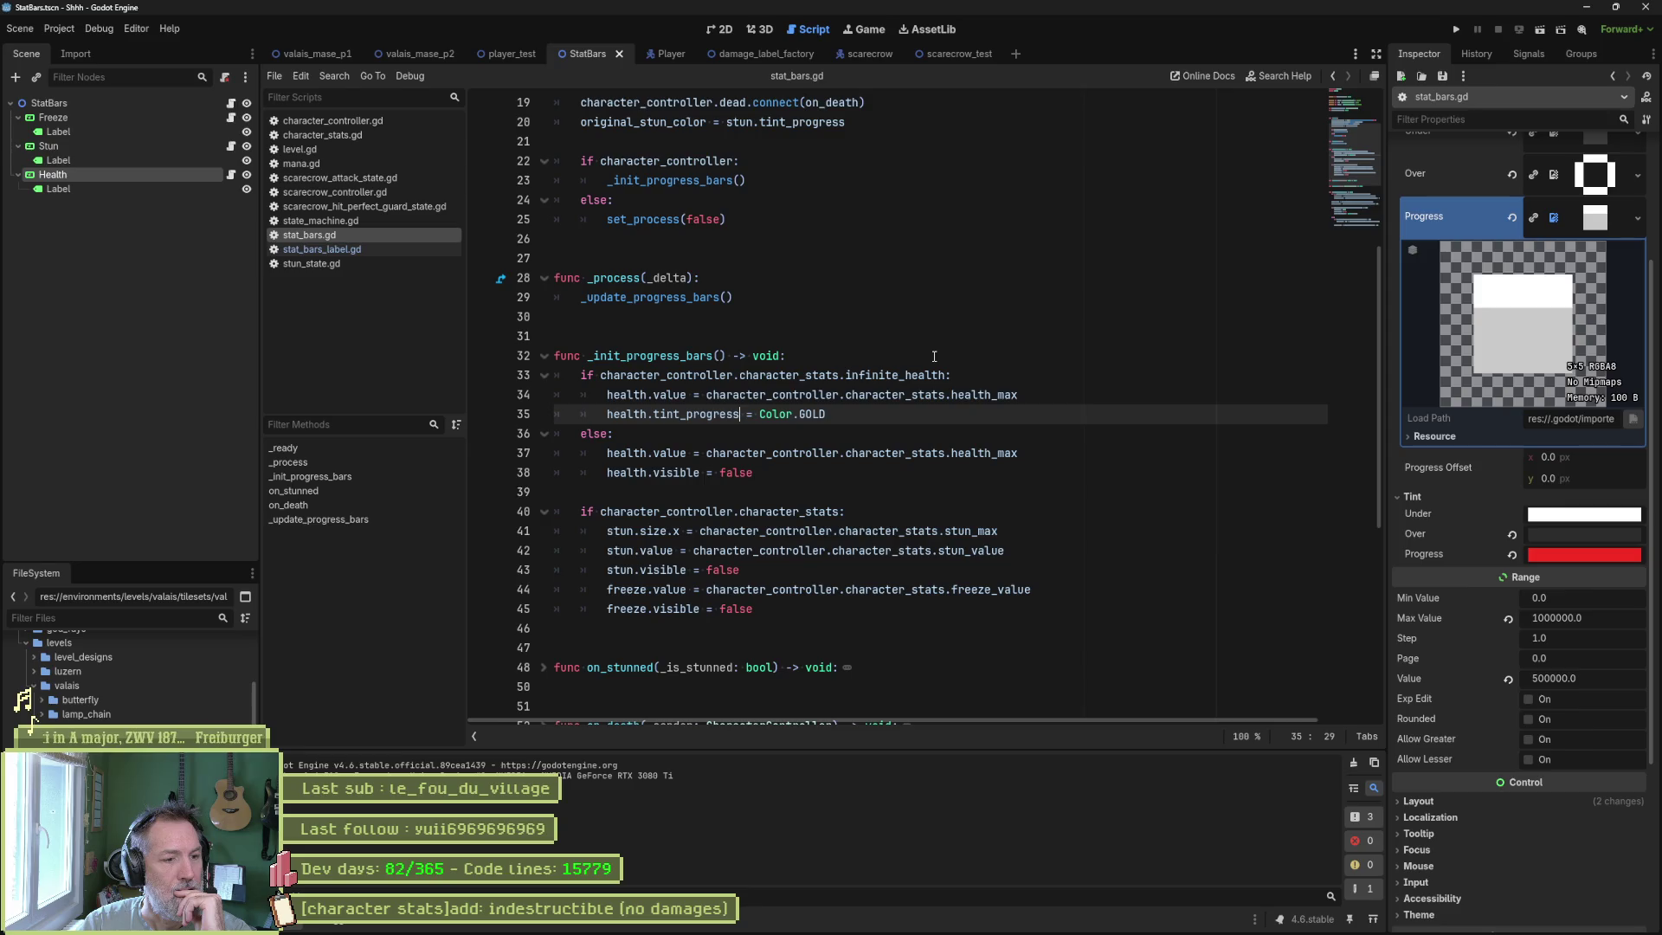
scroll(933, 355, "down", 7)
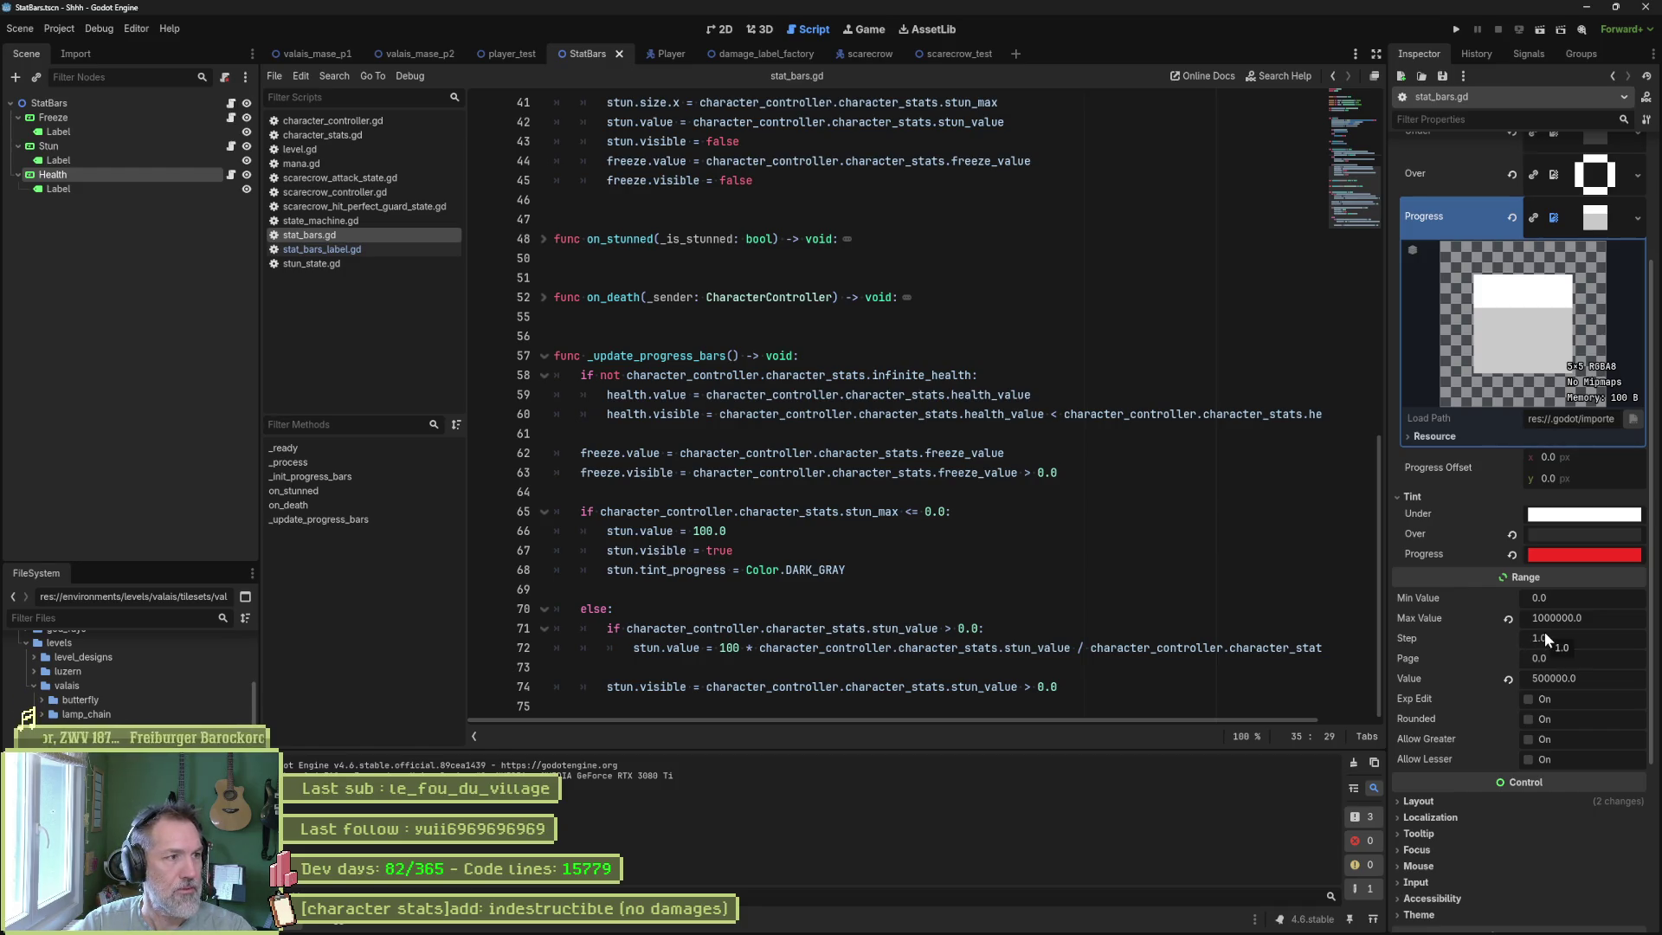
Revert the Health bar's Max Value, restore it to 1000000, and save the StatBars scene.
left_click(1508, 617)
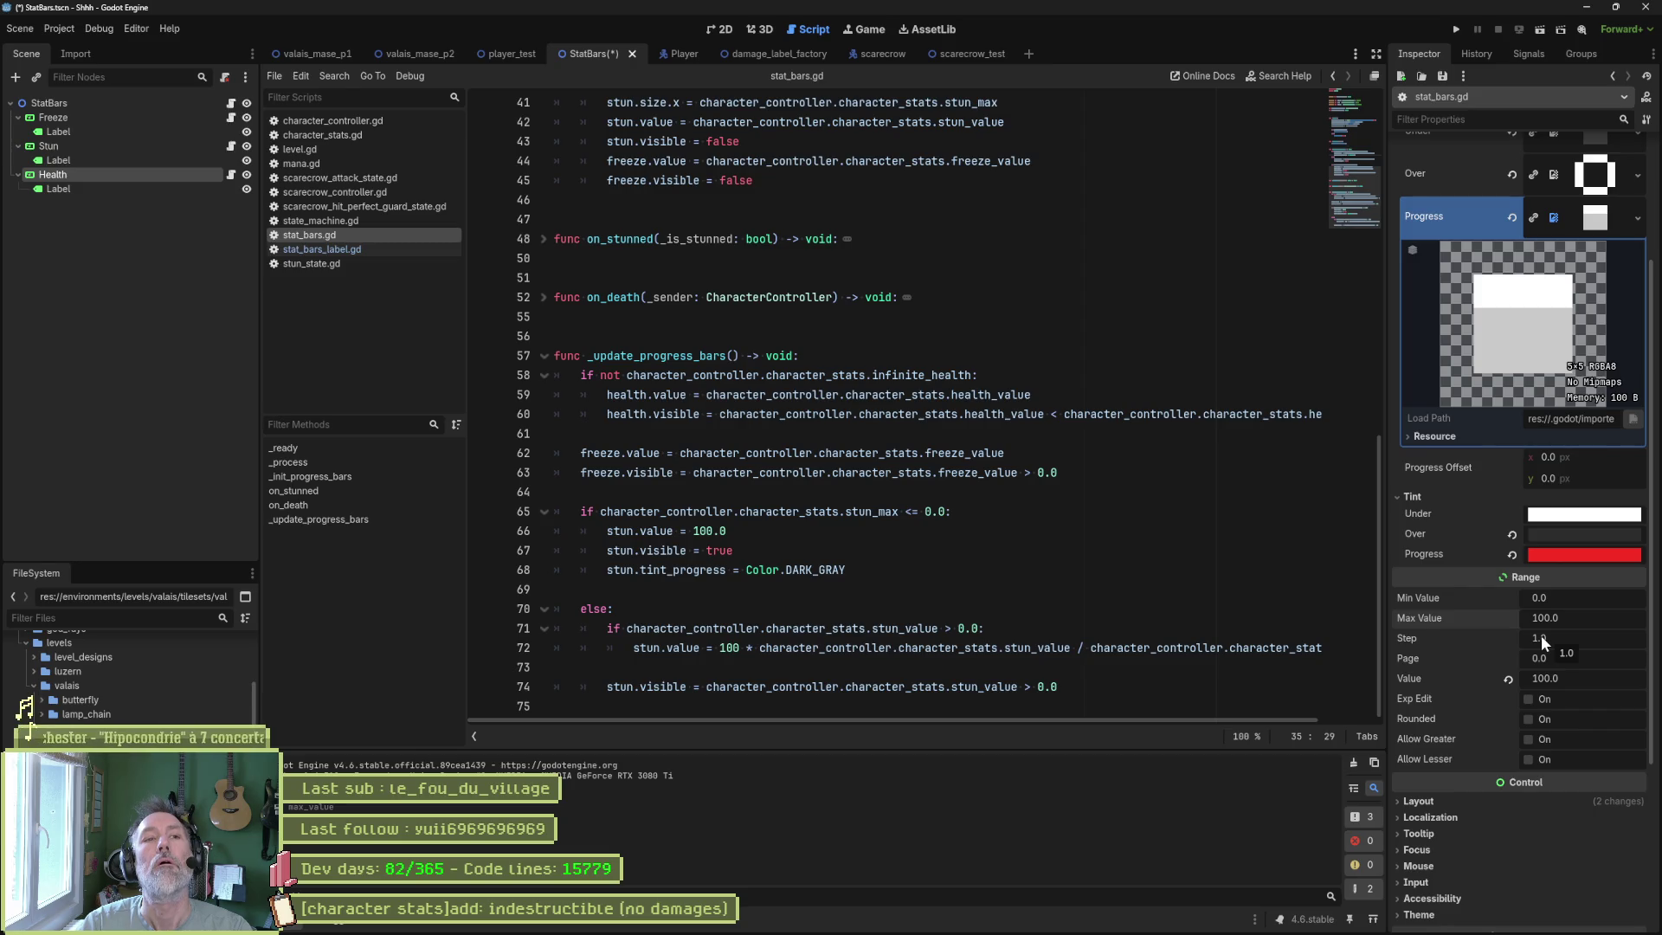
key("ctrl+s")
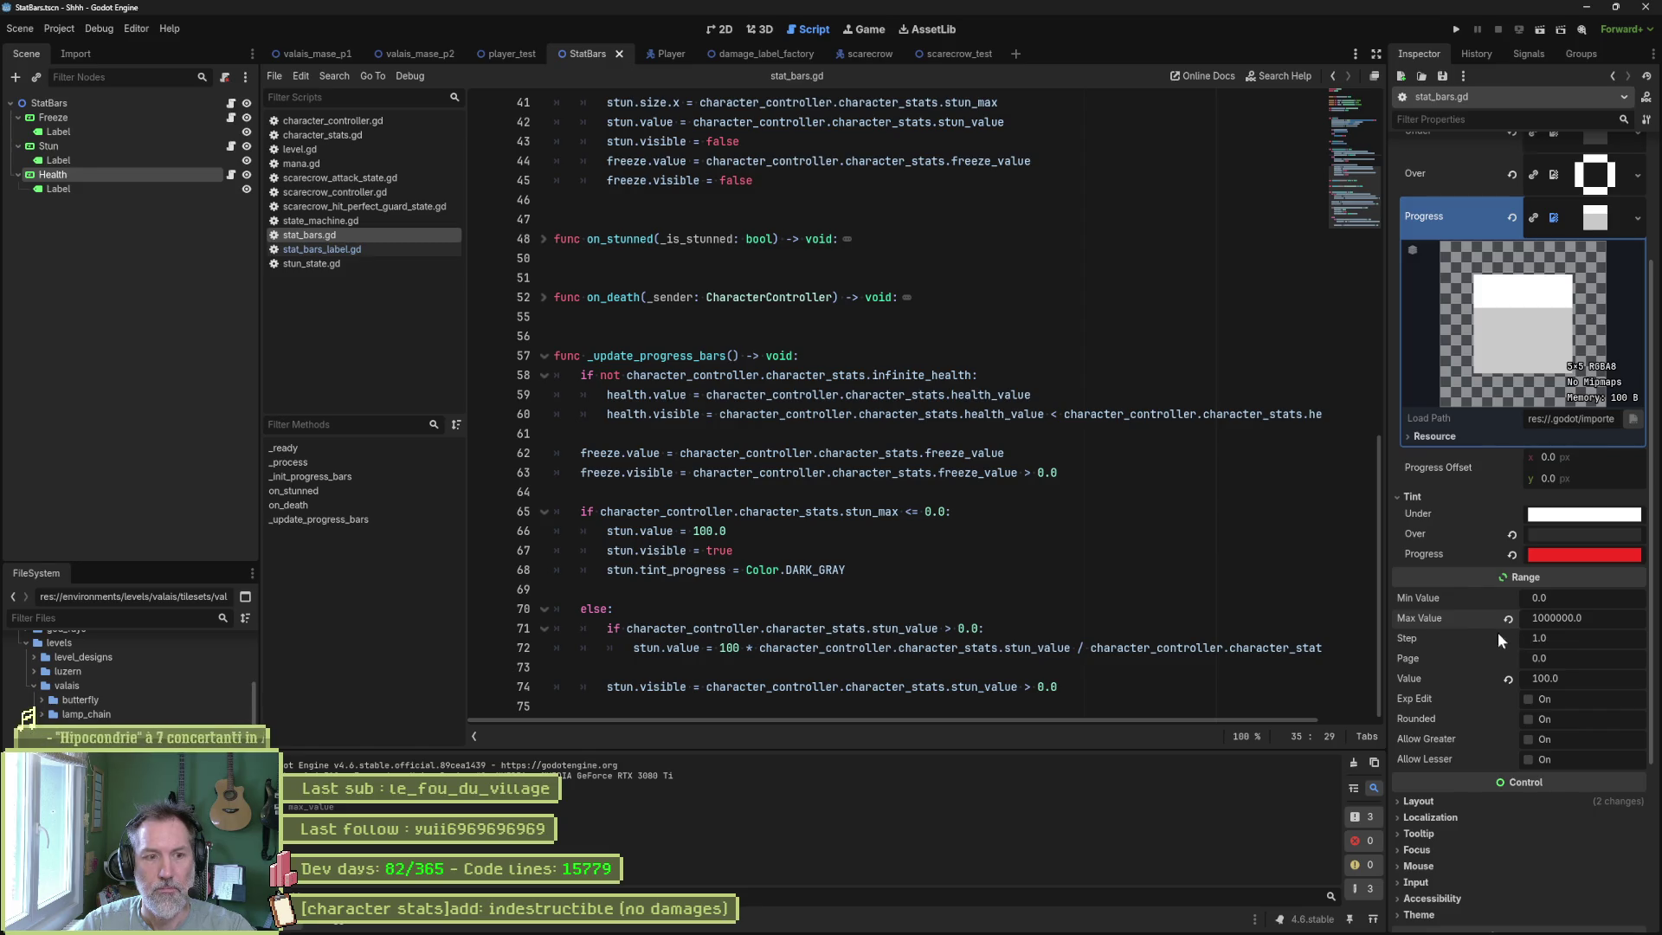
left_click(1546, 620)
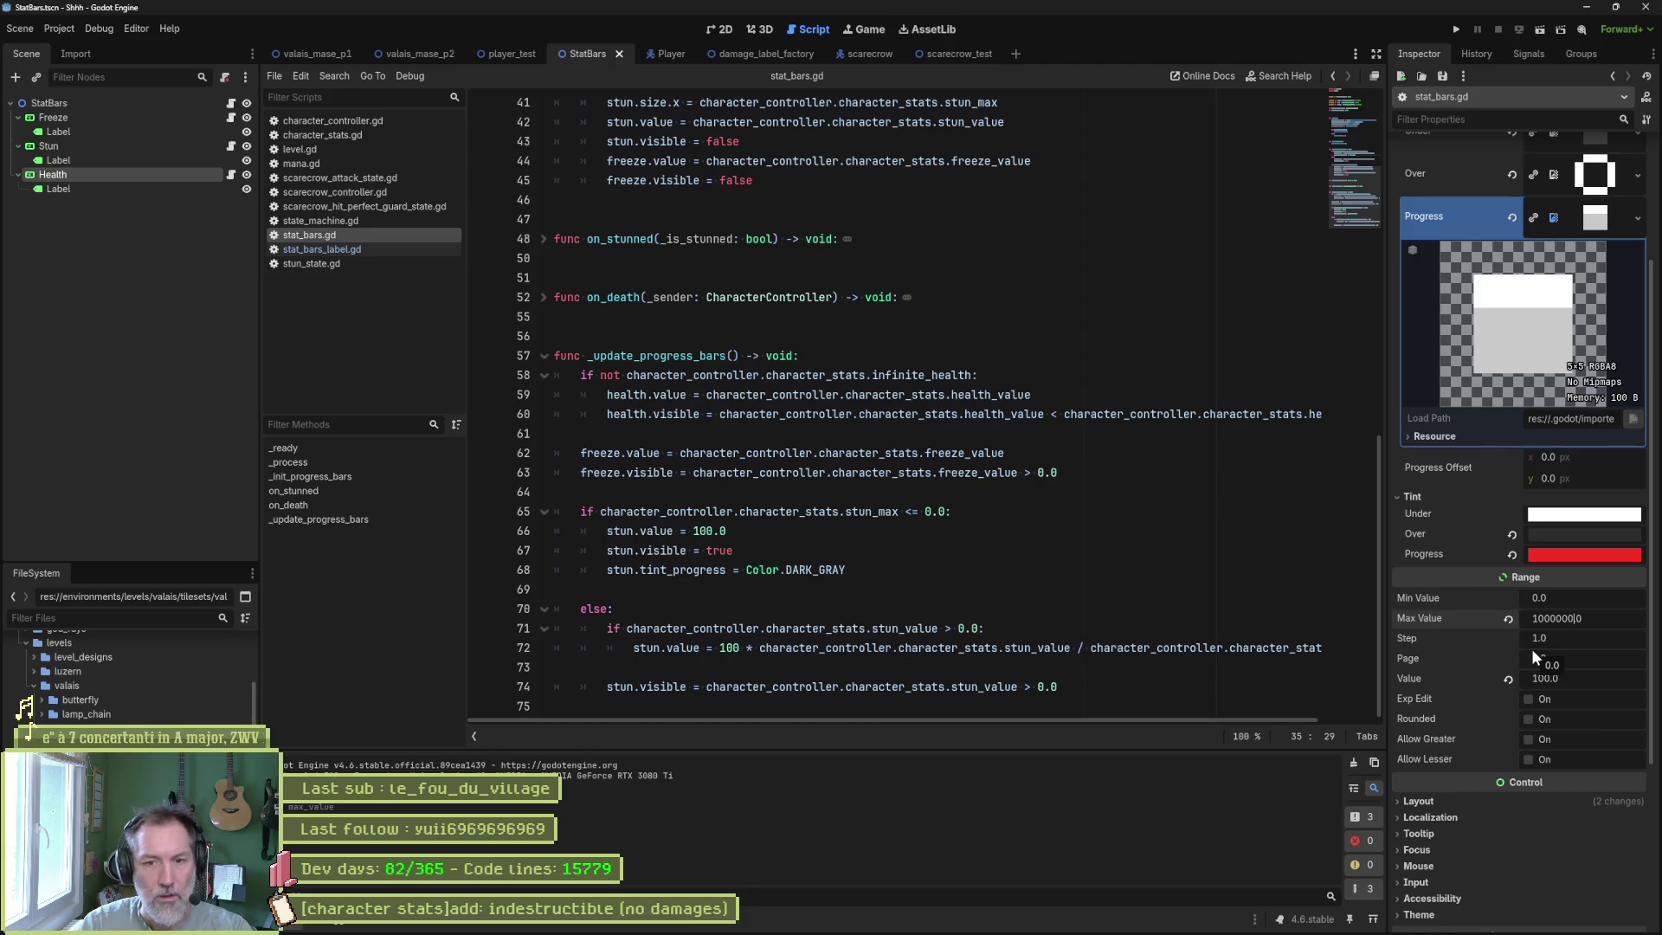
left_click(1046, 503)
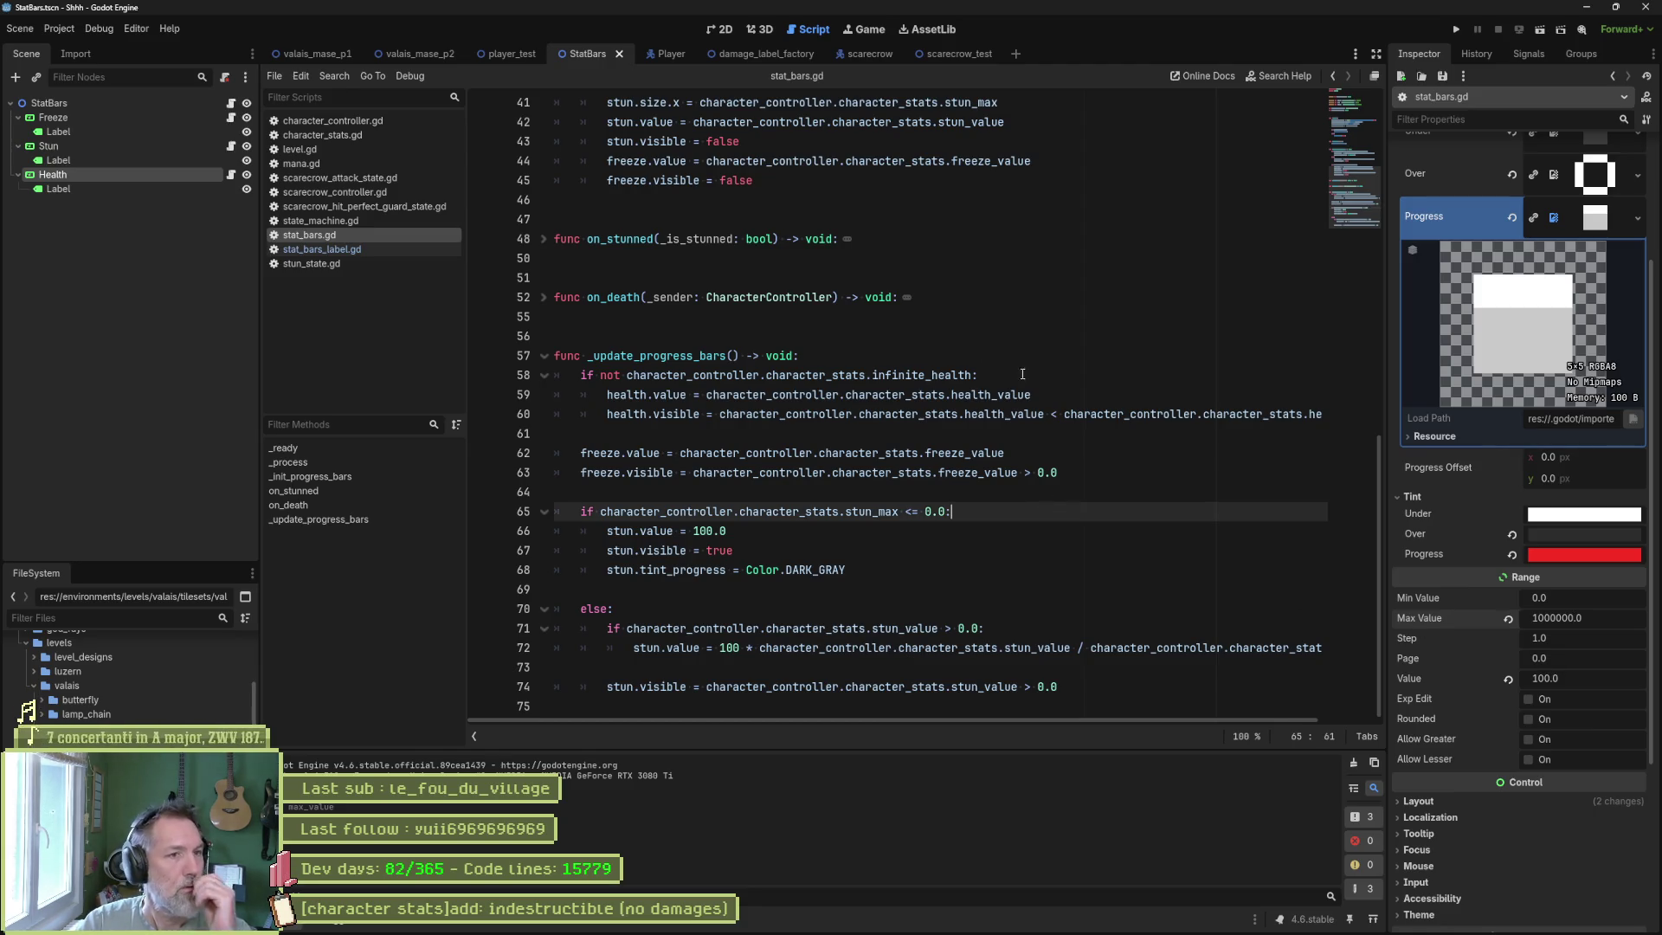
Select health_max on line 34 of stat_bars.gd and switch to the scarecrow_test scene.
scroll(911, 384, "up", 4)
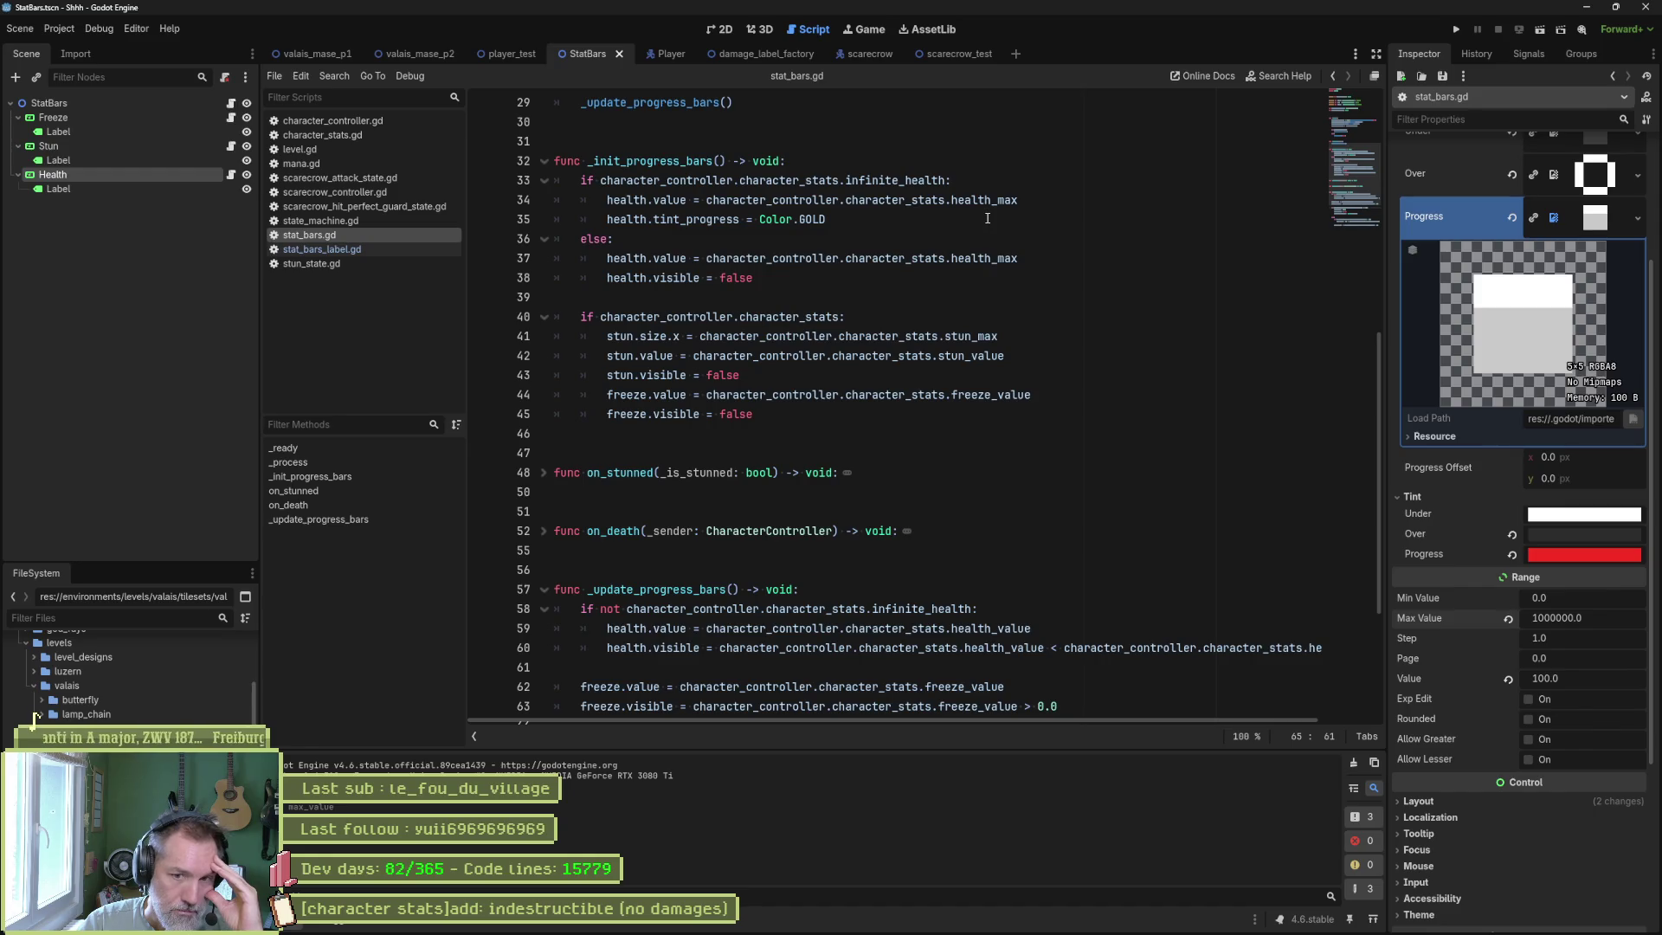
left_click_drag(1018, 200, 952, 200)
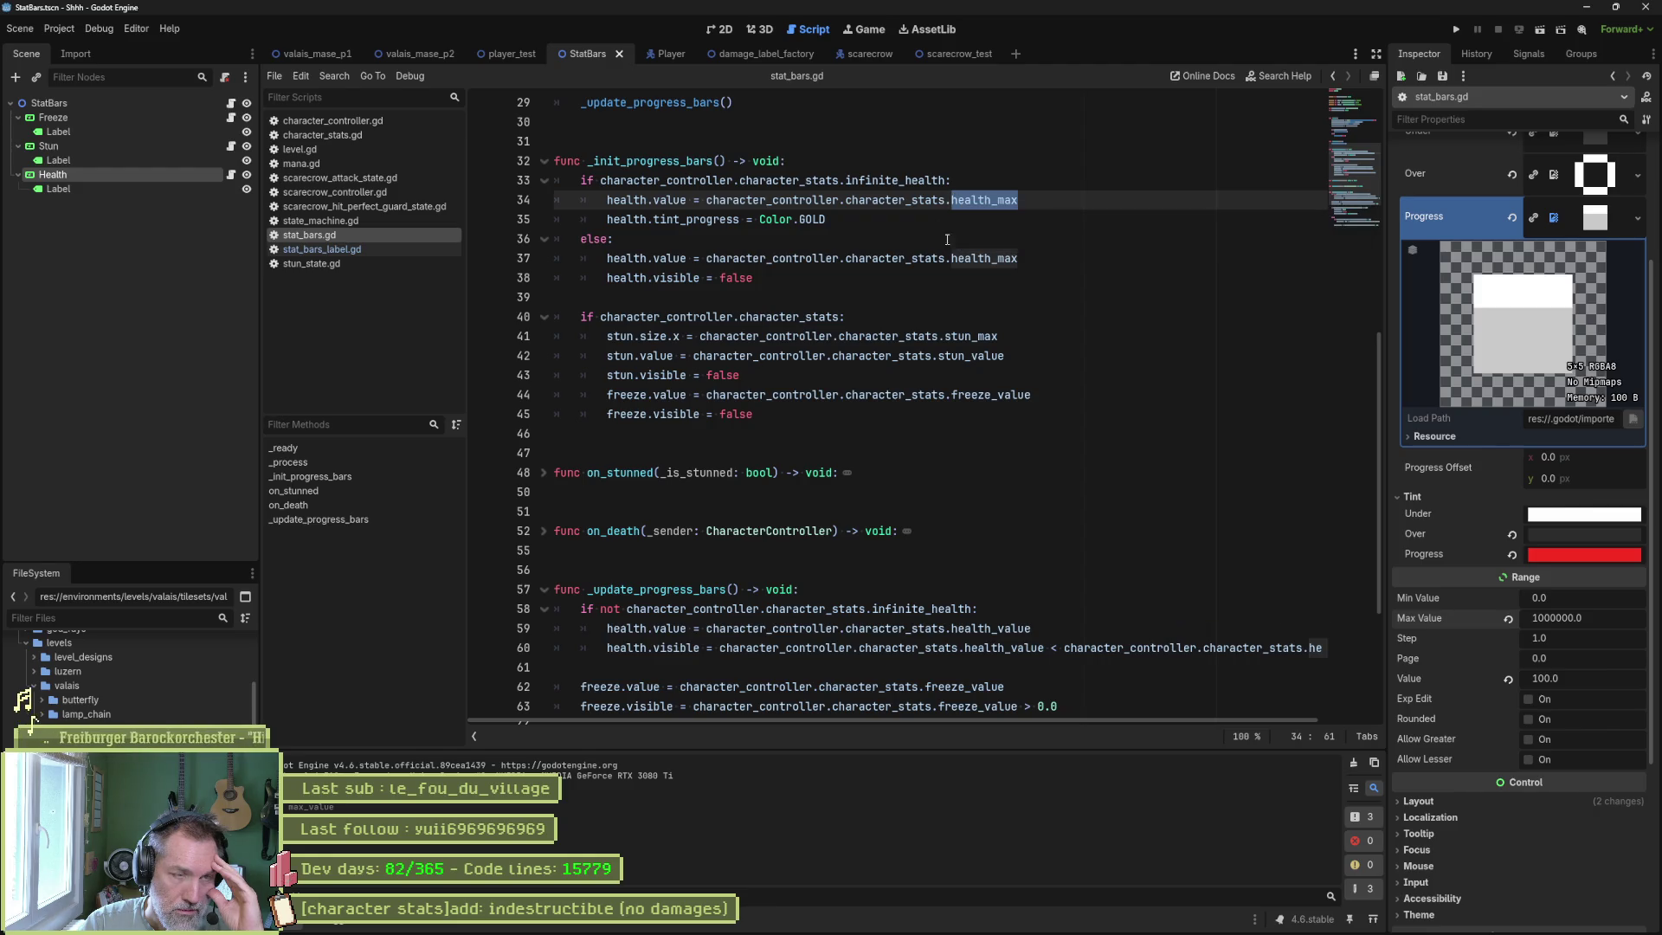
left_click(947, 57)
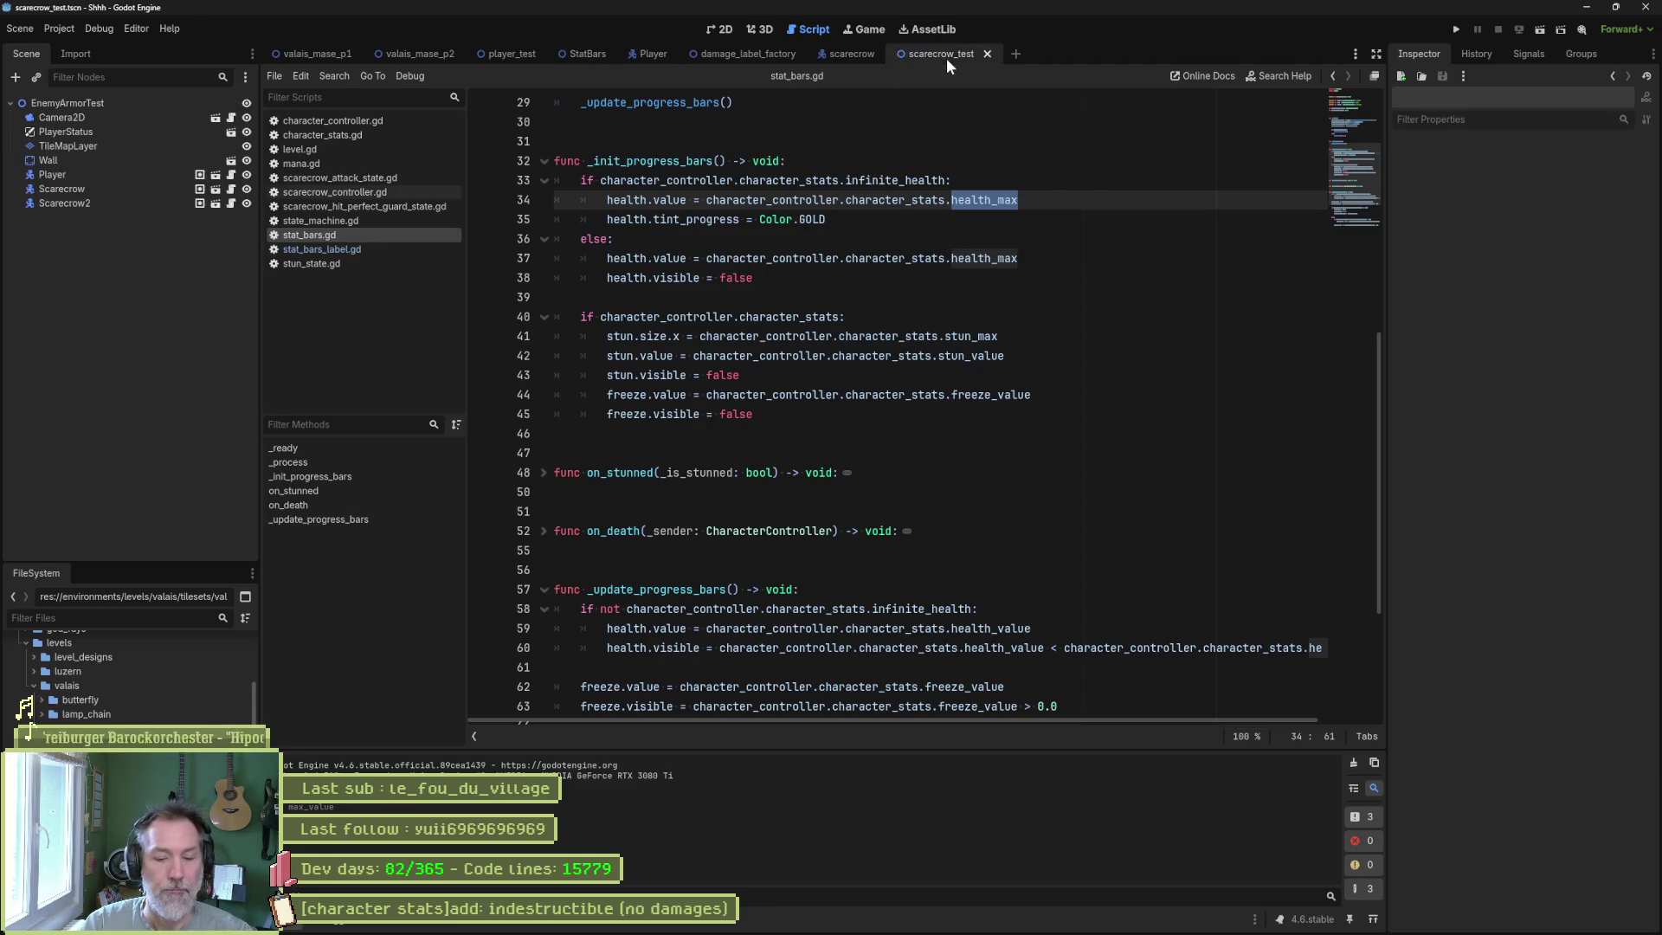
Run scarecrow_test, inspect the live Scarecrow's stats and Health bar (200 of 1000000), then stop.
key("F6")
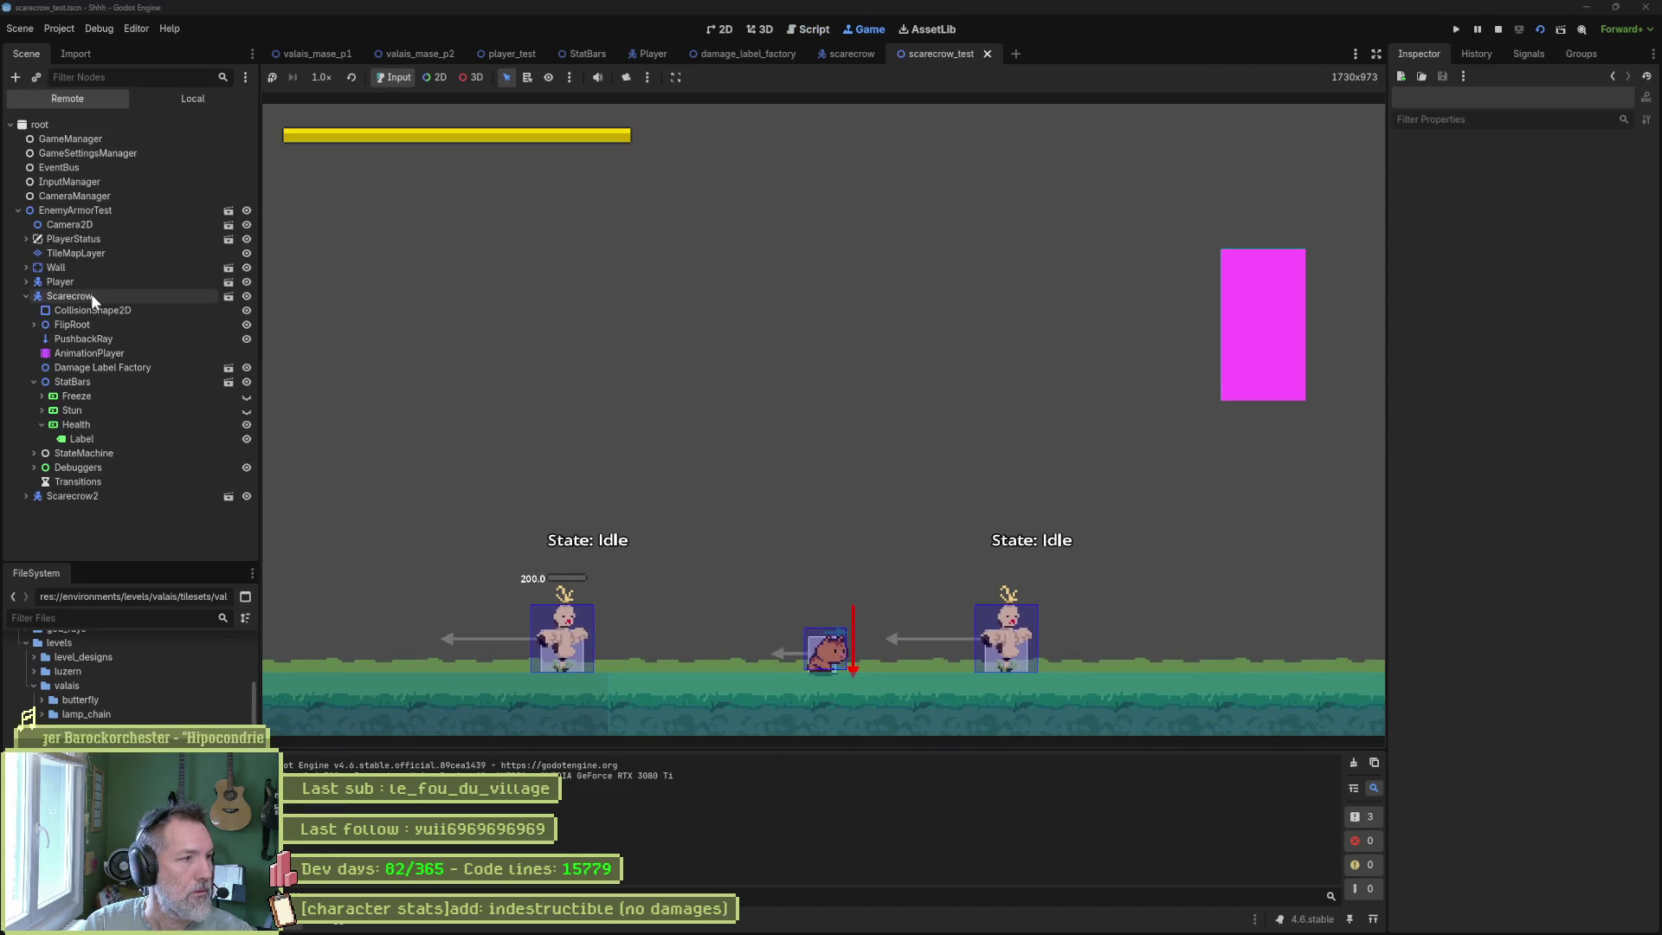
left_click(90, 294)
scroll(1587, 548, "down", 10)
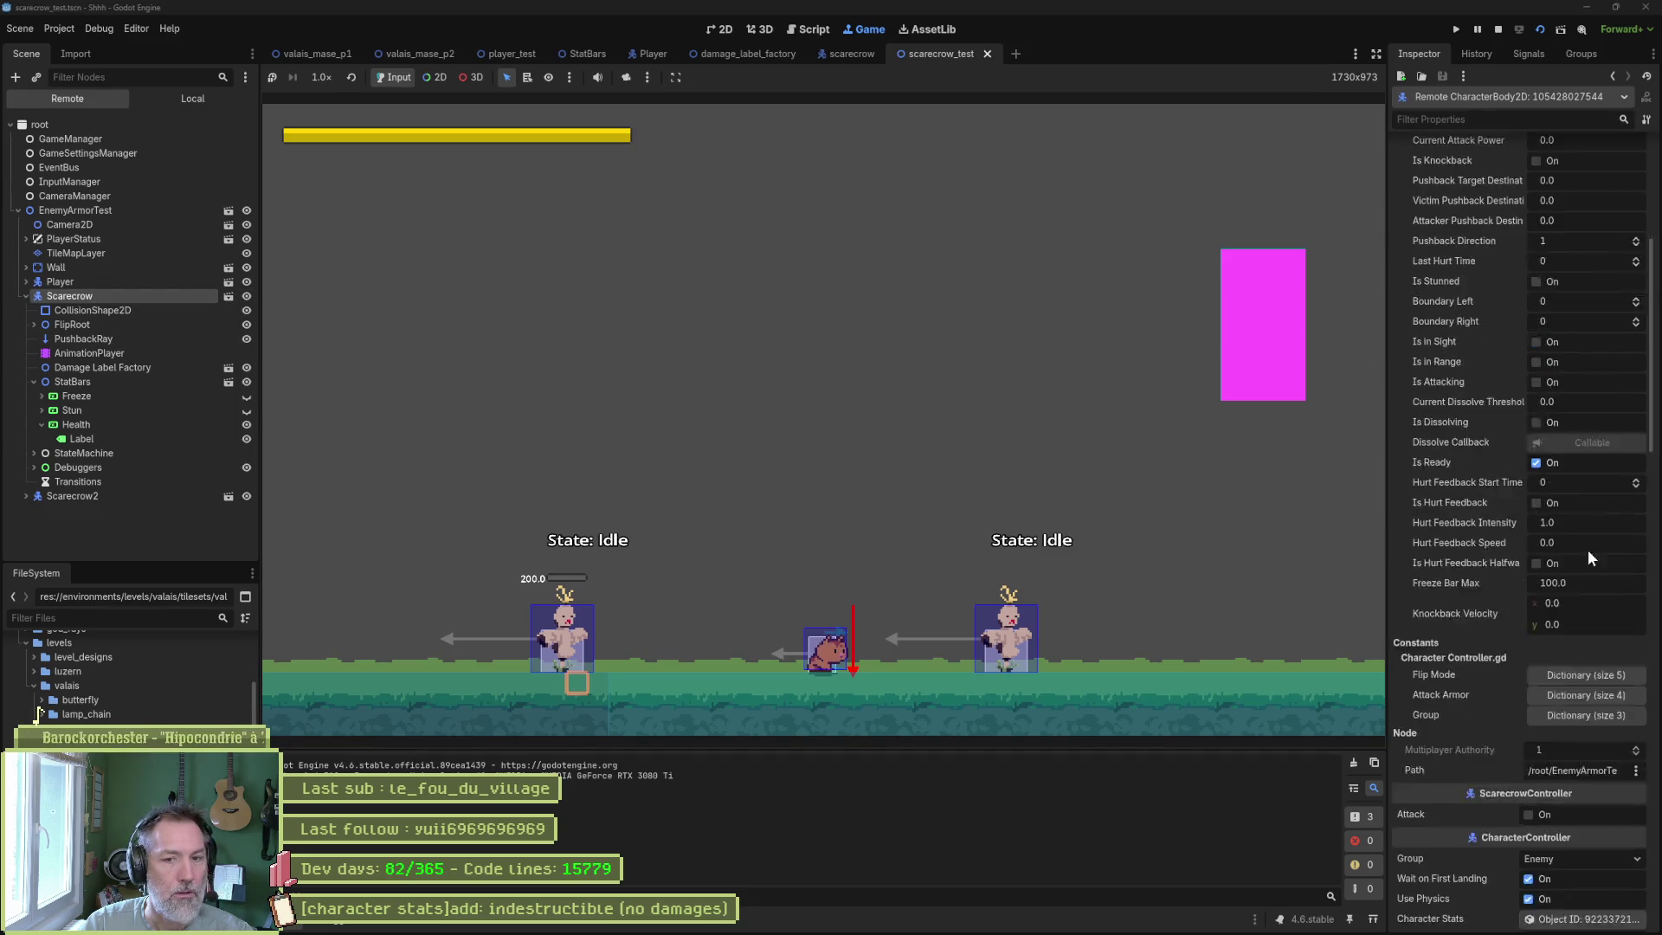
left_click(1598, 726)
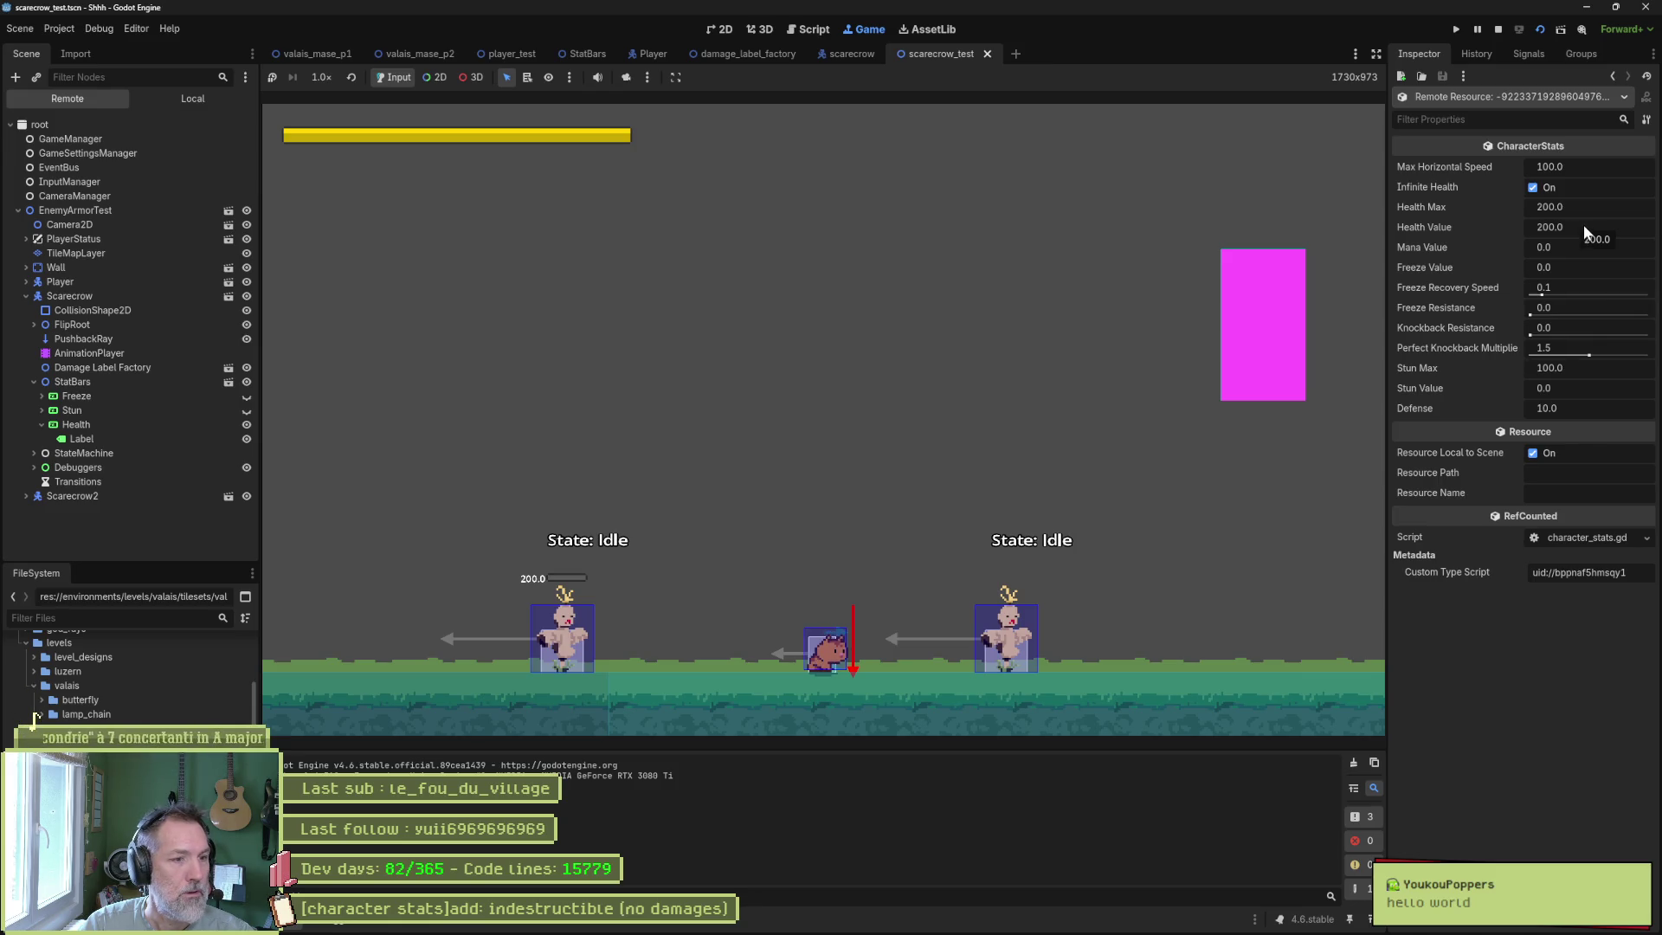
left_click(460, 365)
left_click(145, 428)
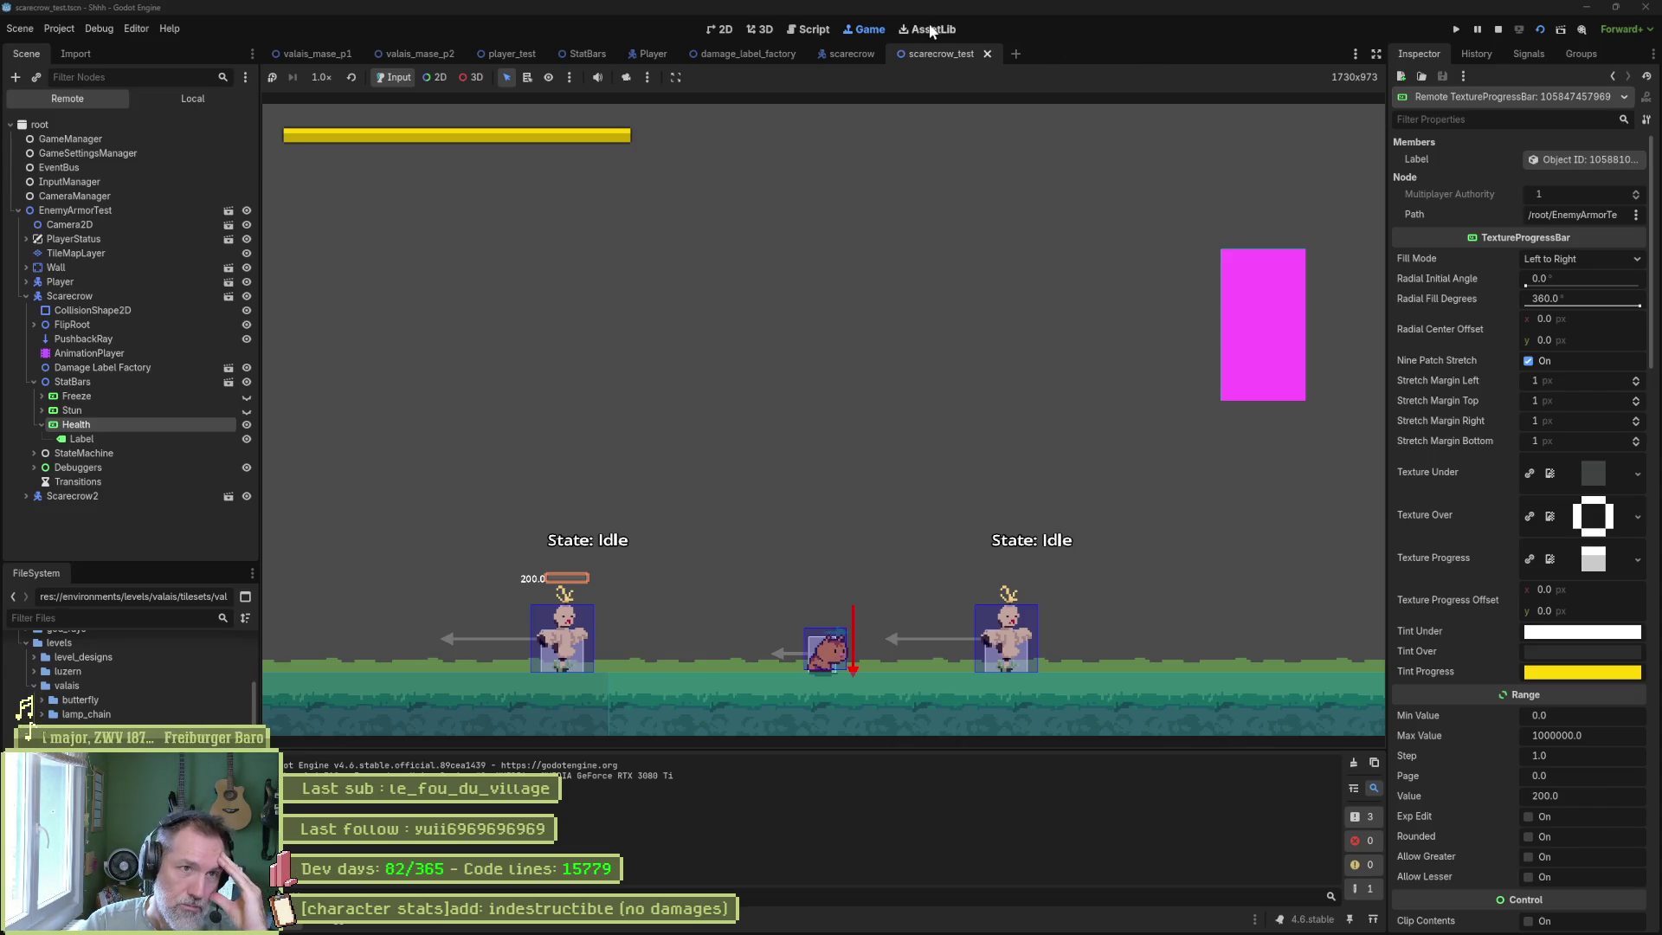
left_click(1498, 33)
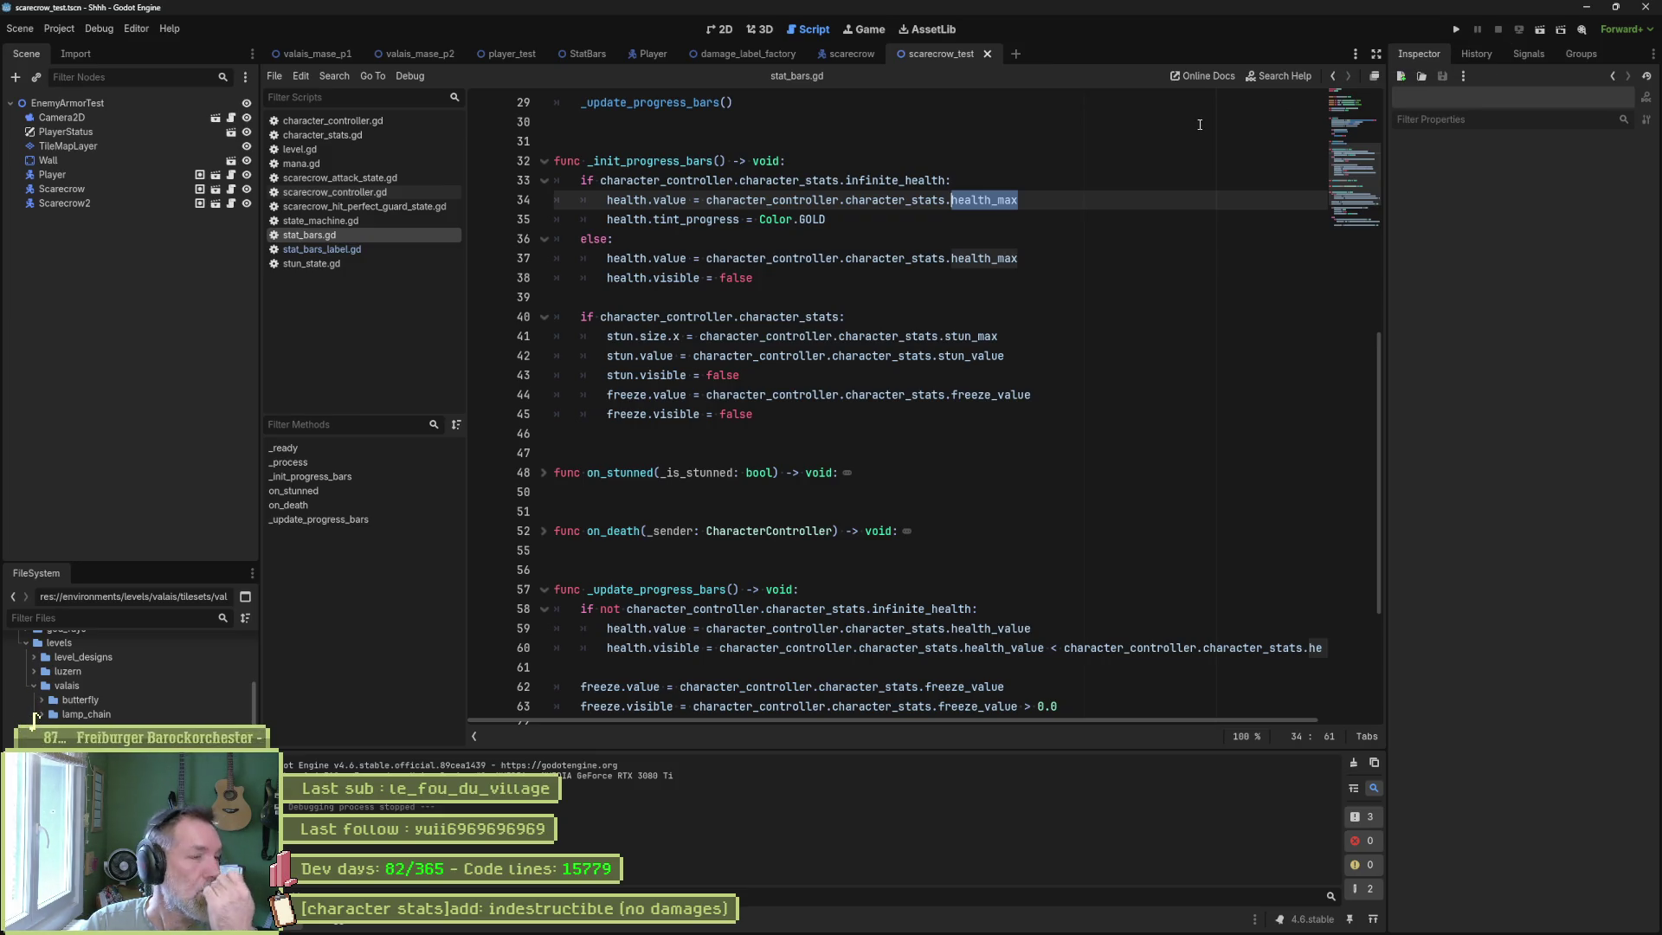
In the StatBars scene, look over stat_bars_label.gd and the Health bar node, then open stat_bars.gd.
left_click(584, 53)
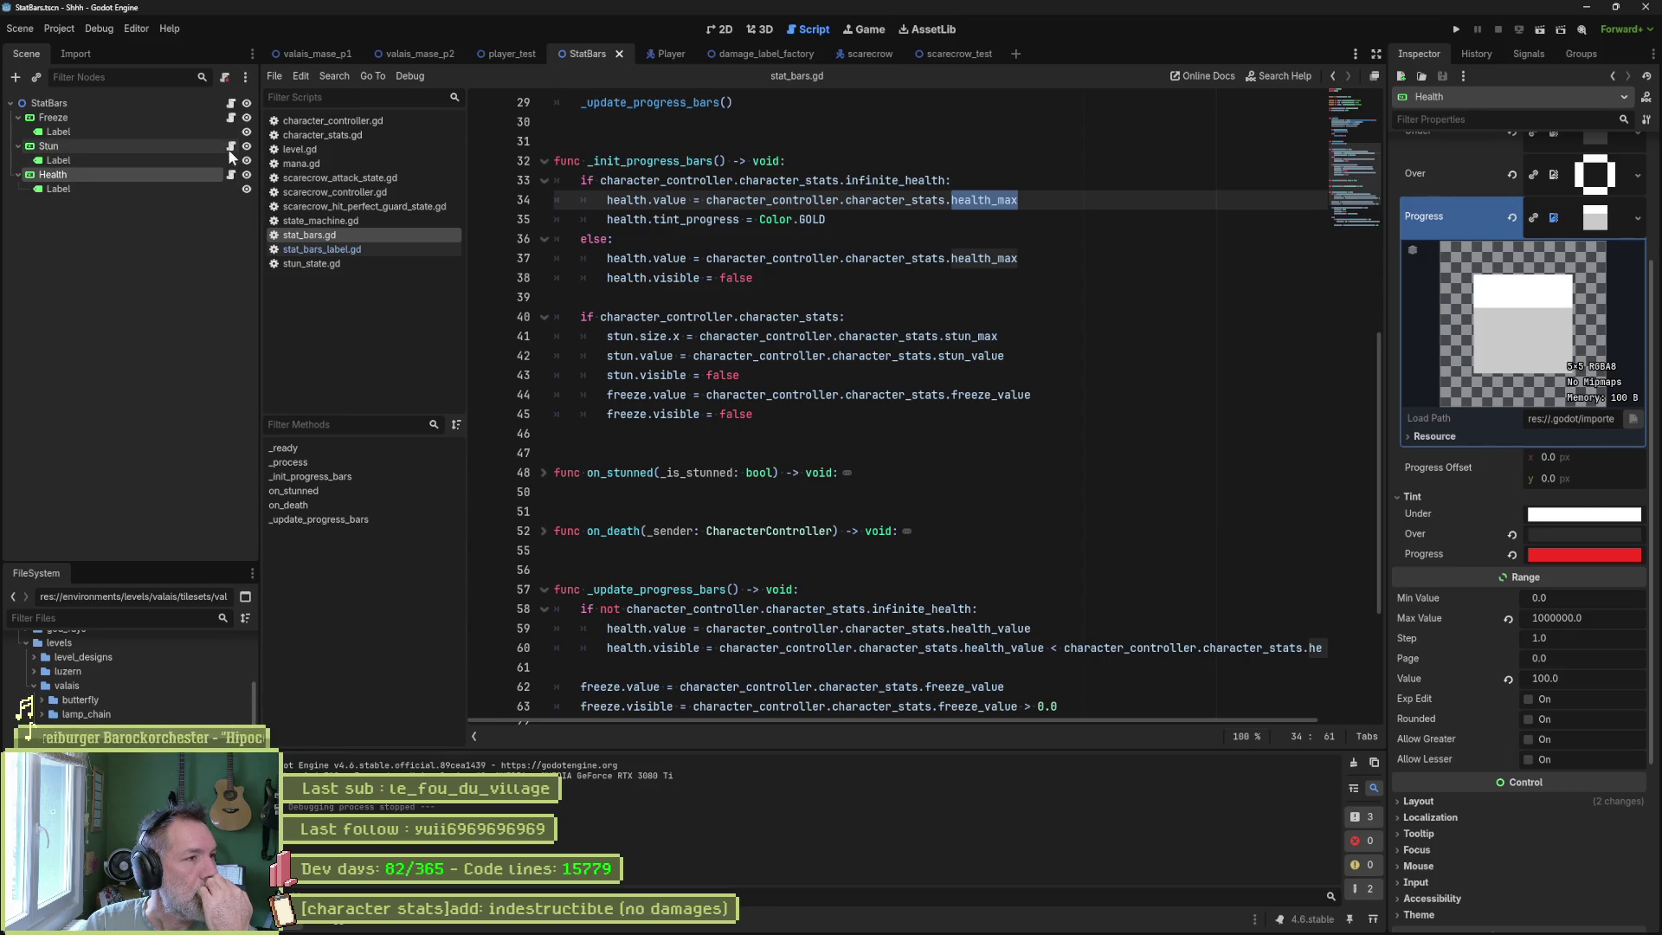
left_click(231, 117)
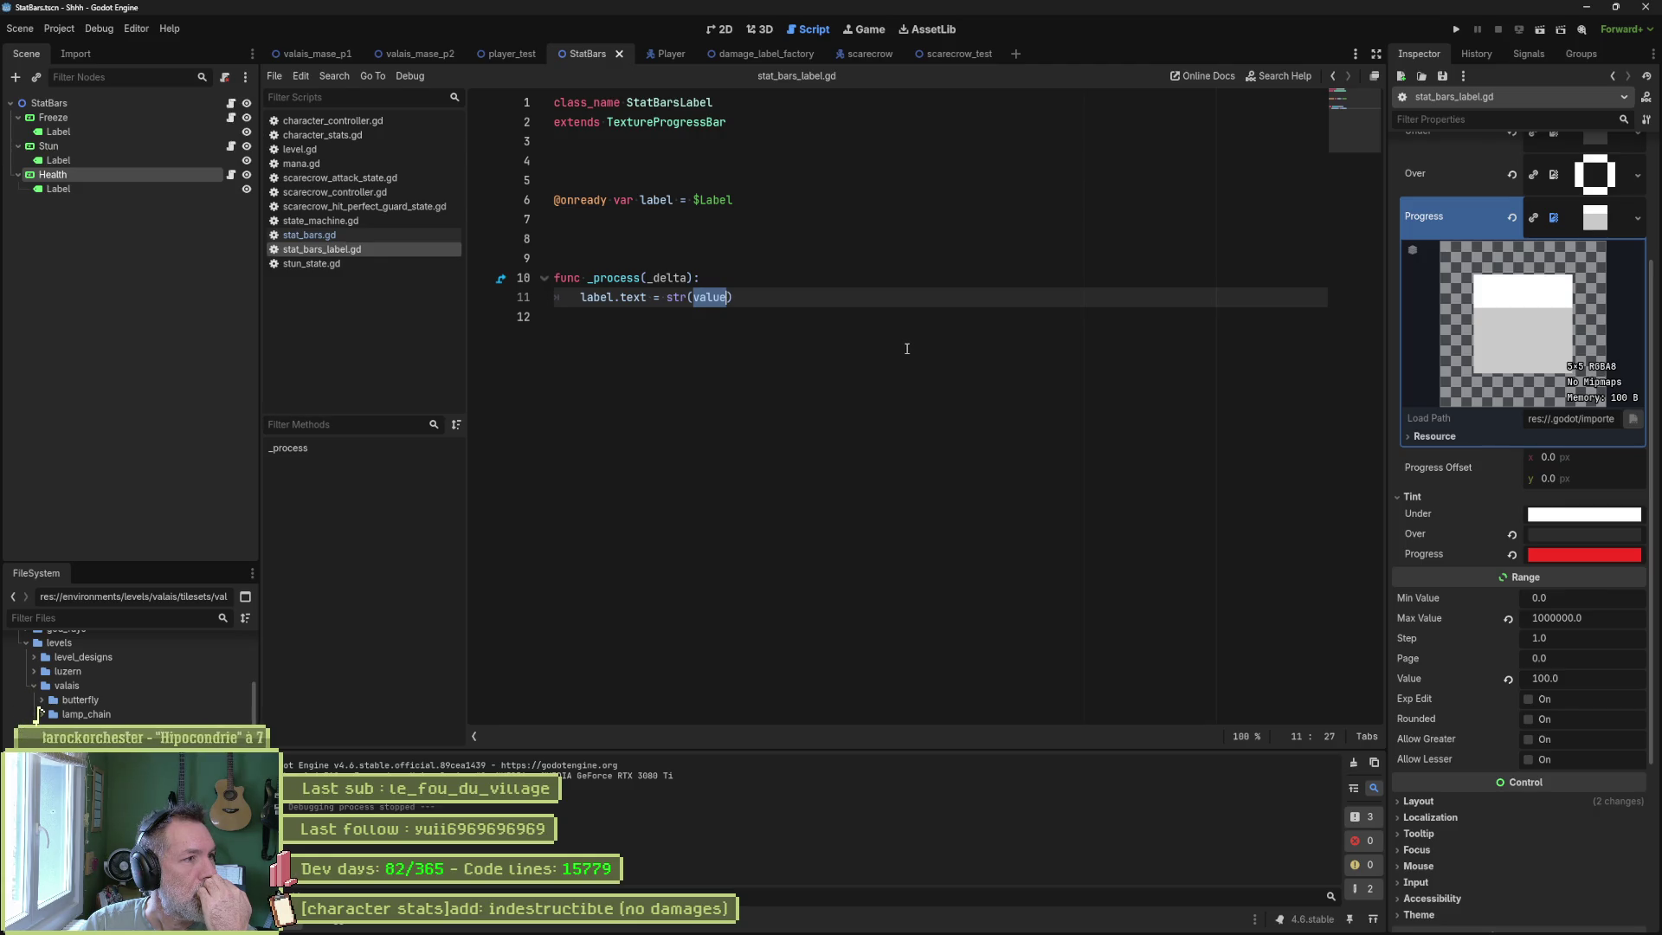
left_click(116, 161)
left_click(121, 174)
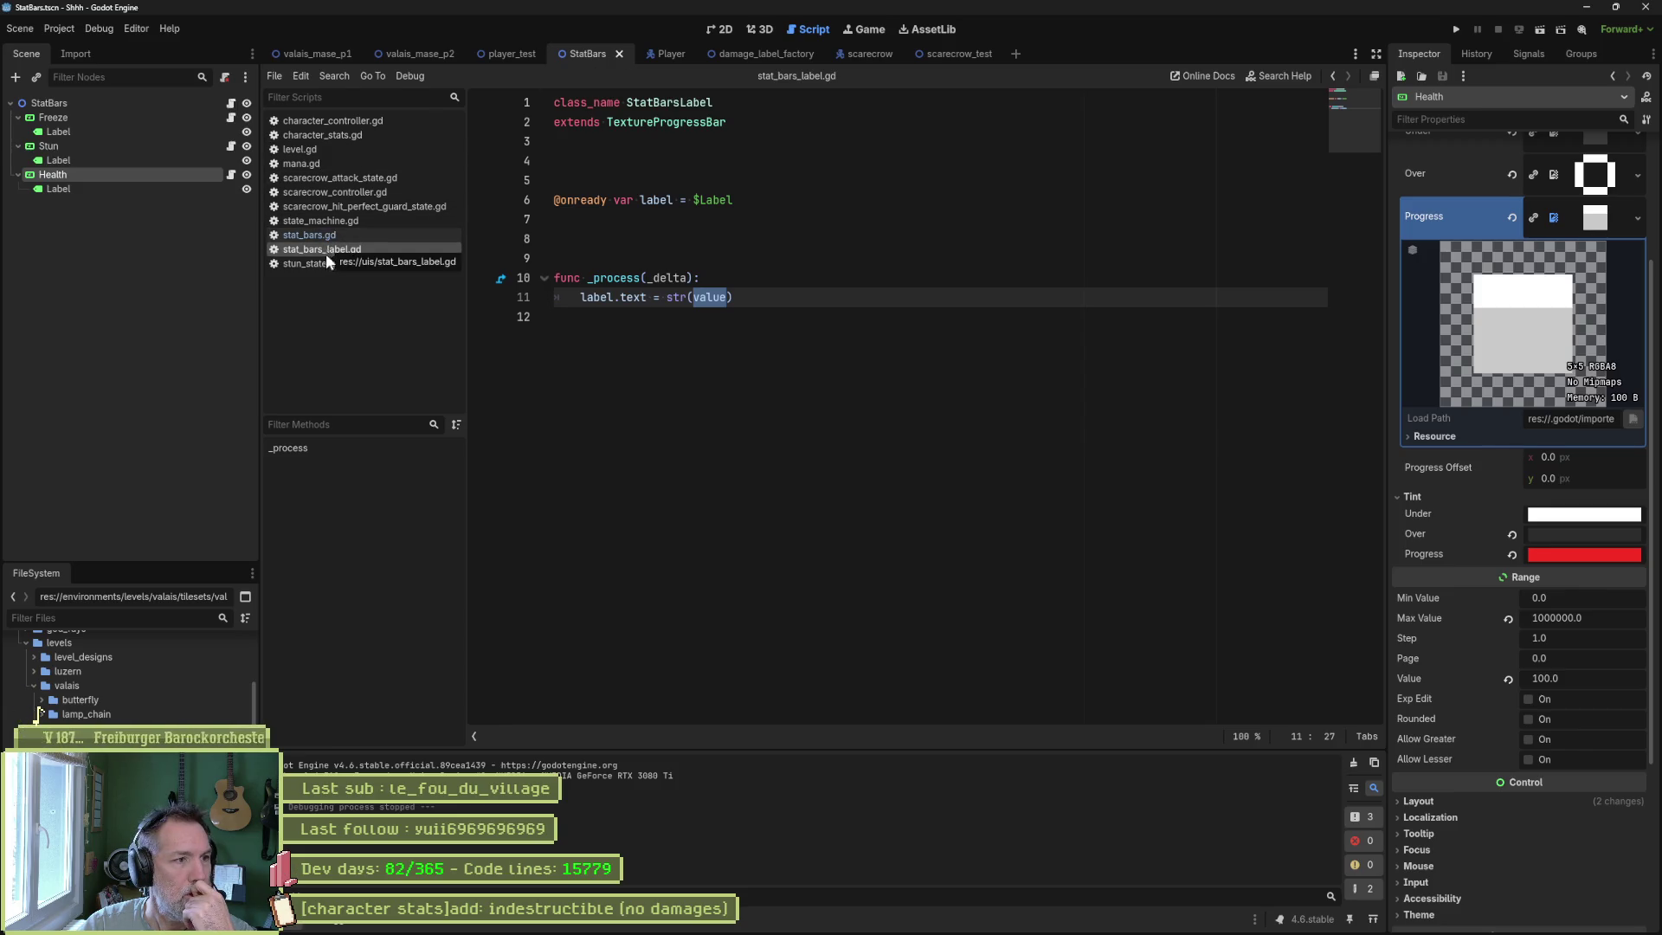
left_click(312, 235)
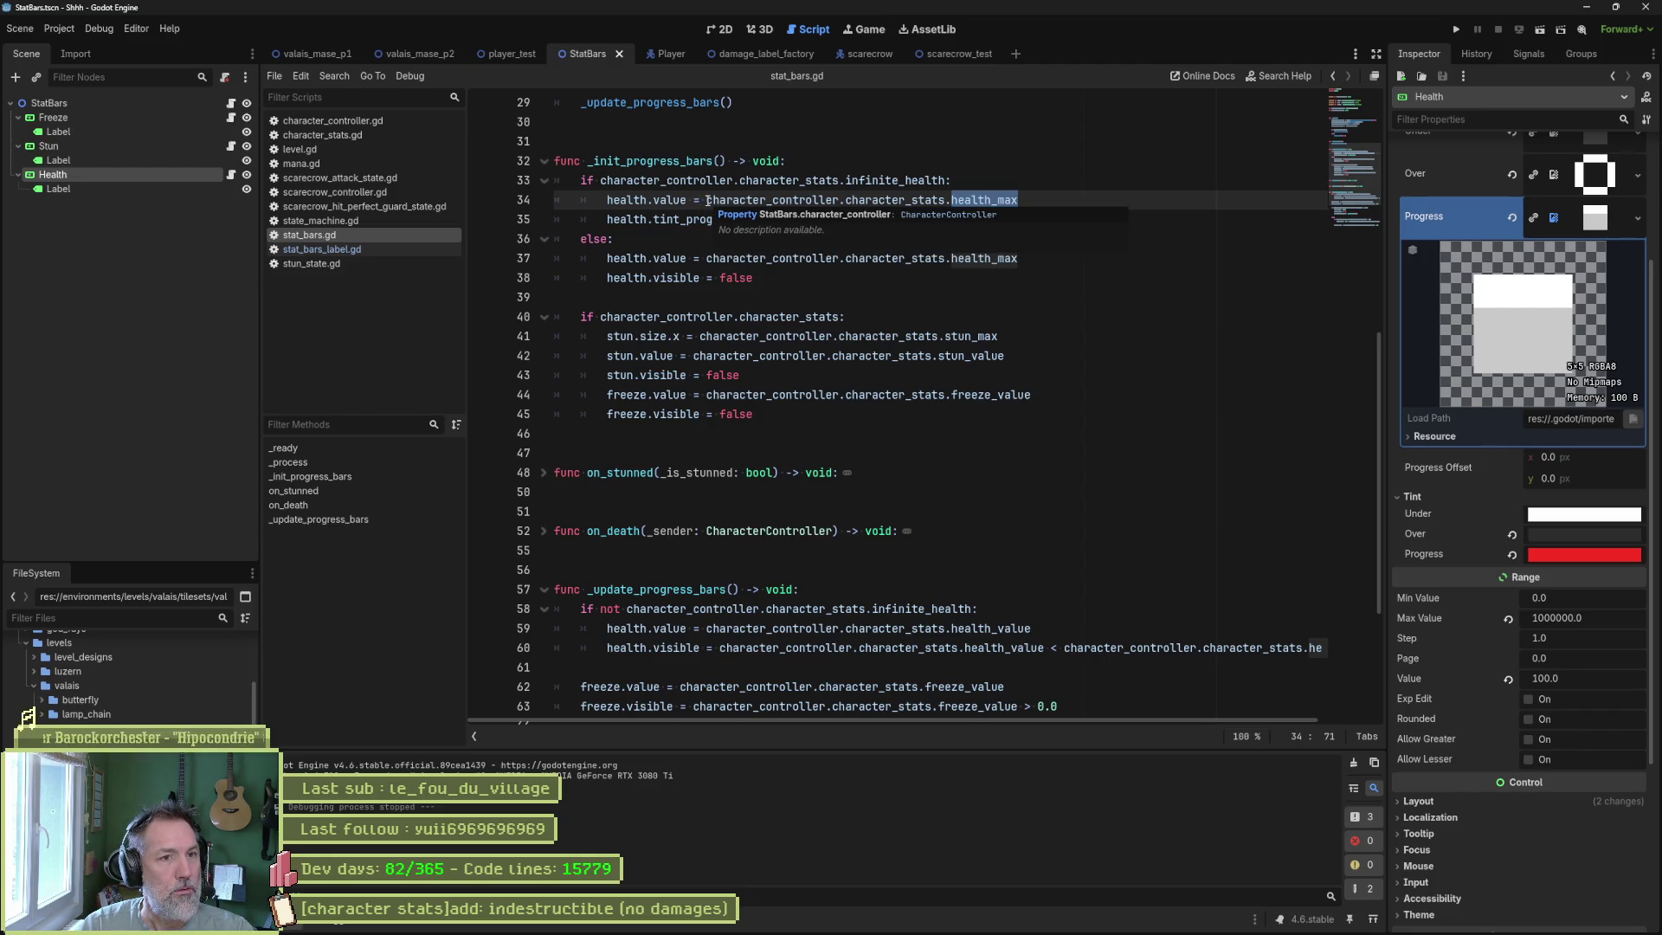
Replace line 34's health_max expression with health.max_value and relaunch scarecrow_test.
left_click_drag(706, 200, 1020, 200)
type("health.value = hea")
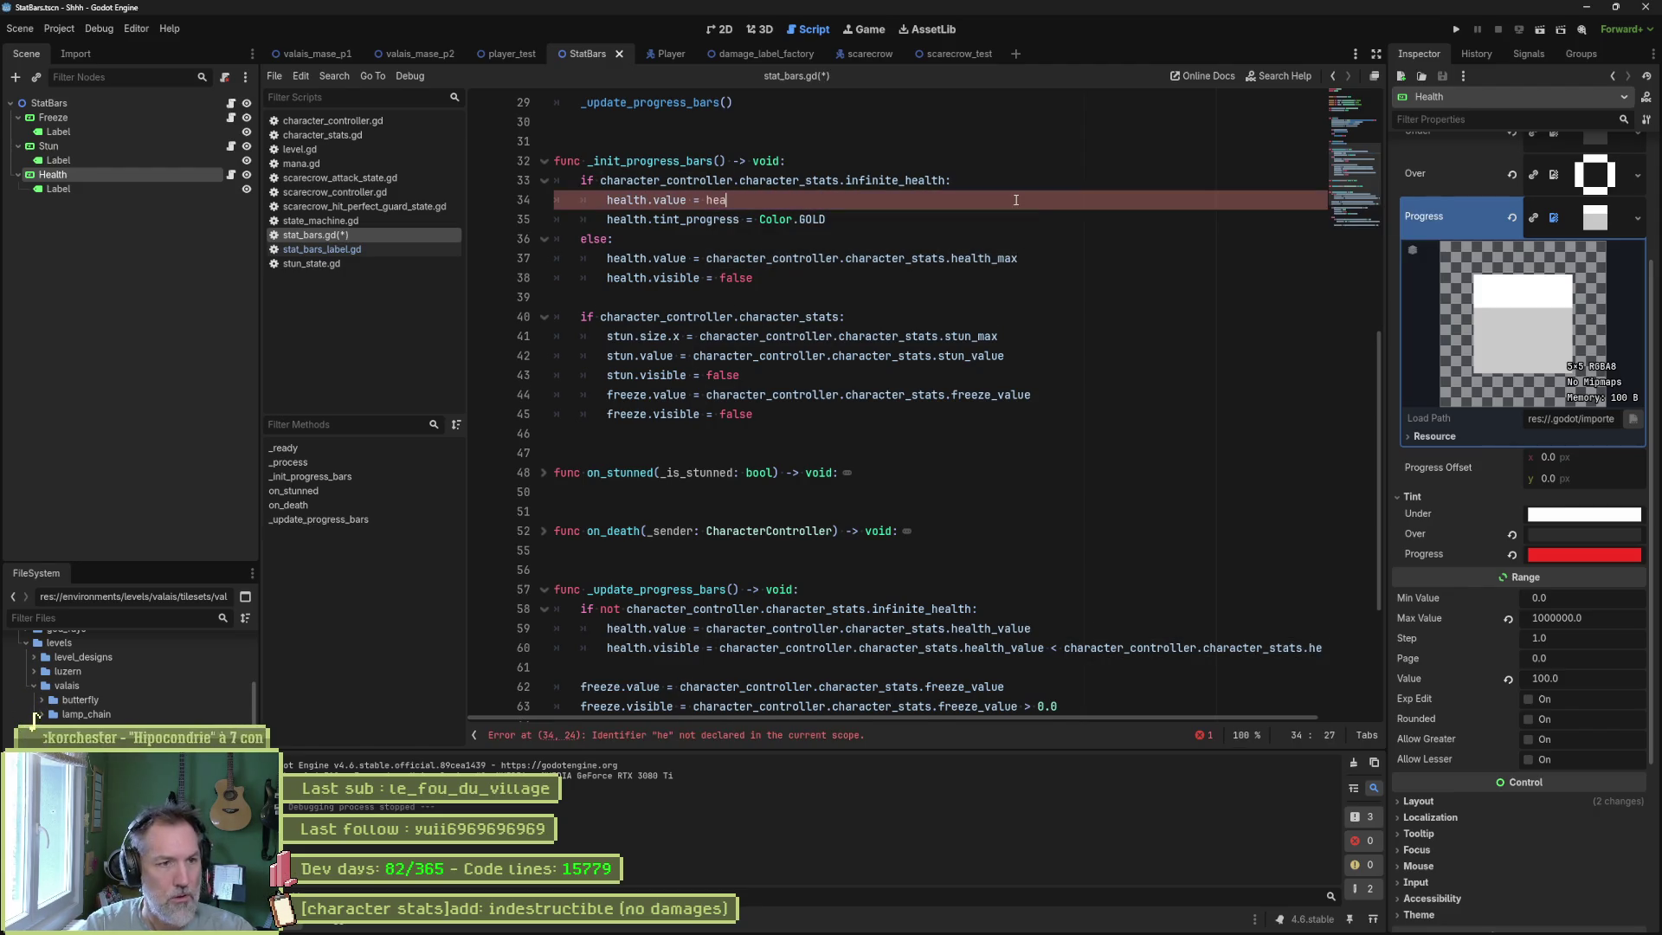
key("Return")
type(".m")
key("Return")
key("F5")
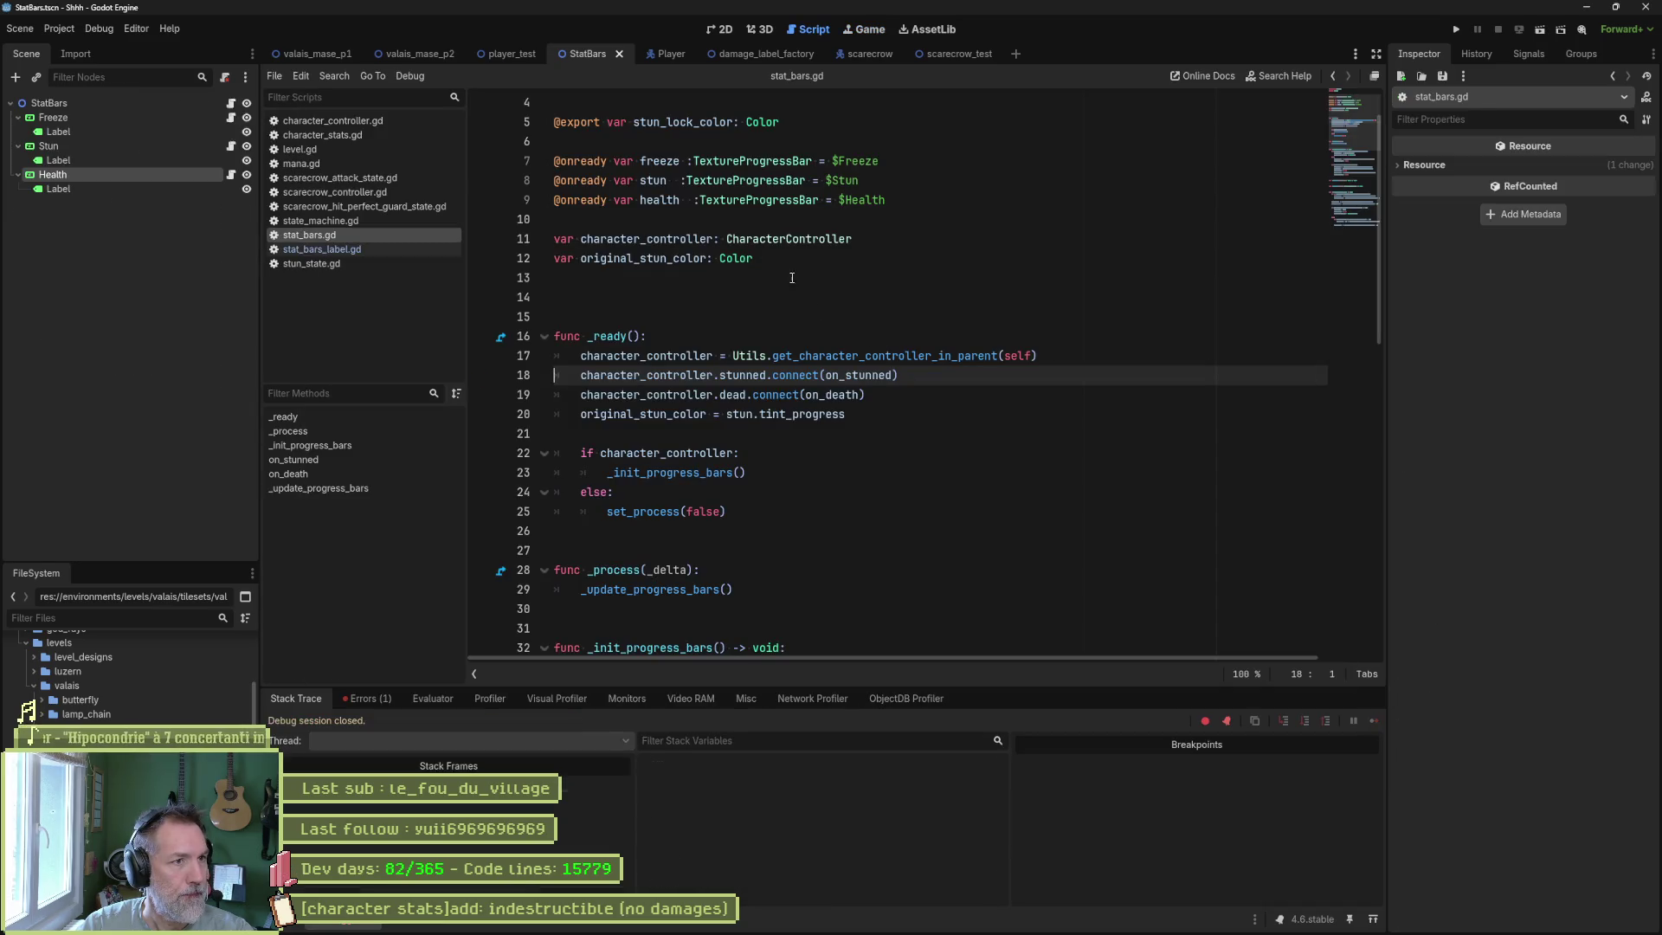
left_click(953, 52)
key("F6")
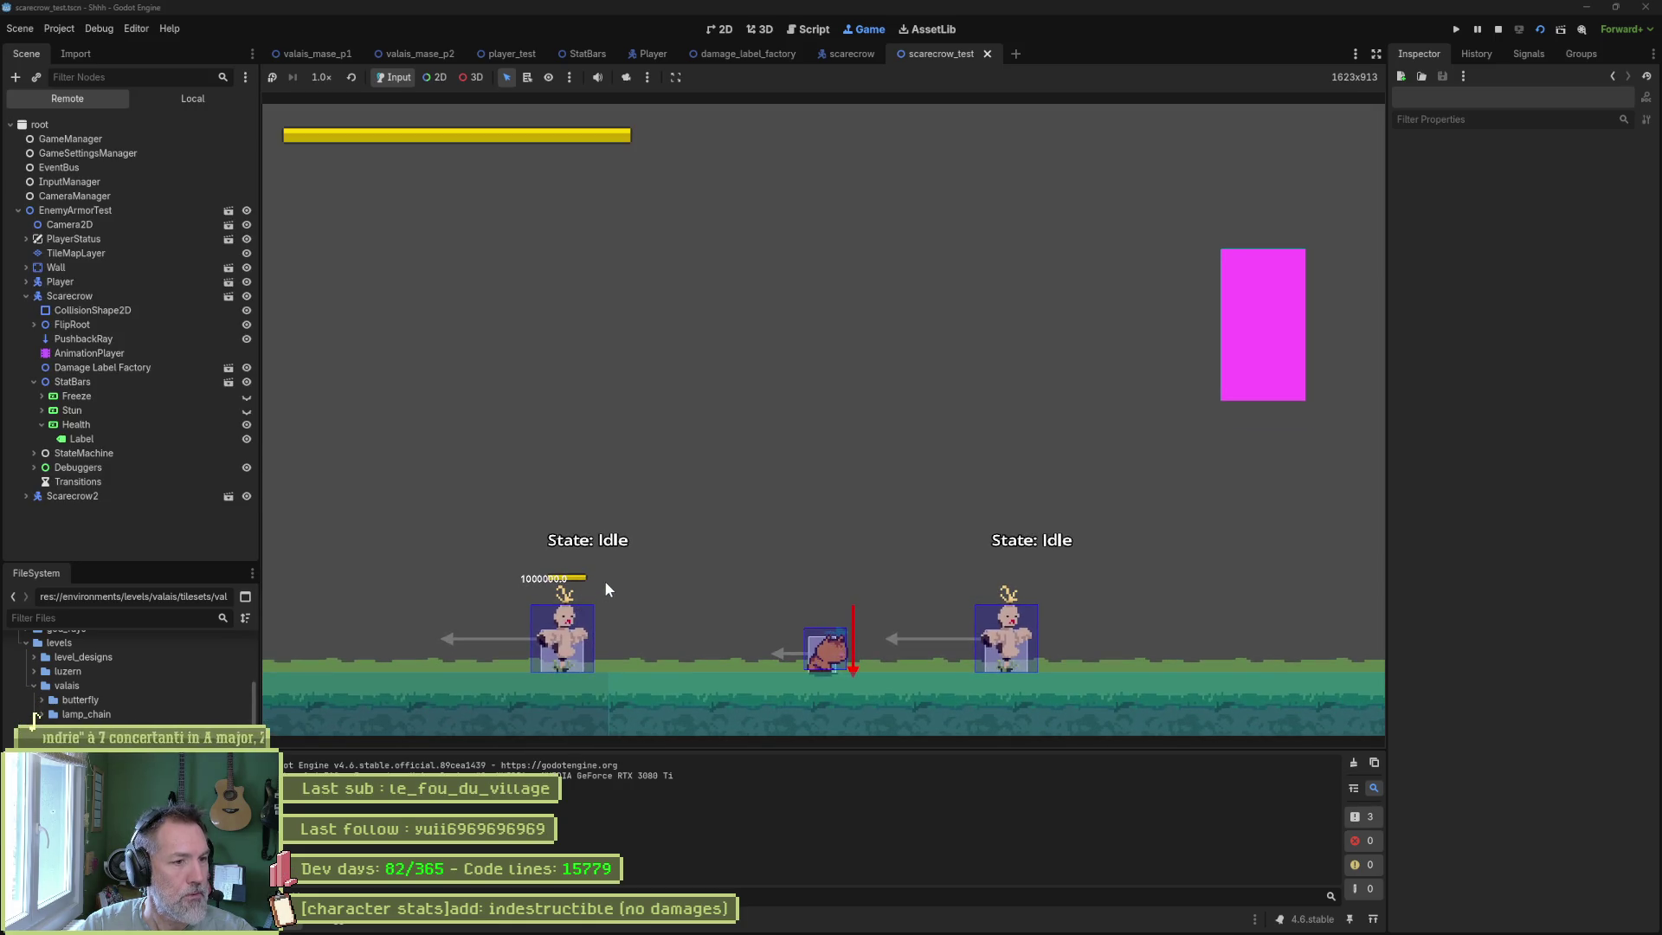
Move the player left in the running game, then open stat_bars_label.gd from the StatBars Health node.
key("Left")
key("Left")
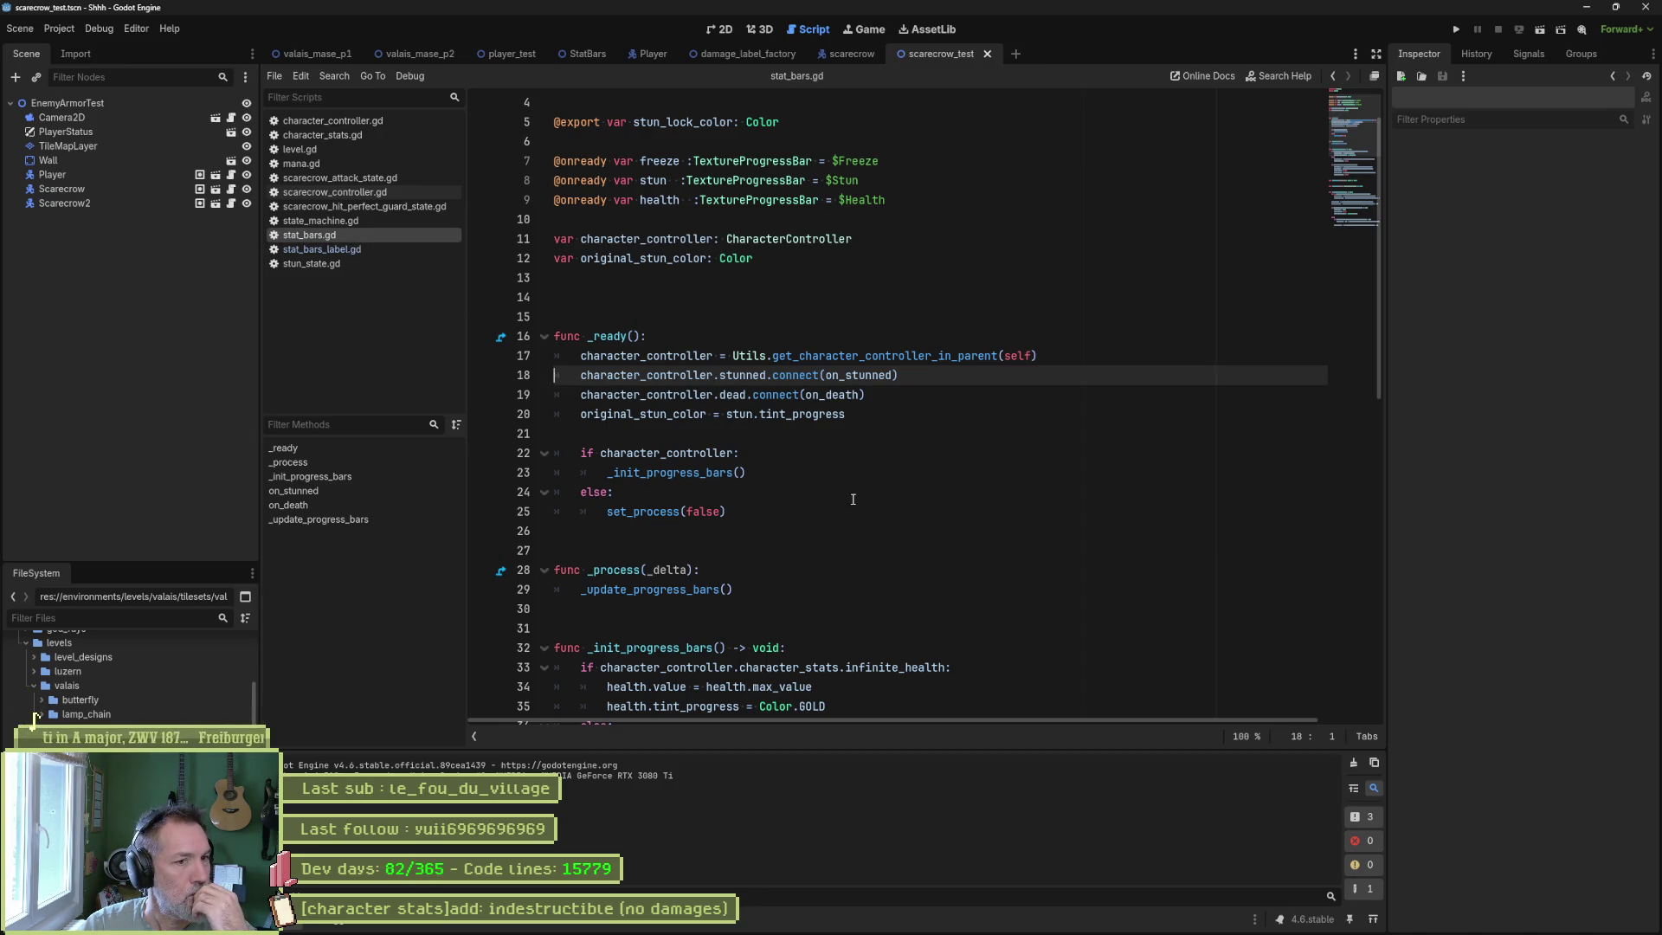
scroll(874, 495, "down", 3)
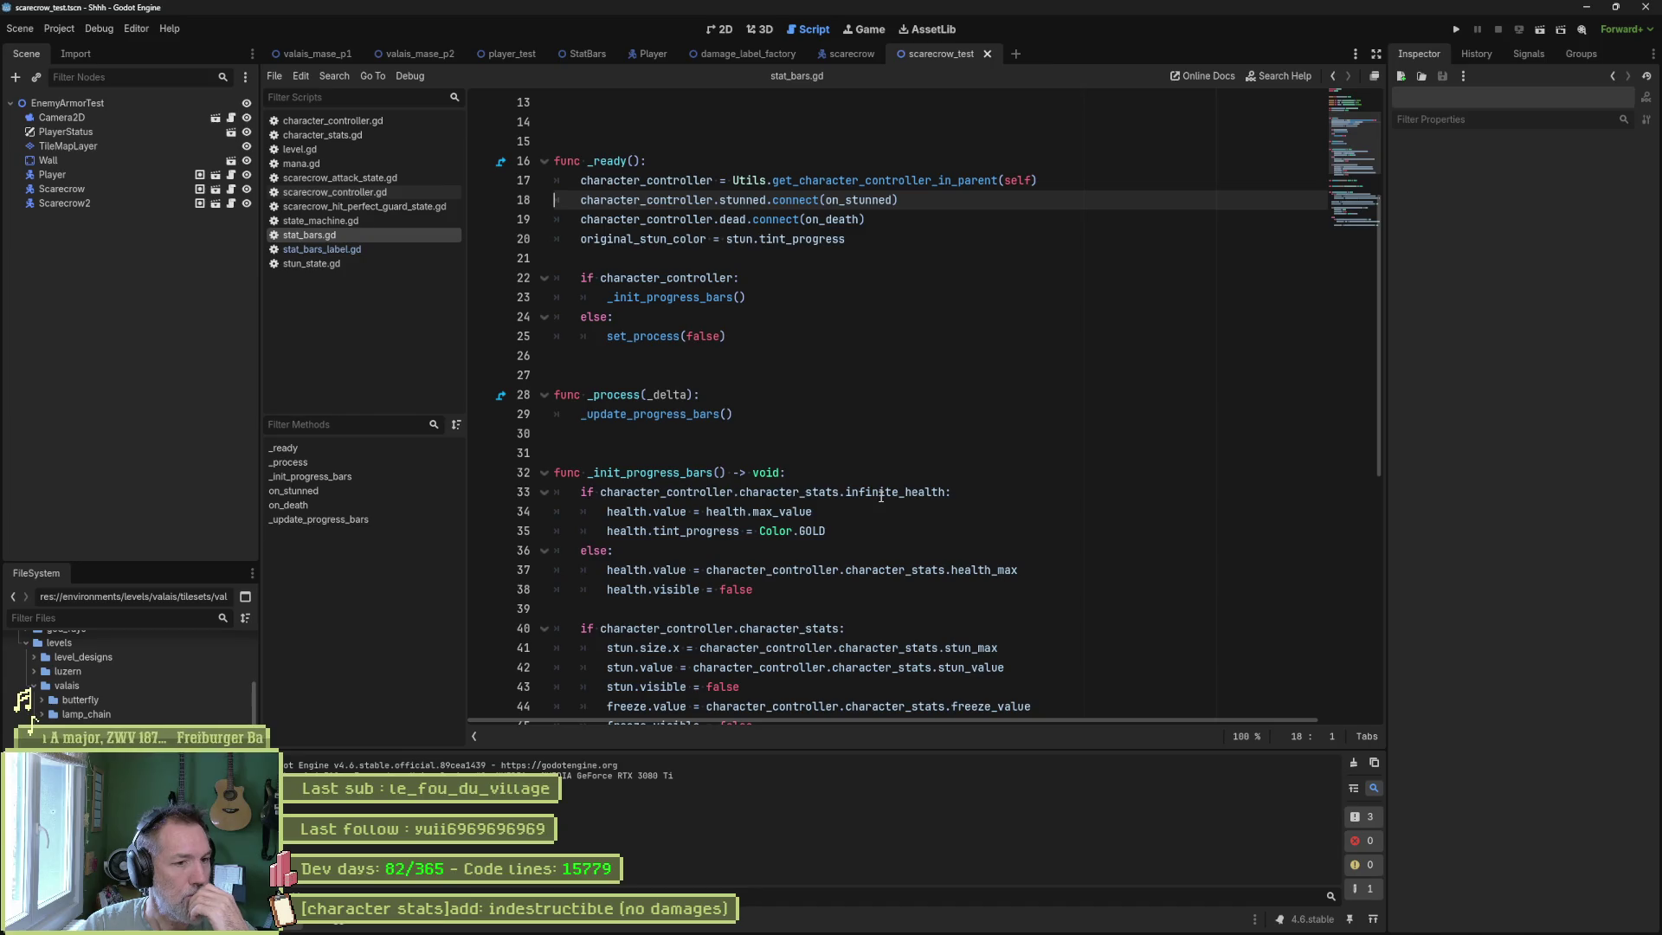
scroll(876, 569, "down", 1)
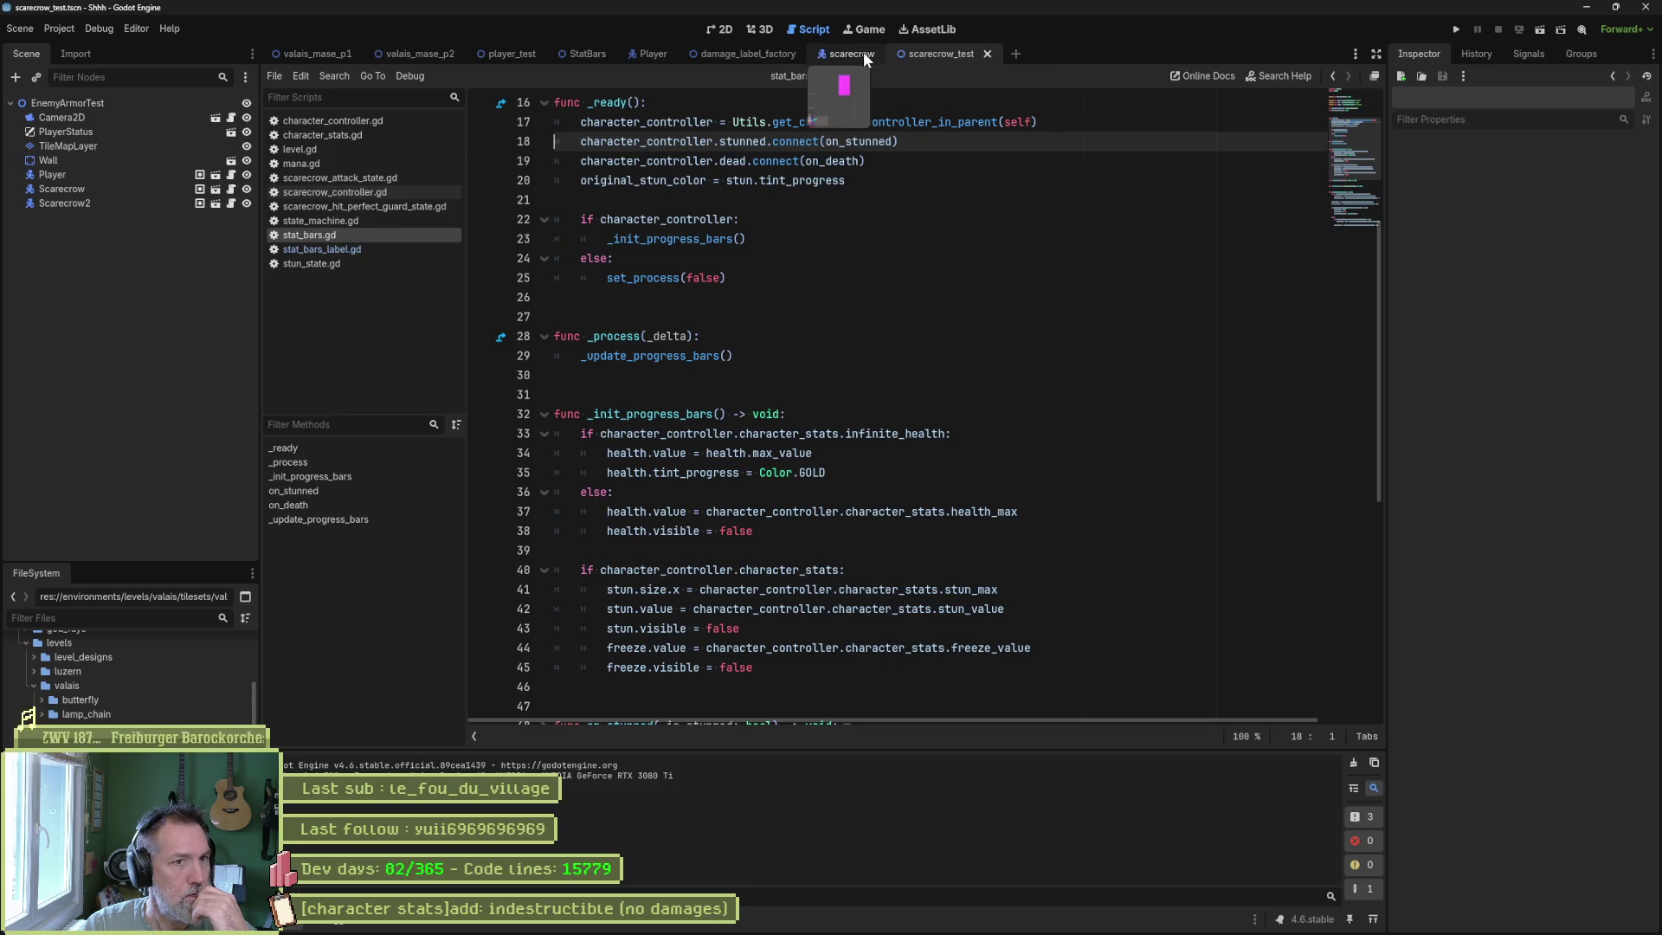
left_click(361, 246)
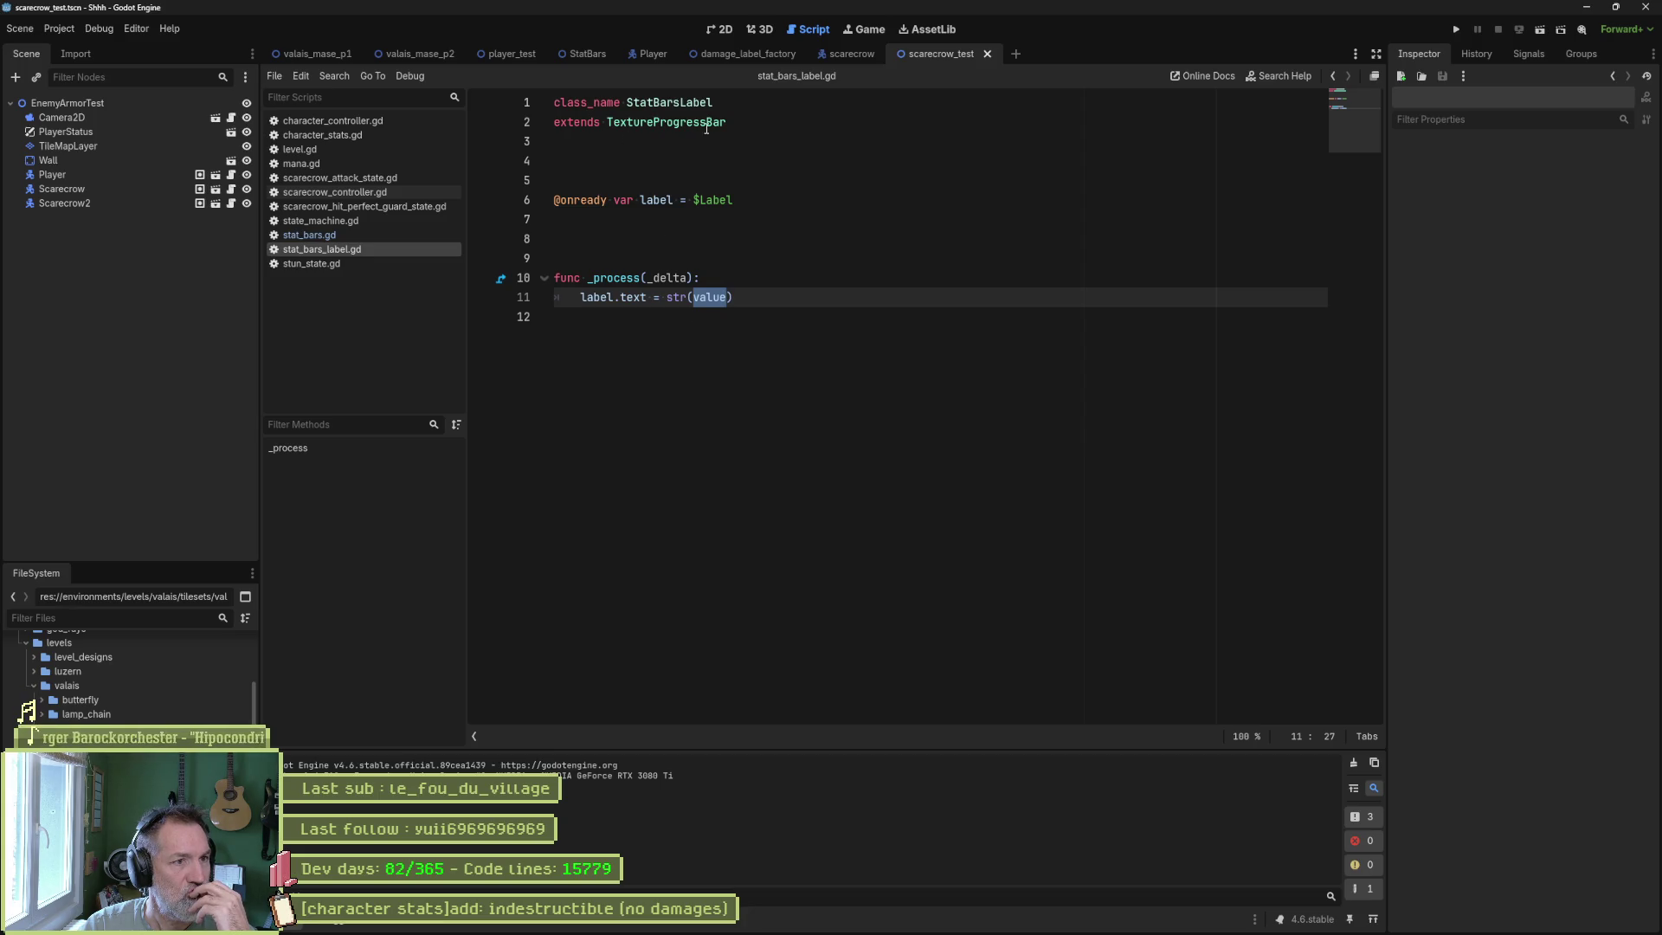
left_click(579, 53)
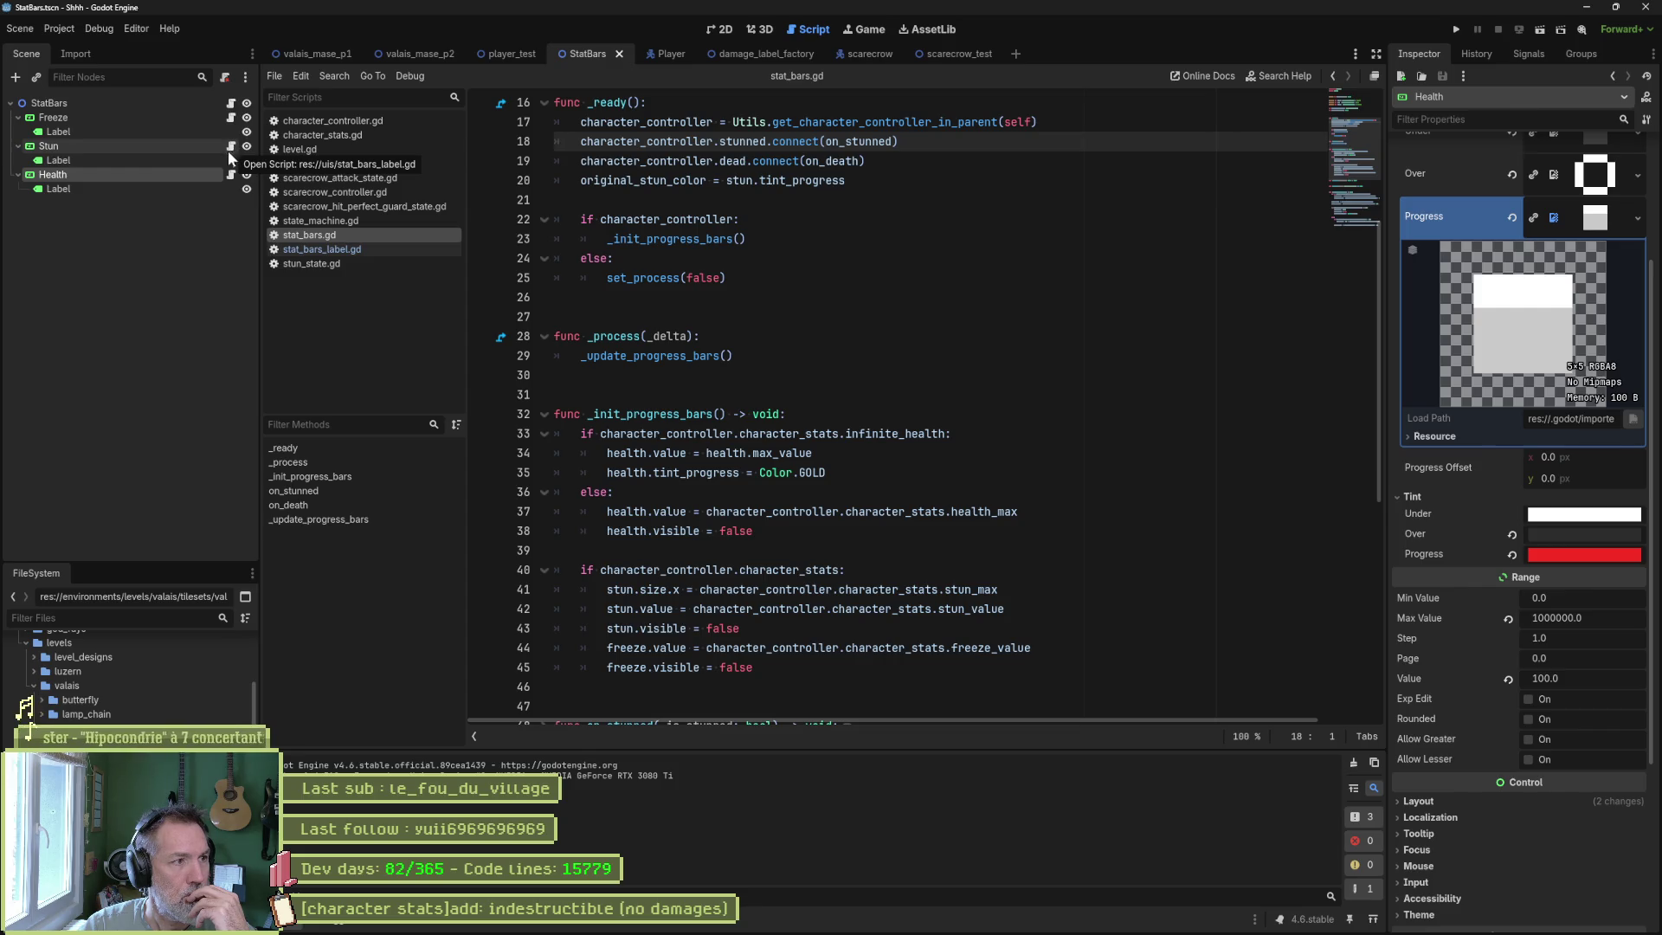
left_click(230, 177)
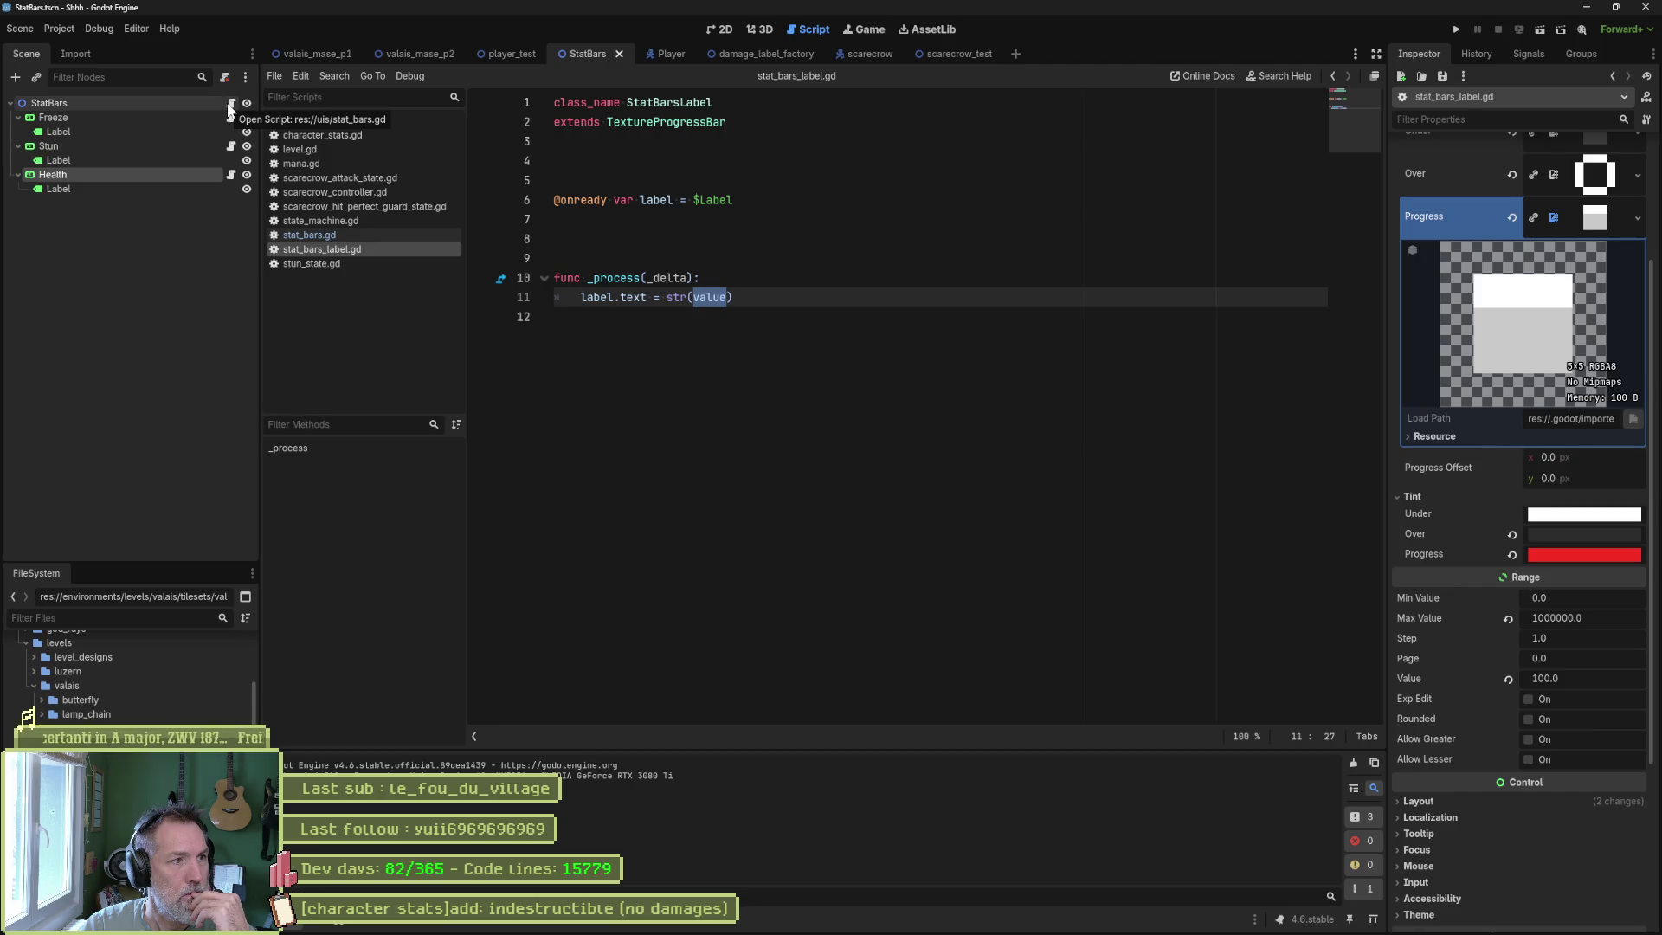
Add a func _init(): above _process in stat_bars_label.gd, beginning an if line.
left_click(564, 259)
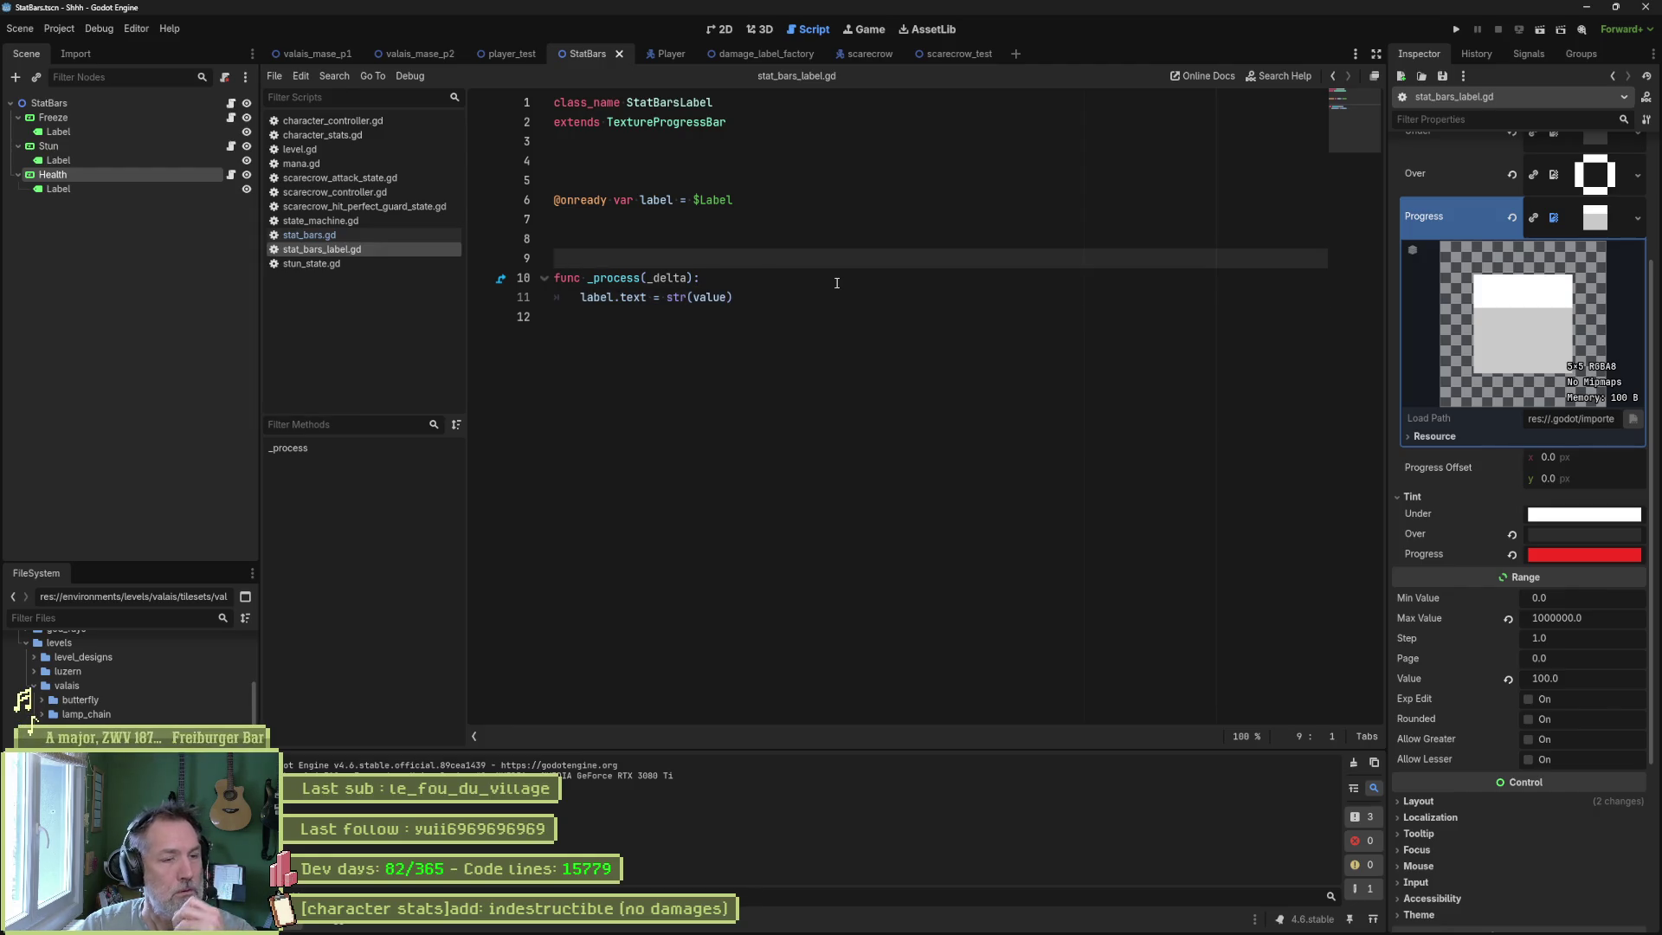
key("Return")
key("Return")
key("Return")
key("Up")
key("Up")
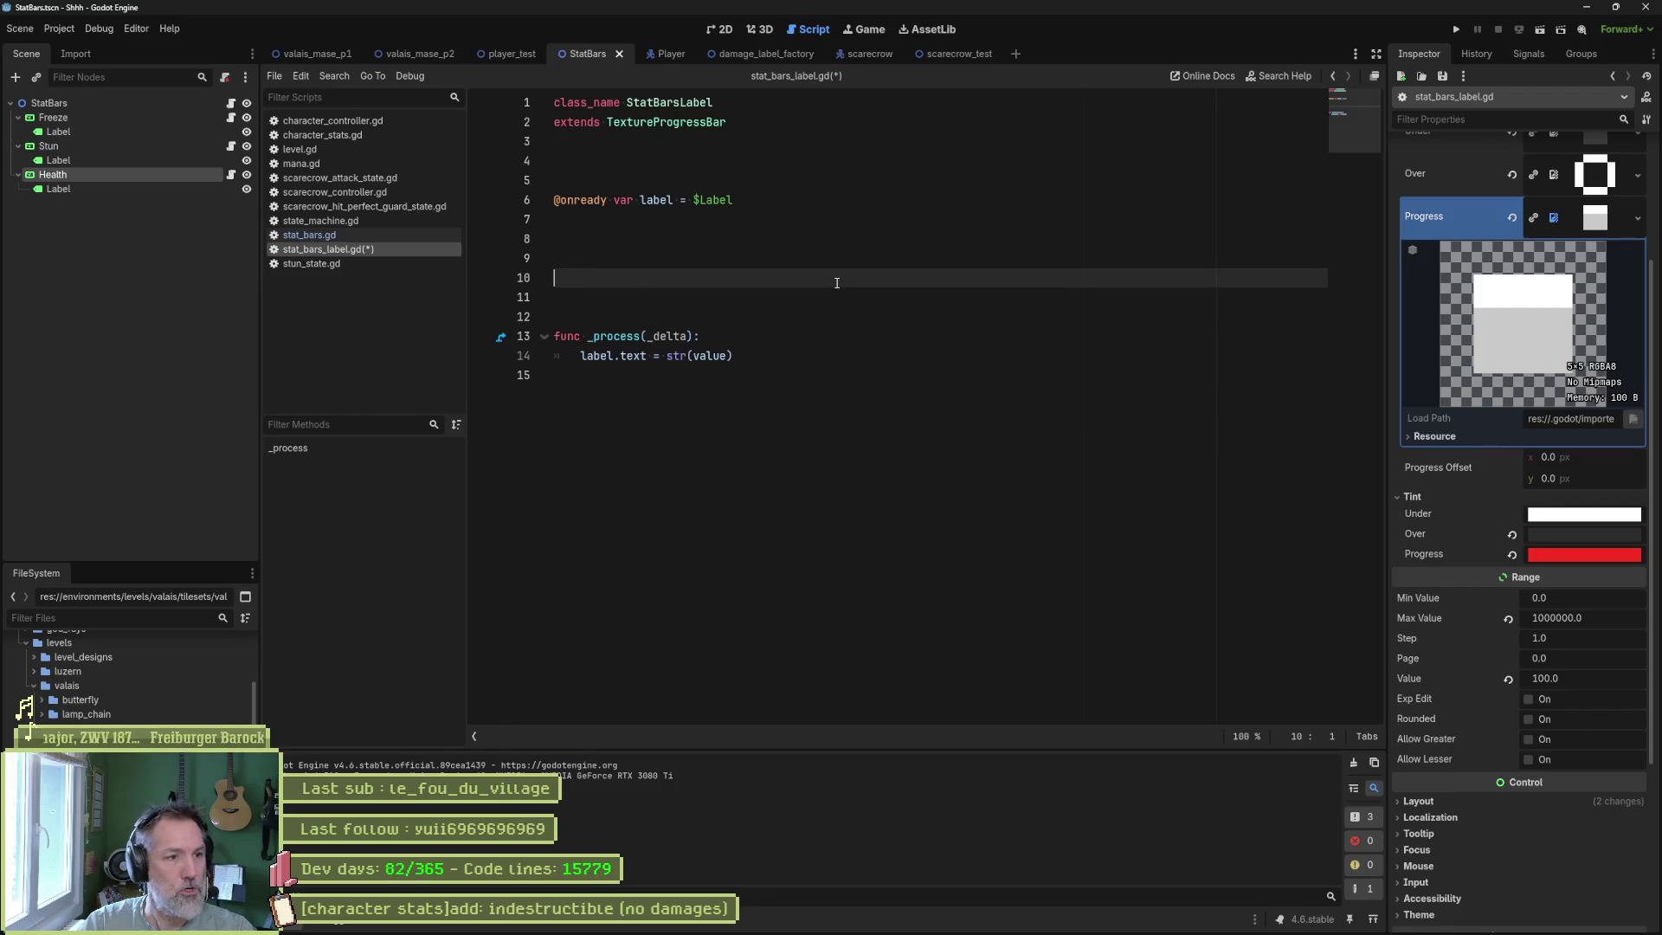
type("func _init():")
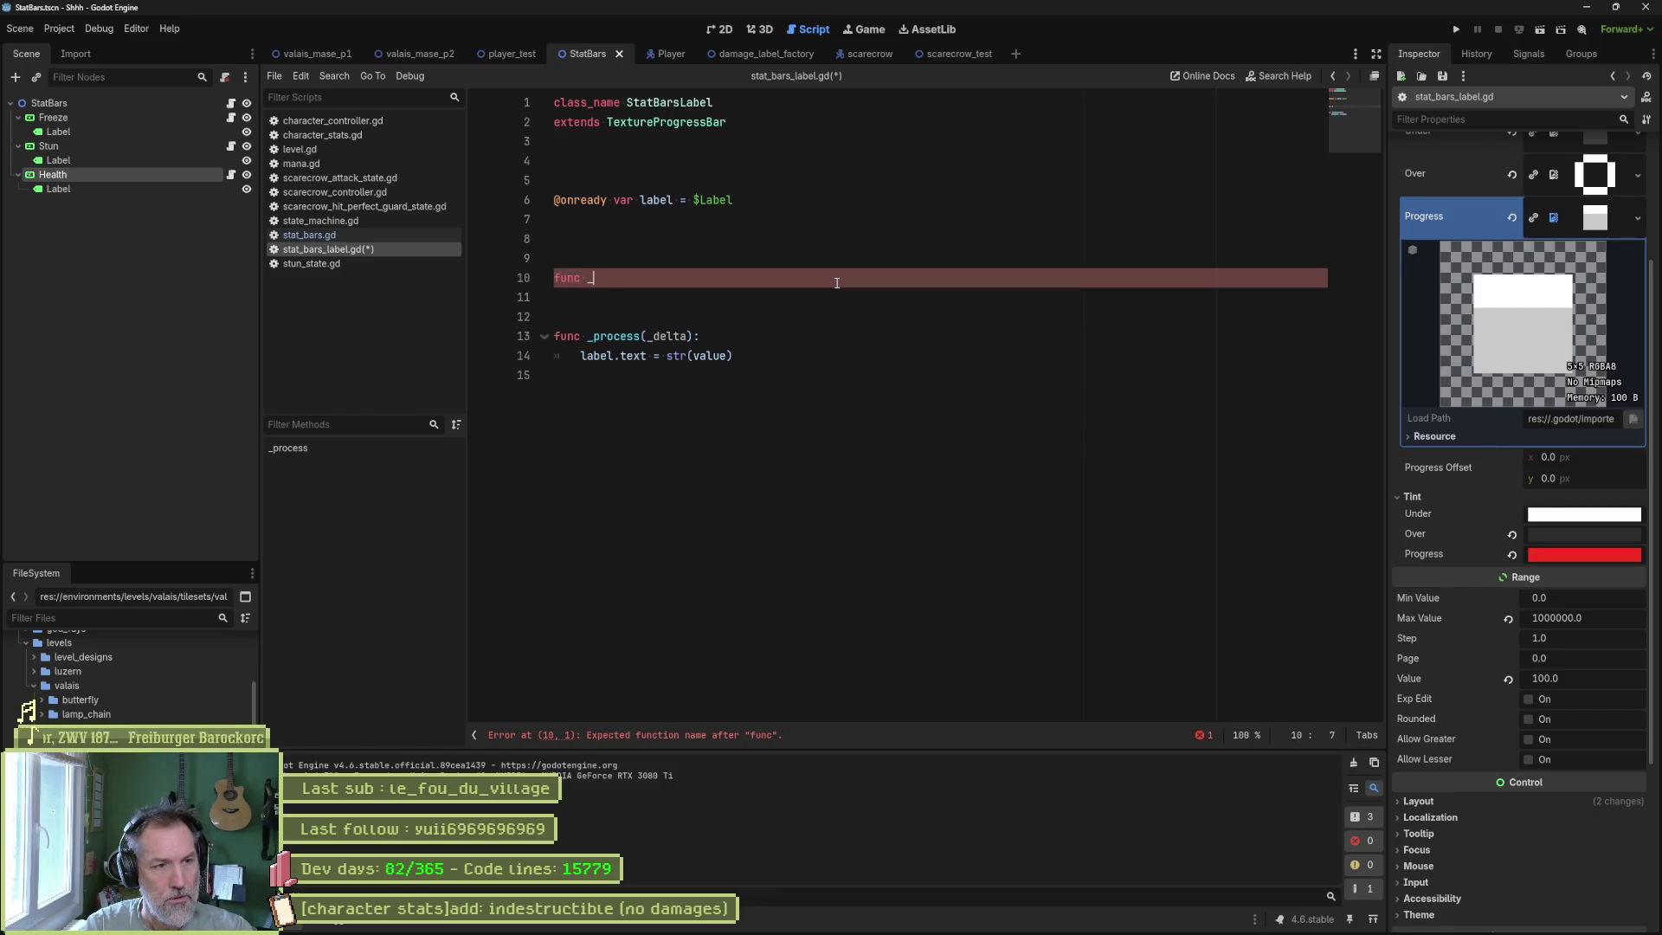
key("Return")
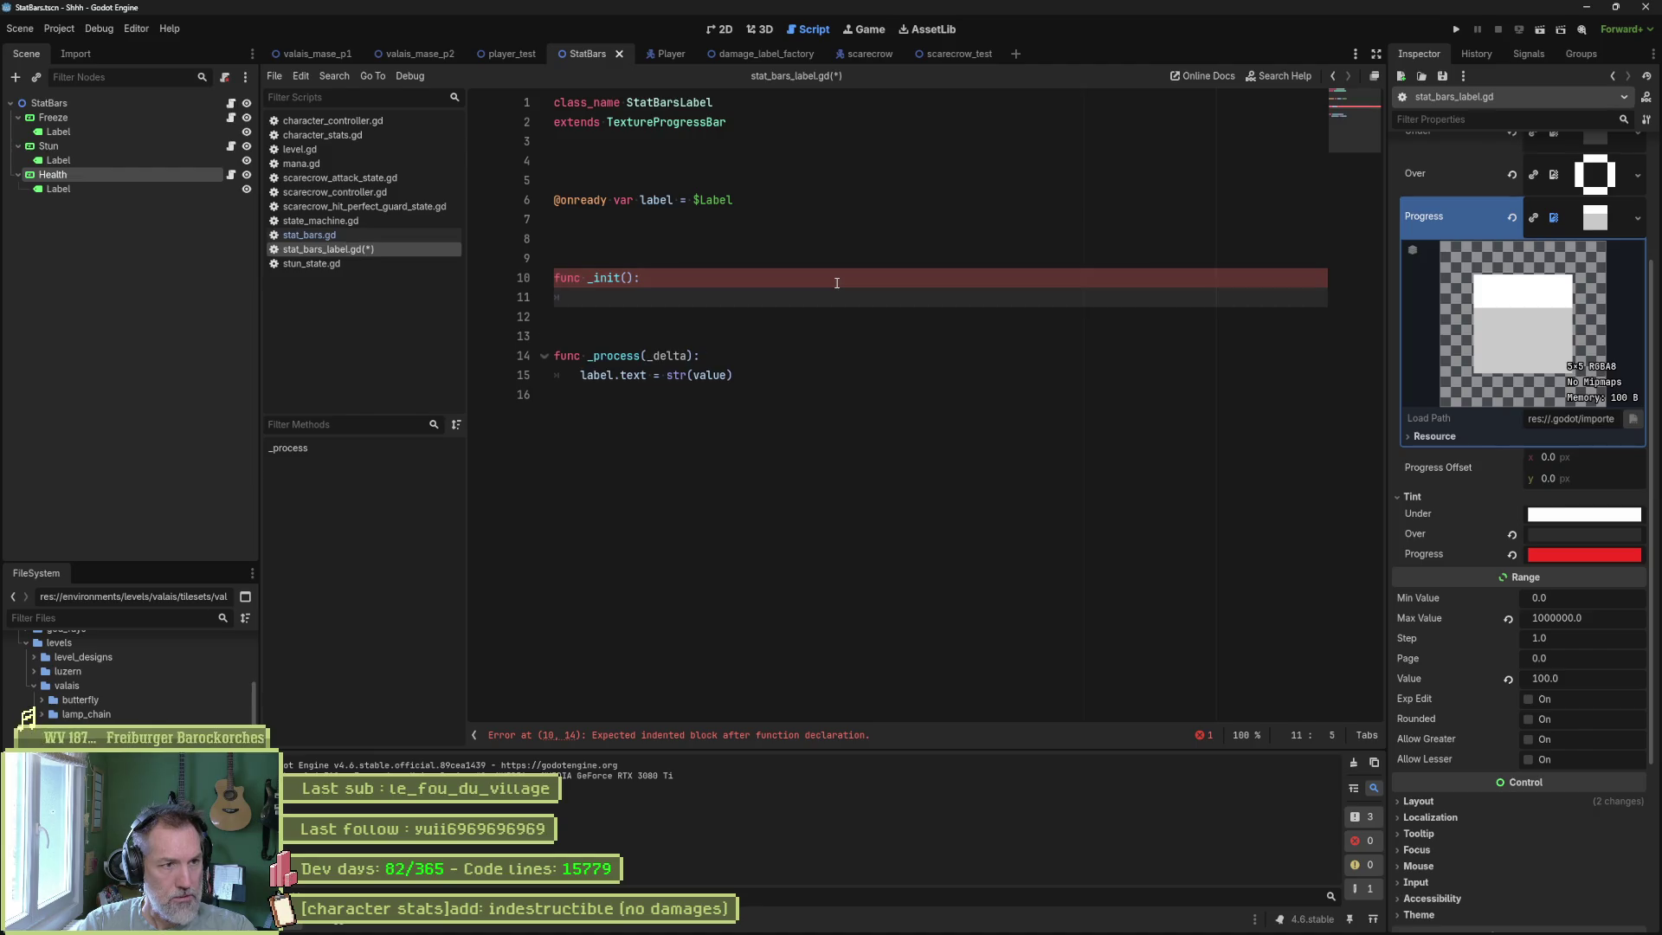
type("if")
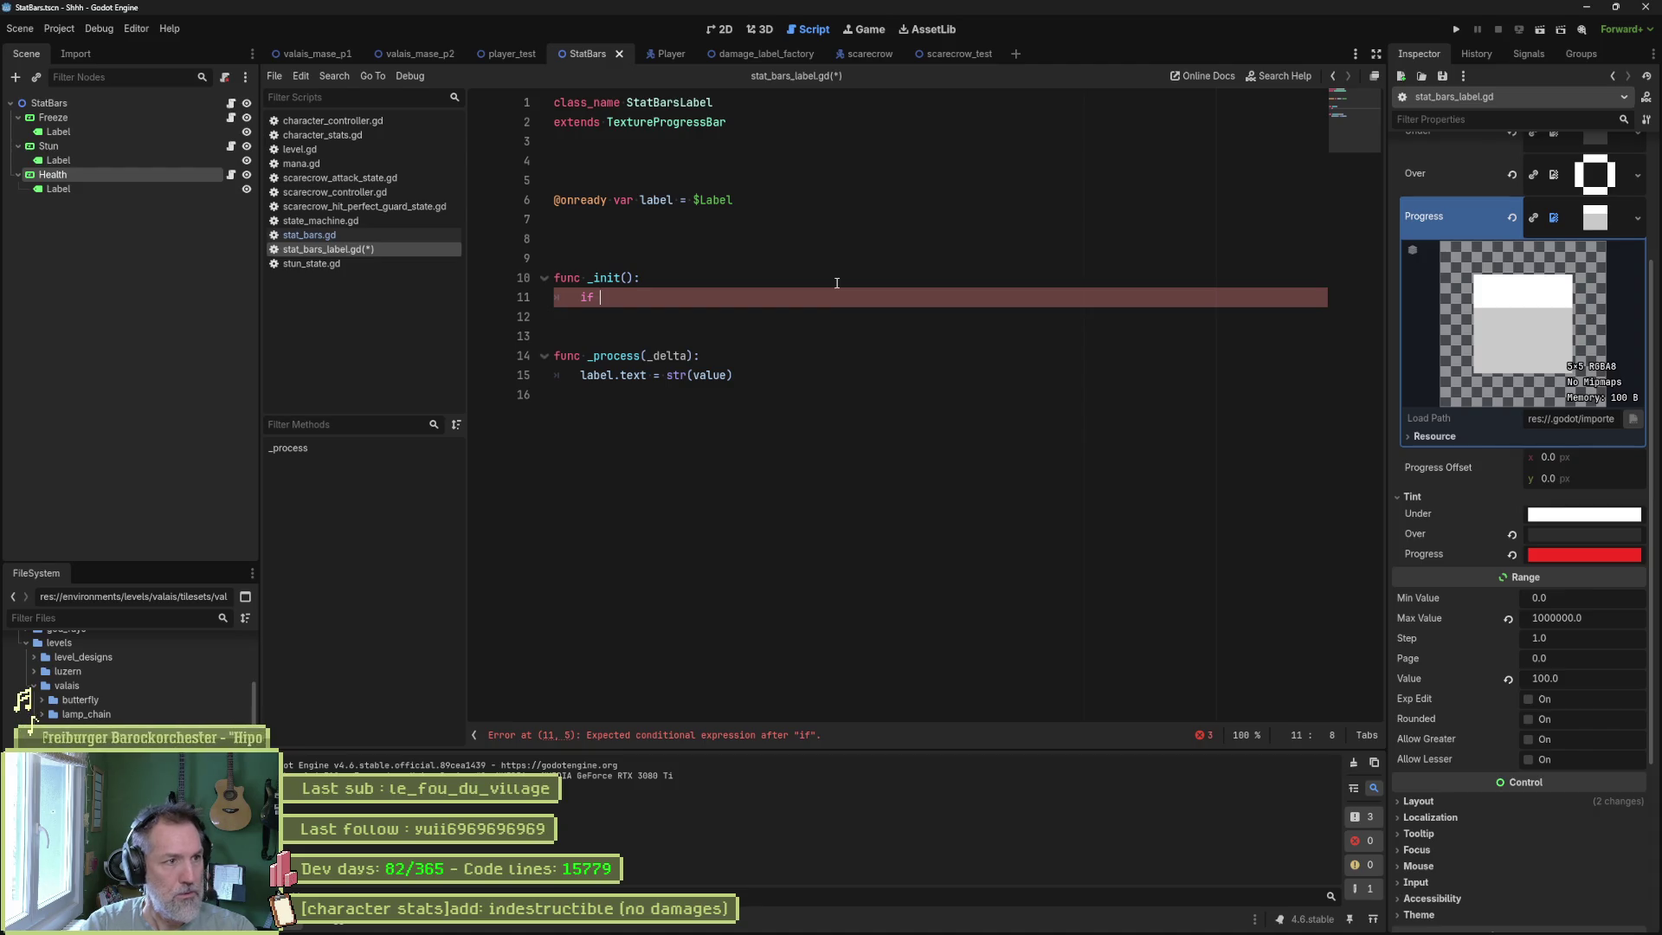
Copy the infinite_health check from stat_bars.gd into _init and delete the stray if line.
left_click(351, 238)
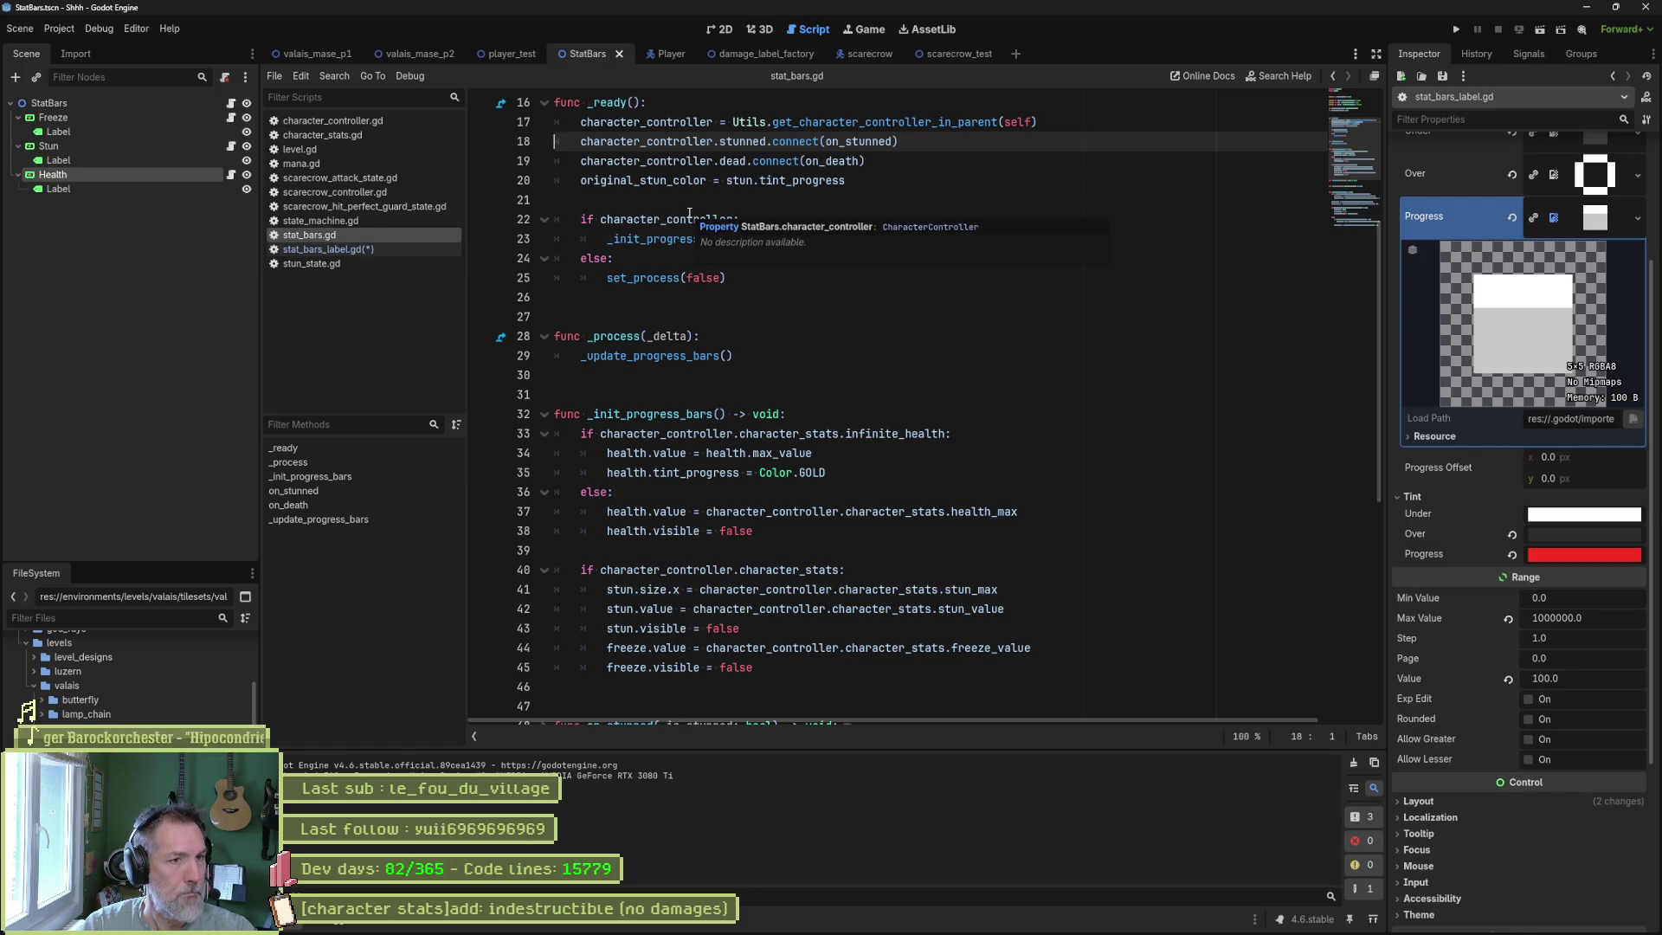
scroll(924, 370, "up", 5)
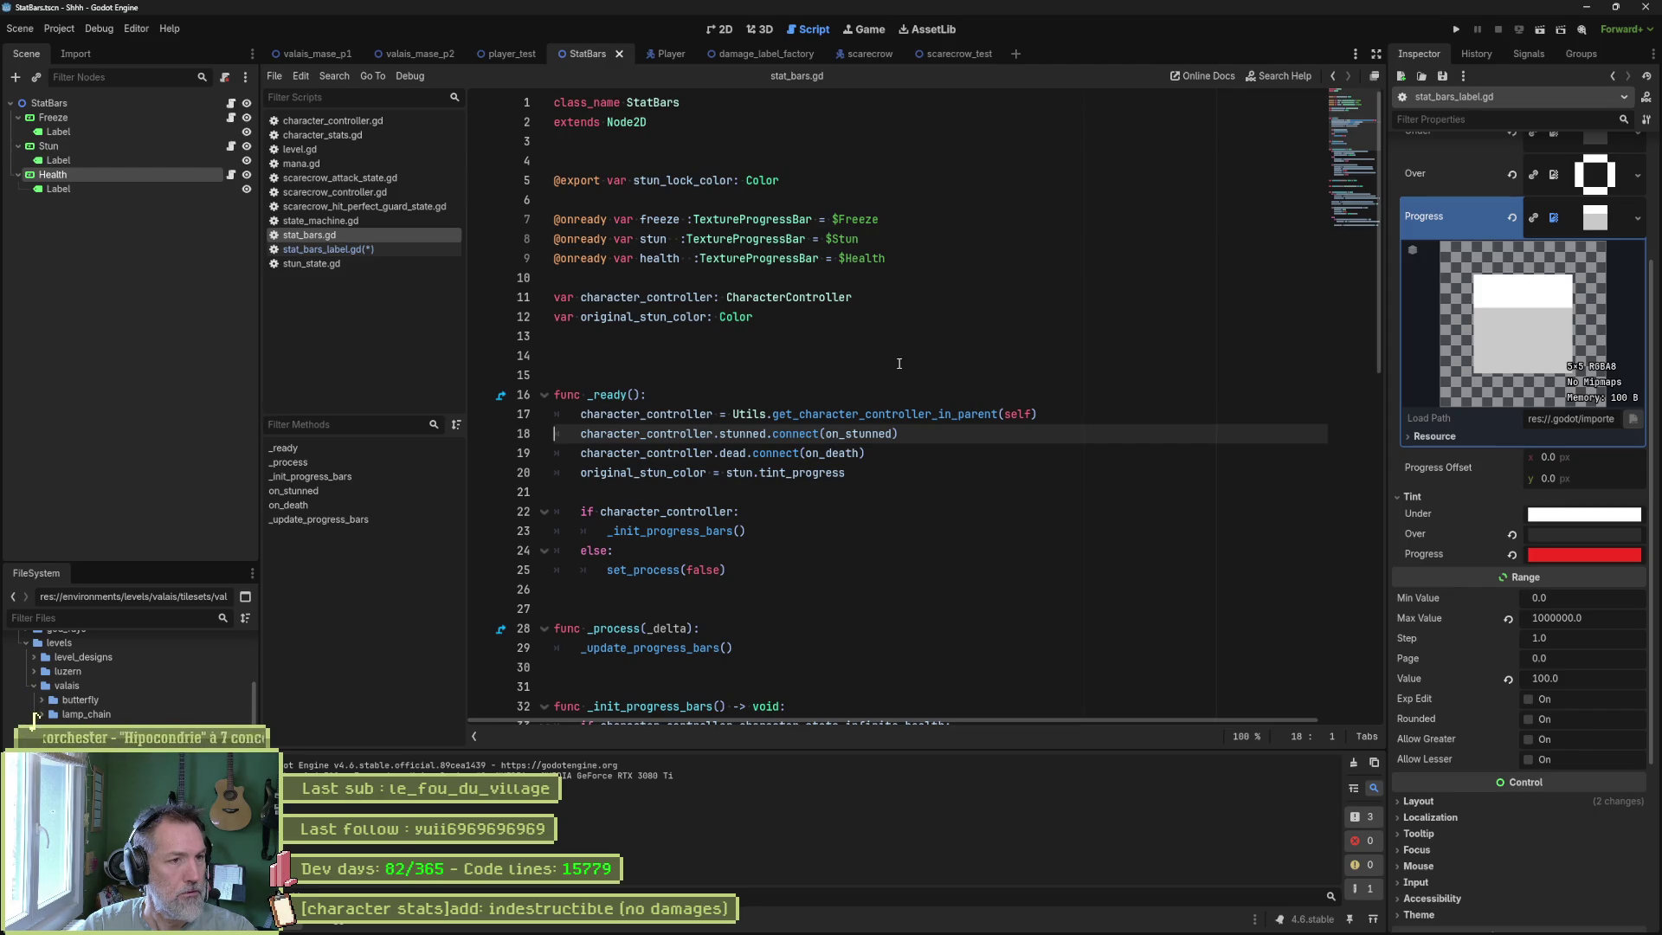
scroll(899, 363, "down", 4)
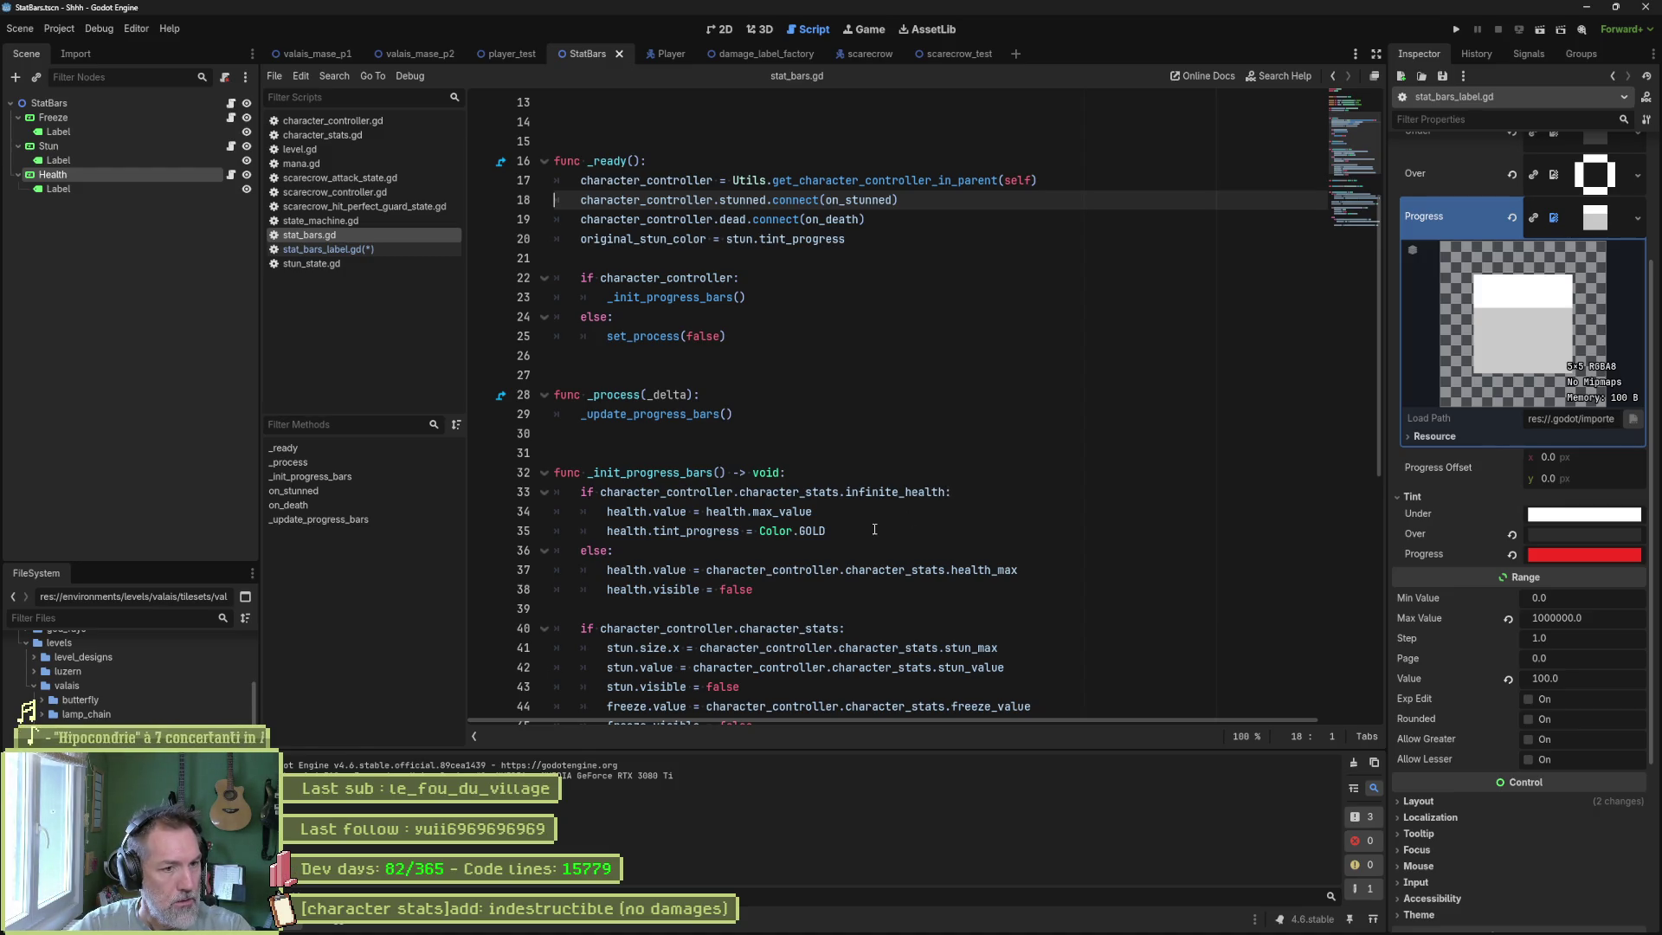
left_click_drag(875, 511, 792, 473)
key("ctrl+c")
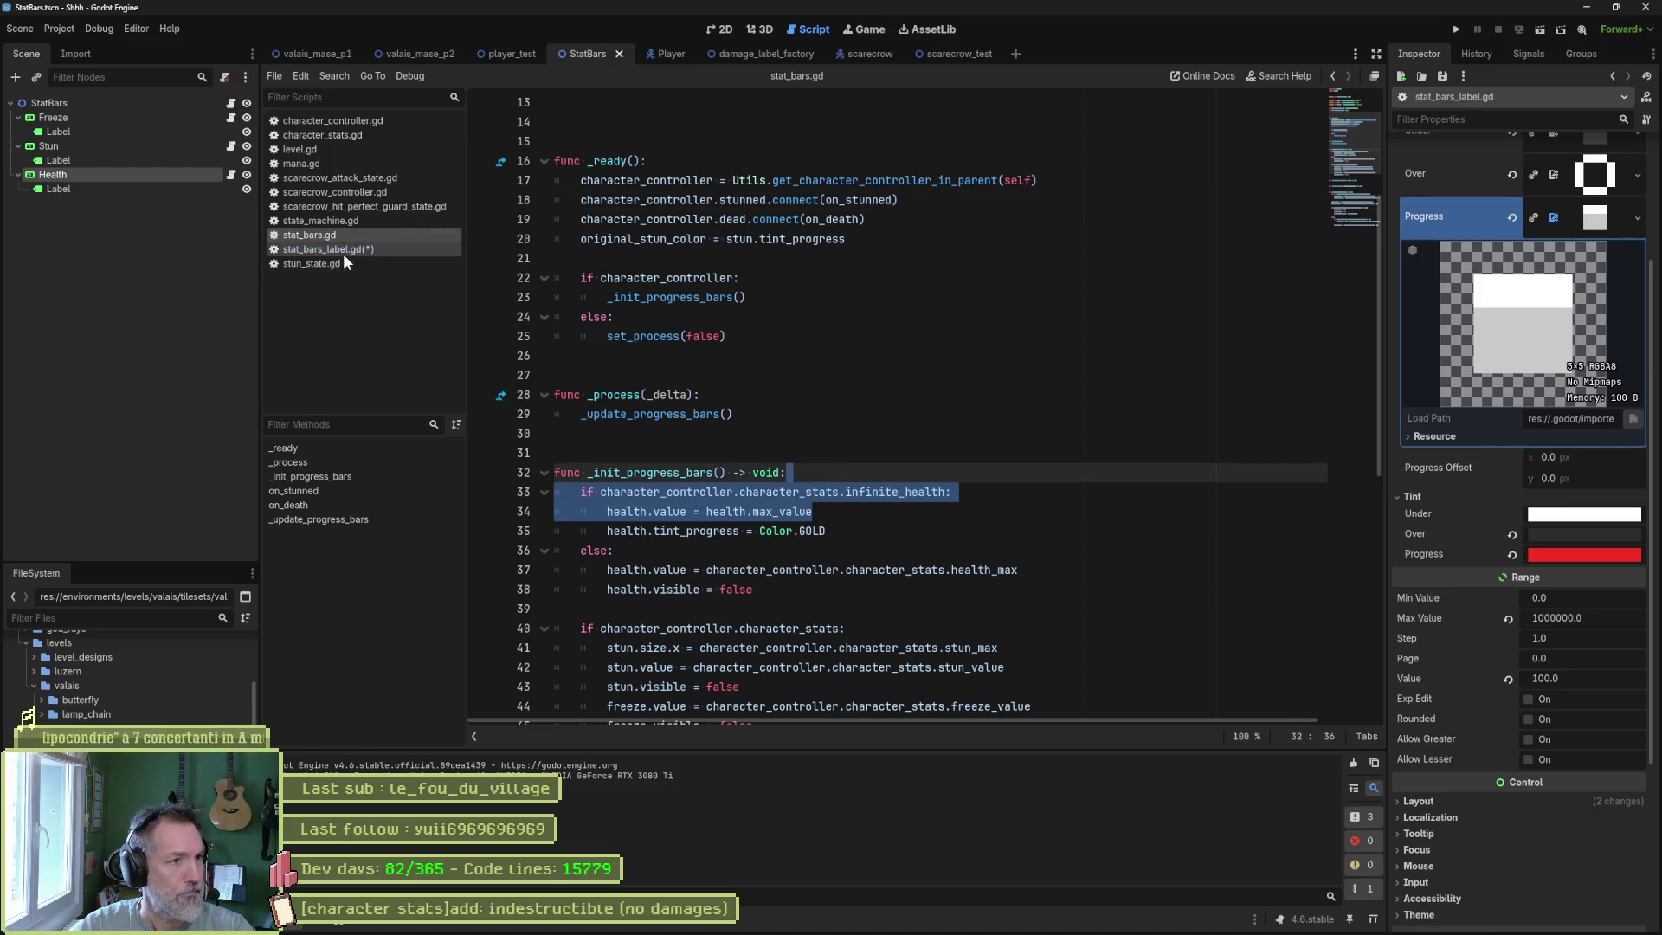
left_click(343, 253)
key("ctrl+v")
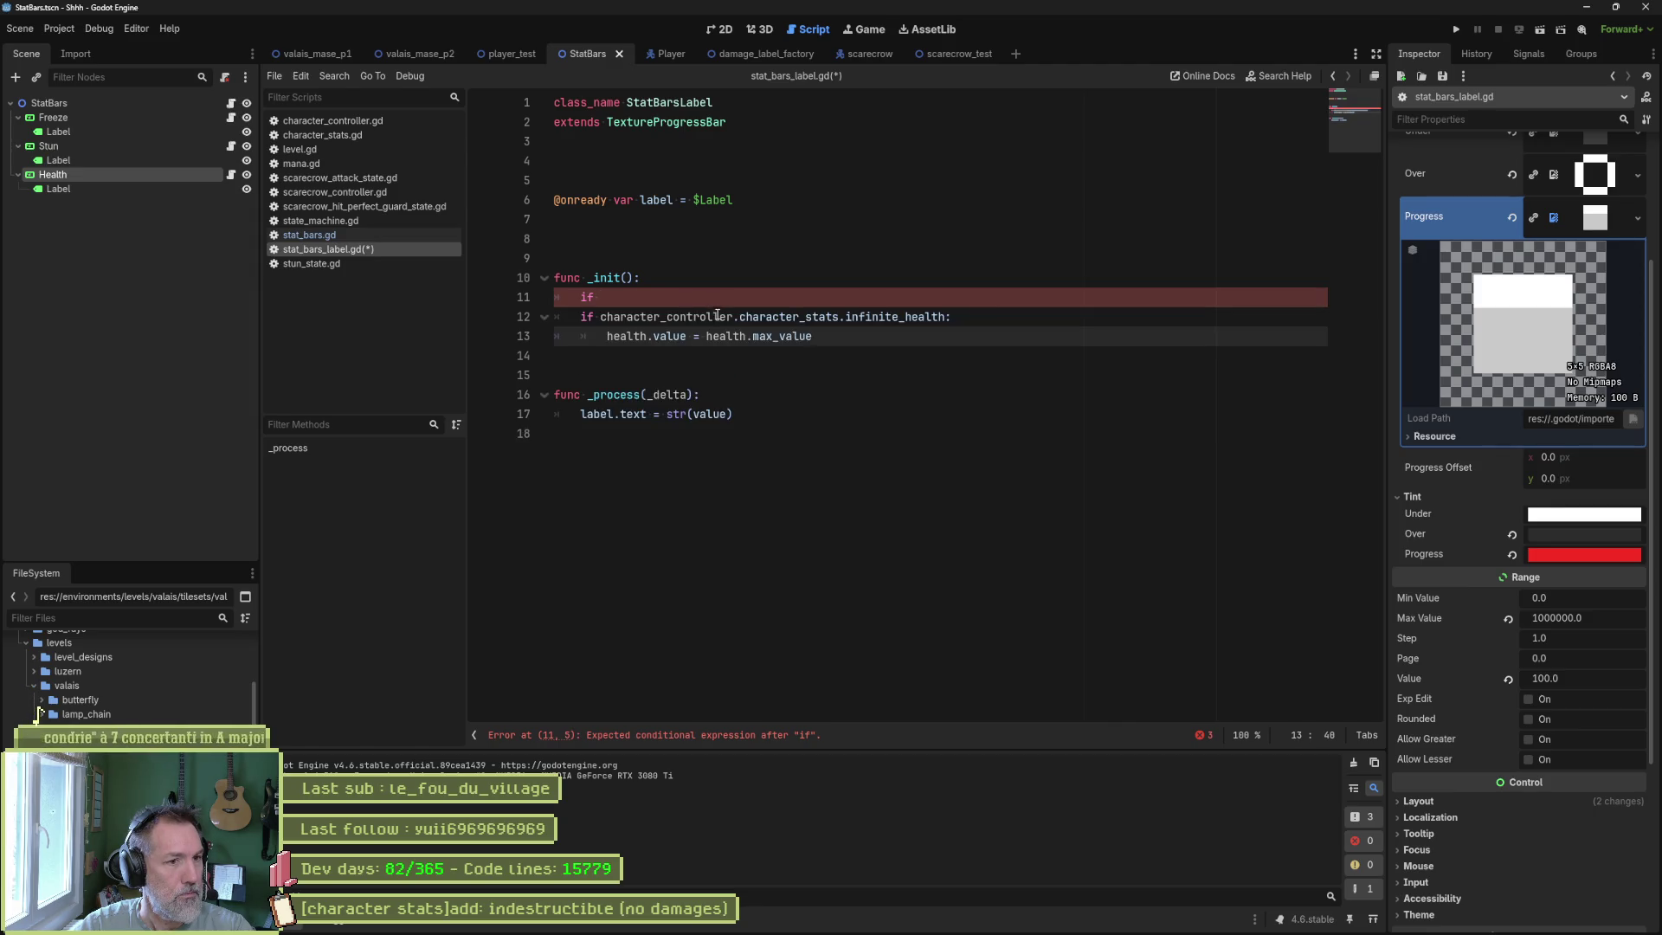
key("Up")
key("Up")
key("ctrl+shift+k")
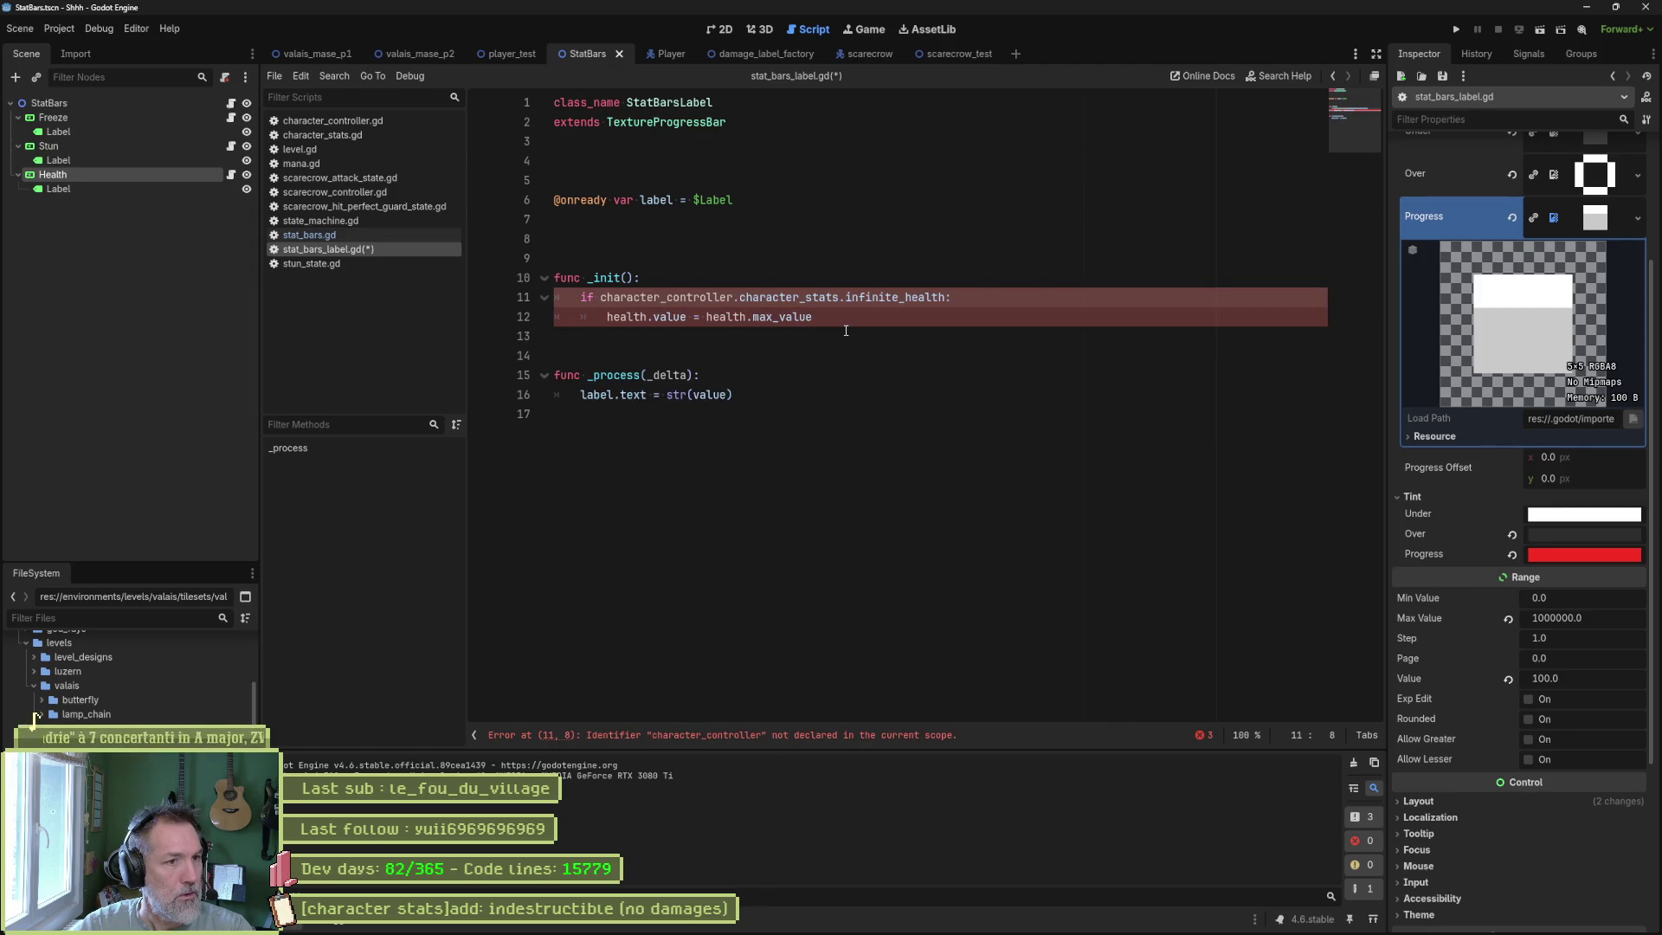
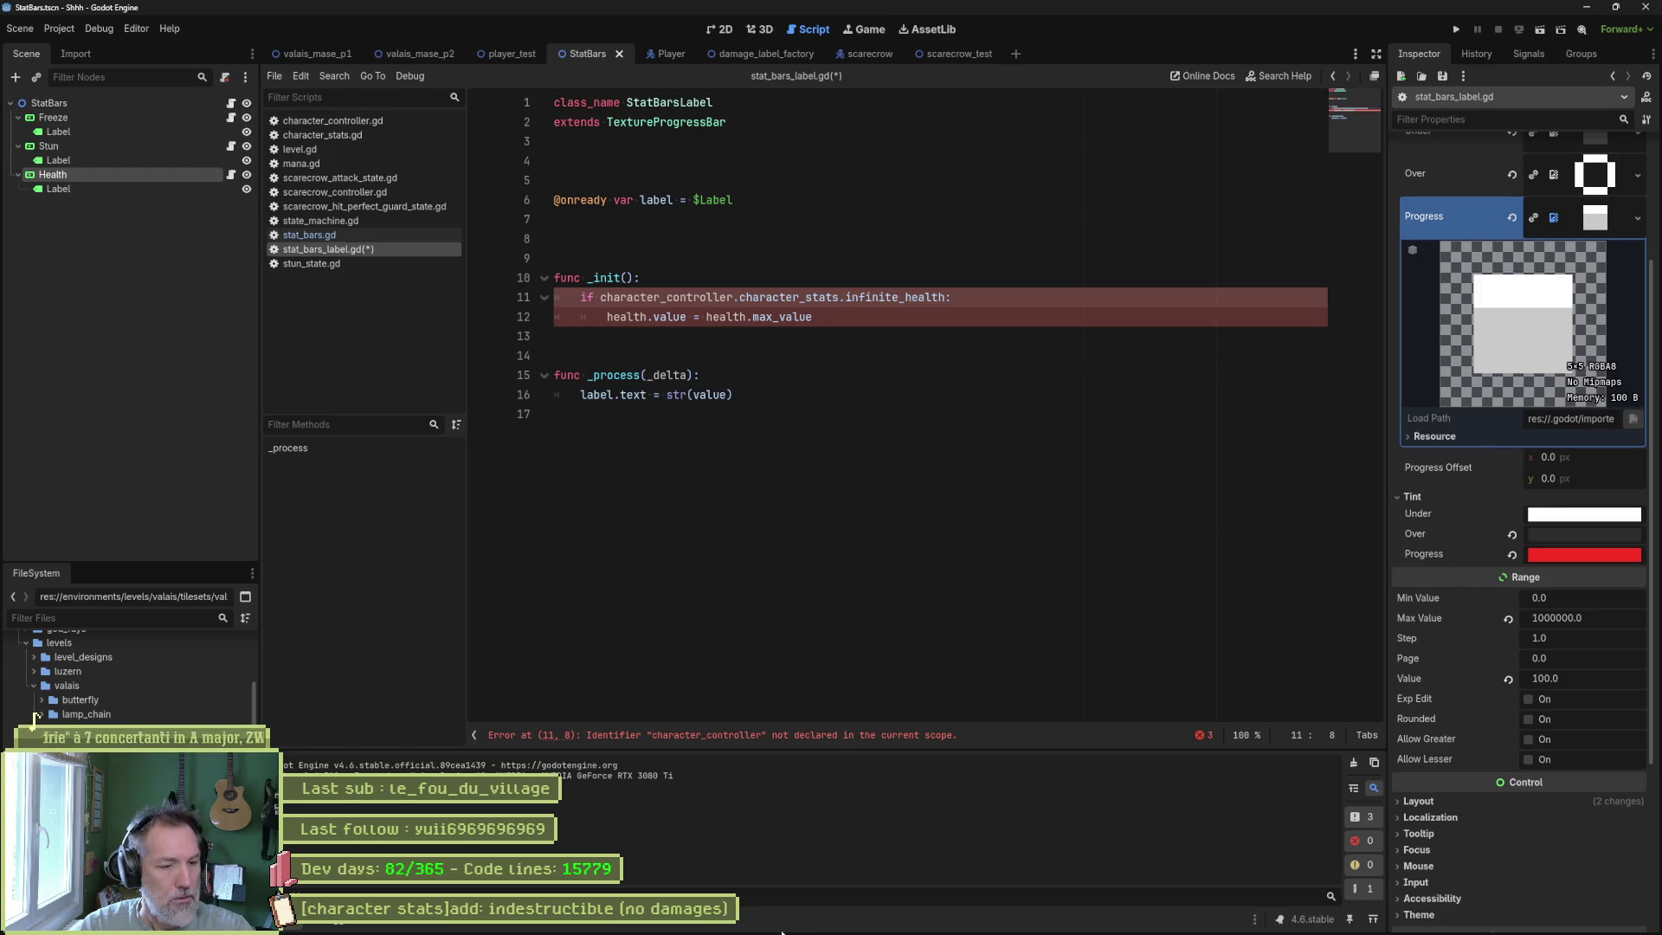
Switch from the Godot editor to the Gemini chat tab in the browser.
left_click(719, 921)
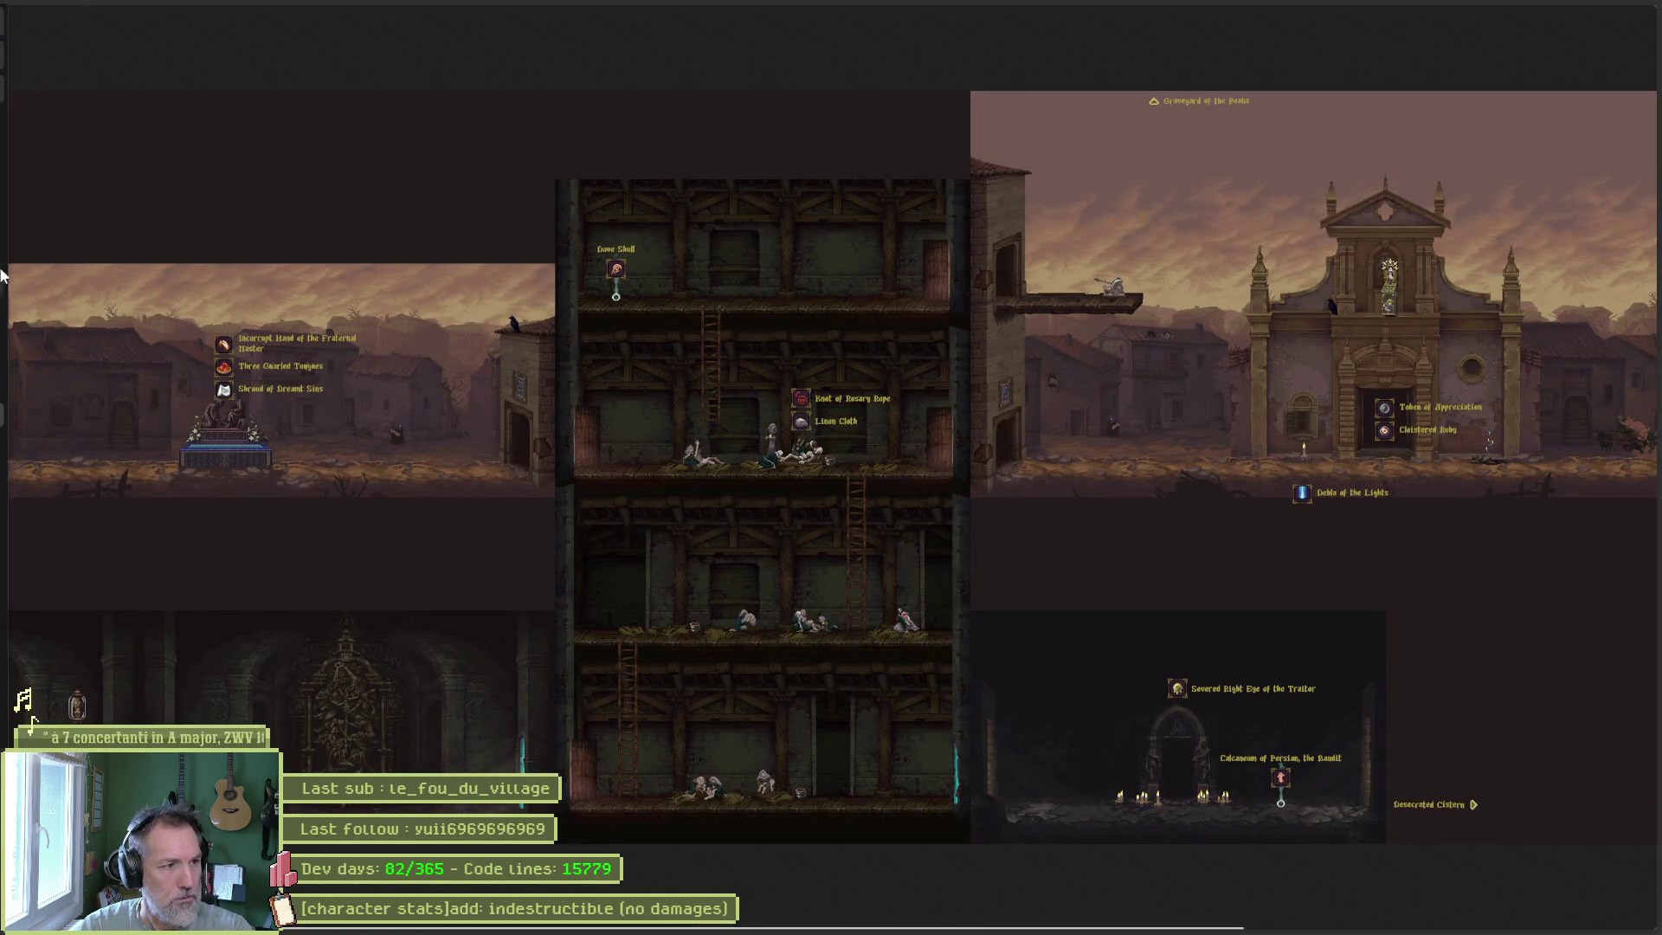
left_click(80, 88)
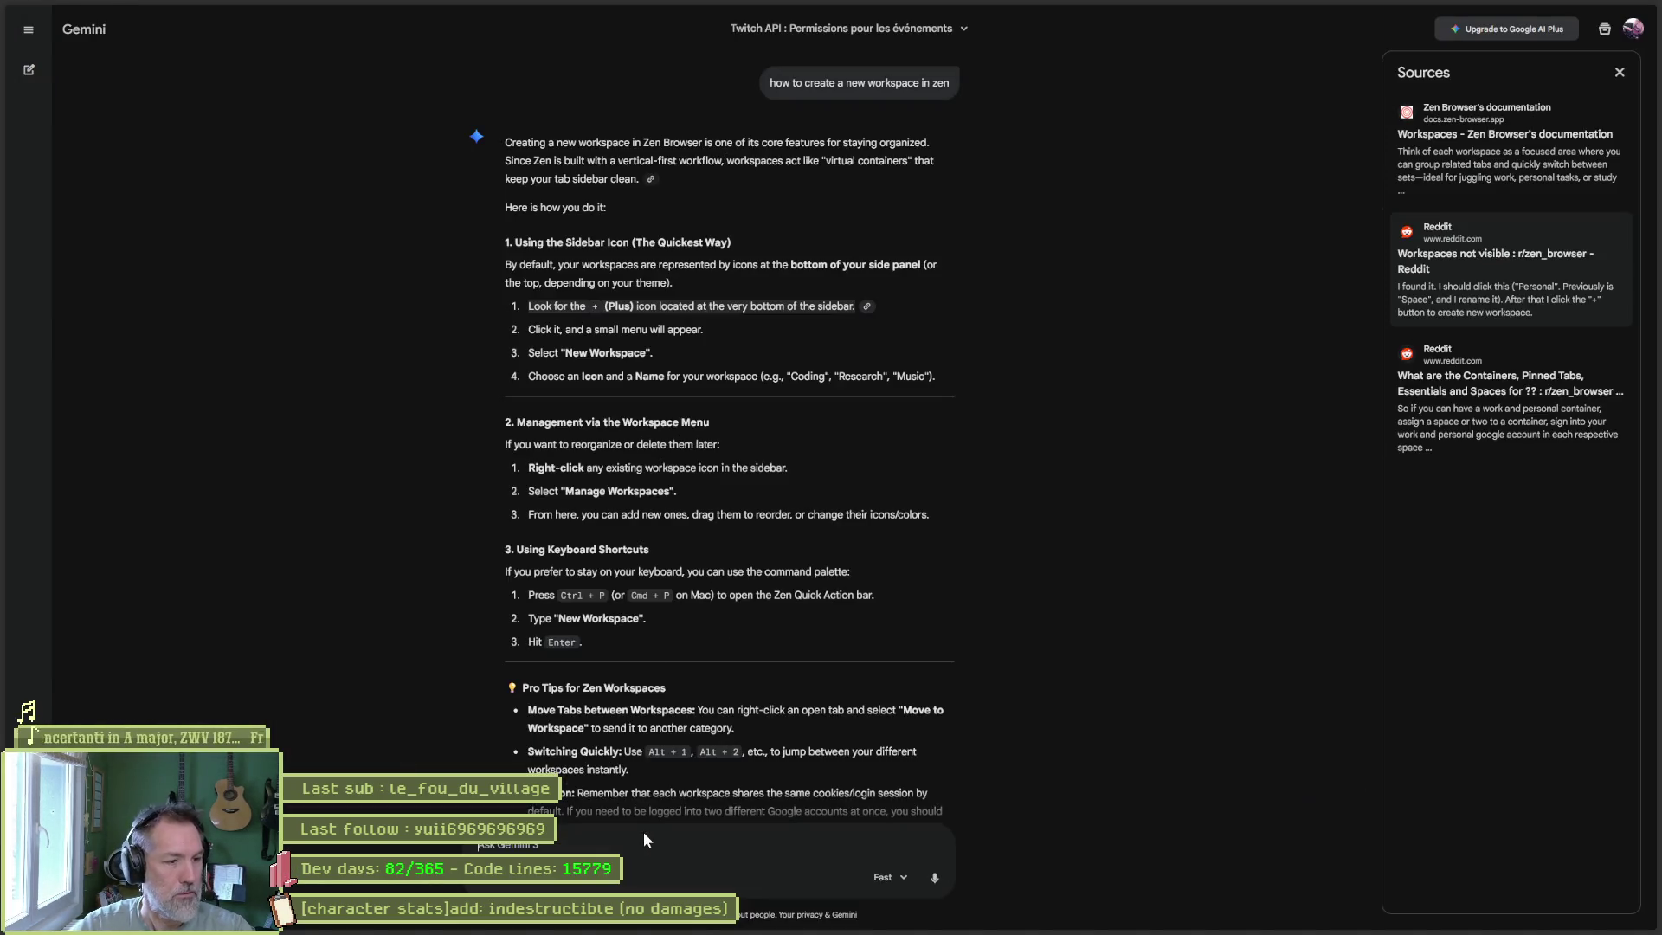
Ask Gemini how to get the script on a parent node in GDScript, read the answer, and minimize the browser.
type("get")
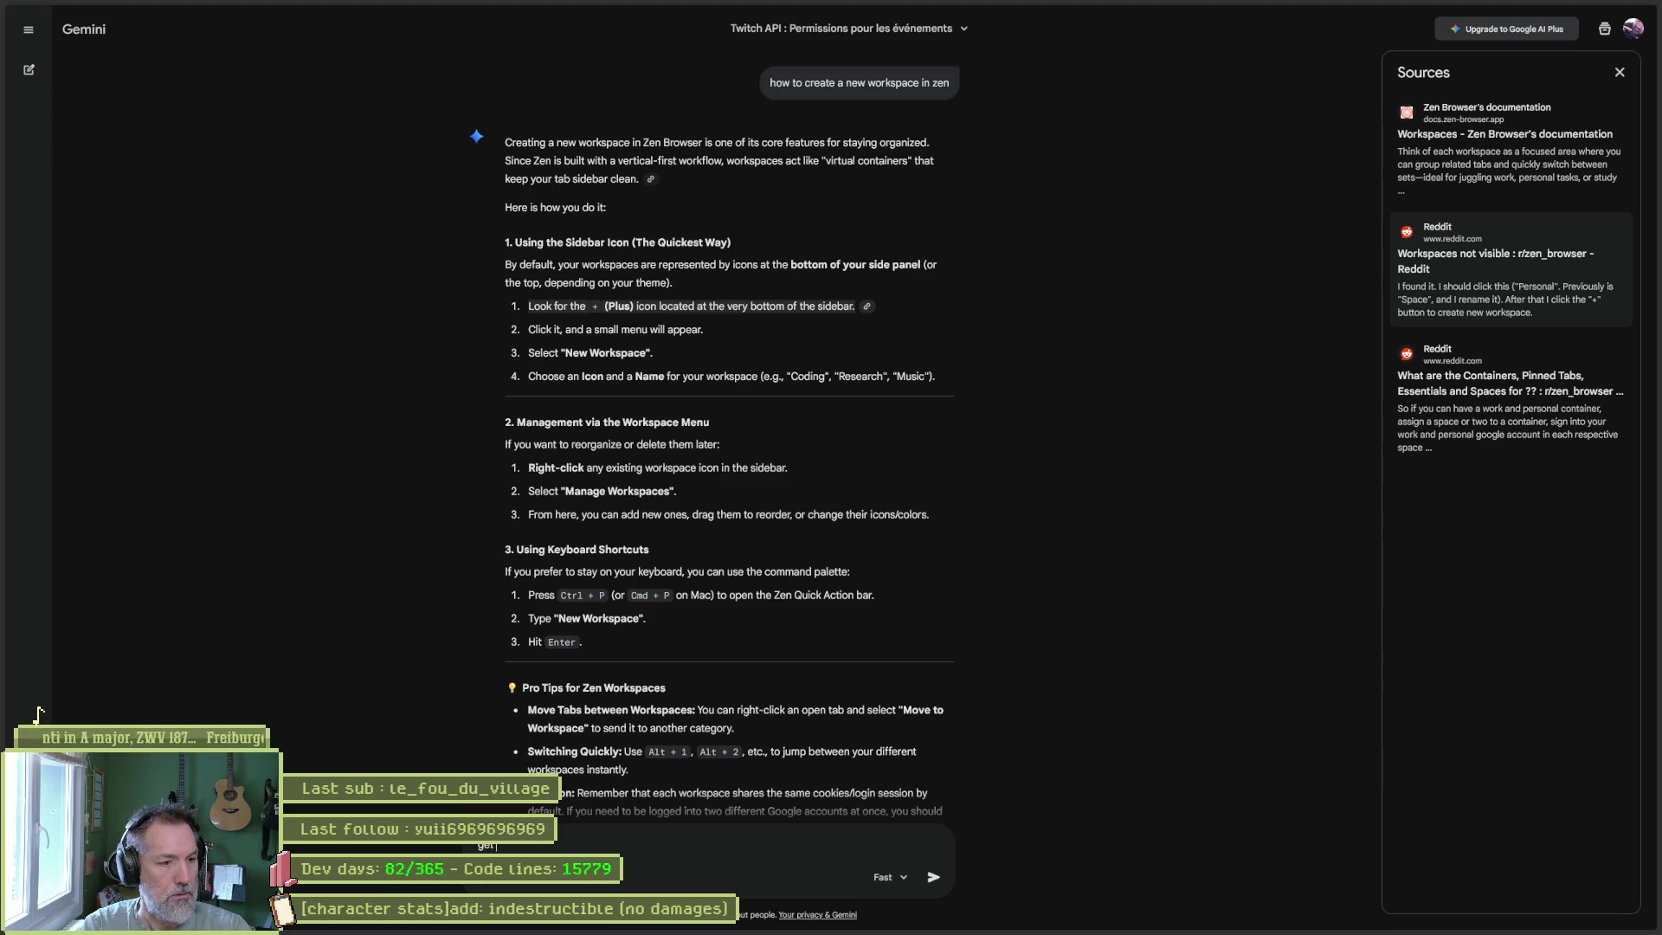
type(" script on")
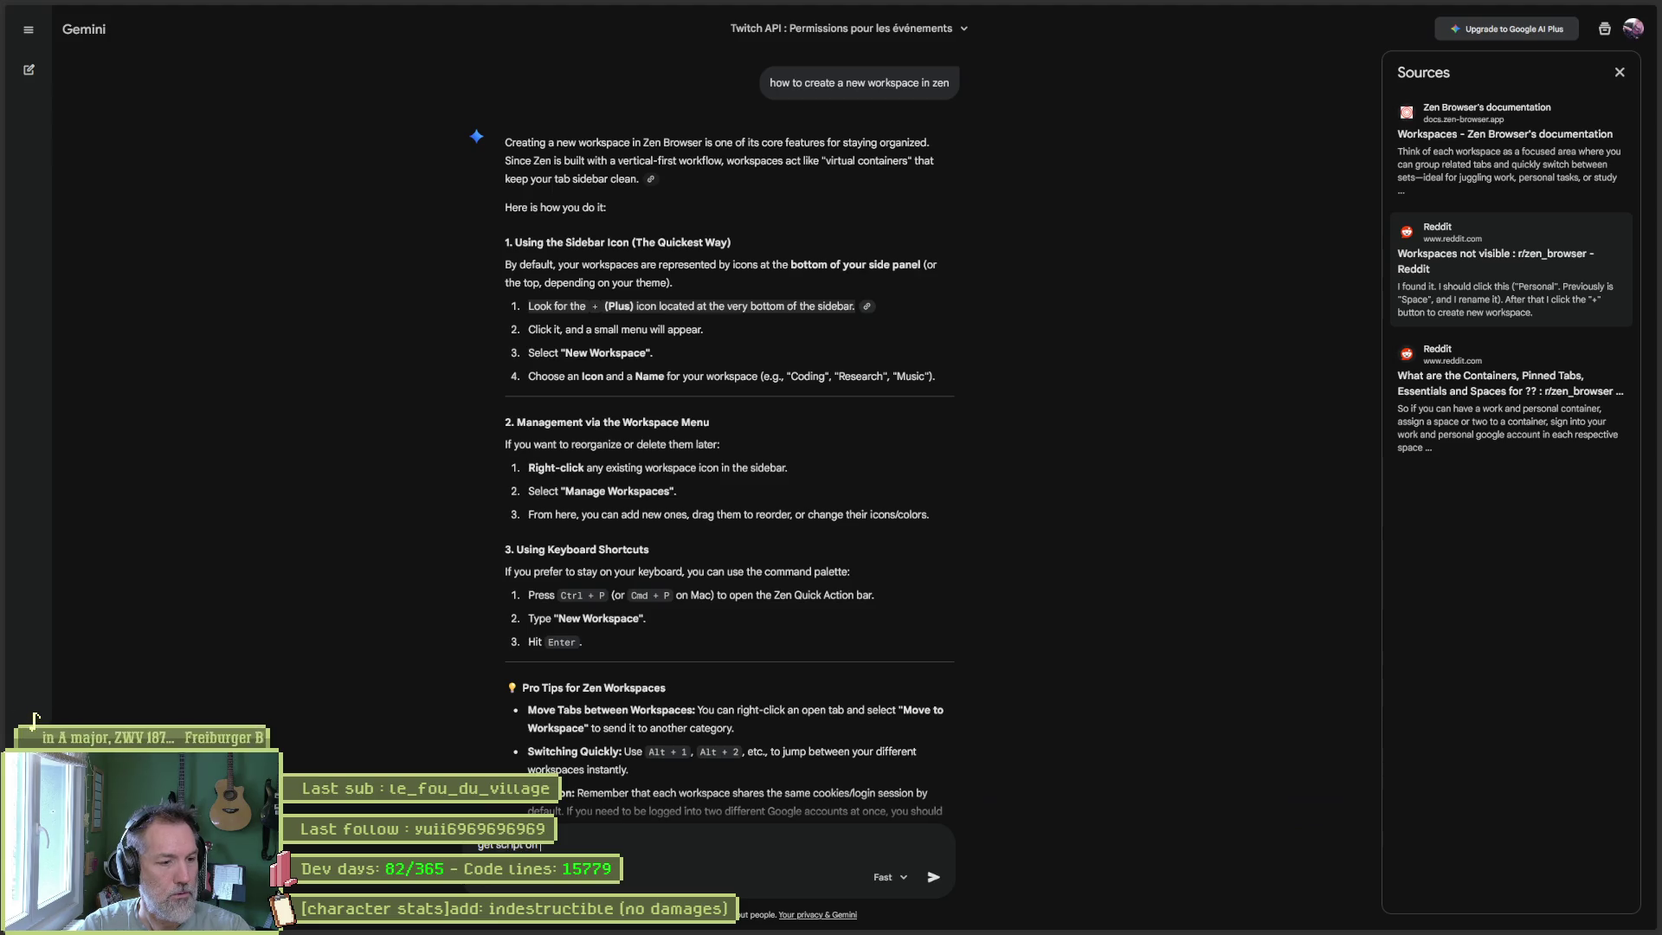
type("t")
type("n gdscript")
key("Return")
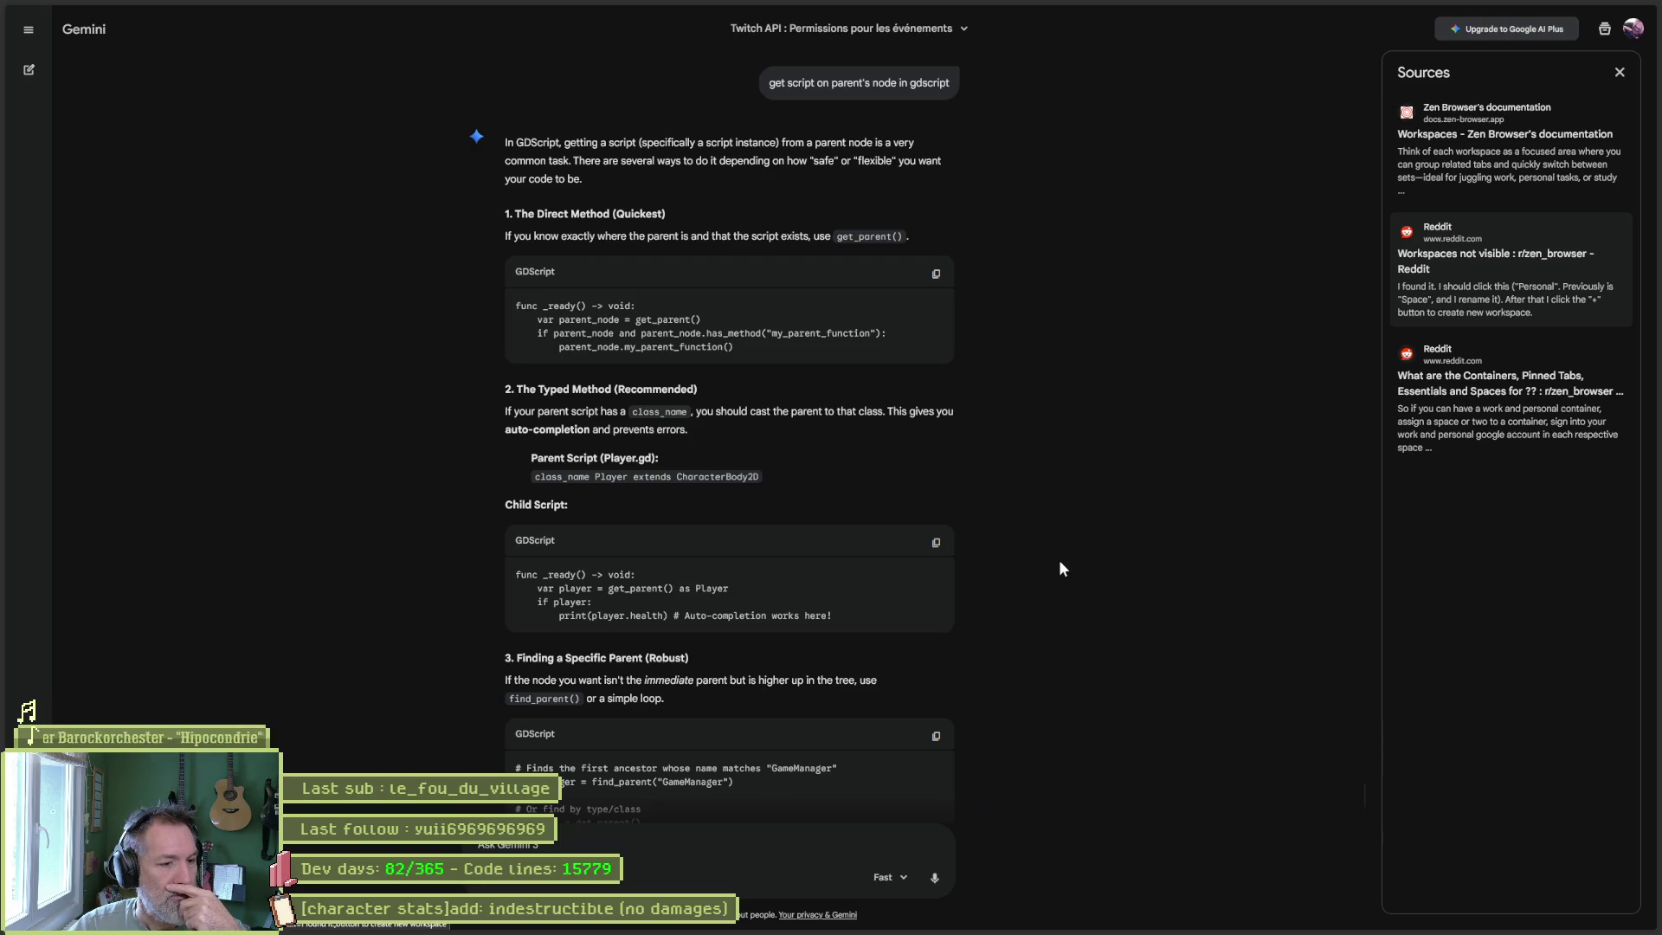
scroll(1061, 576, "down", 2)
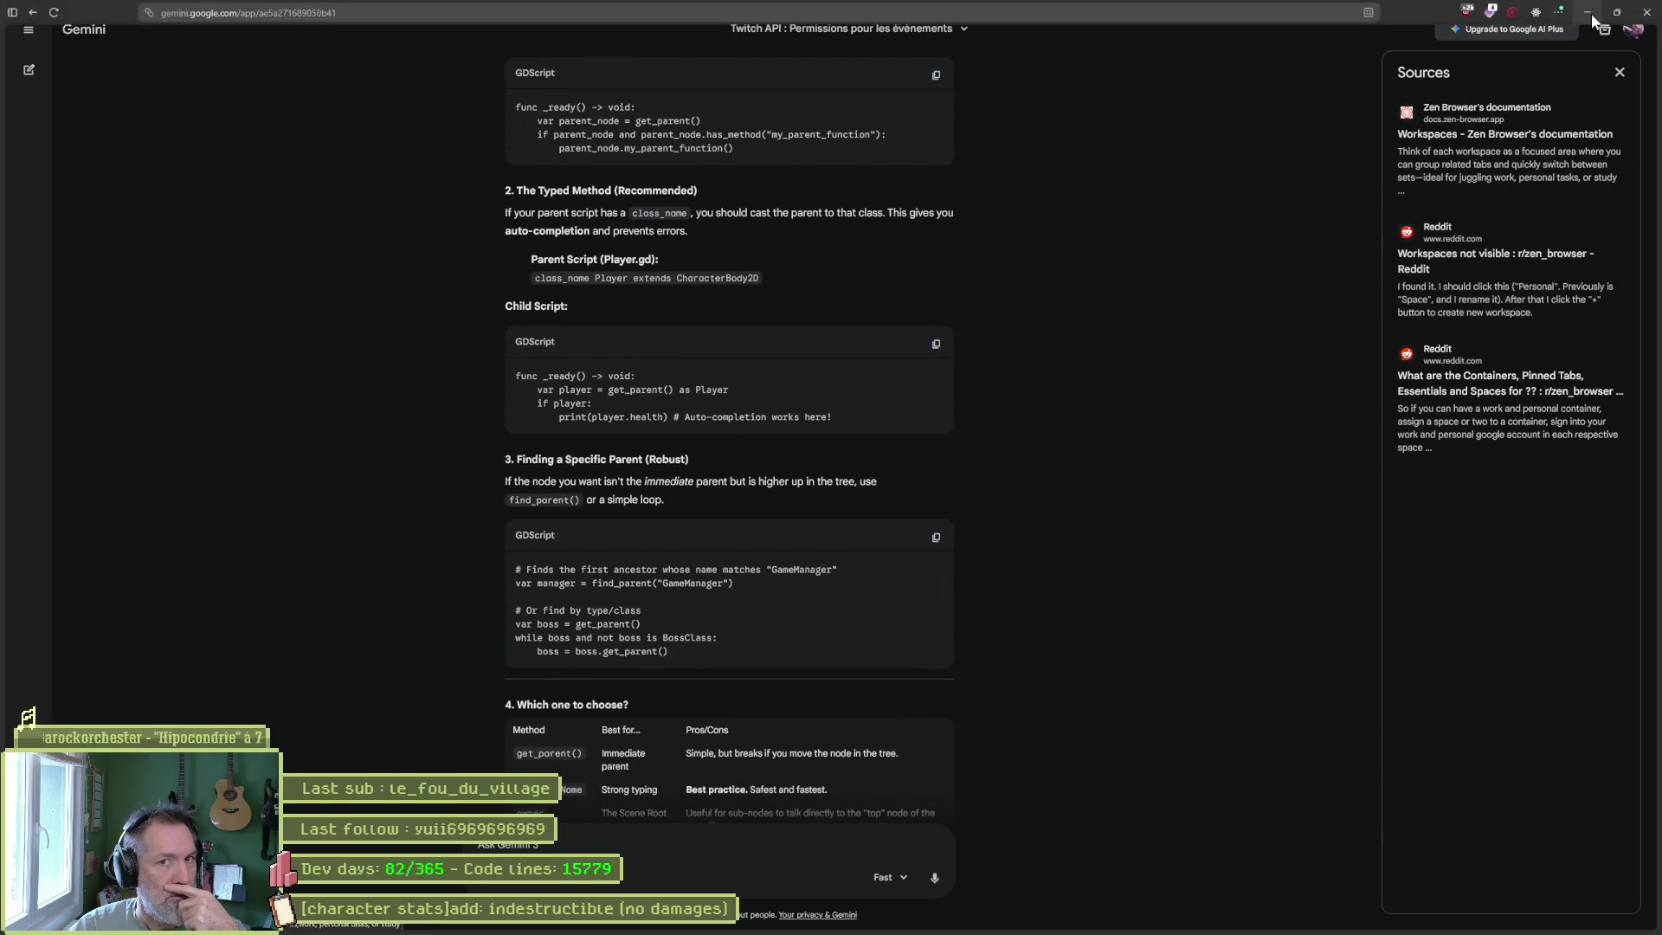
left_click(1588, 12)
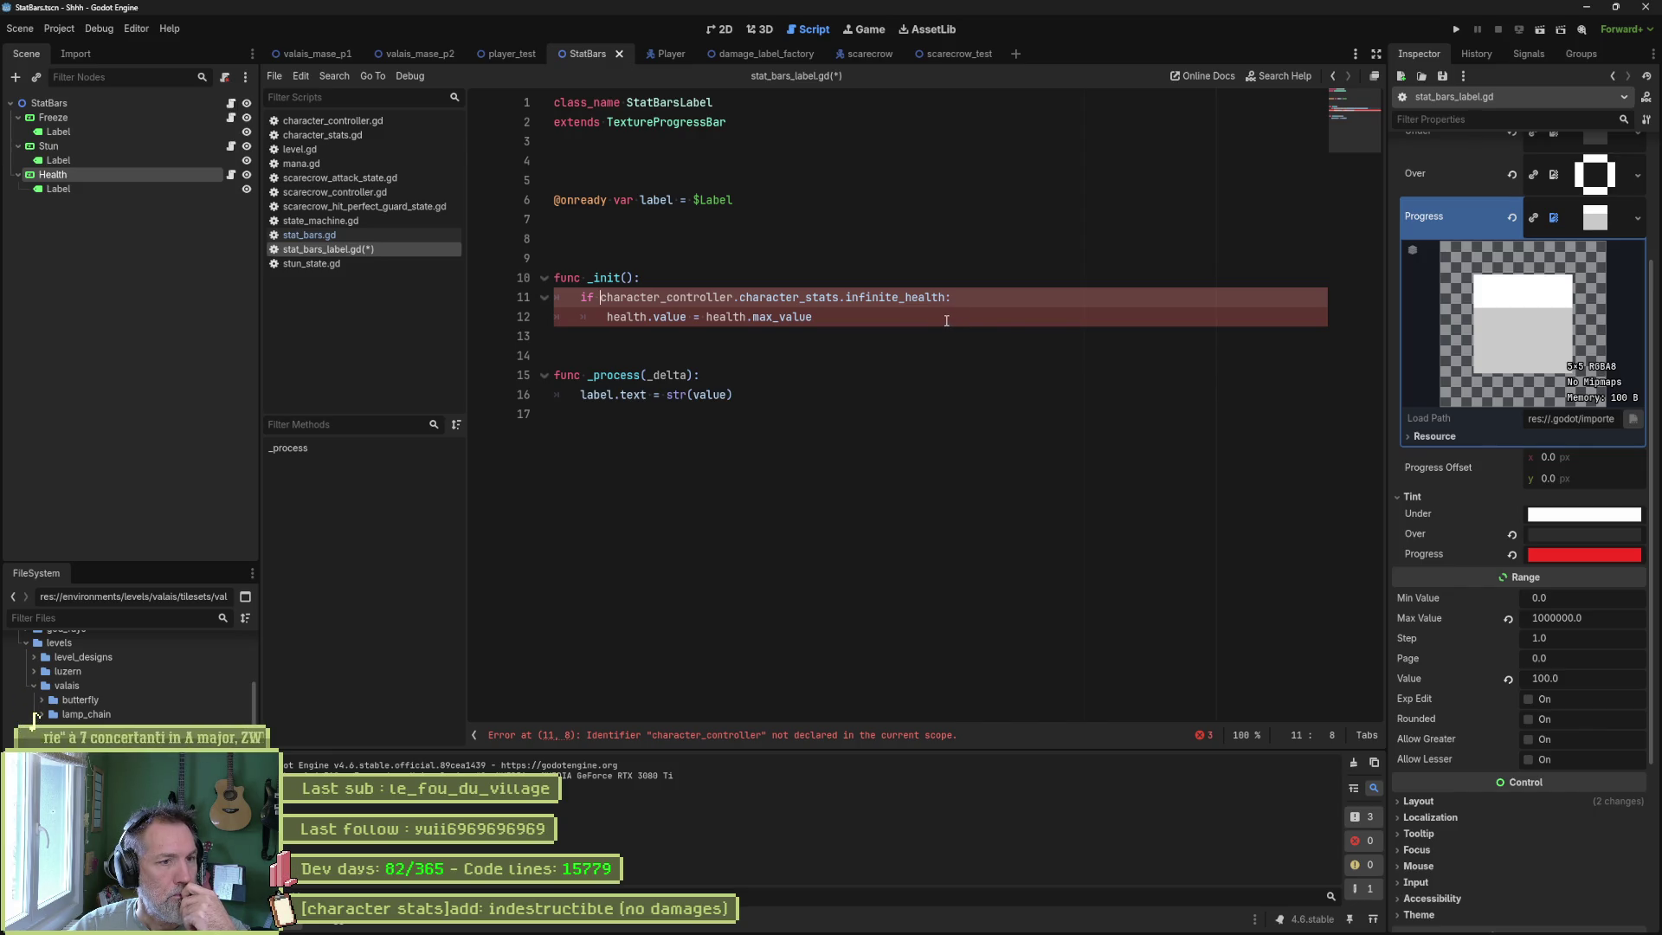
Compare the character_controller reference in stat_bars_label.gd with stat_bars.gd's infinite-health GOLD tint code.
mouse_move(600, 296)
left_mouse_down()
mouse_move(971, 301)
mouse_move(811, 296)
mouse_move(946, 303)
left_mouse_up()
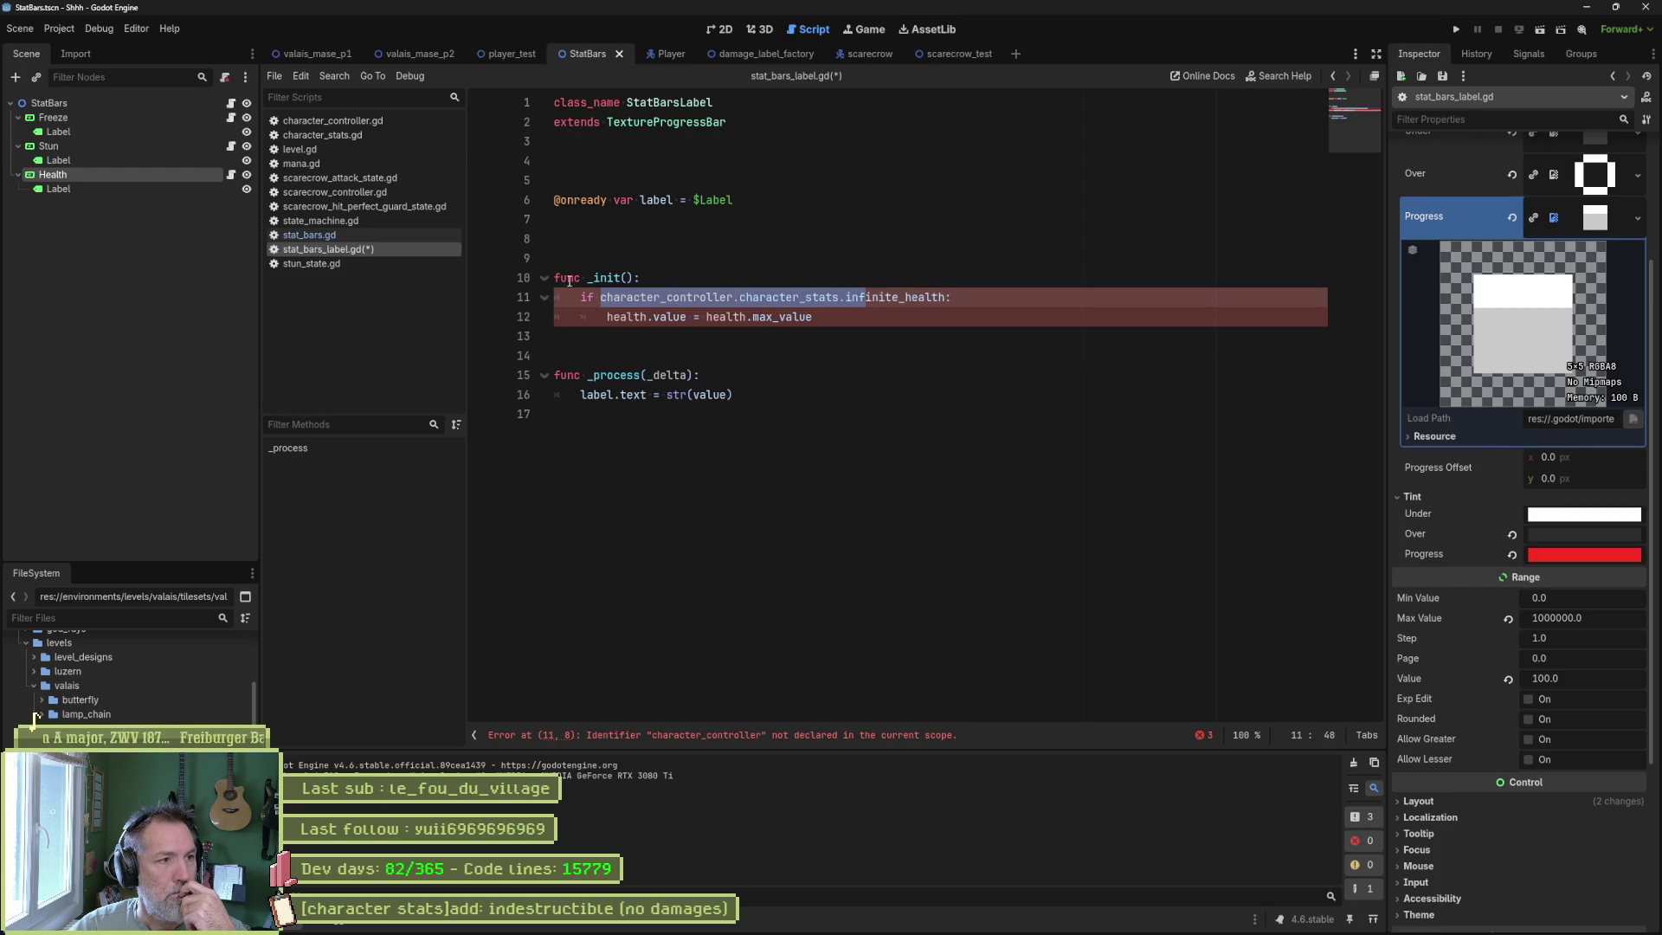
left_click(403, 236)
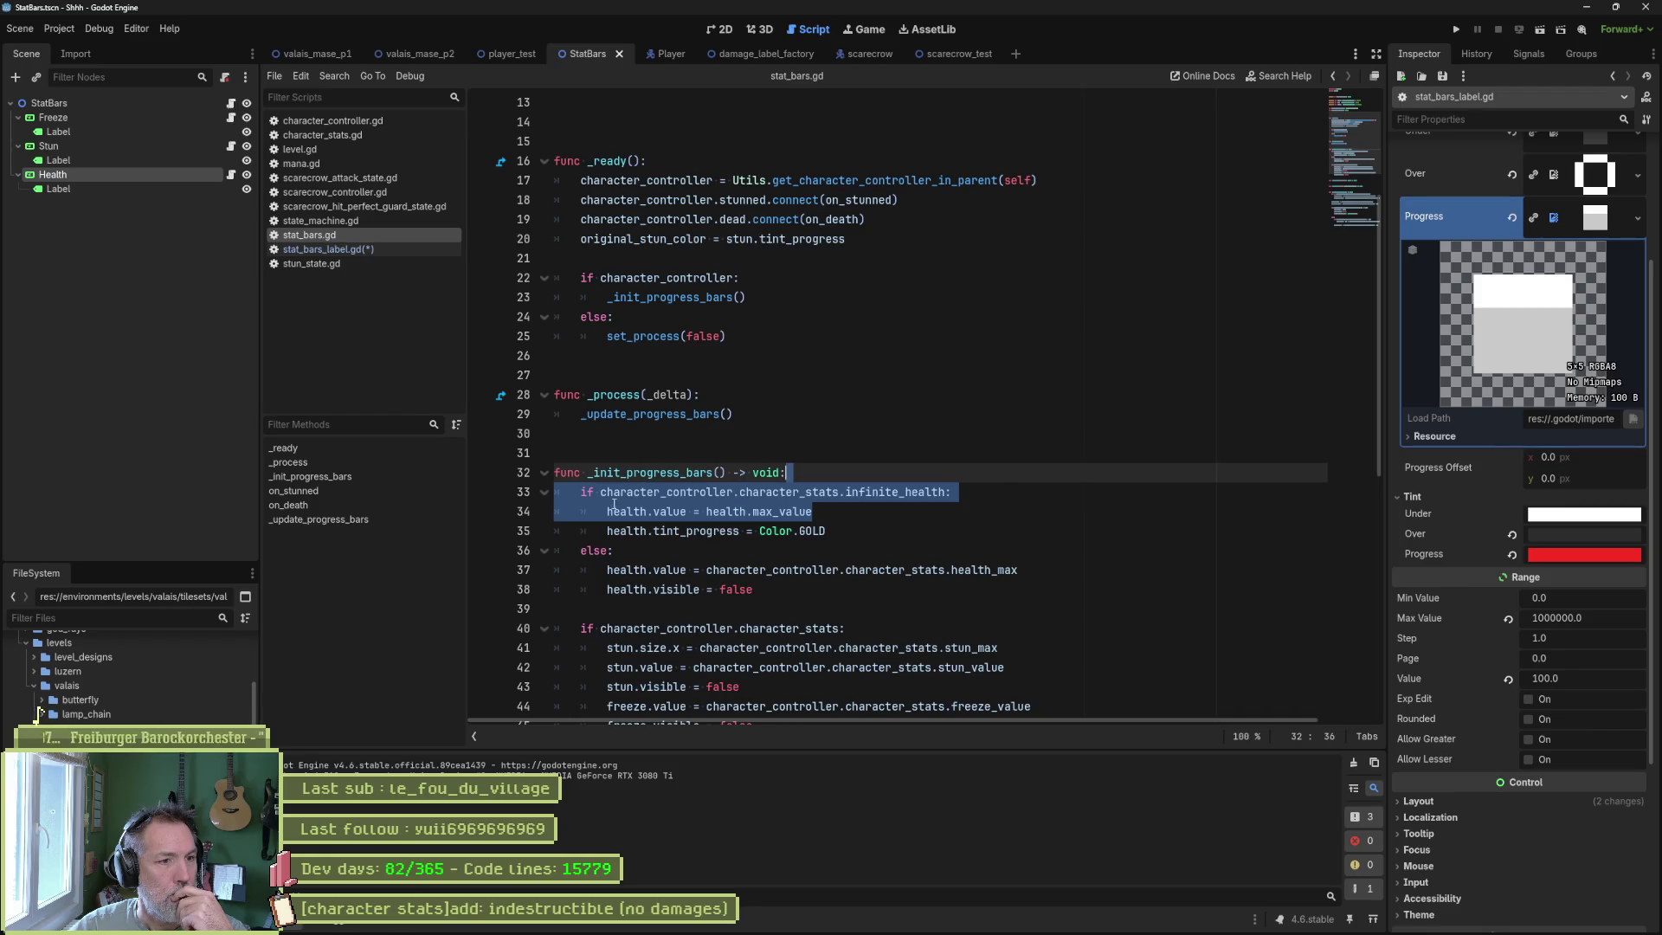
mouse_move(617, 515)
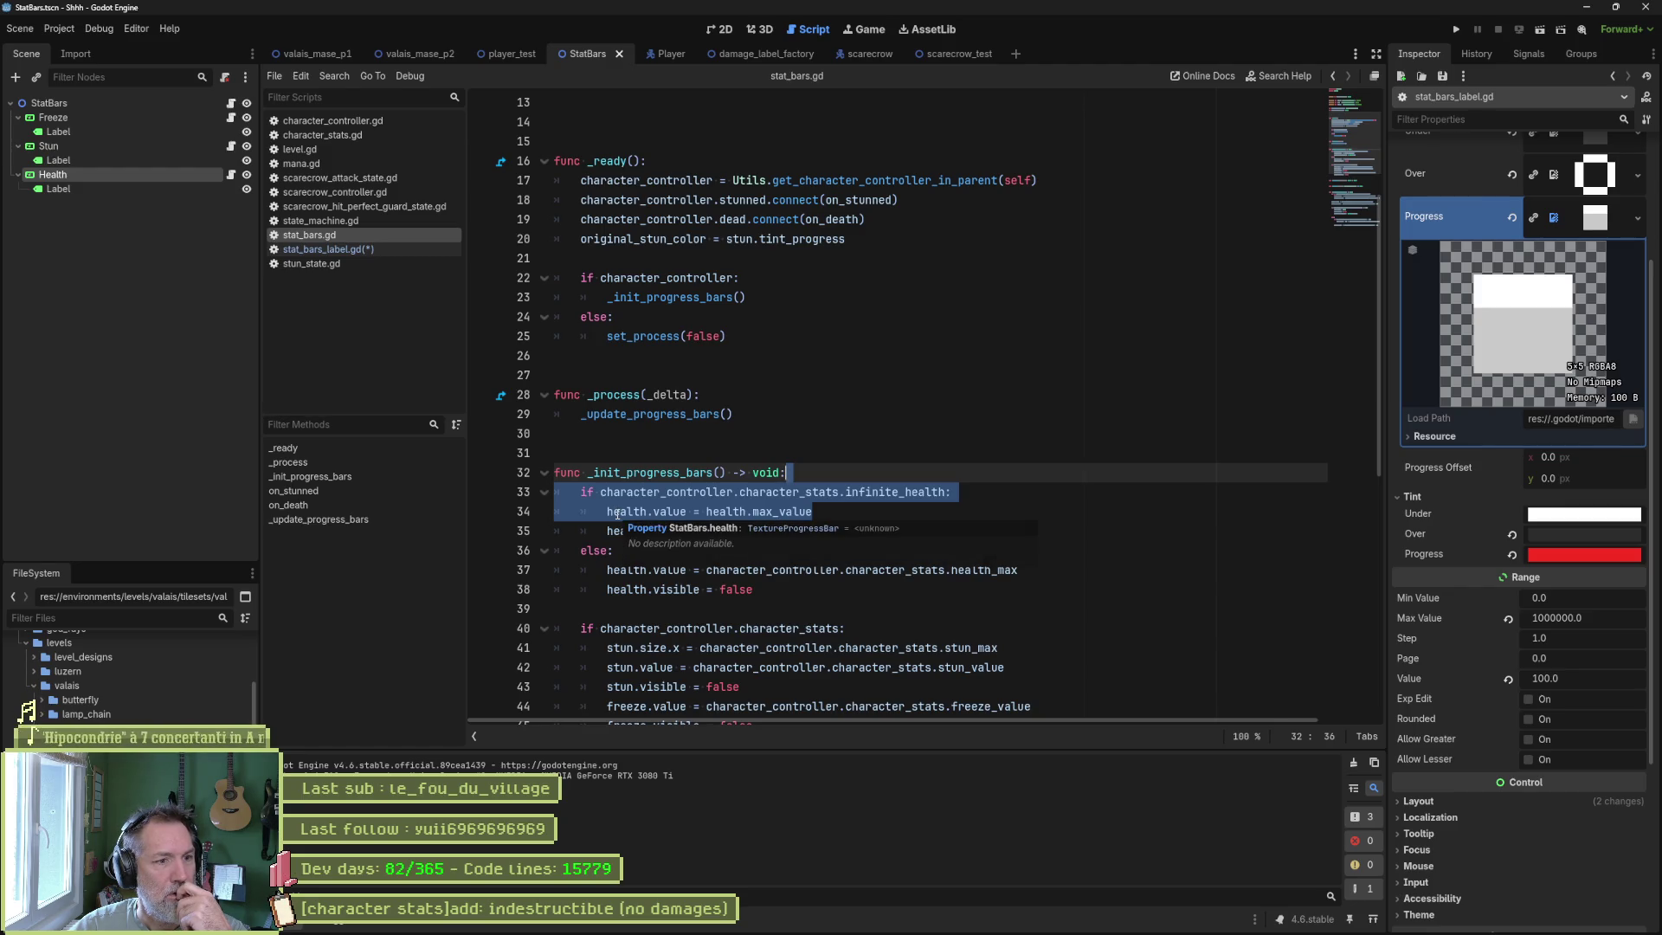
left_click(861, 505)
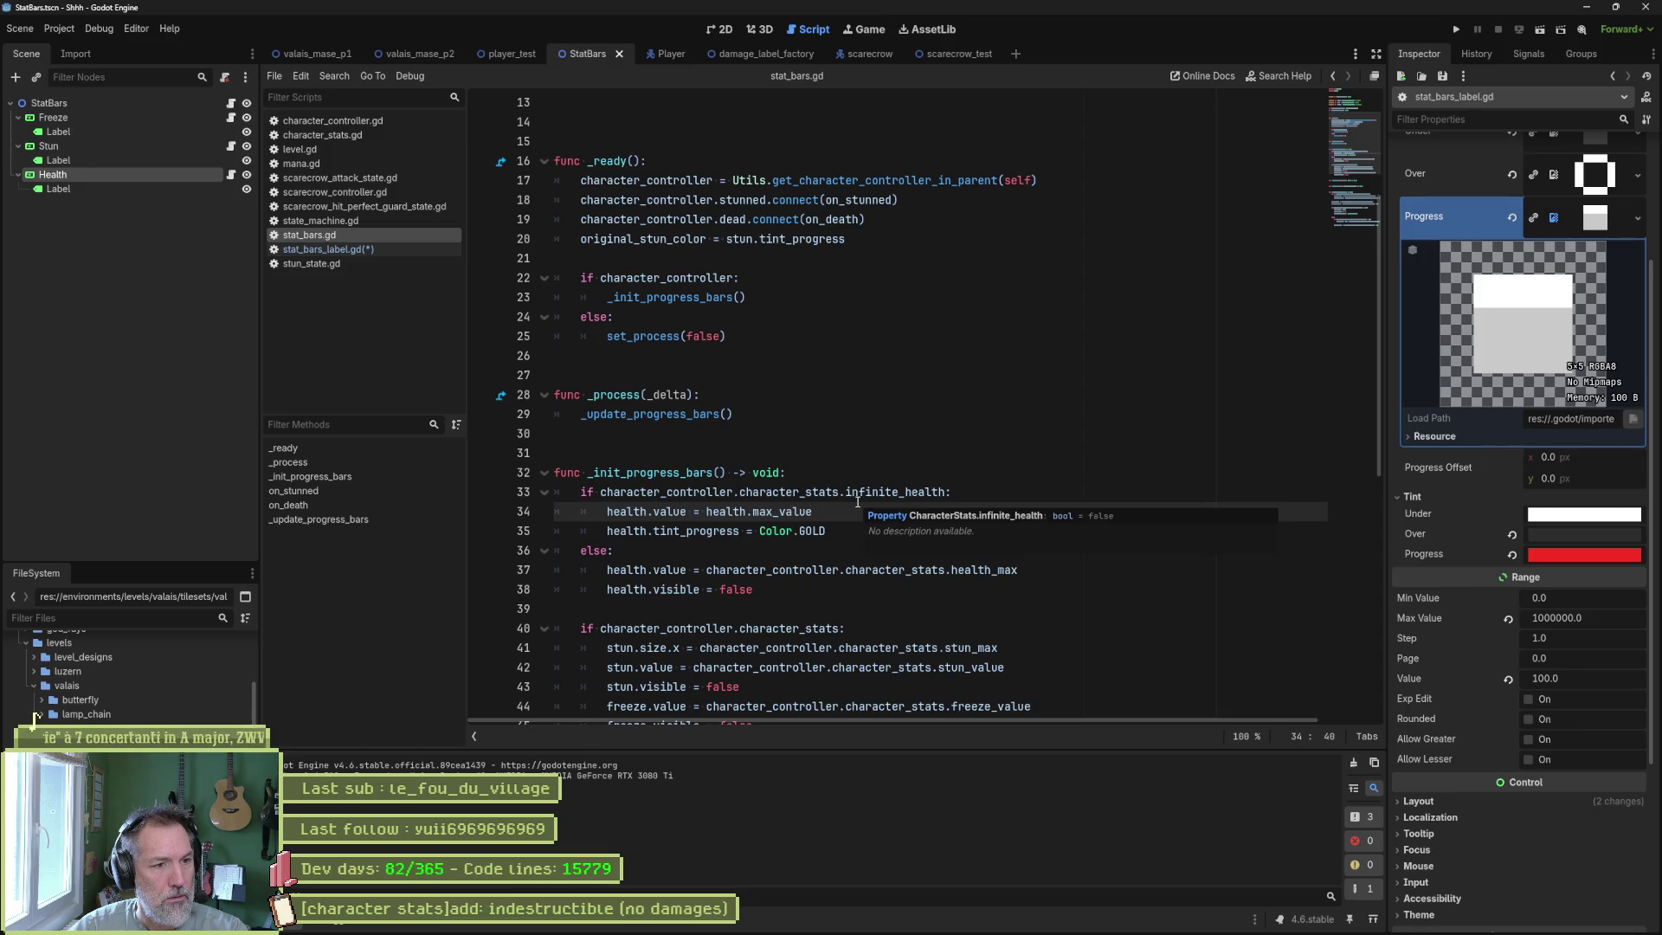
scroll(1361, 122, "up", 4)
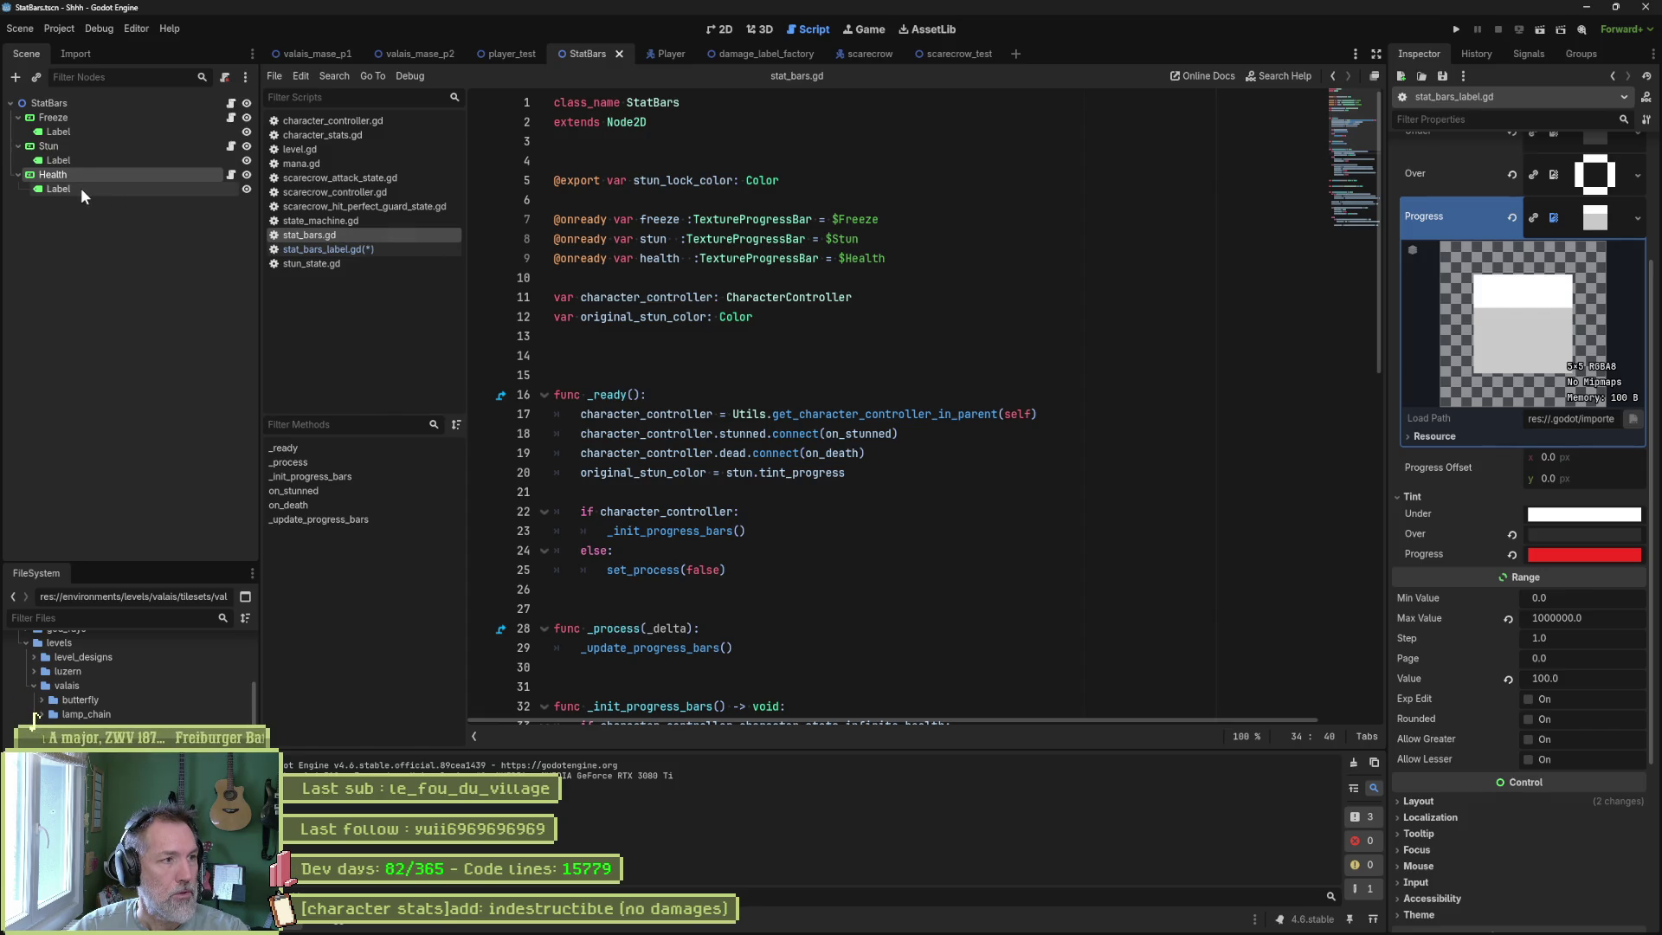
Add an onready reference to the Health/Label node in stat_bars.gd, named health_label.
left_click_drag(64, 189, 591, 269)
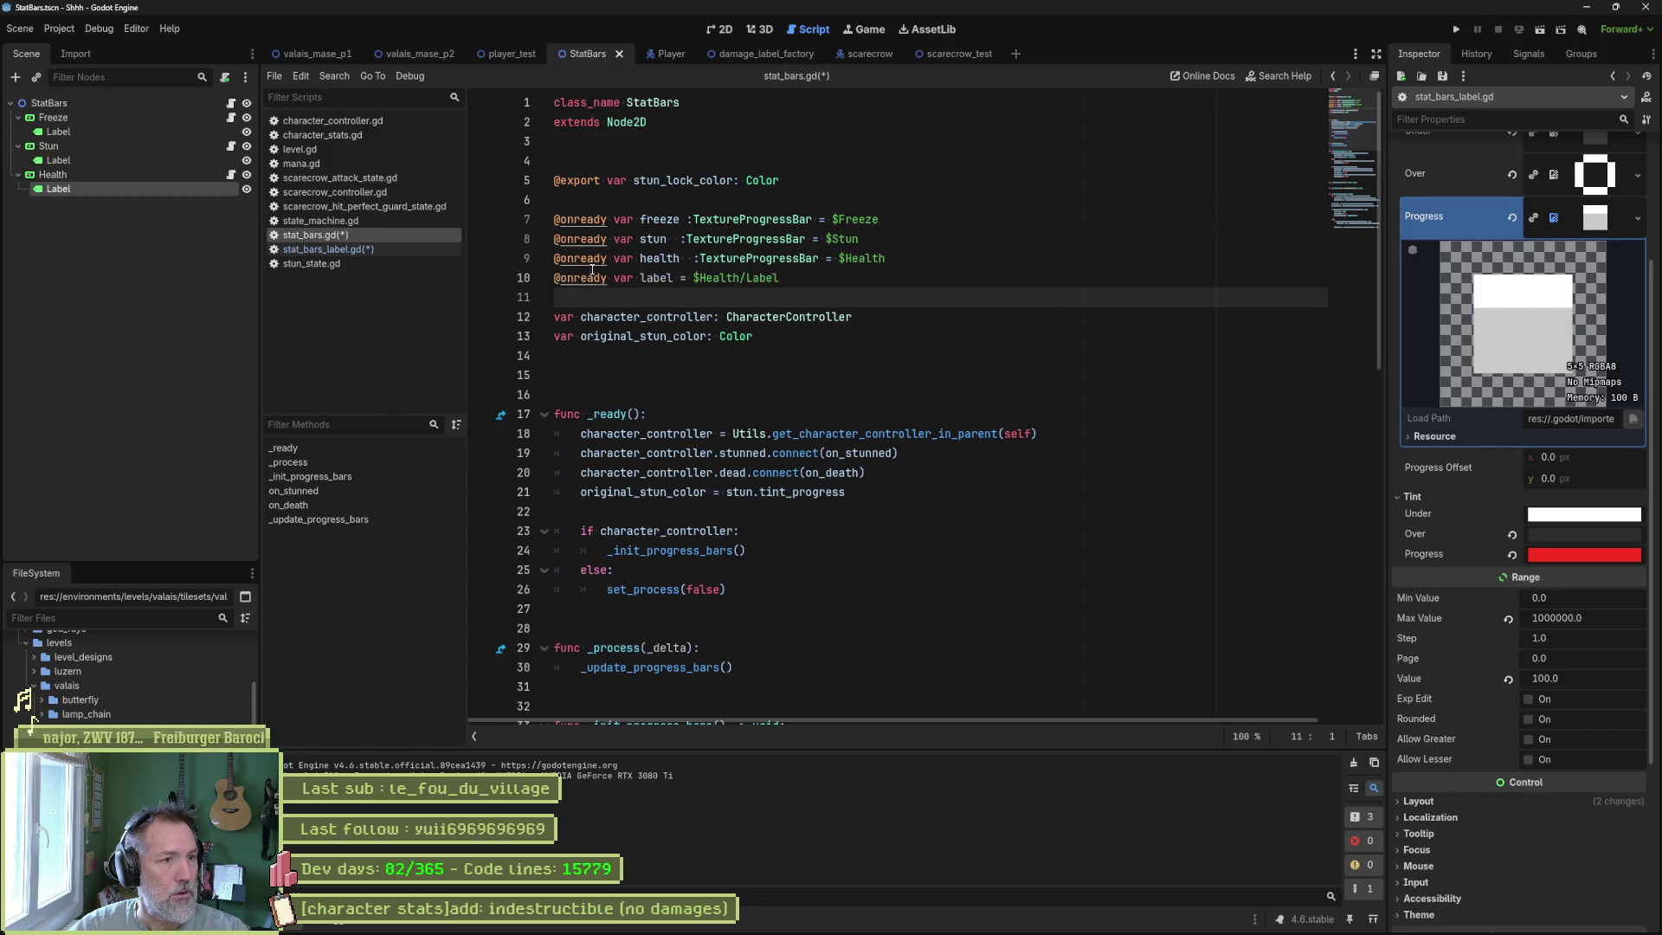
left_click(647, 277)
key("BackSpace")
type("L")
key("Left")
type("health_")
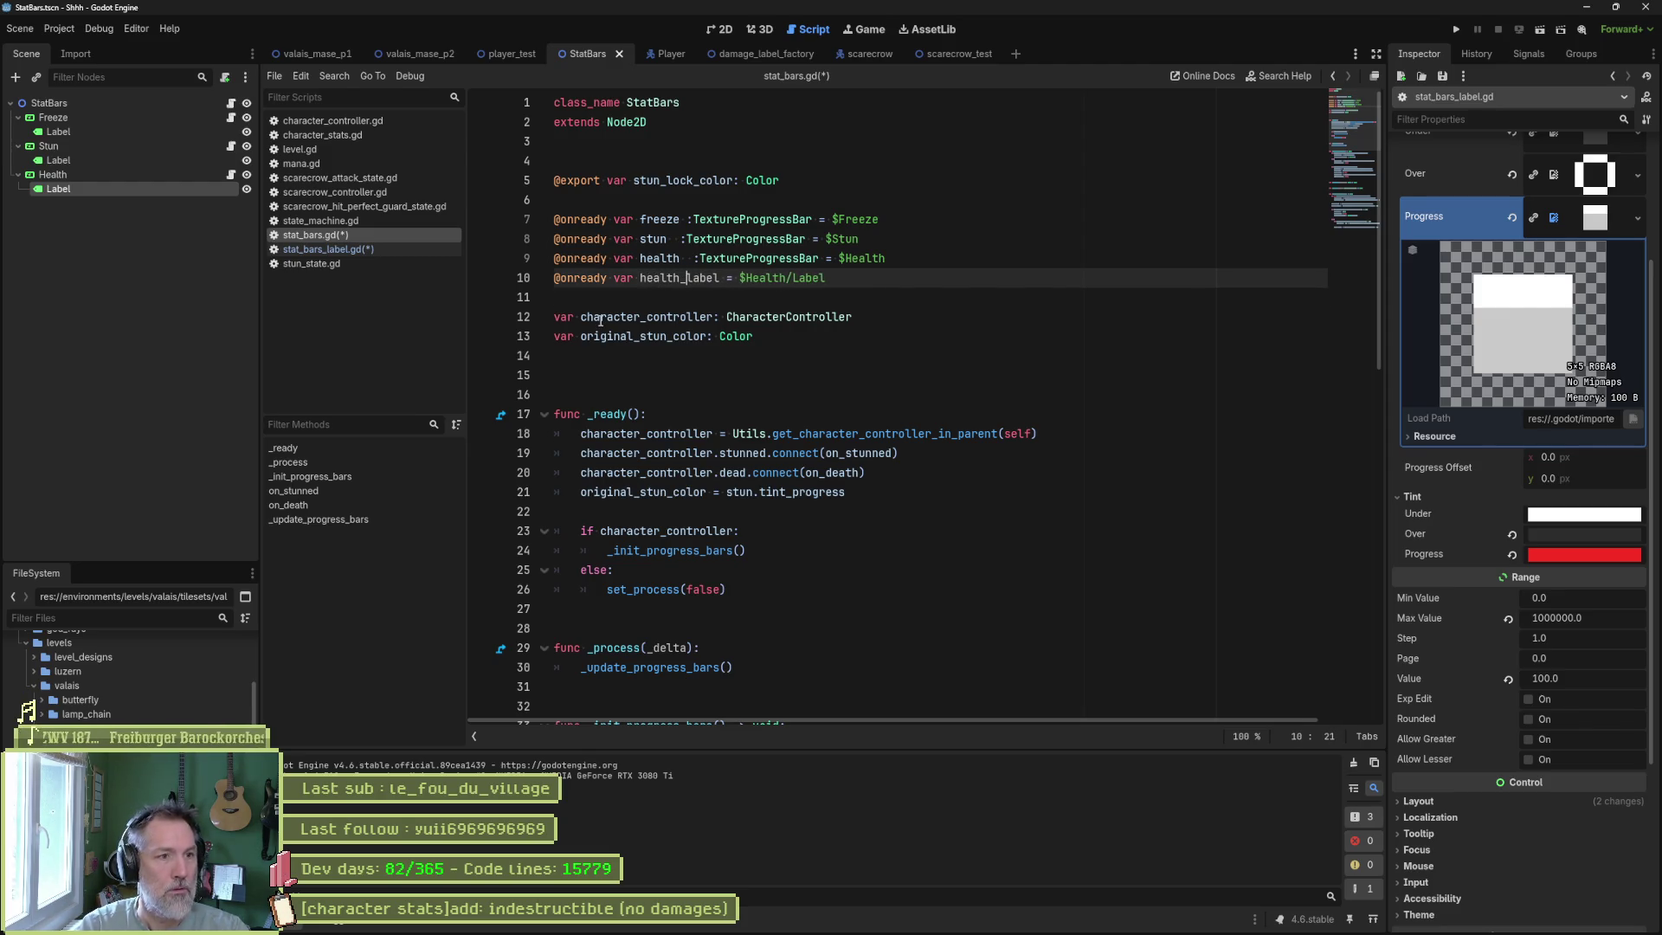
double_click(679, 277)
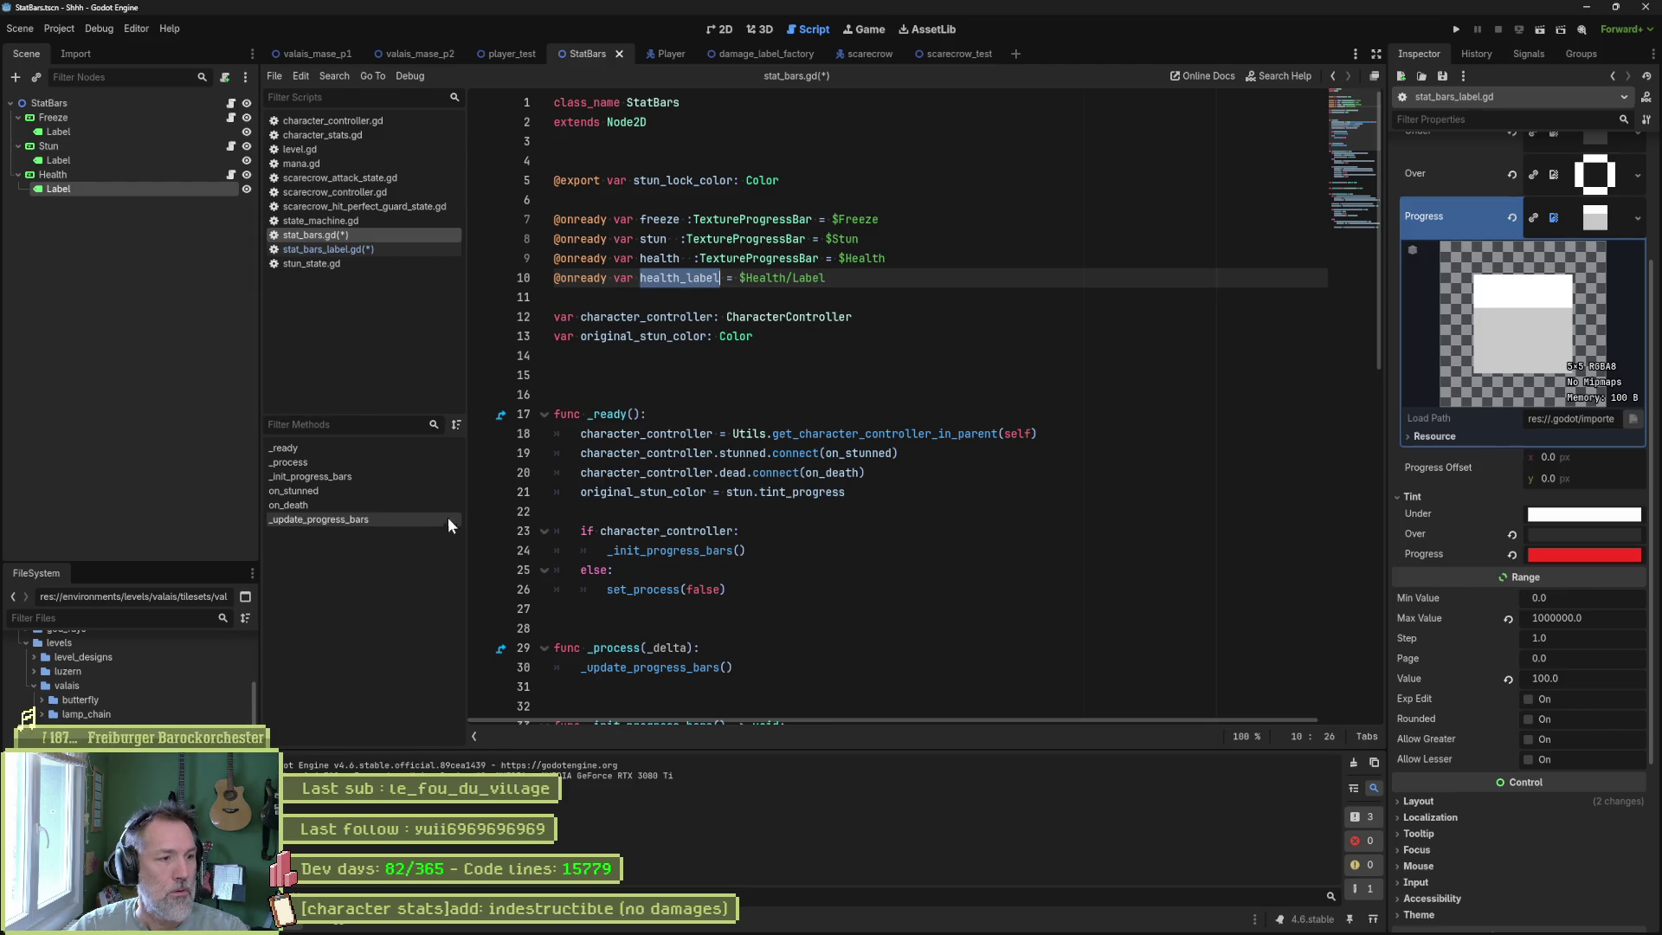
Set health_label.text = "inf" in the infinite-health branch and save stat_bars.gd.
left_click(364, 477)
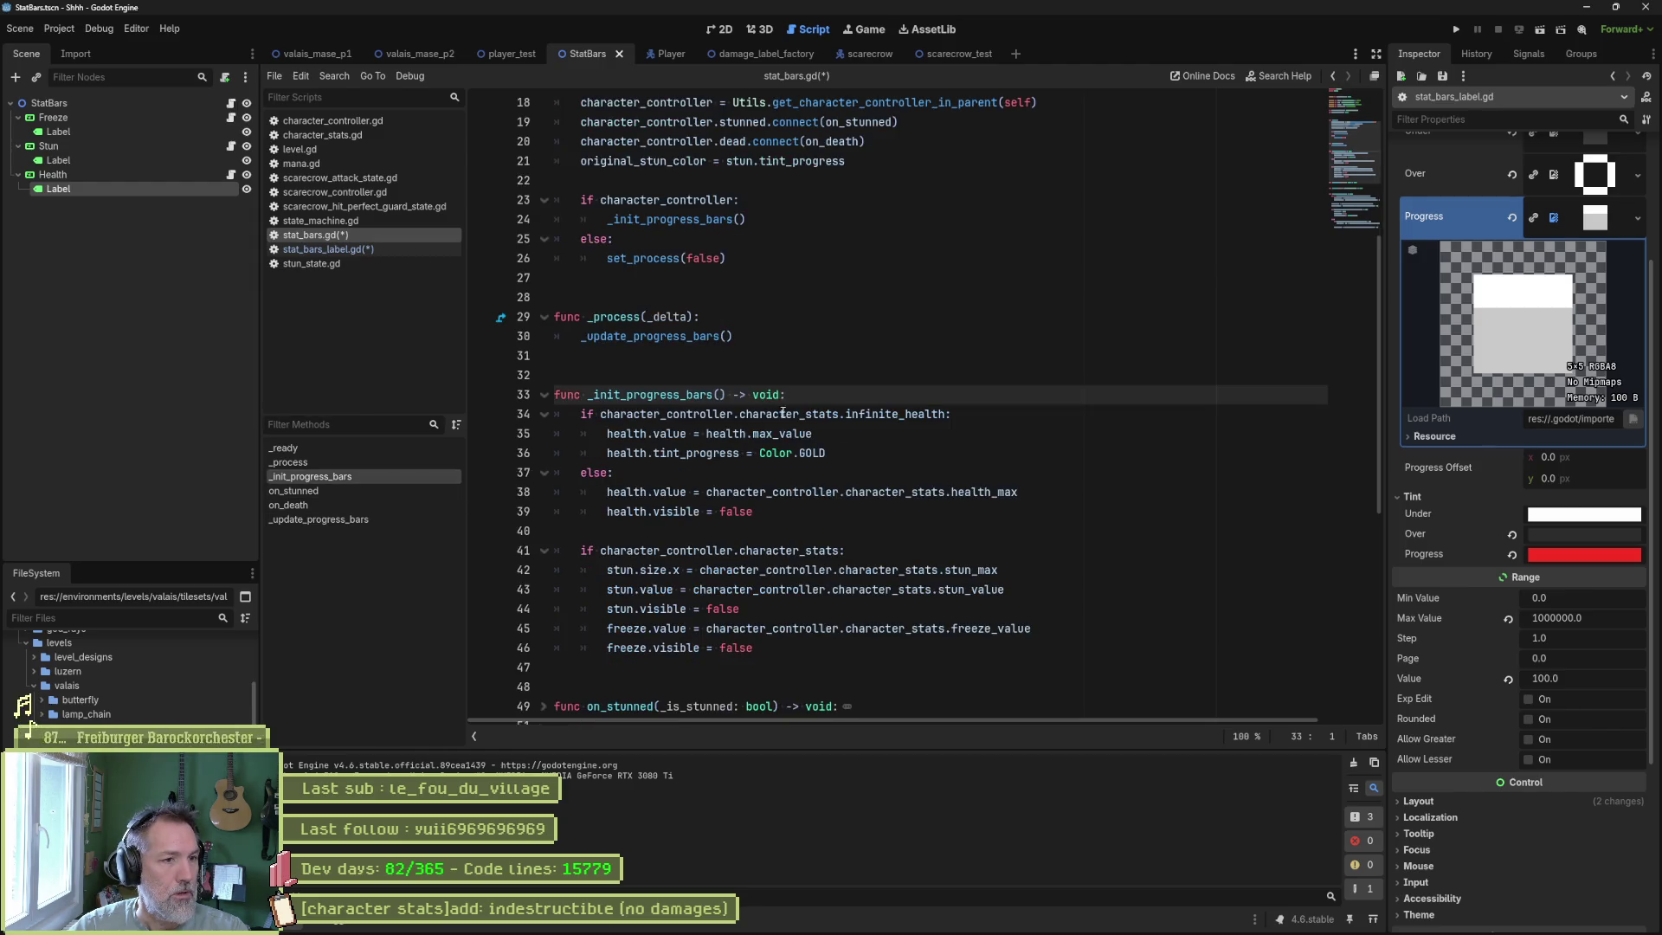
left_click(853, 443)
key("Return")
type("health_label")
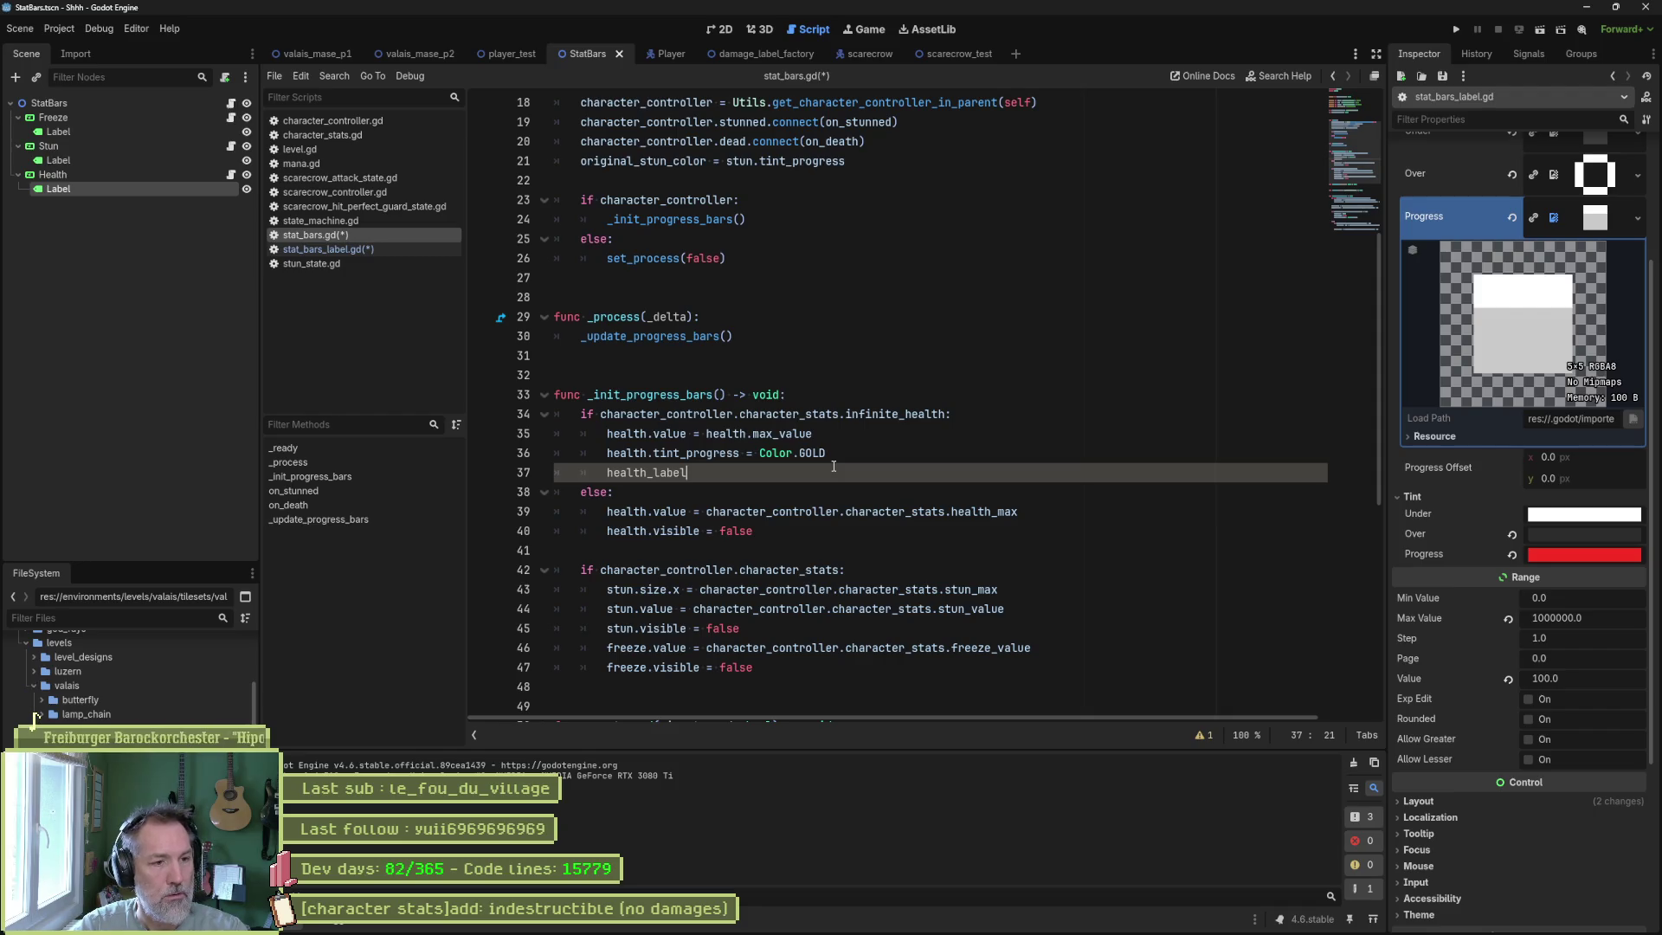
type(".text = ")
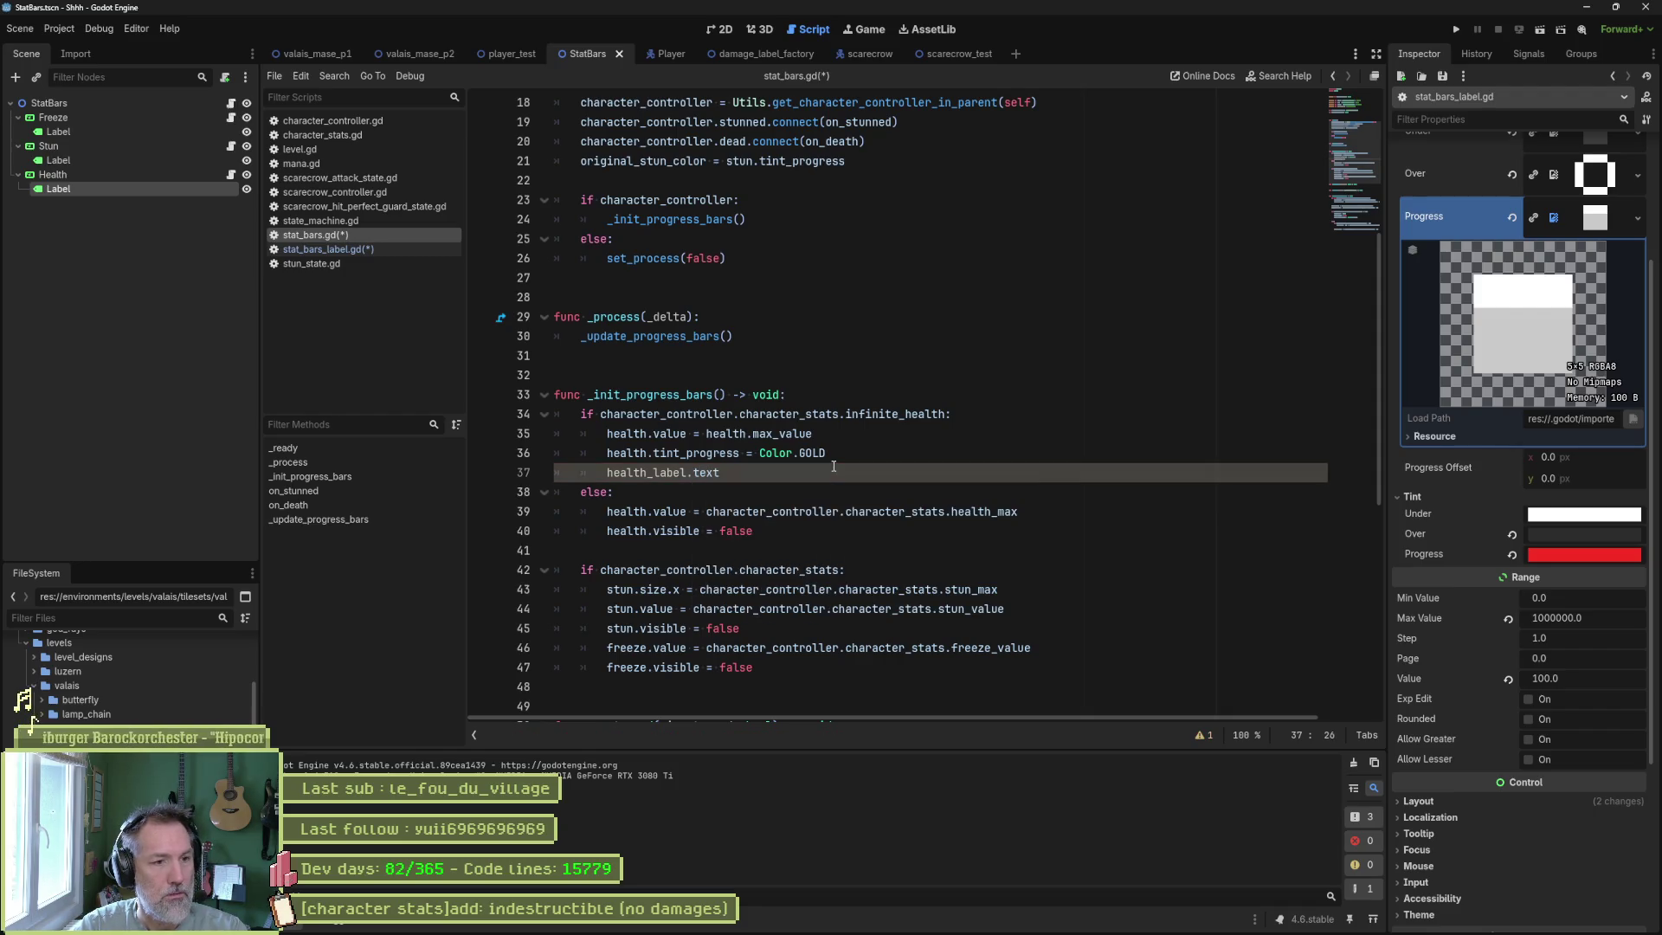
type("\"inf")
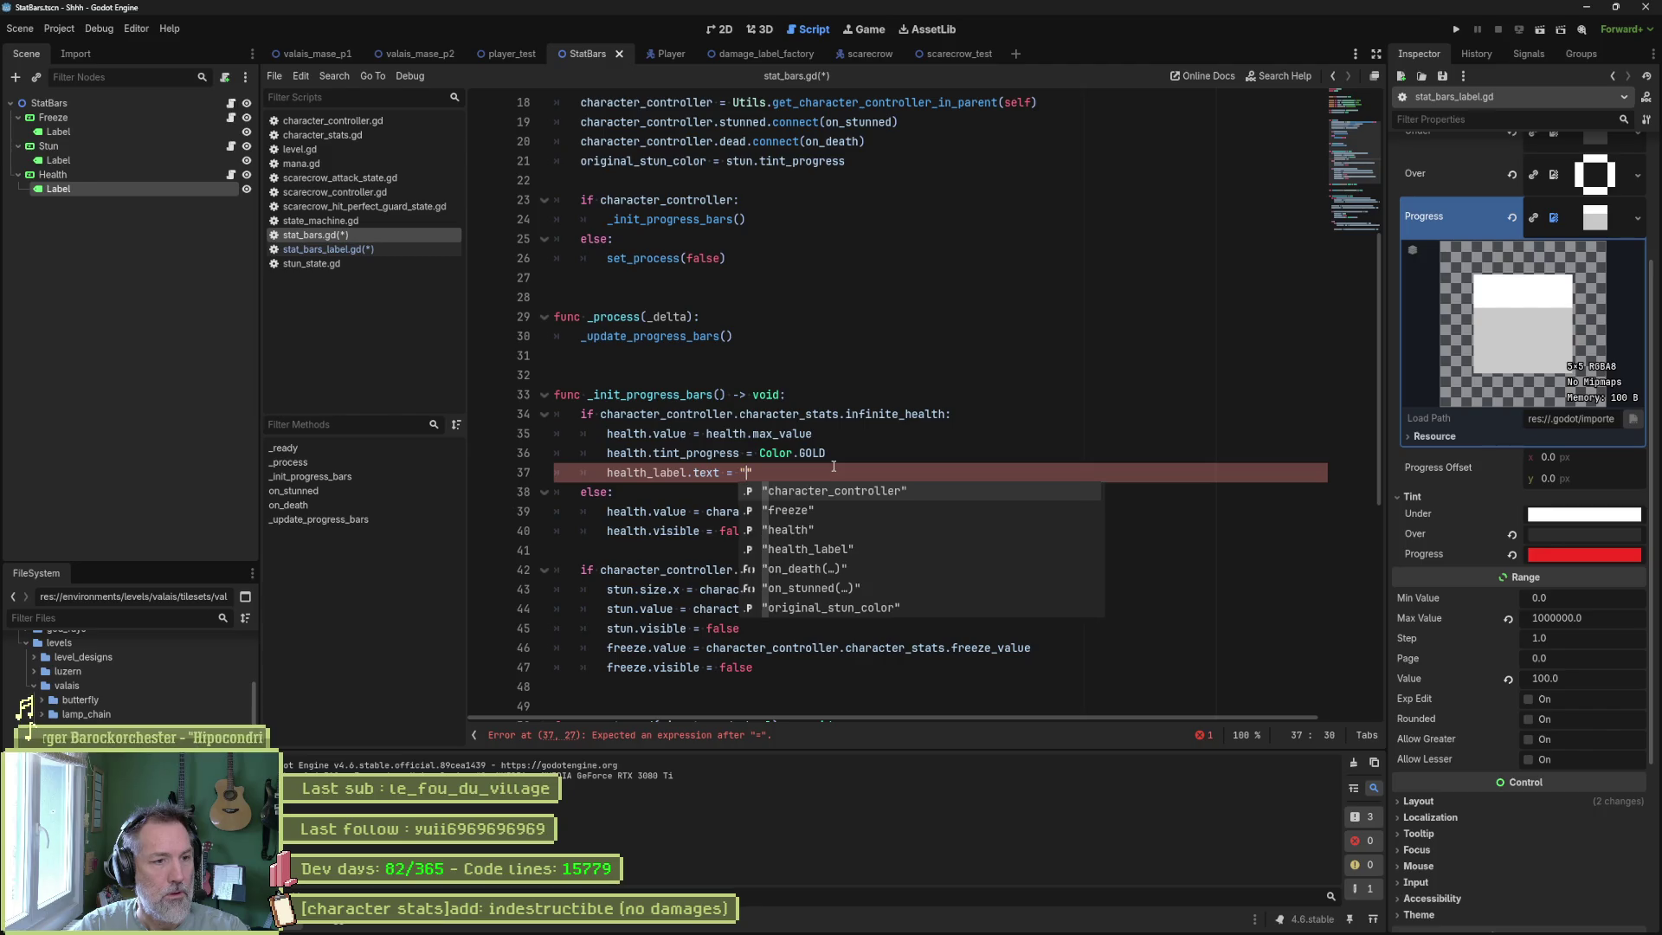
key("ctrl+s")
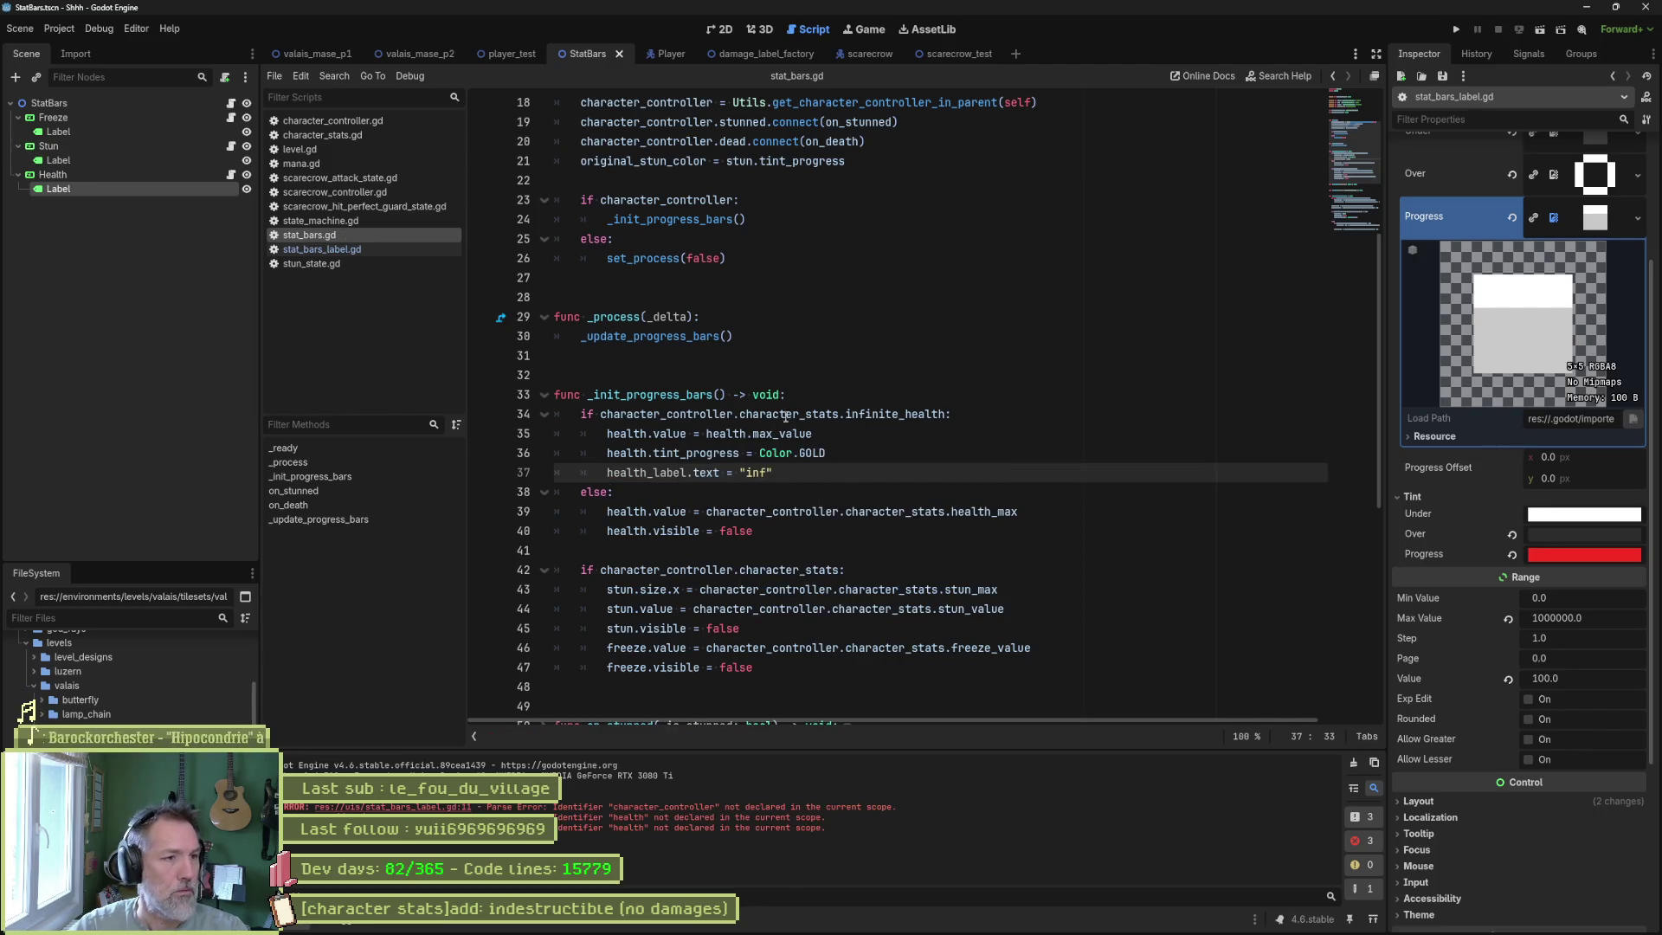
Delete the broken _init block from stat_bars_label.gd and run the scarecrow_test scene.
left_click(367, 251)
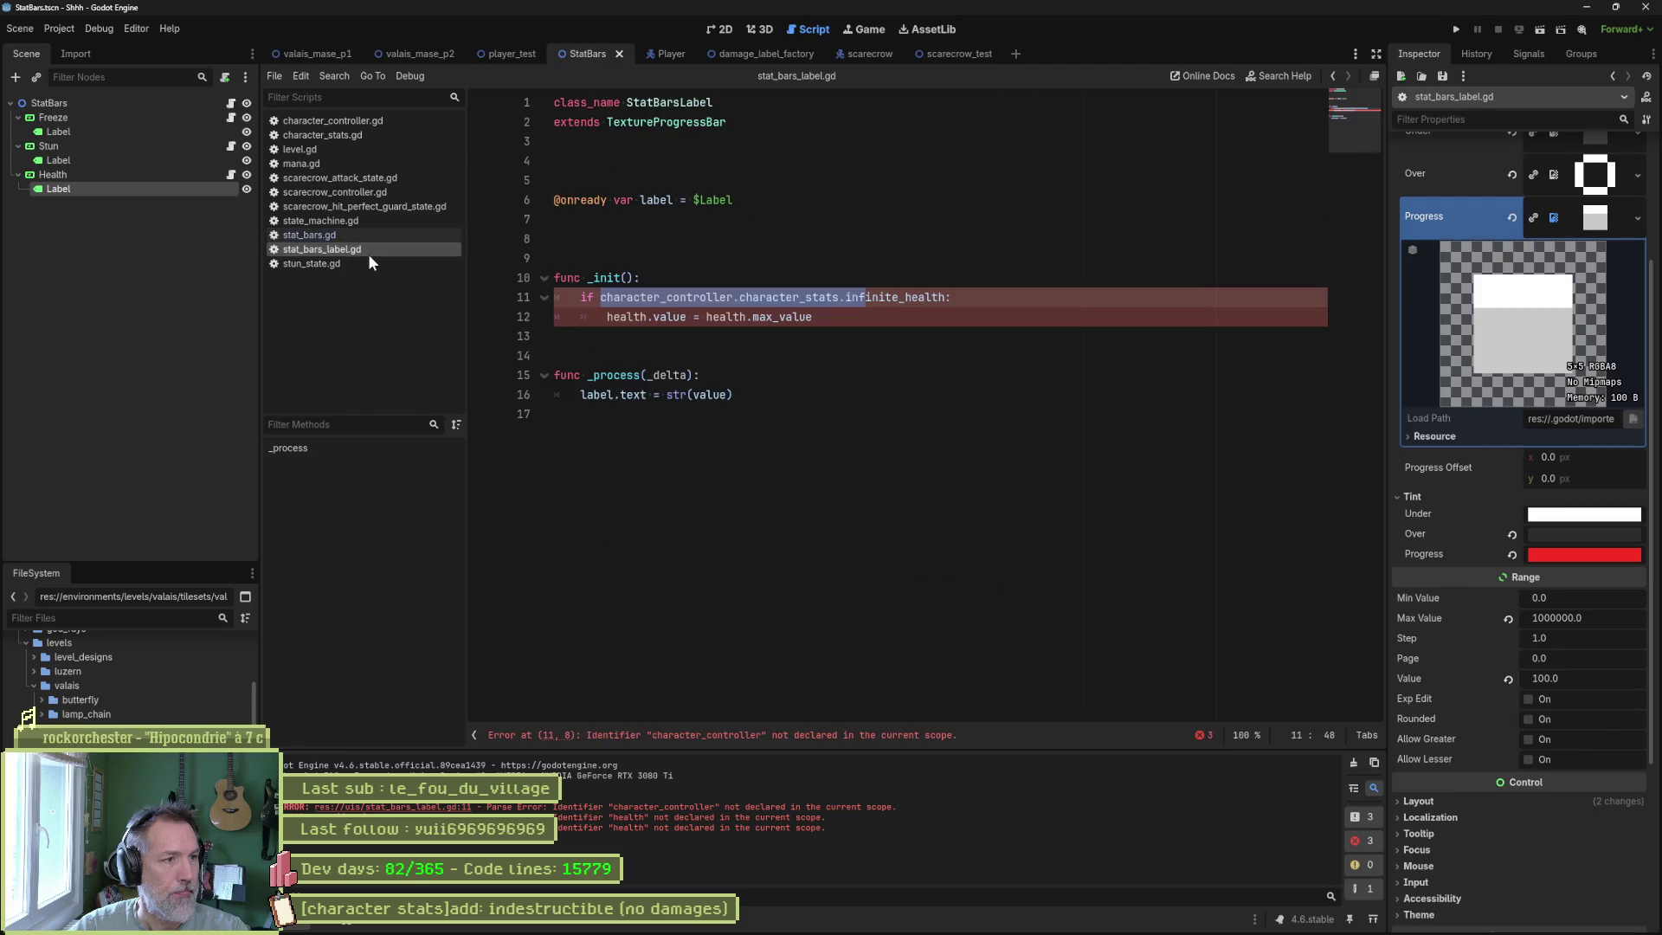
key("ctrl+shift+k")
key("ctrl+shift+k")
key("ctrl+shift+k")
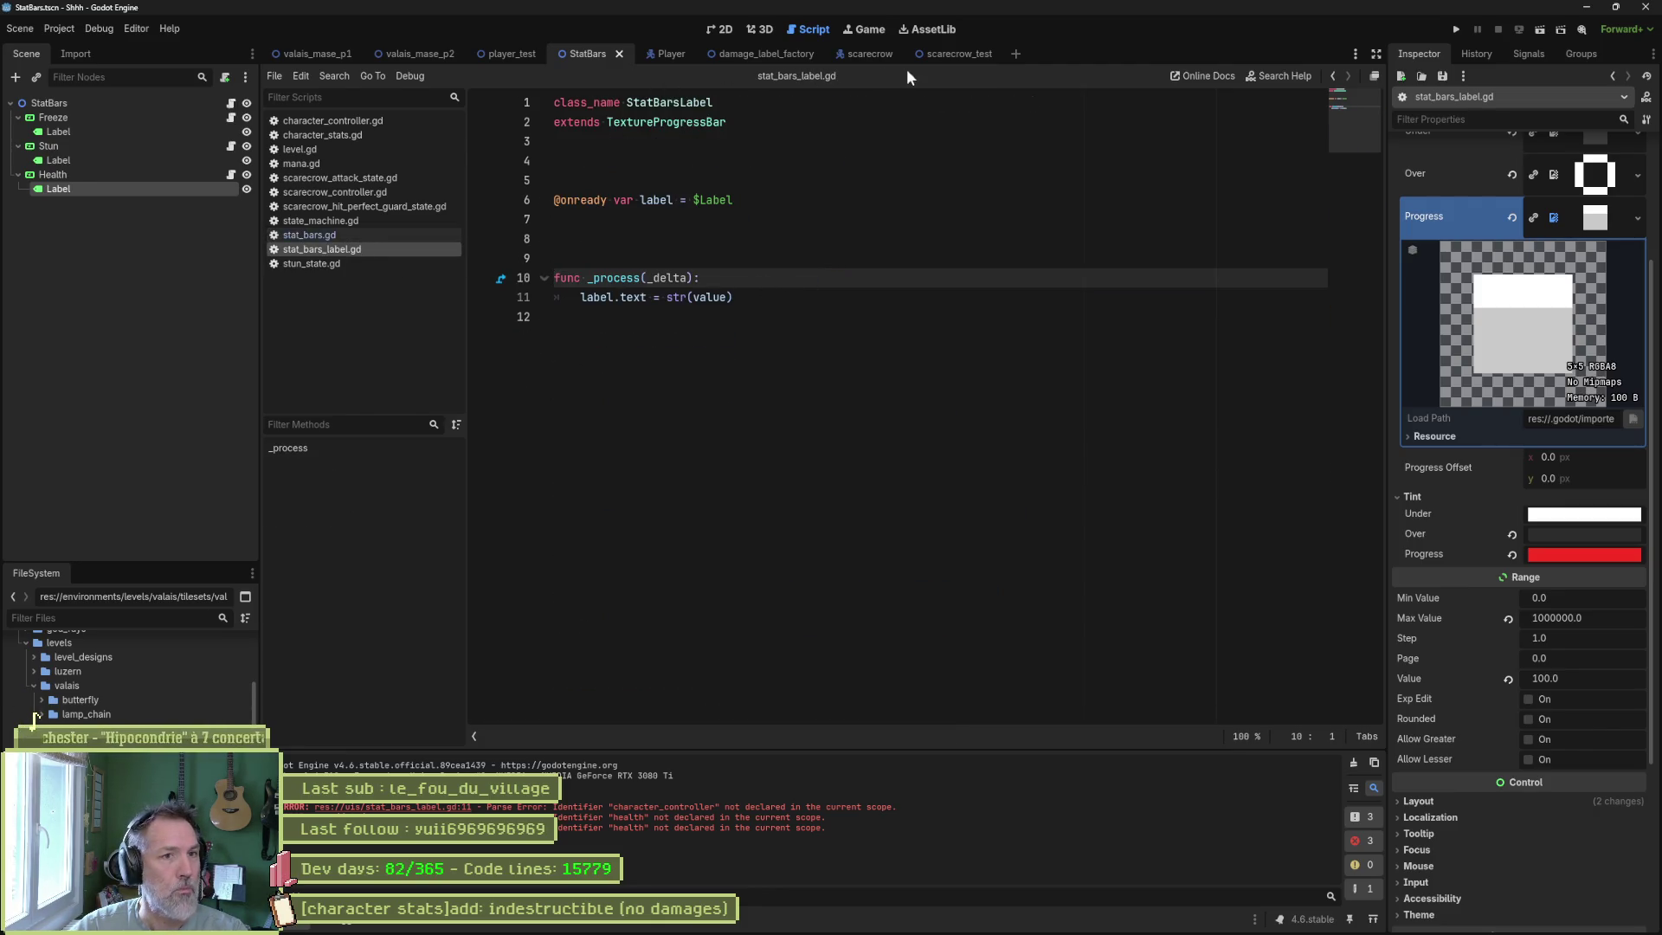
left_click(976, 55)
key("F6")
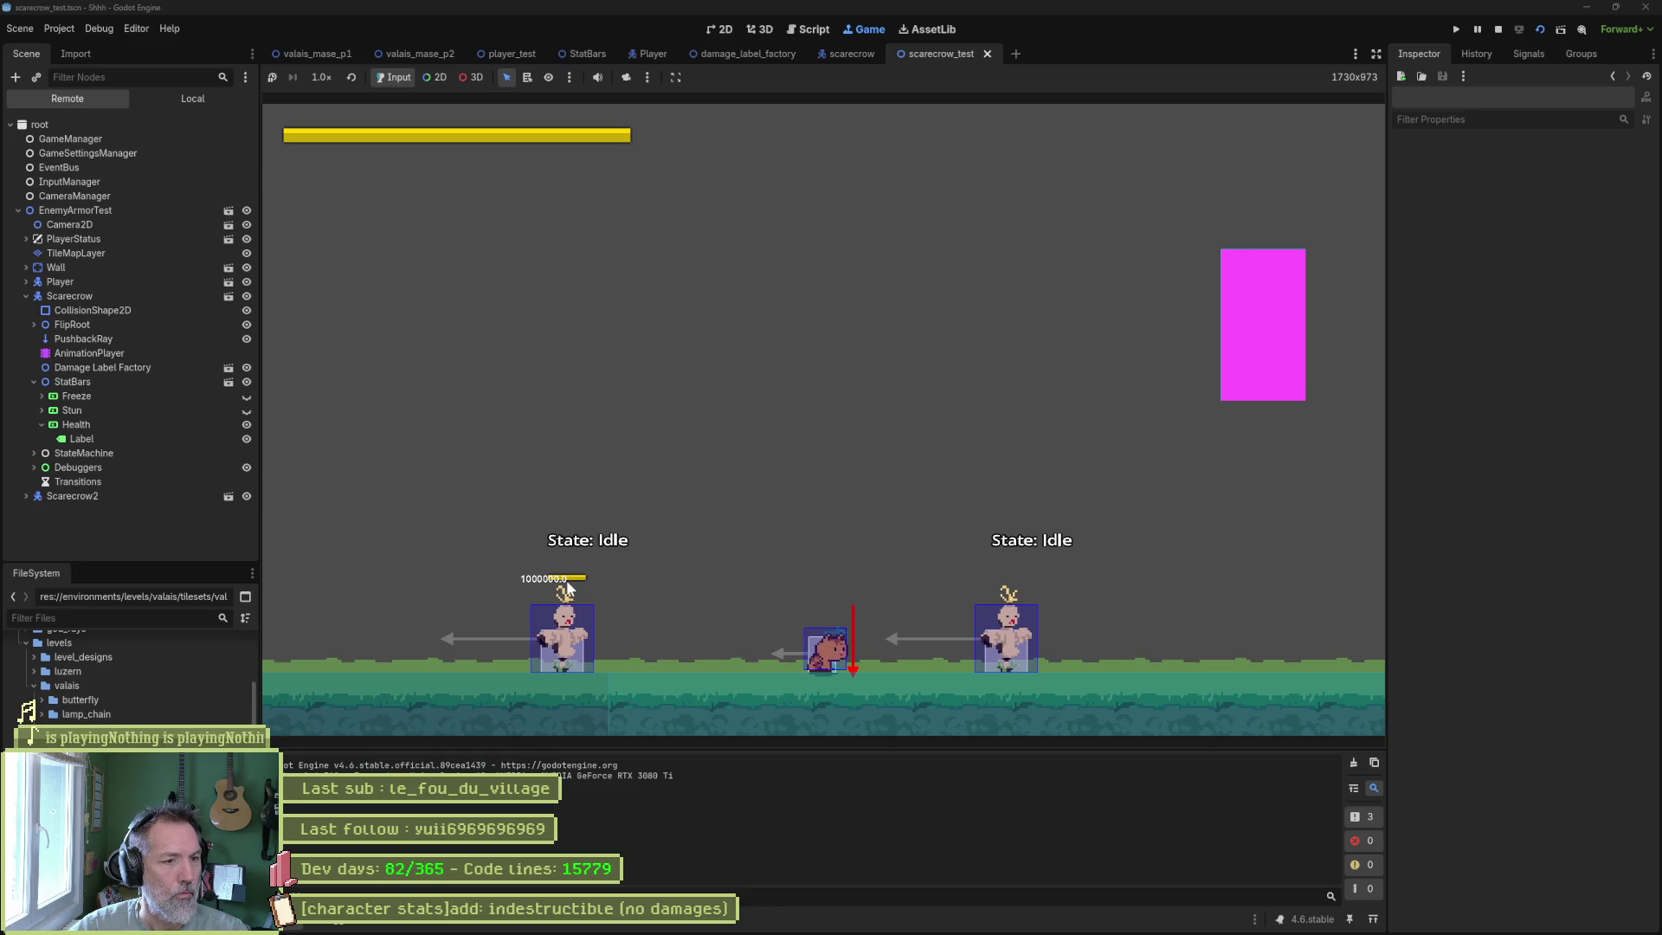
Stop the game and inspect the Scarecrow's Character Stats, which have Infinite Health enabled.
key("F8")
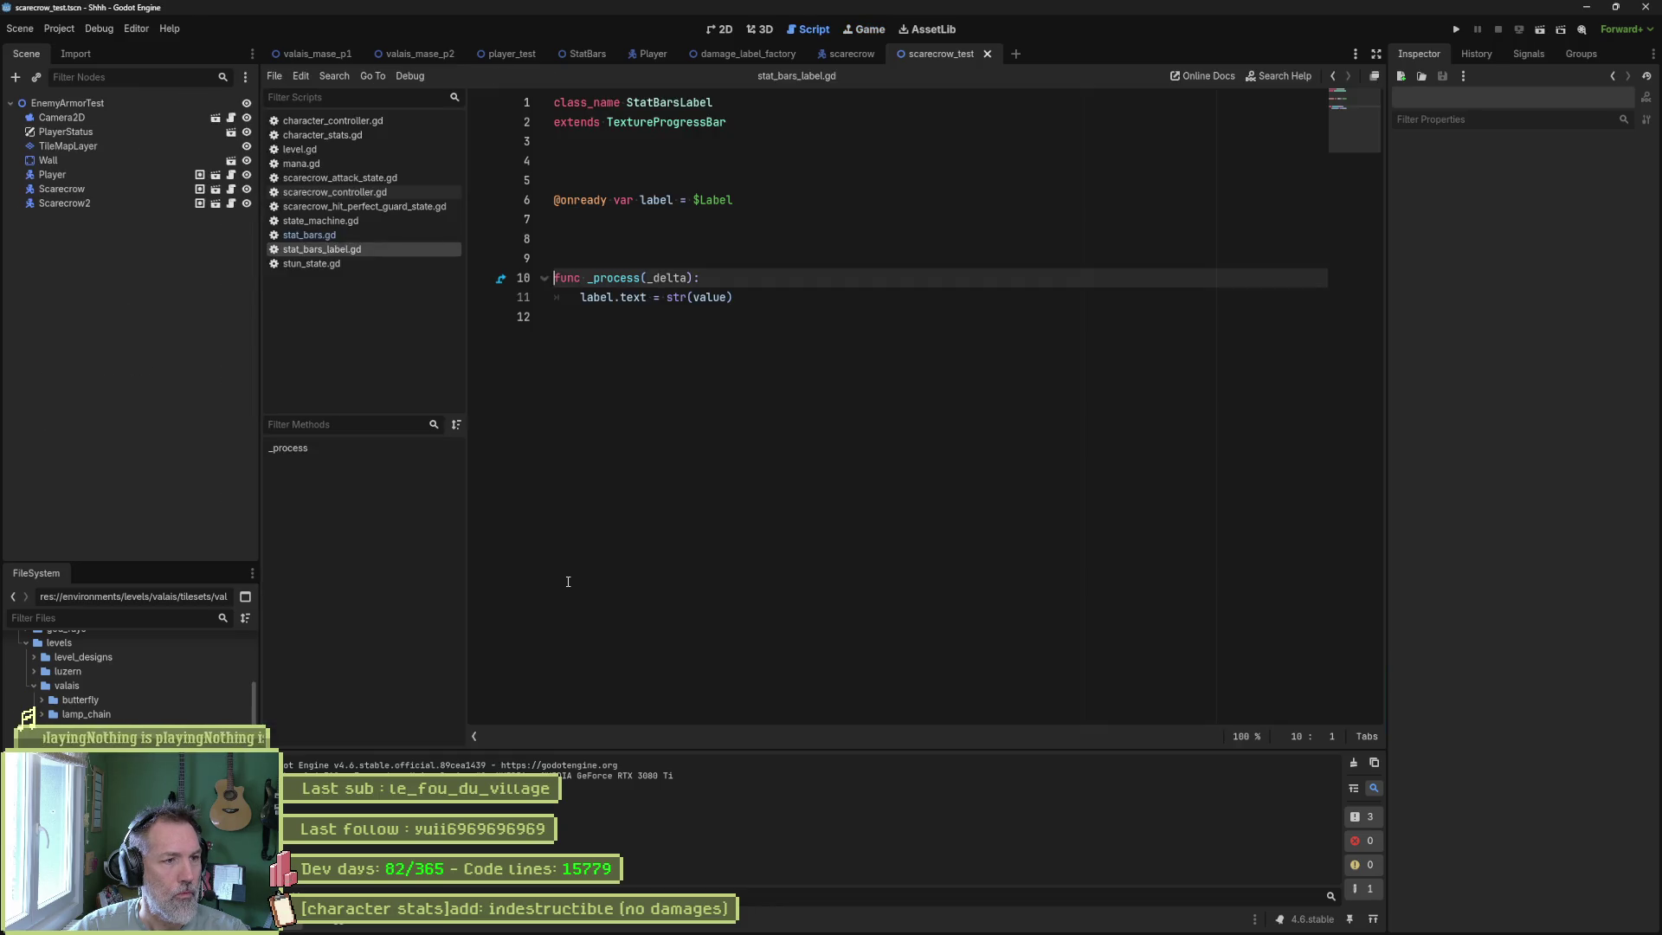
left_click(111, 189)
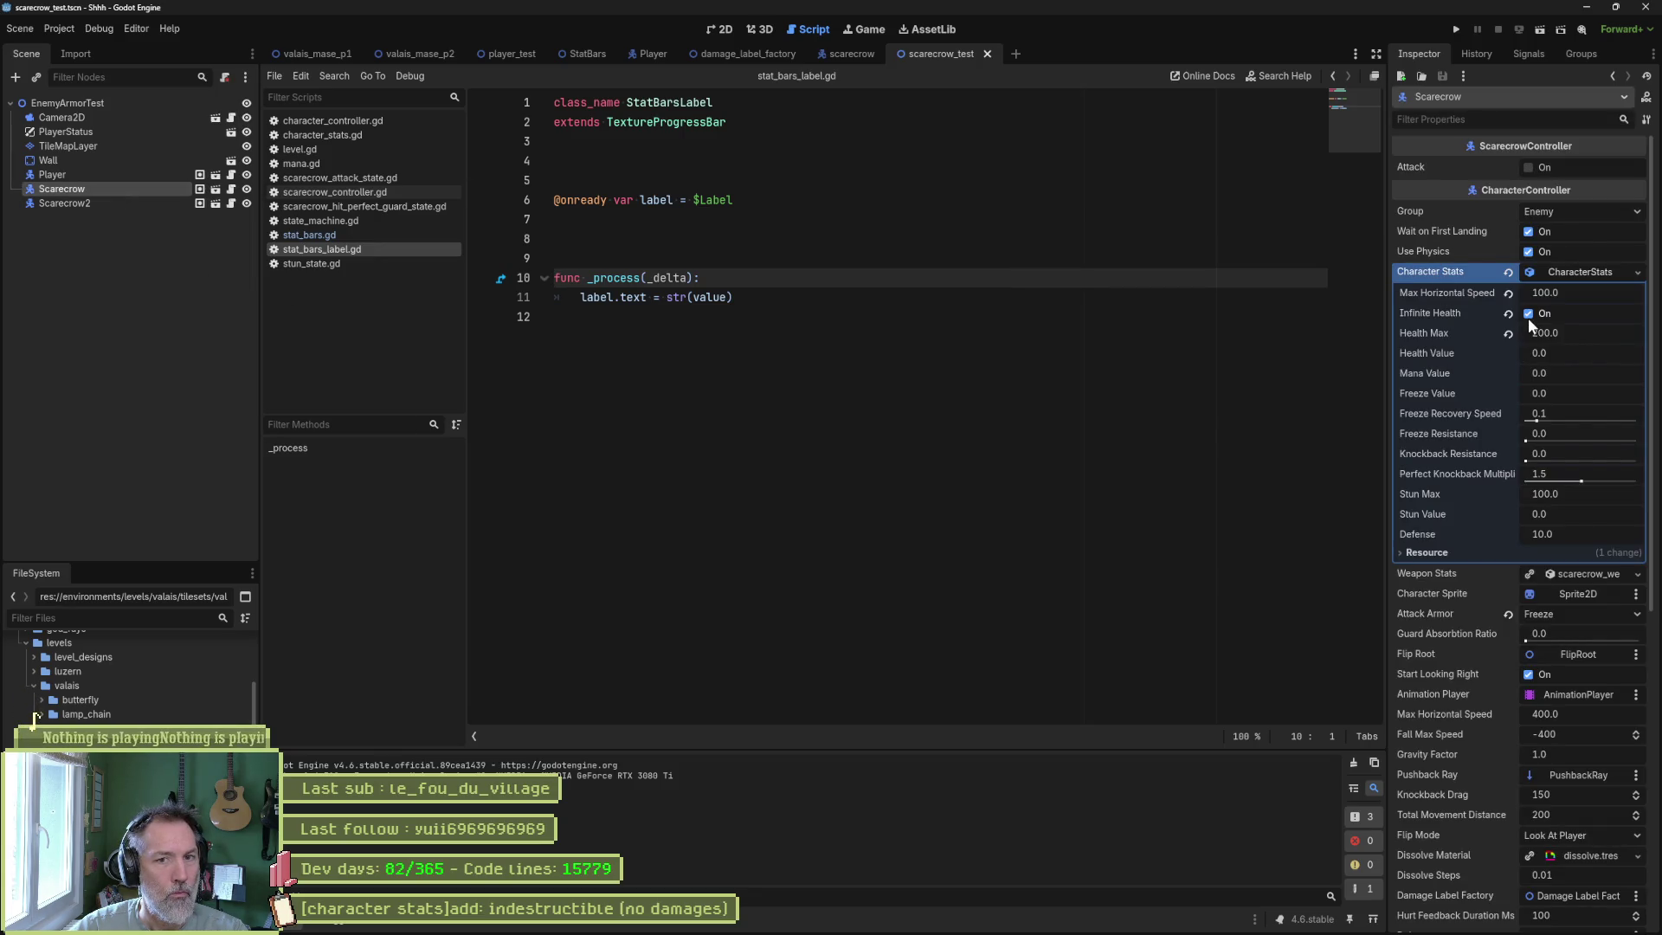
left_click(370, 239)
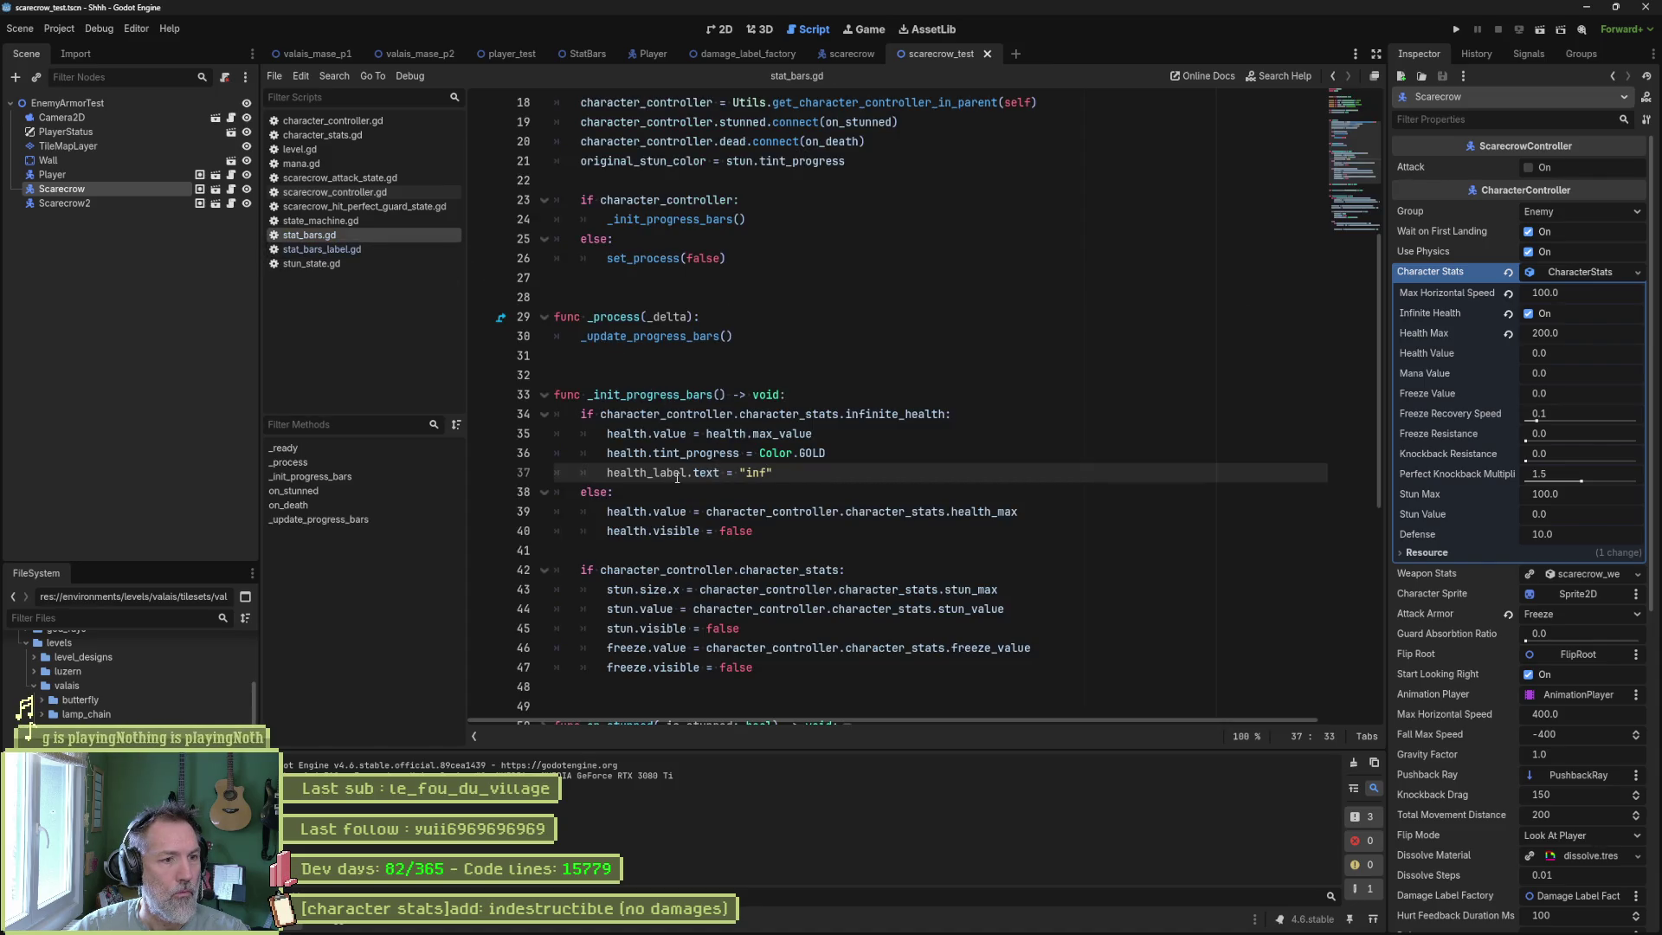
Add health_label.set_process(false) after the "inf" line and test-run the scene.
mouse_move(676, 477)
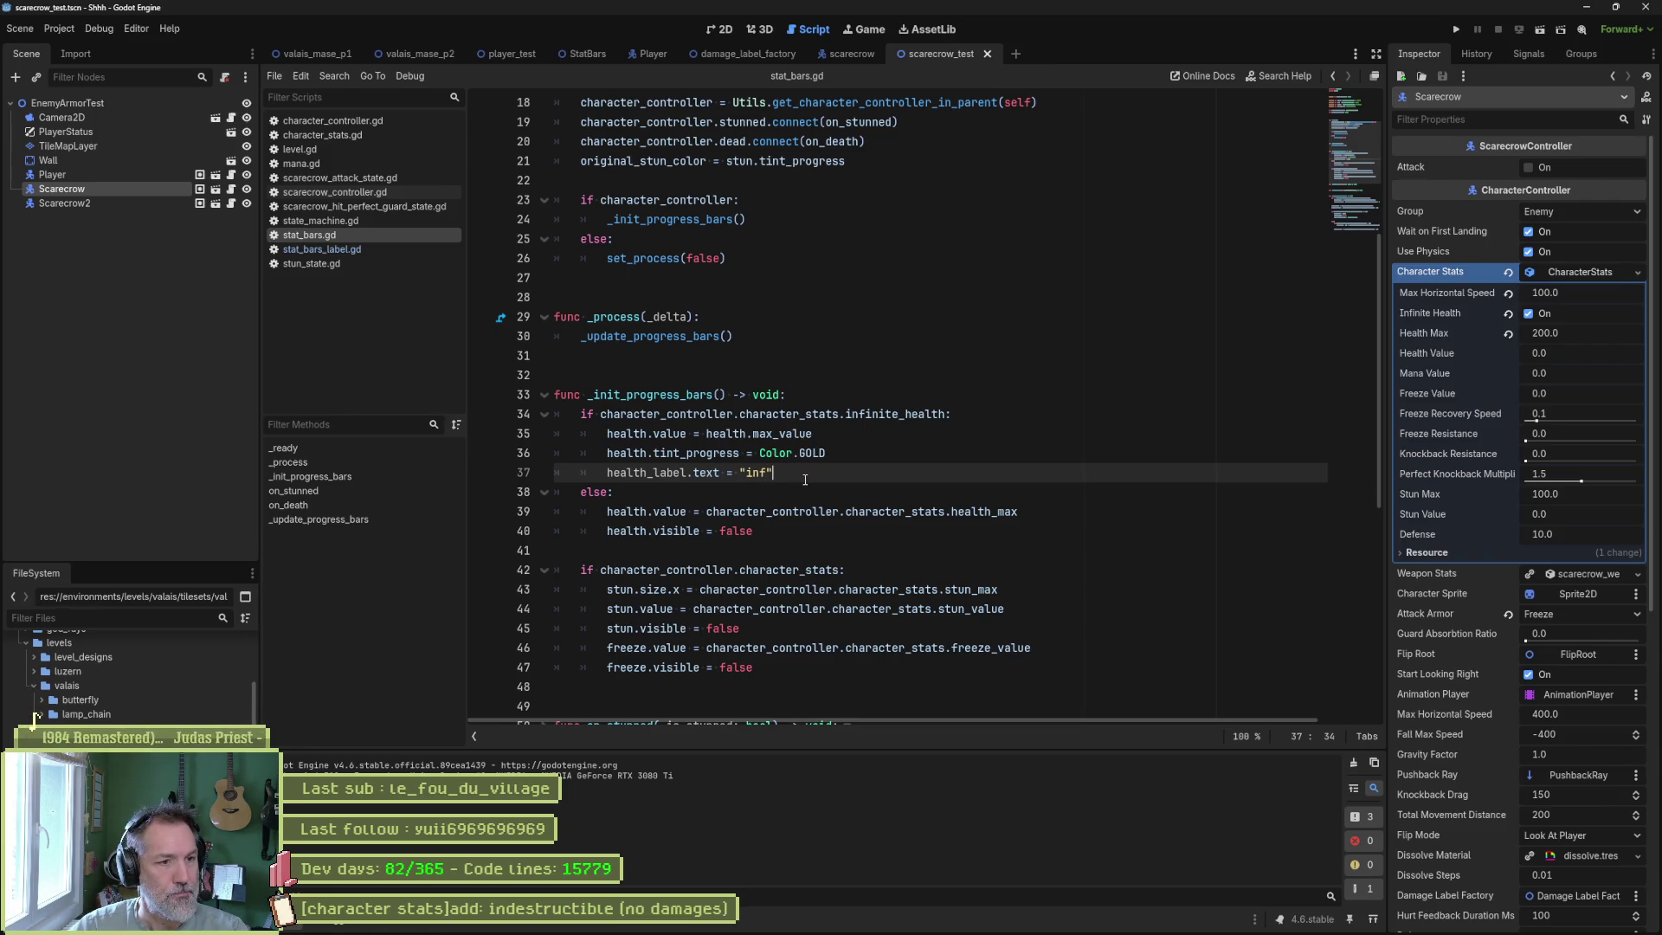
key("Return")
type("heal")
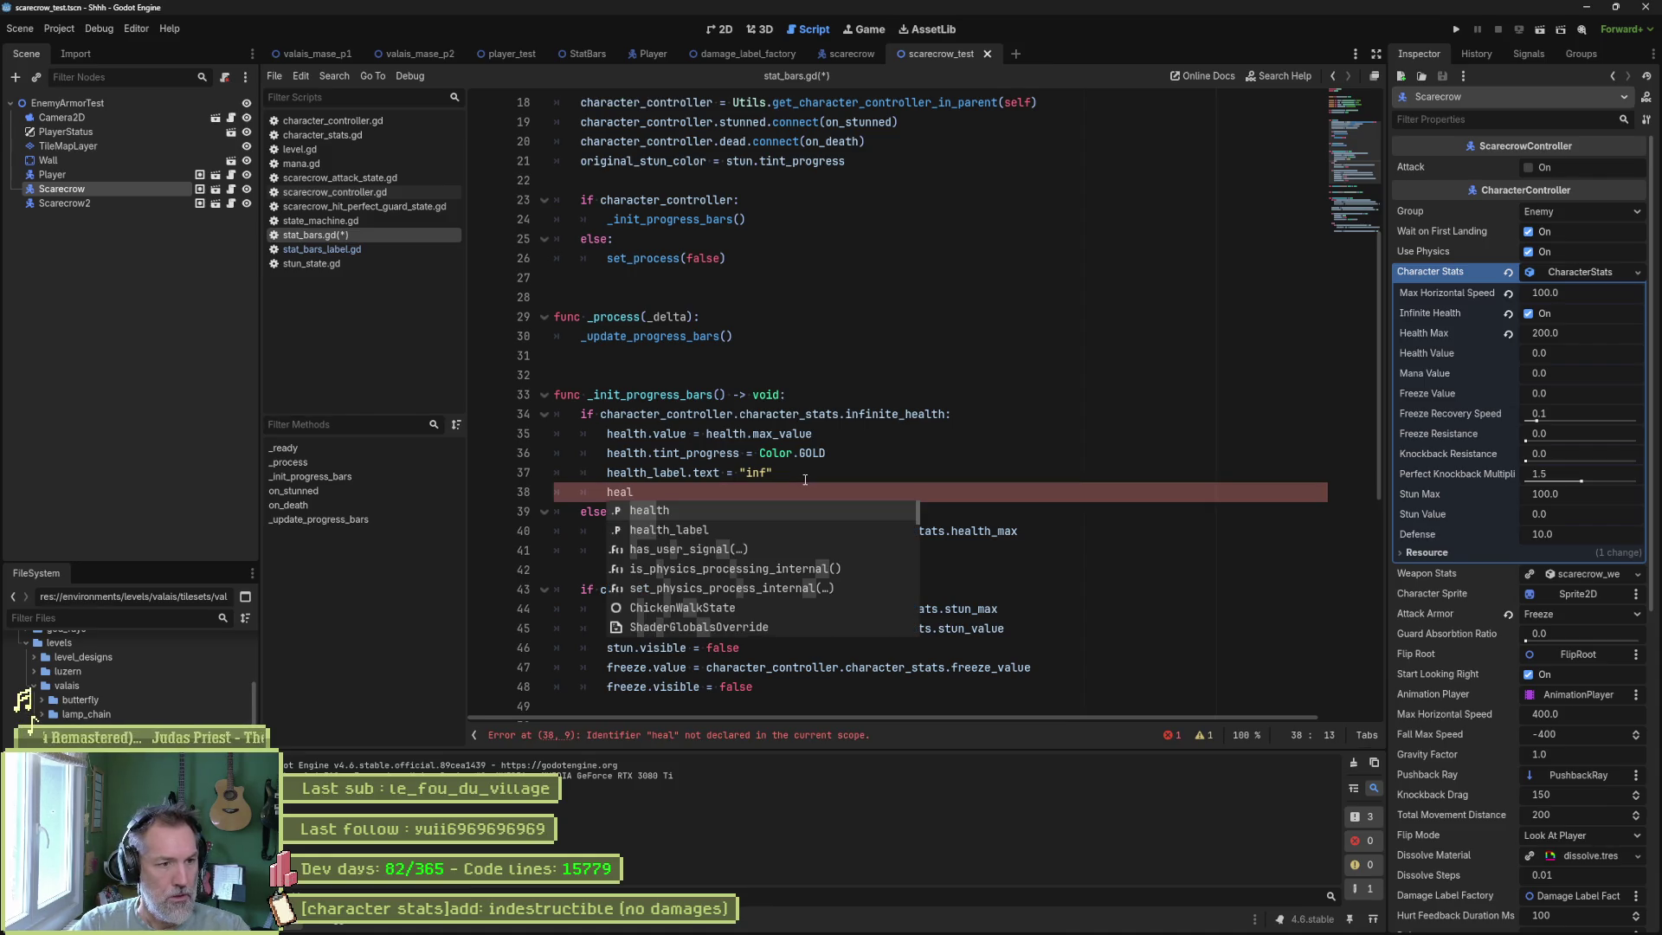
key("Down")
key("Return")
type(".set_proc")
key("Return")
type("false")
key("F6")
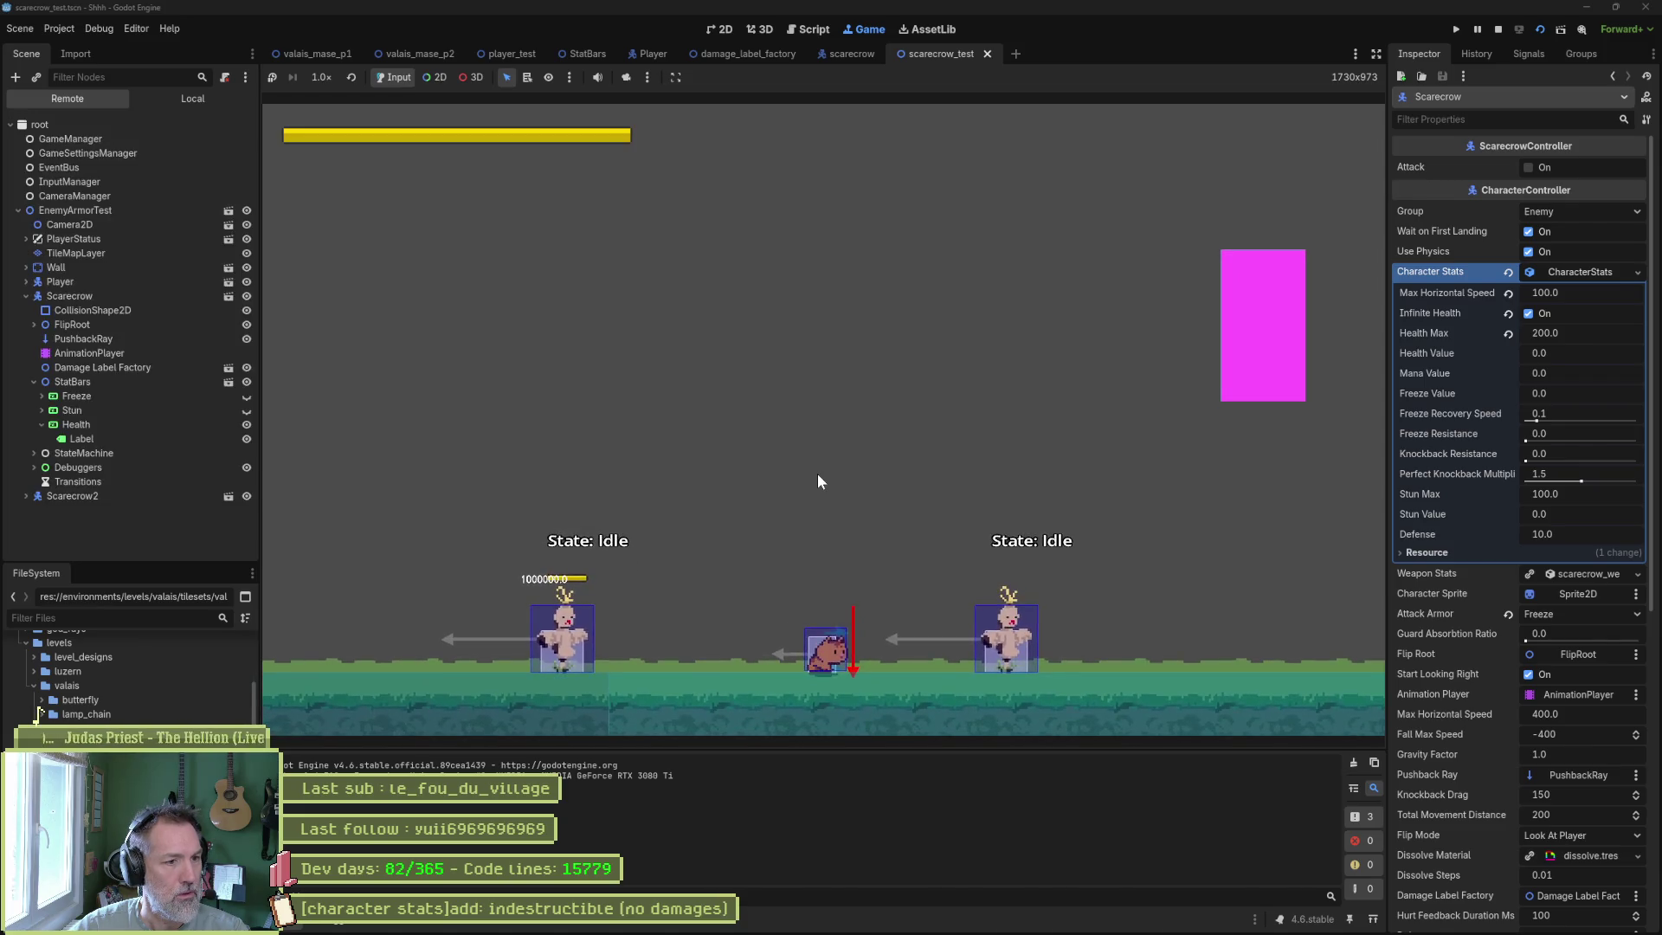
key("F8")
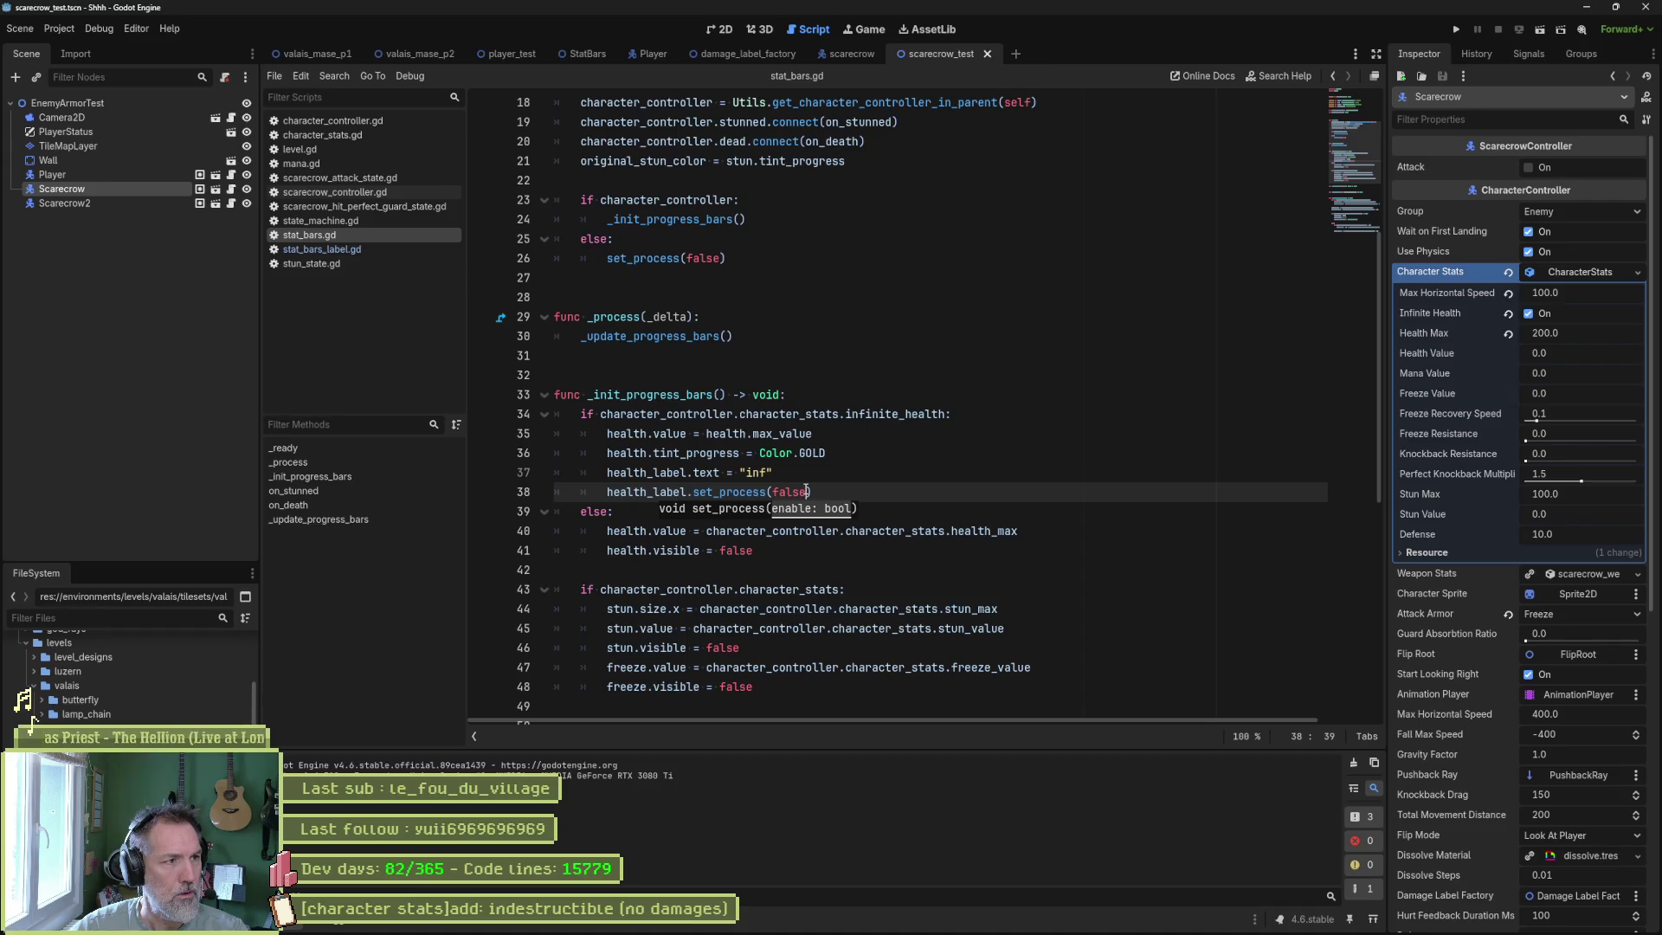
Inspect health_label.set_process on line 38, then return to the end of the "inf" line.
double_click(663, 492)
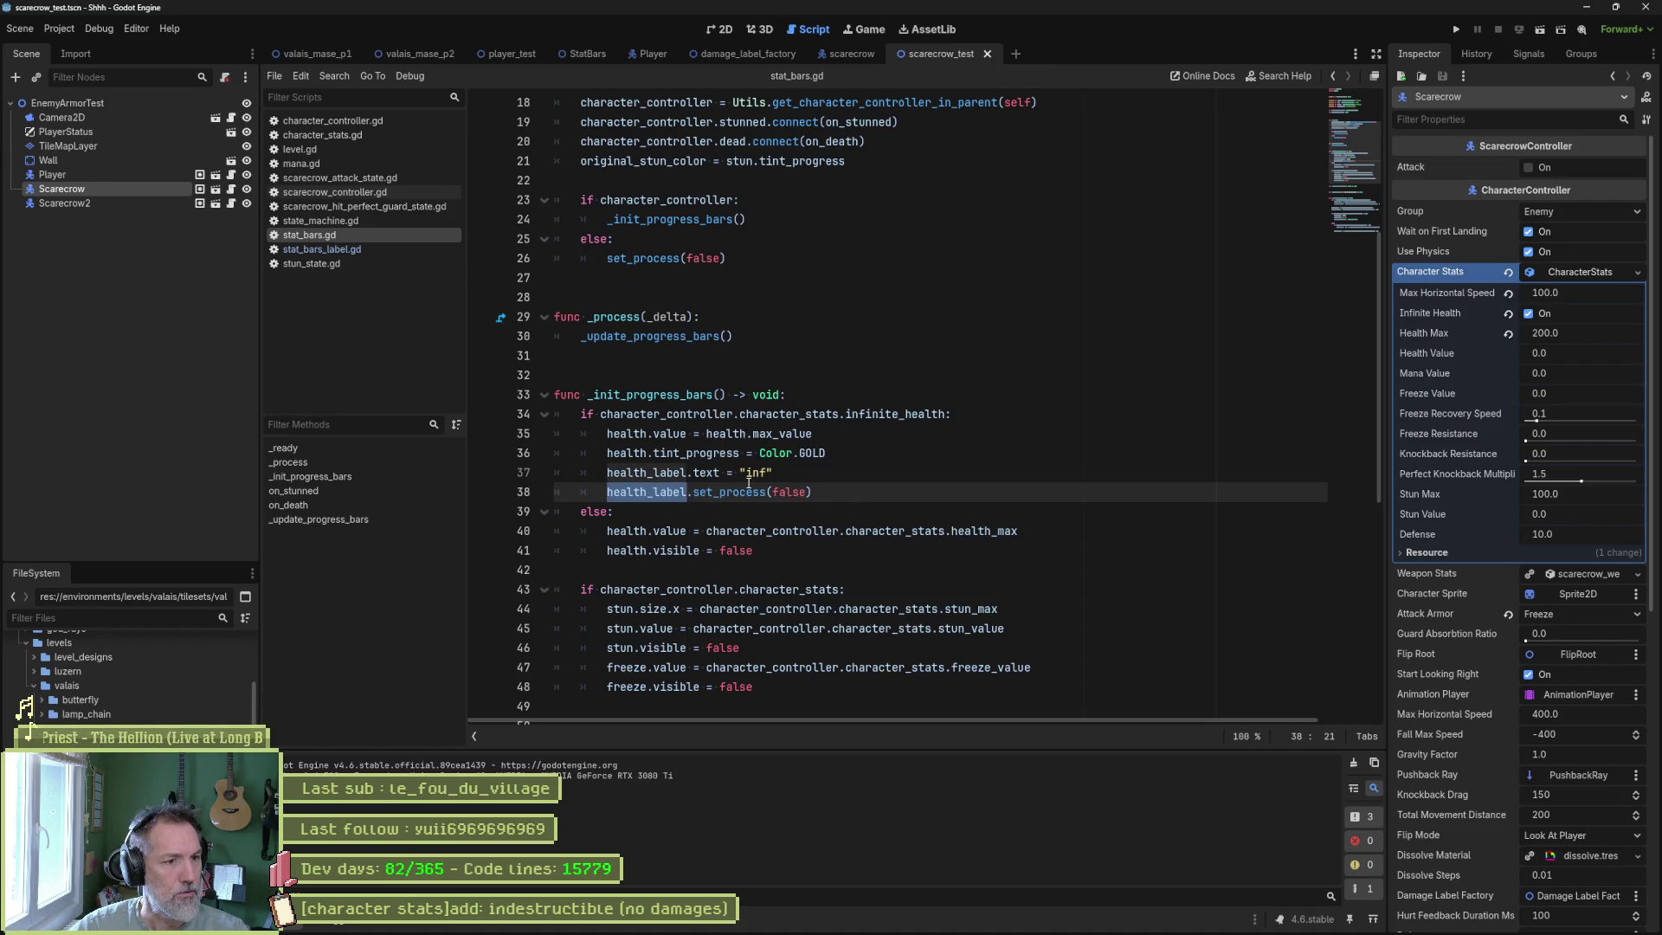
mouse_move(762, 491)
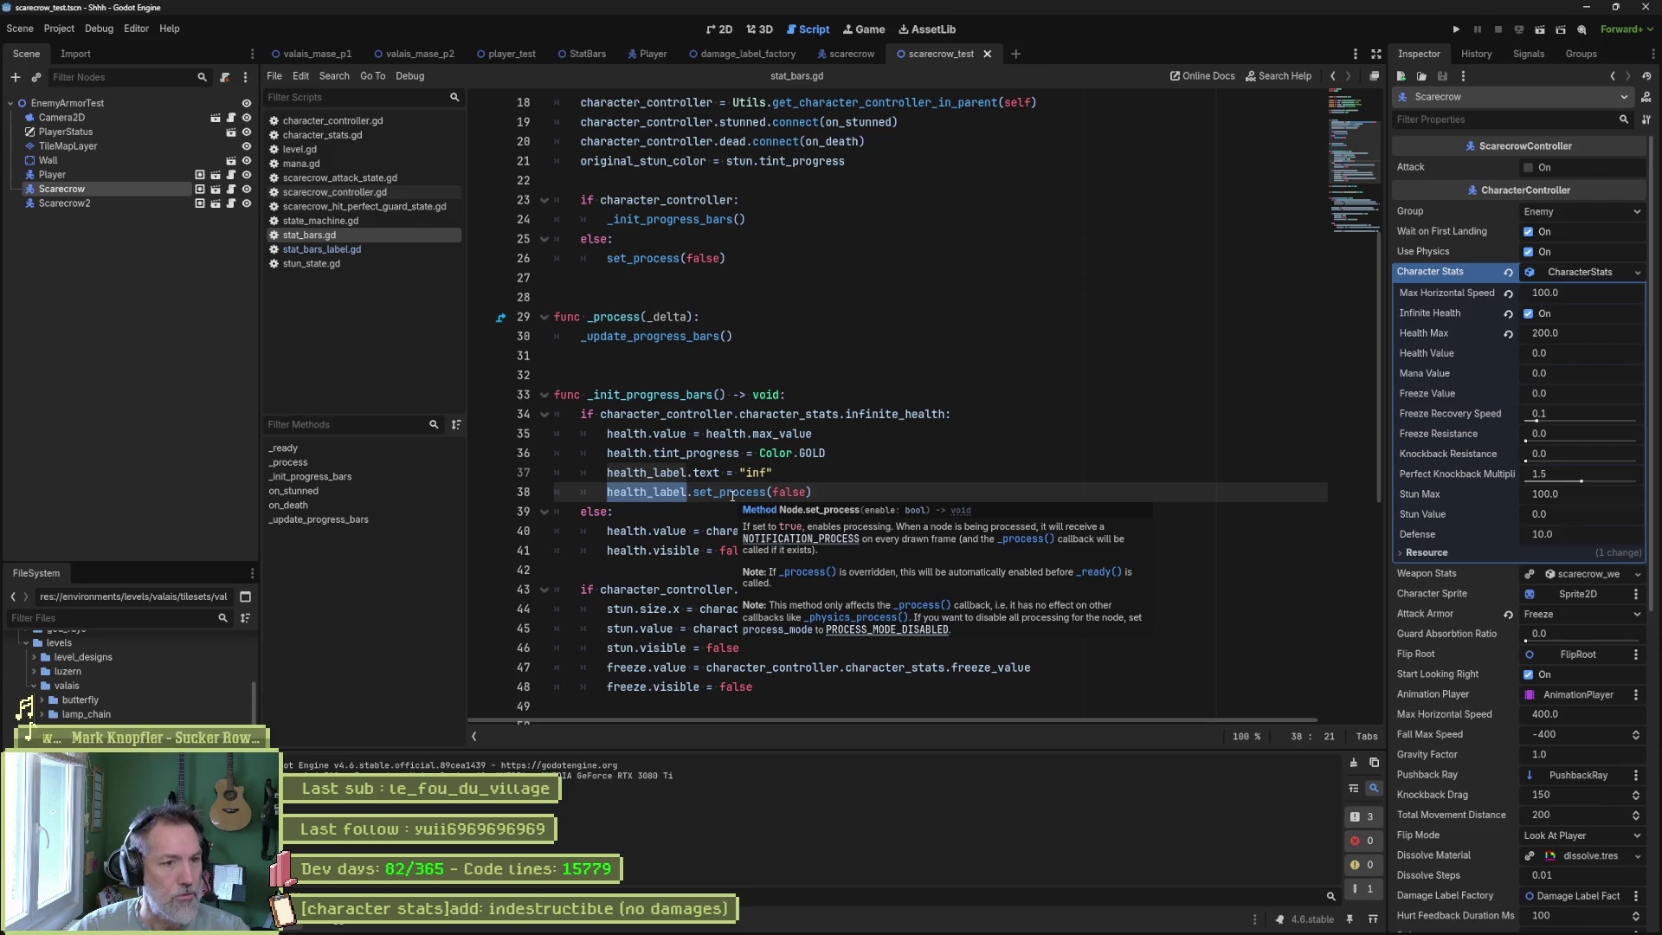
key("Up")
key("End")
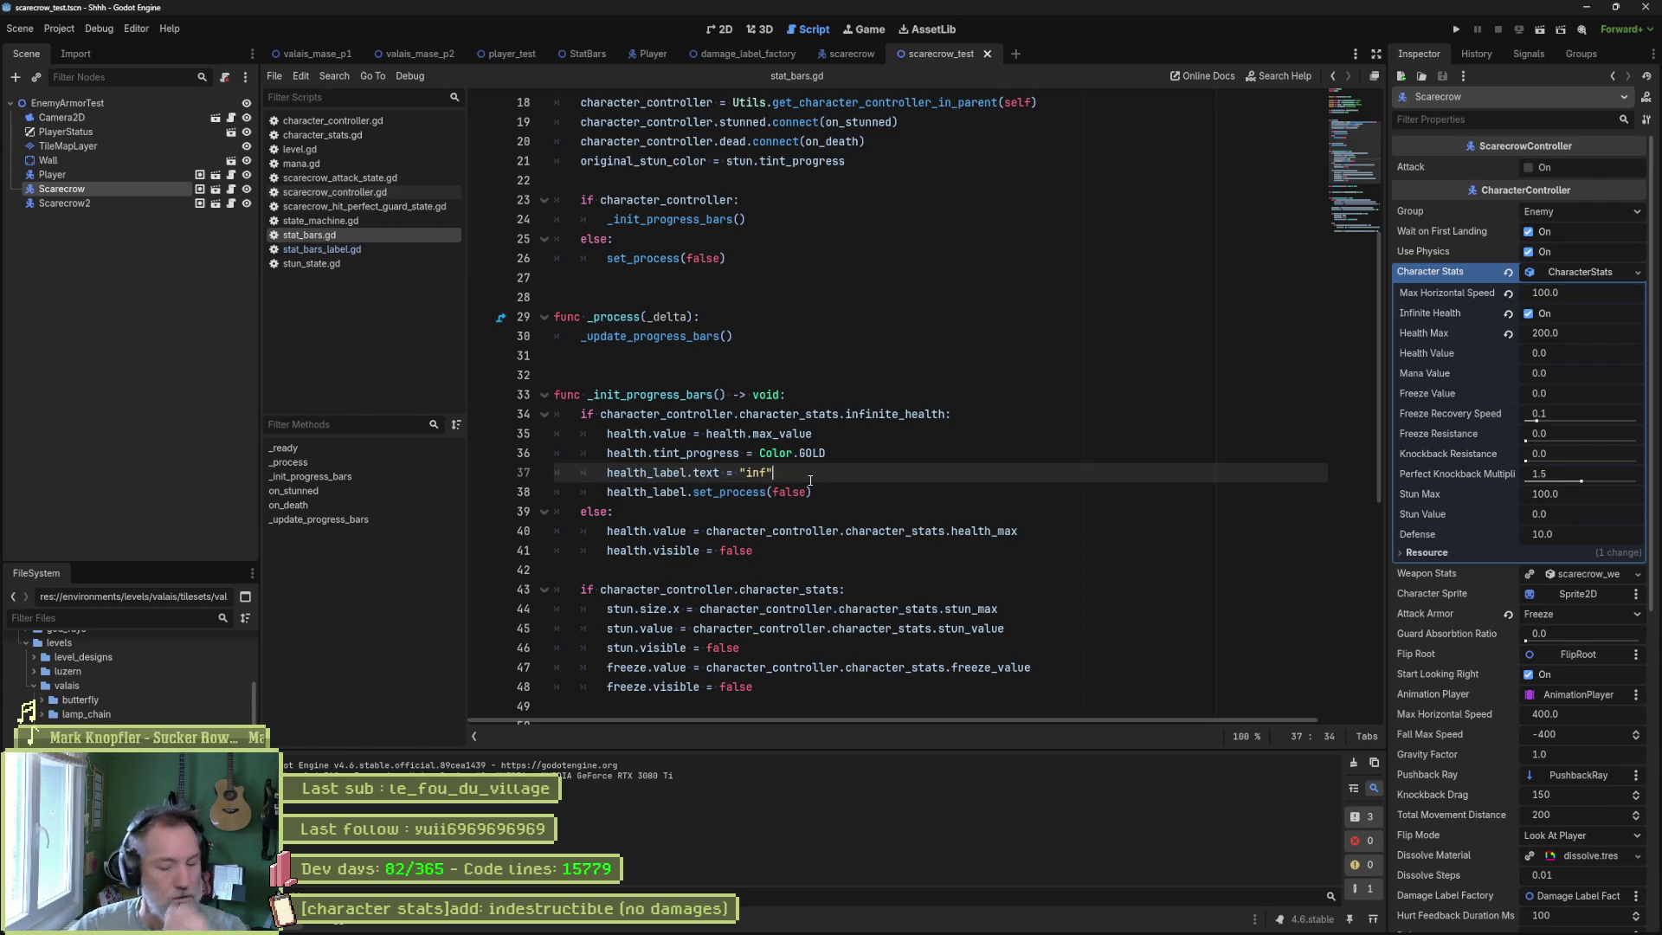
Add a print("1") debug line below the "inf" assignment and save stat_bars.gd.
key("Return")
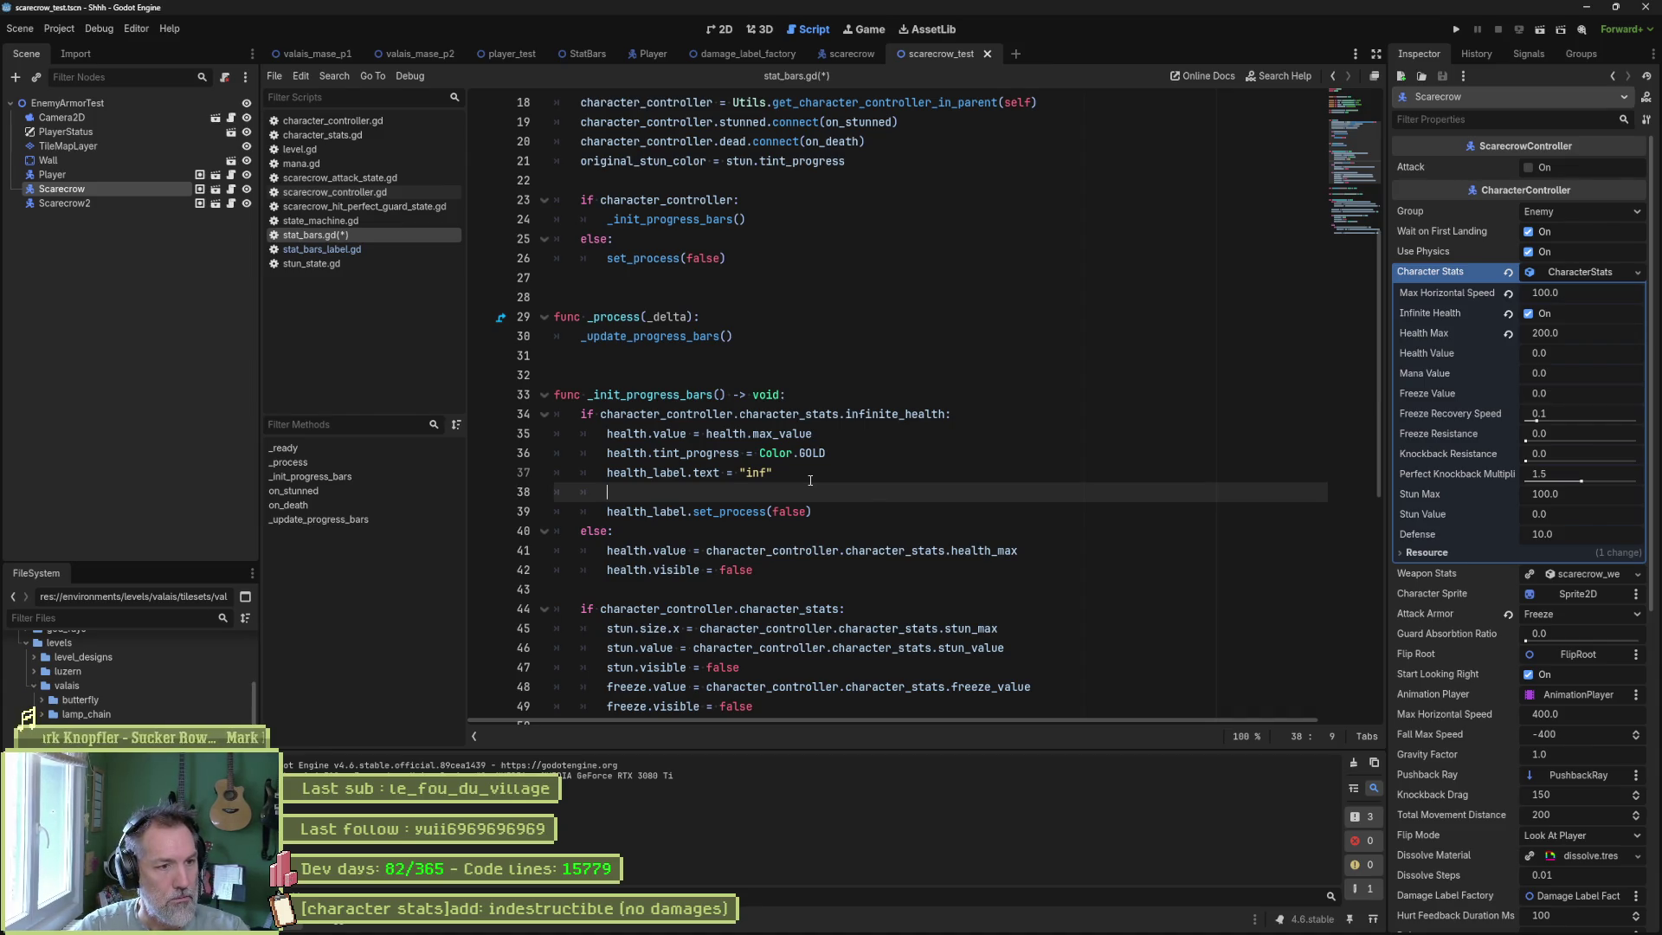
type("print()\"1")
key("ctrl+s")
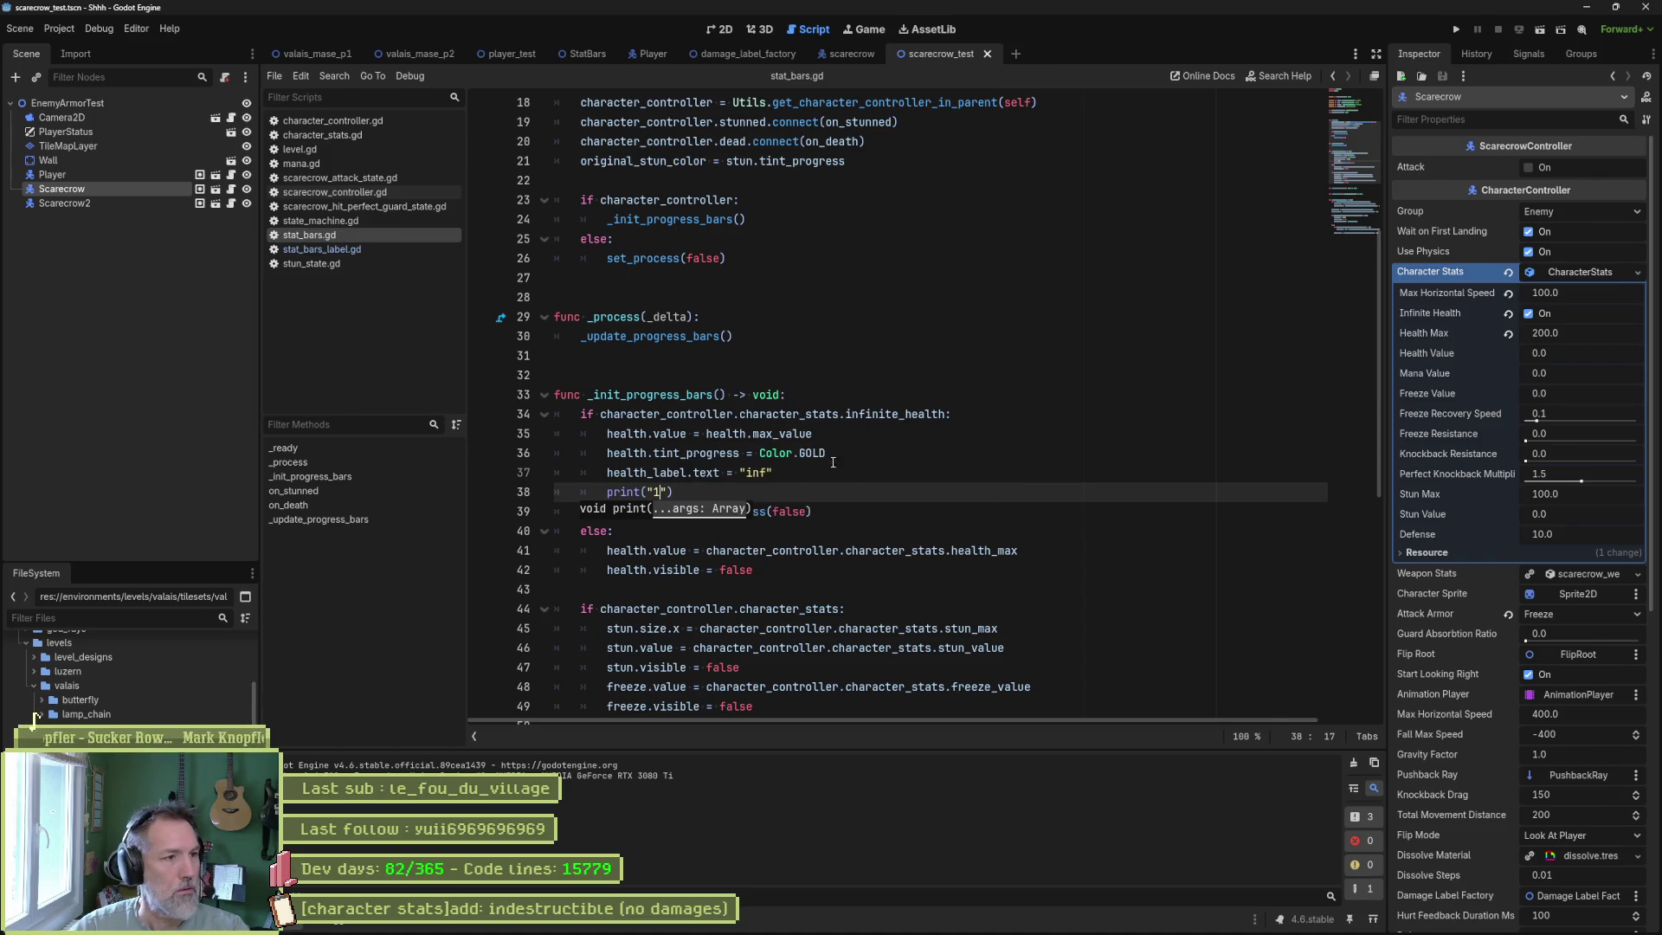
left_click_drag(826, 493, 840, 480)
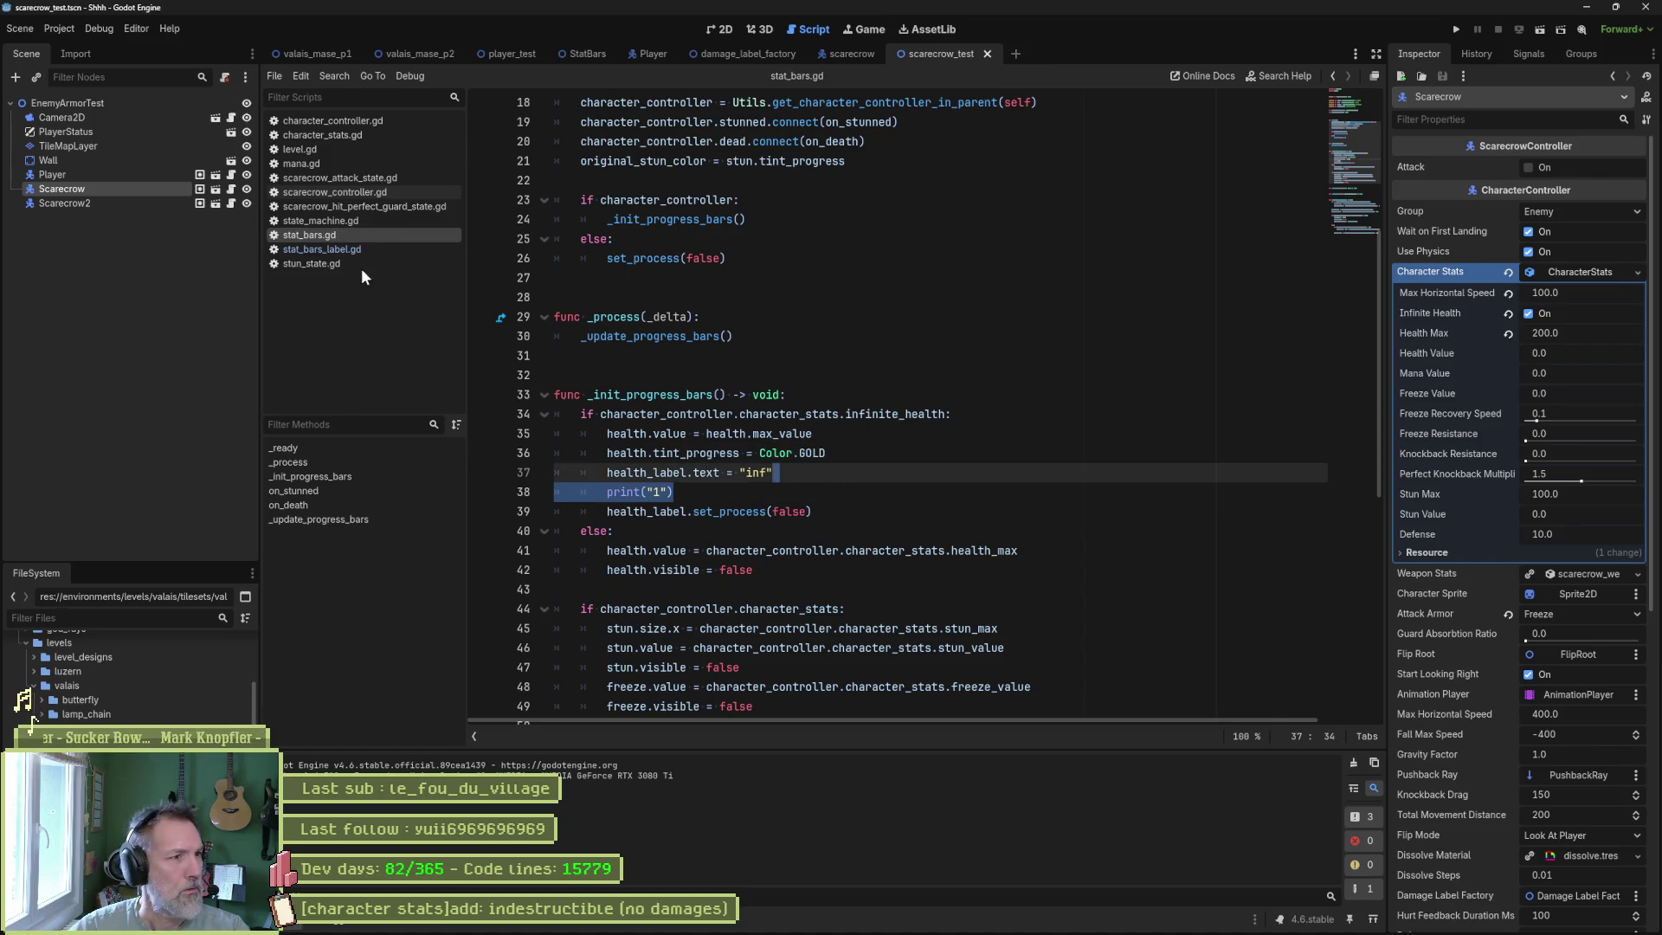
Add print("2") inside _process of stat_bars_label.gd and test-run the scene.
left_click(322, 249)
left_click(742, 278)
key("Return")
key("Tab")
type("print(\"2")
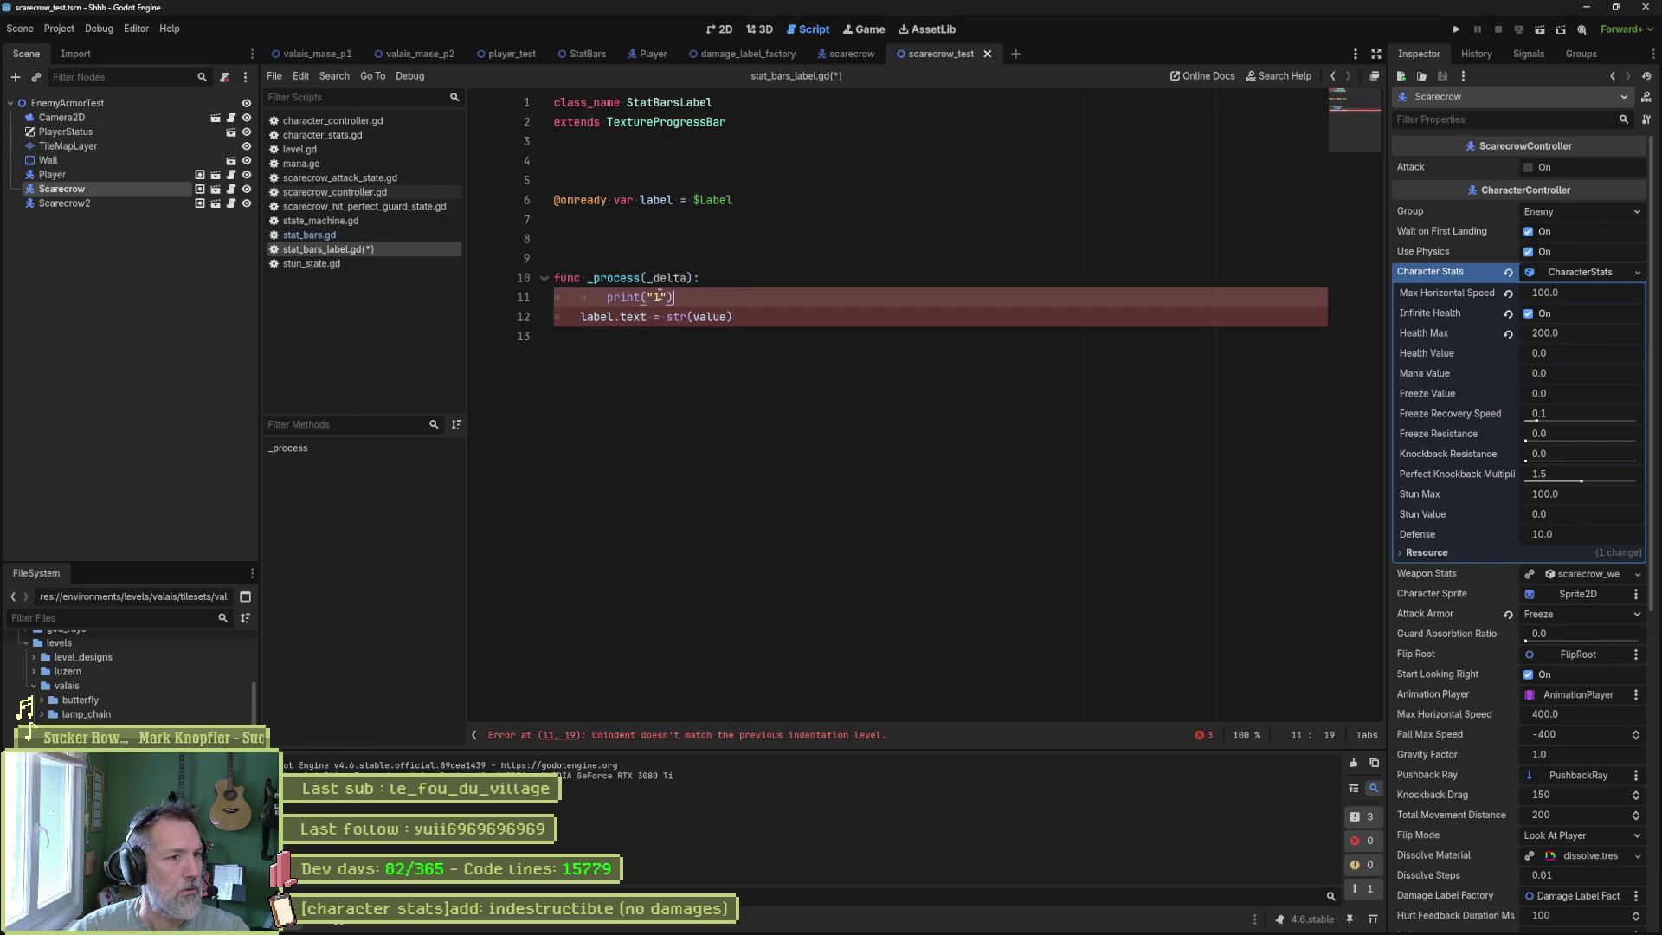
key("F6")
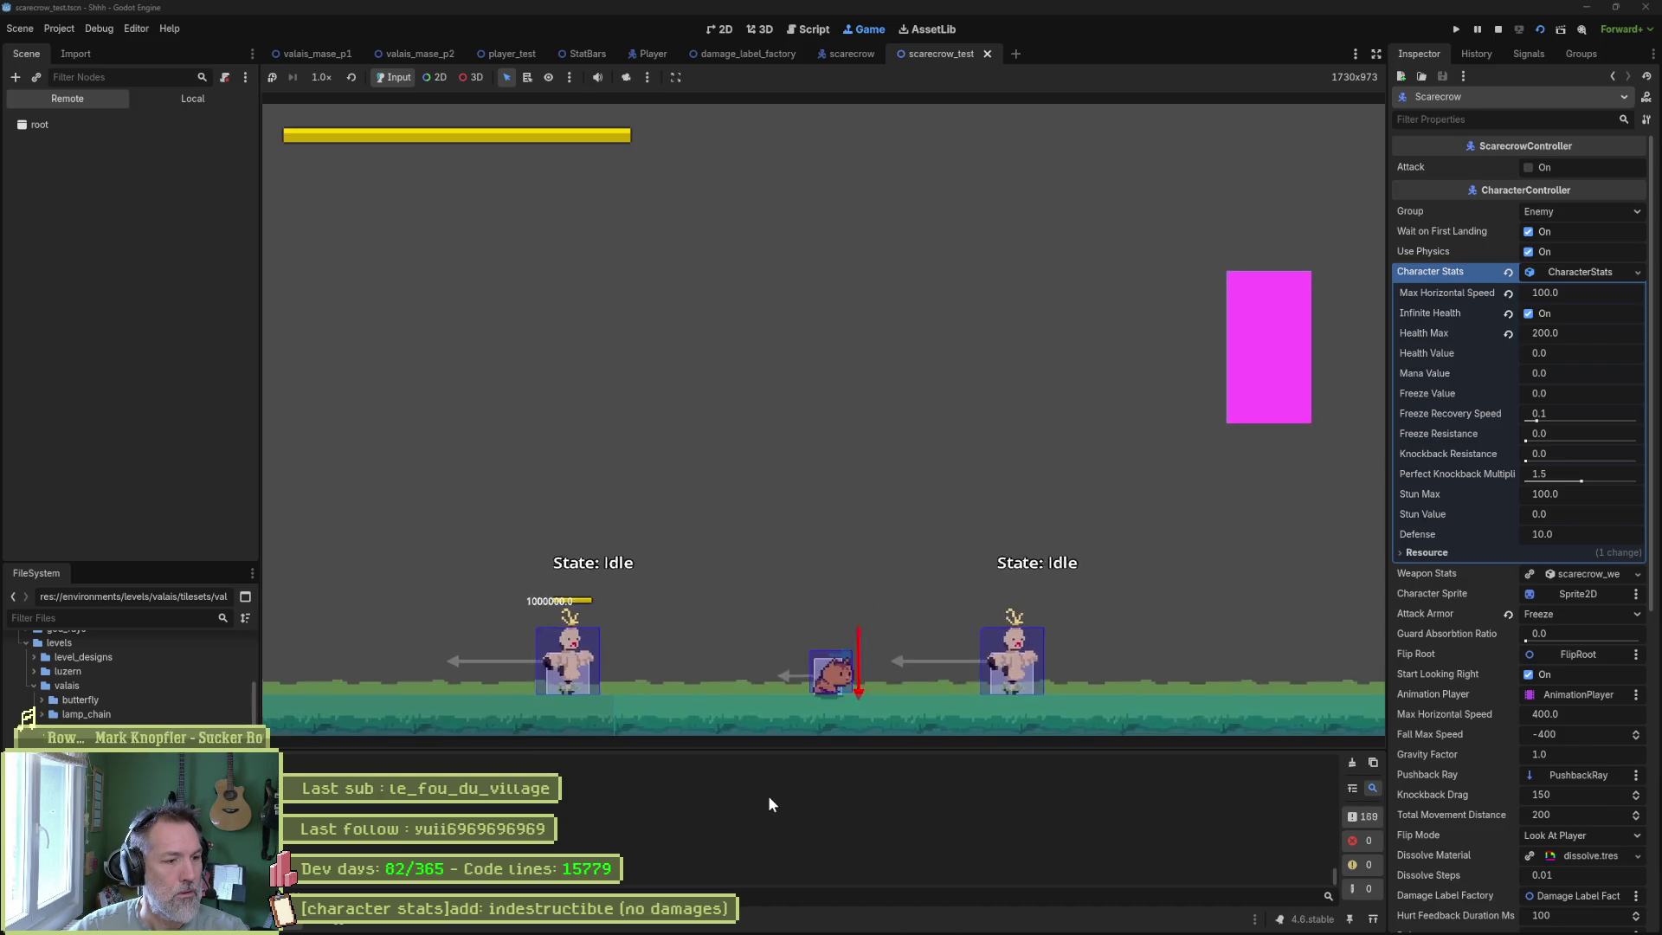
key("F8")
Delete the print("2") debug line from stat_bars_label.gd.
left_click_drag(1337, 876, 1050, 763)
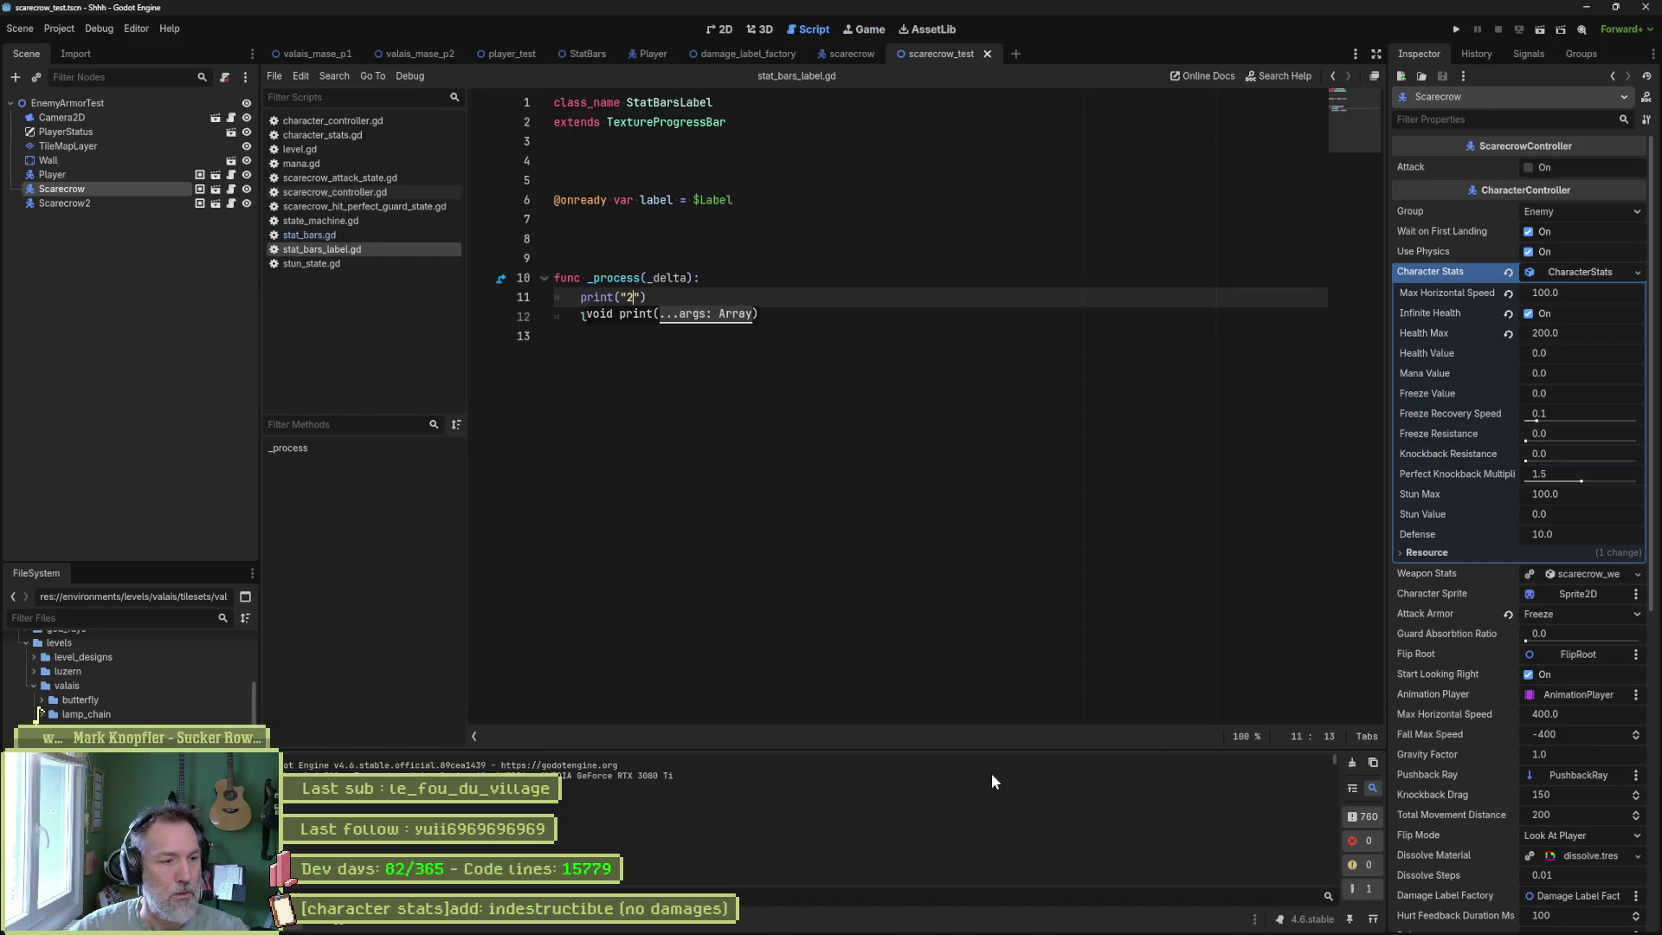
left_click(763, 297)
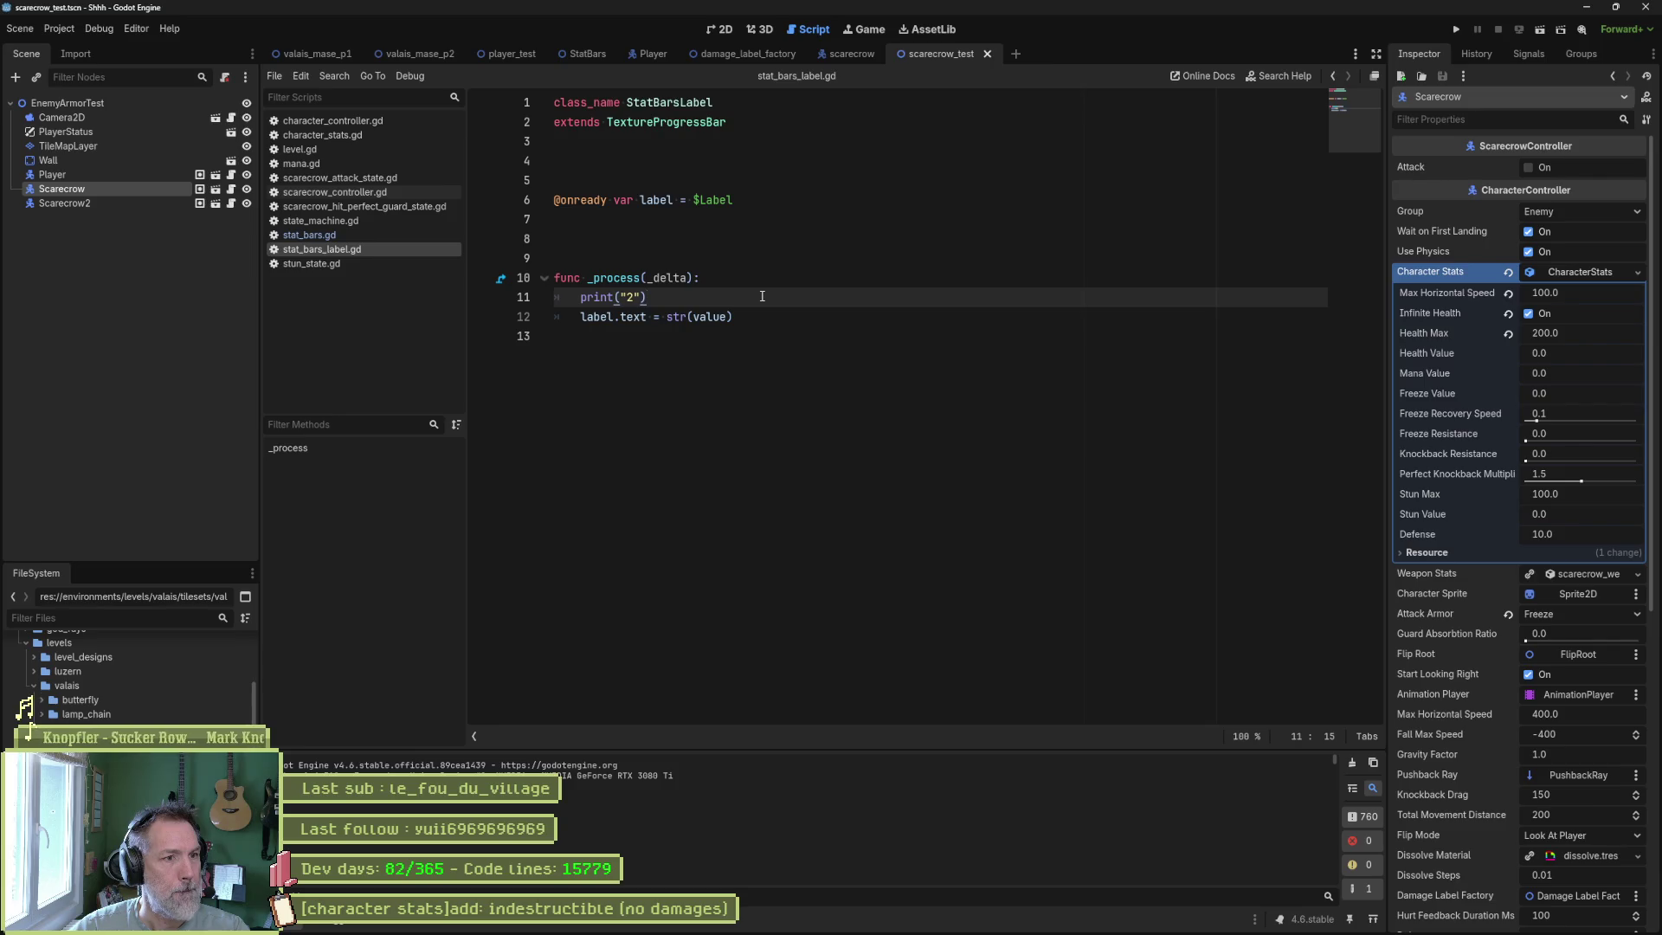
double_click(726, 317)
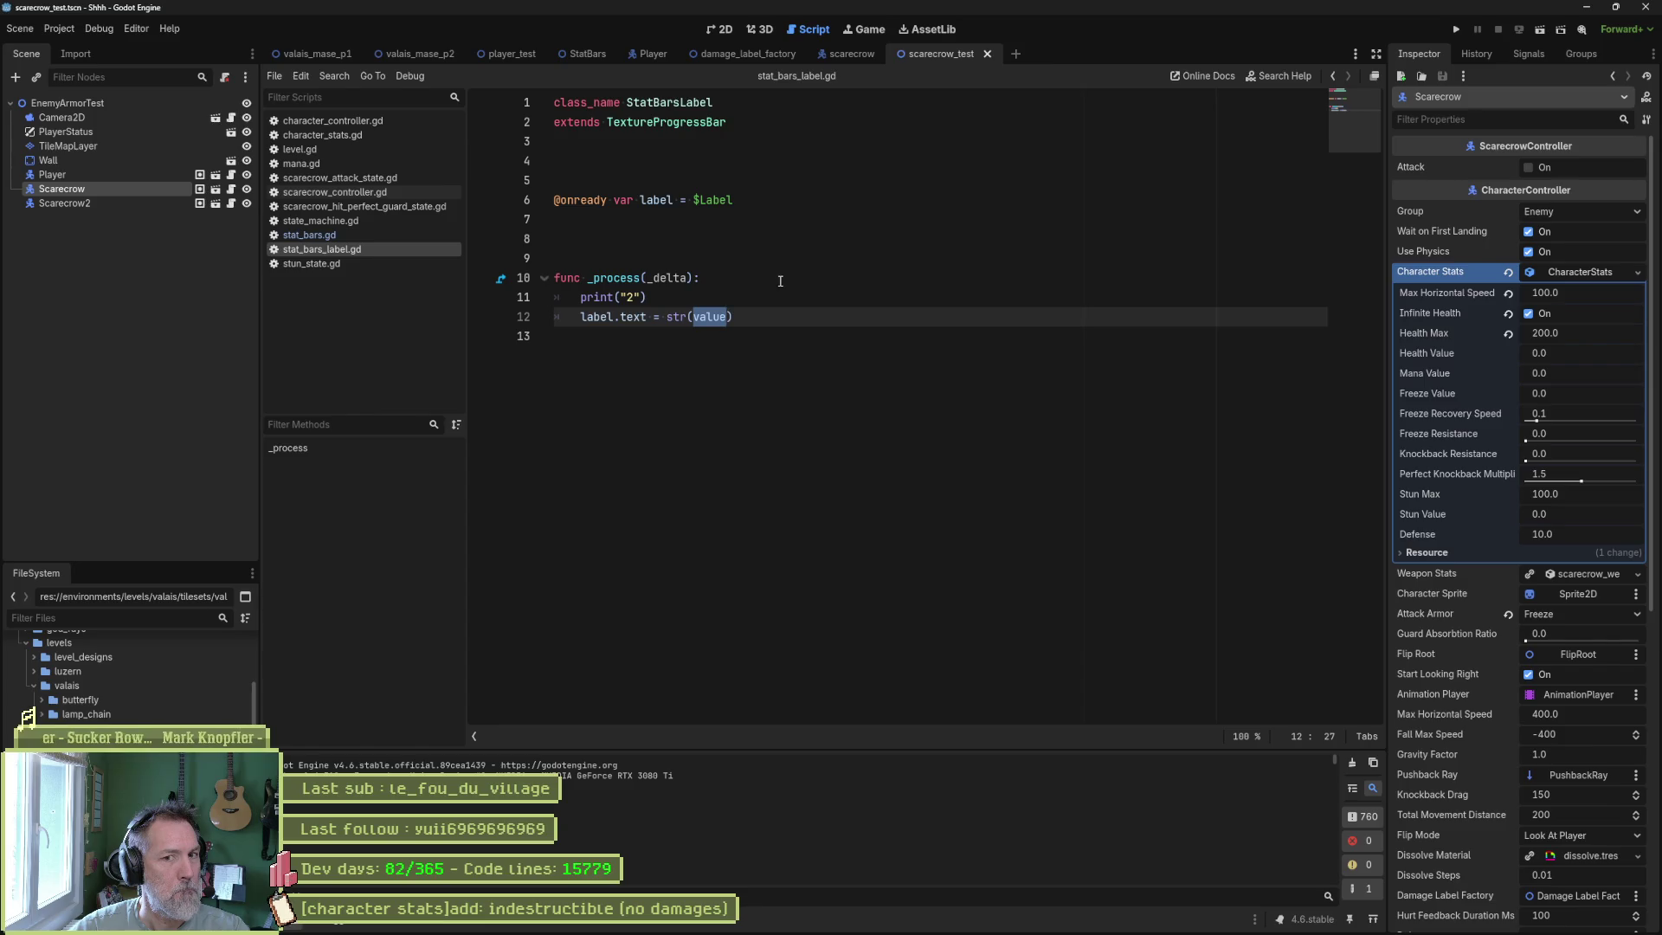
left_click(757, 295)
key("ctrl+shift+k")
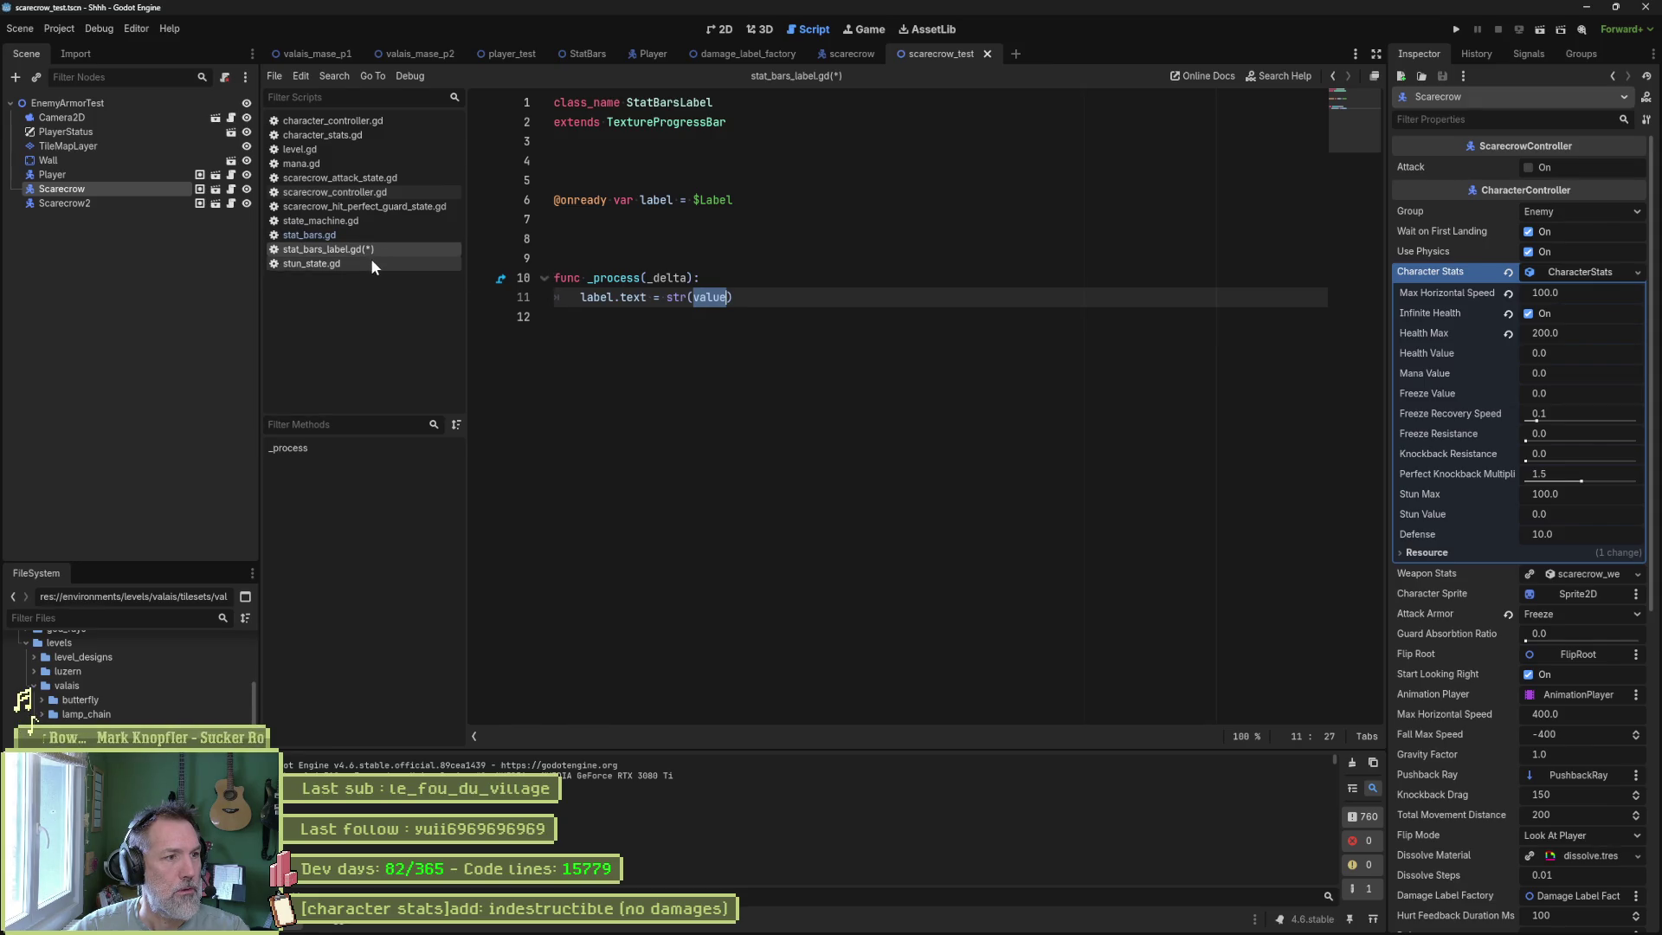
Select 'text' on line 37 of stat_bars.gd and save the script.
left_click(367, 237)
double_click(706, 473)
key("ctrl+s")
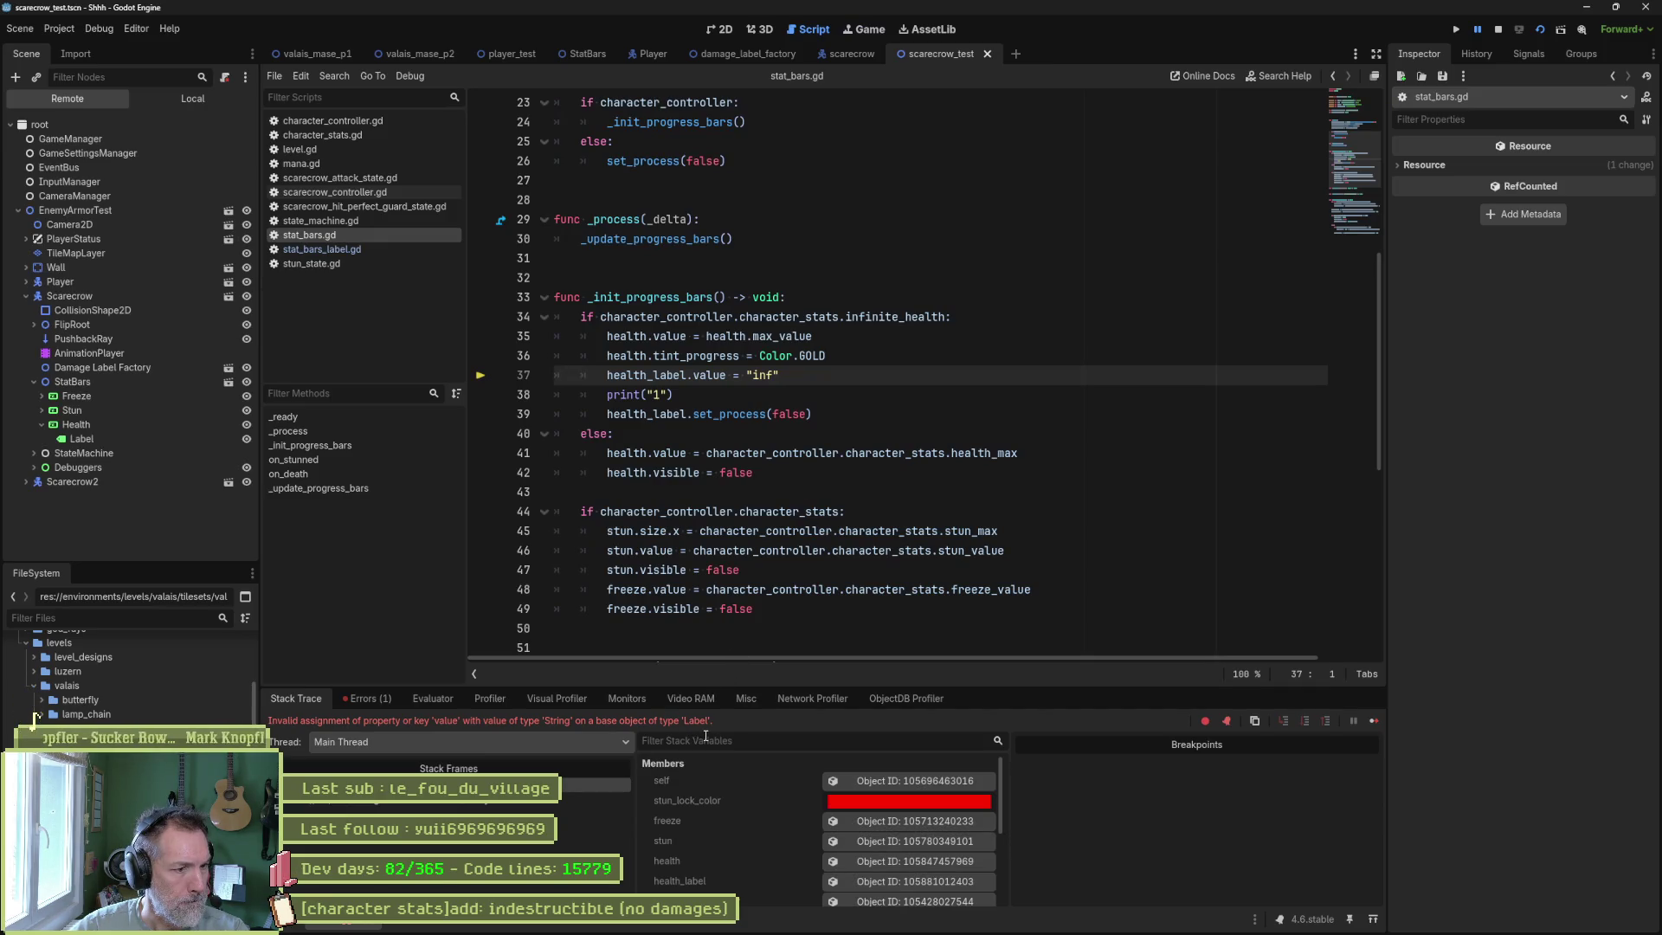
Stop the debug session after the invalid Label value assignment error.
key("F8")
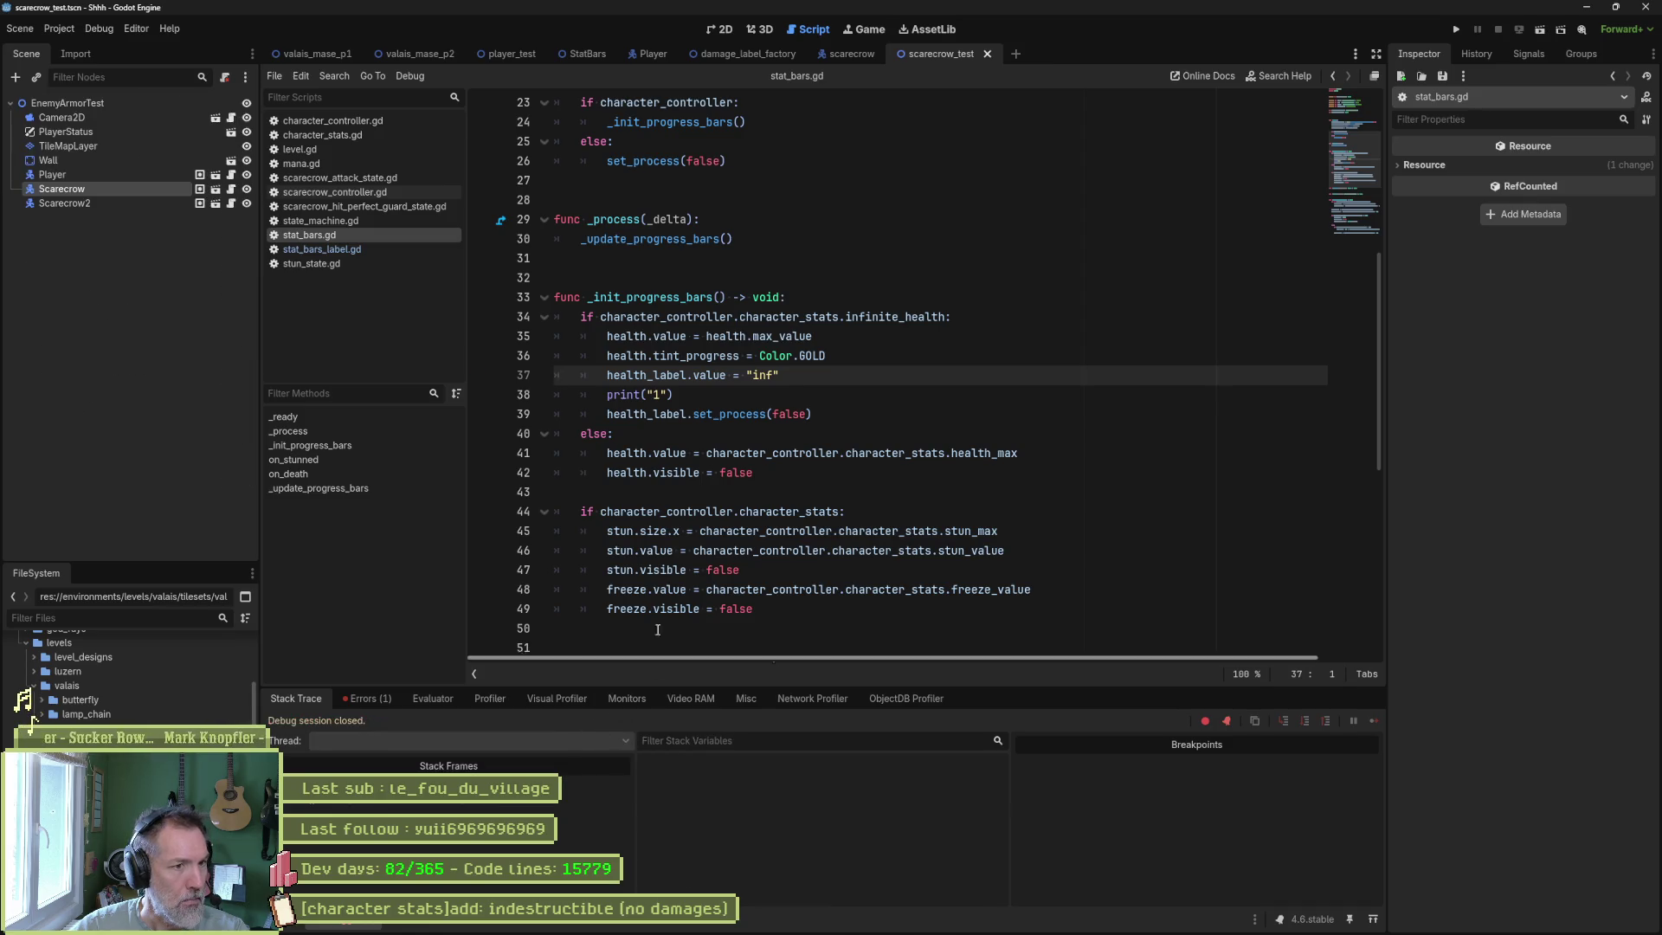
left_click(333, 250)
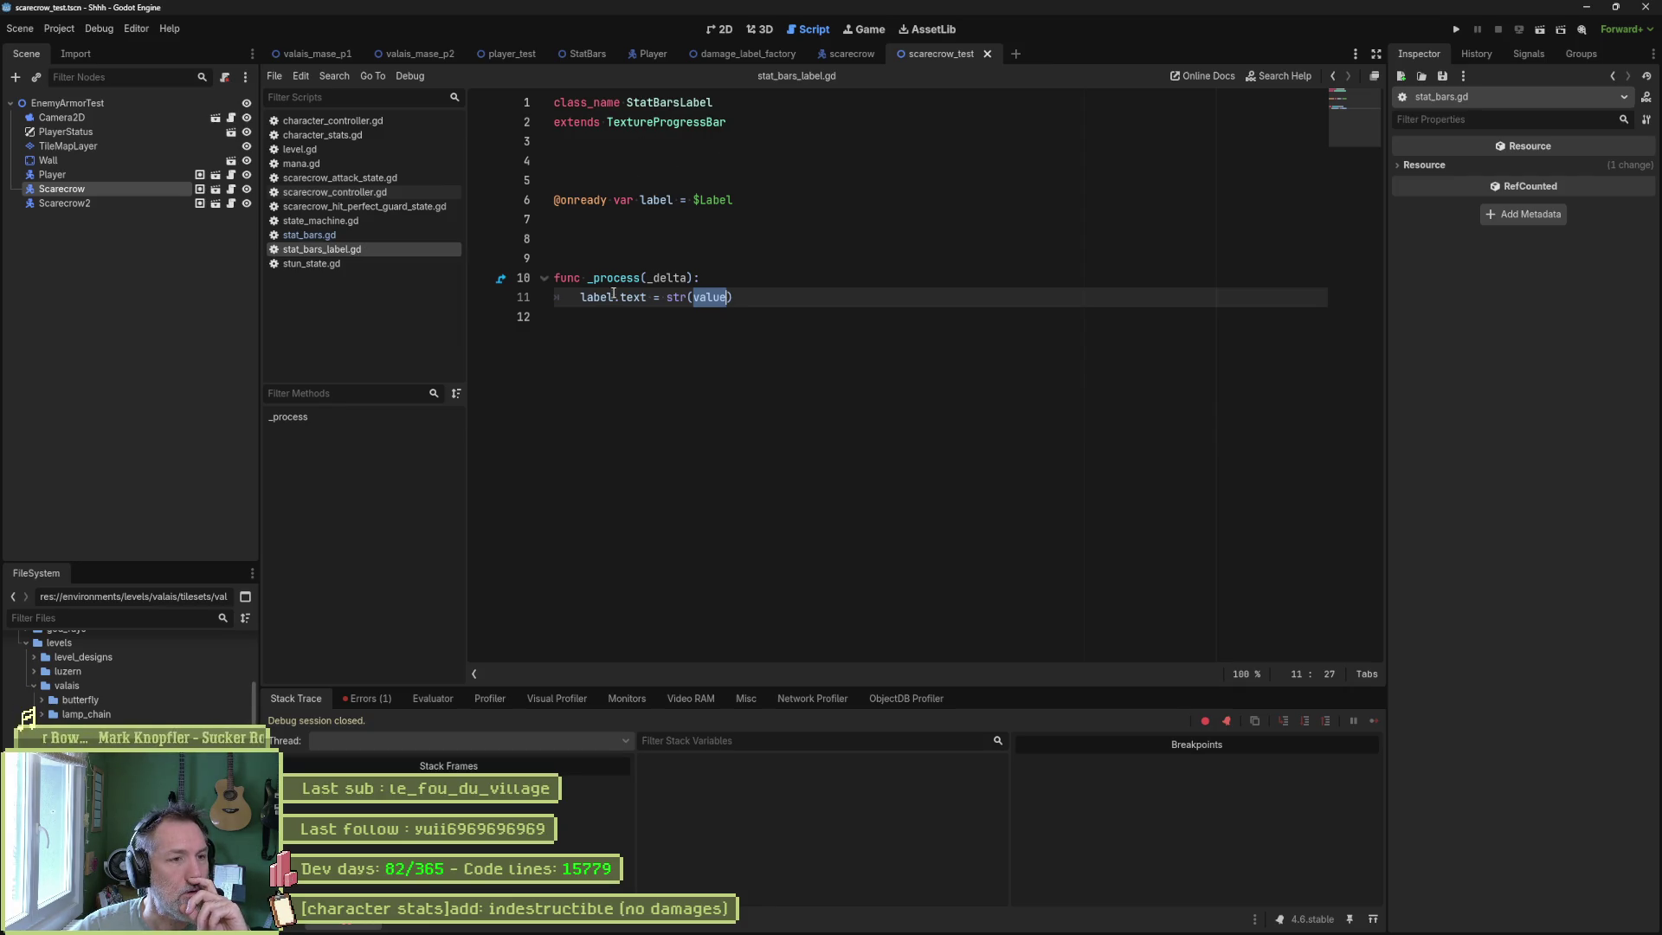
left_click_drag(581, 299, 642, 297)
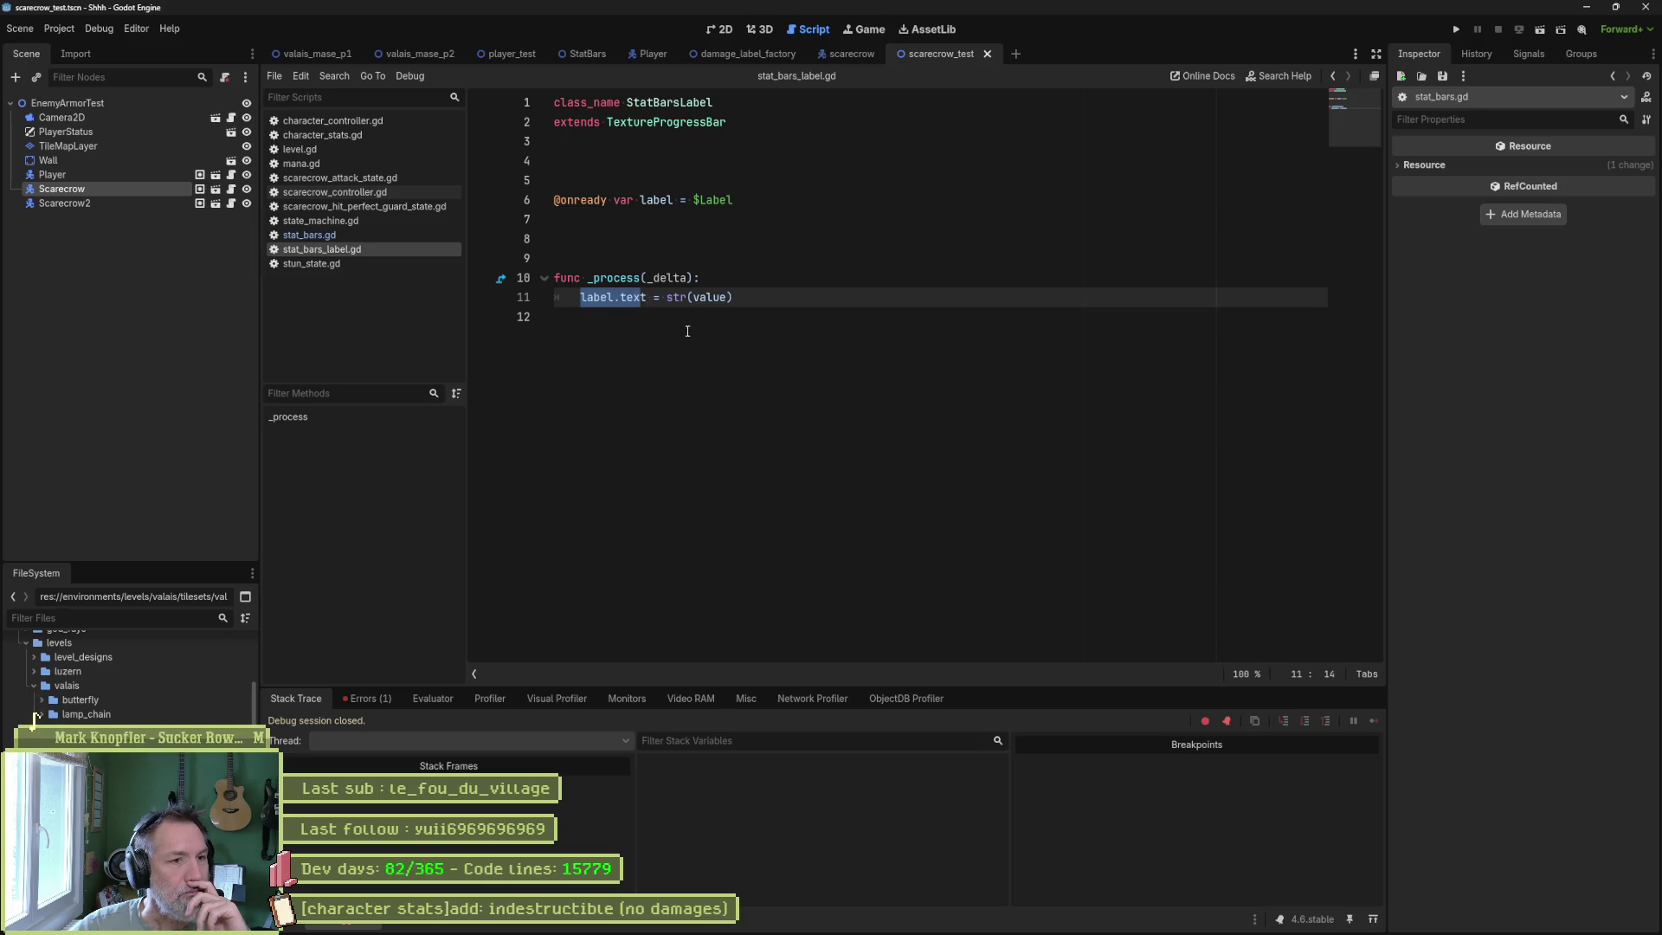
double_click(709, 299)
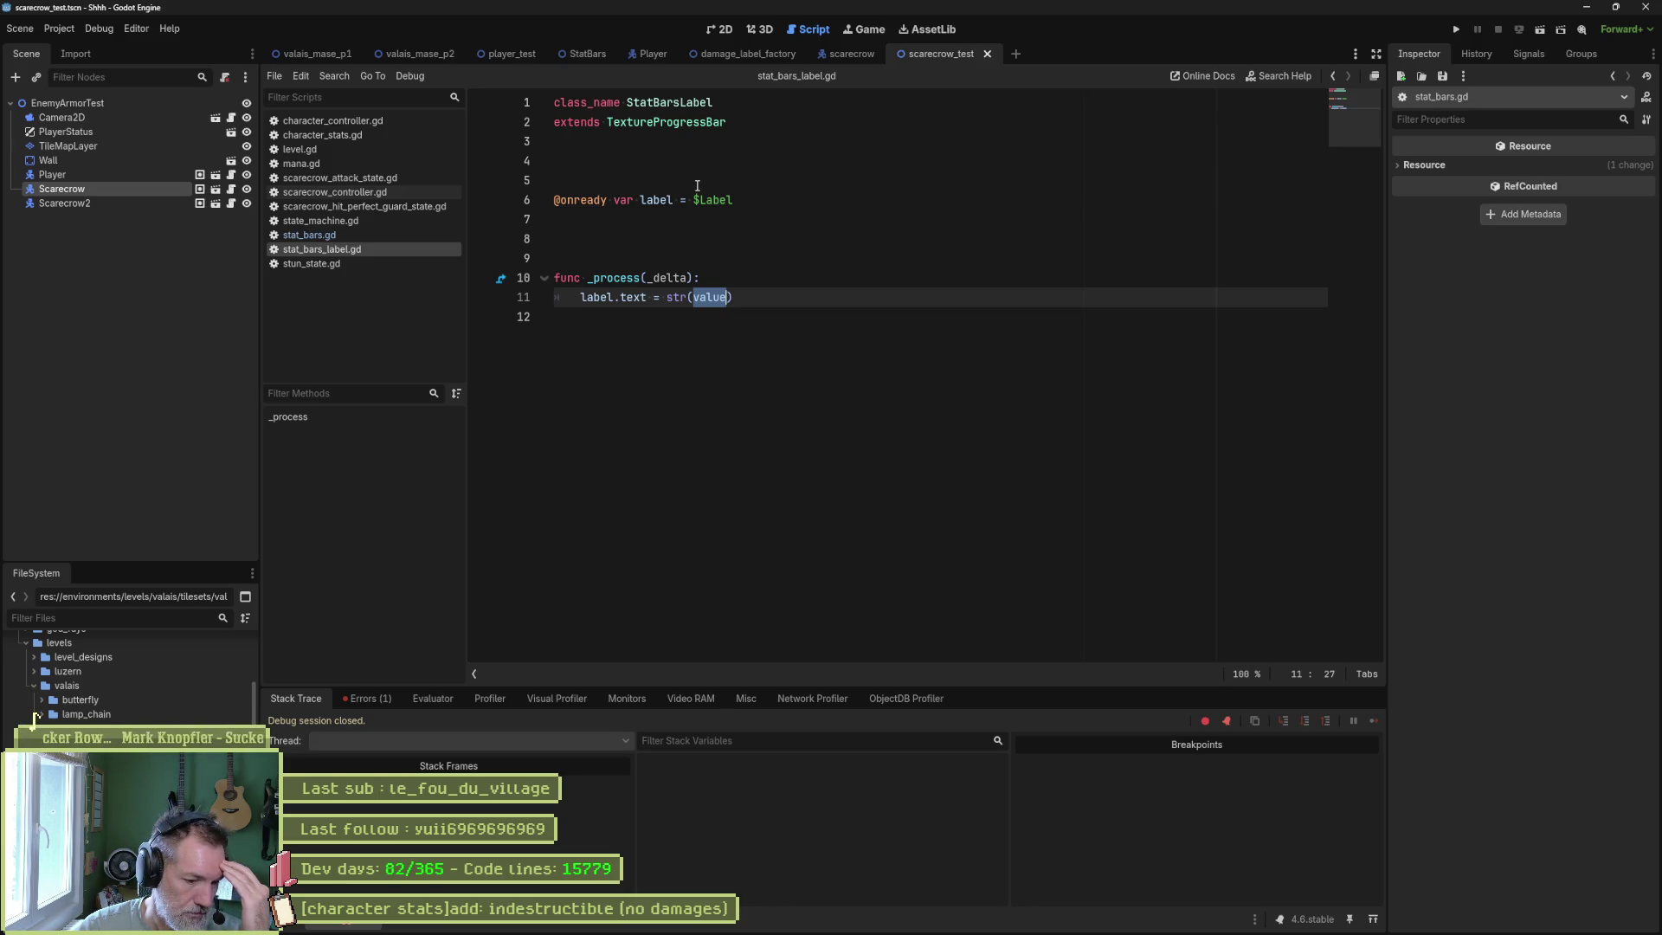
double_click(678, 297)
mouse_move(726, 299)
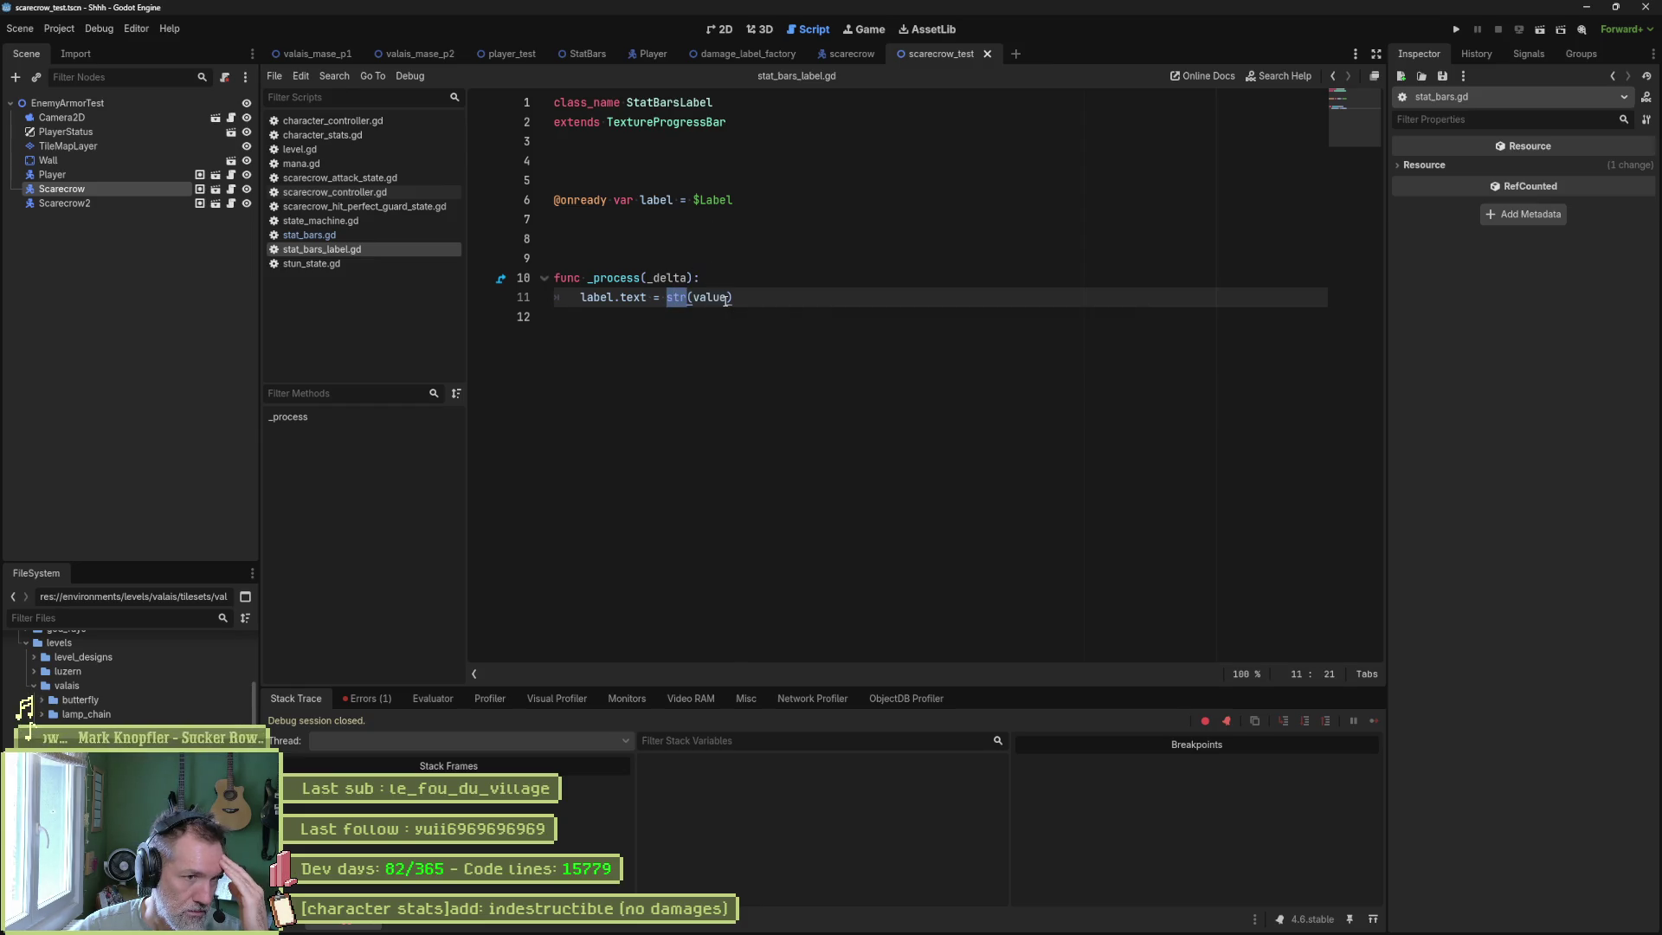
double_click(700, 297)
left_click_drag(709, 298, 691, 297)
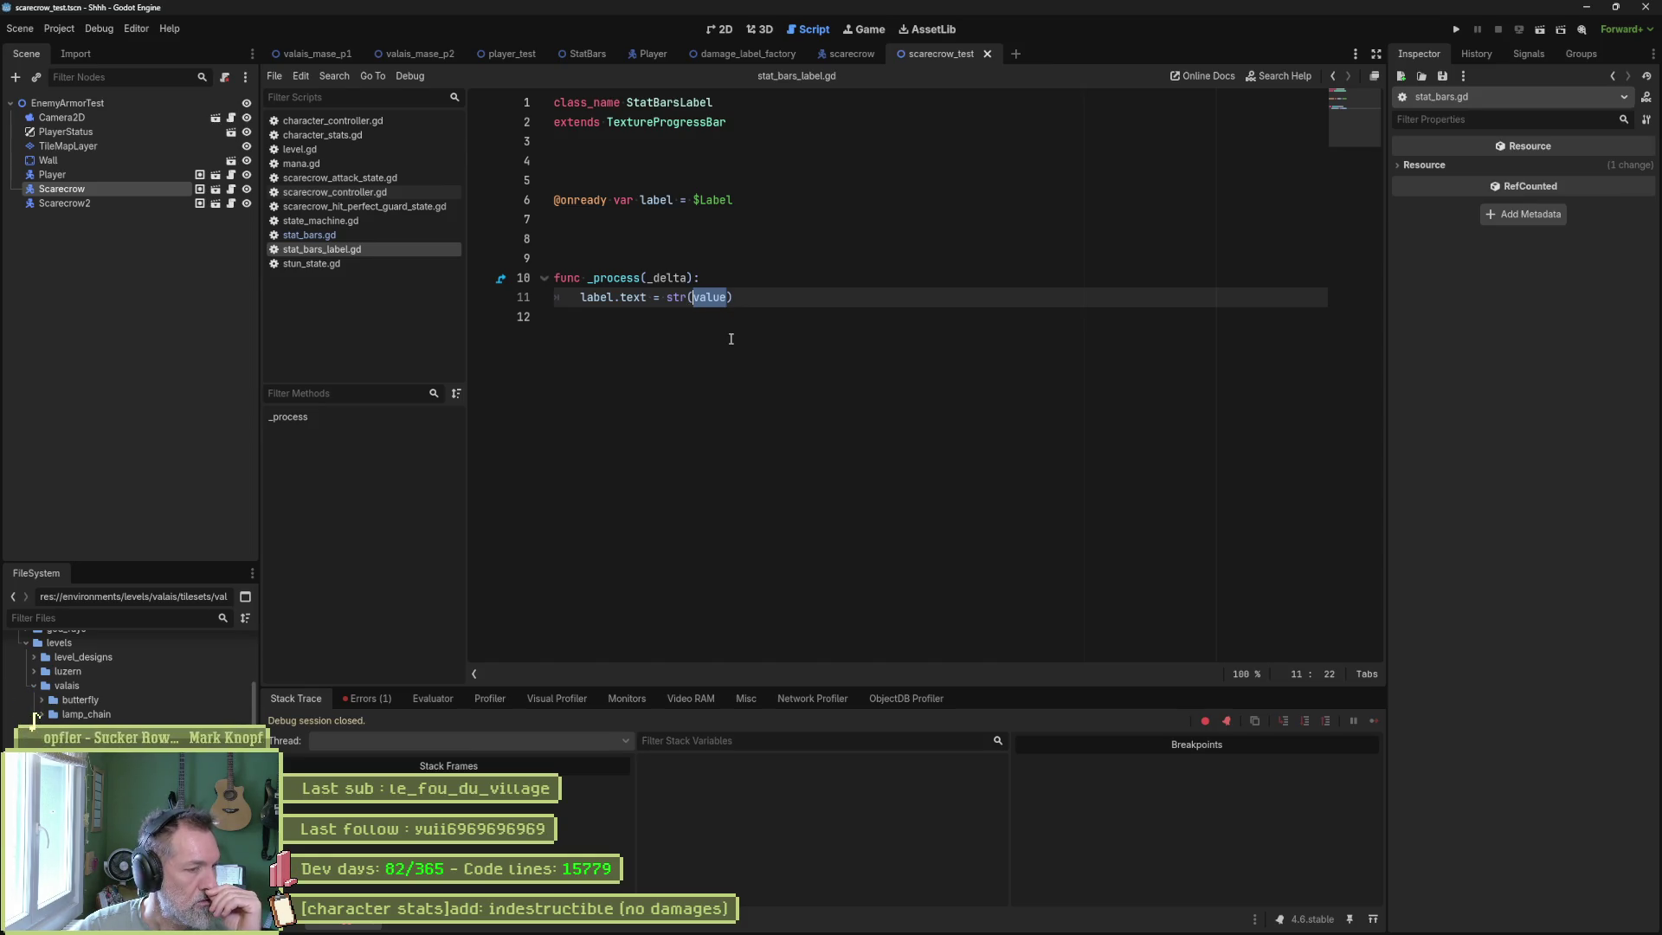
key("Up")
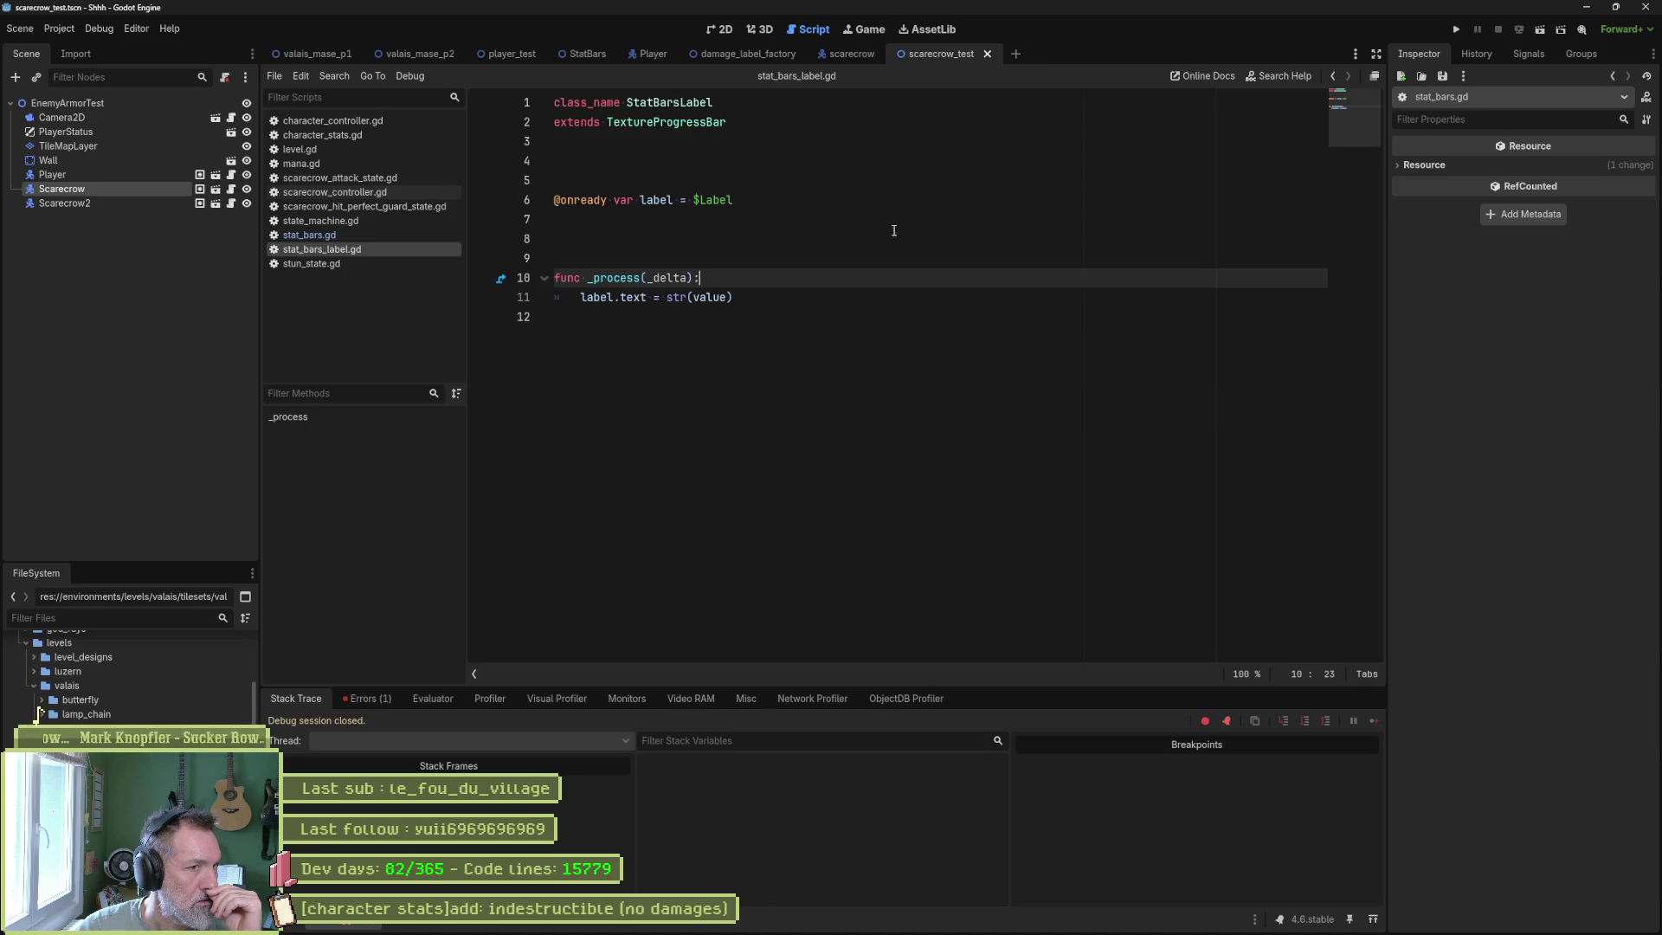
left_click(329, 234)
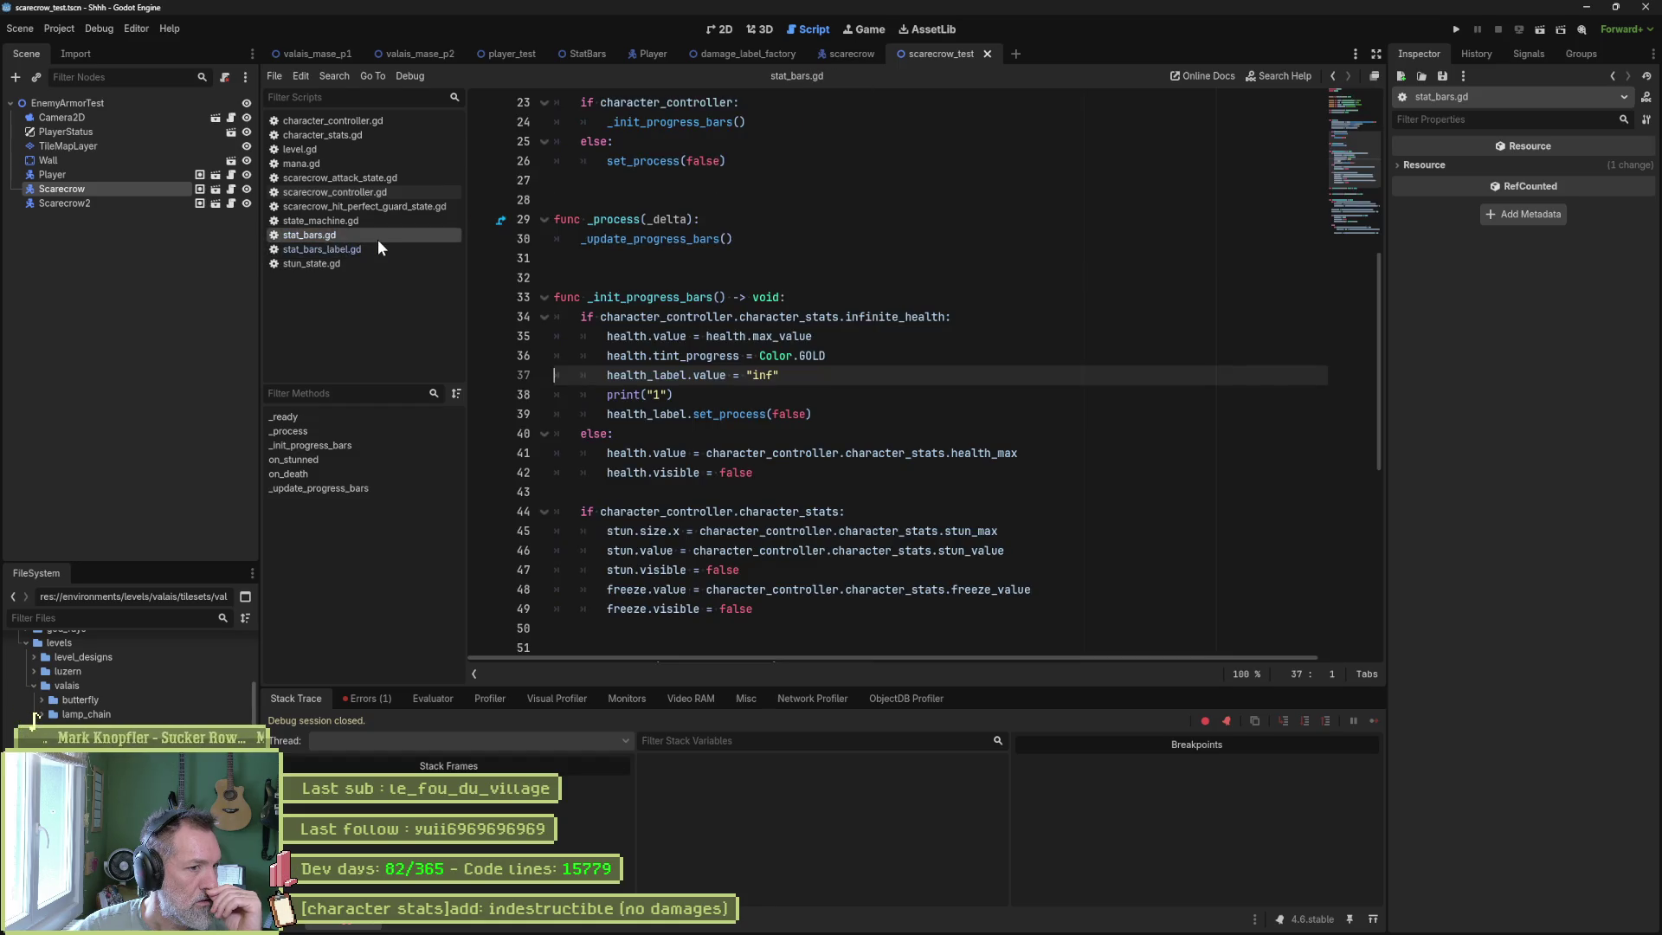
Undo the health_label.value assignment and the print("1") debug line in stat_bars.gd.
left_click(764, 394)
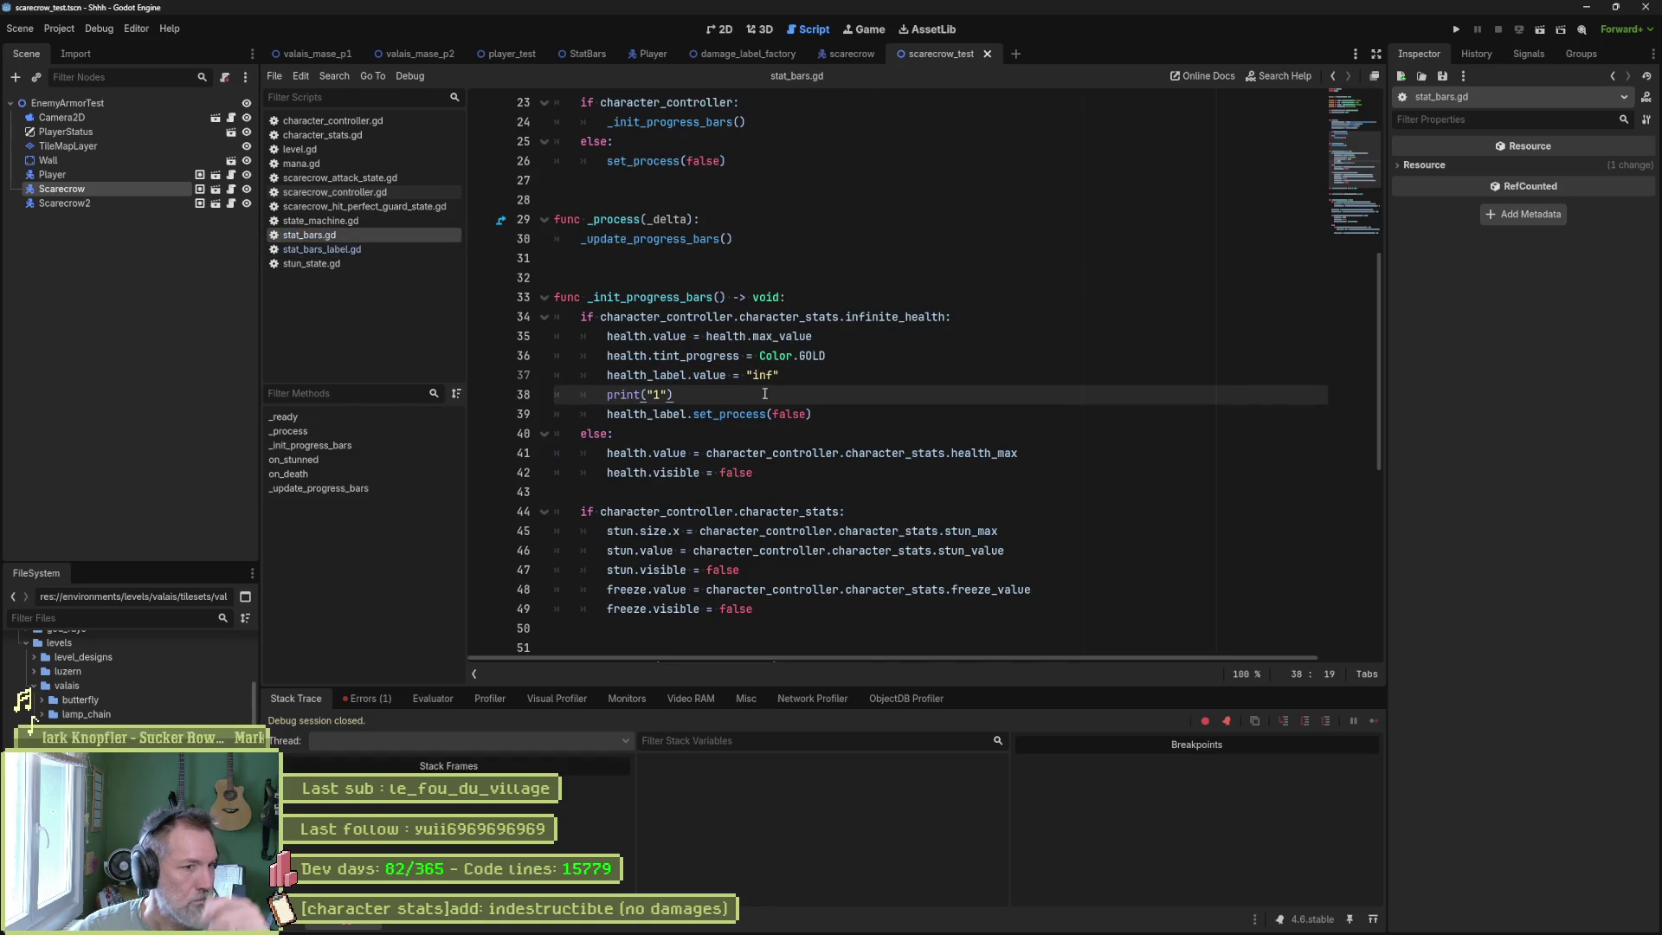
key("ctrl+z")
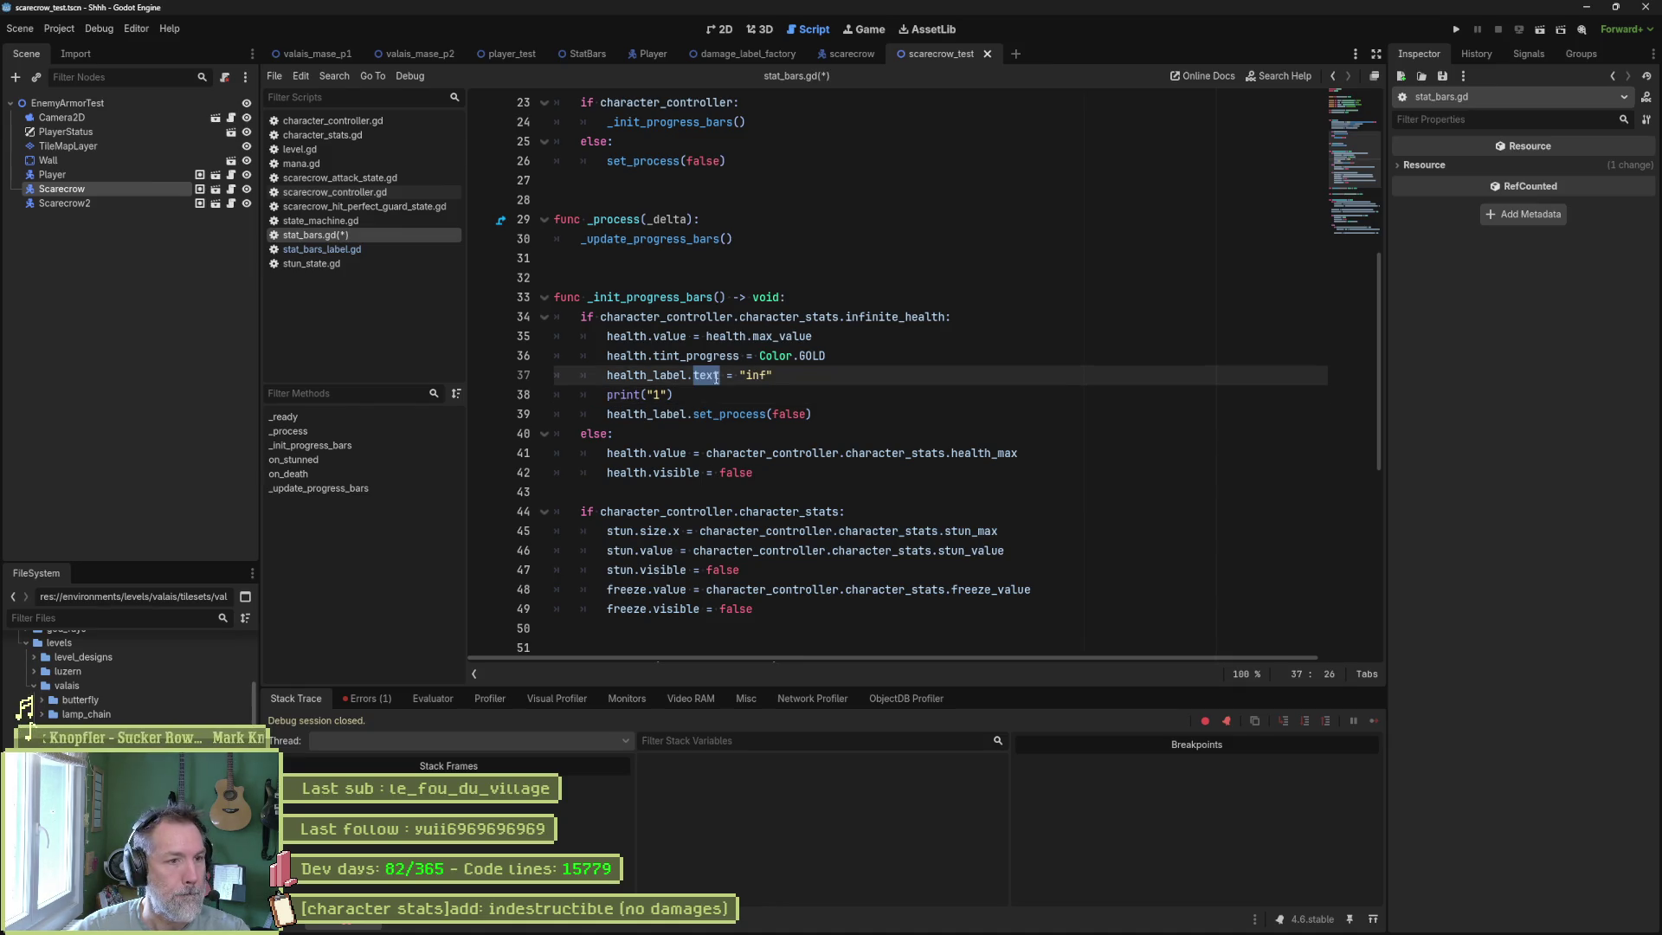
key("ctrl+z")
key("ctrl+z")
Open the Node documentation for set_process from line 38 of stat_bars.gd.
left_click(369, 249)
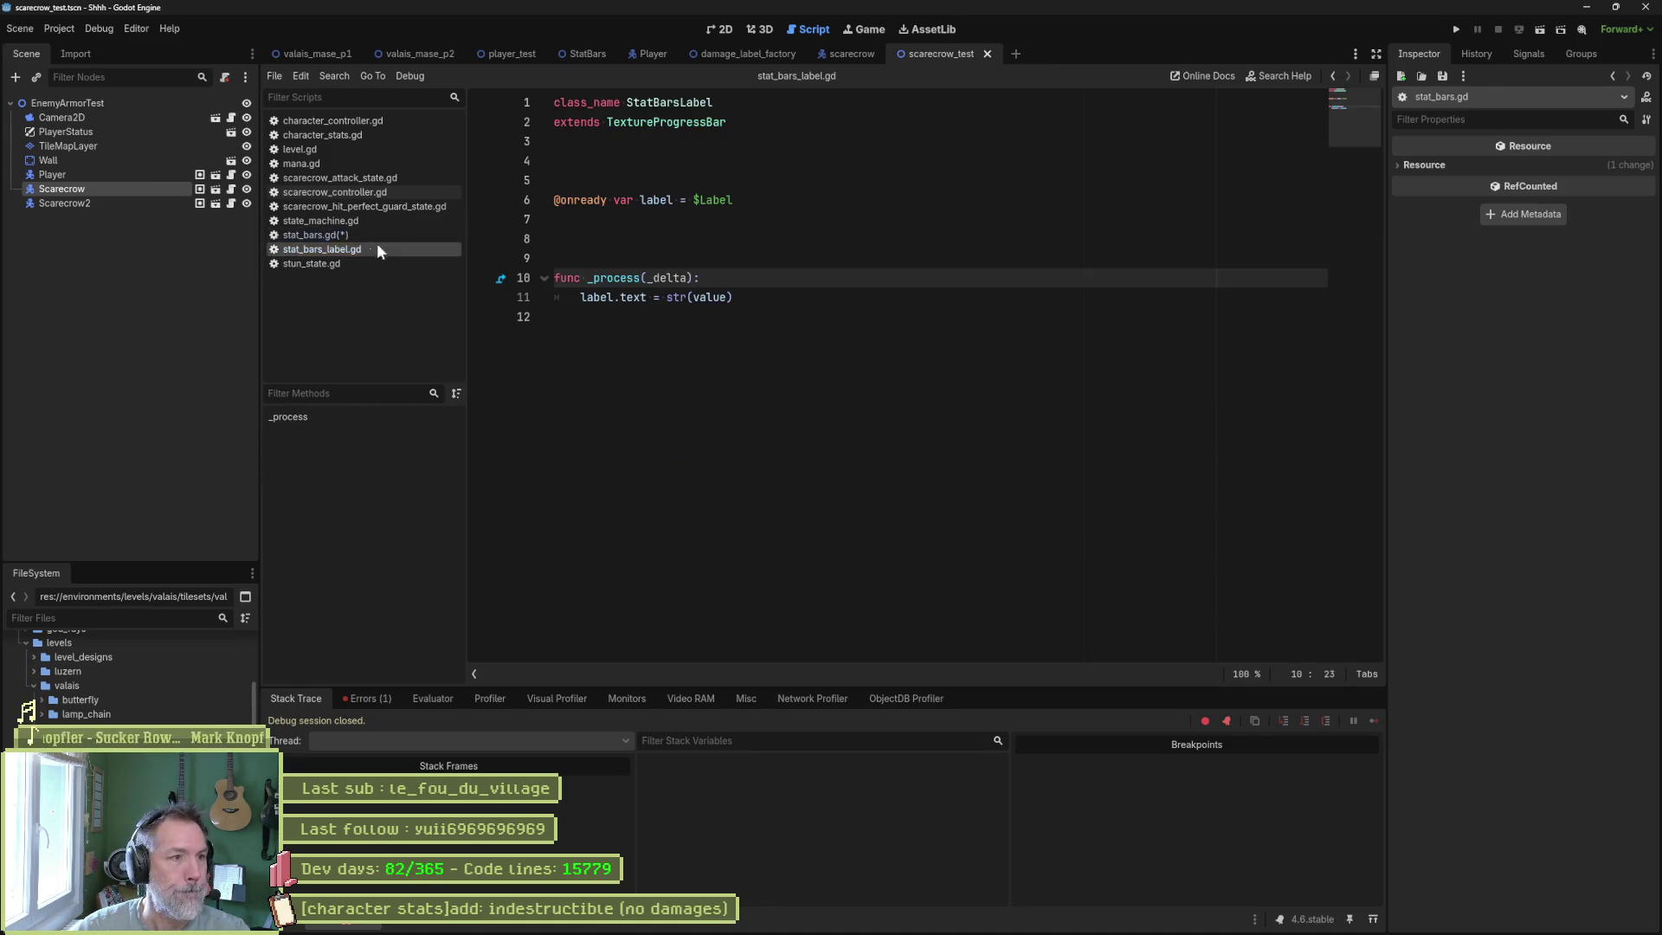
left_click(401, 236)
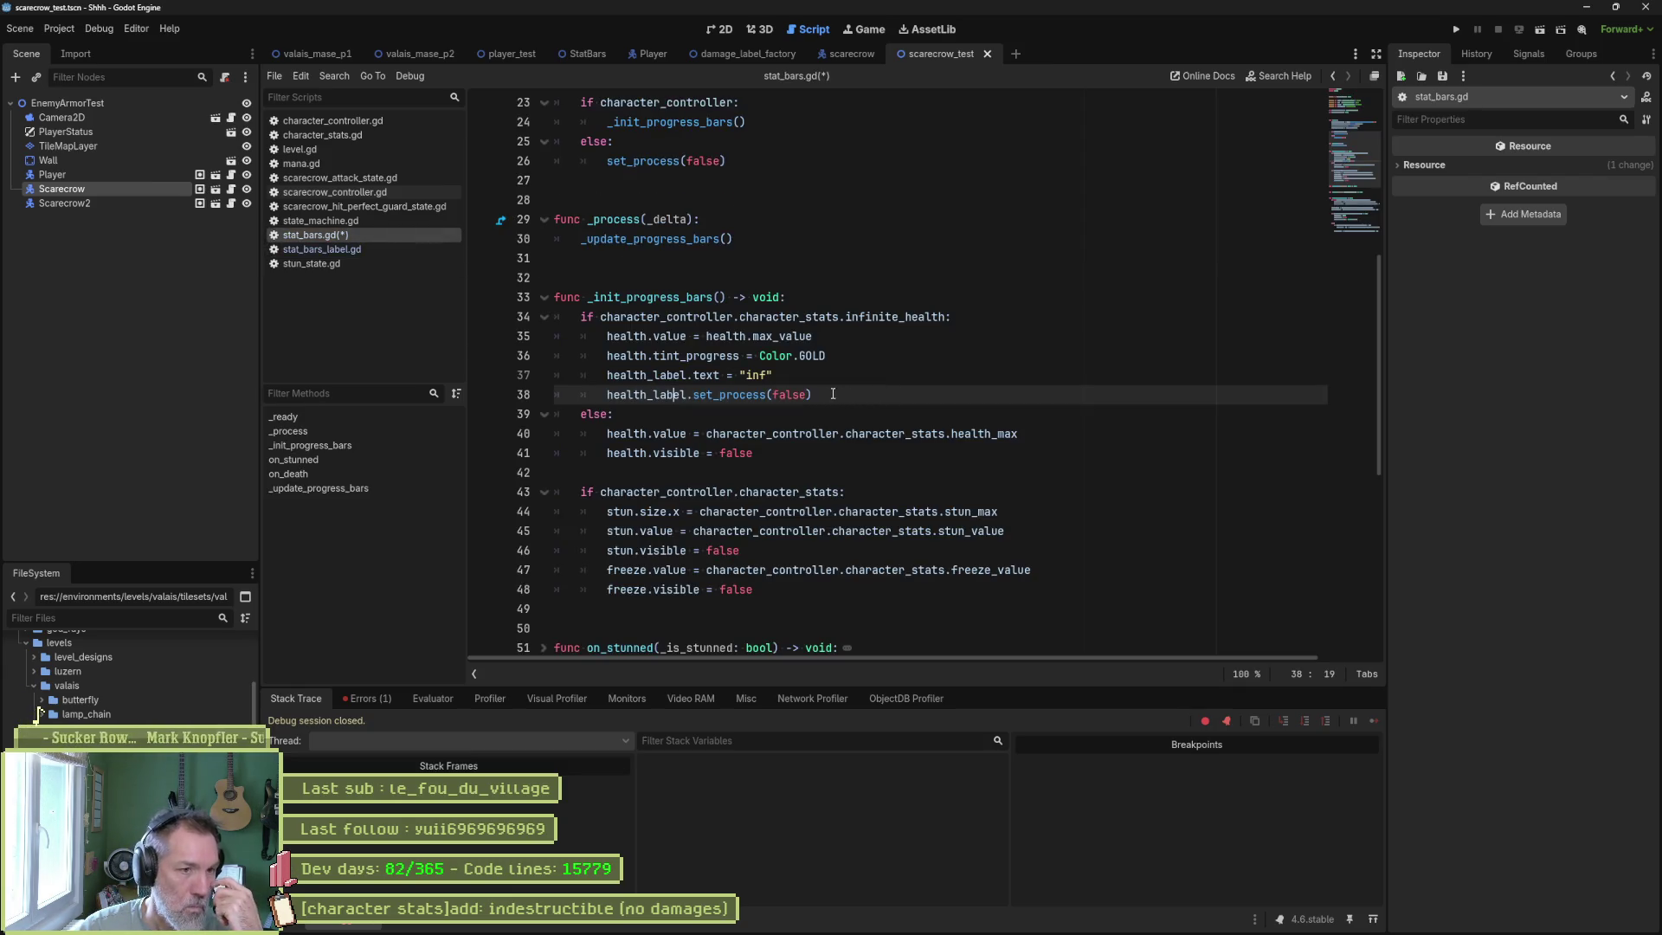
left_click(753, 396)
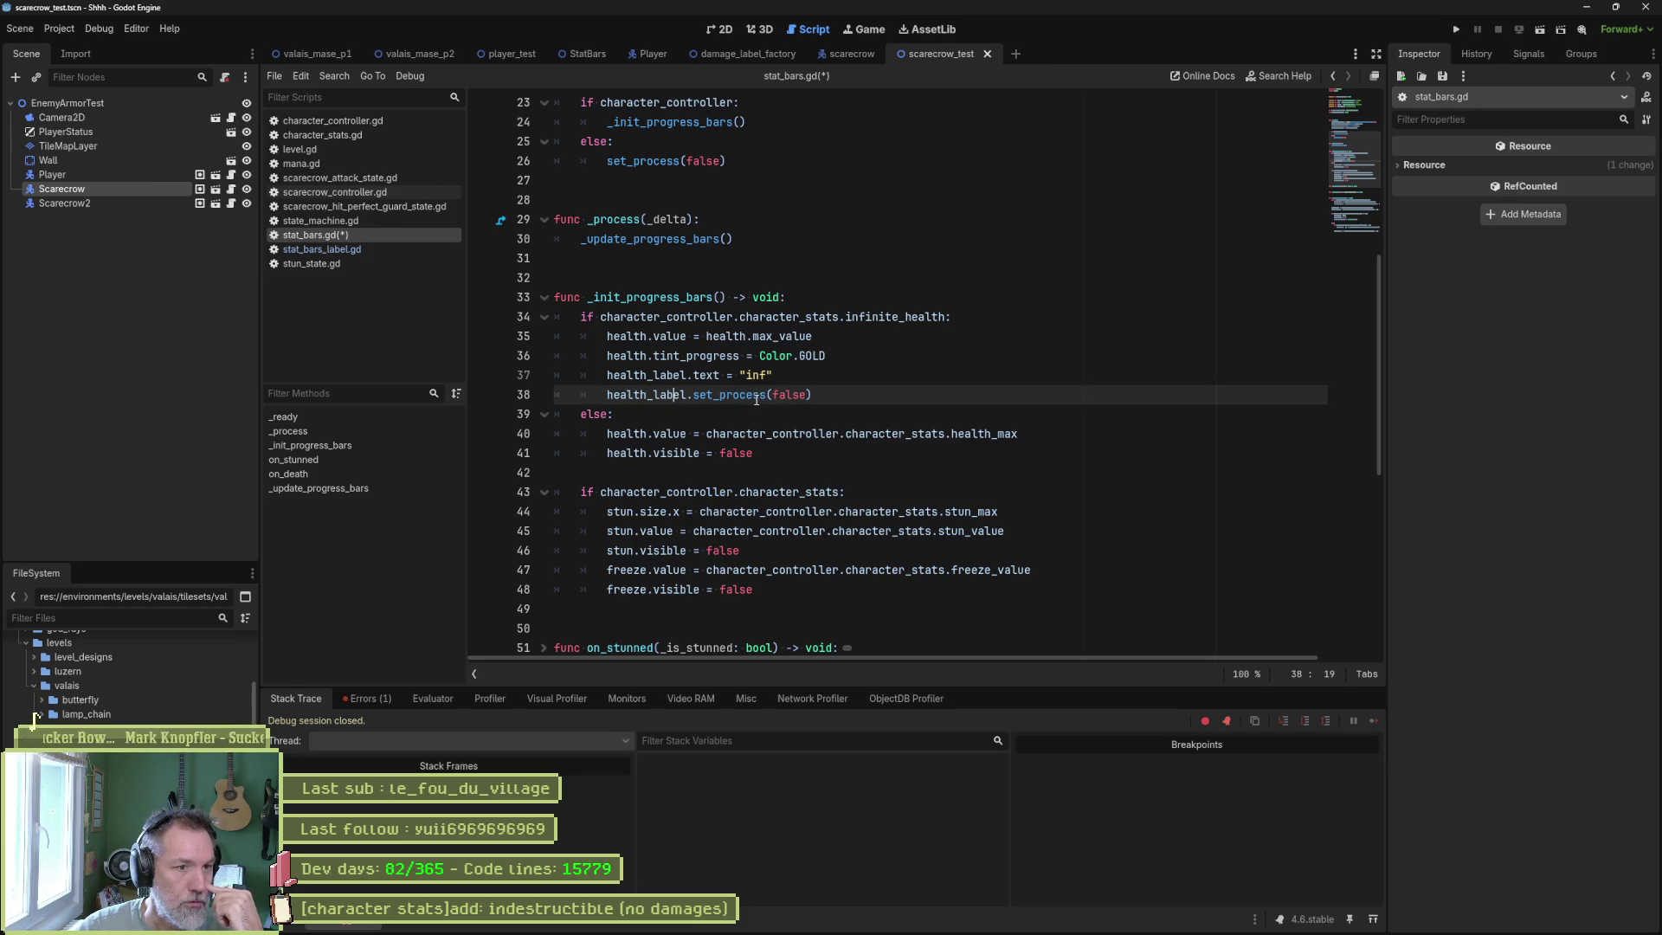
left_click(753, 395, "ctrl")
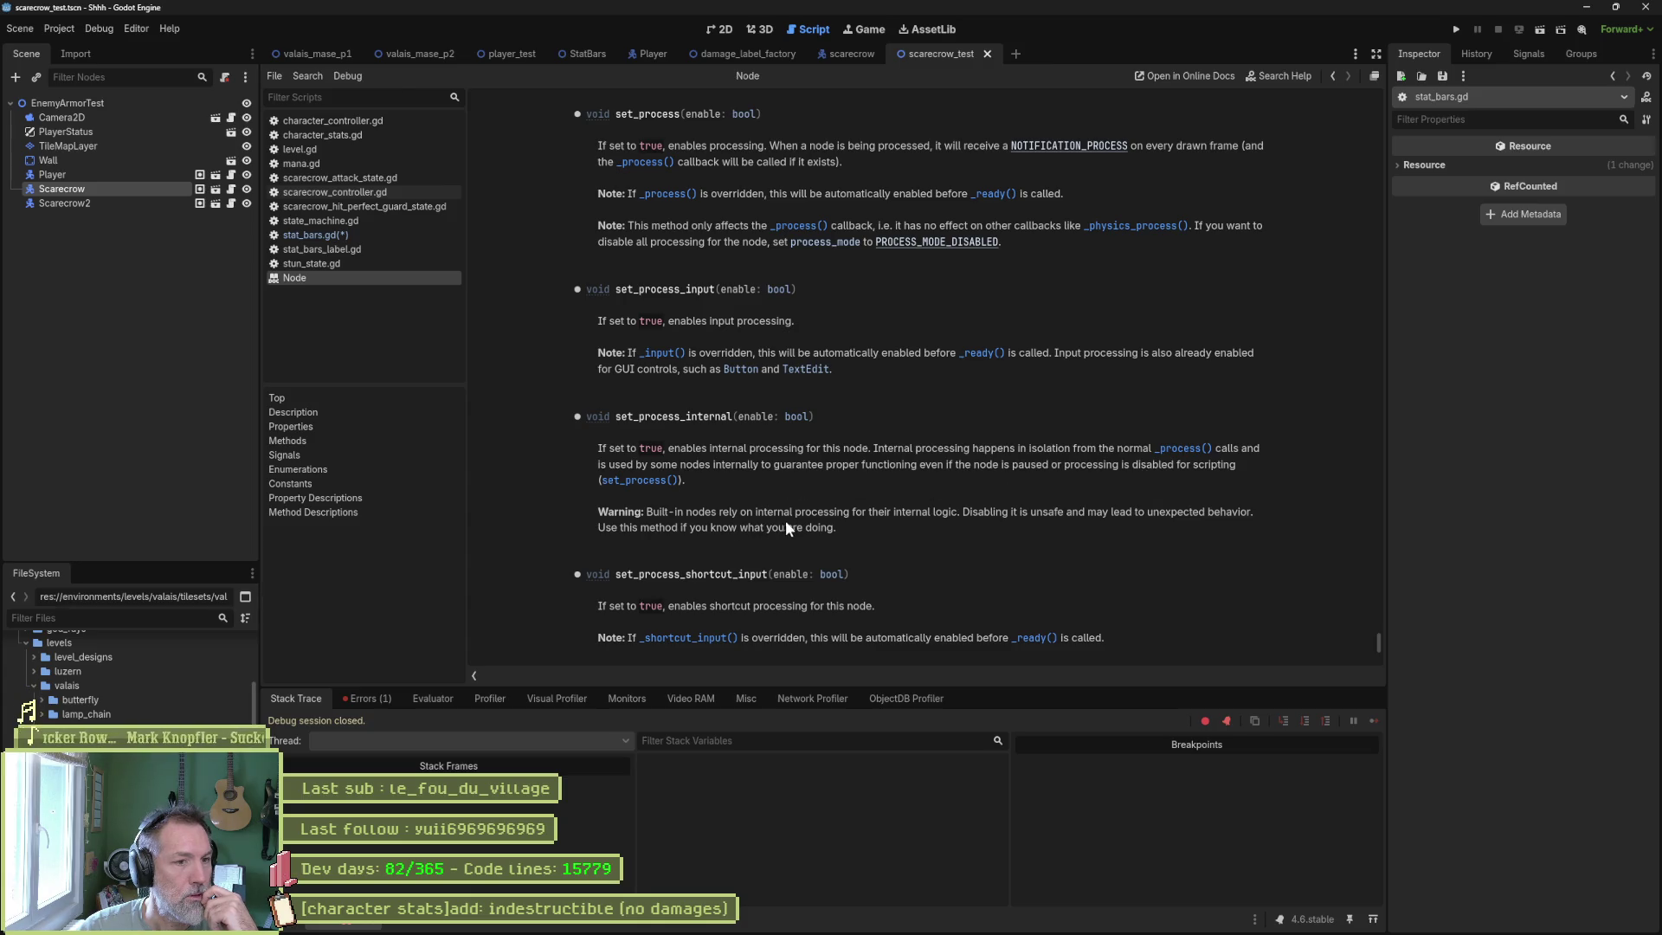
Read the set_process docs, then try replacing set_process on line 38 of stat_bars.gd.
scroll(765, 589, "down", 3)
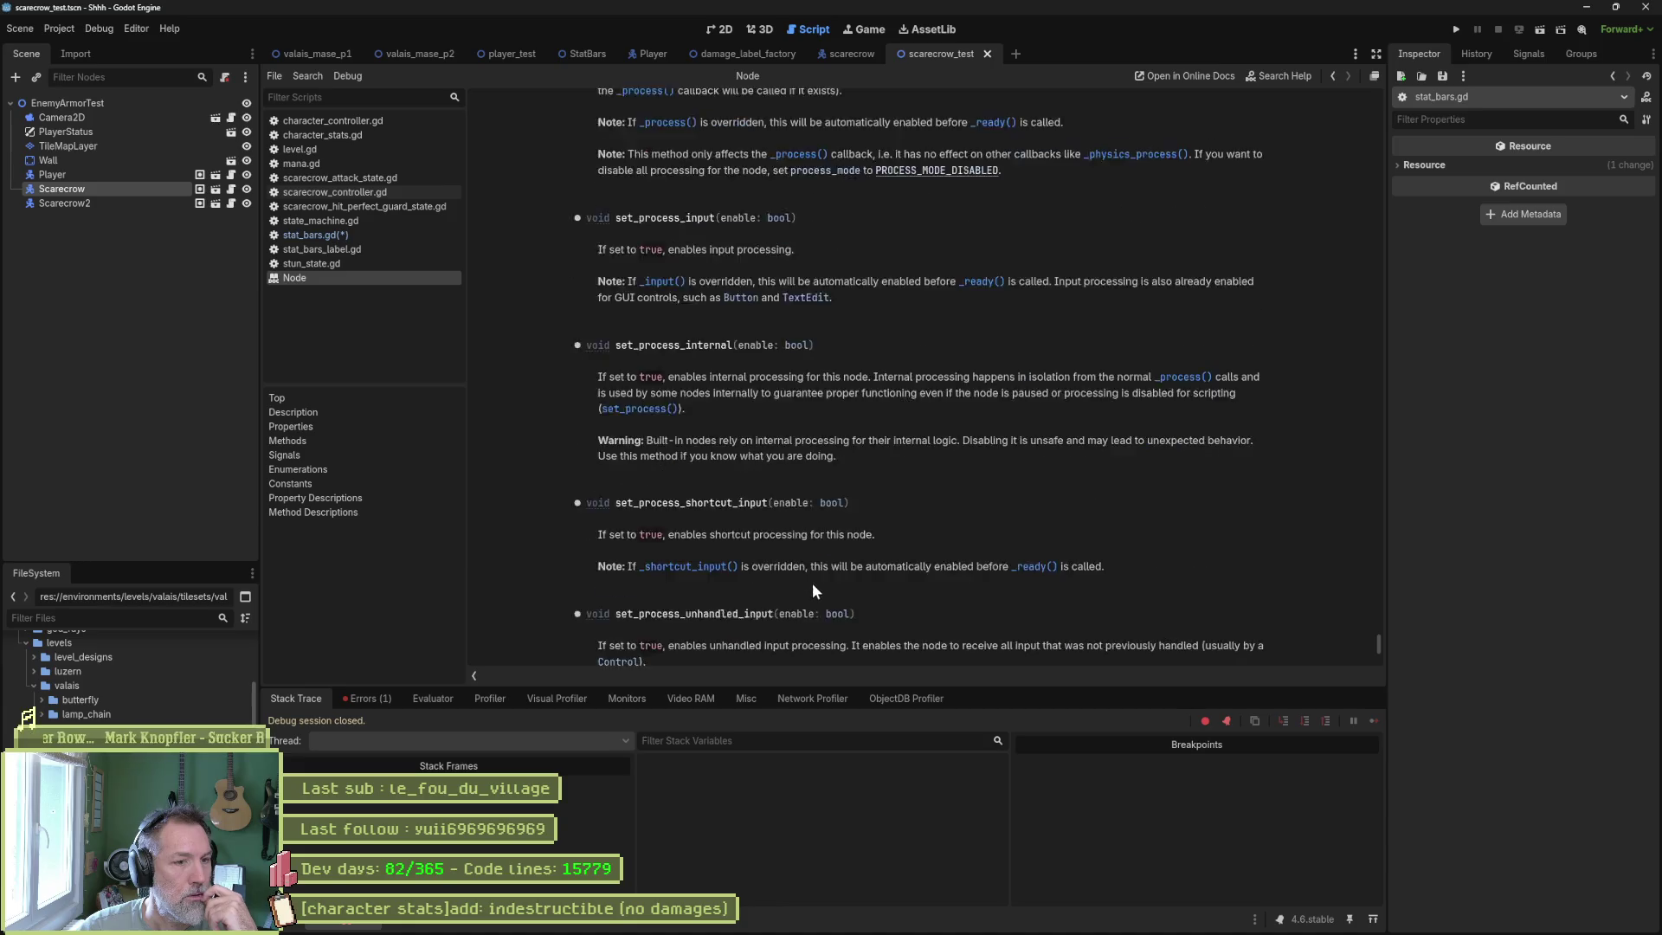
scroll(786, 502, "down", 1)
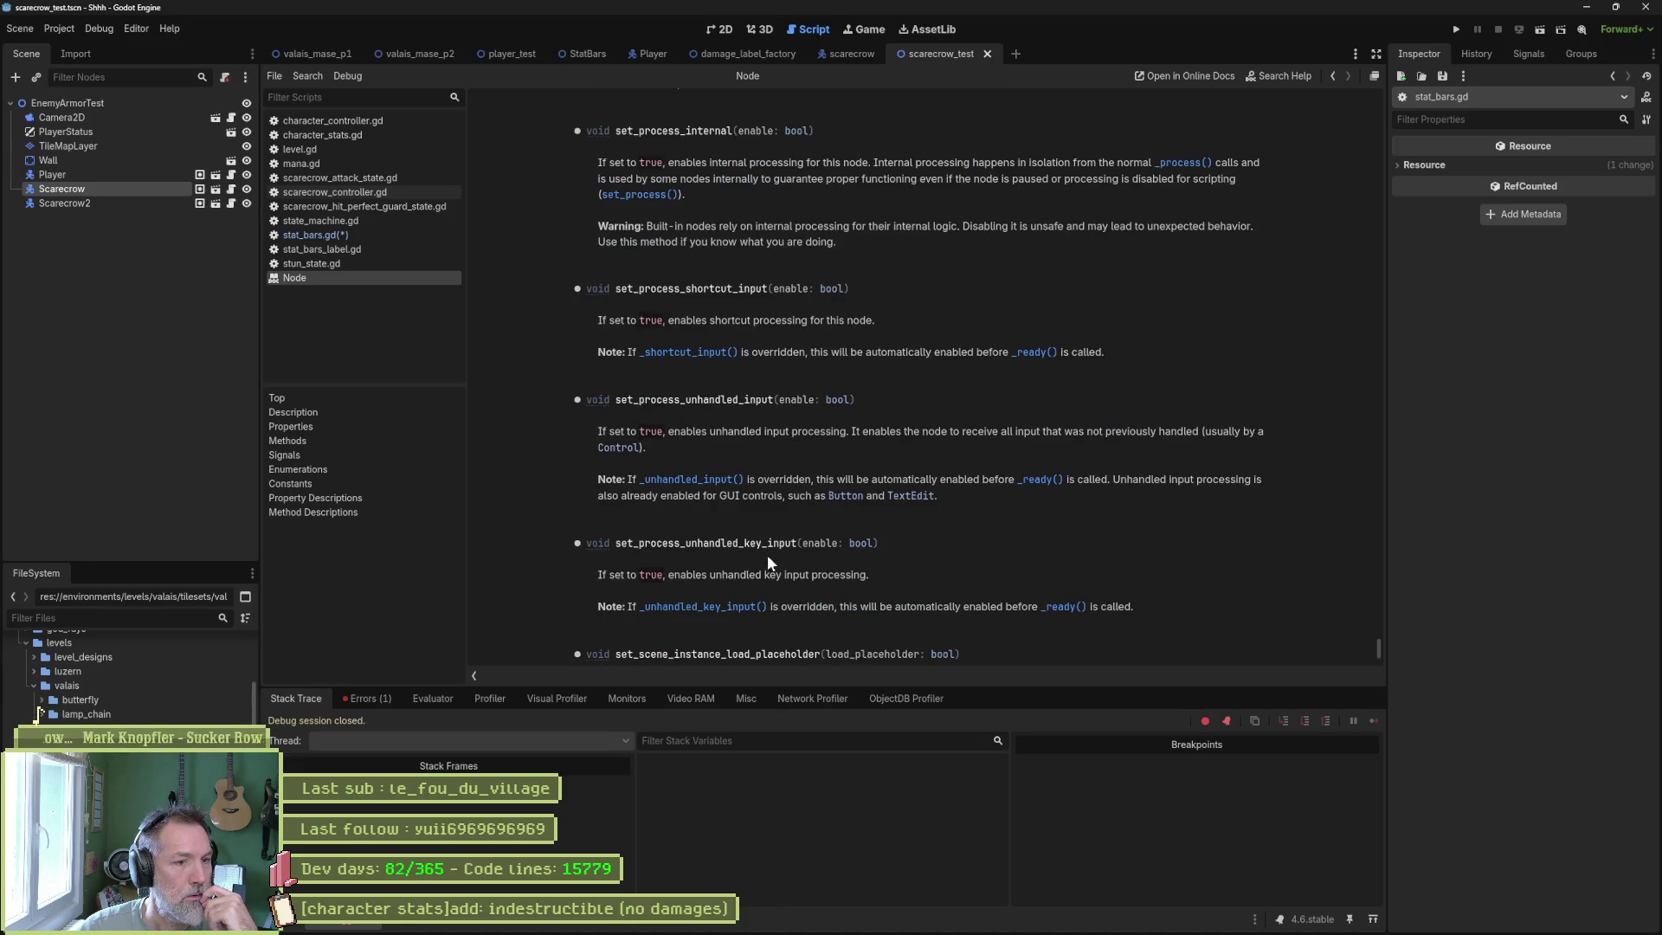
scroll(739, 564, "down", 2)
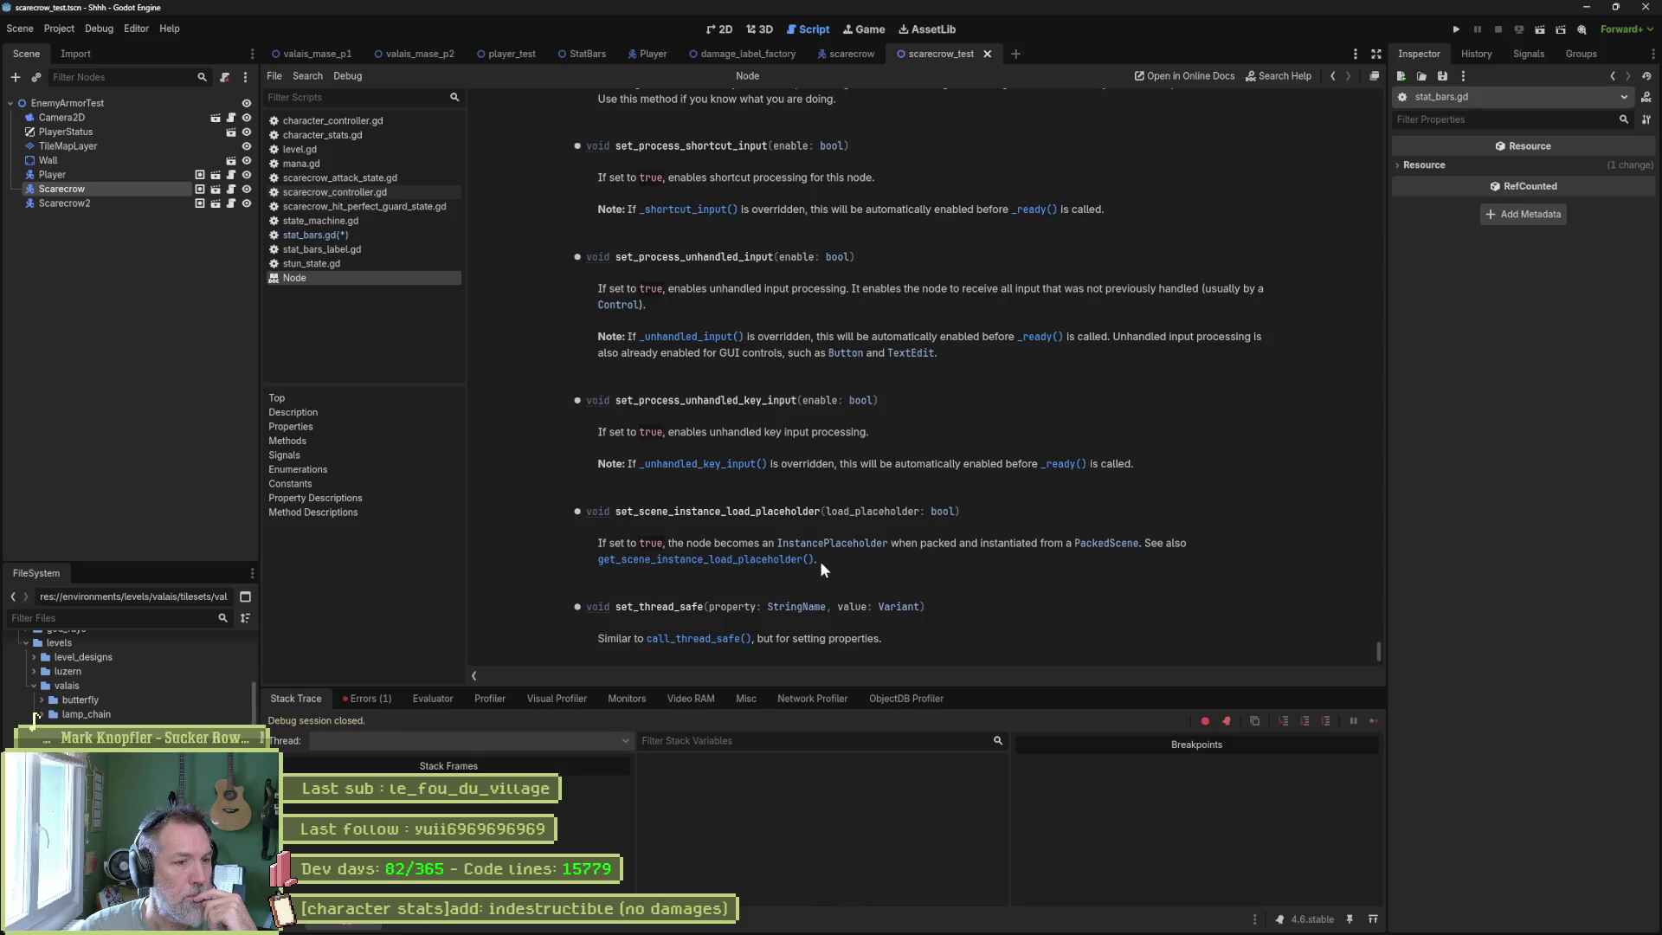
scroll(834, 561, "up", 5)
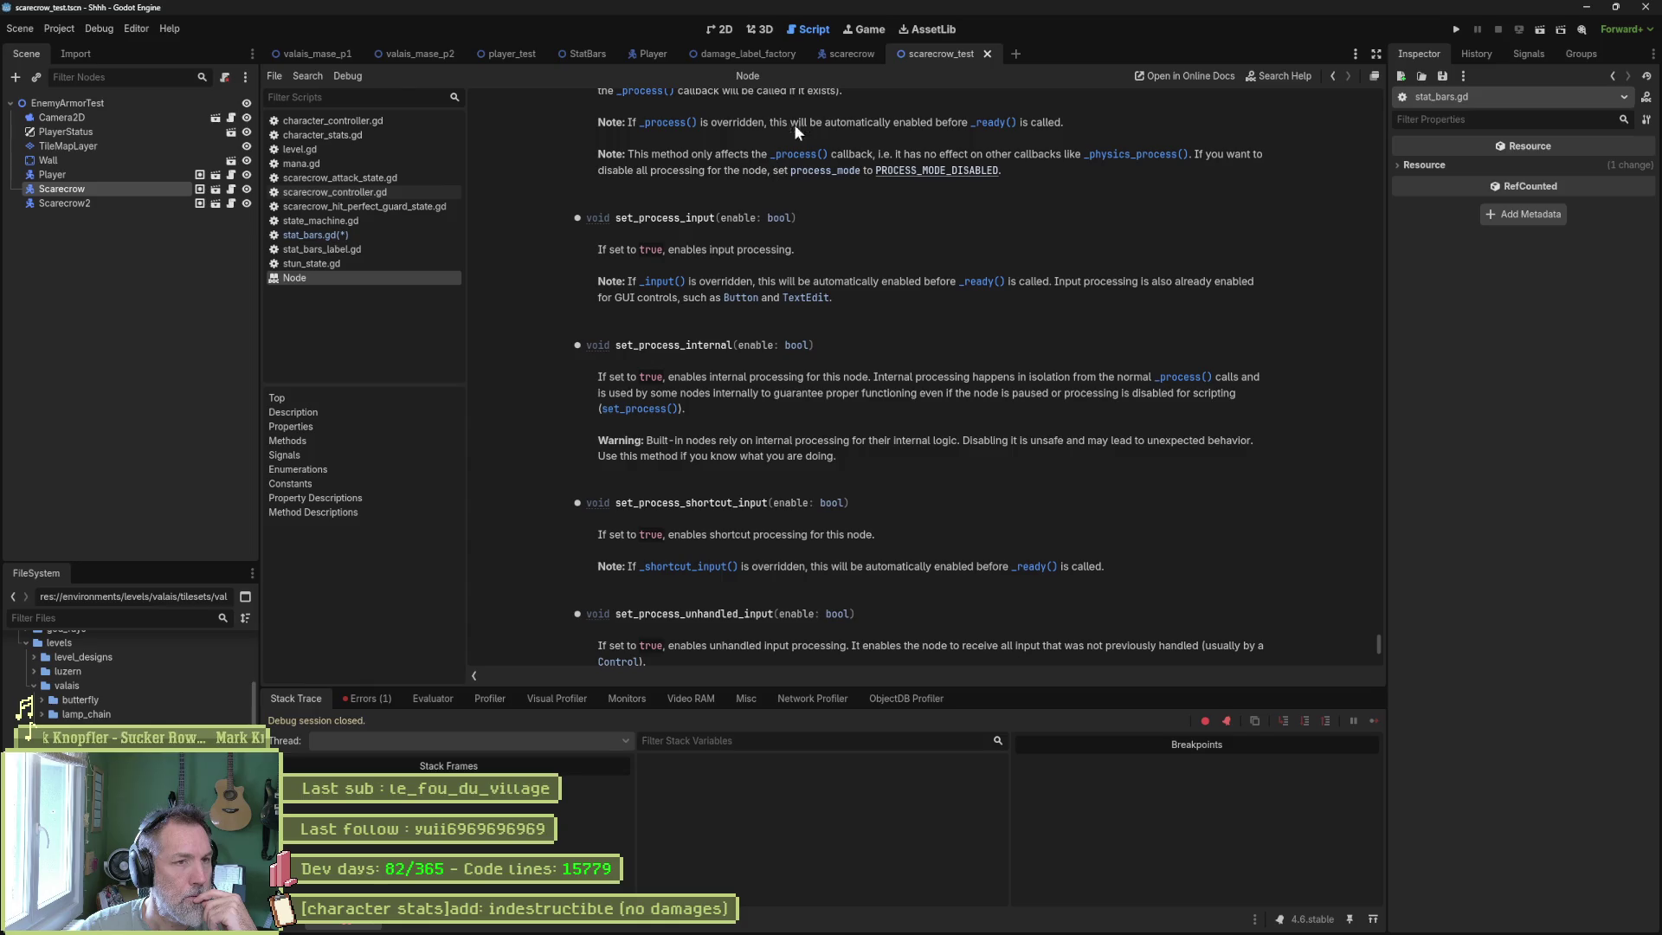
left_click(350, 236)
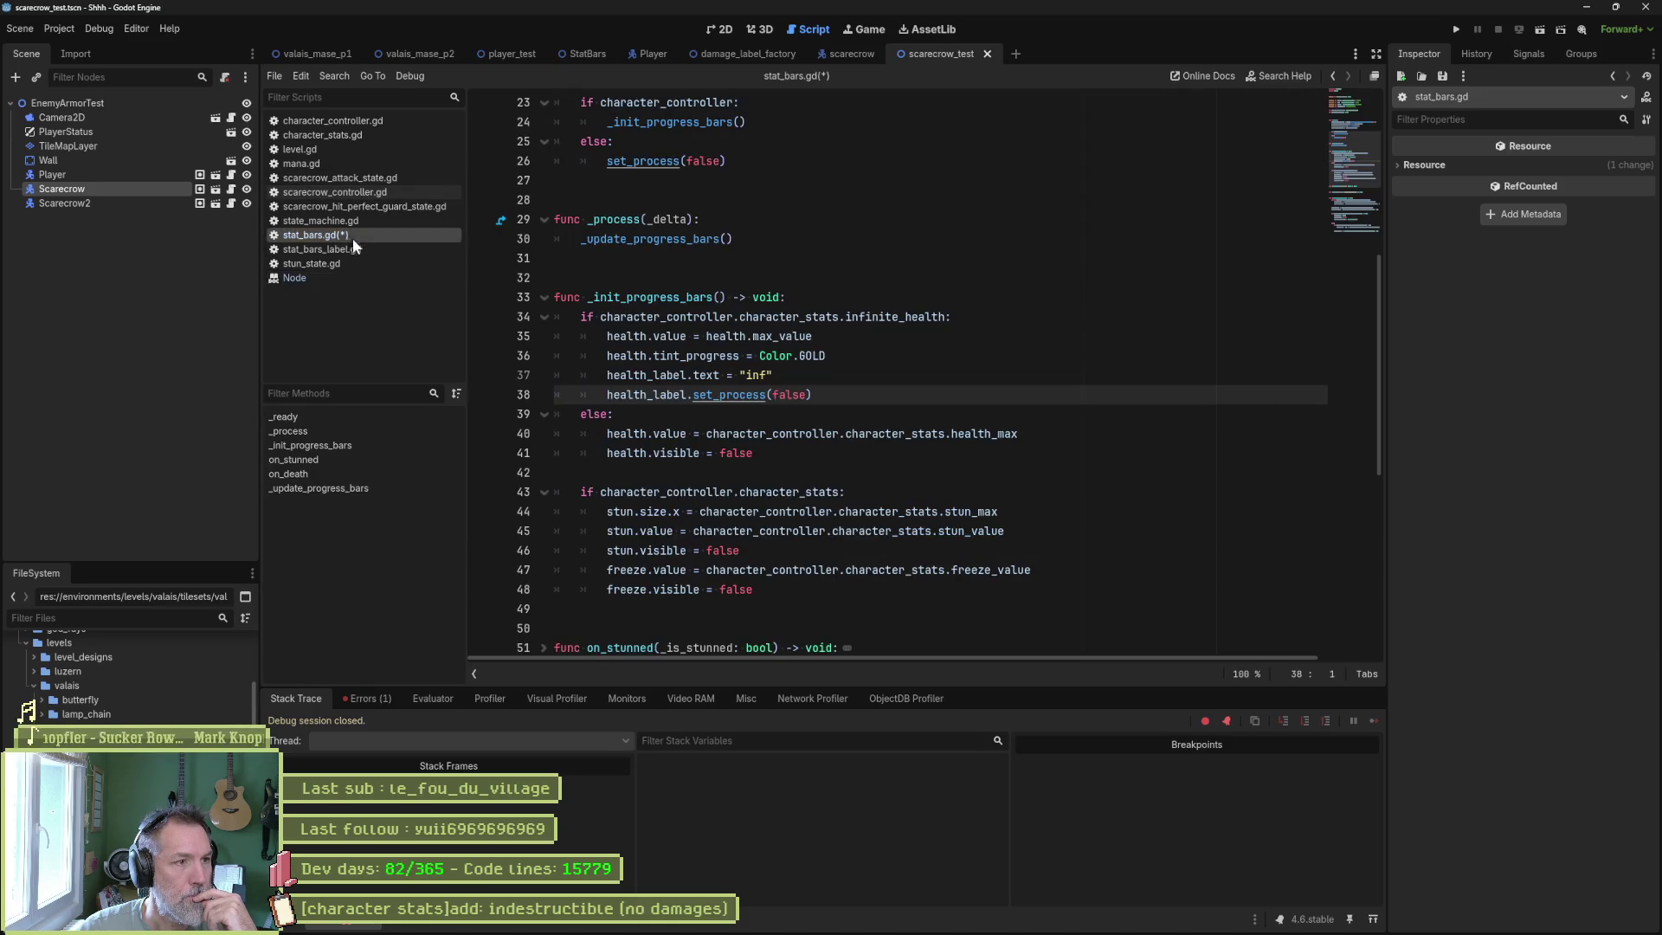
double_click(722, 395)
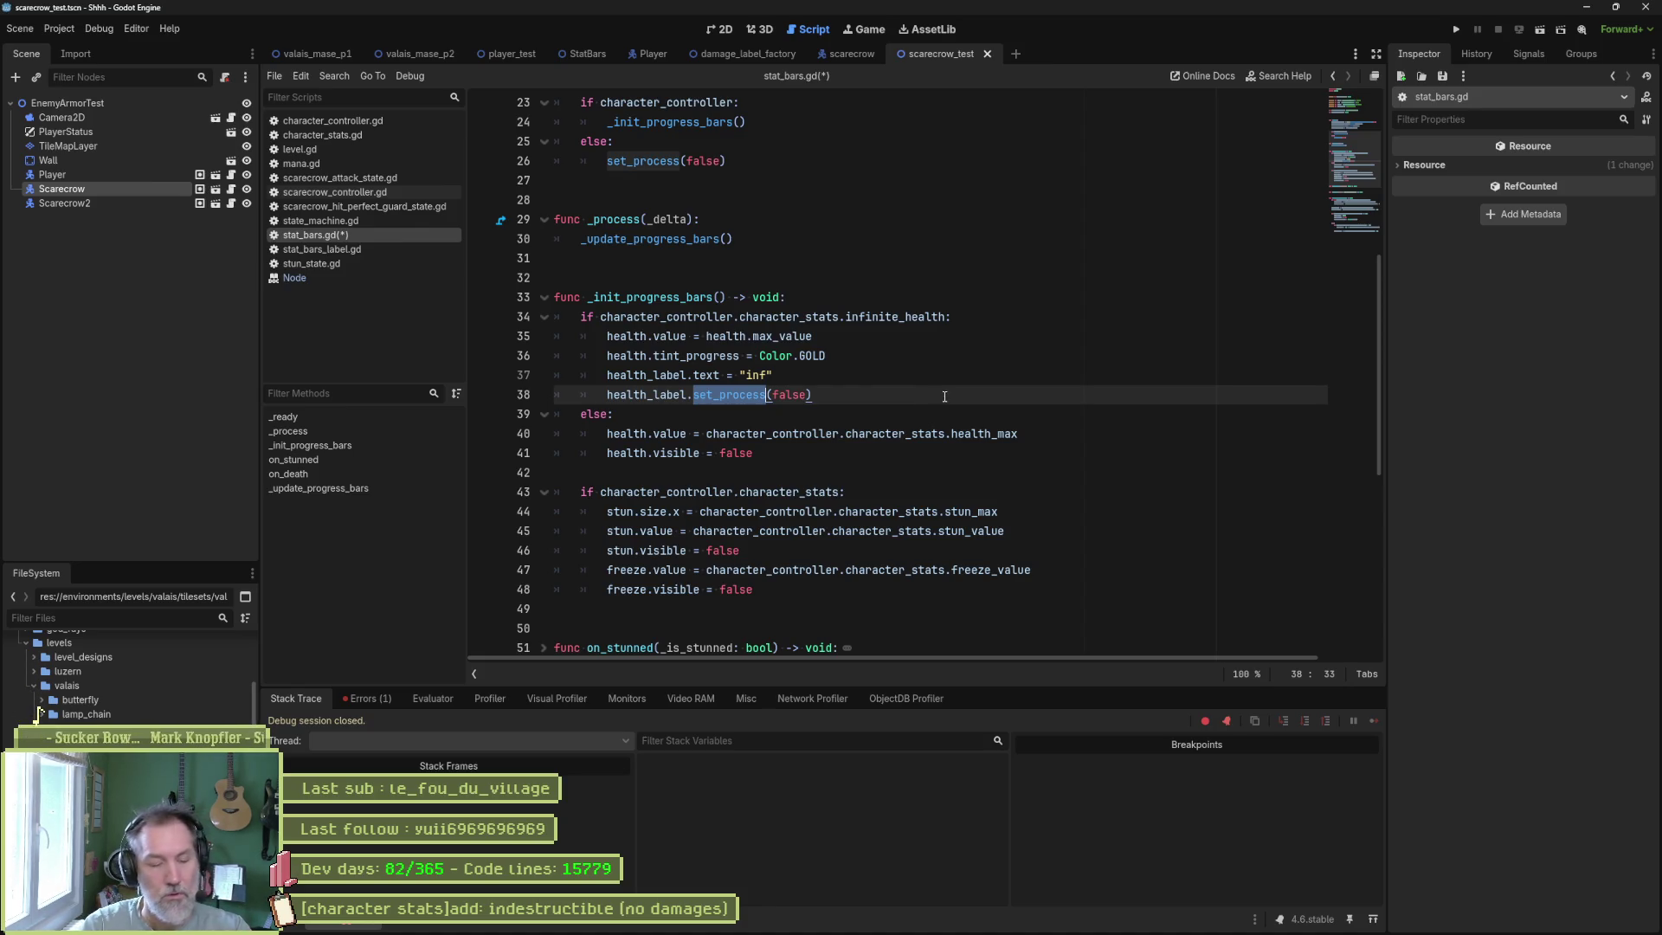
type("en")
type("abl")
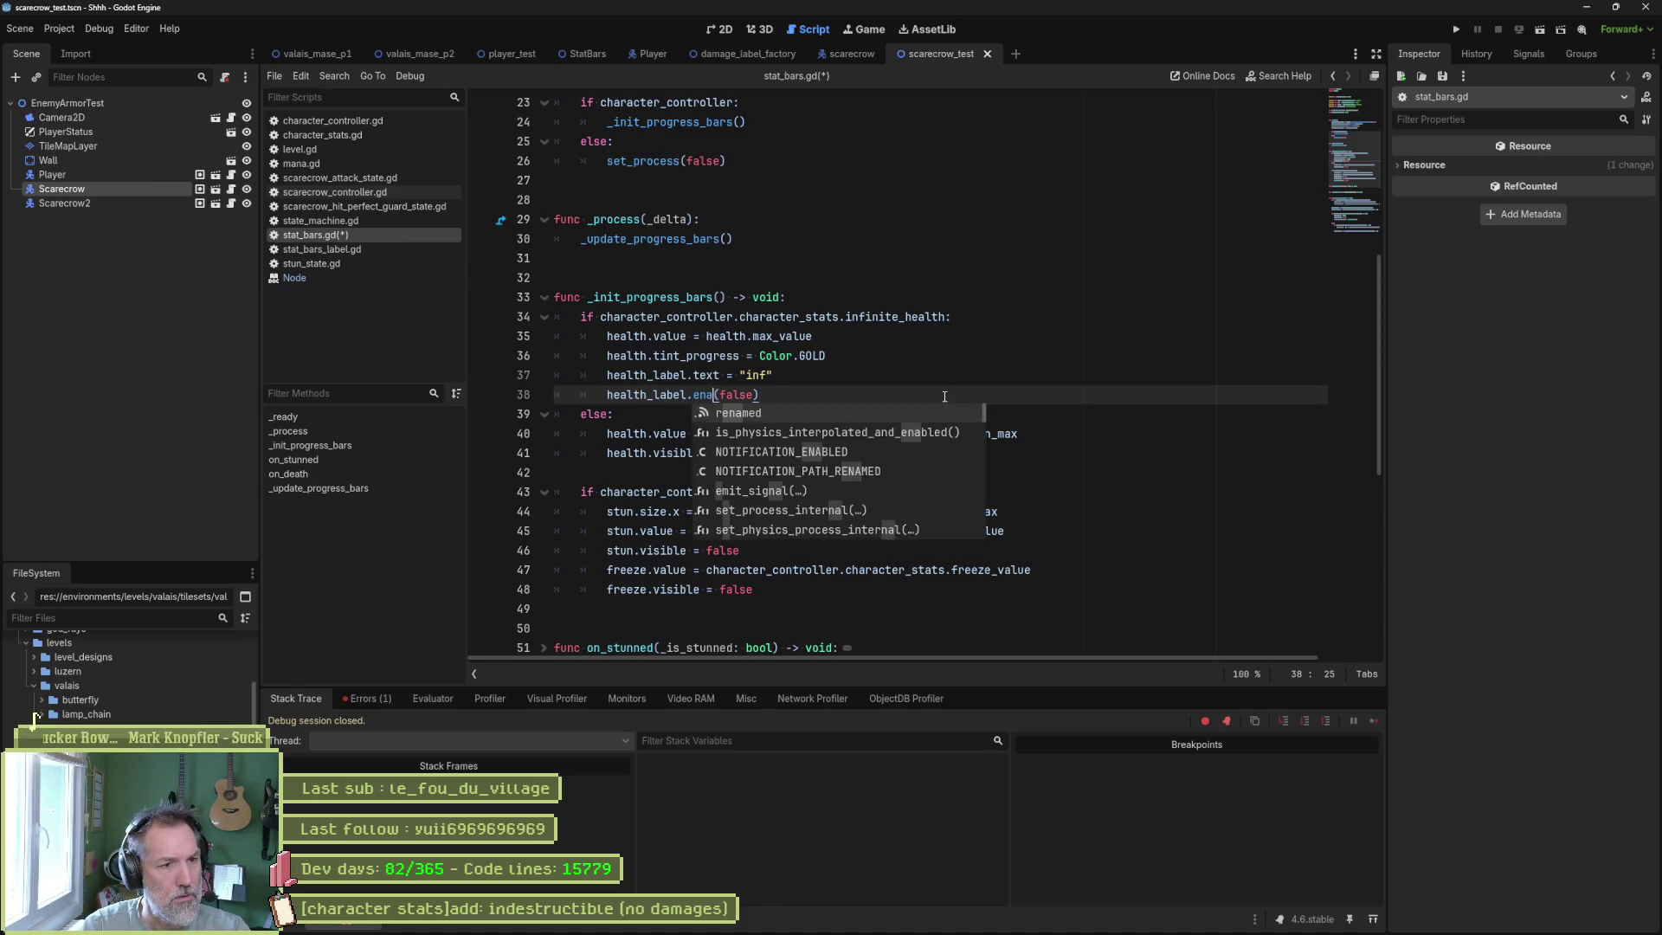
key("BackSpace")
key("BackSpace")
key("BackSpace")
type("set")
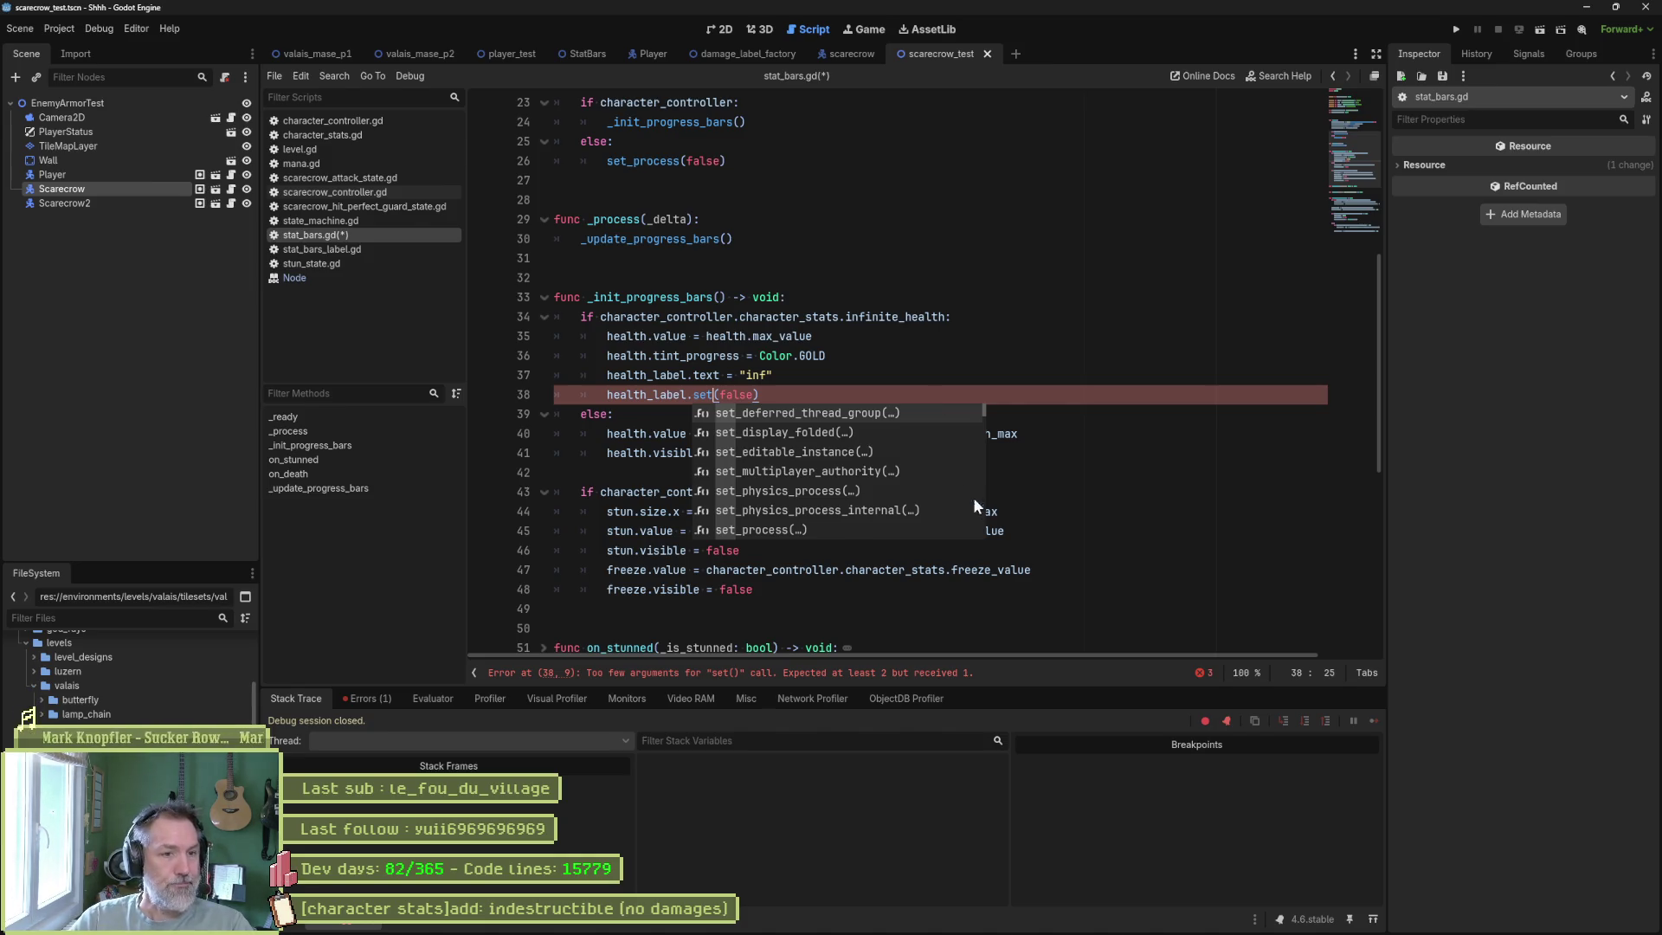
Delete the health_label.set_process(false) line 38 and save stat_bars.gd.
scroll(885, 459, "down", 3)
scroll(881, 461, "down", 3)
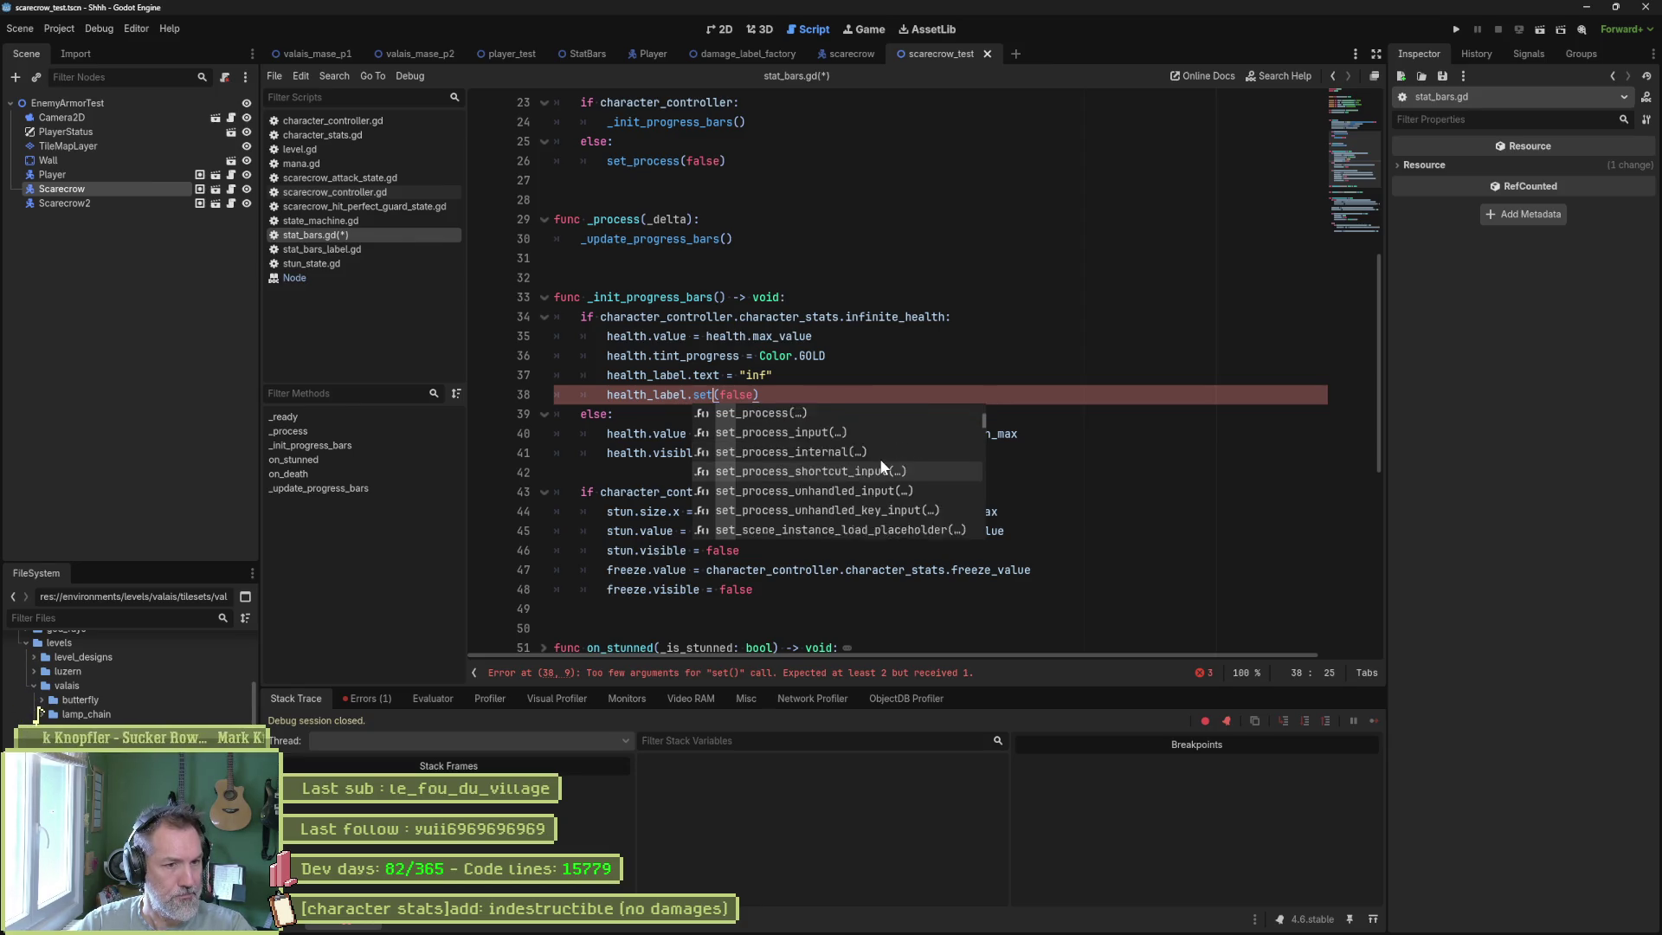
scroll(879, 455, "down", 3)
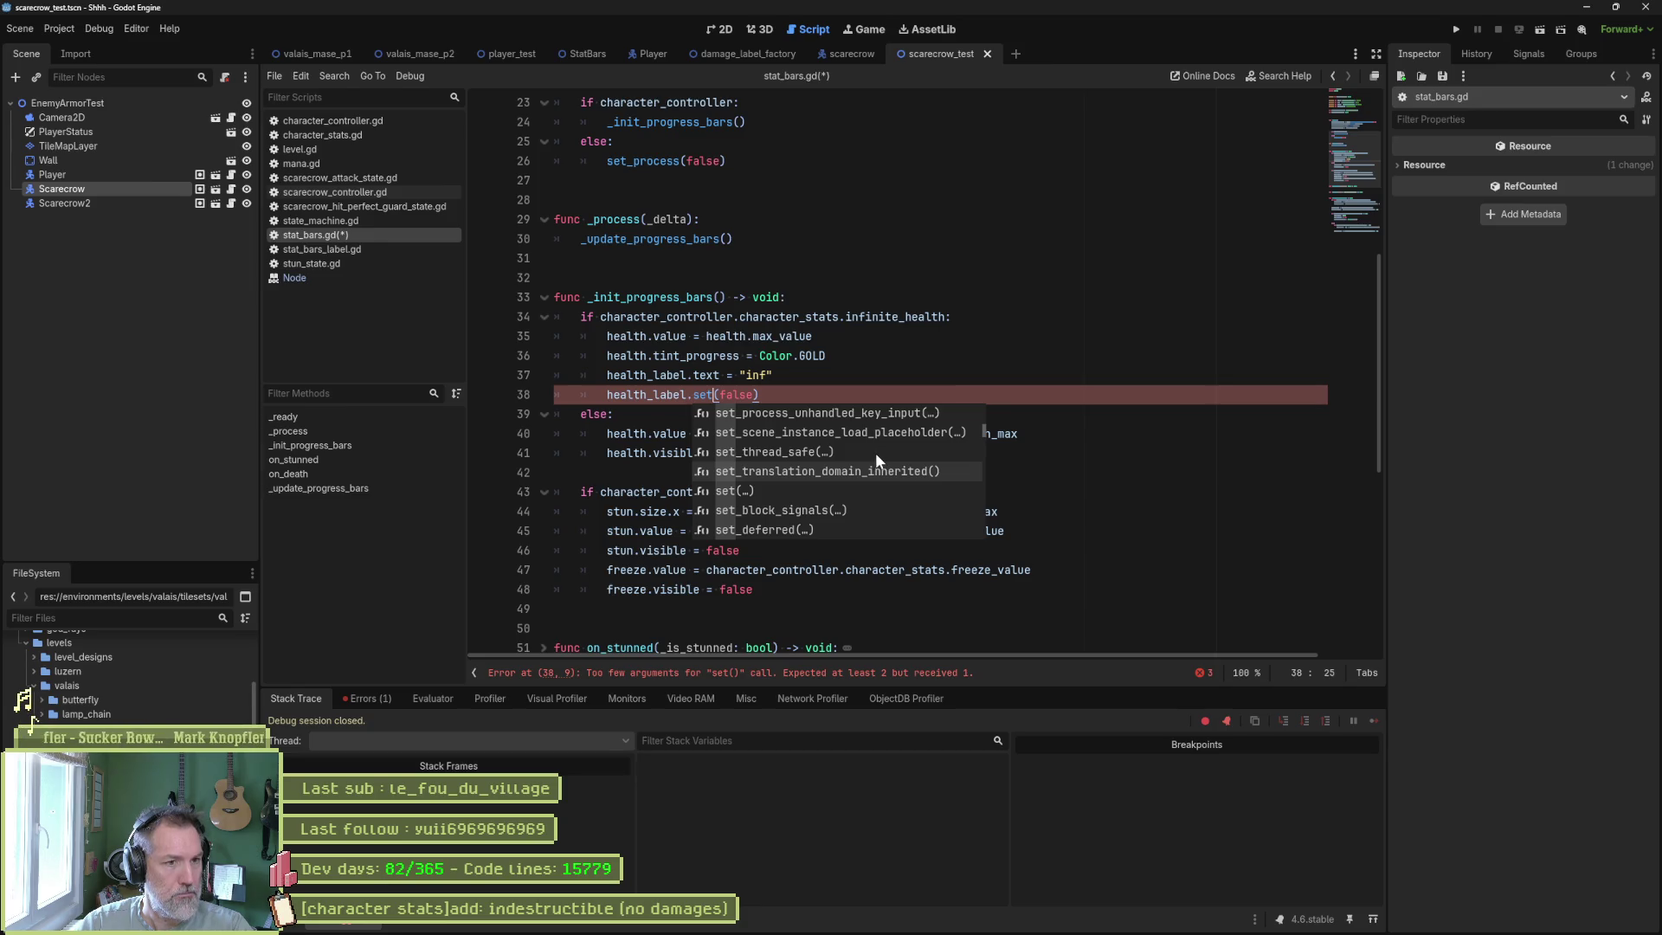
left_click(773, 391)
key("ctrl+shift+k")
key("ctrl+s")
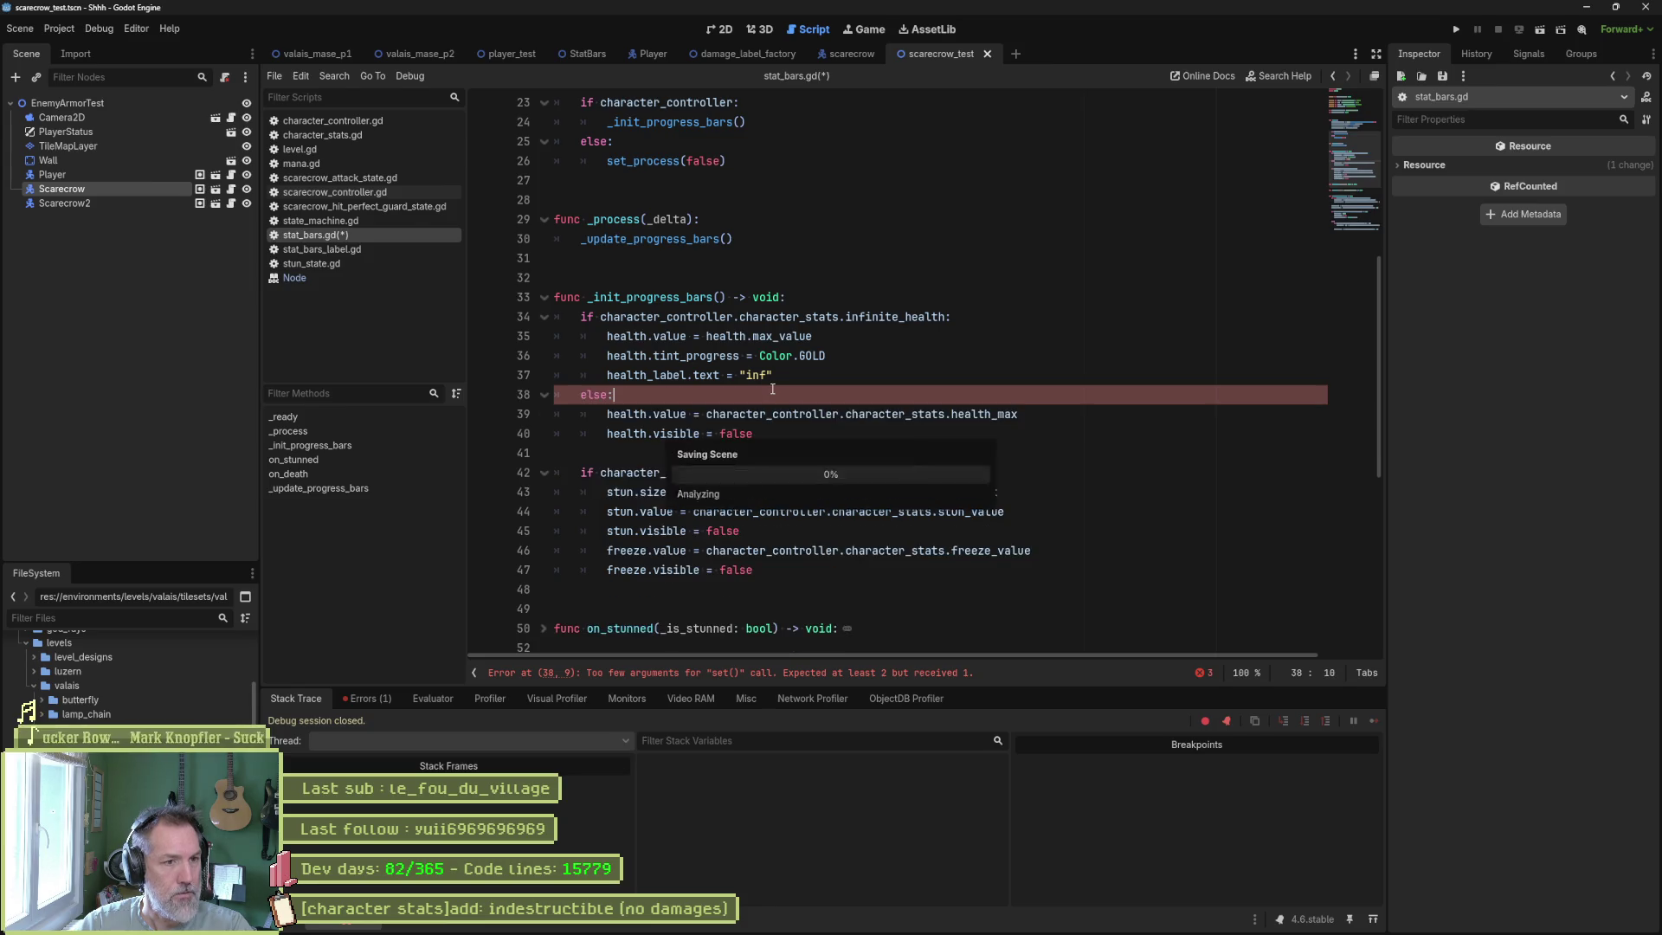
At the top of _process in stat_bars_label.gd, add an 'if label.text' "inf" check calling set_process(false).
left_click(388, 251)
left_click(762, 294)
key("ctrl+shift+Return")
type("if lable")
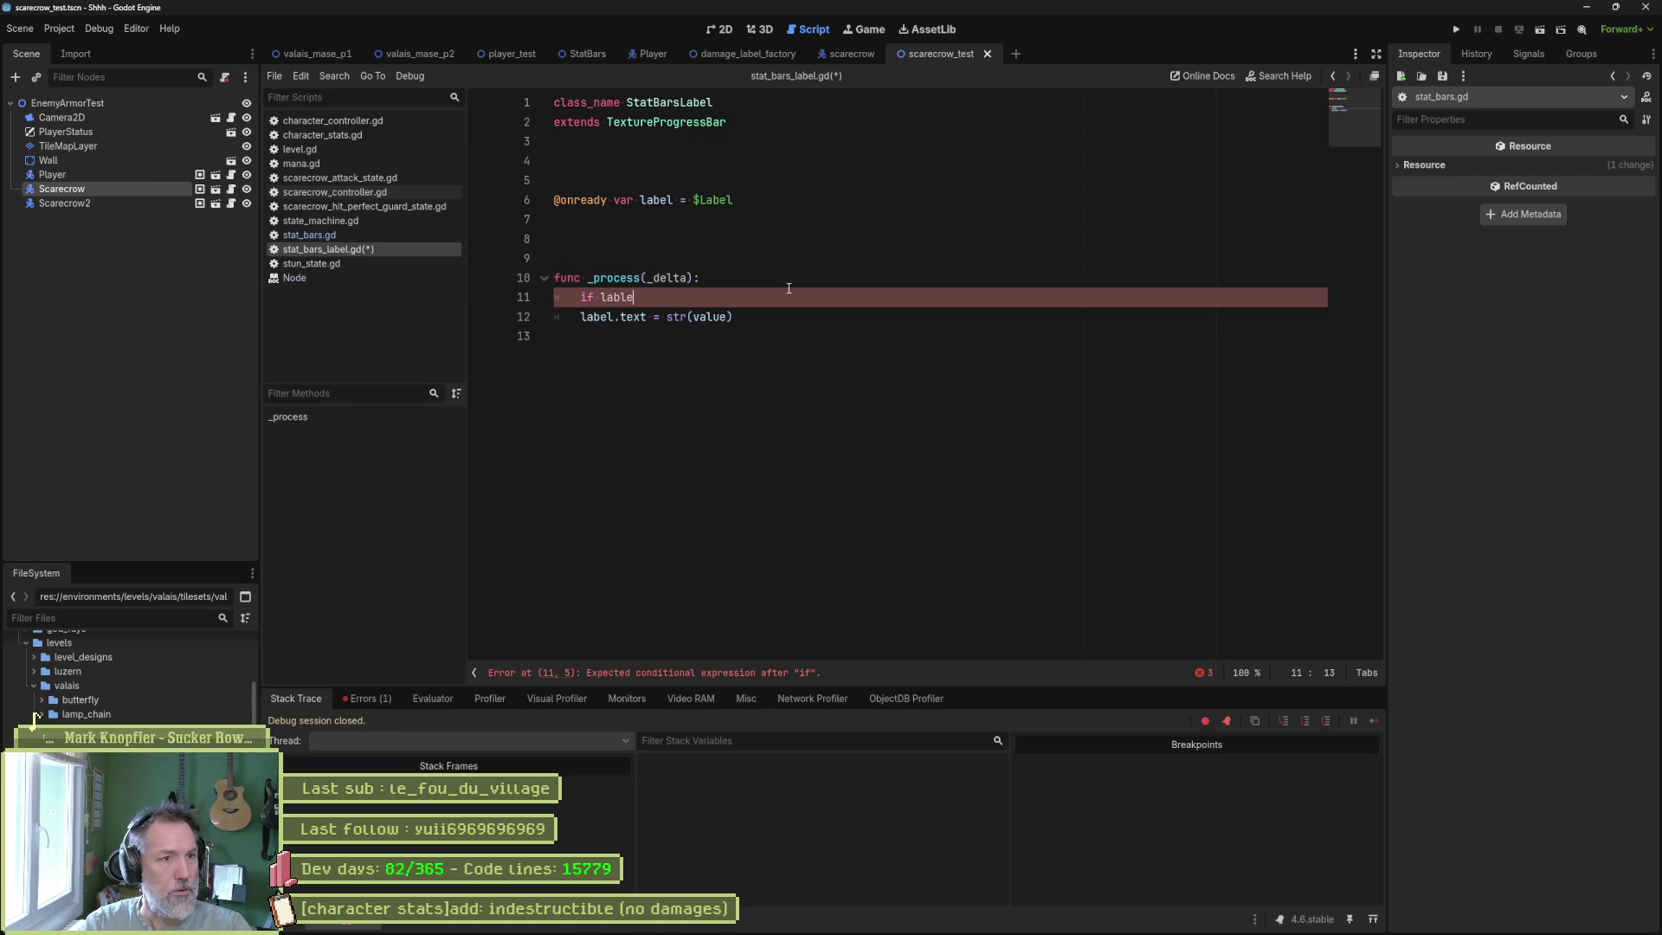
key("BackSpace")
key("BackSpace")
type("el.text = ")
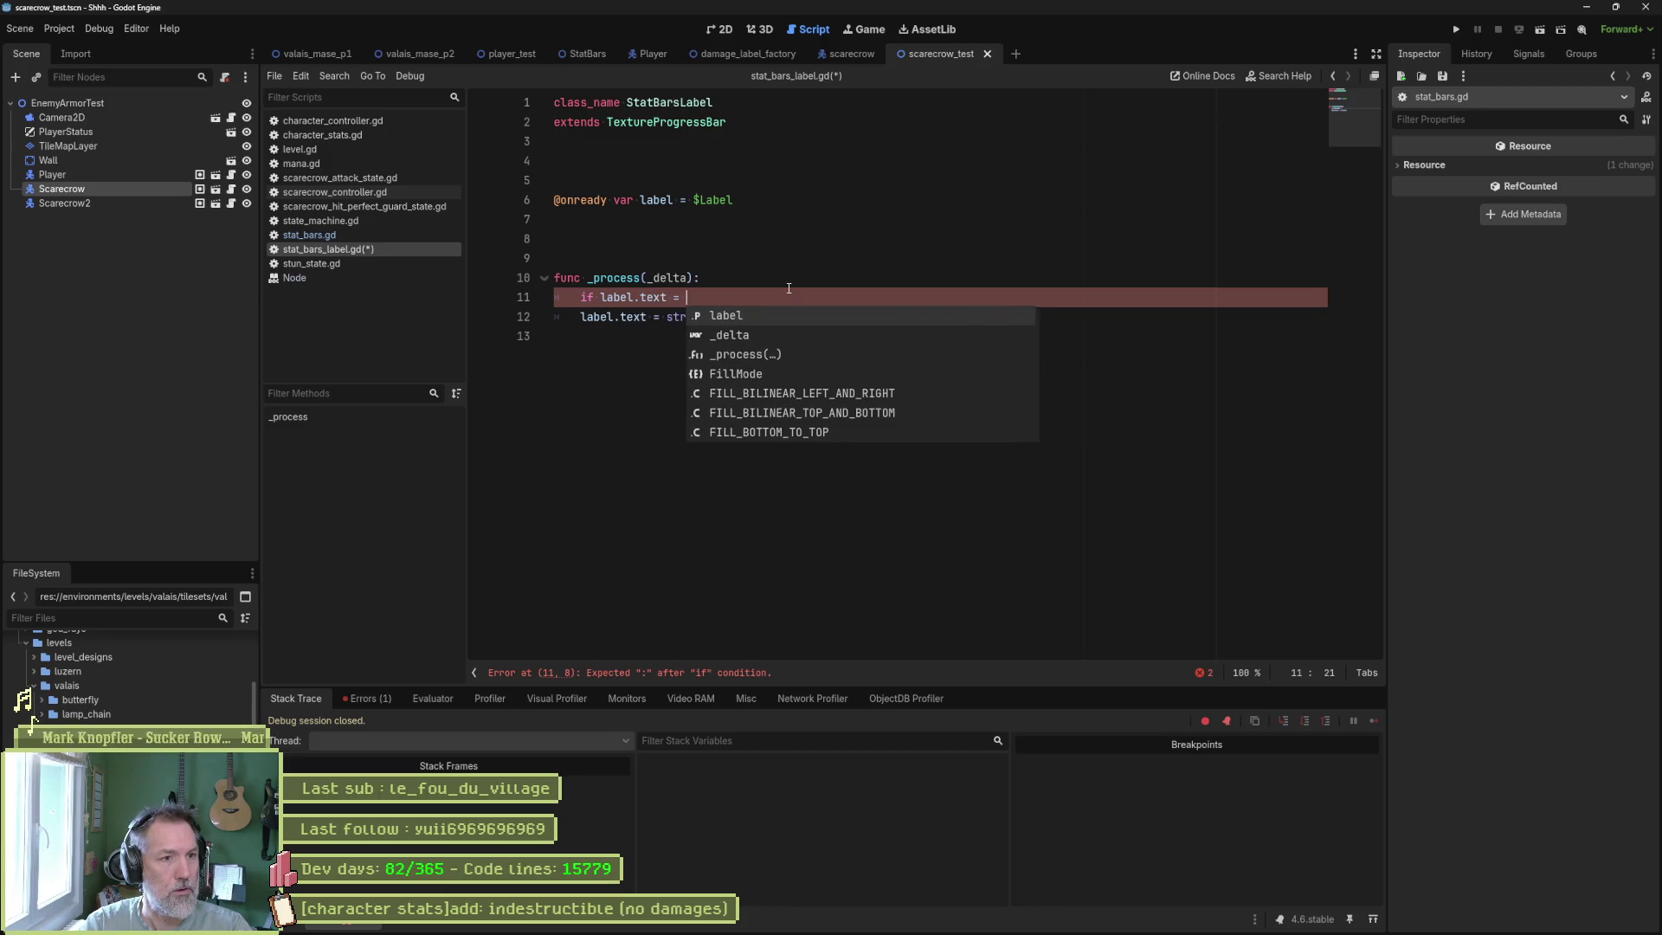
type("\"inf\":")
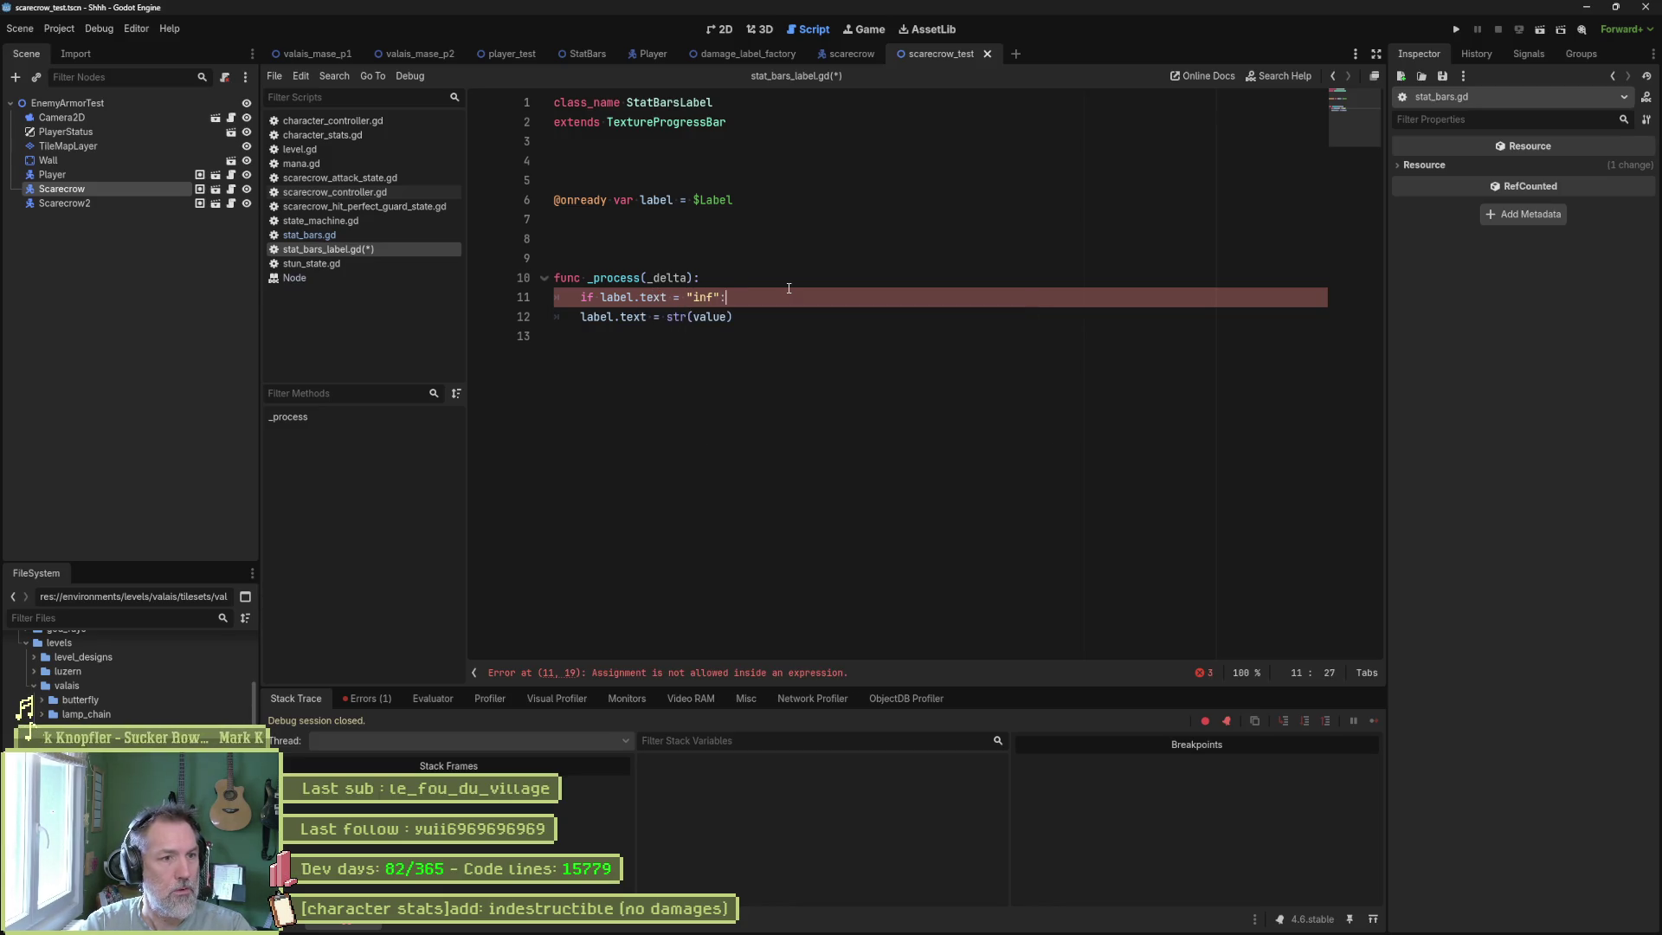
type(" set_pro")
key("Return")
type("false")
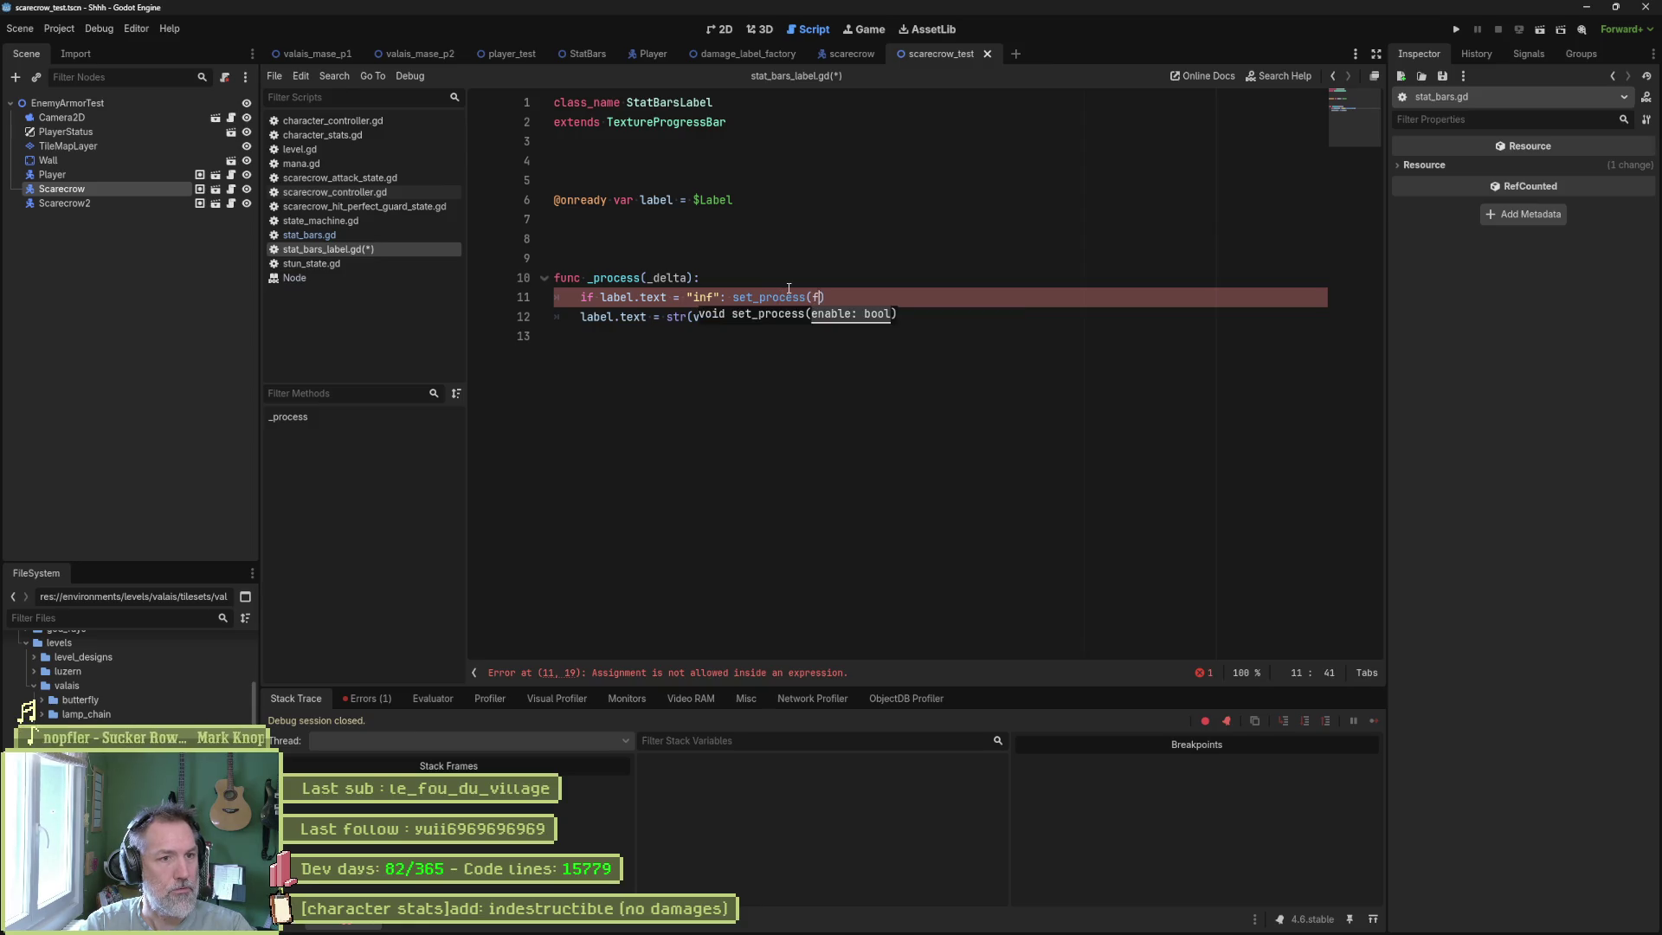
key("Up")
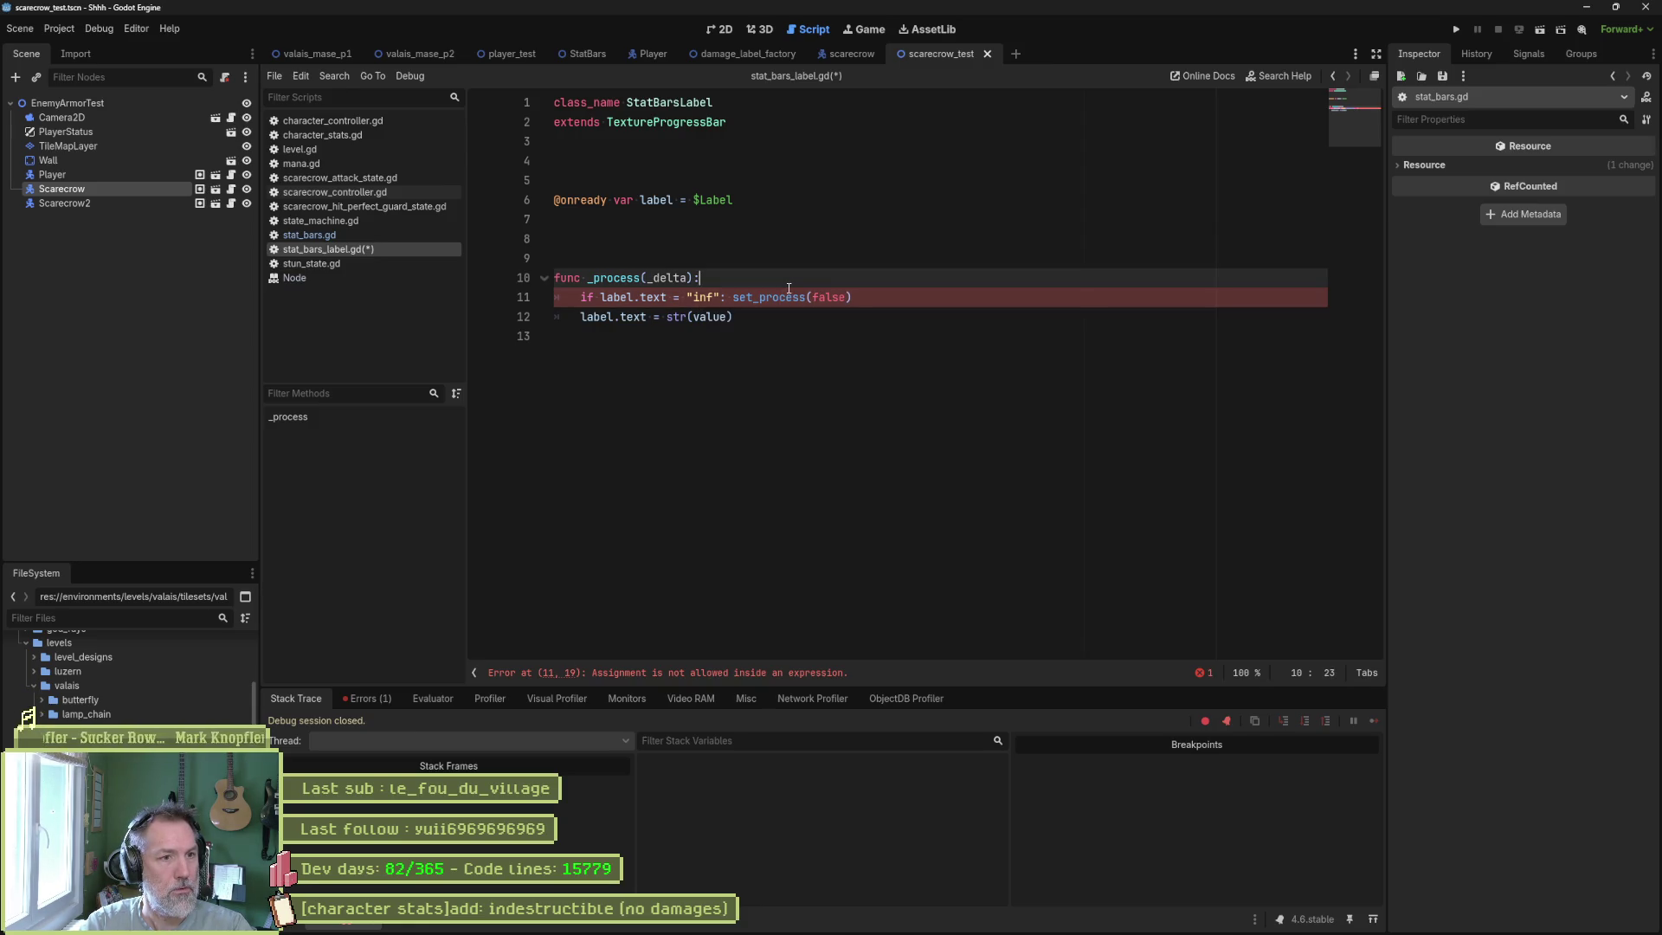
key("Down")
key("ctrl+Left")
key("ctrl+Left")
key("ctrl+Left")
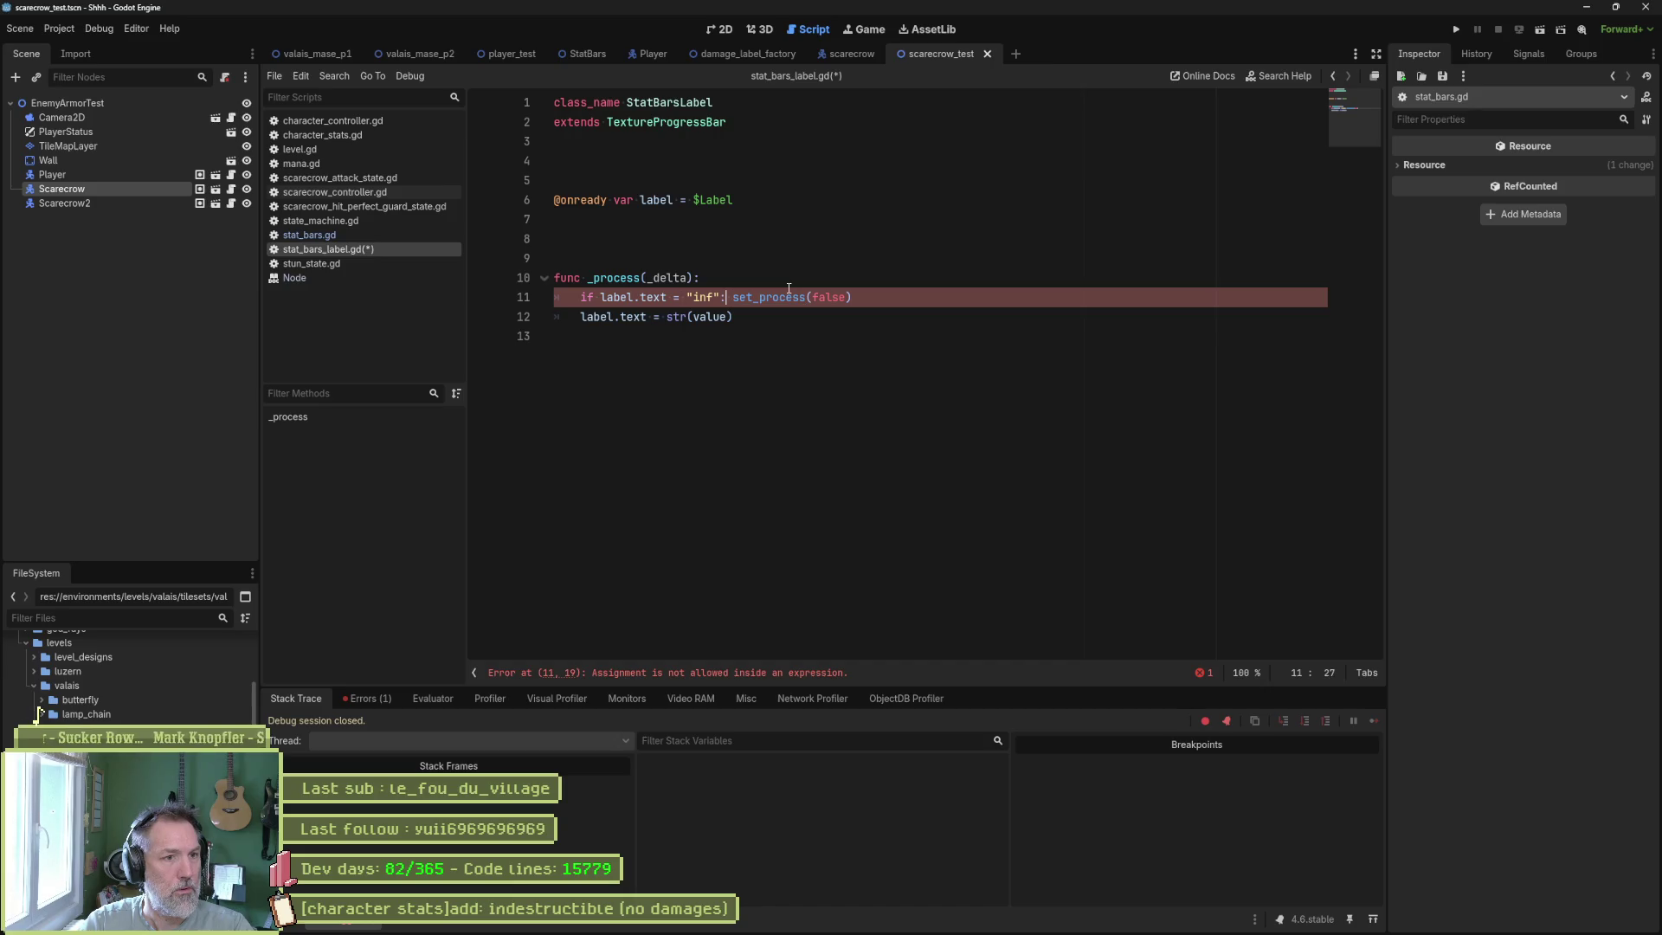
key("Return")
key("Up")
key("ctrl+Left")
key("ctrl+Left")
key("ctrl+Left")
Fix the comparison to ==, add 'return' under set_process(false), and run the scene with F6.
type("=")
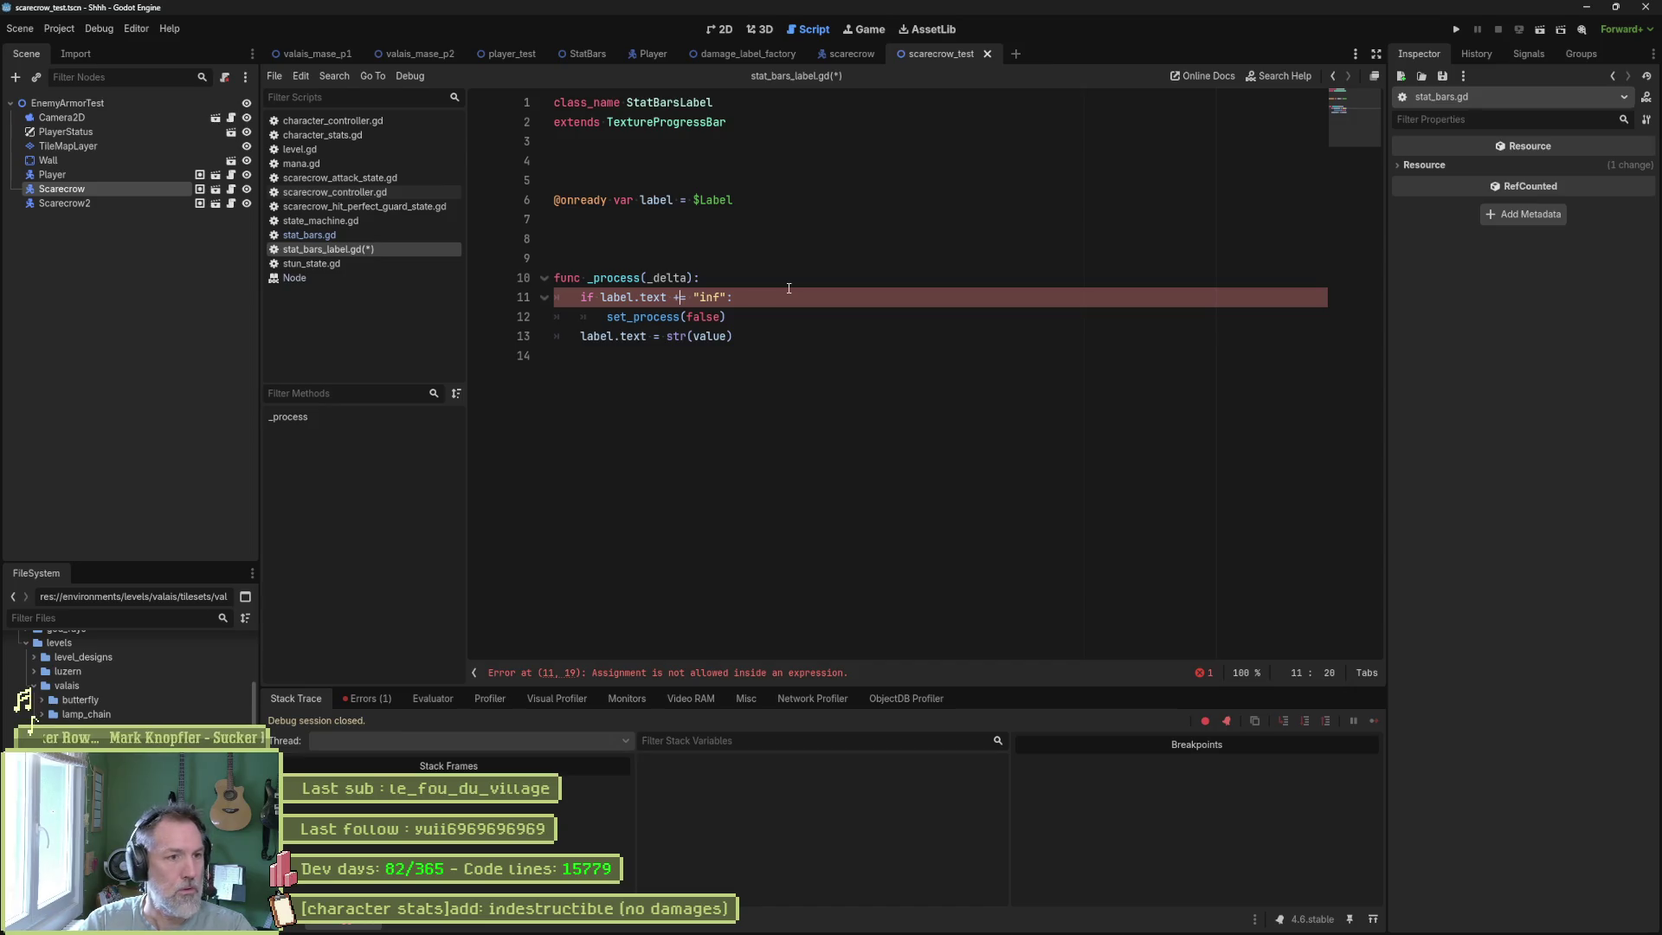
key("Down")
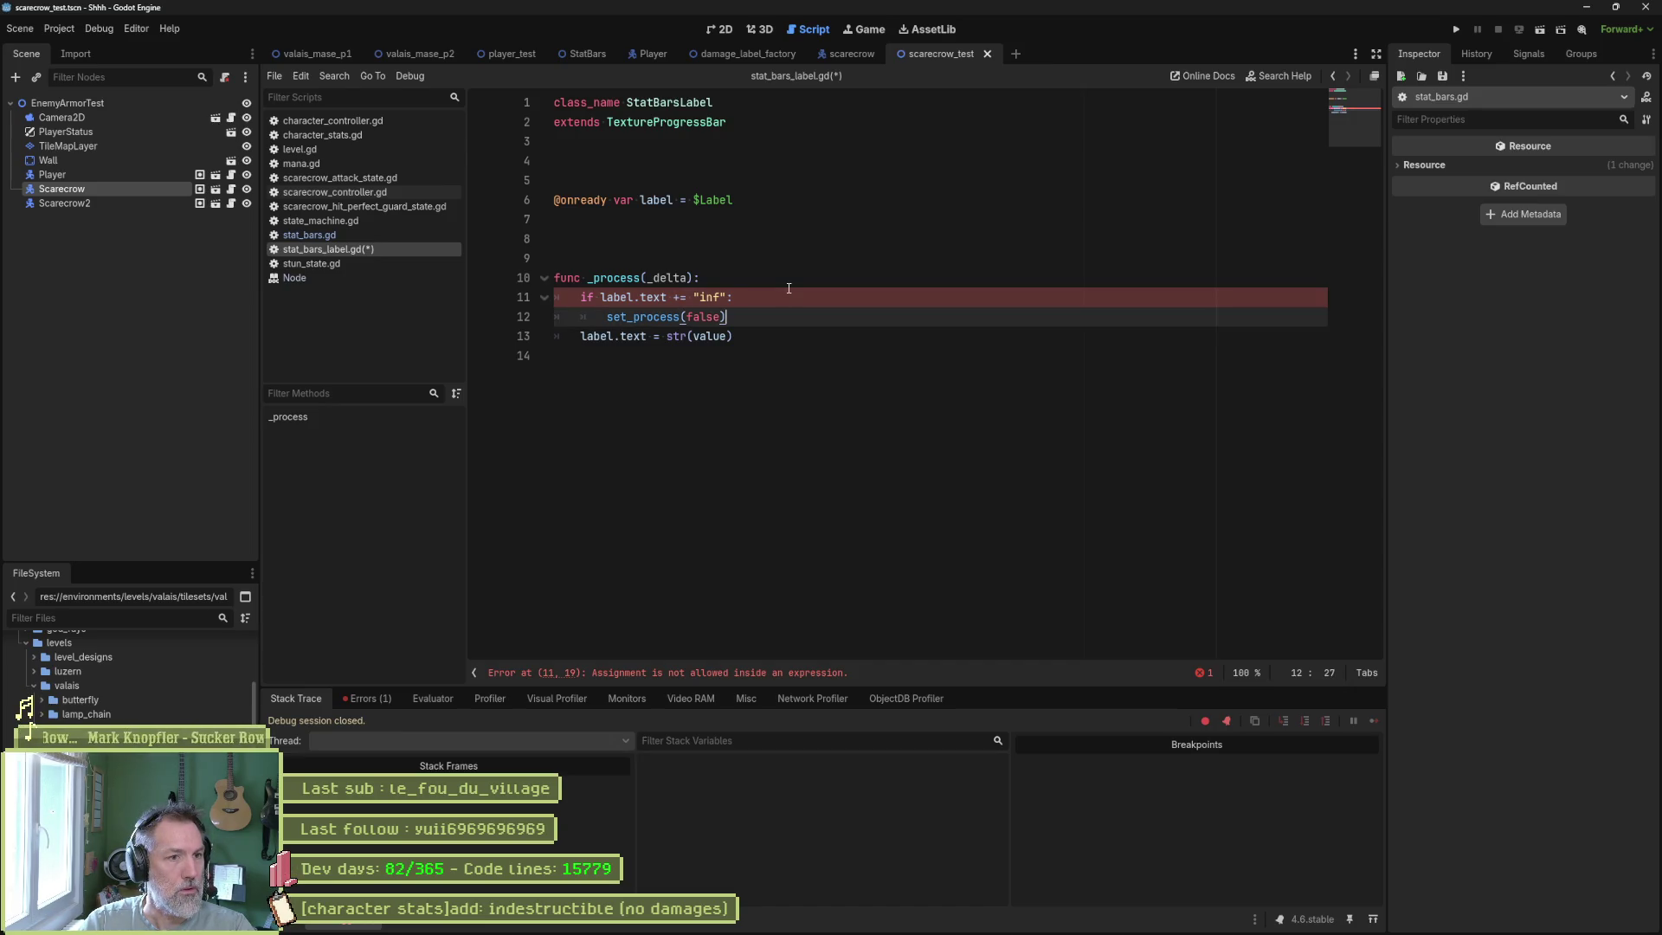
key("Return")
type("re")
key("Left")
key("Left")
key("BackSpace")
key("BackSpace")
type("tut")
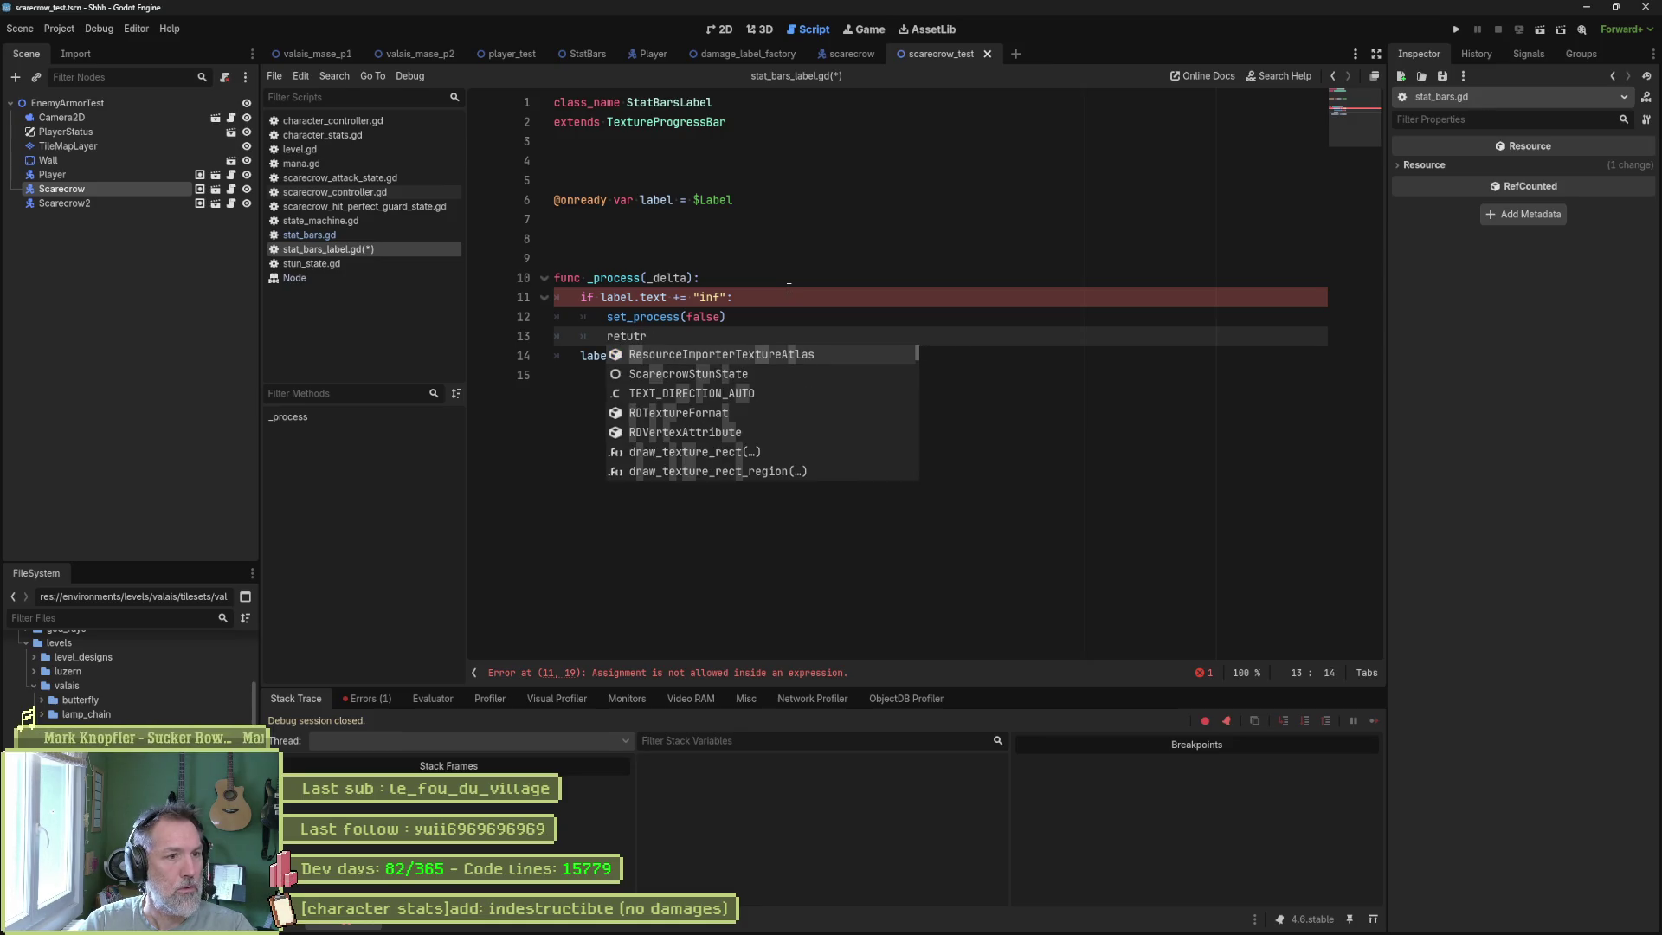
key("BackSpace")
type("n")
key("Escape")
key("Up")
key("Up")
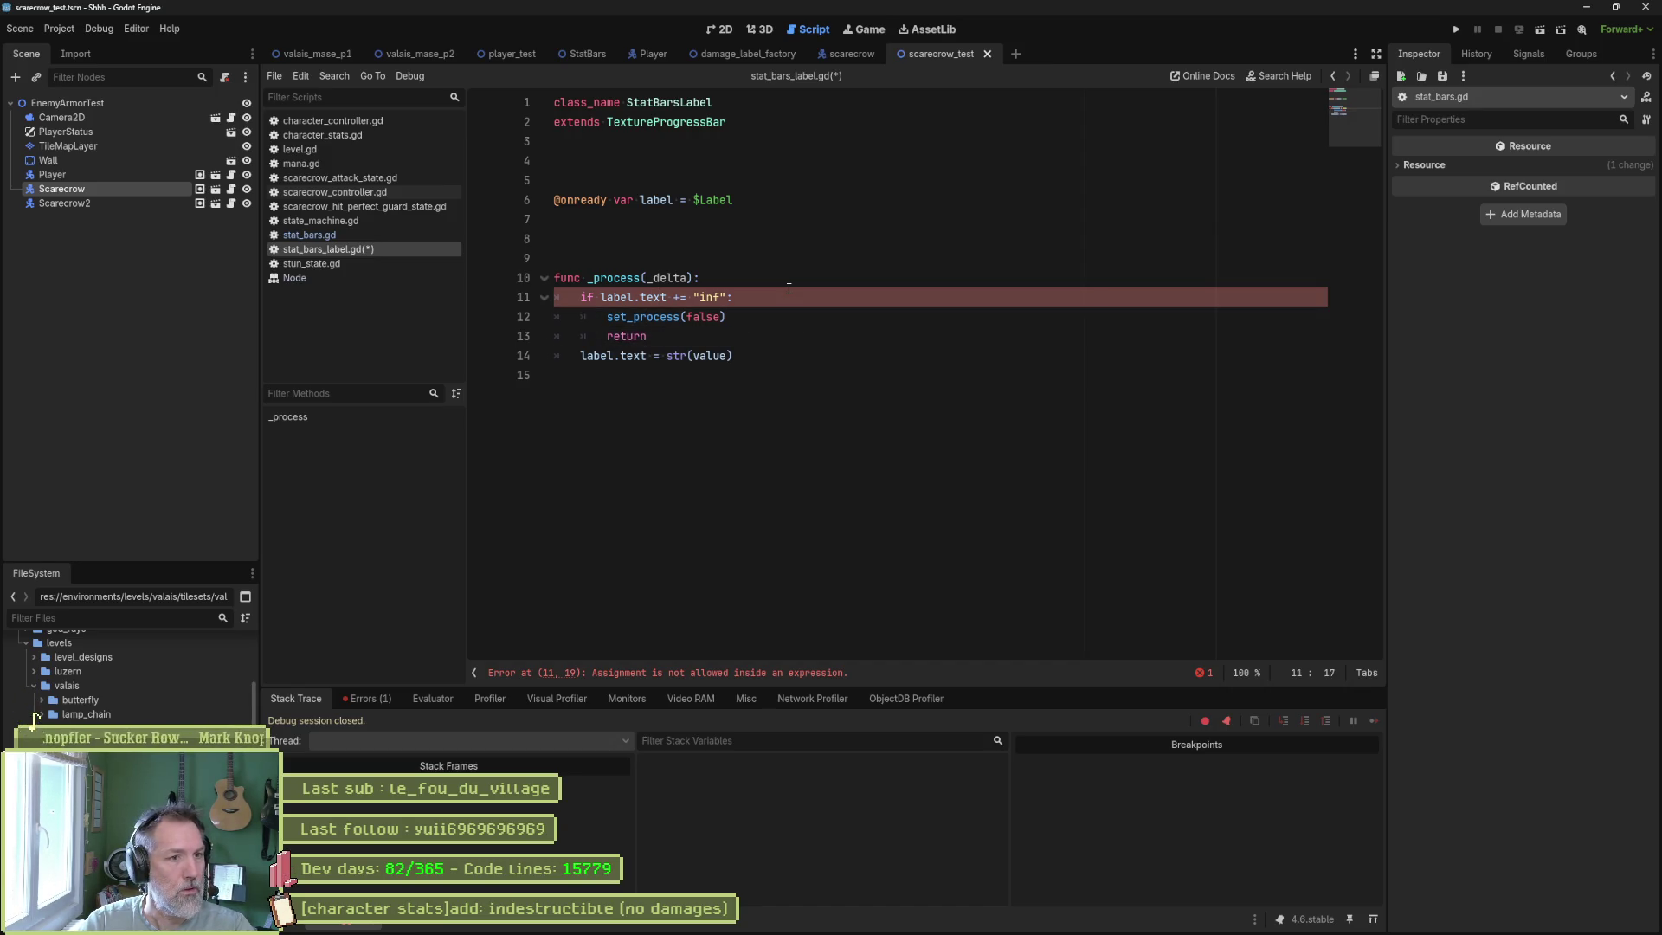
type("=")
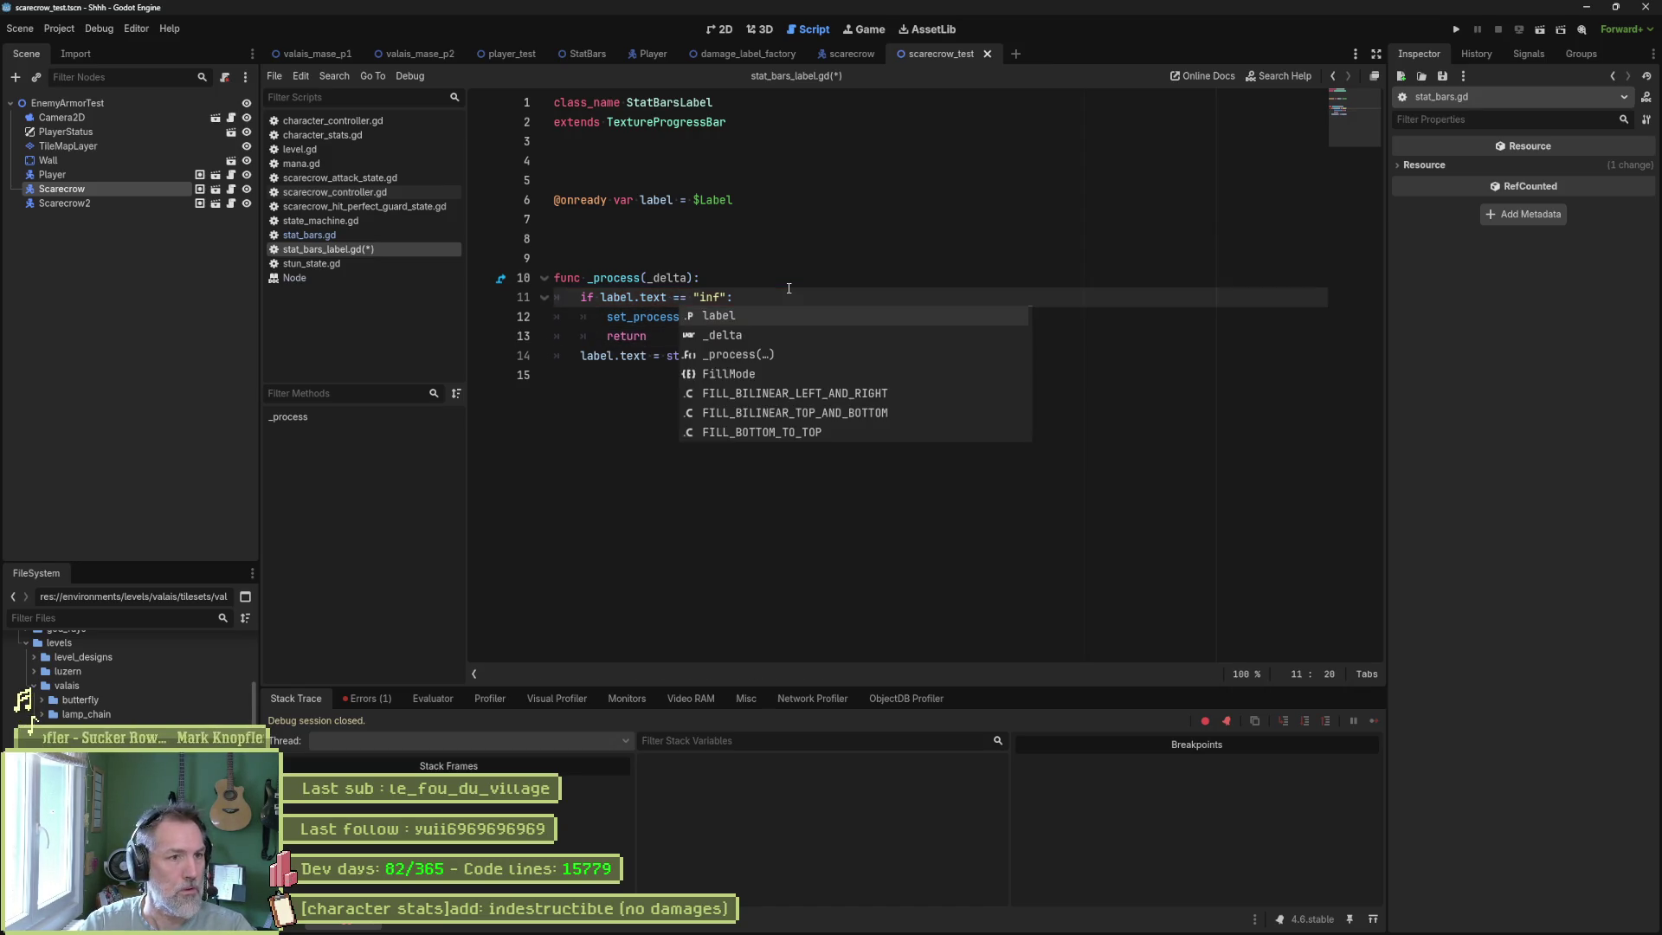
left_click(648, 335)
key("Return")
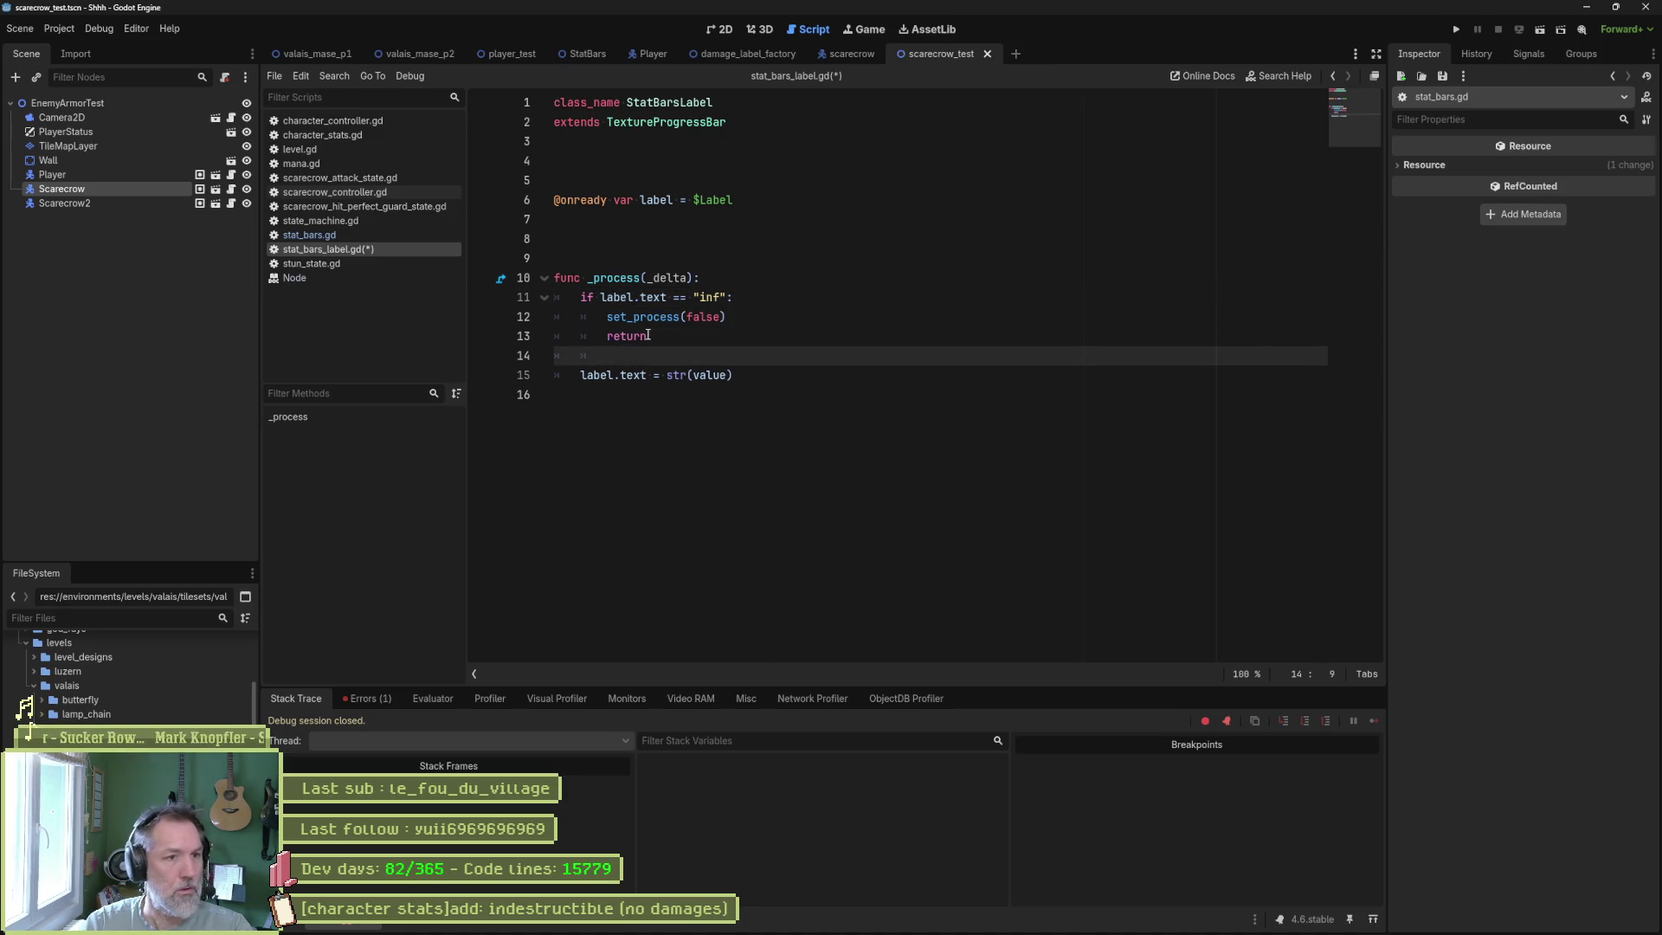
key("F6")
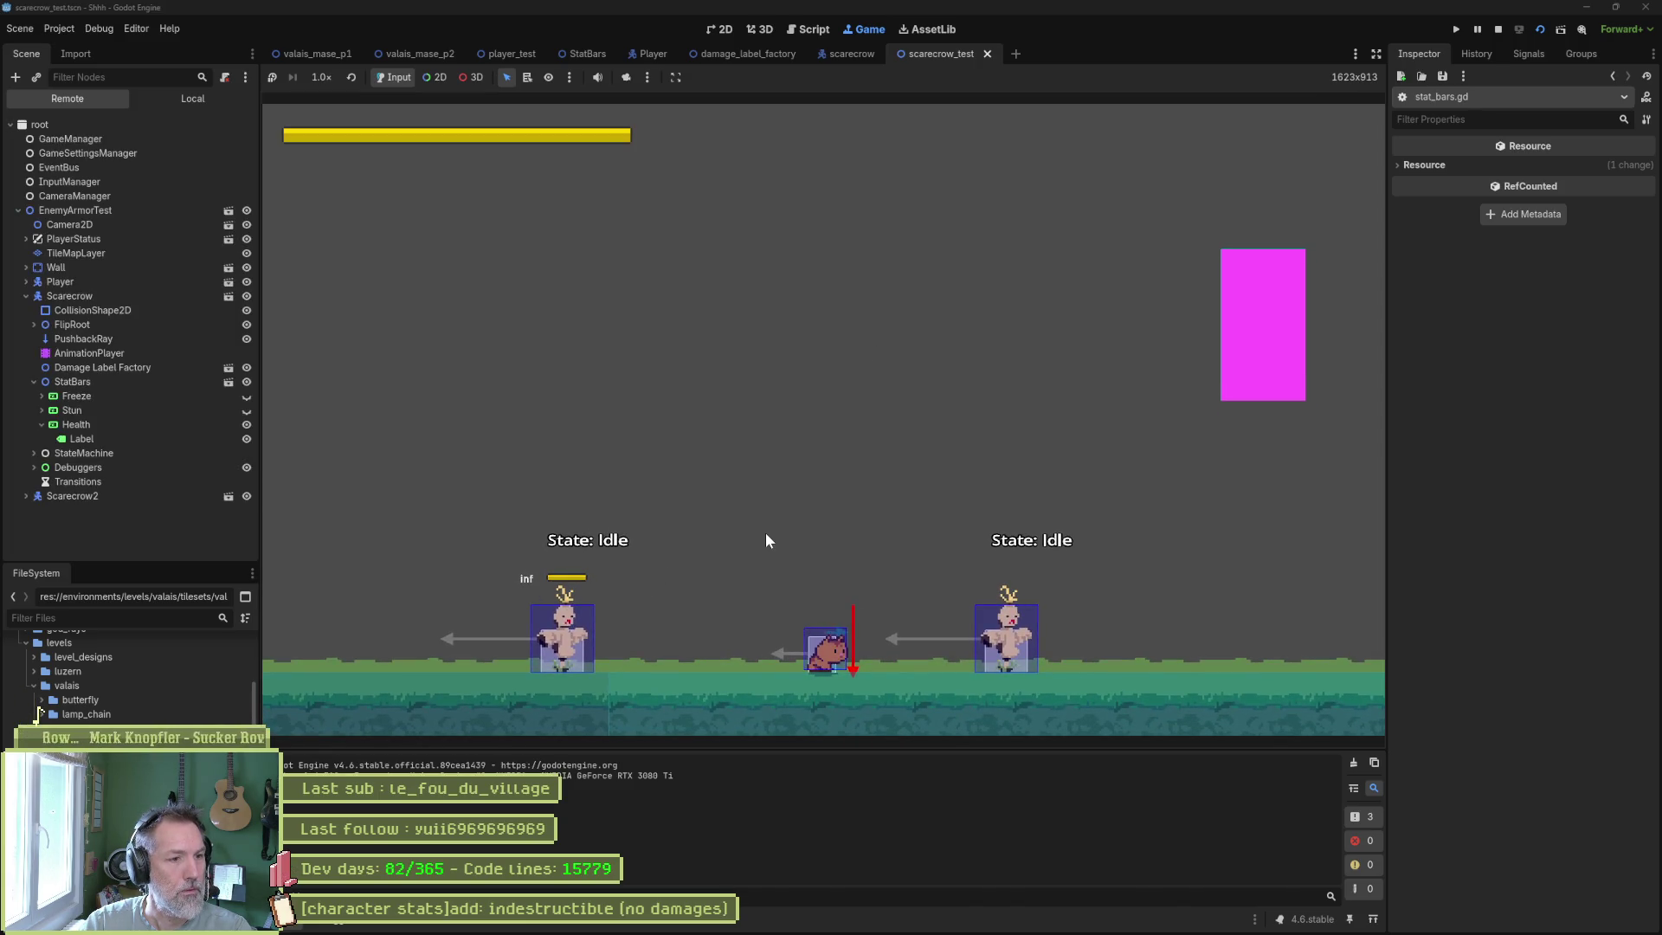
Stop the game, look over the StatBars scene, then rerun scarecrow_test with F6.
key("F8")
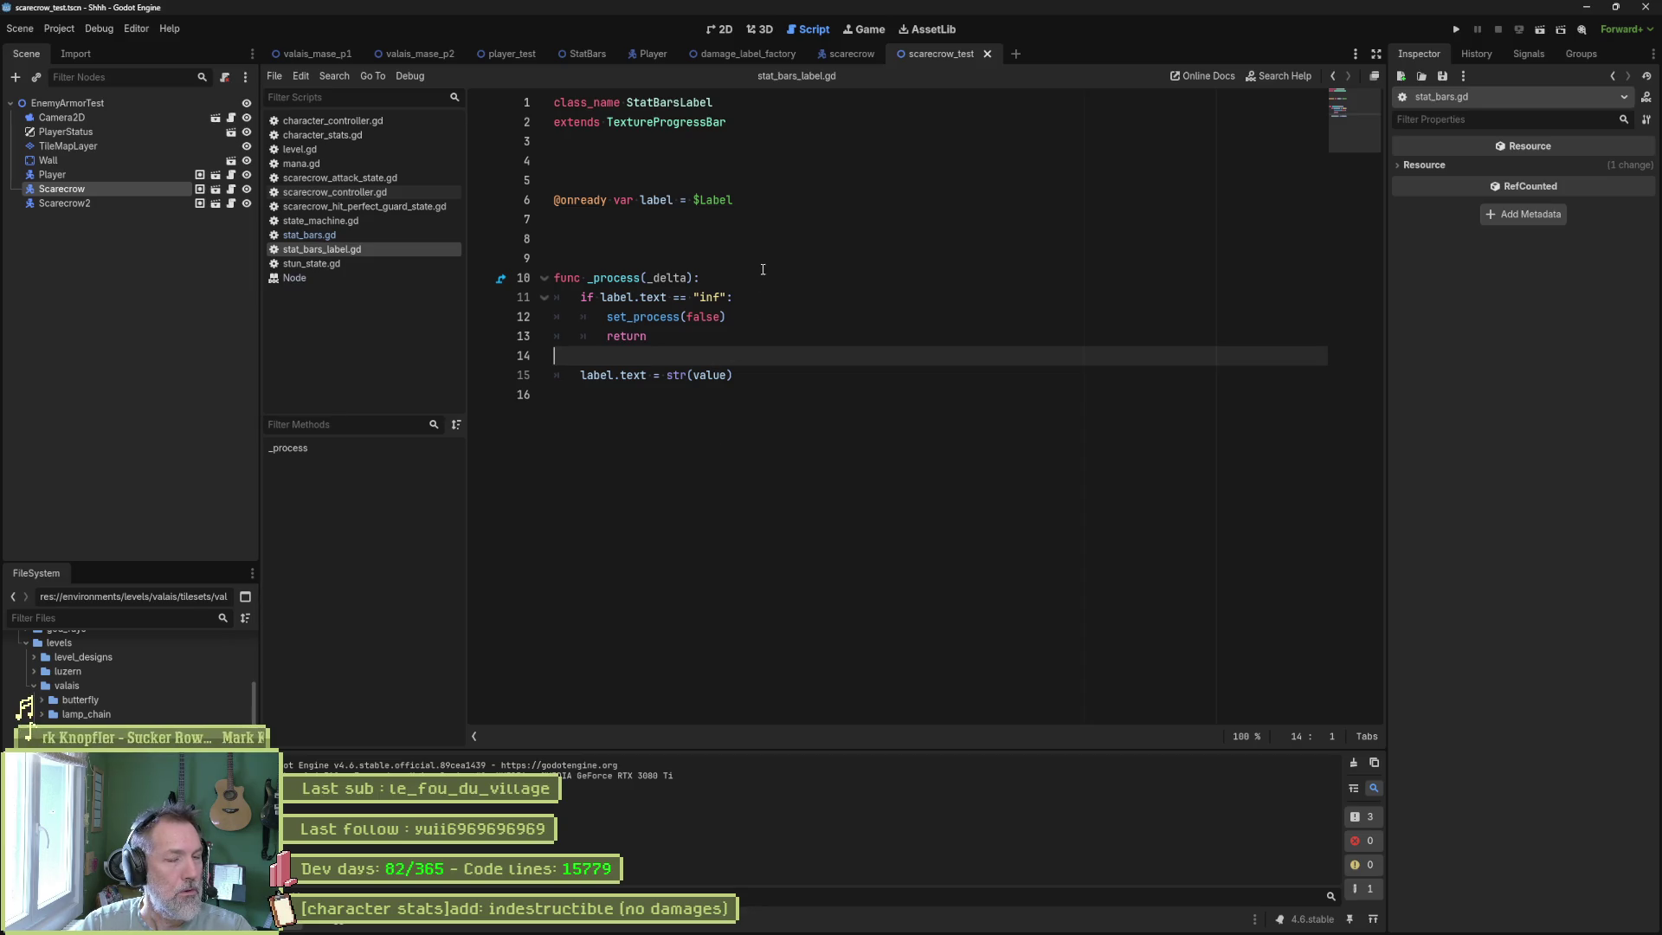
left_click(719, 30)
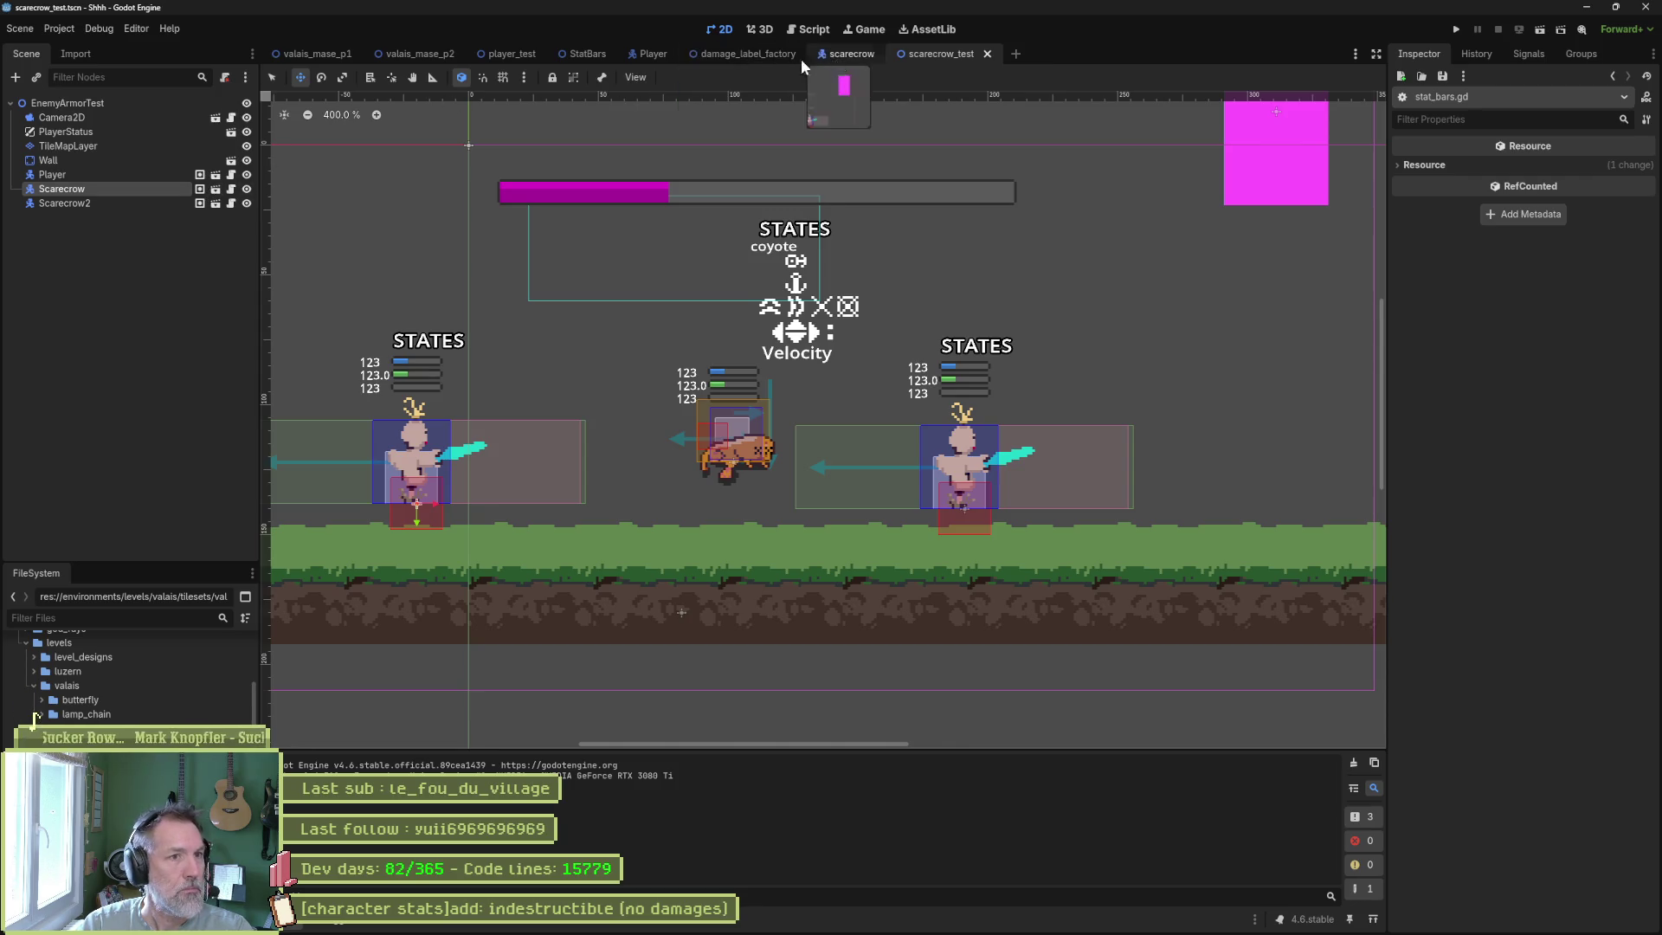
left_click(601, 54)
left_click_drag(471, 268, 746, 300)
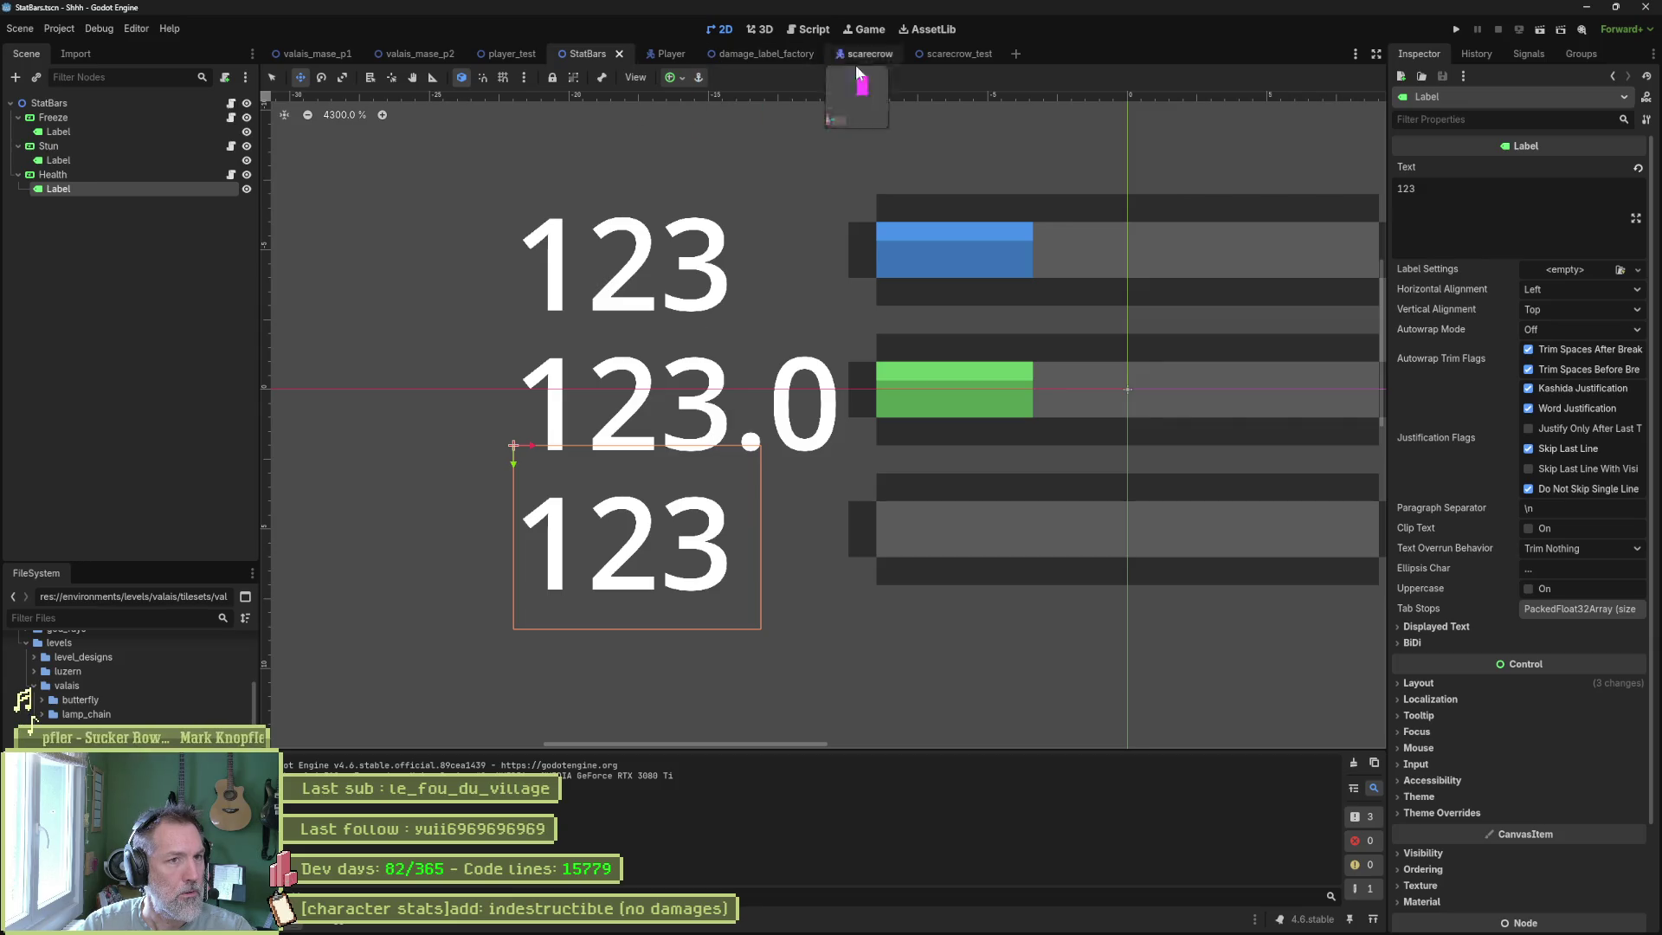
left_click(955, 54)
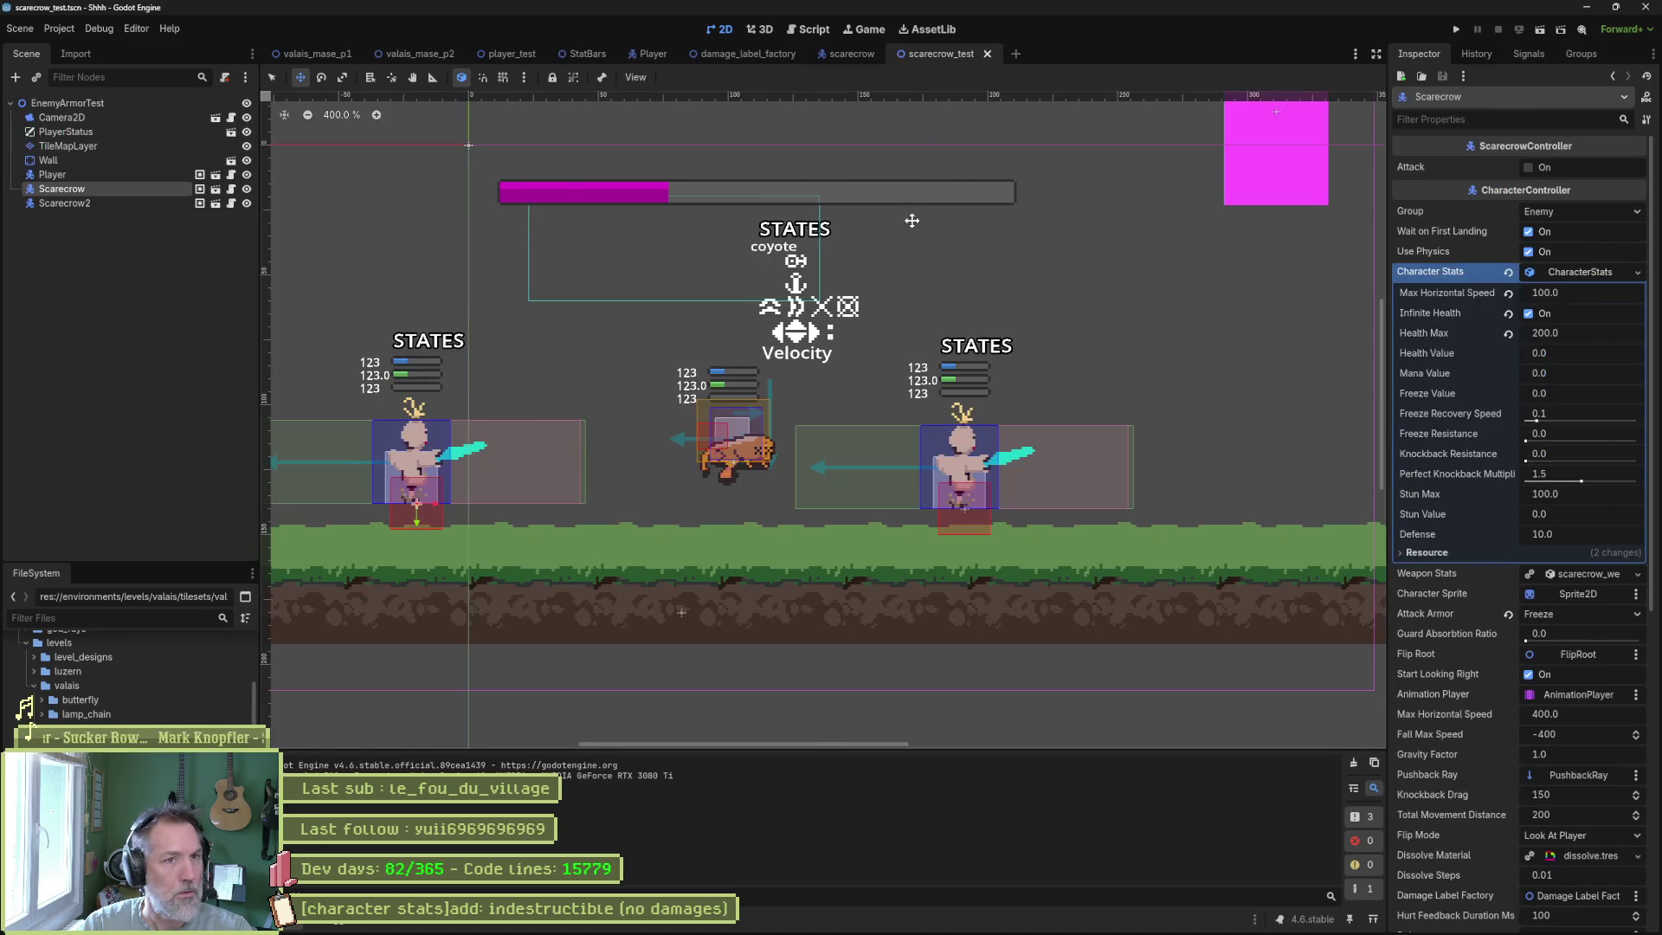
key("F6")
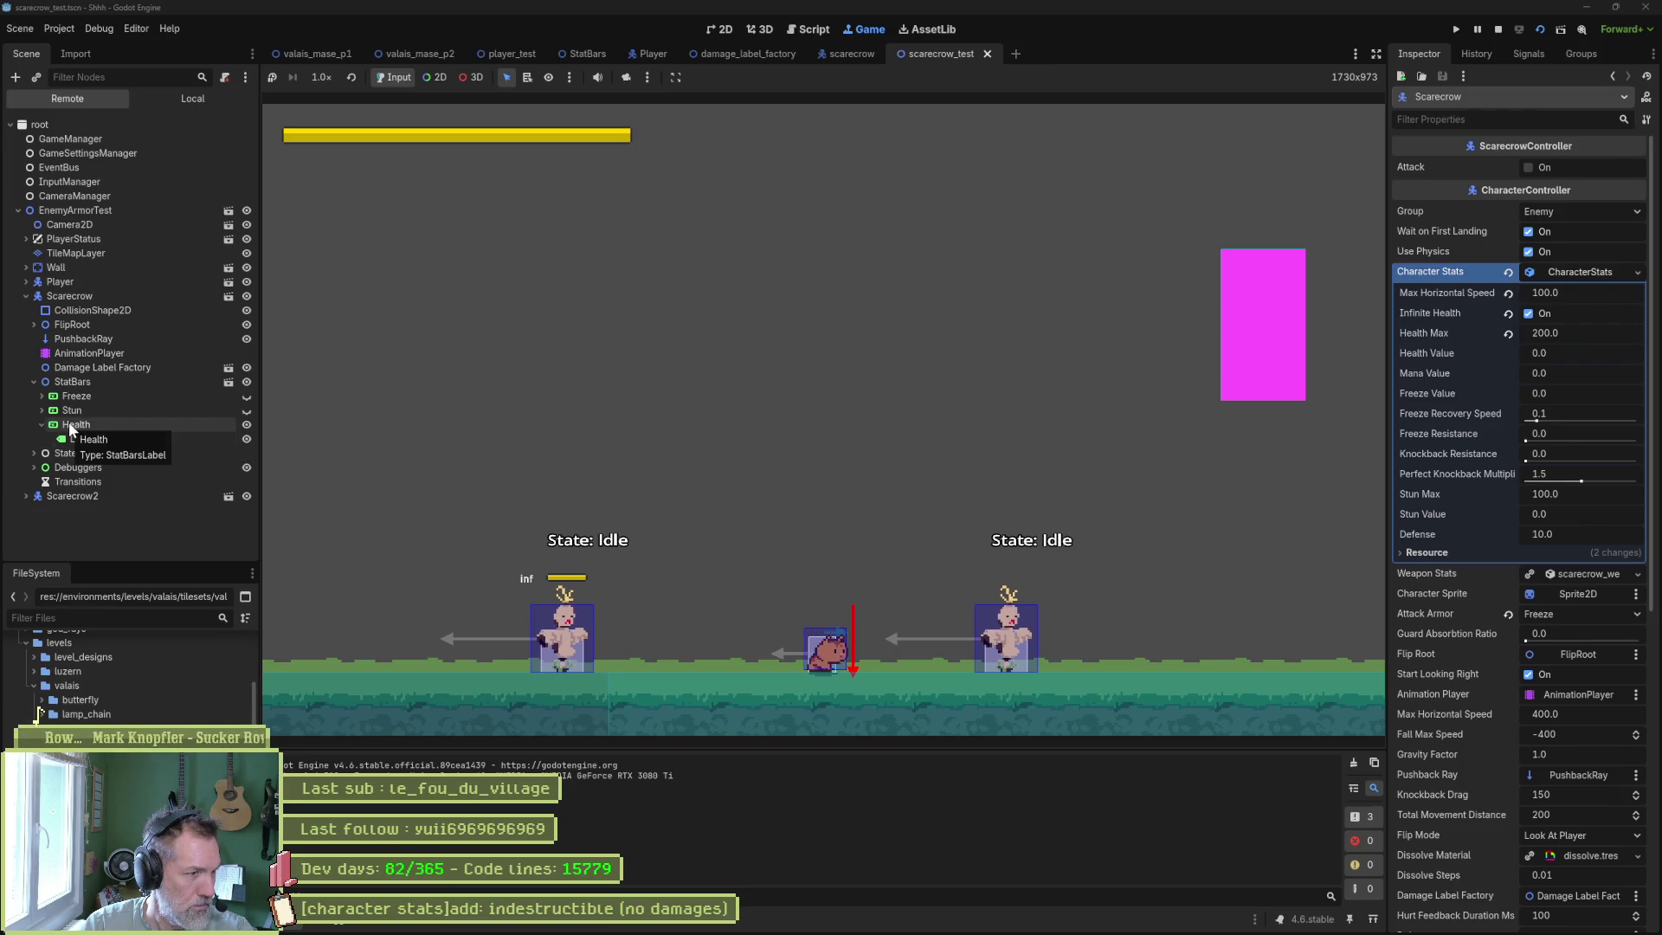
In the remote Inspector, set the running Health bar Label's Position y to -3.
left_click(82, 424)
left_click(101, 439)
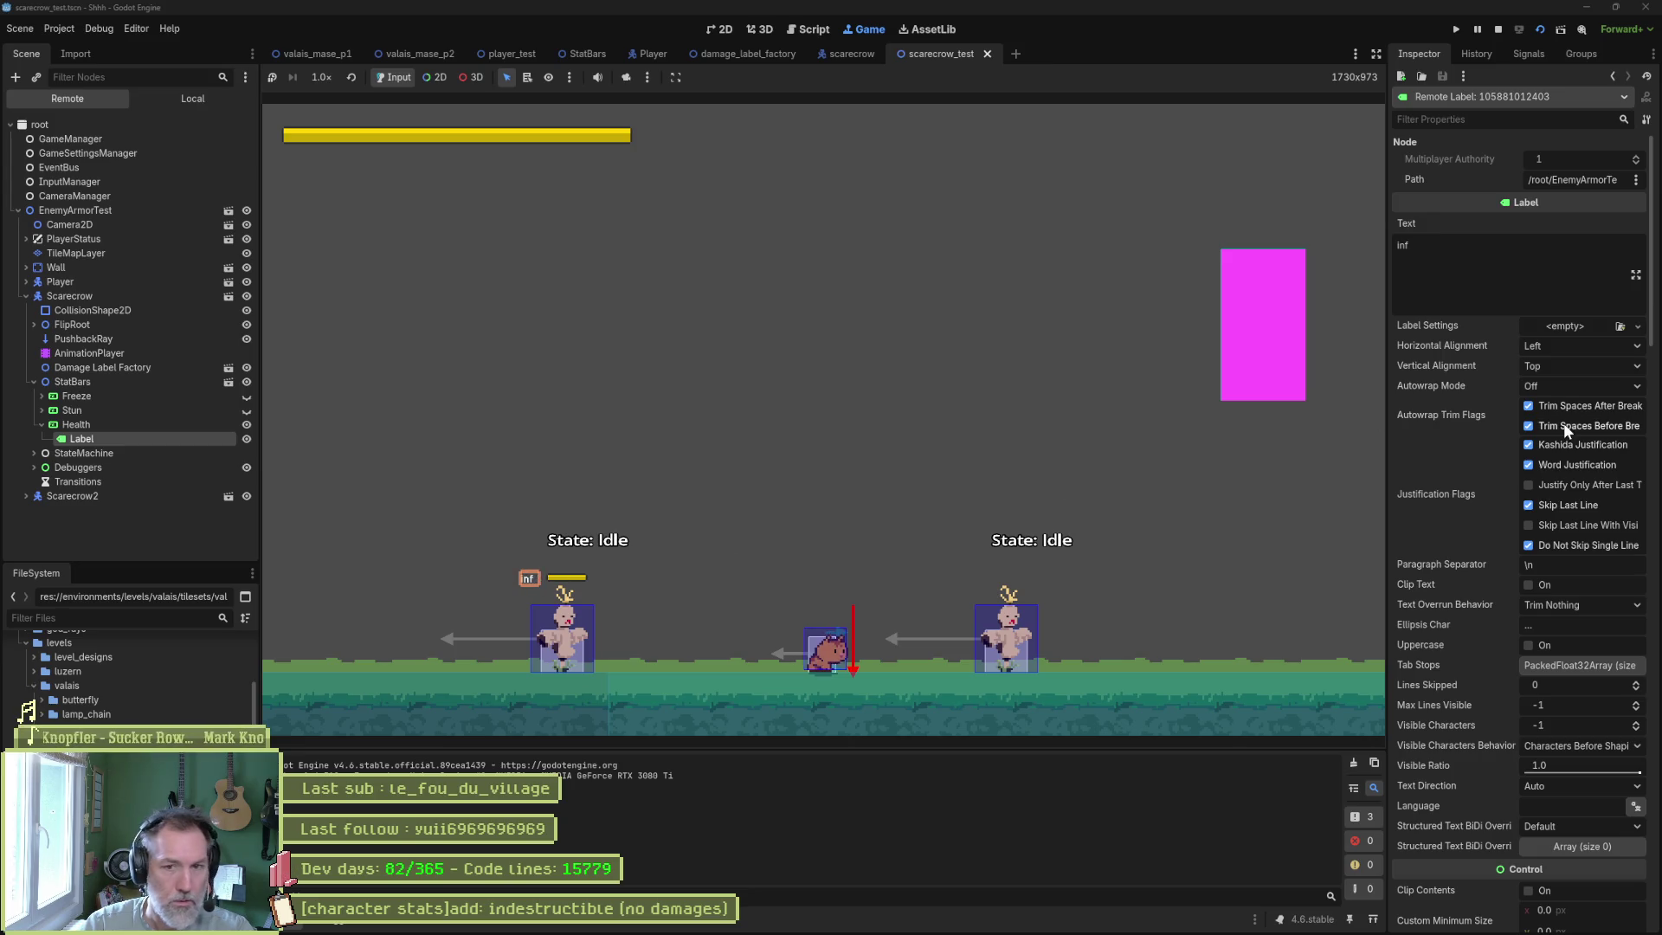
scroll(1480, 381, "down", 3)
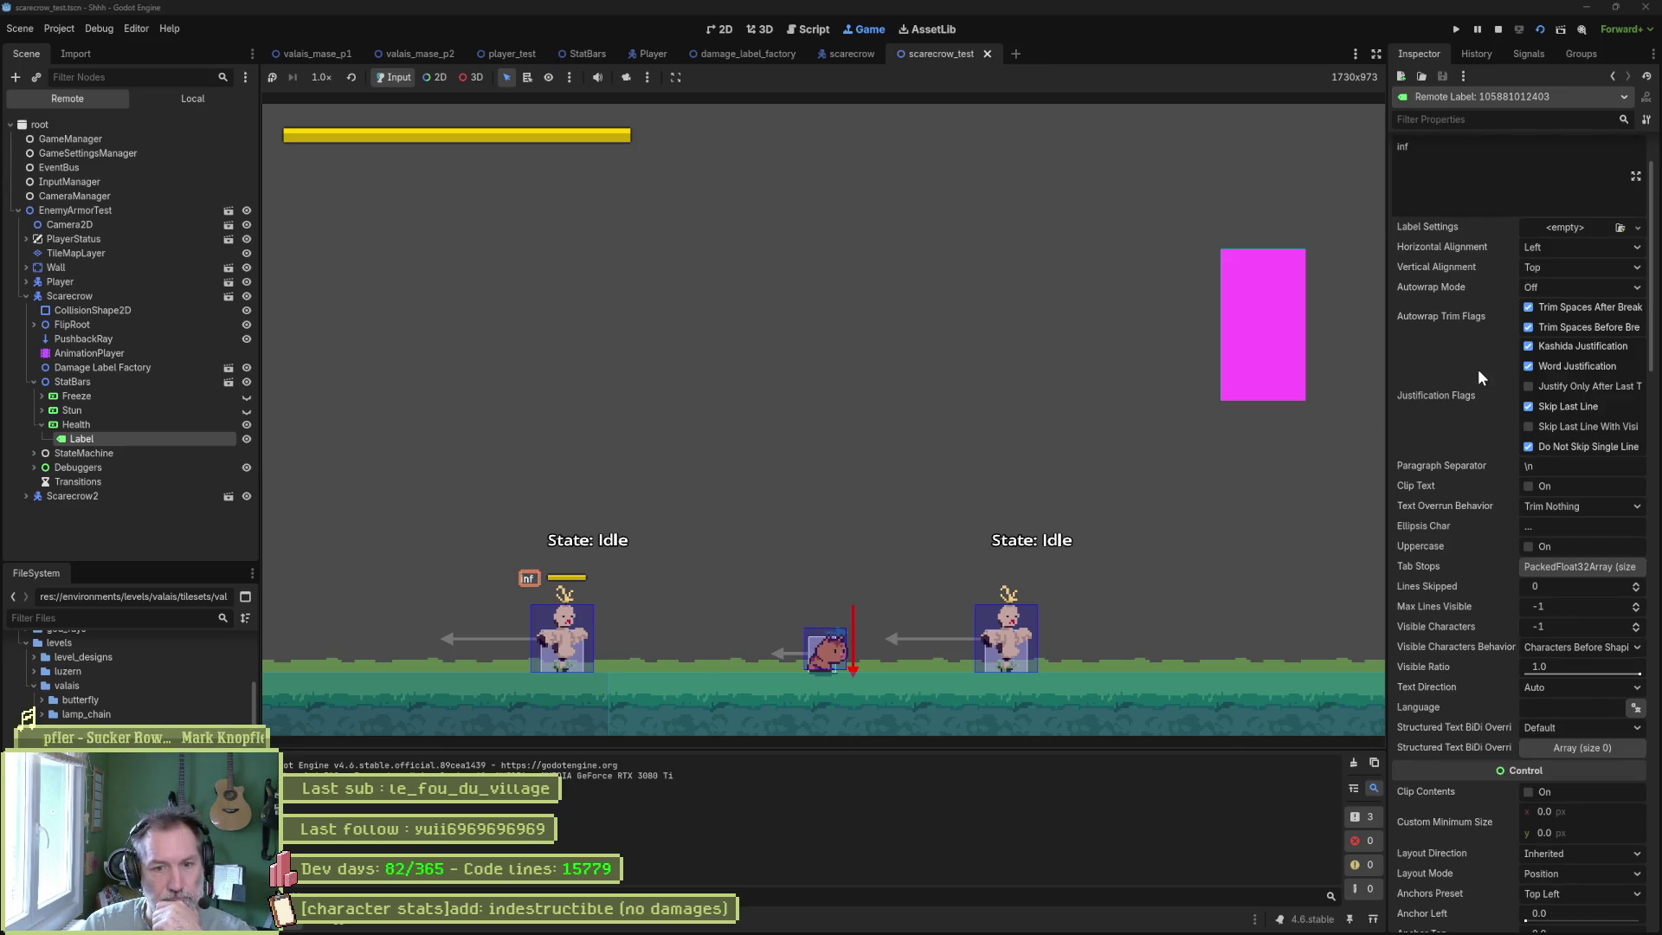
mouse_move(1478, 369)
scroll(1497, 453, "down", 8)
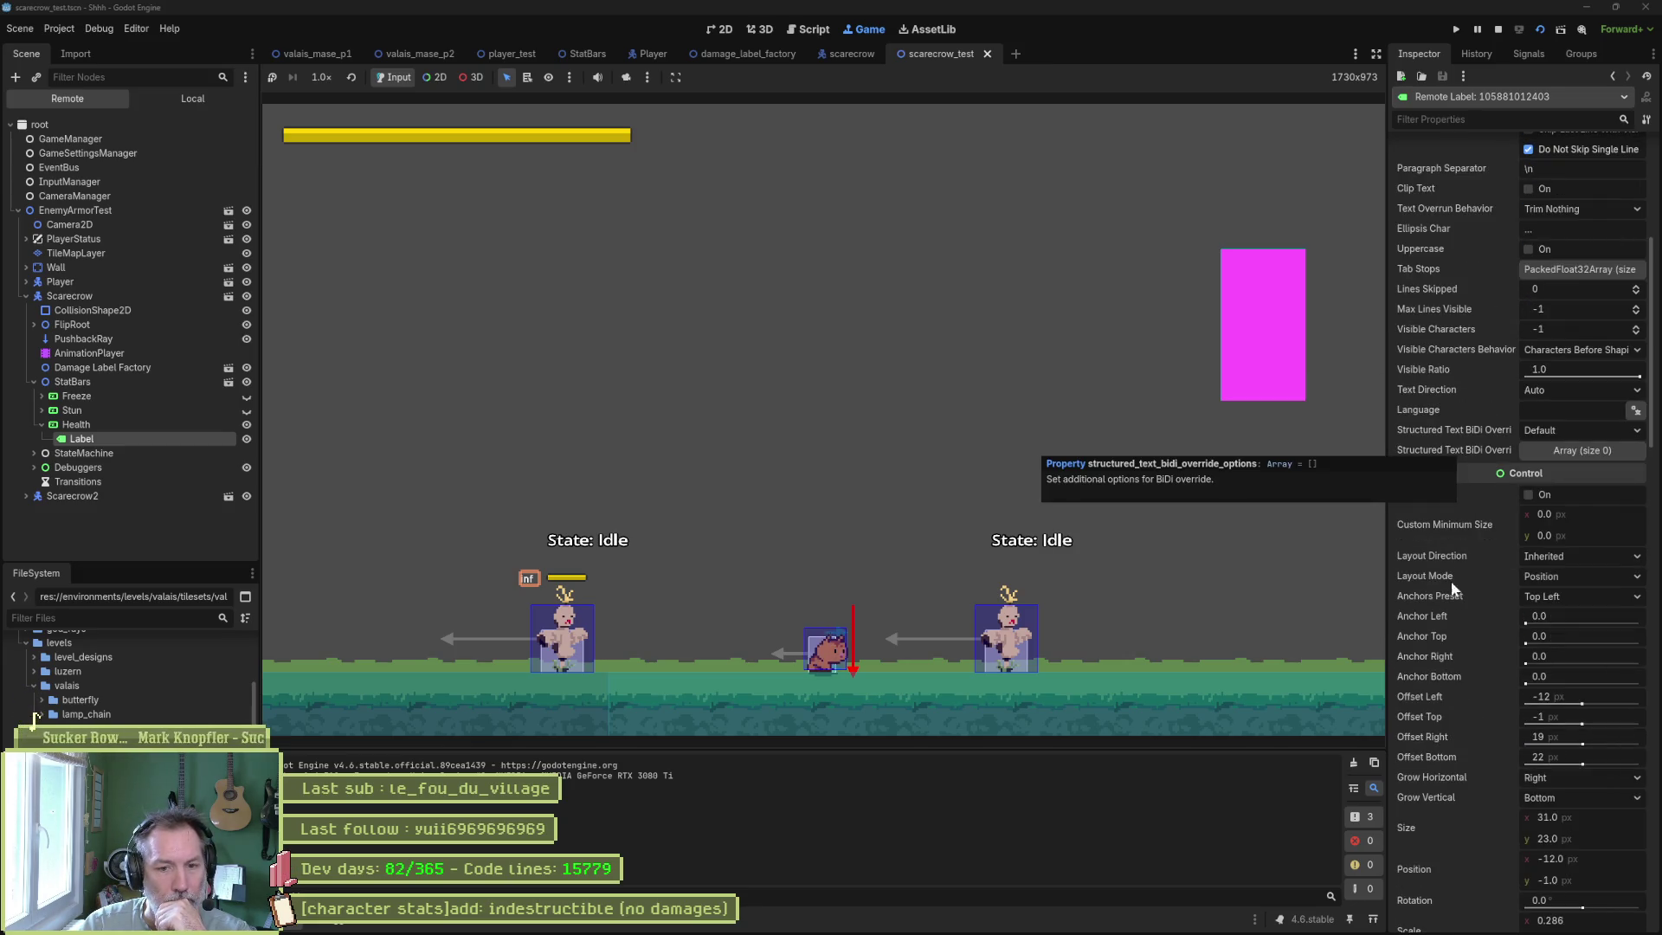
mouse_move(1586, 723)
left_mouse_down()
mouse_move(1519, 725)
mouse_move(1586, 726)
left_mouse_up()
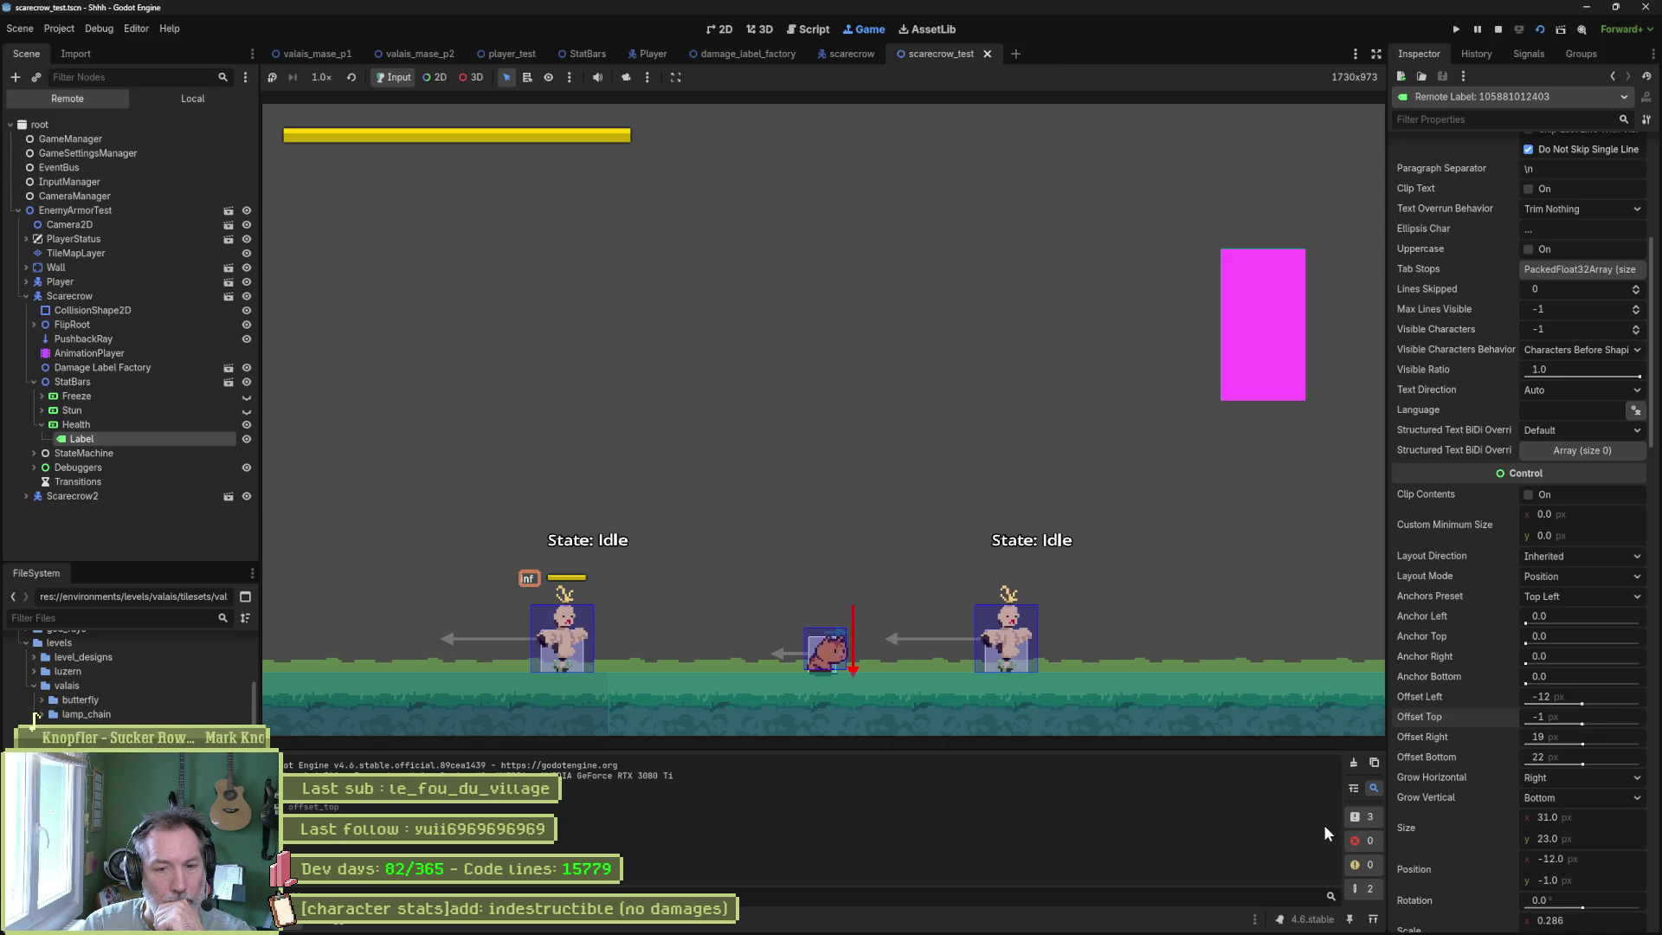
scroll(1470, 786, "down", 3)
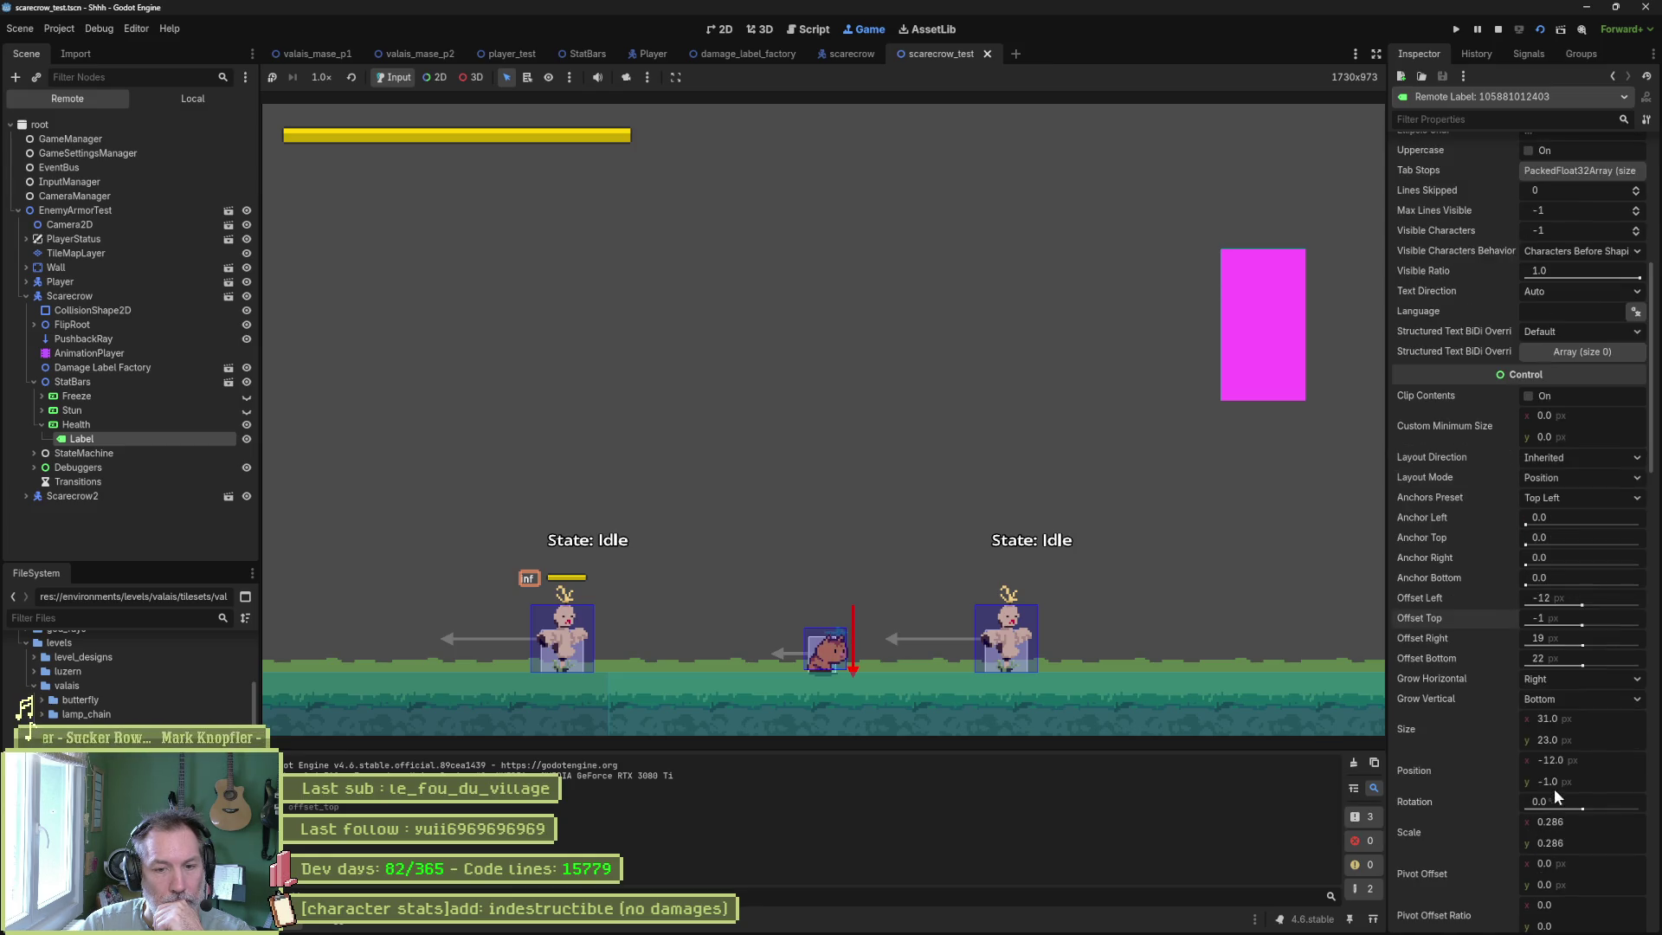
left_click(1601, 780)
type("0")
key("Return")
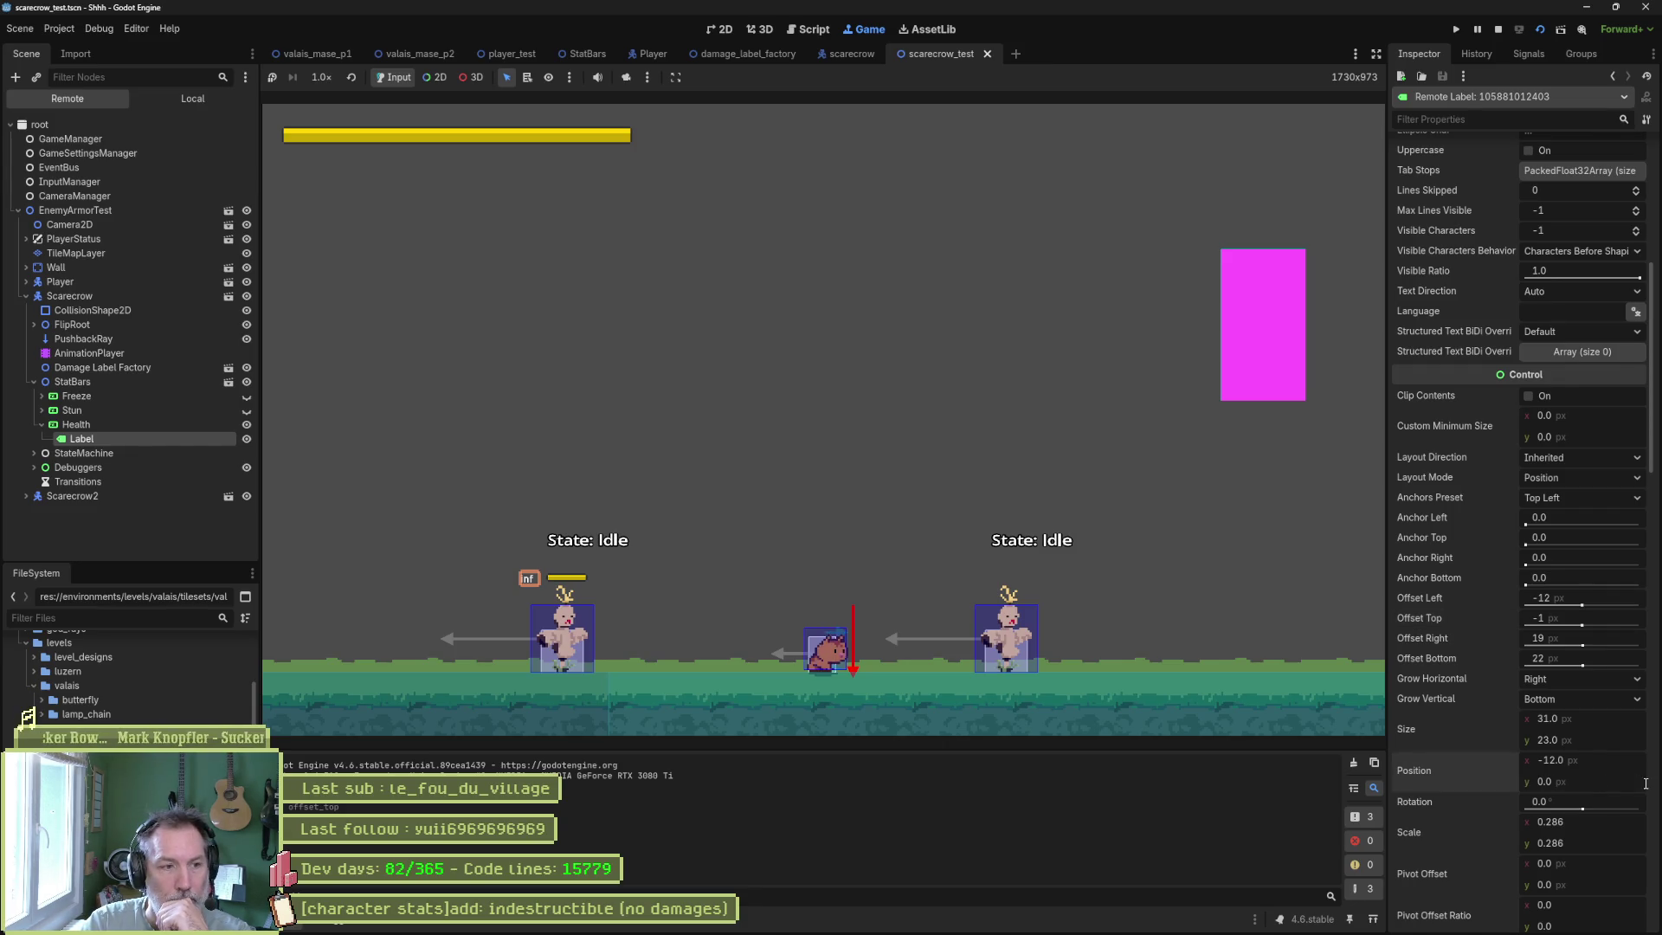
left_click(1645, 782)
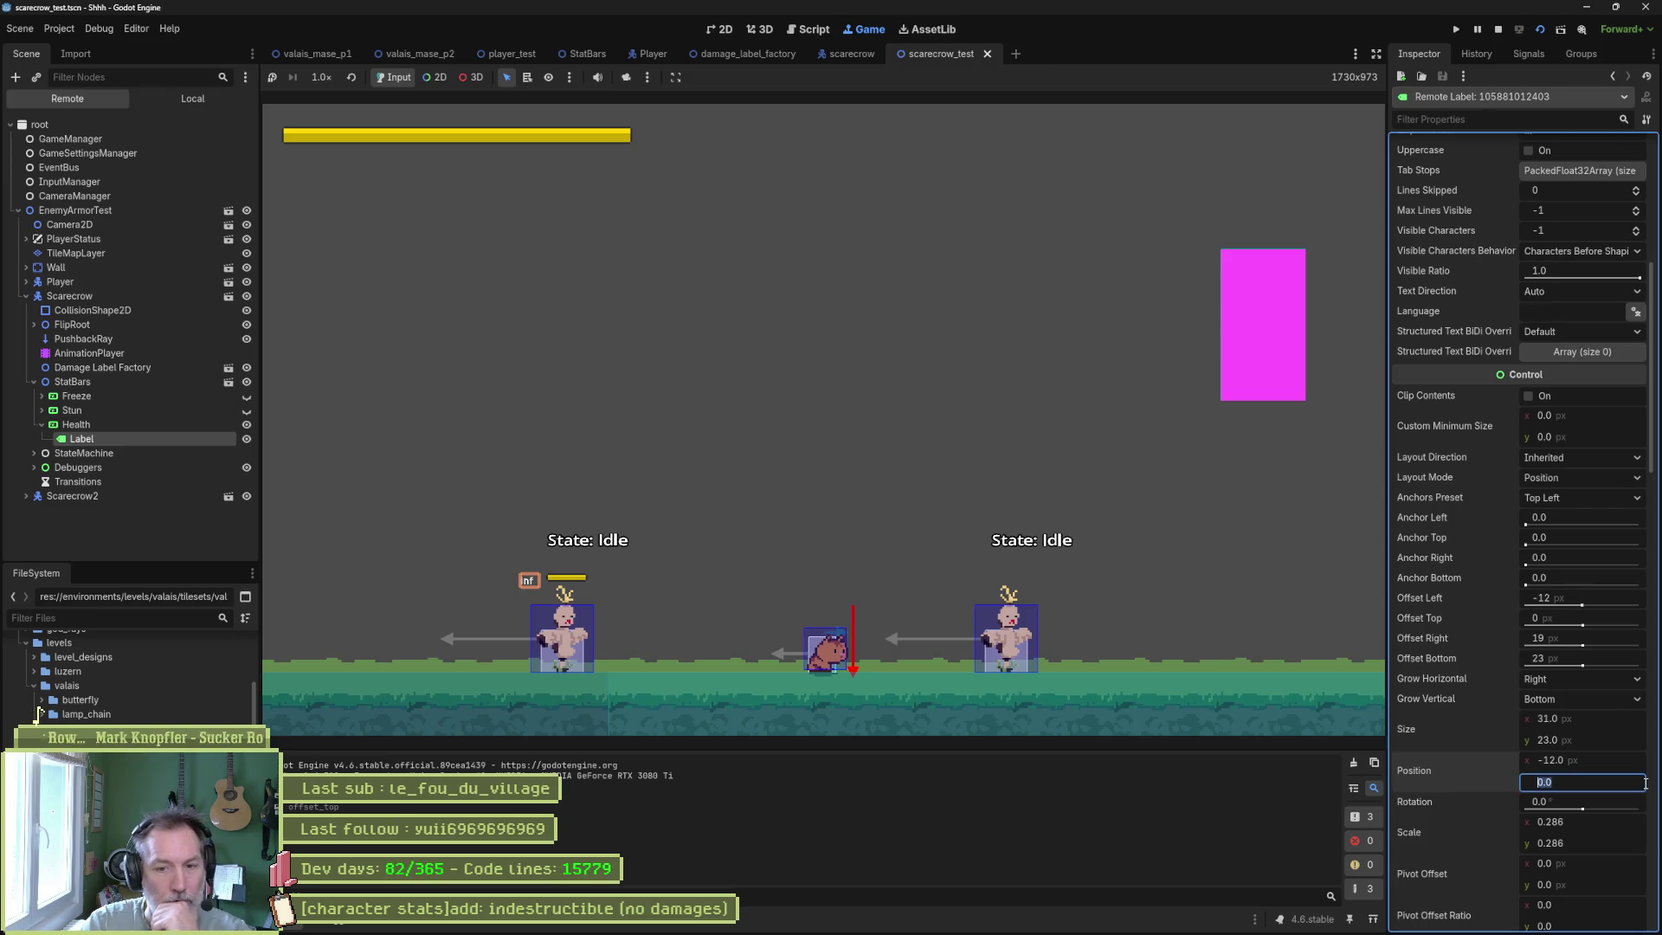
type("-3")
key("Return")
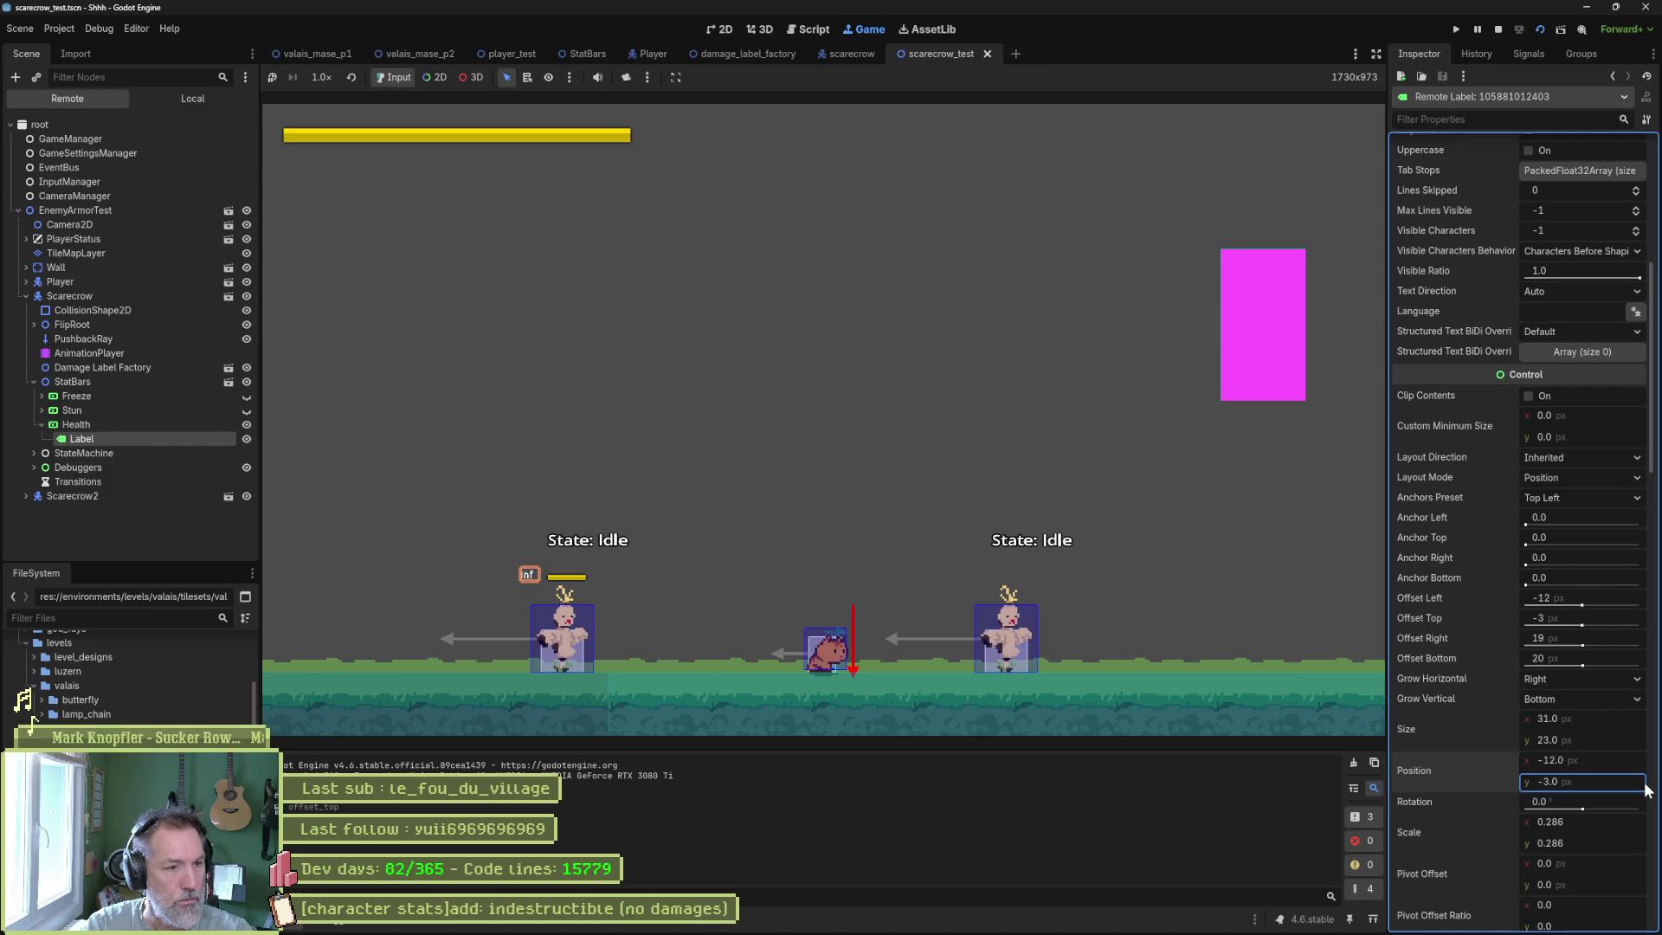
key("Tab")
Walk the player left in the game, then stop the test with F8.
left_click(1194, 662)
key("Left")
key("Left")
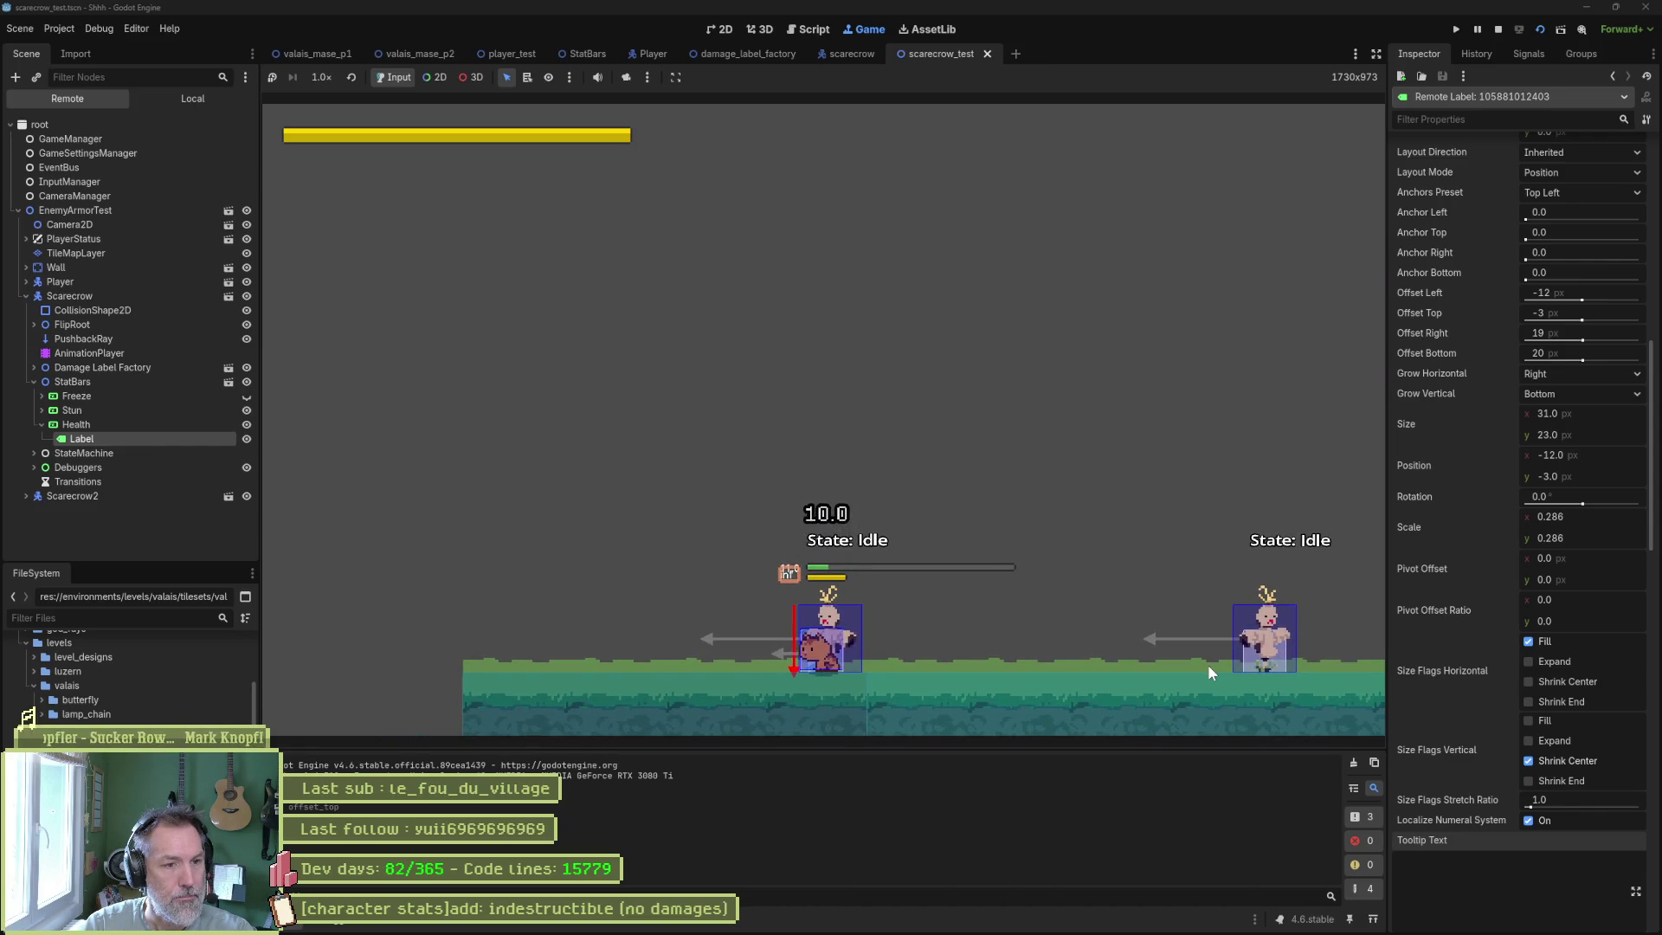
key("F8")
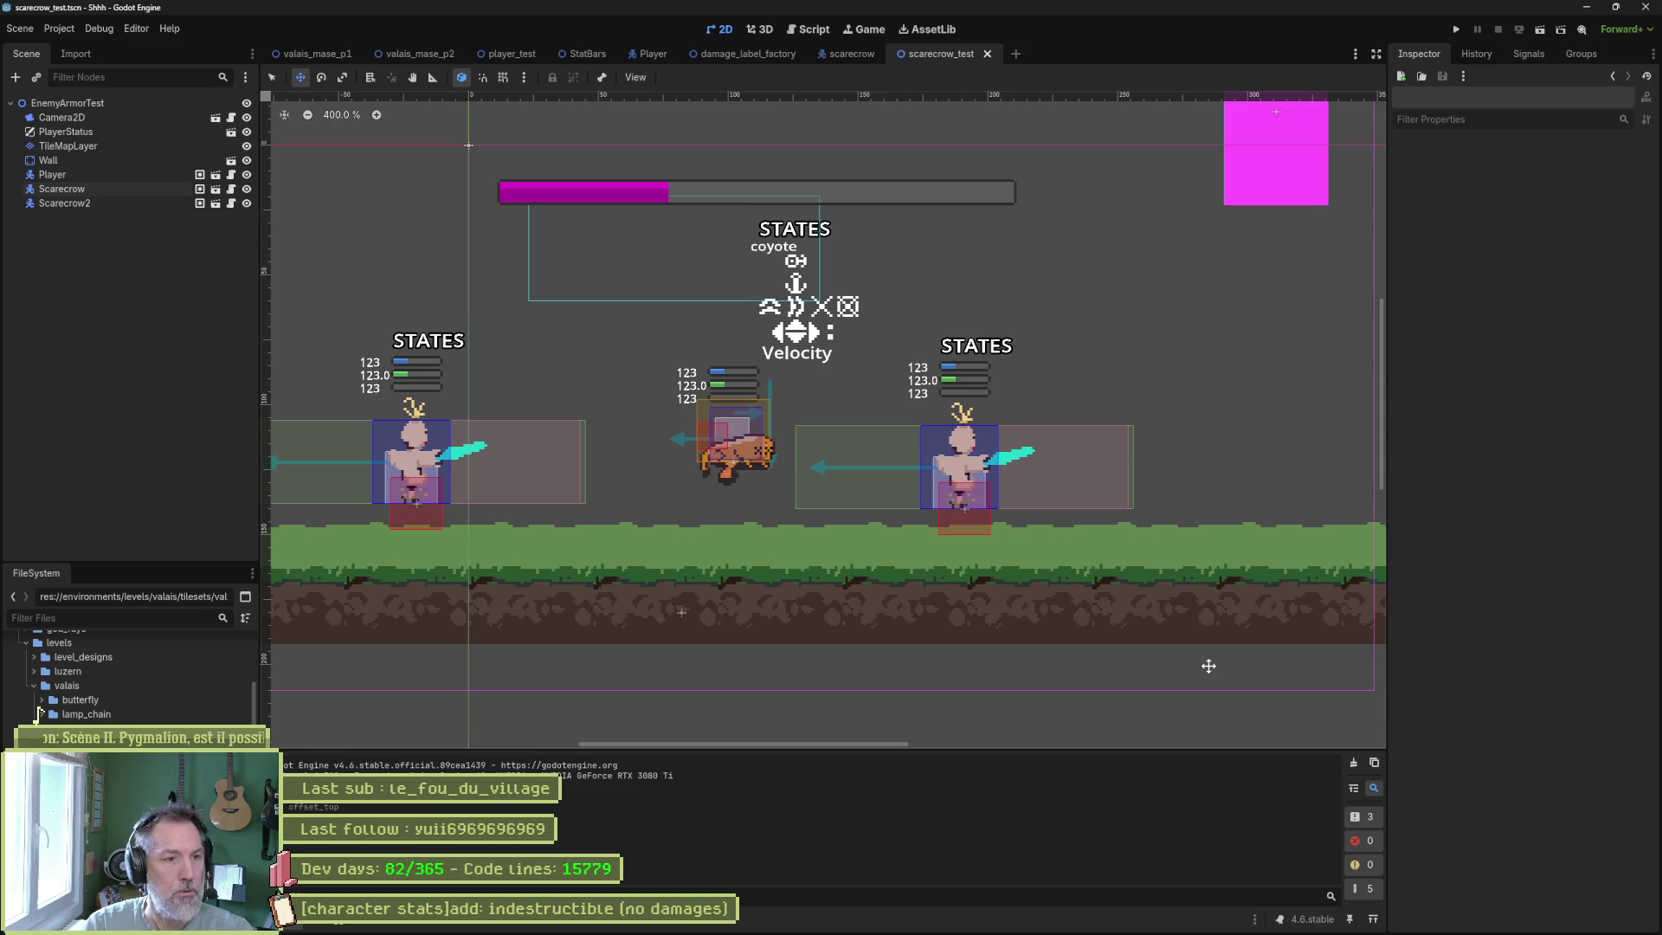
In the StatBars scene, select all three number labels and drag them upward.
left_click(588, 53)
left_click(87, 159, "ctrl")
left_click(96, 131, "ctrl")
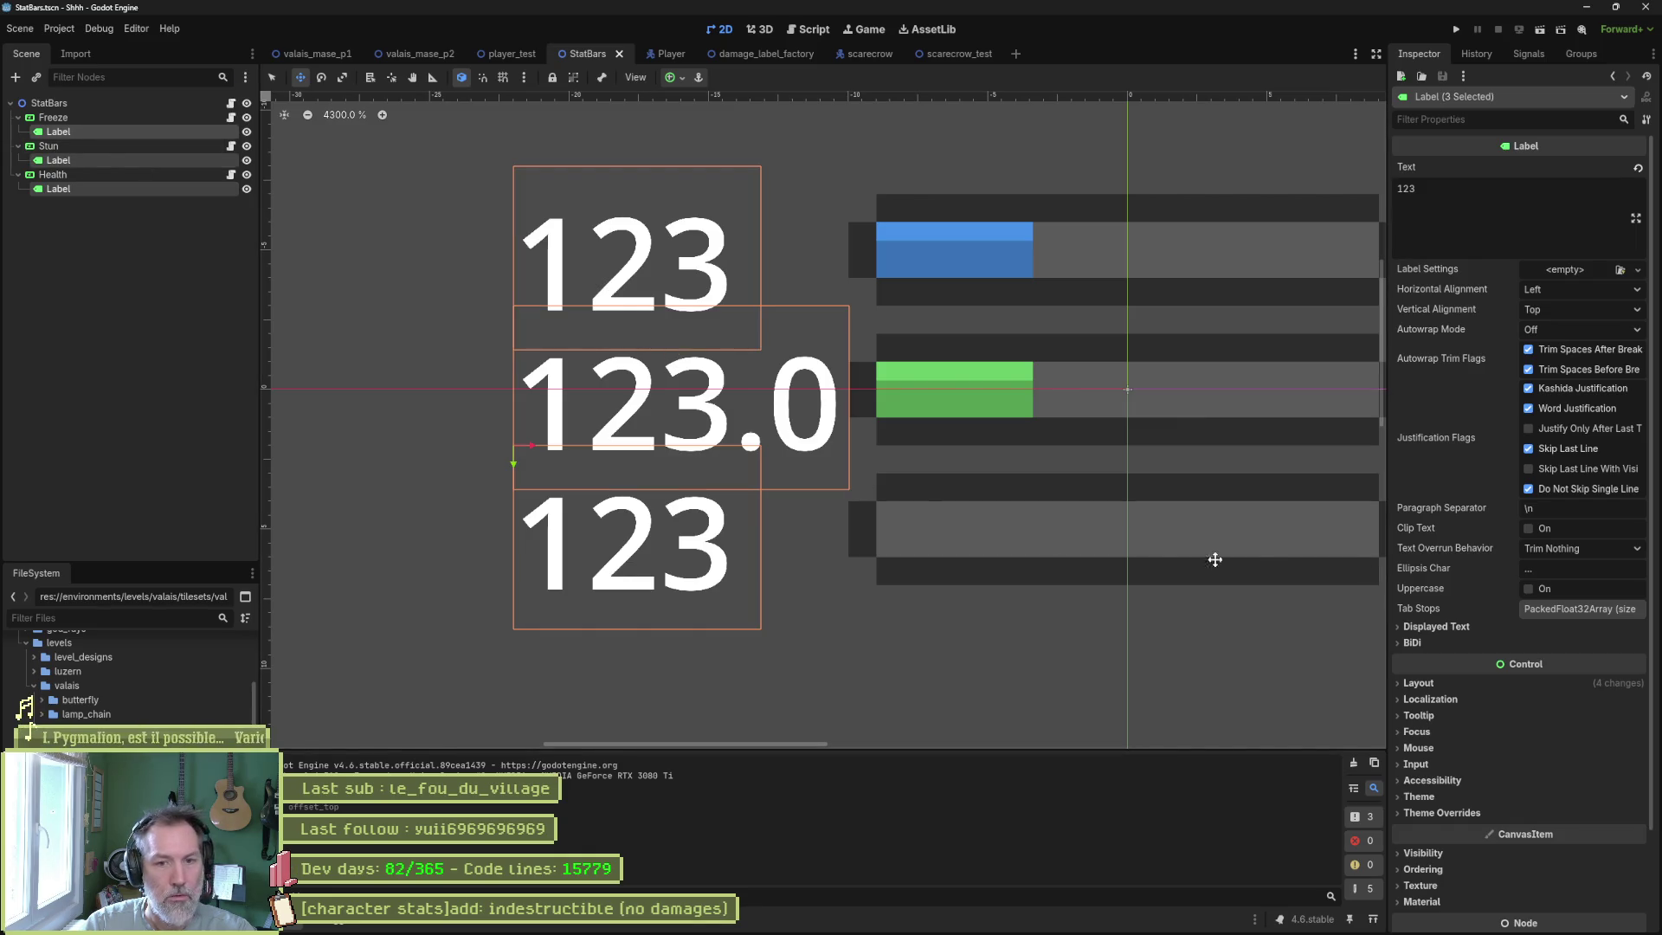
left_click_drag(512, 464, 511, 424)
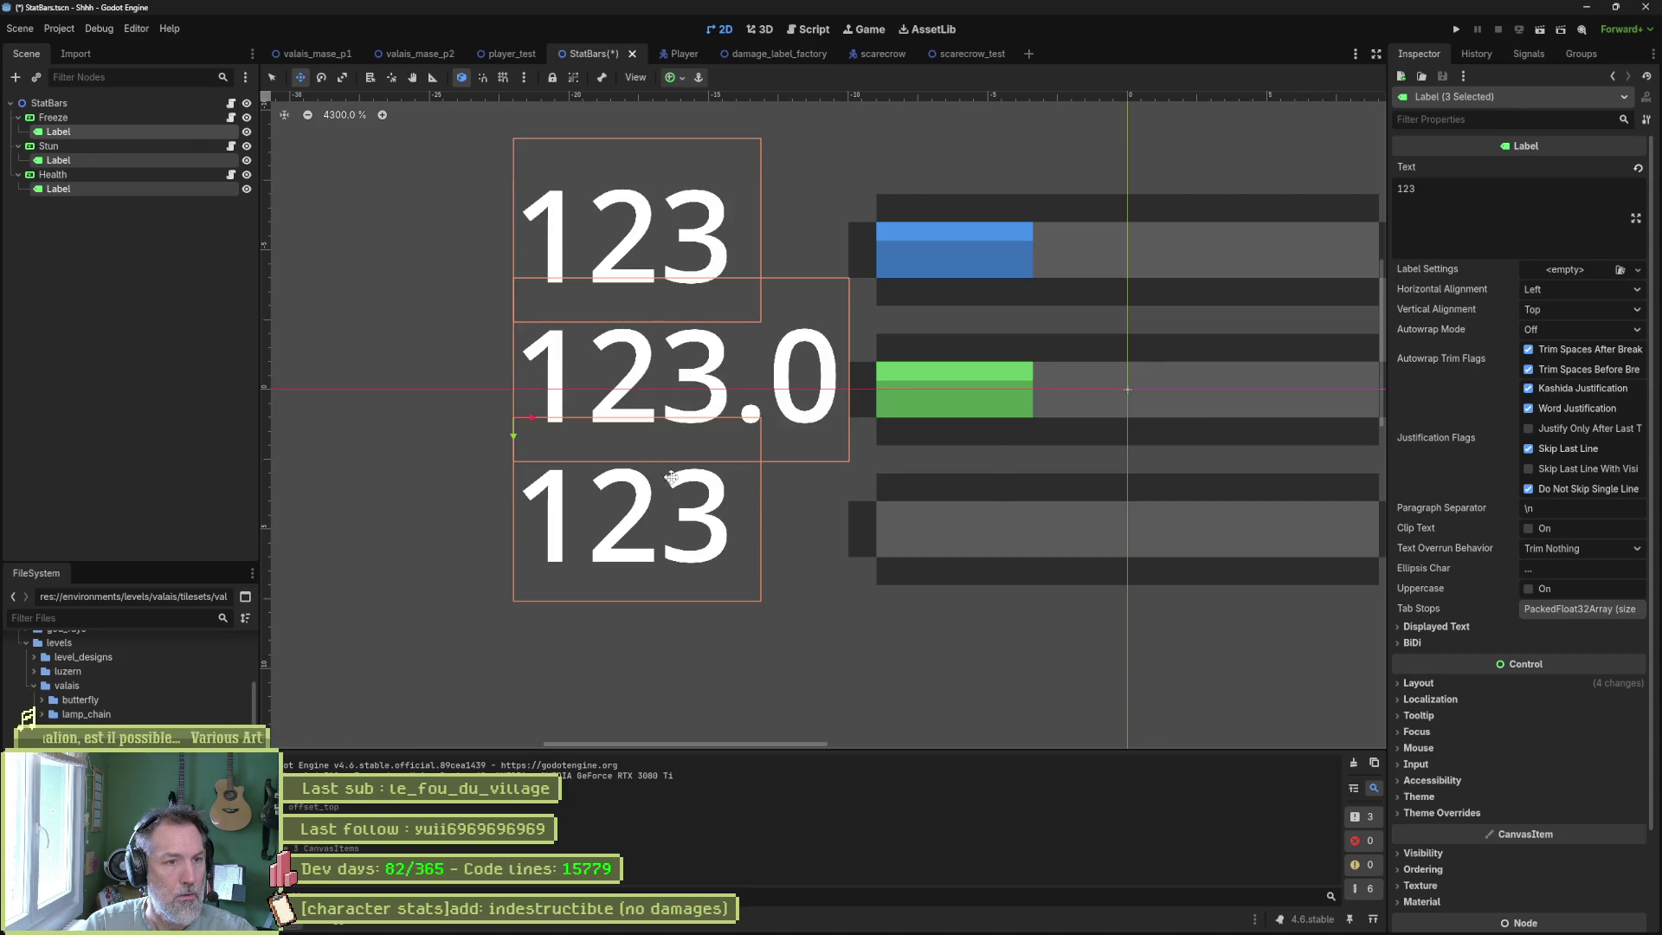
Run scarecrow_test, walk the player into the left scarecrow, stop, and reopen StatBars.
left_click(953, 54)
key("F6")
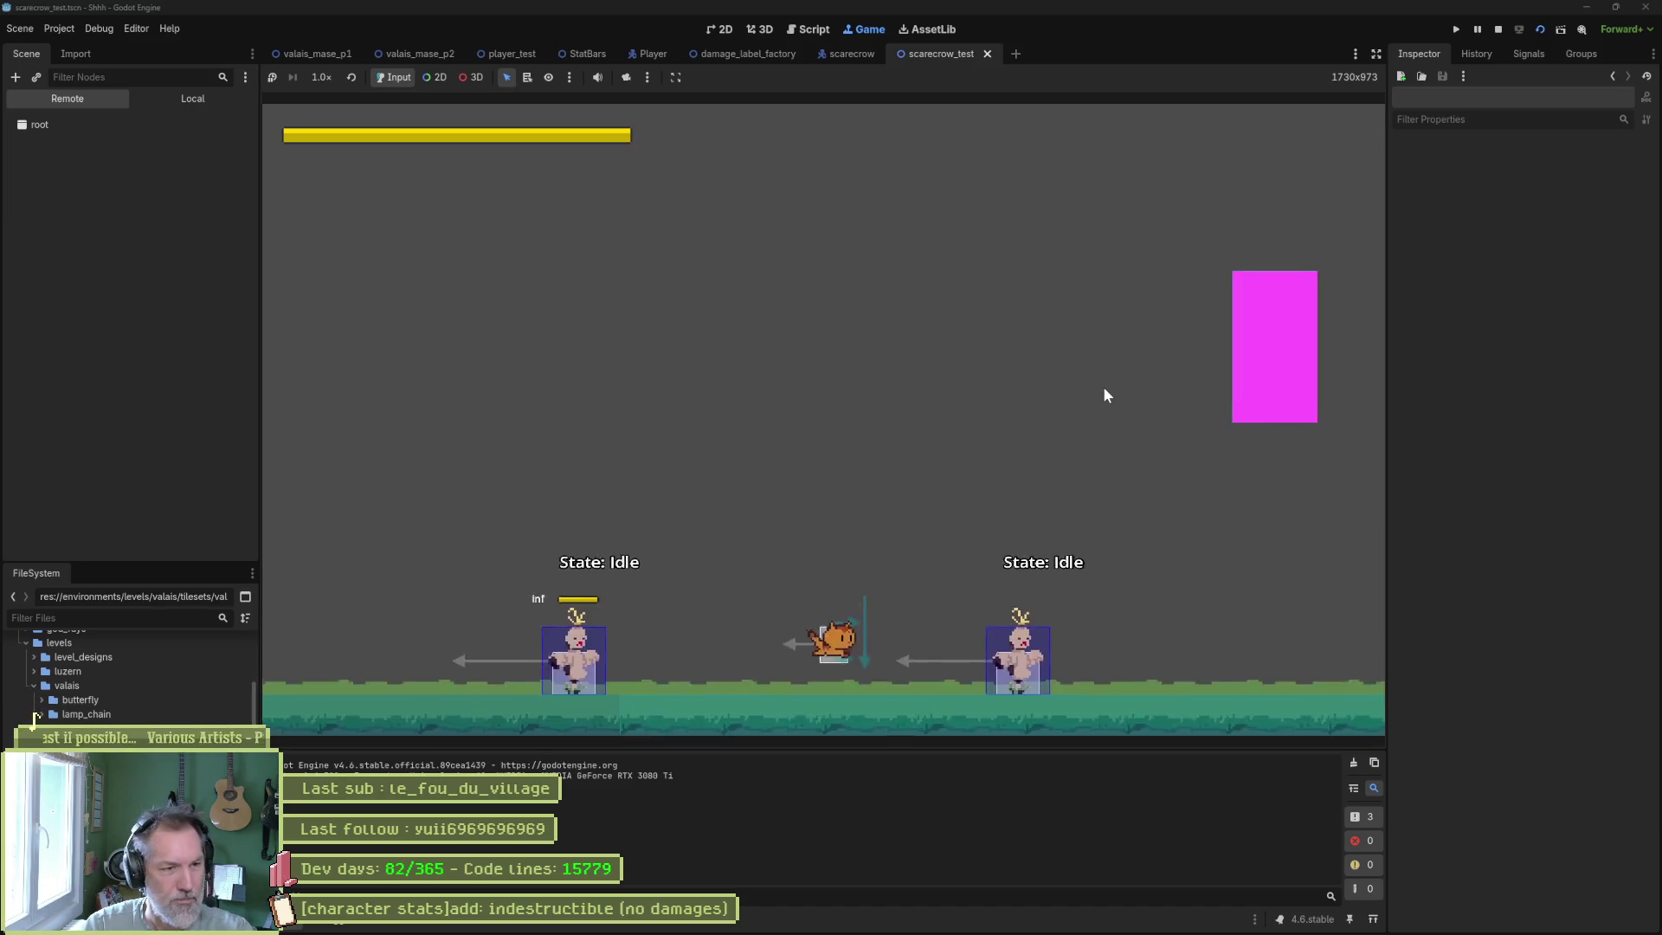
key("Left")
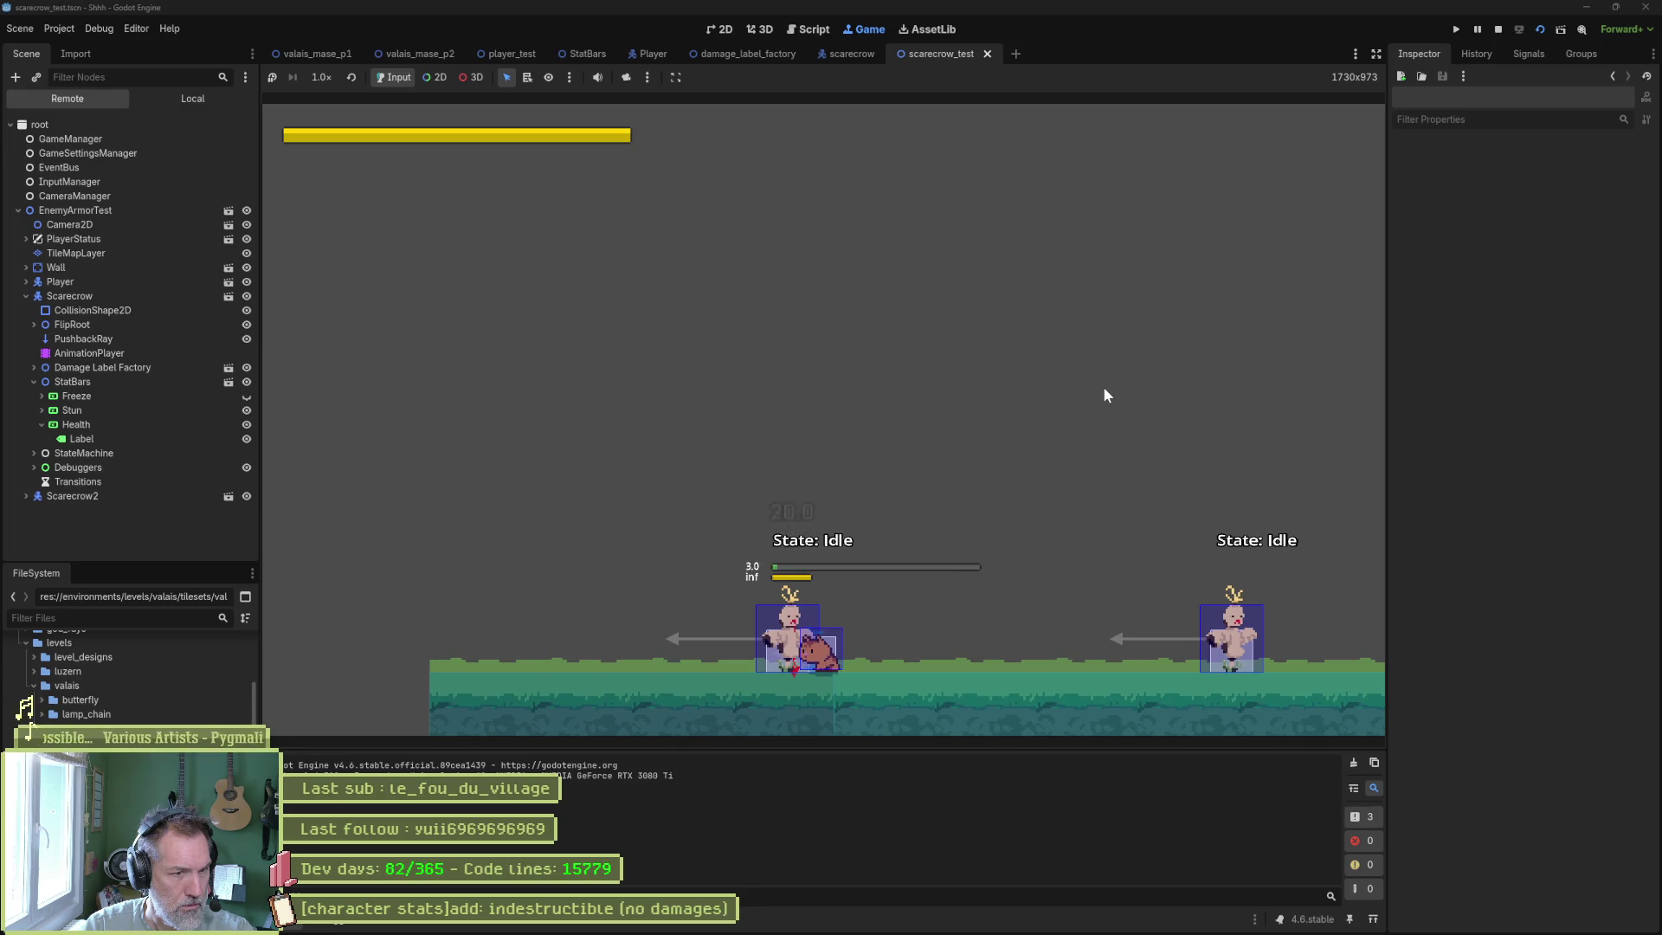
key("F8")
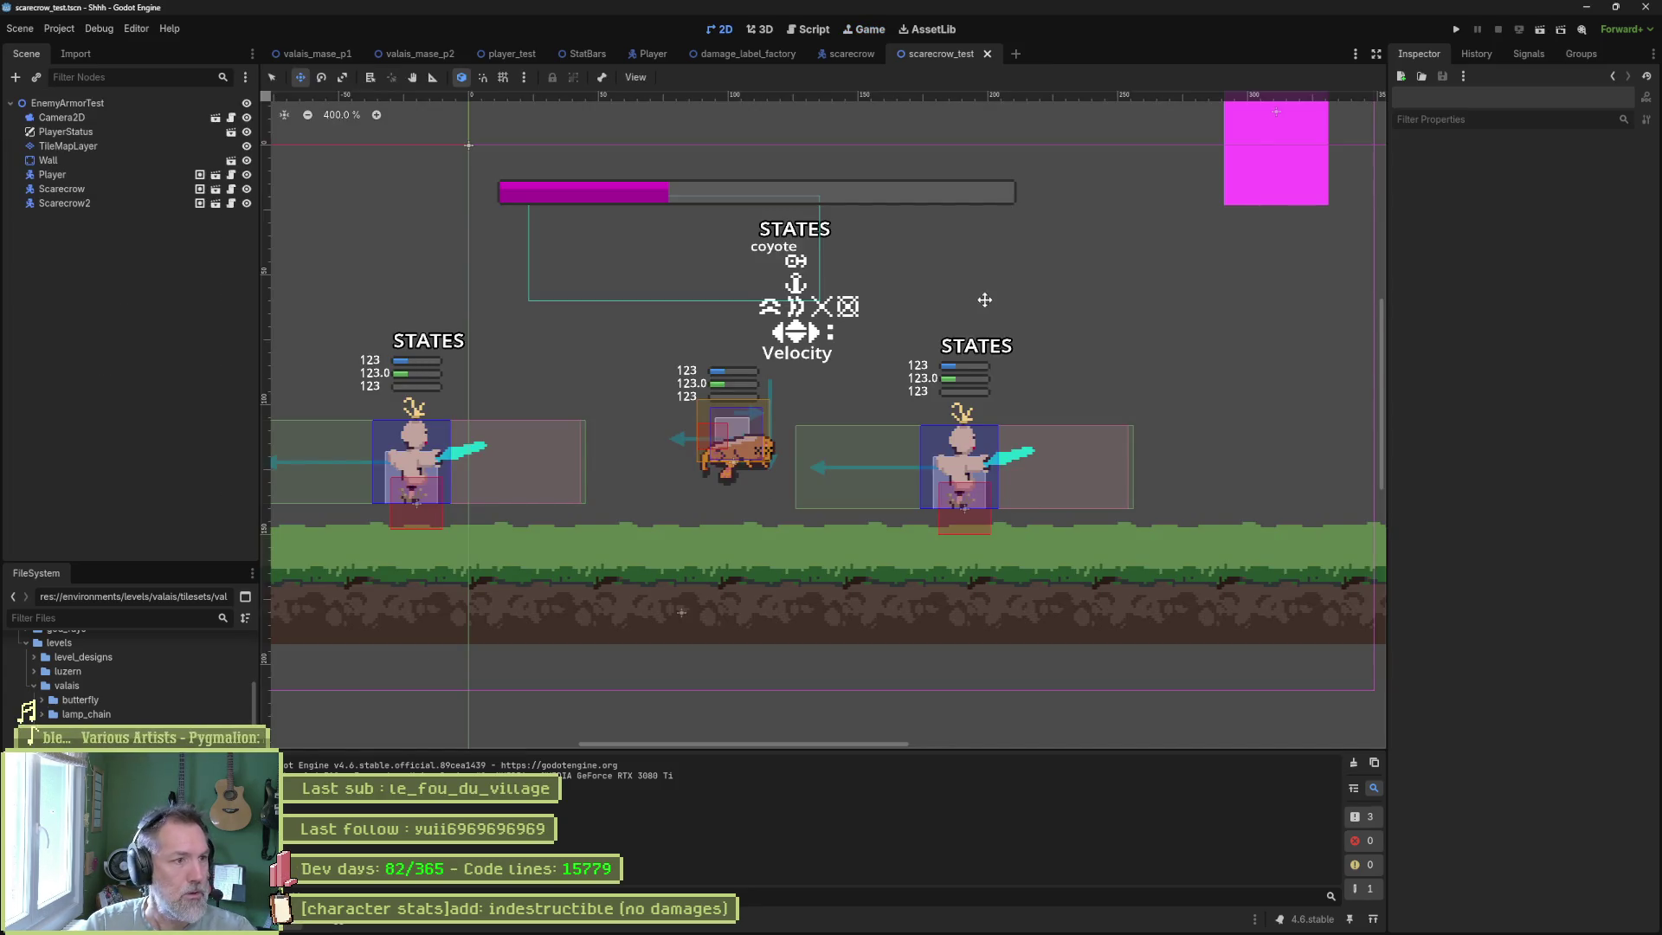
left_click(588, 54)
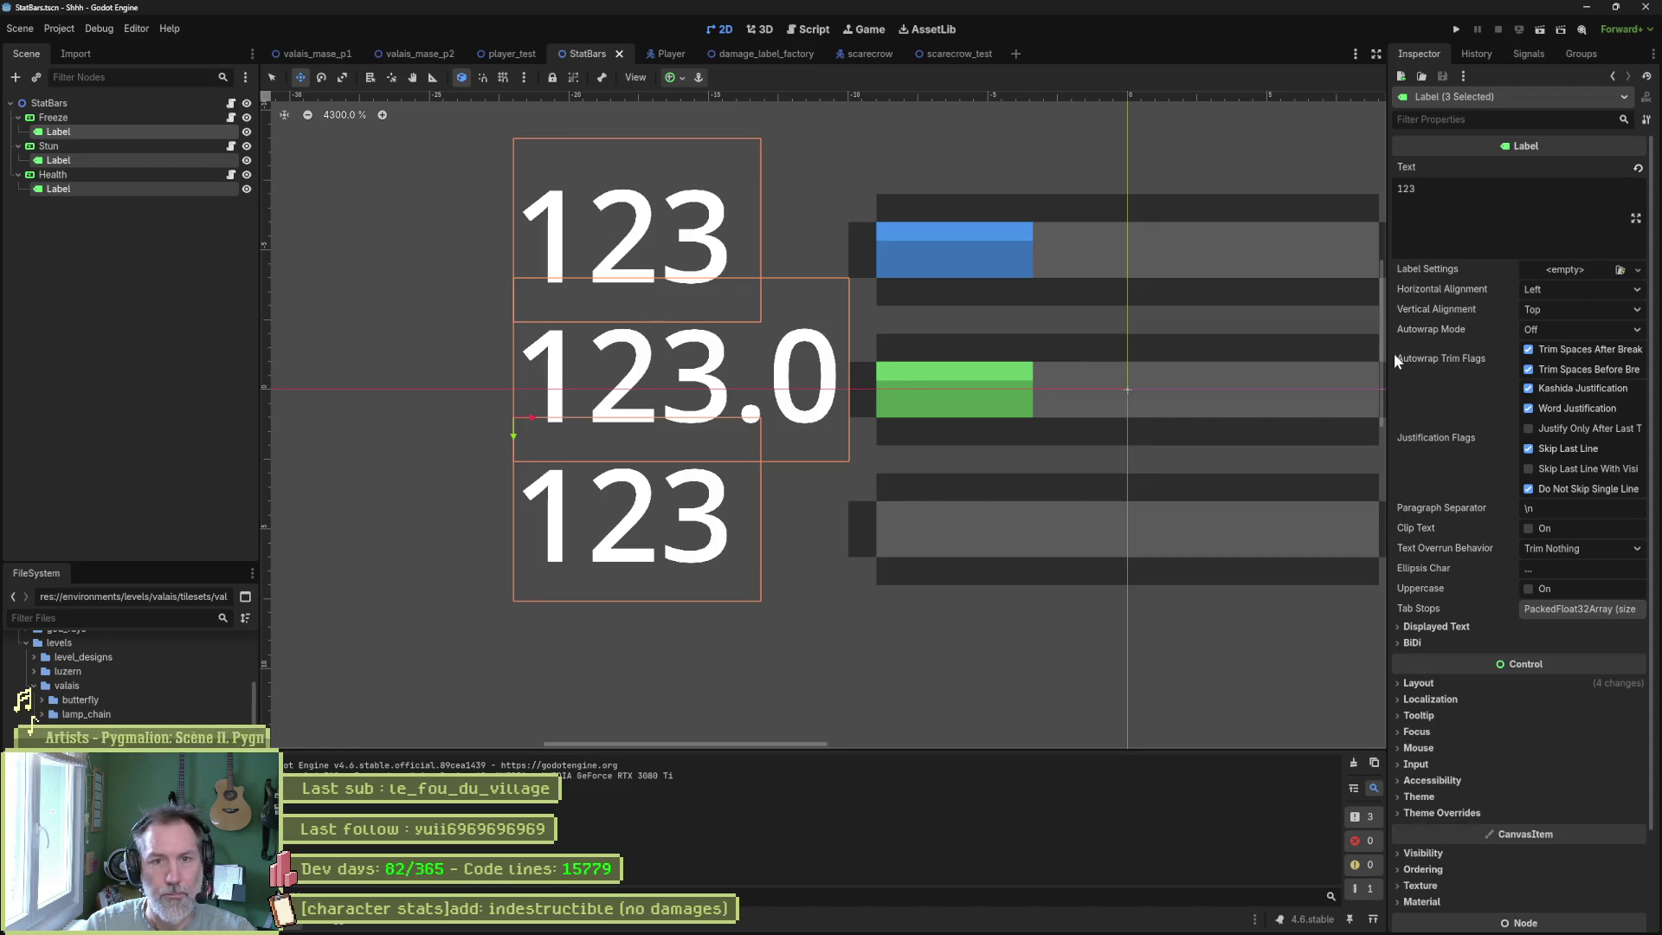
Set the three labels' Horizontal Alignment to Right, drag Freeze and Health labels right, then run scarecrow_test.
left_click(1565, 286)
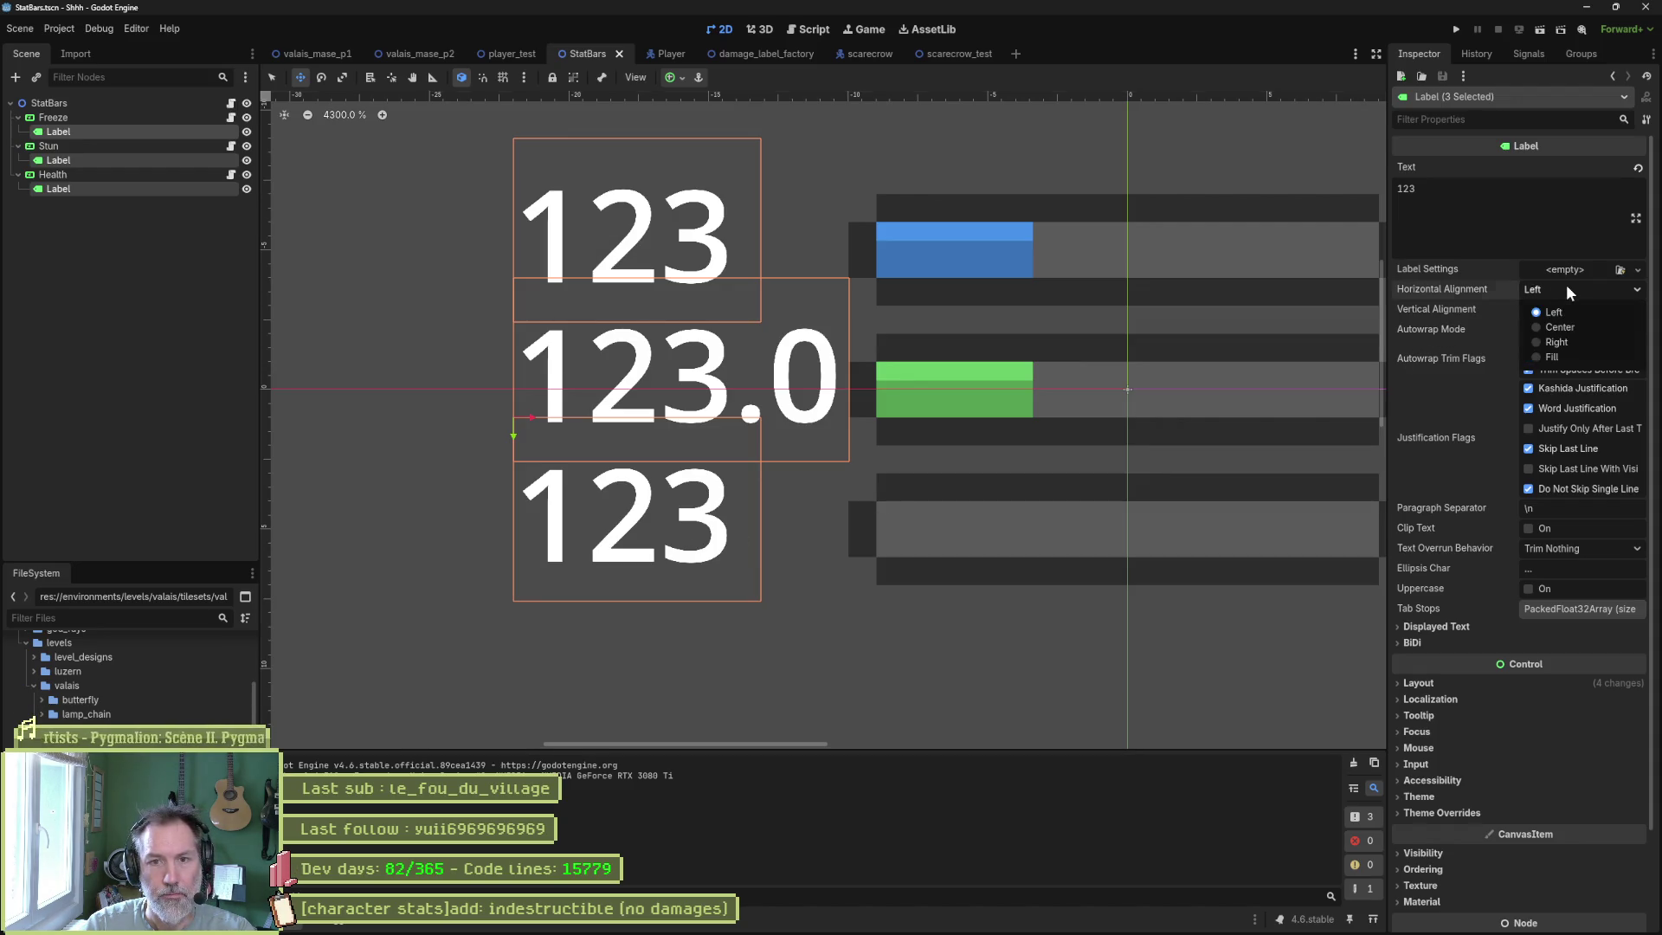
left_click(1576, 339)
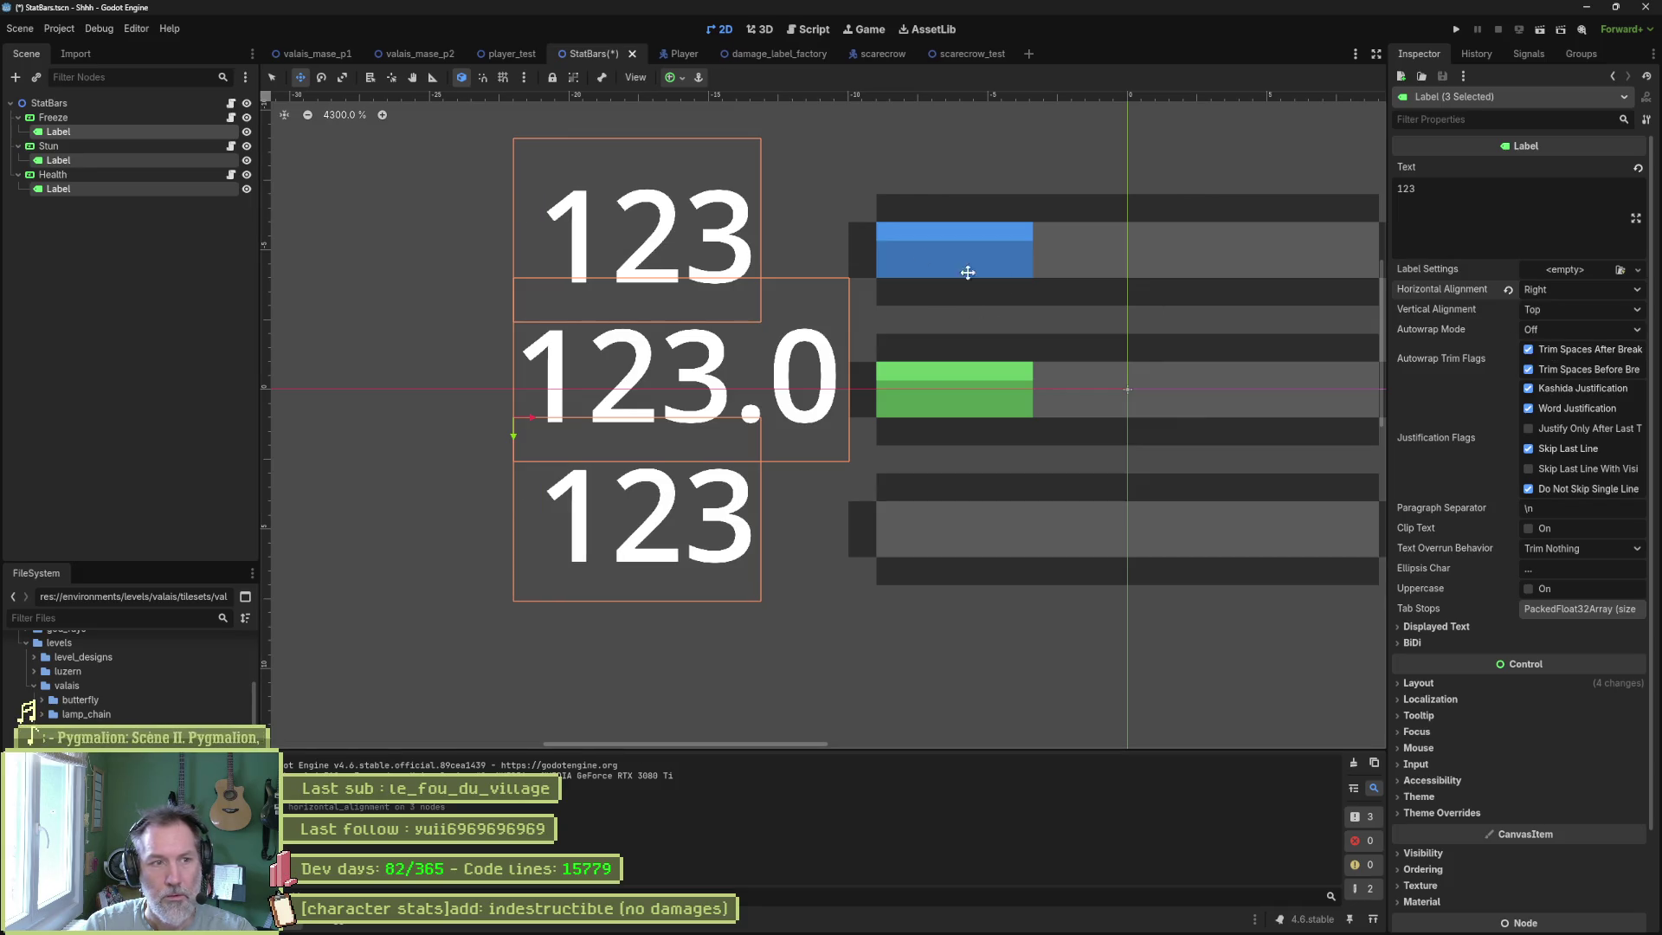
left_click(163, 190)
left_click(142, 132, "ctrl")
mouse_move(567, 423)
left_mouse_down()
mouse_move(535, 419)
mouse_move(606, 424)
left_mouse_up()
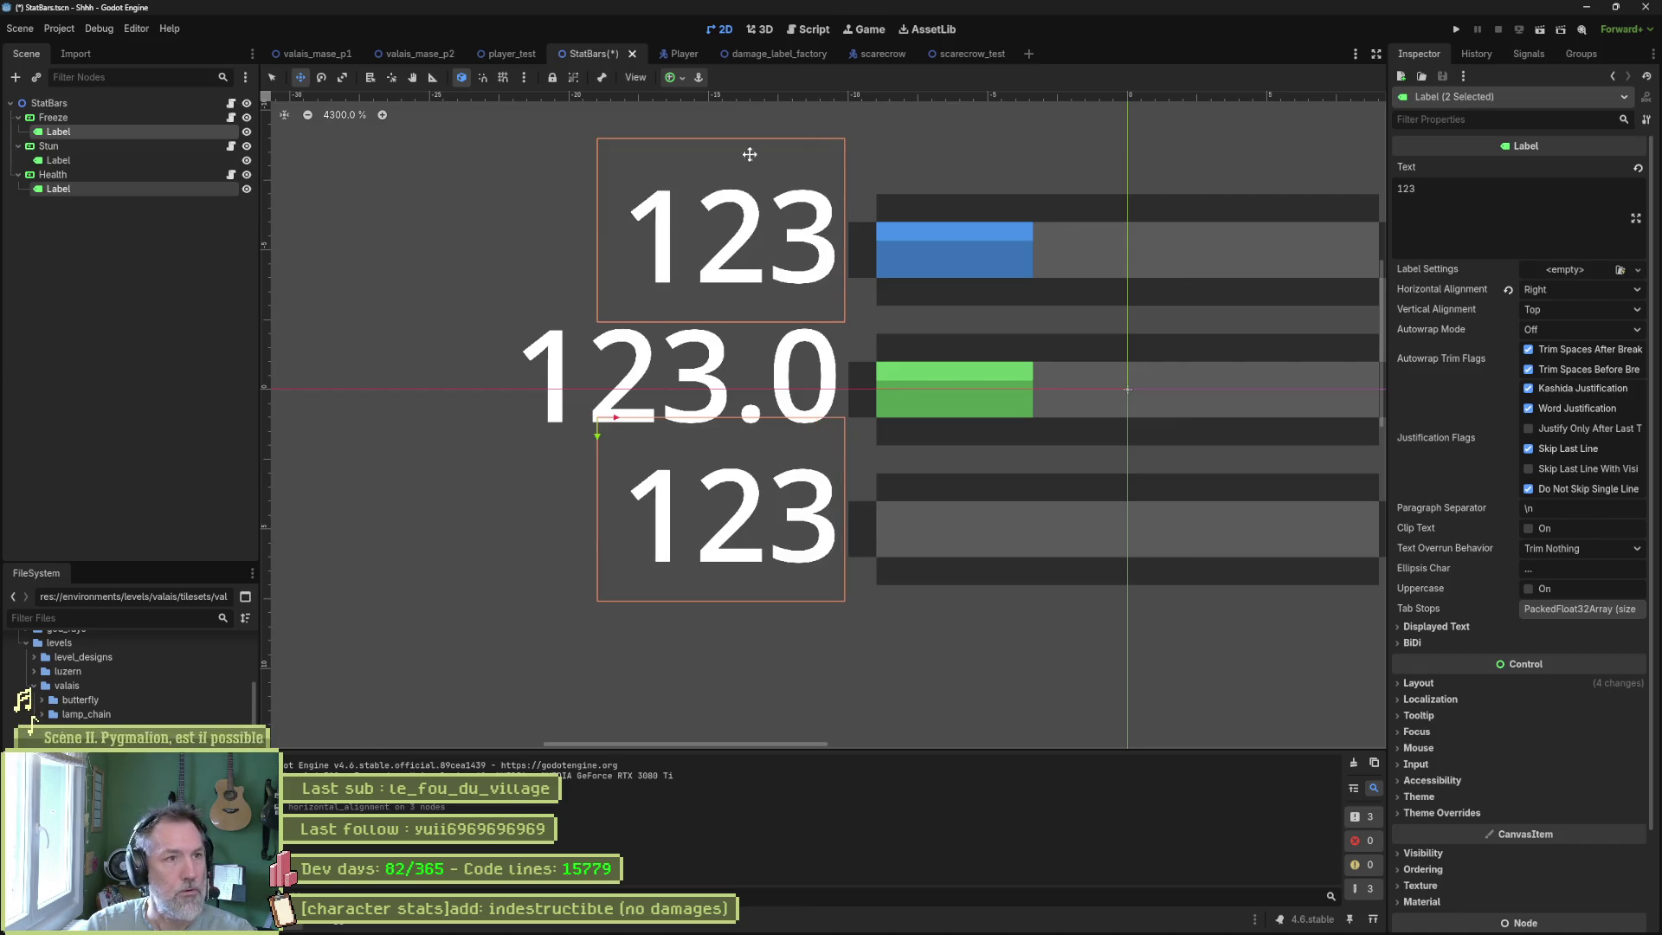
left_click(974, 53)
key("F6")
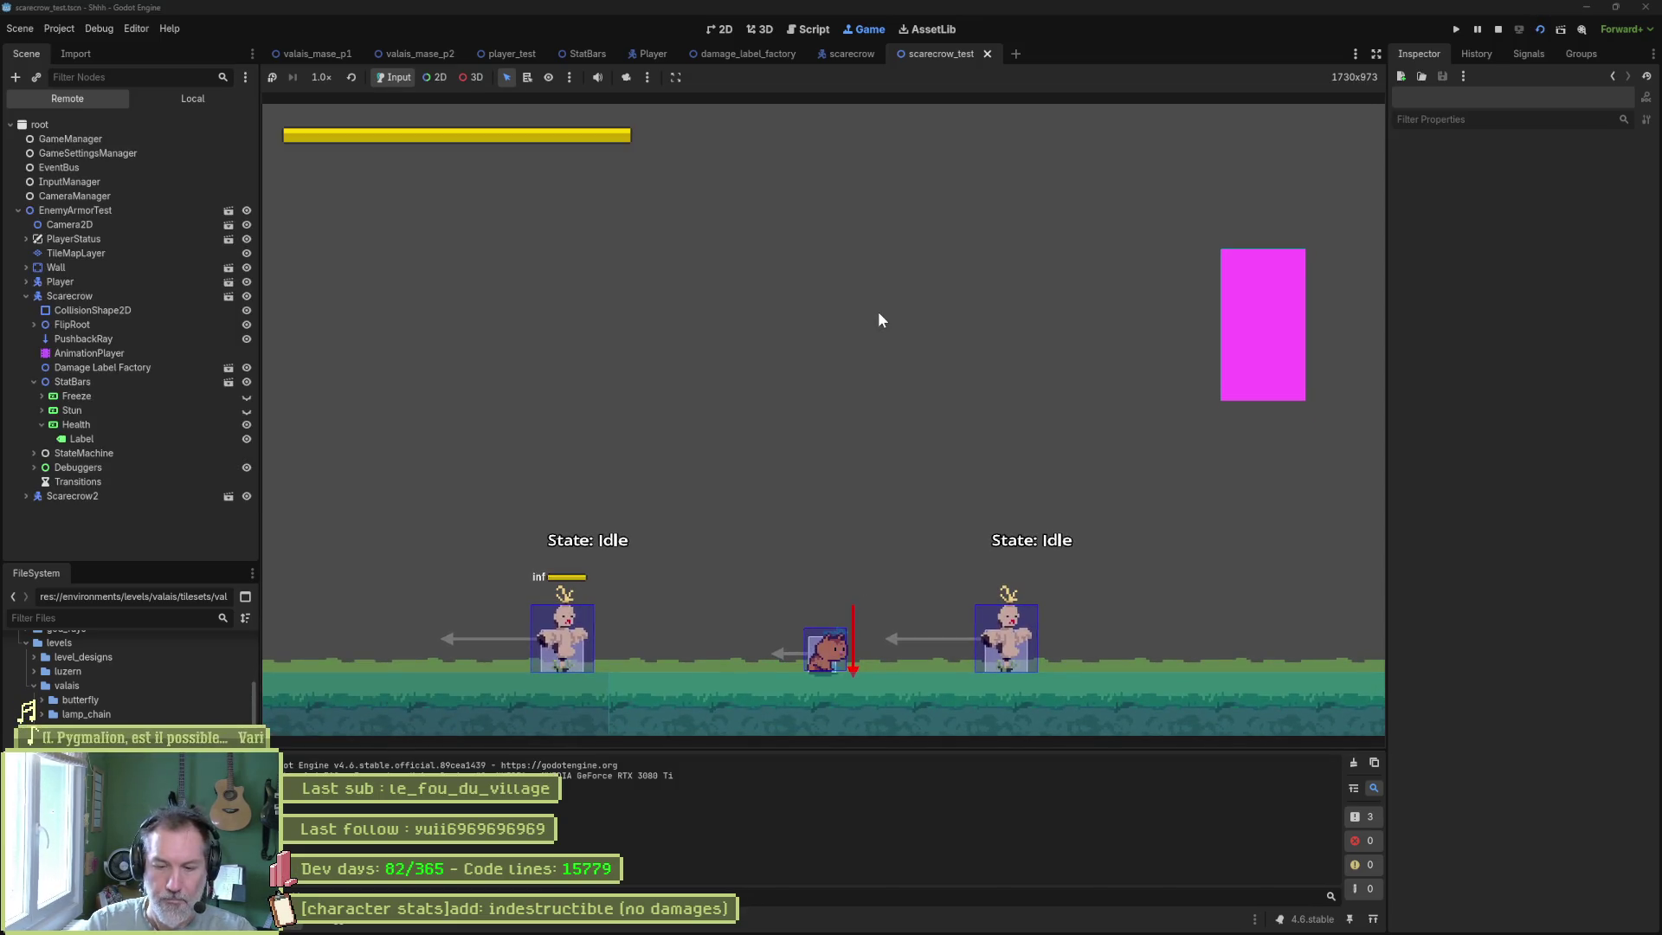
Walk to each scarecrow and attack it twice with x.
key("Left")
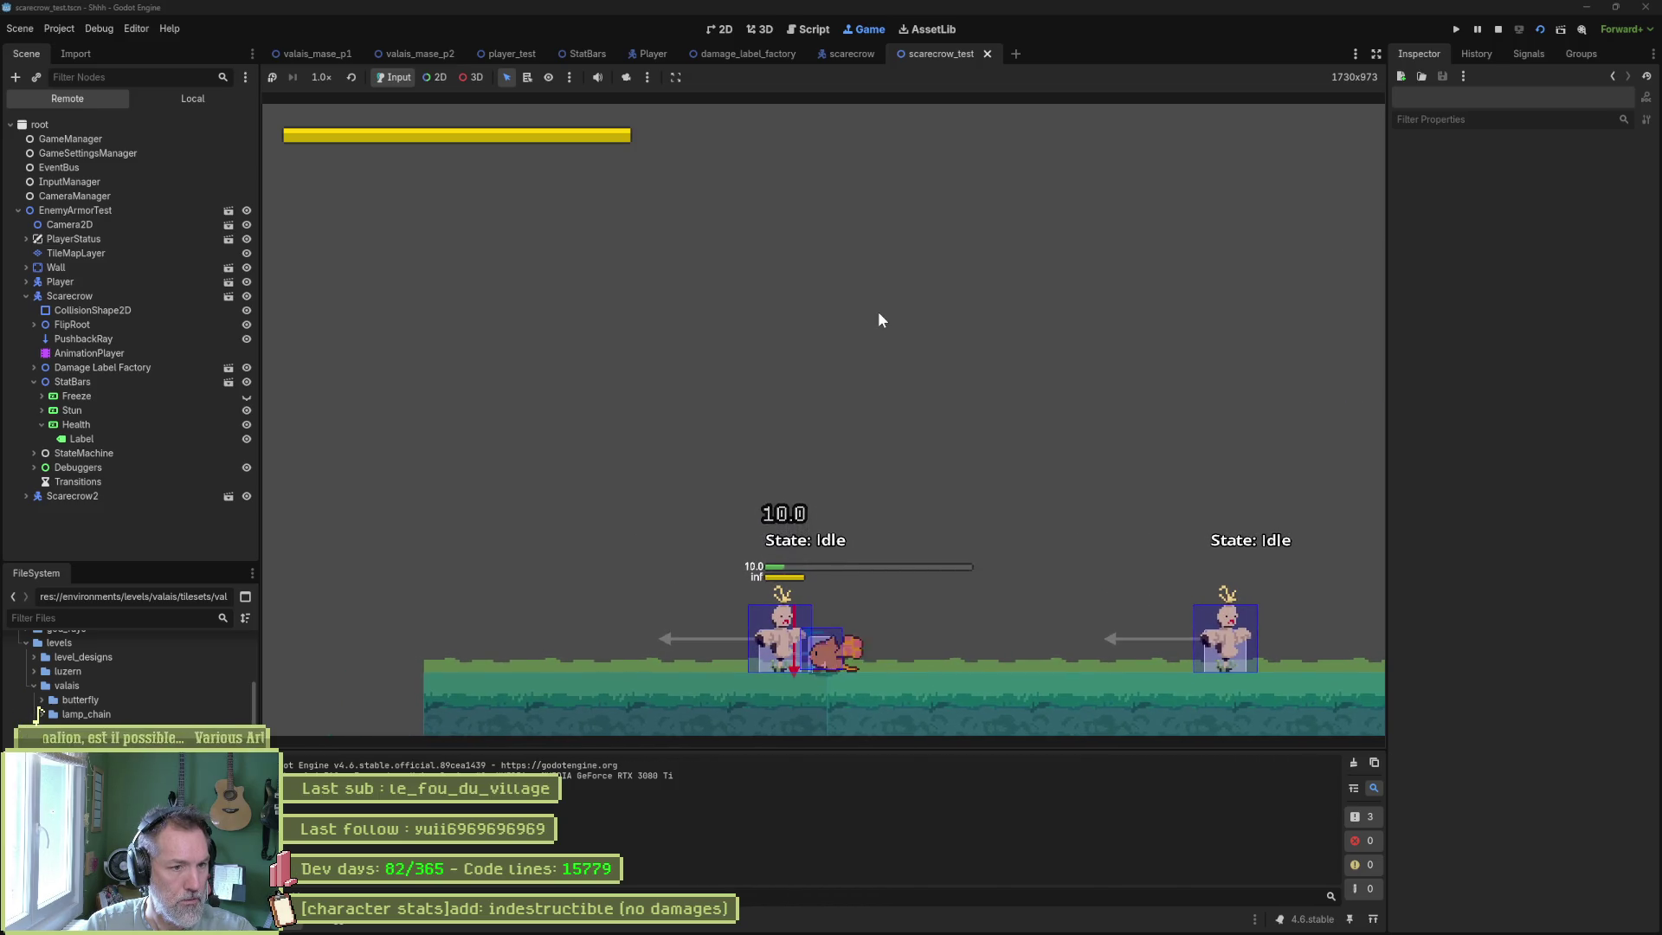
key("x")
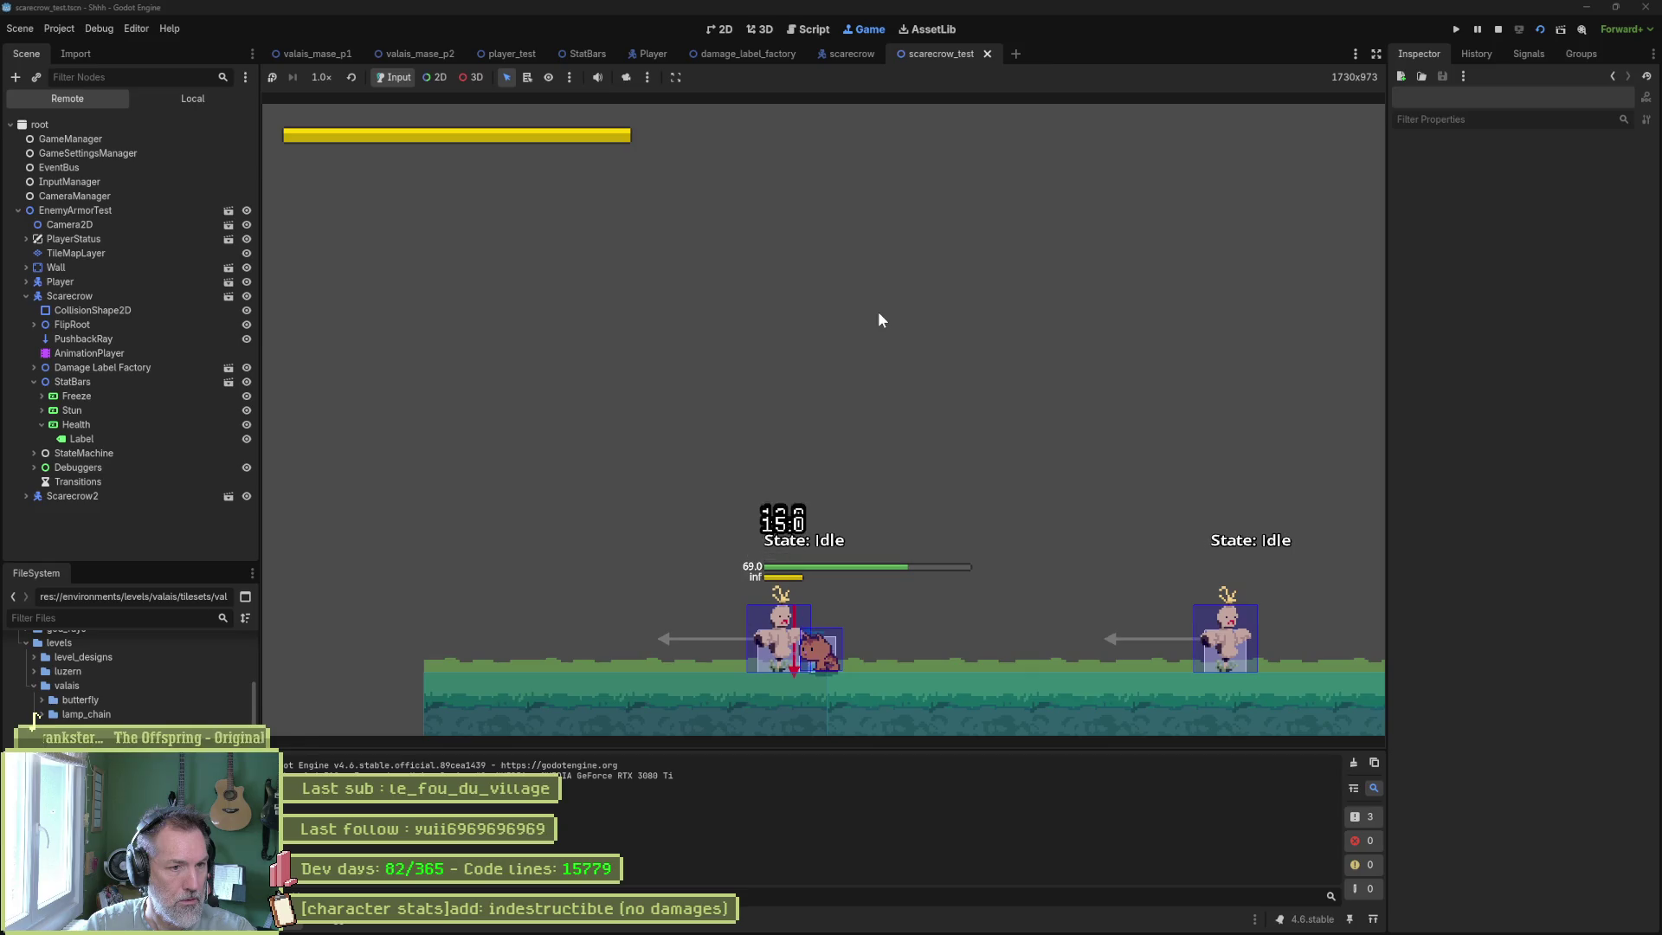
key("x")
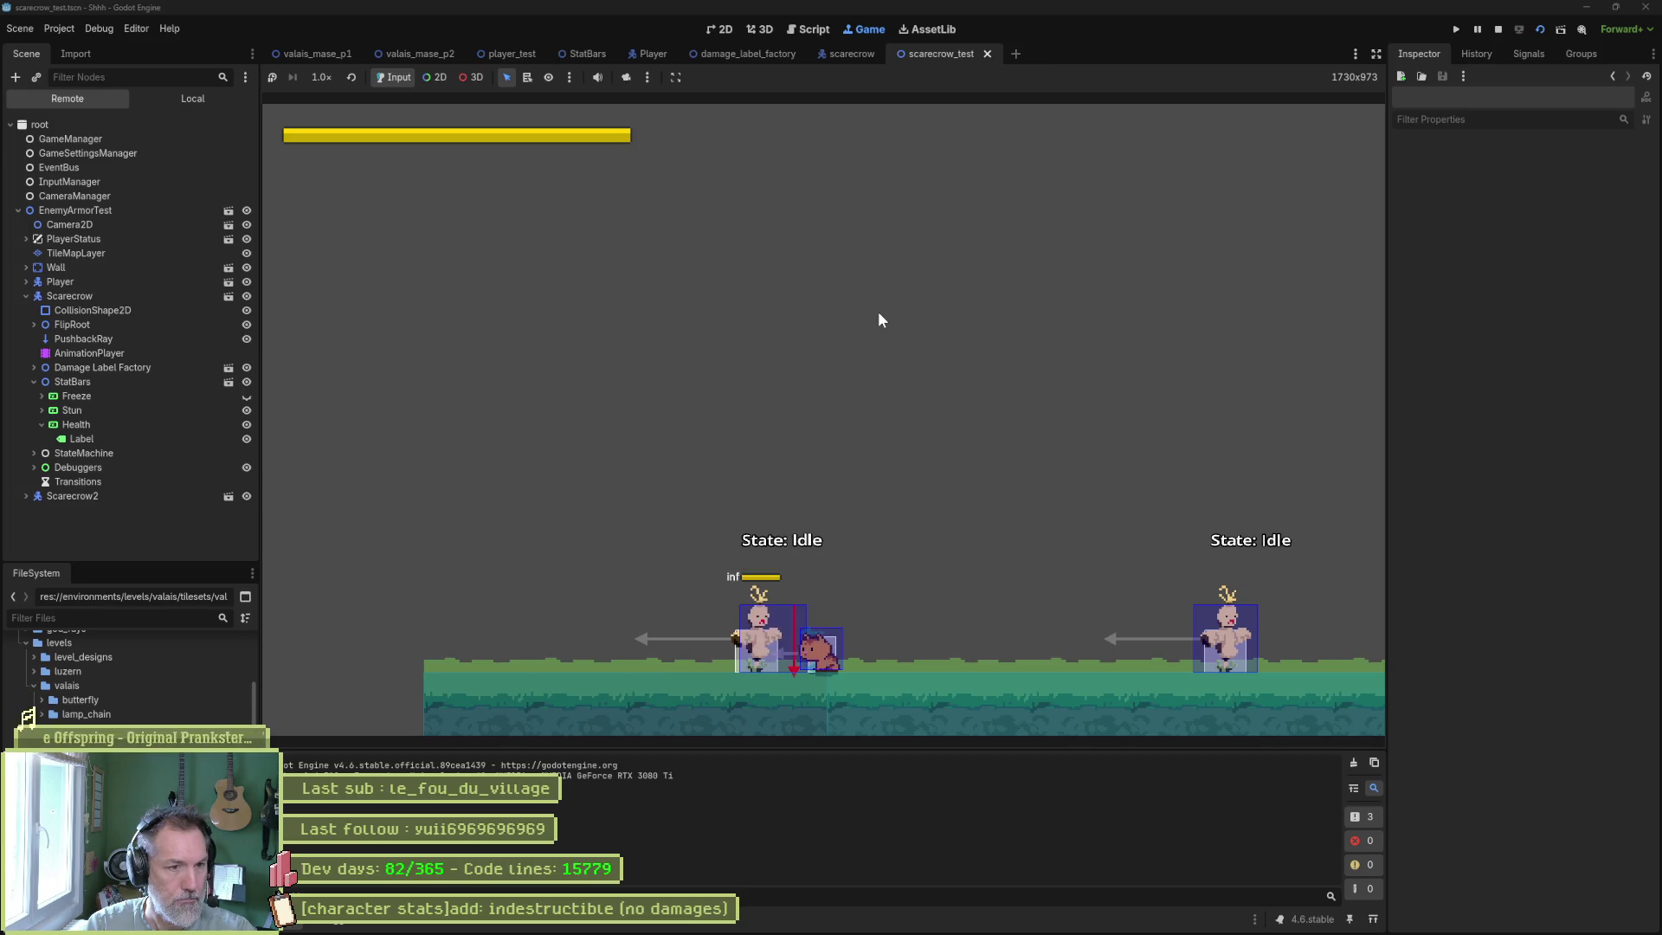
key("Right")
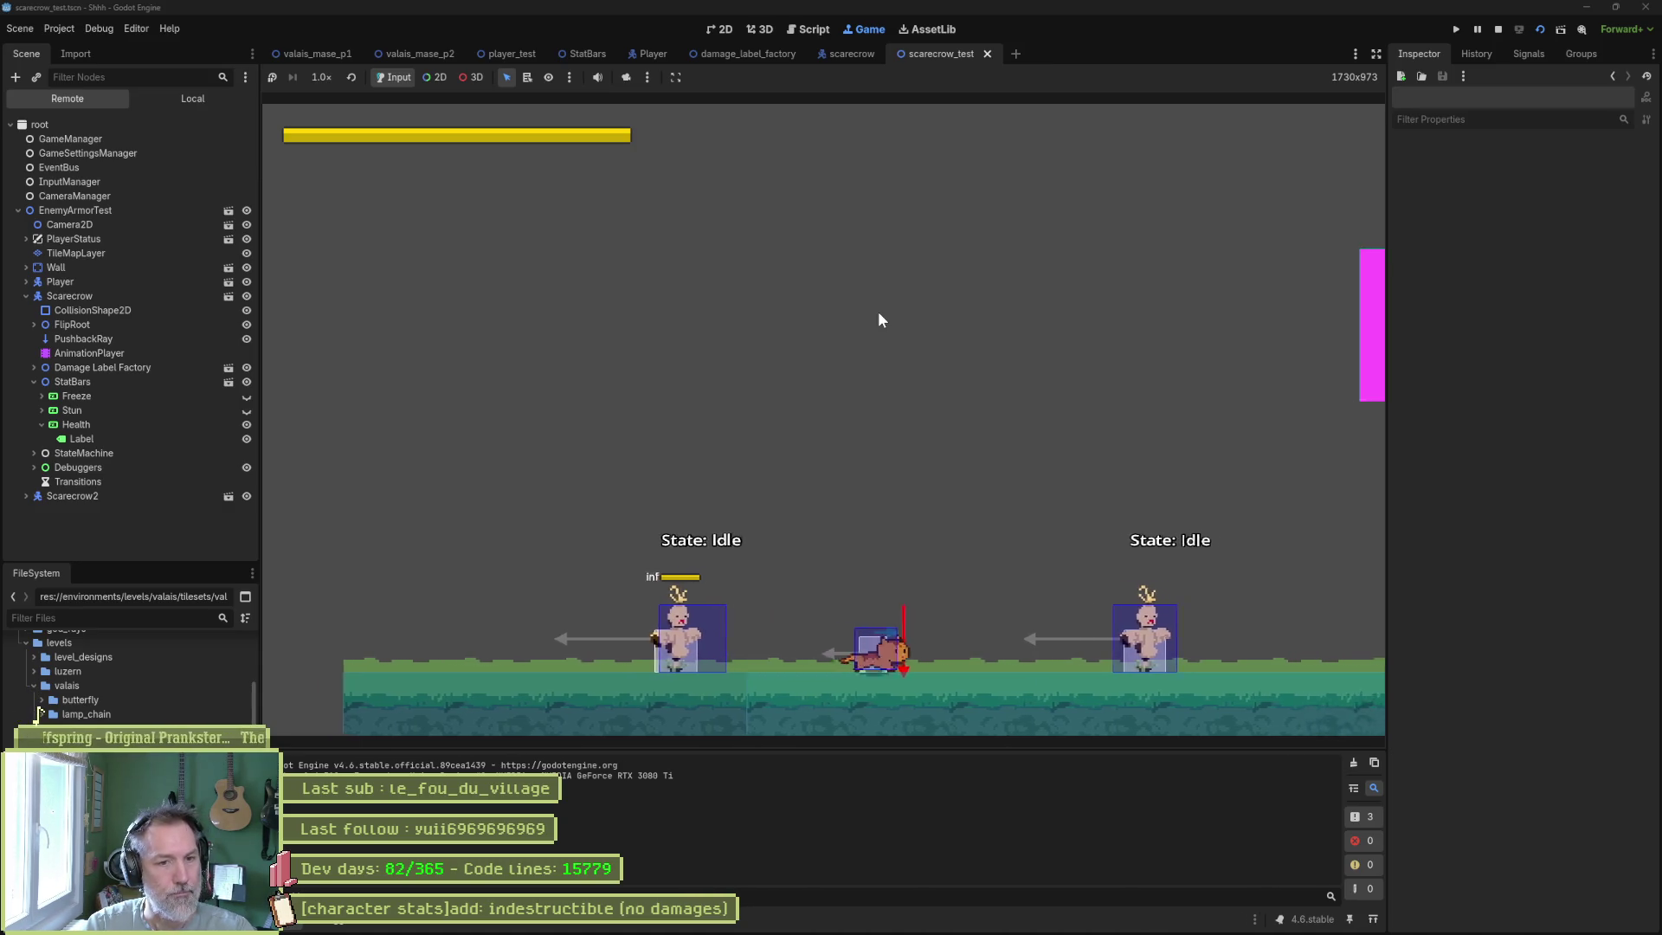
key("x")
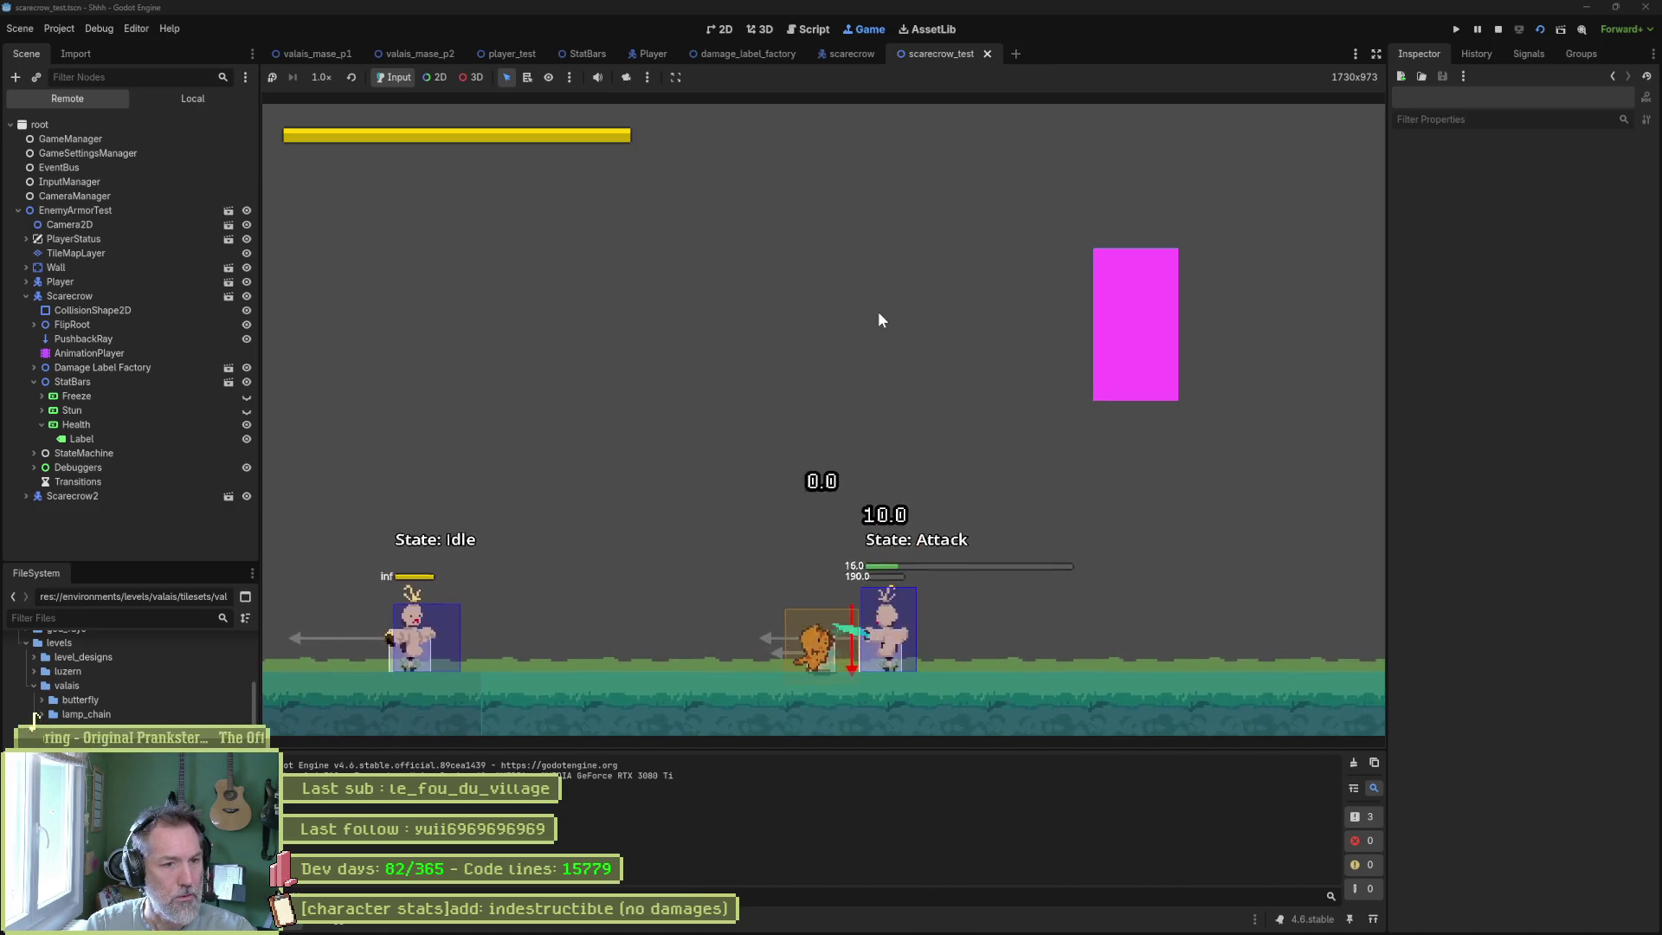
key("x")
key("x")
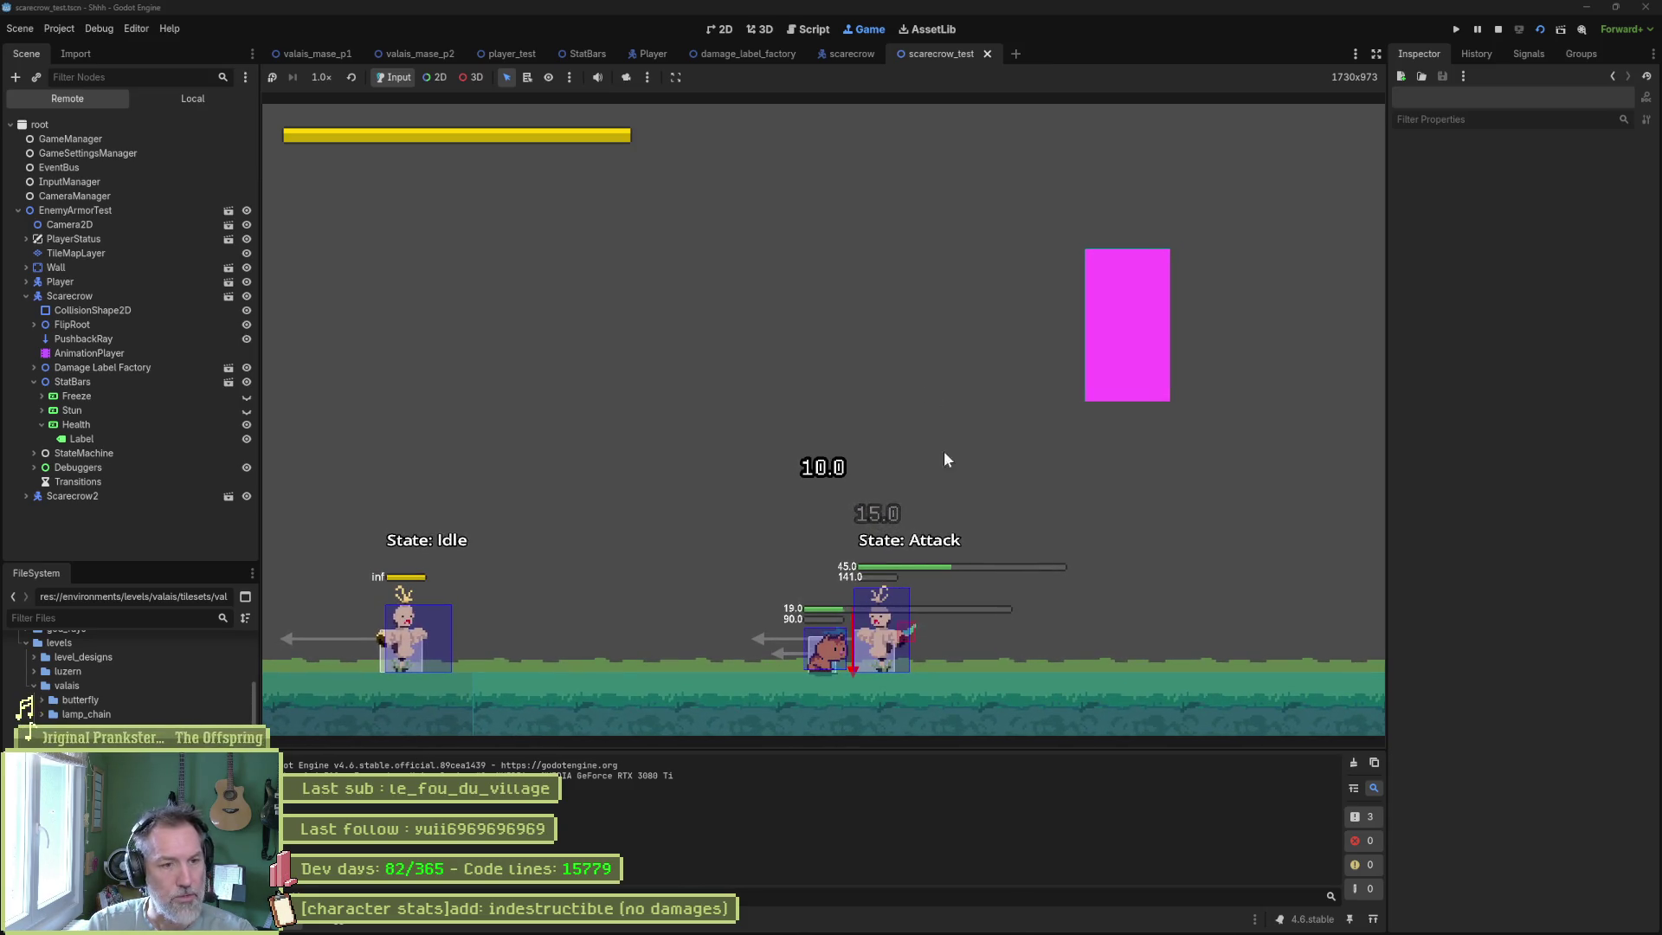
Pause and stop the game, then open stat_bars.gd in the Script editor.
left_click(1478, 29)
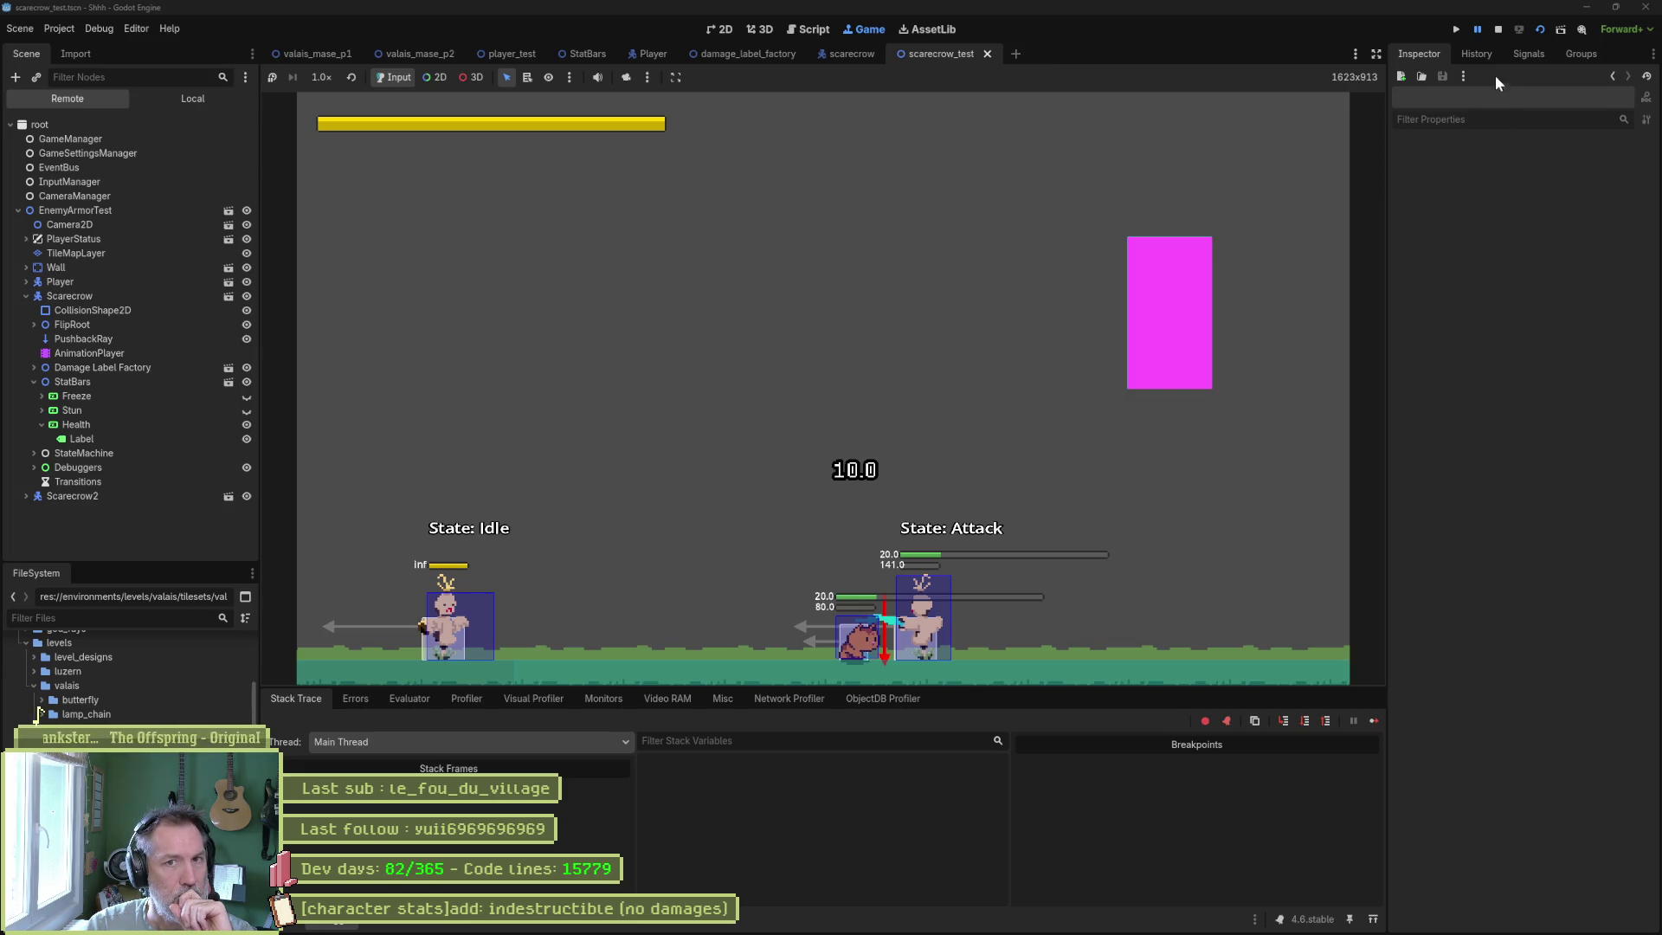
key("F8")
left_click(808, 29)
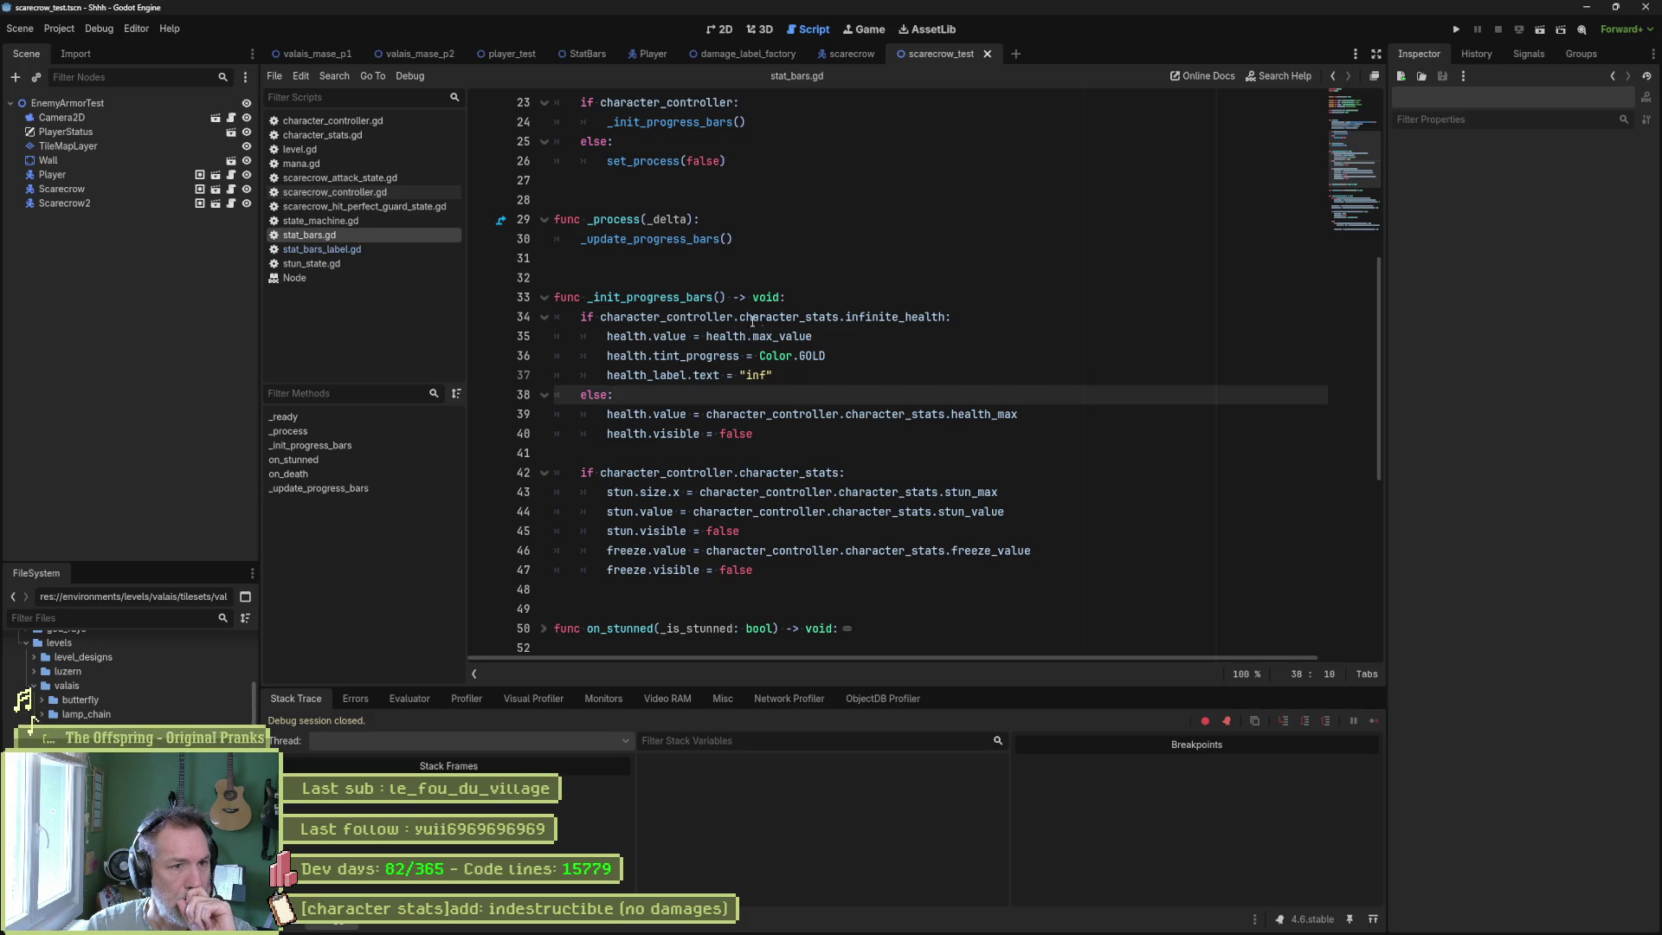
left_click_drag(812, 336, 610, 336)
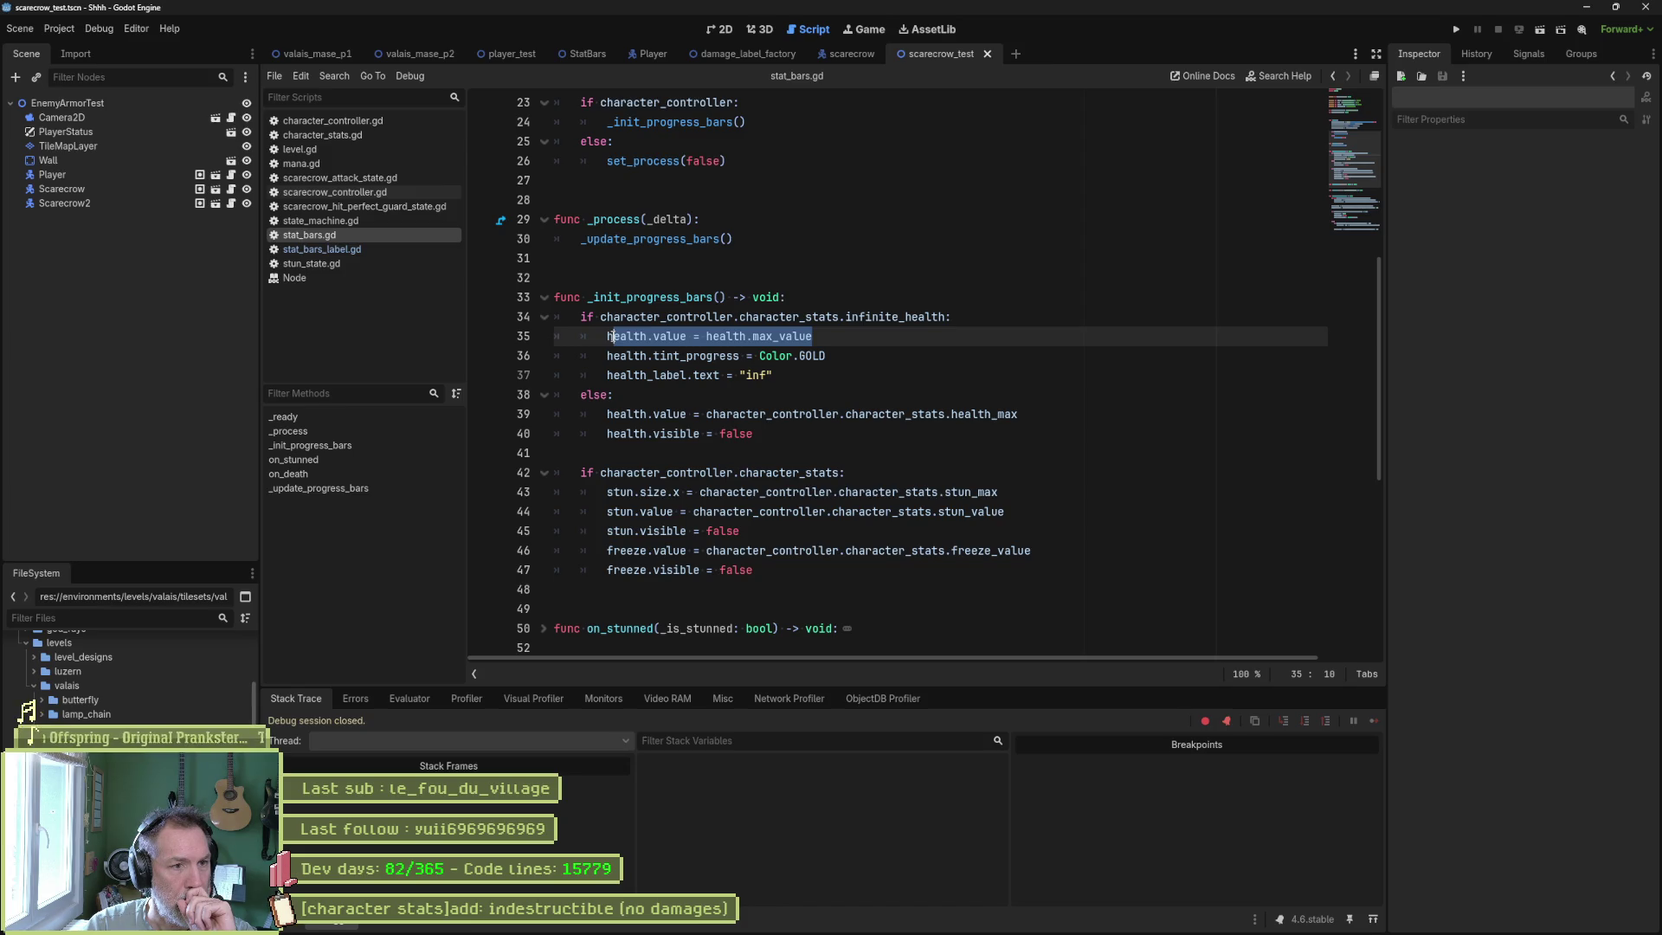
left_click_drag(682, 413, 942, 422)
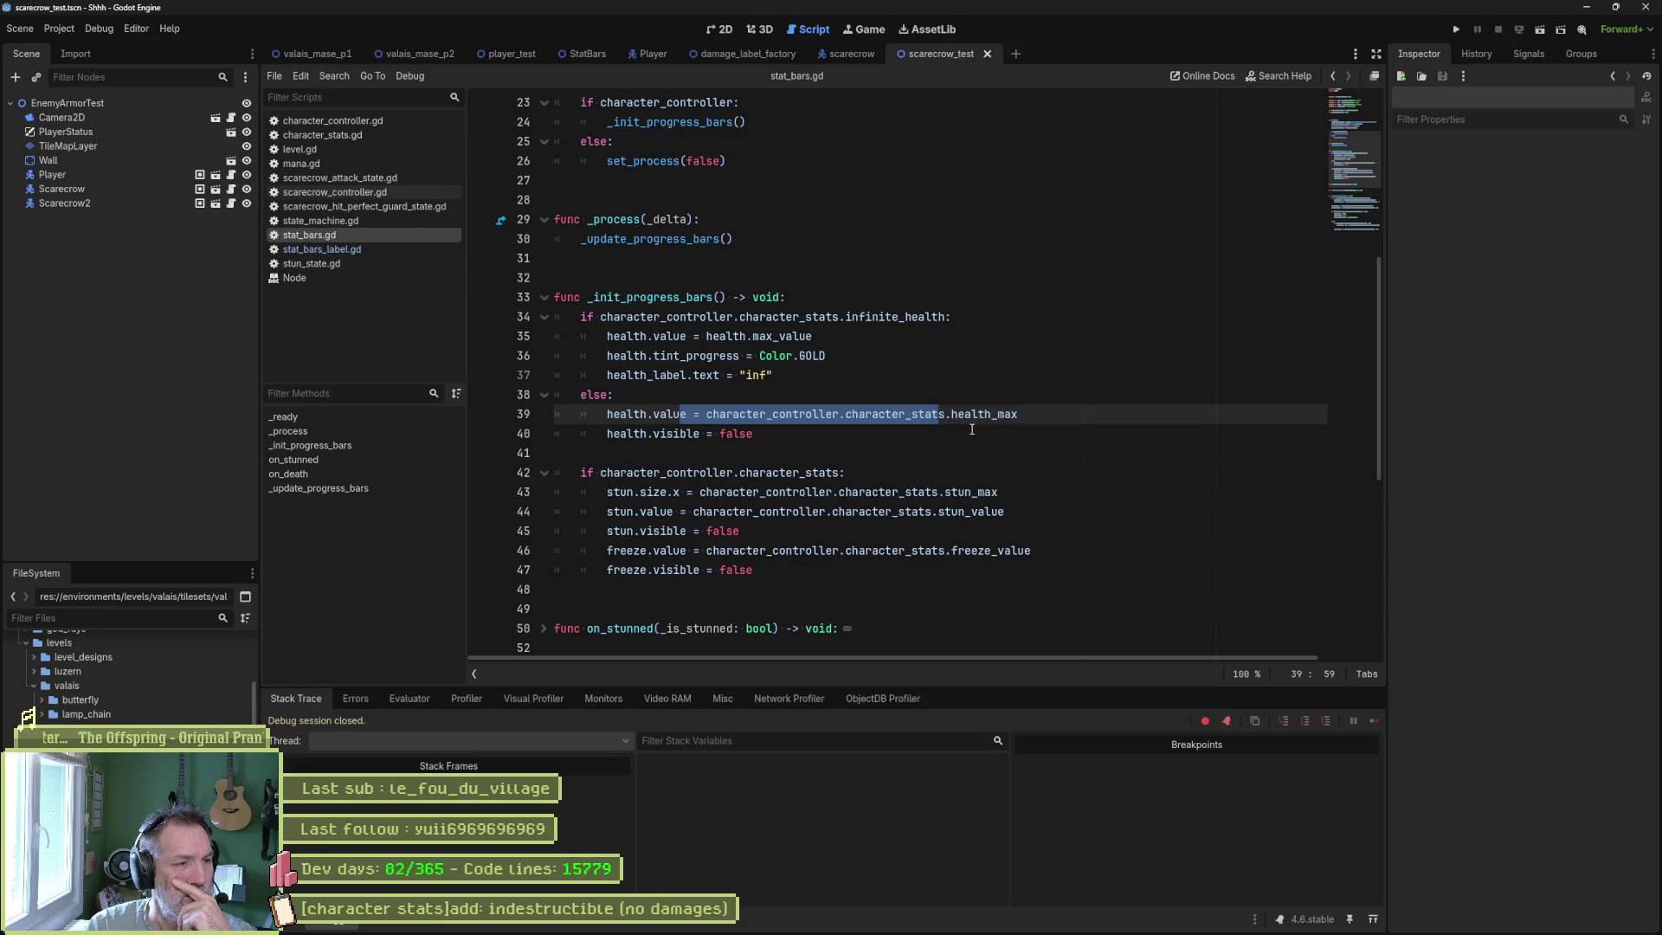
mouse_move(954, 412)
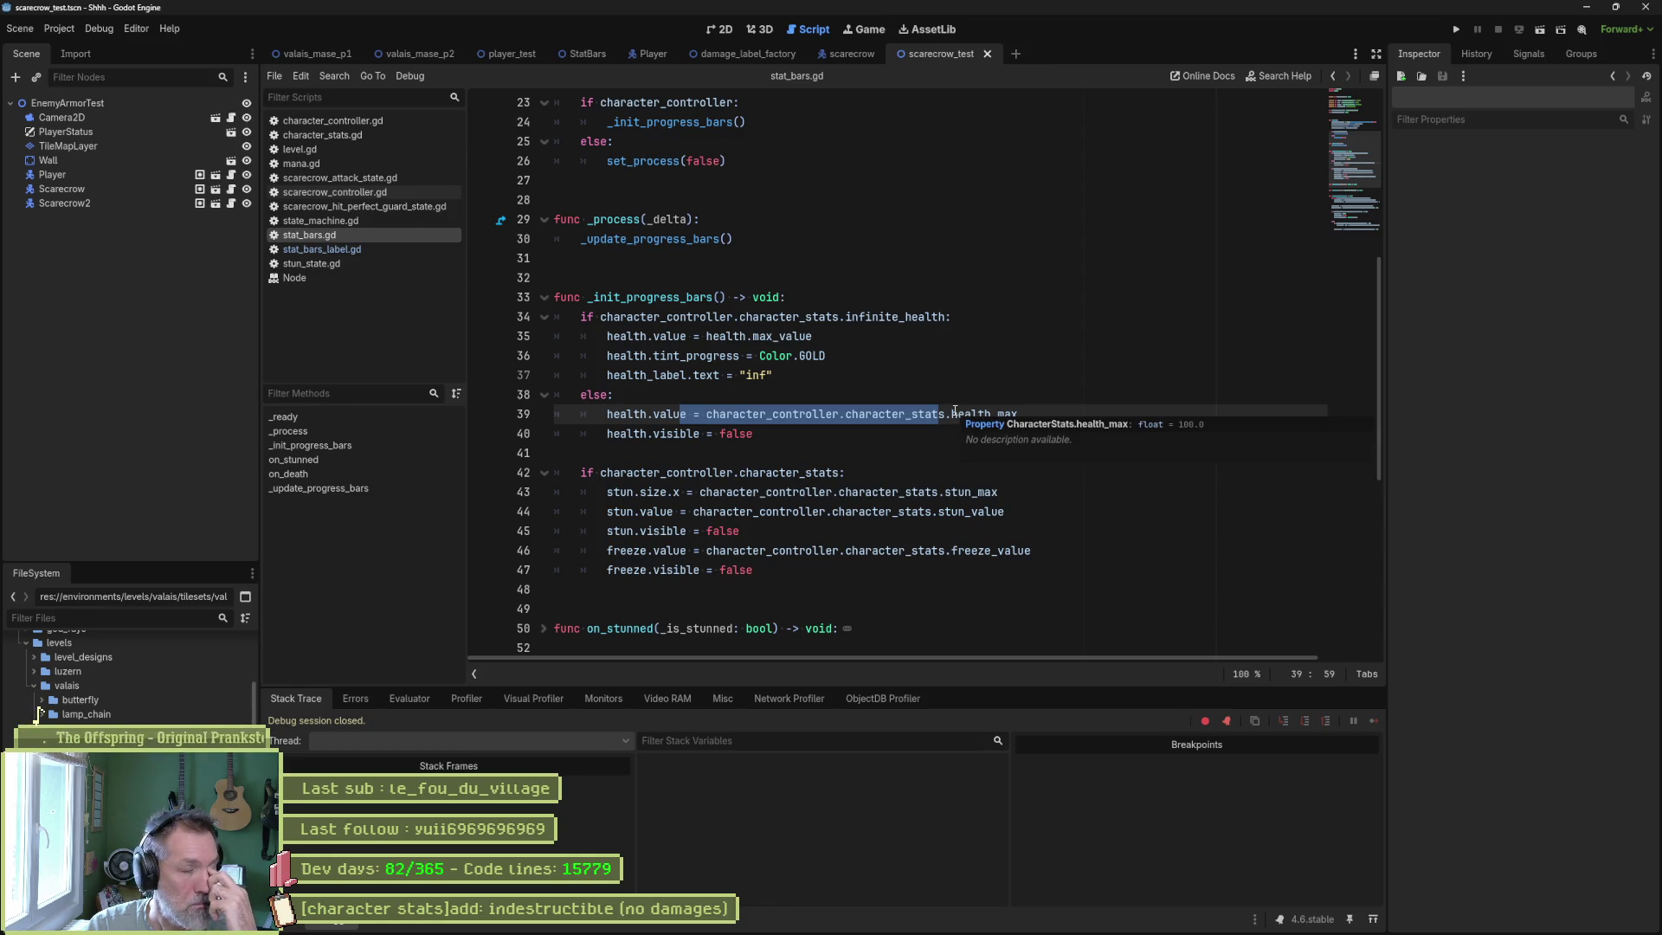
scroll(763, 433, "down", 7)
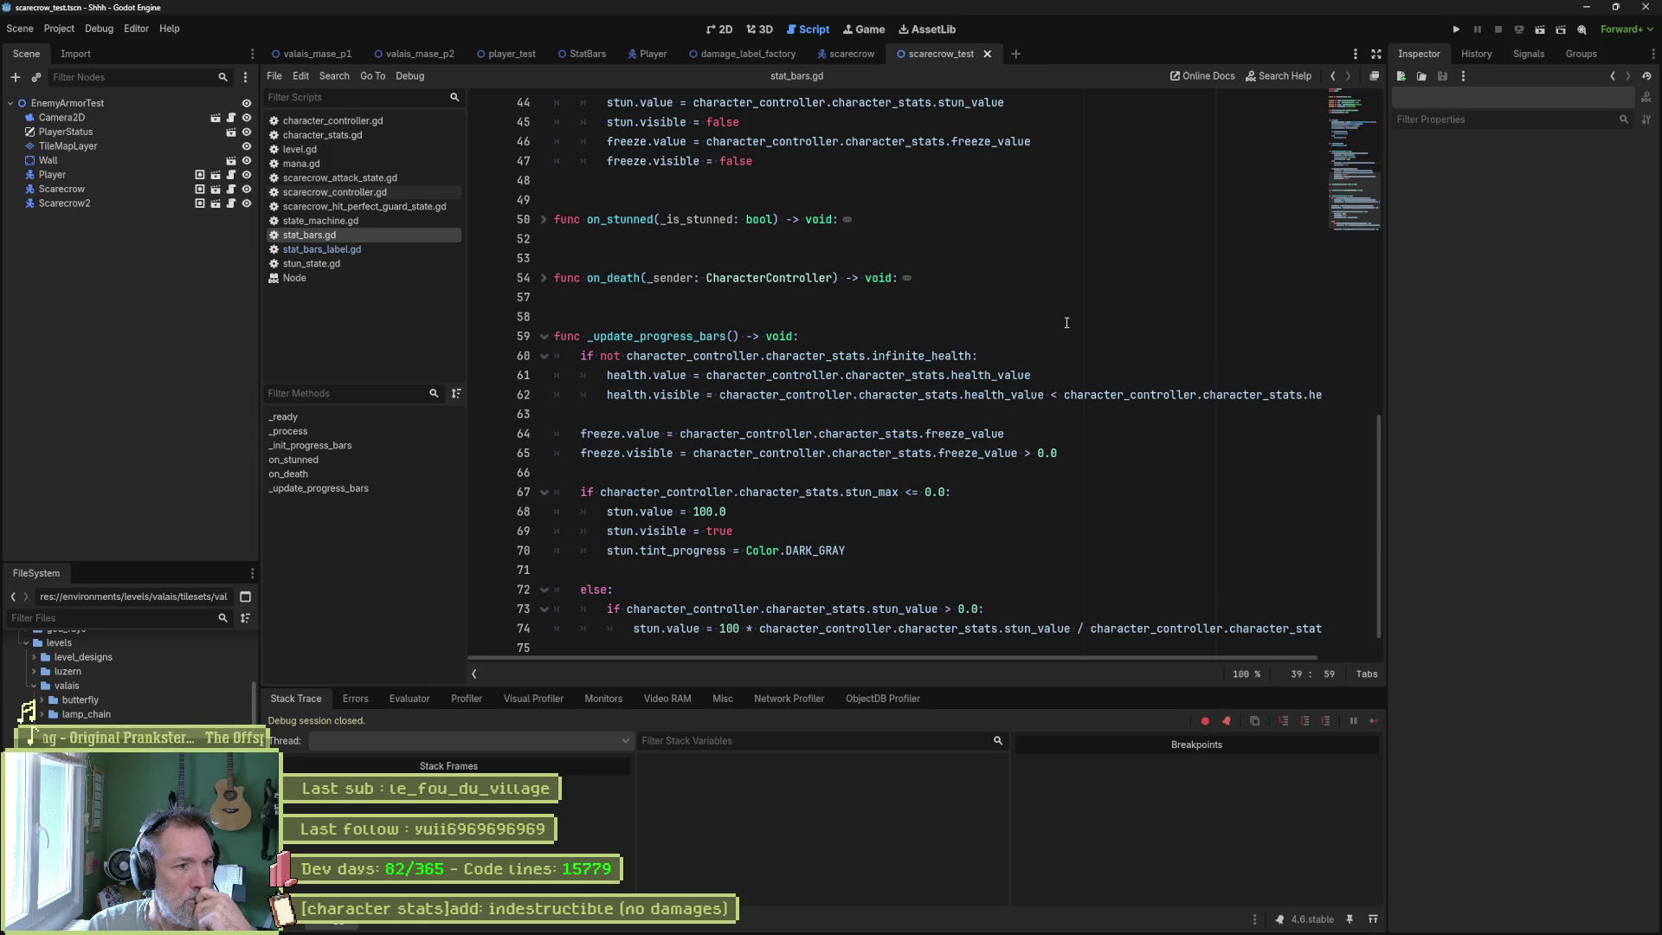
left_click_drag(1031, 375, 707, 374)
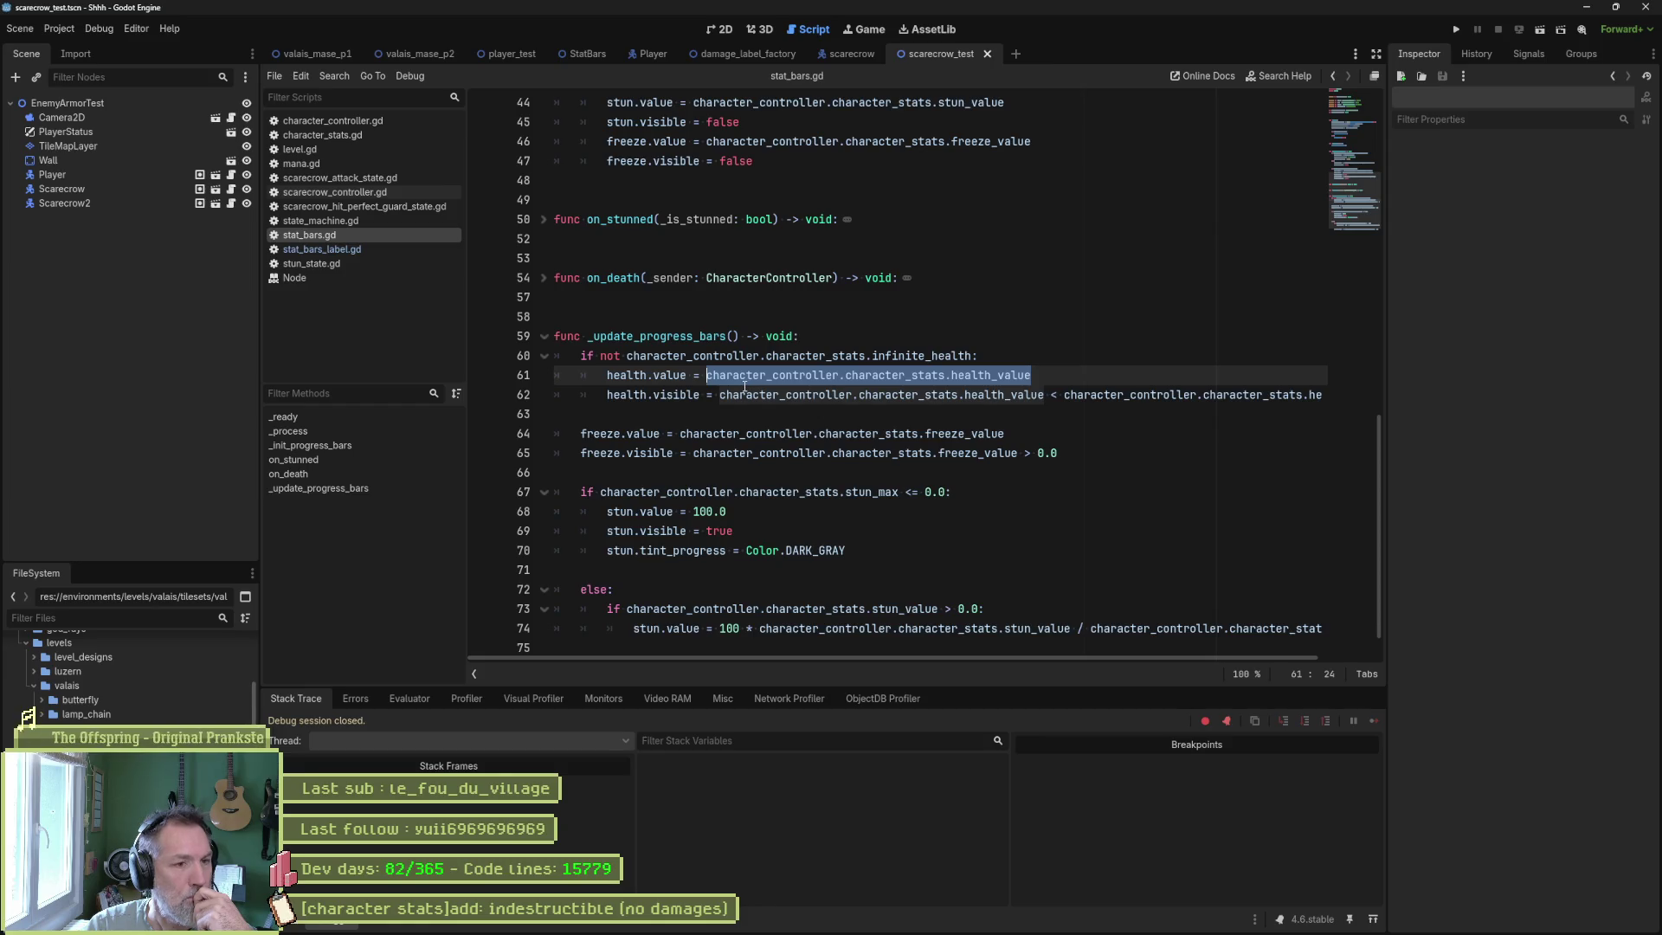
mouse_move(749, 381)
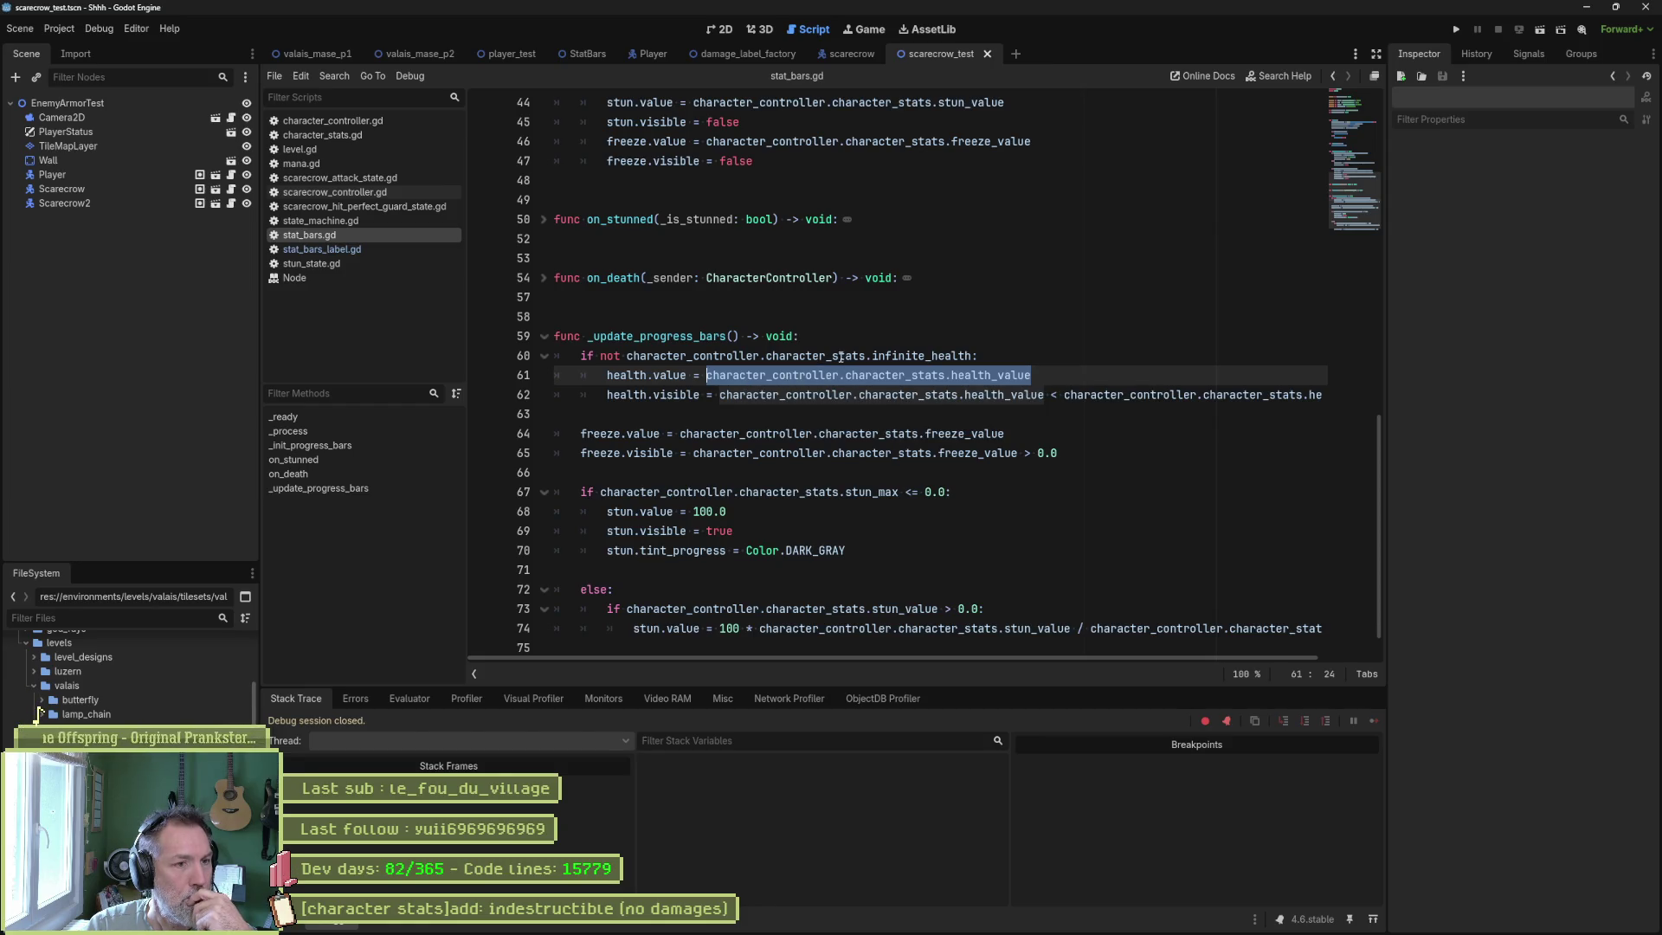
scroll(912, 361, "up", 3)
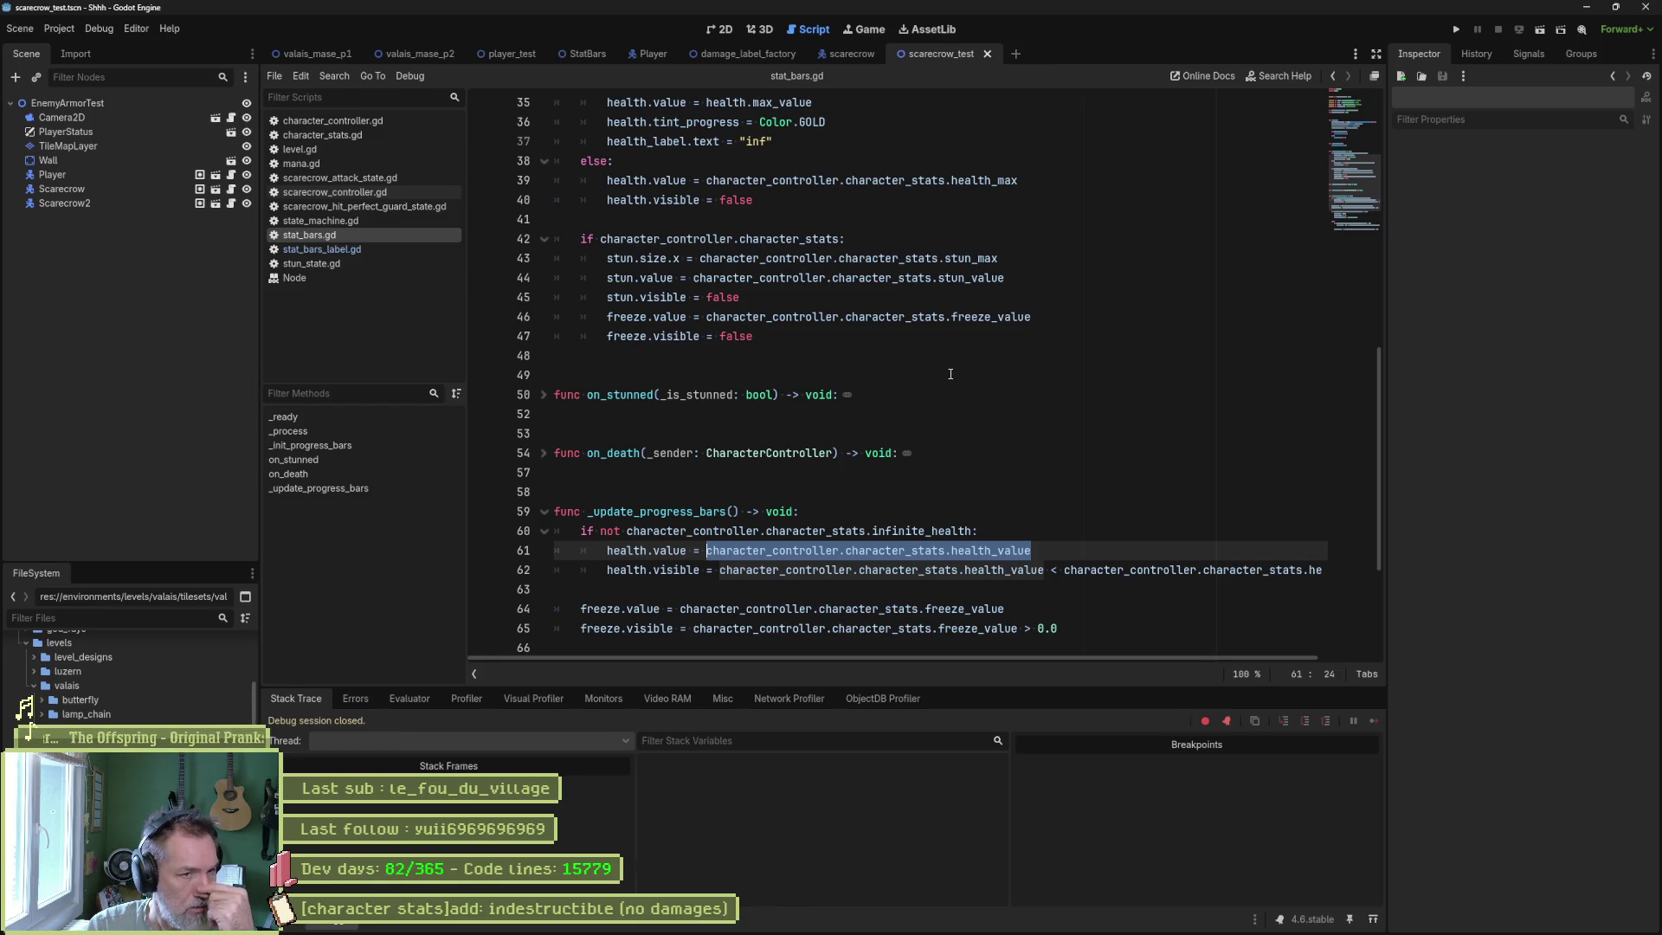
left_click_drag(753, 180, 1019, 180)
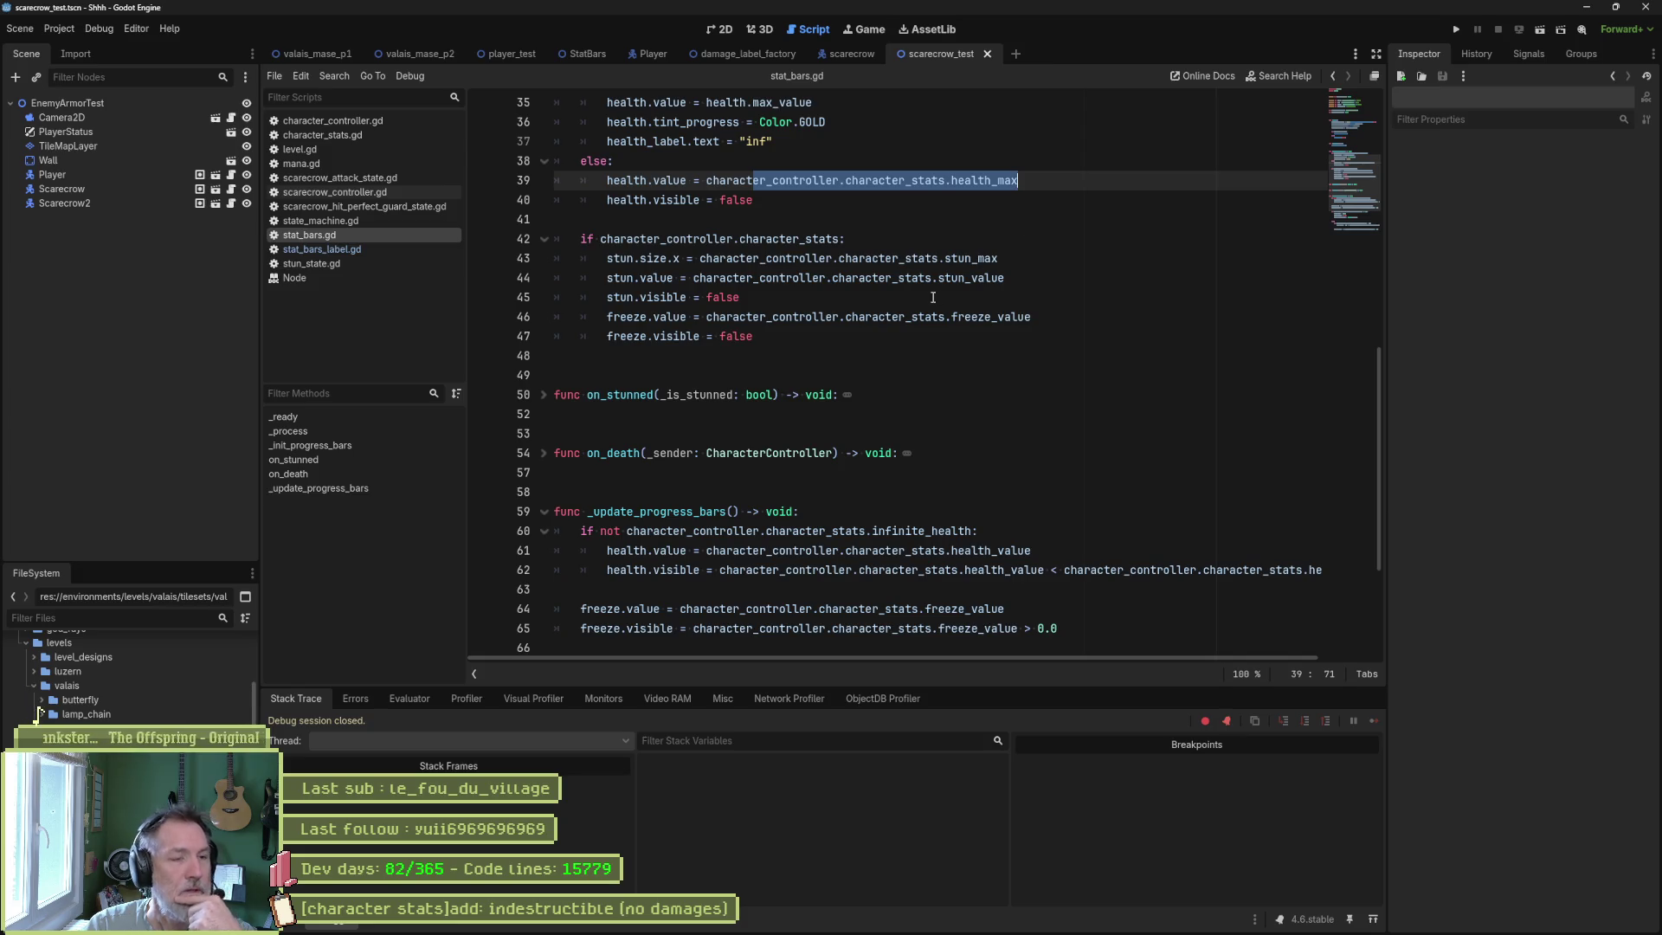
scroll(933, 297, "up", 1)
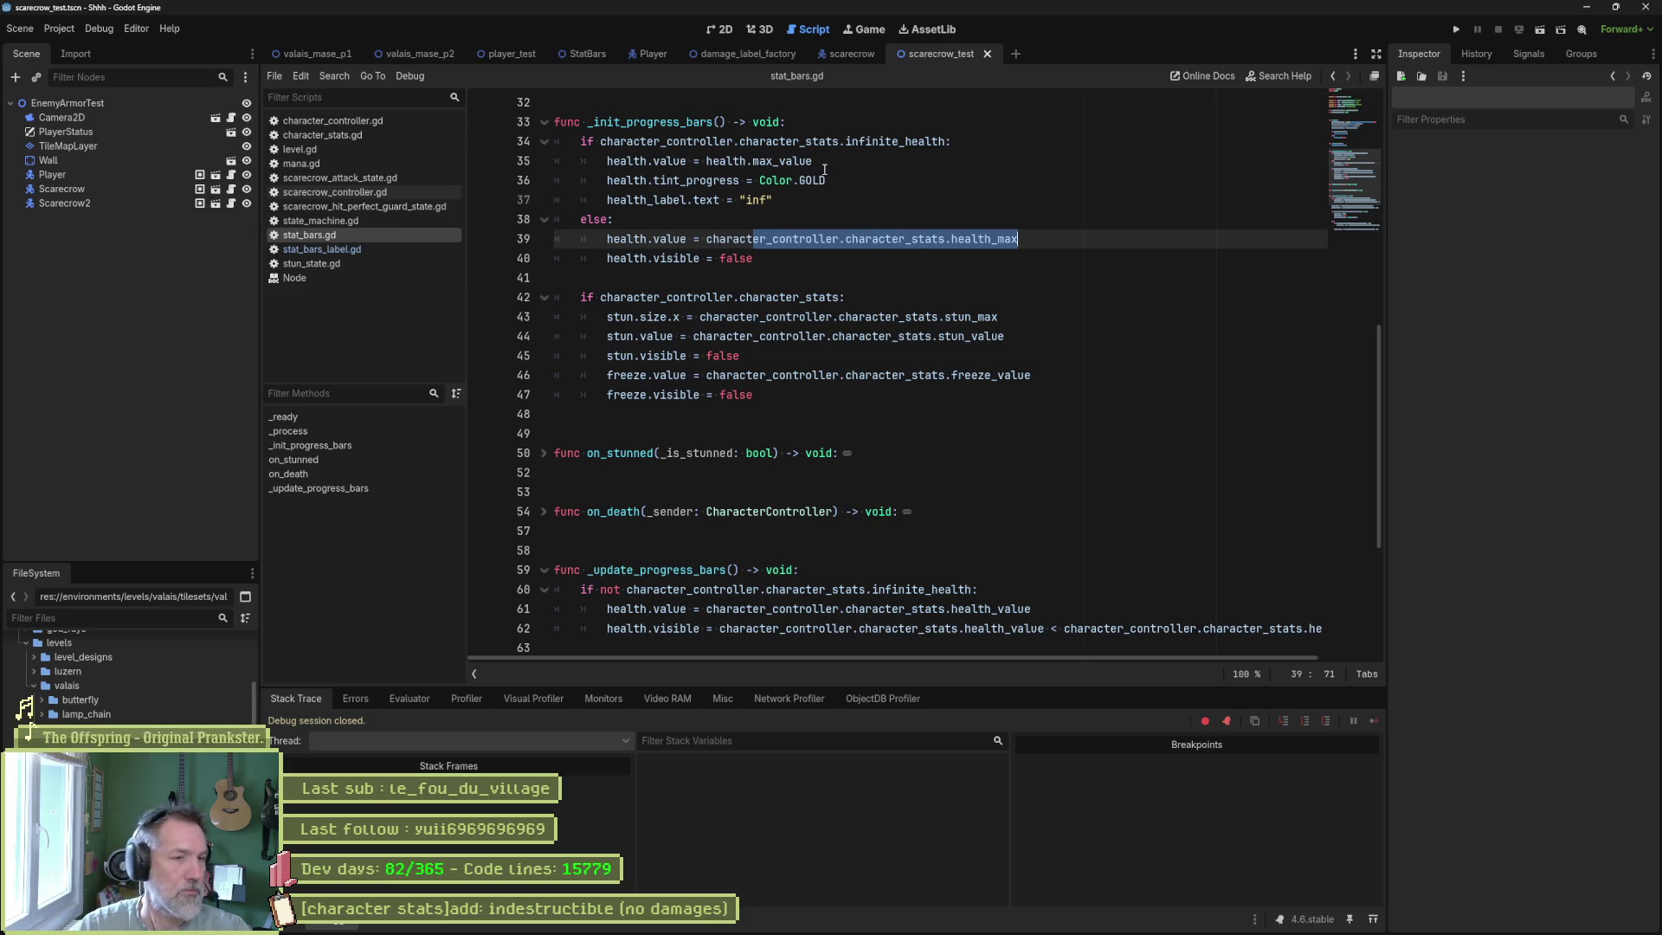
Add 'health.max_value = character_controller.character_stats.health_max' at the top of _init_progress_bars.
left_click(958, 161)
key("ctrl+c")
key("Up")
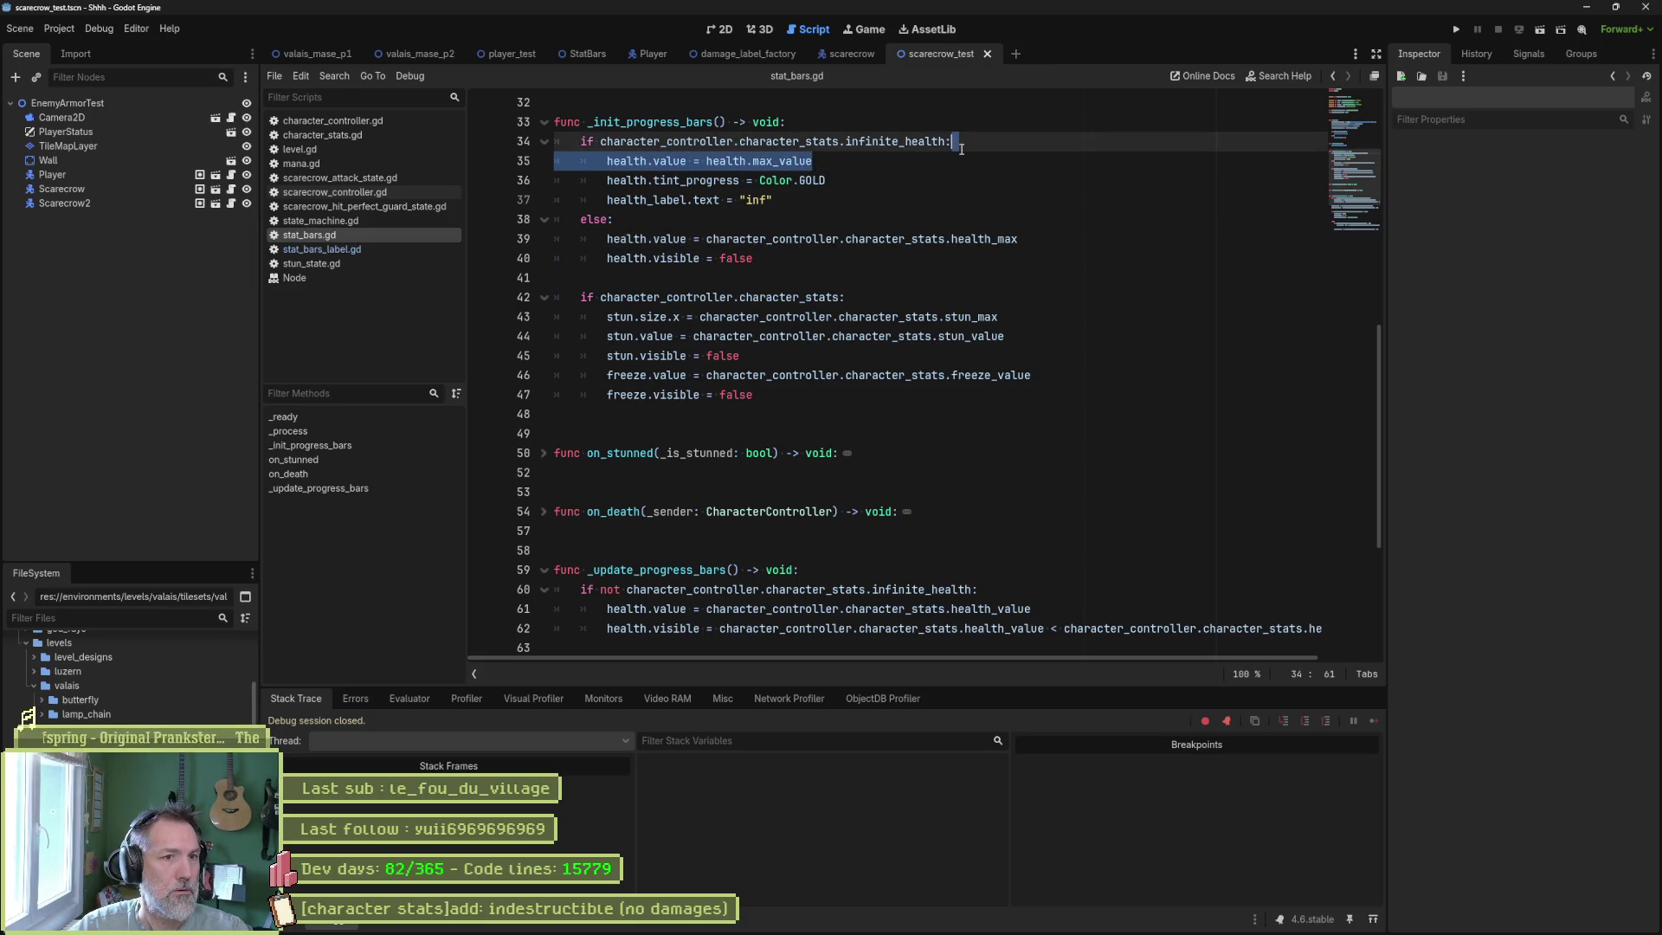
key("ctrl+v")
key("shift+Tab")
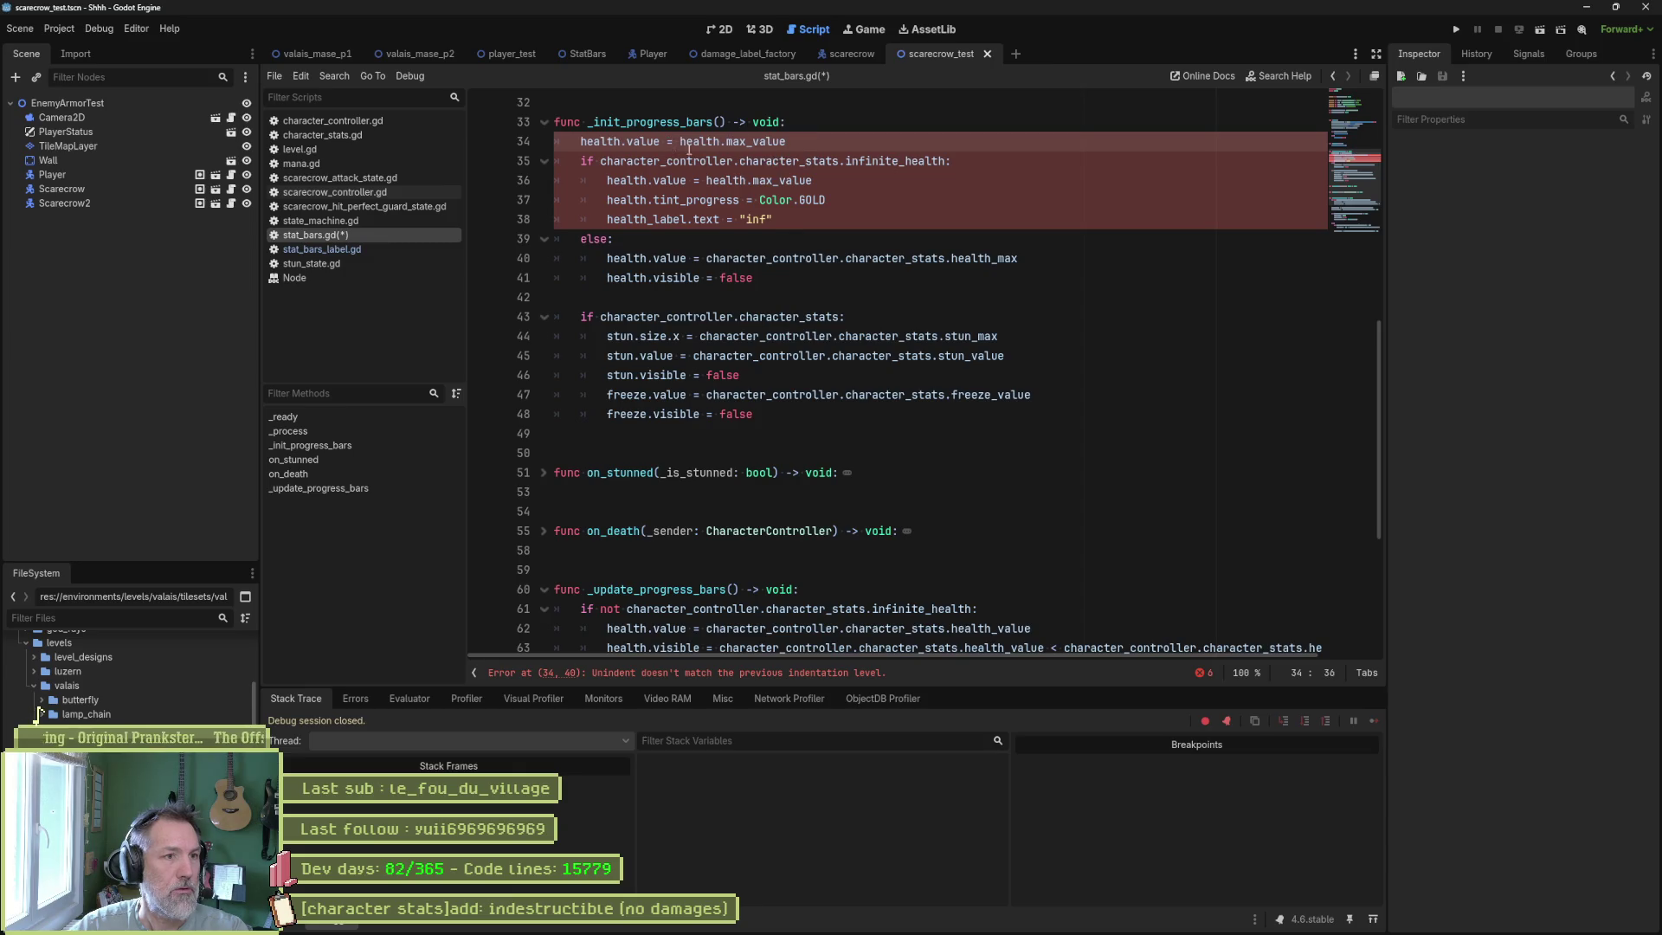
left_click_drag(680, 141, 793, 140)
key("BackSpace")
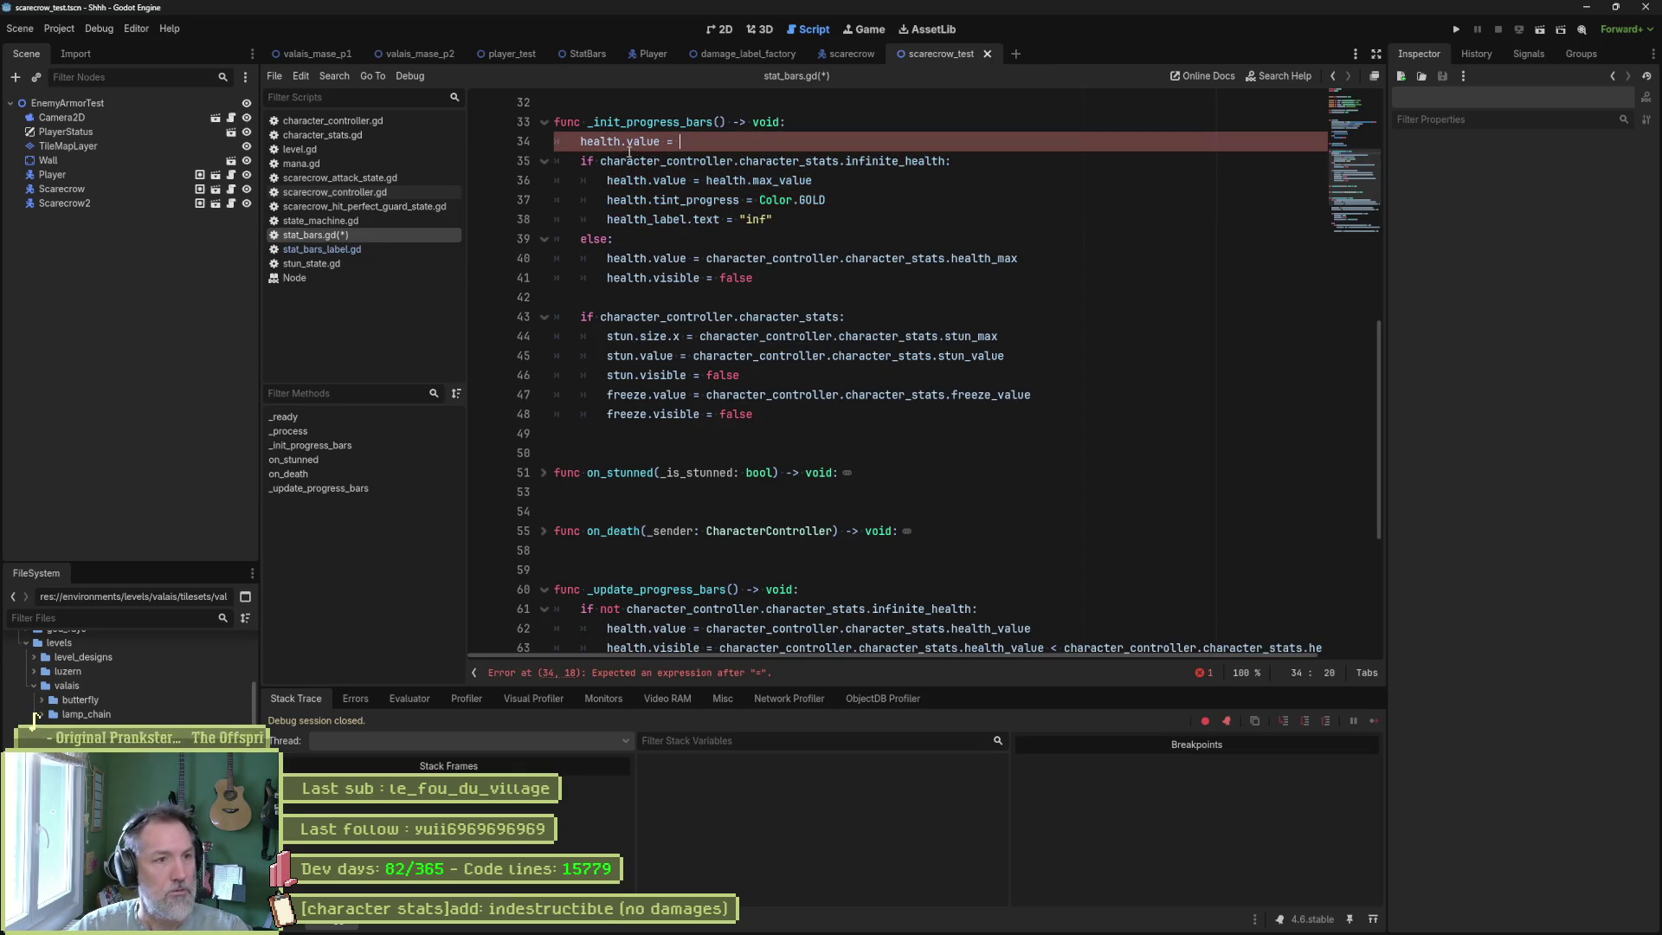
left_click(581, 141)
type("health.max_value")
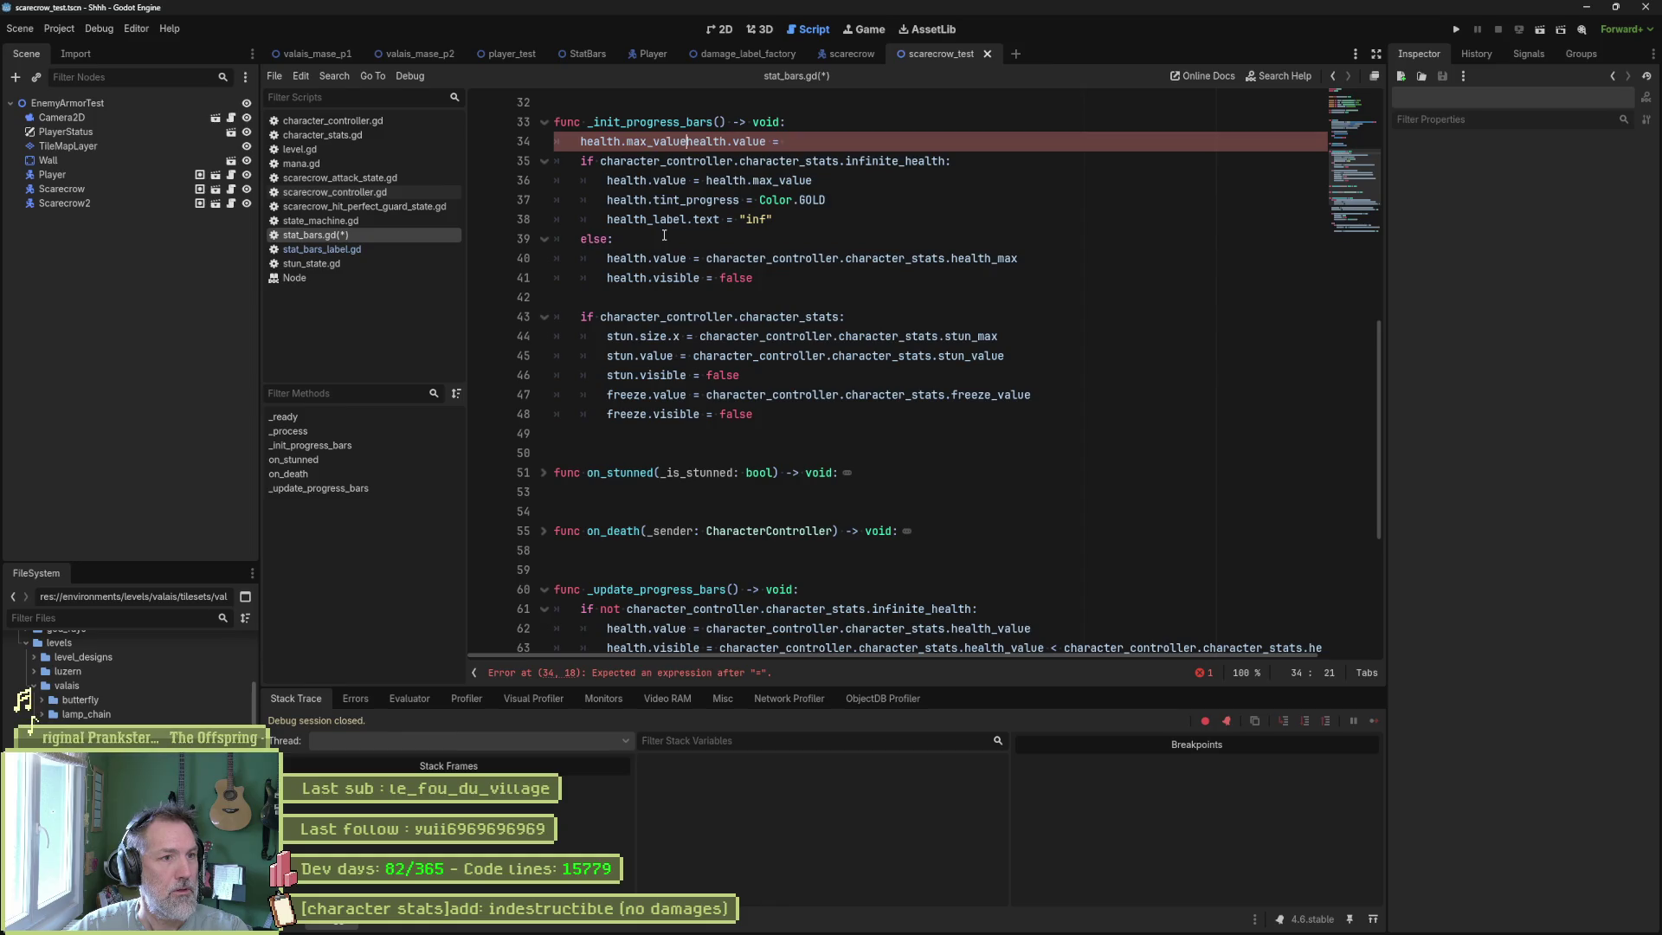
key("Left")
key("Left")
key("Left")
type("=")
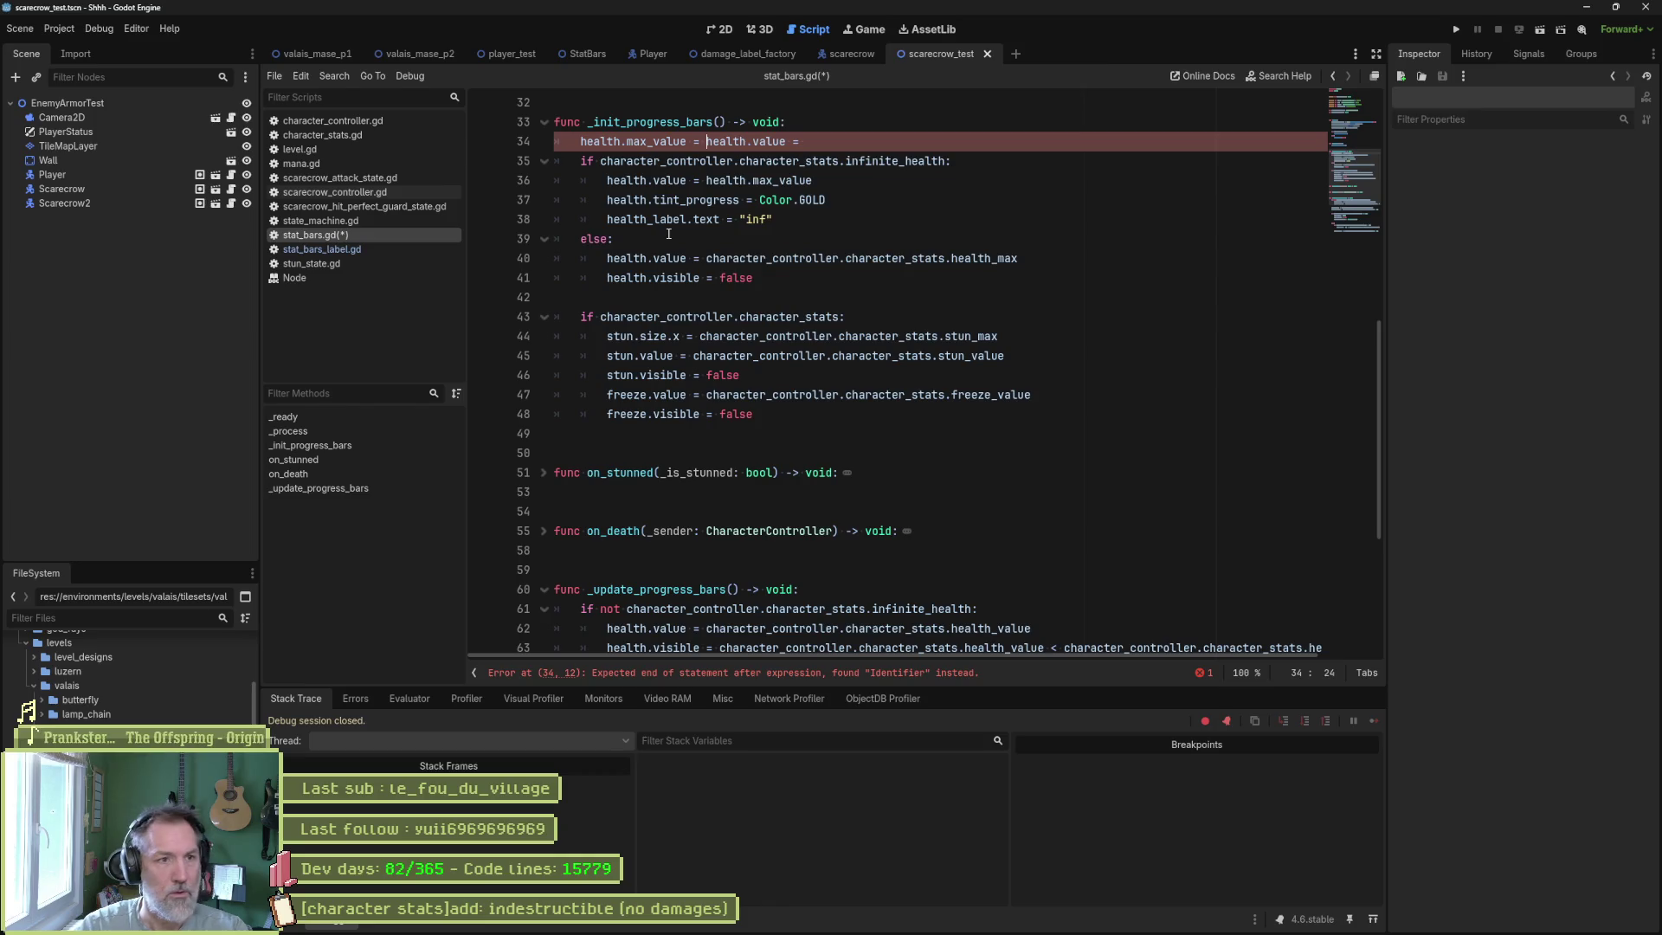
key("Right")
key("Right")
key("Right")
key("ctrl+space")
key("BackSpace")
key("Delete")
key("Delete")
key("Delete")
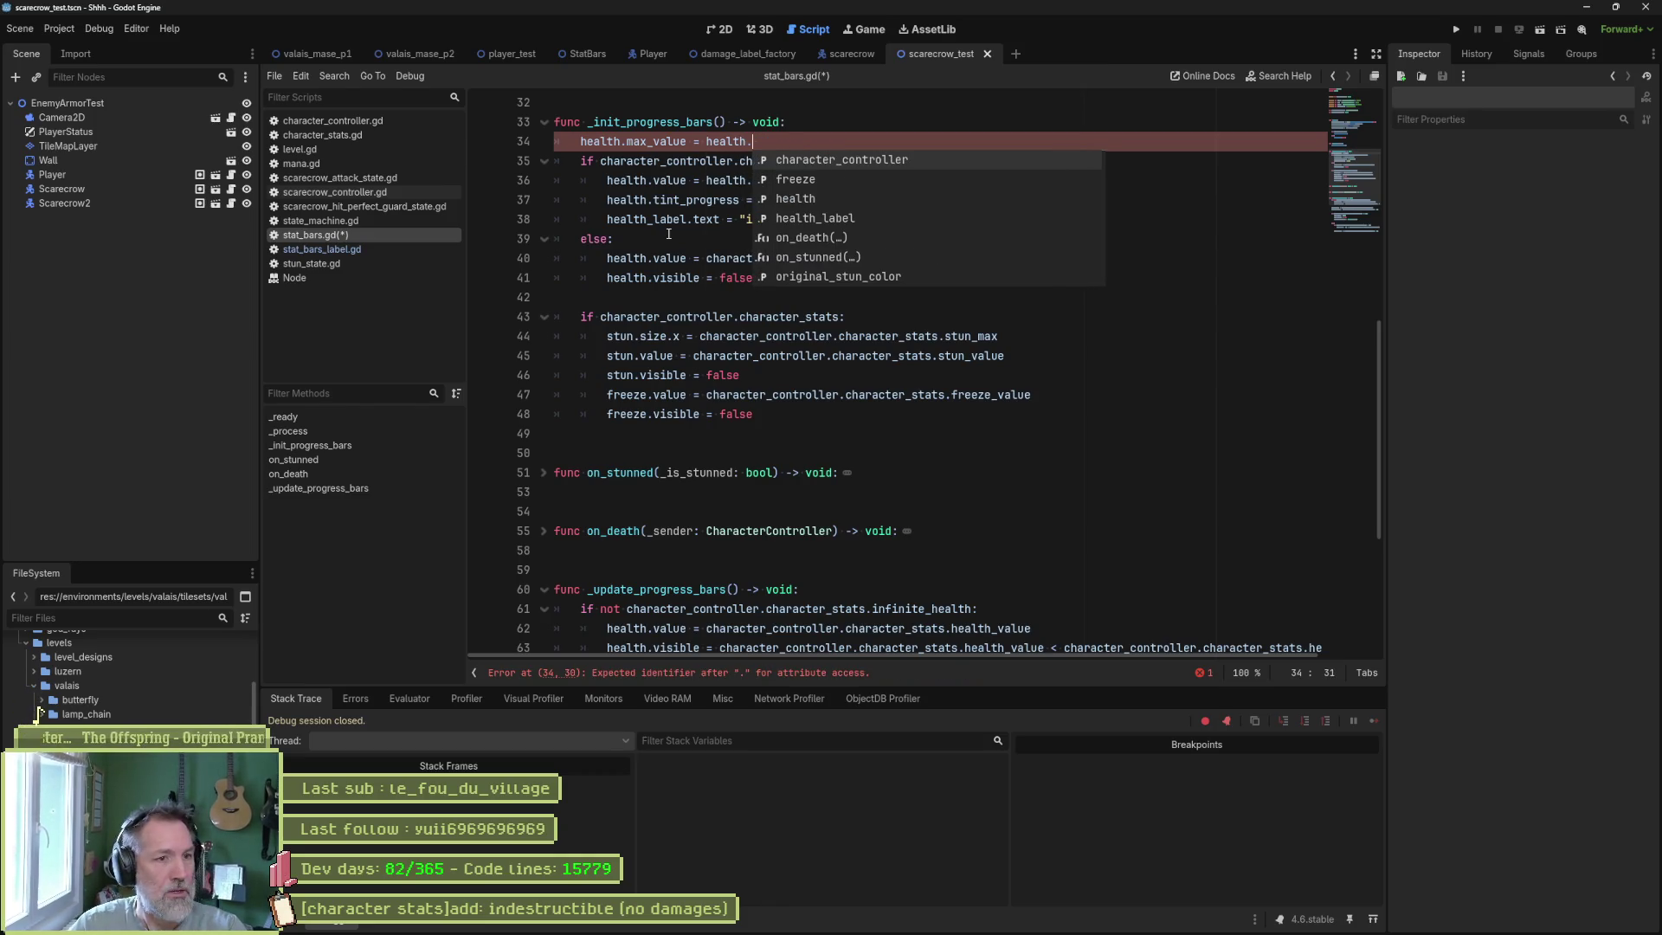
key("ctrl+z")
key("ctrl+z")
key("ctrl+z")
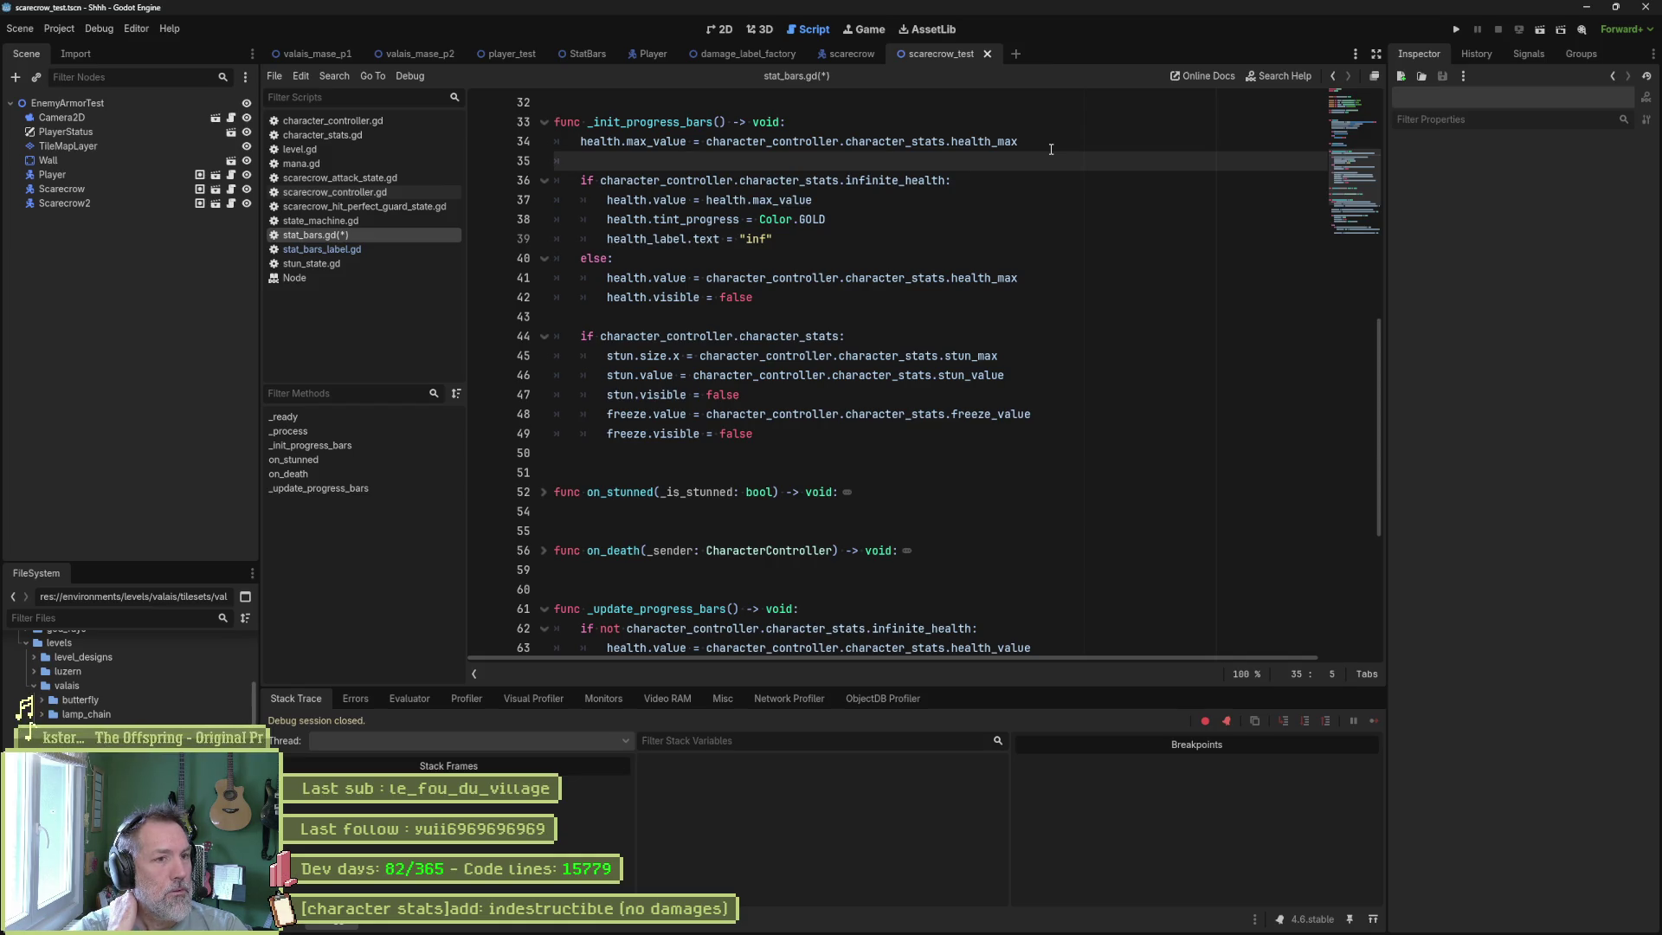
Copy 'health.value = health.max_value' to the line below the max_value assignment.
triple_click(1006, 200)
key("ctrl+c")
left_click(1037, 141)
key("ctrl+v")
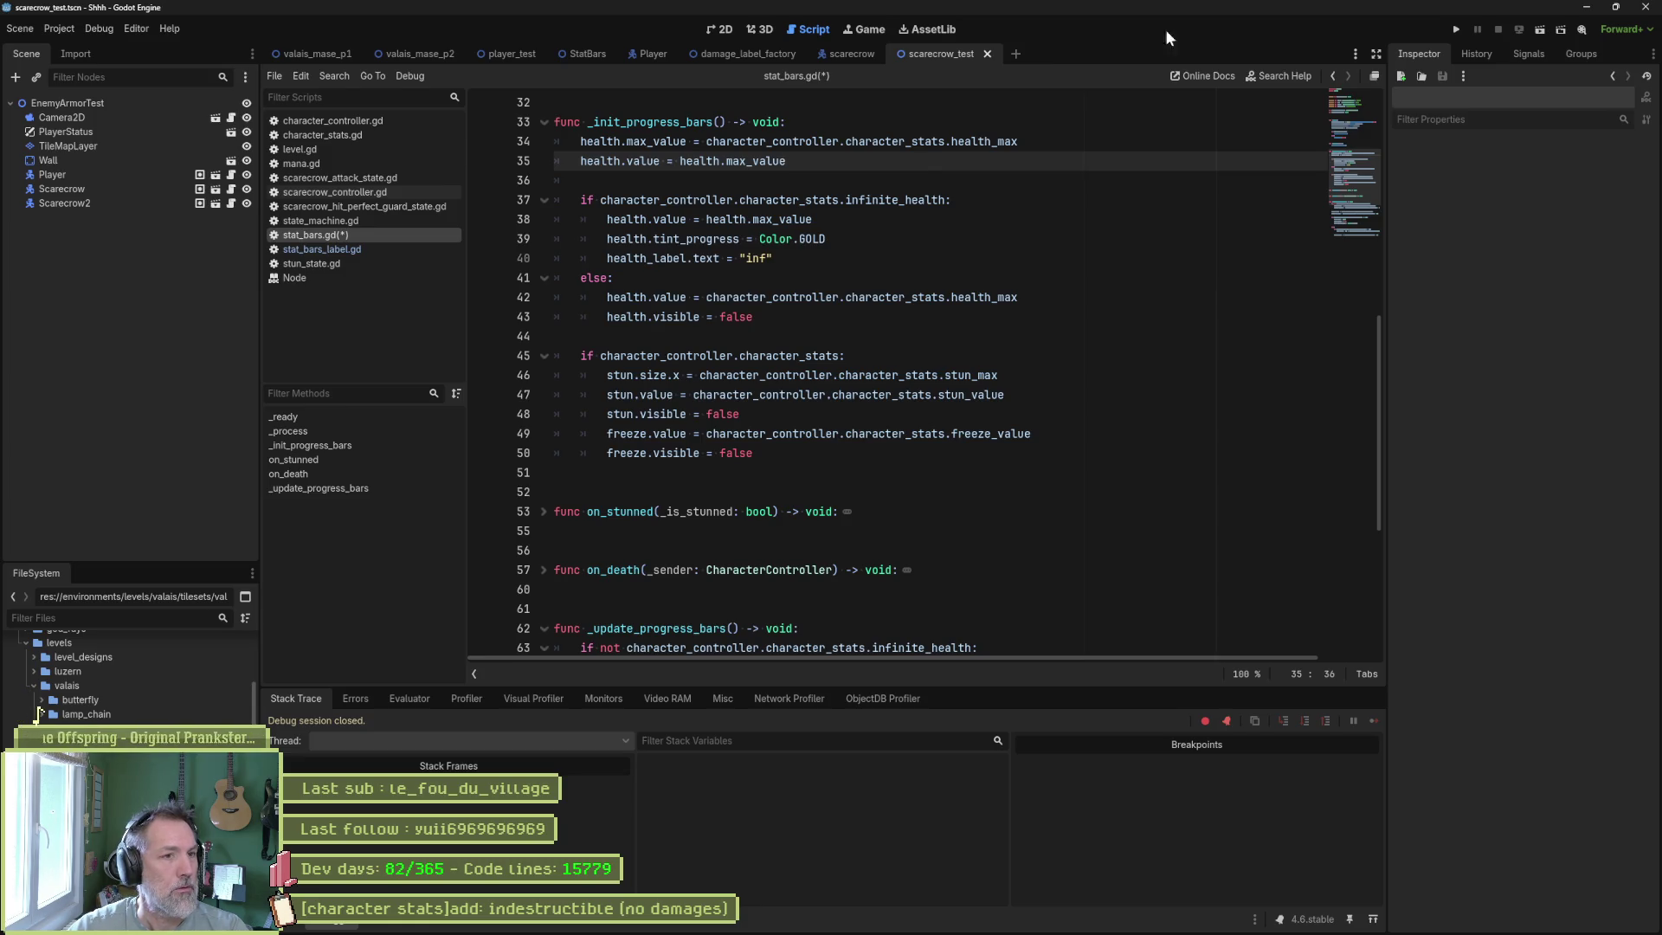
Delete the duplicate health.value lines from the infinite_health and else branches, then run with F6.
left_click(919, 200)
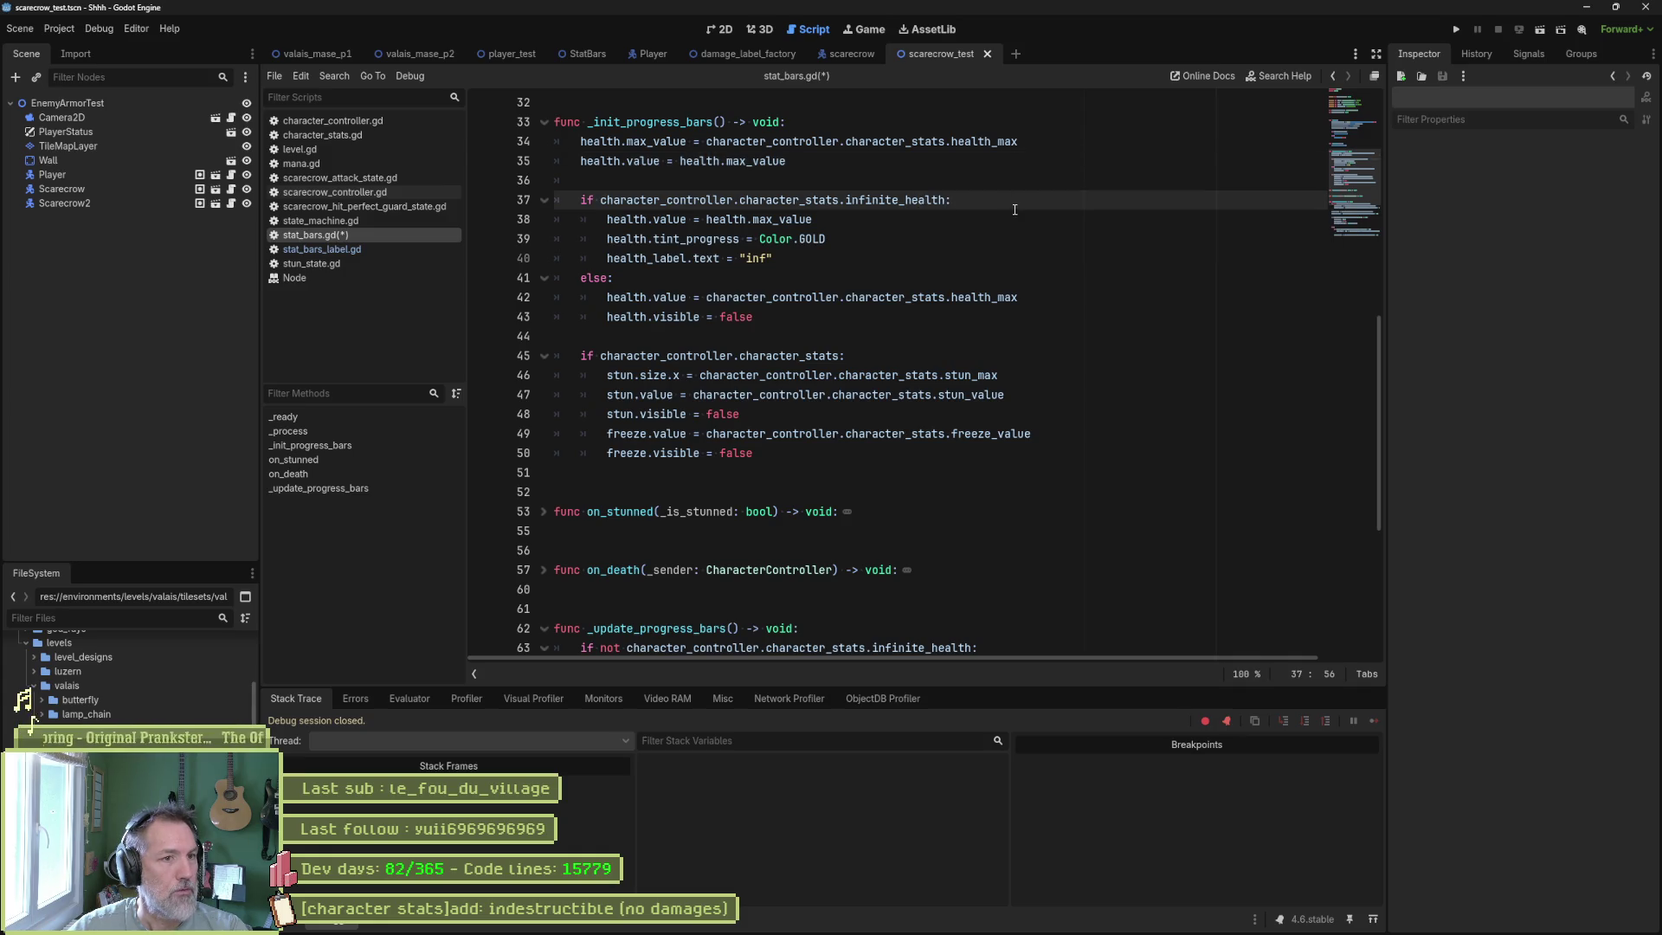
left_click(889, 219)
key("ctrl+shift+k")
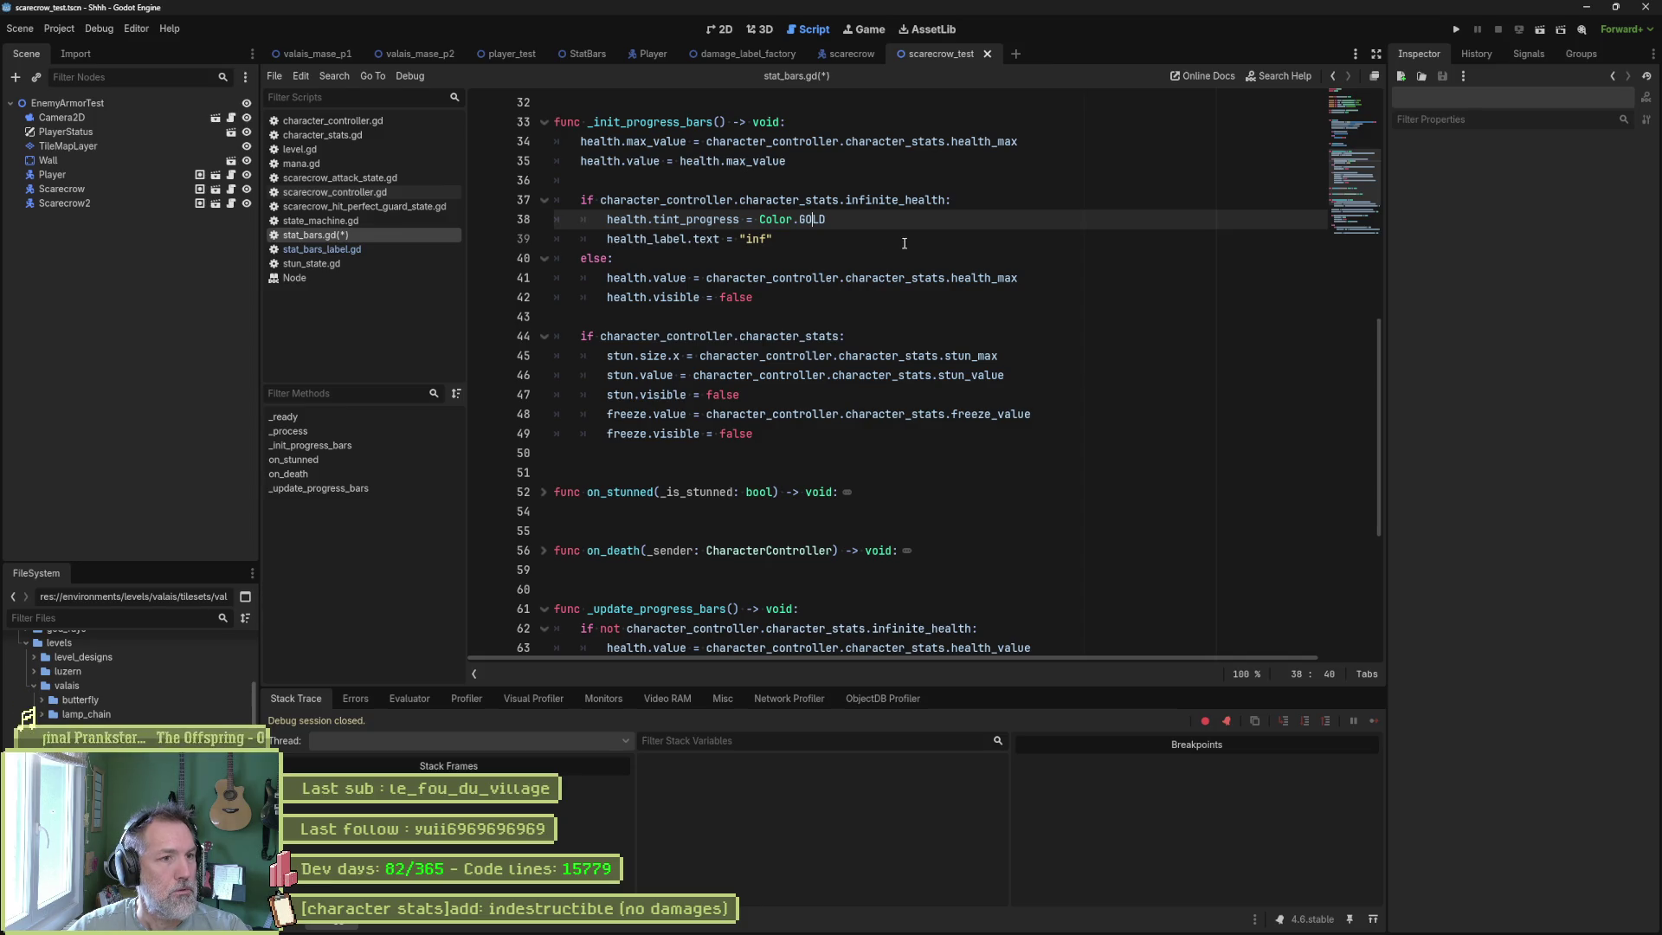
left_click(864, 277)
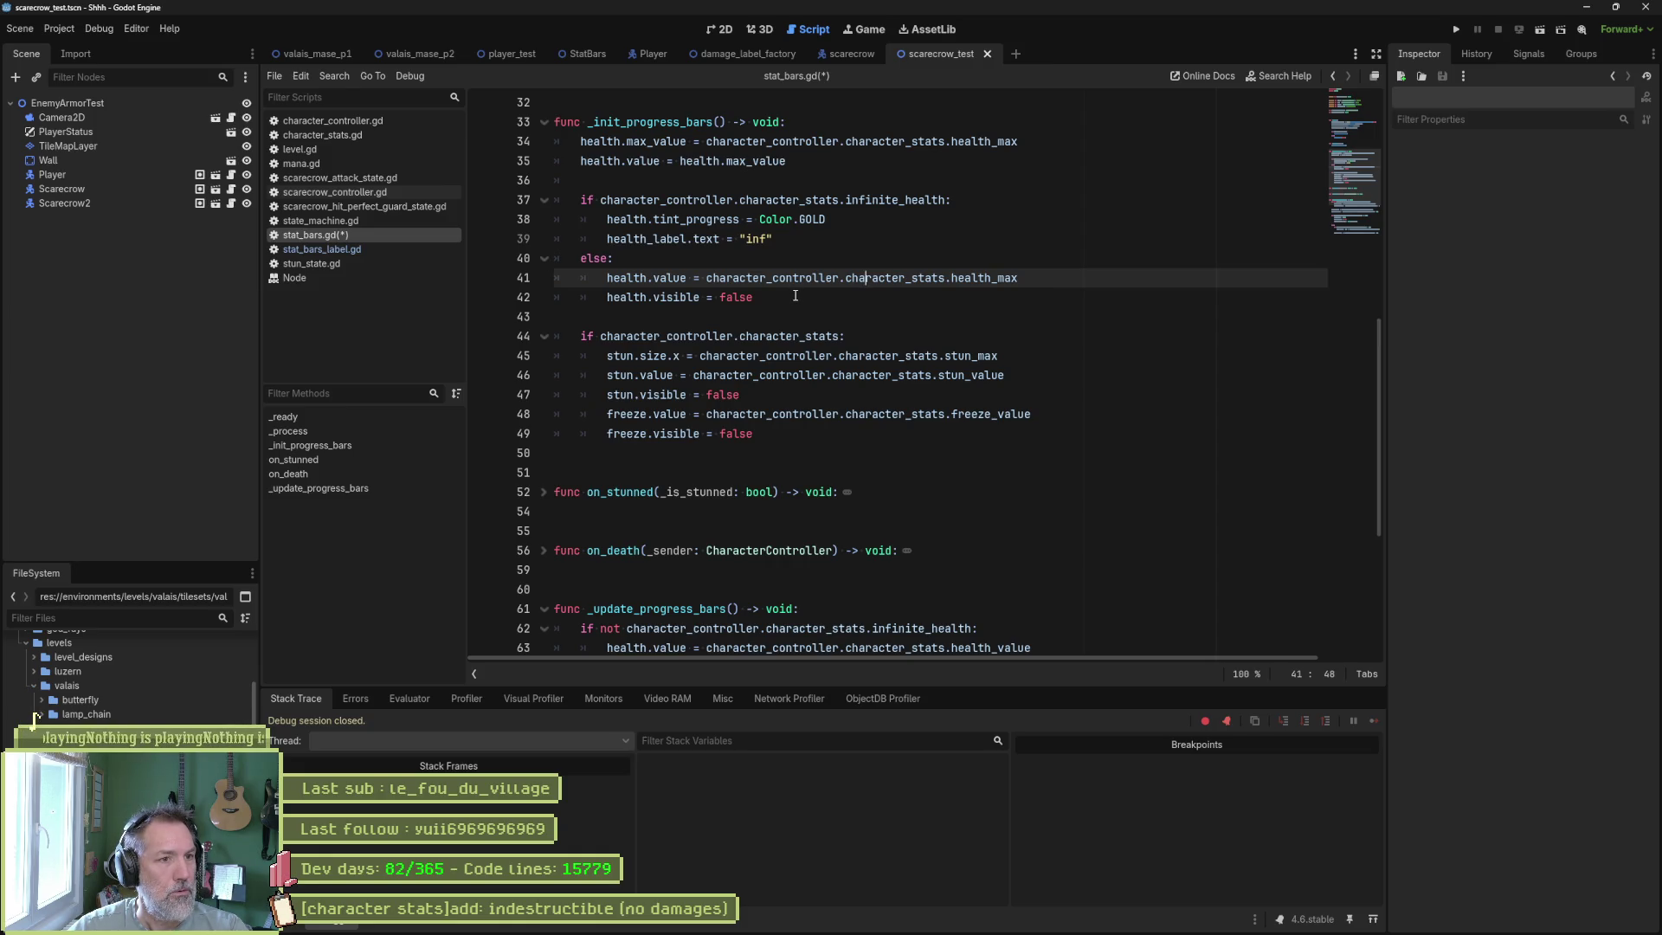
key("ctrl+shift+k")
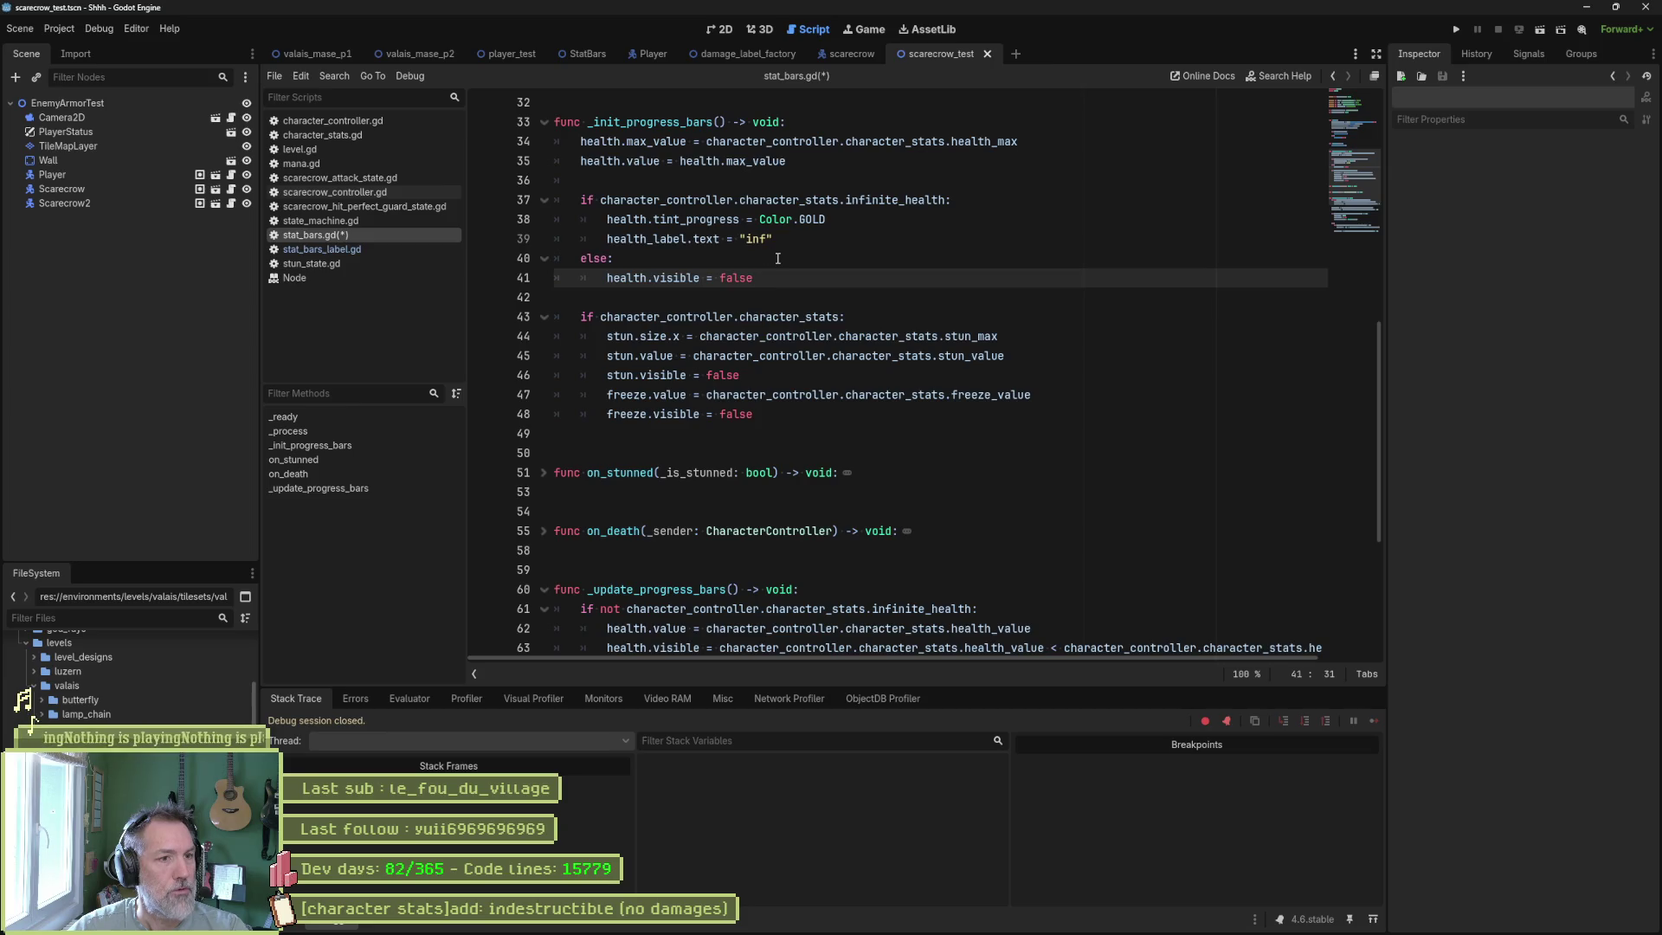
key("F6")
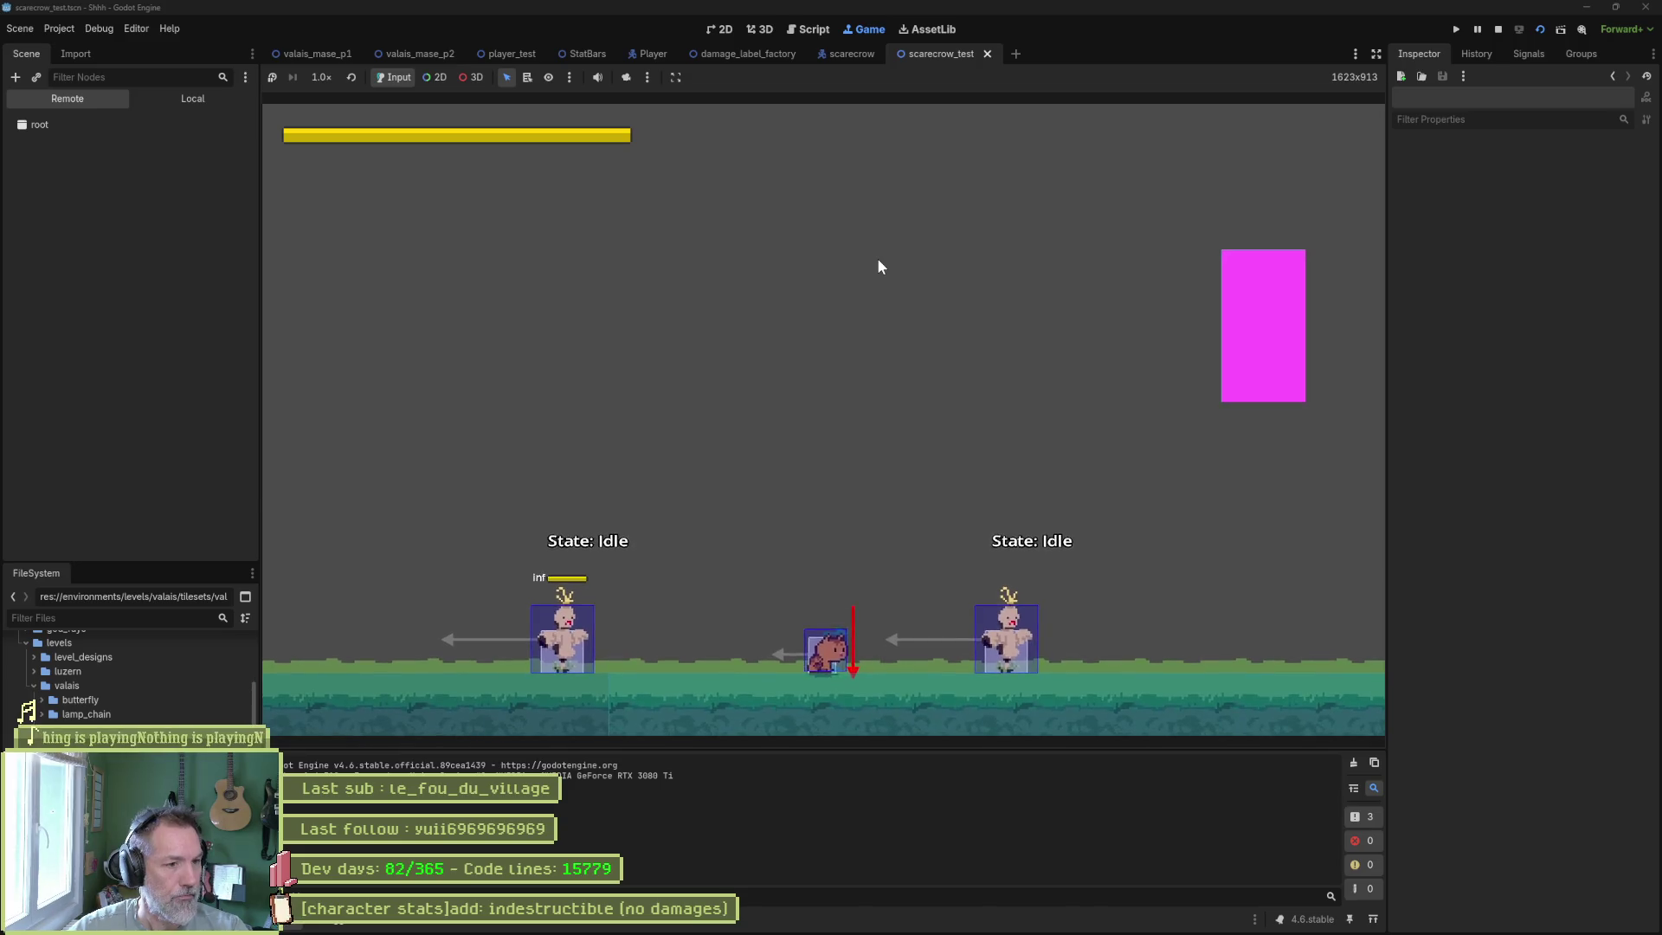
Walk past the first scarecrow, hit the second with x until it dies, then stop with F8.
key("Left")
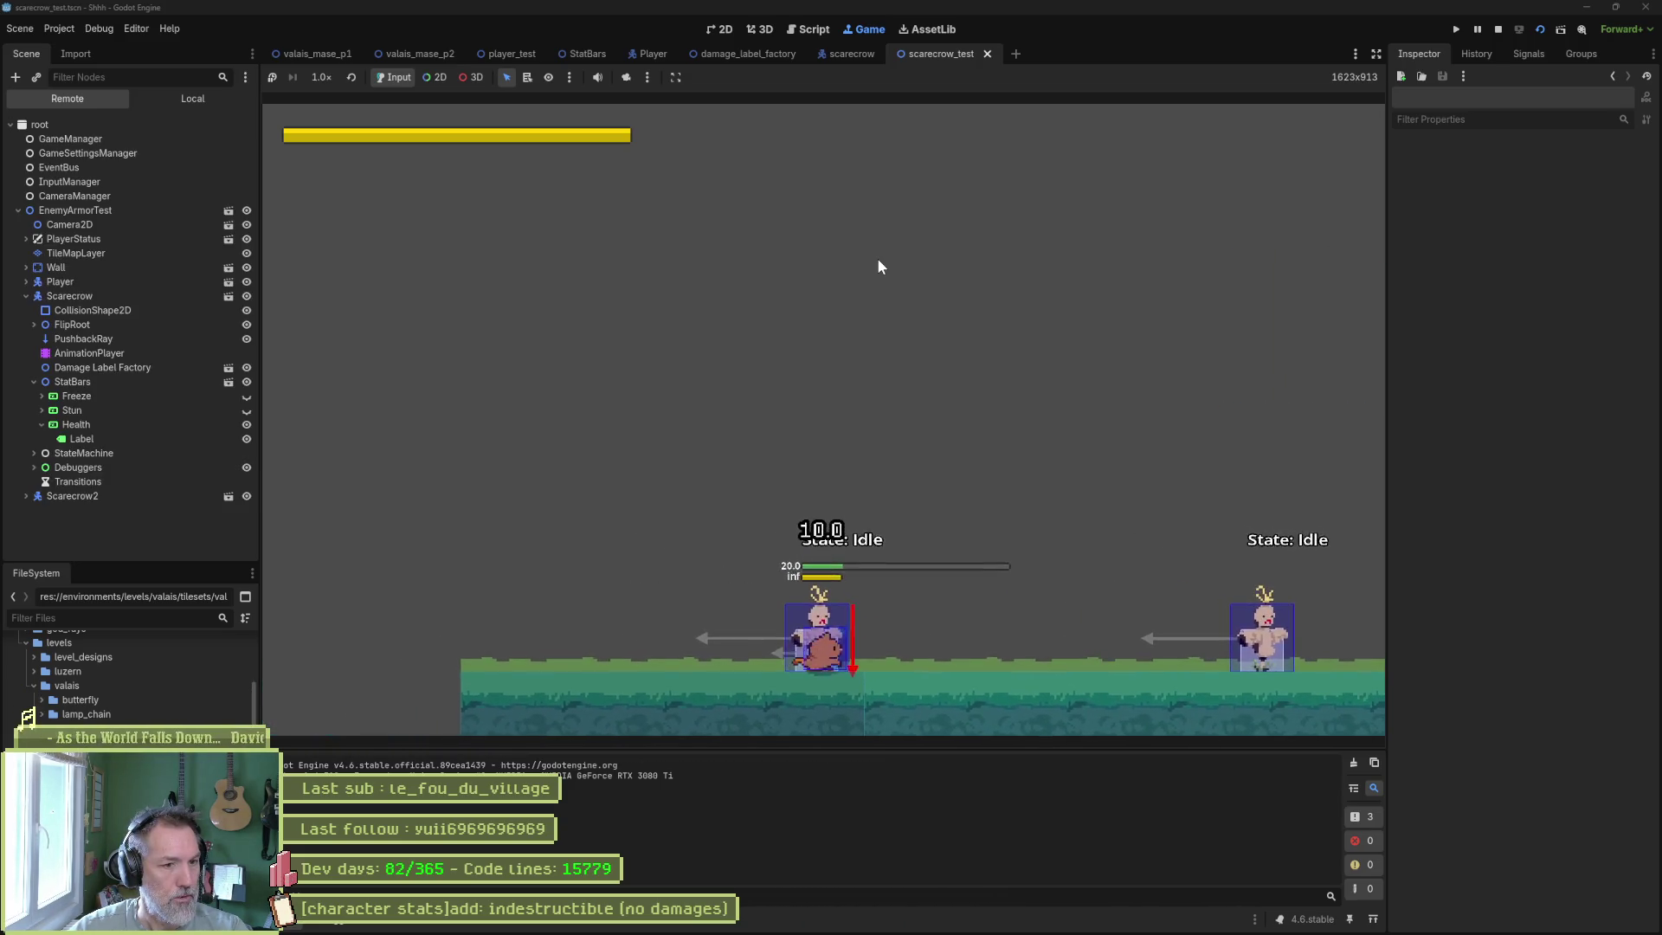
key("Right")
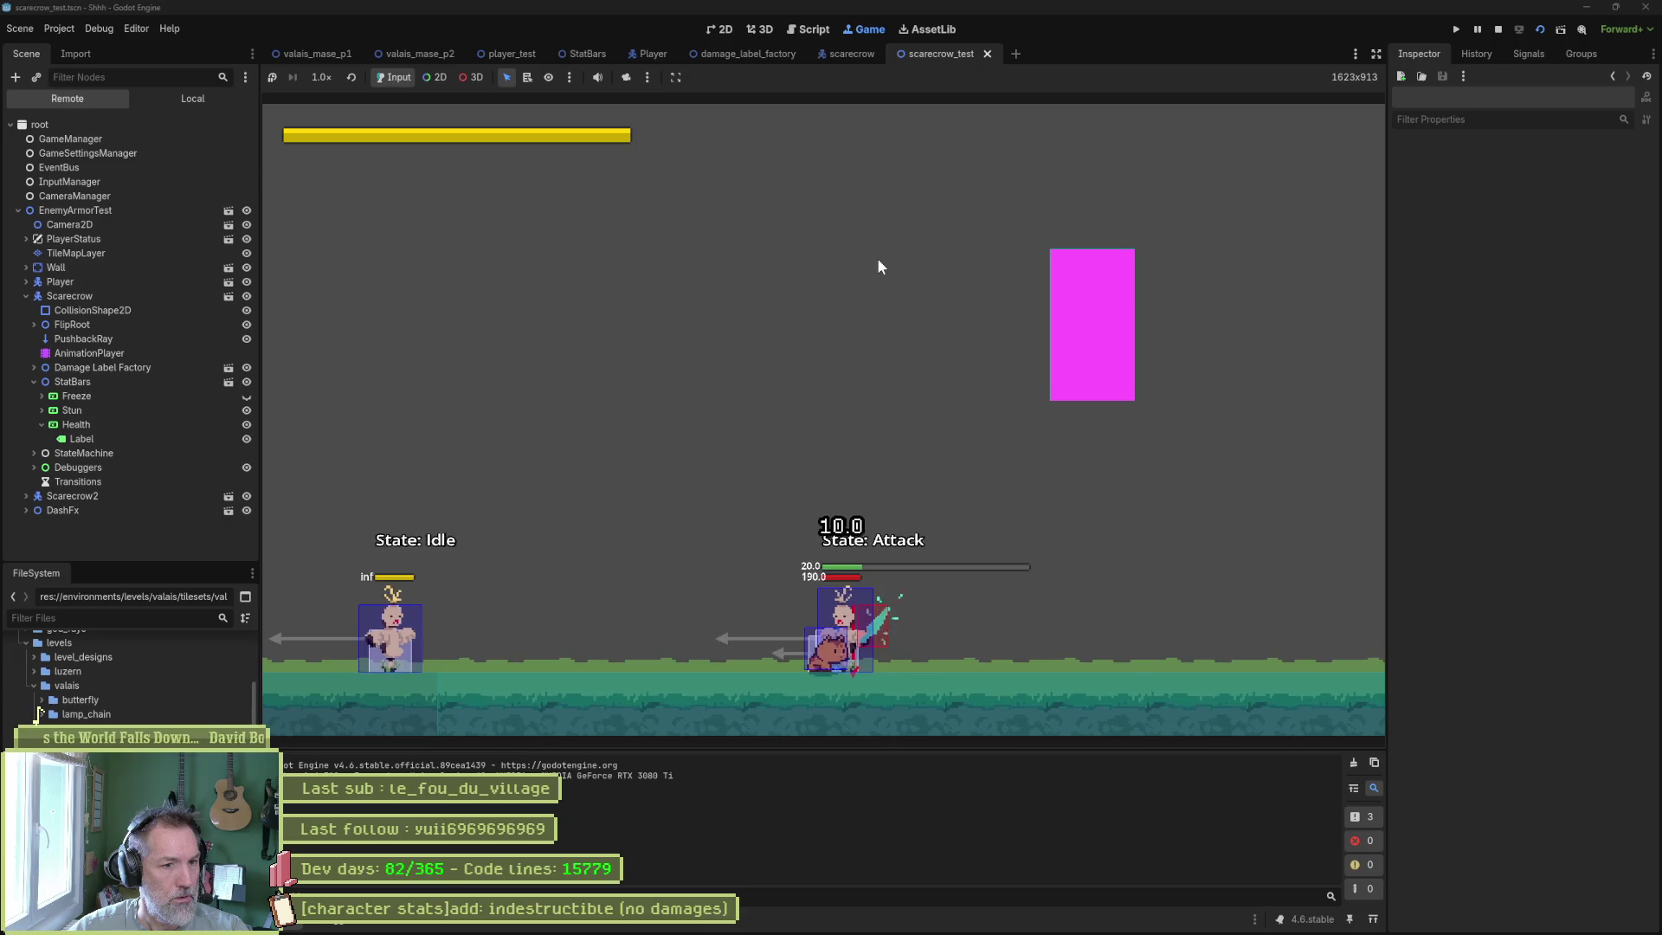
key("x")
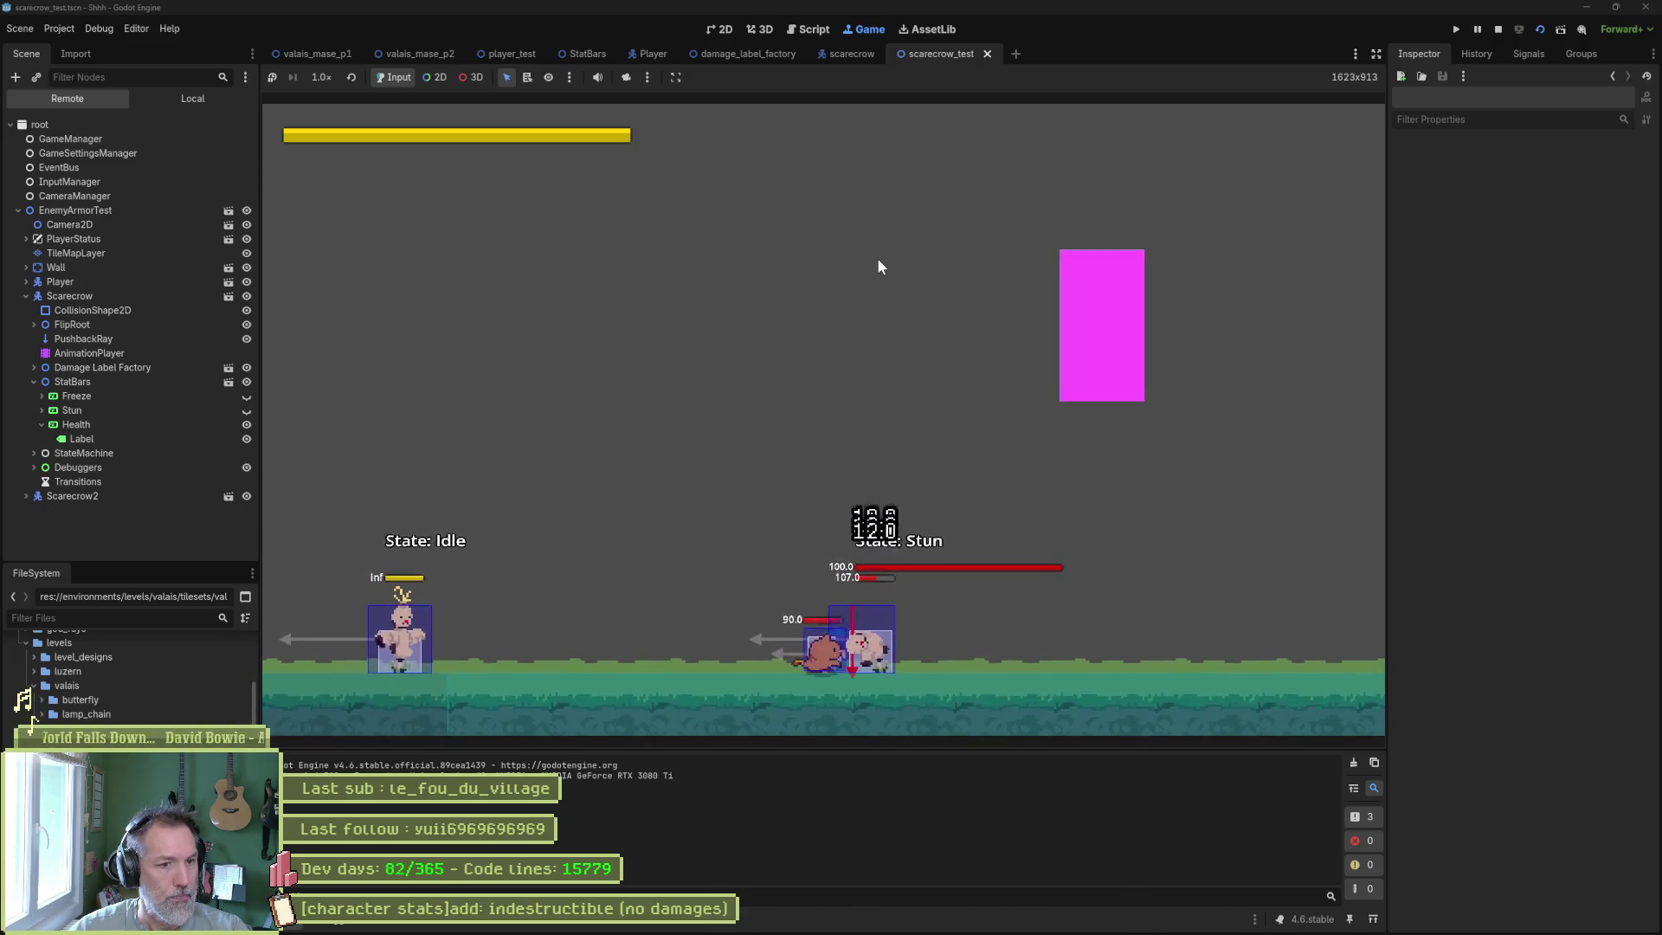
key("x")
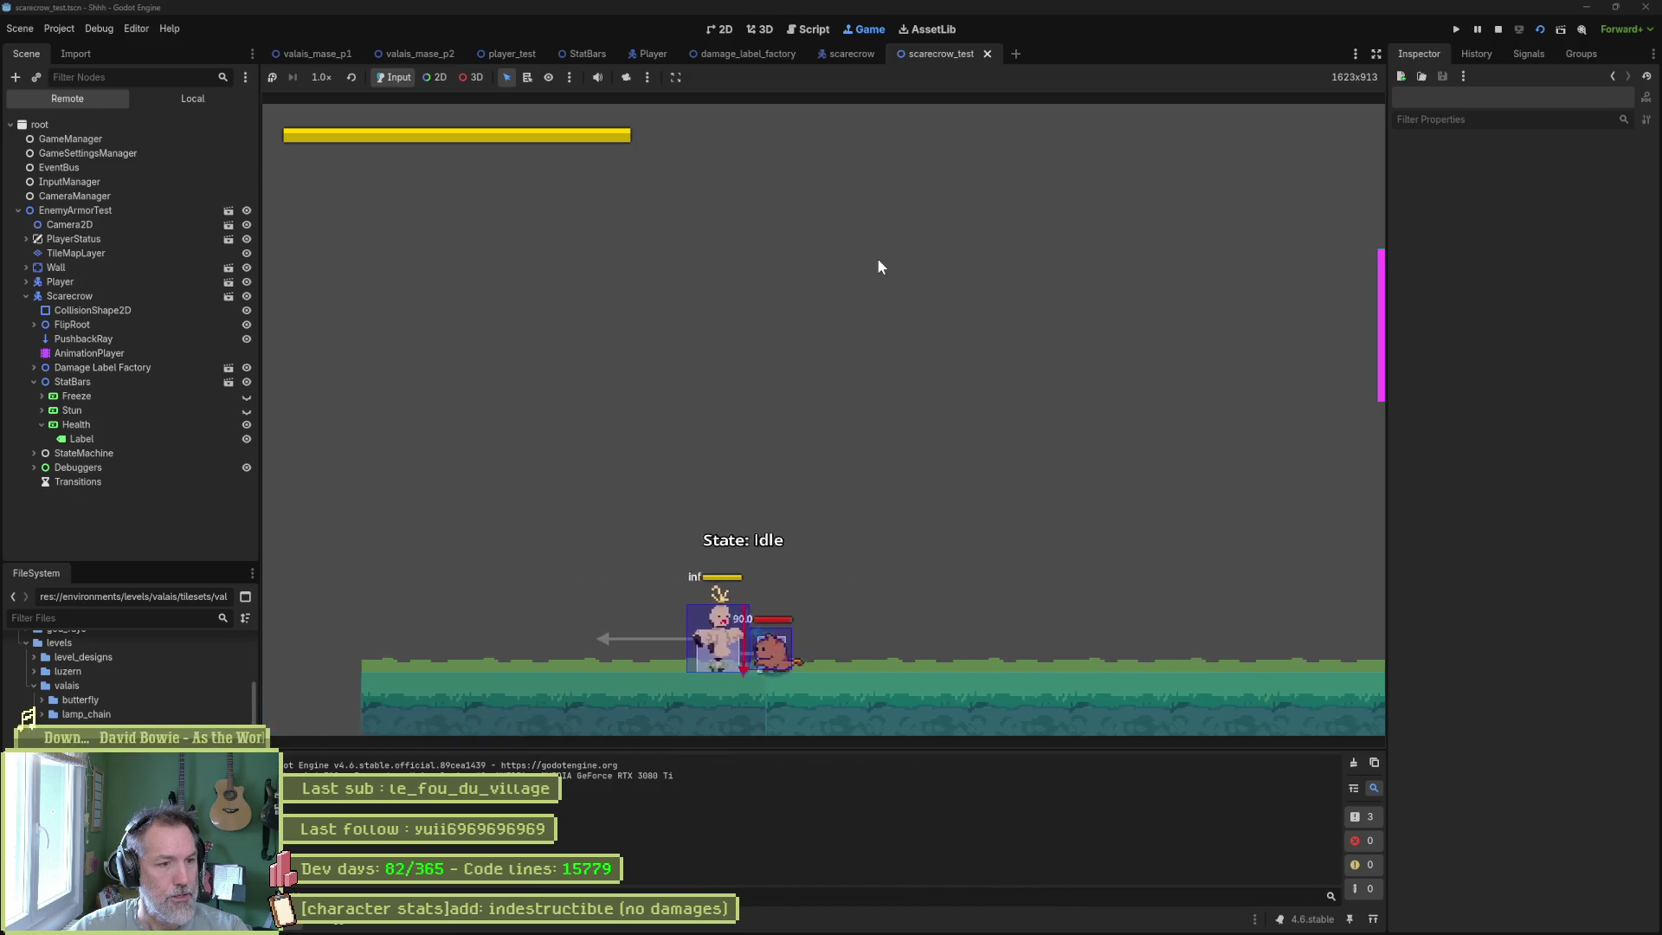
key("F8")
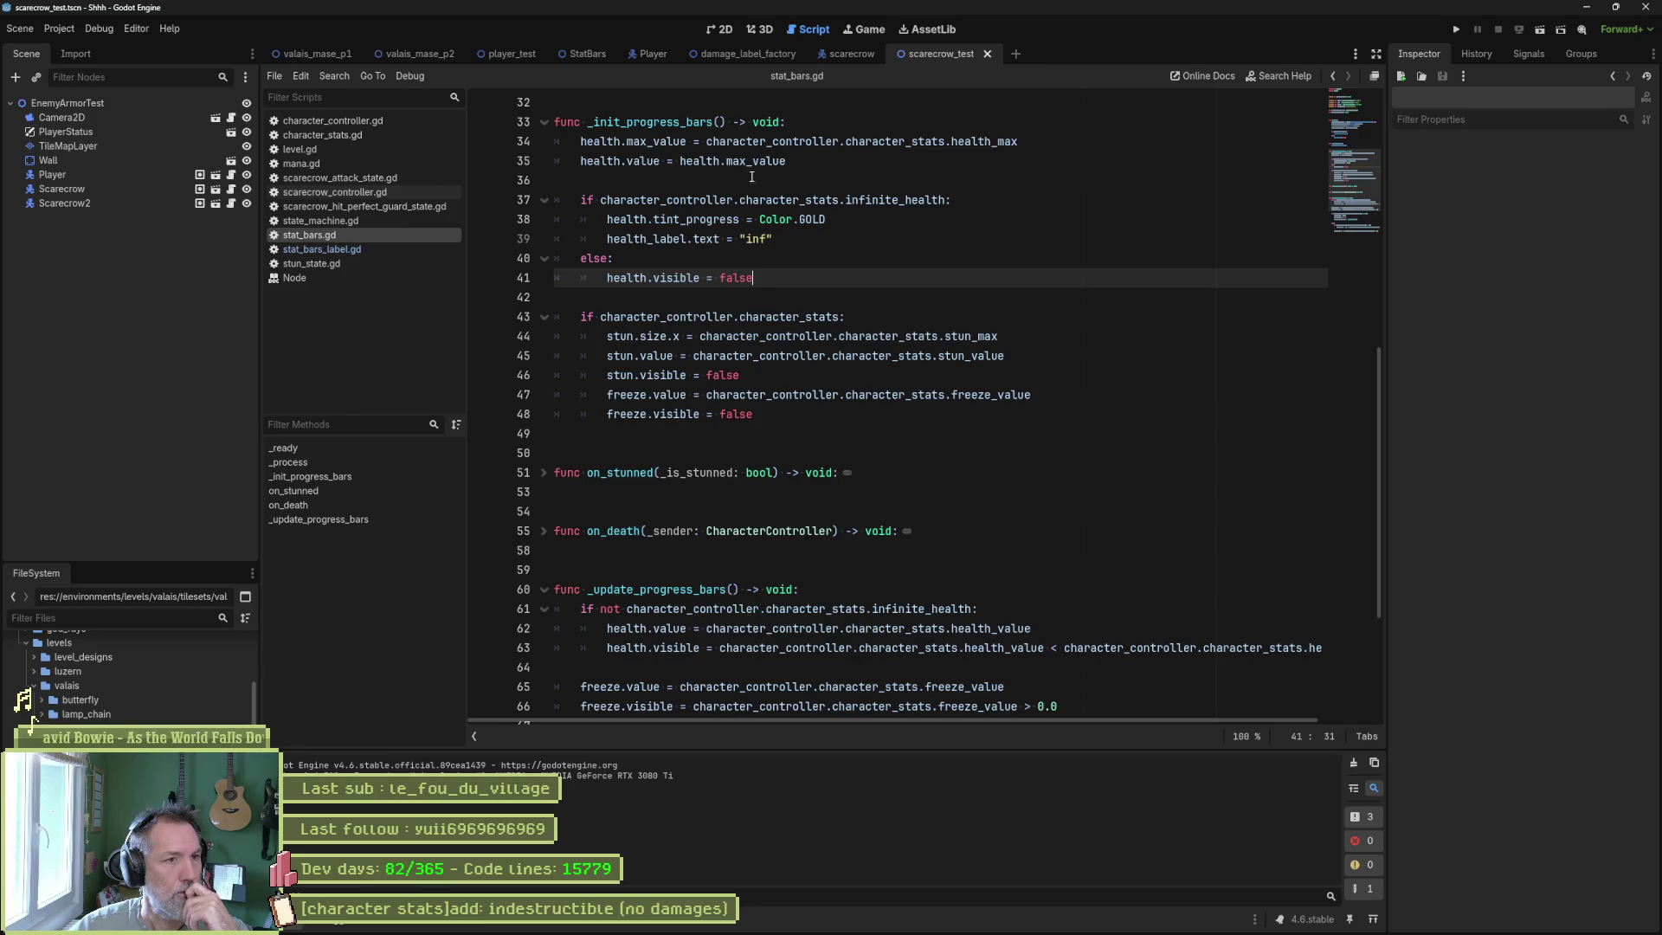
double_click(641, 142)
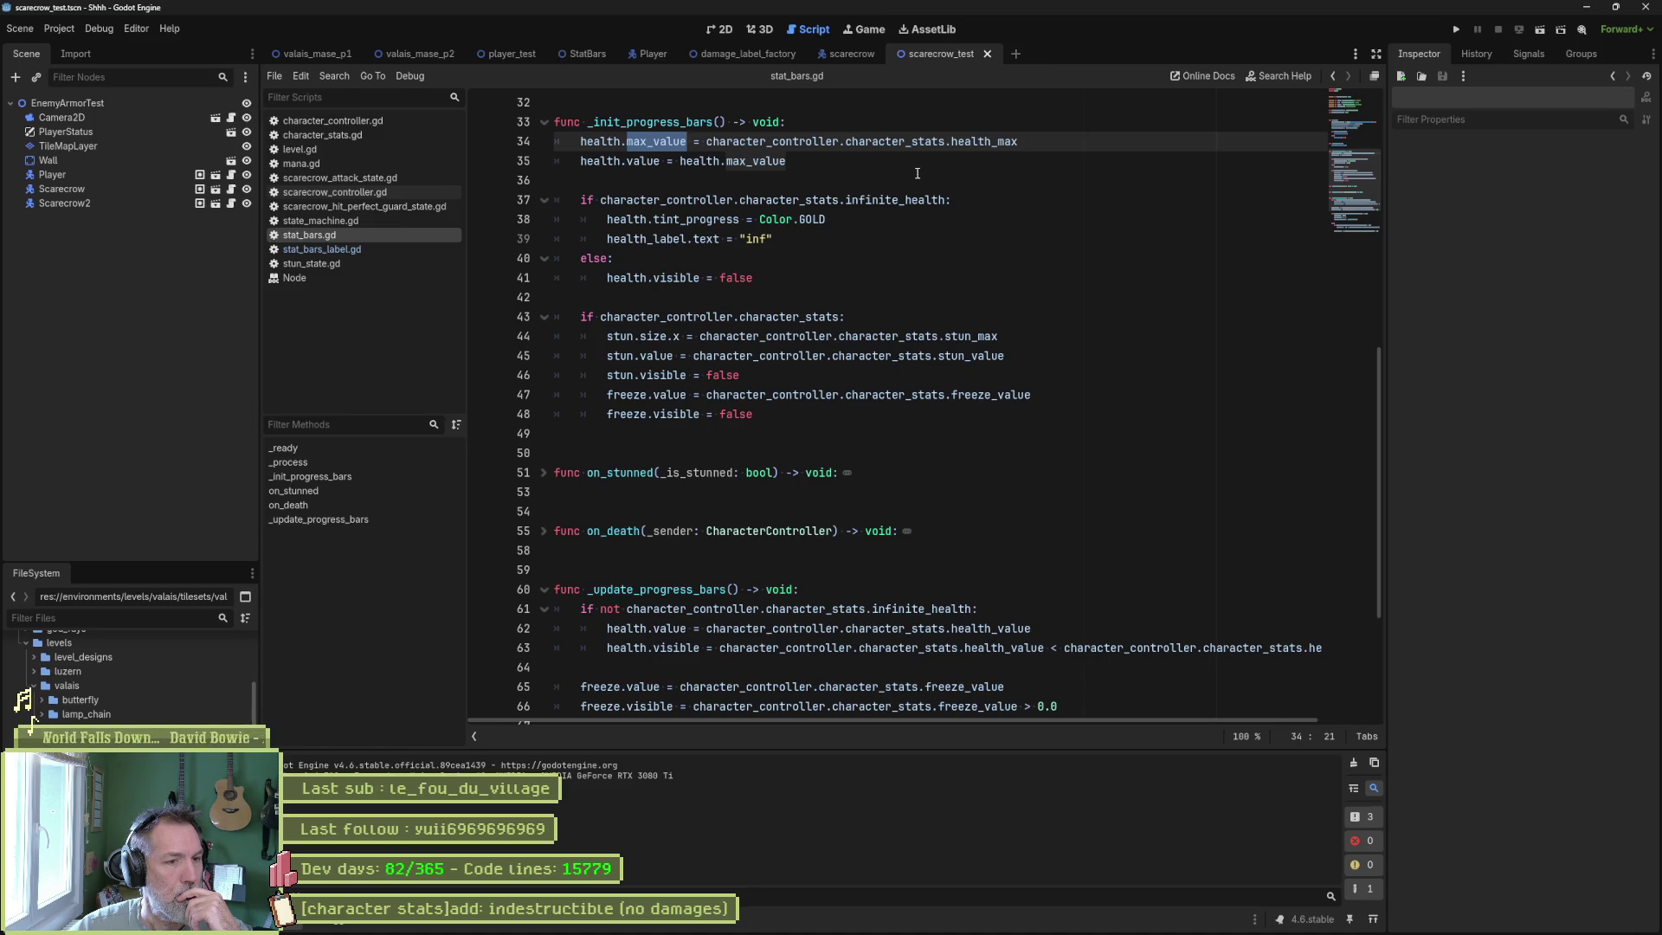
scroll(886, 342, "down", 4)
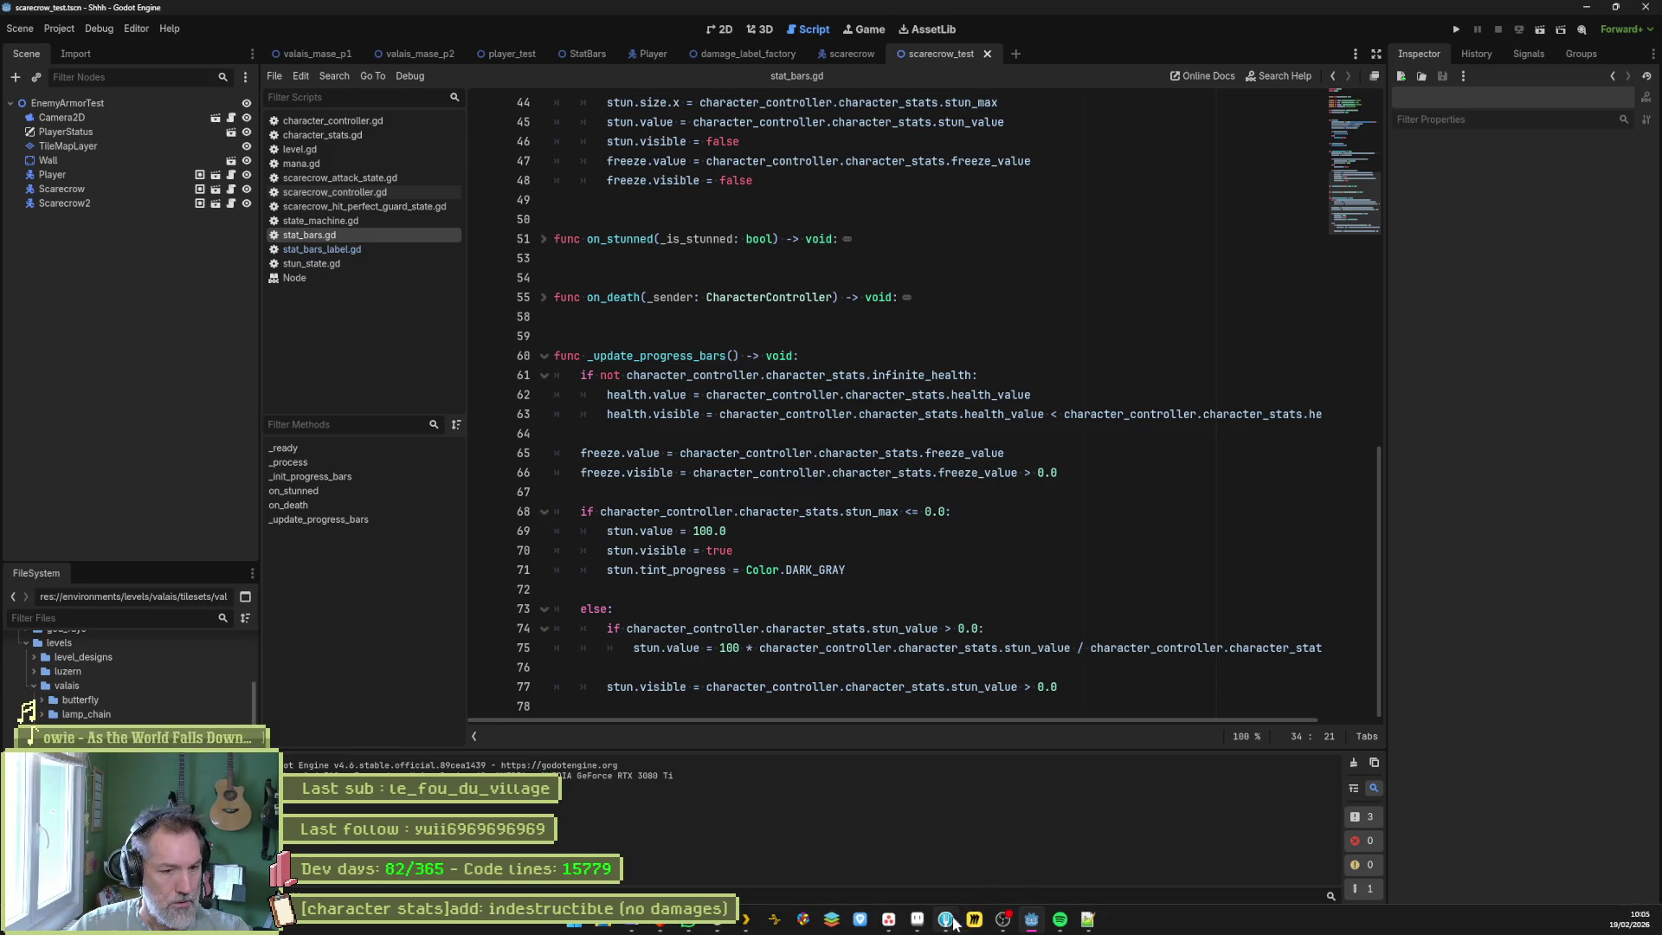
left_click(952, 921)
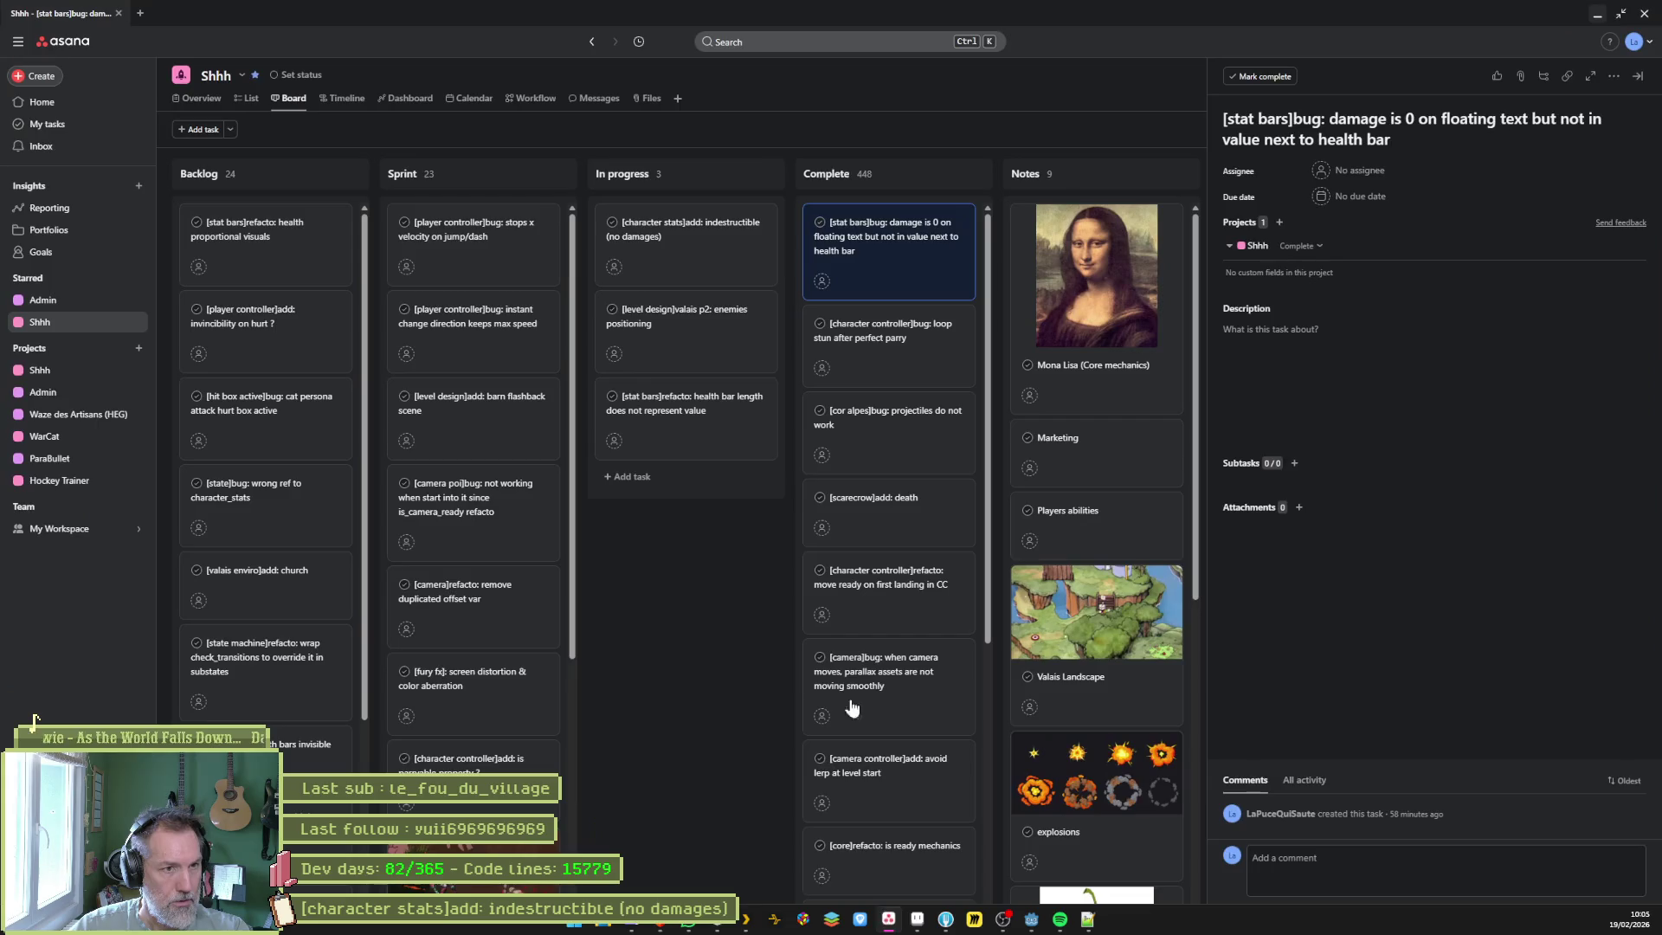
Open the '[character stats]add: indestructible (no damages)' task card and select its title text.
left_click(693, 254)
left_click(1425, 128)
key("ctrl+a")
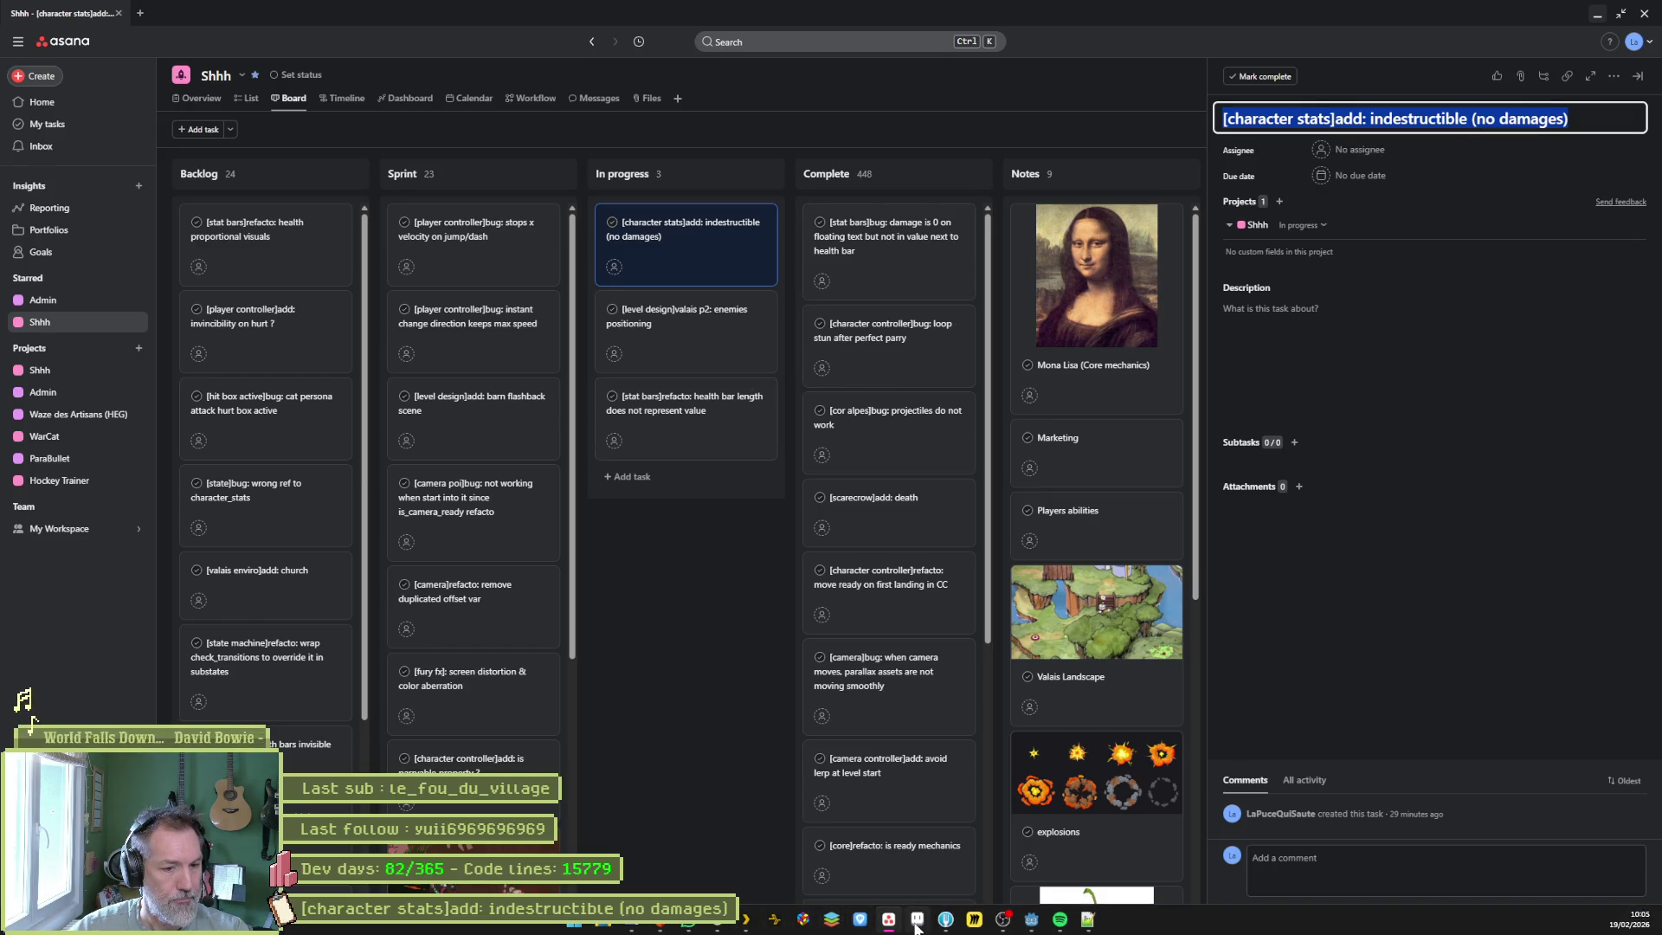
left_click(945, 919)
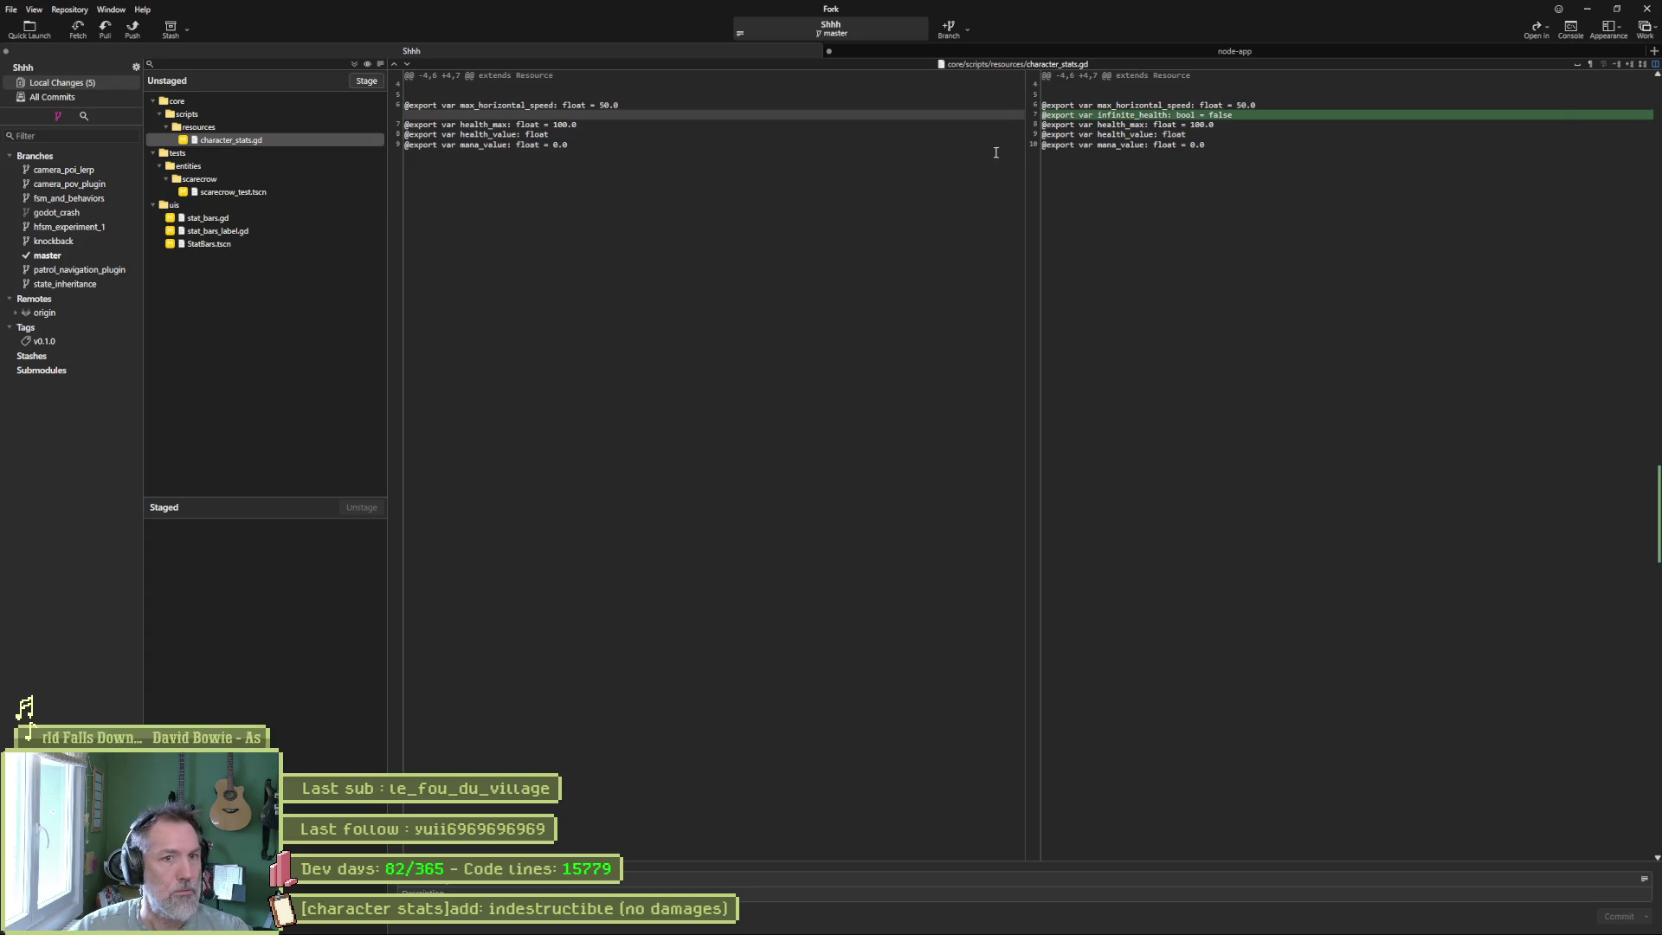
Review the stat_bars.gd and stat_bars_label.gd diffs, stage all five files, and commit with the pasted message.
left_click(263, 218)
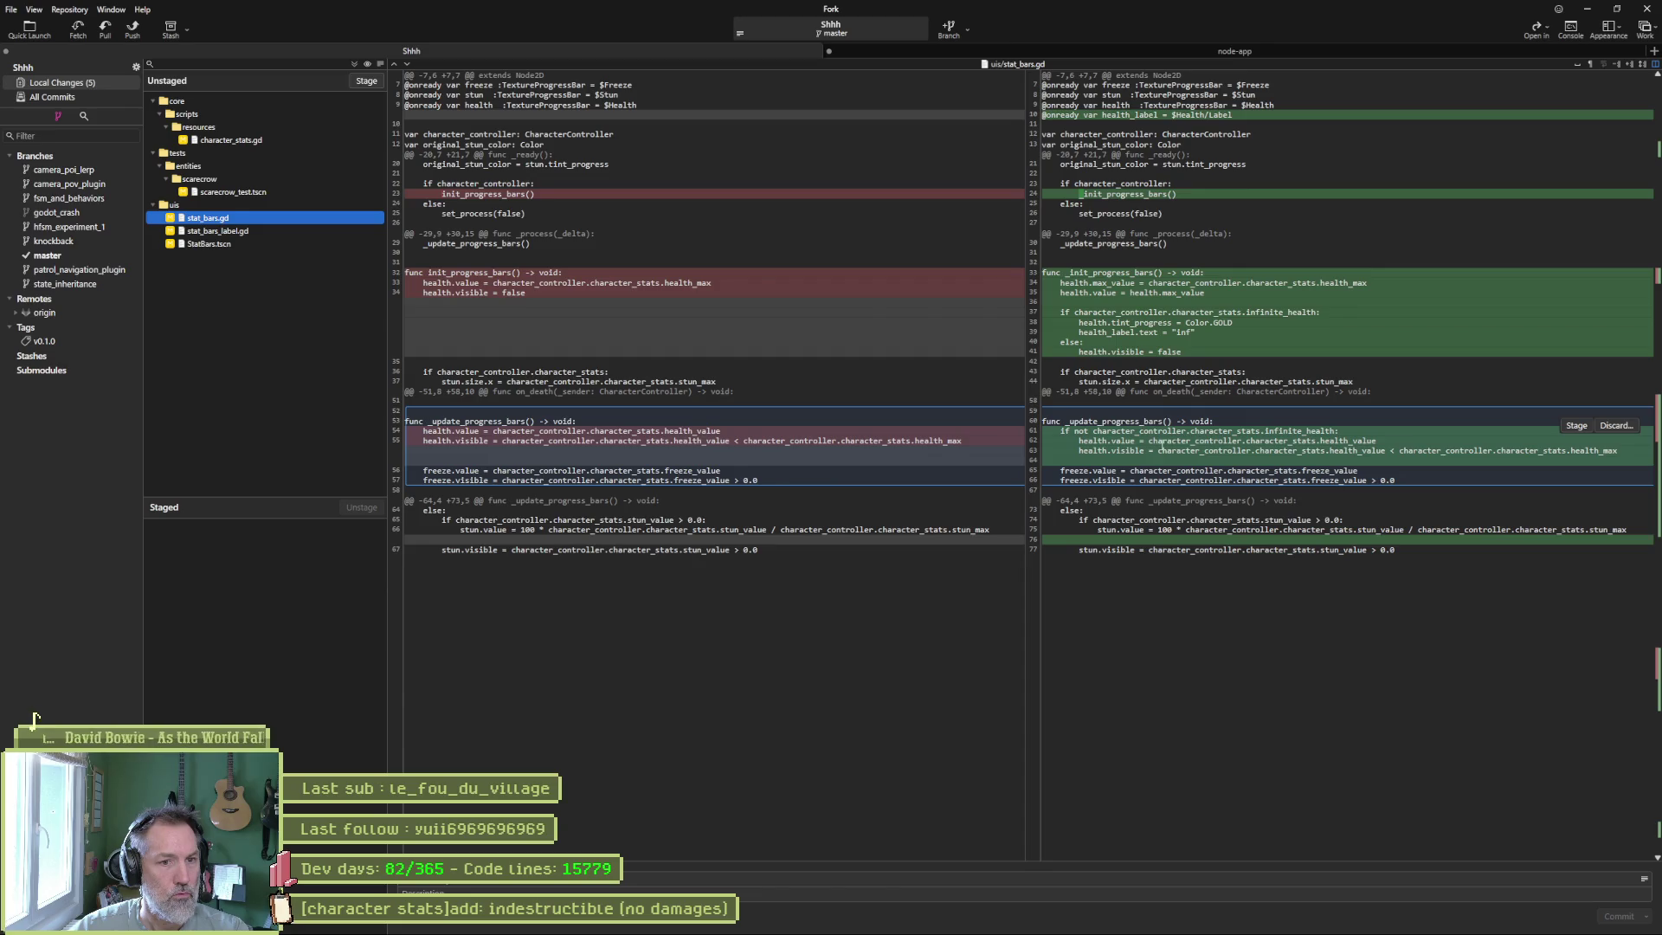
left_click(266, 231)
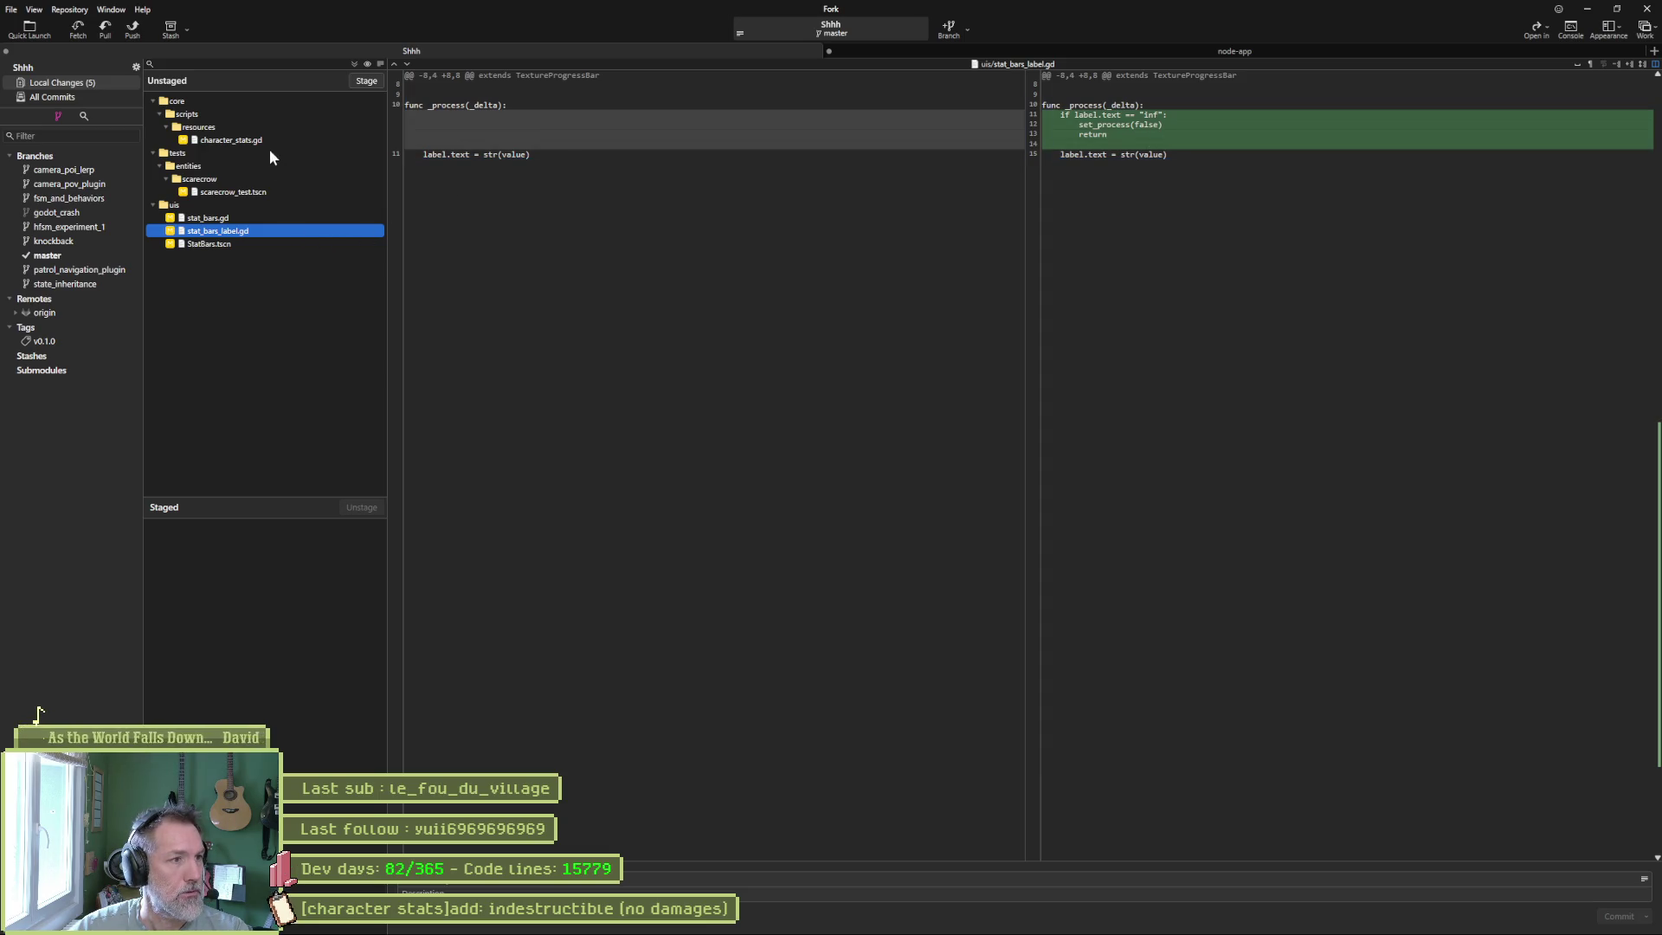
left_click(353, 64)
left_click(565, 884)
key("ctrl+v")
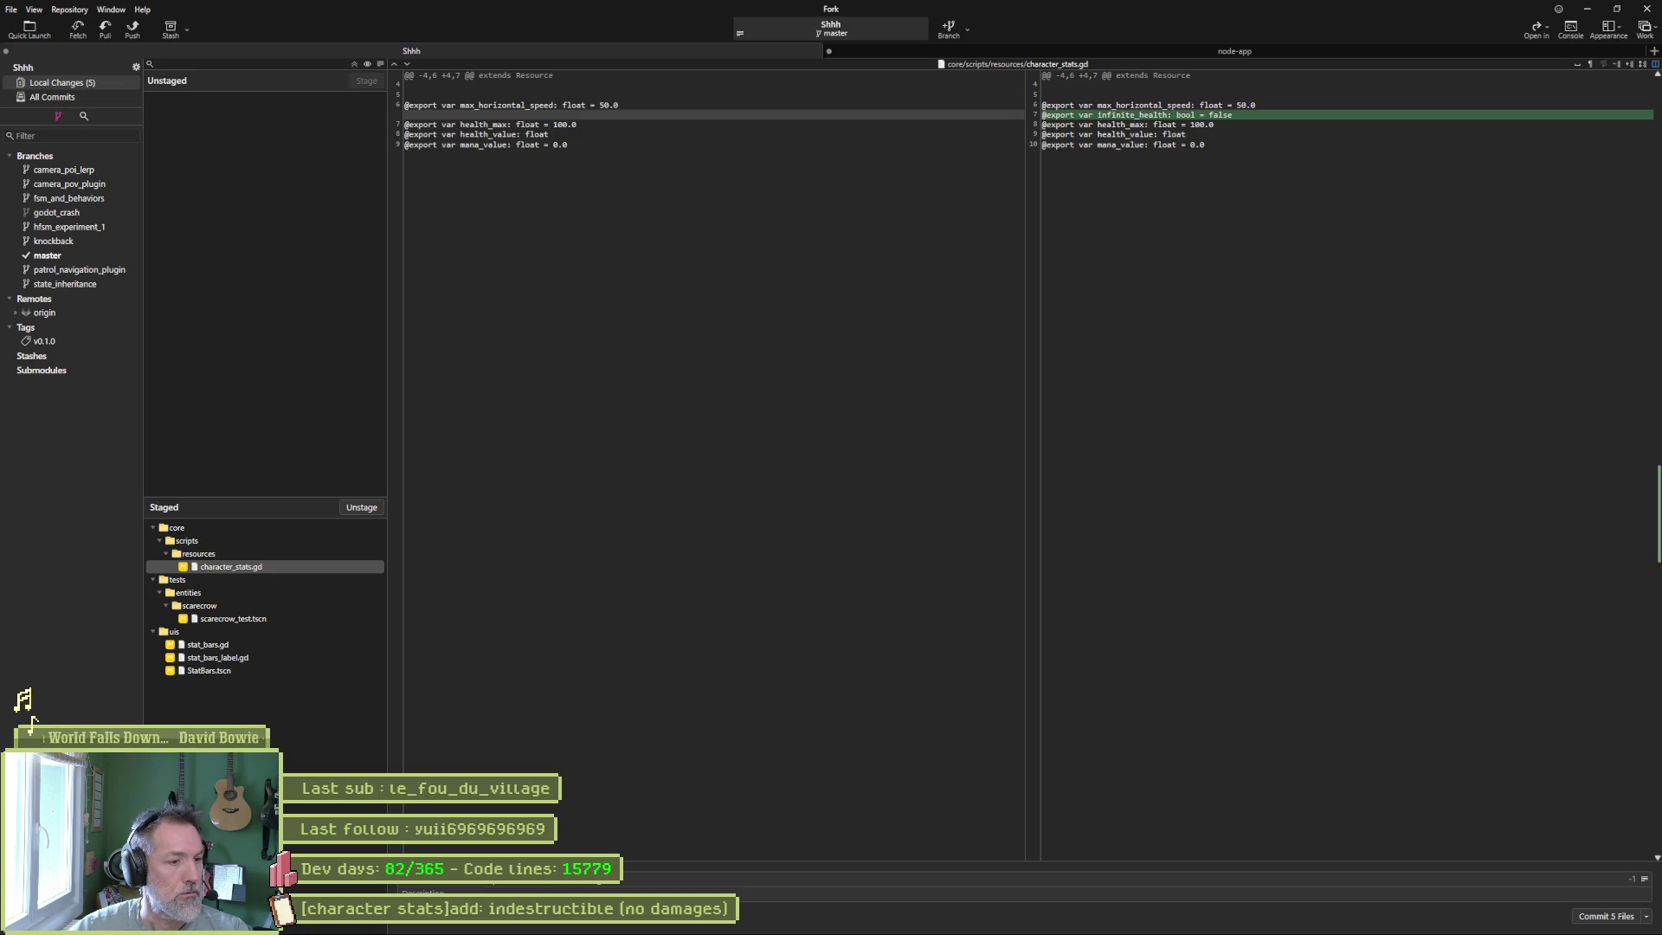
left_click(1617, 918)
Push master to origin and minimize Fork.
left_click(131, 31)
left_click(915, 512)
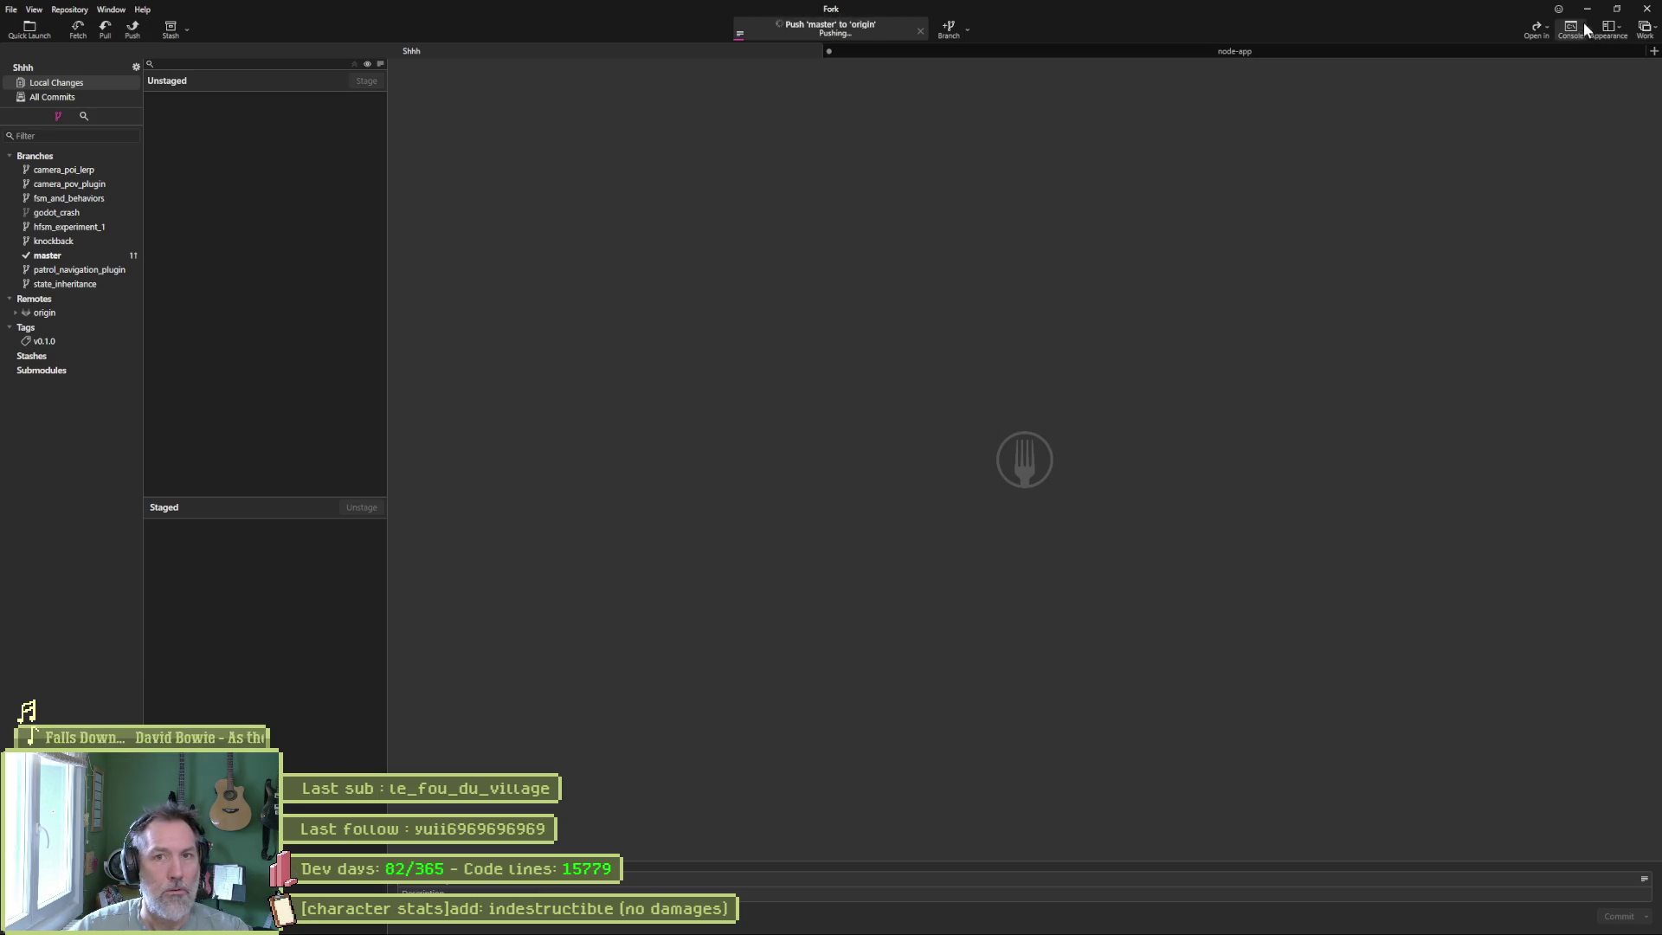
left_click(1587, 9)
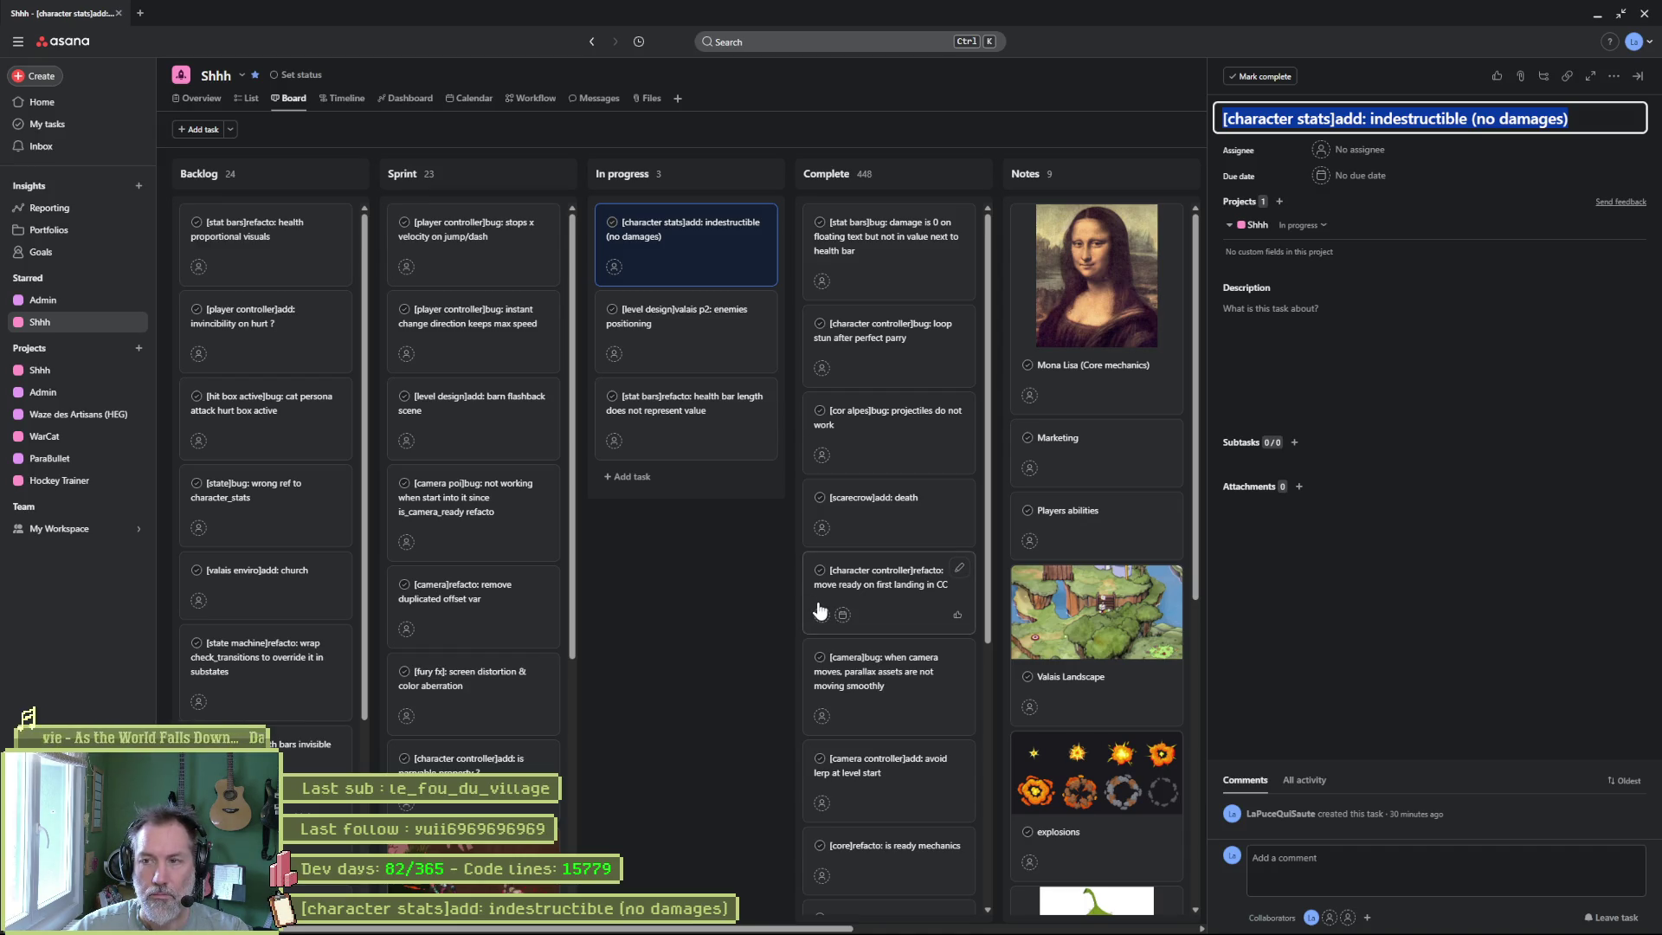
Drag the indestructible task card from In progress to the top of Complete, then bring Fork back.
left_click_drag(701, 238, 904, 249)
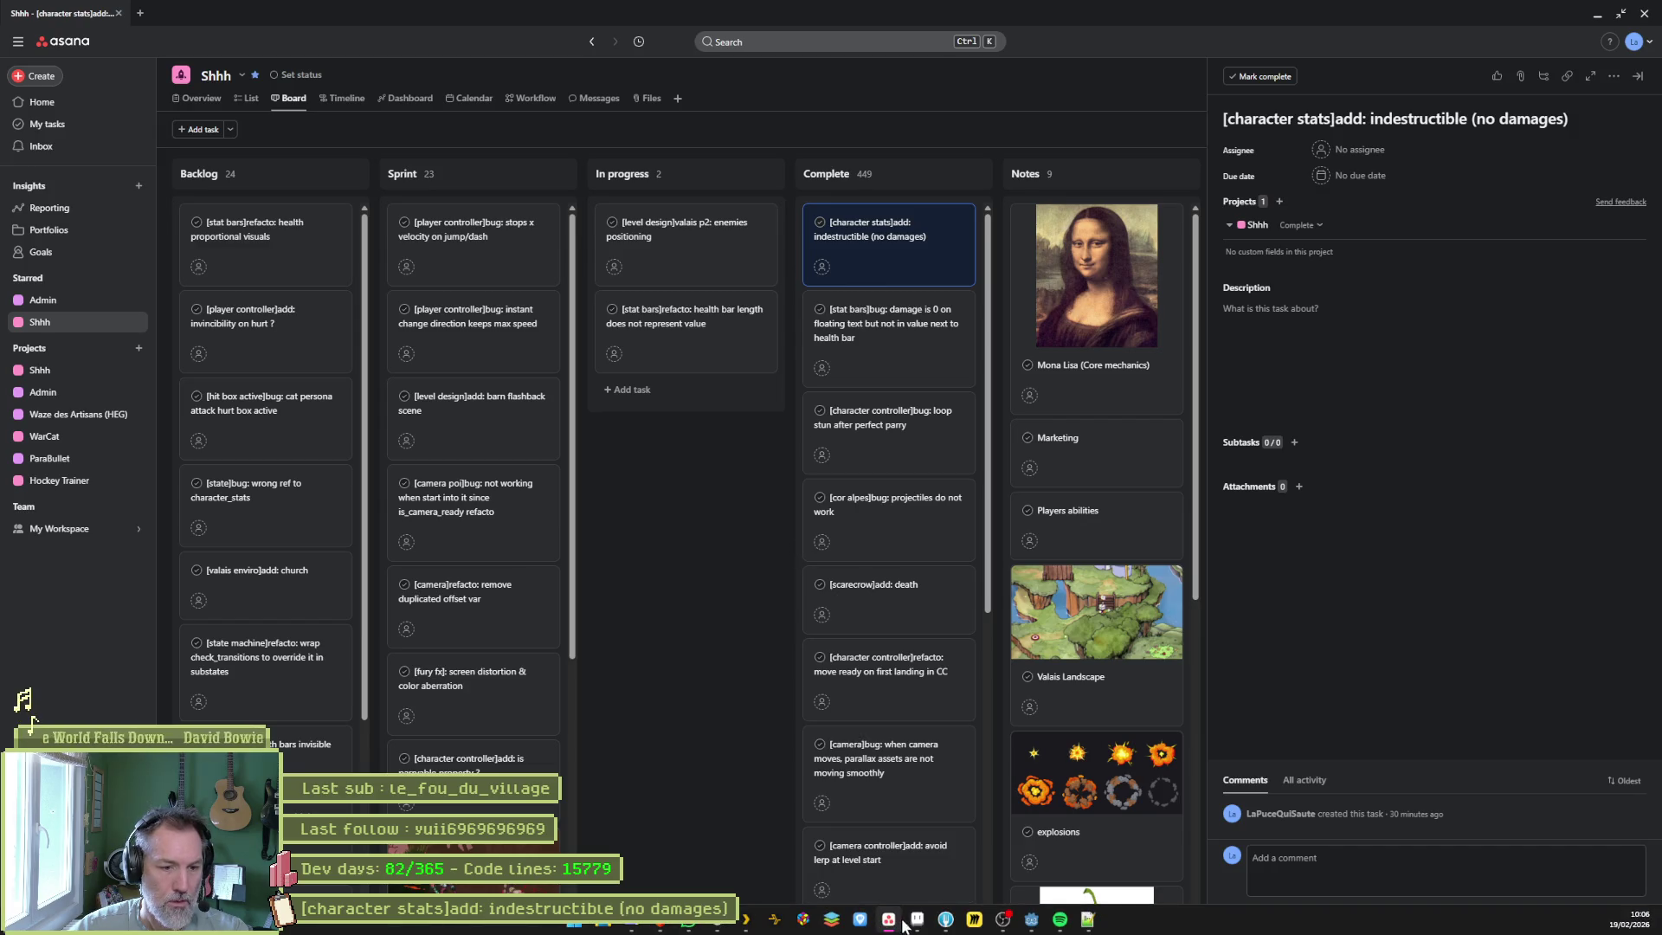
left_click(915, 922)
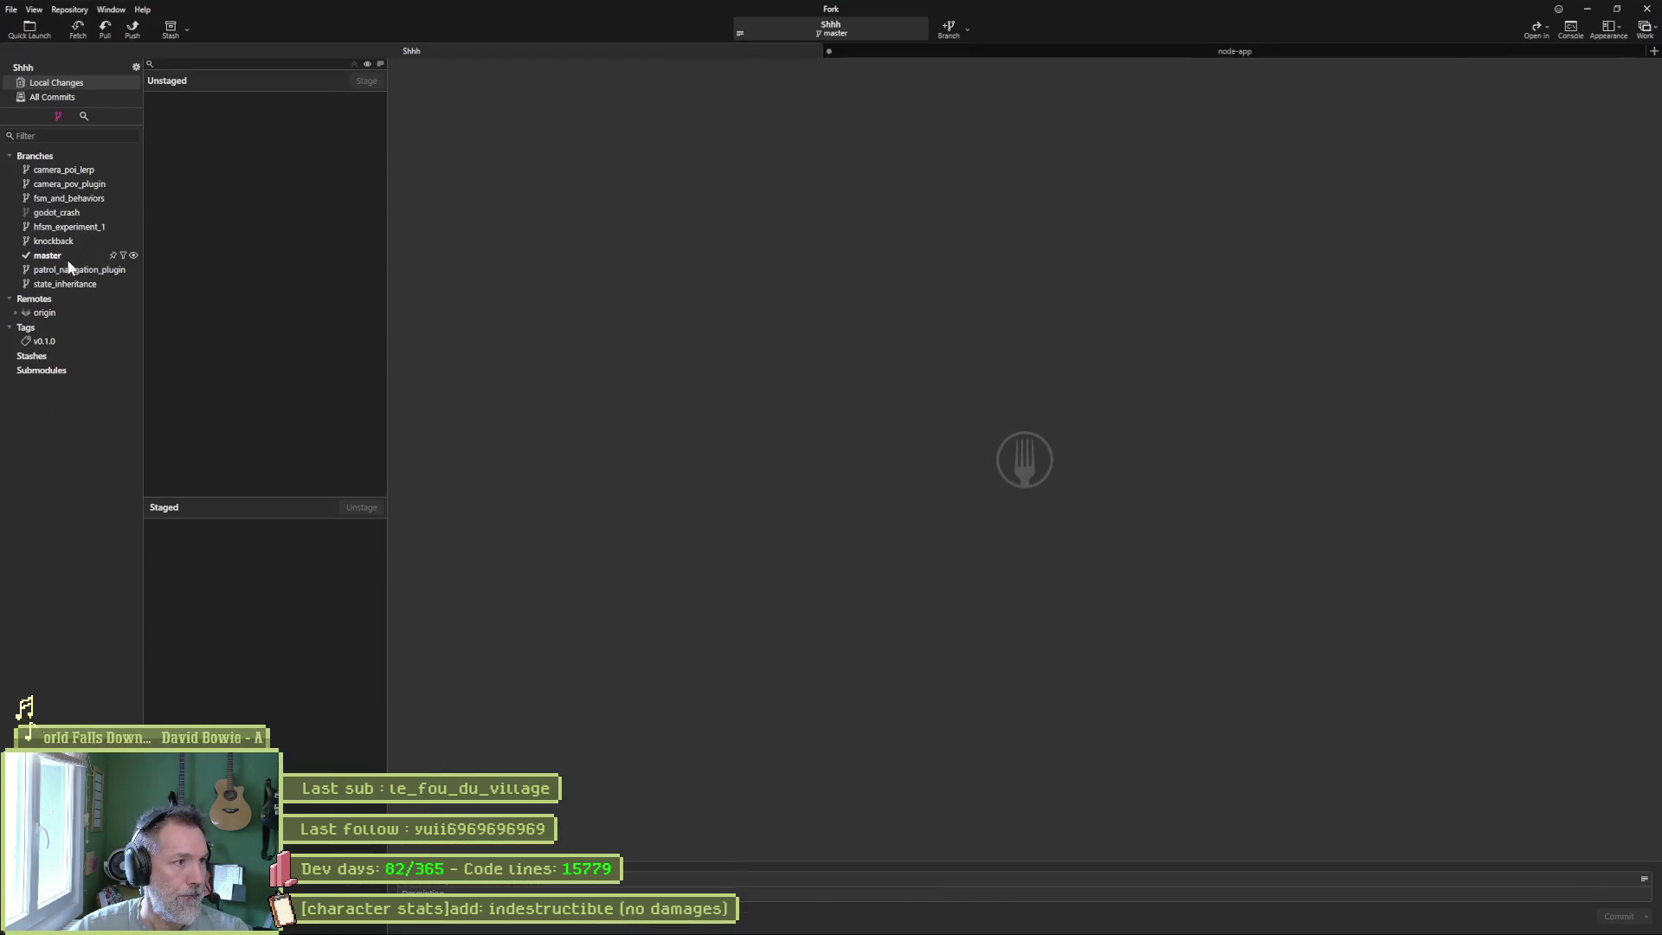
Show master's history and select the '[valais p2]bug: grab ledge not working' commit.
left_click(51, 256)
left_click(334, 83)
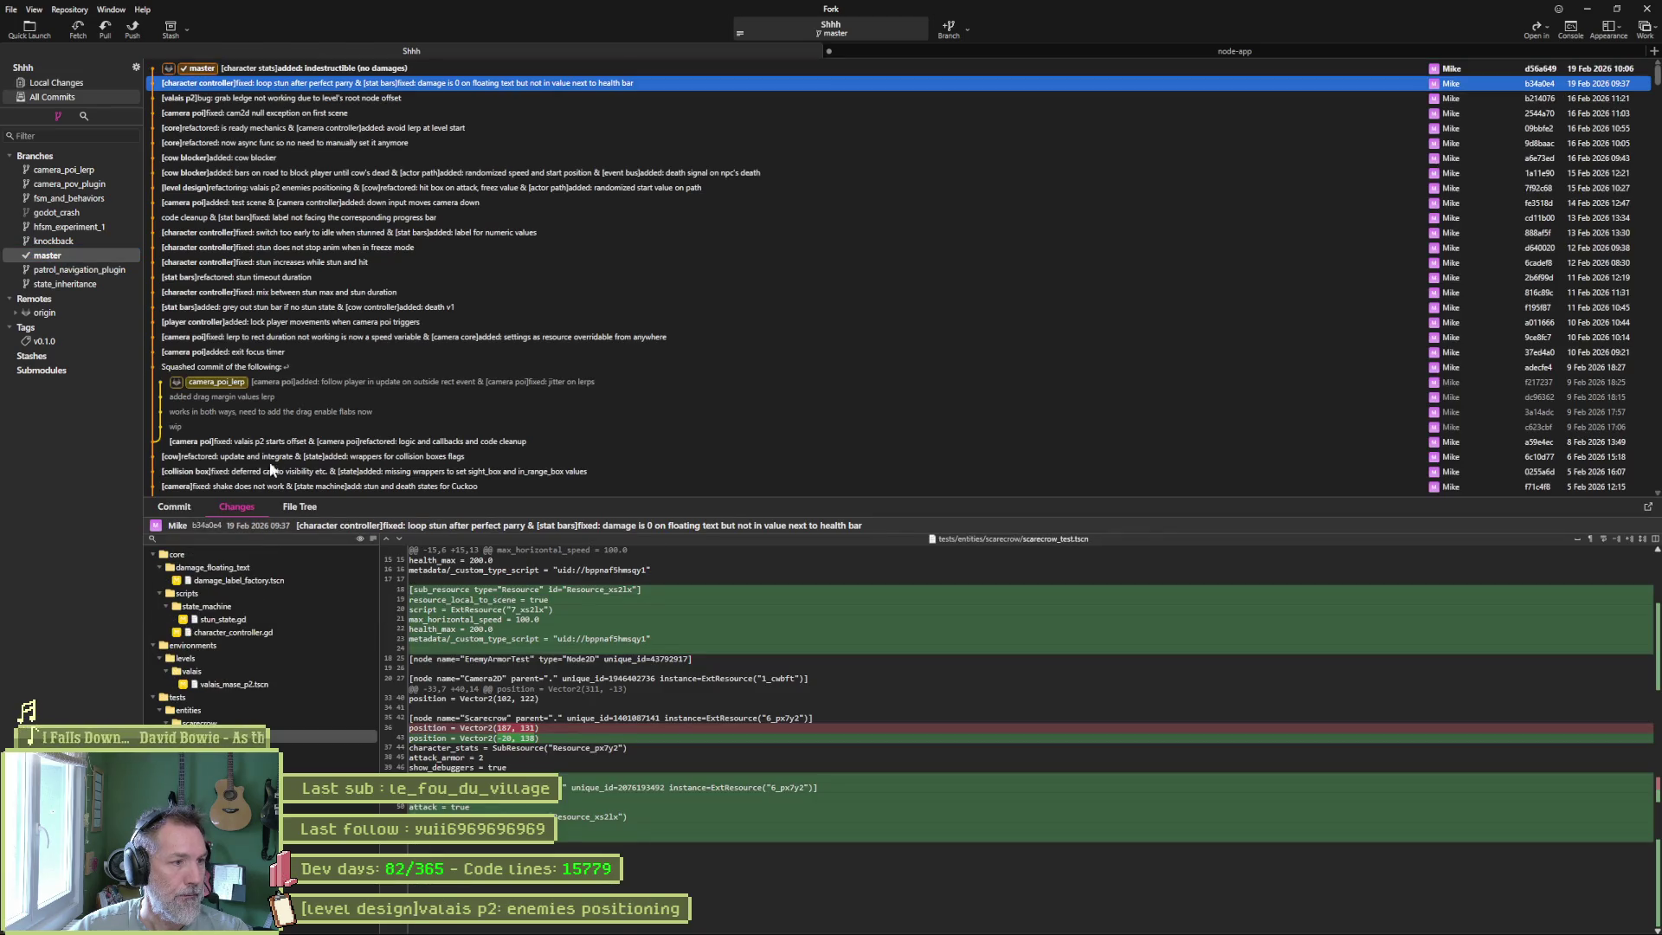
left_click(344, 98)
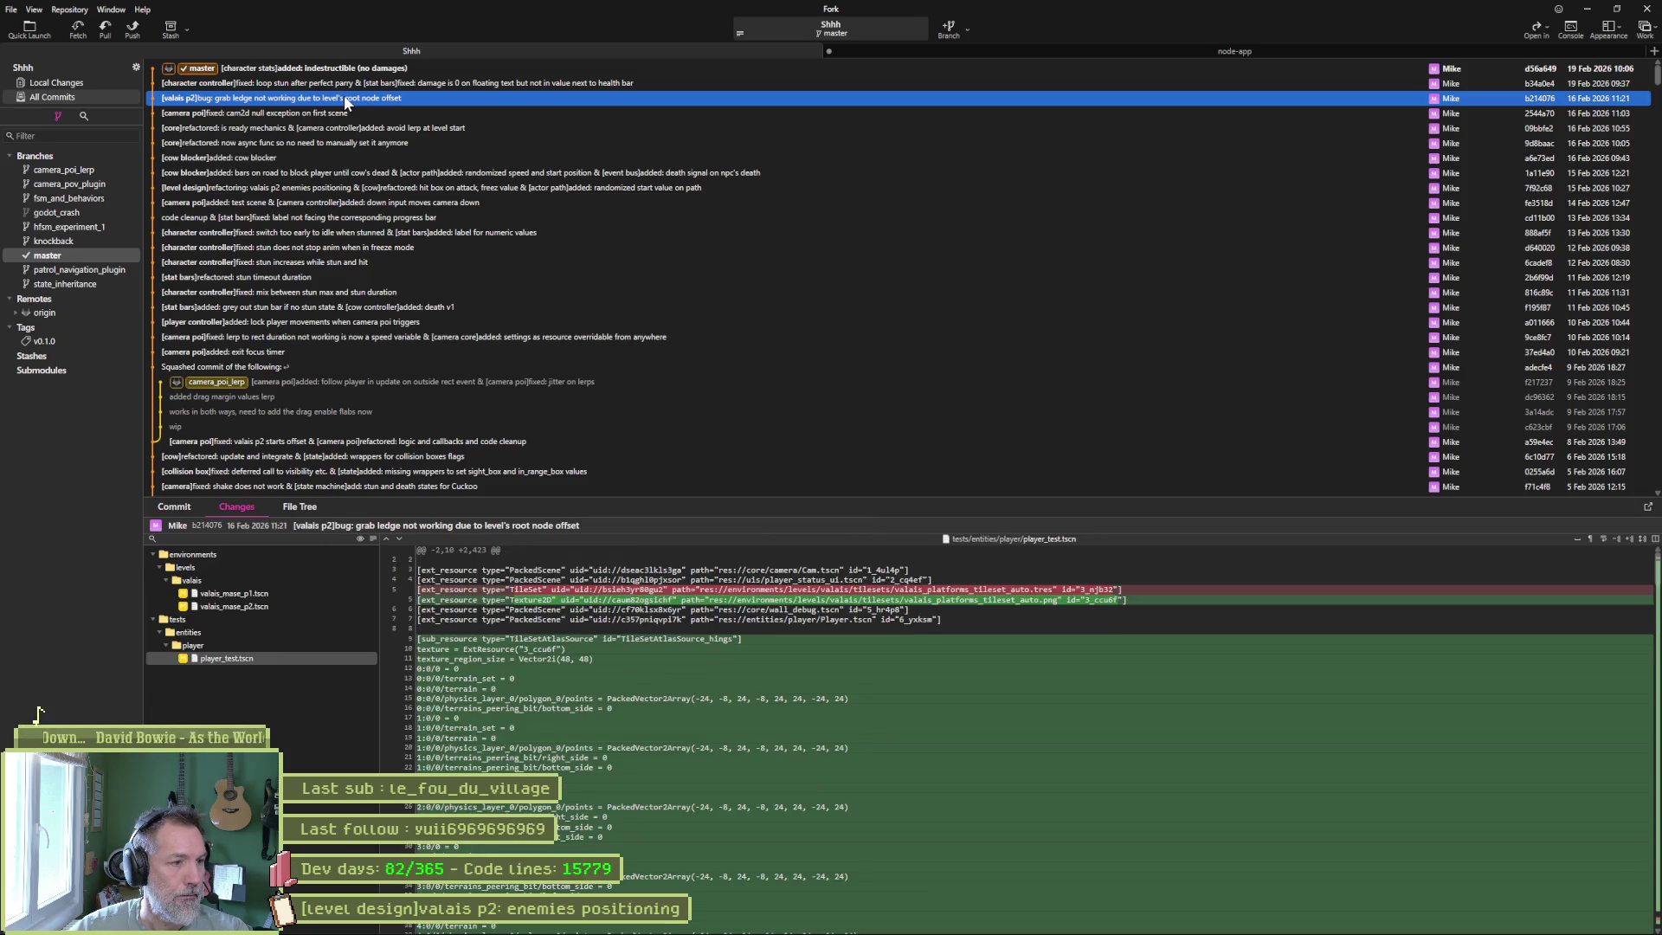
key("Down")
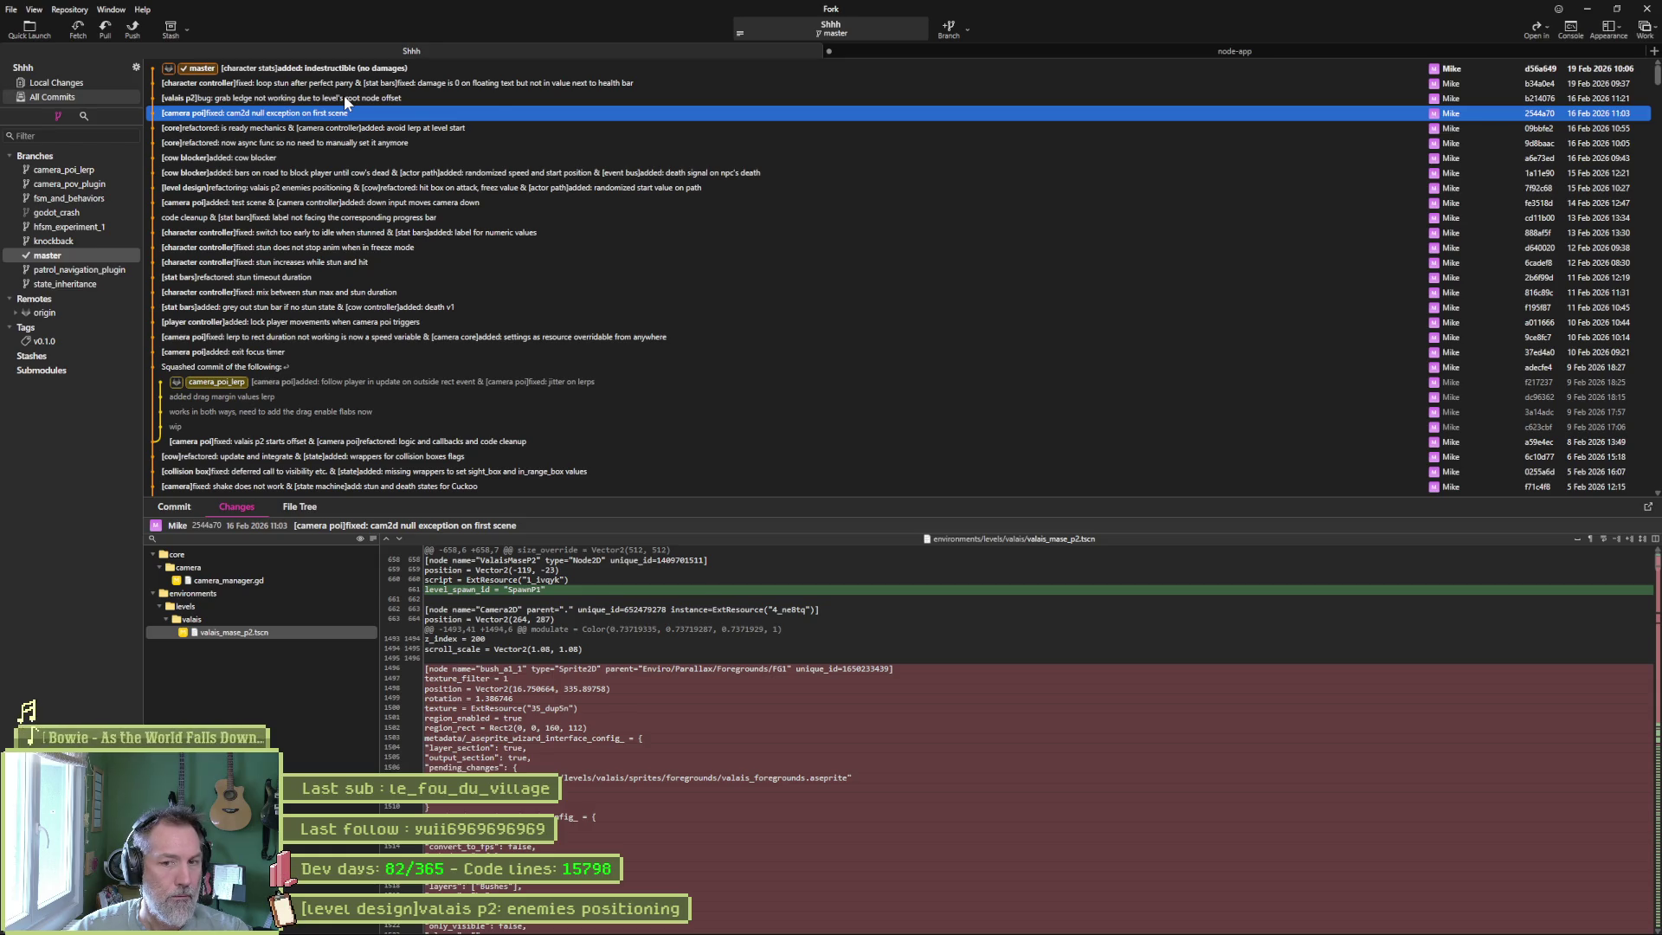
key("Up")
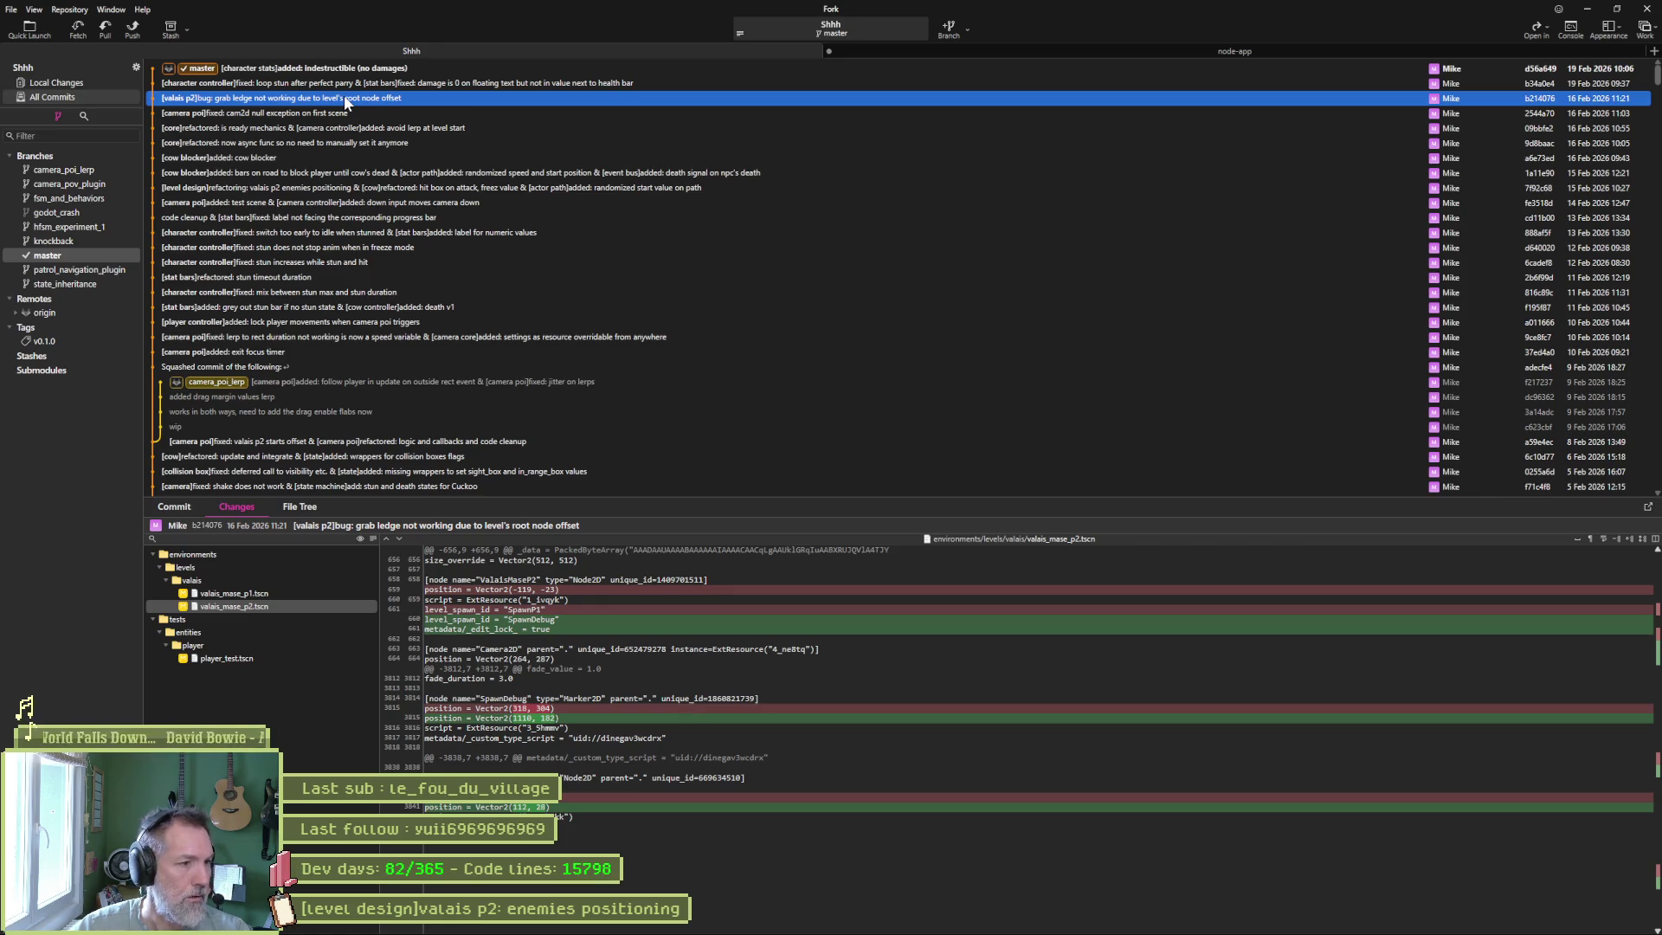
Open that commit's details and expand the valais_mase_p1.tscn and valais_mase_p2.tscn diffs.
left_click(174, 506)
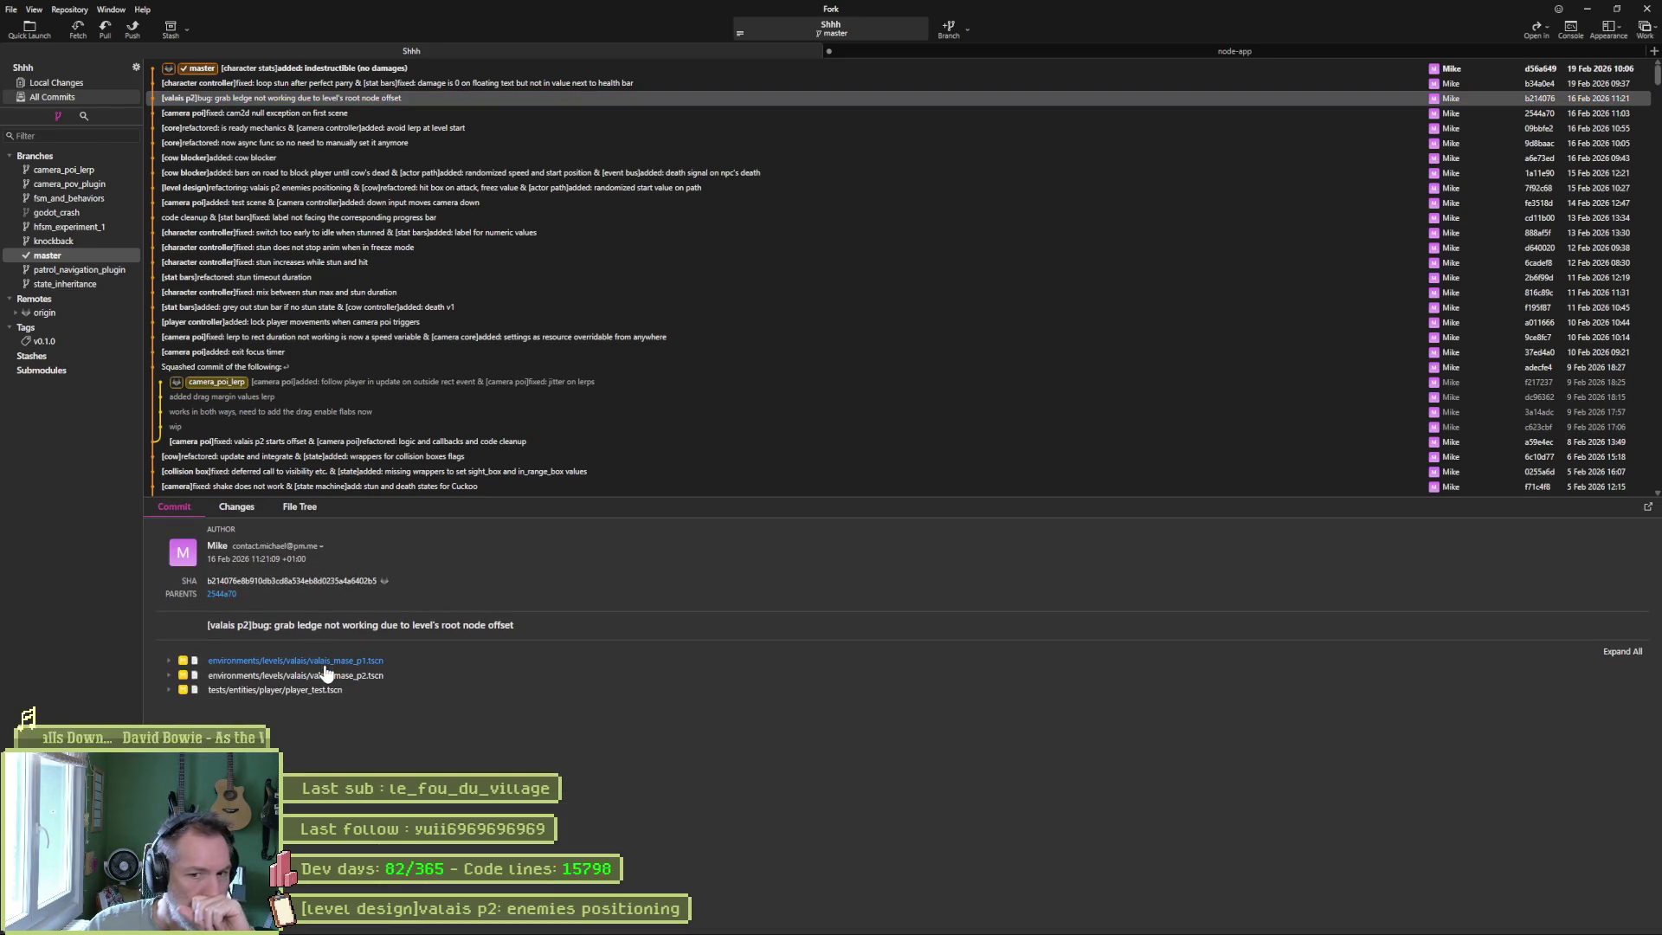
left_click(320, 662)
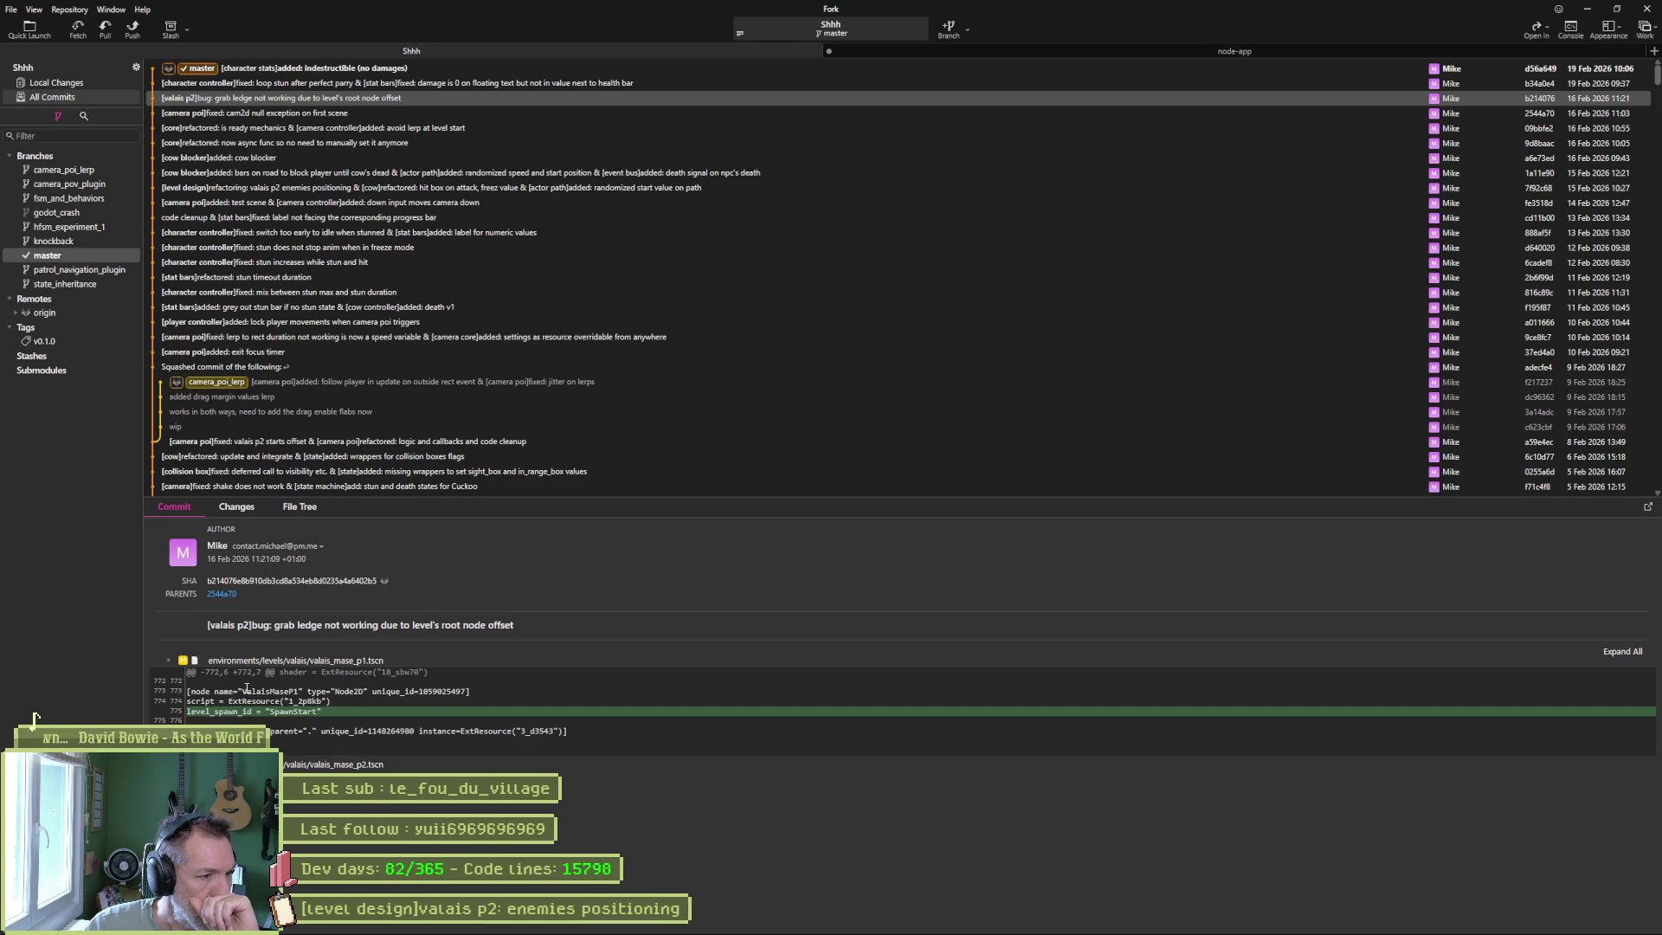
left_click(359, 765)
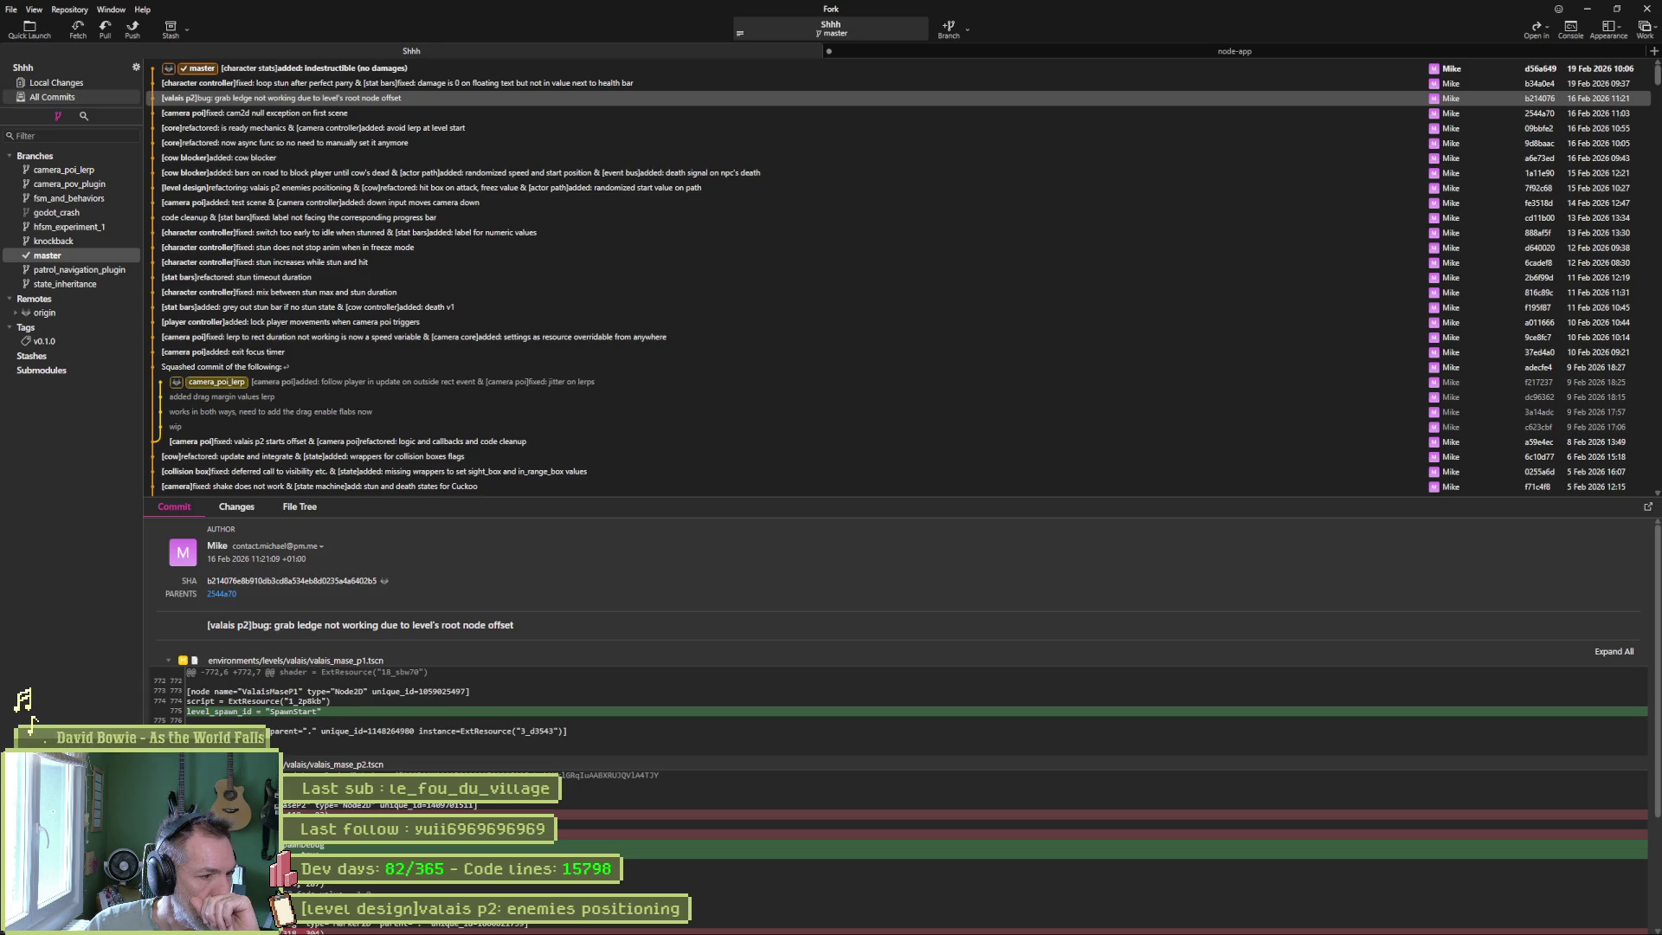
scroll(900, 718, "down", 3)
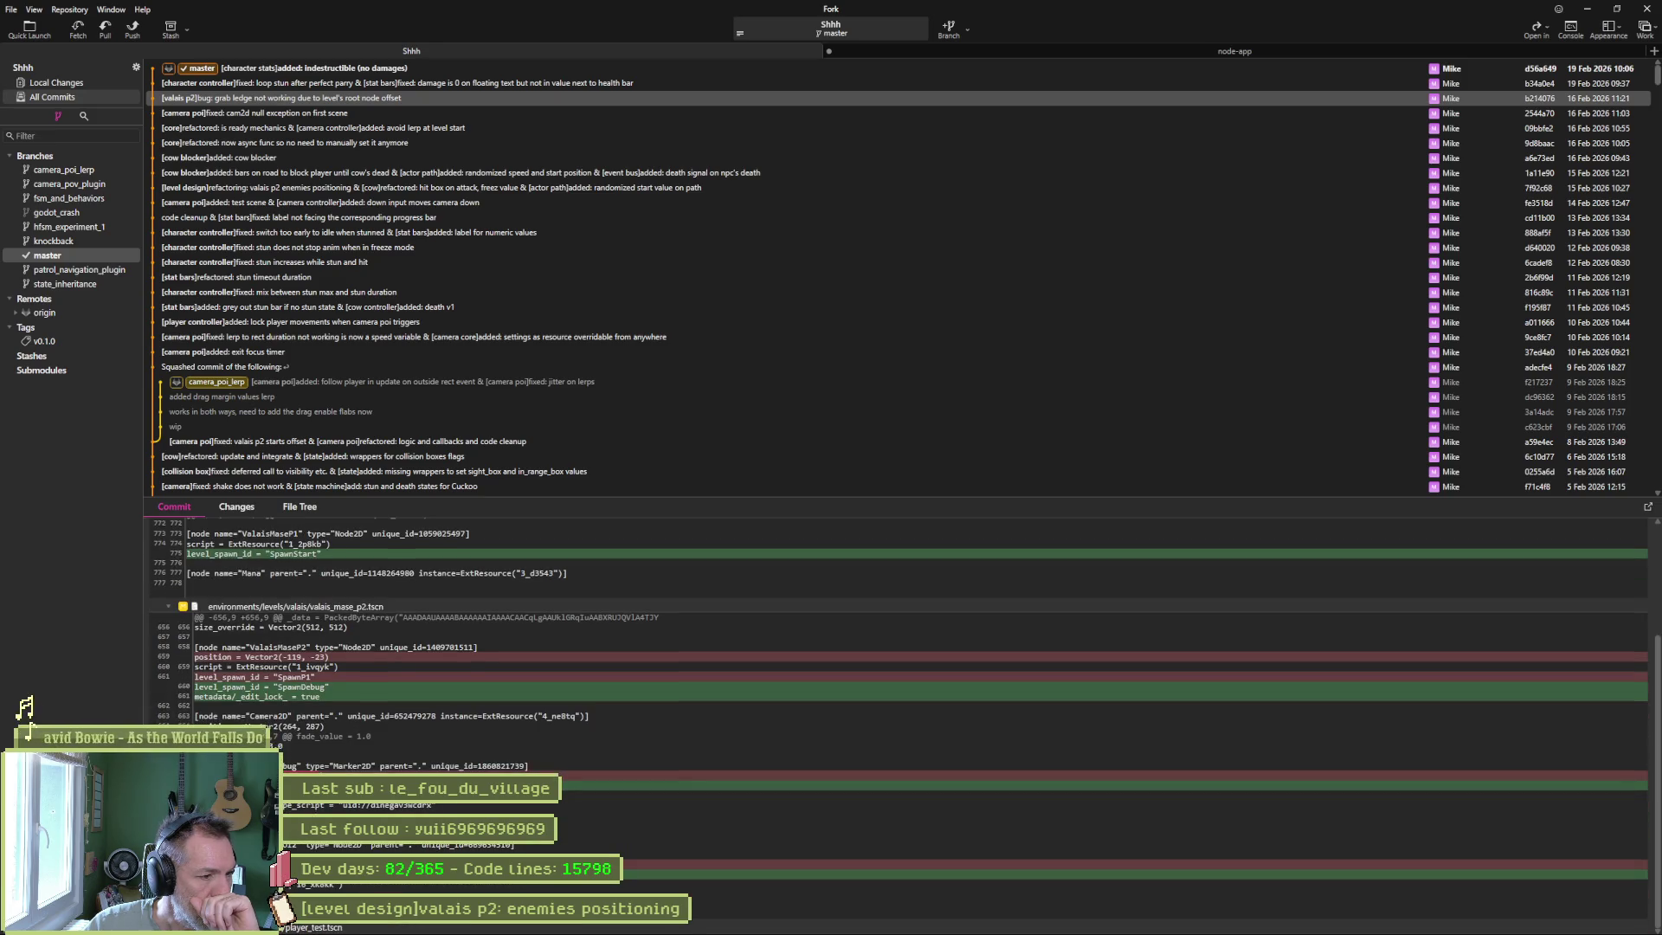
scroll(900, 718, "down", 3)
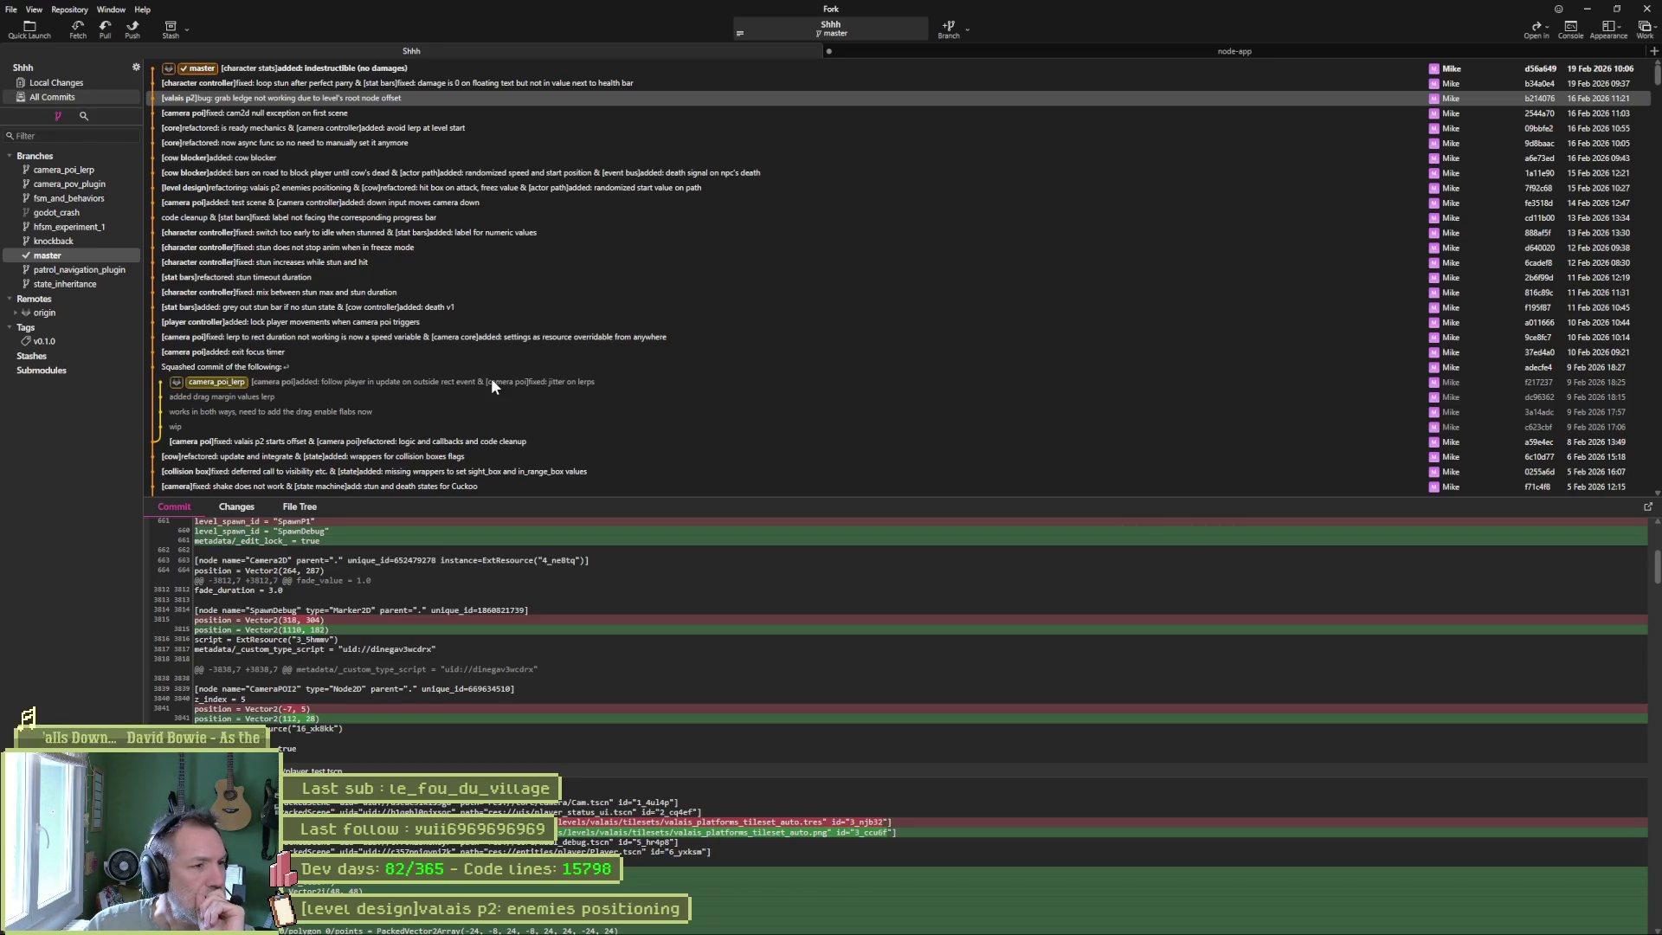
In the loop-stun fix commit, preview the damage_label_factory, character_controller, stun_state and valais_mase_p2 diffs.
left_click(374, 84)
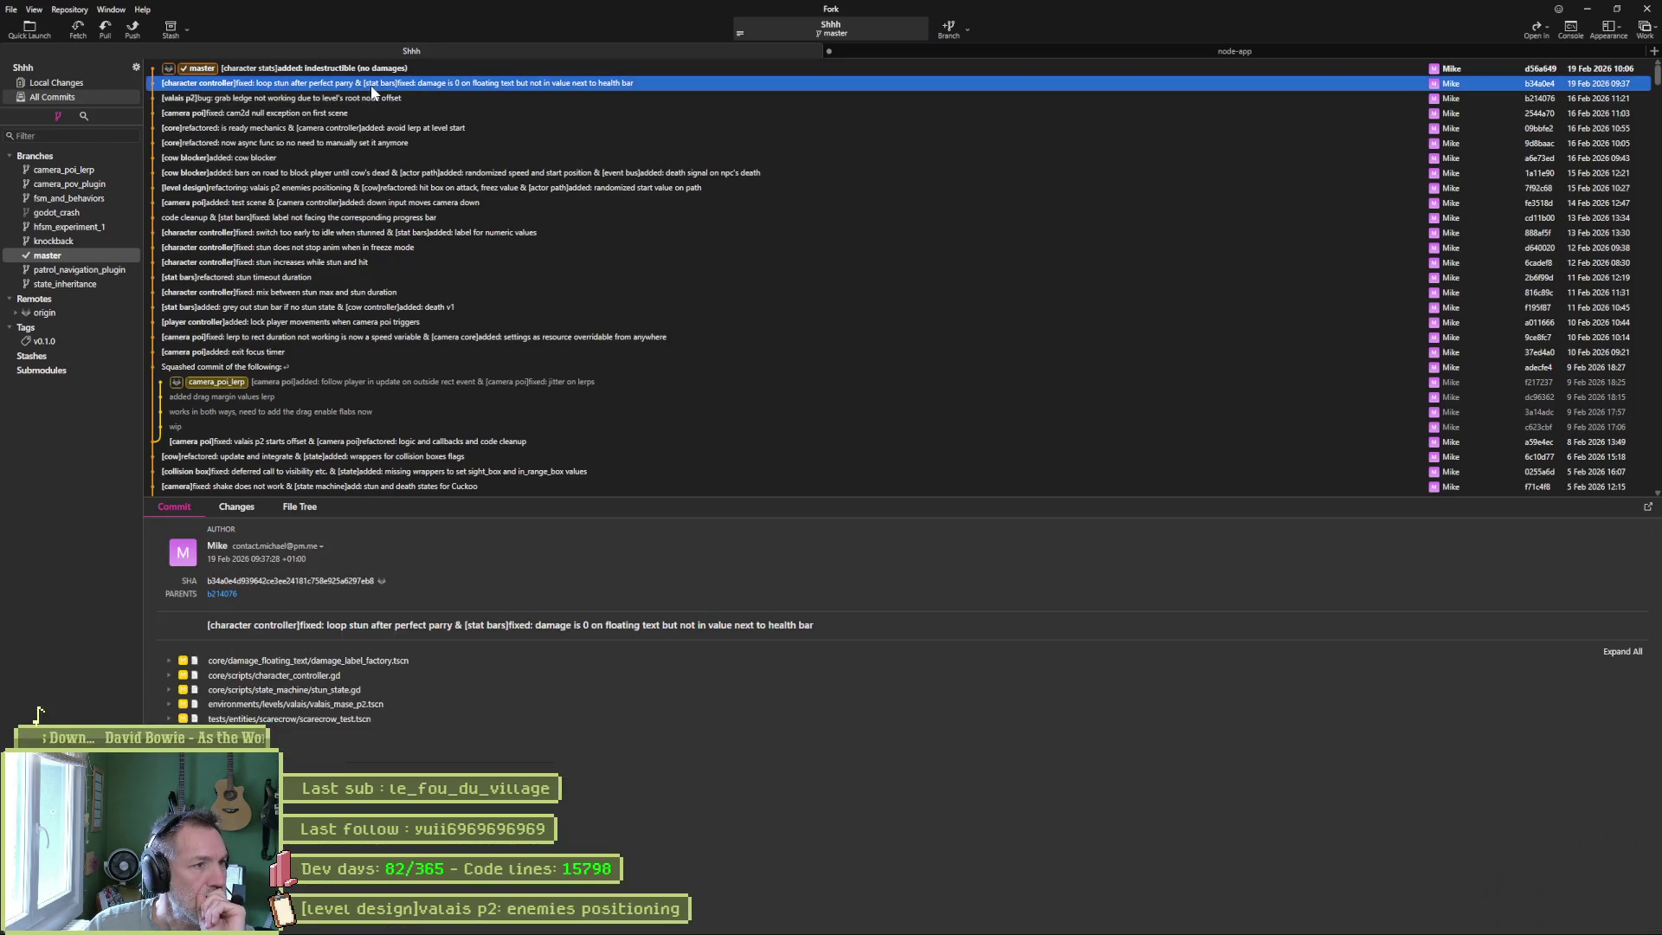
left_click(332, 661)
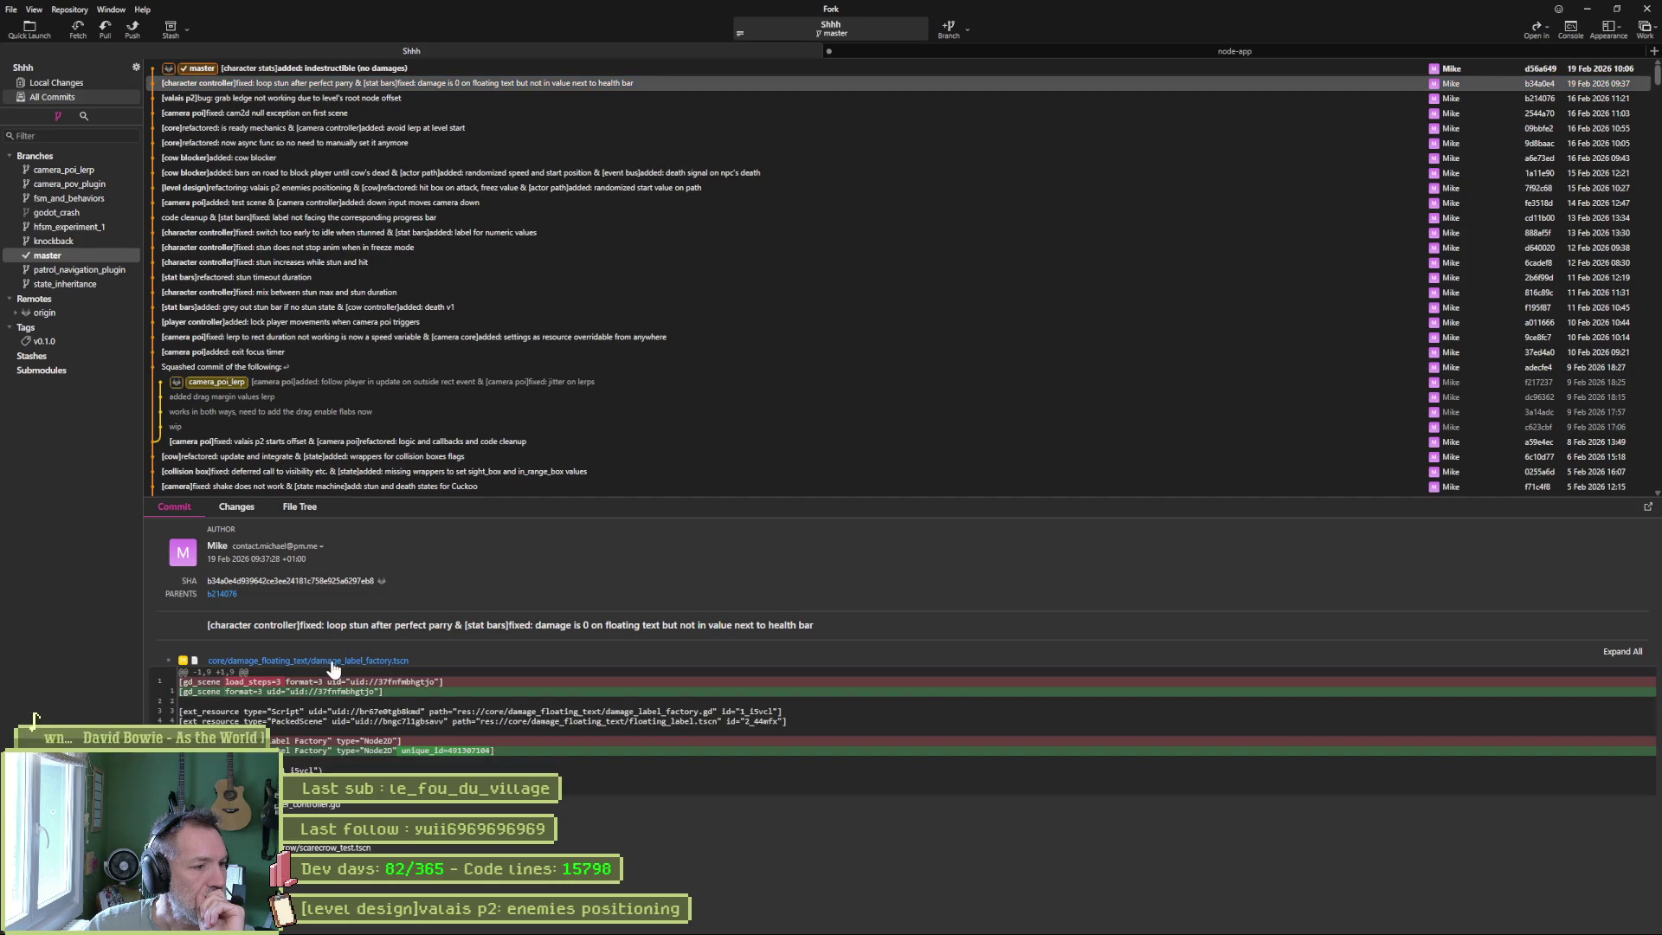
left_click(331, 661)
left_click(335, 676)
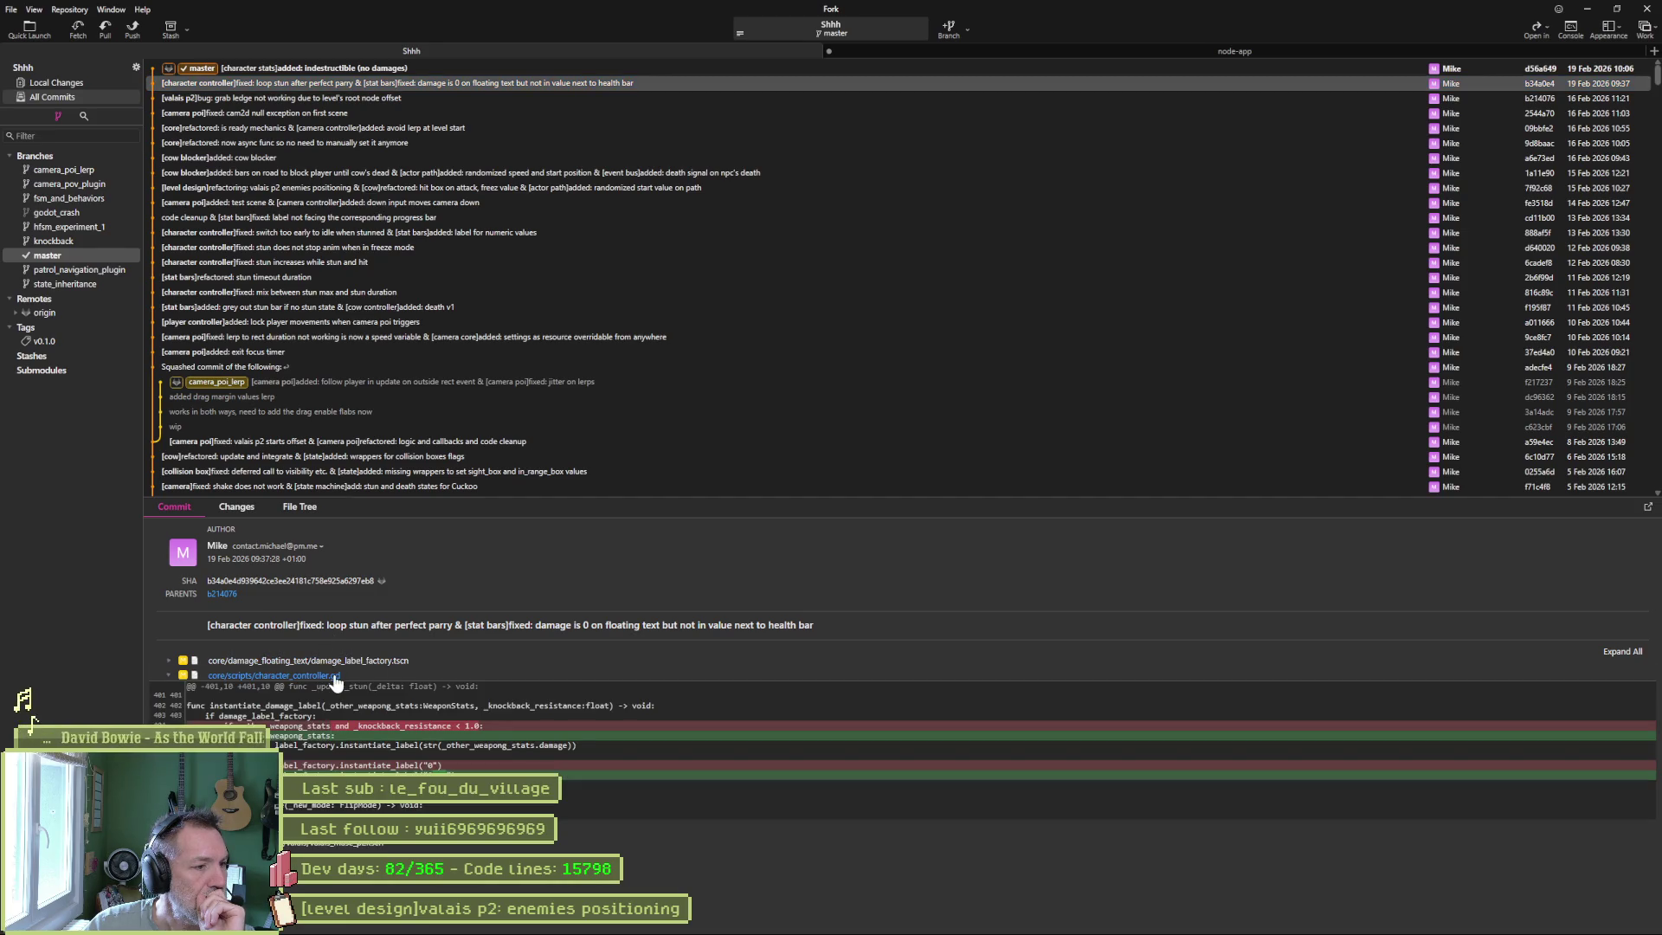
left_click(334, 676)
left_click(328, 690)
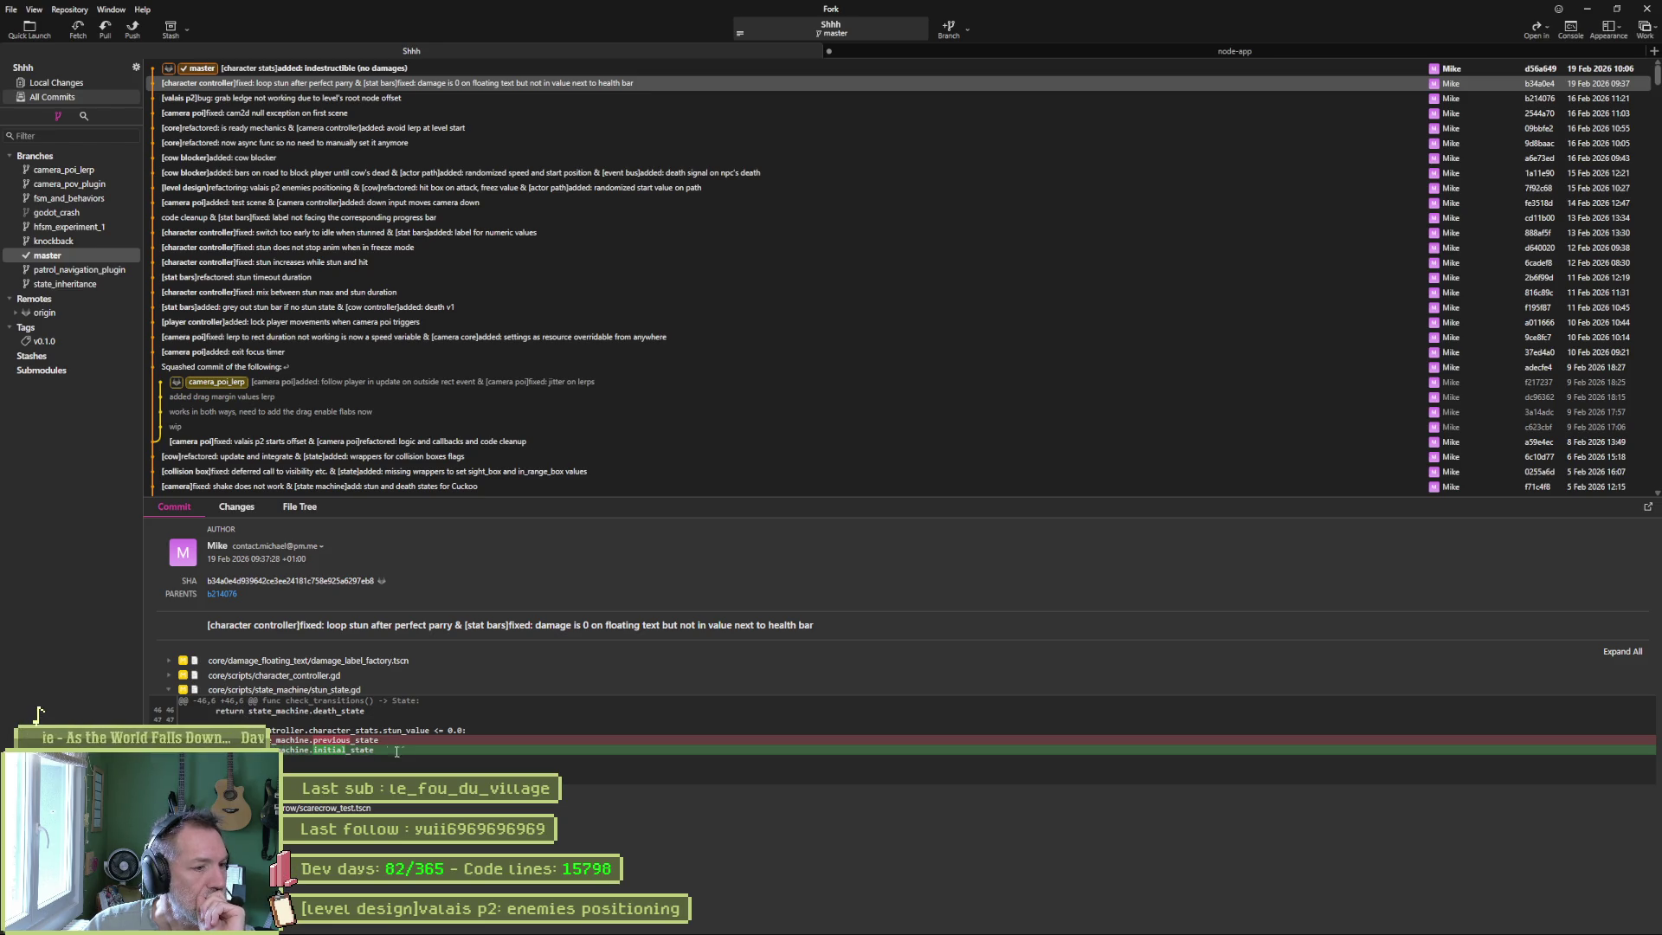
left_click(303, 690)
left_click(302, 705)
left_click(302, 705)
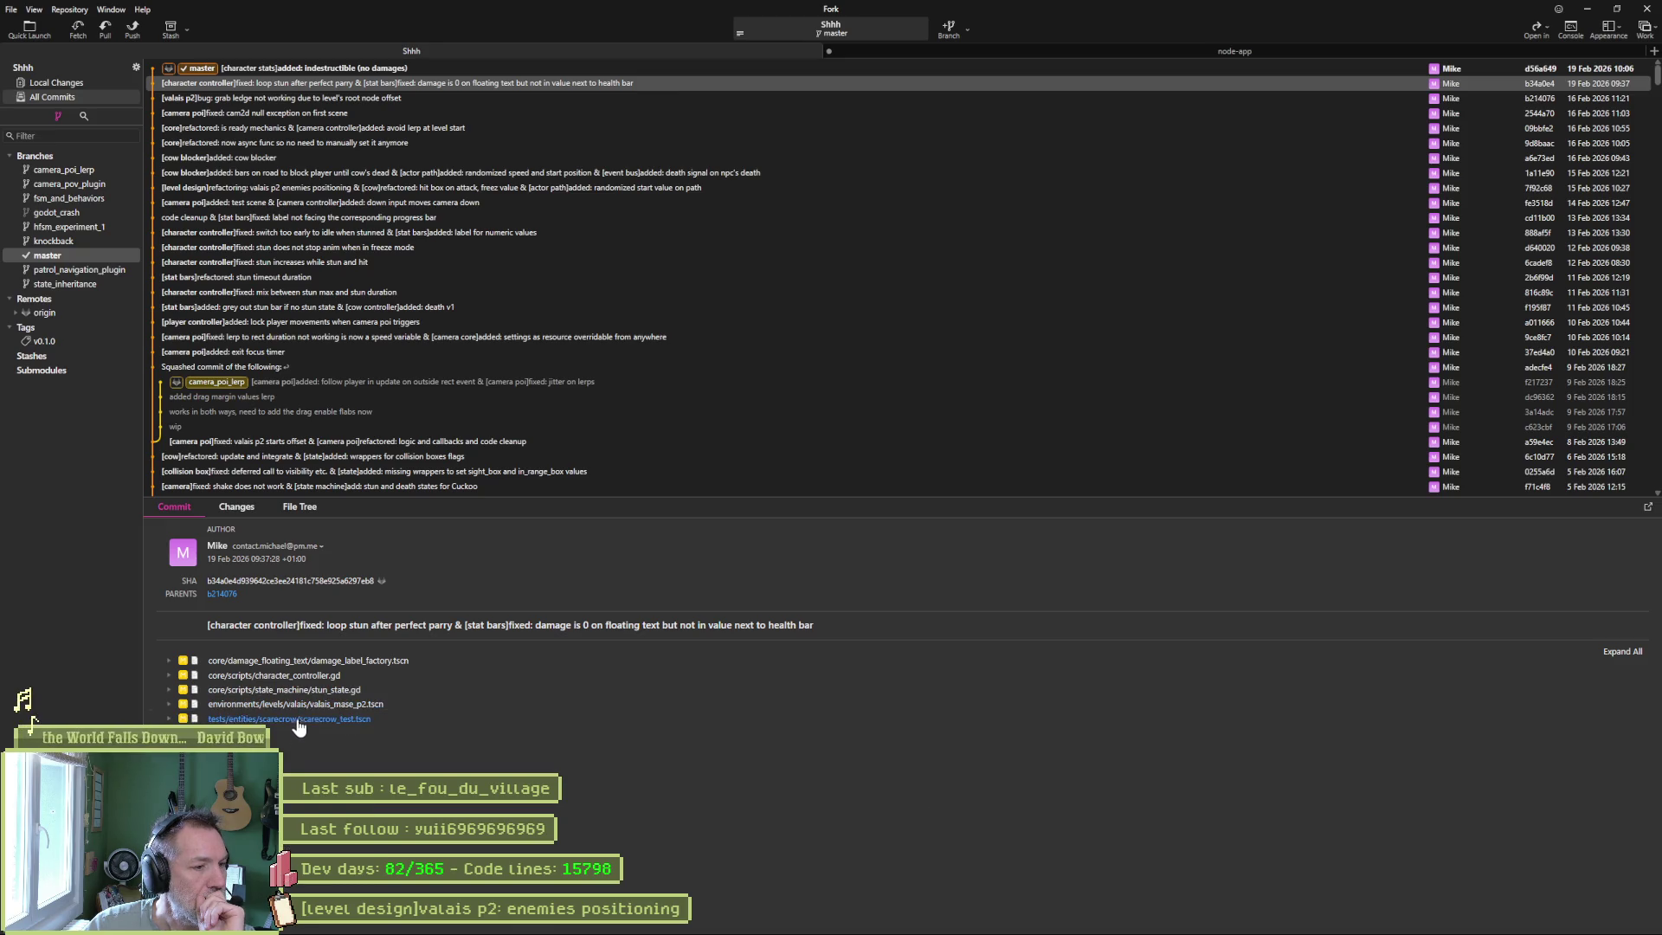
Expand and read the scarecrow_test.tscn diff, then collapse it again.
left_click(297, 719)
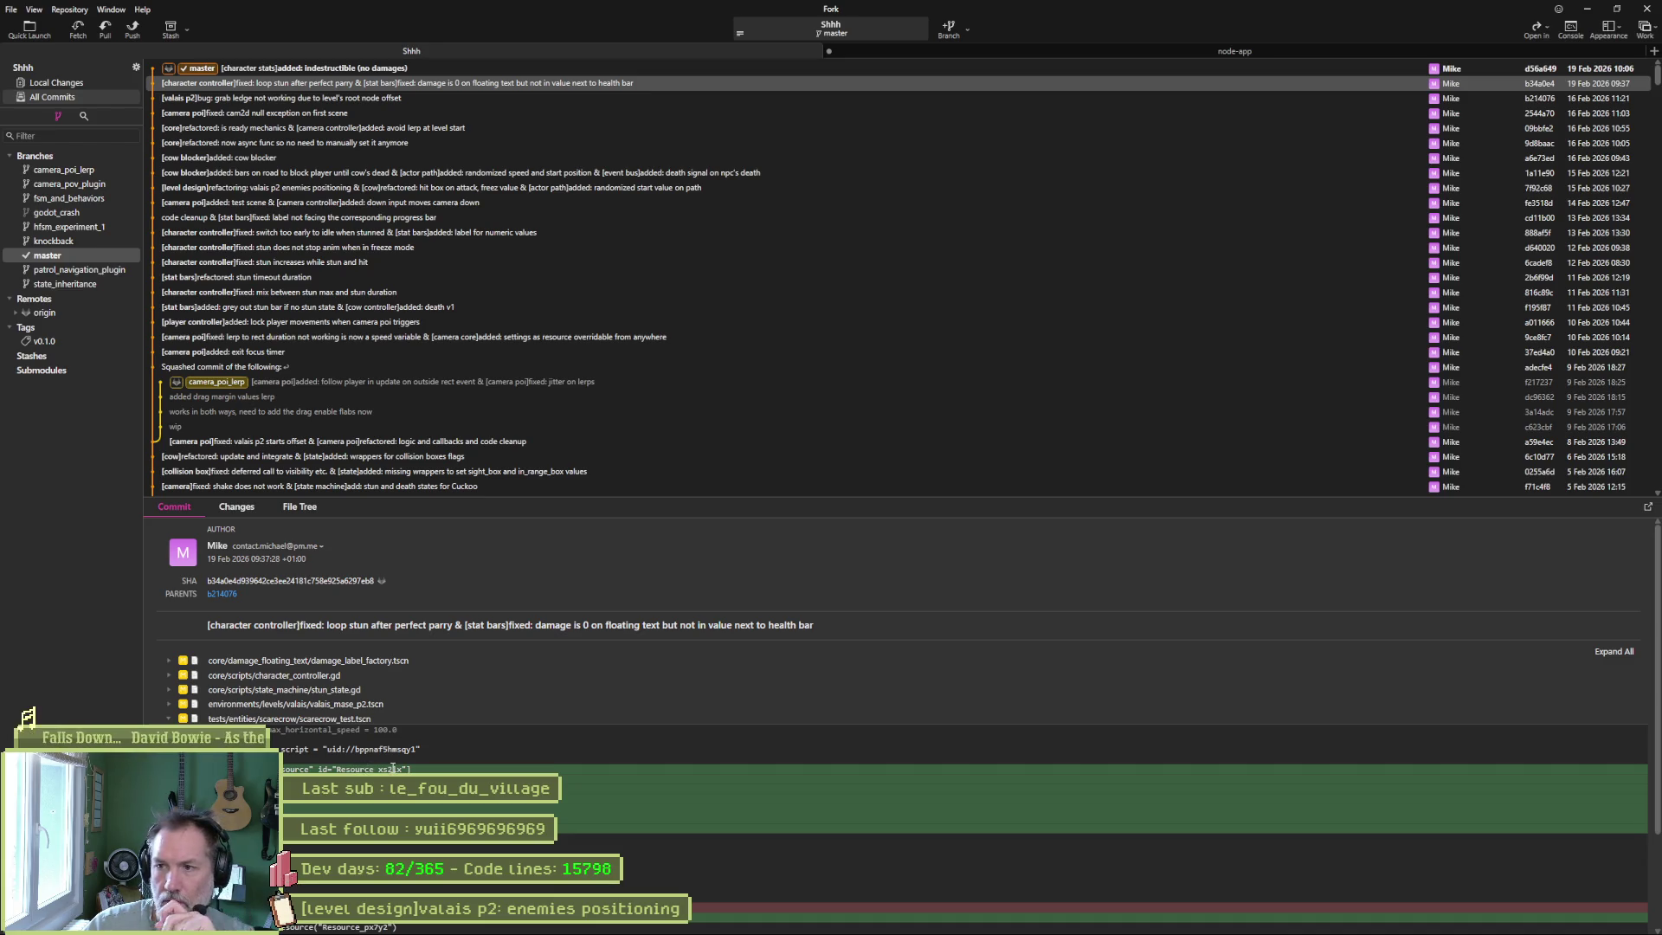
scroll(411, 768, "down", 3)
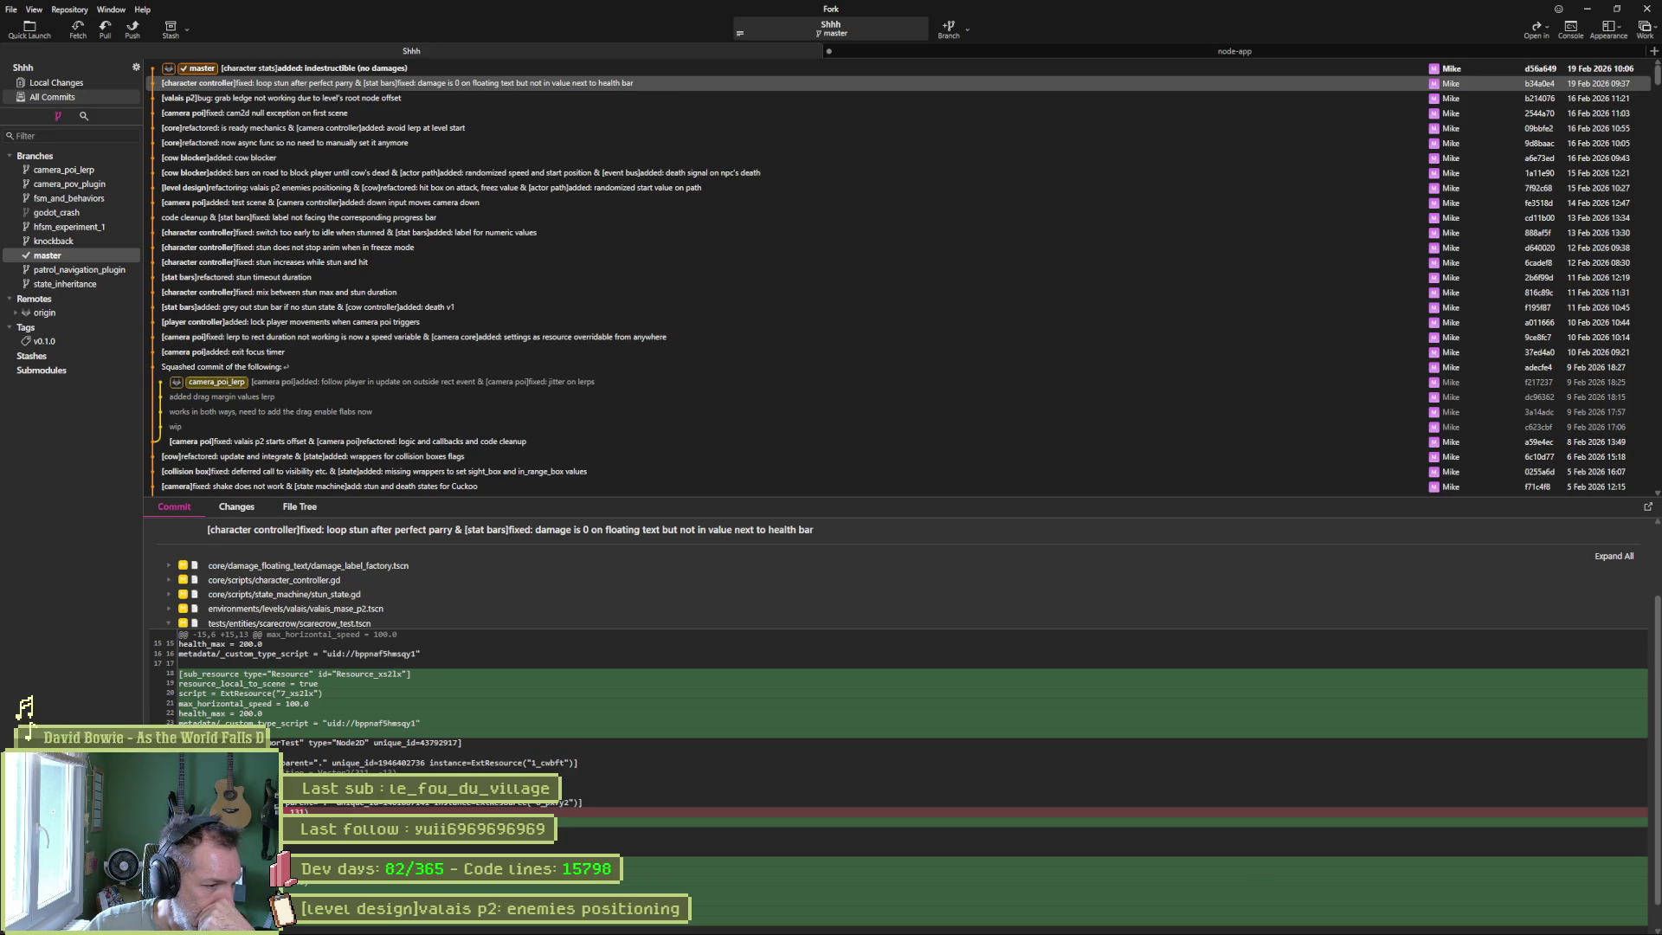
scroll(900, 727, "down", 1)
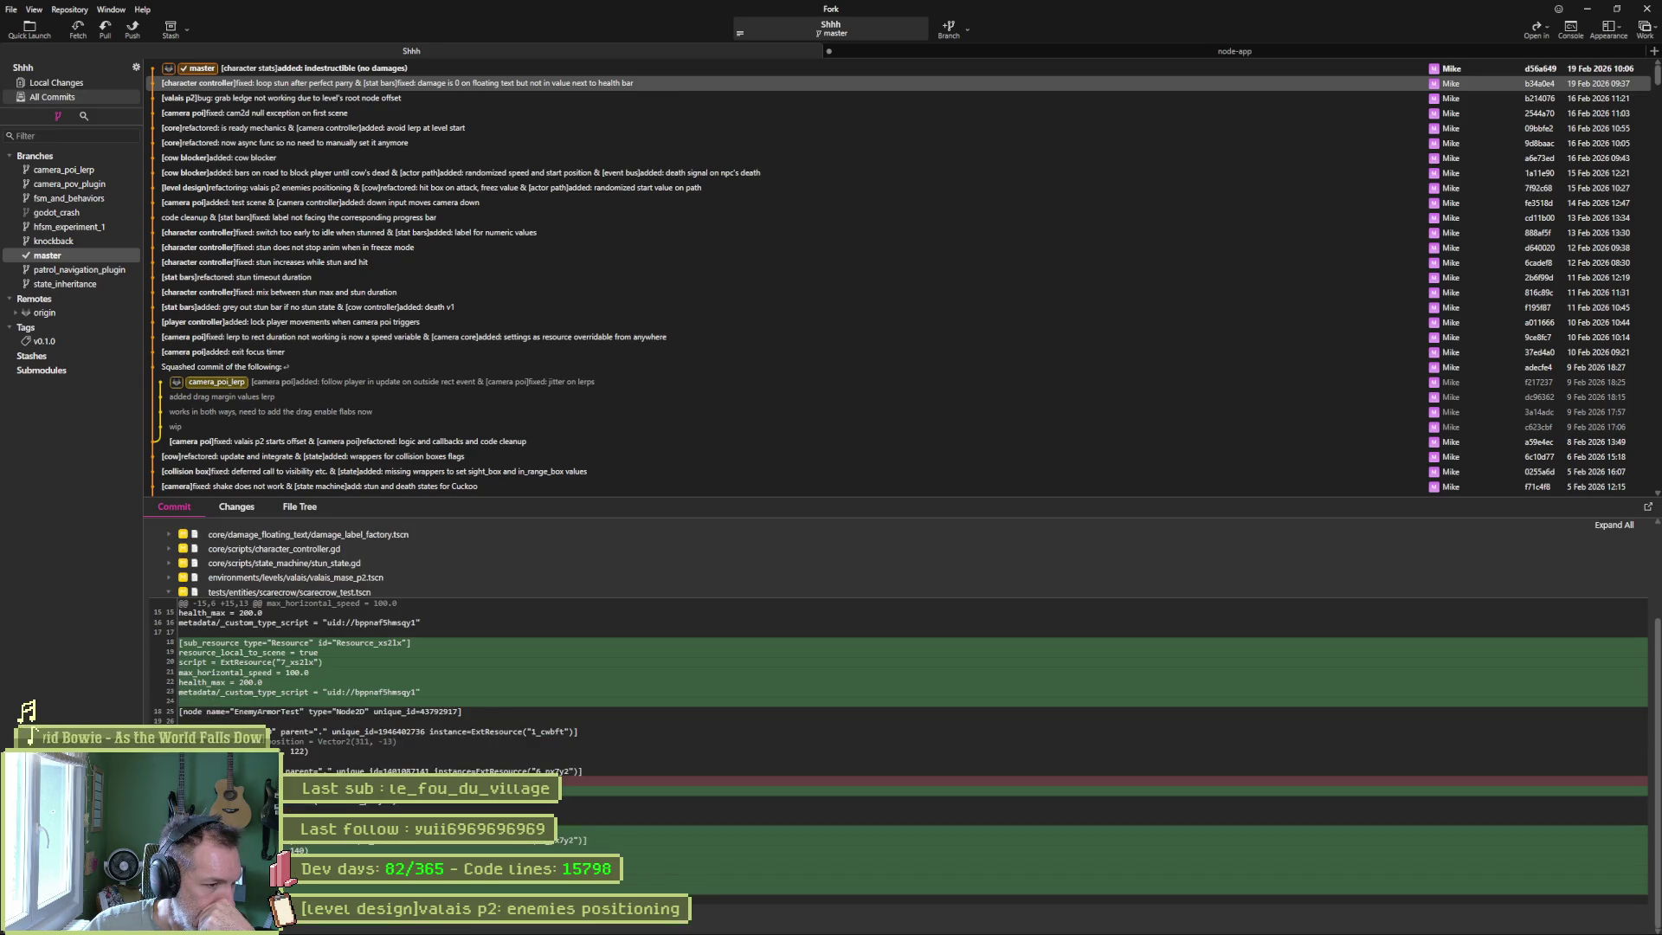
scroll(302, 887, "up", 4)
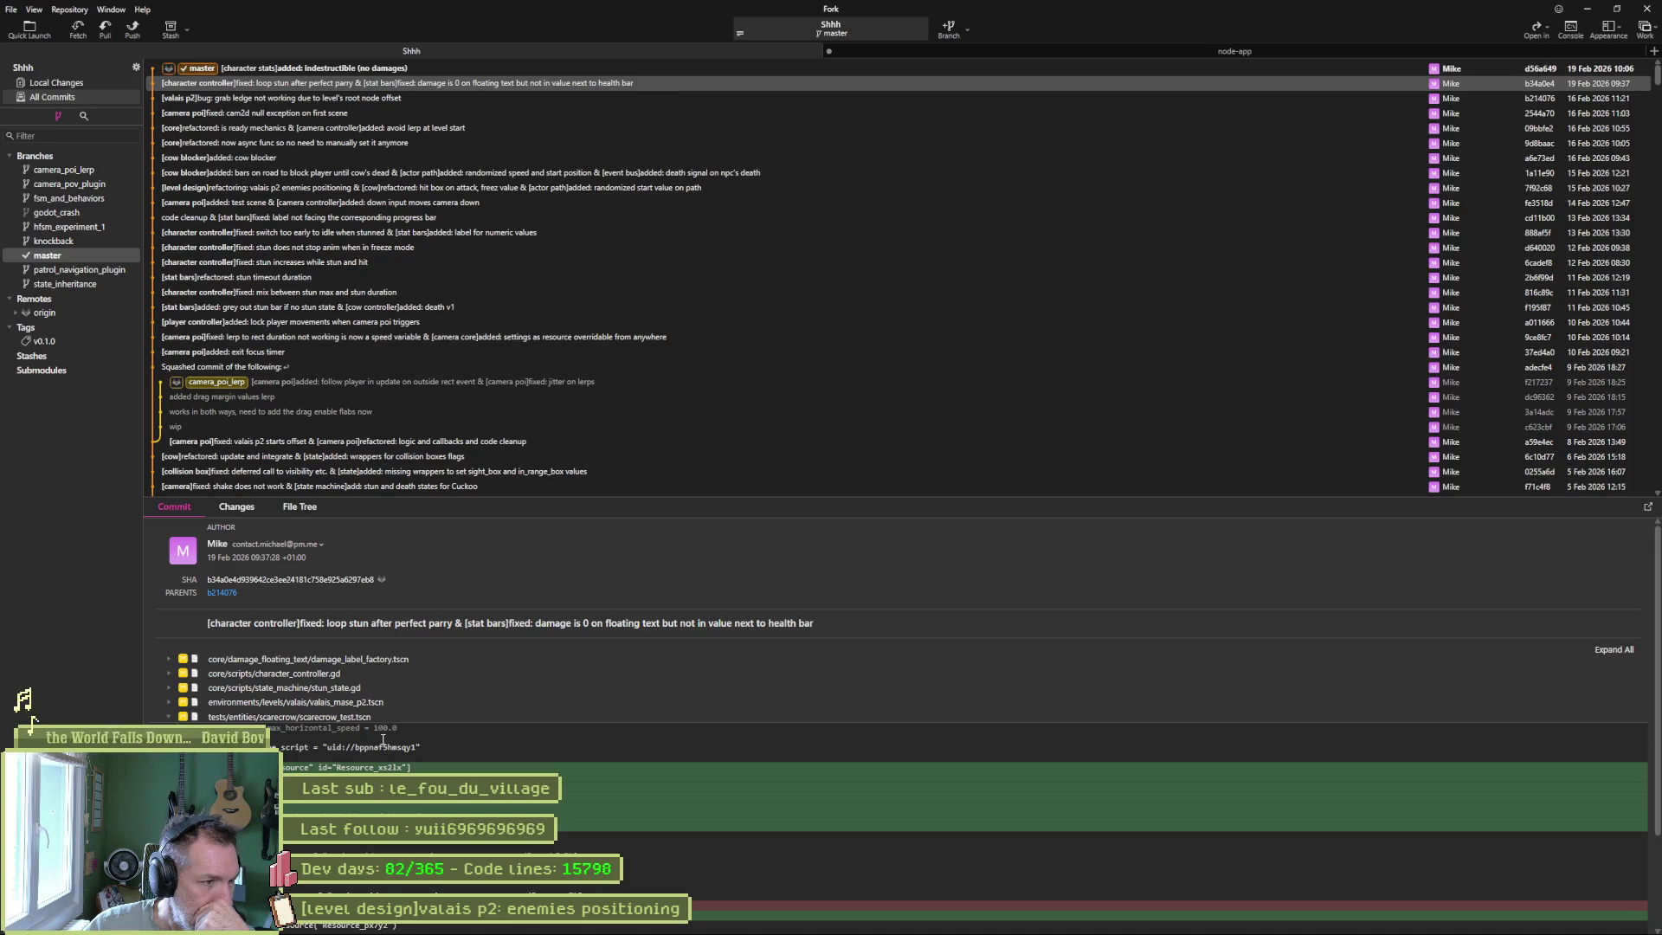
right_click(260, 717)
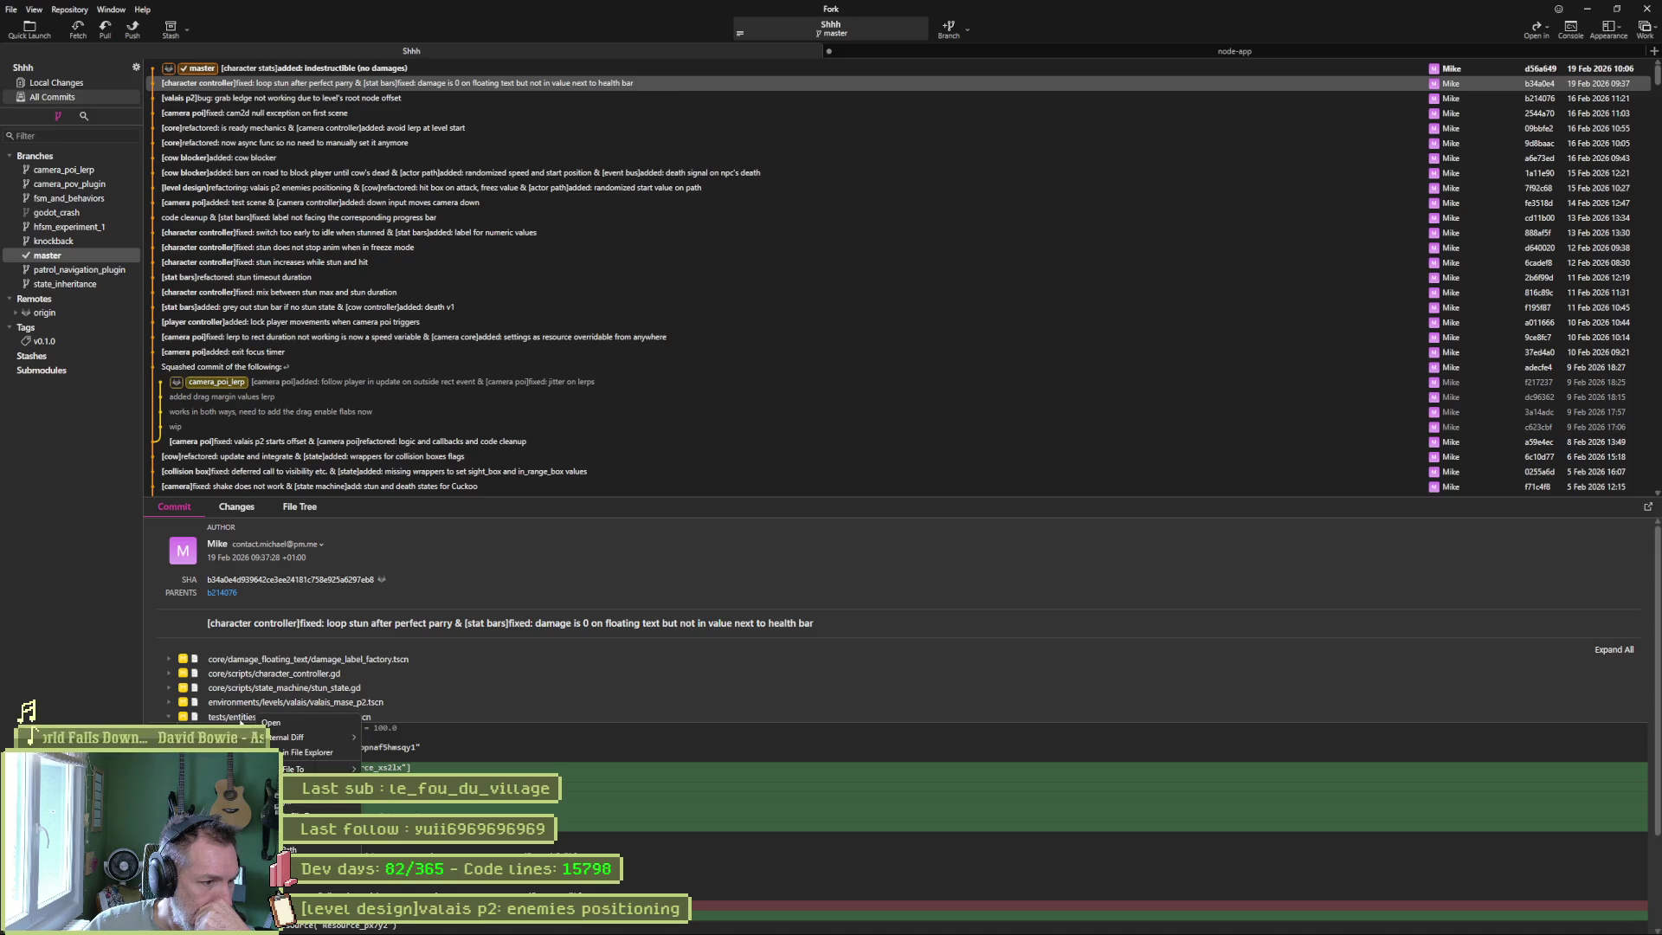
left_click(239, 720)
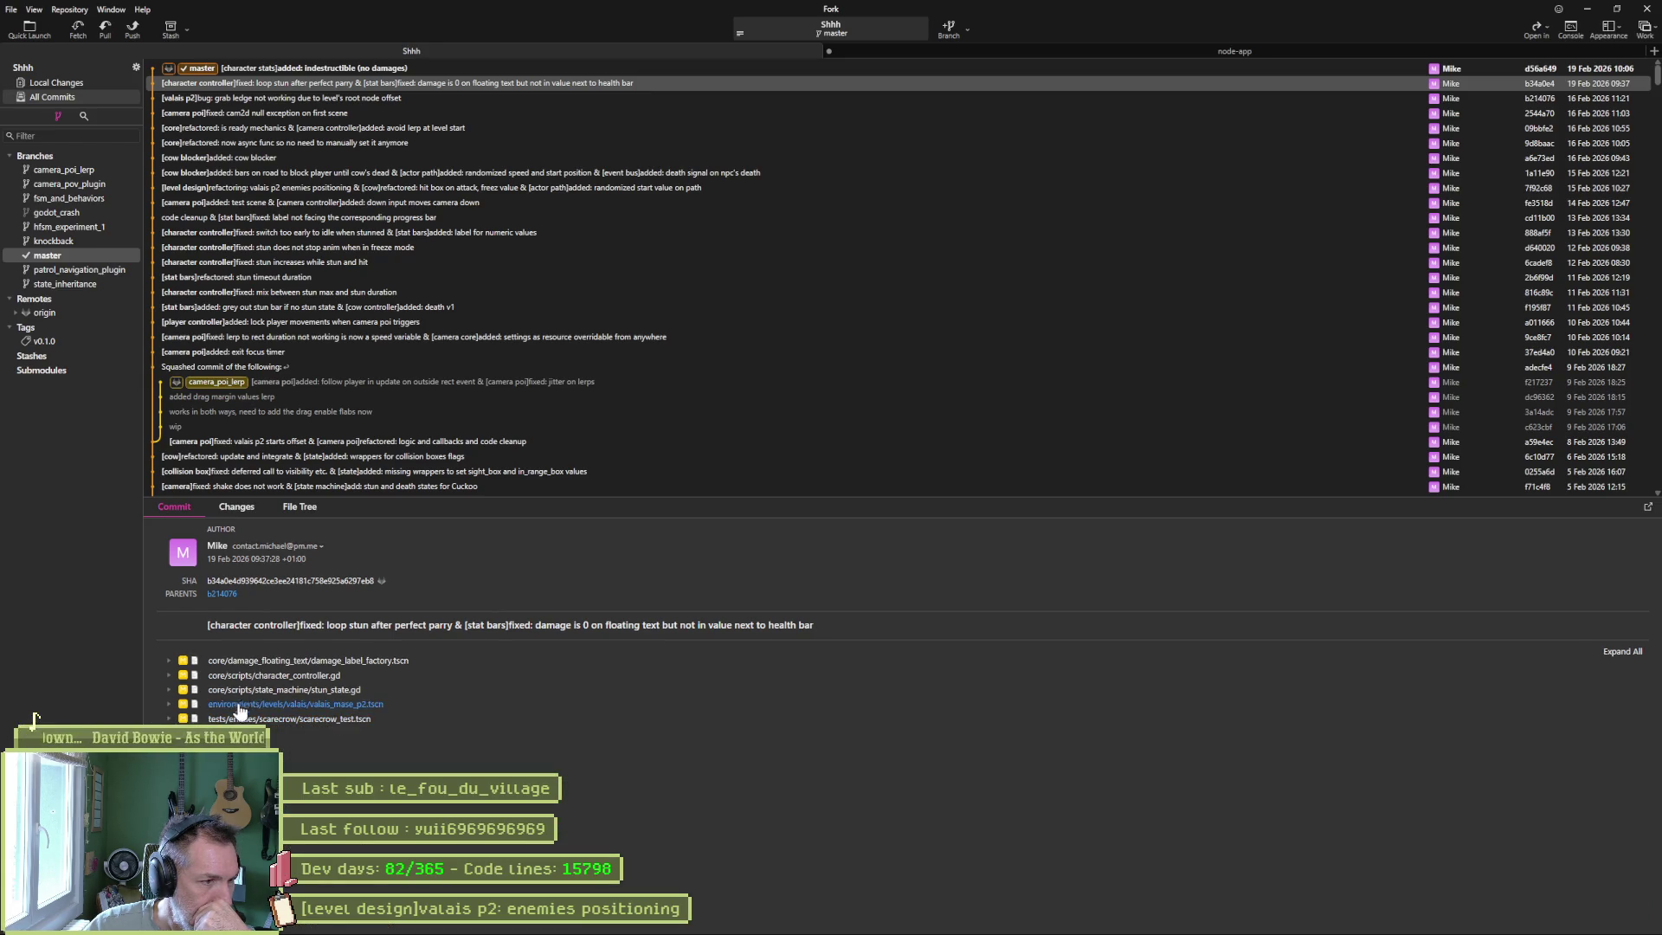
View scarecrow_test.tscn in the Changes list and adjust the context lines around each change.
left_click(235, 506)
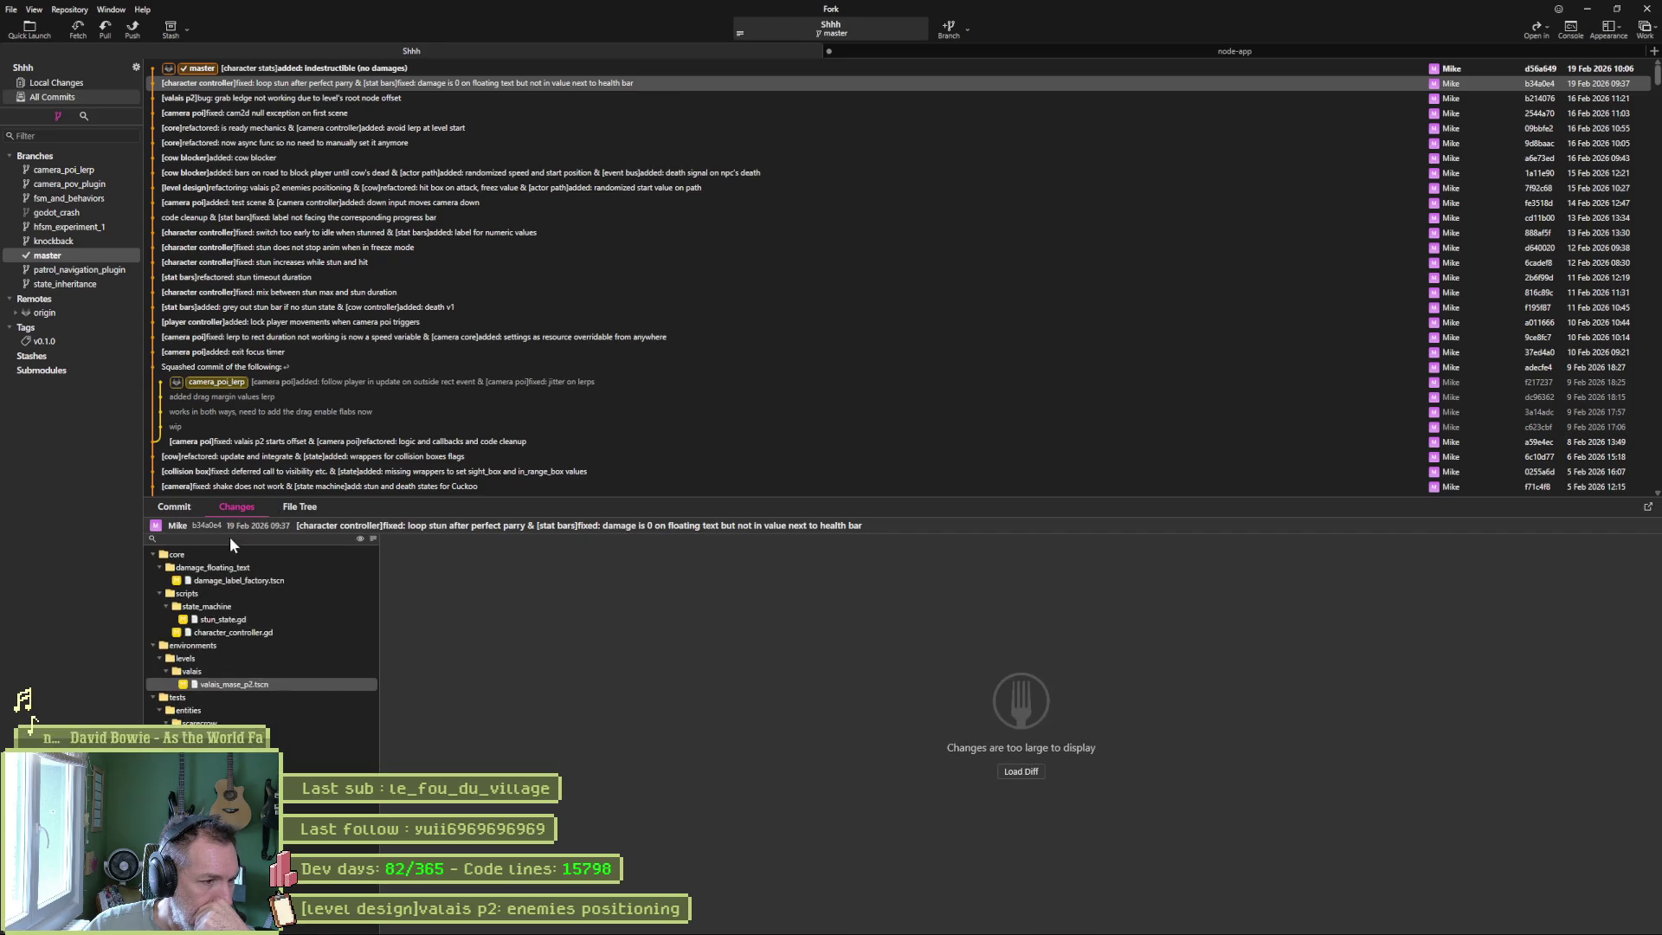
left_click(246, 671)
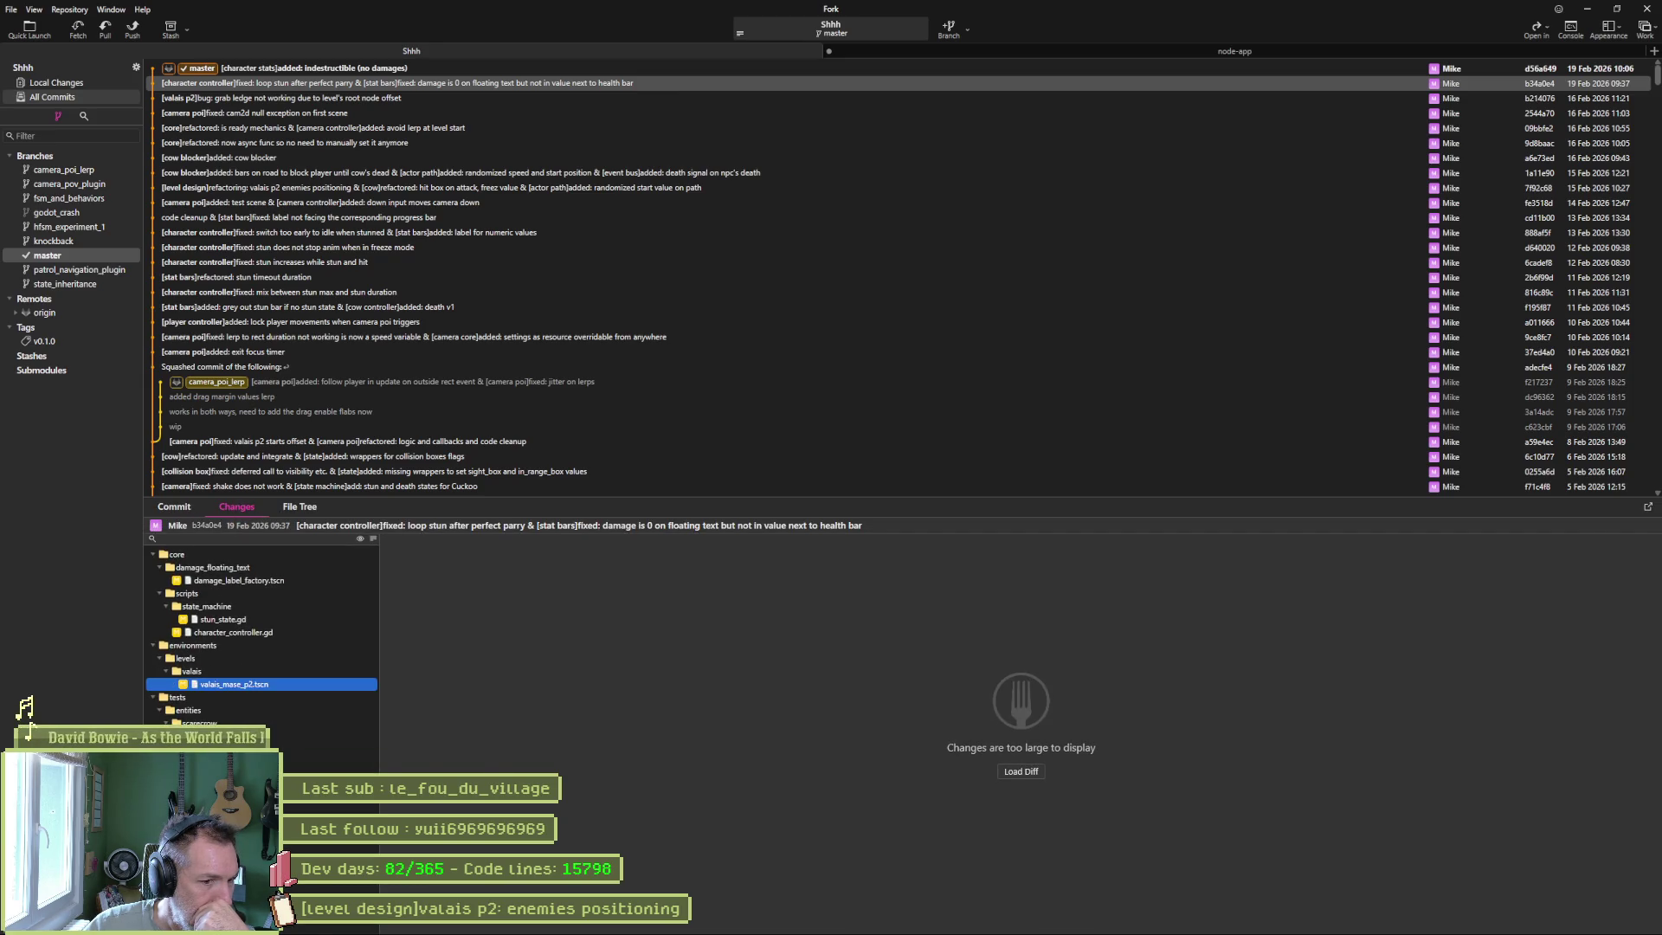
left_click(226, 735)
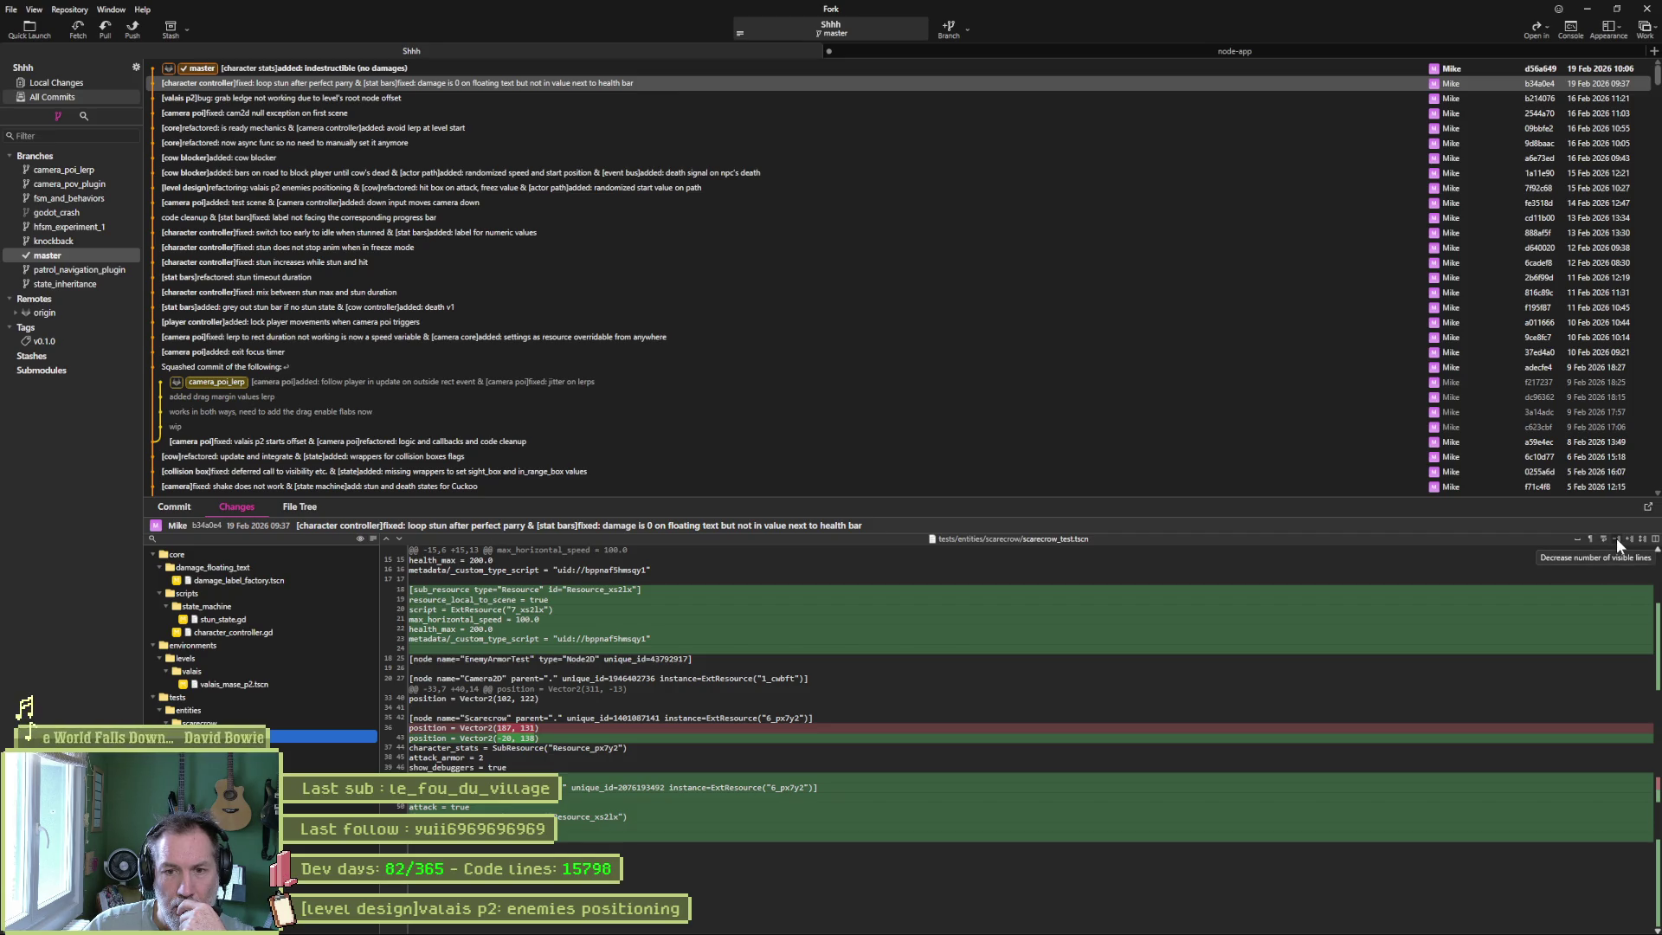
left_click(1617, 538)
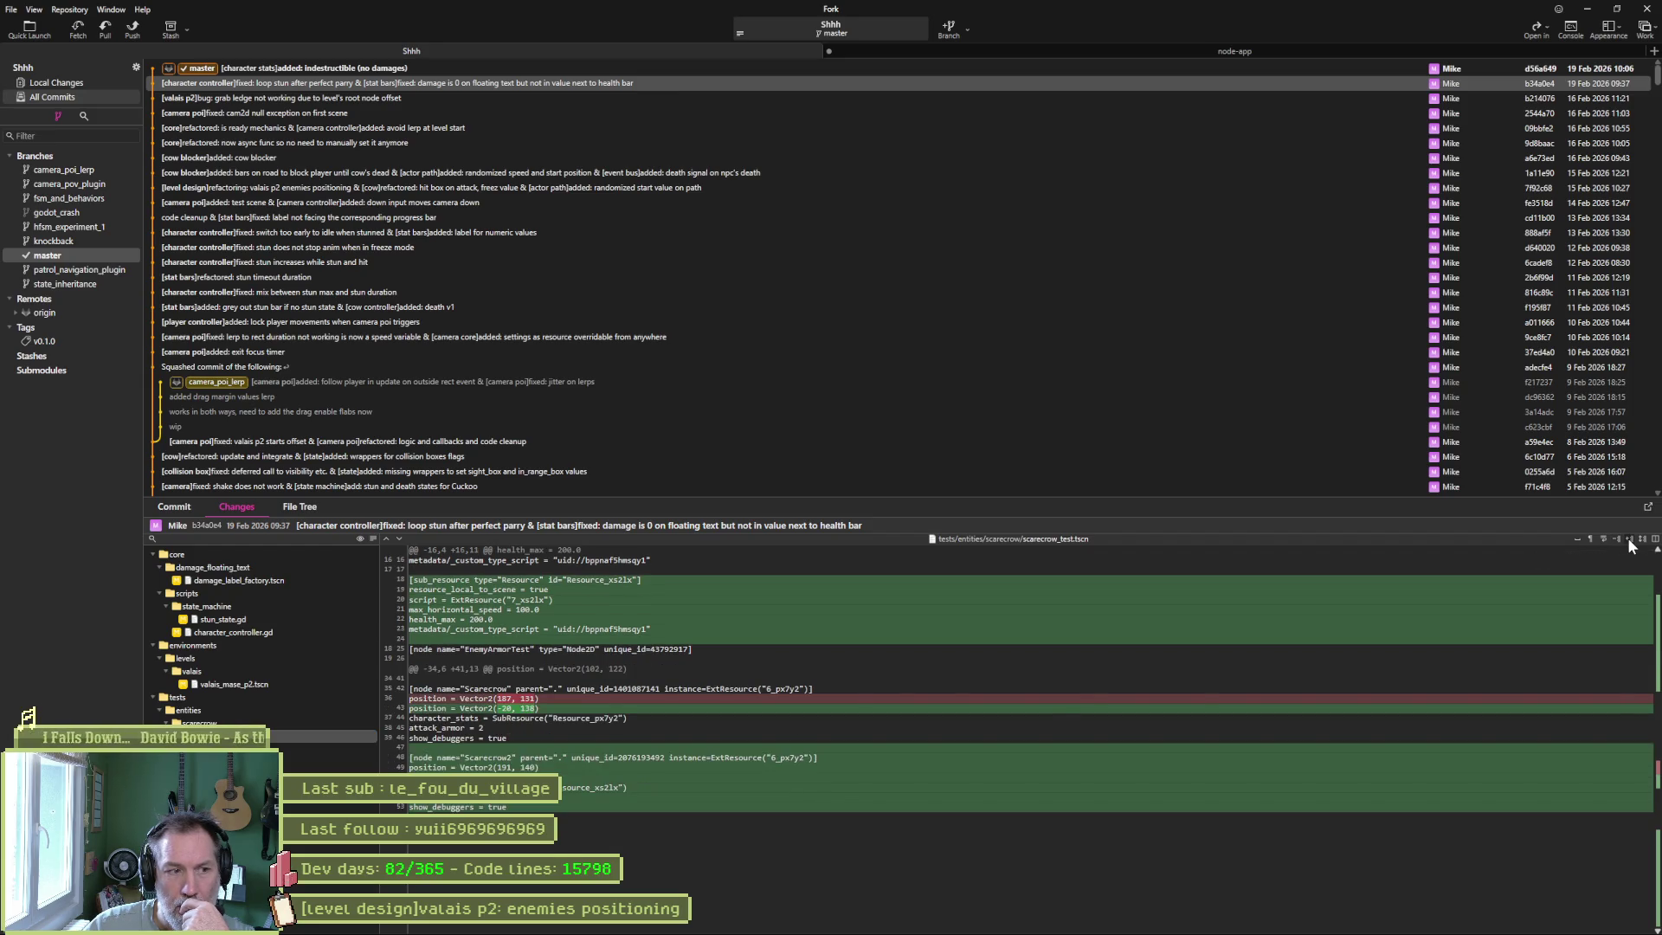
left_click(1628, 538)
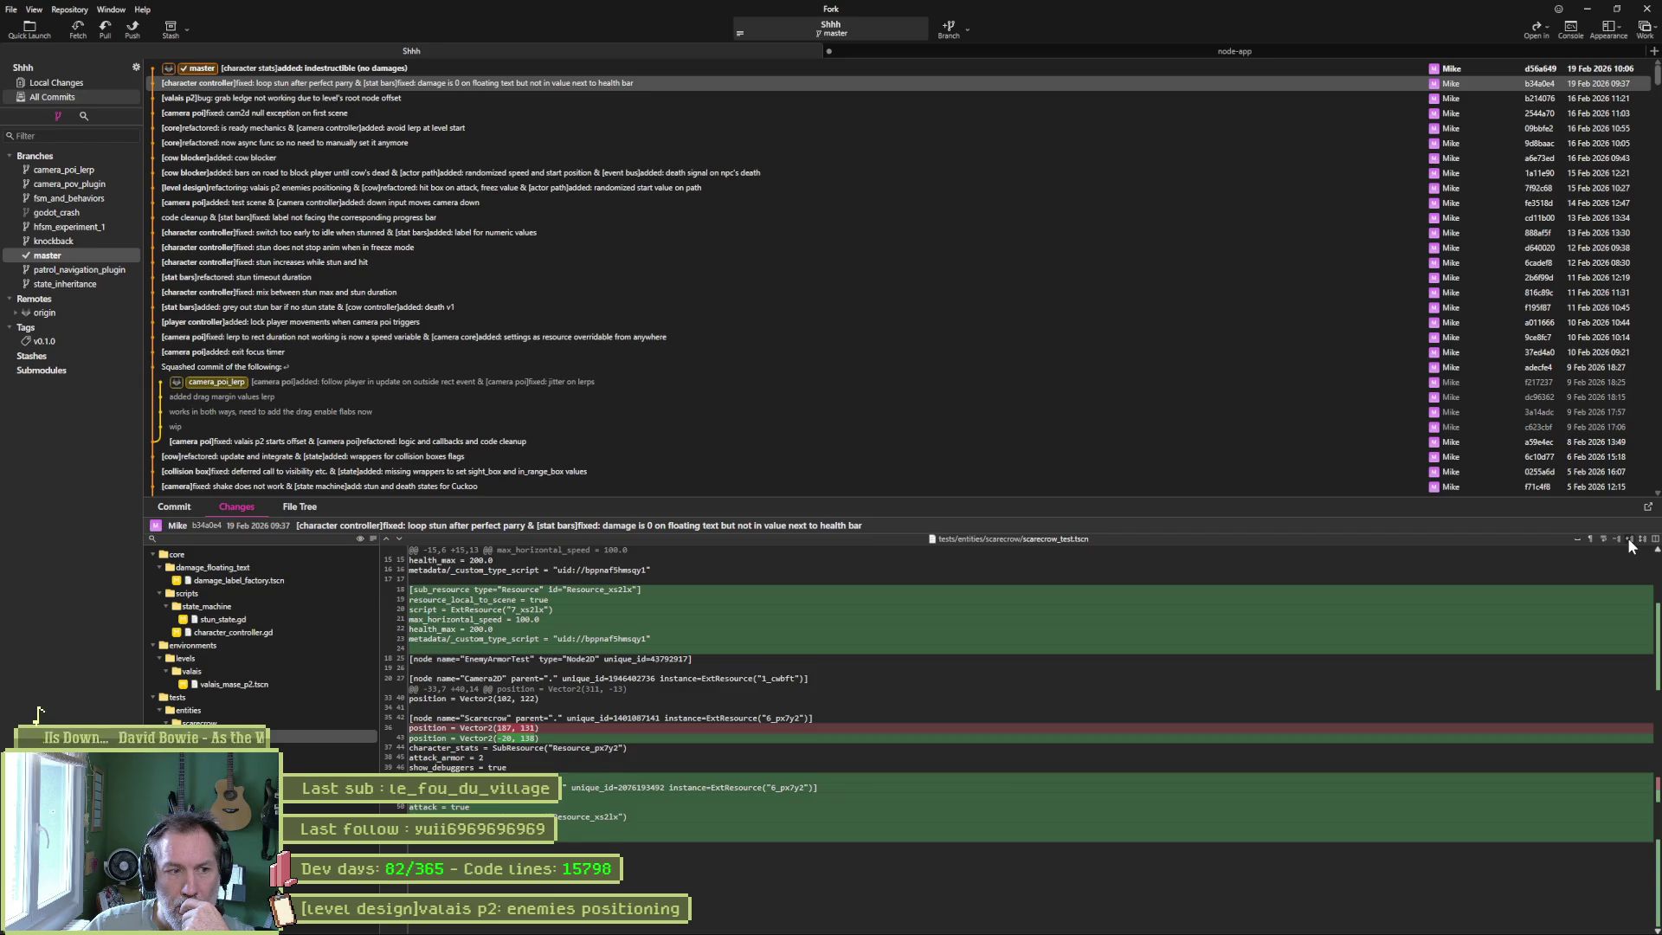
left_click(1627, 538)
left_click(1628, 538)
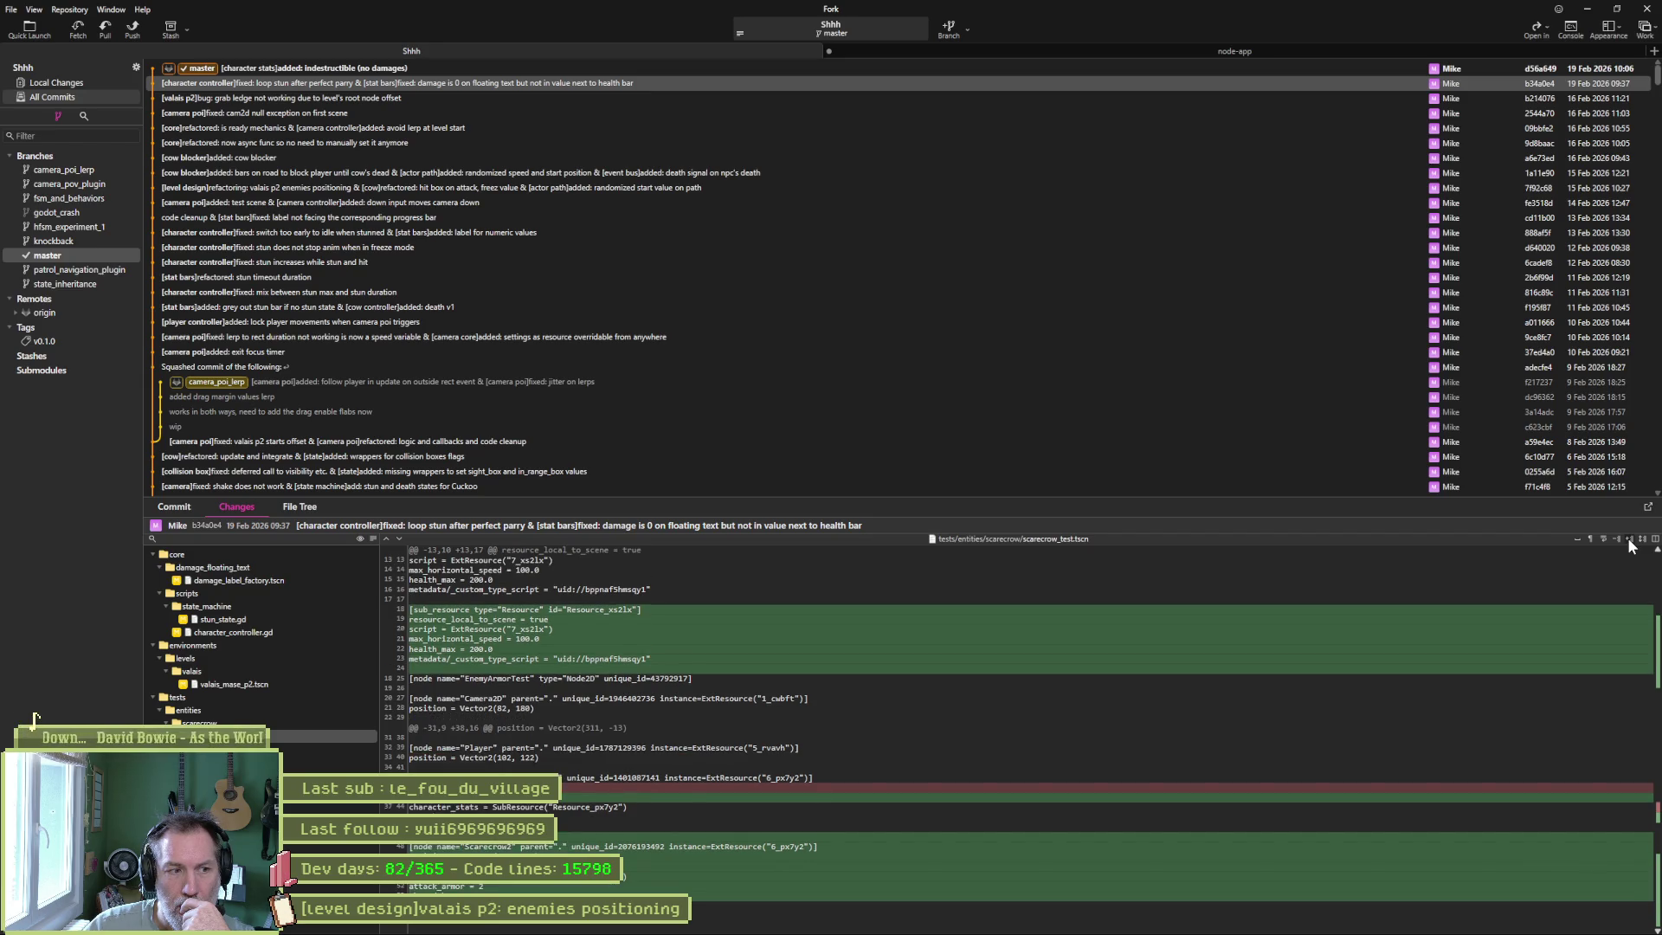
left_click(1612, 537)
left_click(1612, 537)
left_click(1612, 537)
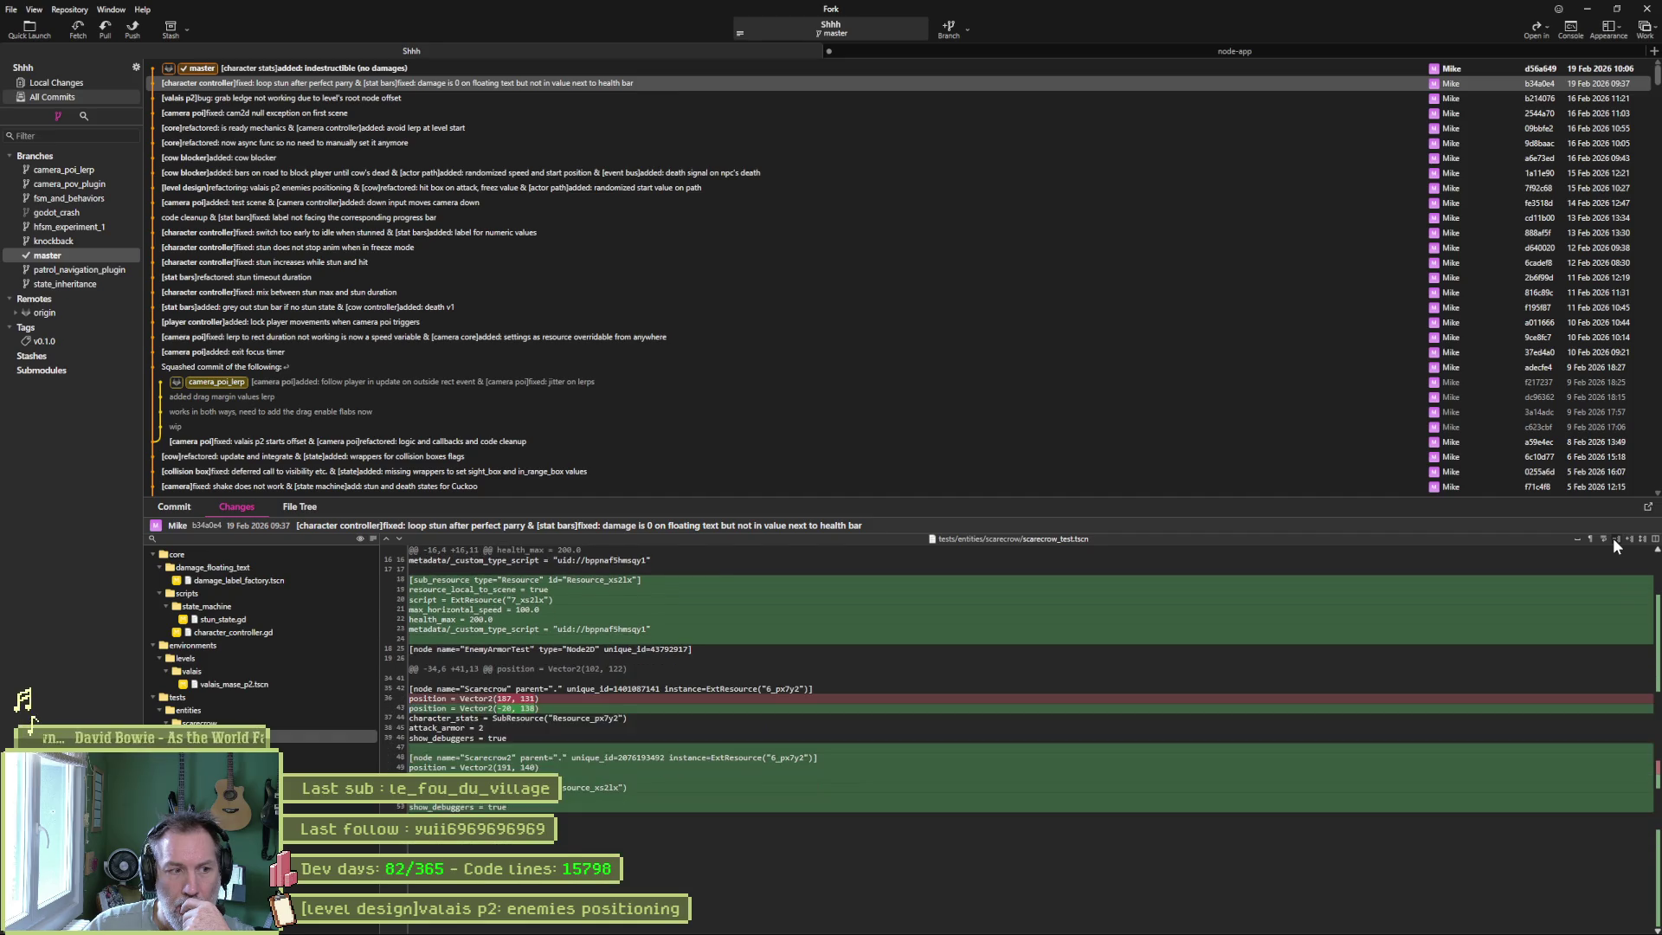
left_click(1612, 537)
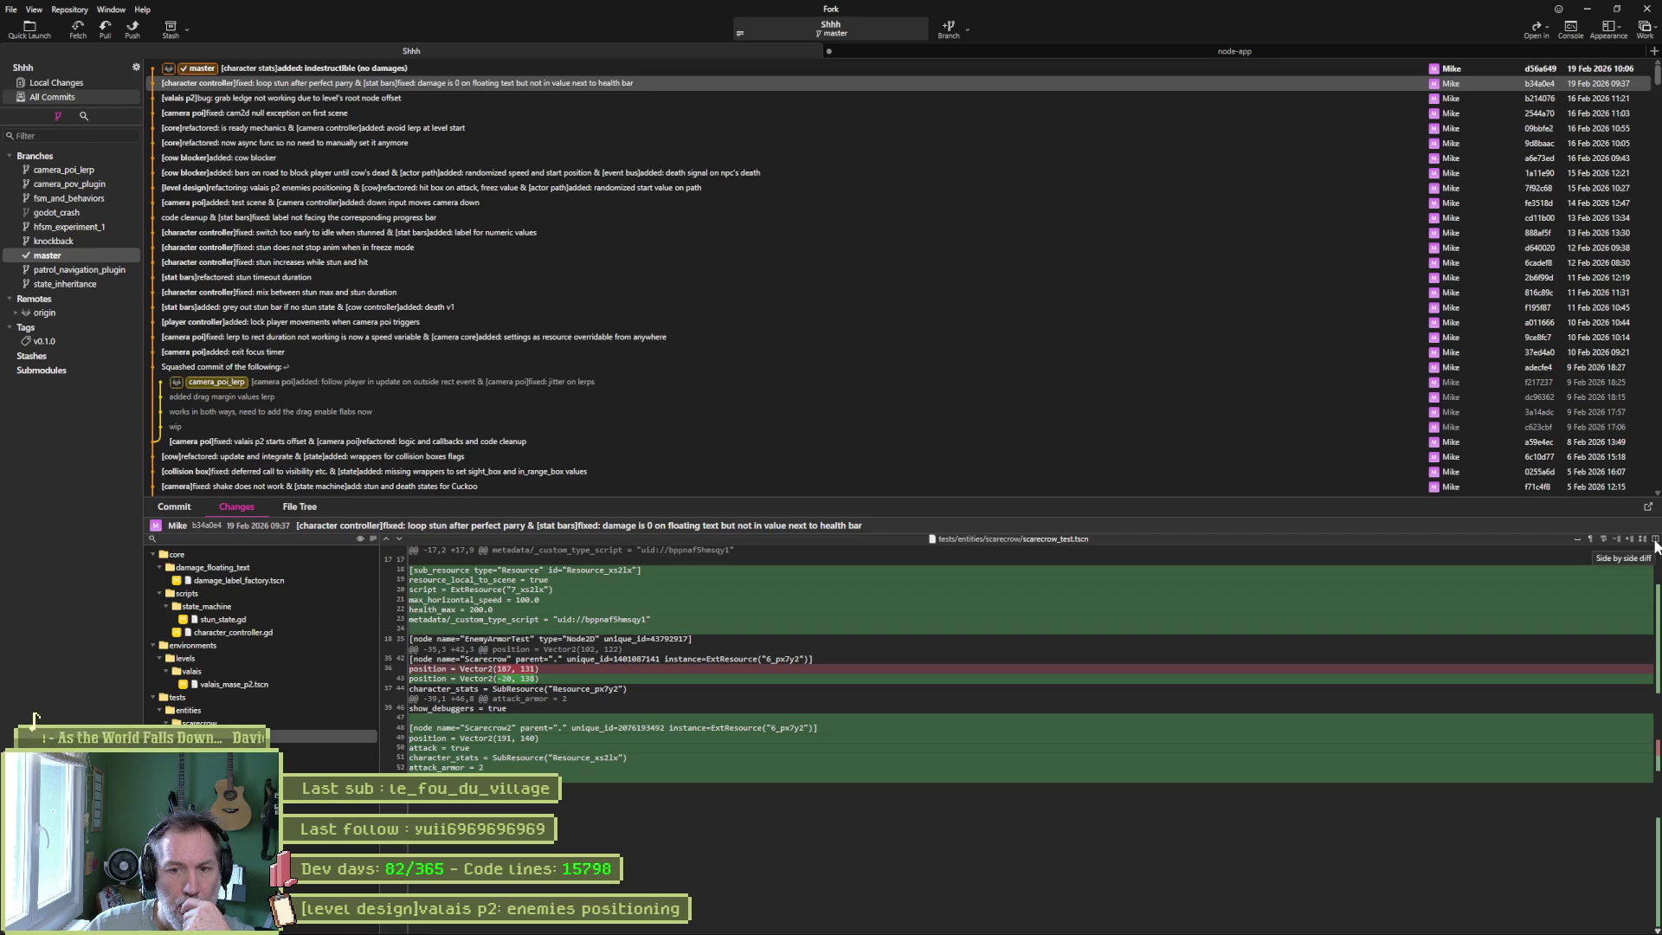
Compare the scarecrow_test.tscn versions side by side, then select the latest indestructible commit.
left_click(1655, 540)
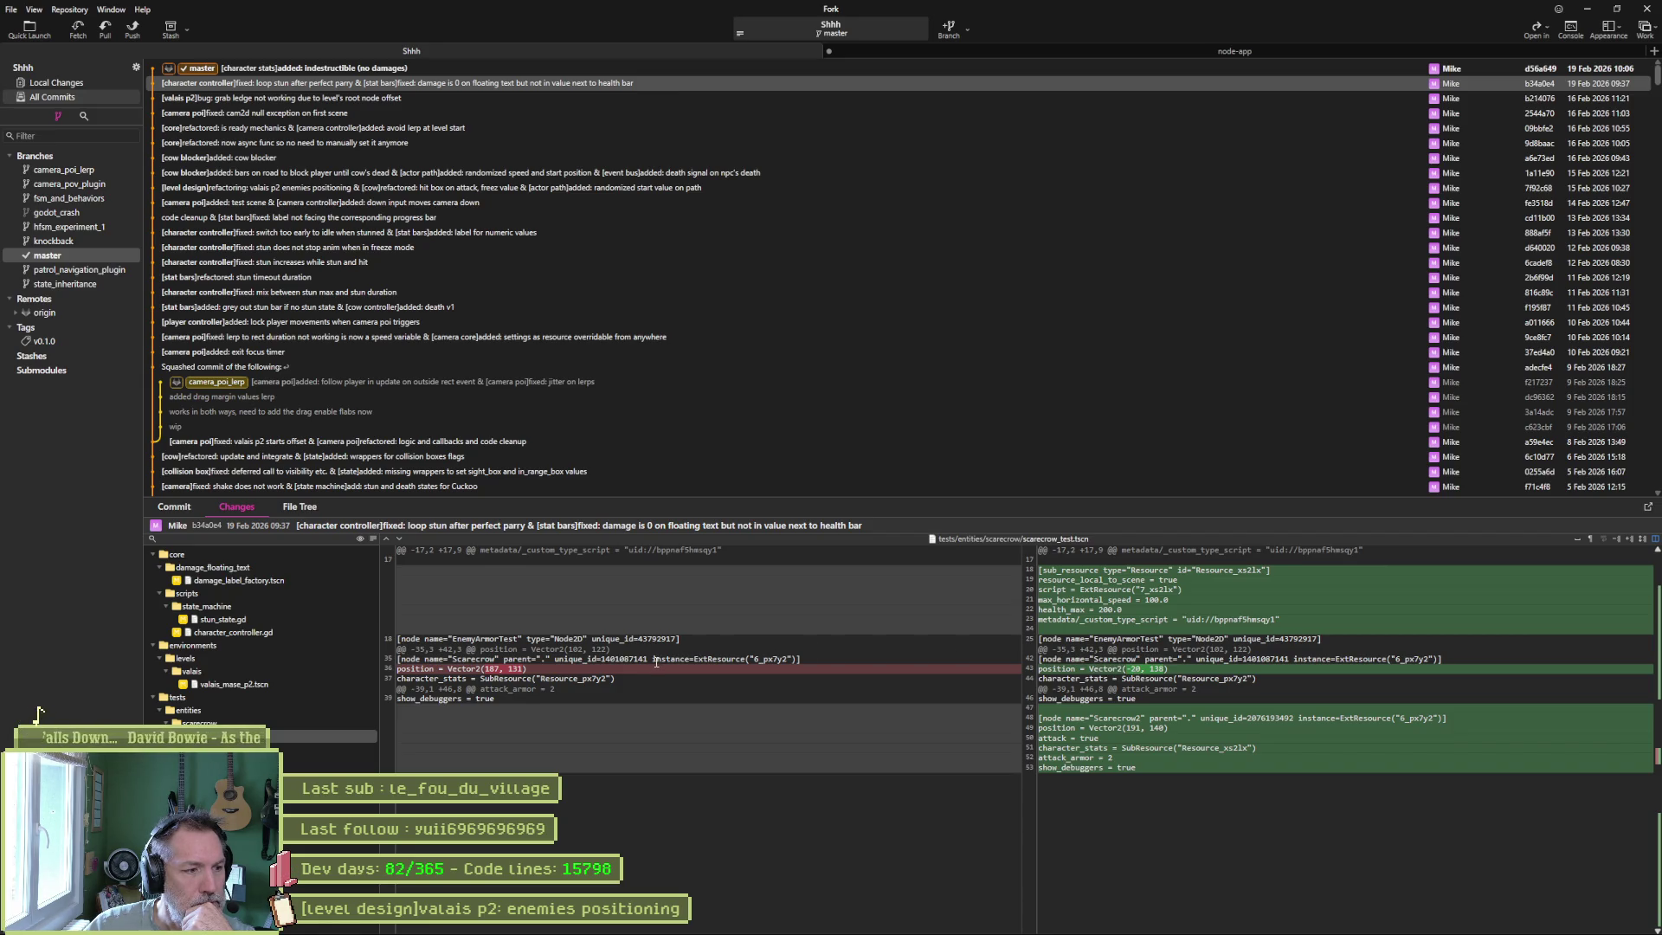
right_click(246, 89)
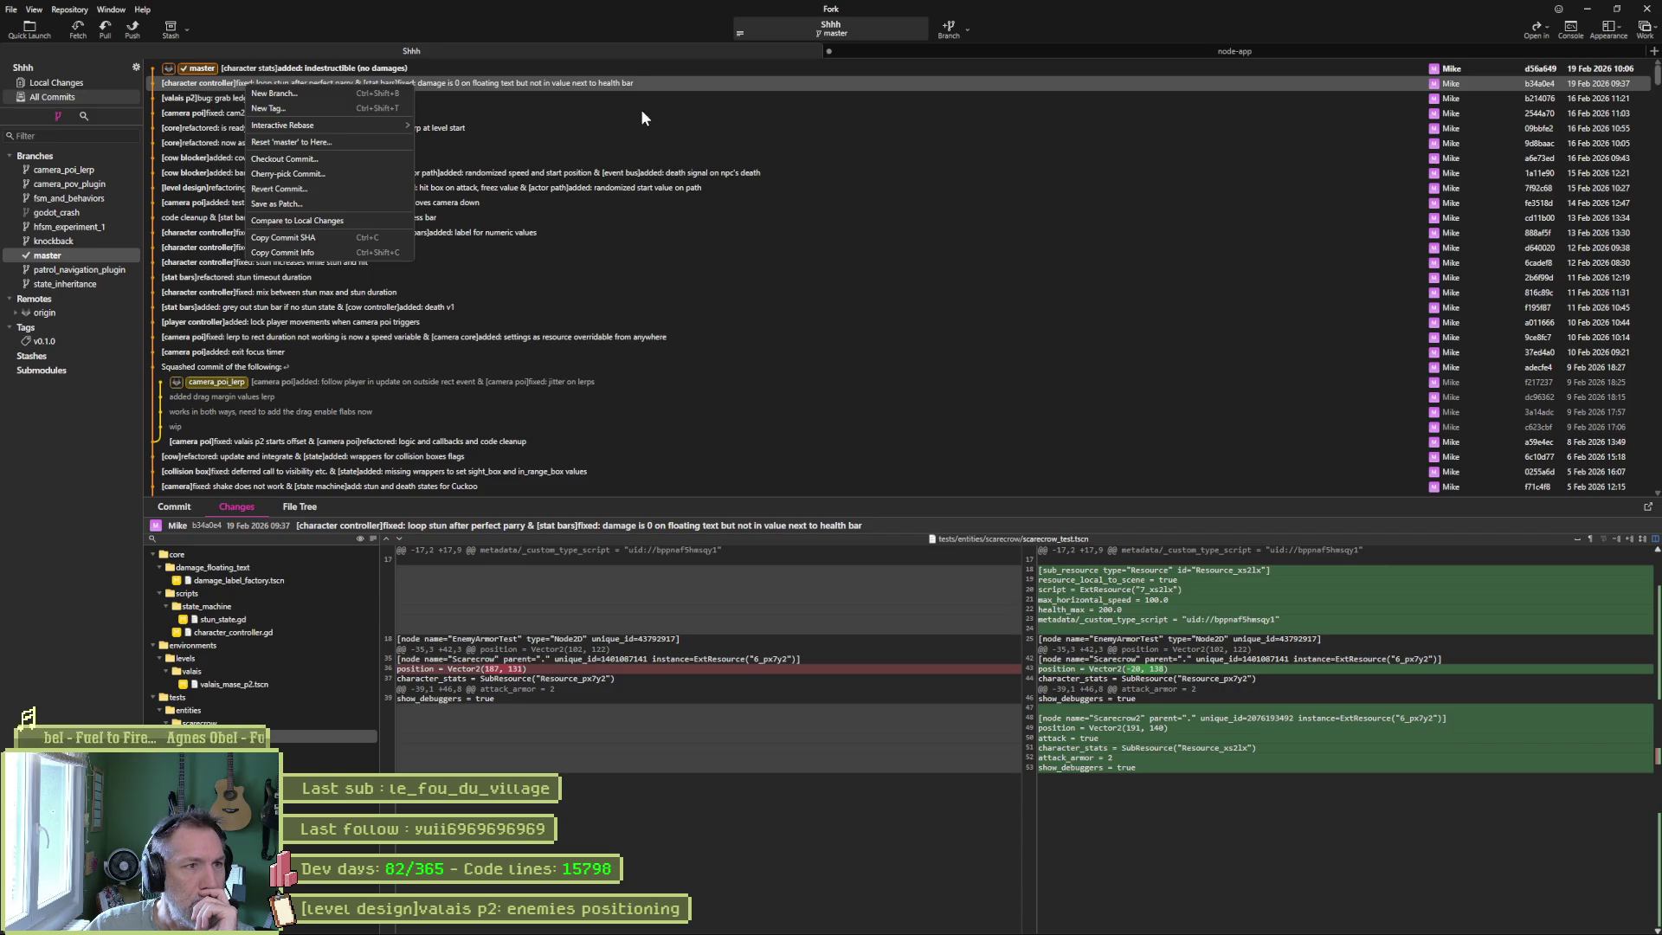
left_click(631, 70)
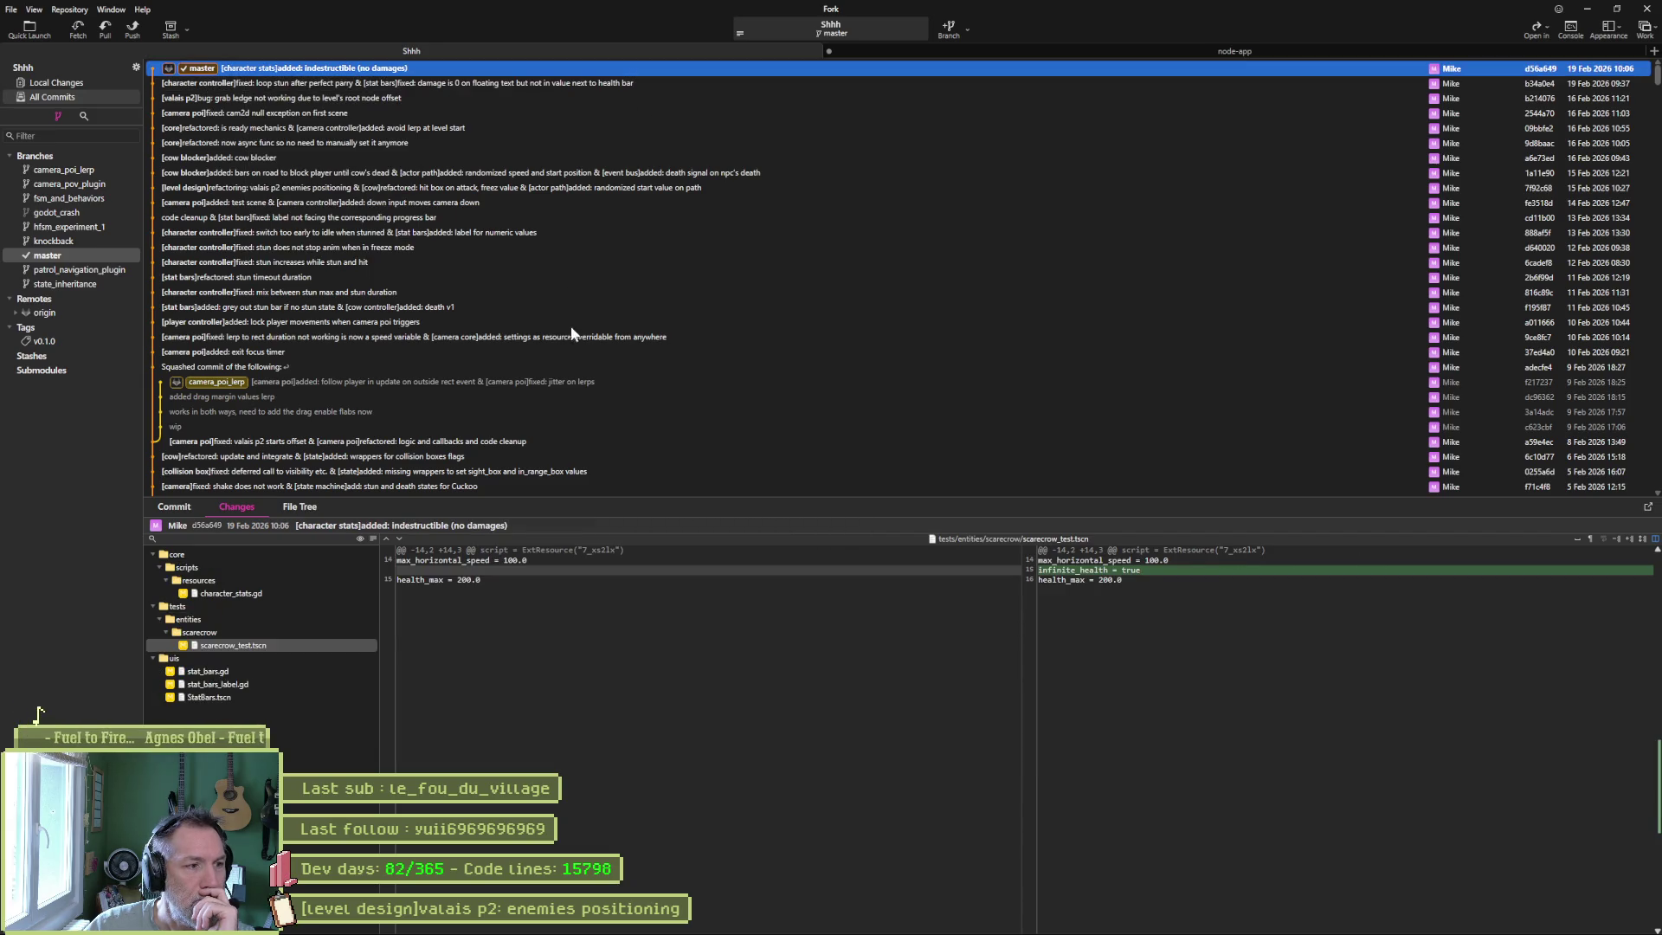
Browse the File Tree at this commit, including .editorconfig and the uis folder.
left_click(299, 505)
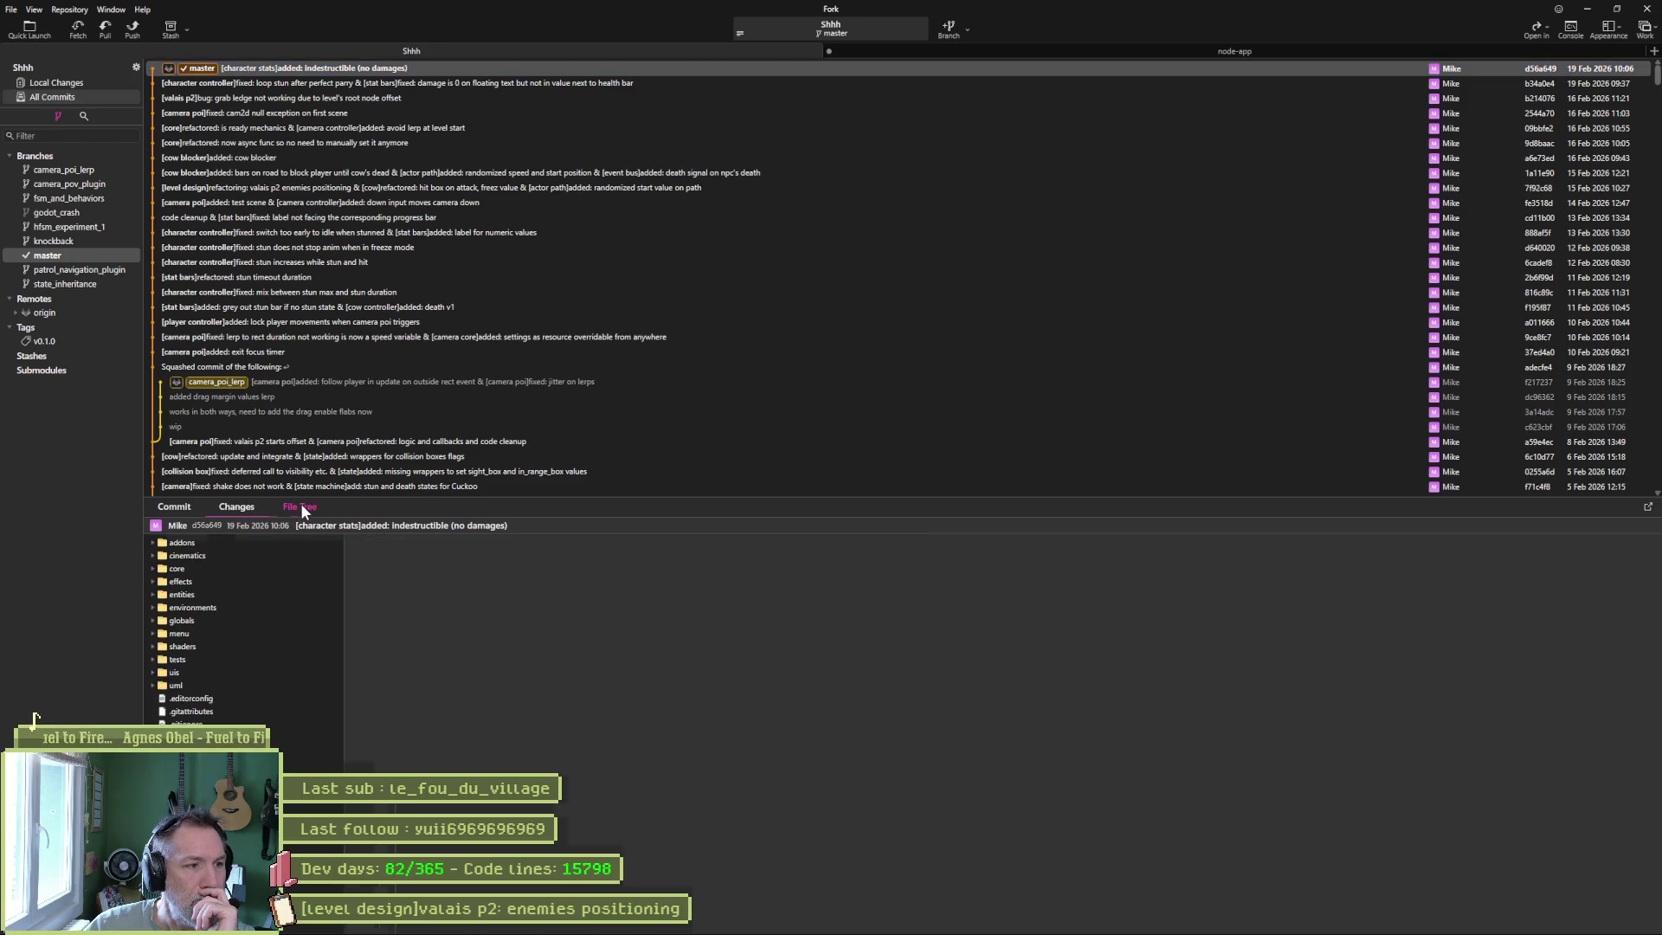
left_click(220, 697)
left_click(200, 671)
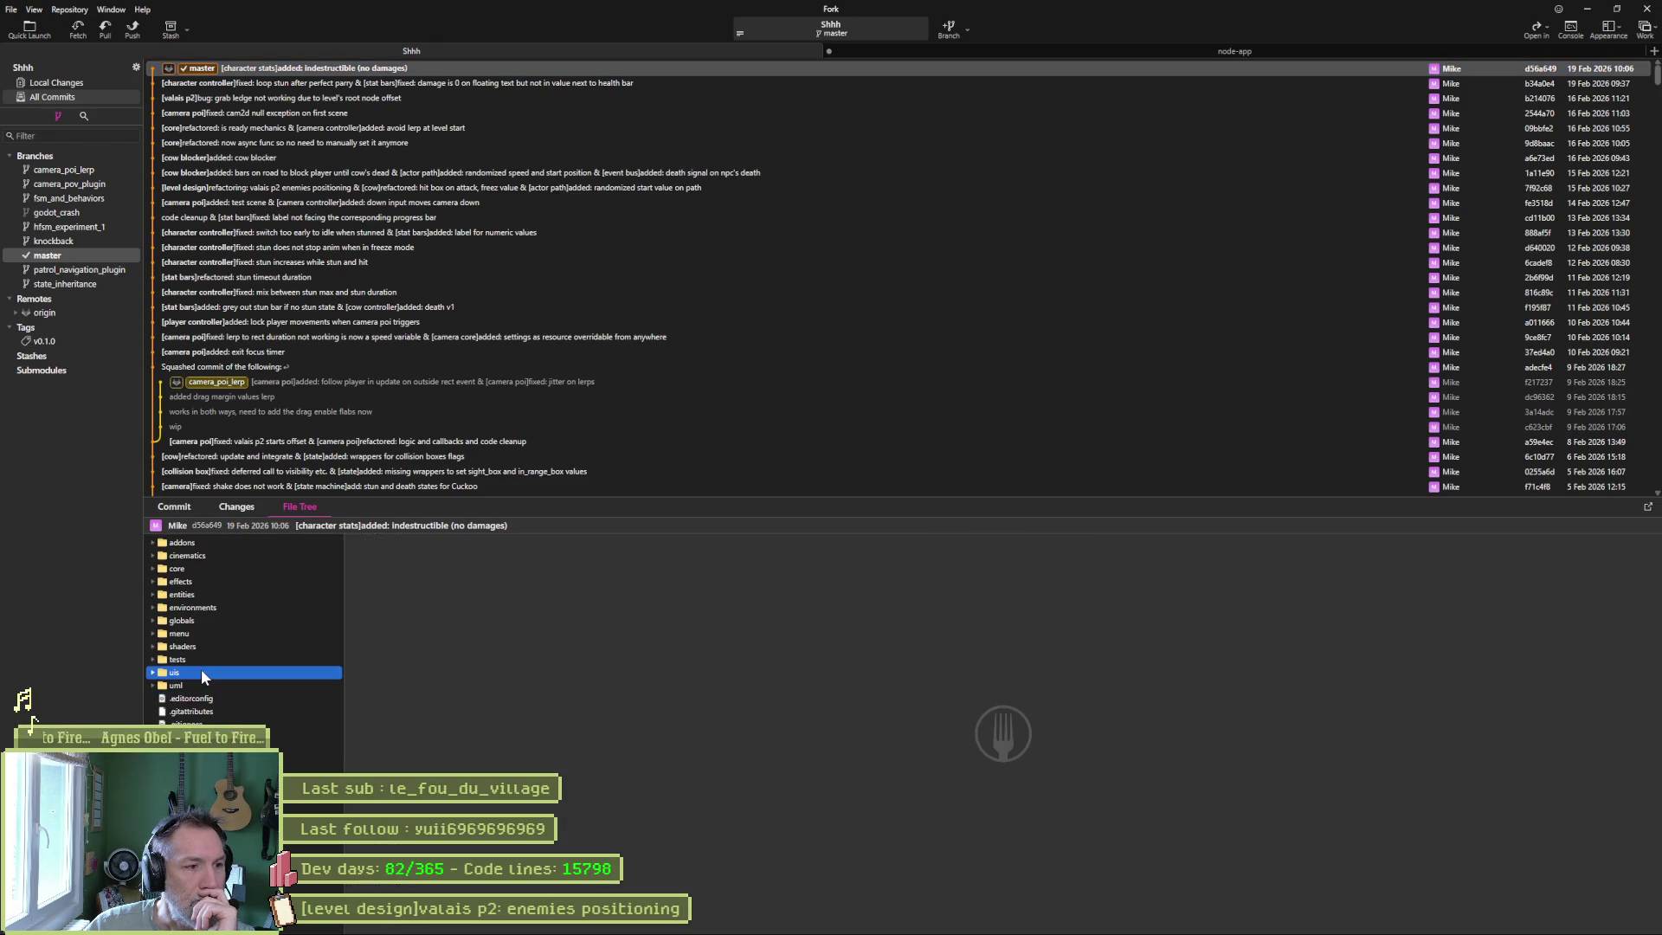
Show the commit's changed files, preview the character_stats.gd diff, and browse the Repository menu.
left_click(176, 507)
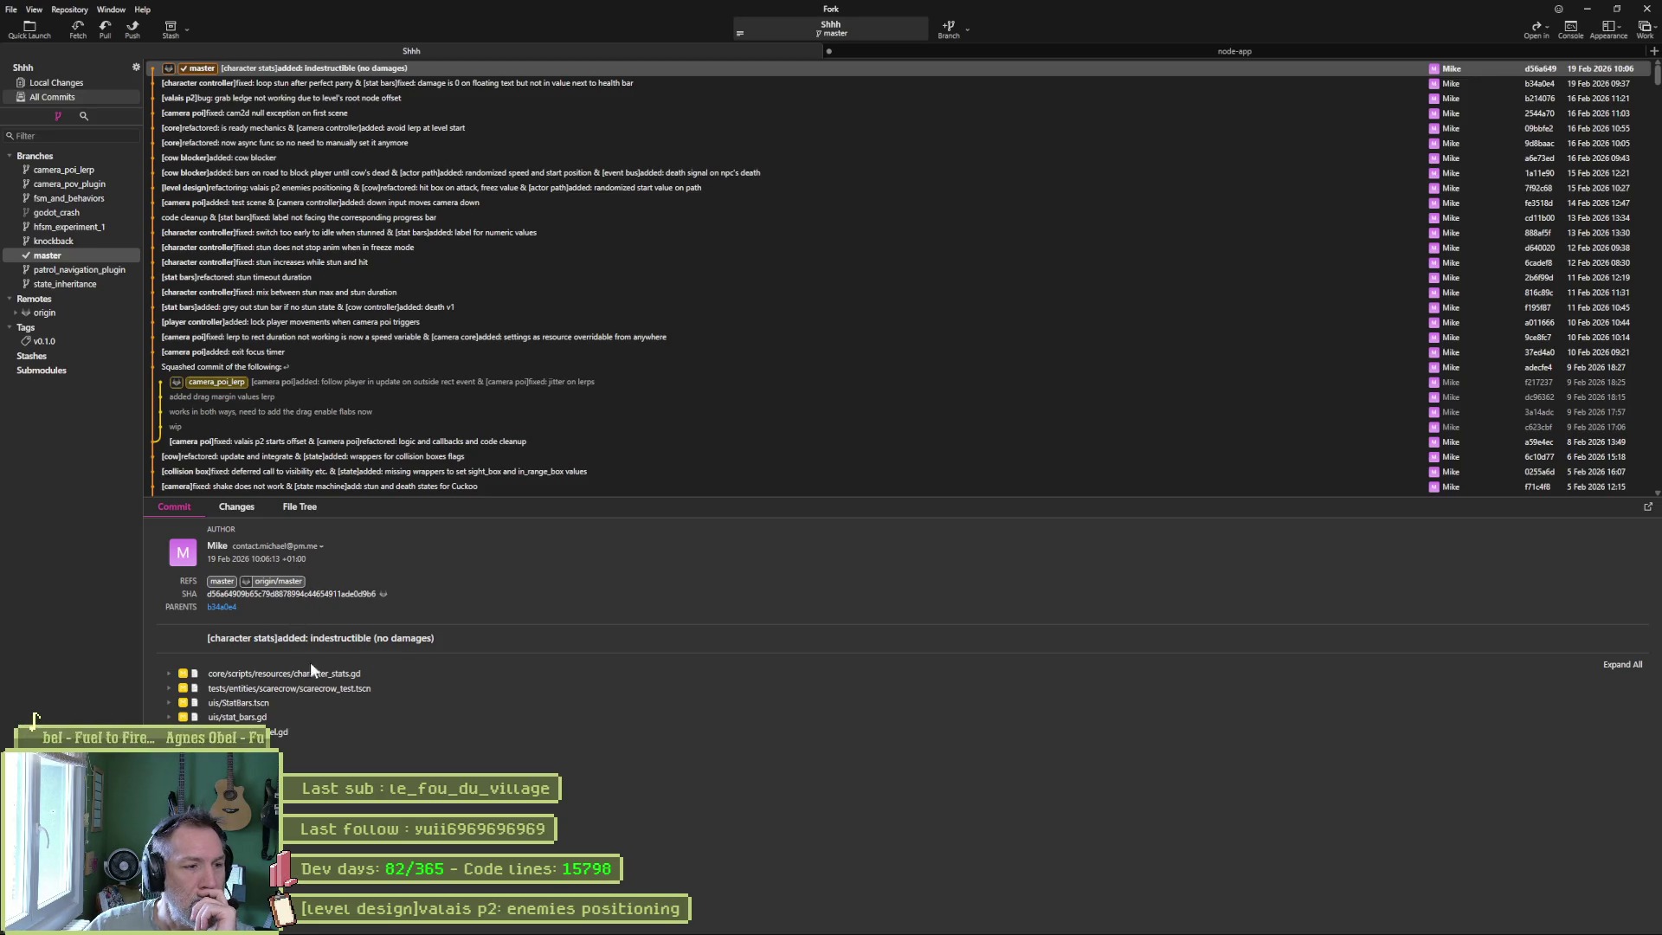
left_click(169, 674)
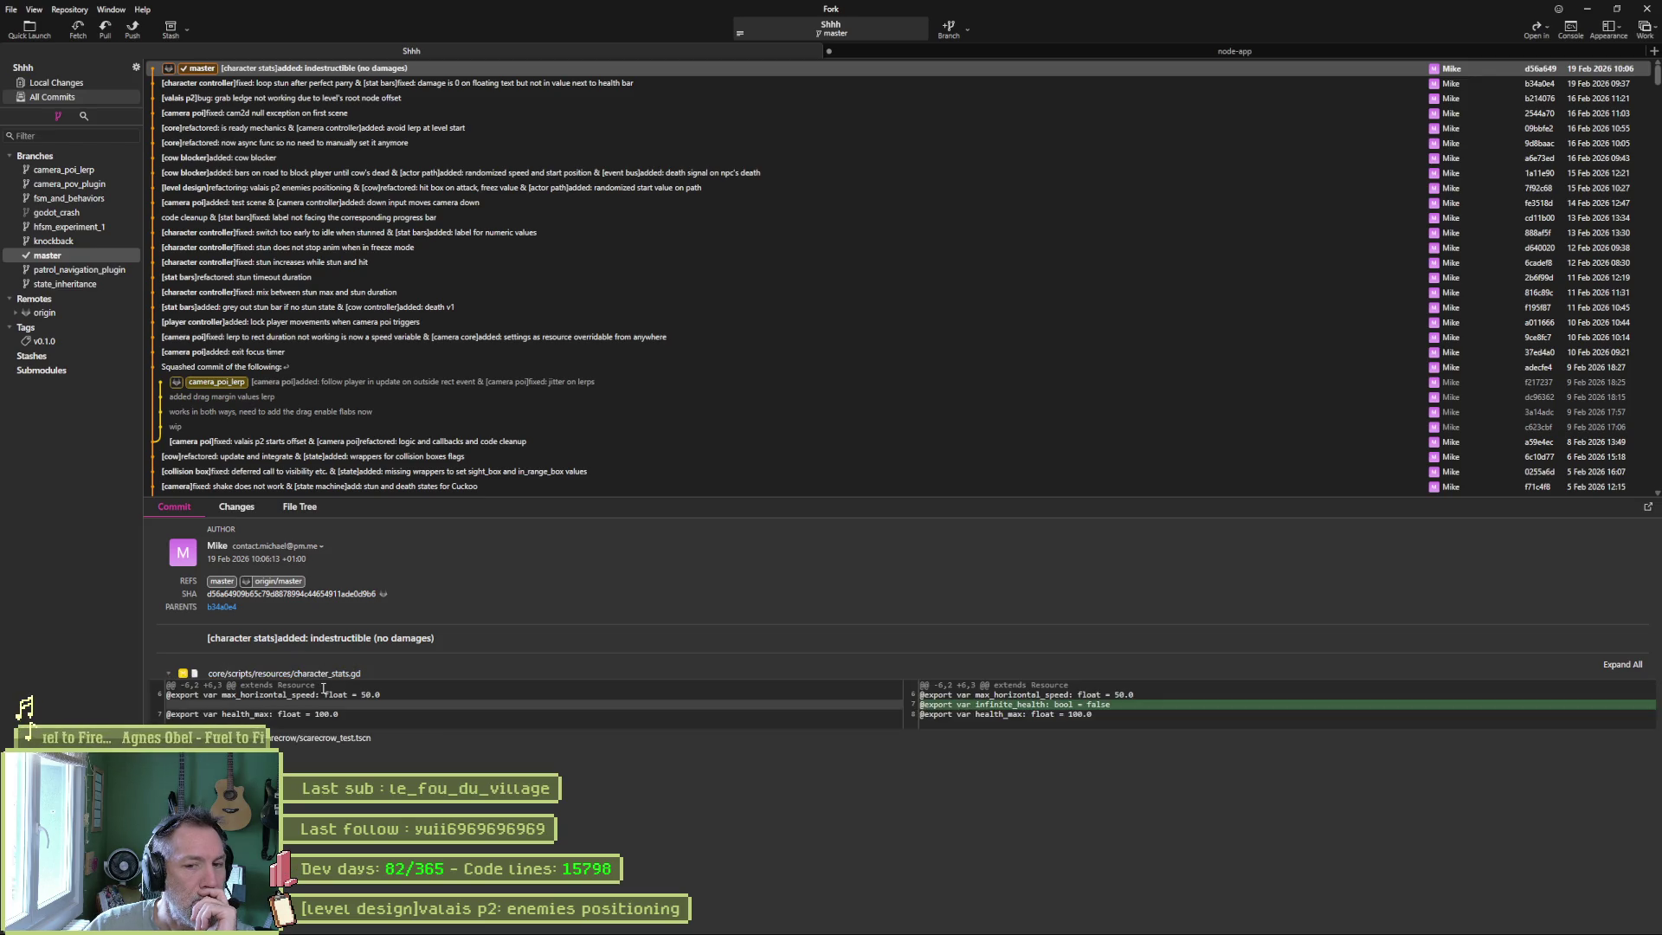
left_click(179, 677)
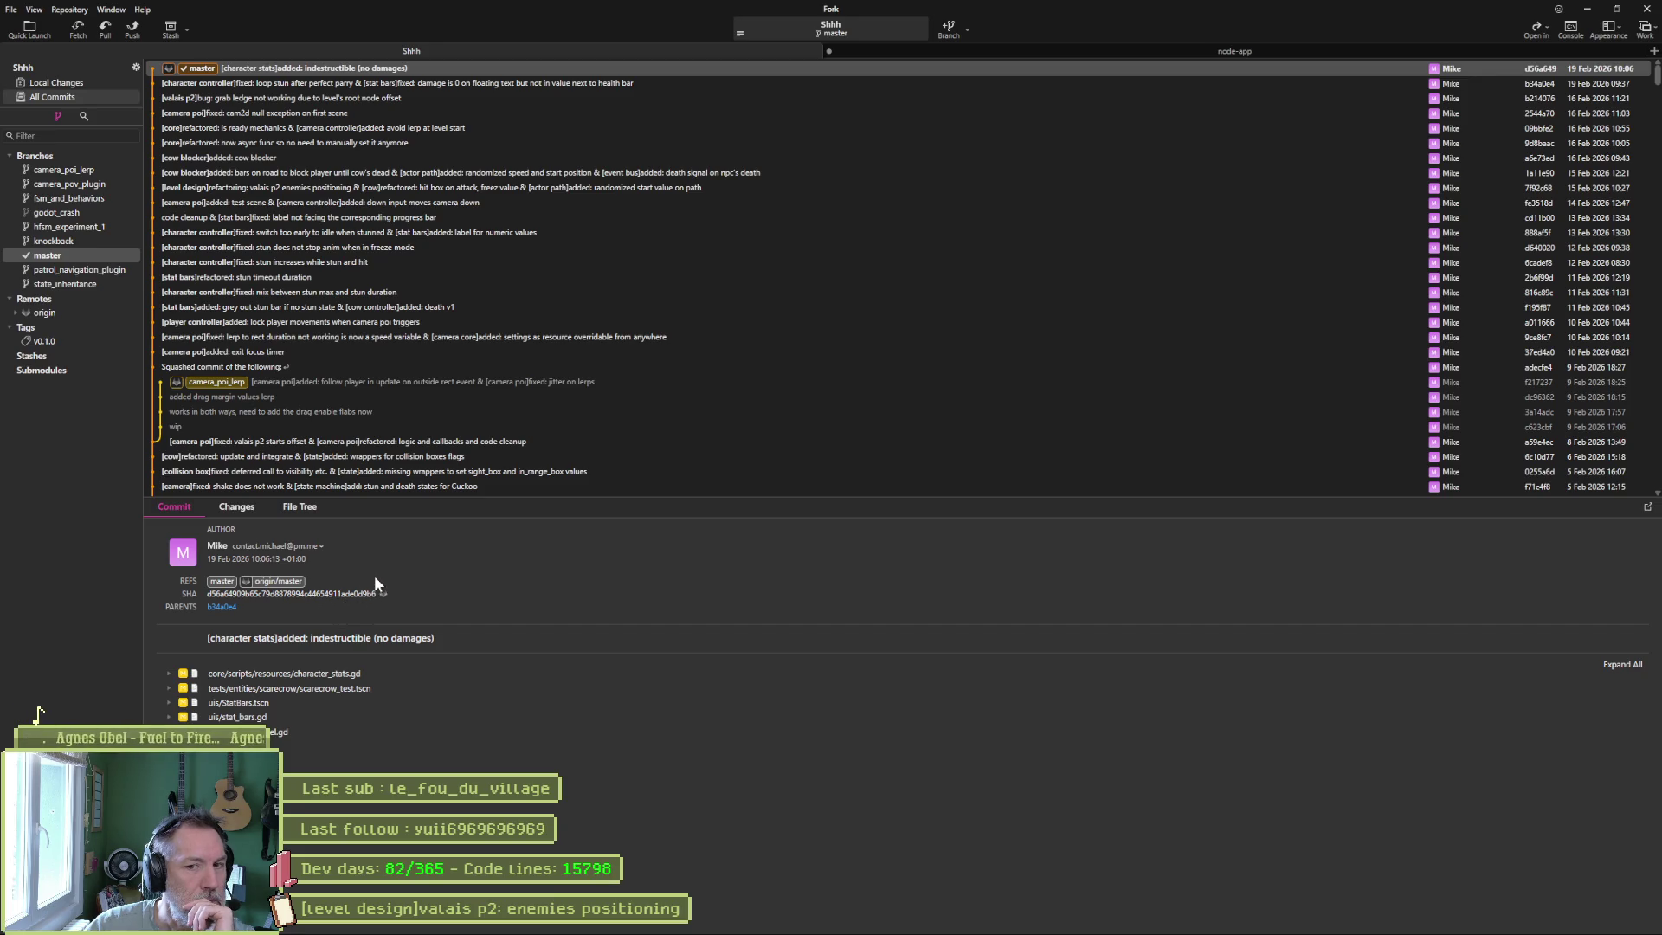
left_click(110, 10)
mouse_move(74, 11)
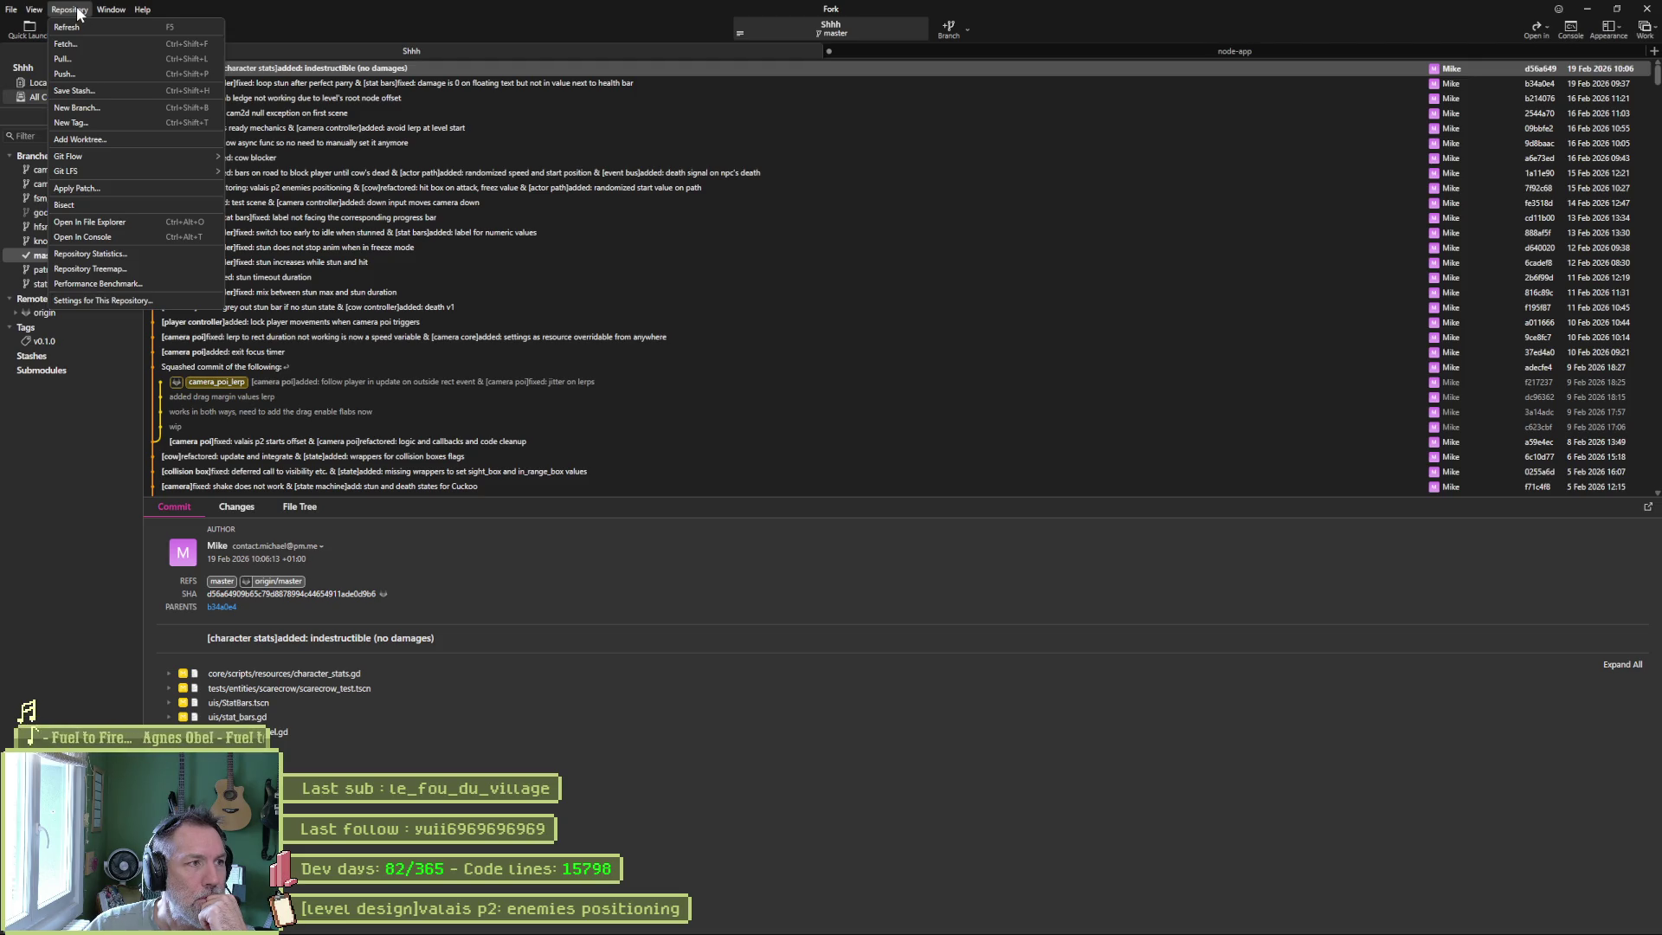
mouse_move(37, 14)
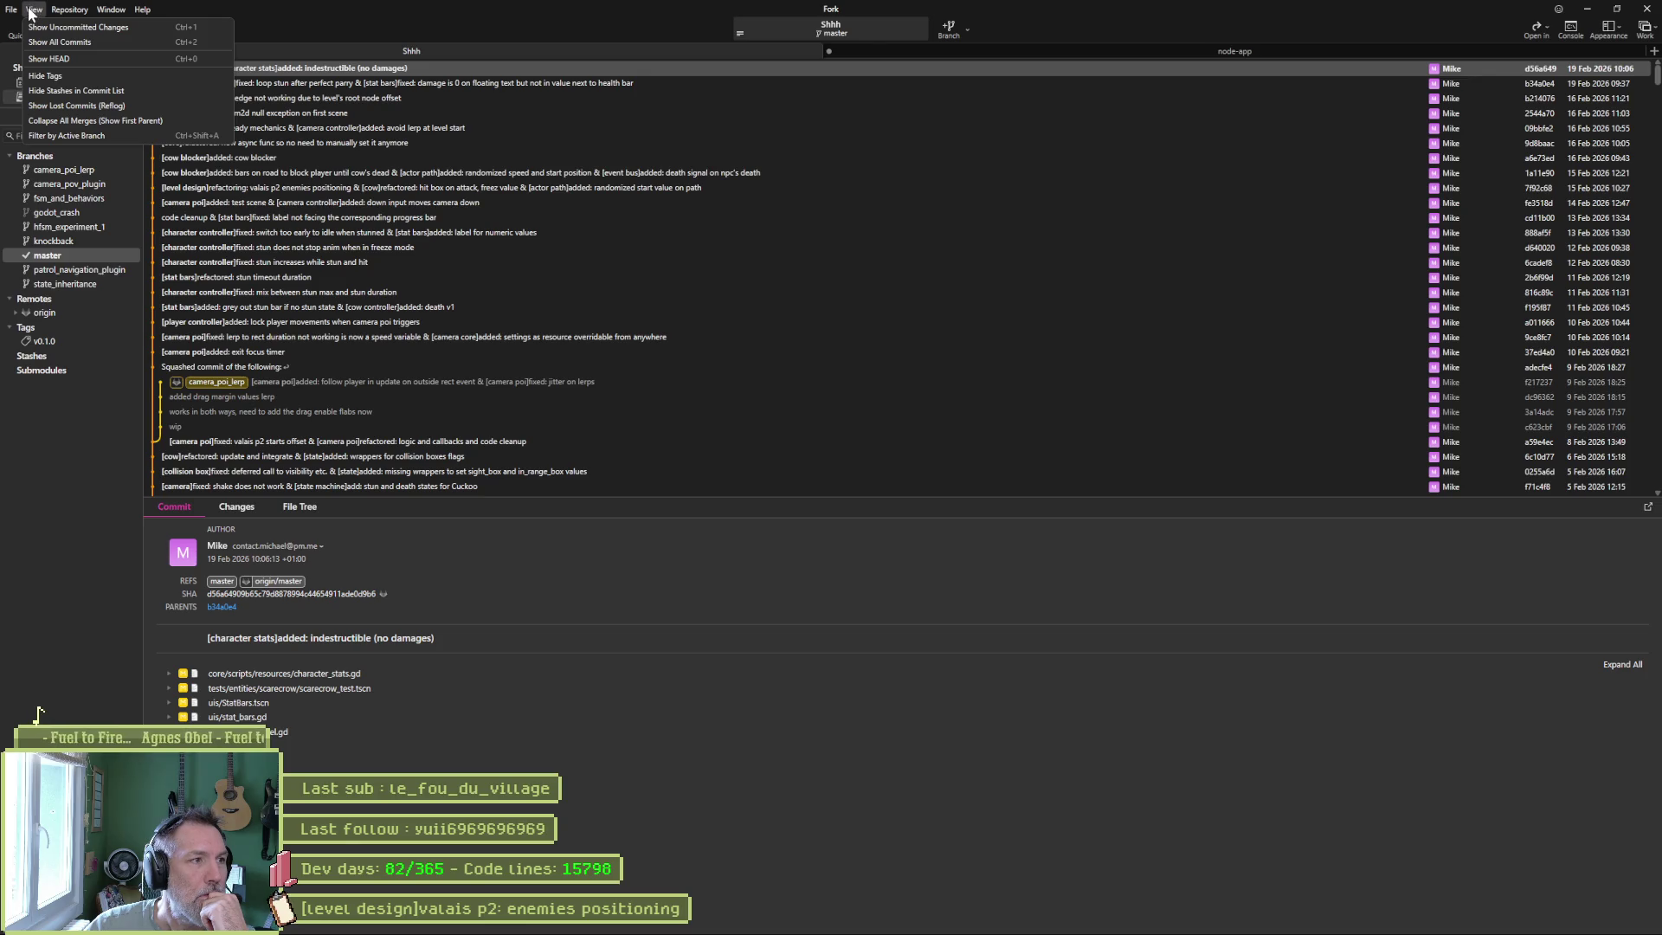
left_click(79, 105)
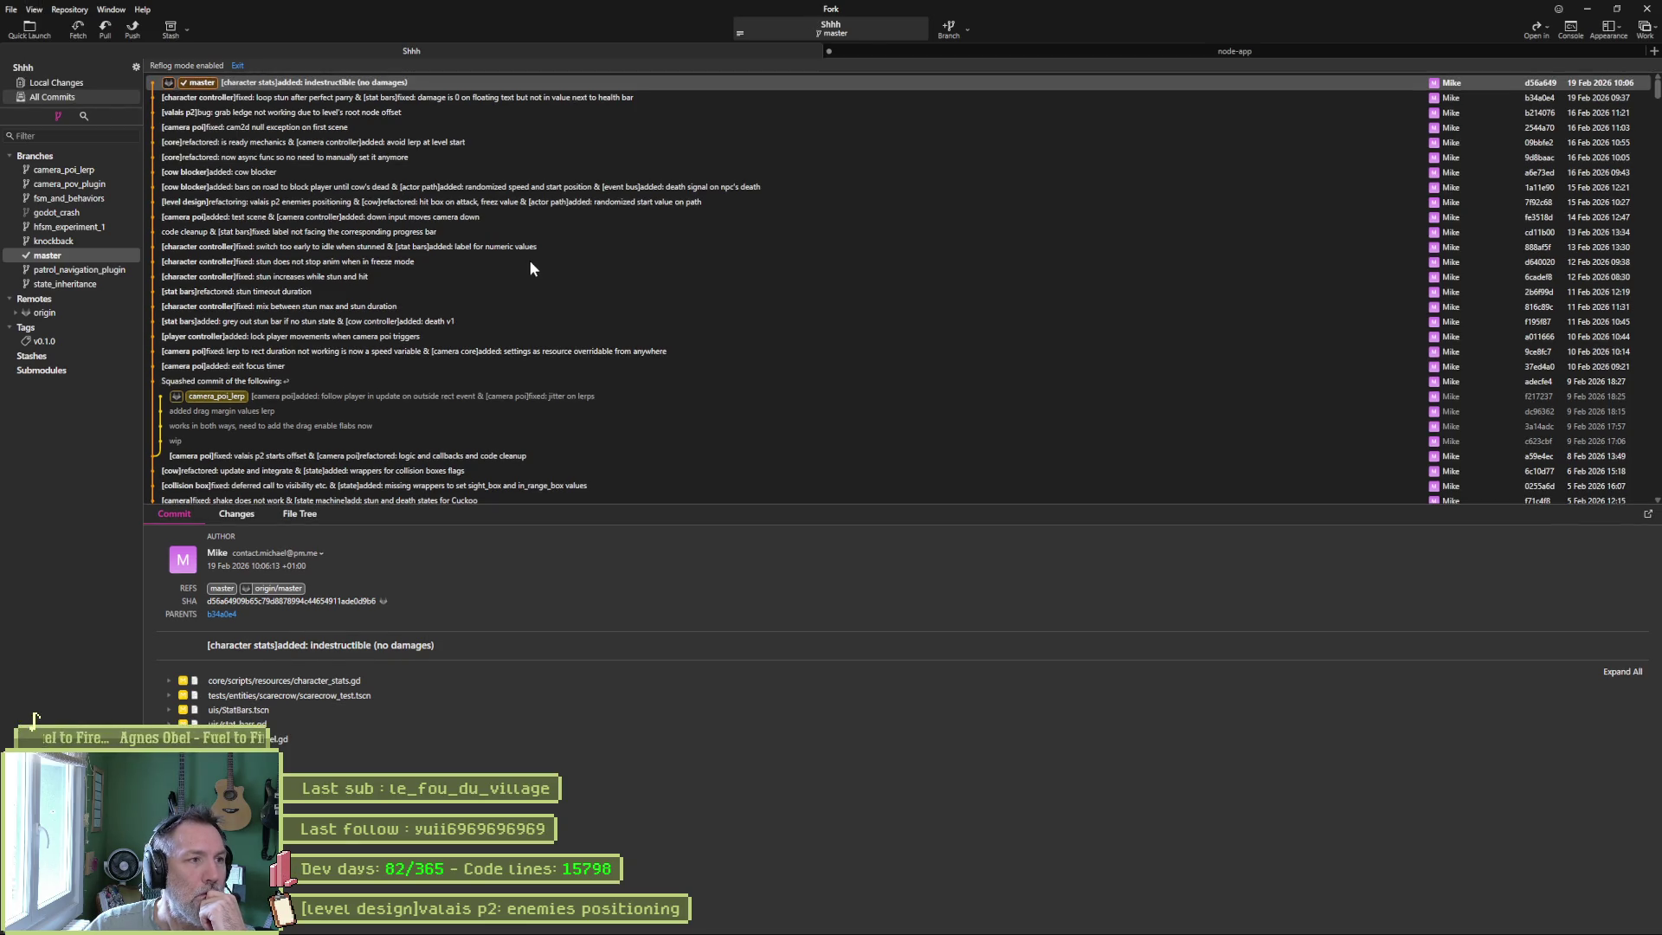
left_click(238, 66)
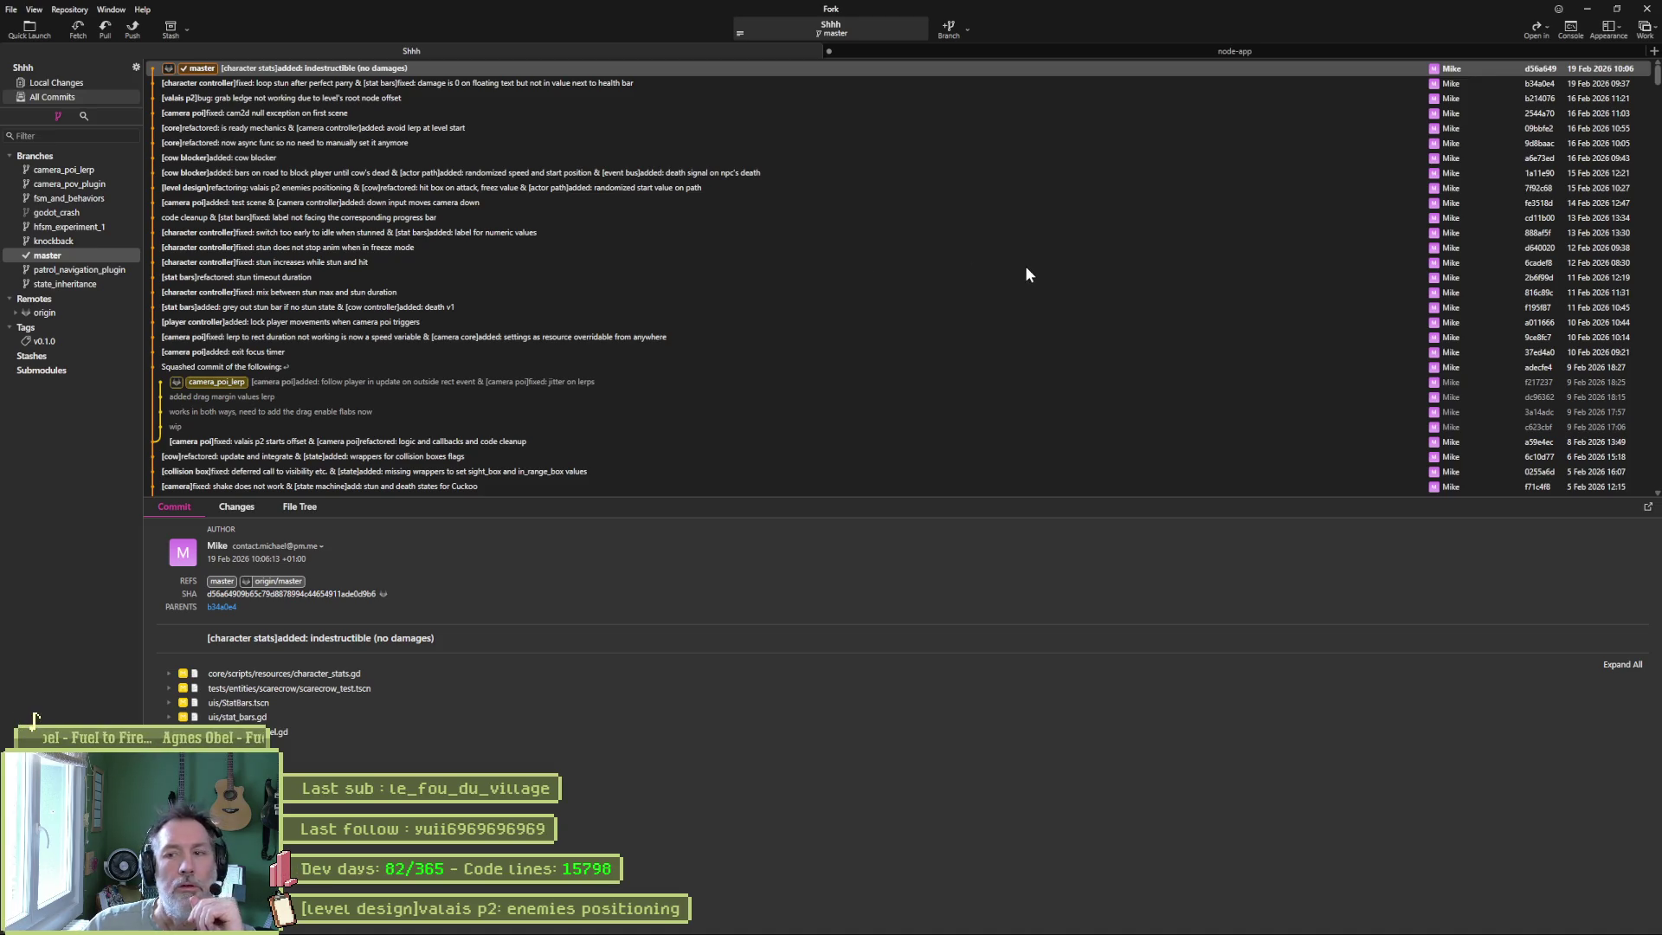
left_click(721, 924)
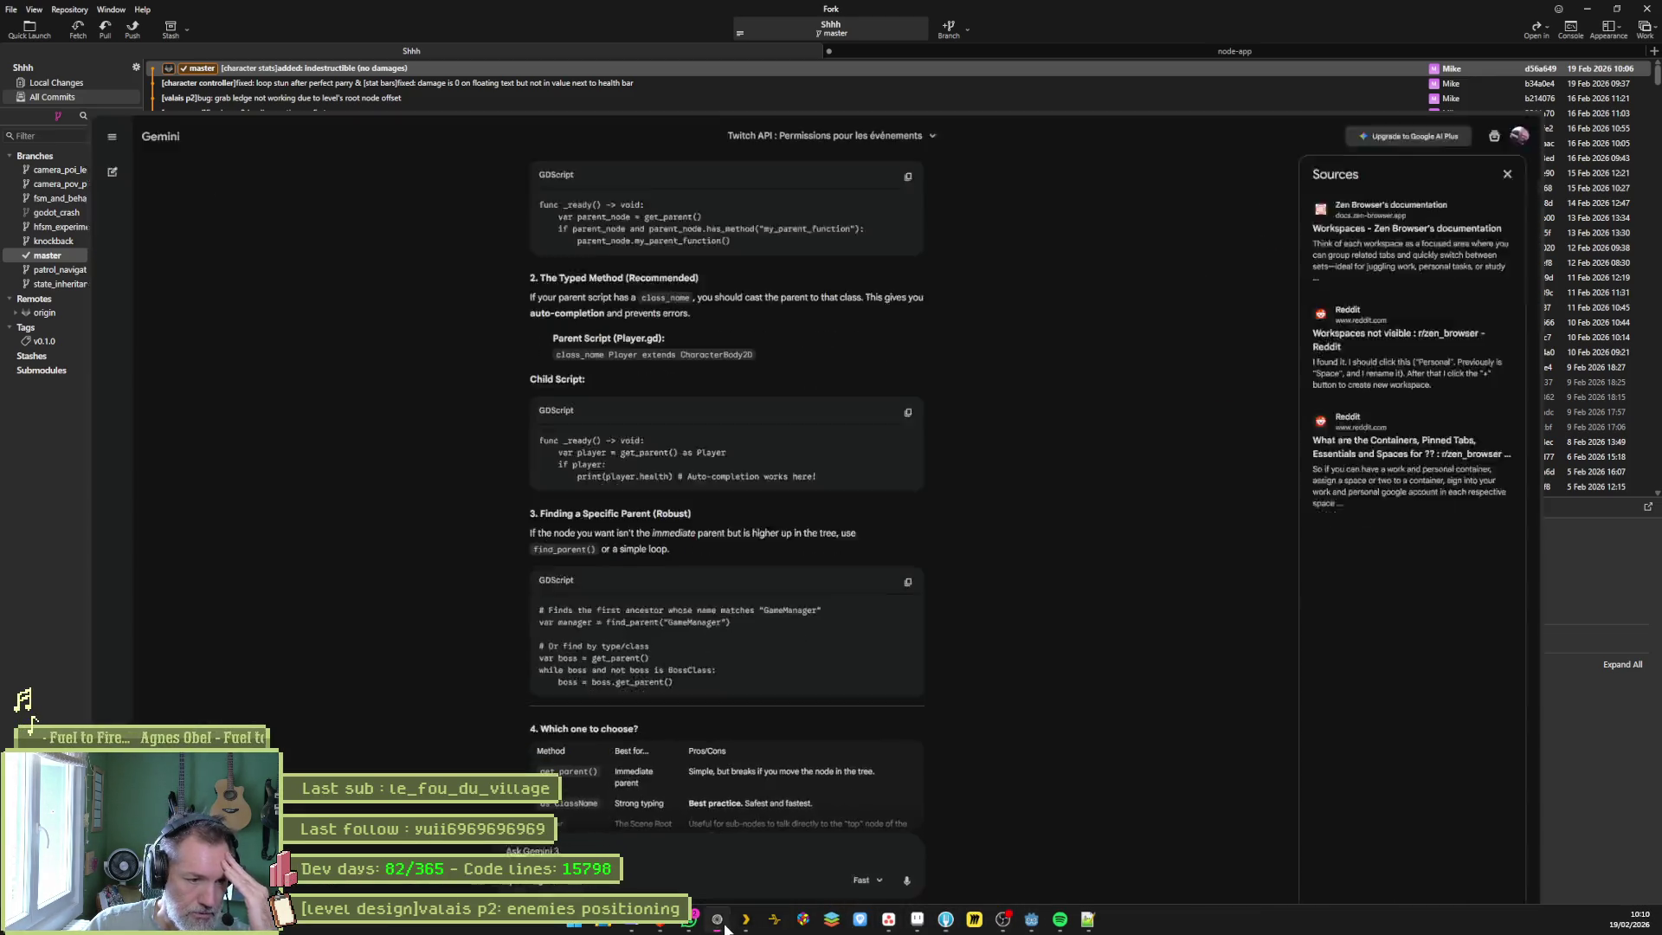
Ask Gemini, in French, where Fork shows a commit's added and deleted line counts.
type("dans l'application fork")
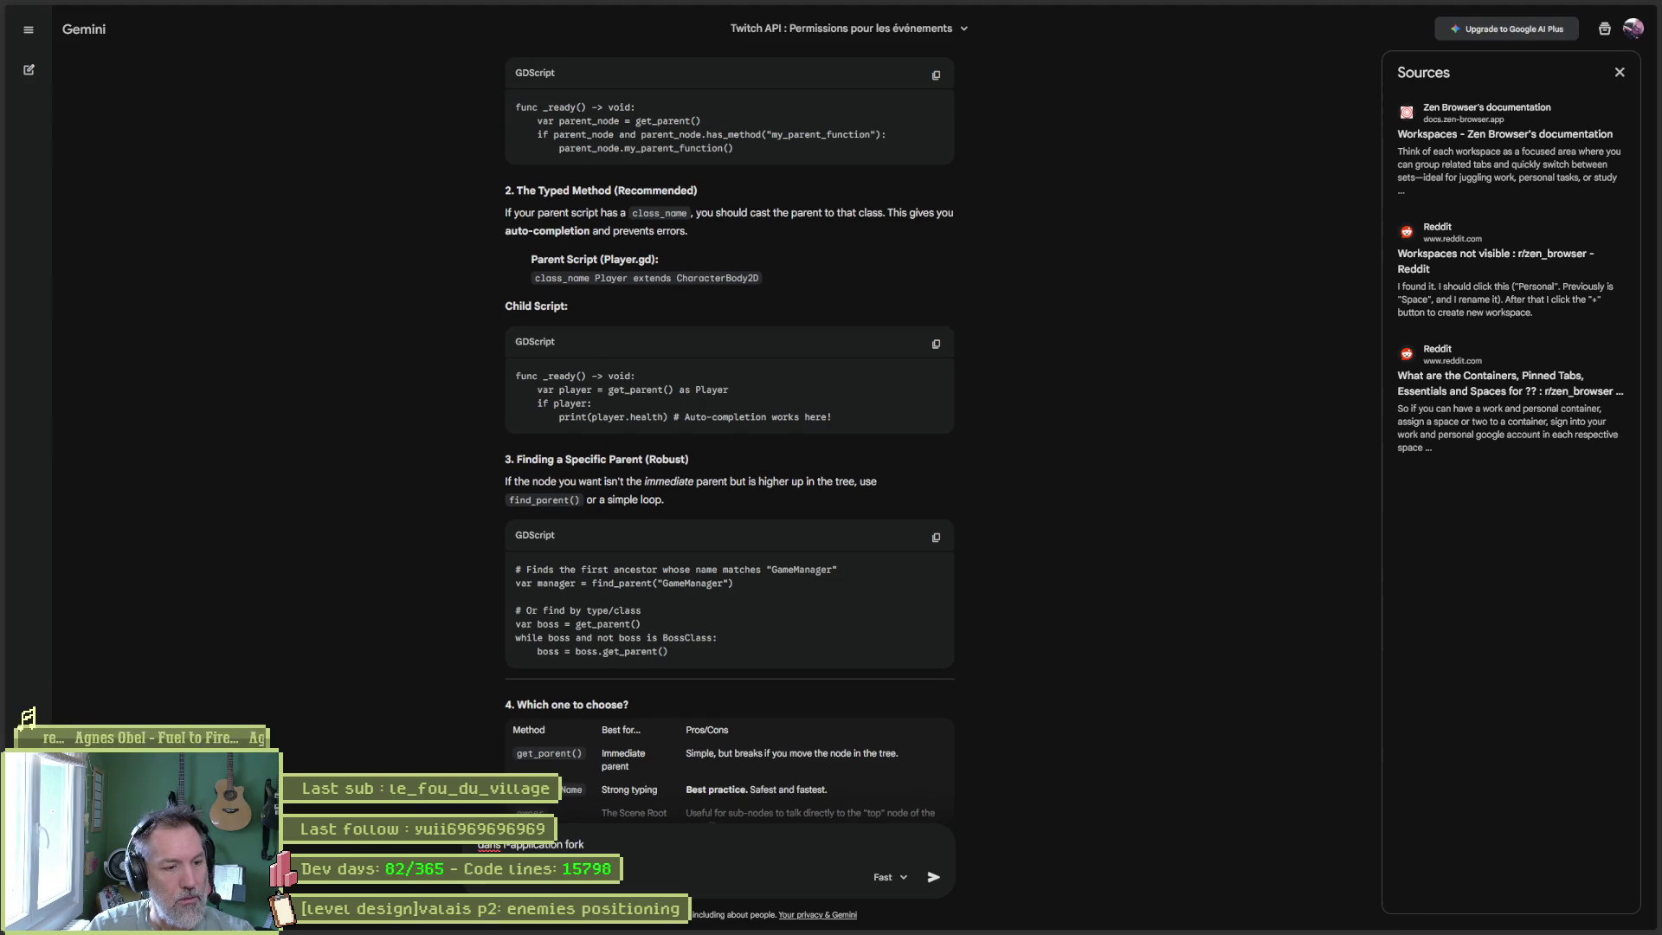
type(" pour git, ou voir le nb de lignes ajout")
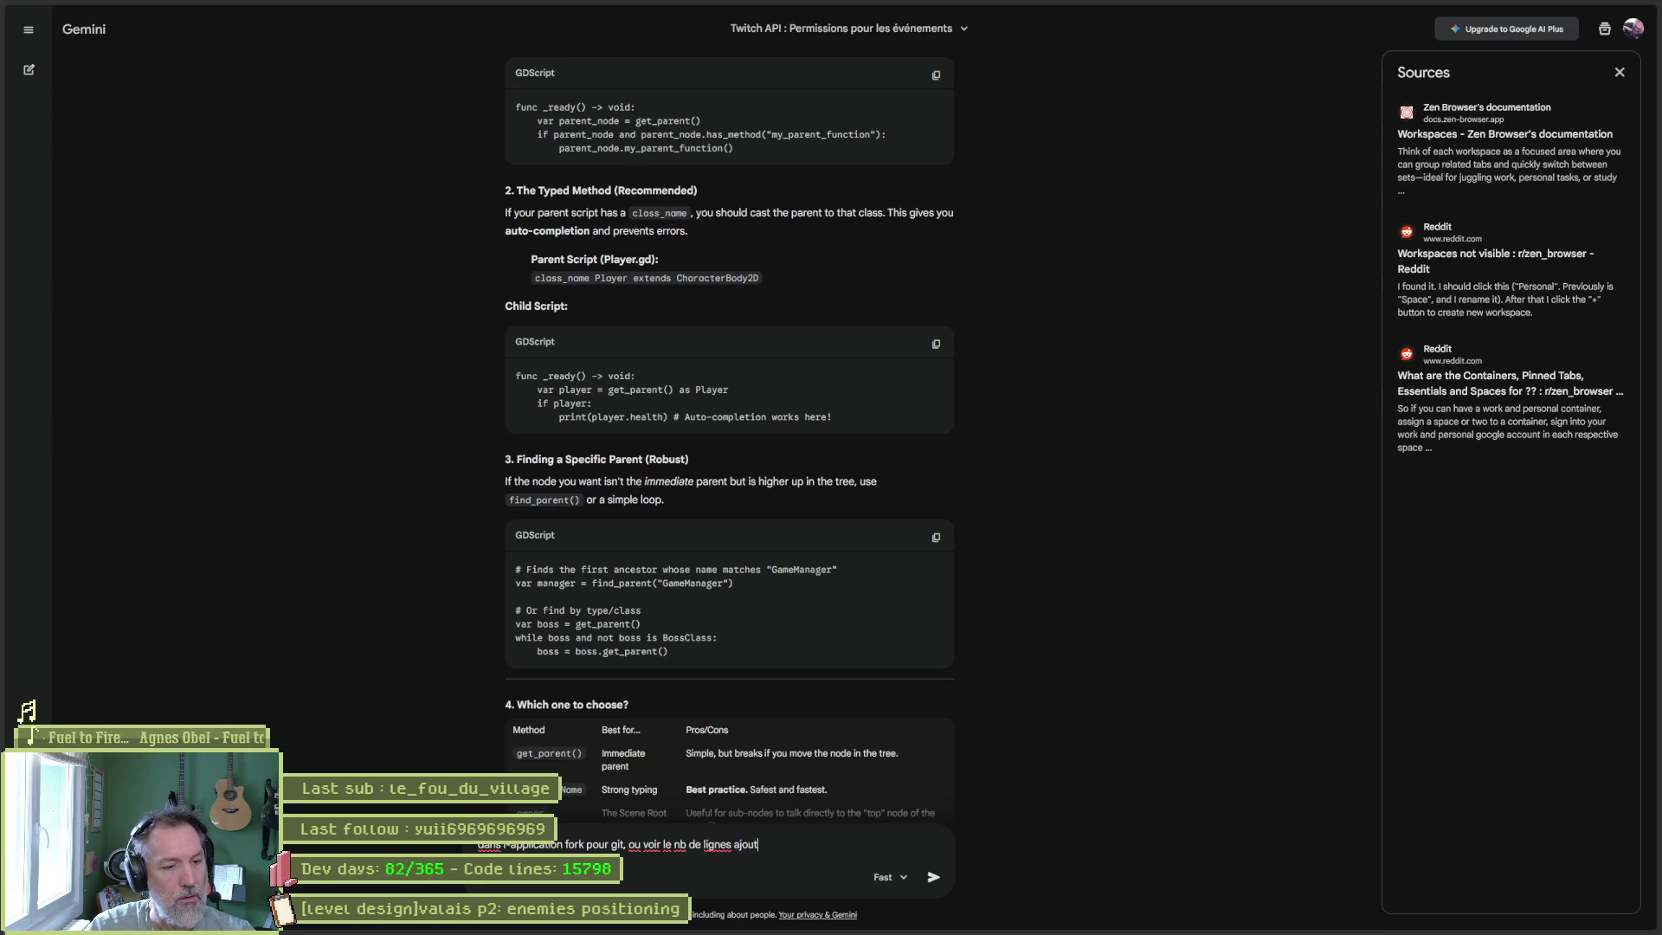
type("ees et supp")
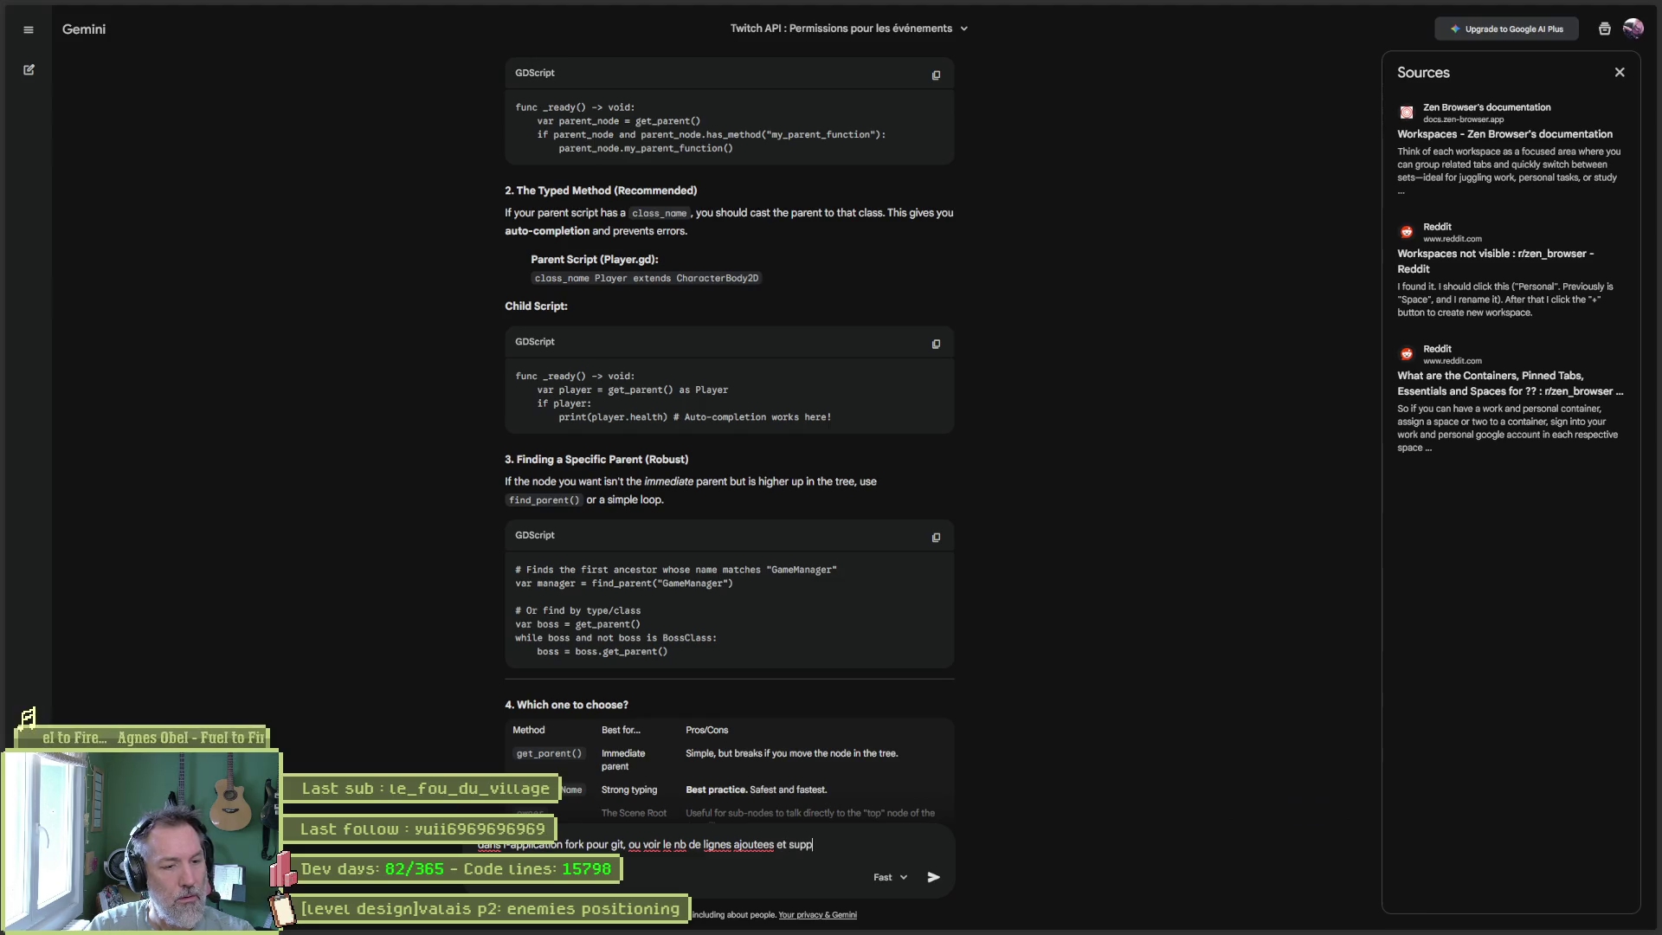
type("rimees sur un commit ?")
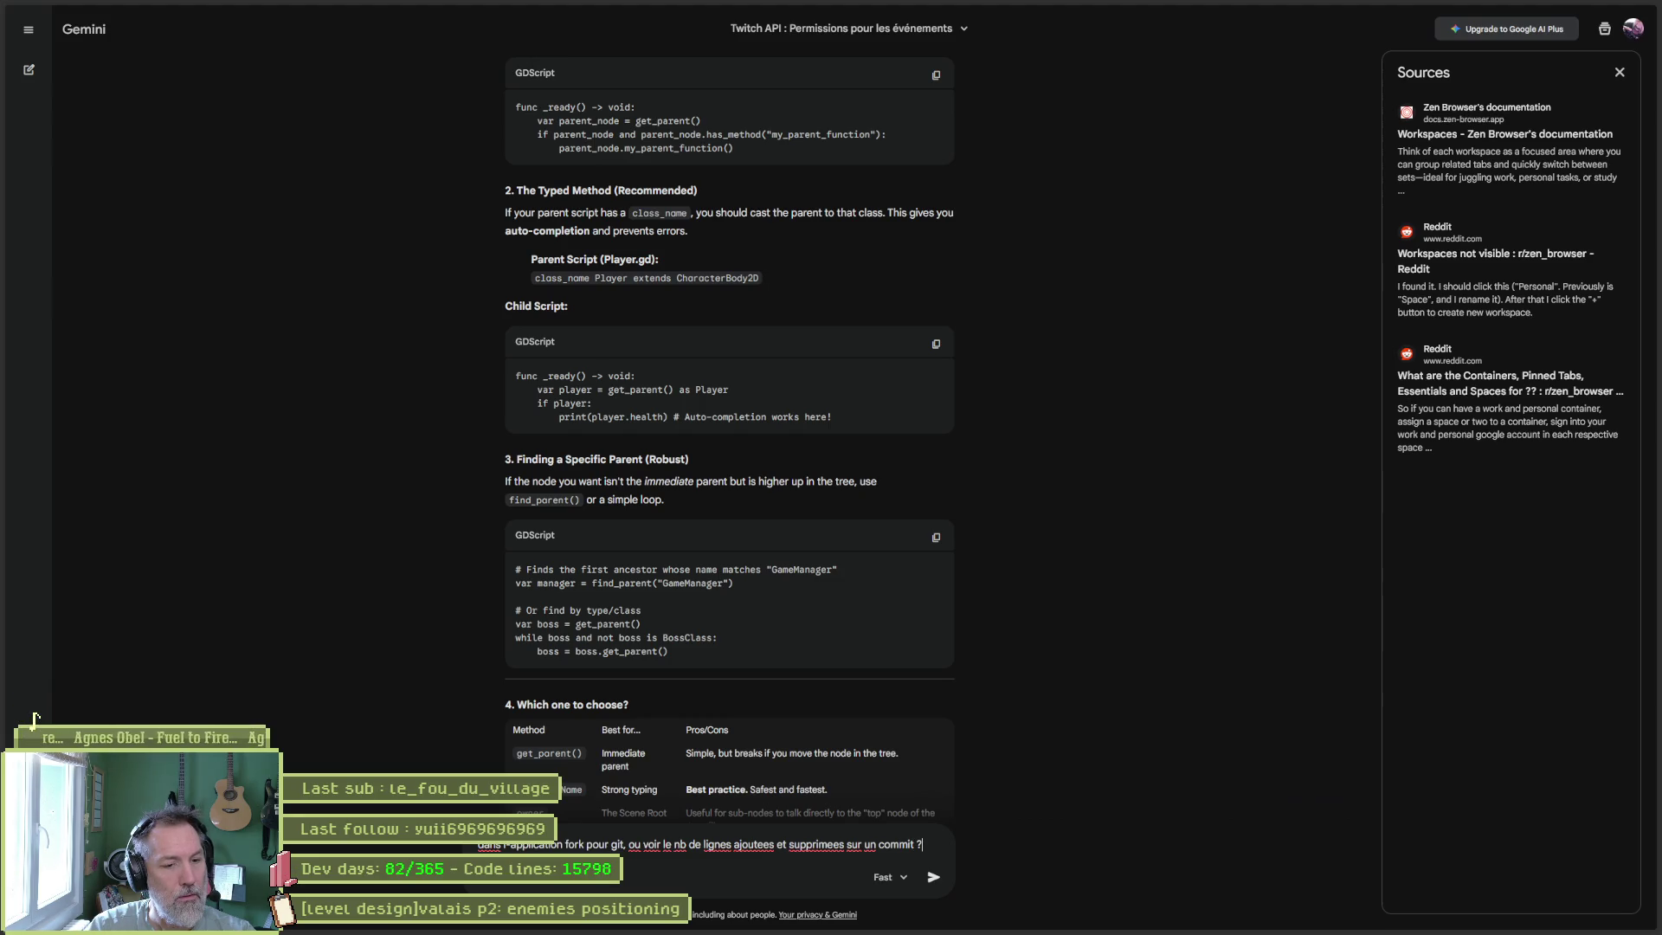
key("Return")
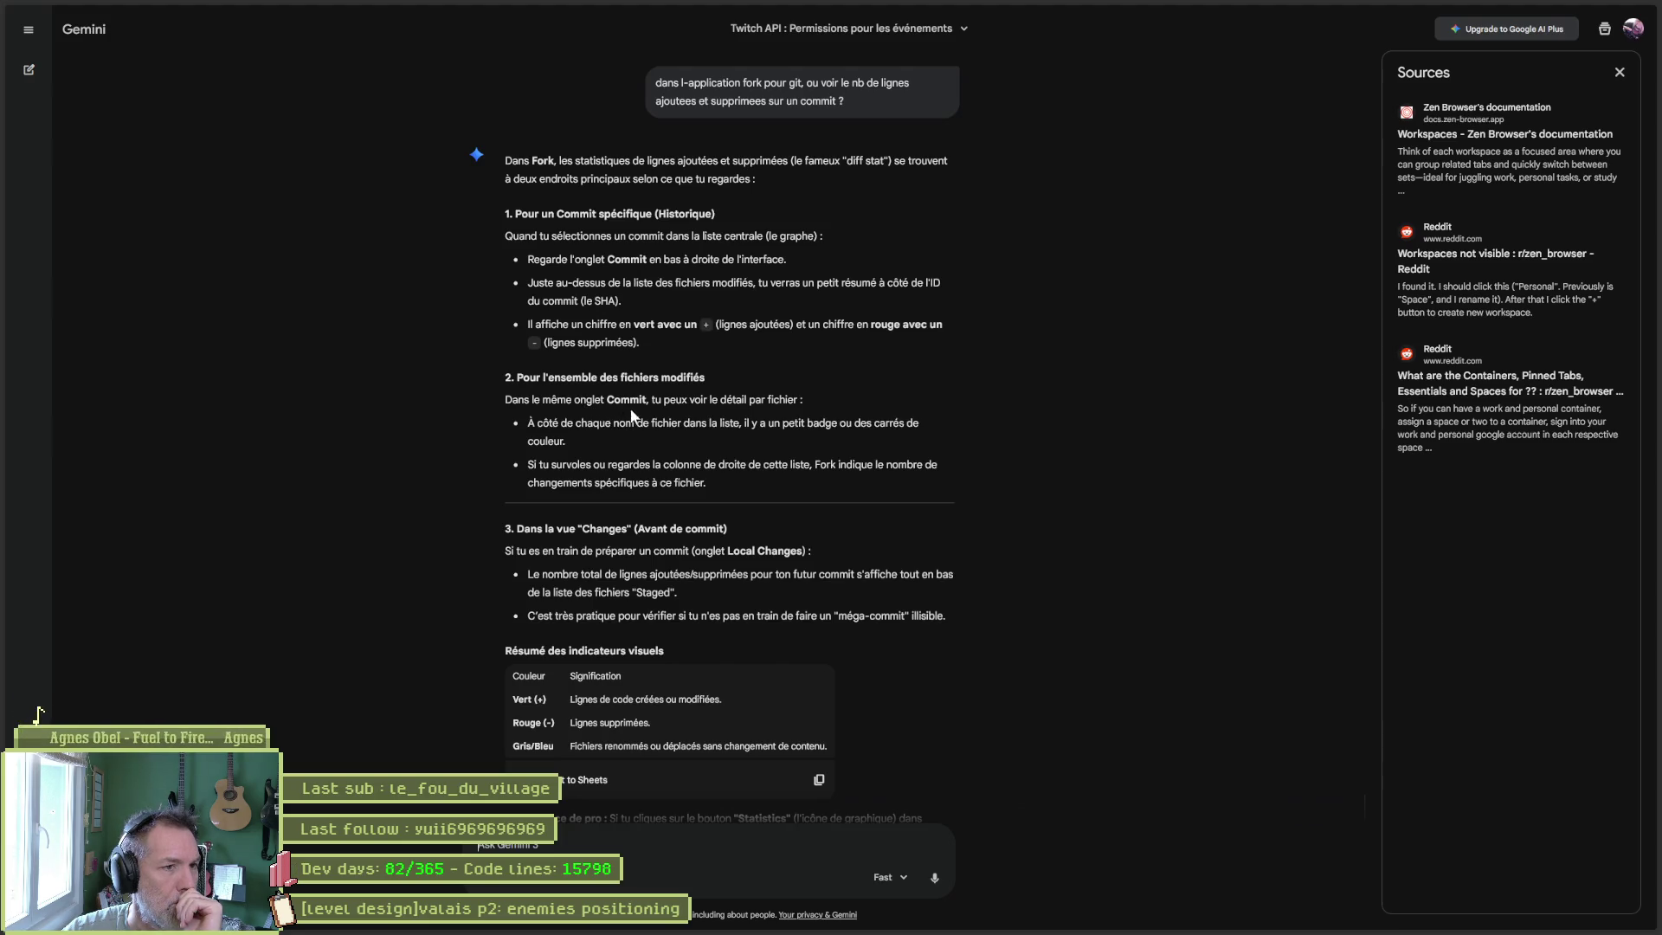
left_click(1589, 12)
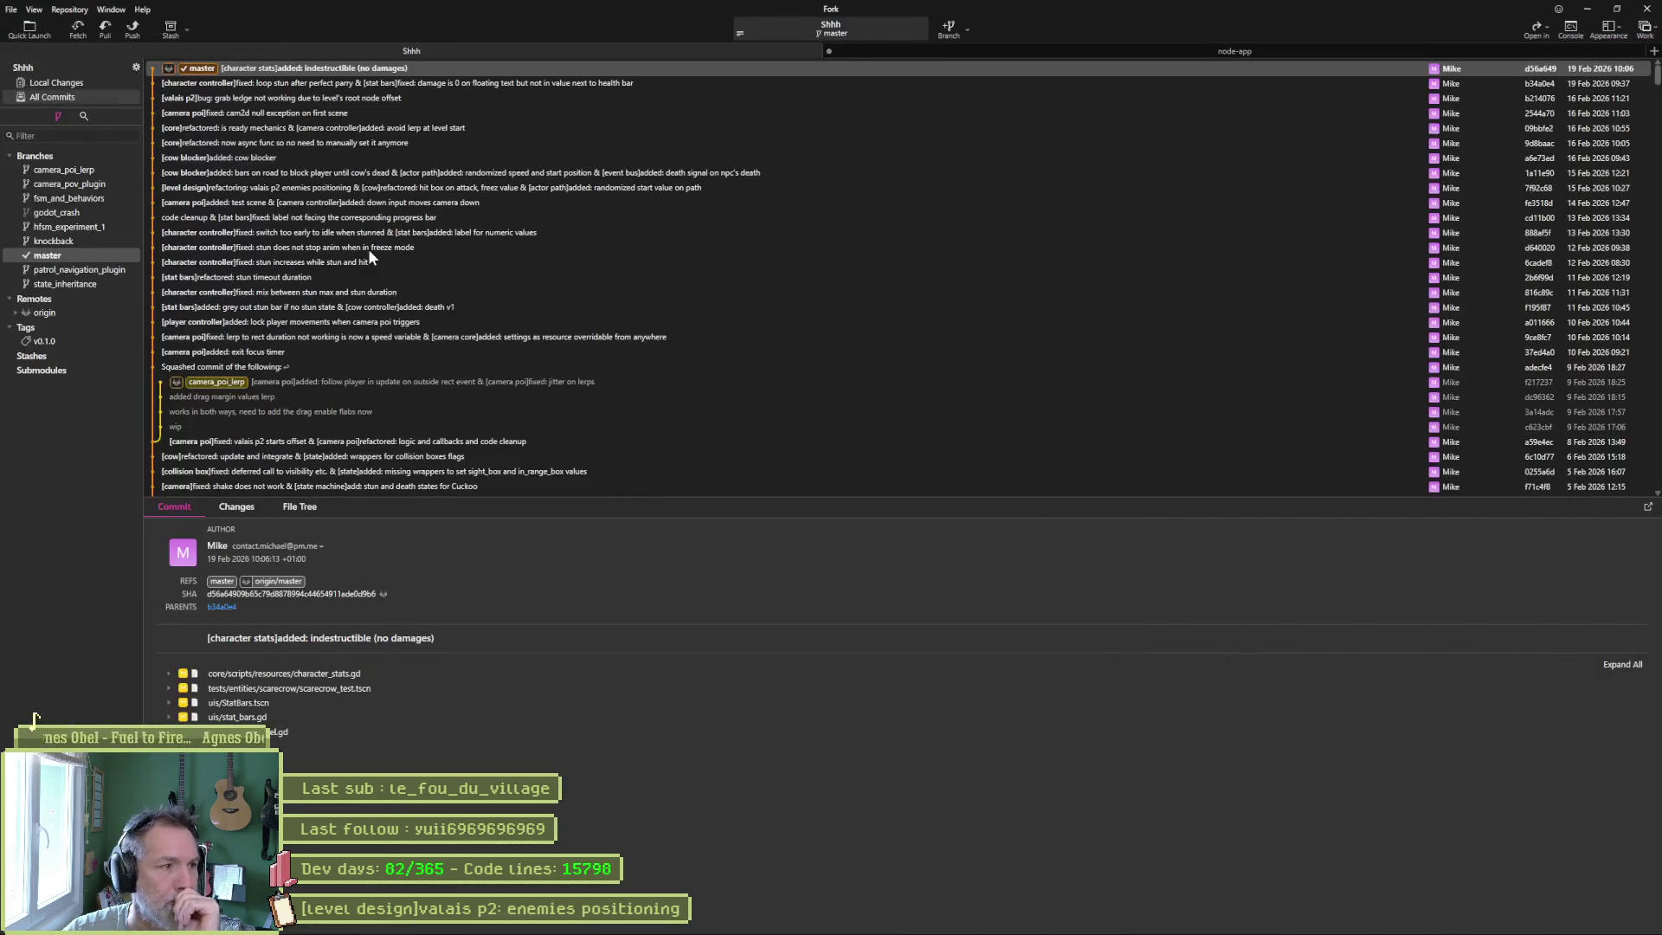
On master, expand and then collapse the character_stats.gd diff of the indestructible commit.
left_click(76, 255)
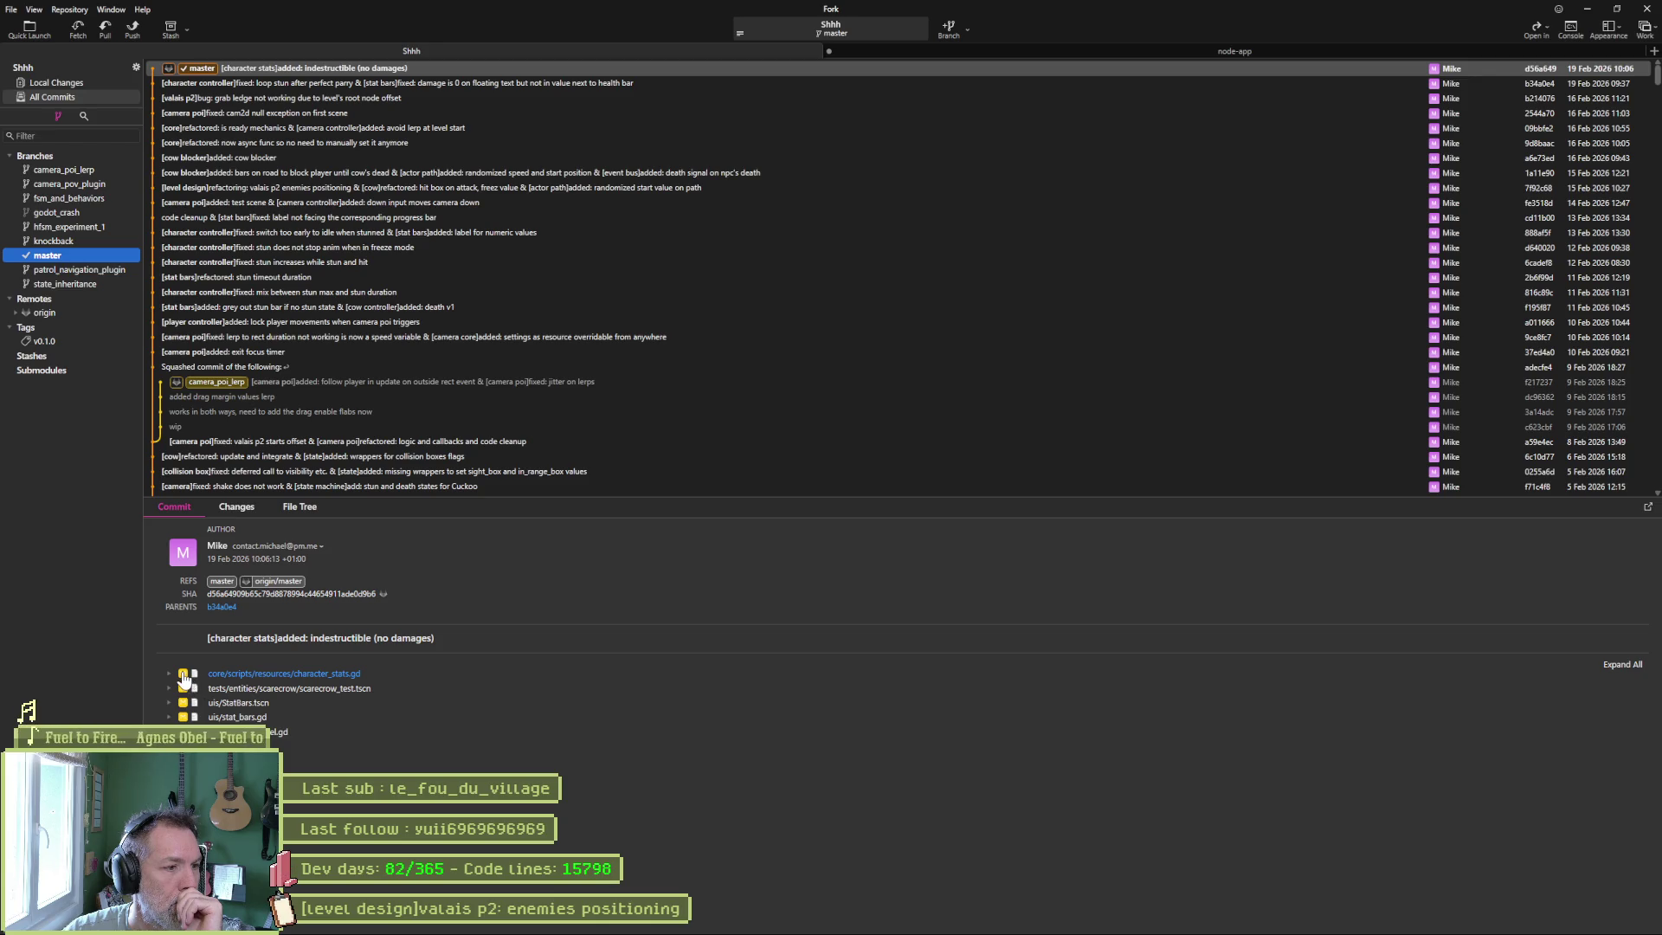
left_click(183, 678)
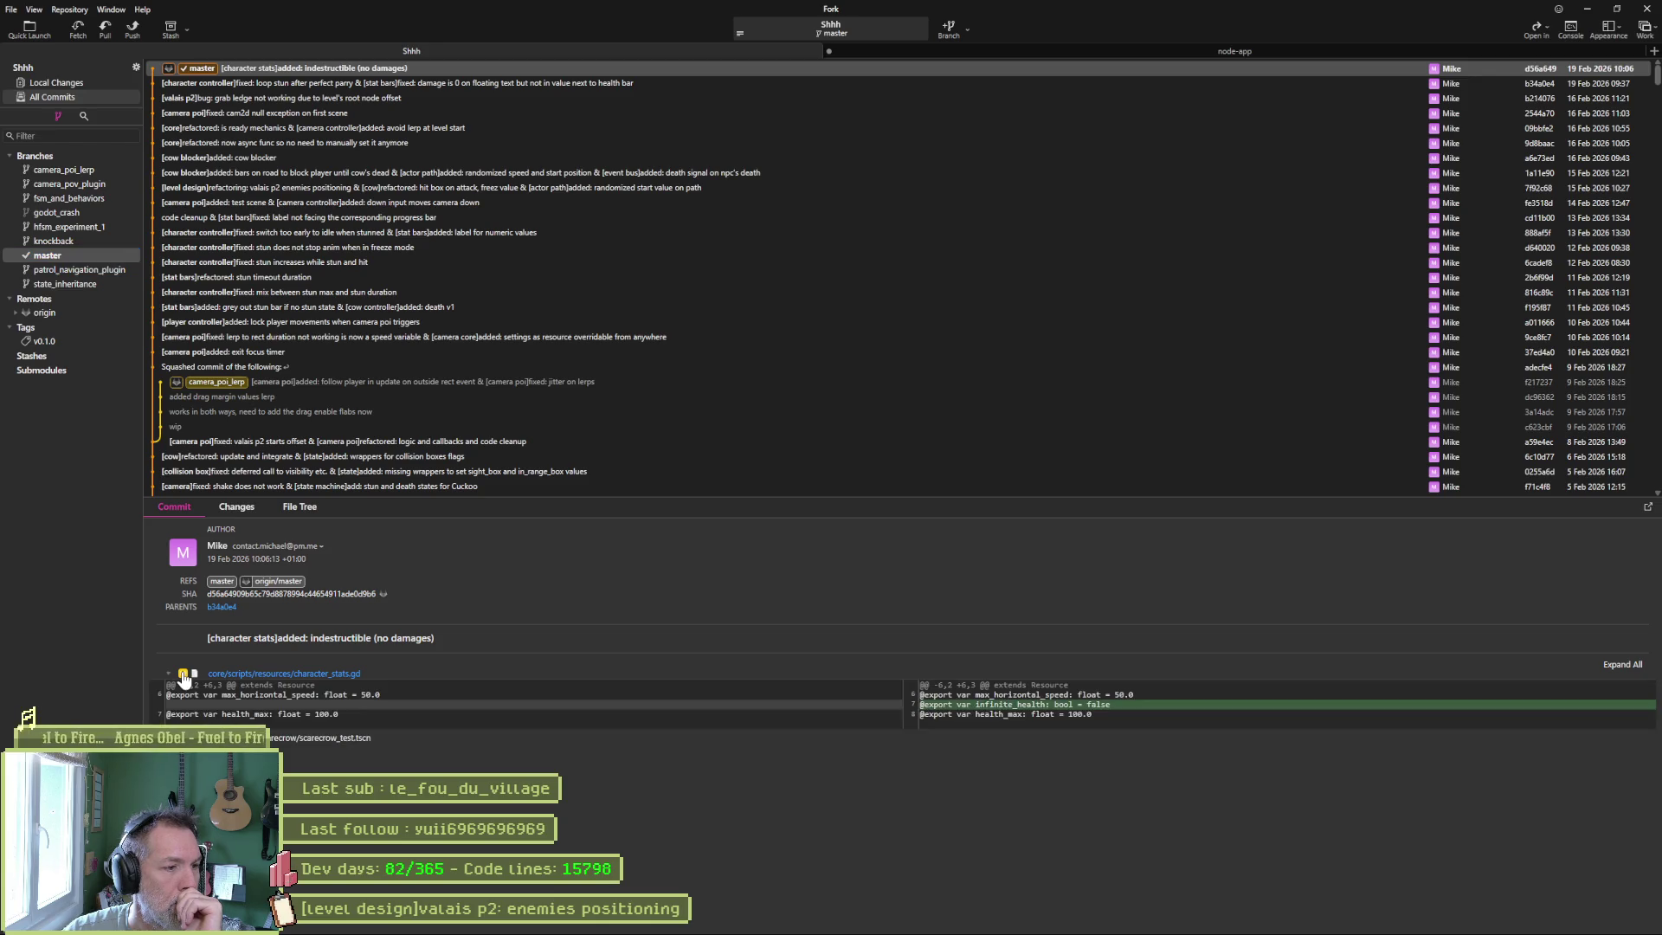
right_click(183, 678)
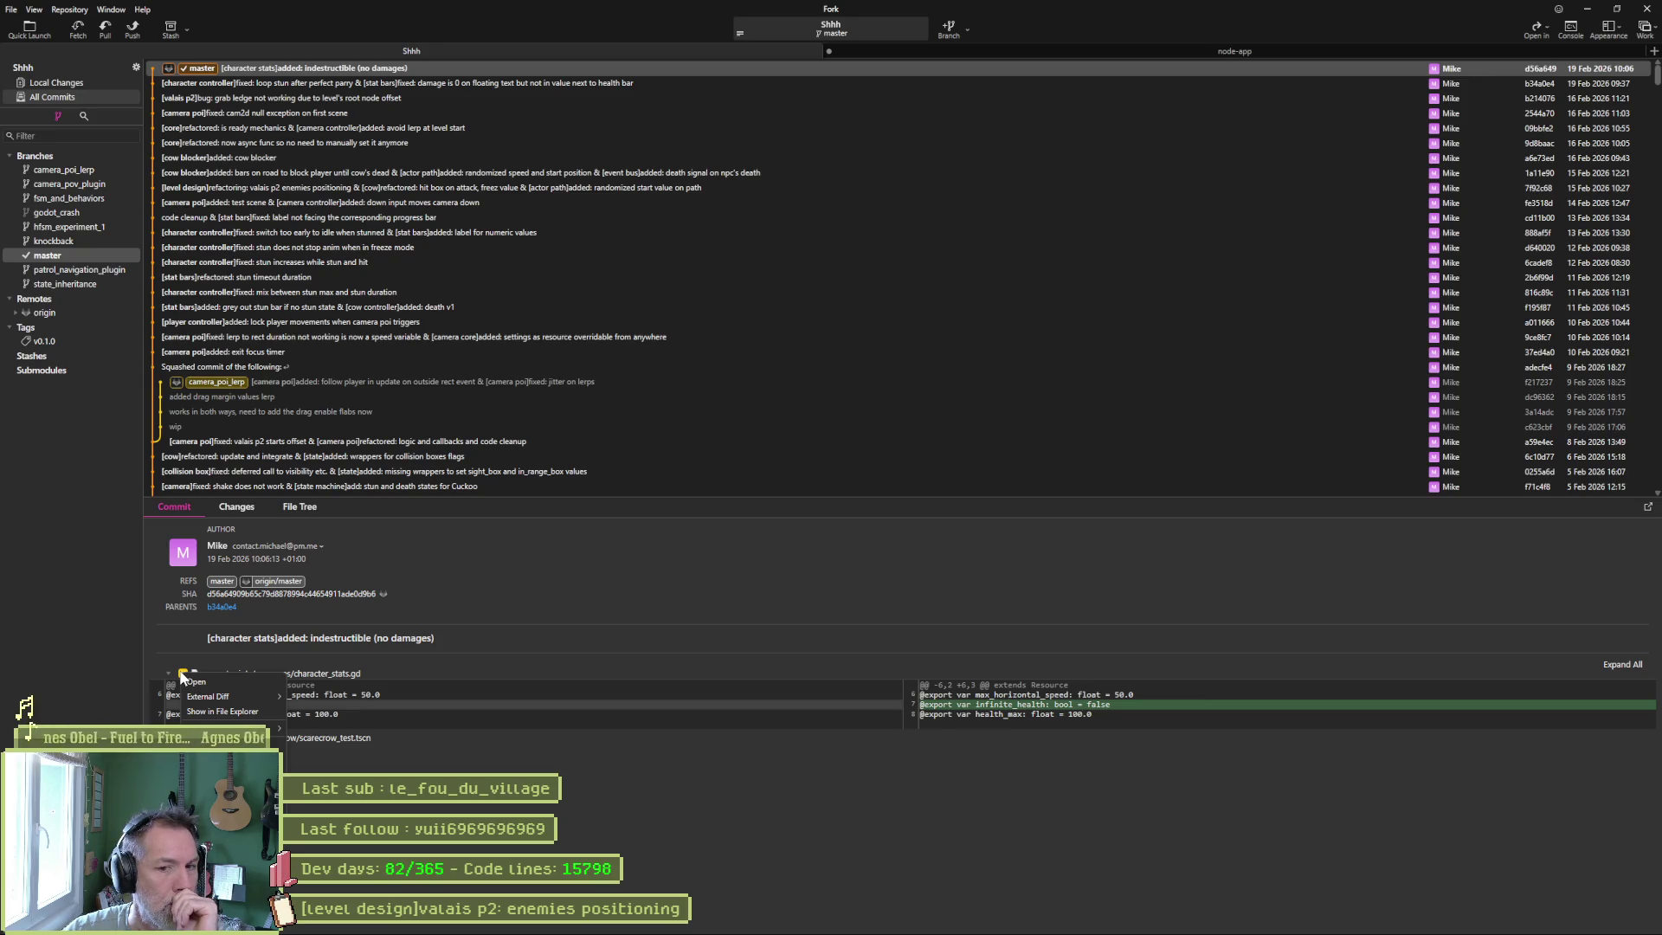
left_click(182, 678)
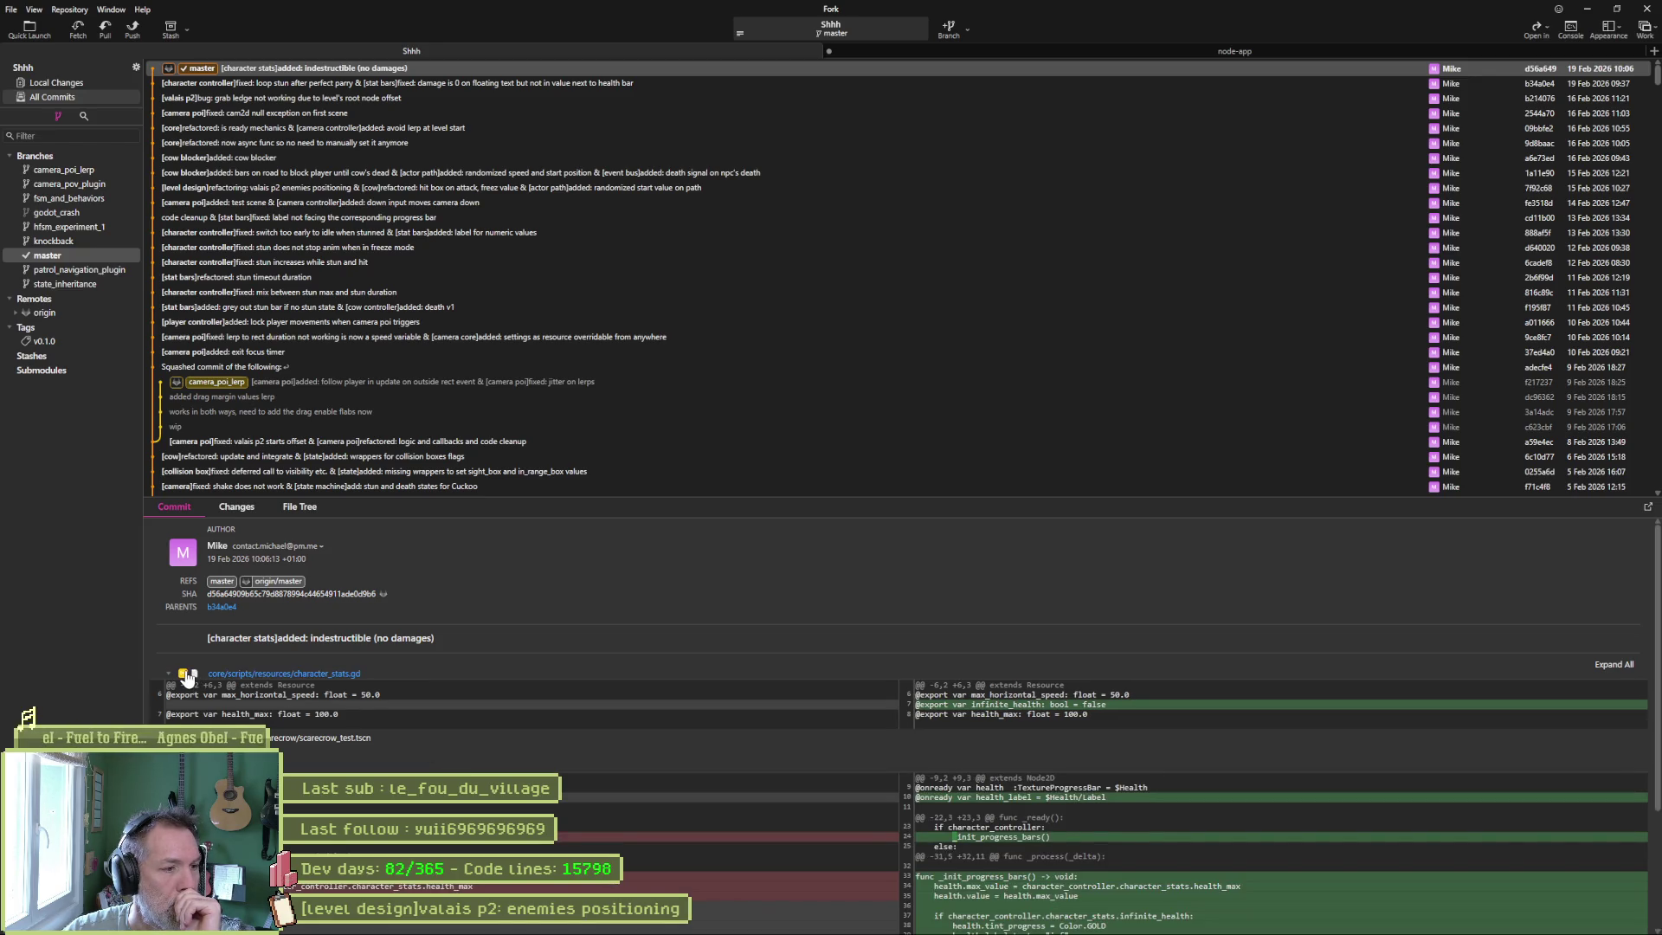
left_click(202, 679)
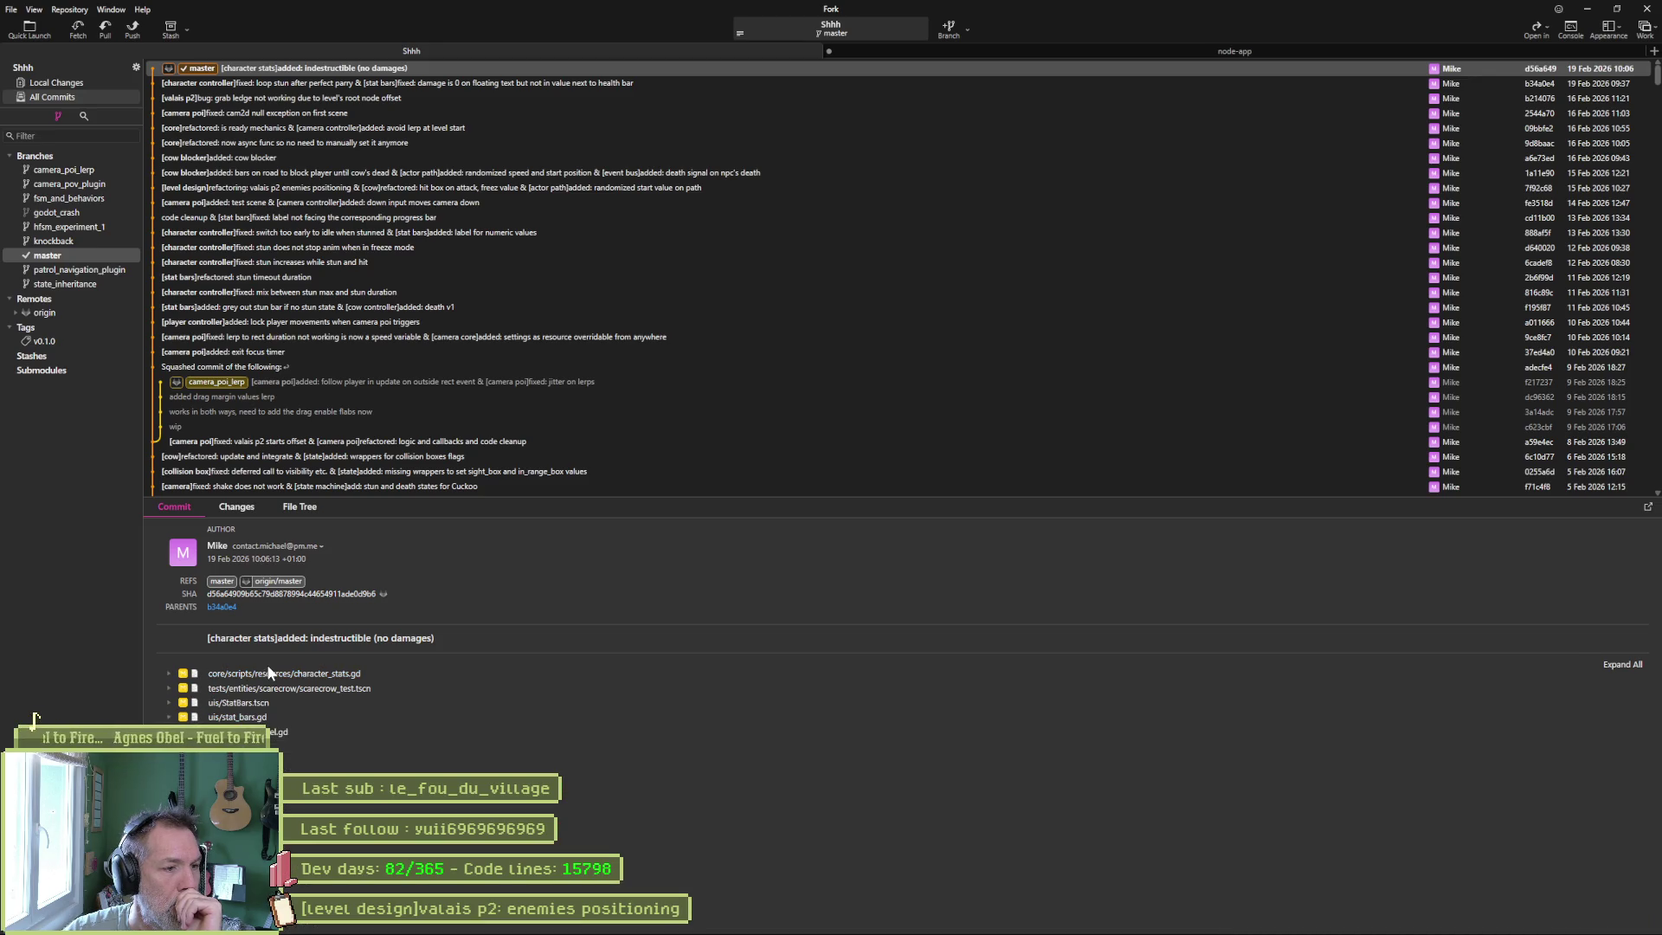
mouse_move(218, 611)
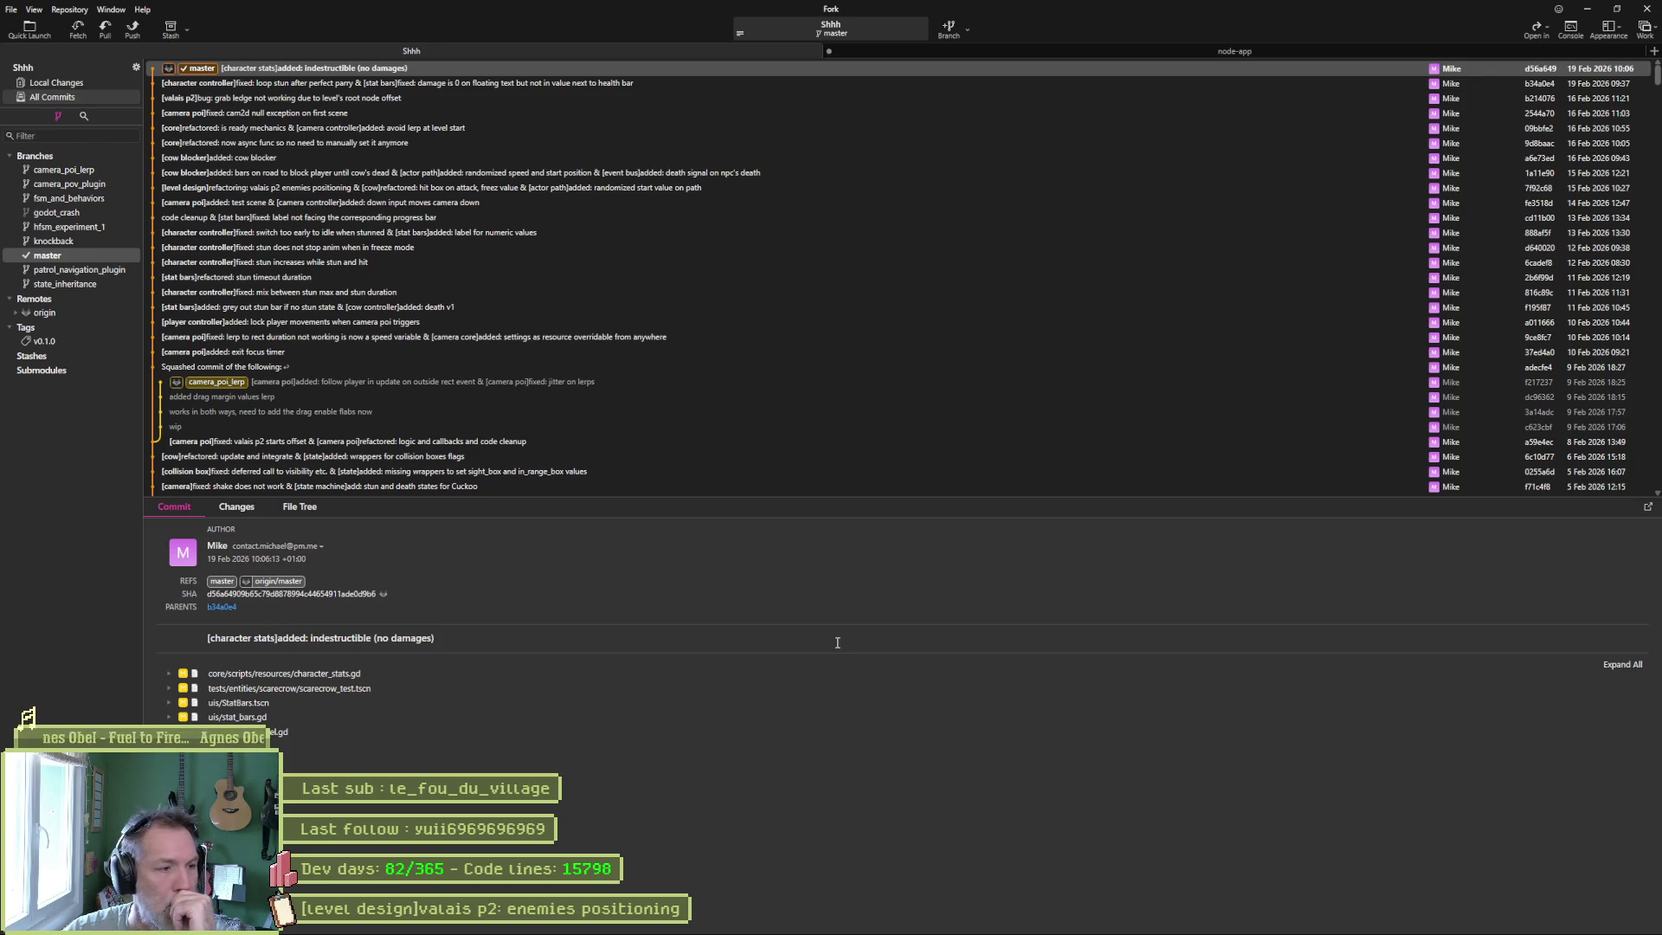
Check Gemini's answer, then bring up the file actions for character_stats.gd.
key("alt+Tab")
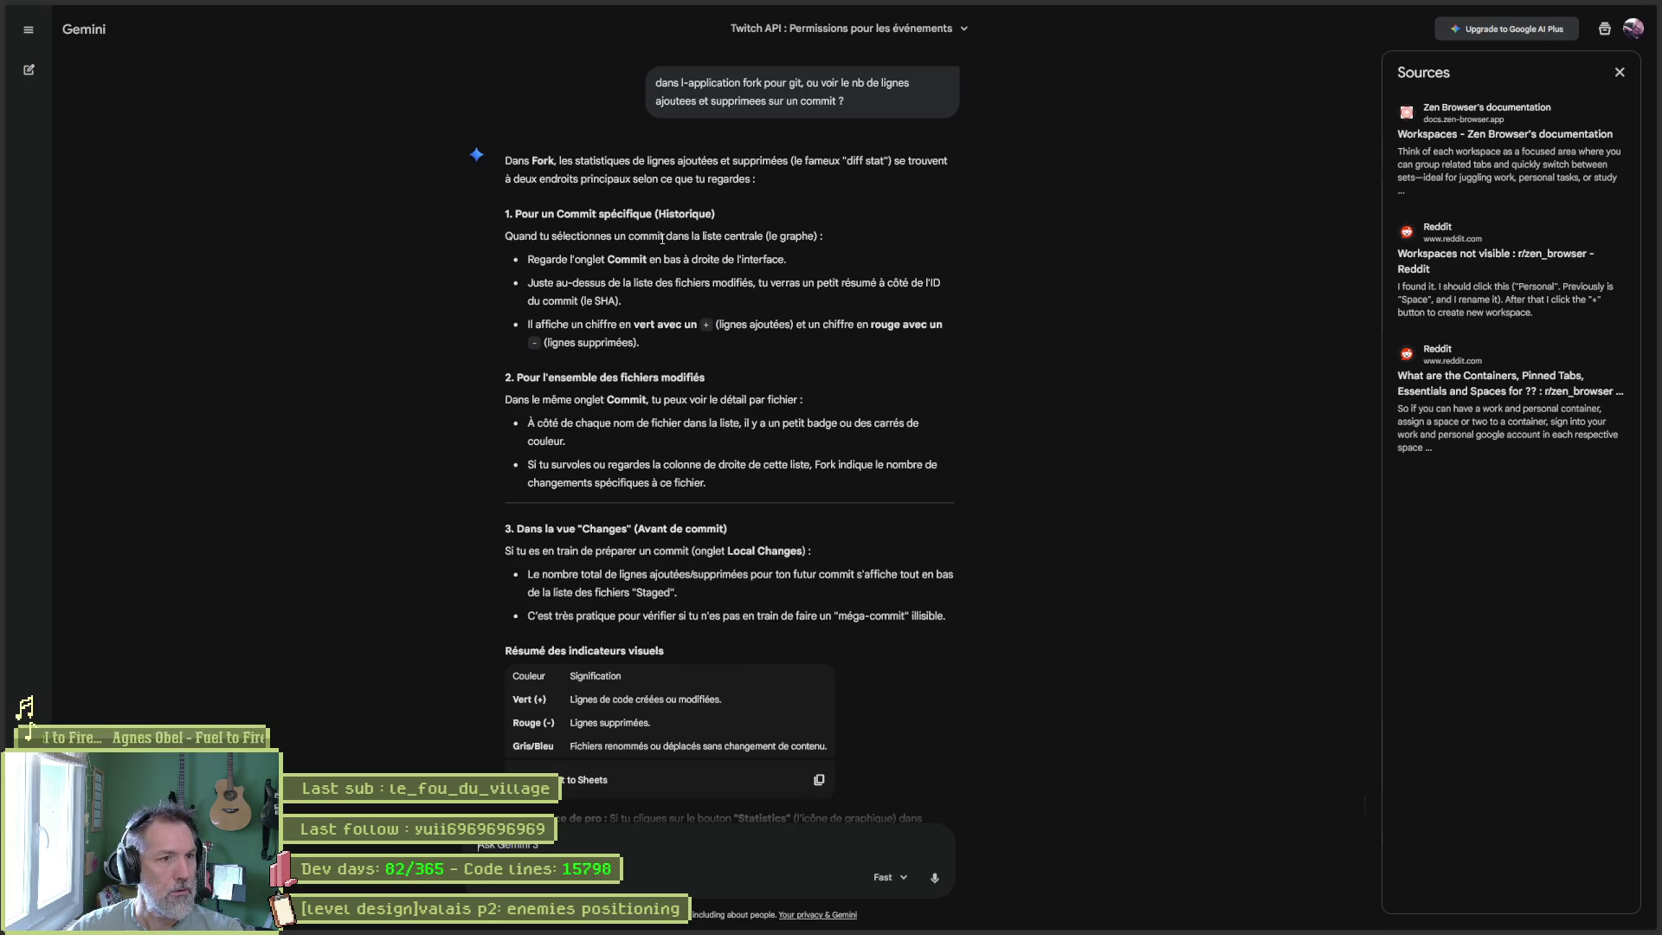
key("alt+Tab")
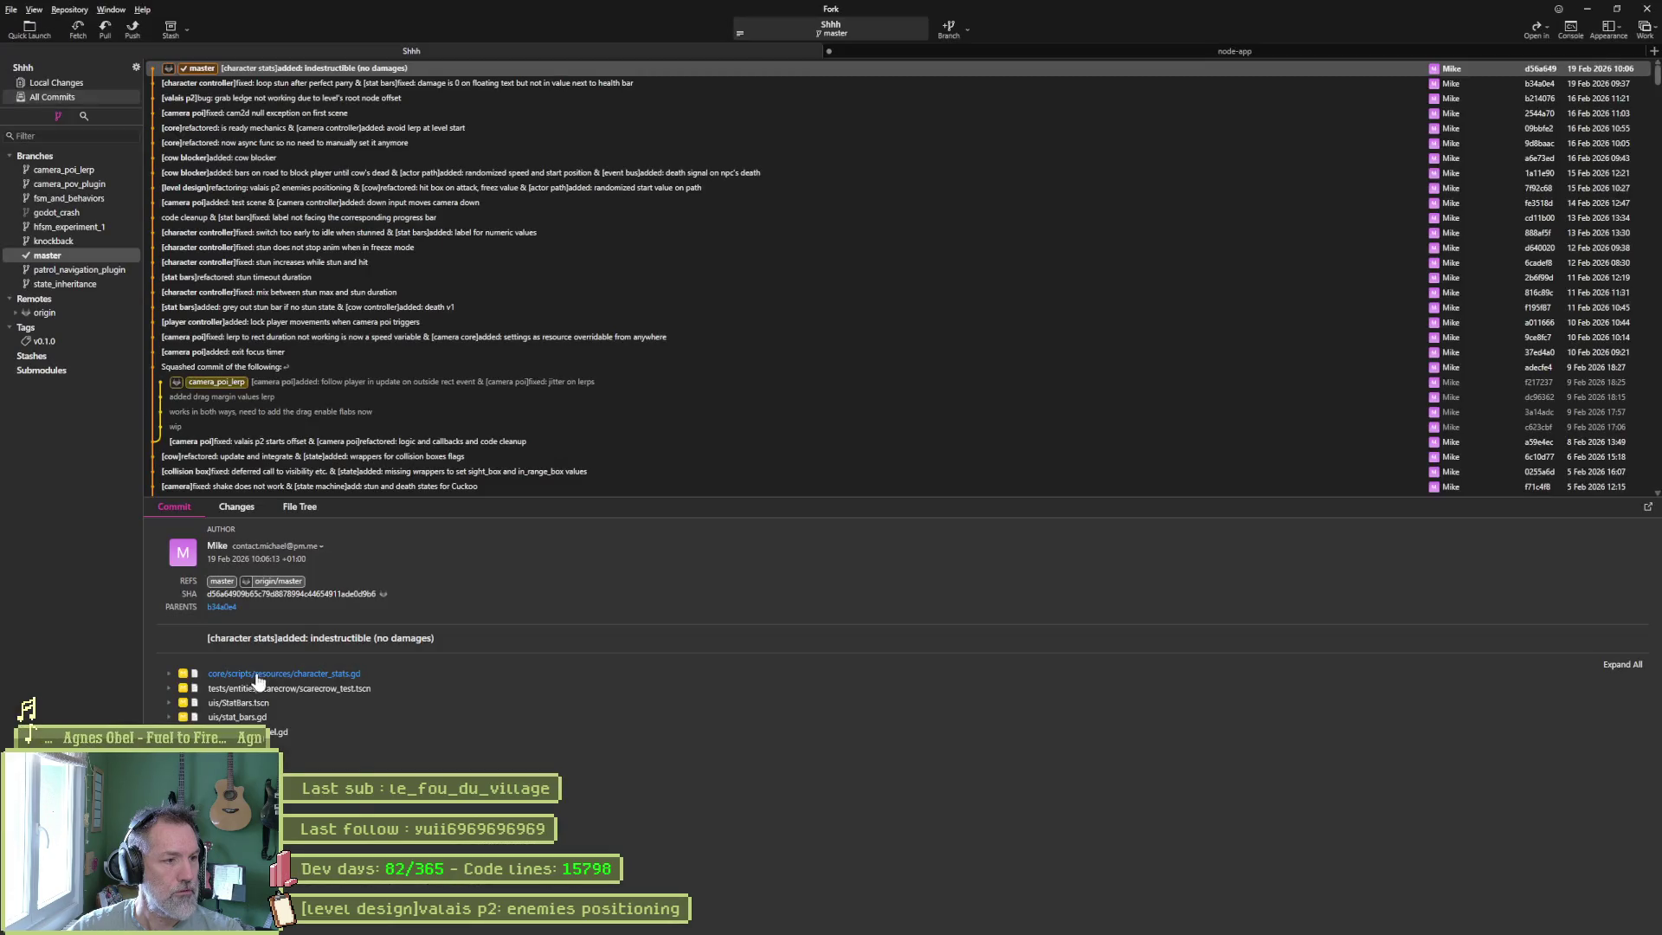
right_click(258, 677)
mouse_move(346, 697)
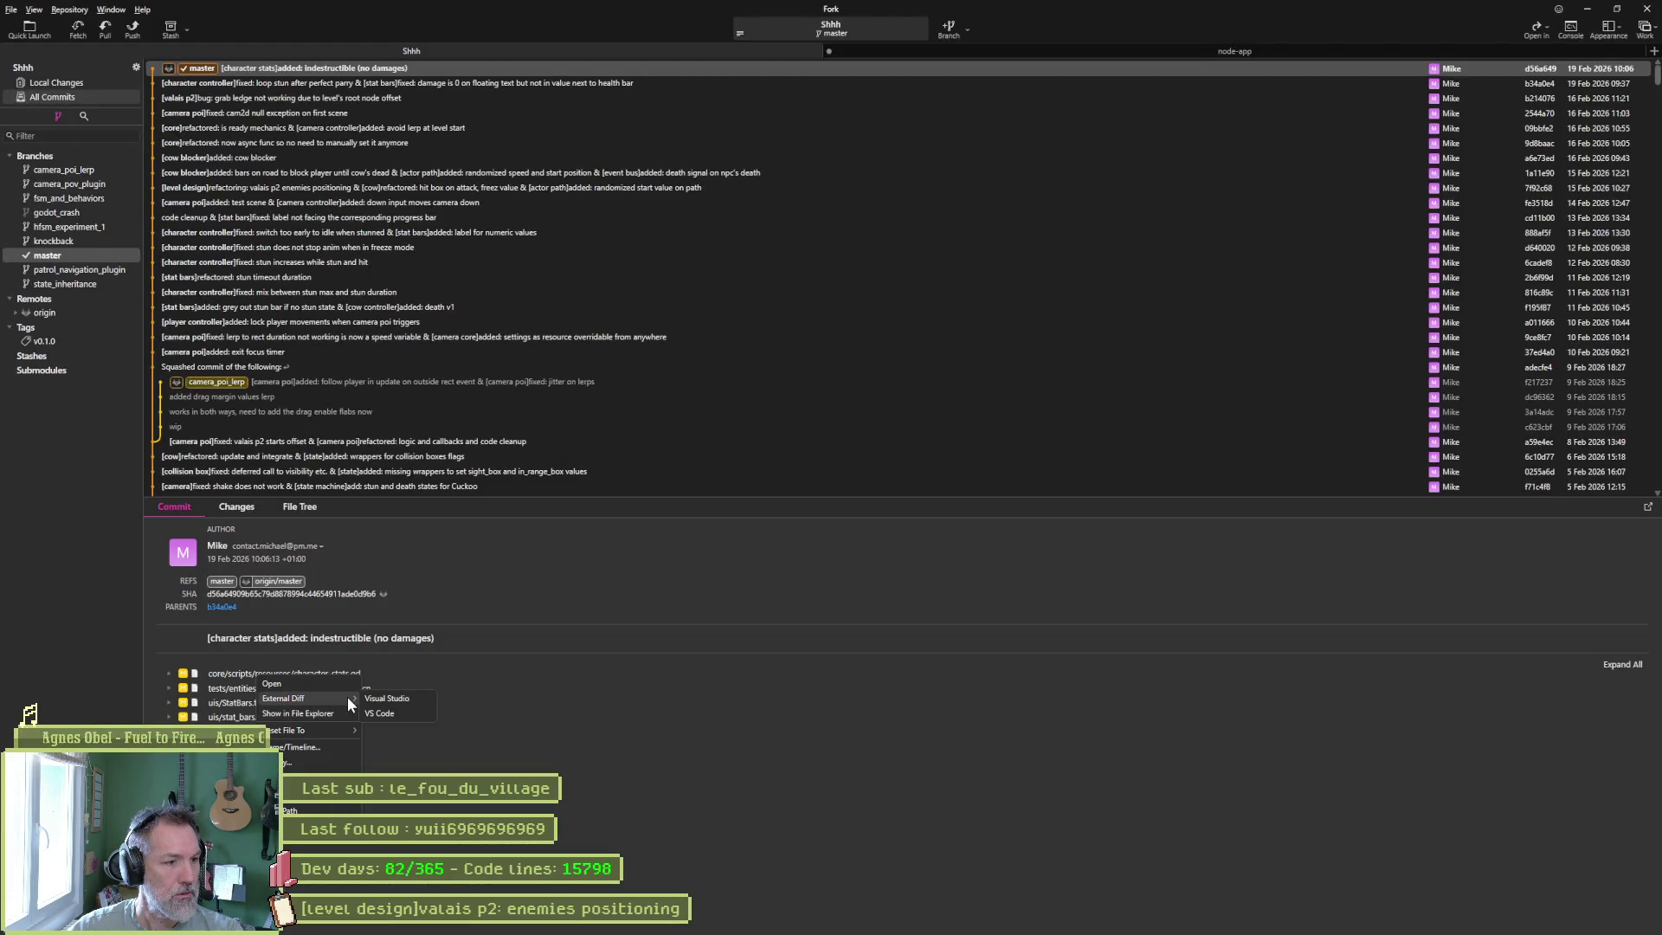
left_click(343, 763)
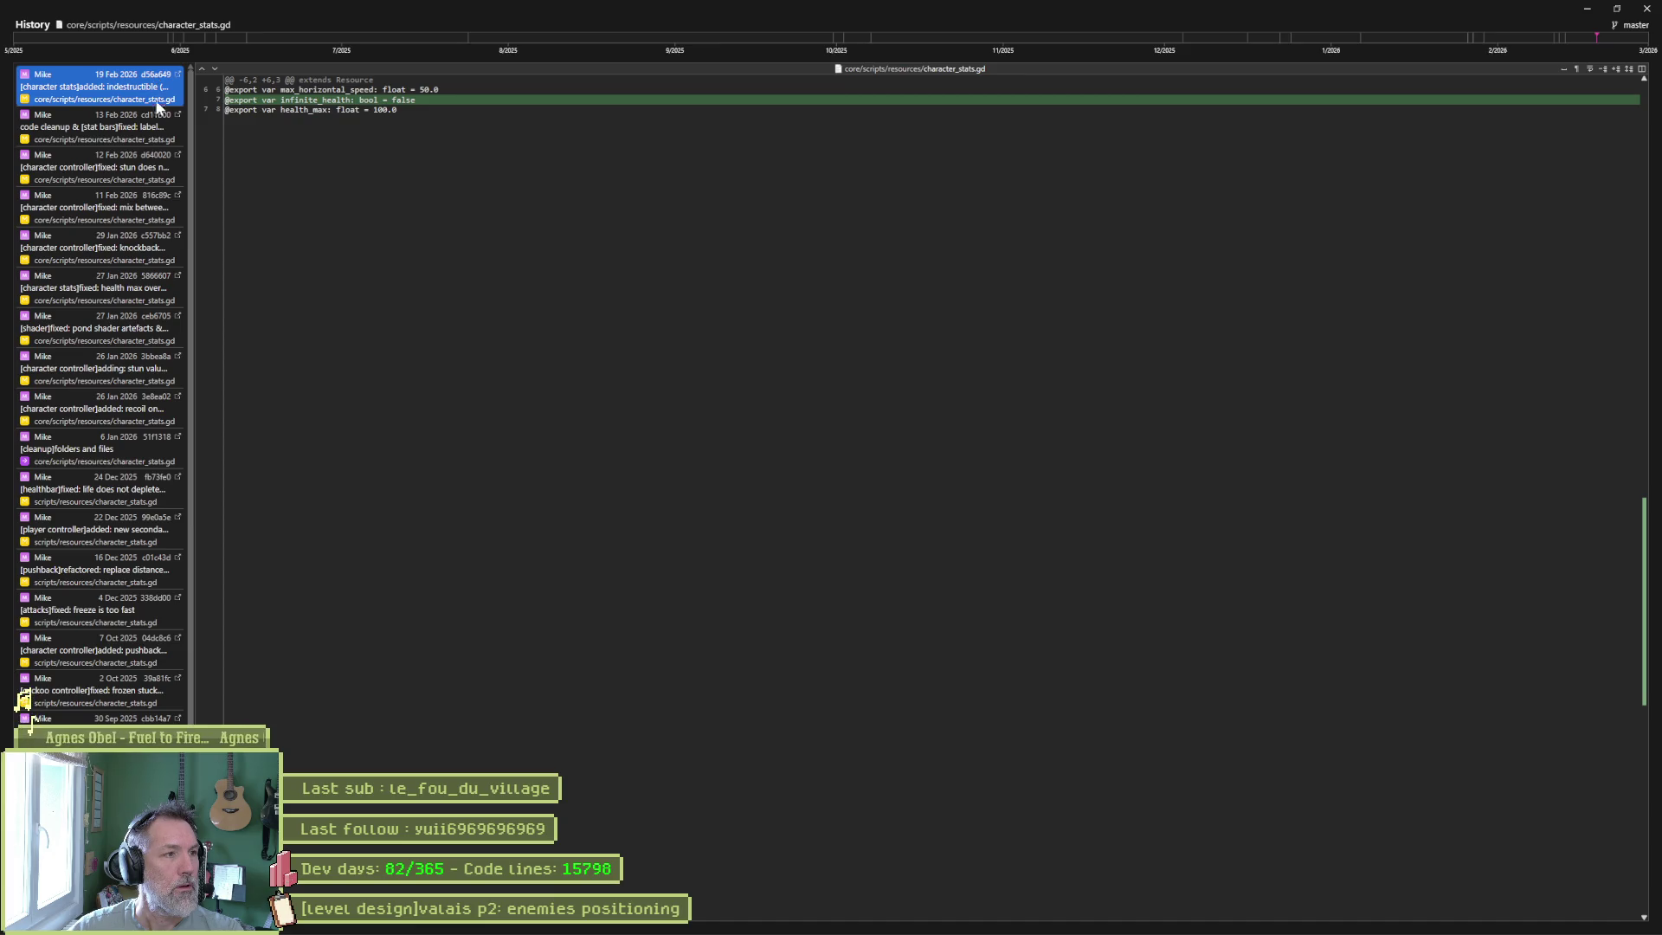
key("Down")
key("Down")
key("Down")
key("Down")
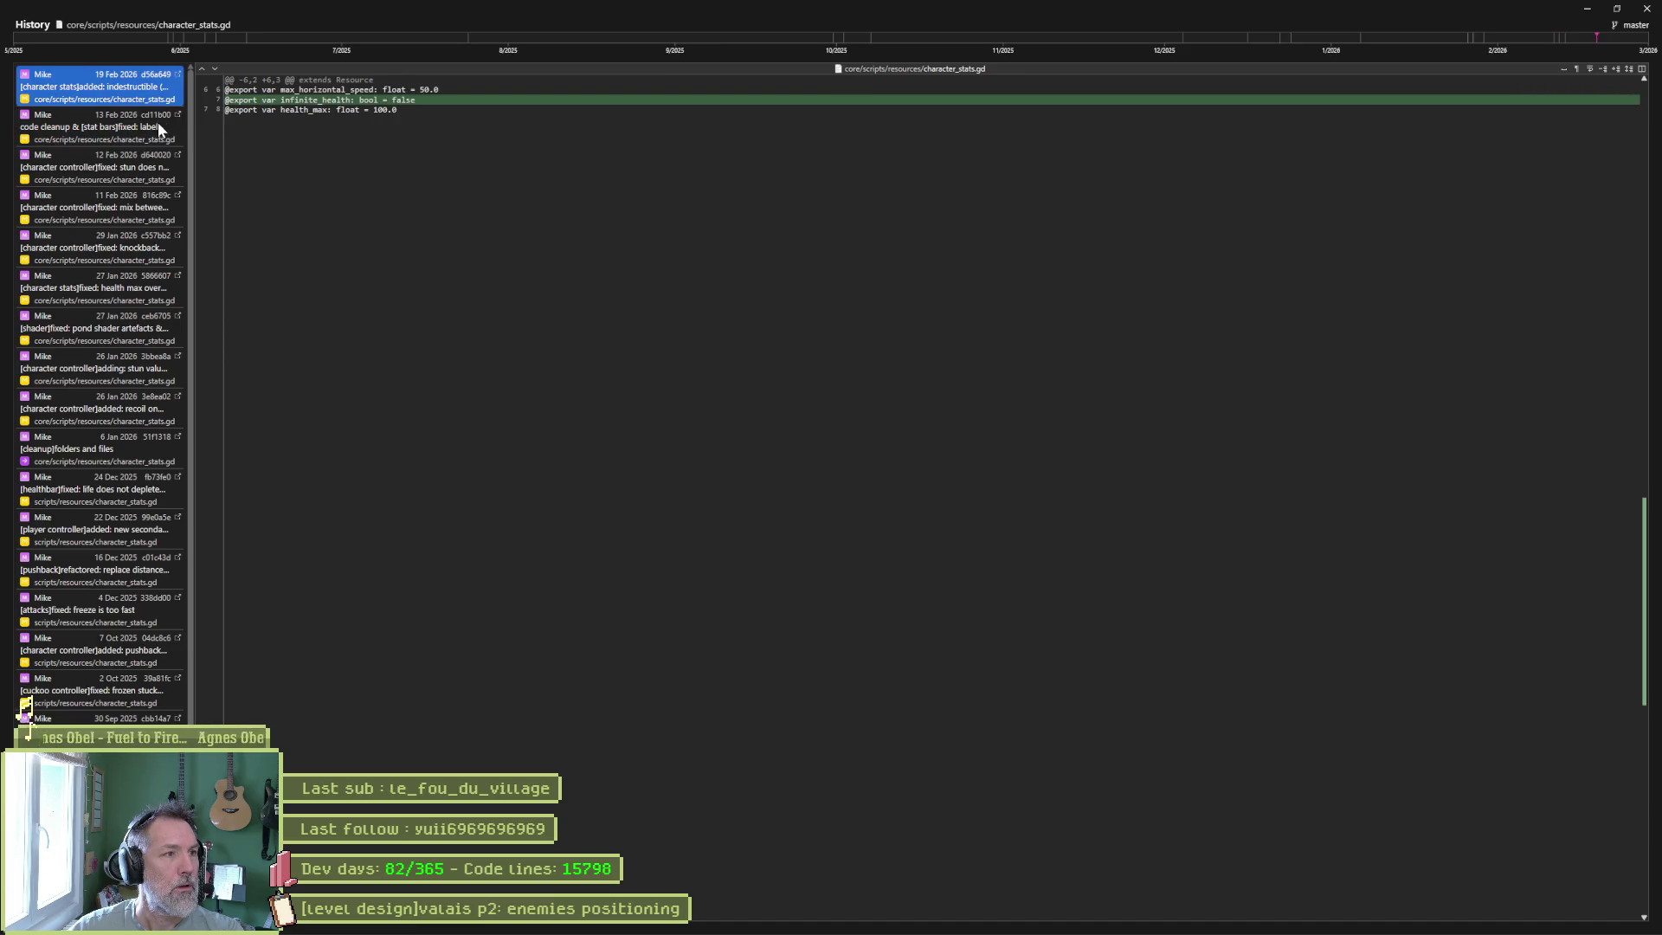
left_click(127, 96)
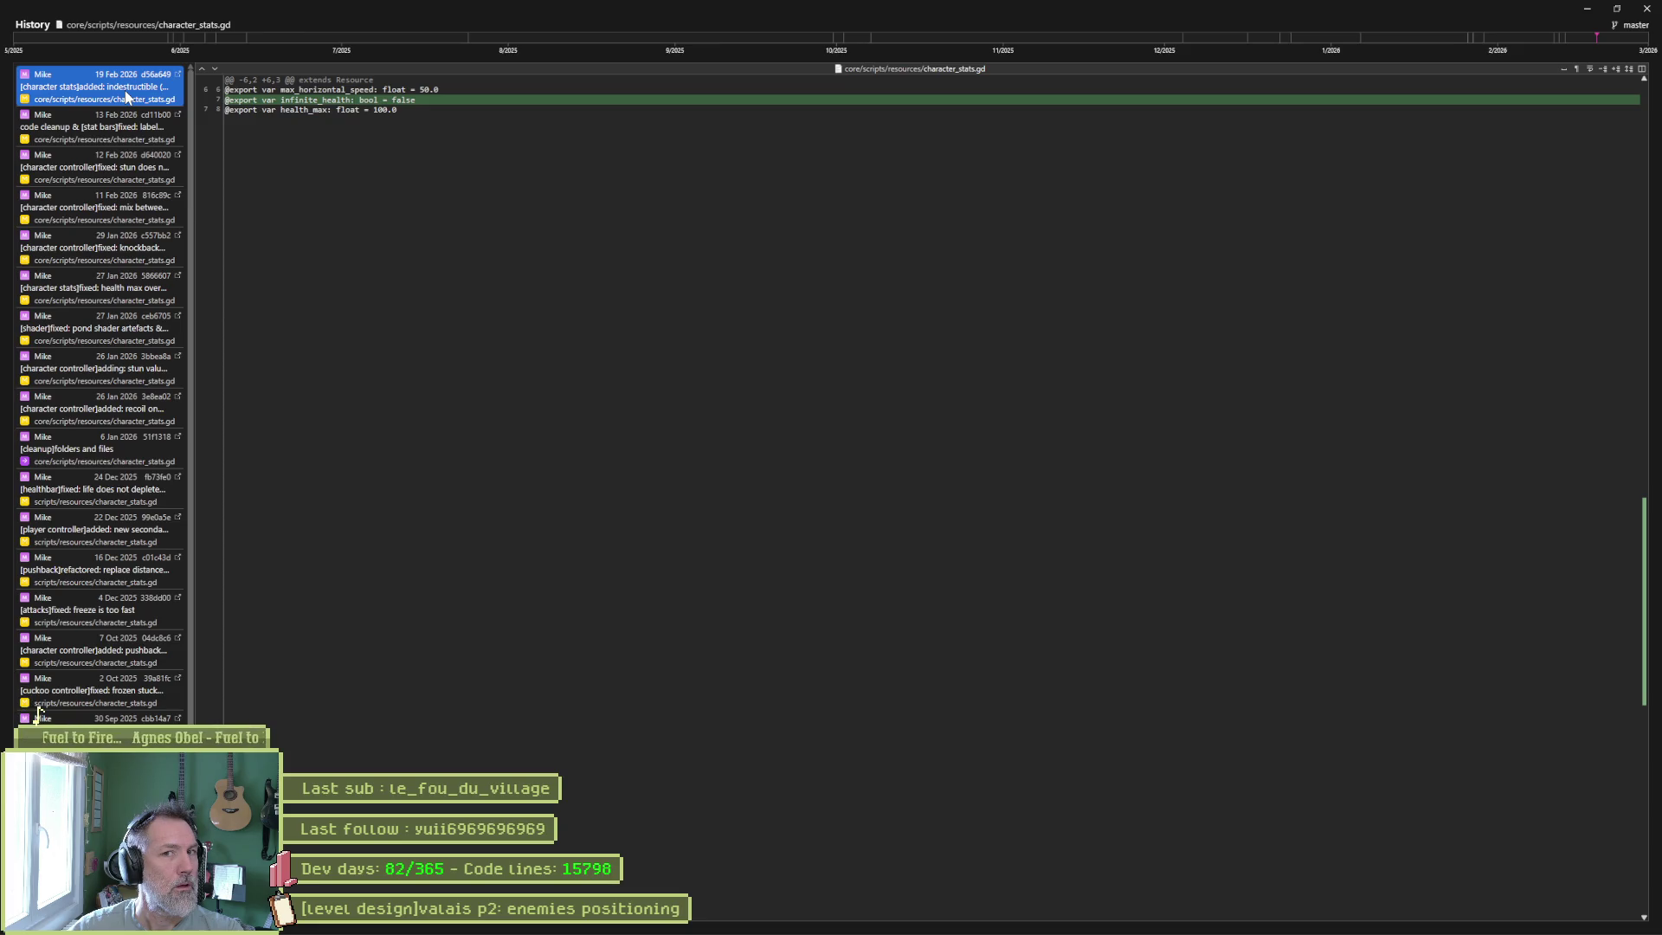
right_click(128, 95)
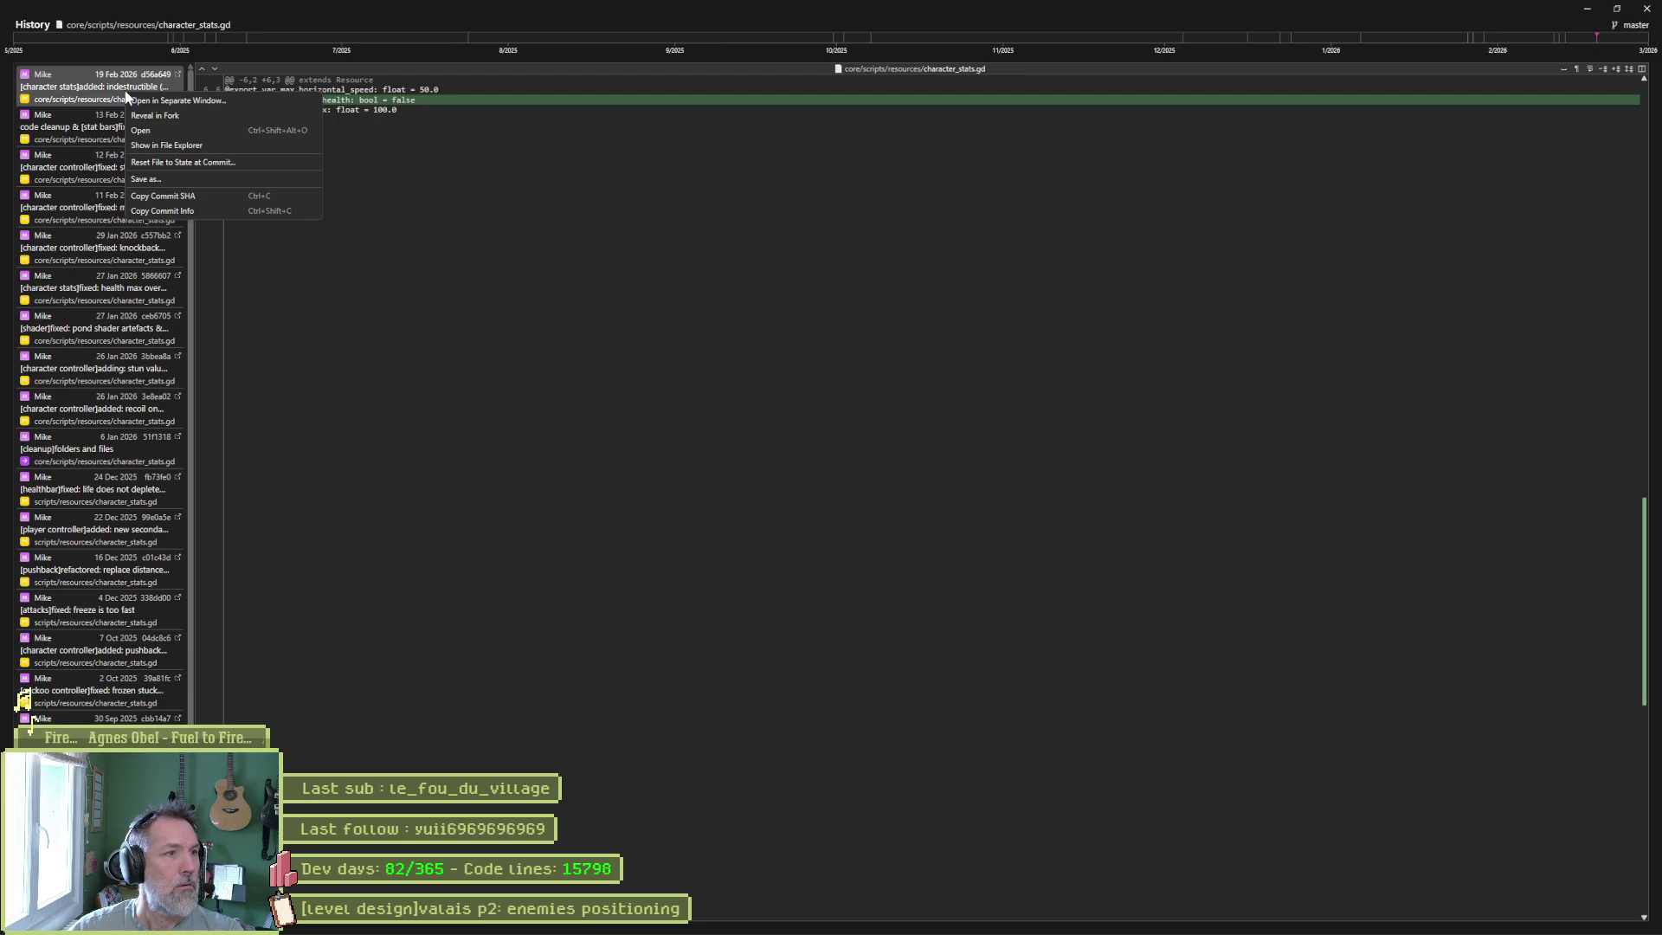
left_click(578, 217)
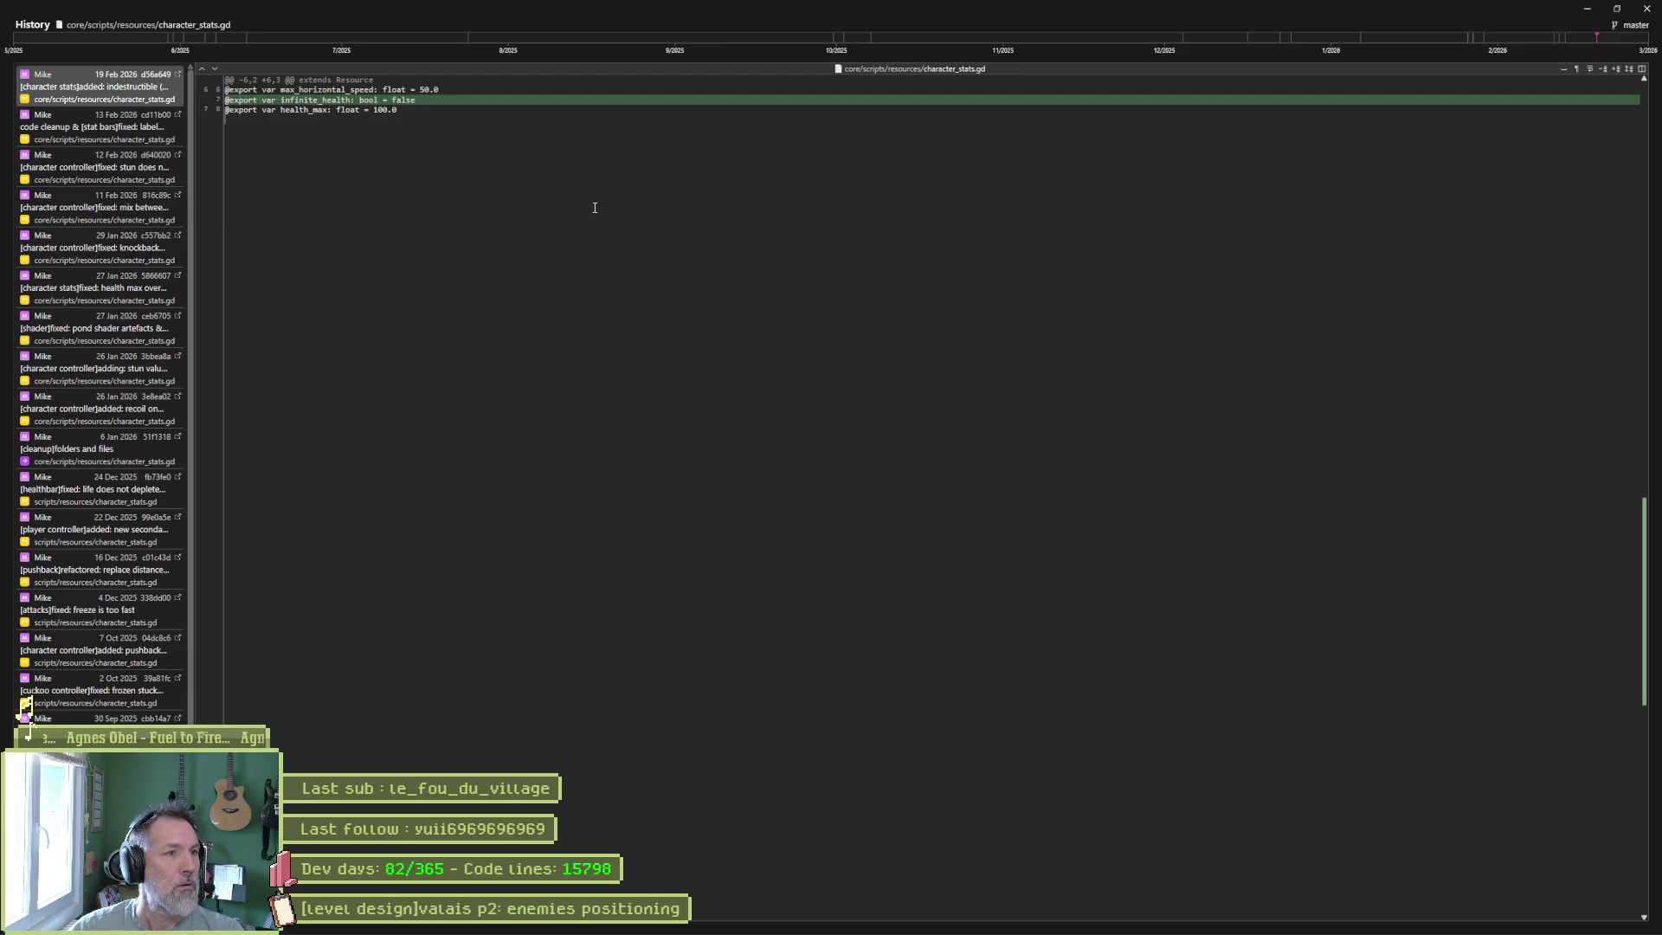
left_click(1646, 8)
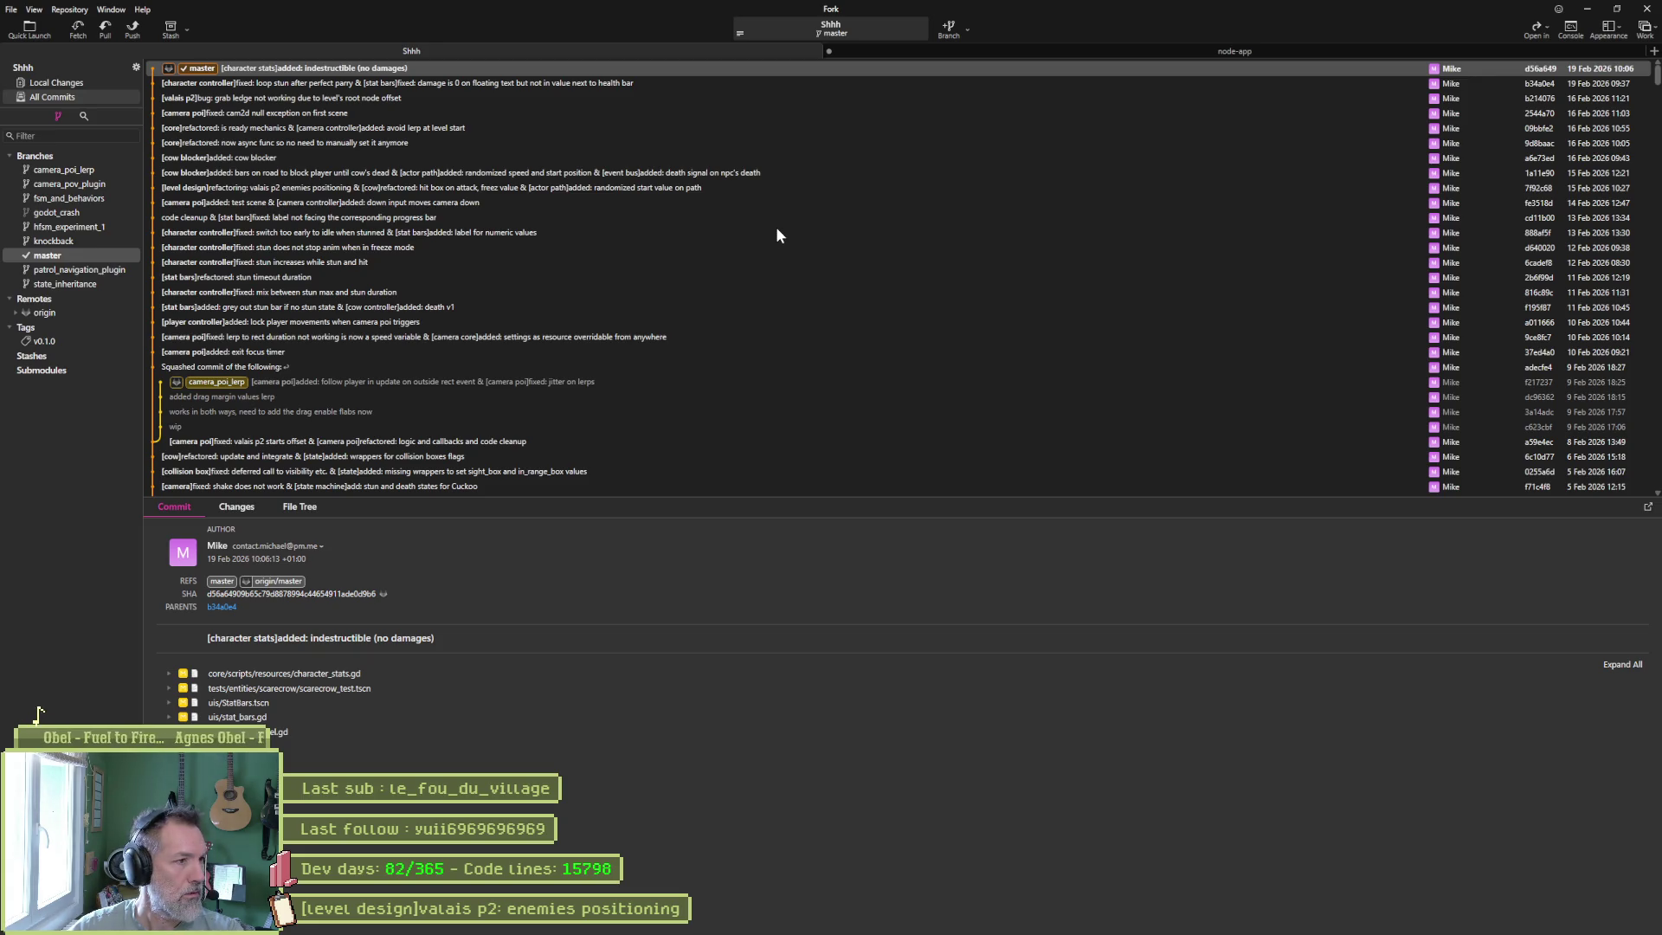
From Fork's menus, open Preferences on the General settings page.
mouse_move(752, 930)
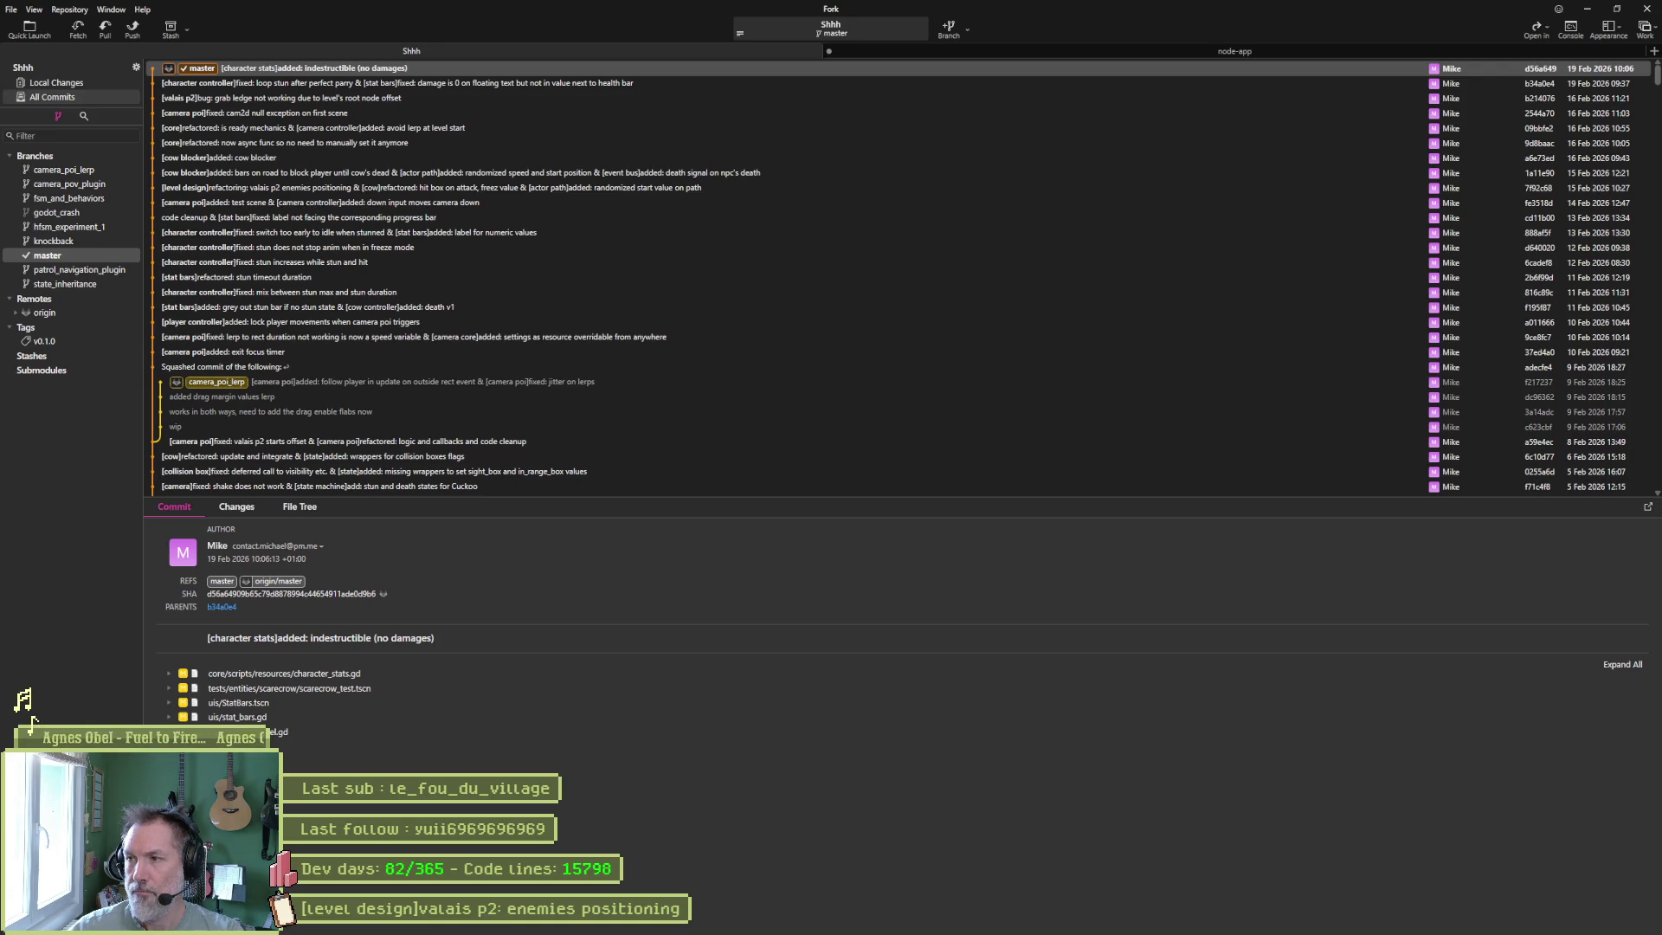
mouse_move(1408, 933)
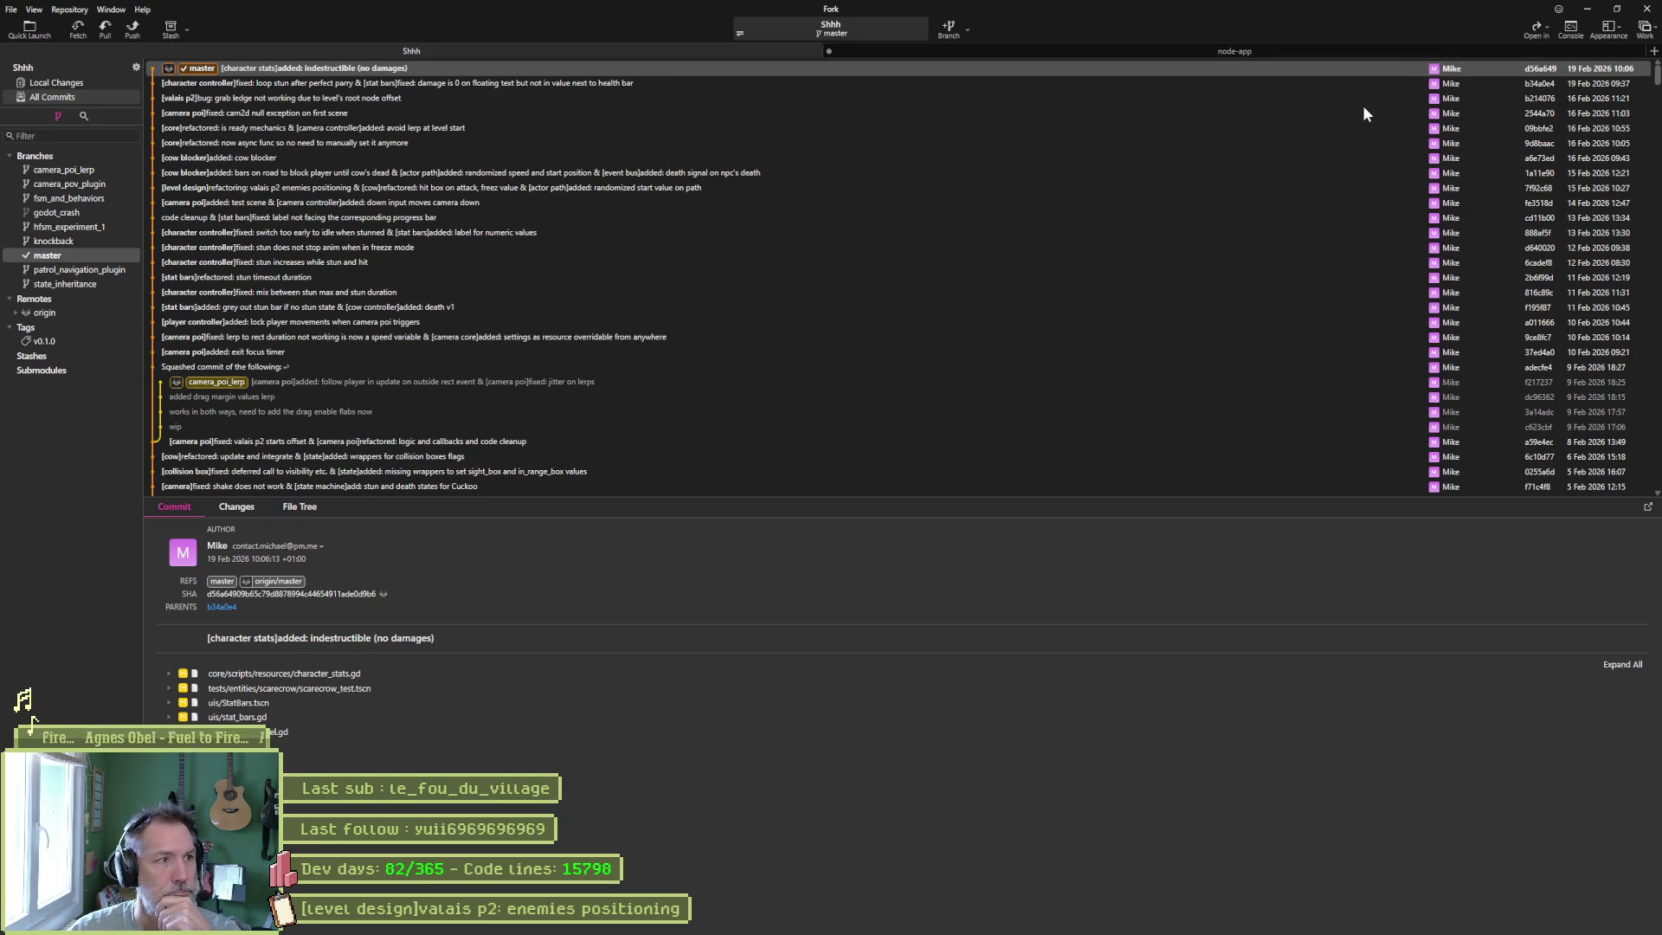
left_click(36, 11)
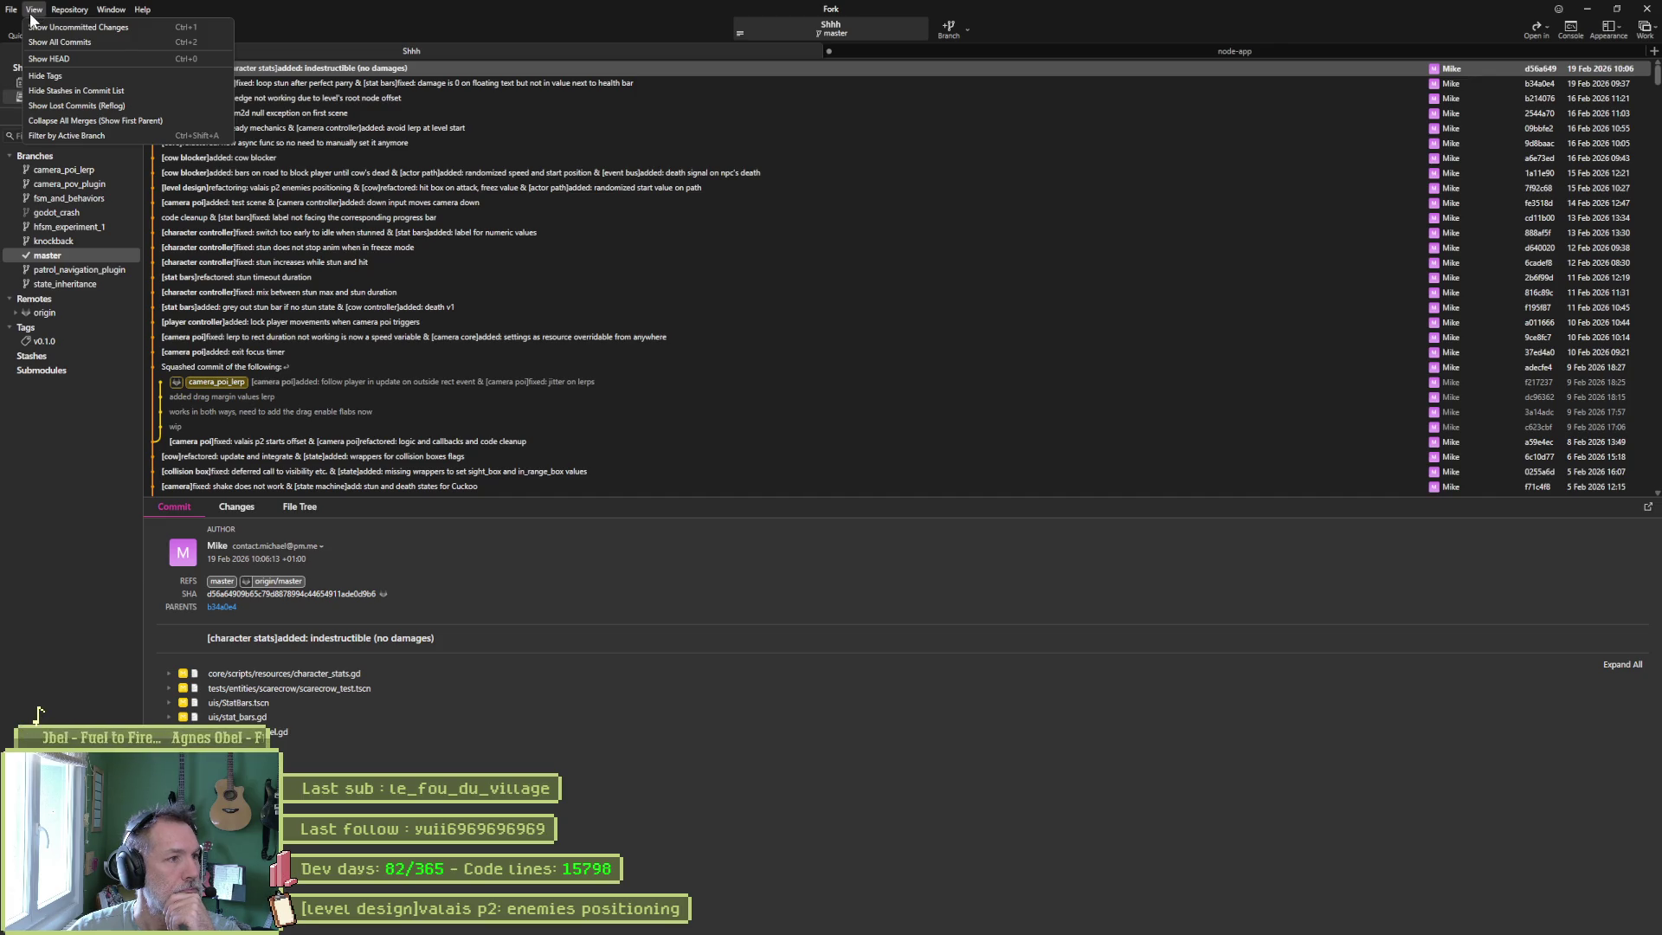
mouse_move(5, 14)
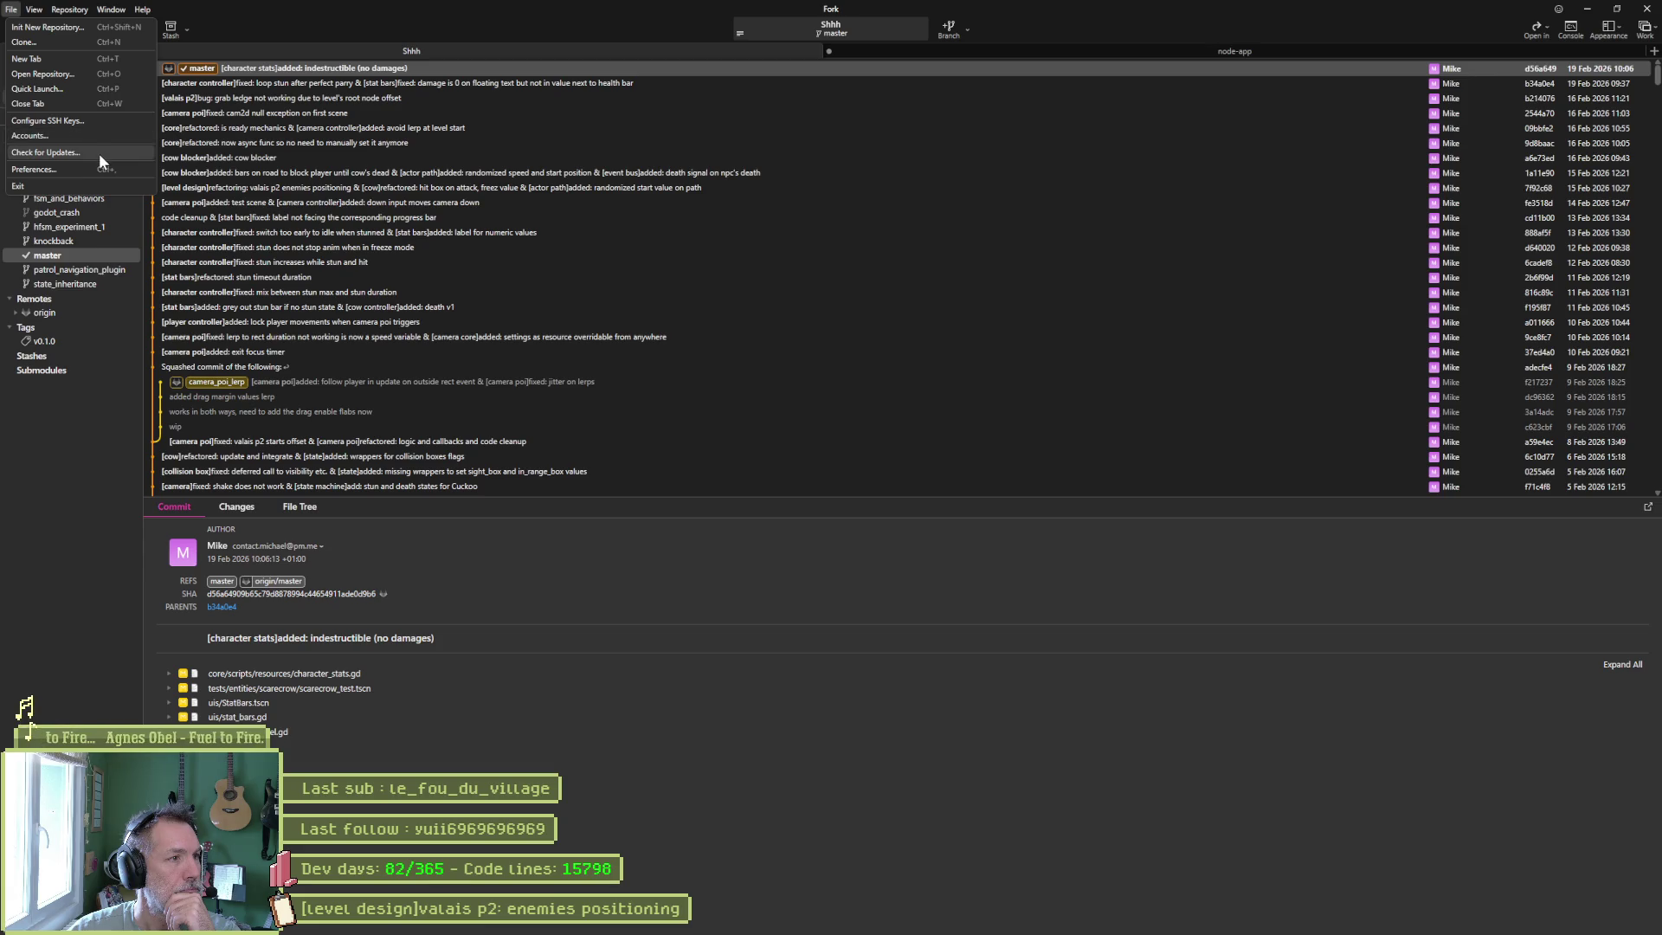
key("Escape")
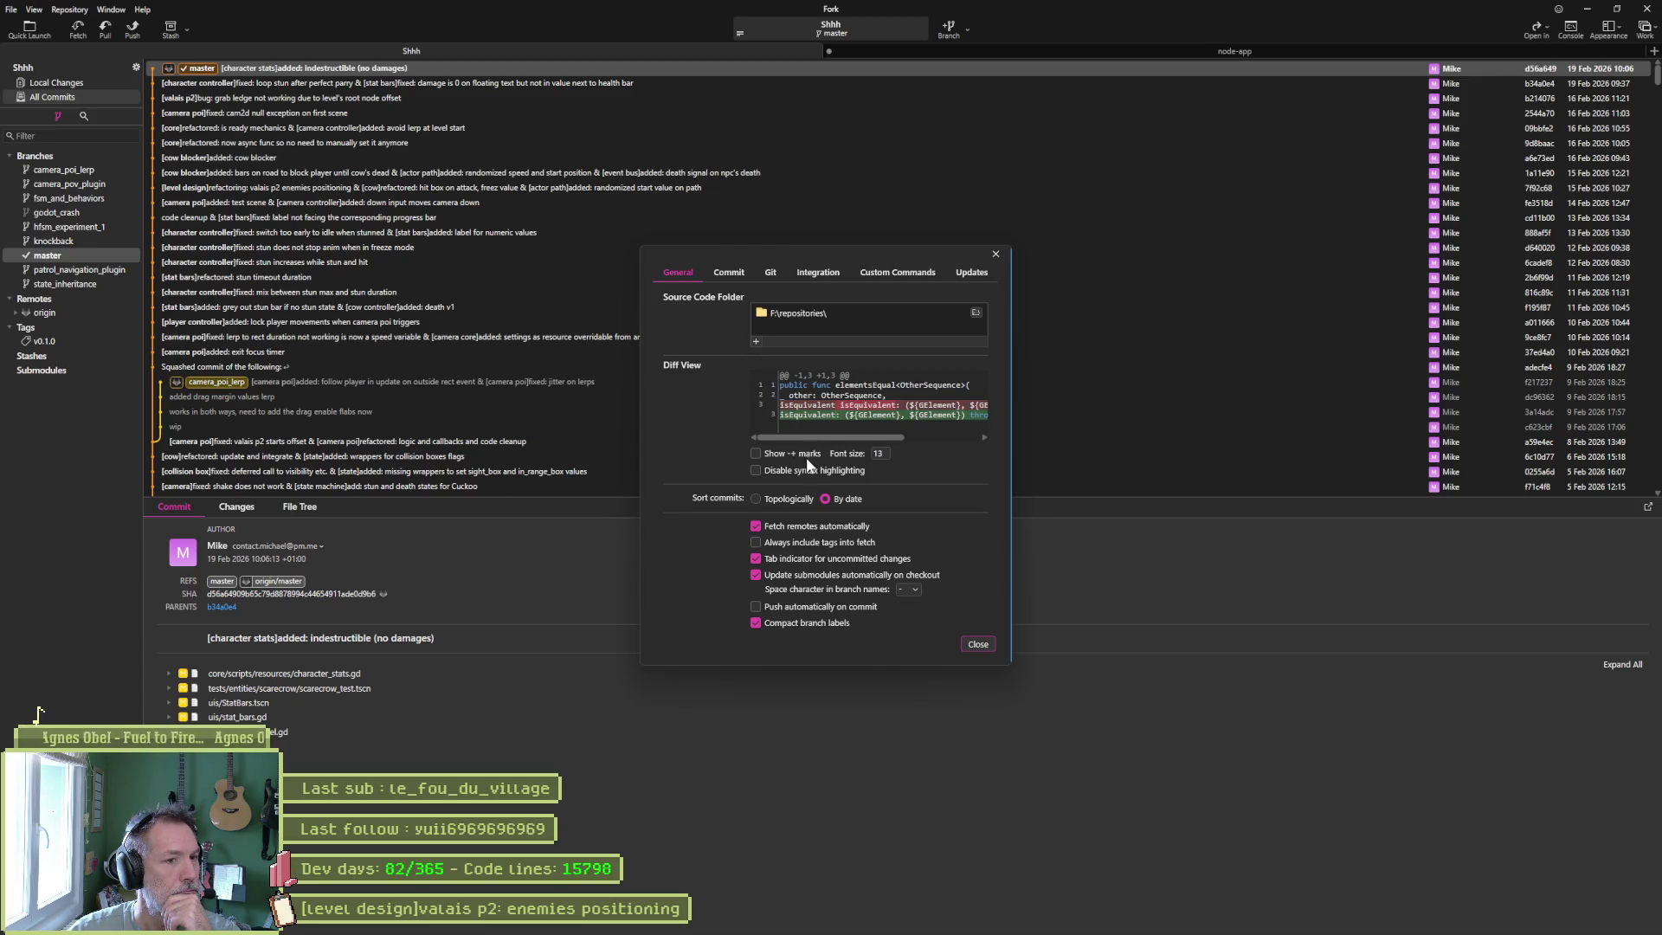
Toggle Show -+ marks on and off, then view the Commit and Git settings pages.
left_click(759, 450)
left_click(758, 450)
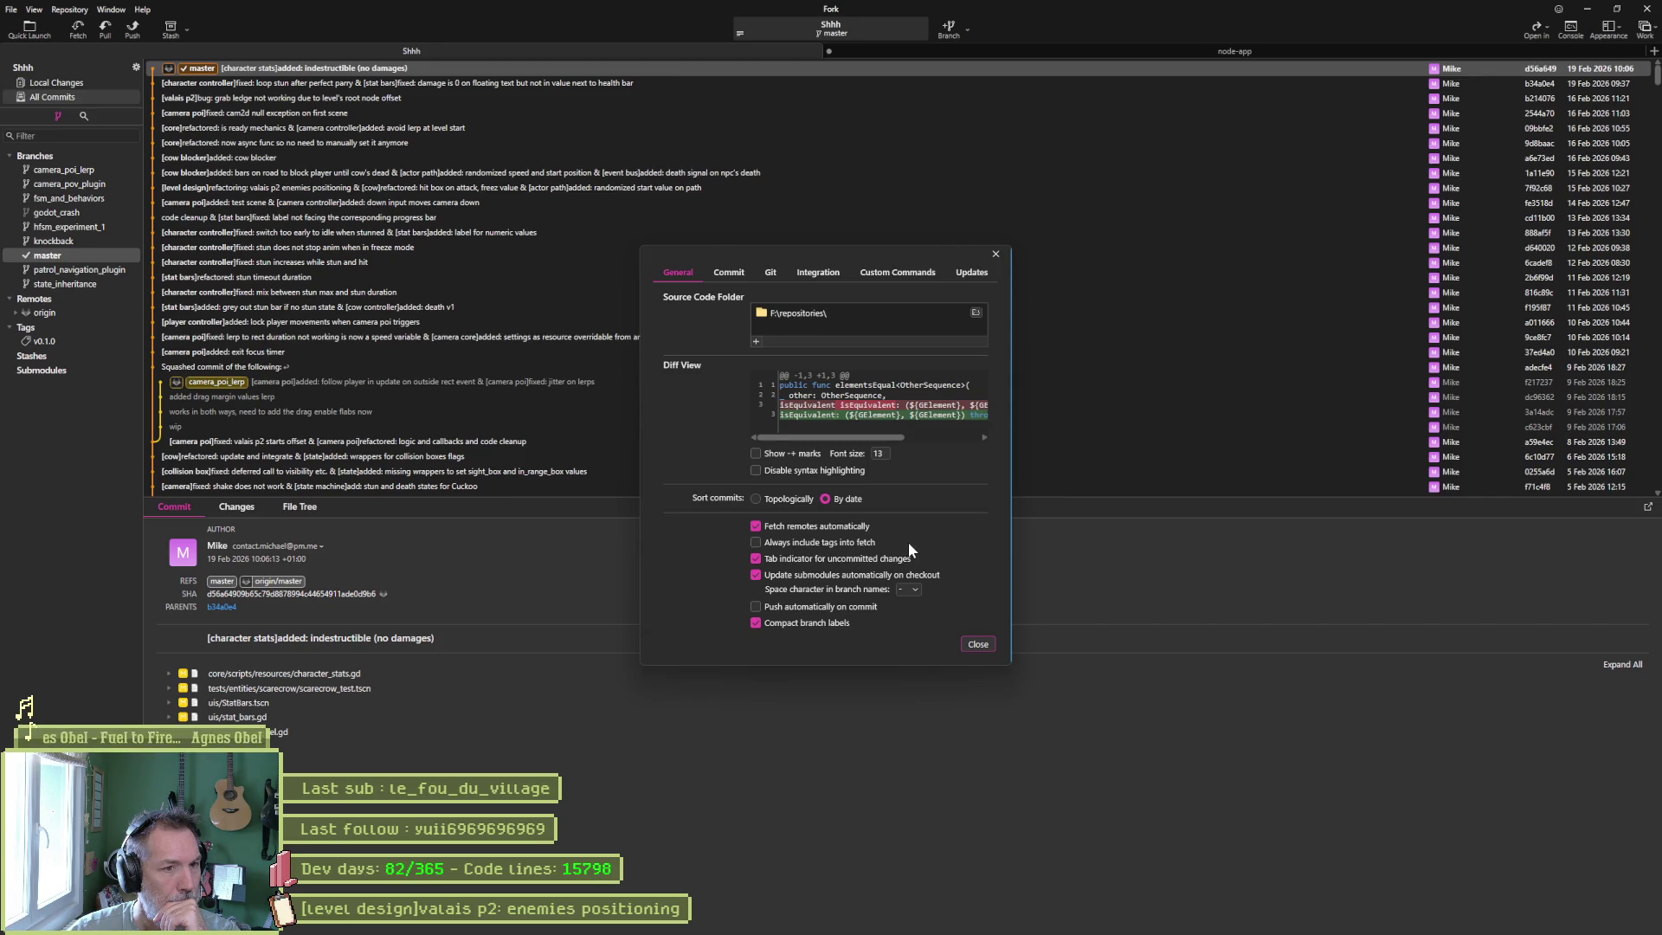
left_click(729, 275)
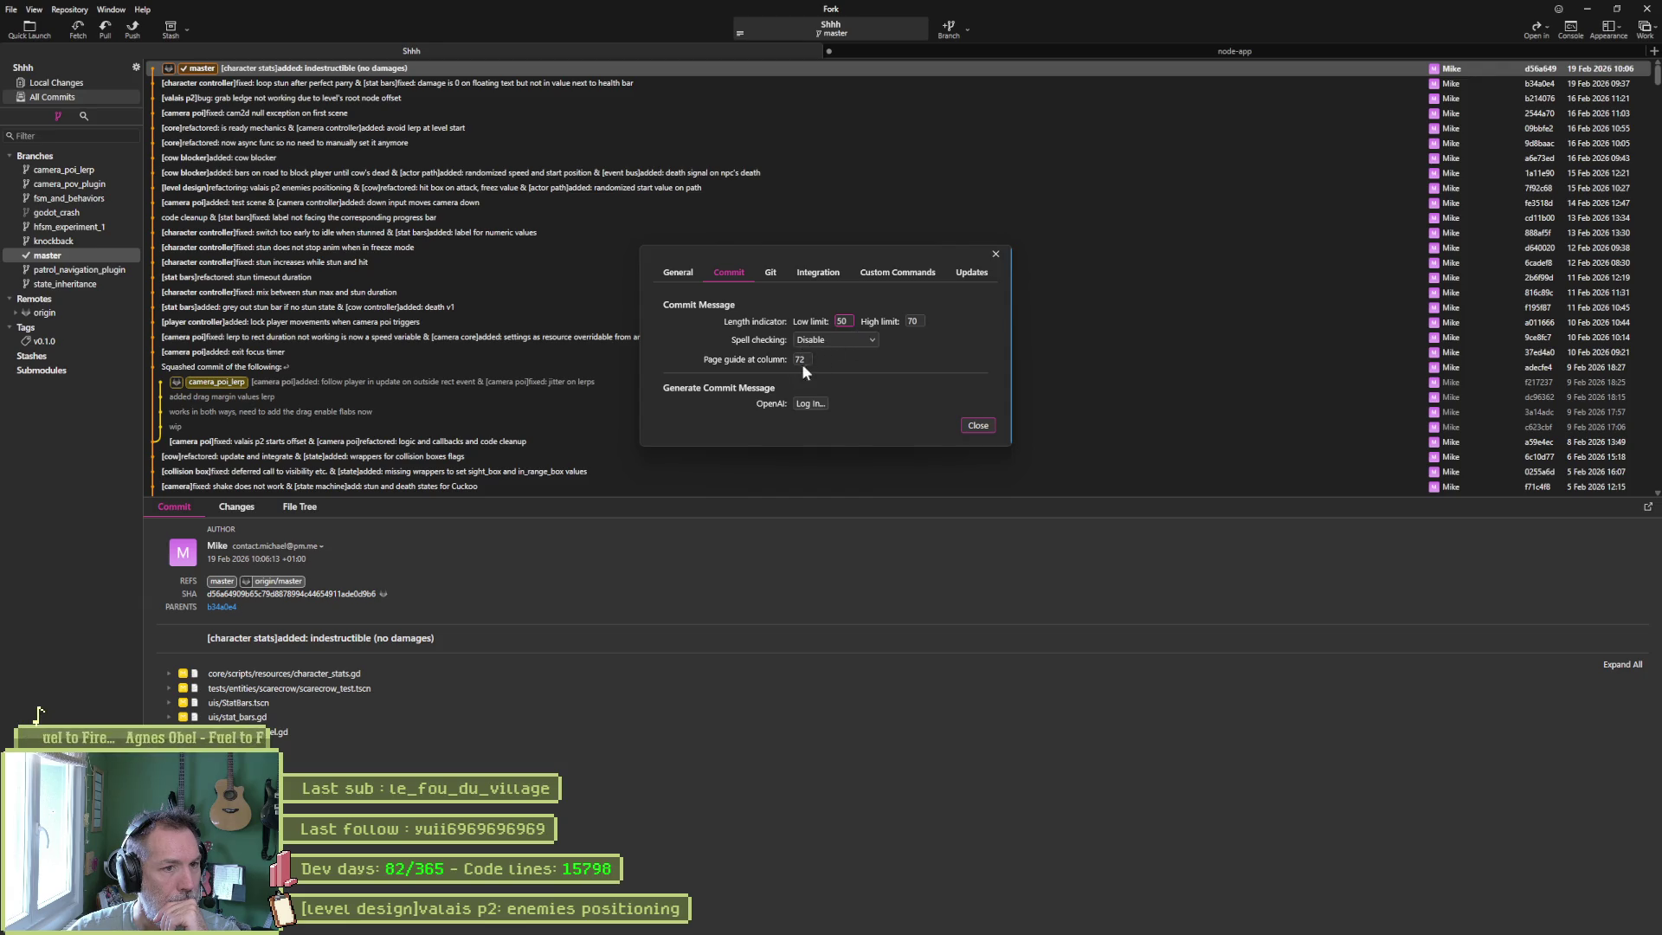
left_click(778, 276)
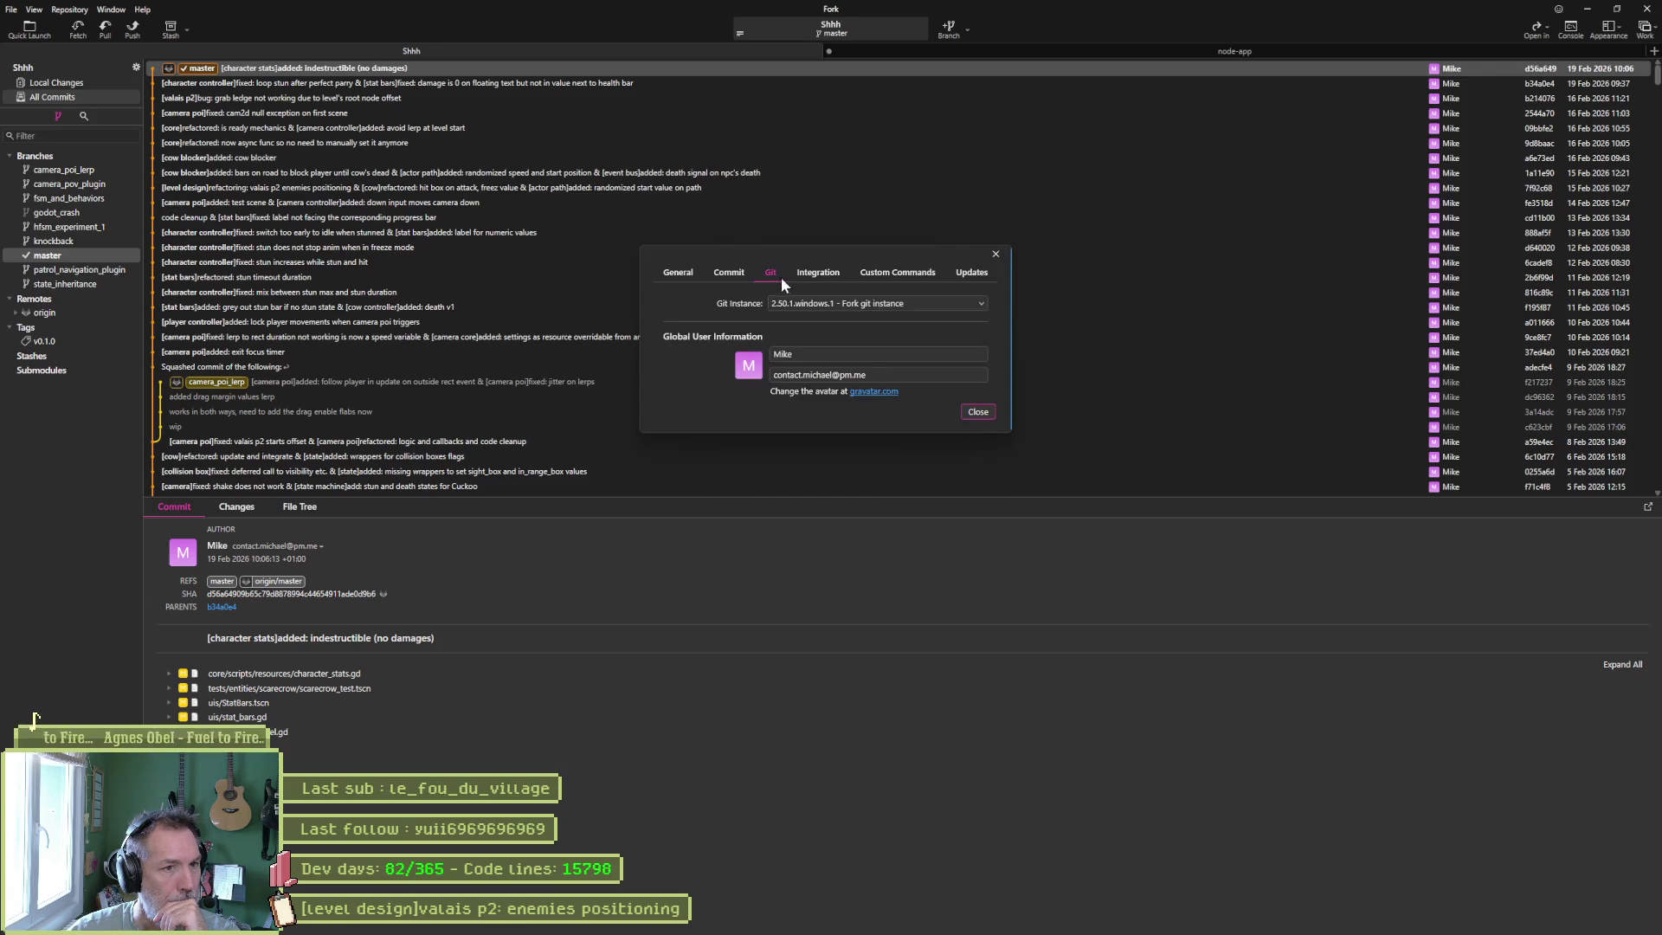
Drag the Preferences window onto the other monitor.
left_click_drag(822, 258, 1661, 238)
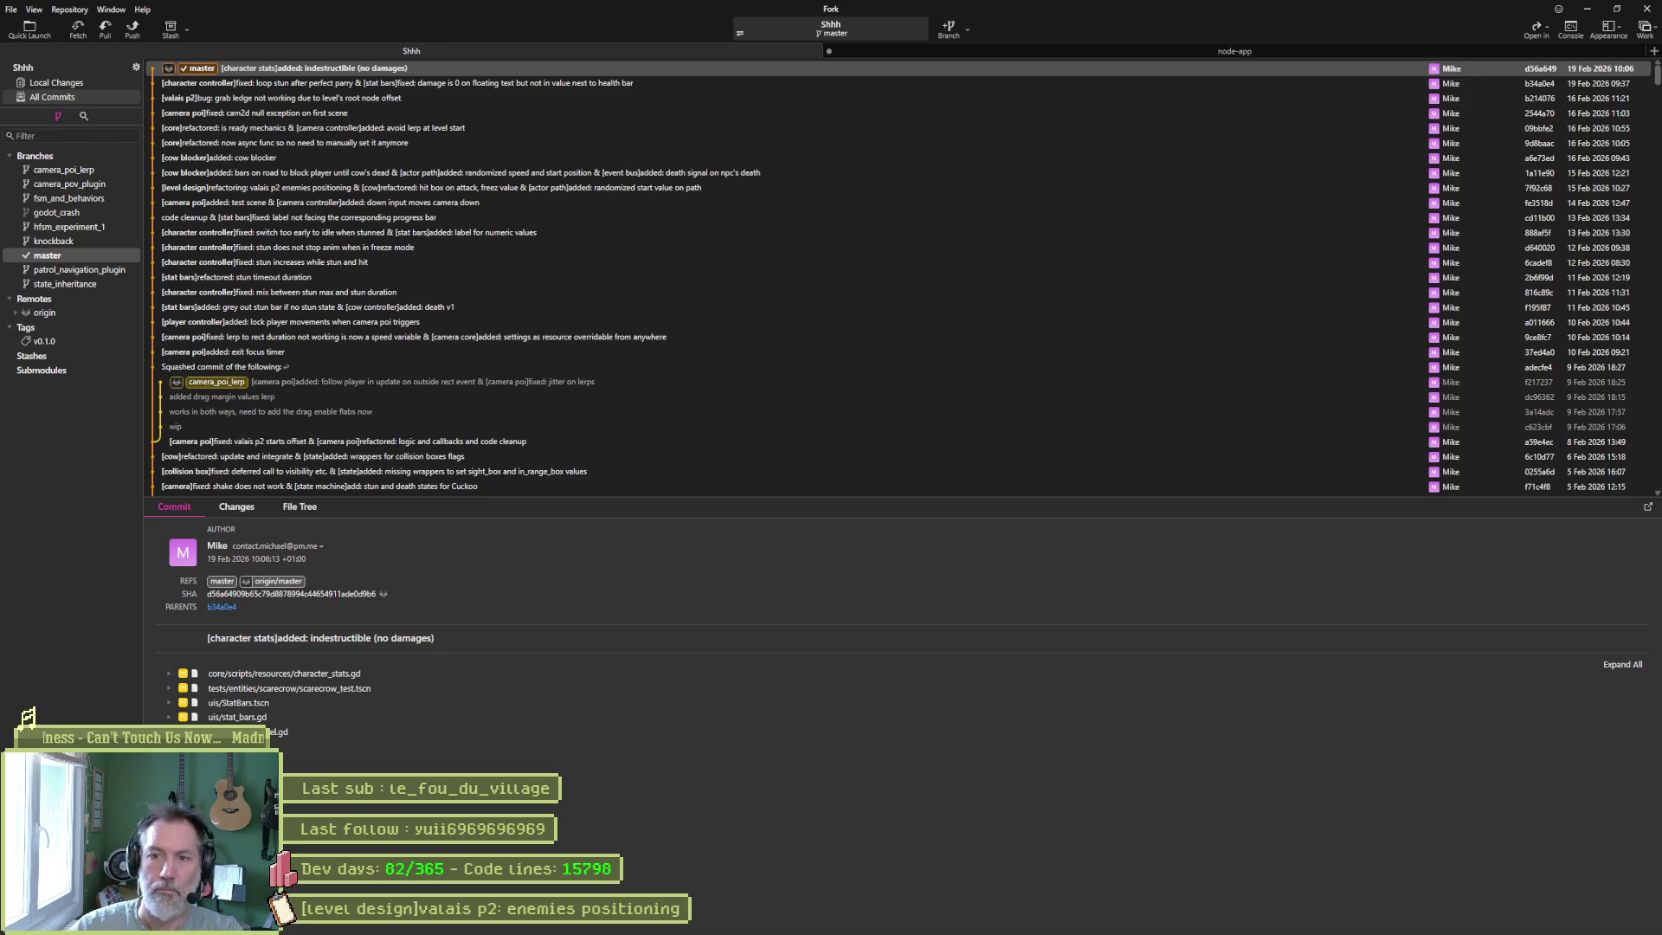
Ask Gemini the follow-up 'en ligne de commande git ?' about line-count stats.
mouse_move(1088, 929)
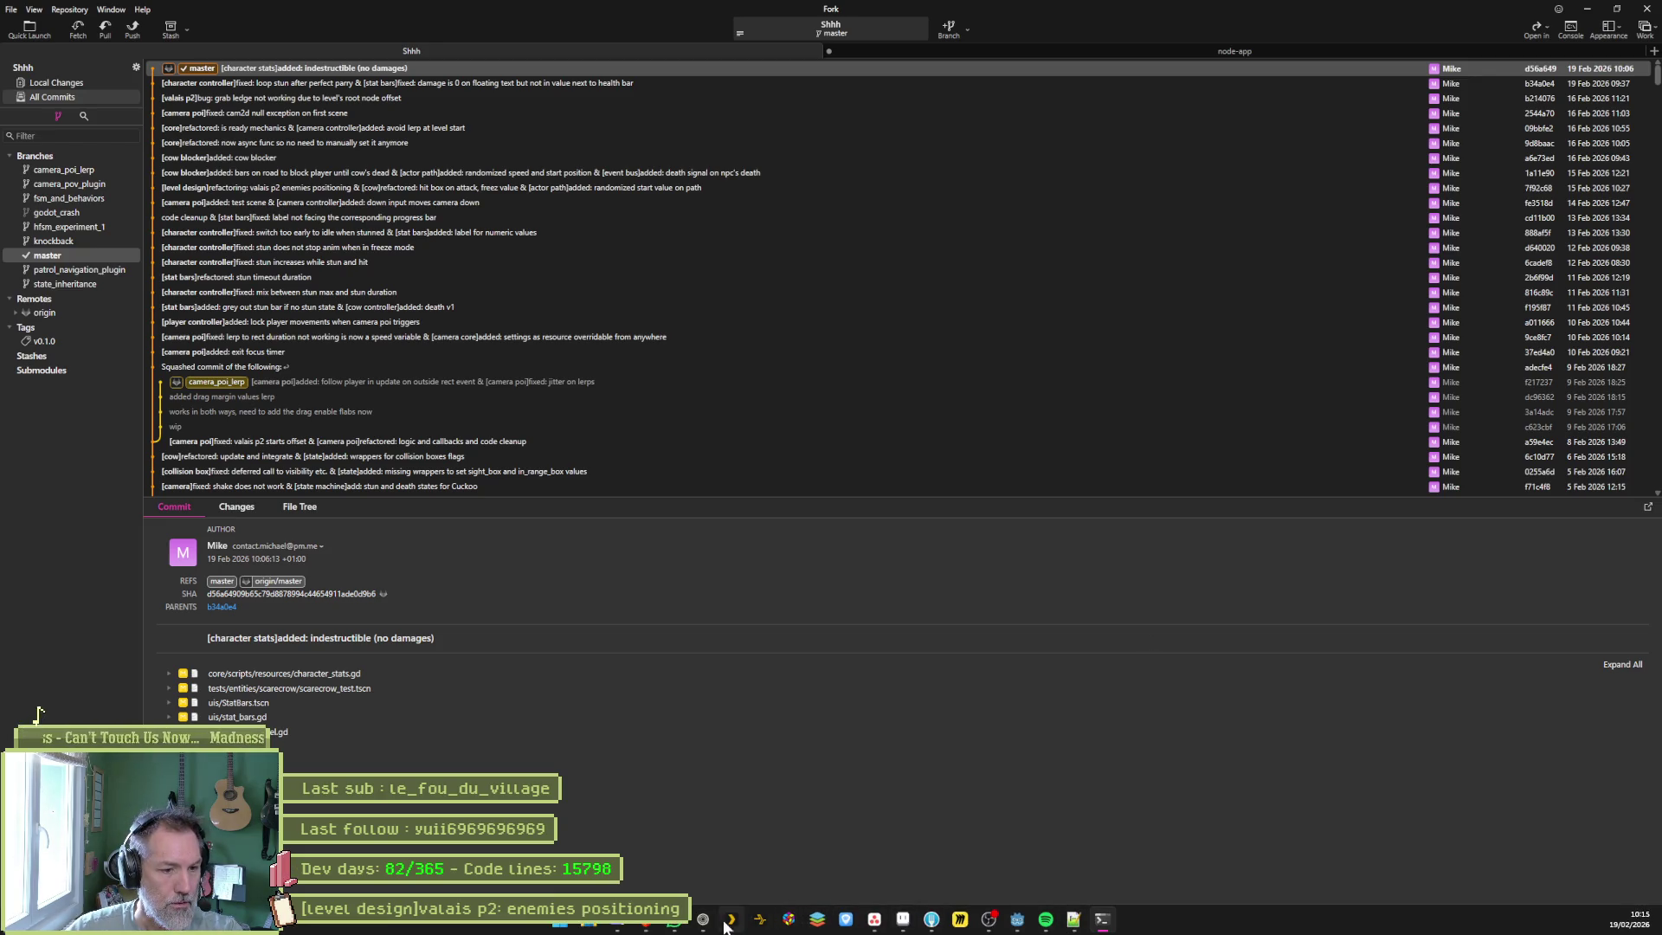
left_click(702, 919)
left_click(587, 839)
type("en ligne de commande git")
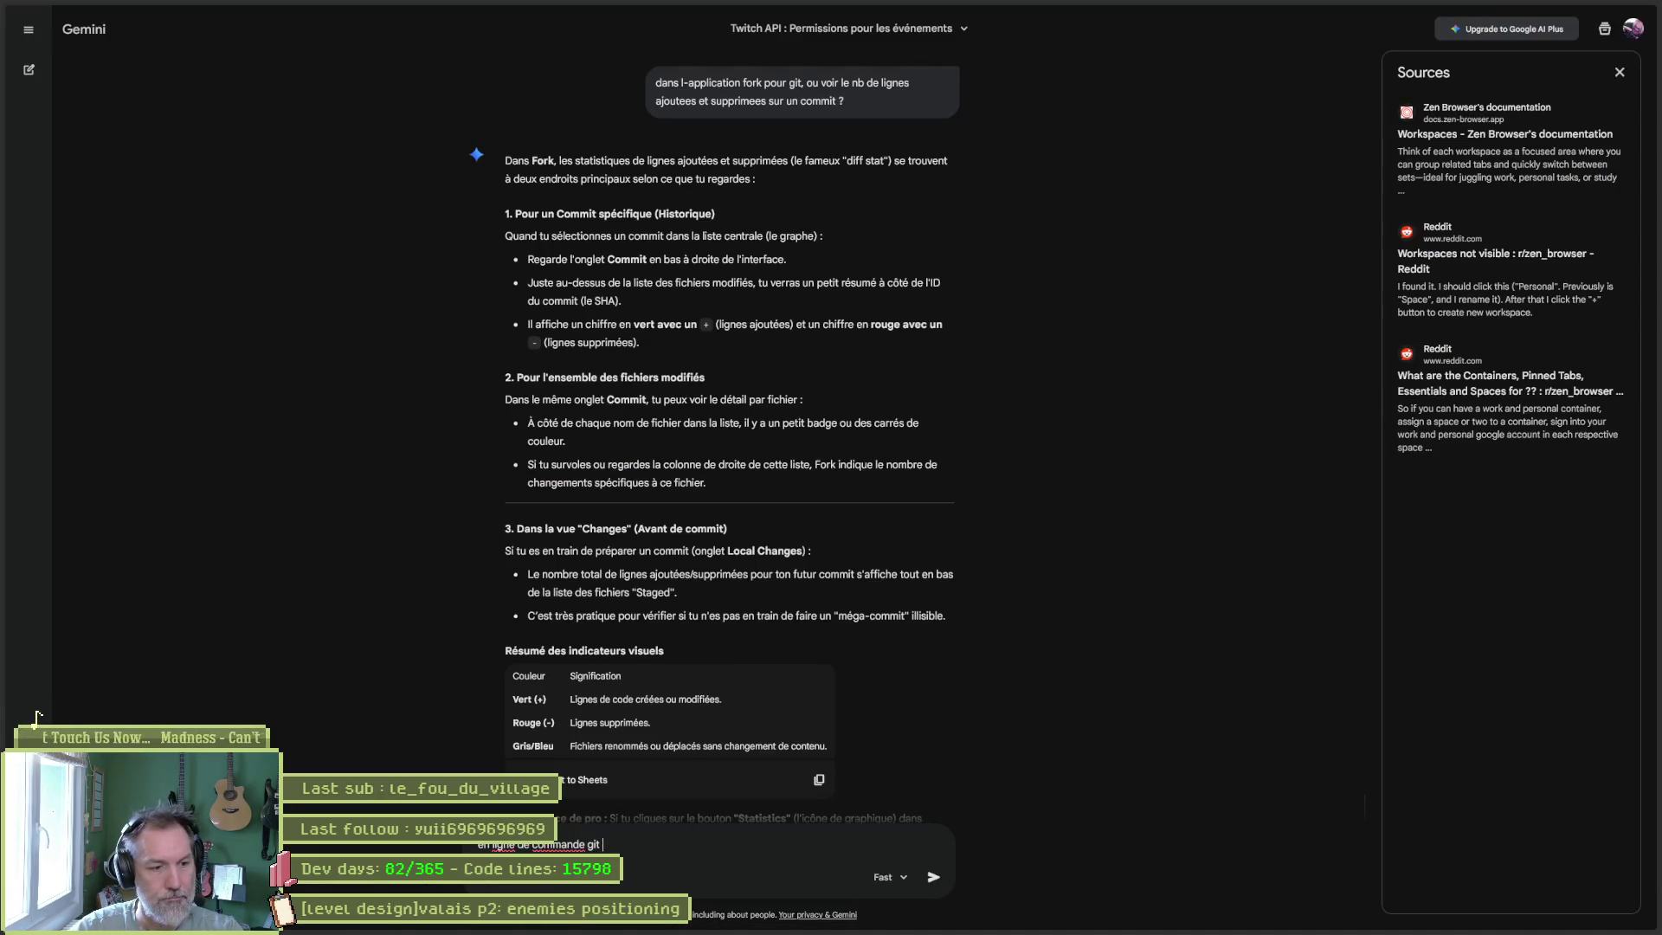
key("Return")
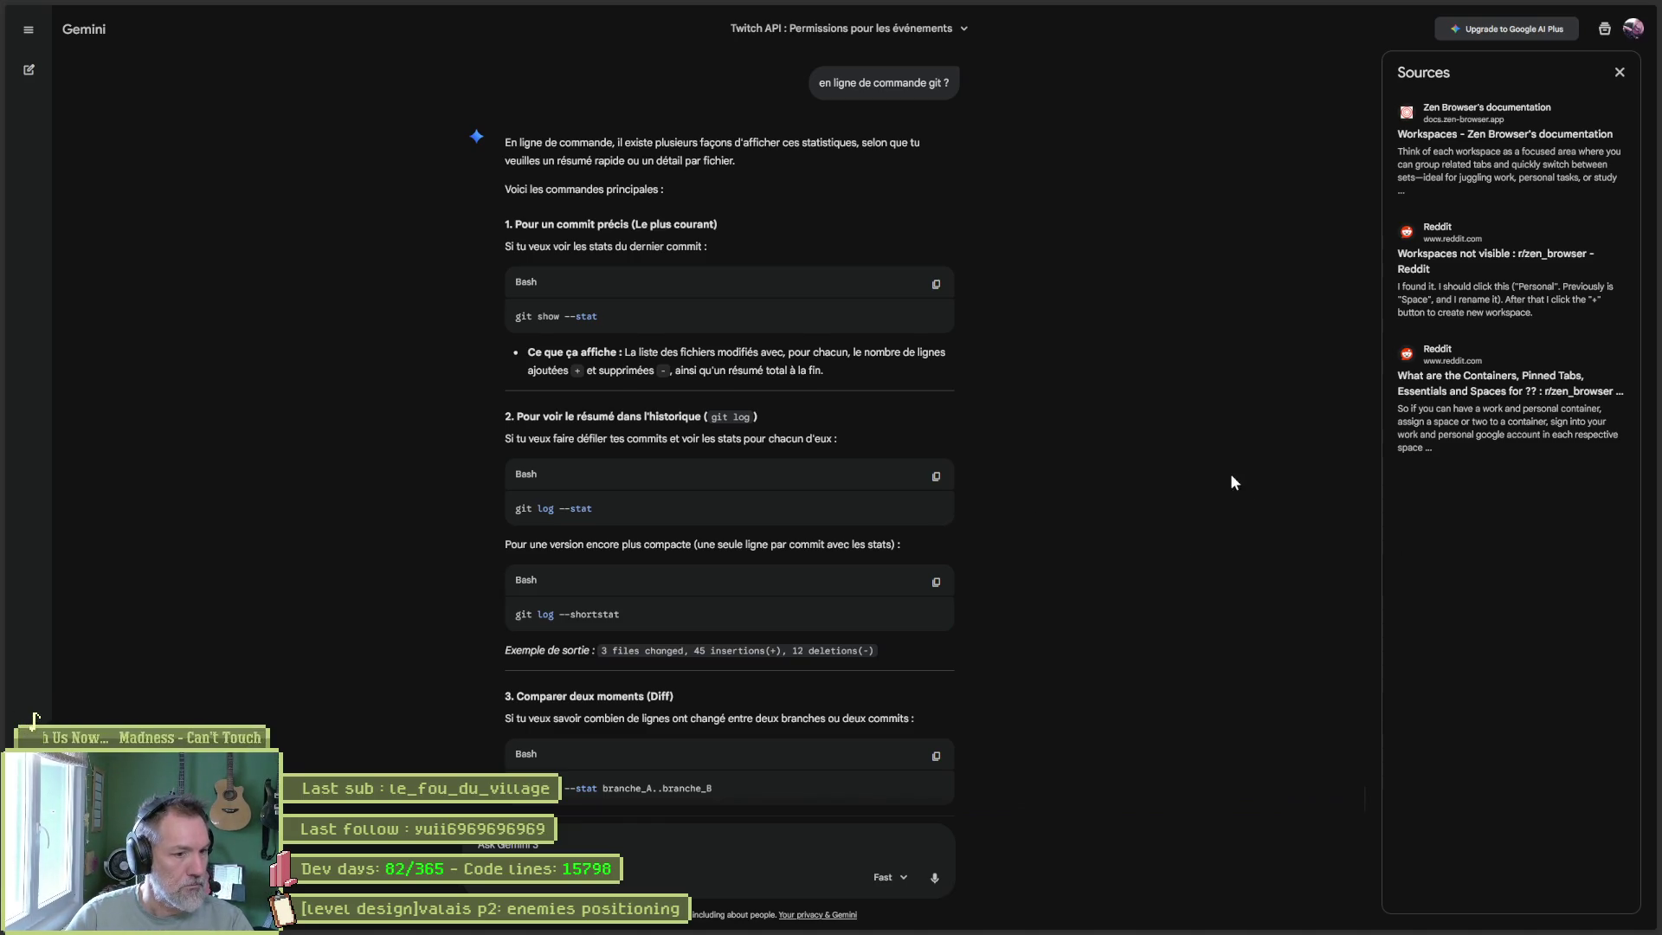
Read Gemini's answer, glance at Fork, then switch to the Synology NAS 'Gribouille' page.
scroll(1056, 571, "down", 5)
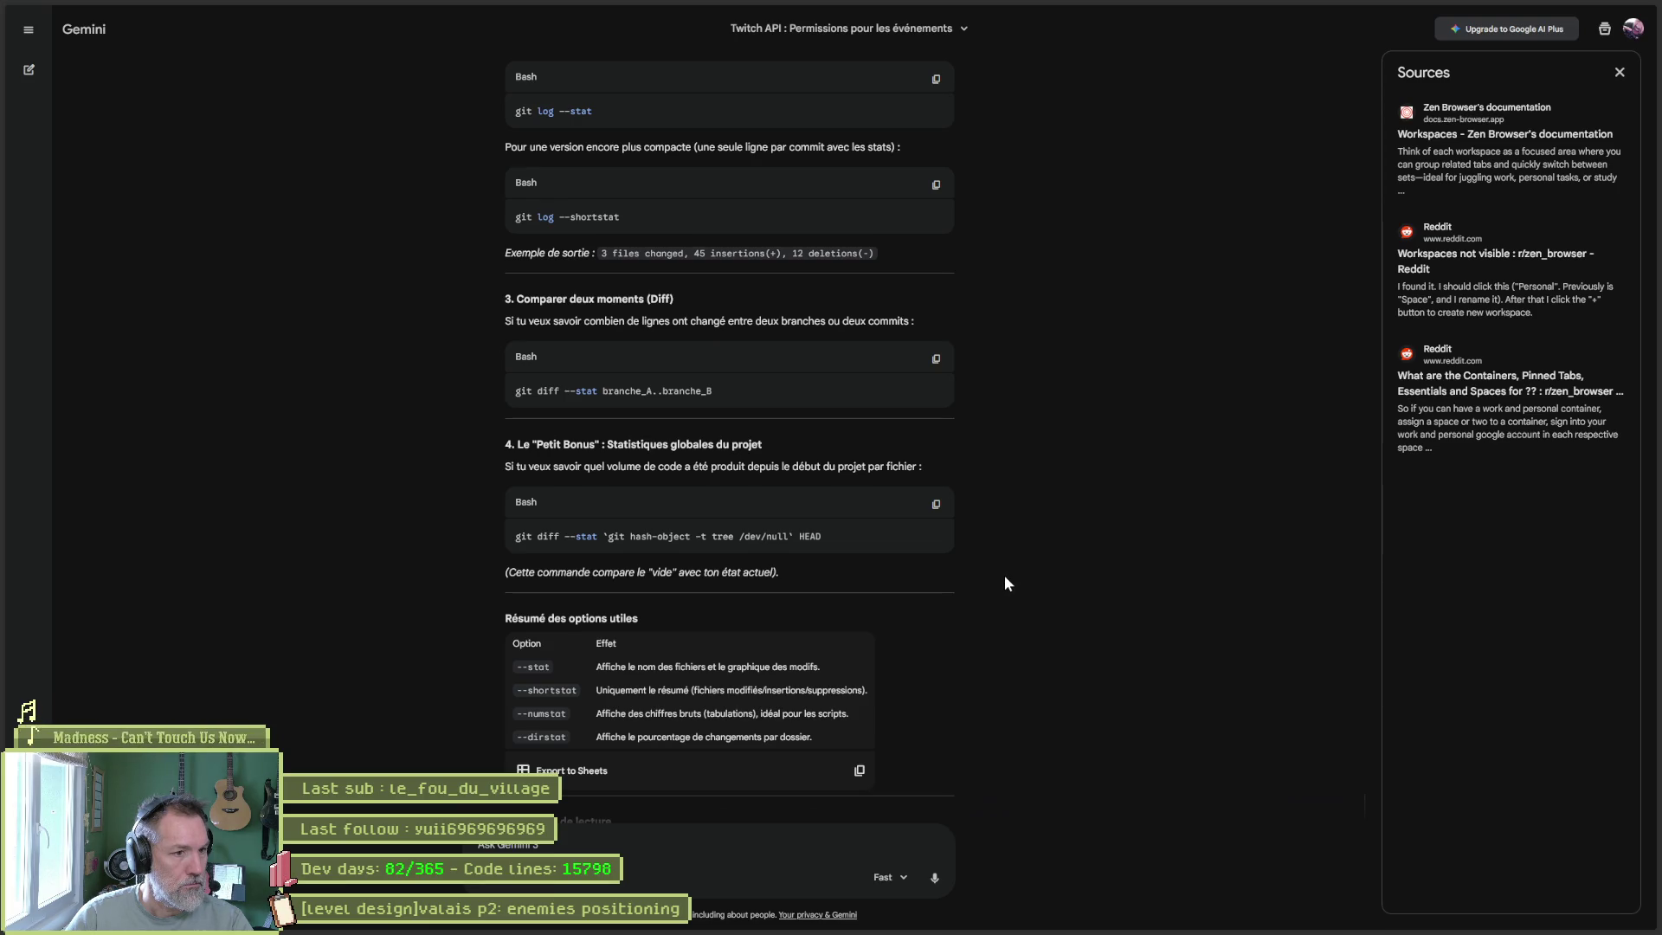
scroll(1000, 574, "down", 3)
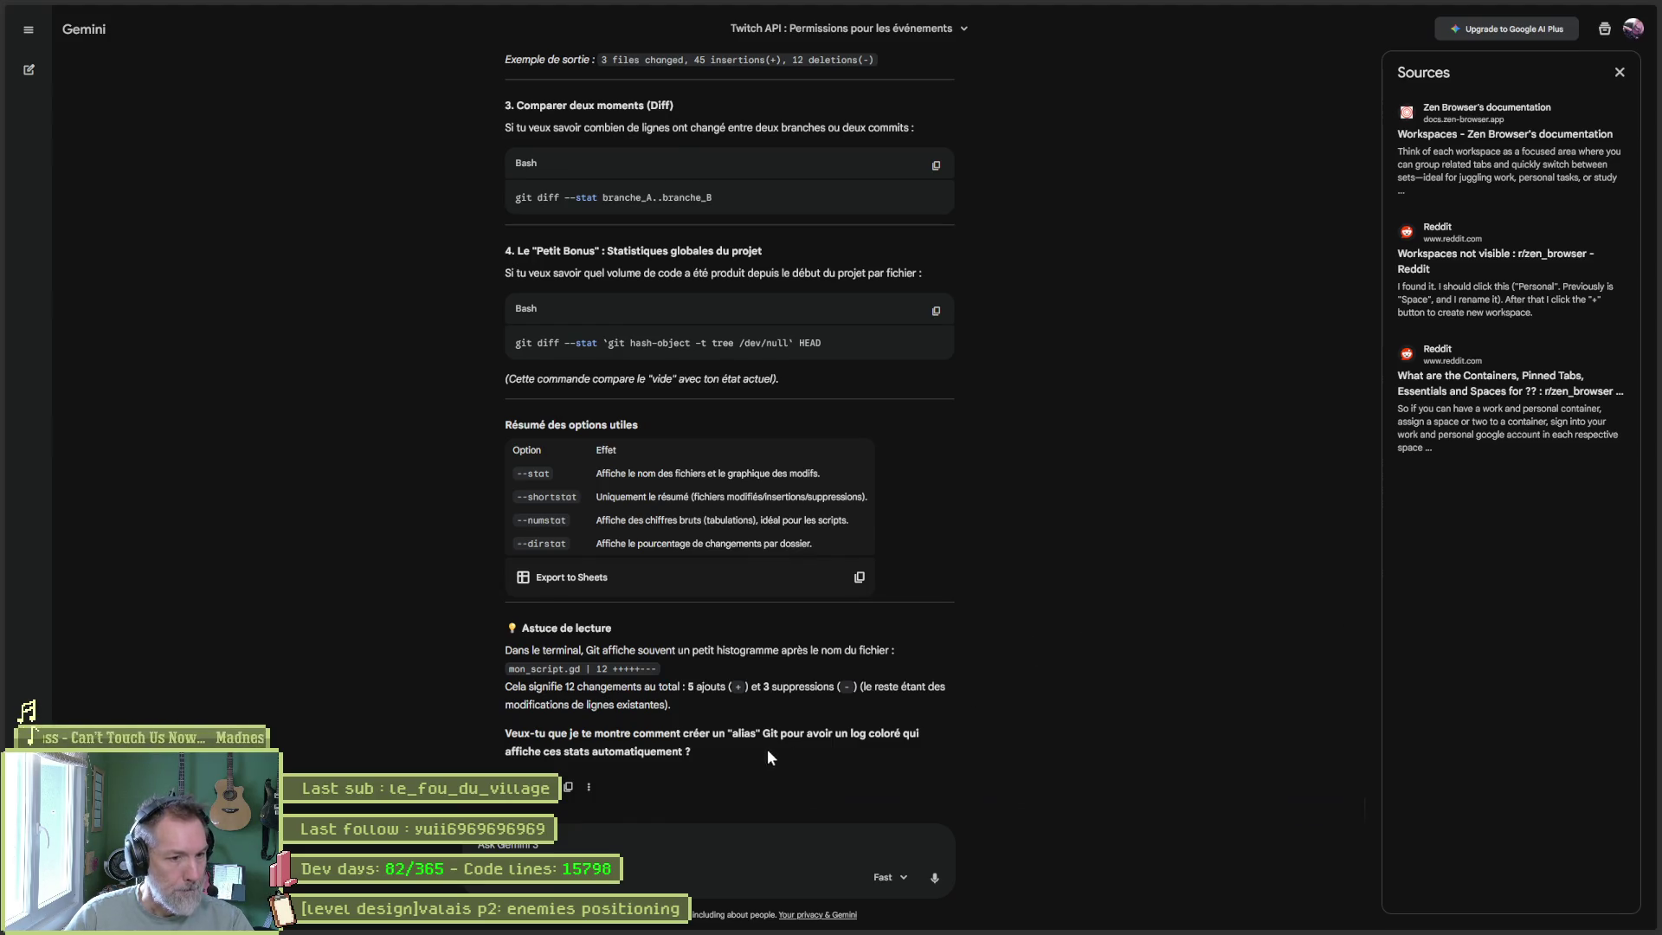
key("alt+Tab")
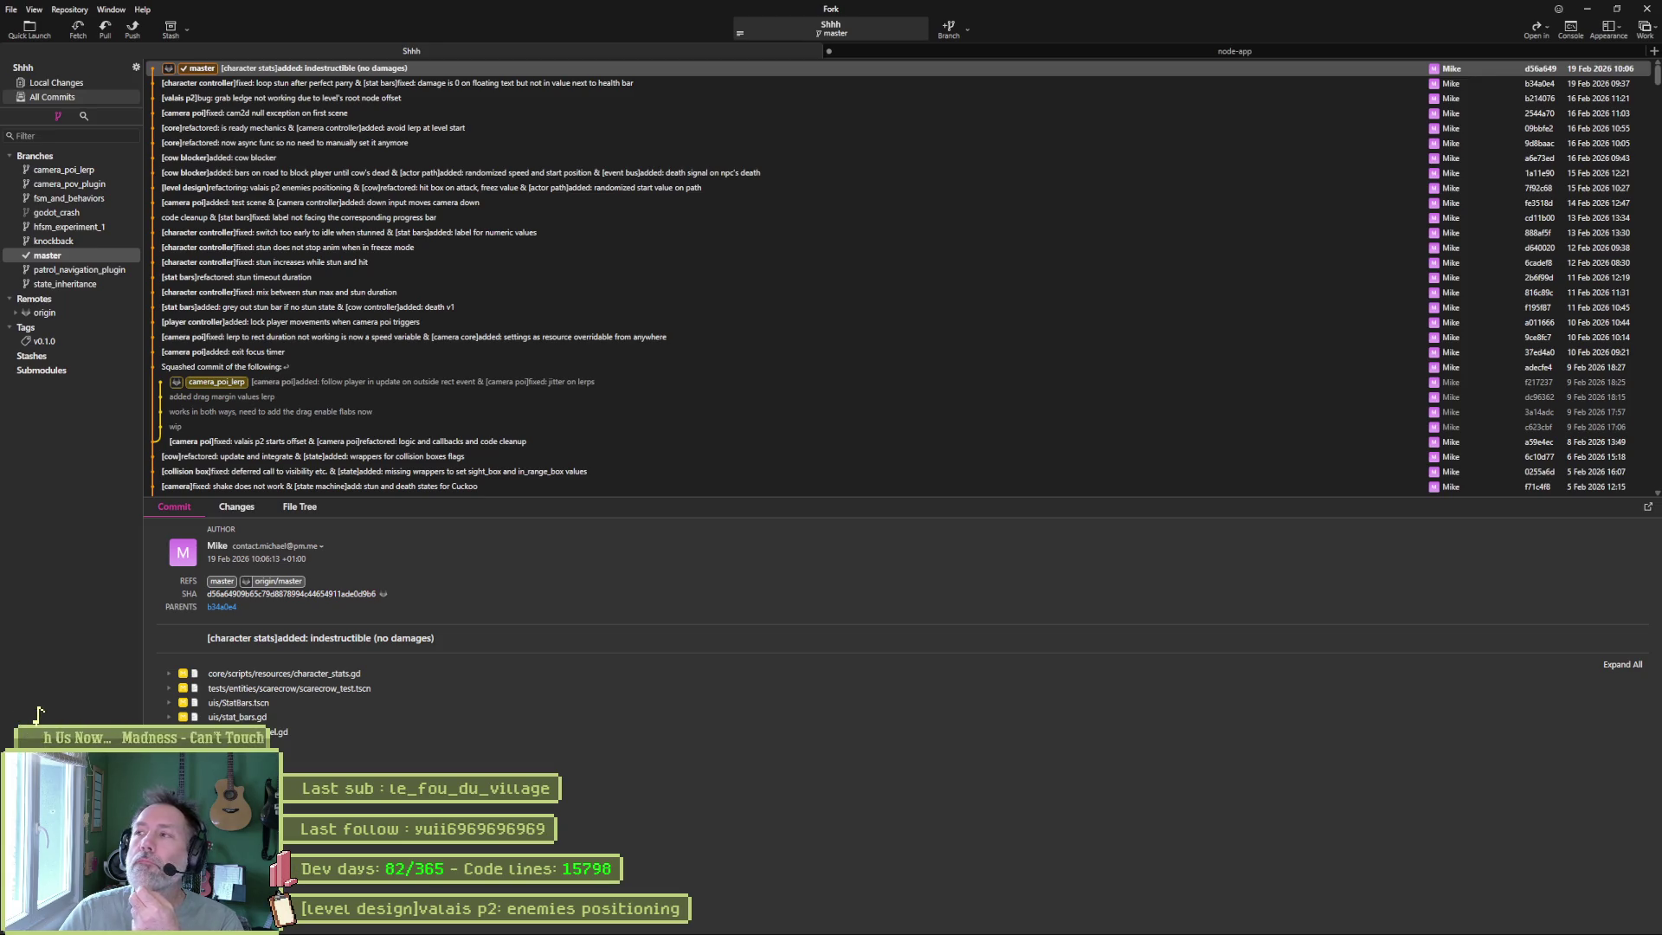
key("alt+Tab")
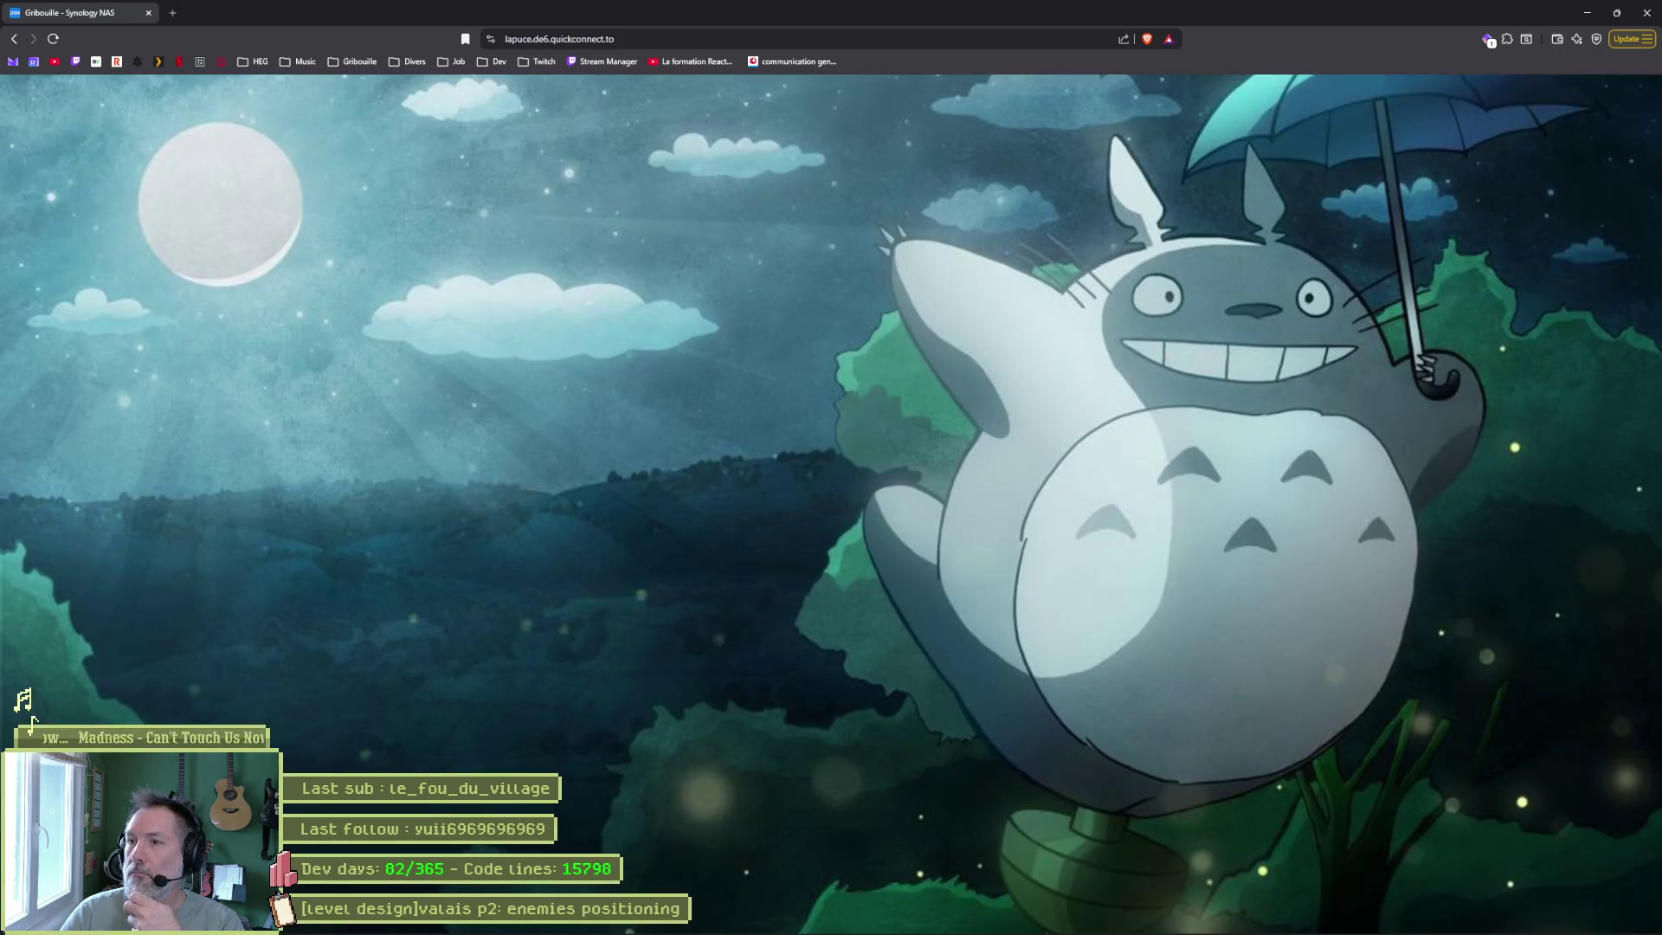
View the node-app container's log in Container Manager, then switch over to Fork.
left_click(36, 461)
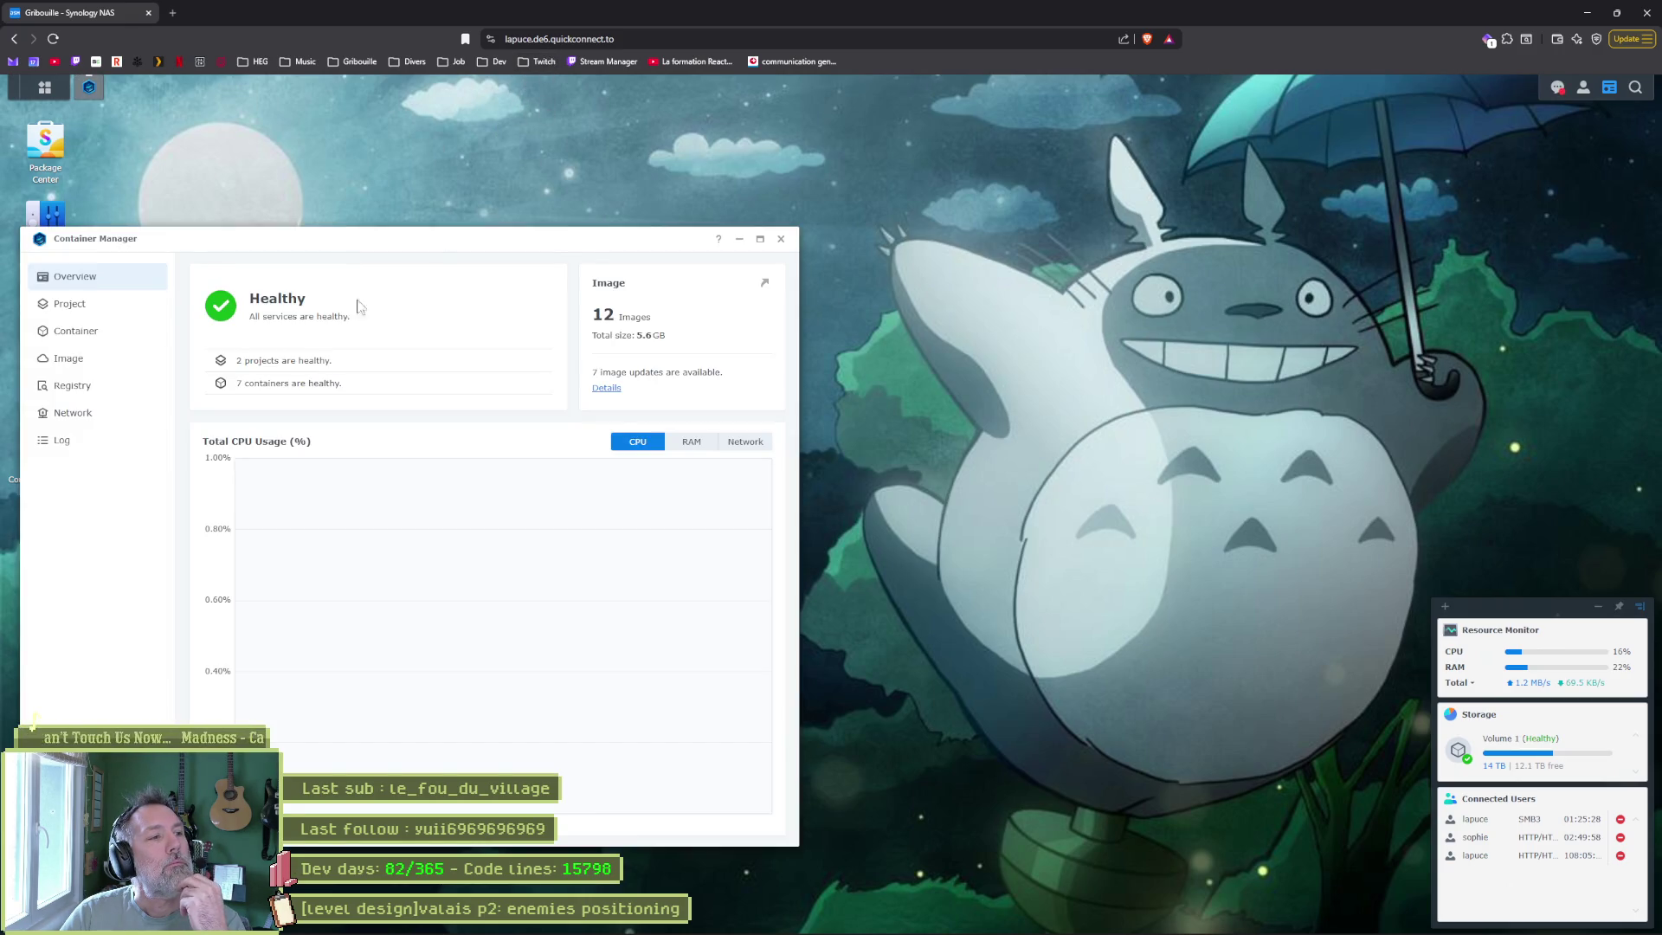
left_click(122, 337)
double_click(253, 322)
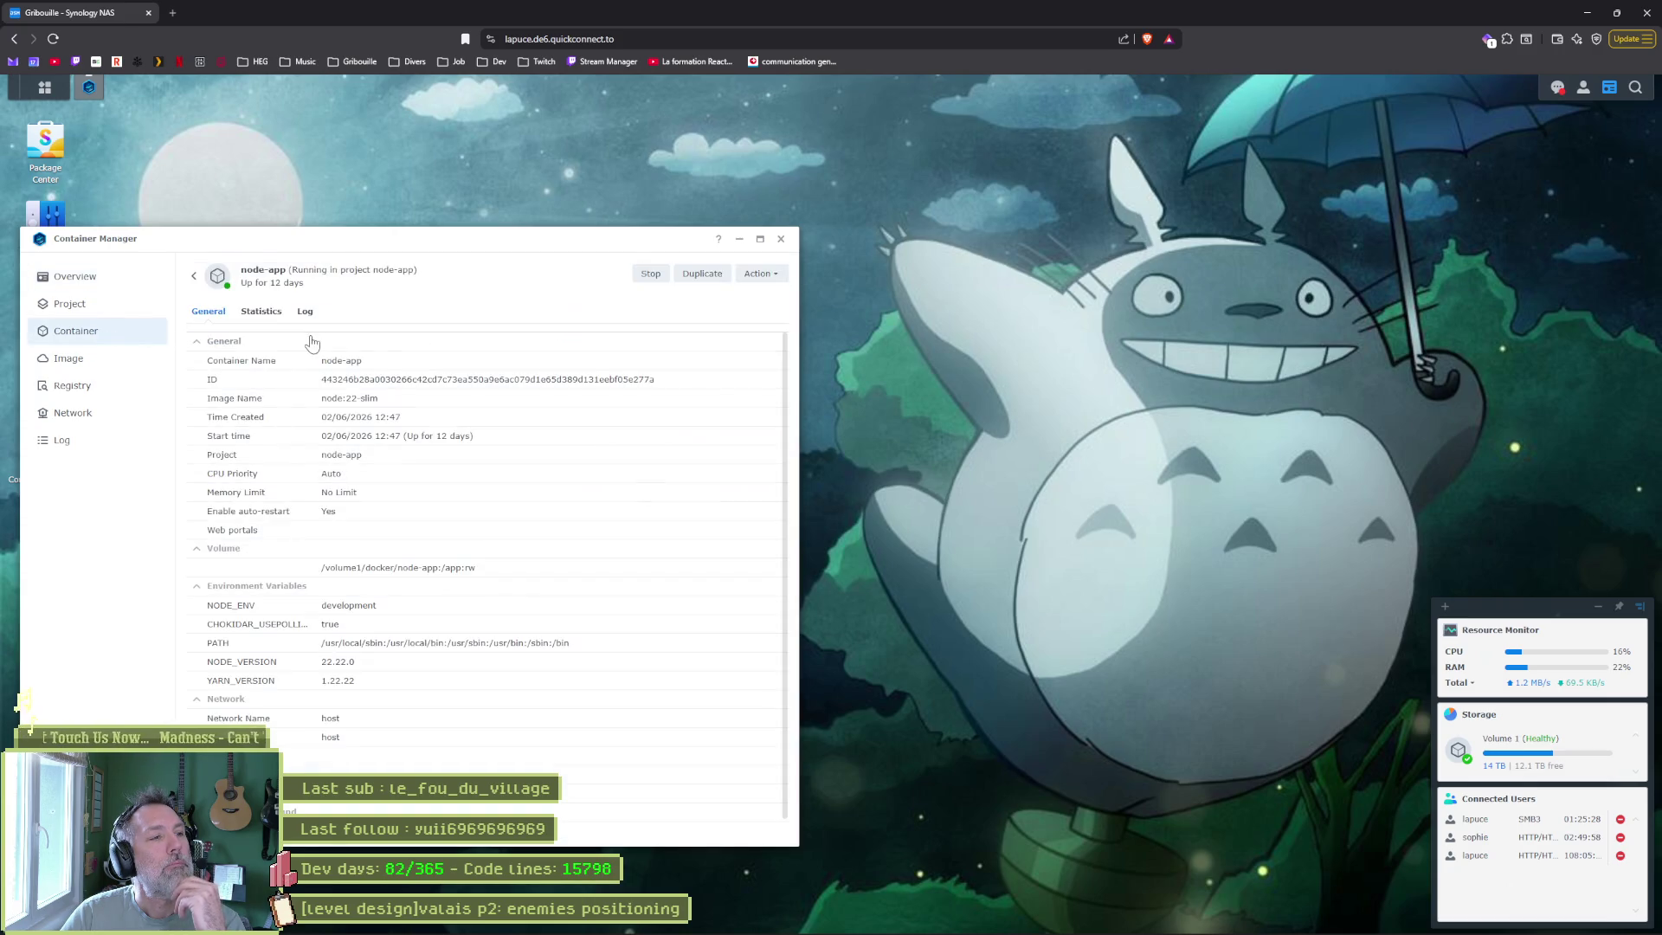
left_click(305, 312)
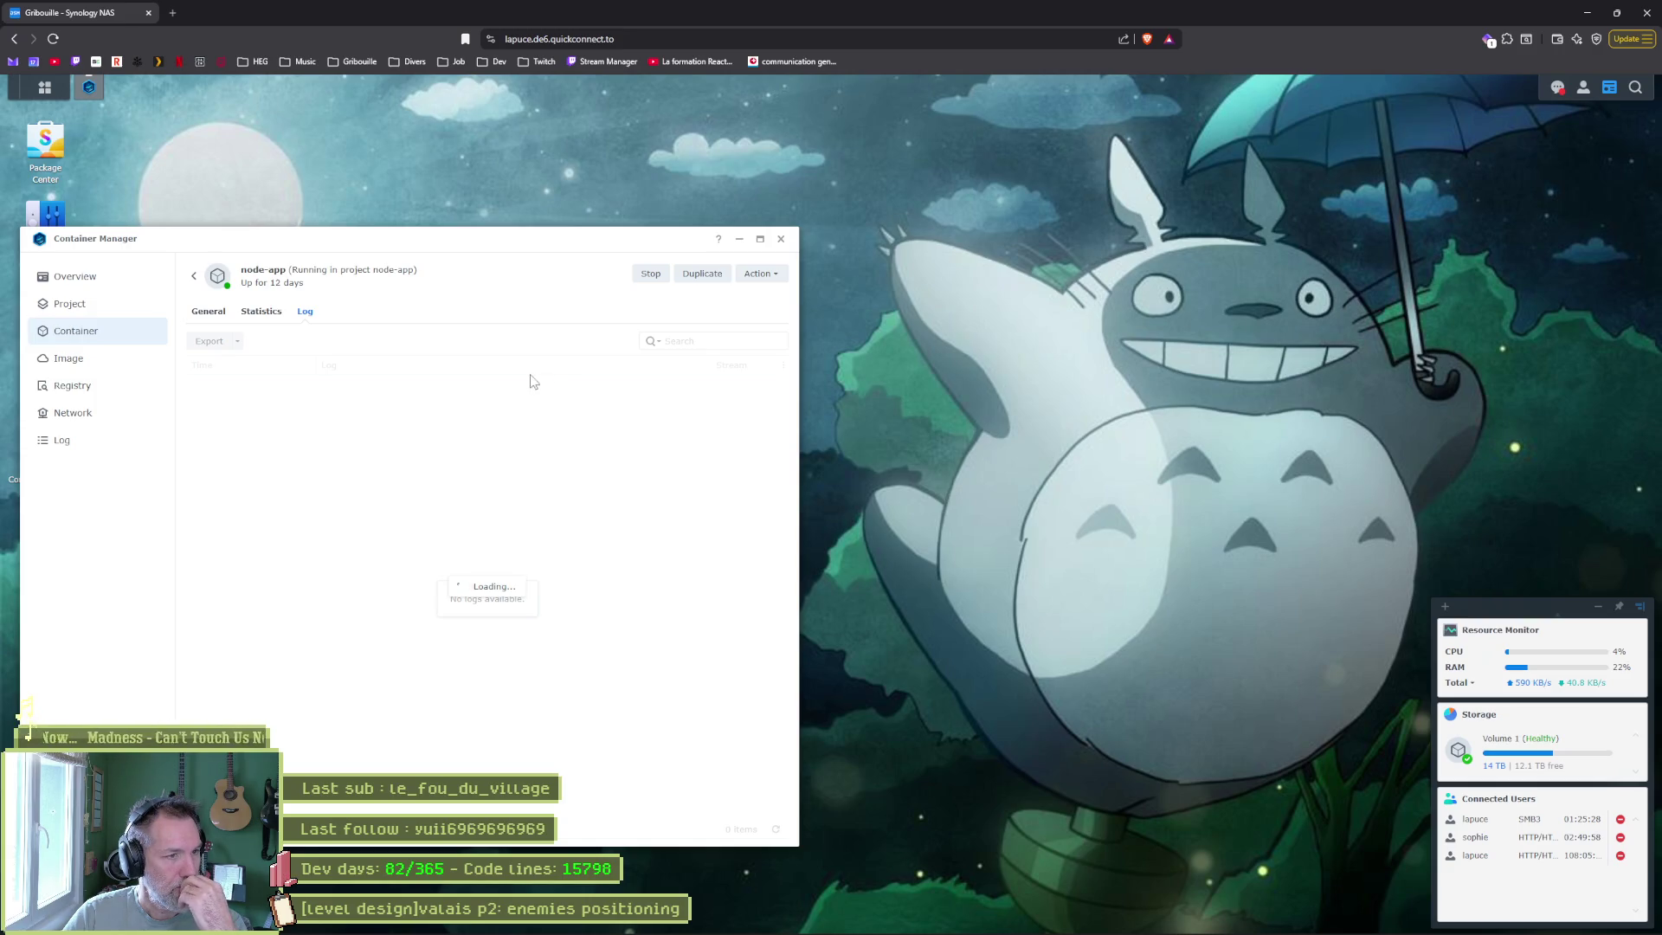
key("alt+Tab")
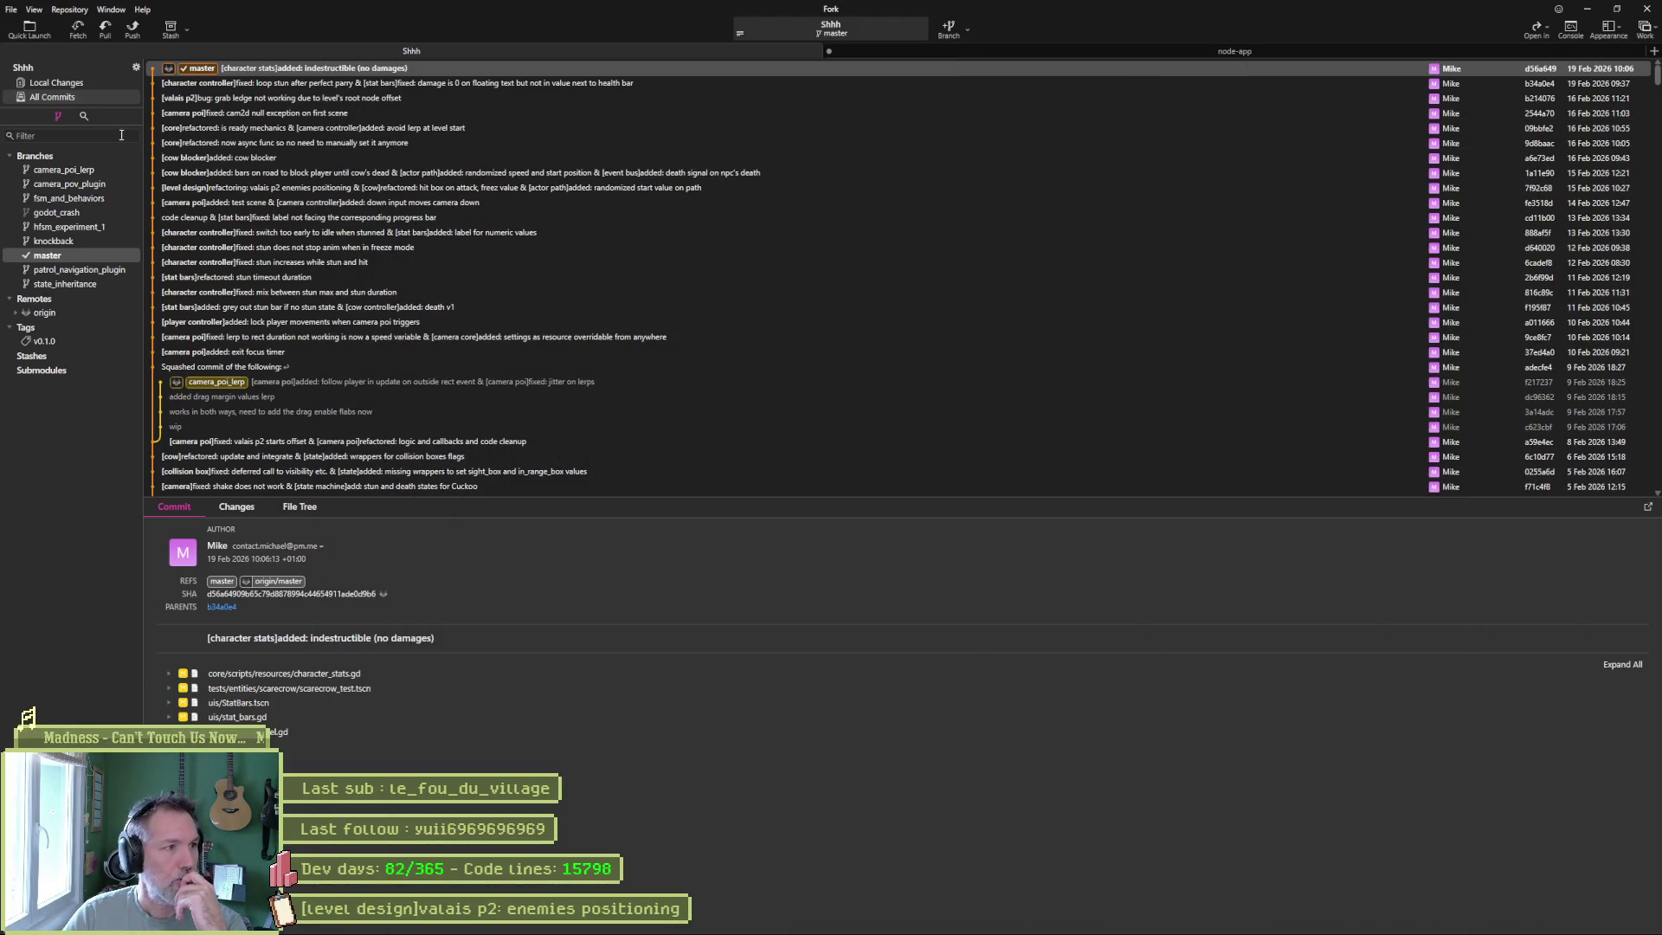
Minimize Fork and the Asana Shhh board browser window to get back to Godot.
left_click(1586, 9)
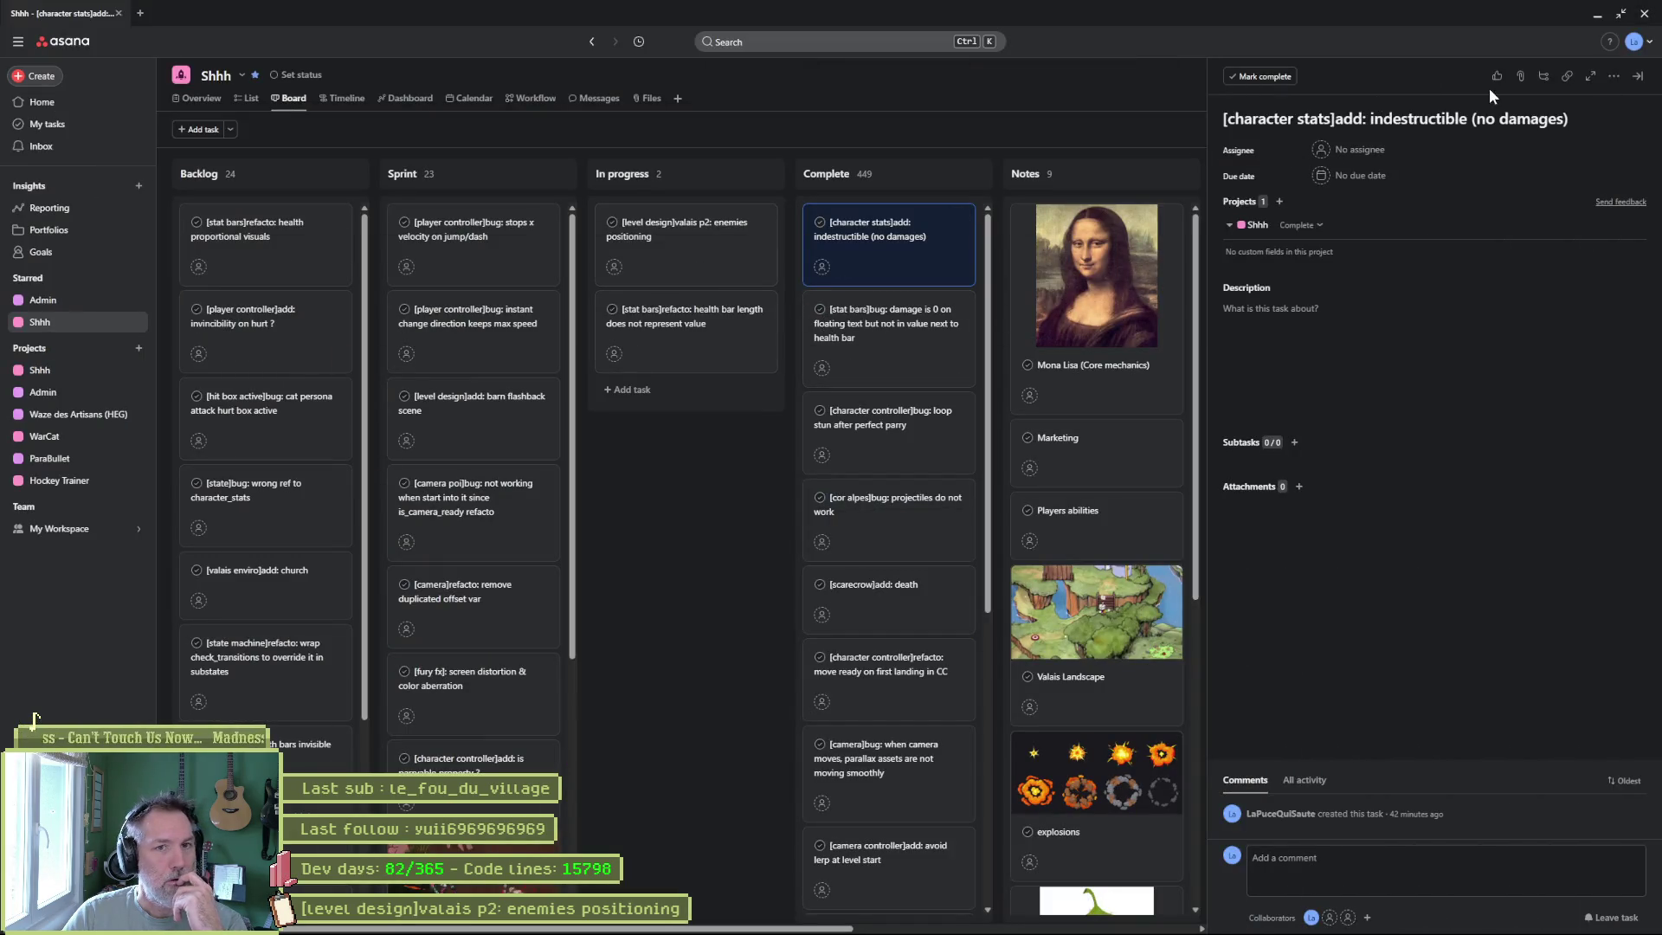
left_click(1597, 15)
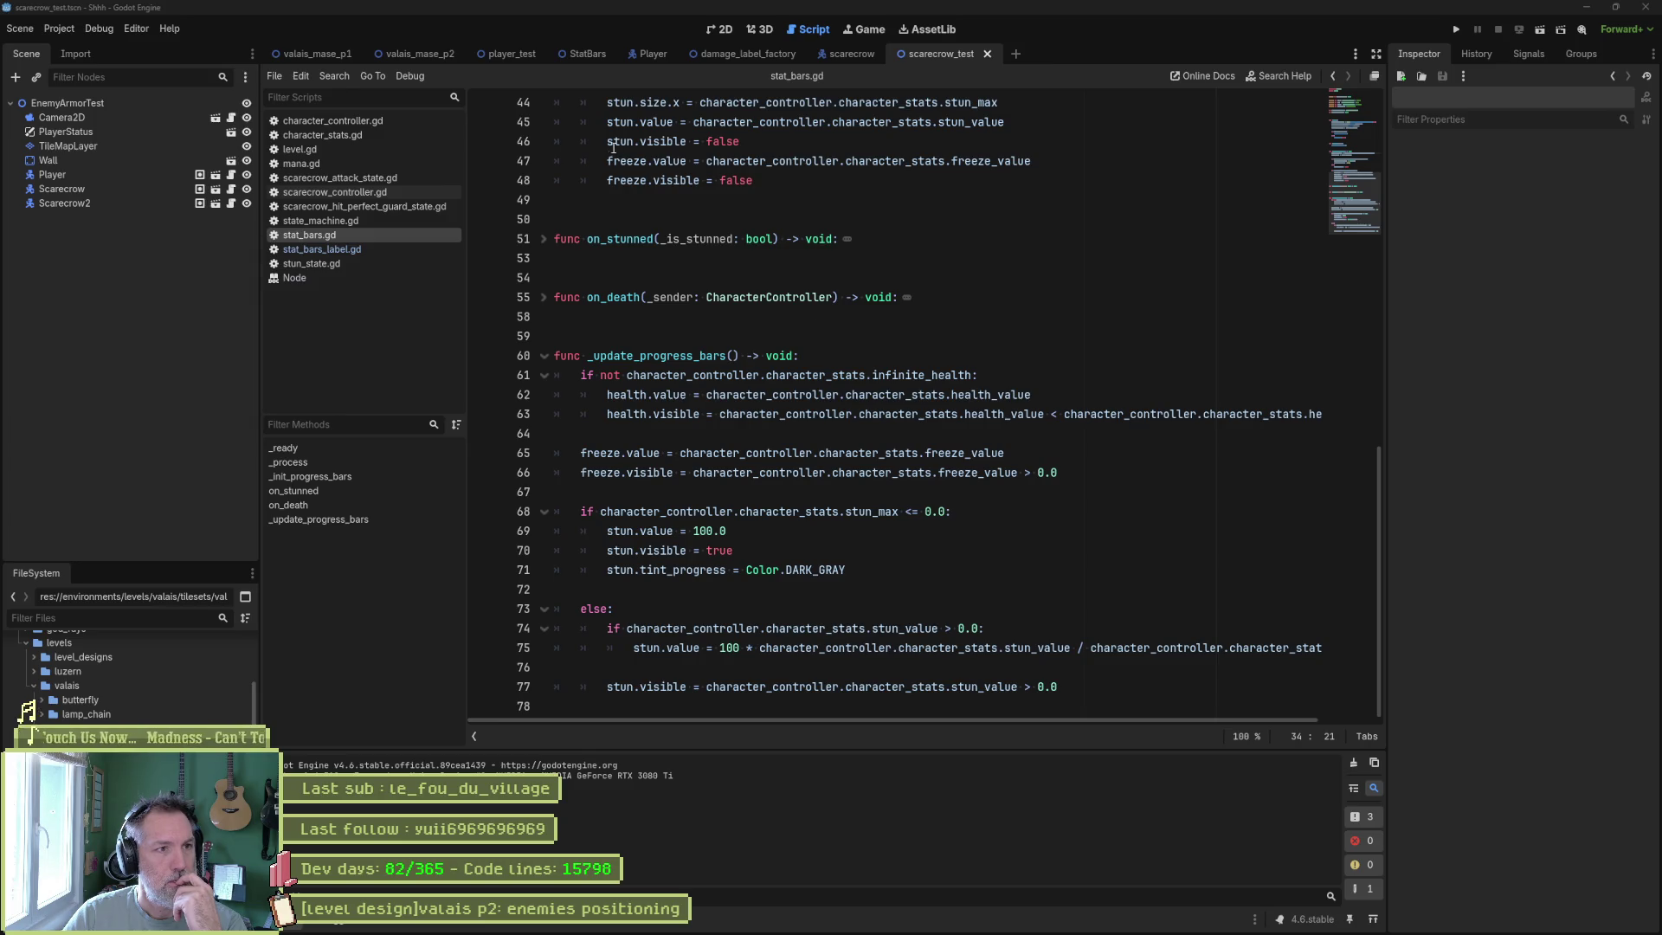
Close the scarecrow_test, scarecrow, damage_label_factory, StatBars and player_test scene tabs.
middle_click(942, 53)
middle_click(840, 54)
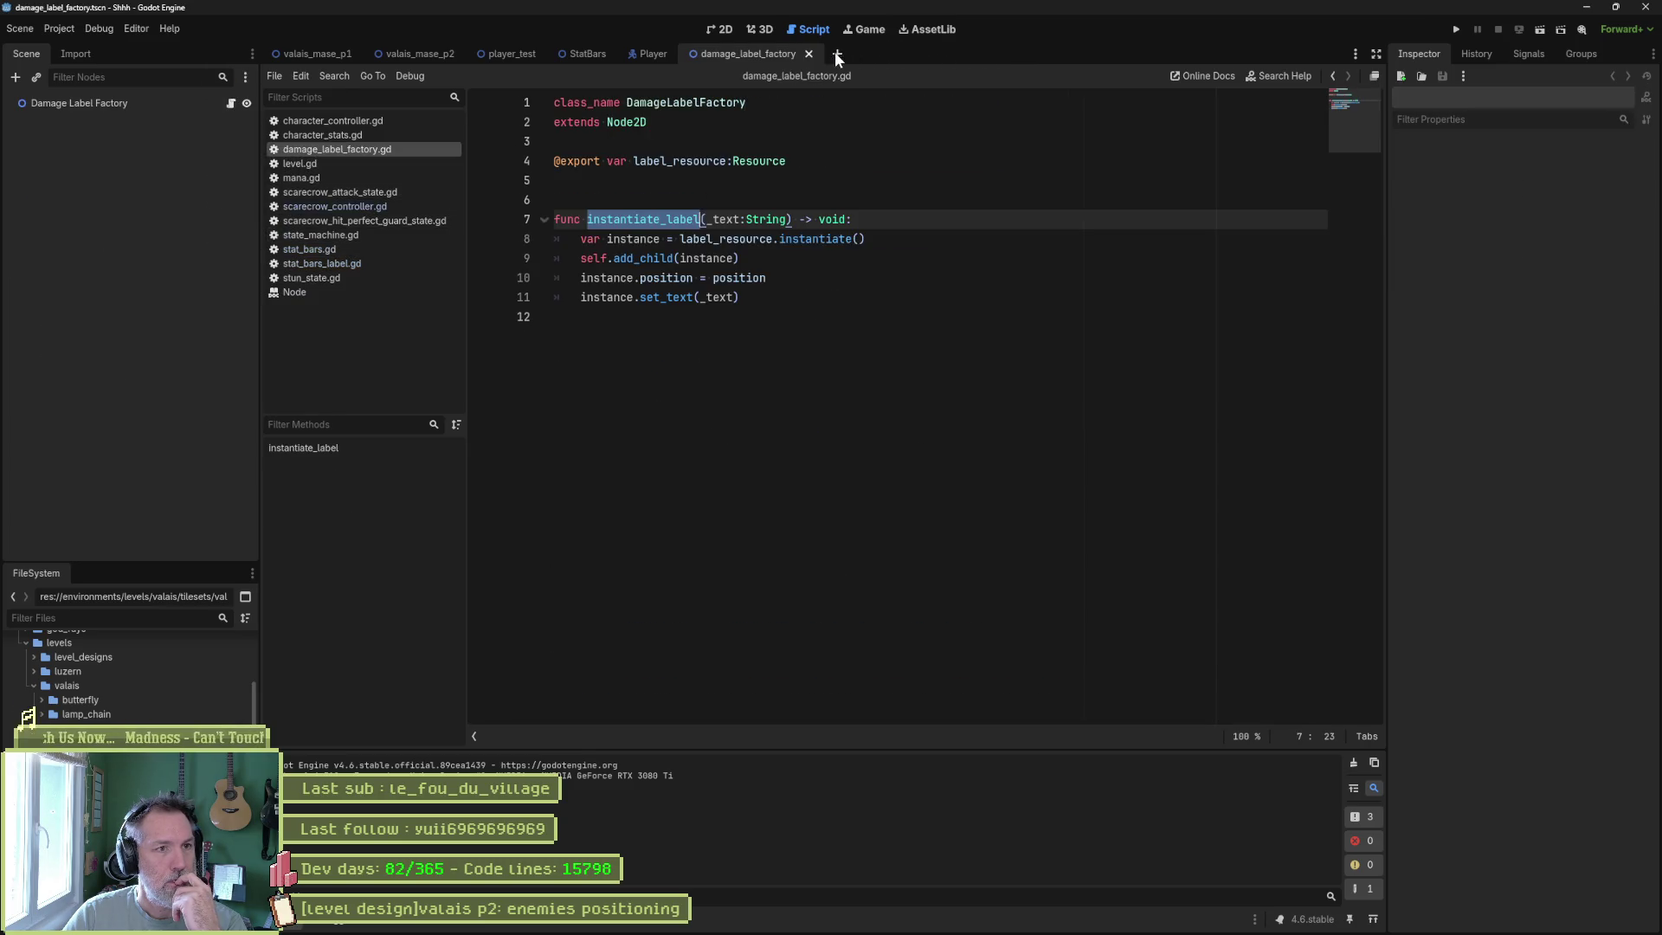
middle_click(753, 54)
middle_click(583, 53)
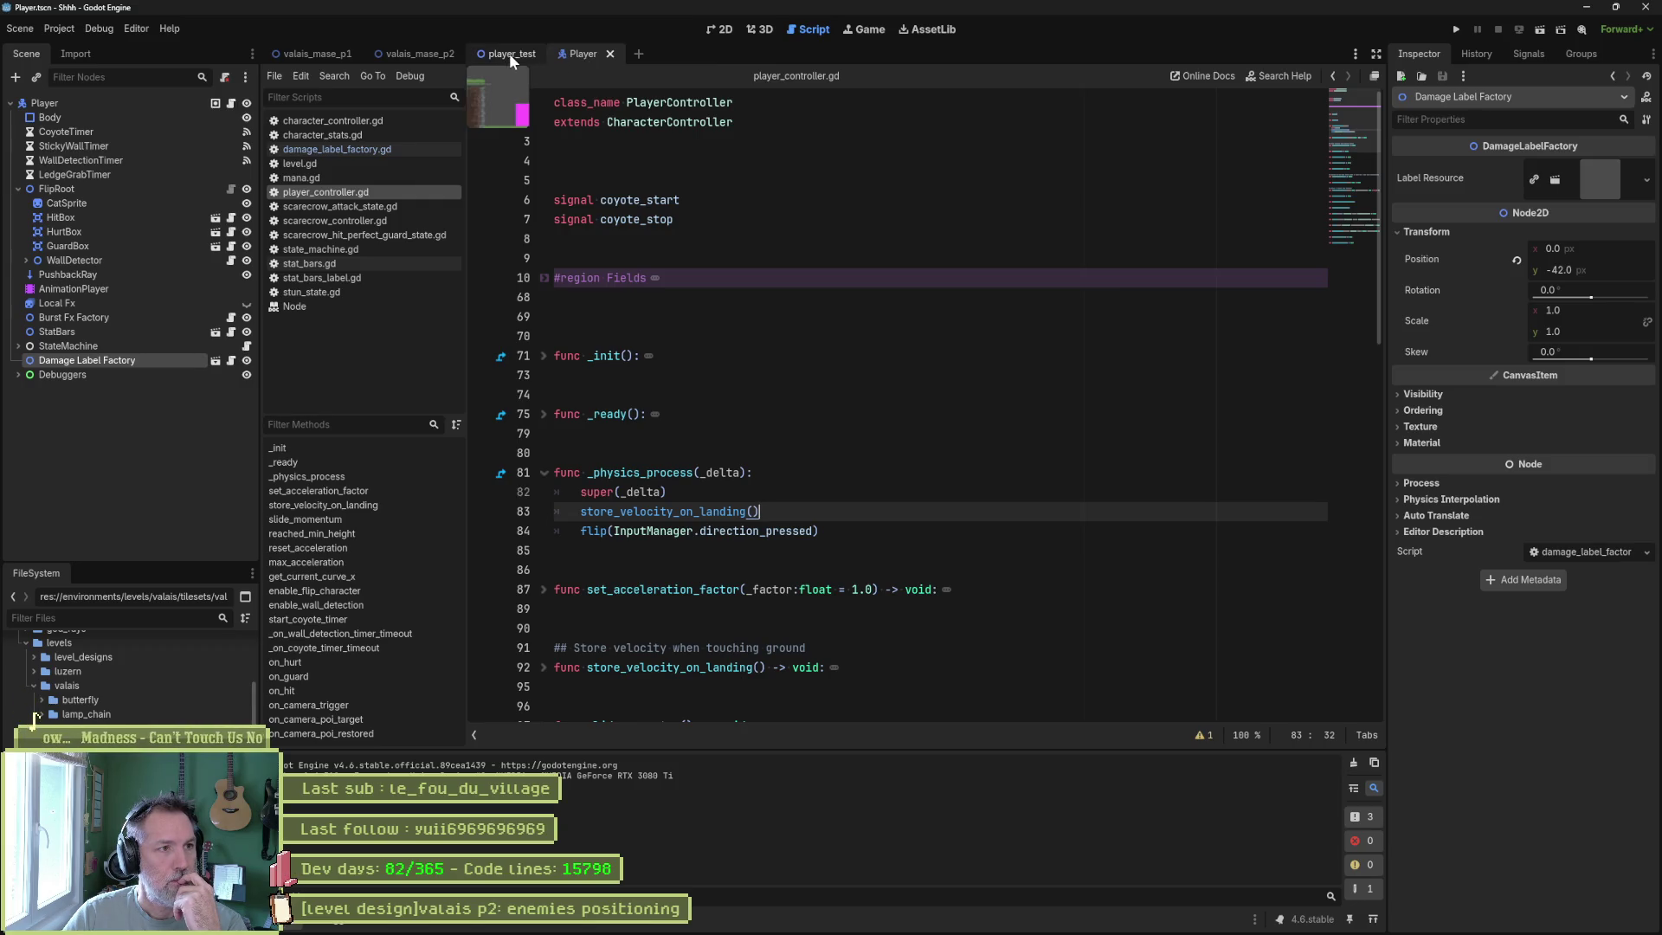
middle_click(511, 53)
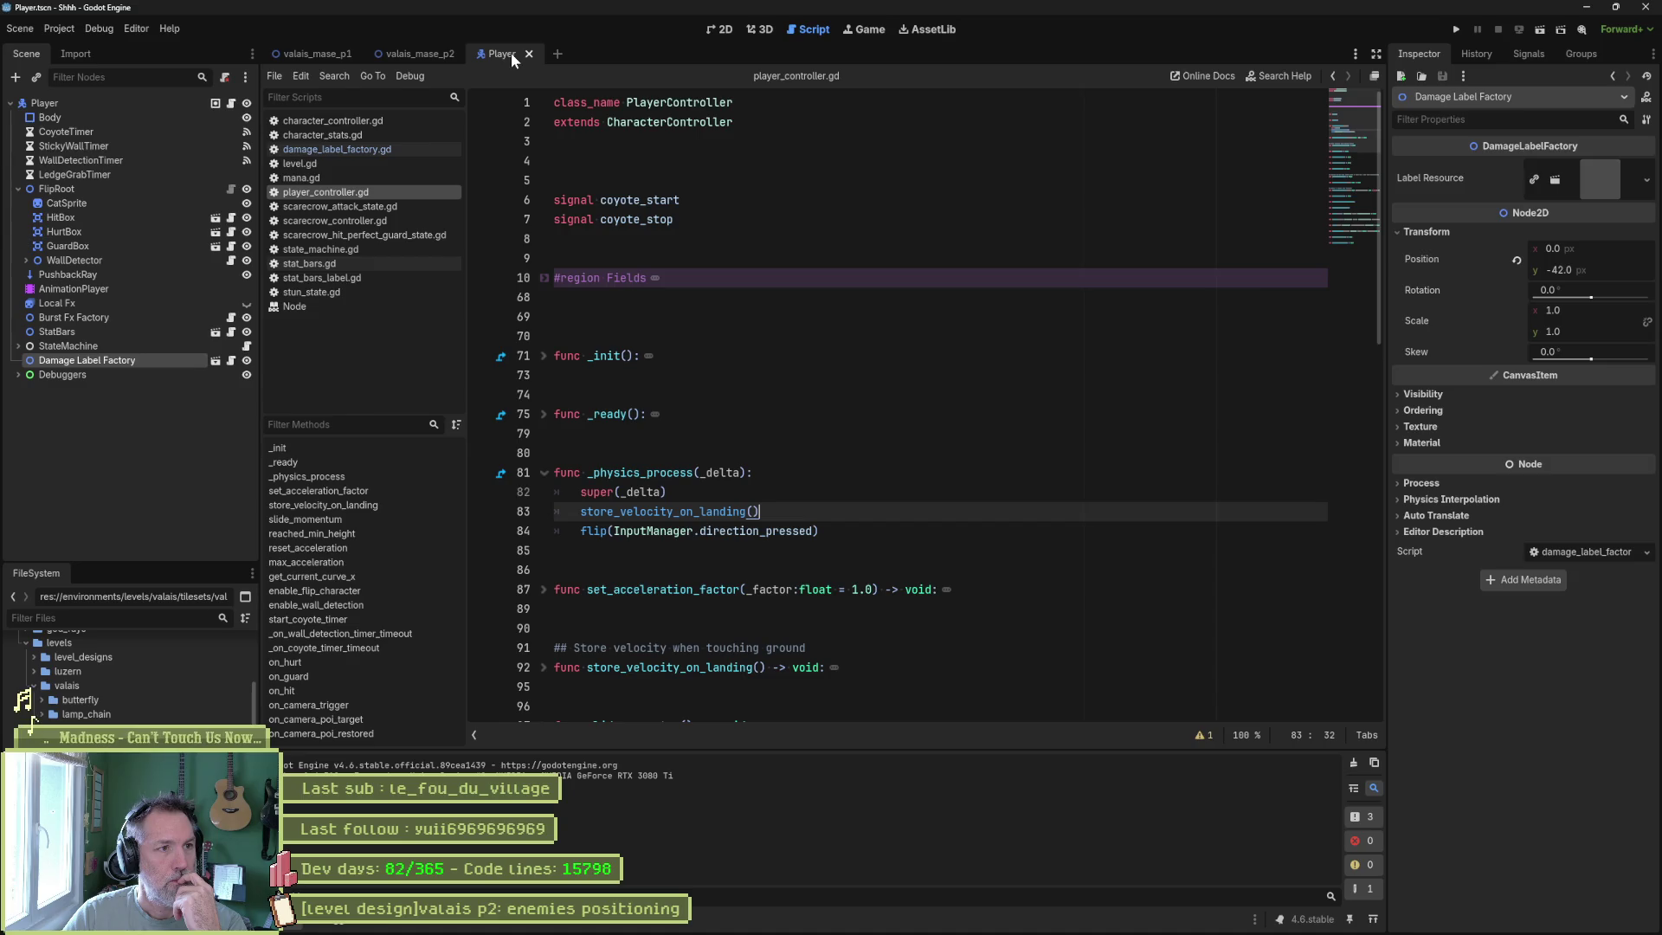
Switch to the valais_mase_p2 scene and run the project with F5.
left_click(410, 53)
left_click(842, 363)
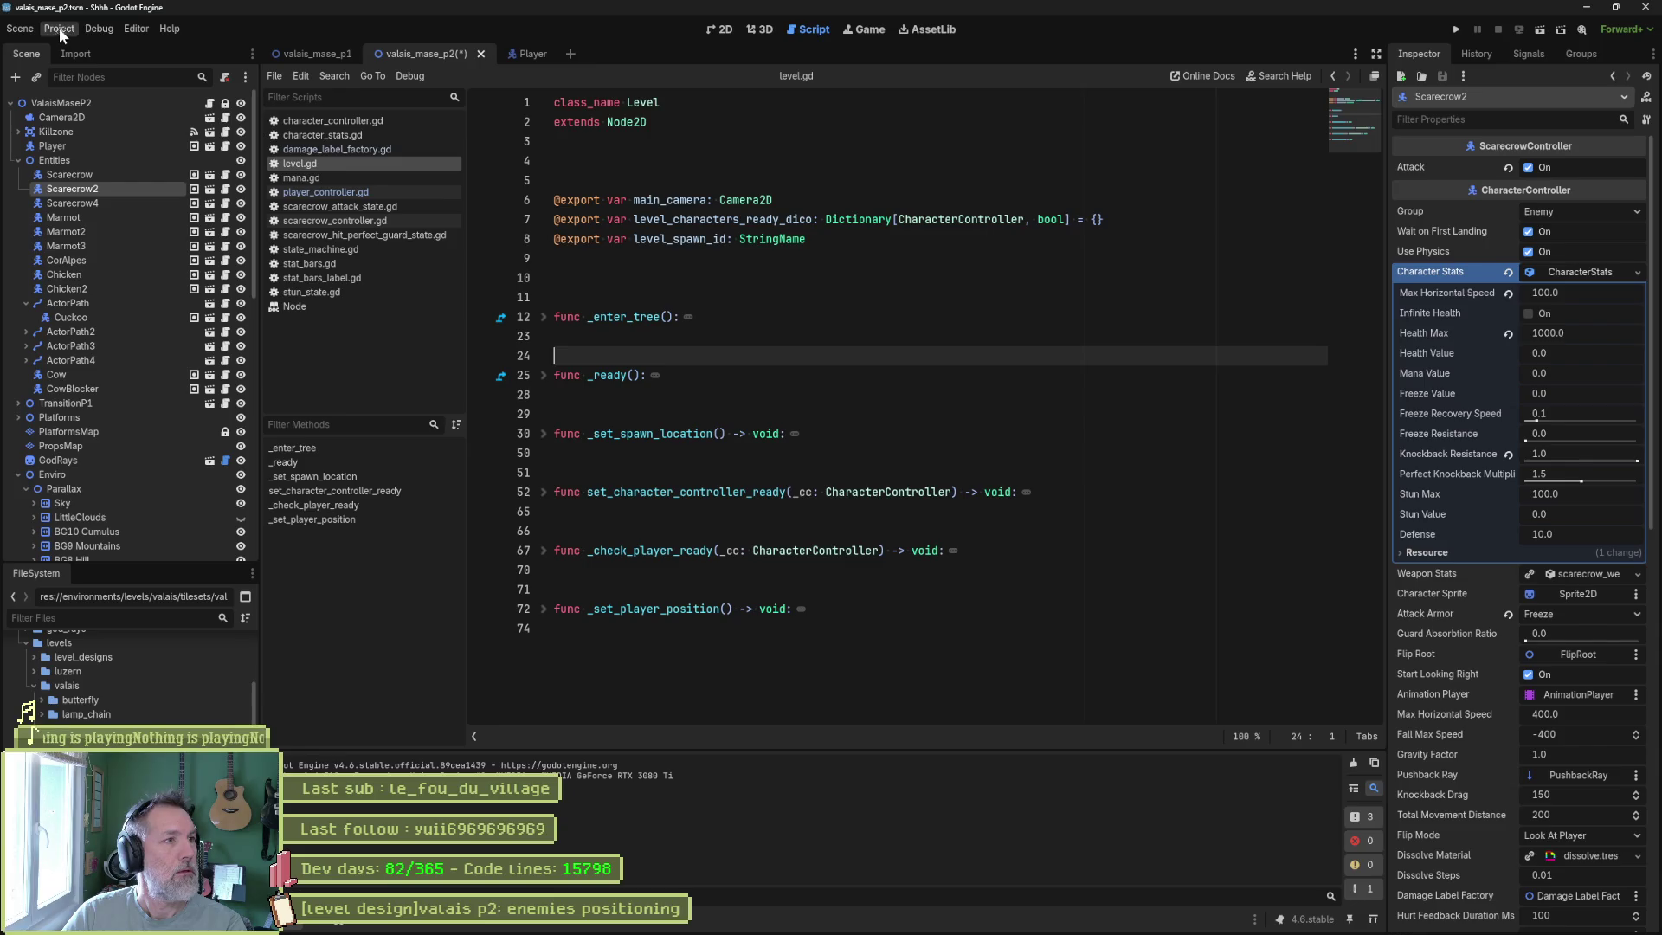
left_click(104, 28)
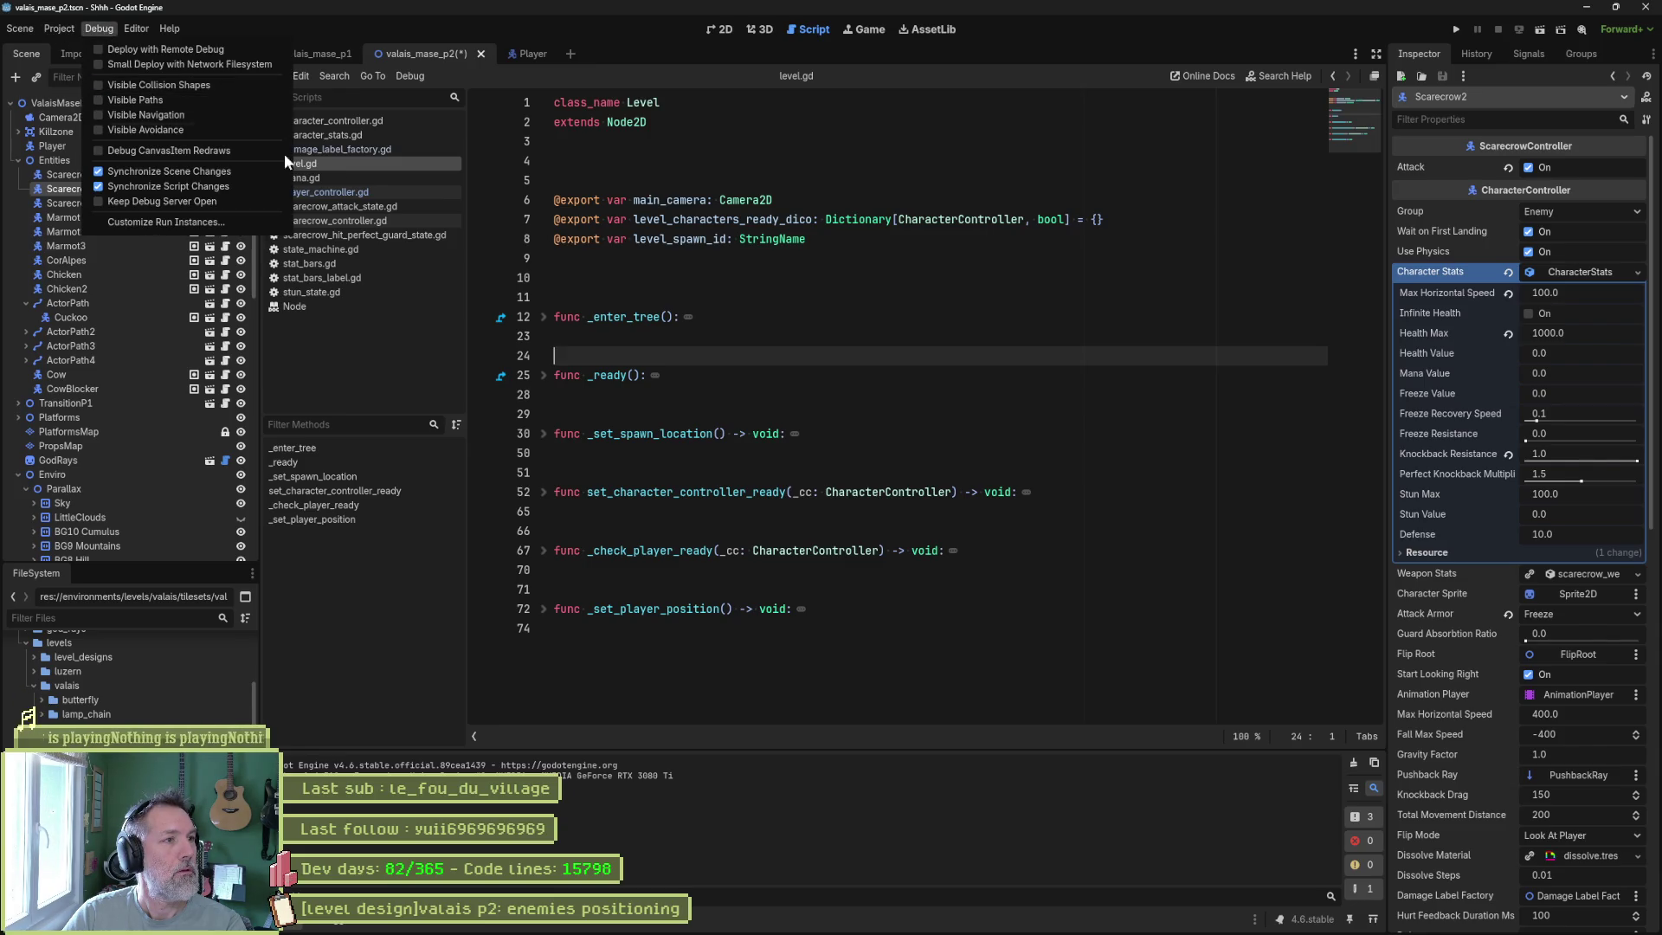
key("F5")
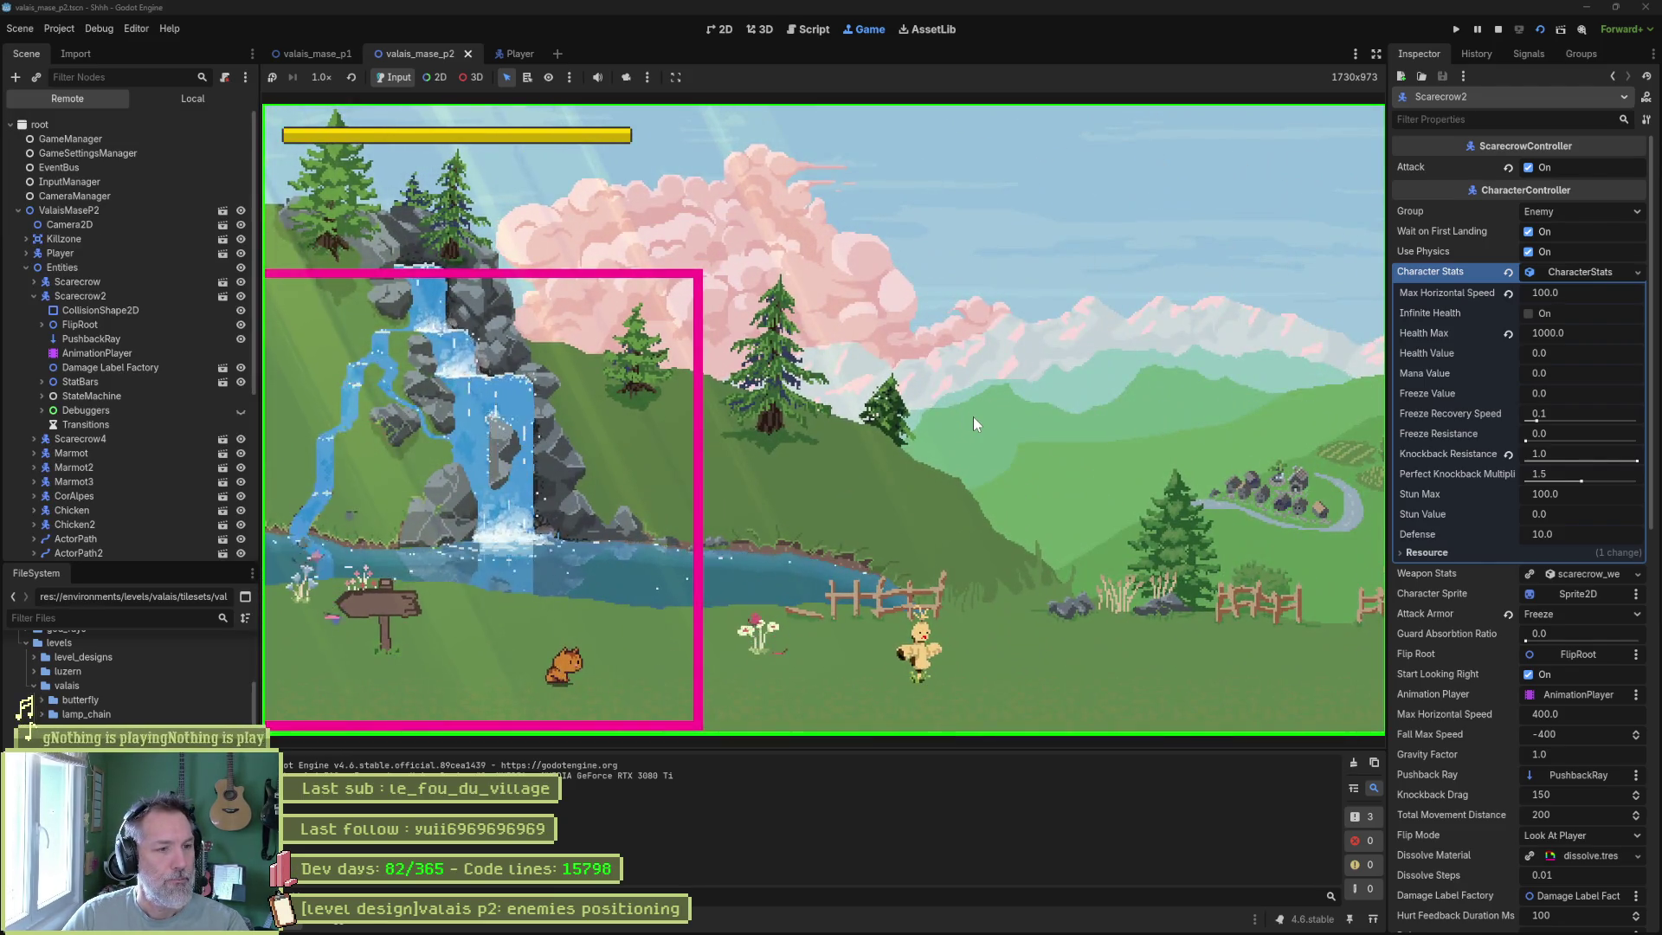
Walk the cat right and attack the scarecrow with a special attack and repeated hits.
key("Right")
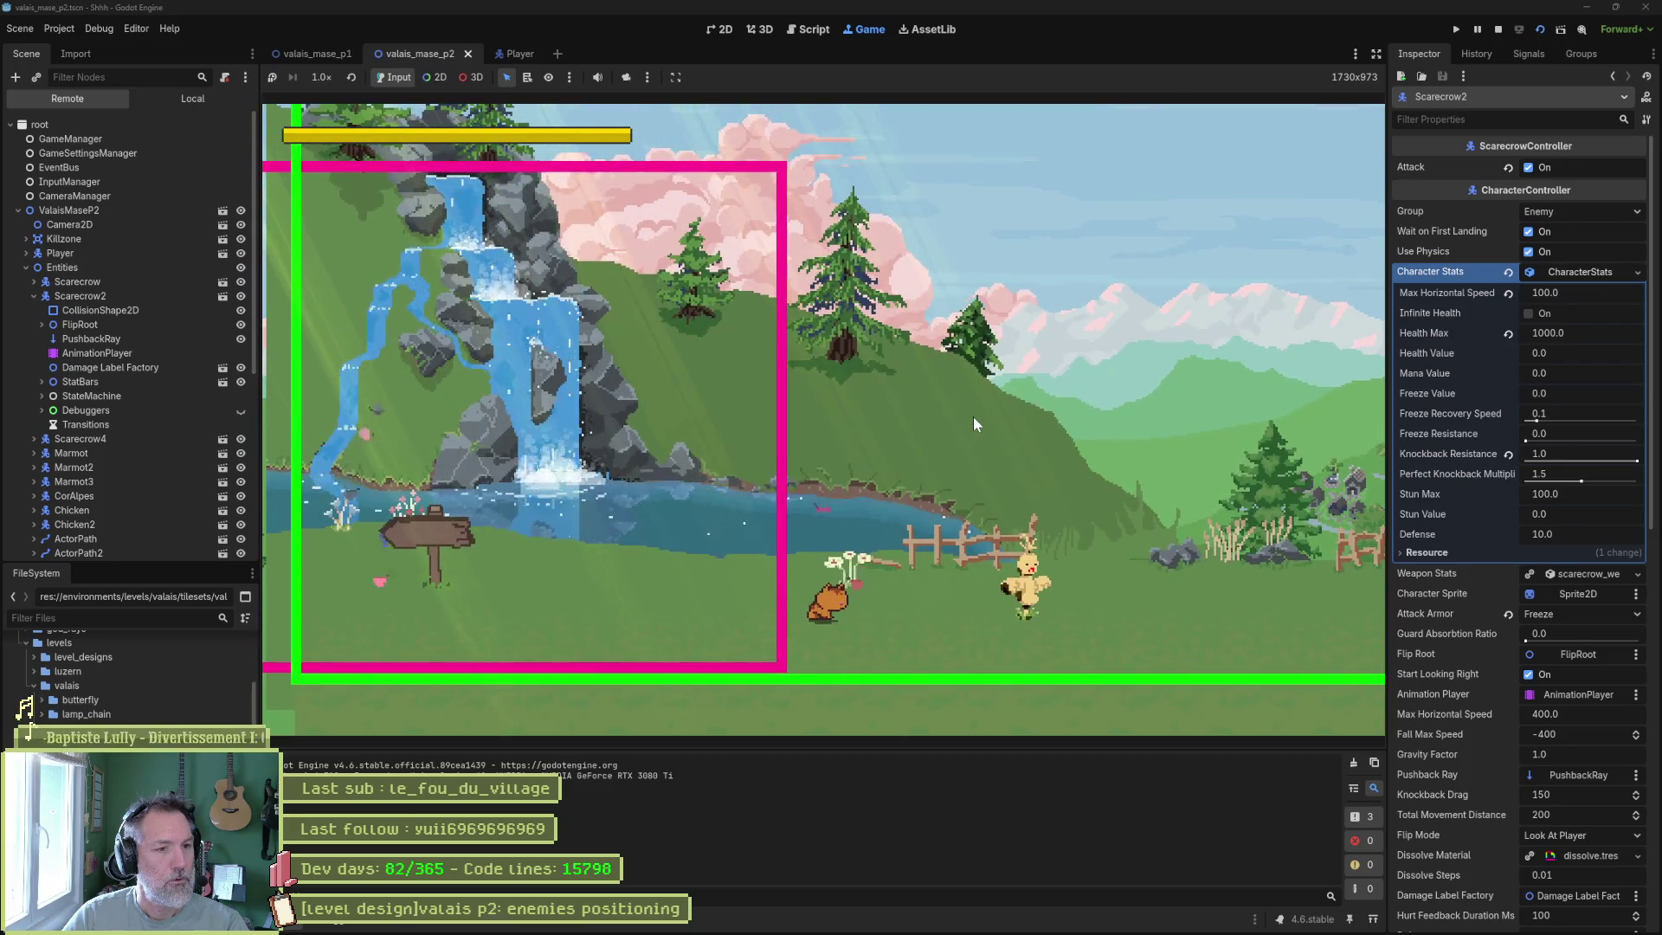
key("Right")
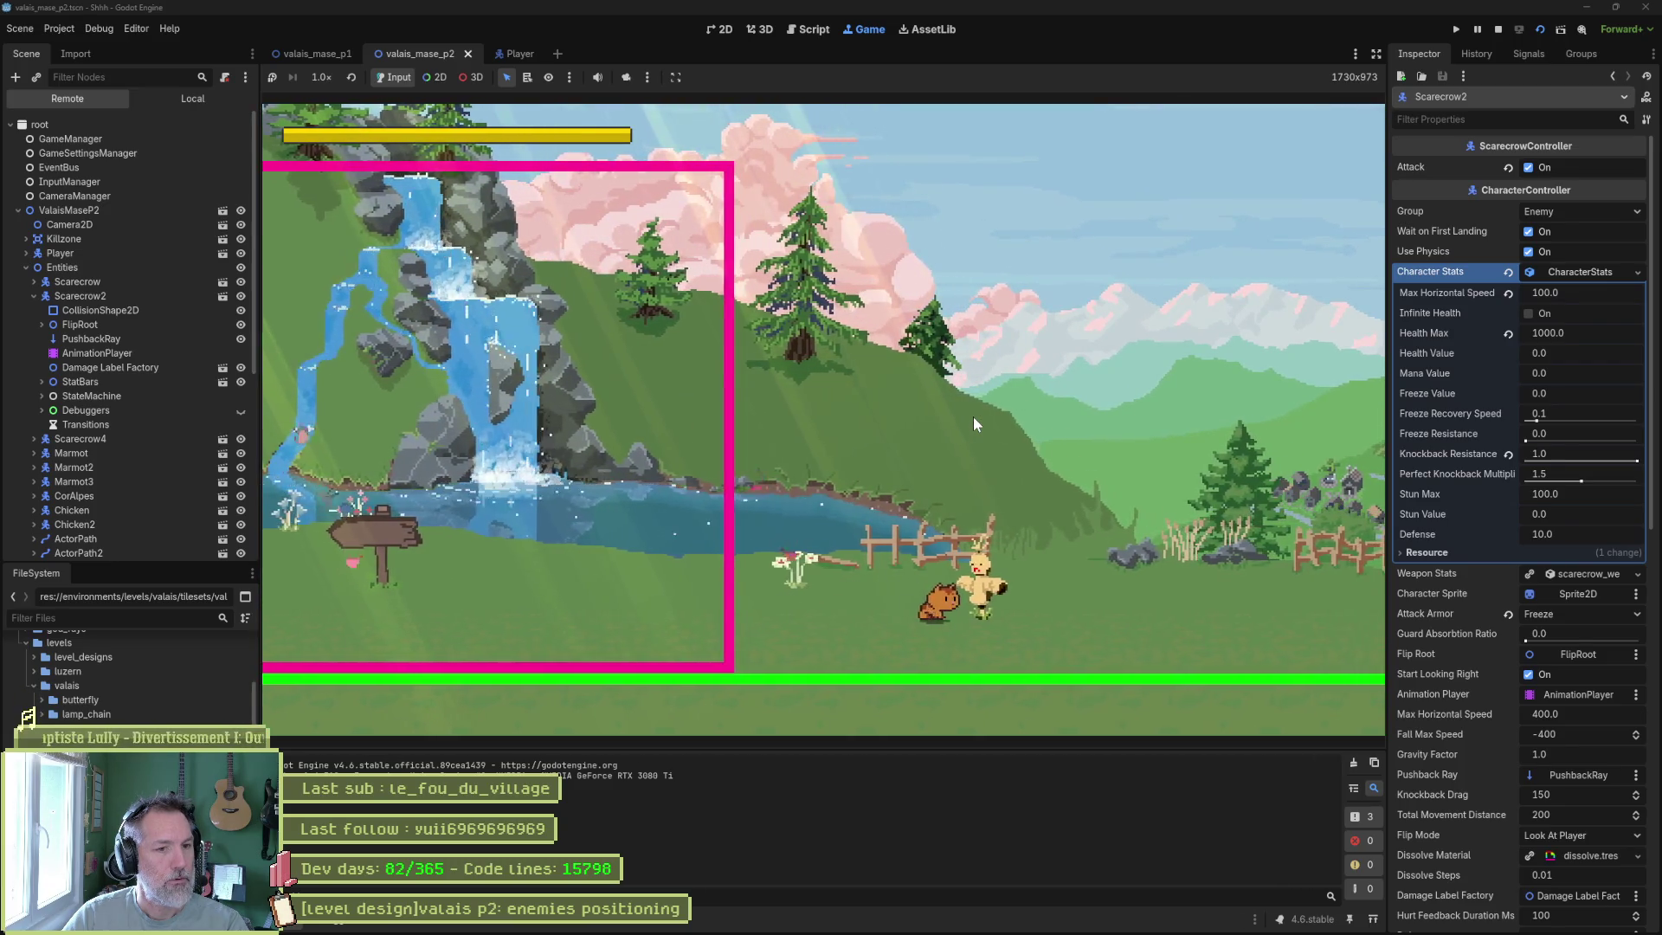
key("Right")
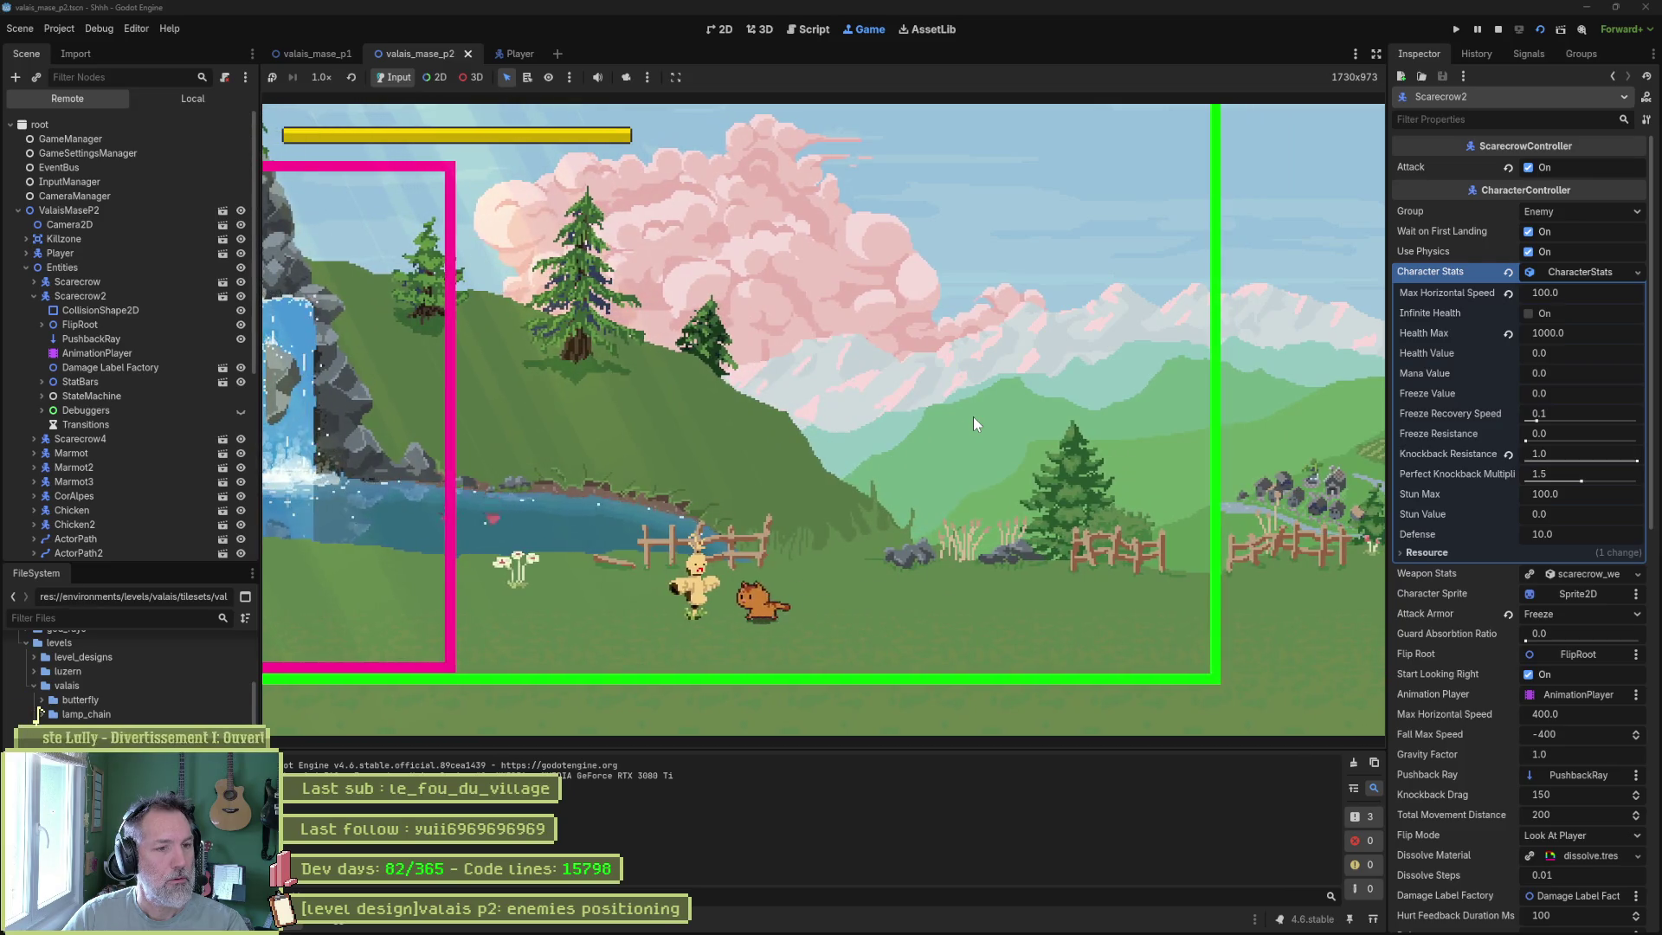
key("x")
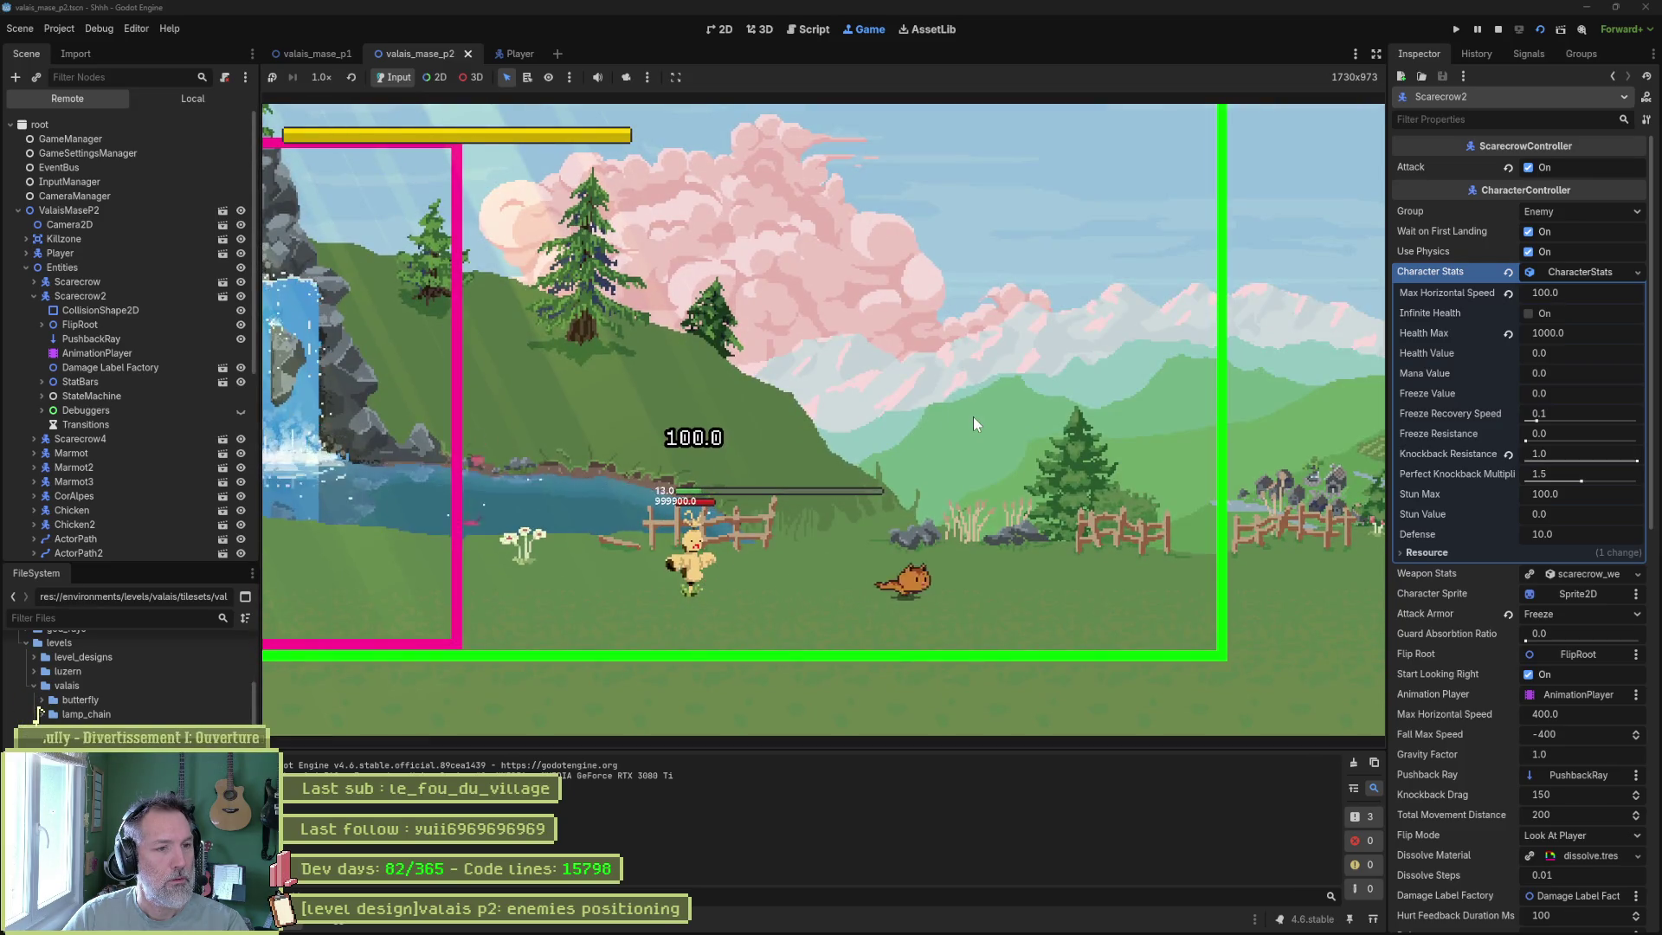
key("Right")
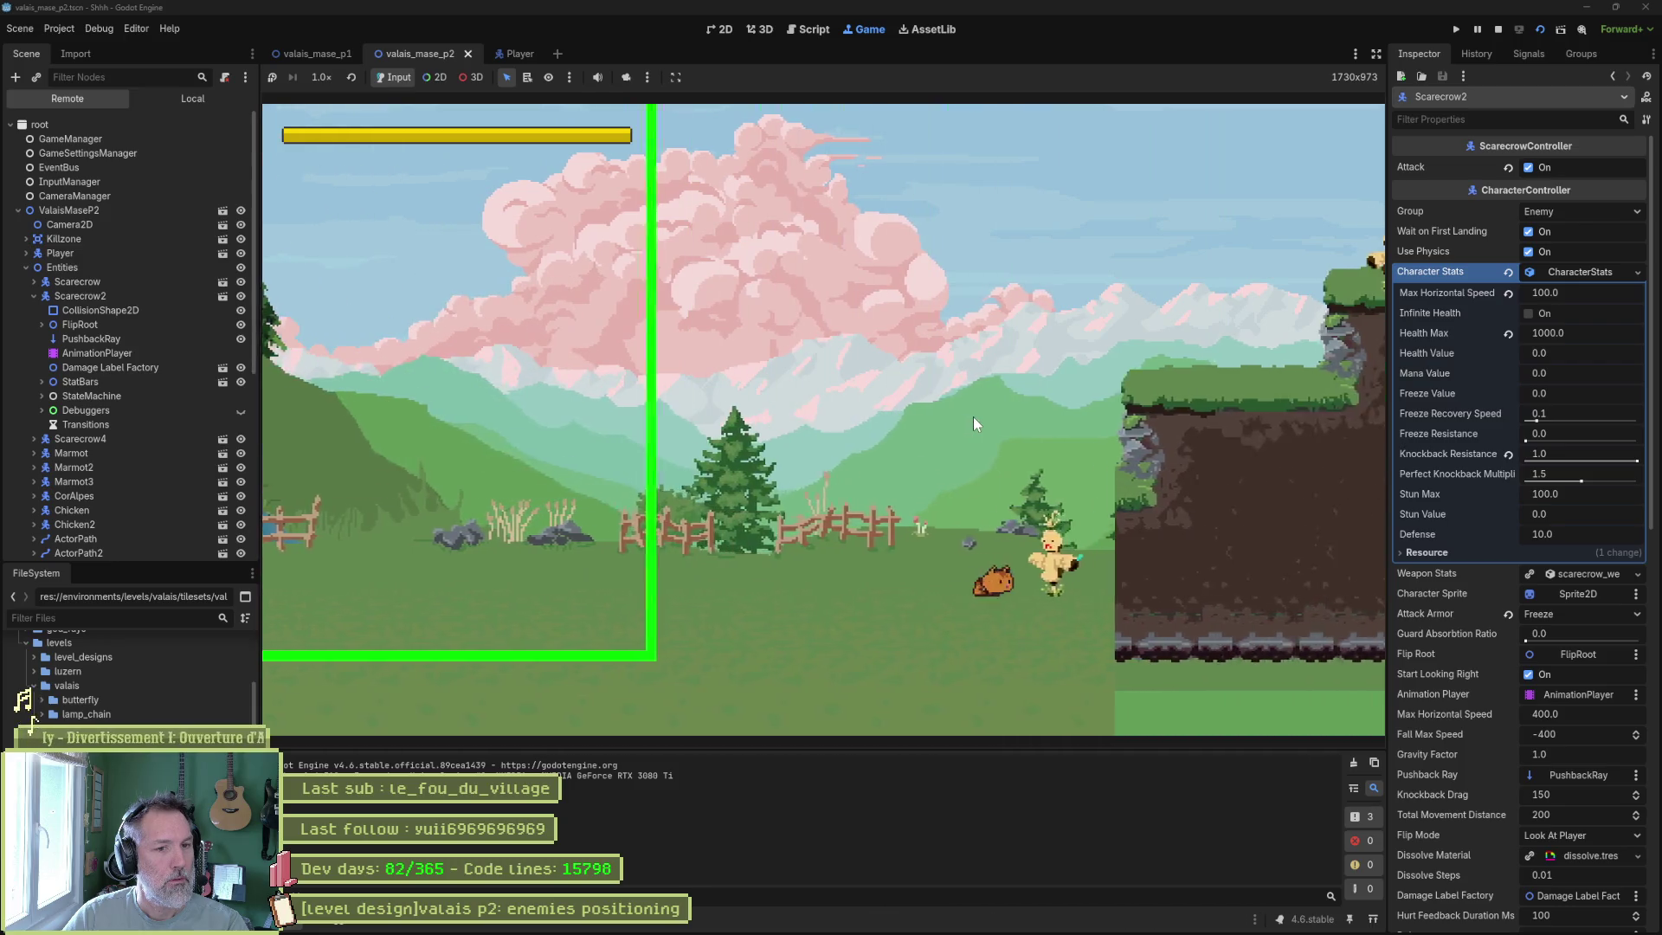
key("Right")
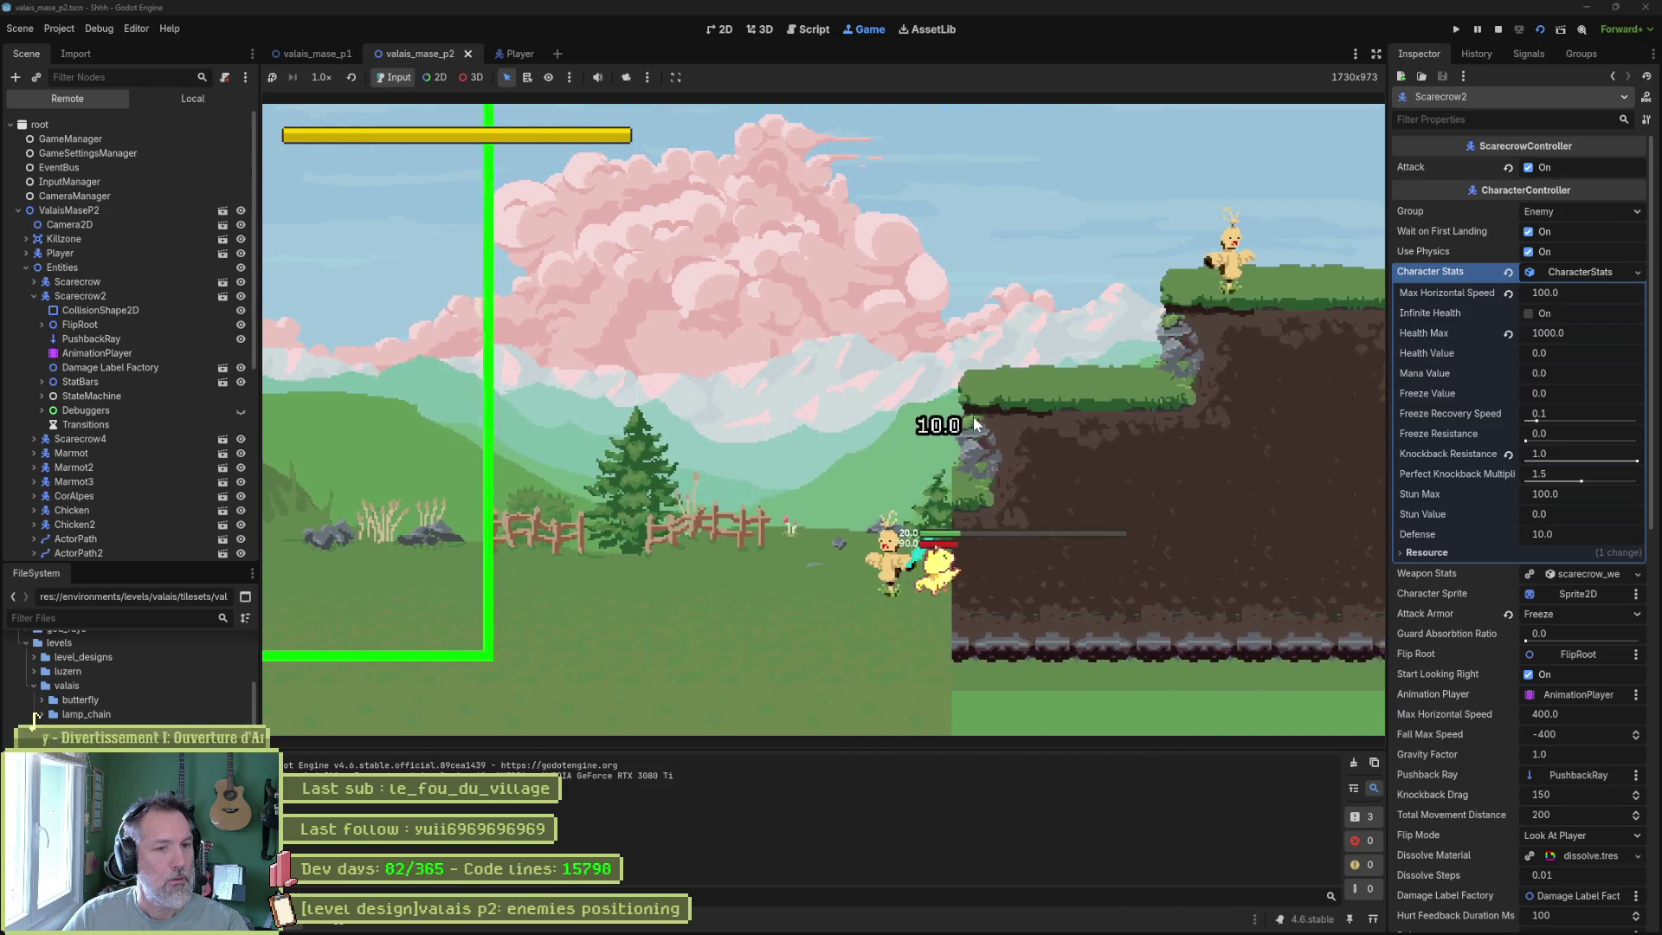
key("z")
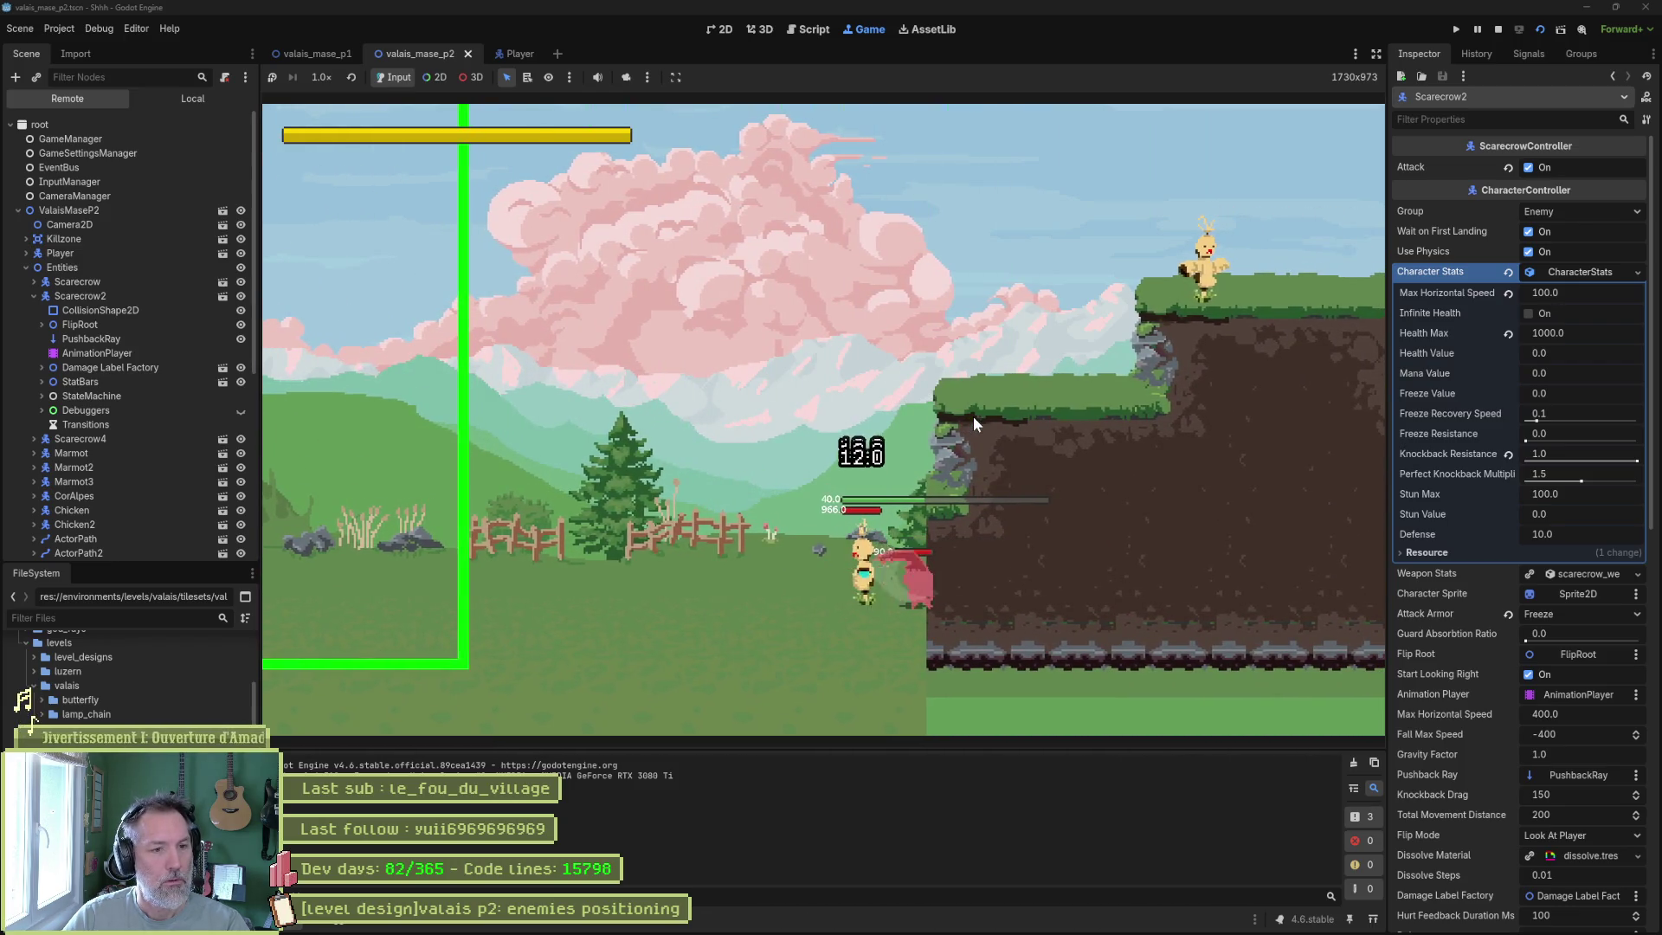
key("z")
key("z")
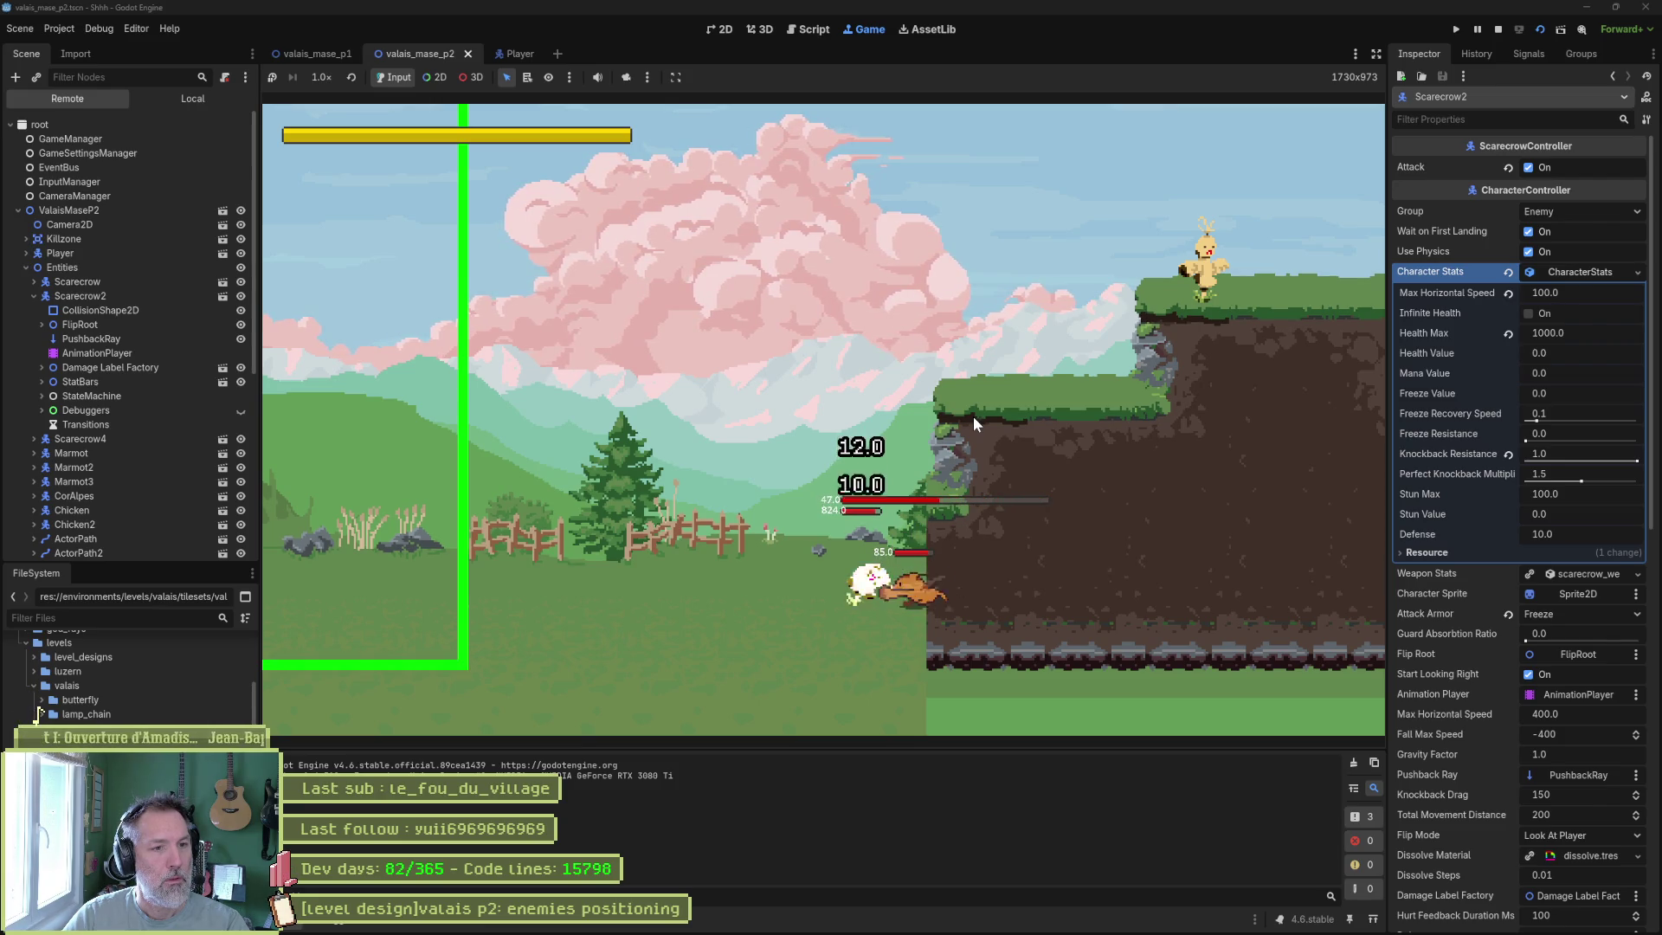
key("z")
key("z")
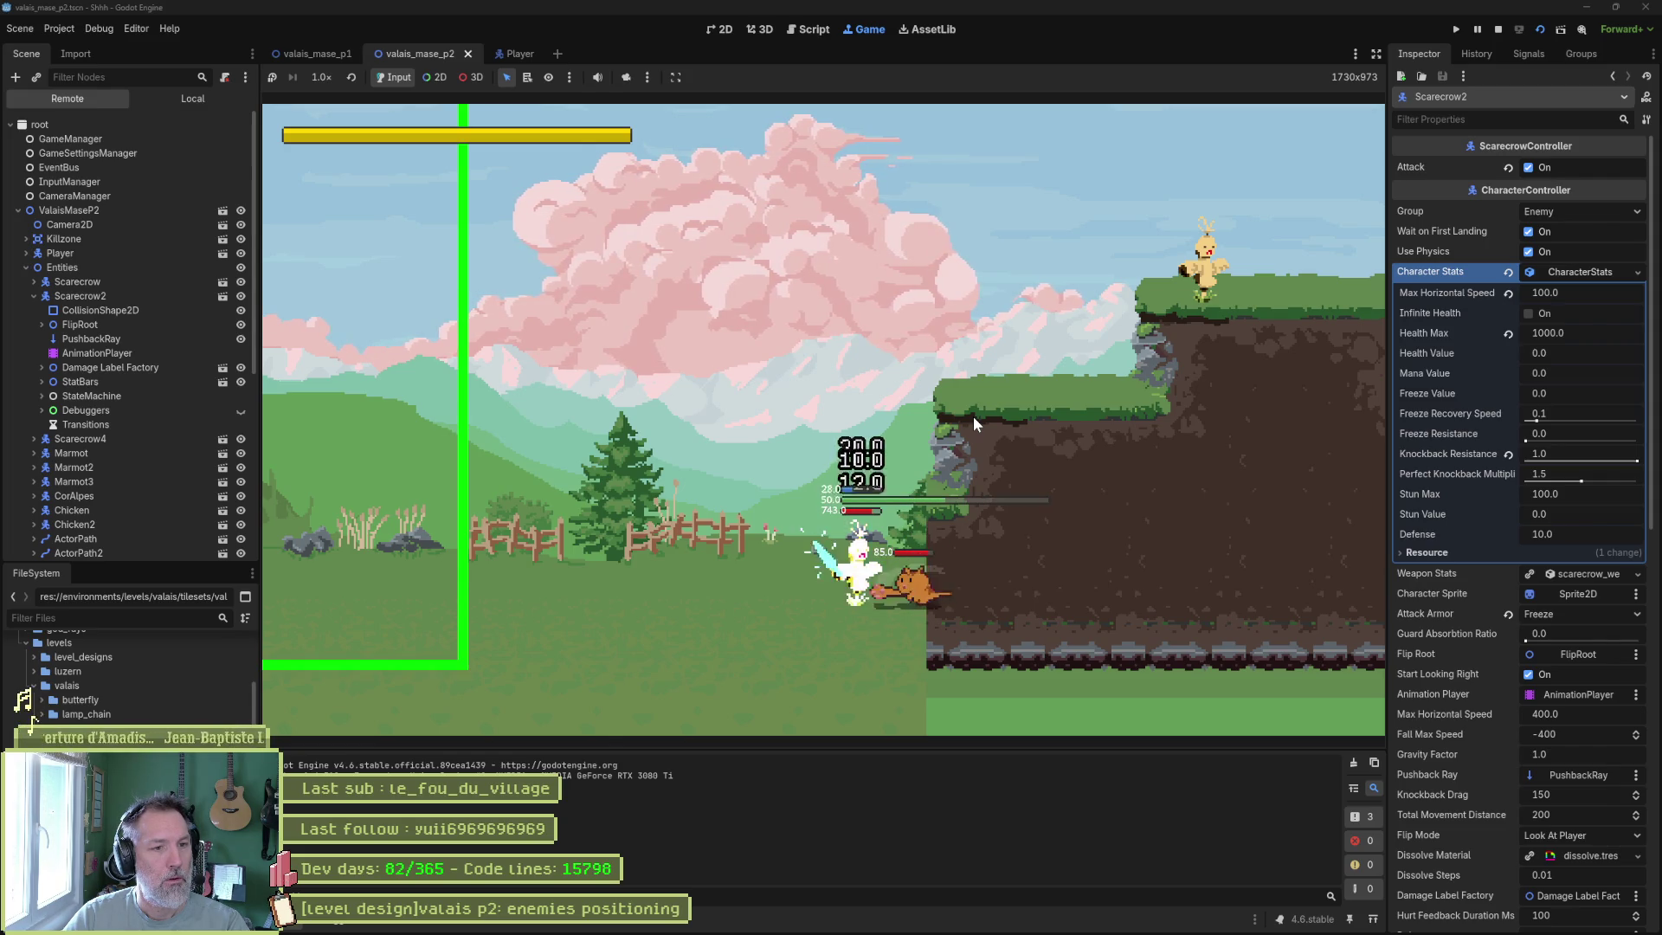
key("z")
key("z")
Jump onto the ledge, strike the scarecrow there twice, and stop the game with F8.
key("space")
key("Right")
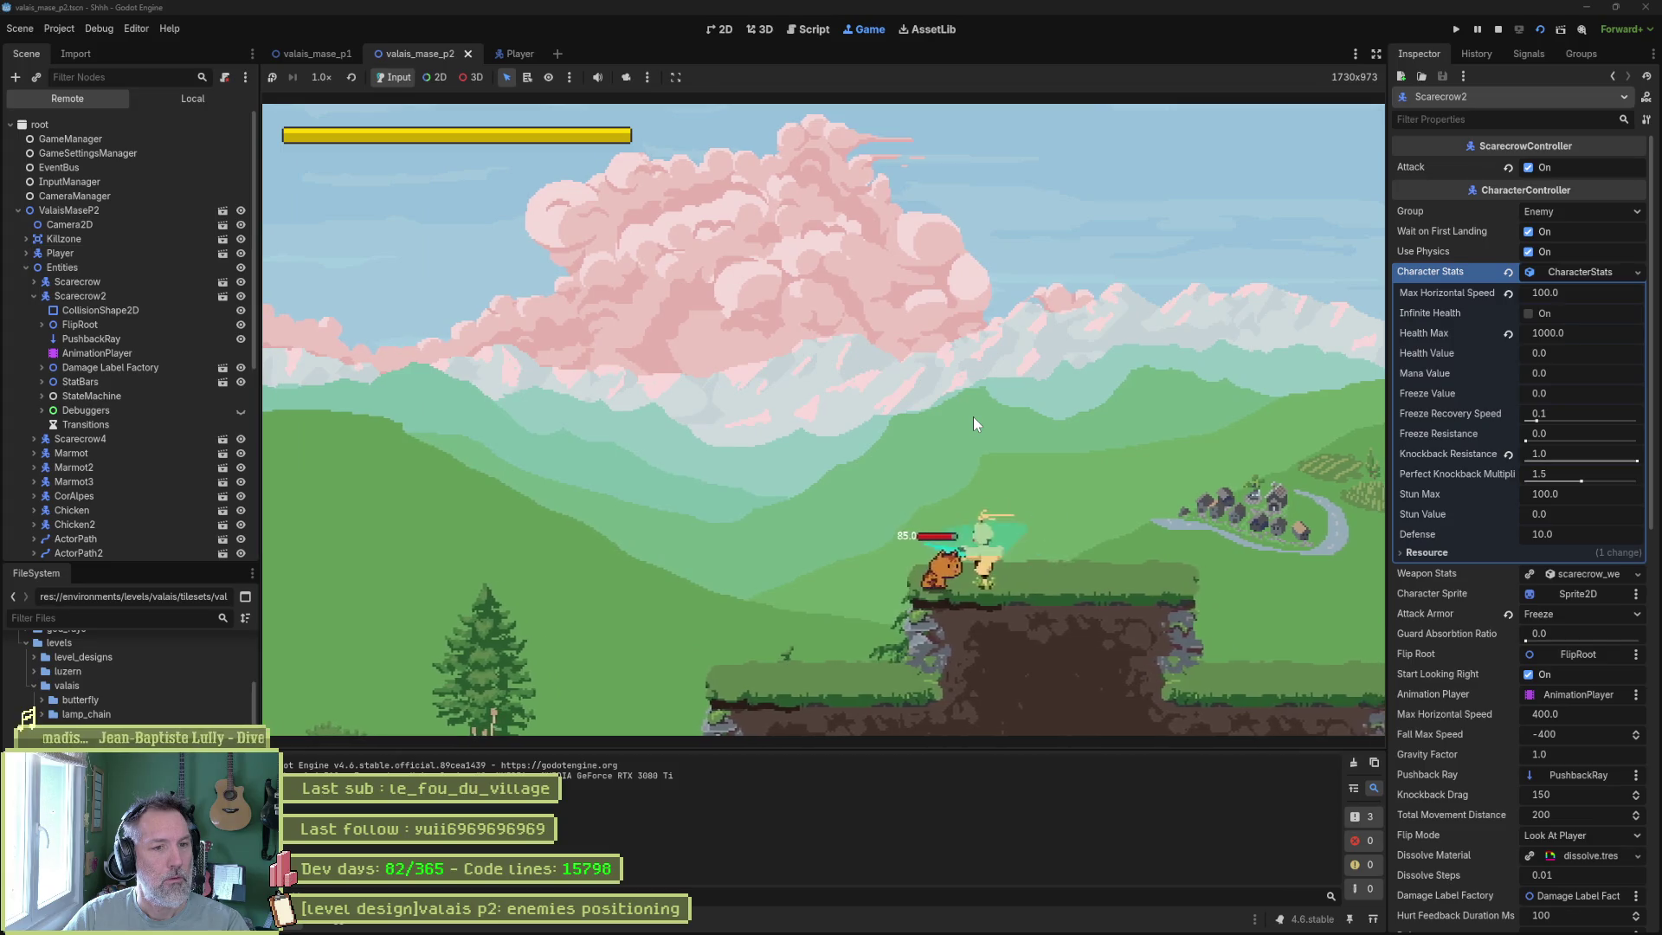
key("z")
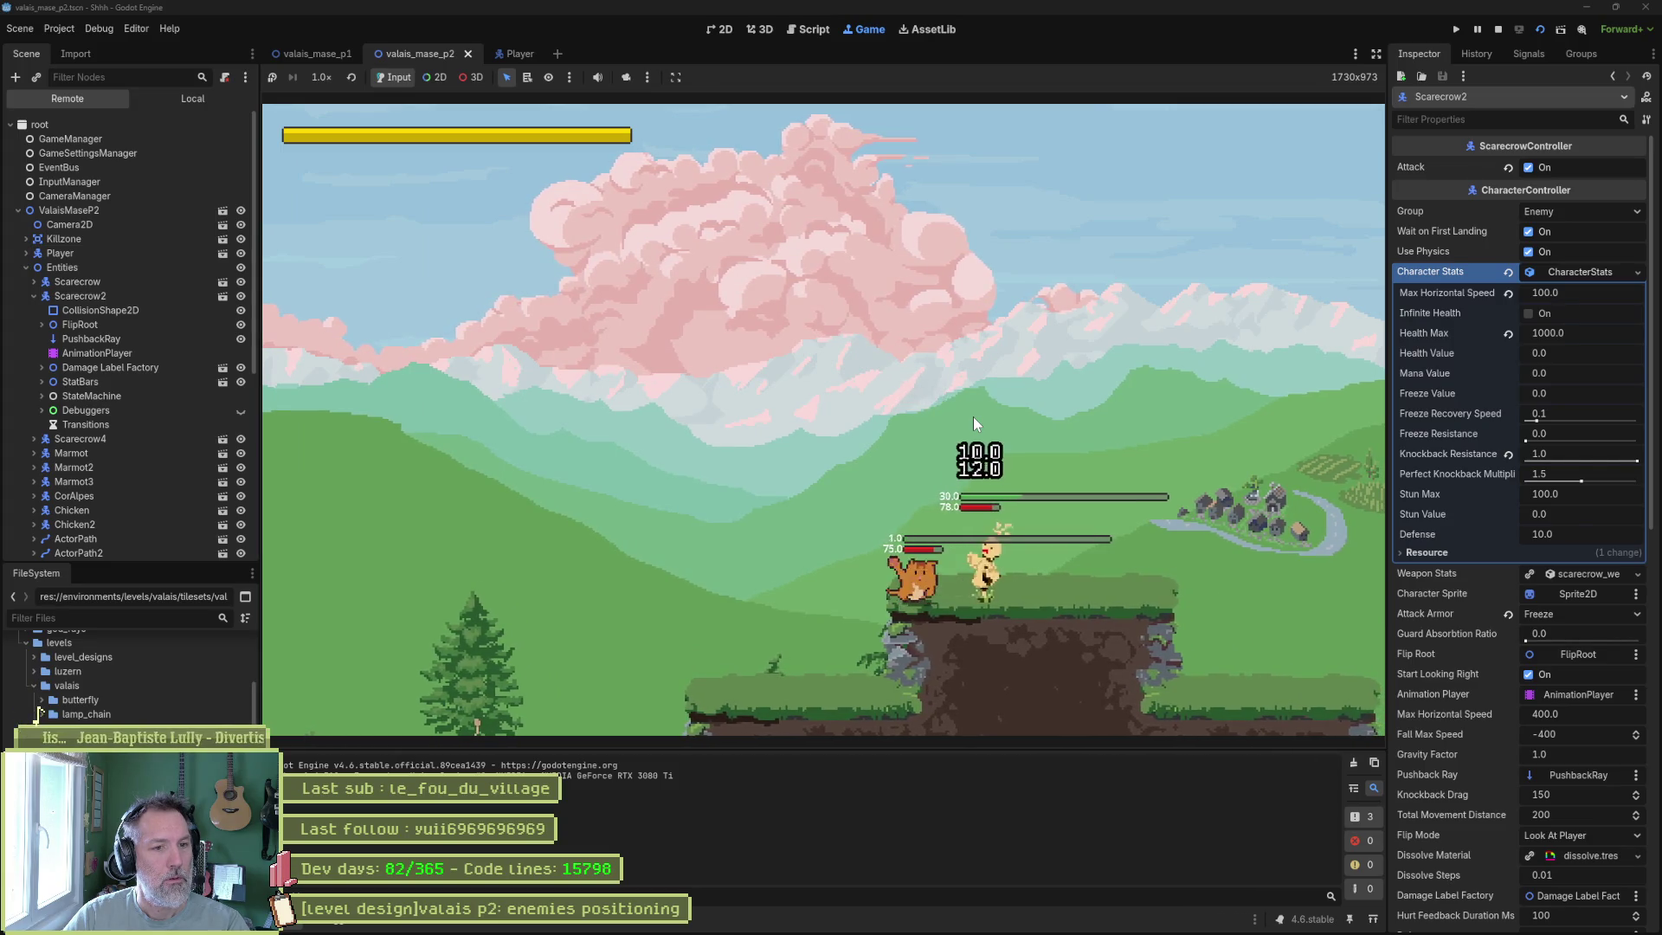
key("z")
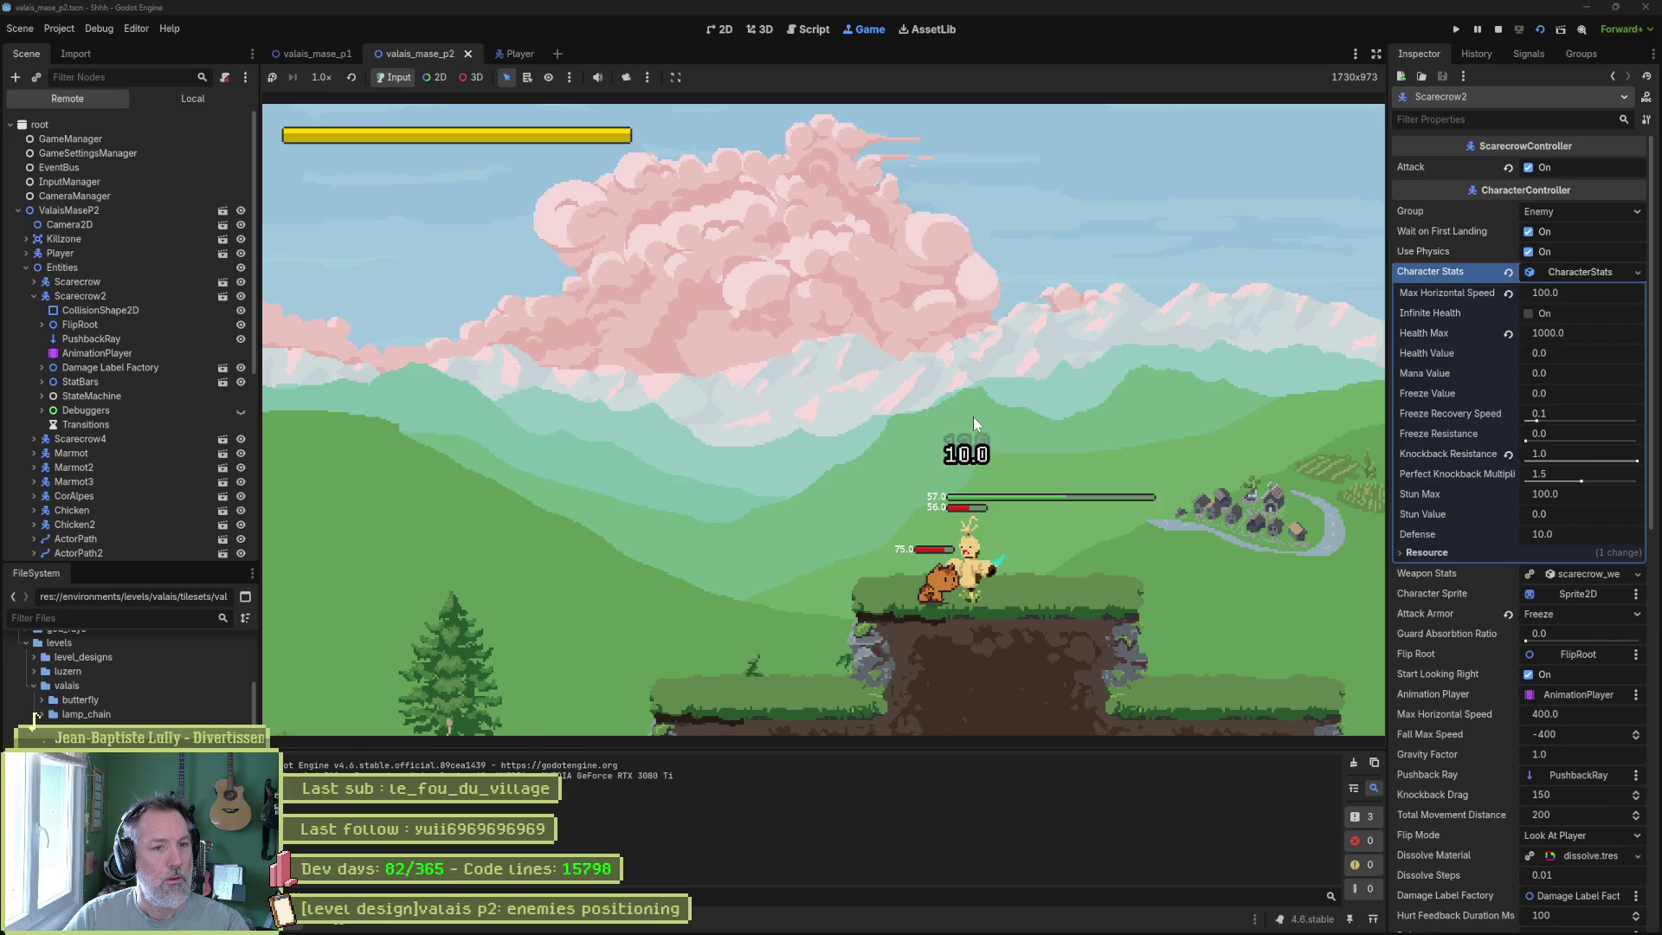
key("F8")
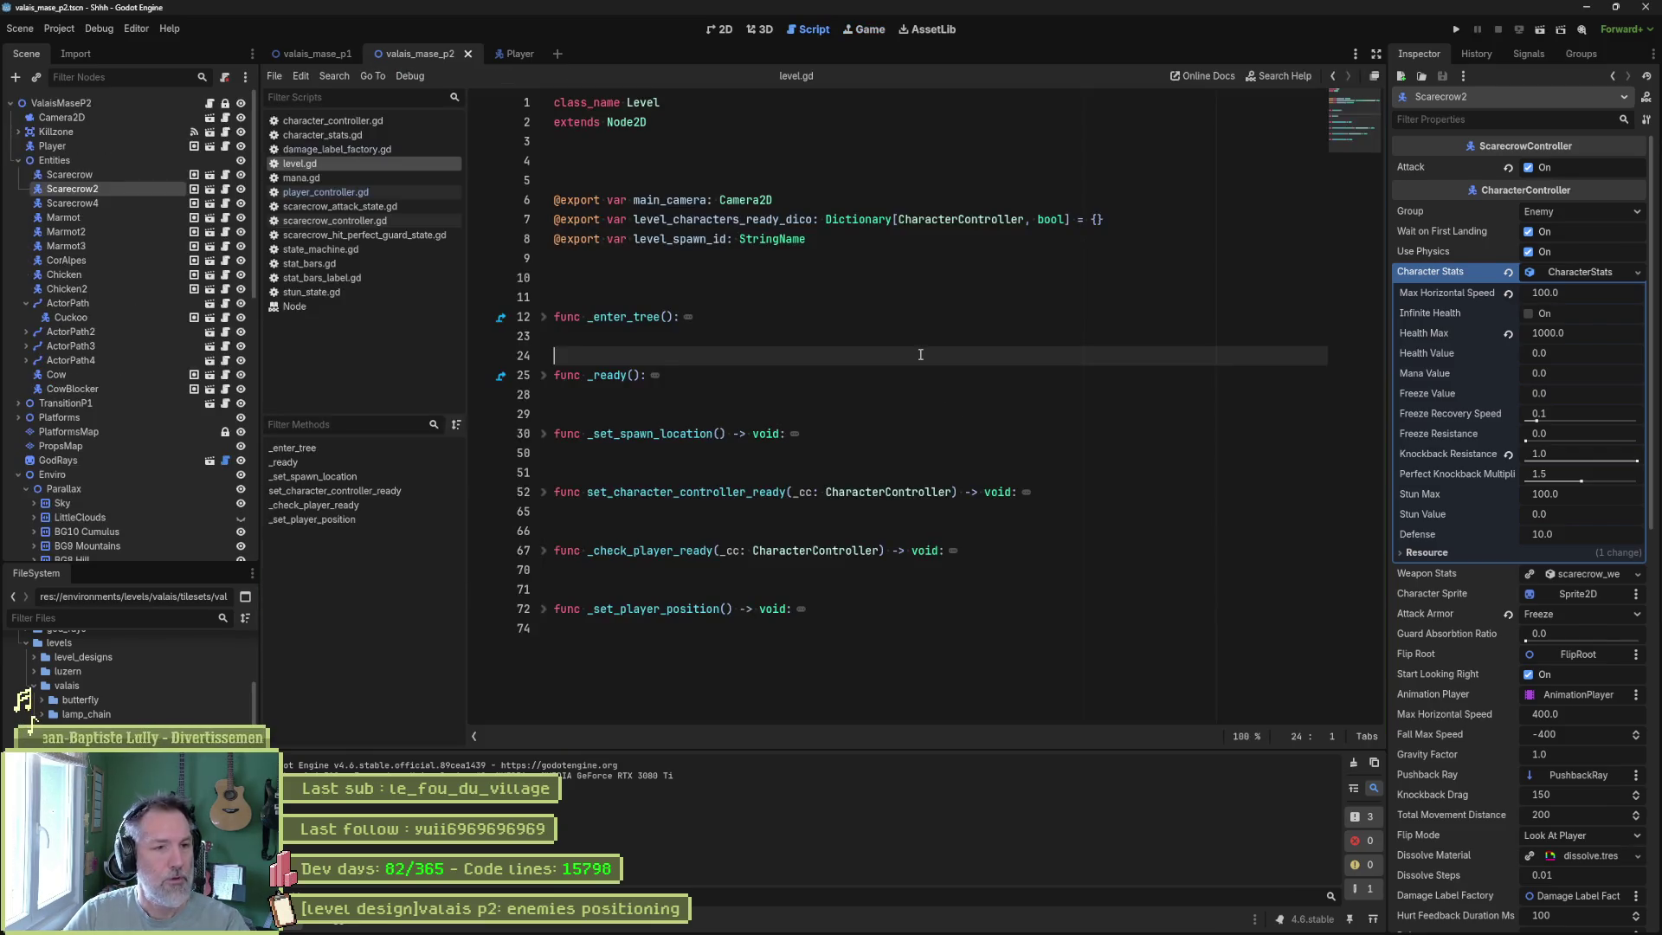
Compare Scarecrow2's and Scarecrow4's CharacterStats: Health Max 1000 versus 100.
left_click(133, 202)
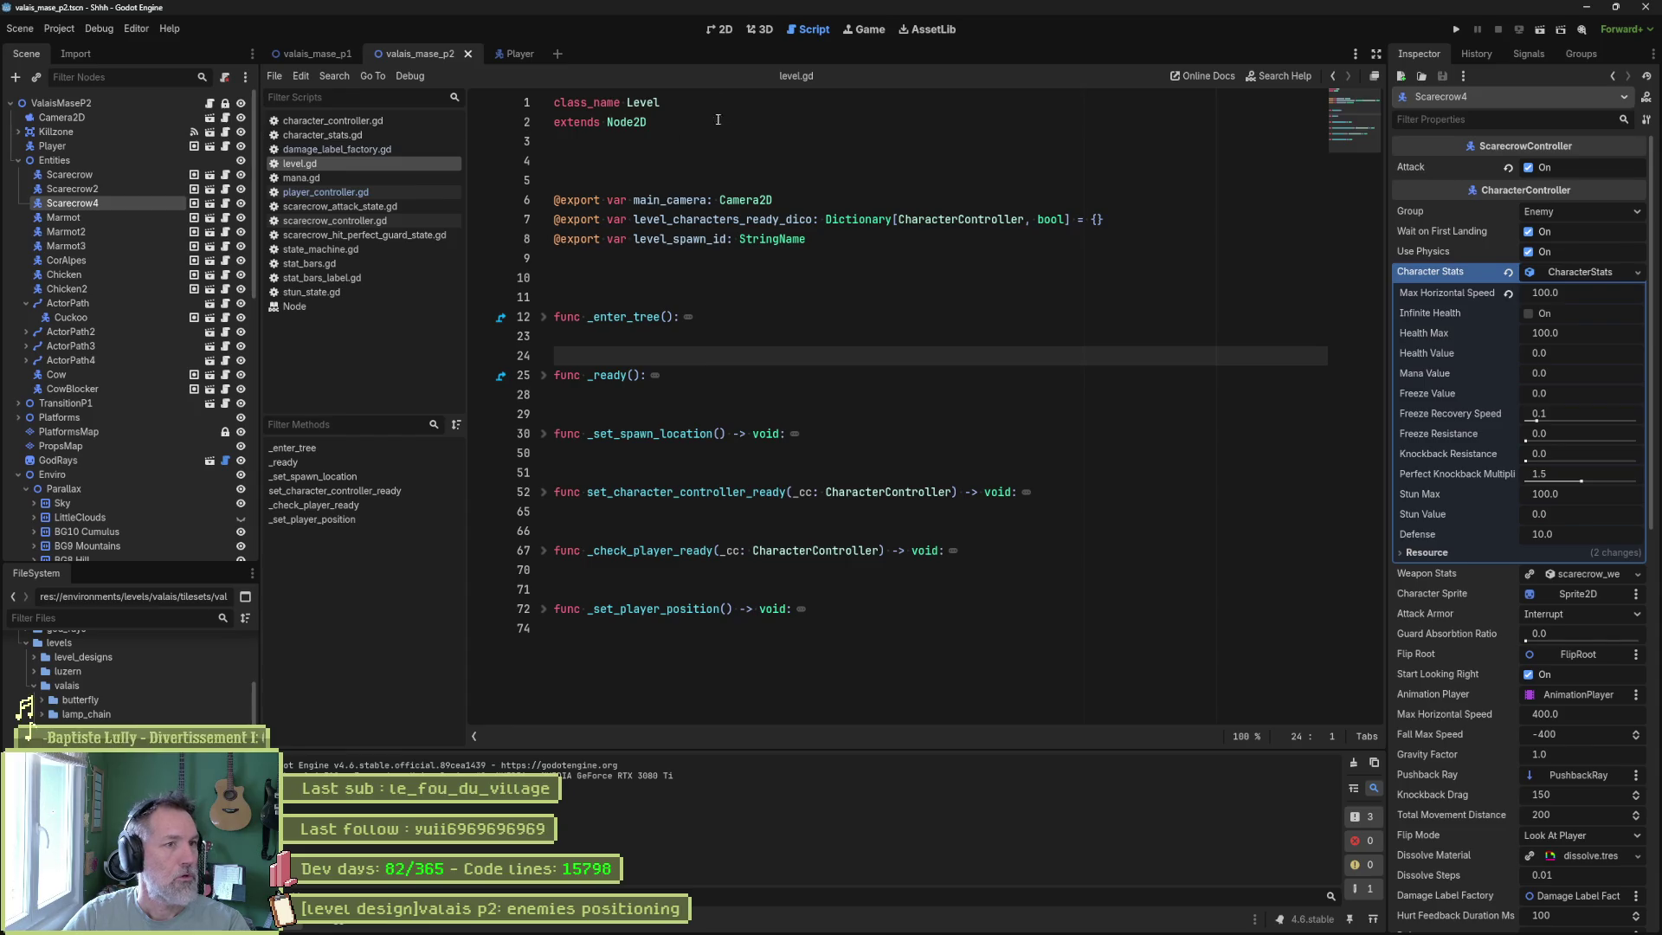
left_click(719, 29)
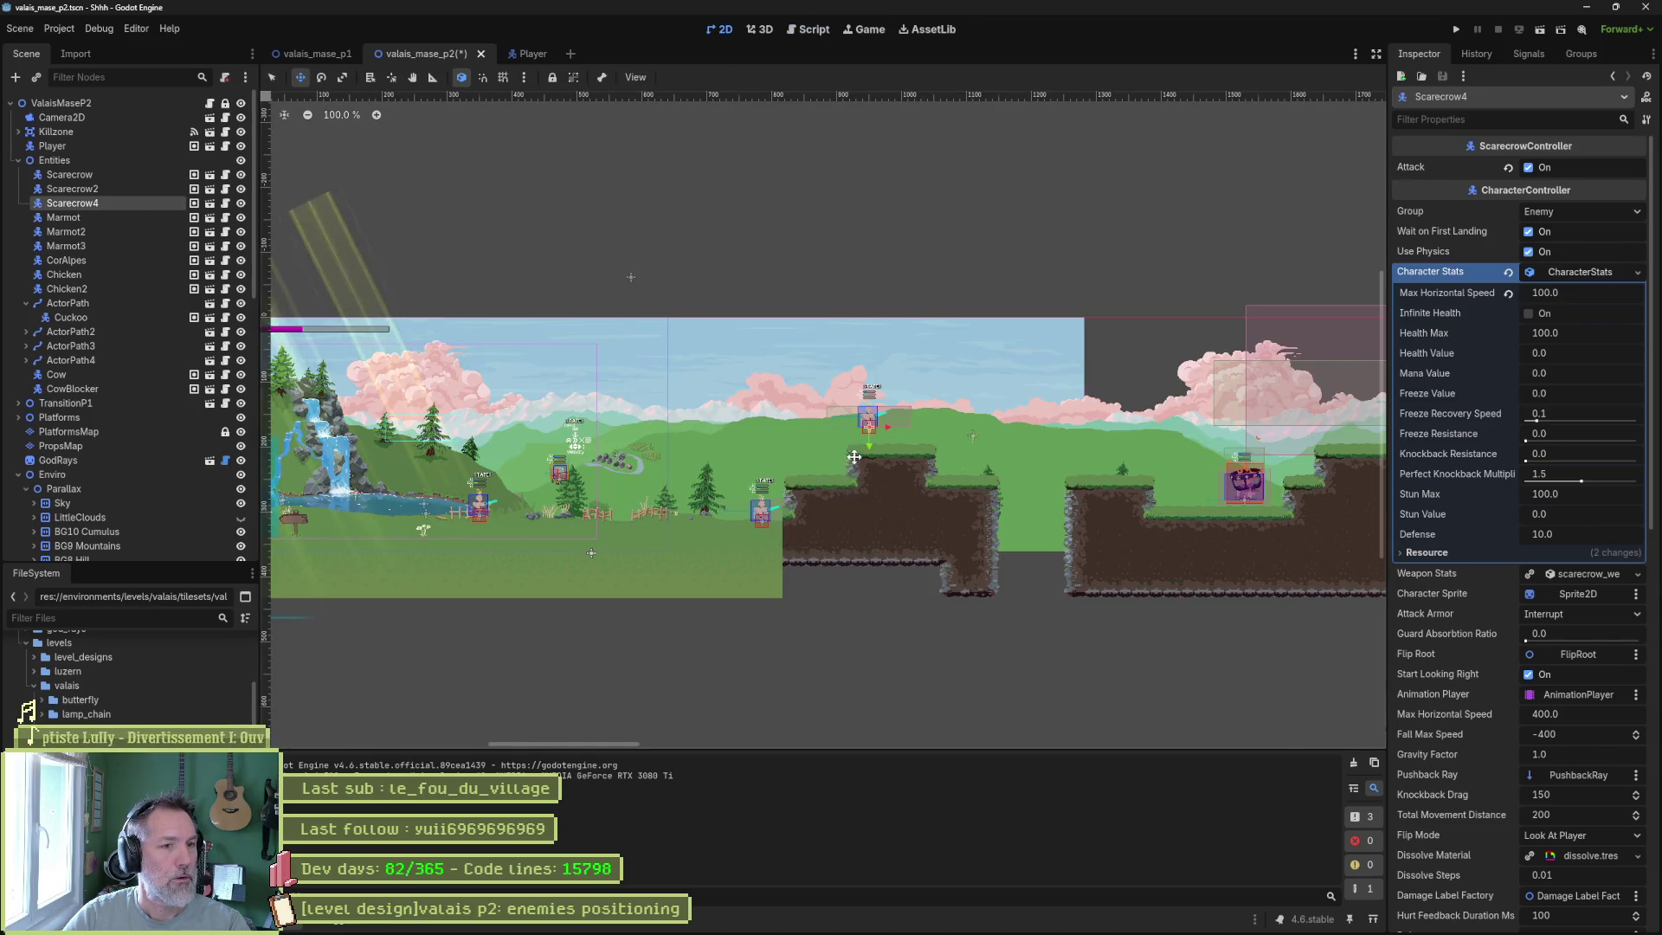
scroll(849, 483, "up", 5)
left_click(132, 189)
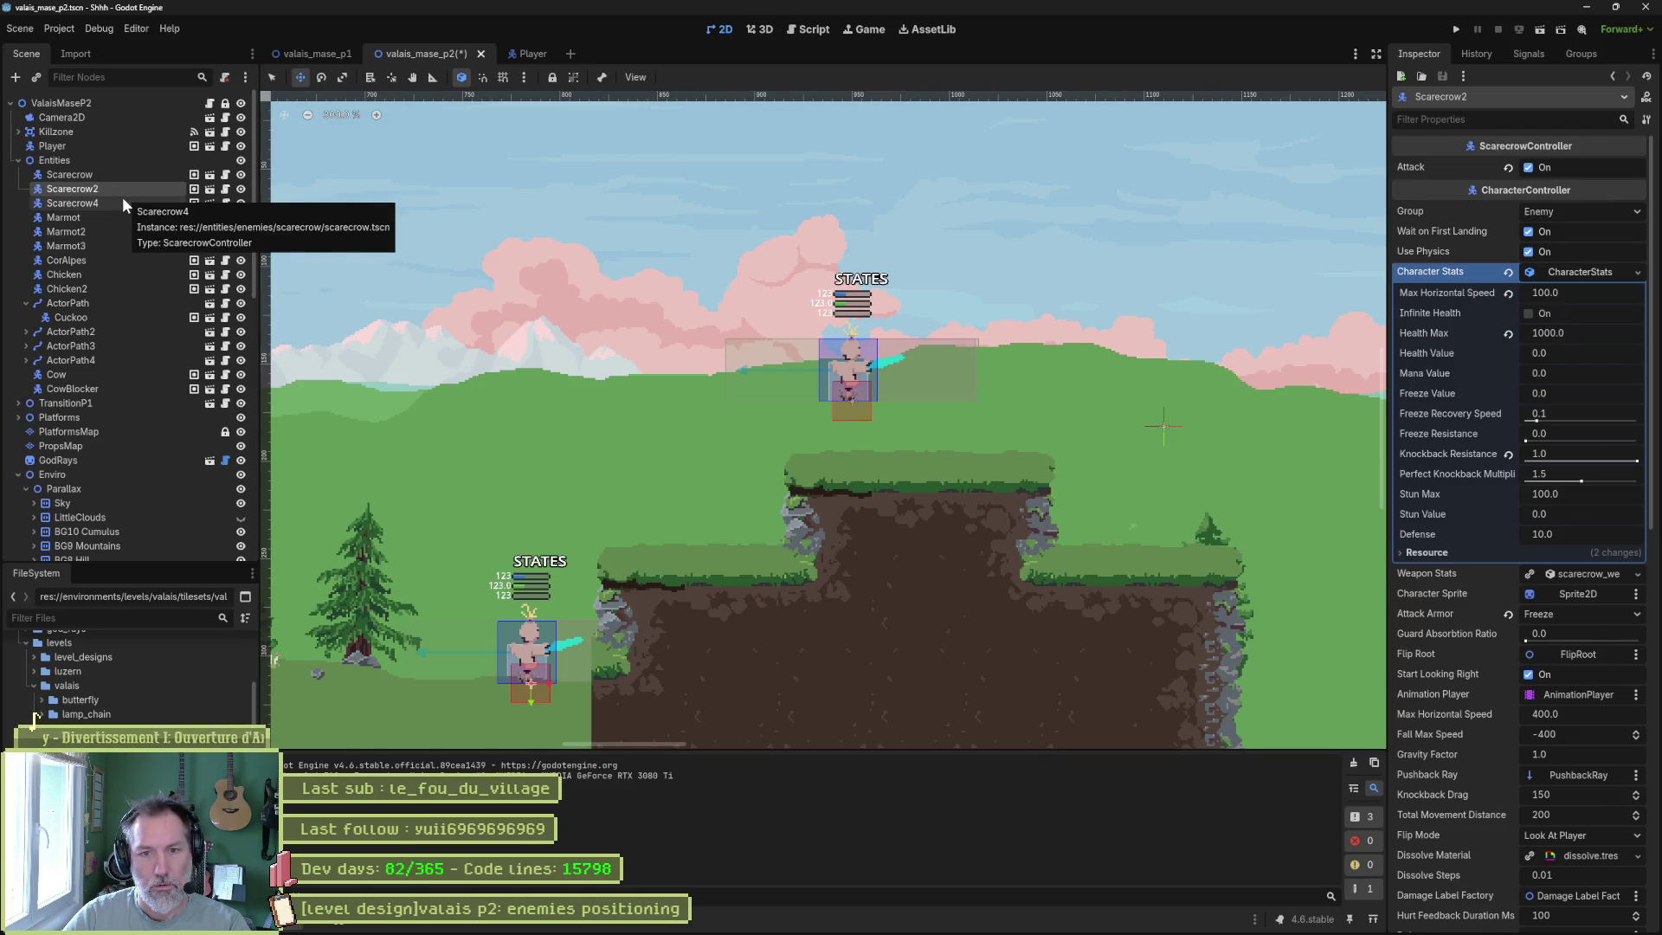
left_click(123, 202)
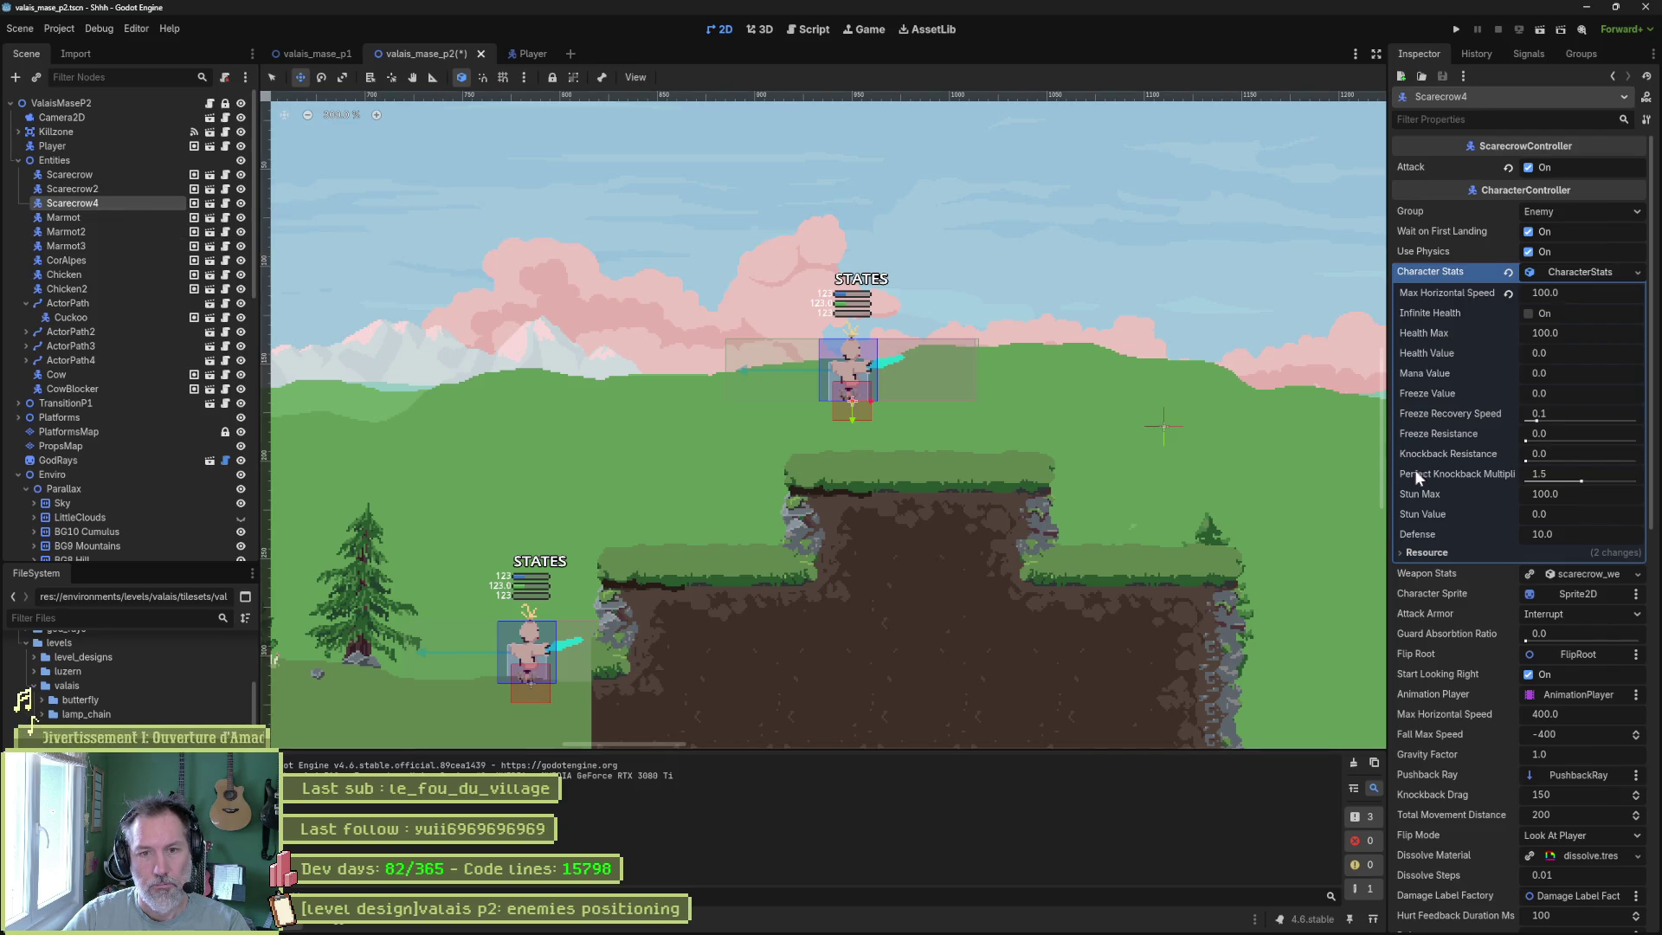